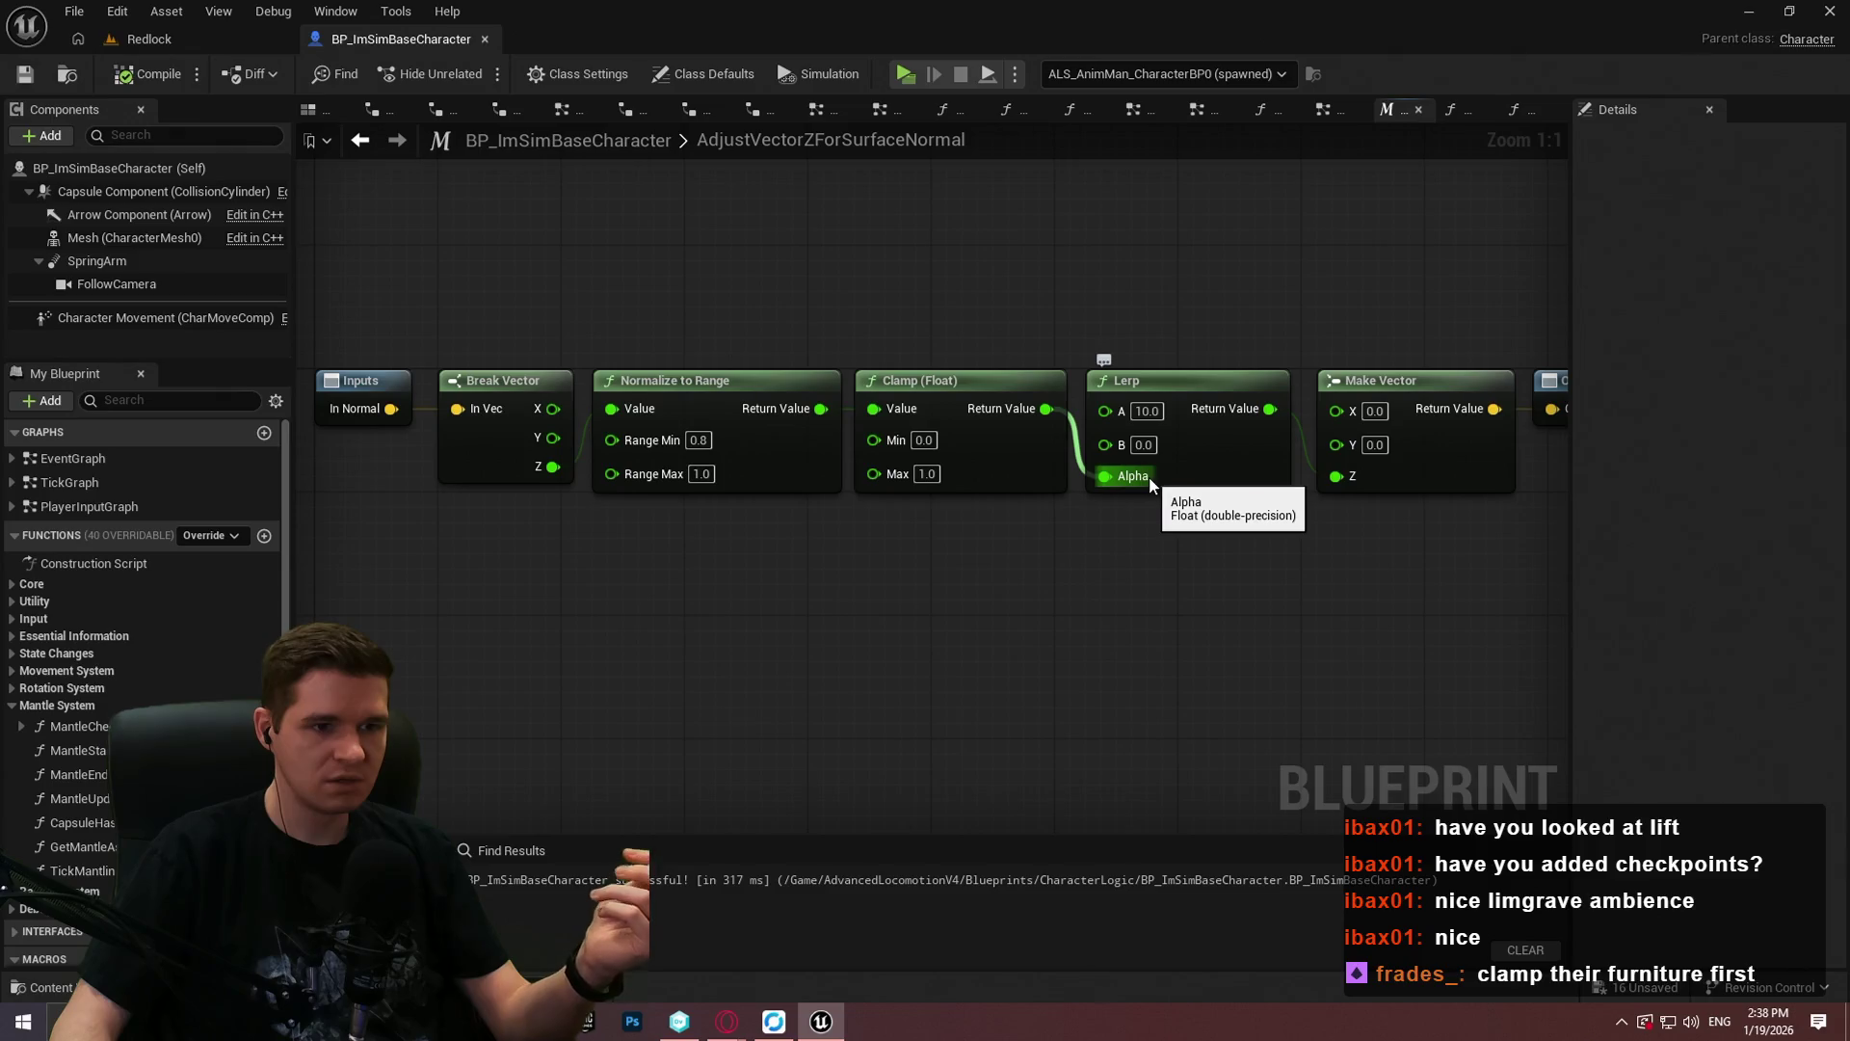
Step: Flip through the TickGraph and MantleUpdate graph tabs and close an unneeded graph document
mouse_move(1272, 553)
mouse_down()
mouse_move(1260, 533)
mouse_move(1074, 562)
mouse_move(1294, 554)
mouse_up()
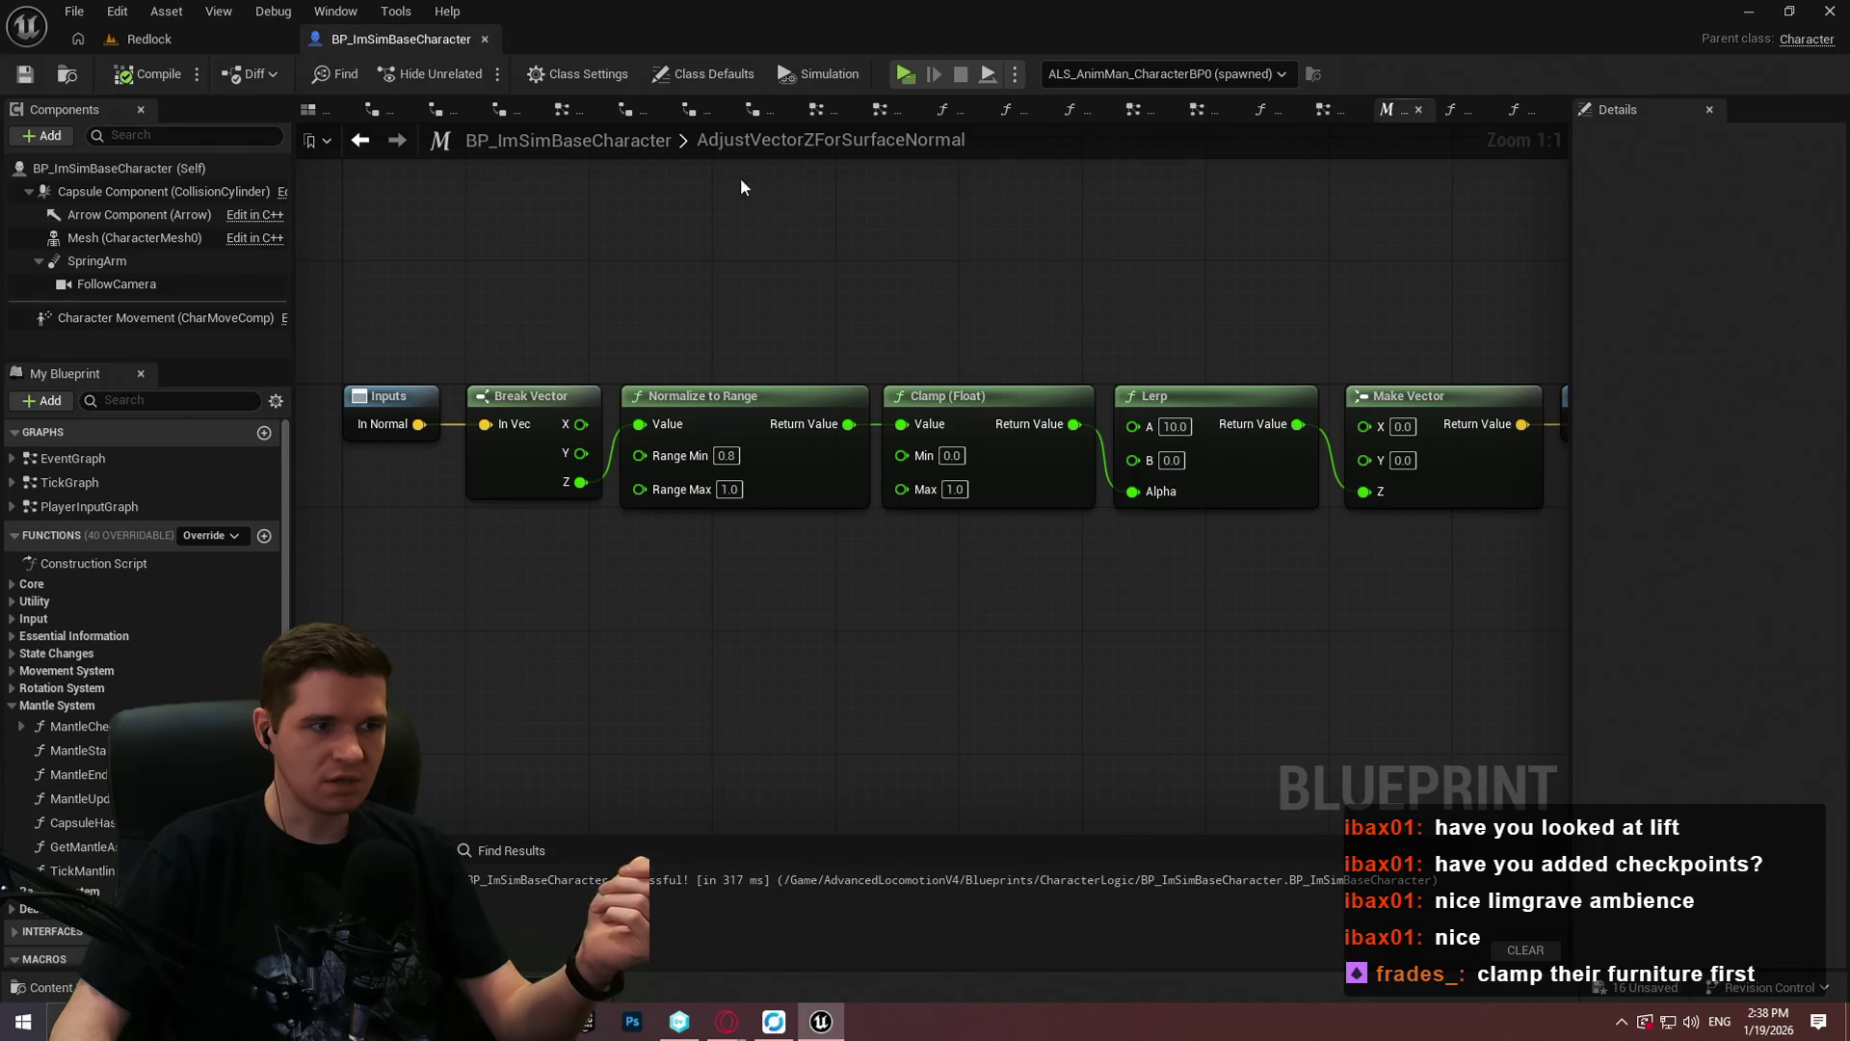
click(1326, 112)
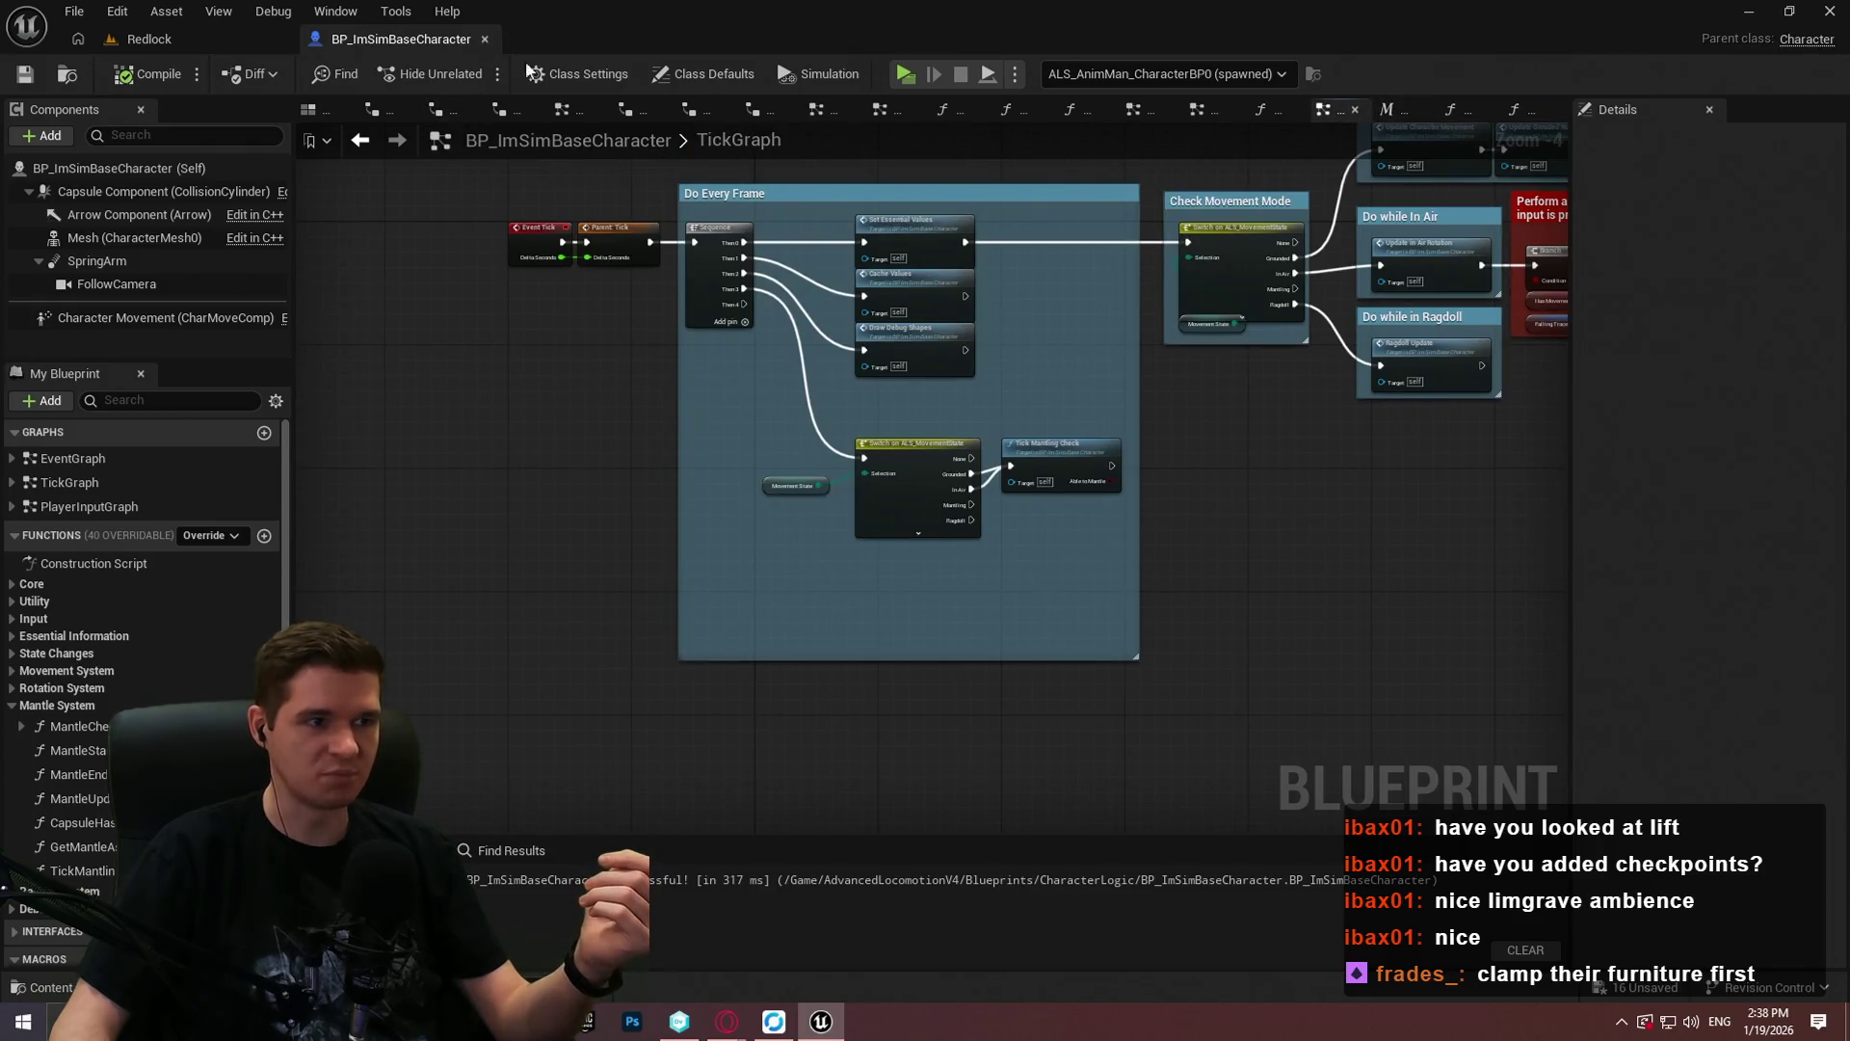
click(1387, 111)
click(1326, 112)
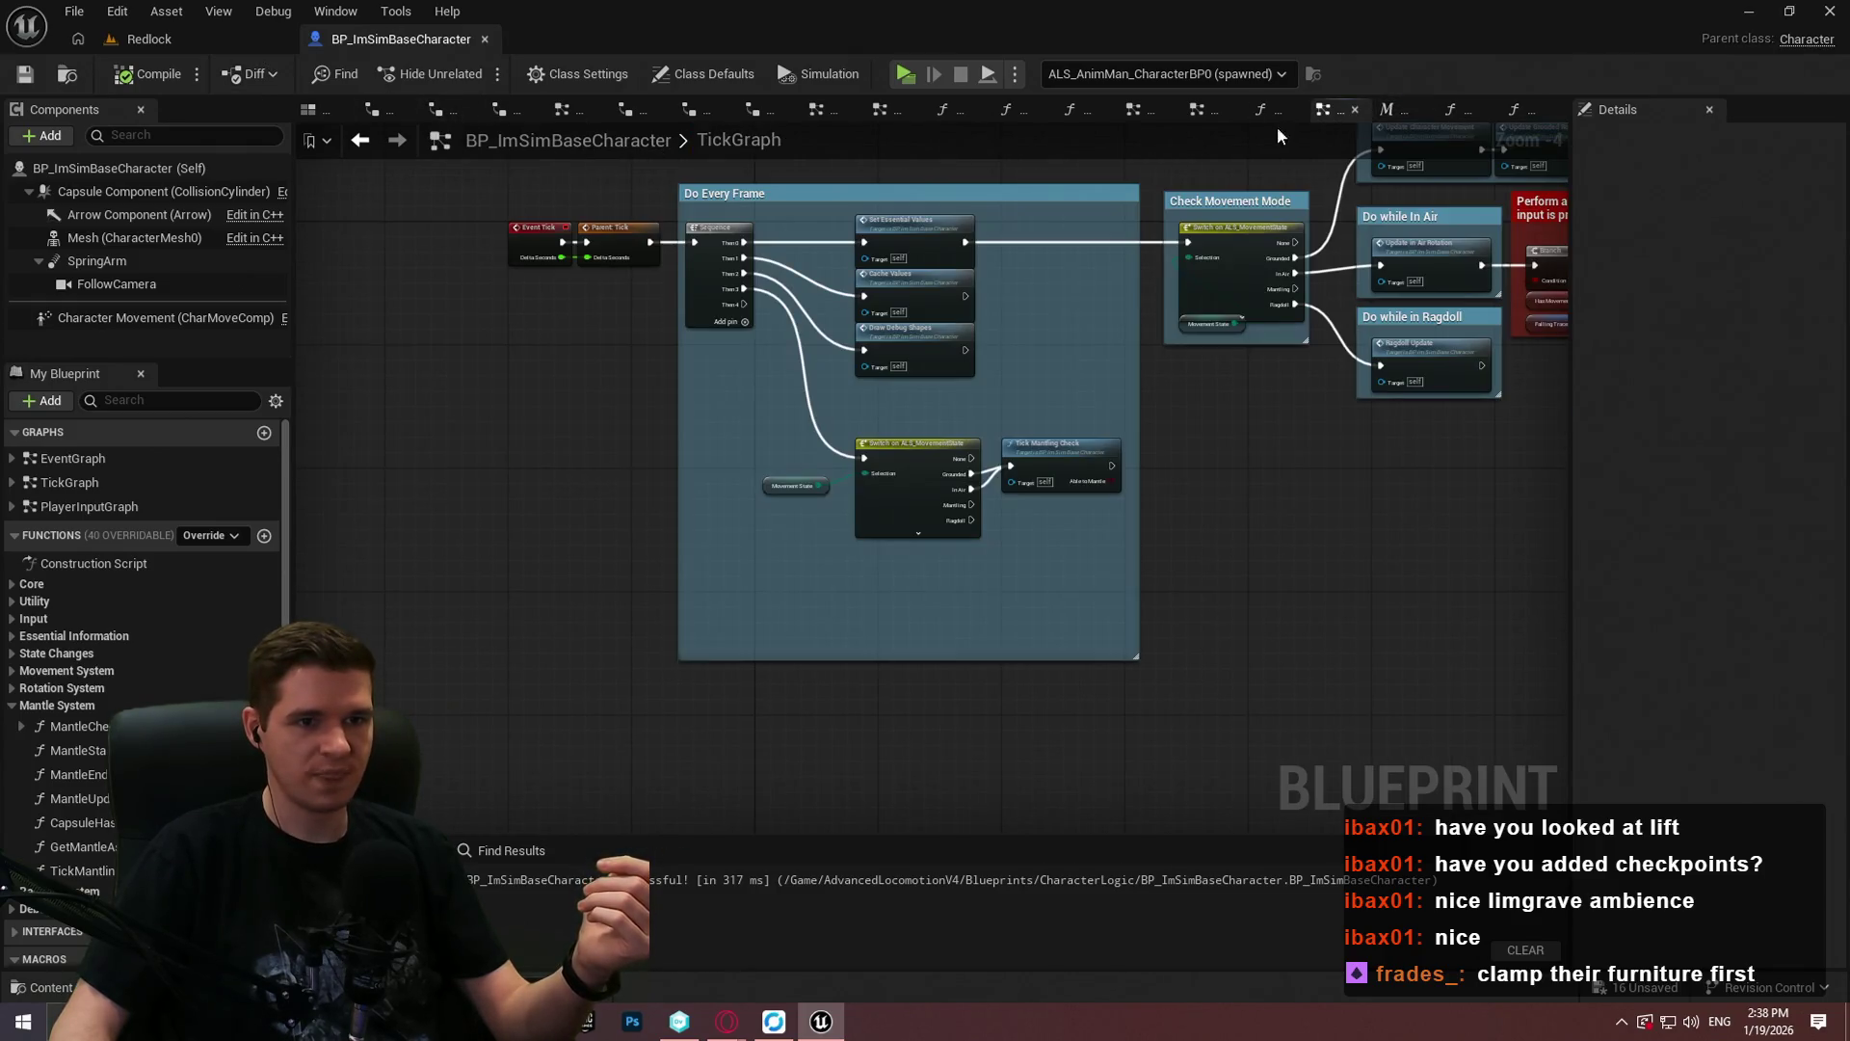
click(1262, 110)
click(1479, 109)
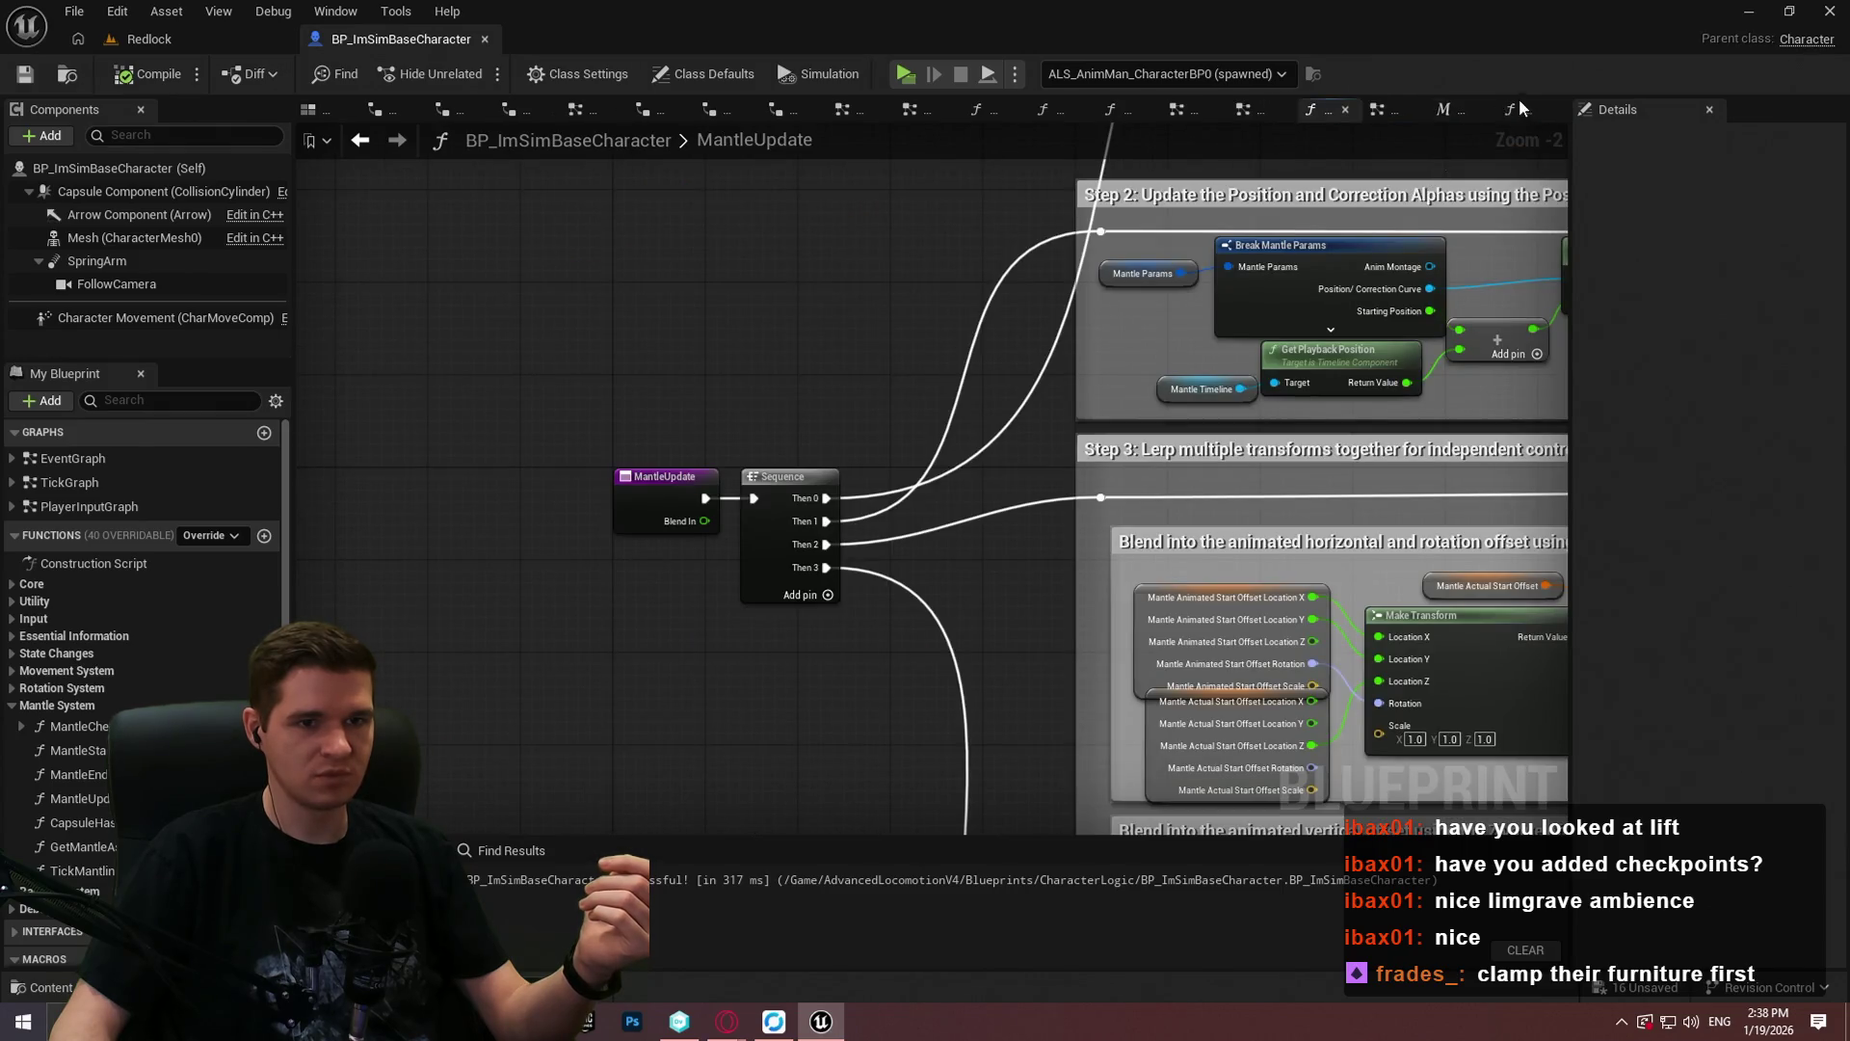
Step: Open the MantleCheck function graph, then the TickMantlingCheck function graph
double_click(79, 726)
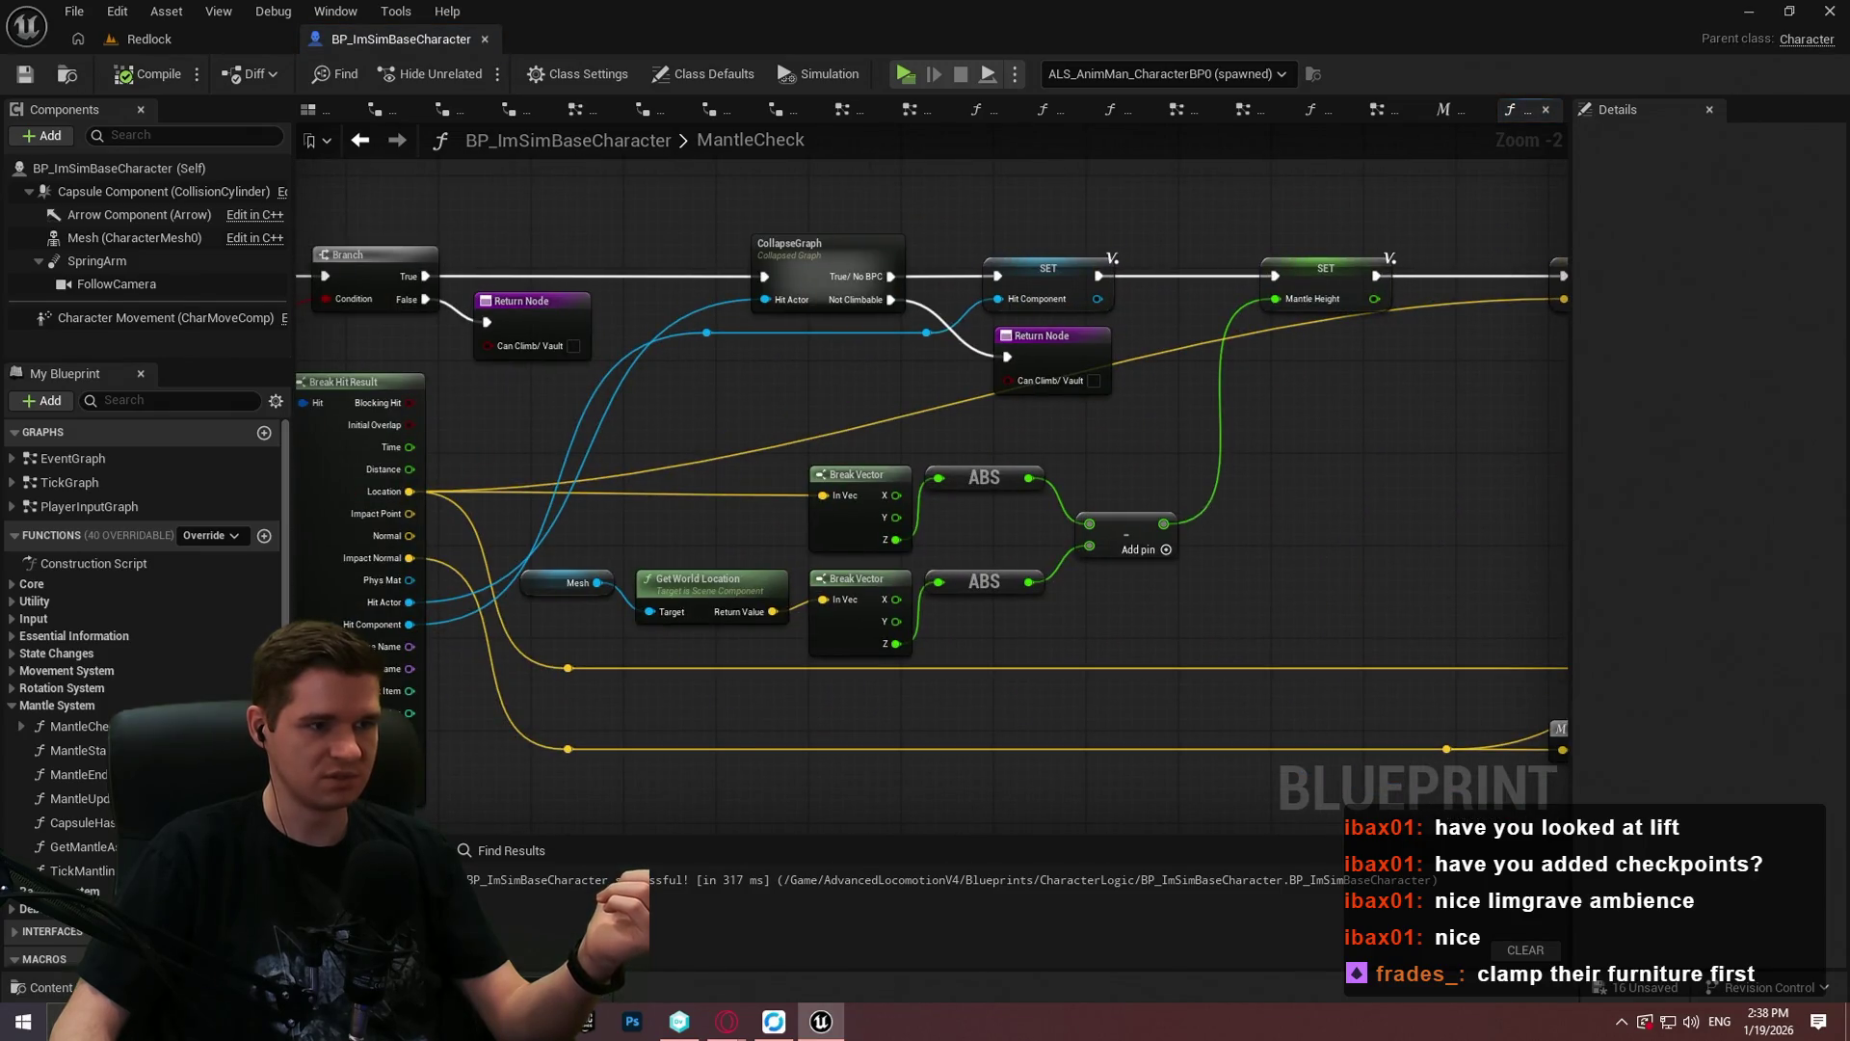
scroll(1388, 462, up, 2)
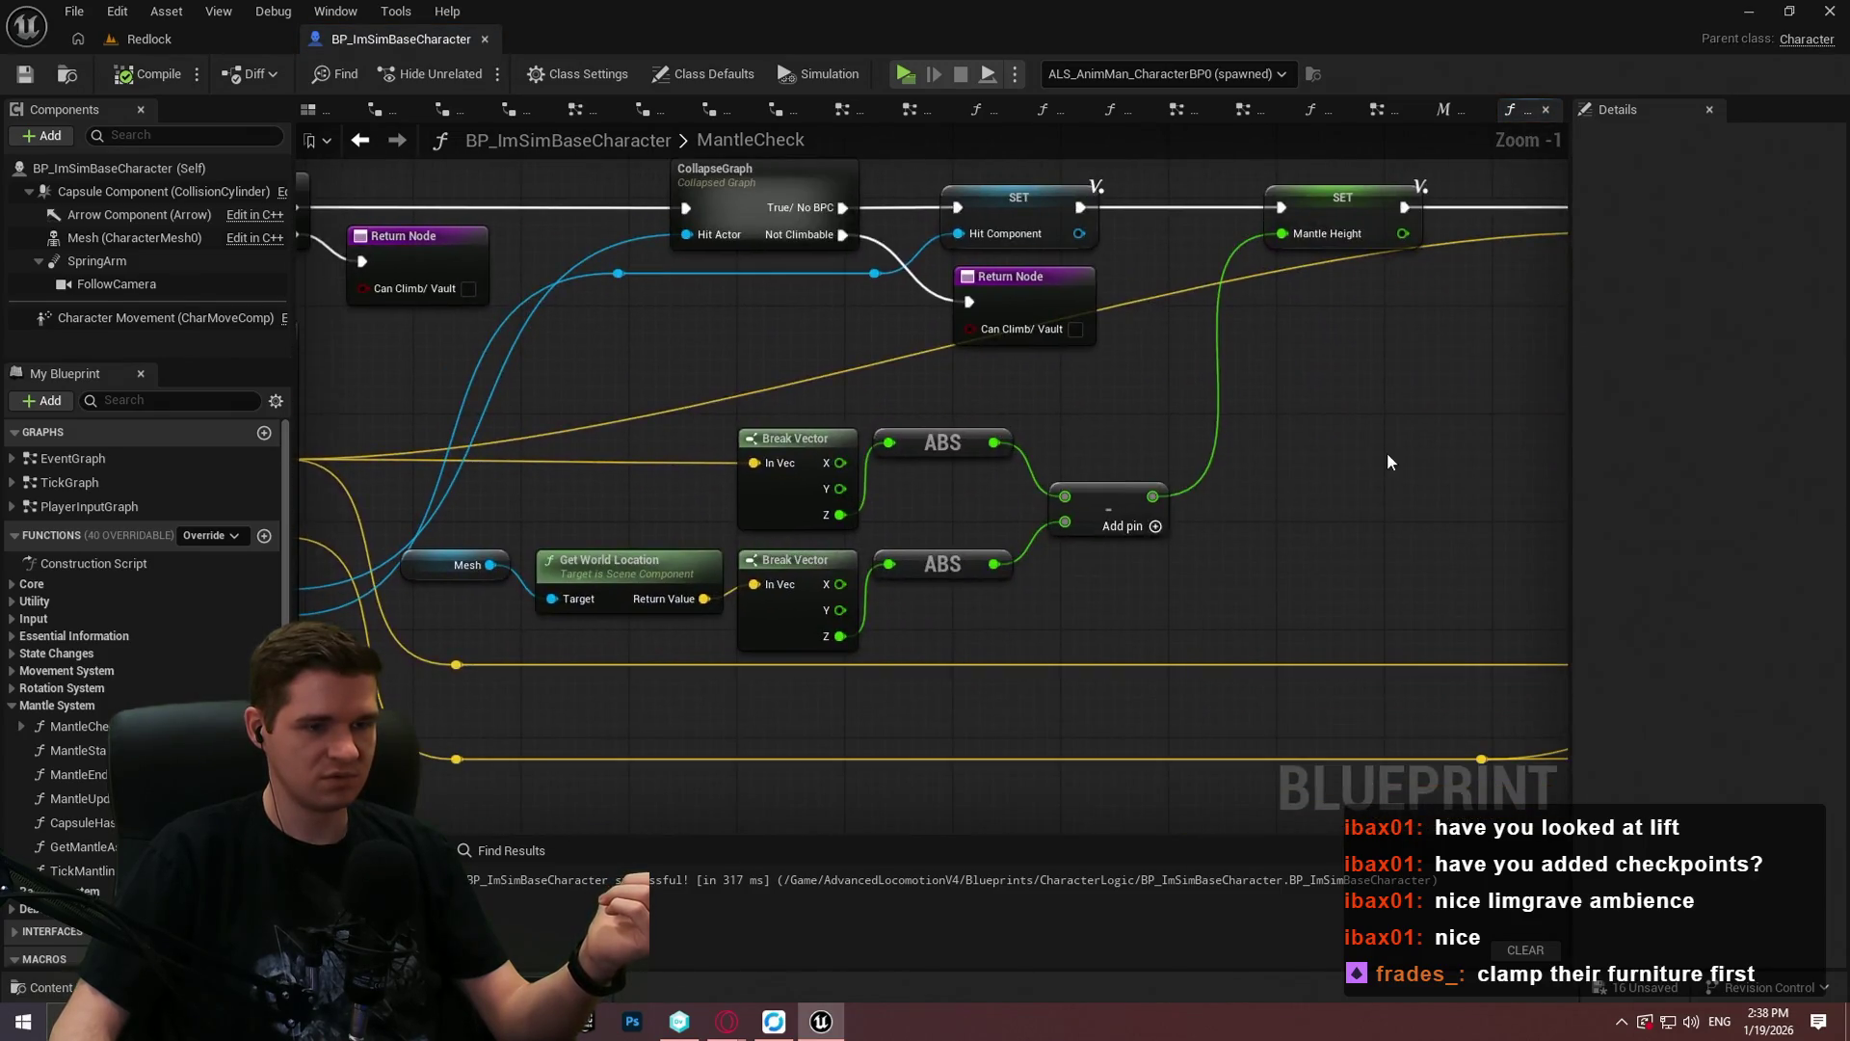
scroll(1388, 462, down, 2)
double_click(108, 873)
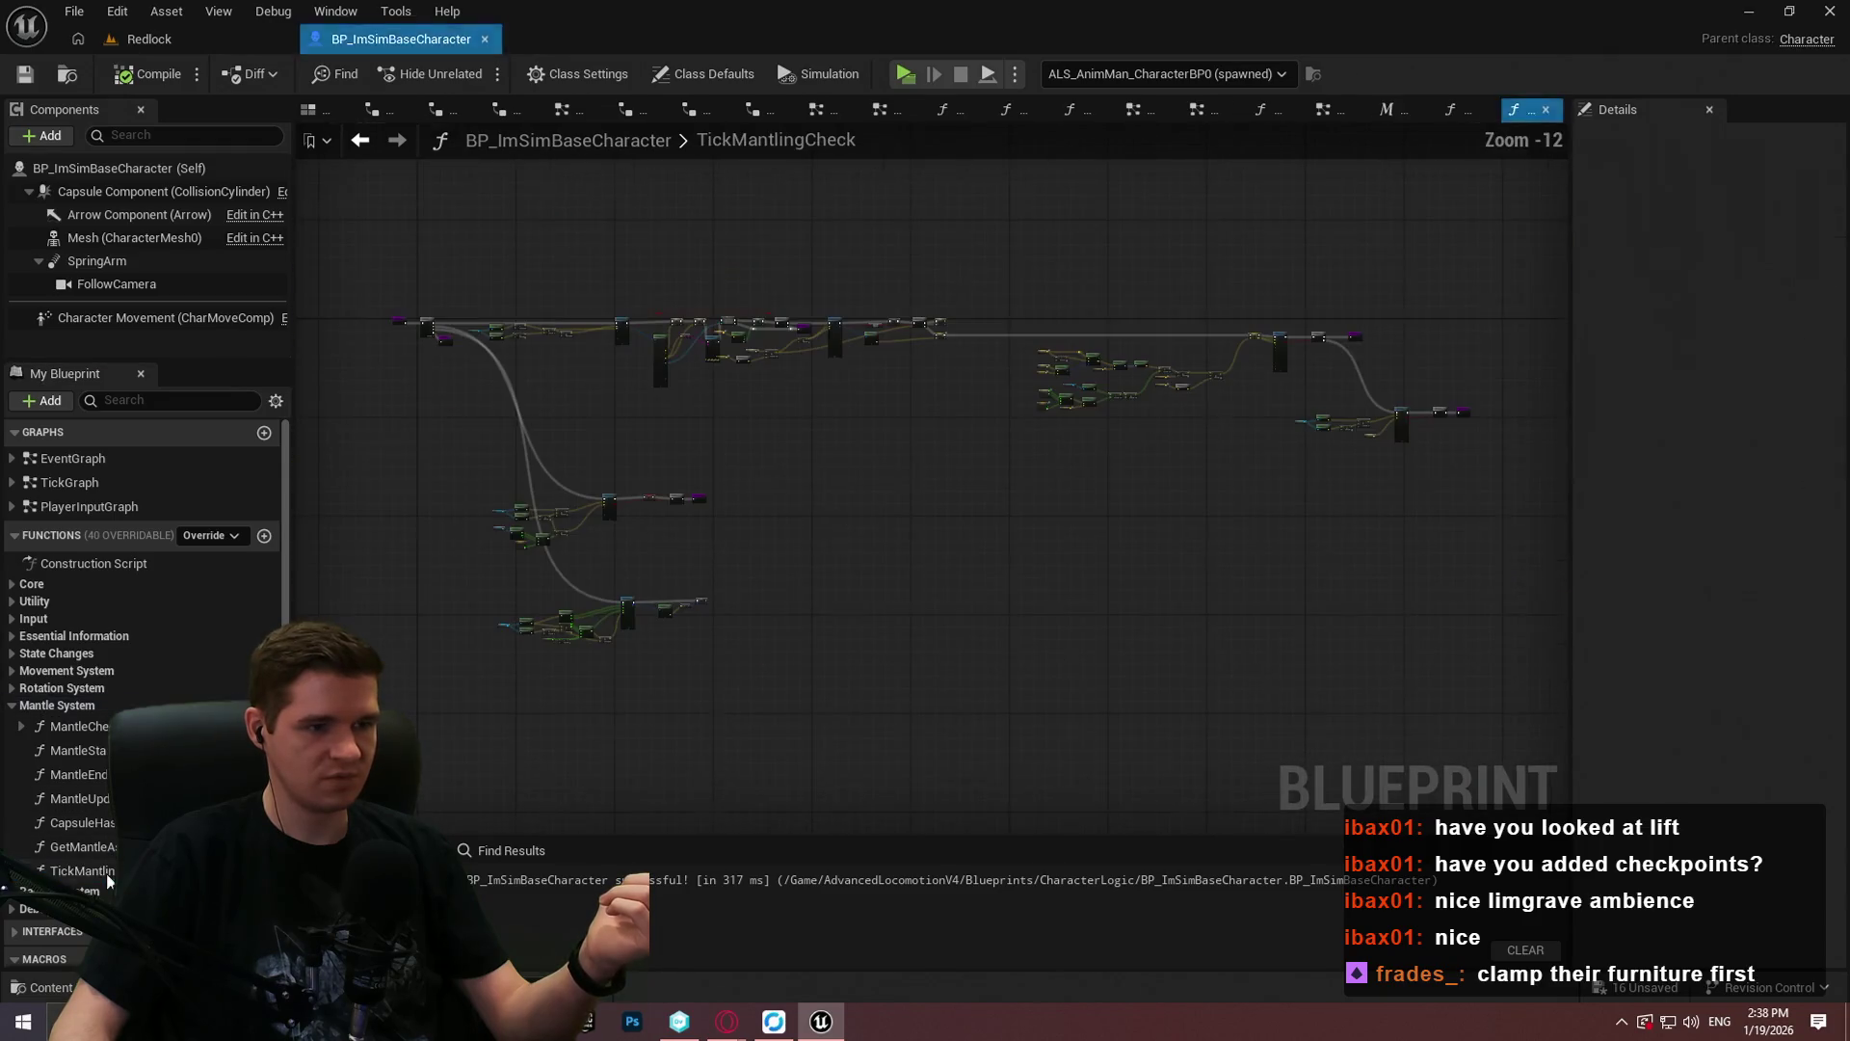
Step: Wire Adjust Vector Z For Surface Normal's Out Z into the Print String reroute and launch the Redlock preview
scroll(819, 402, up, 12)
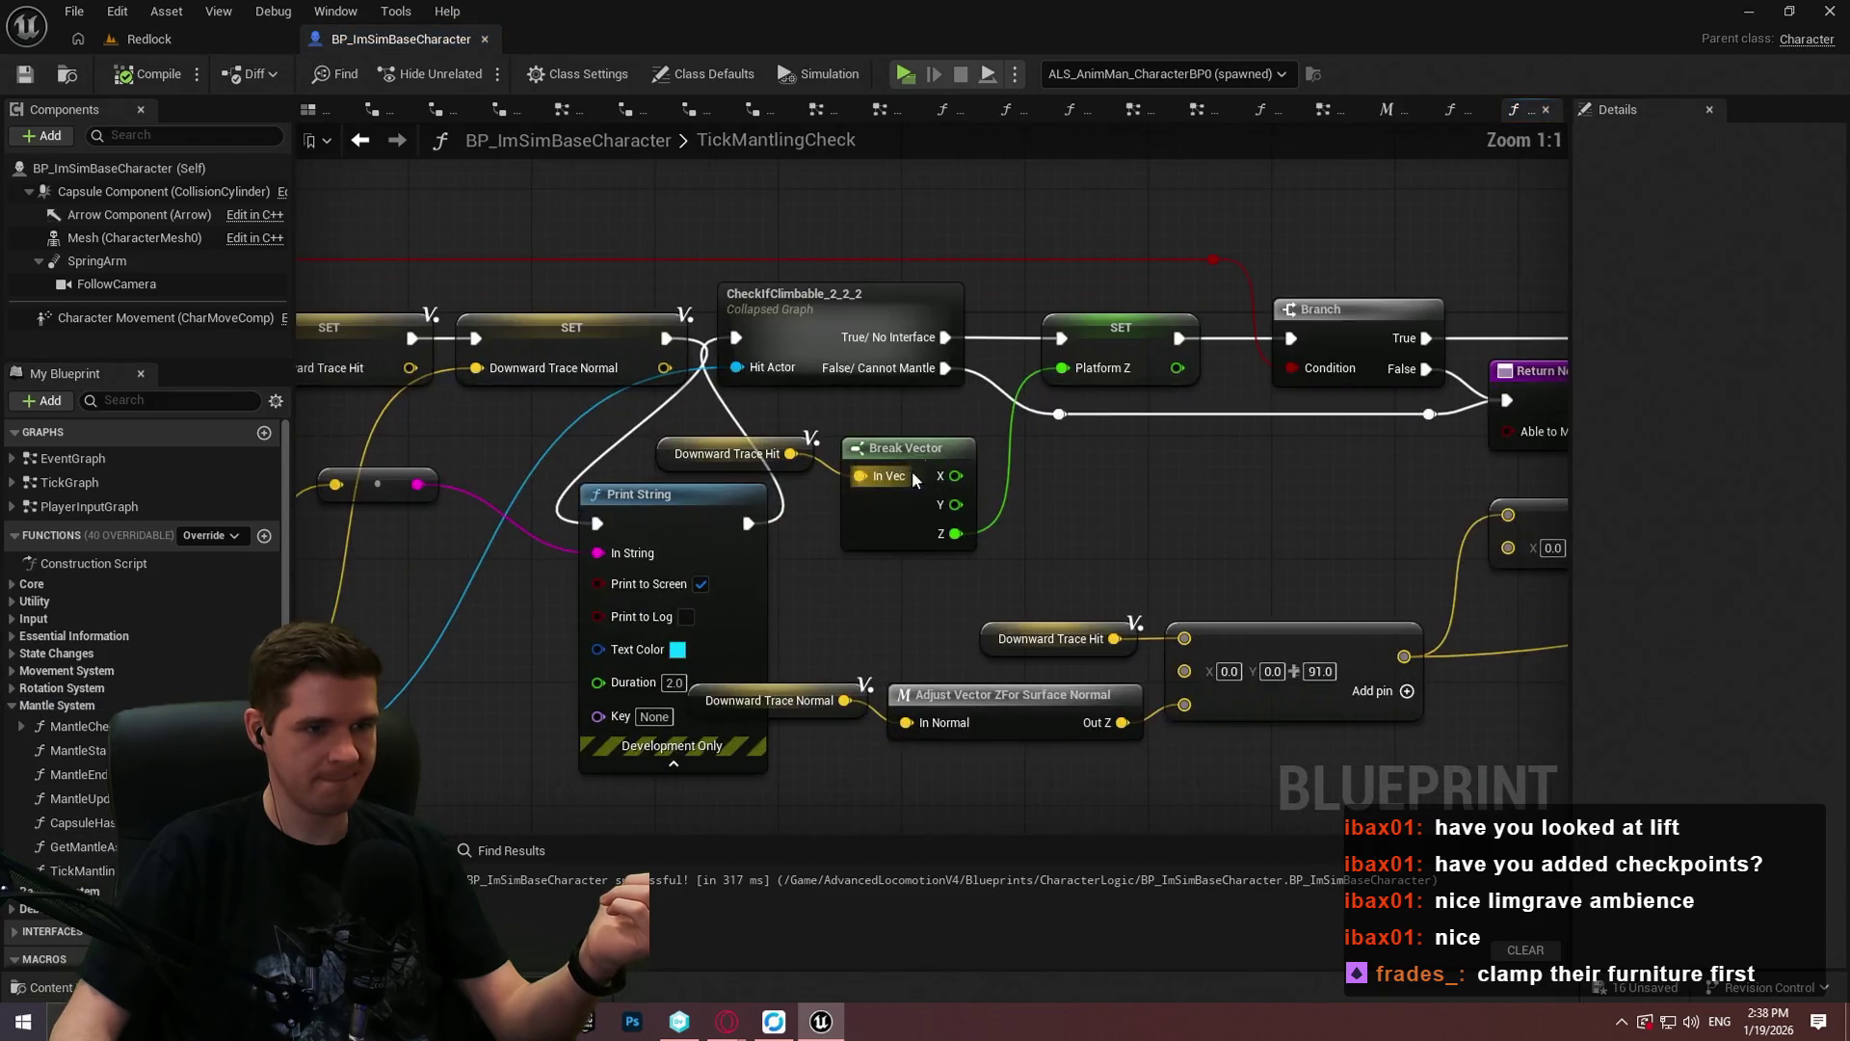
scroll(1127, 540, down, 1)
scroll(1127, 540, down, 1)
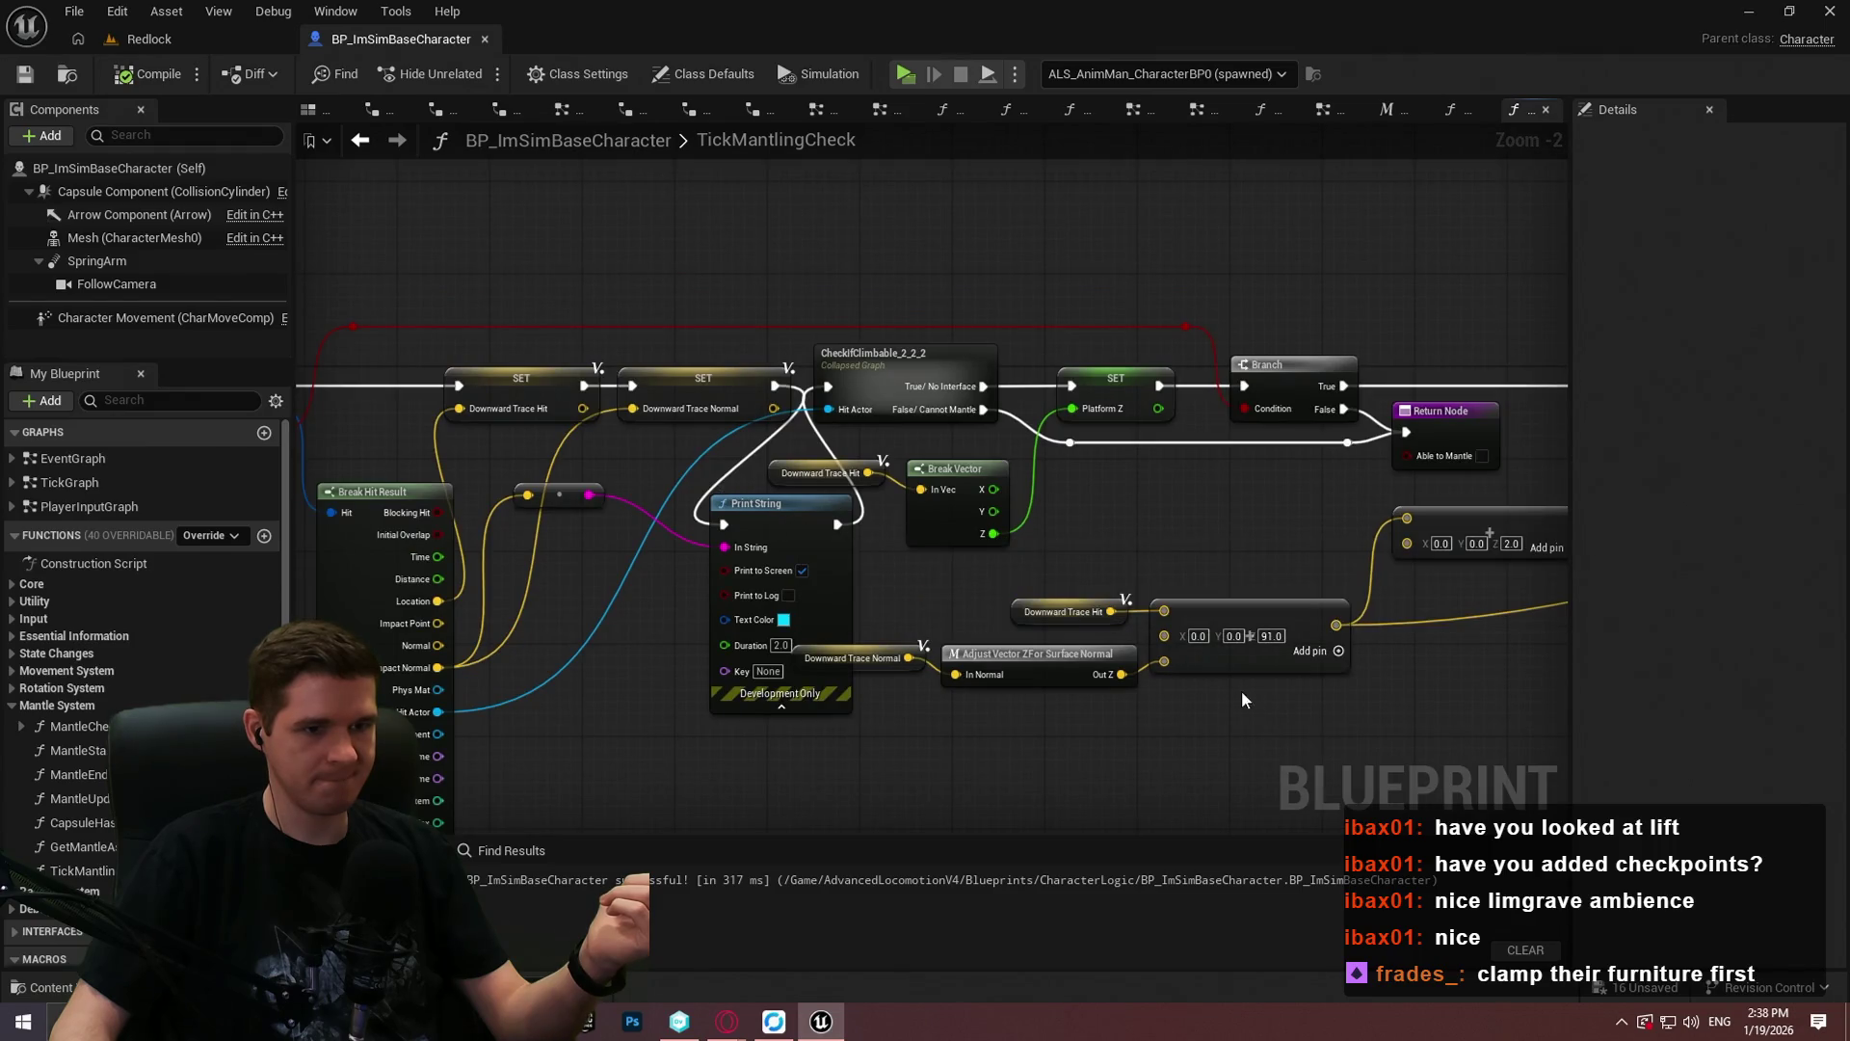
drag(1118, 676, 729, 569)
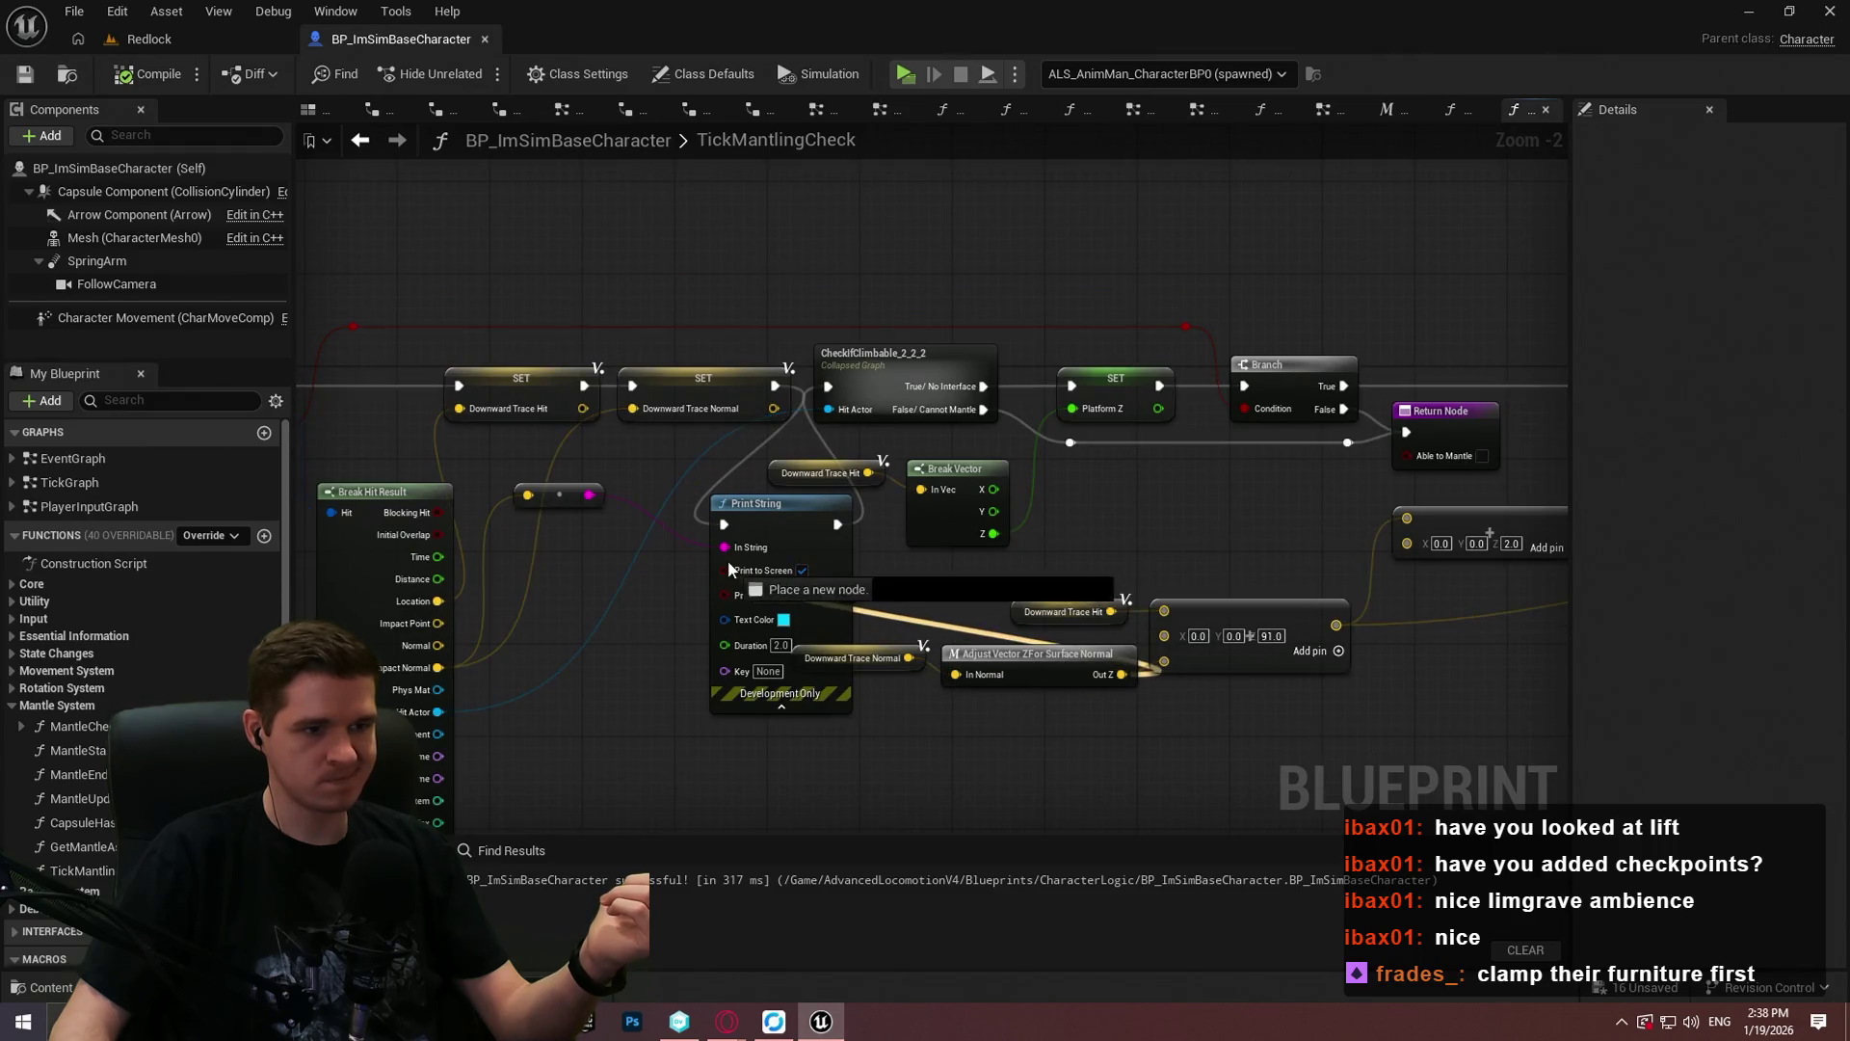
drag(533, 508, 529, 496)
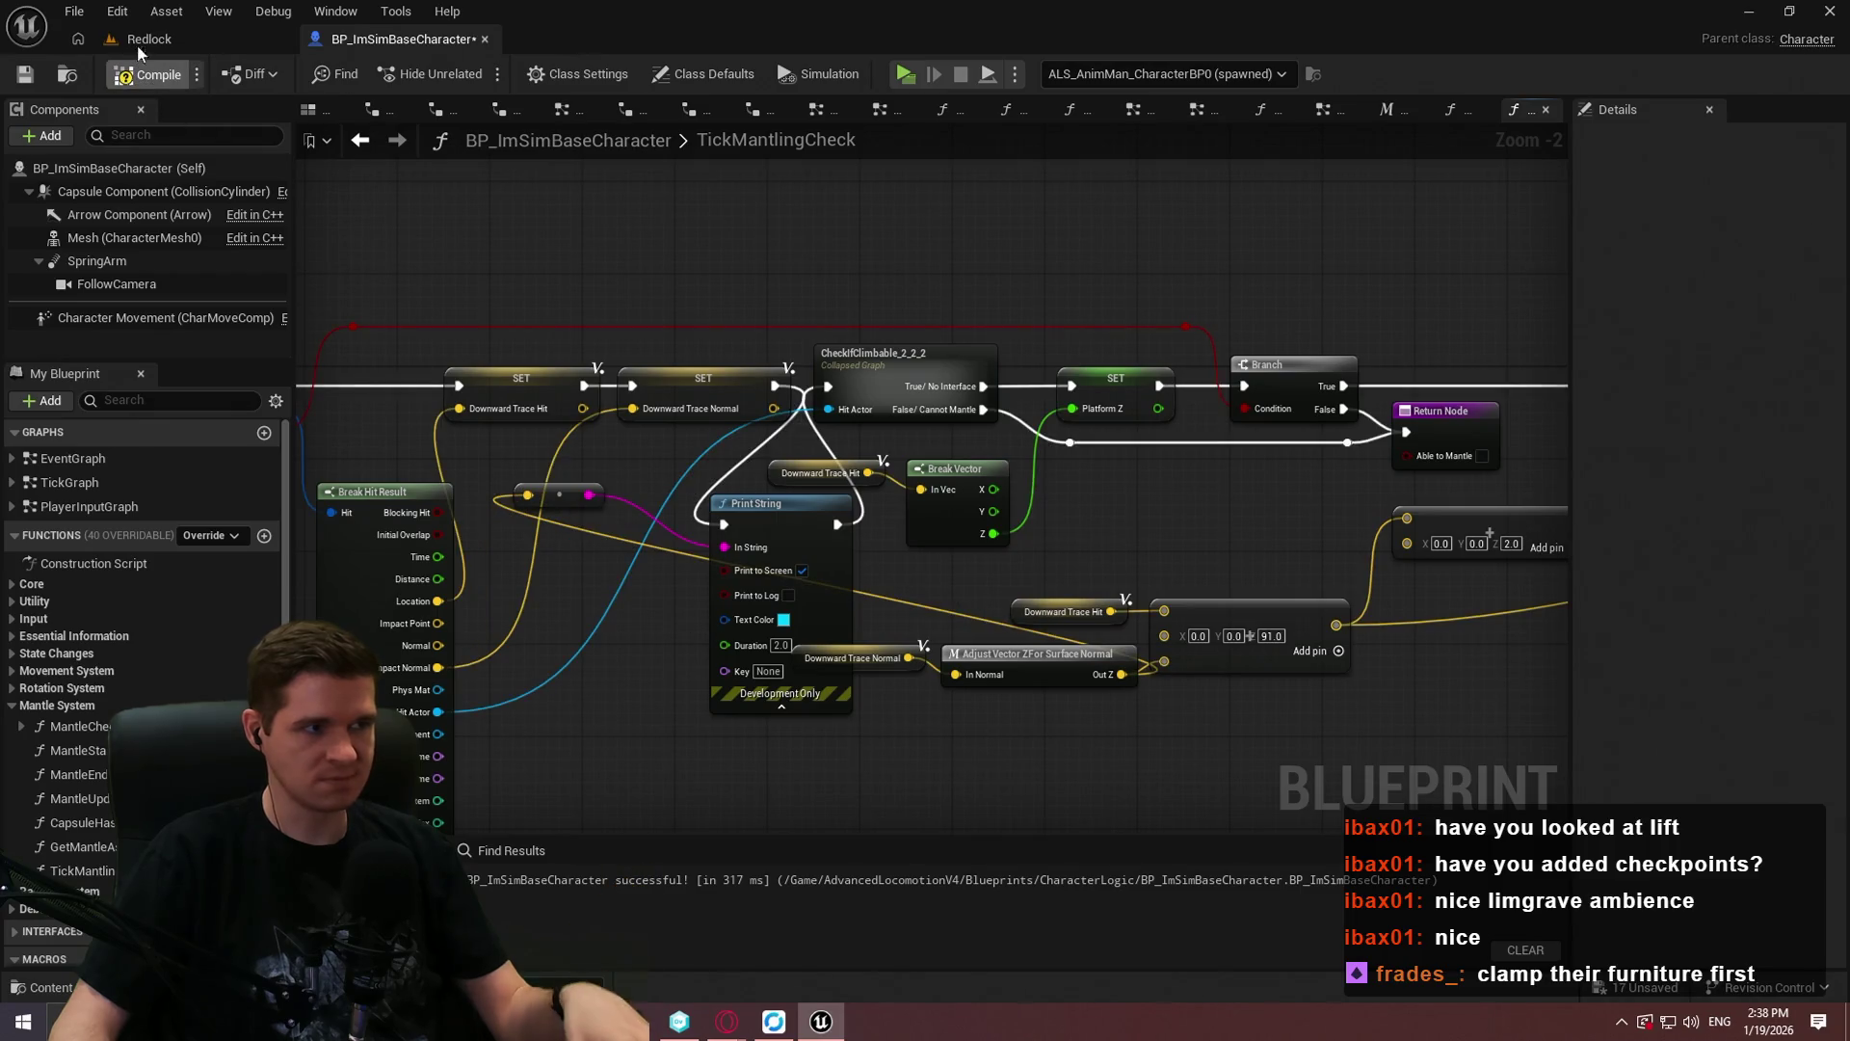
key(alt+p)
key(Return)
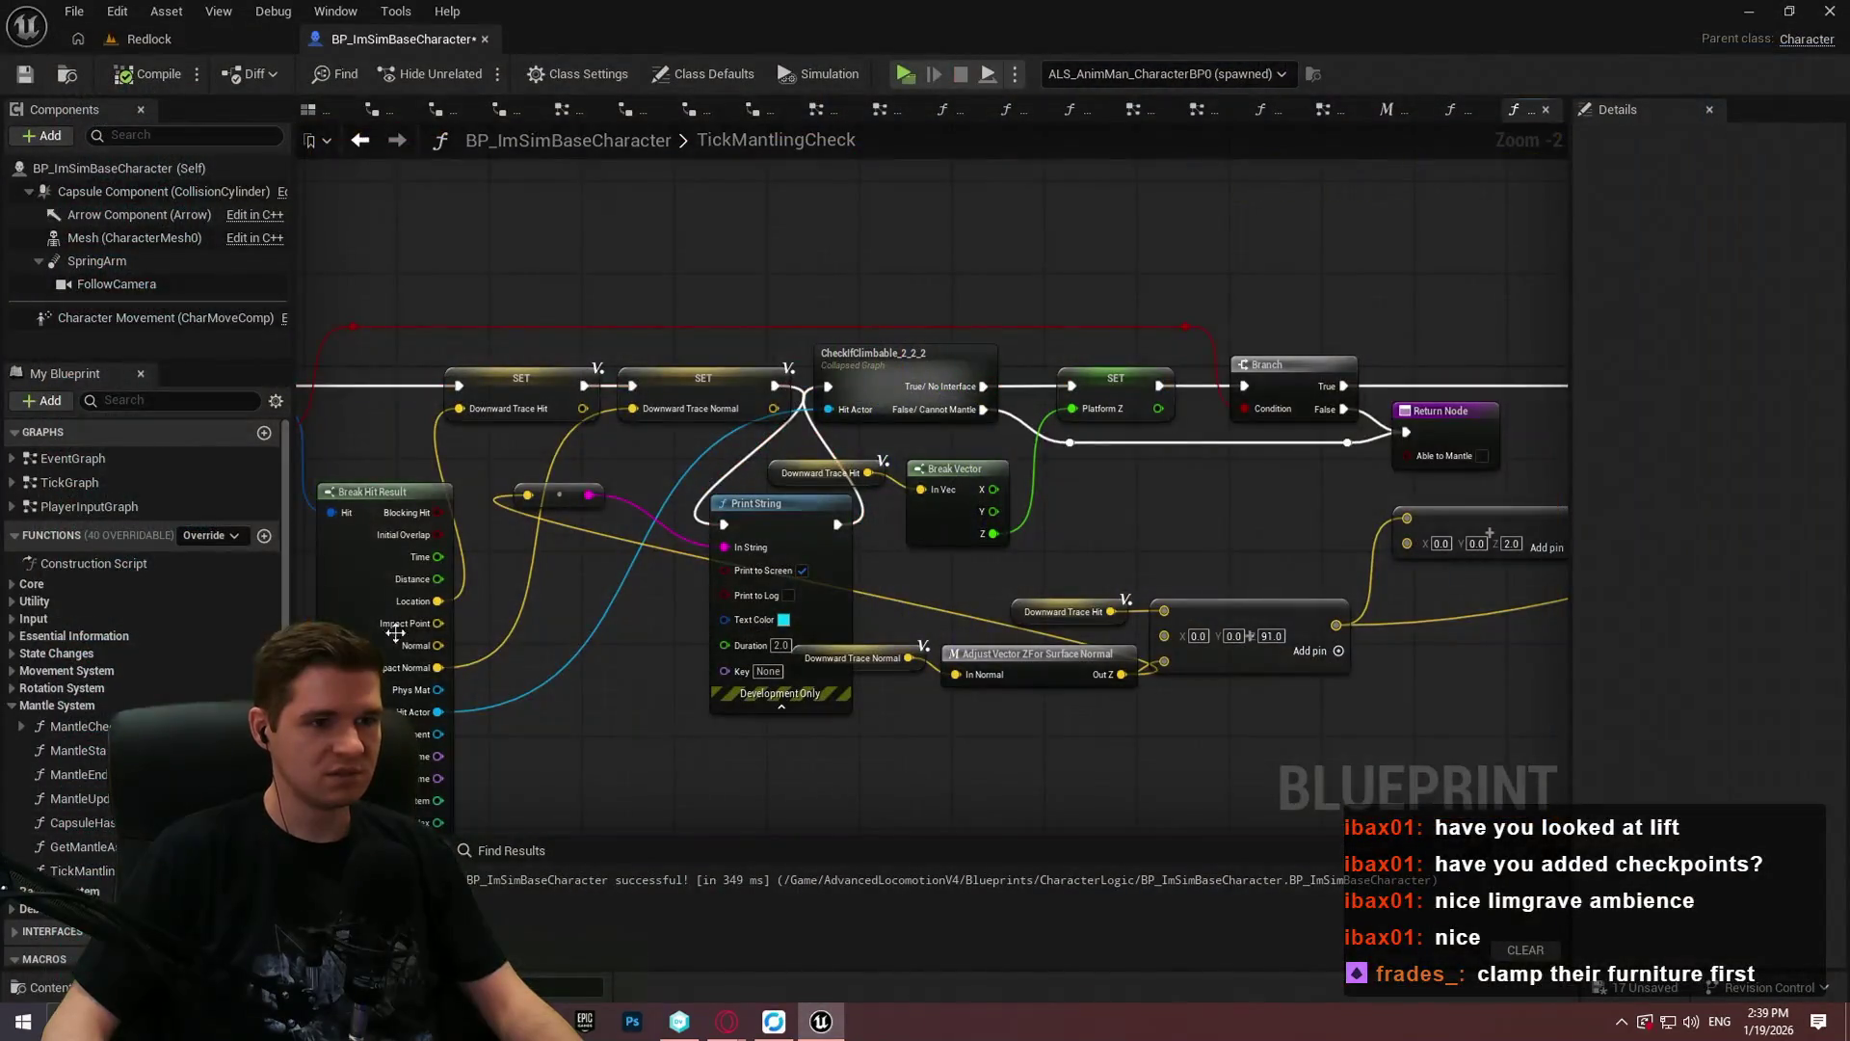
Step: Open the Adjust Vector Z For Surface Normal macro to view its Normalize to Range, Clamp, Lerp chain
double_click(995, 649)
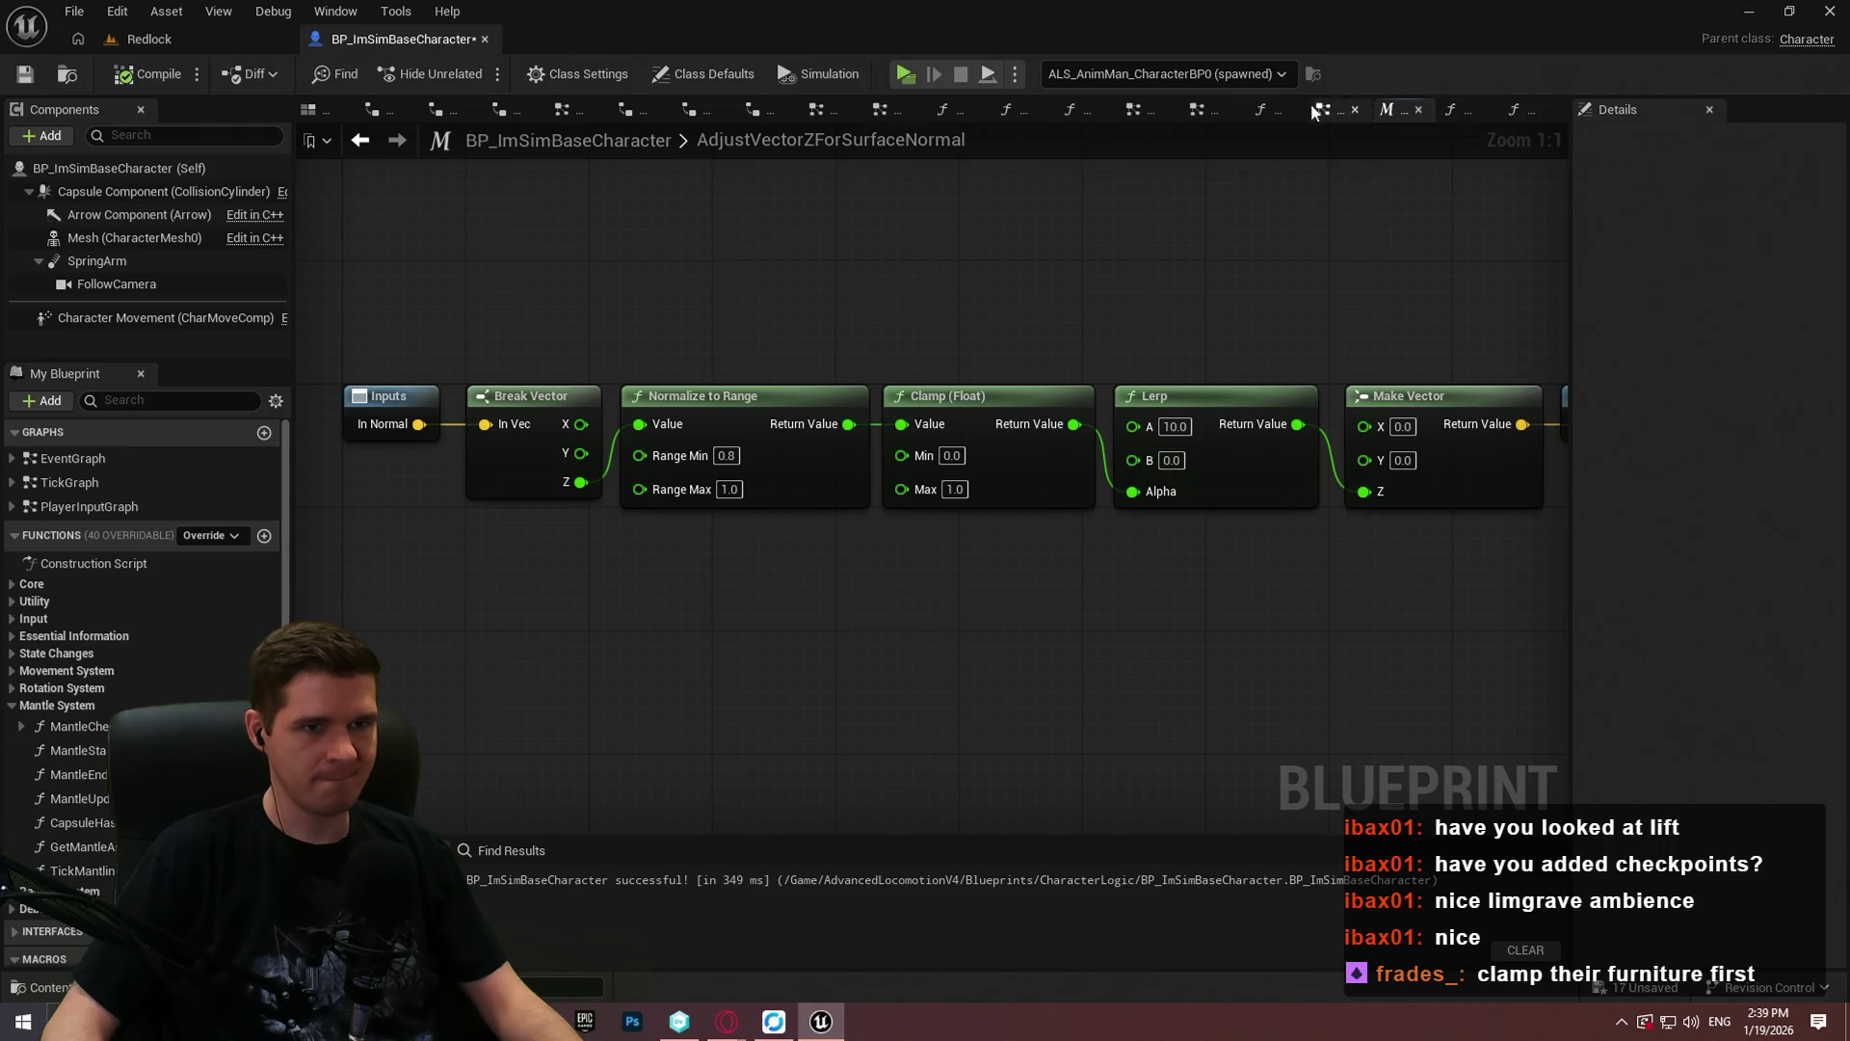
Step: Feed the Print String reroute from Break Hit Result's Impact Normal instead of Out Z, then launch the preview
double_click(831, 140)
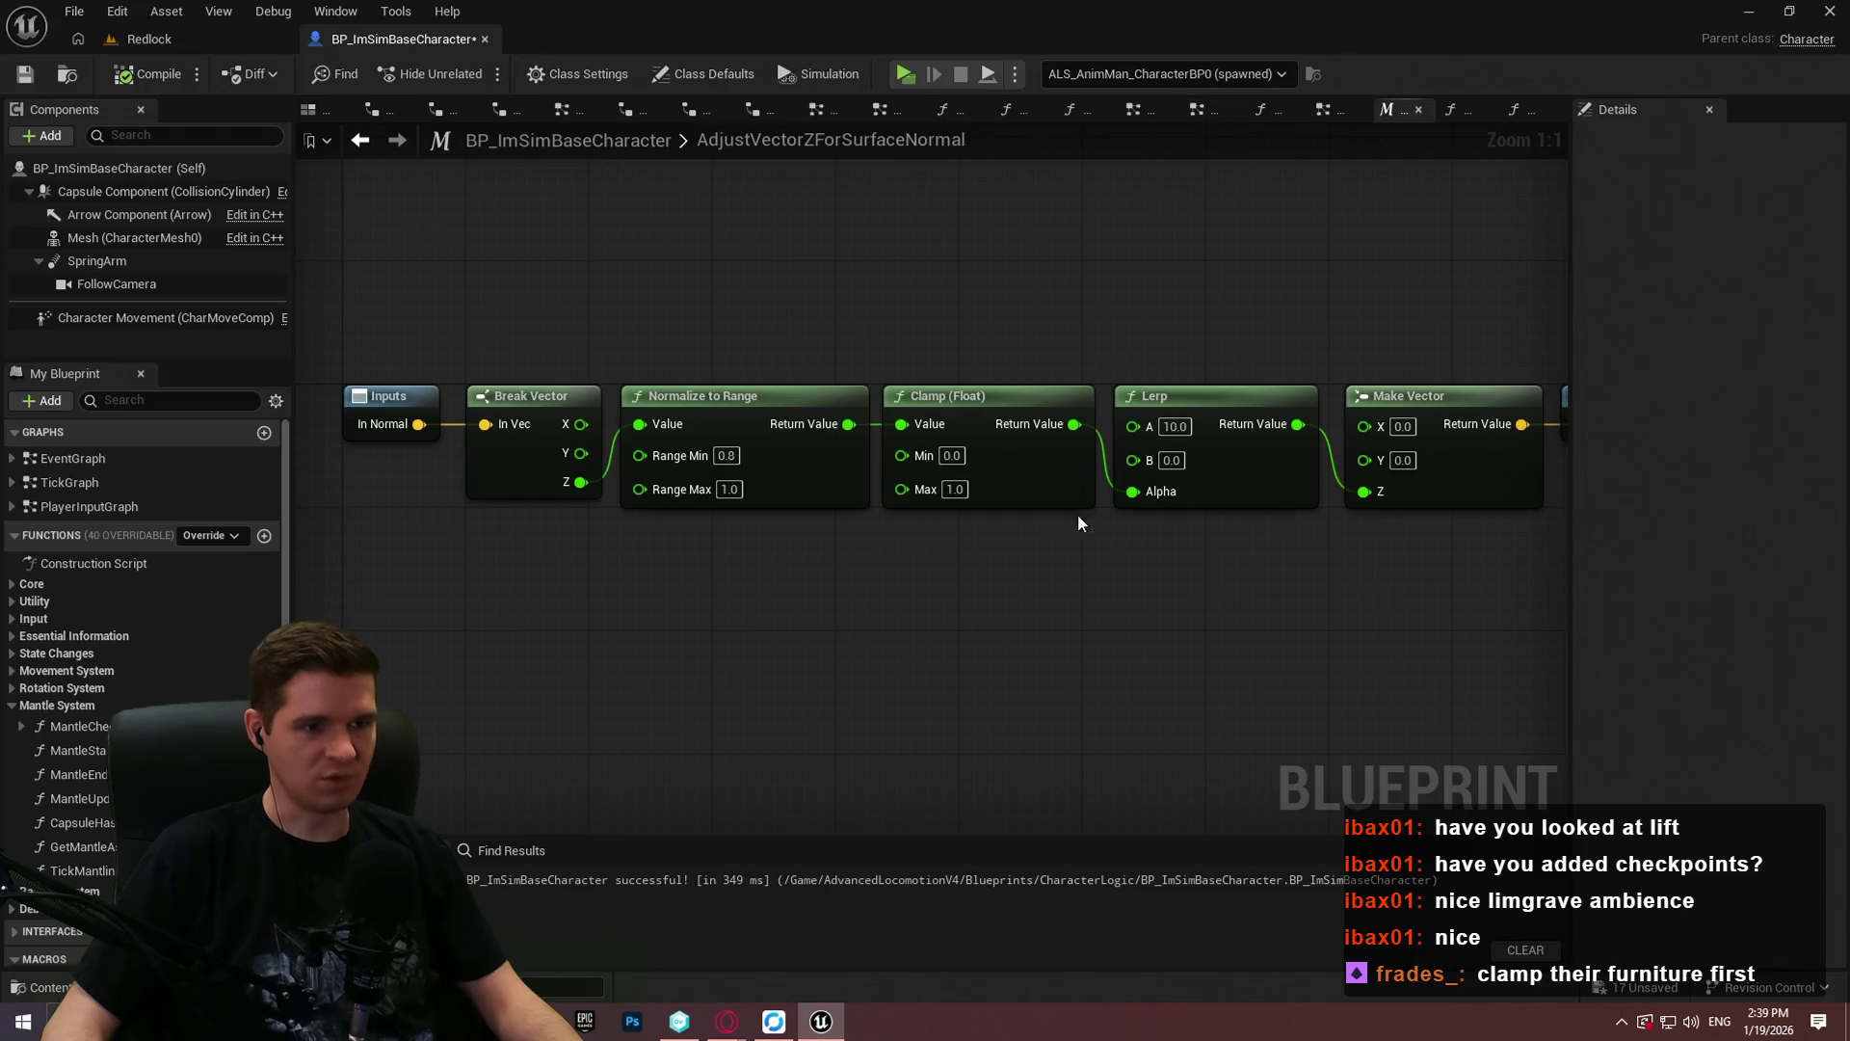
click(1517, 113)
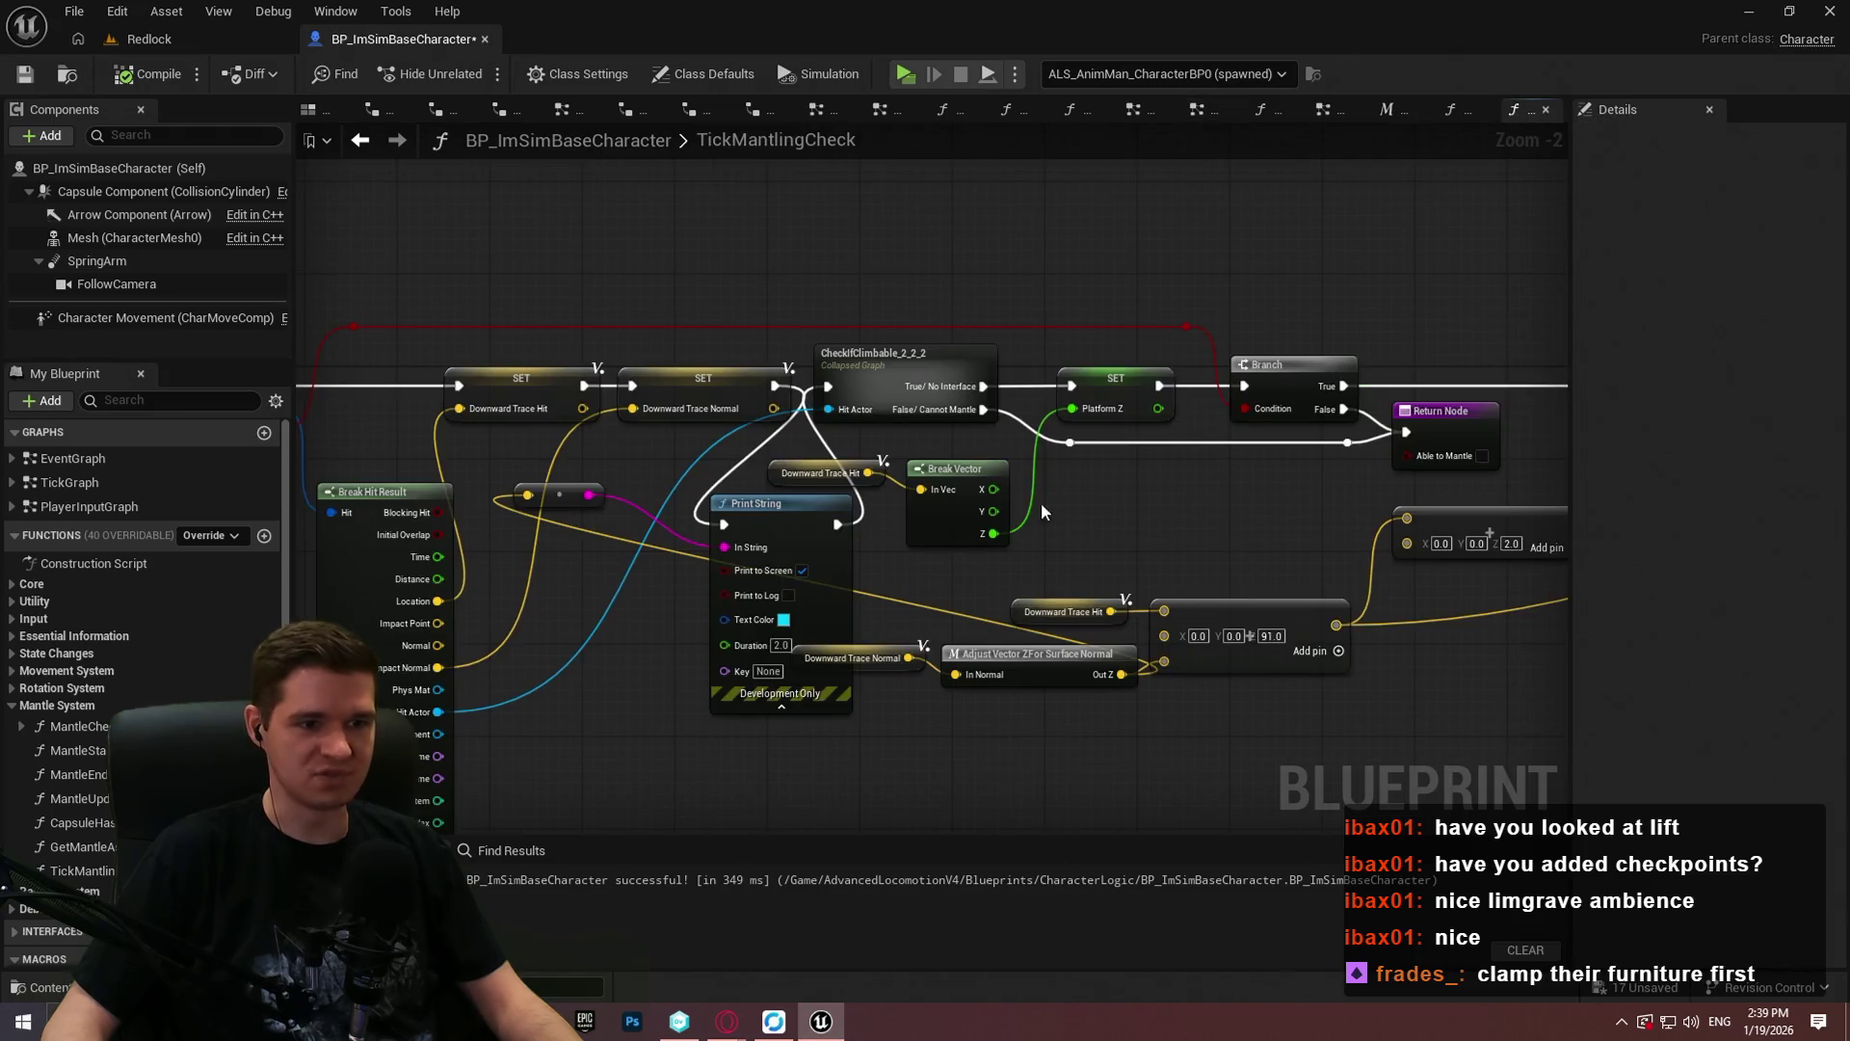
scroll(939, 632, up, 2)
drag(671, 661, 672, 661)
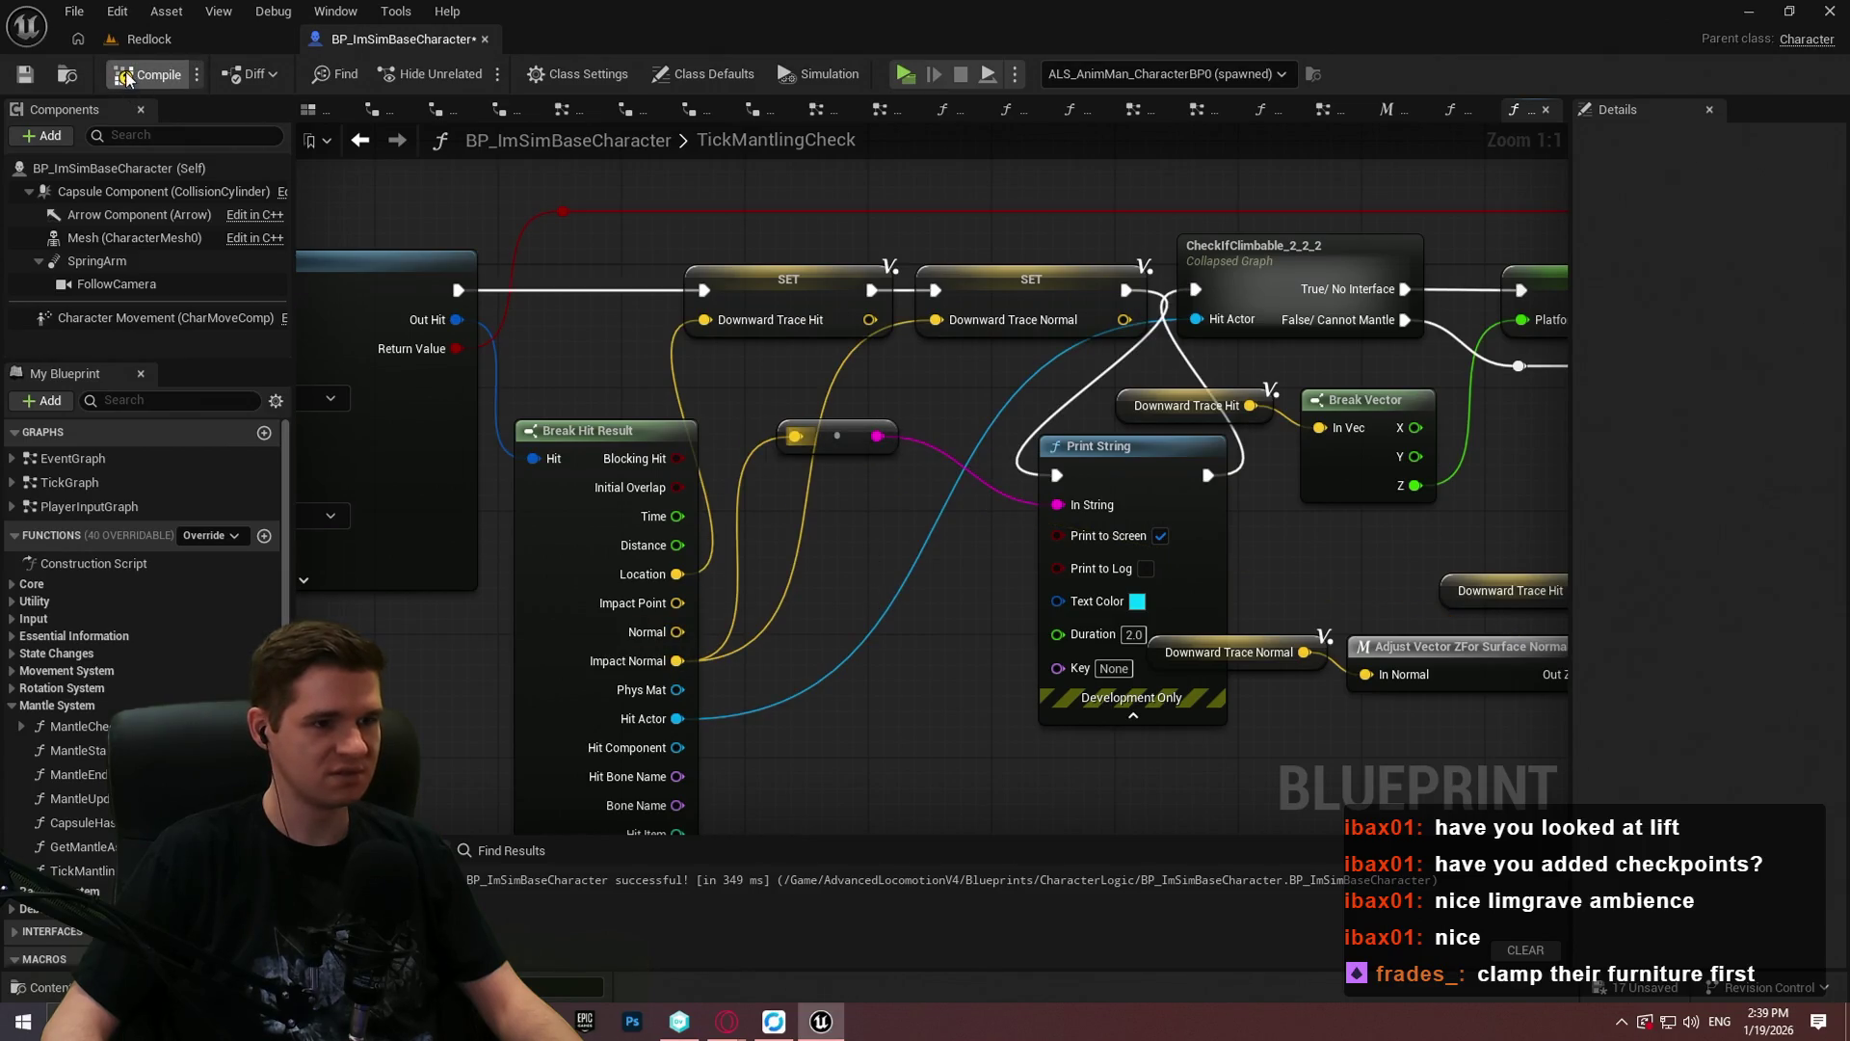
key(ctrl+z)
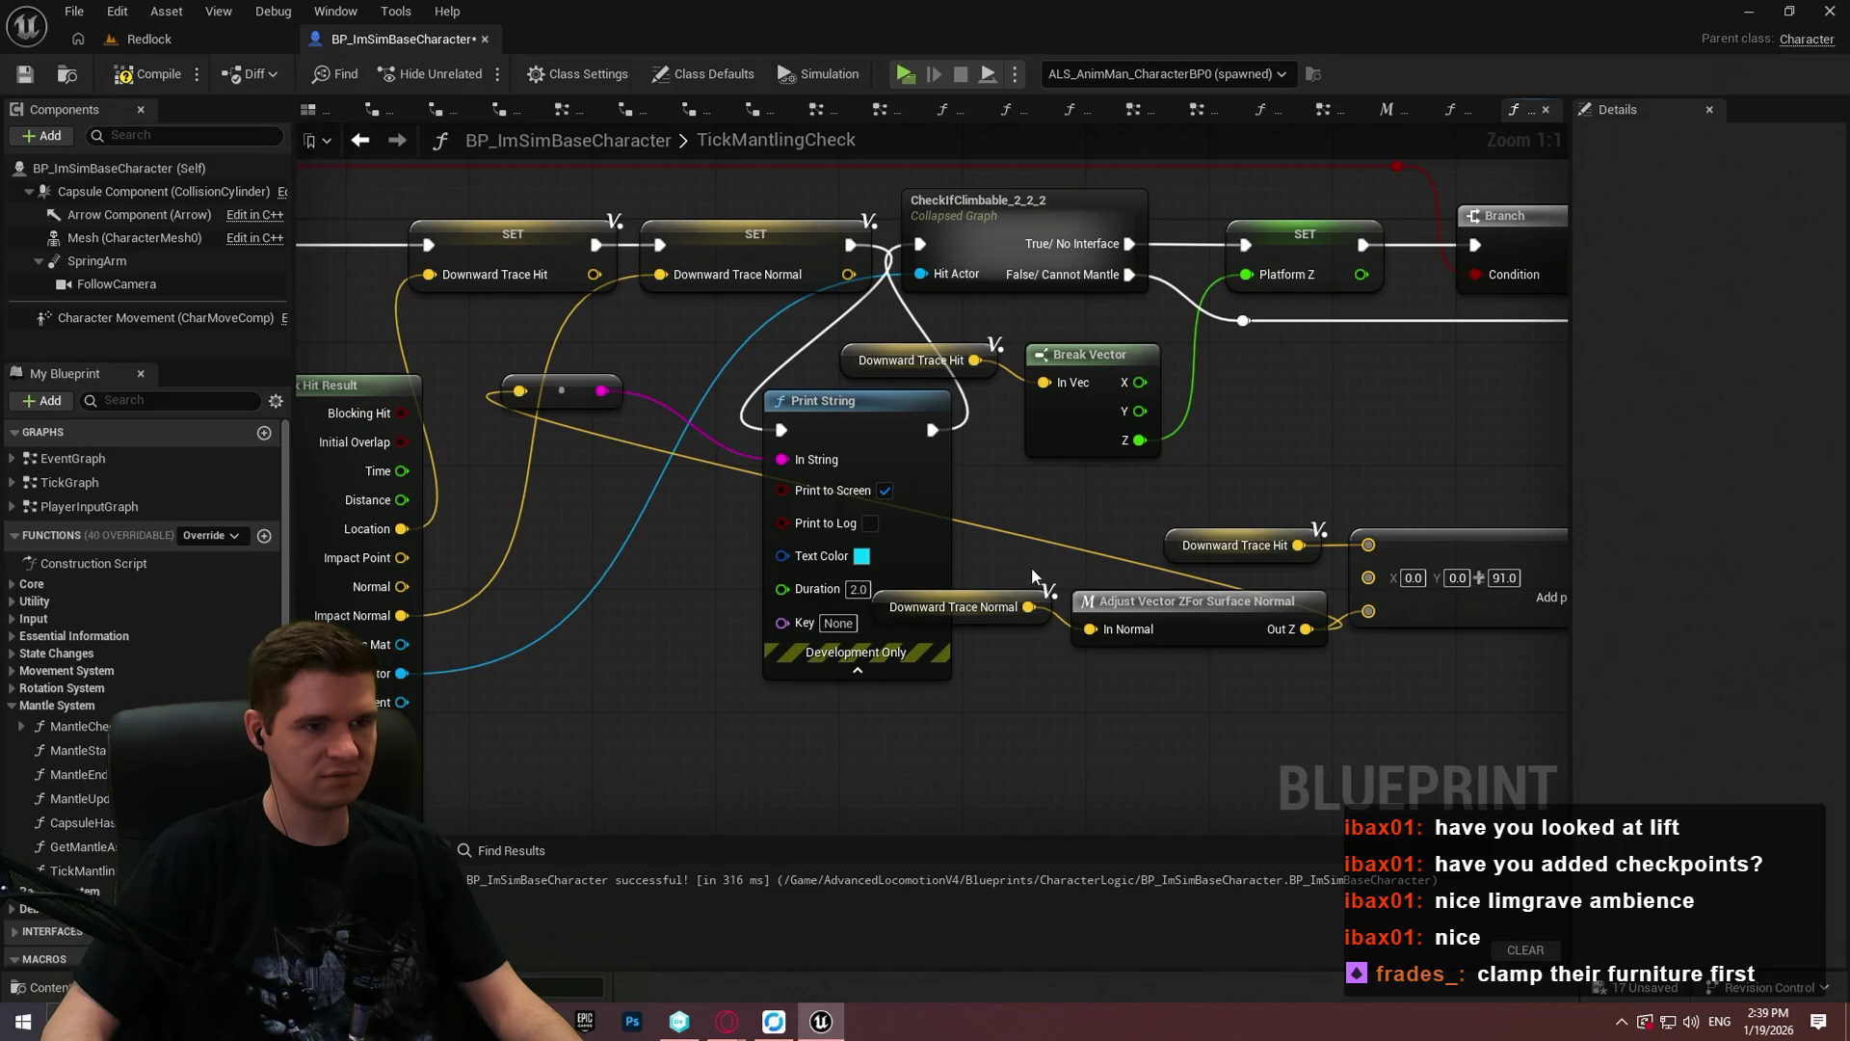
mouse_move(402, 615)
mouse_down()
mouse_move(506, 501)
mouse_move(519, 390)
mouse_up()
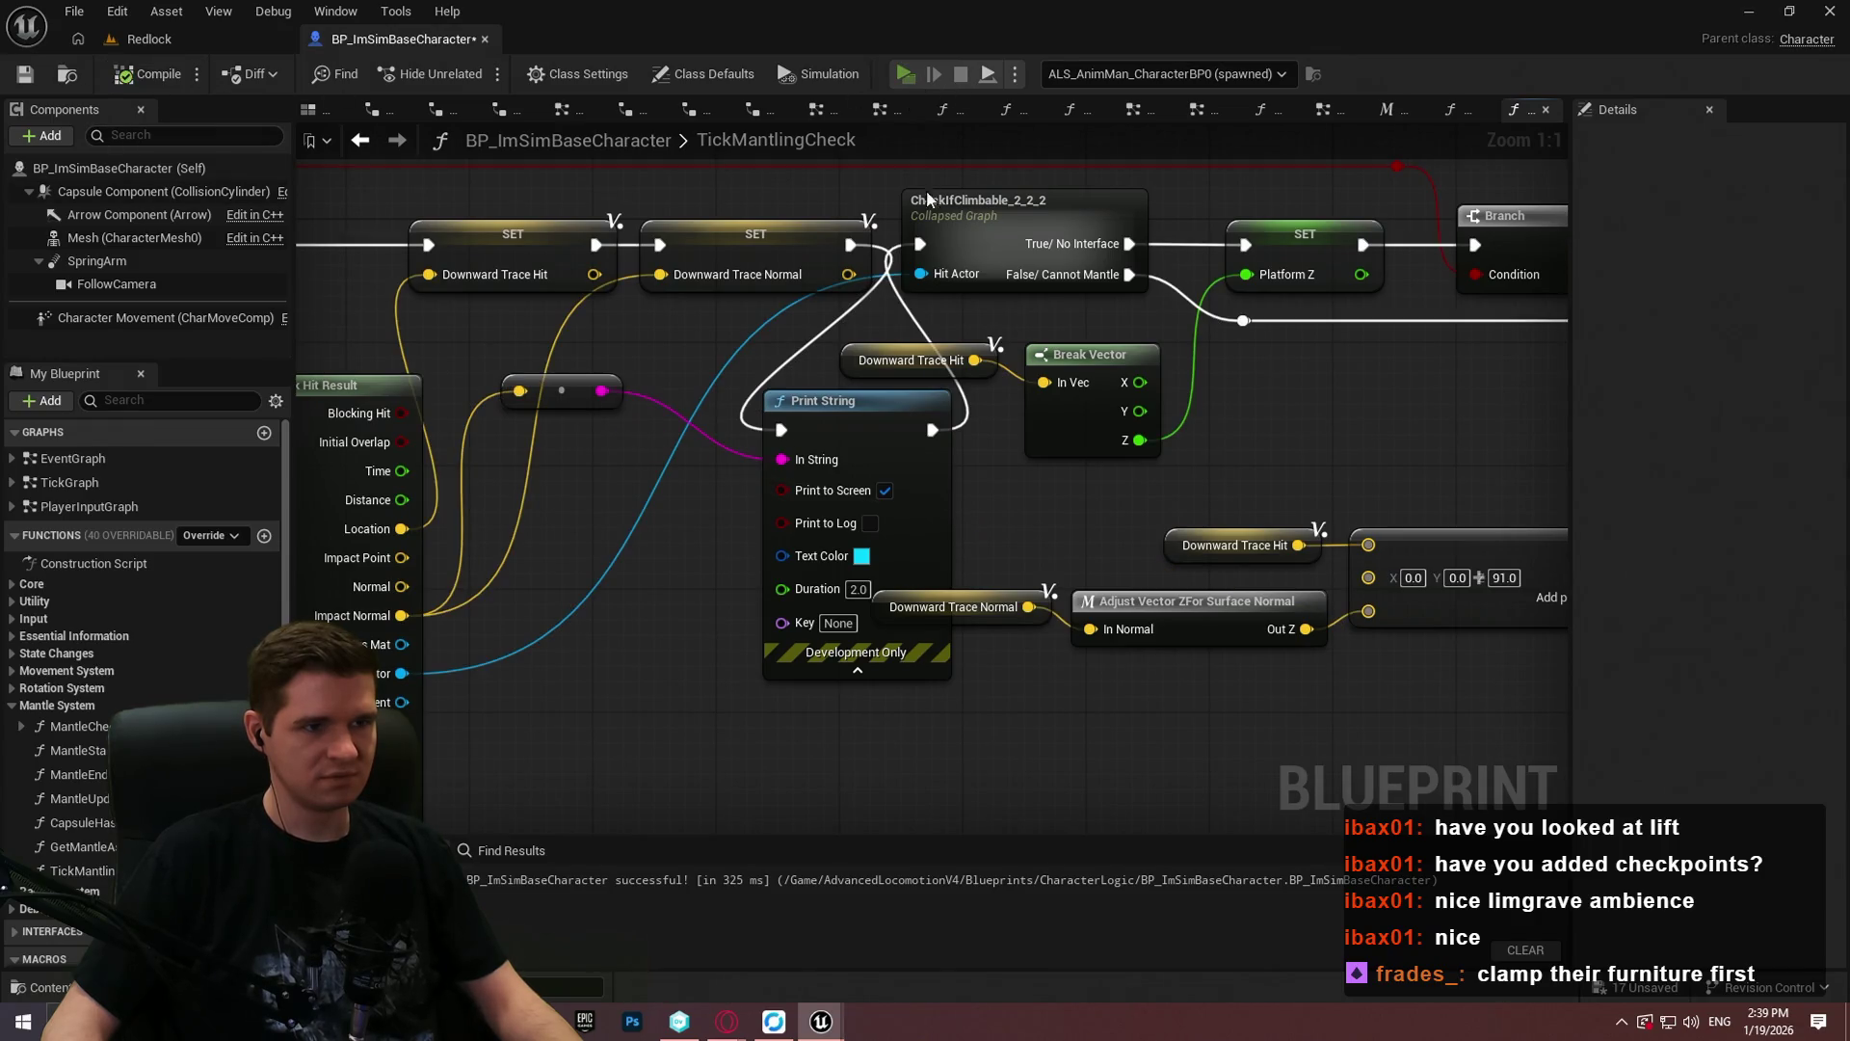
key(alt+p)
Step: Run the character through the corridor, past ledges, sloped walls and ramps toward START HERE
click(963, 821)
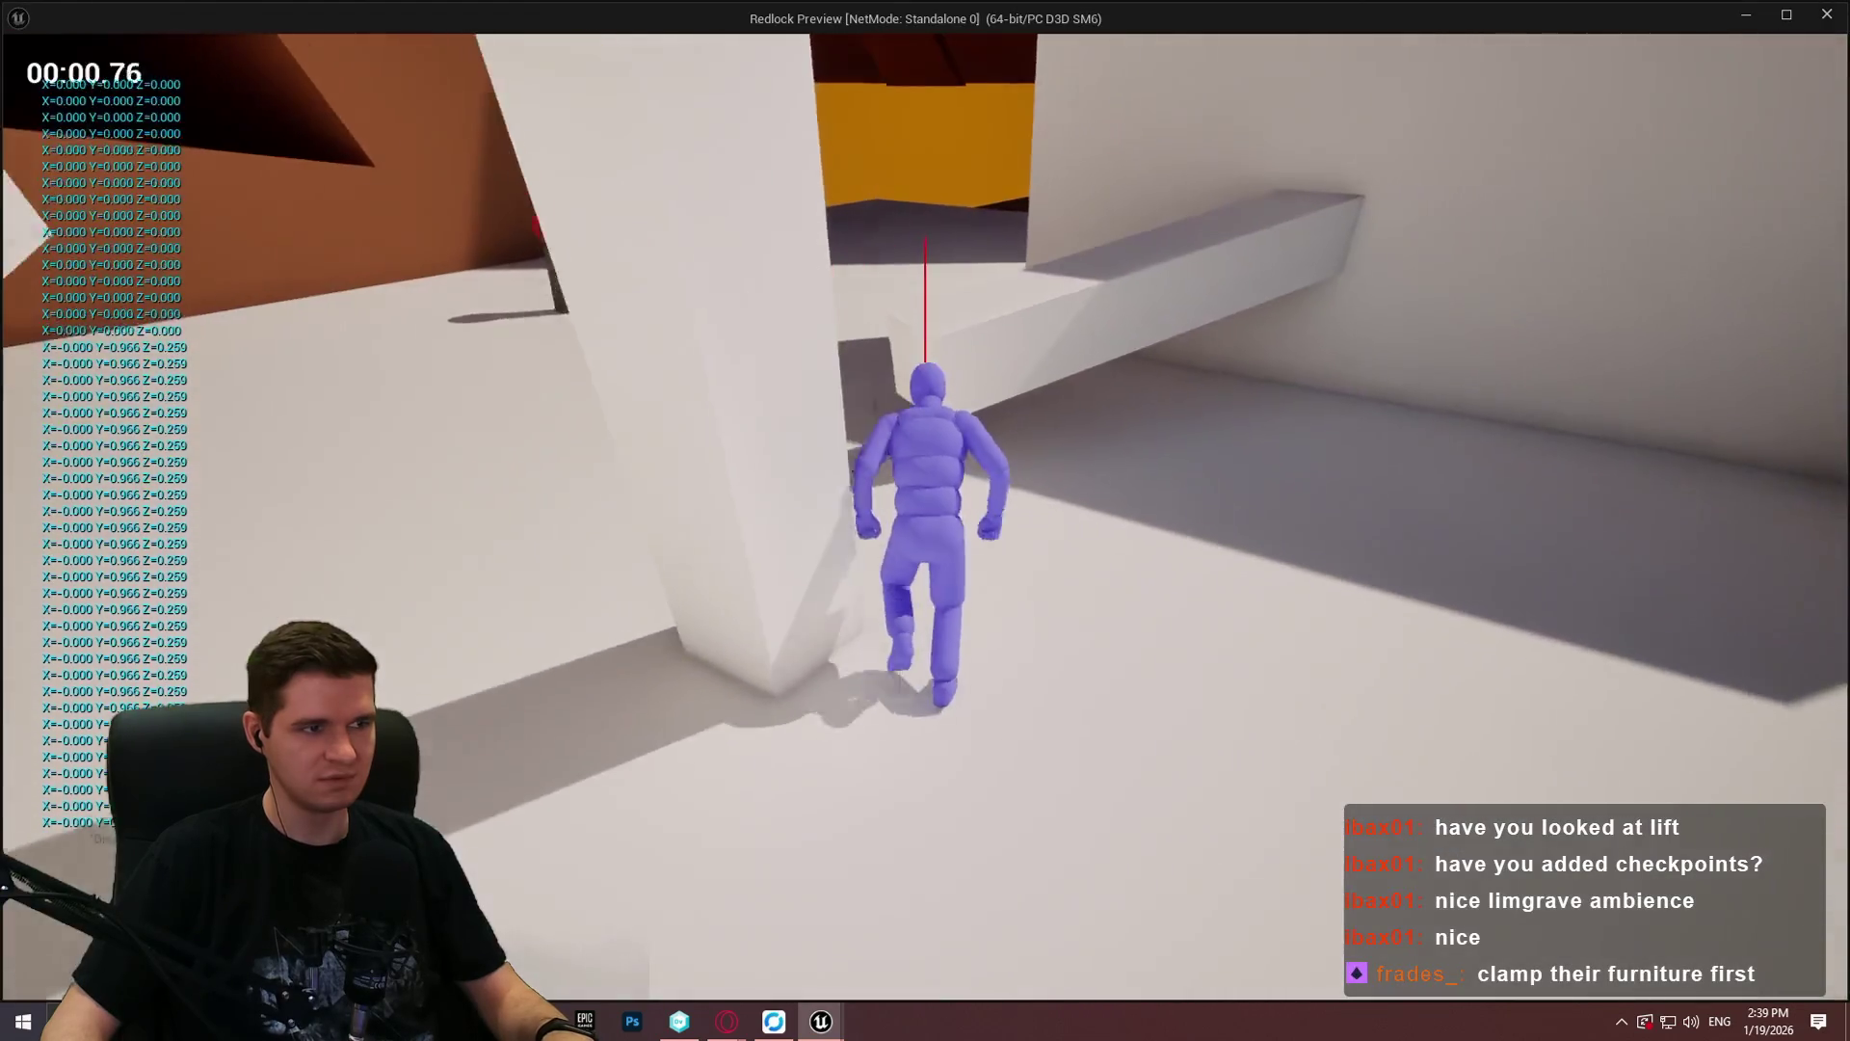
key(w)
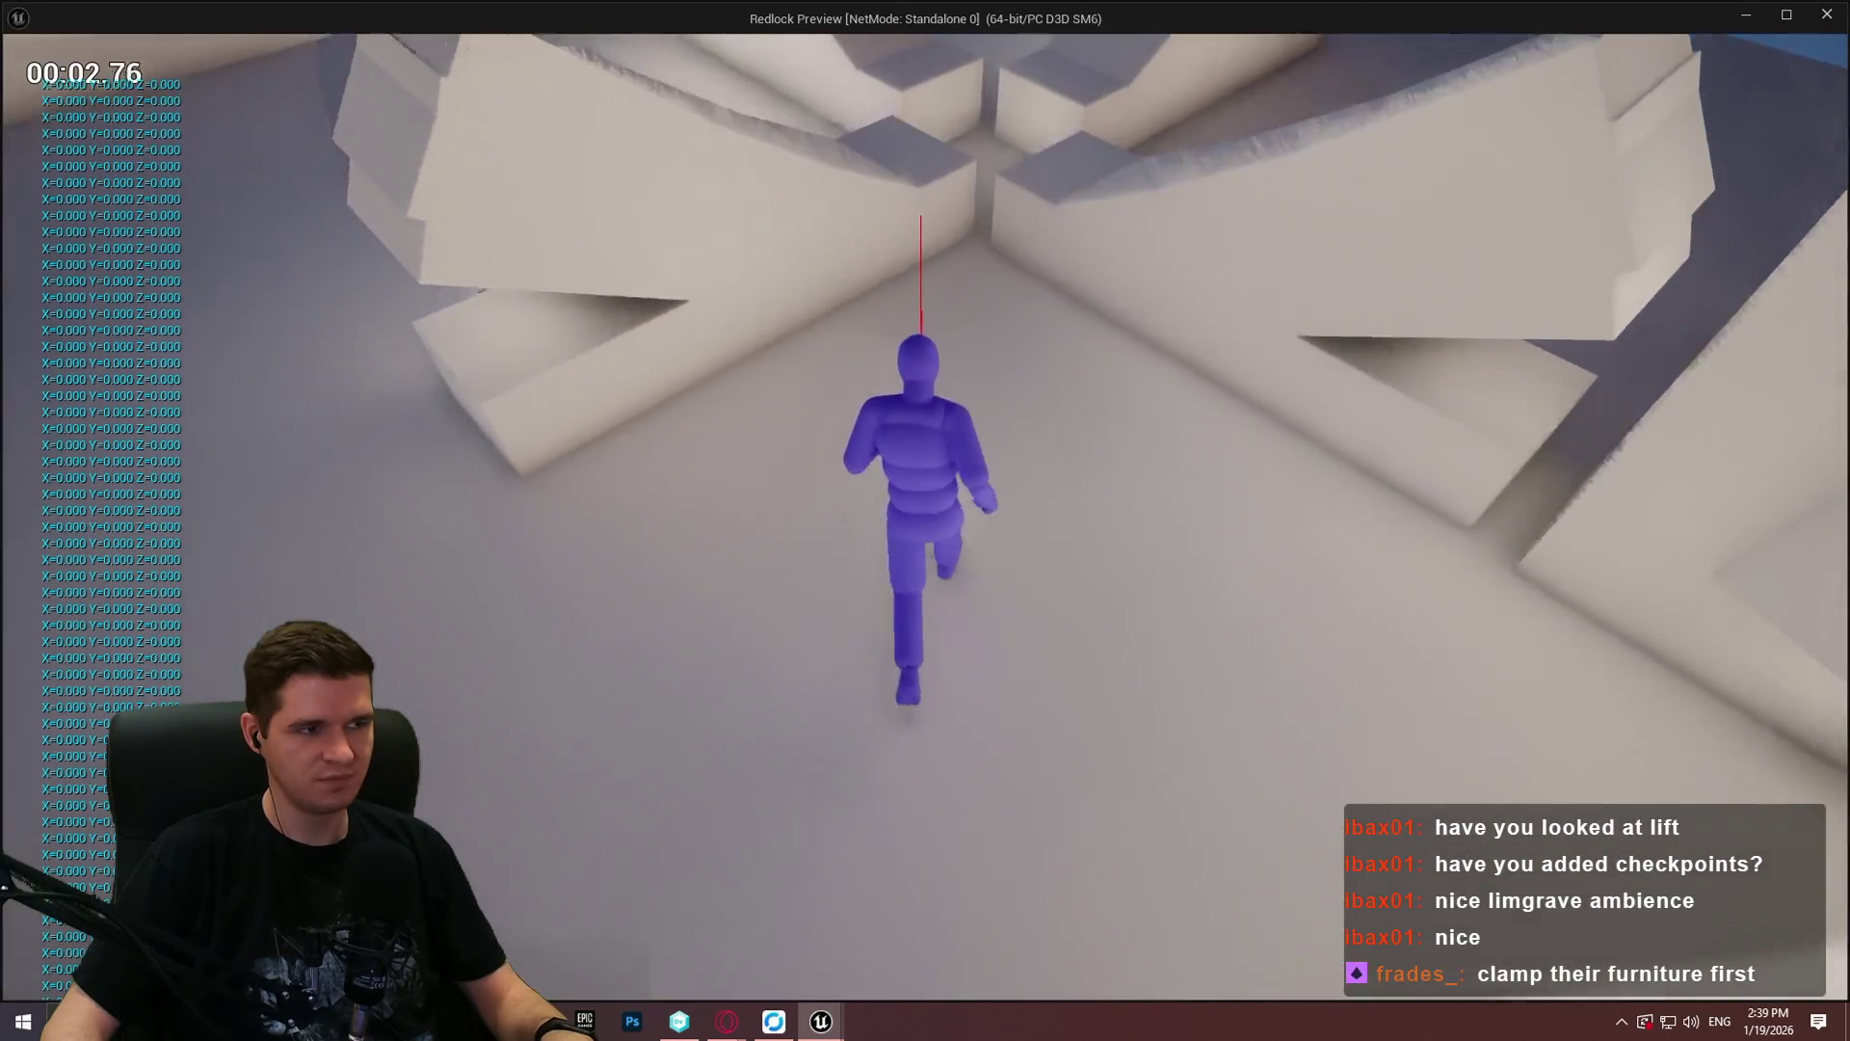
key(w)
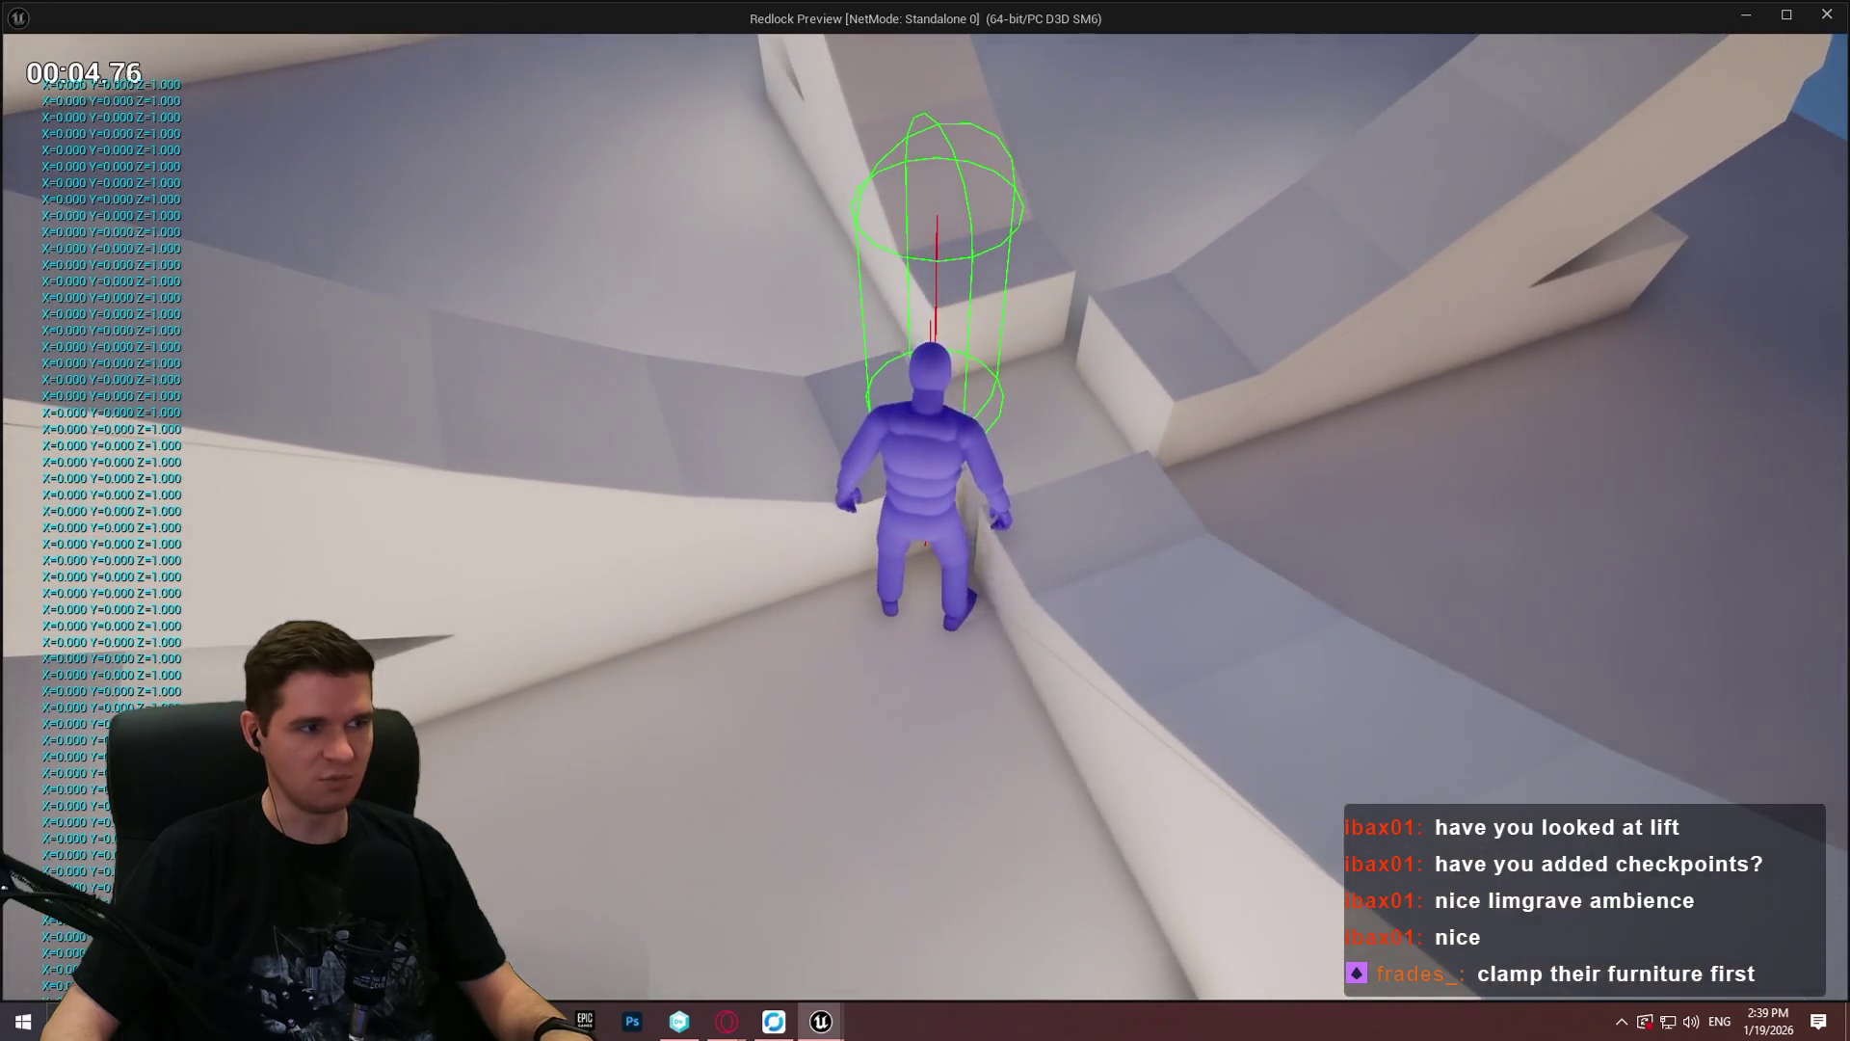
key(w)
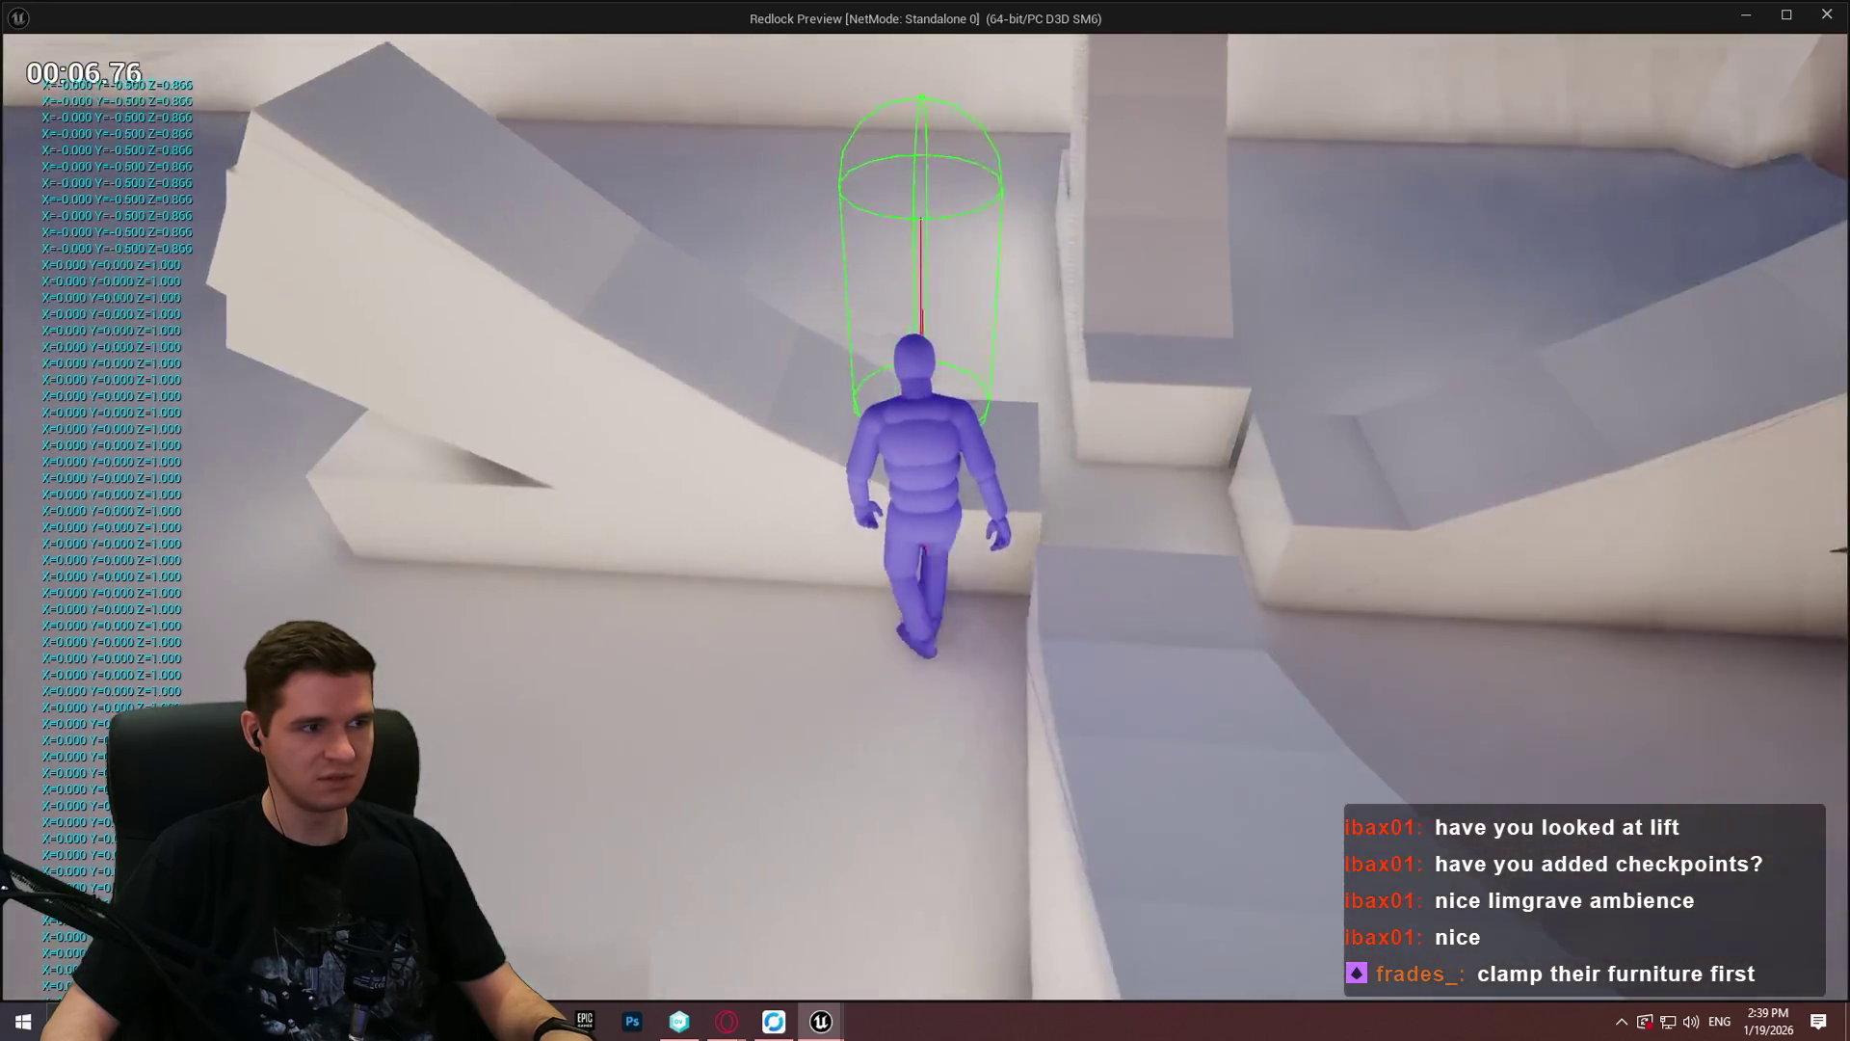
key(w)
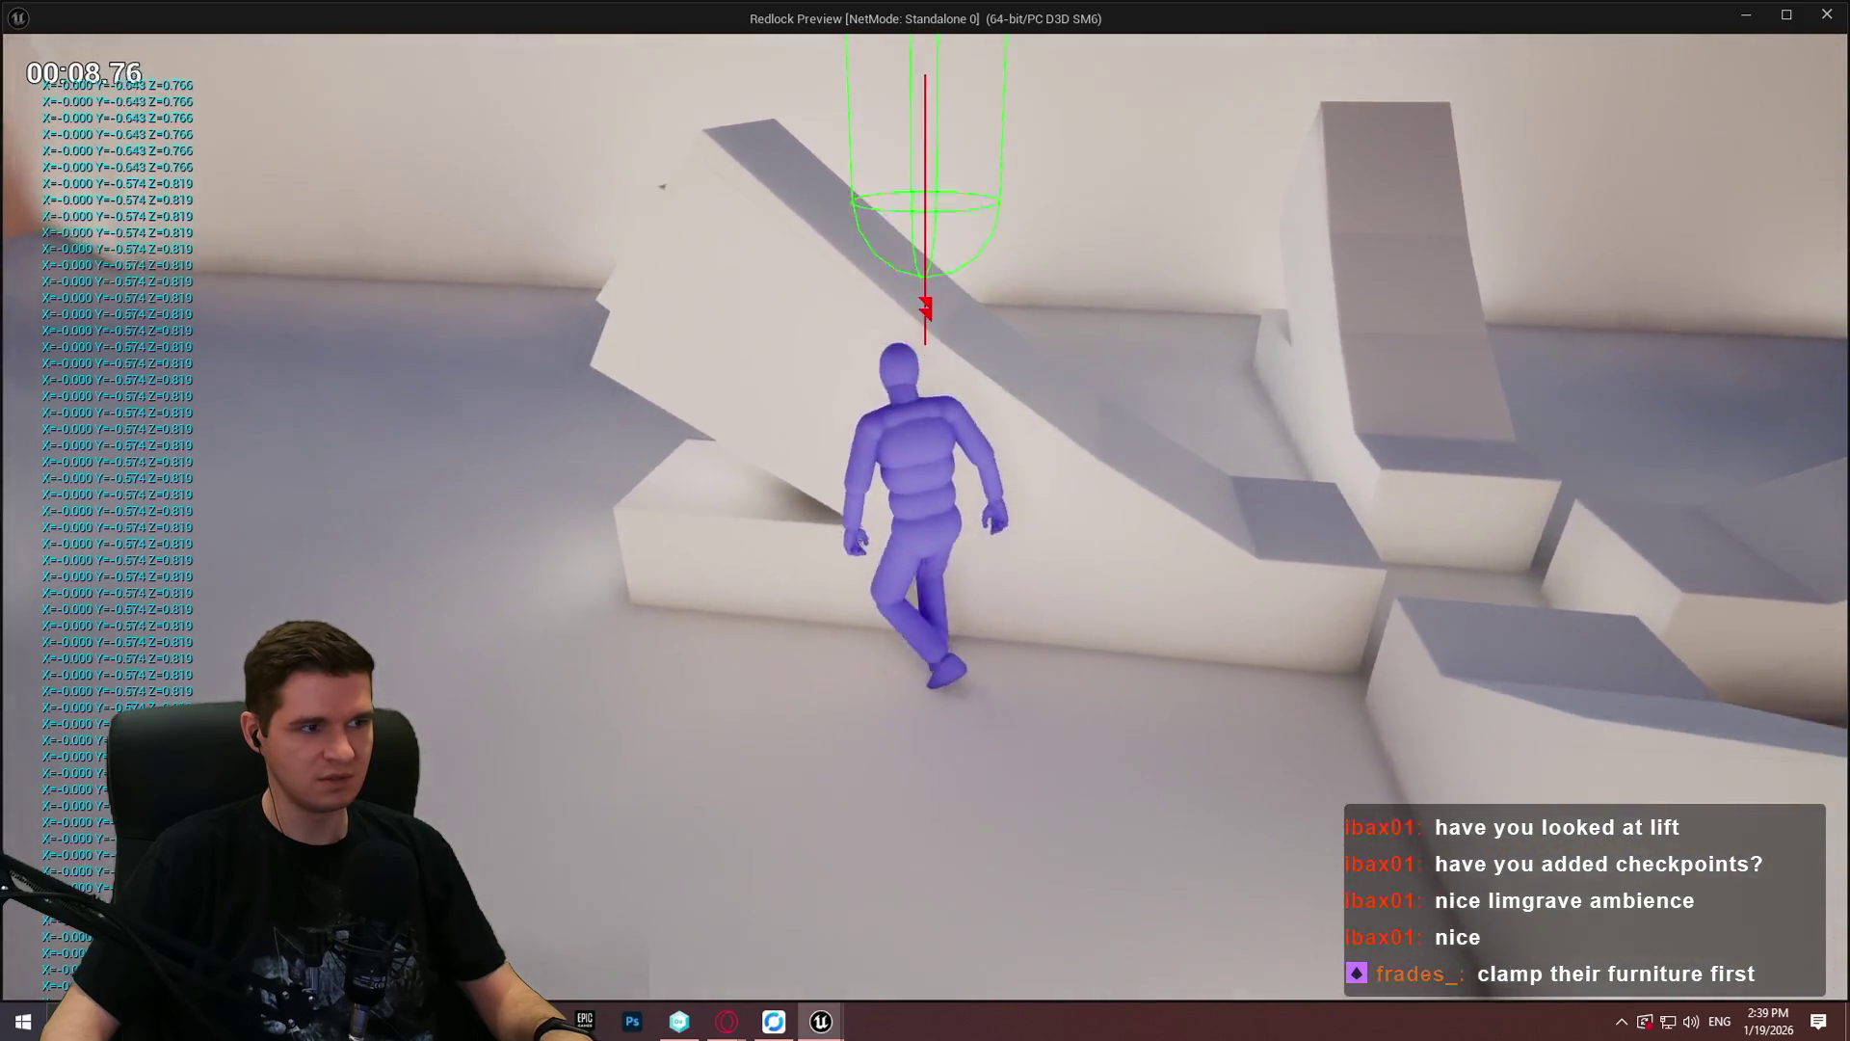
key(w)
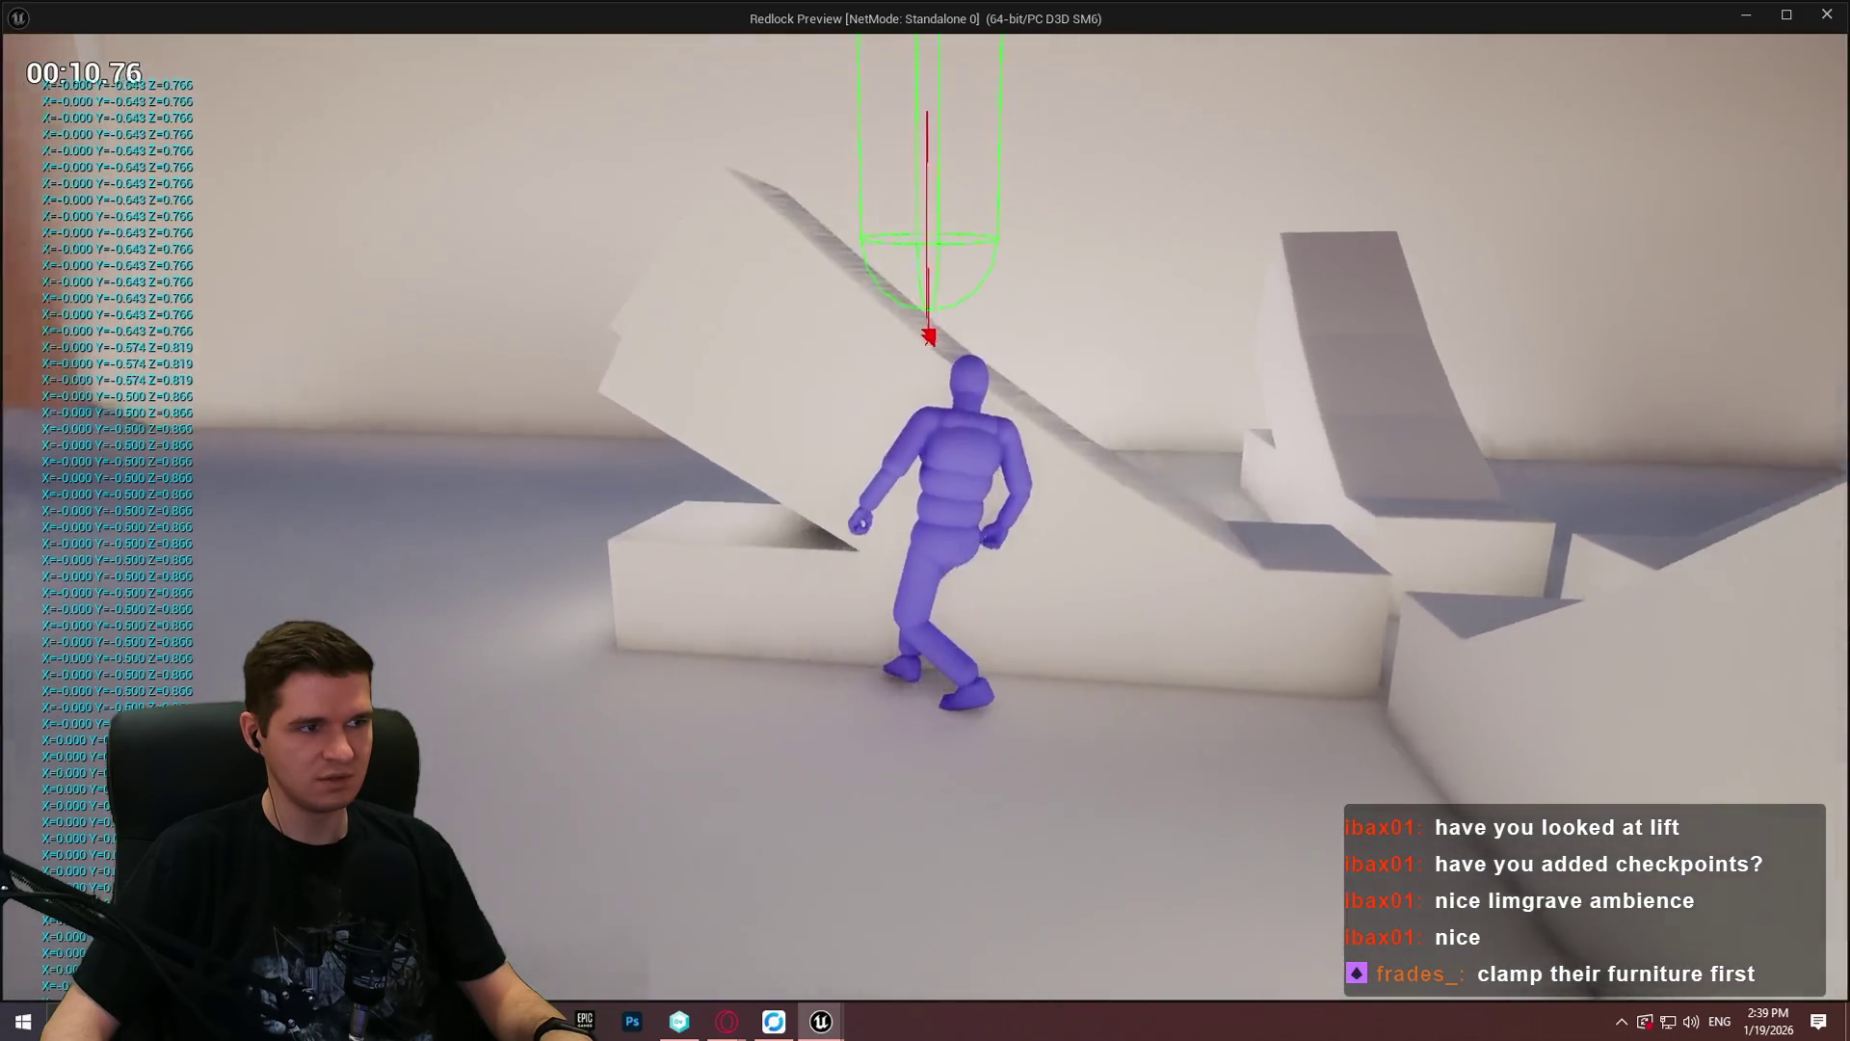
key(w)
key(w)
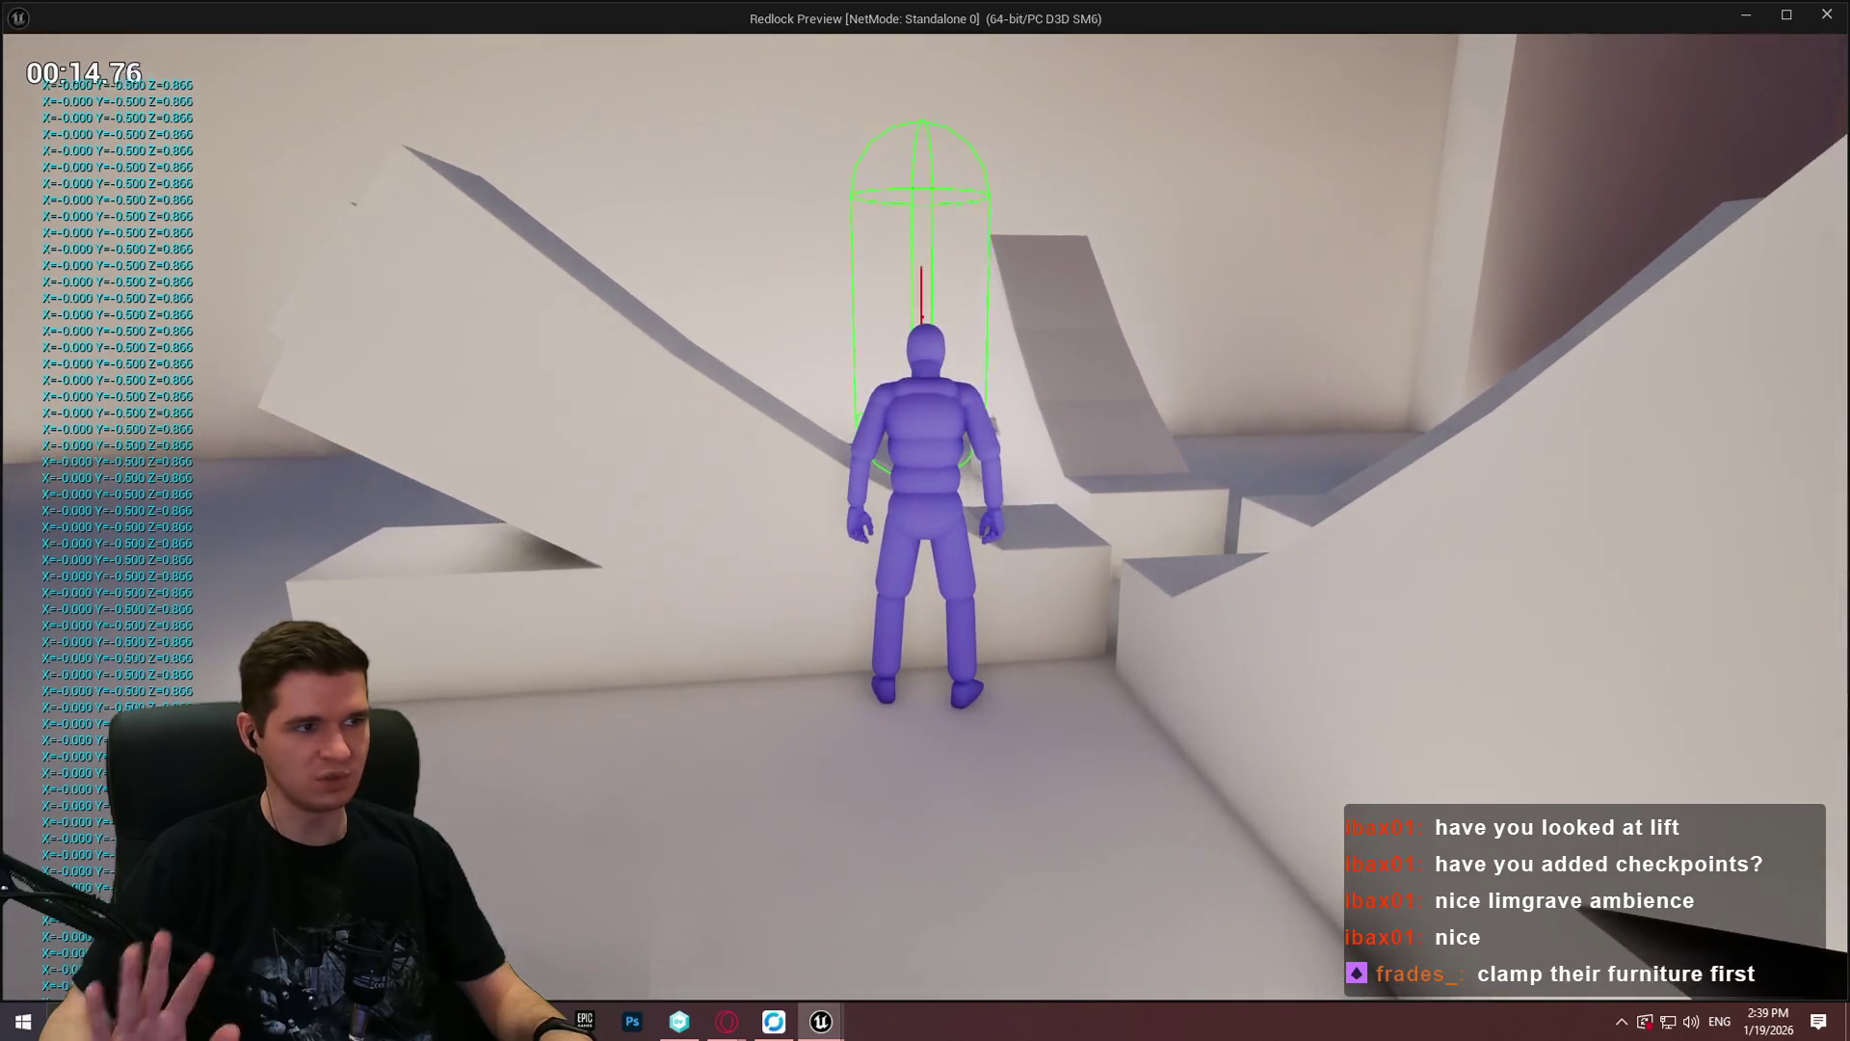
key(w)
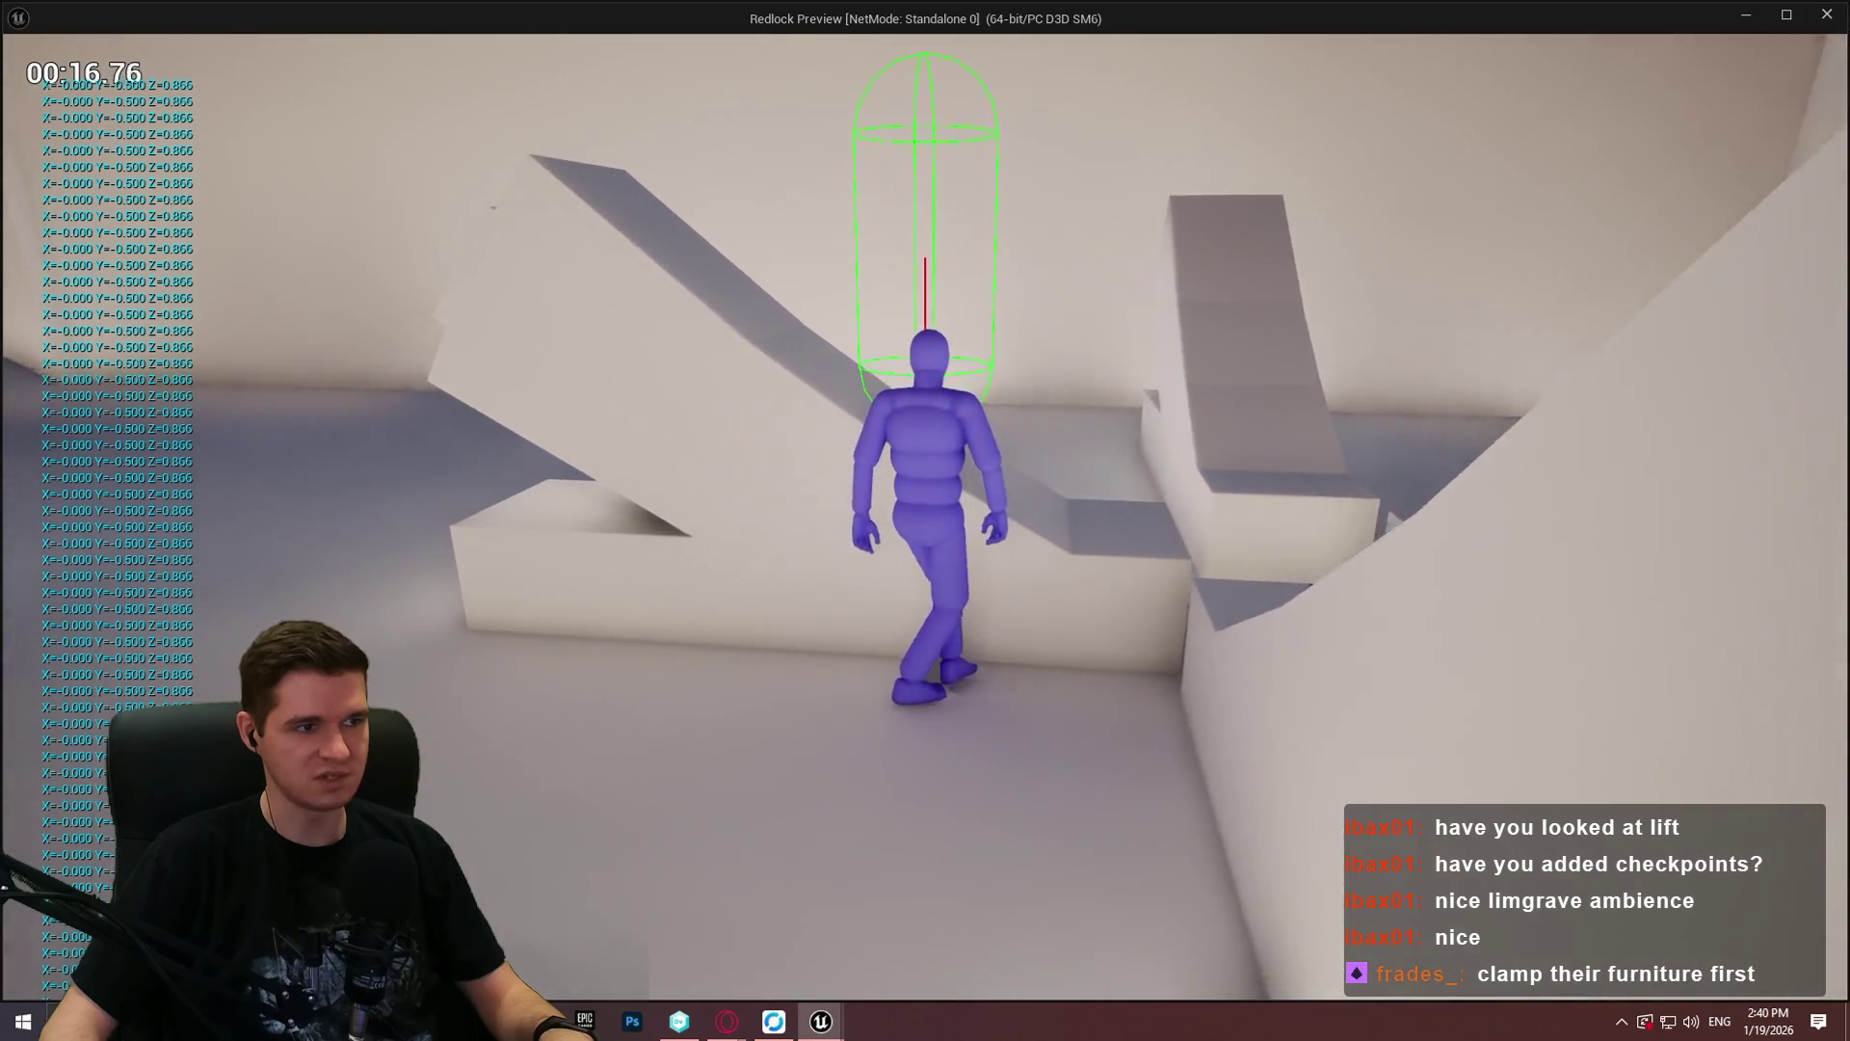
key(w)
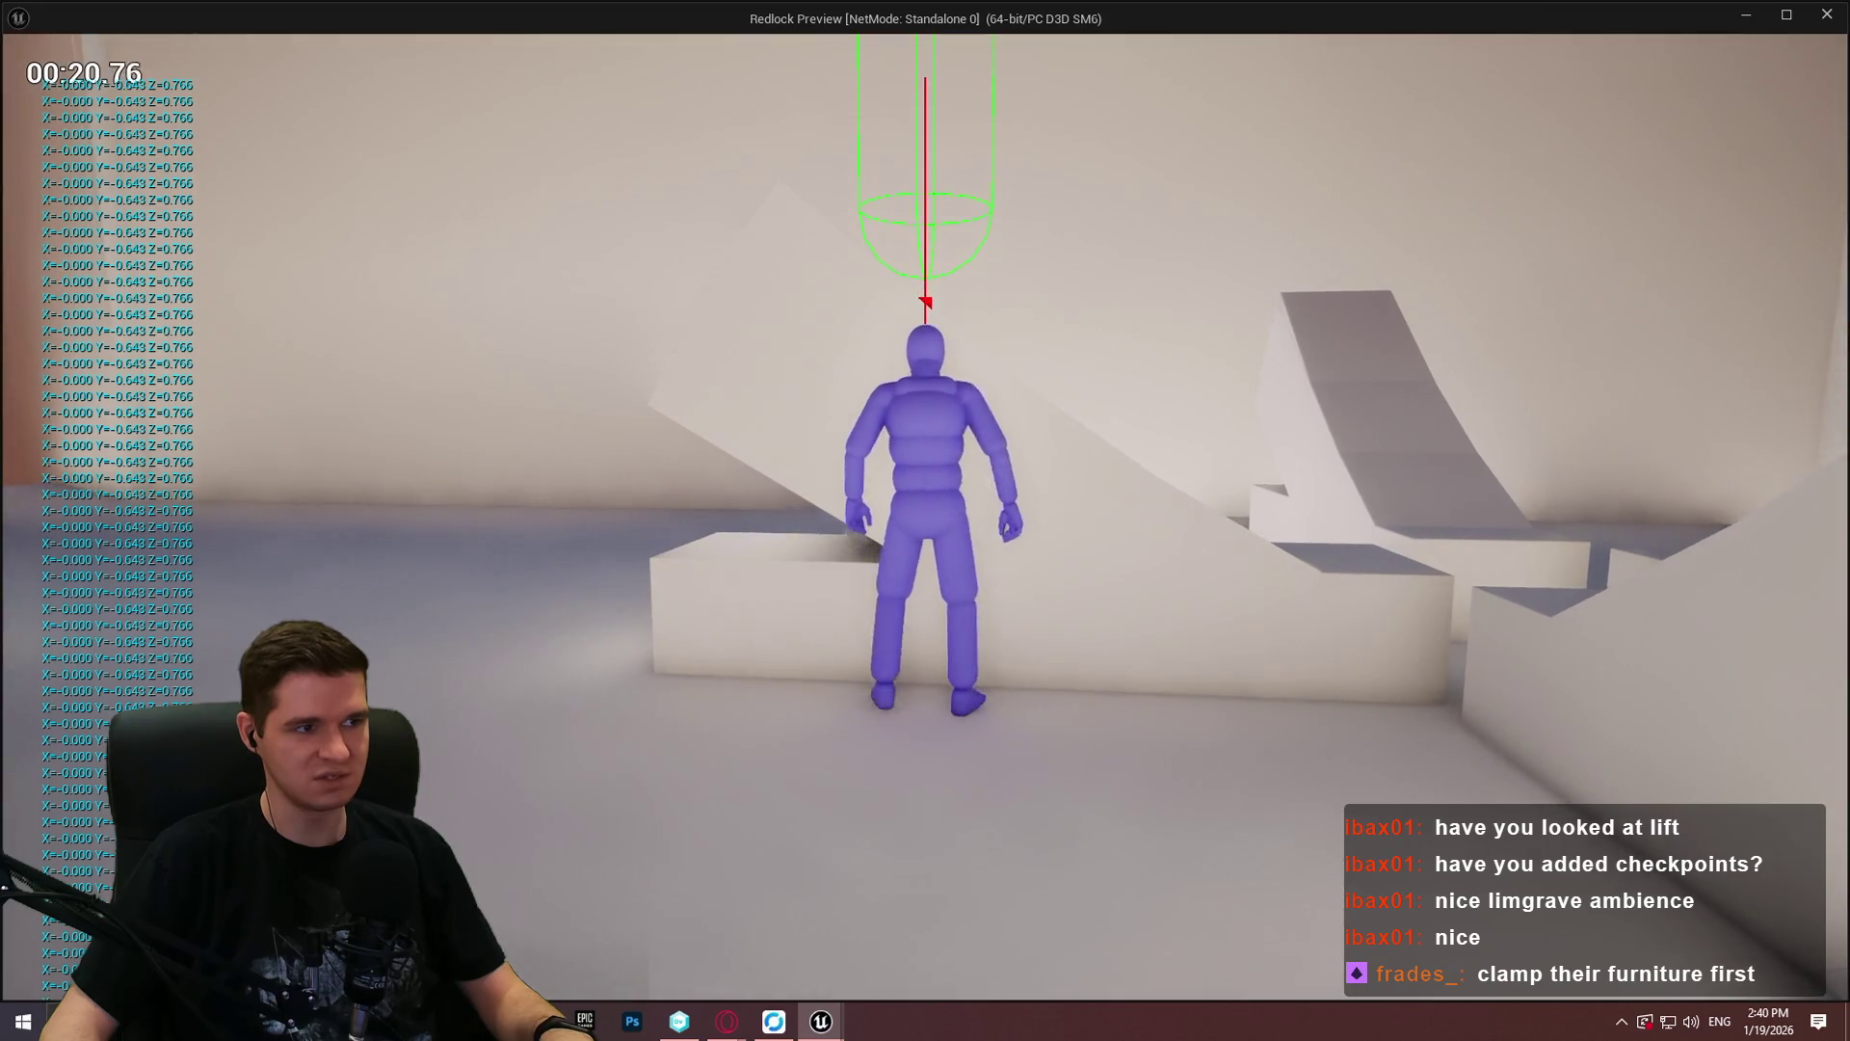
key(w)
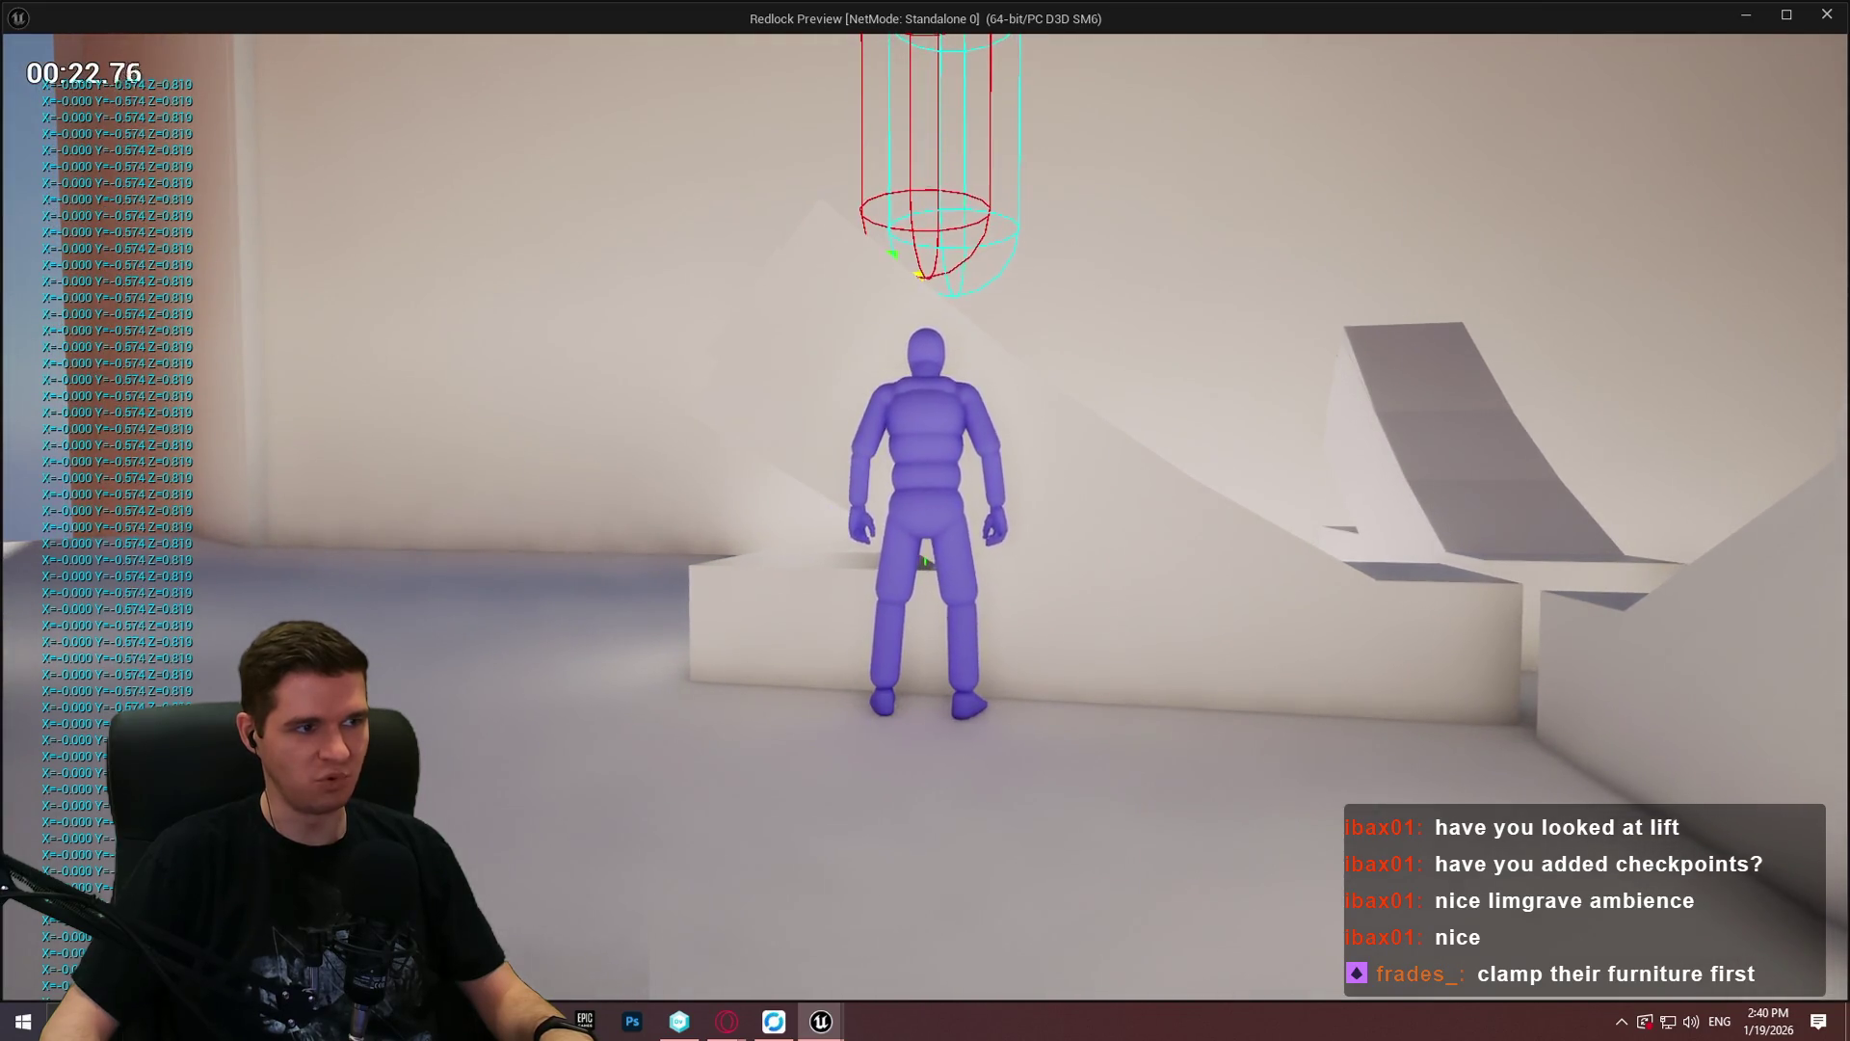
key(w)
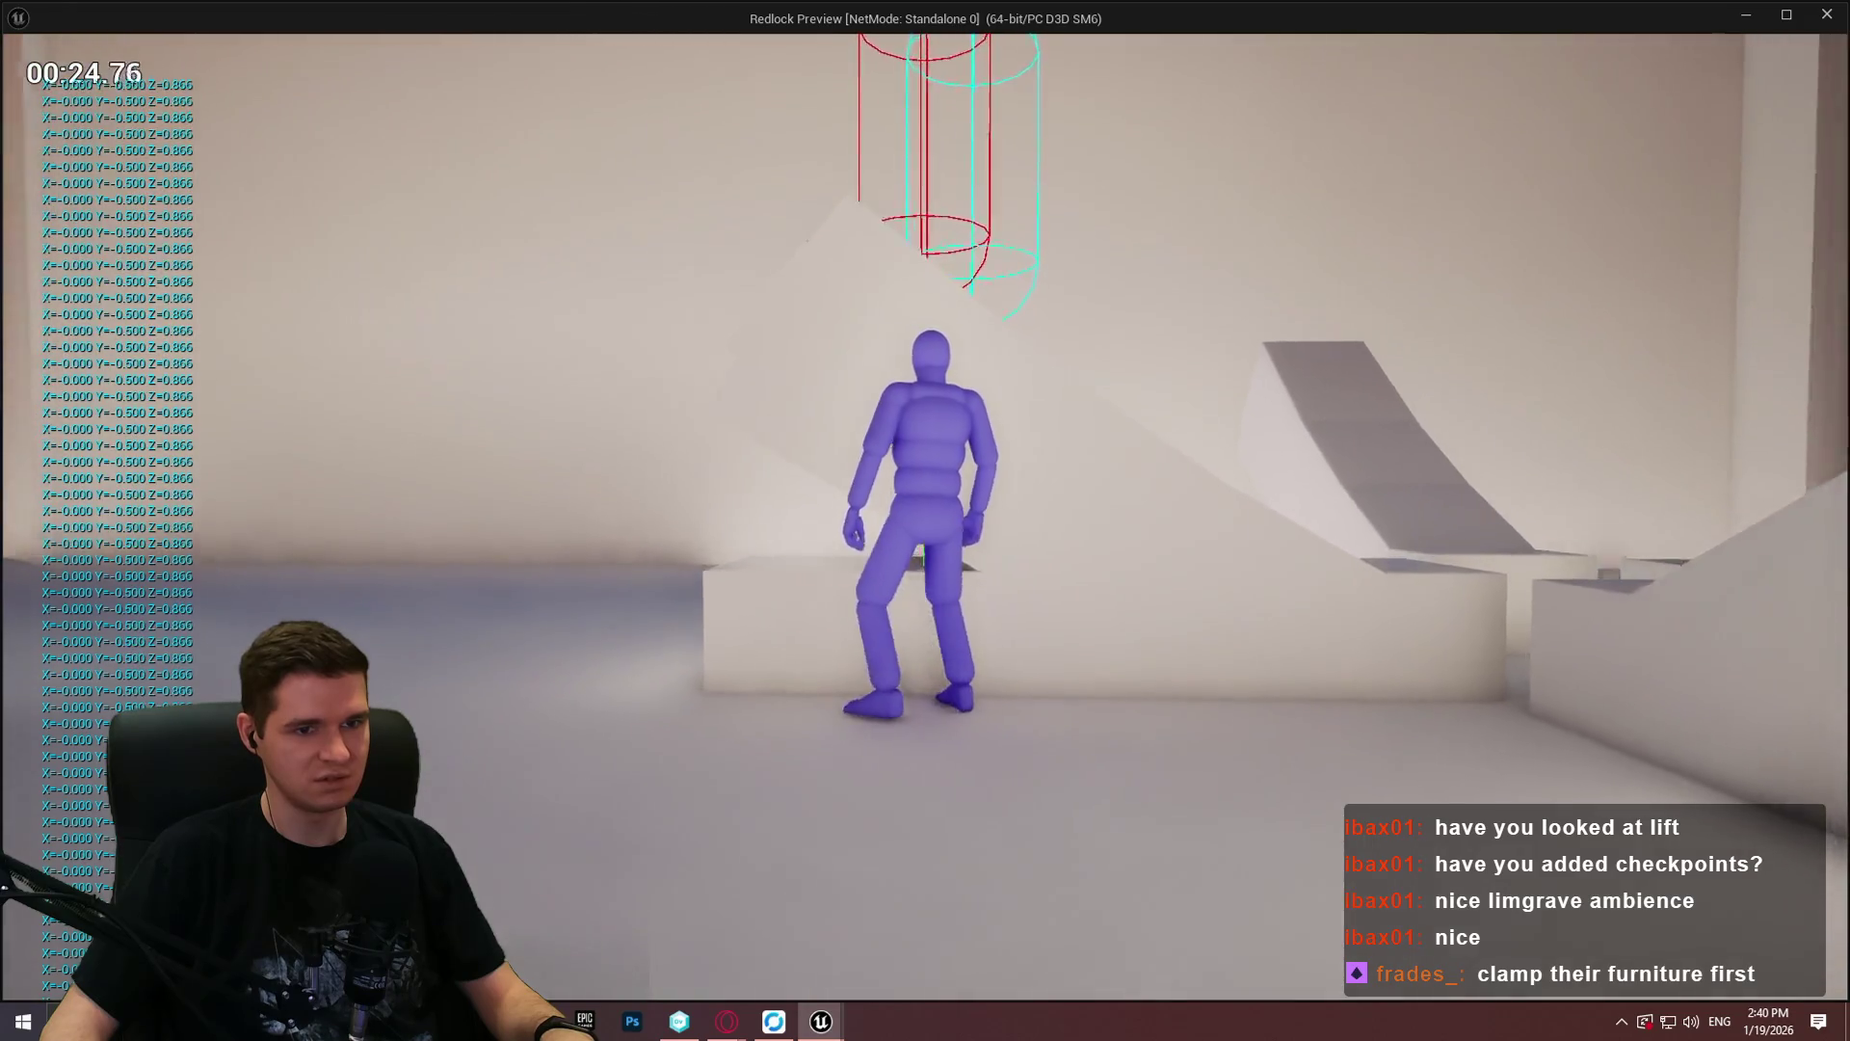
key(w)
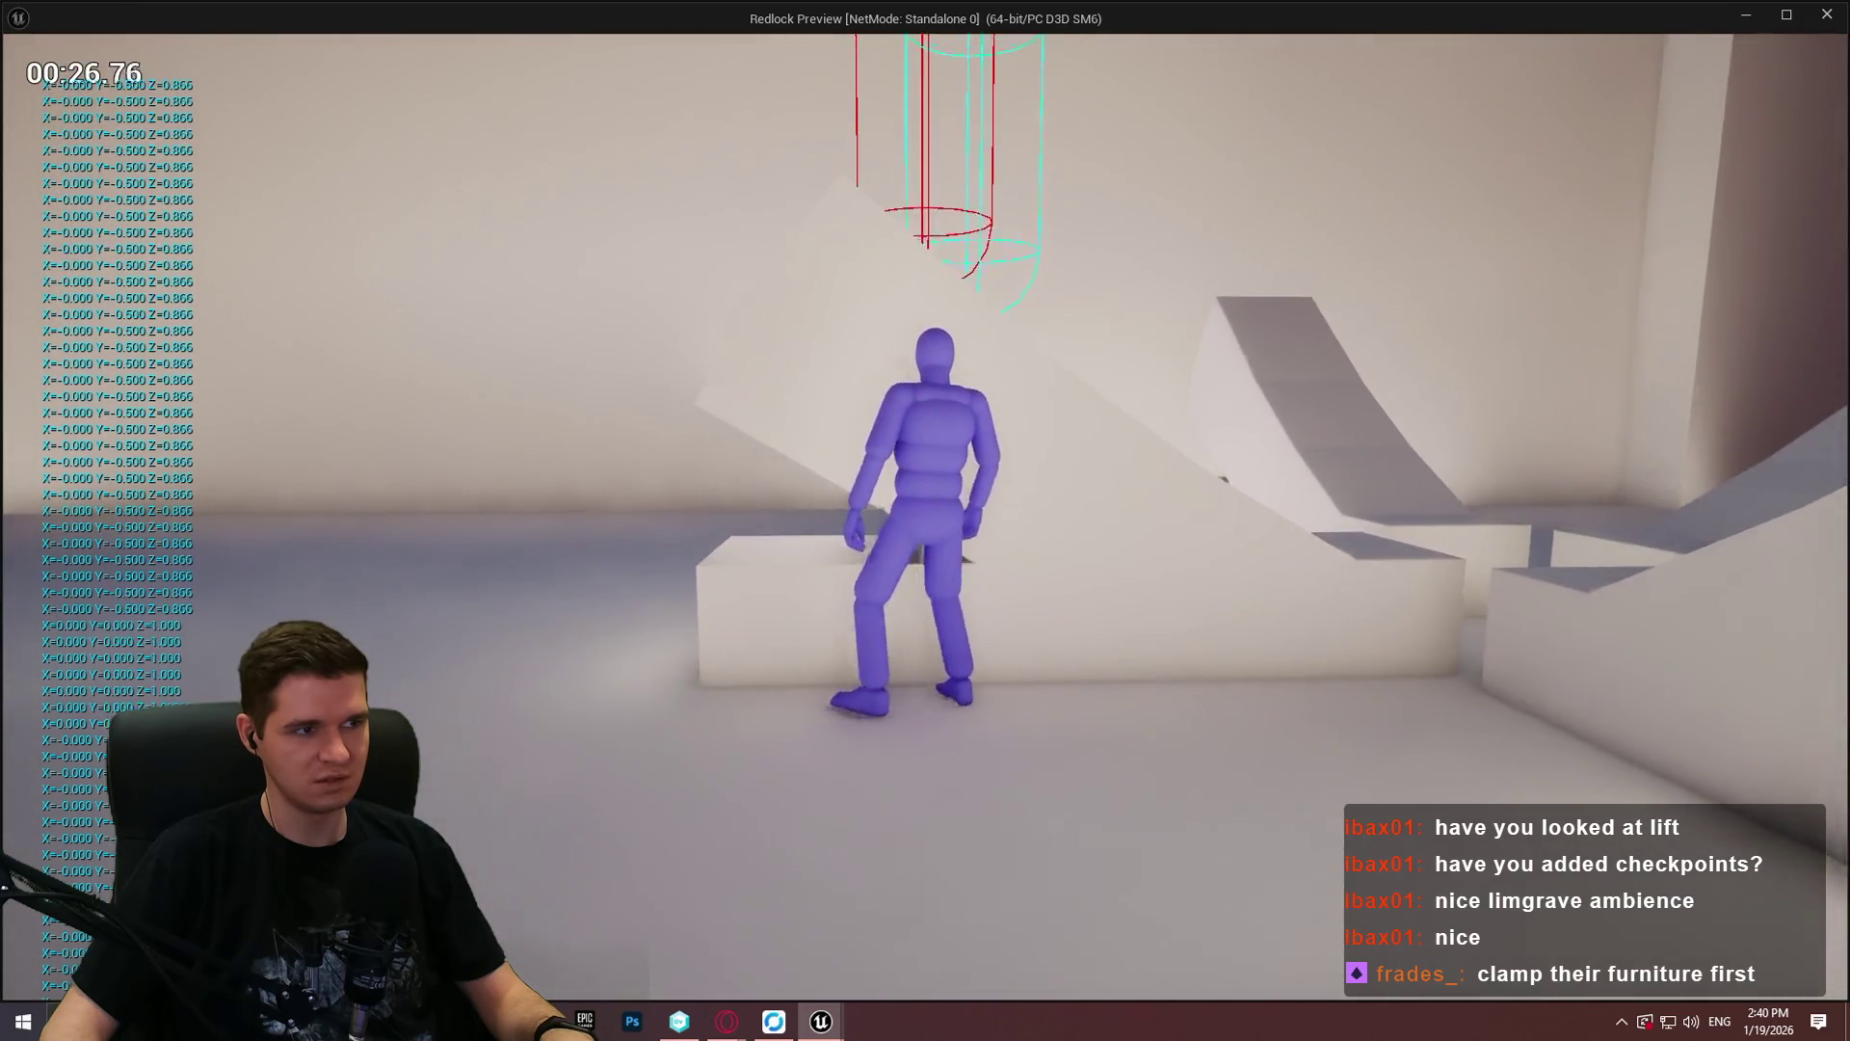
key(w)
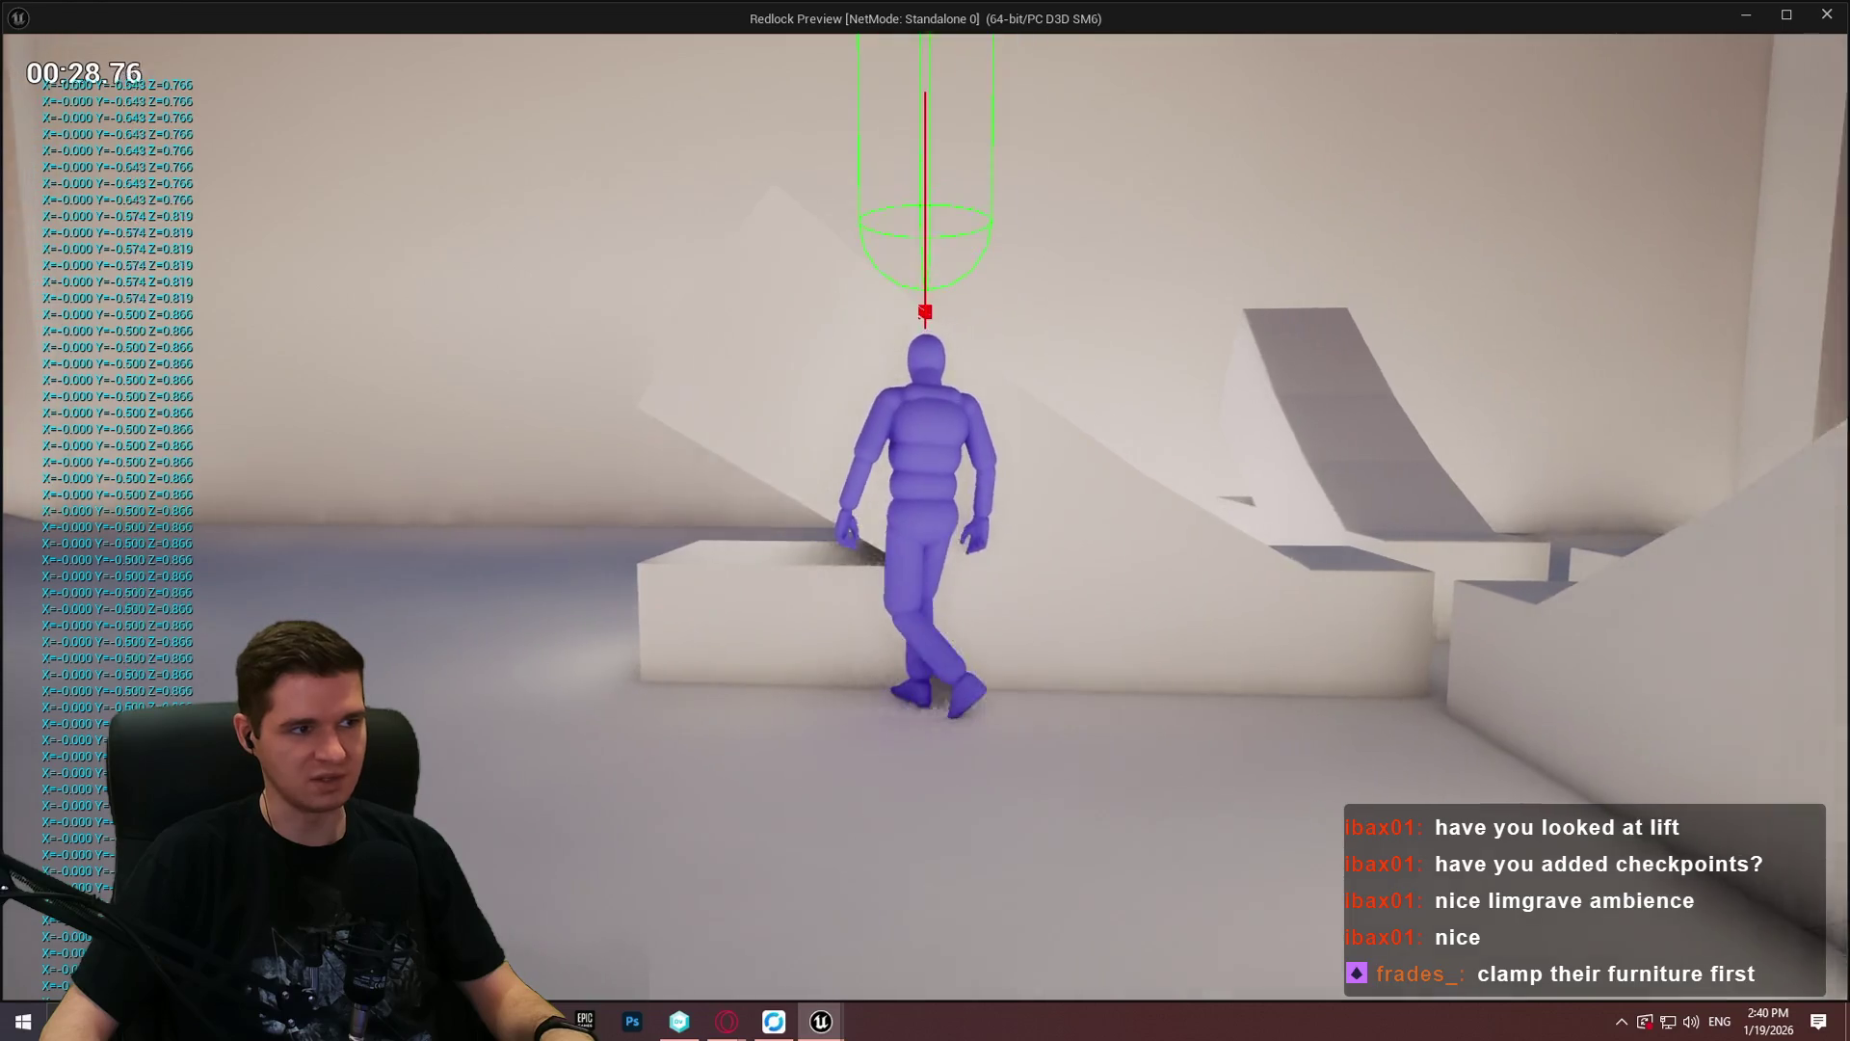
key(w)
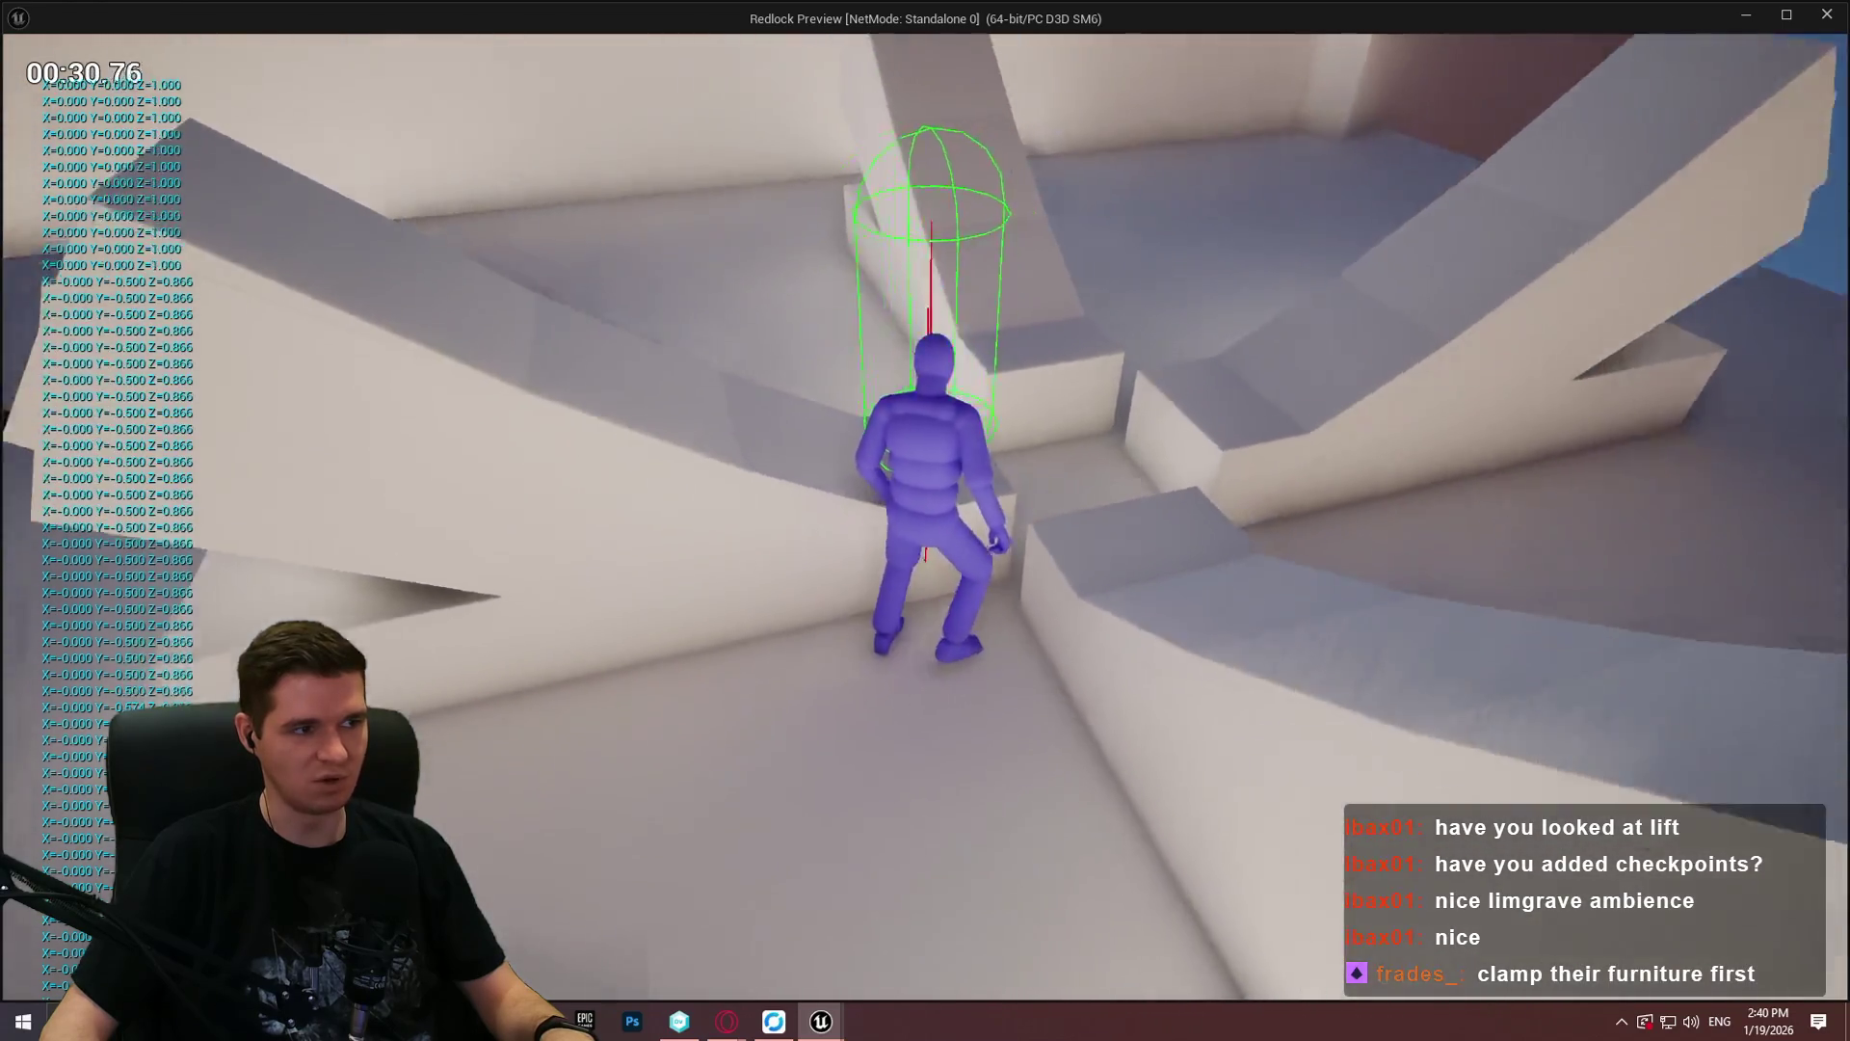
key(w)
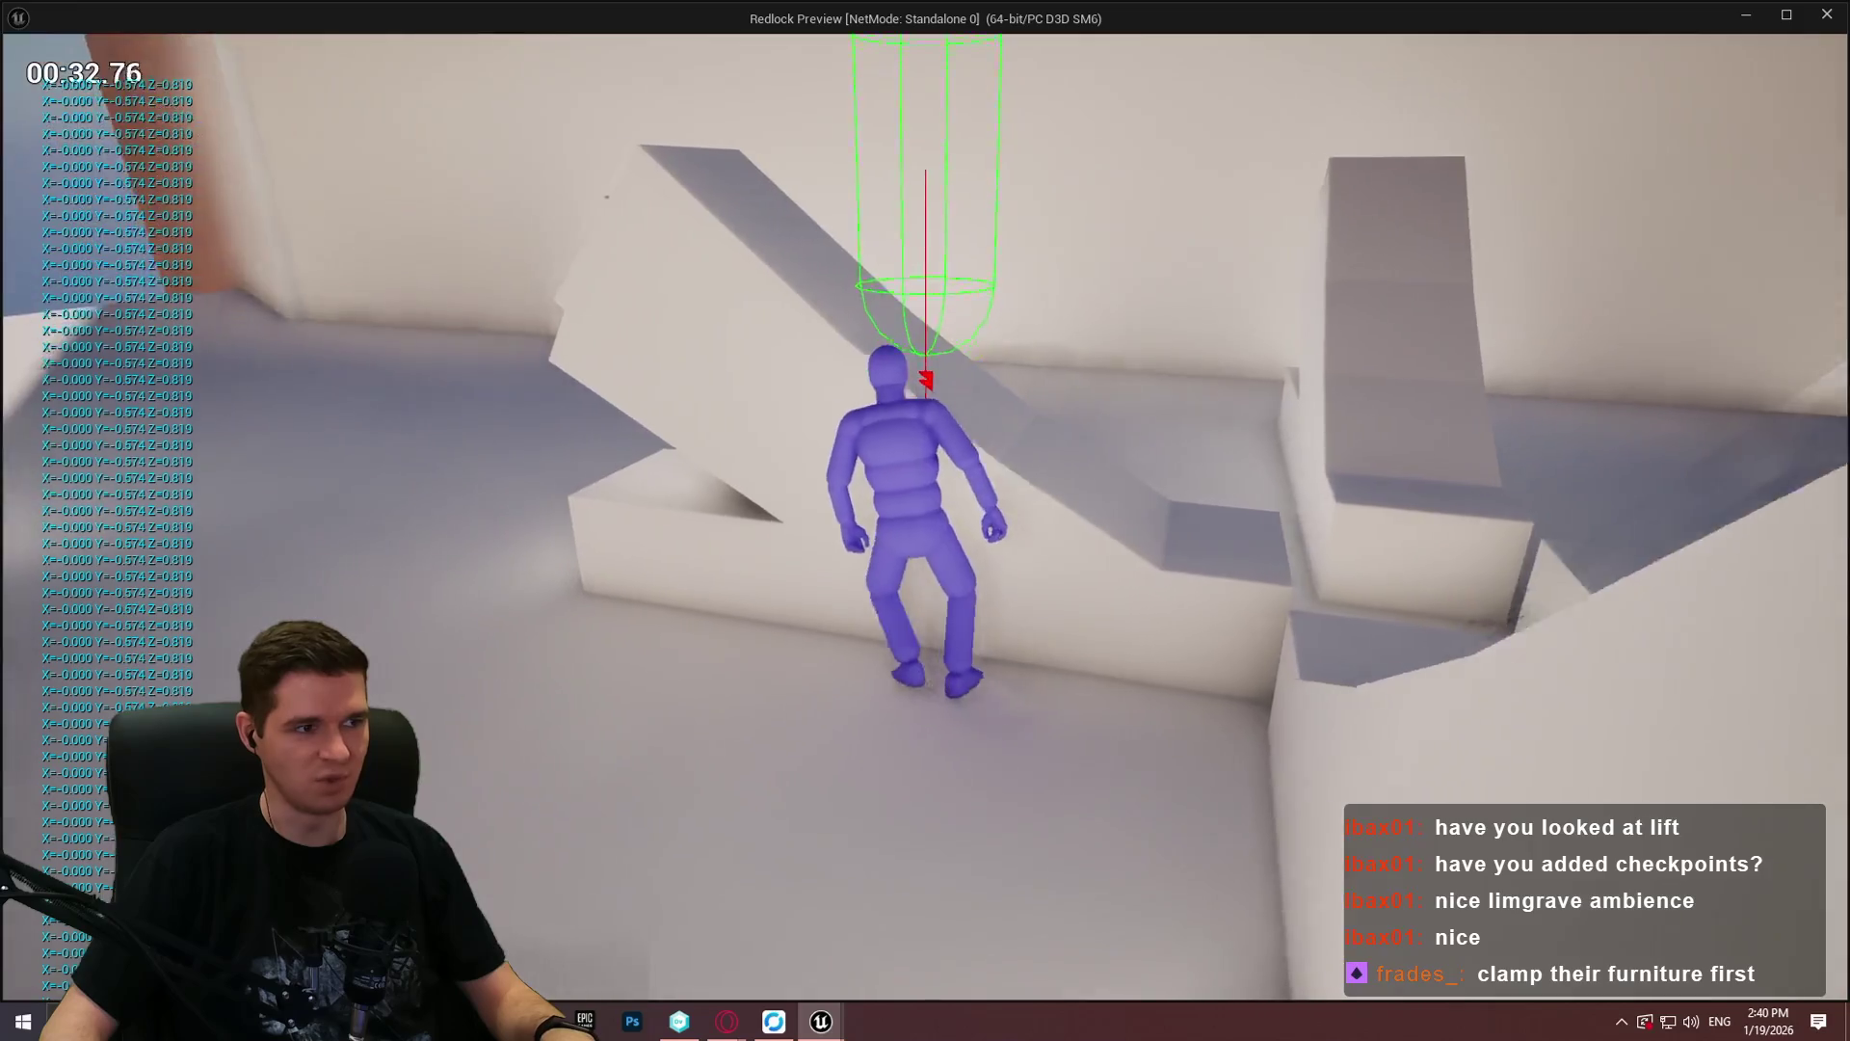
key(w)
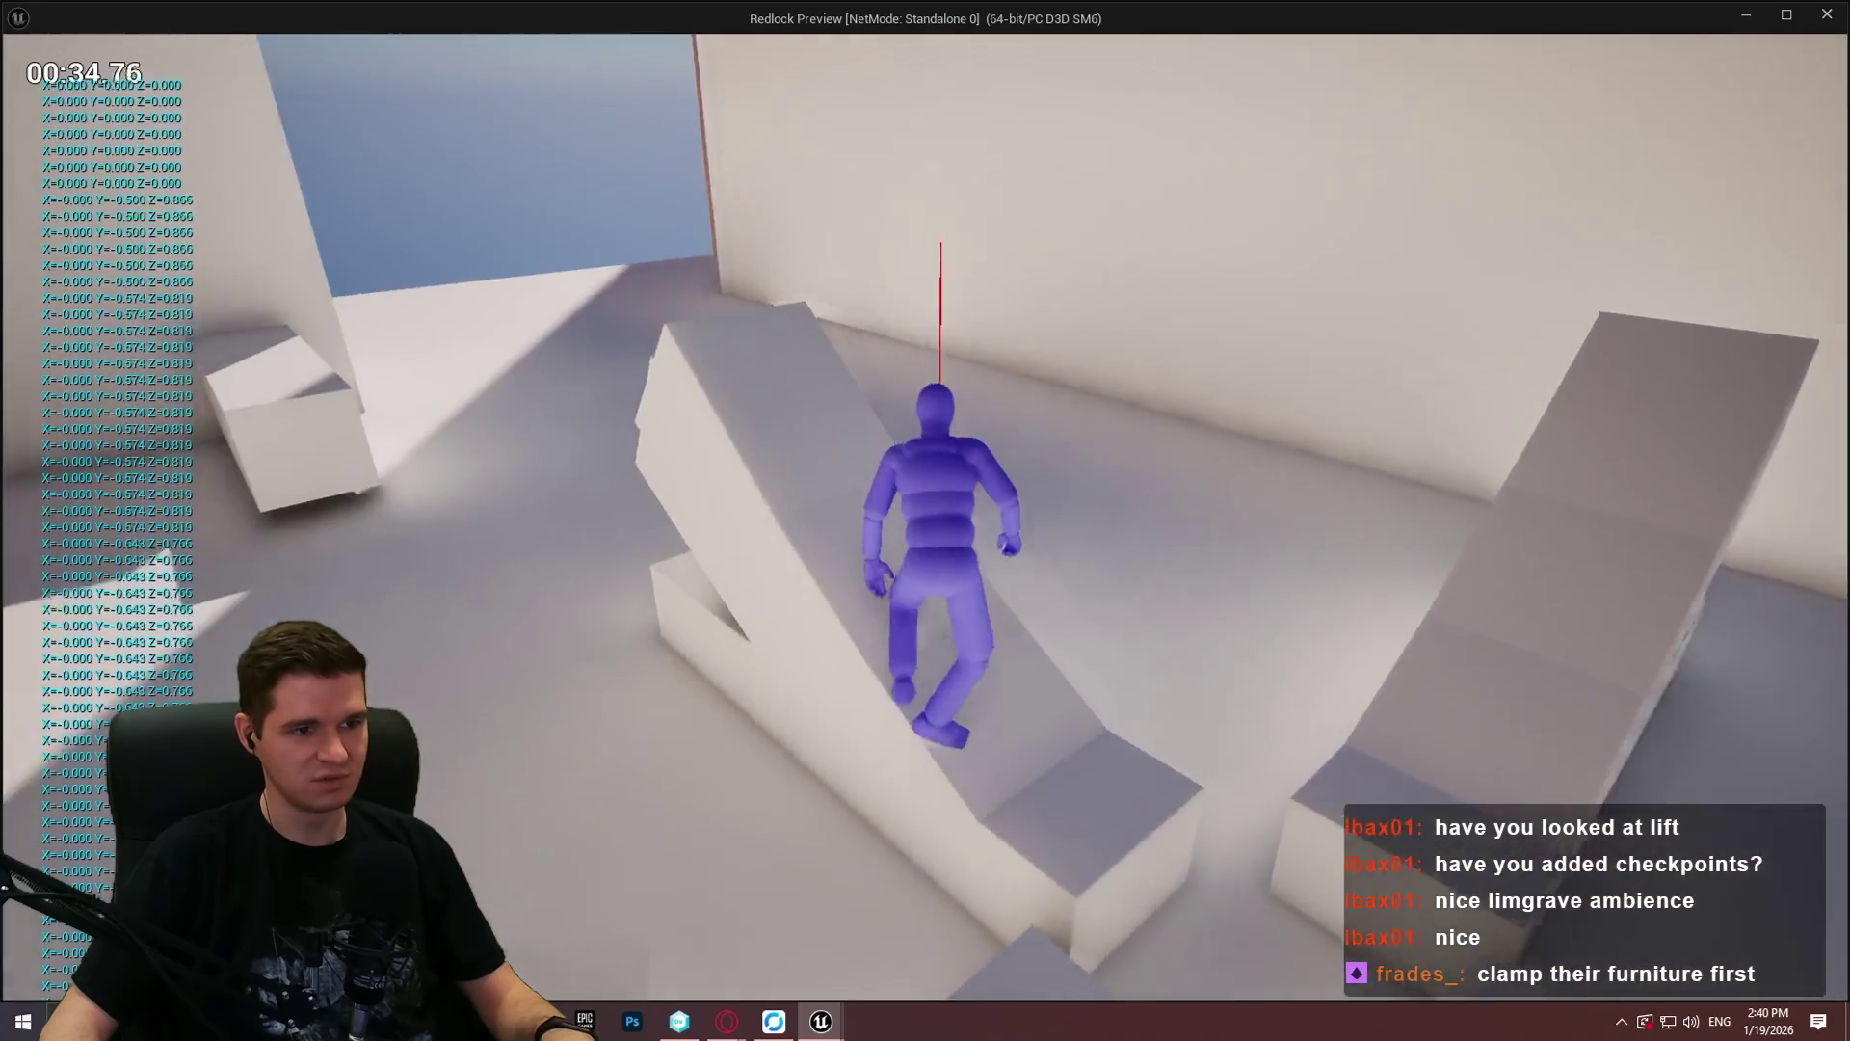
key(w)
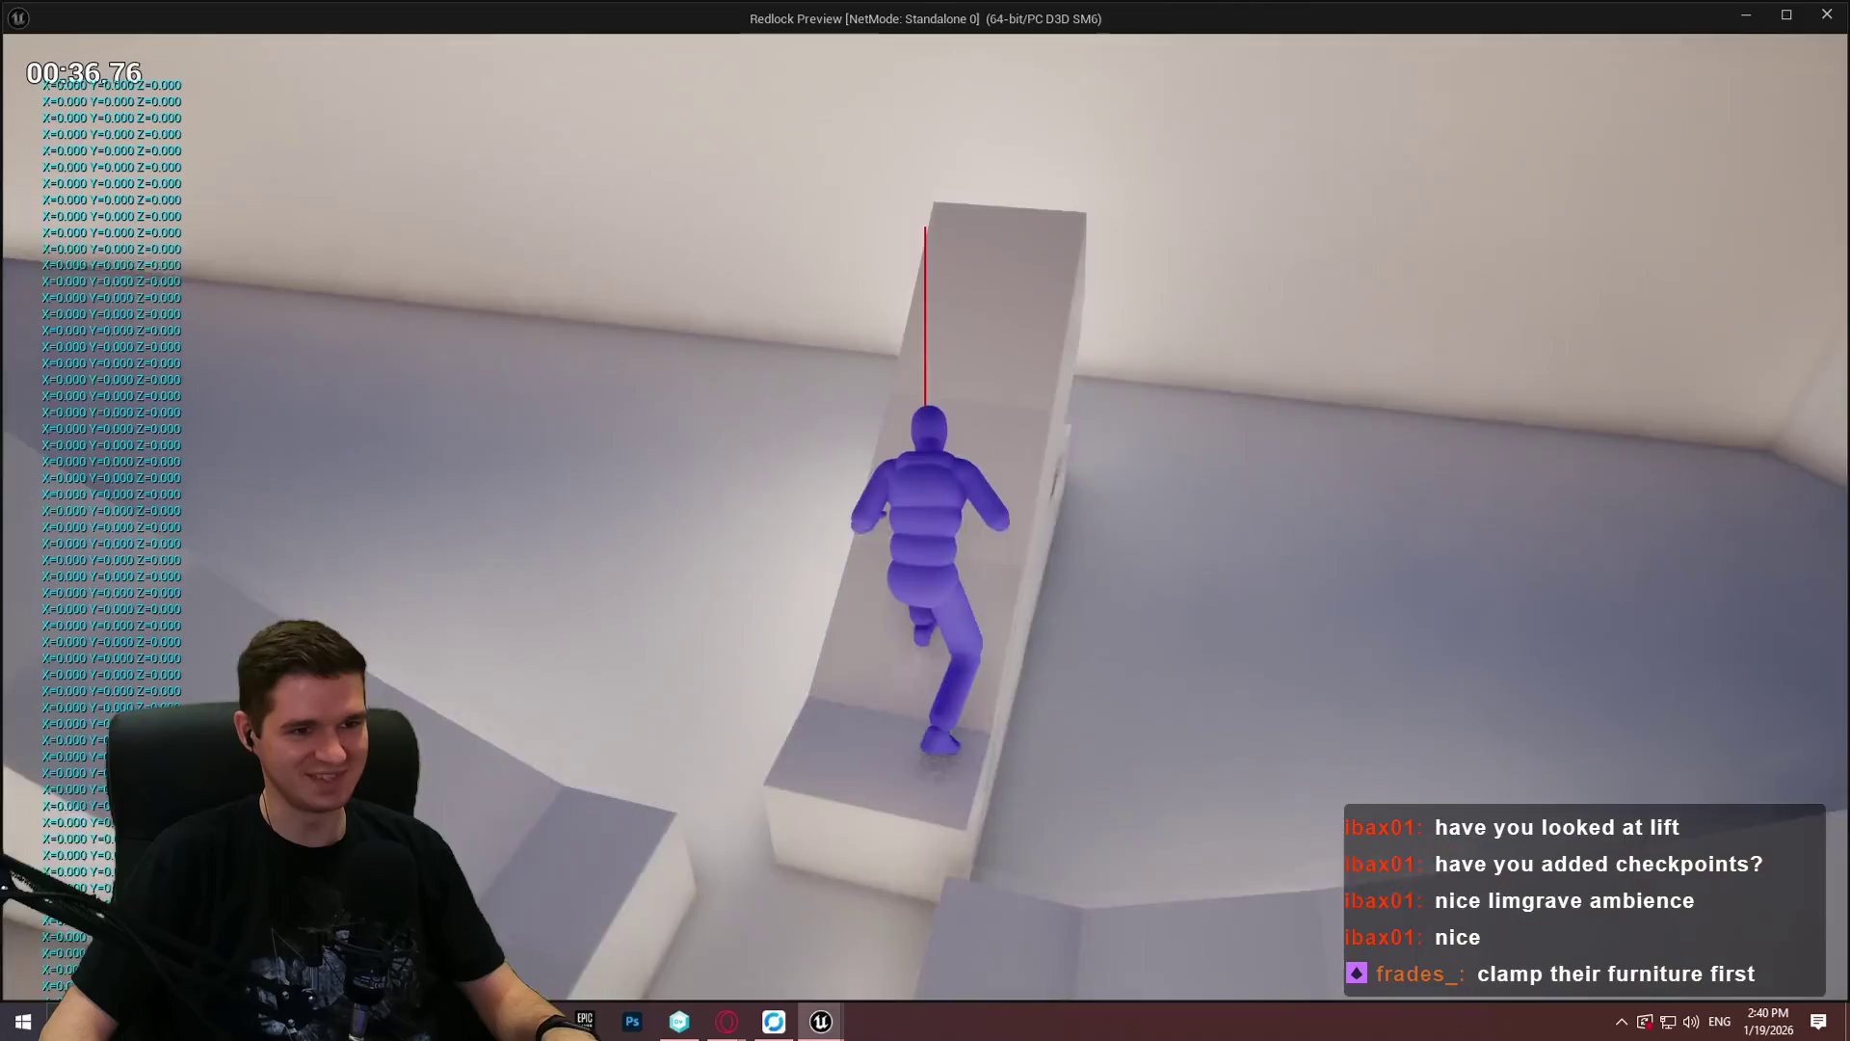
key(w)
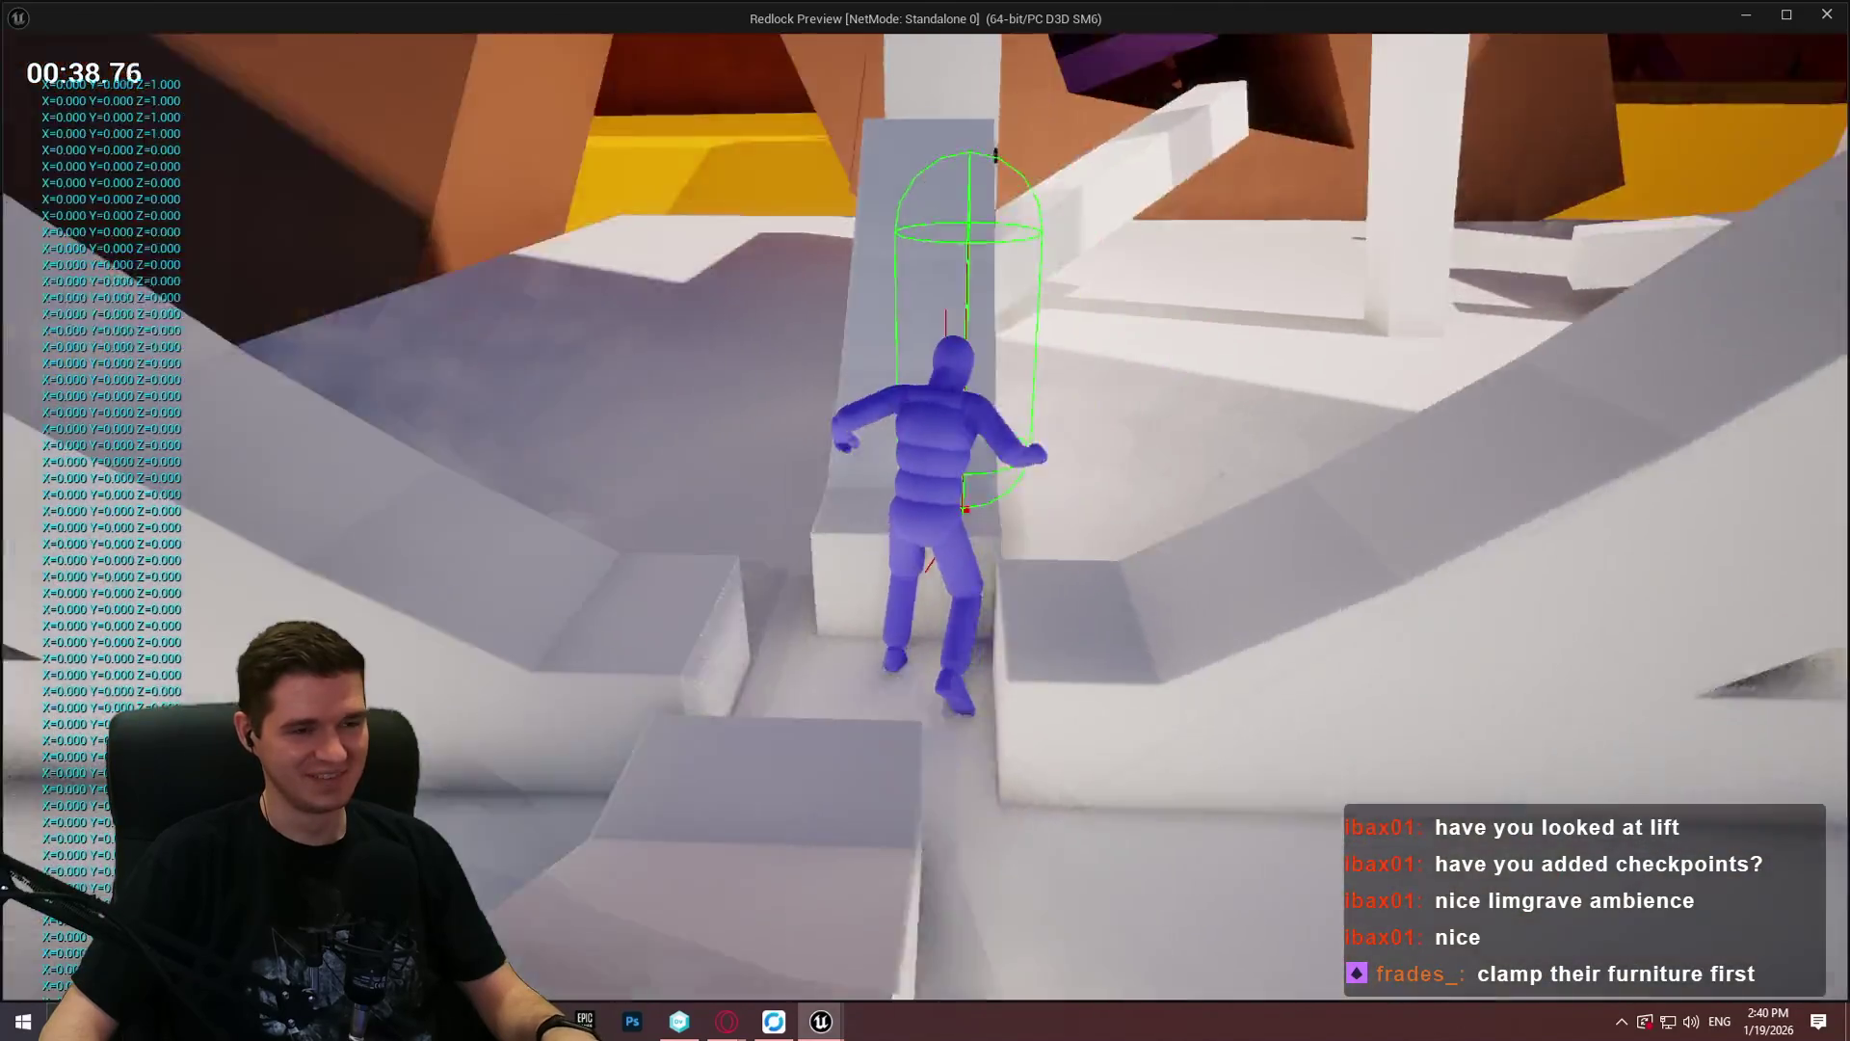
key(w)
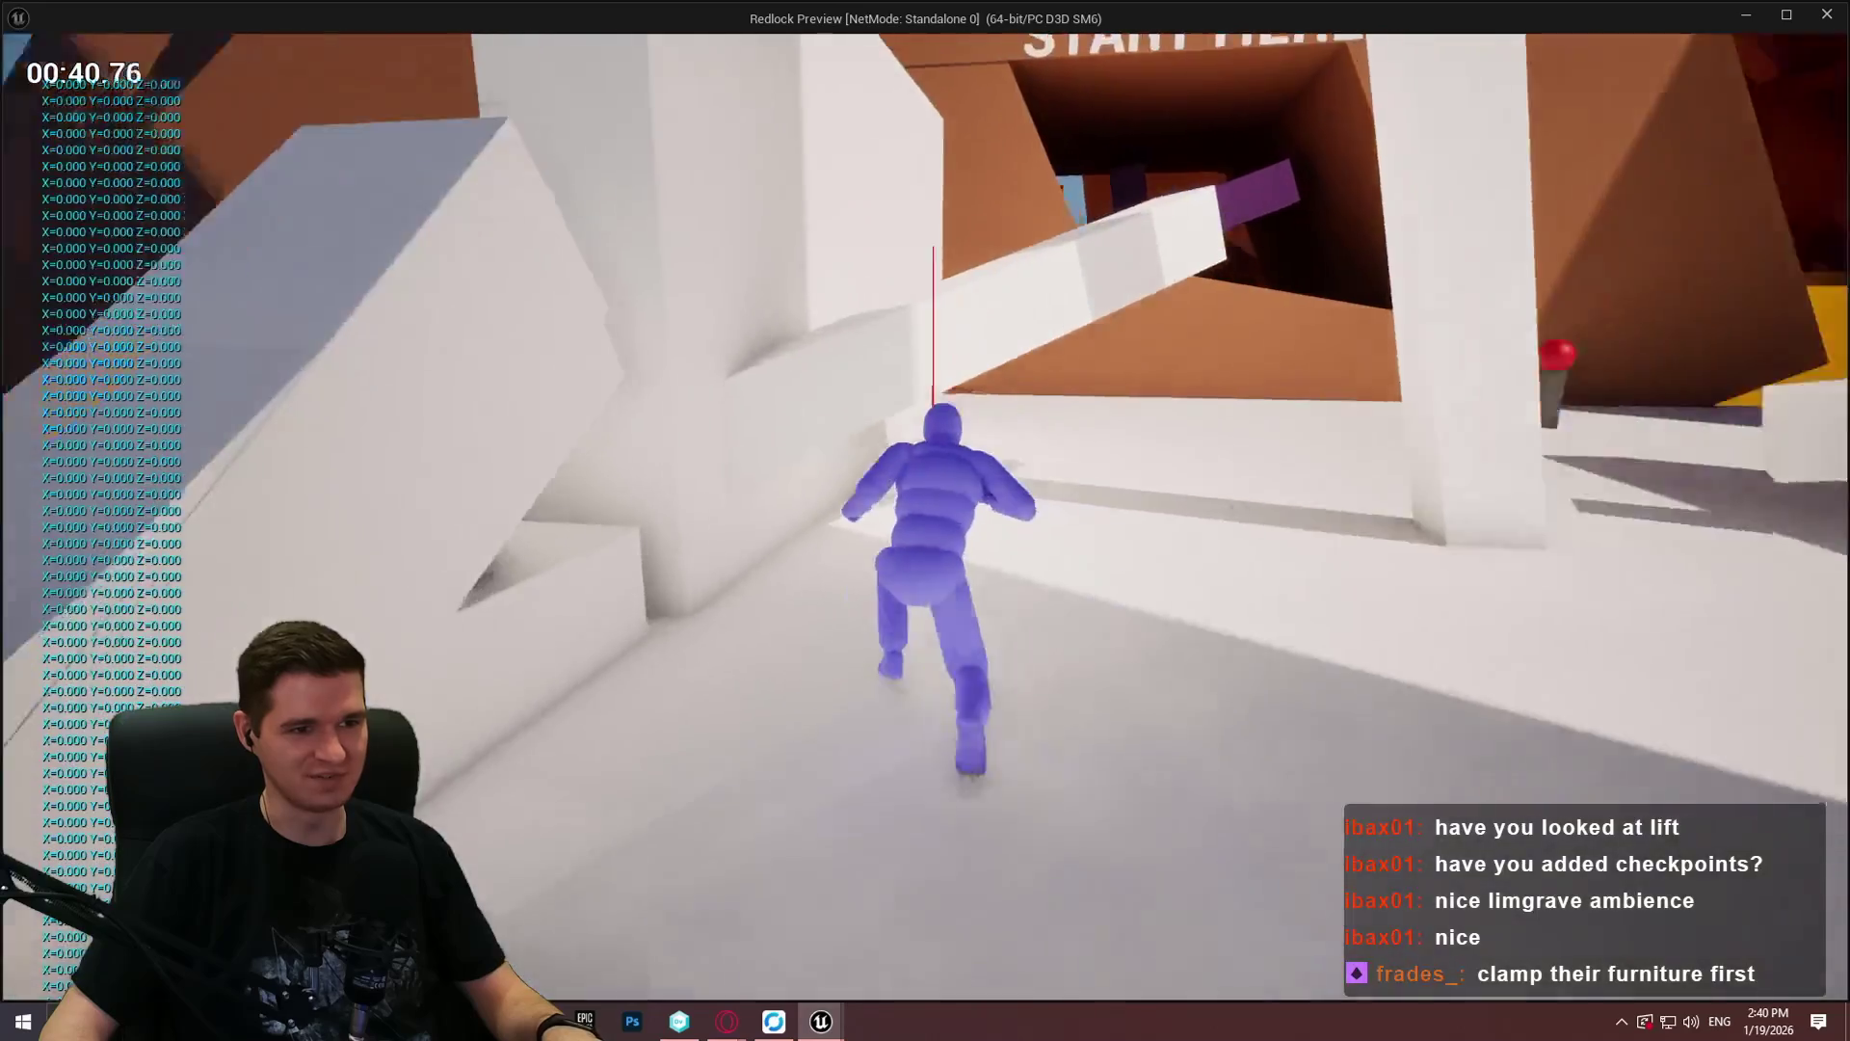
key(w)
key(w)
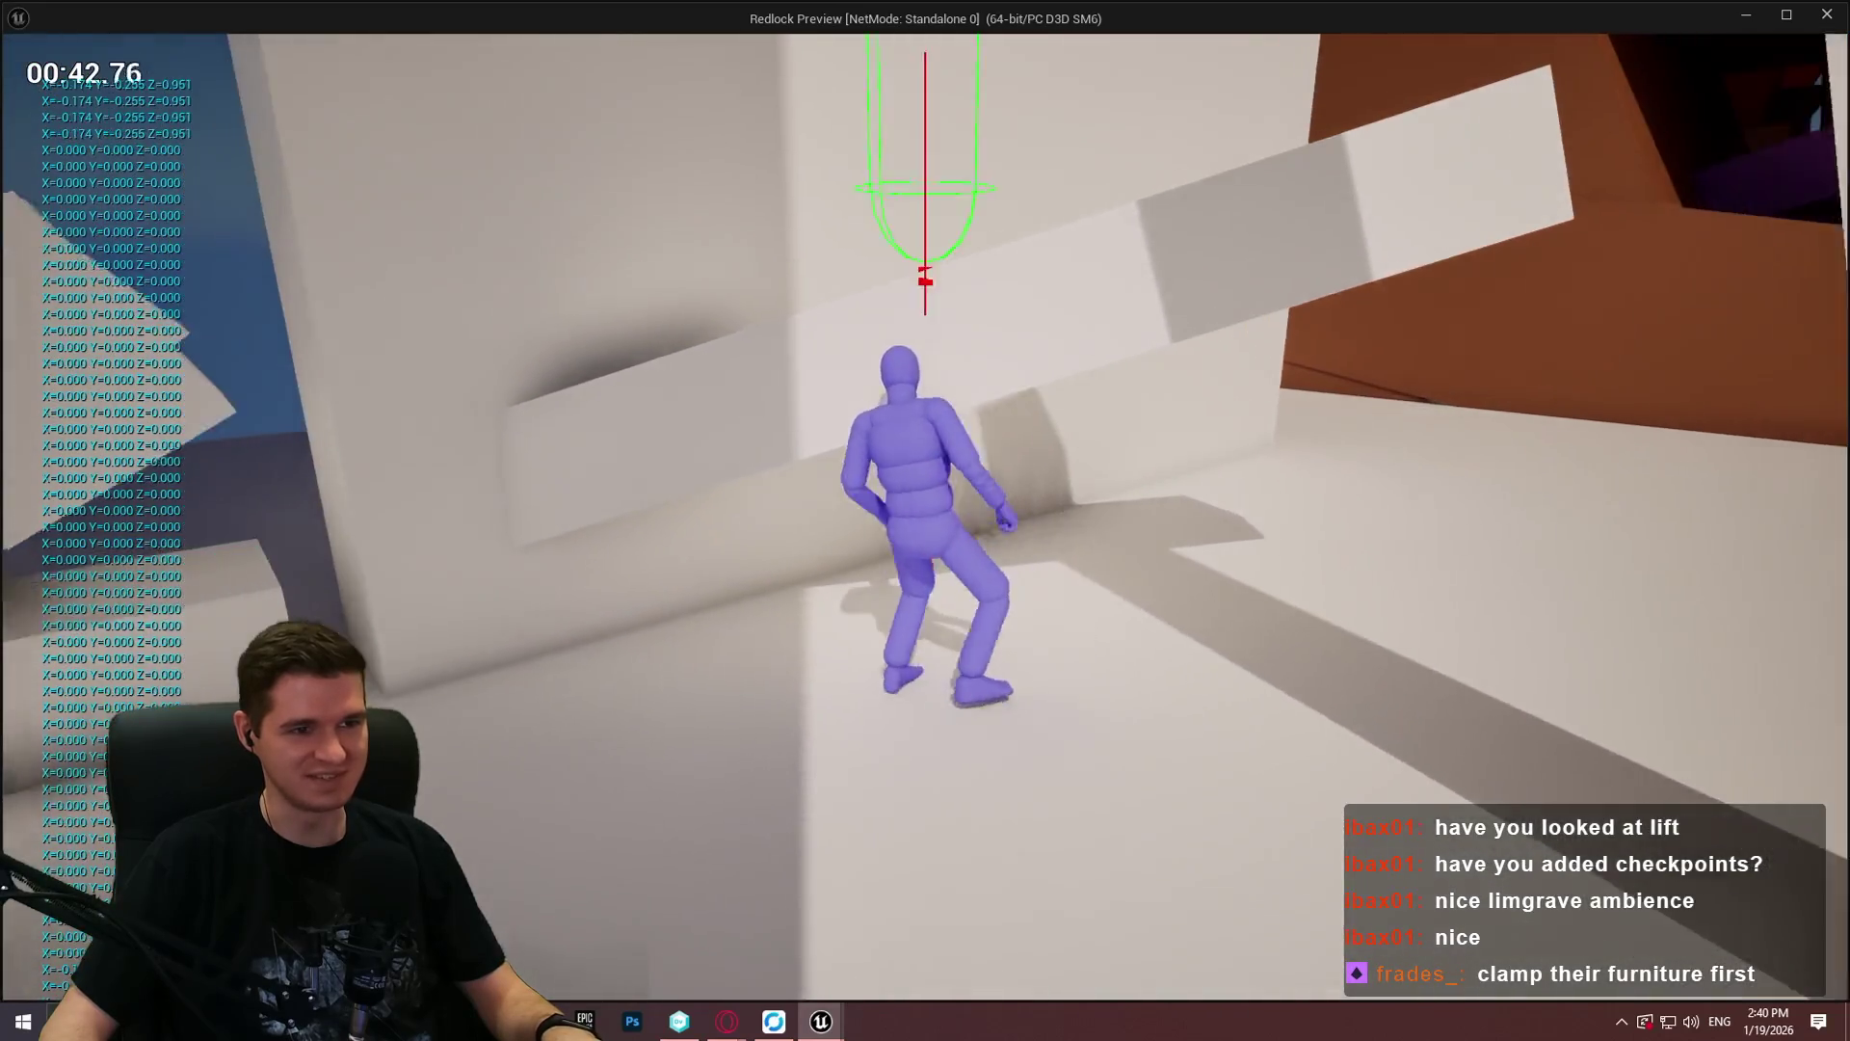
key(w)
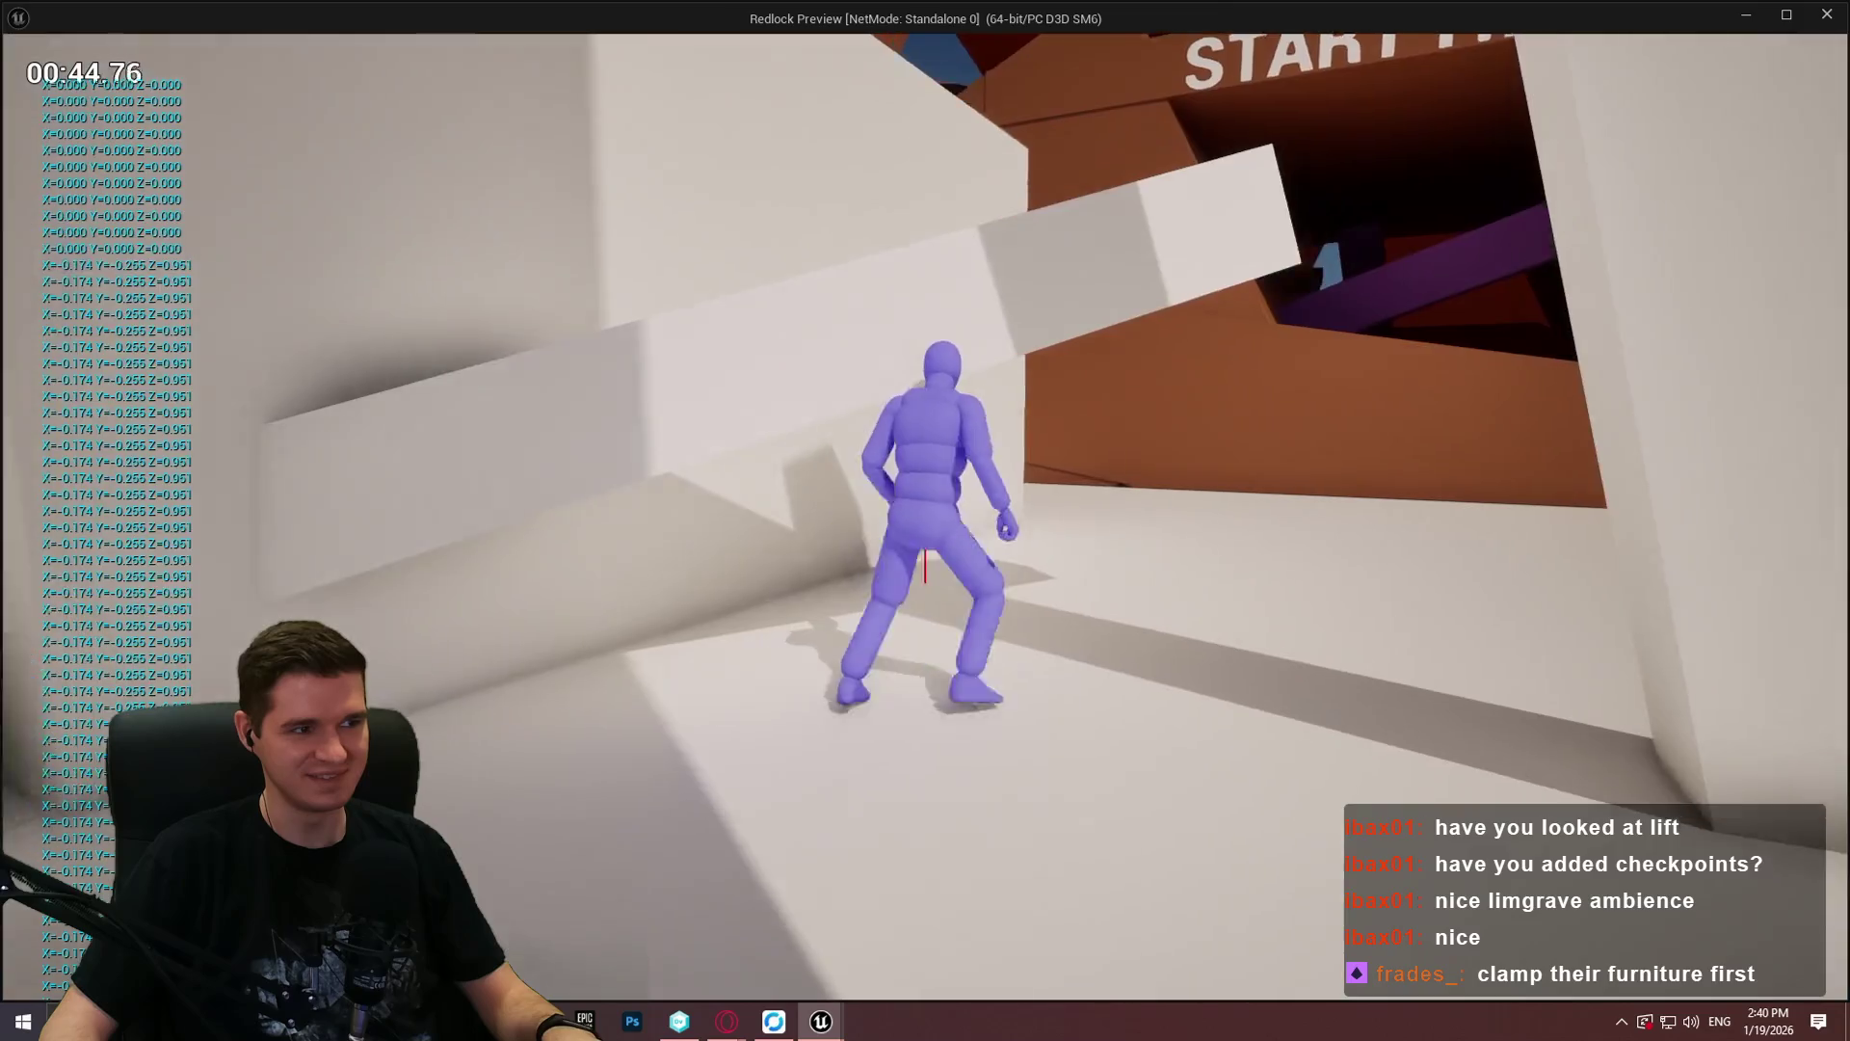
key(w)
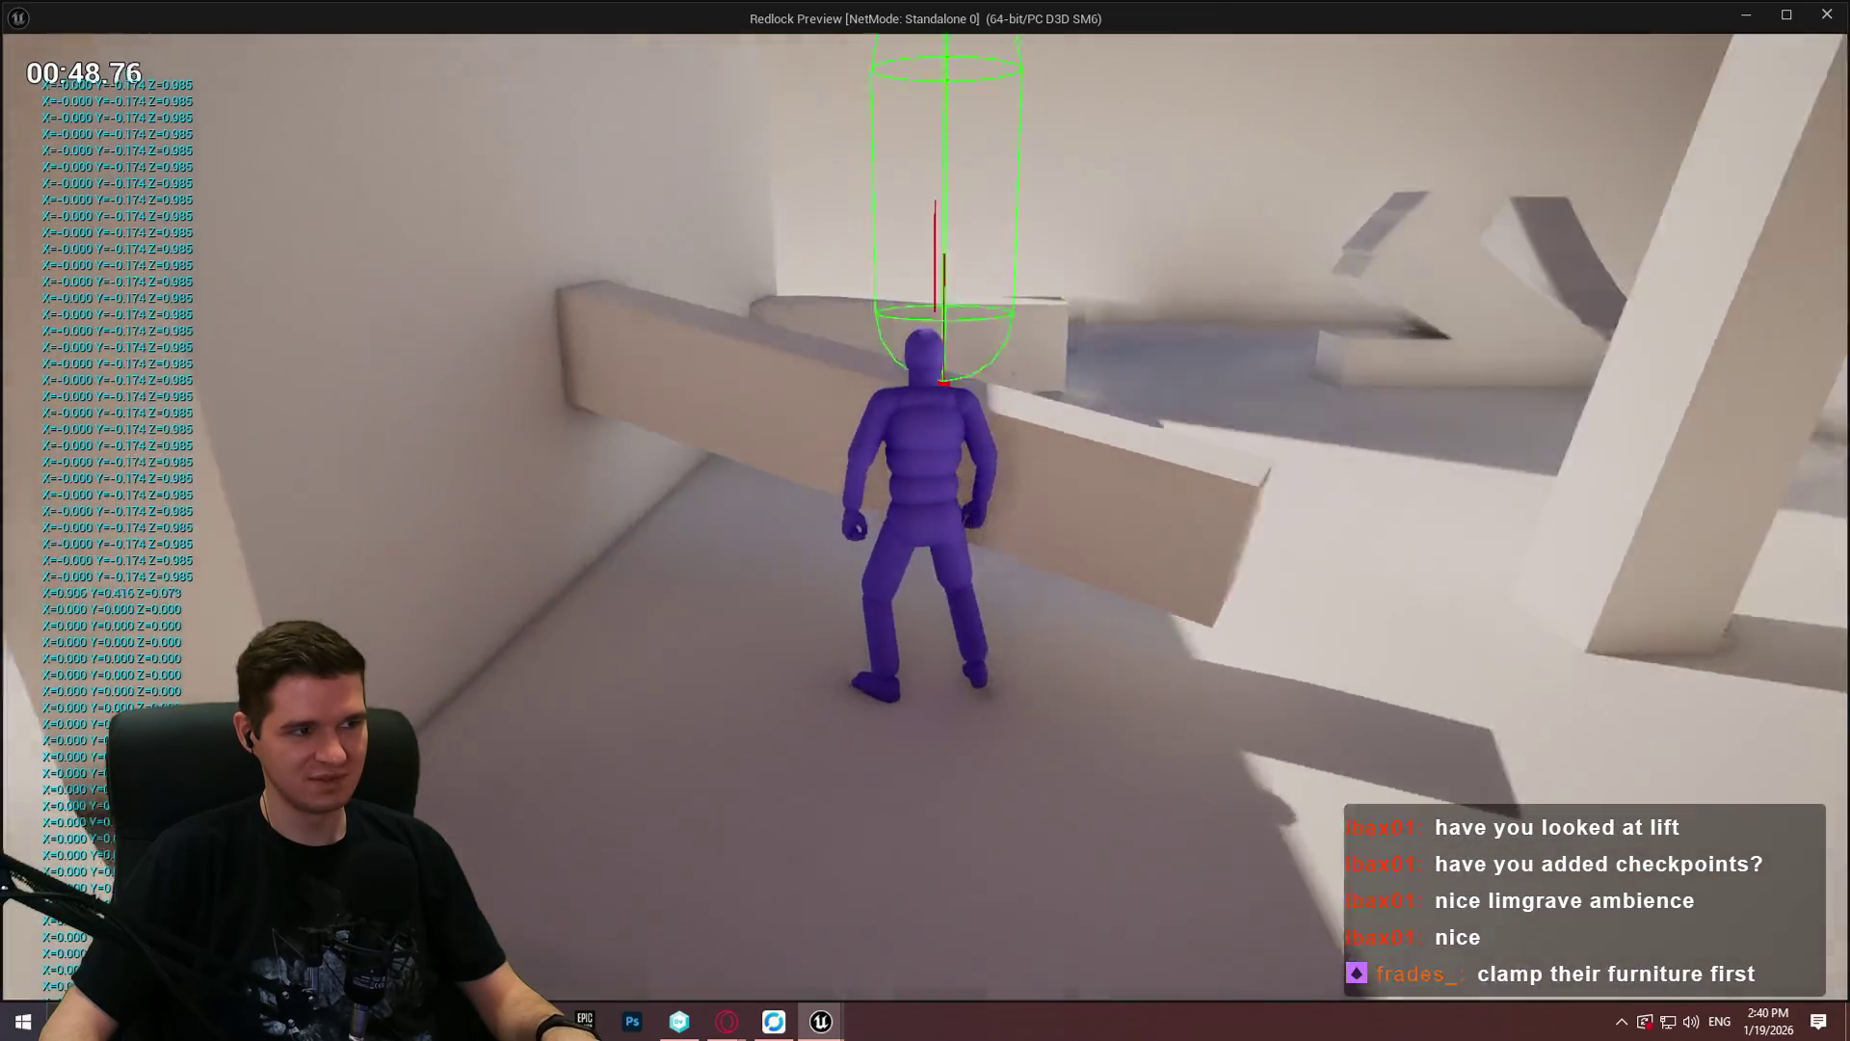
Step: Jump and mantle onto the low ledge and blocks beside the sloped wall, watching the normal printouts
key(space)
key(w)
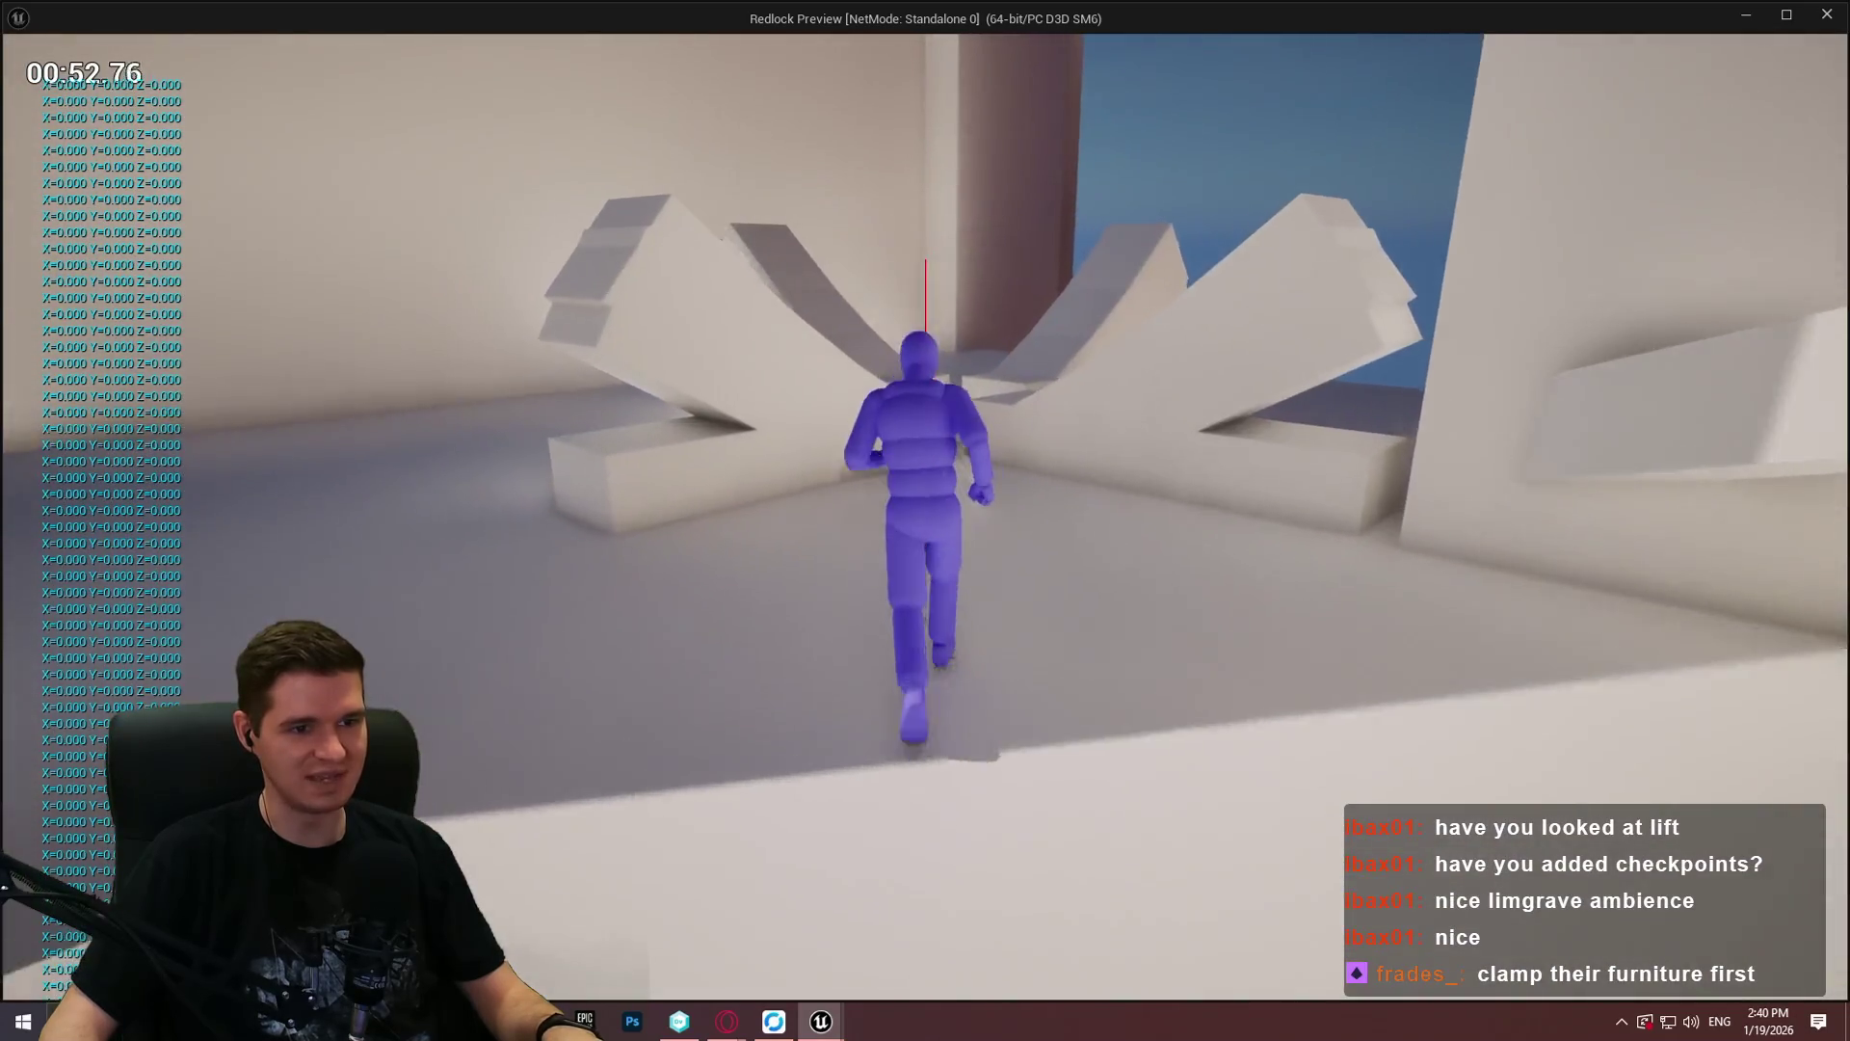
key(space)
key(space)
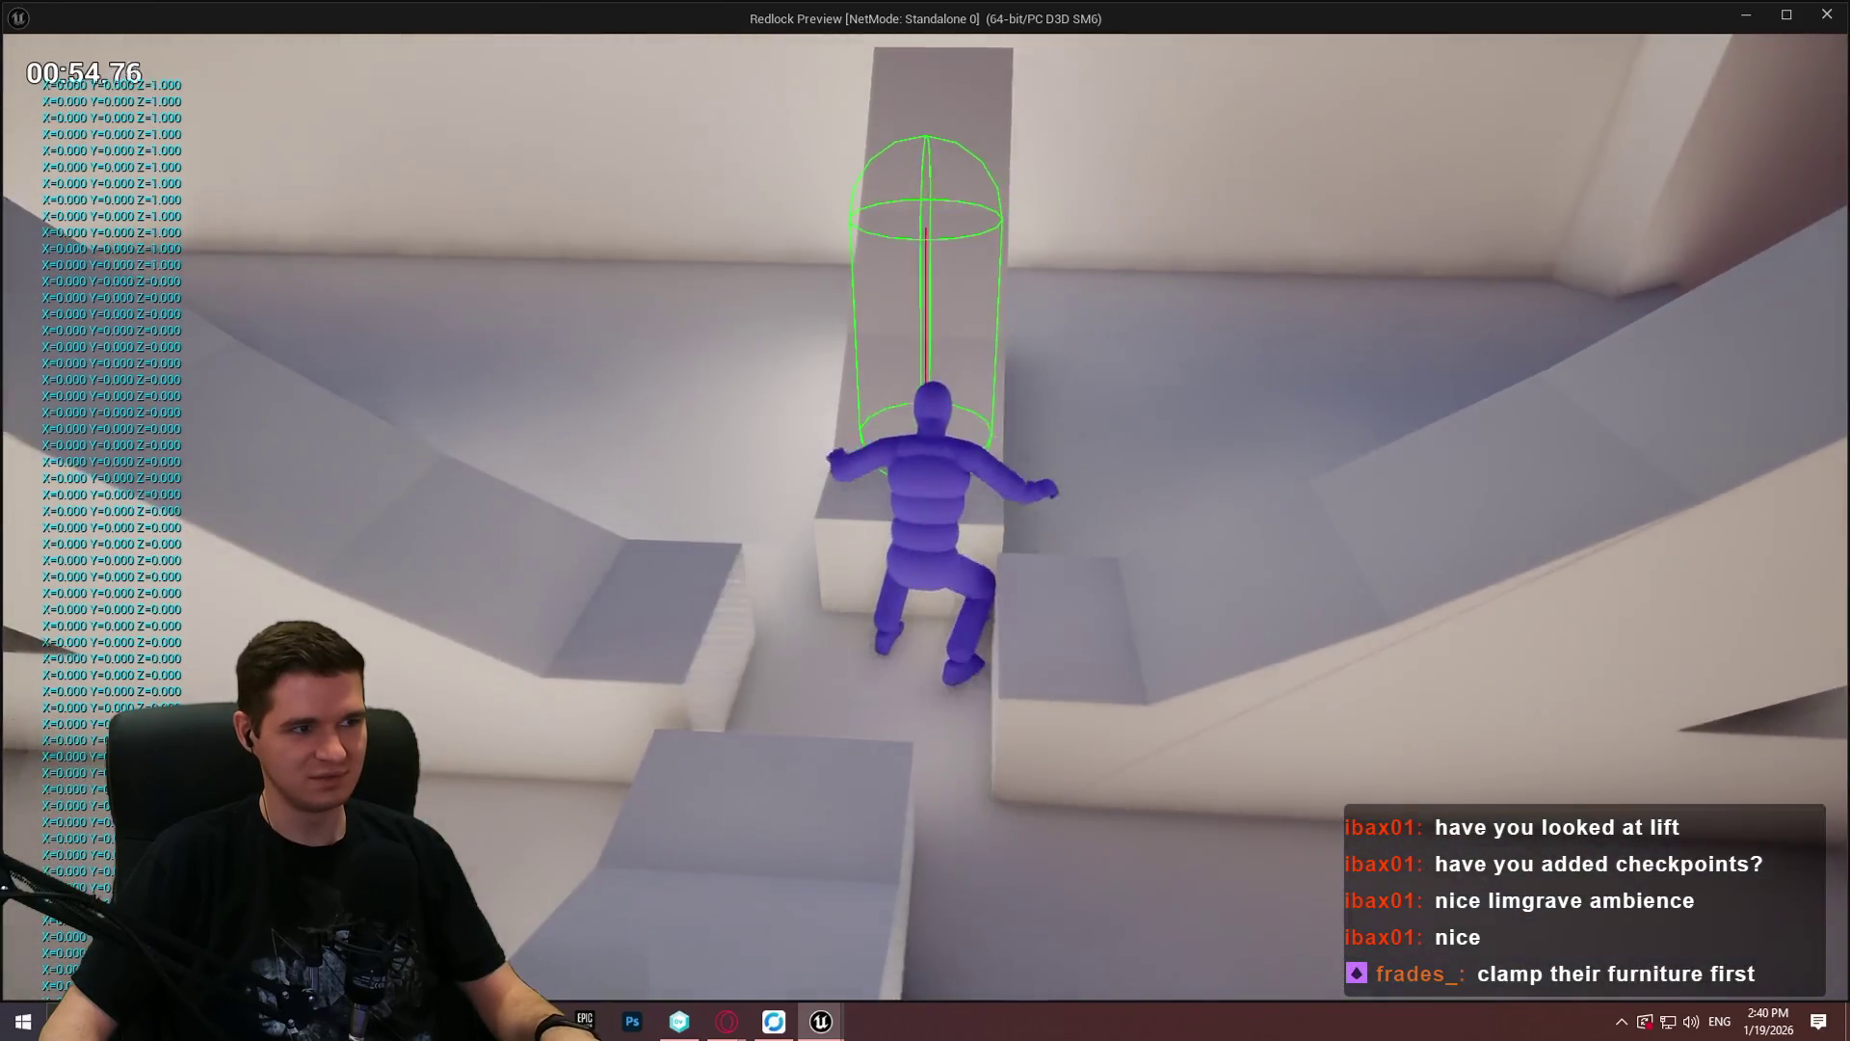
key(space)
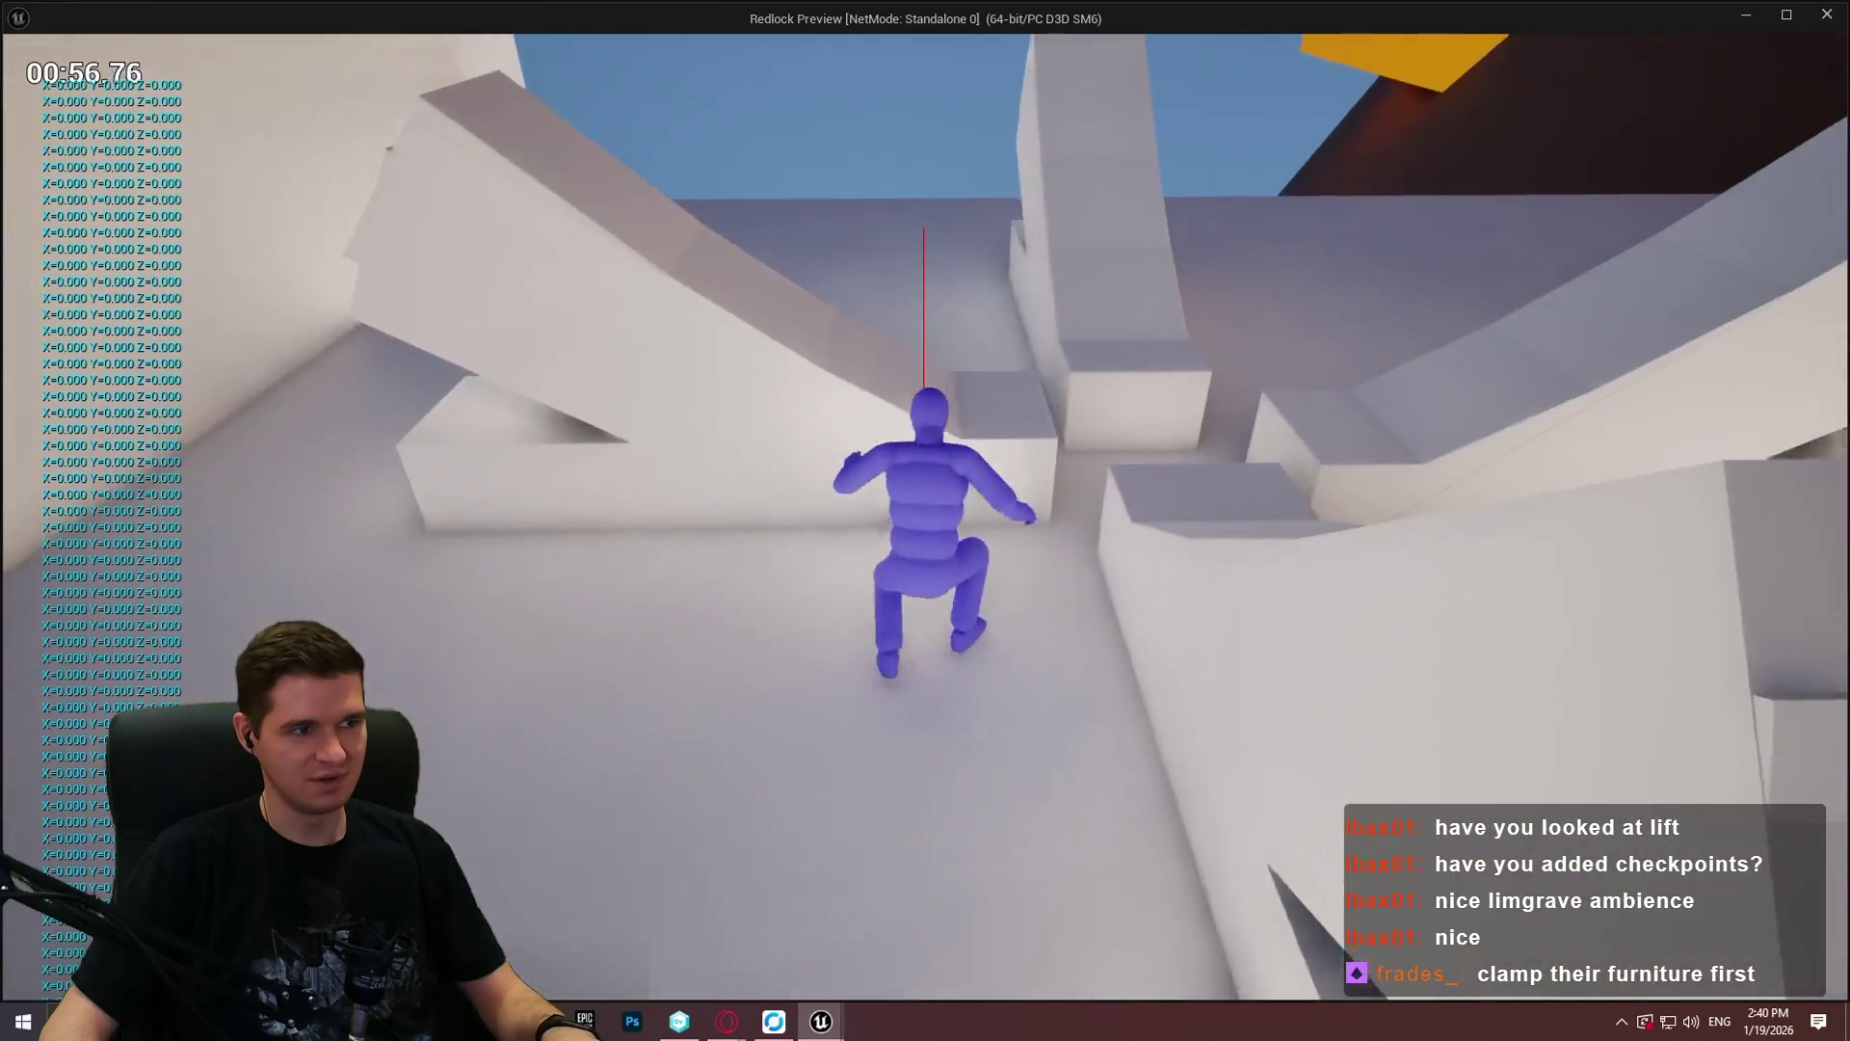
key(w)
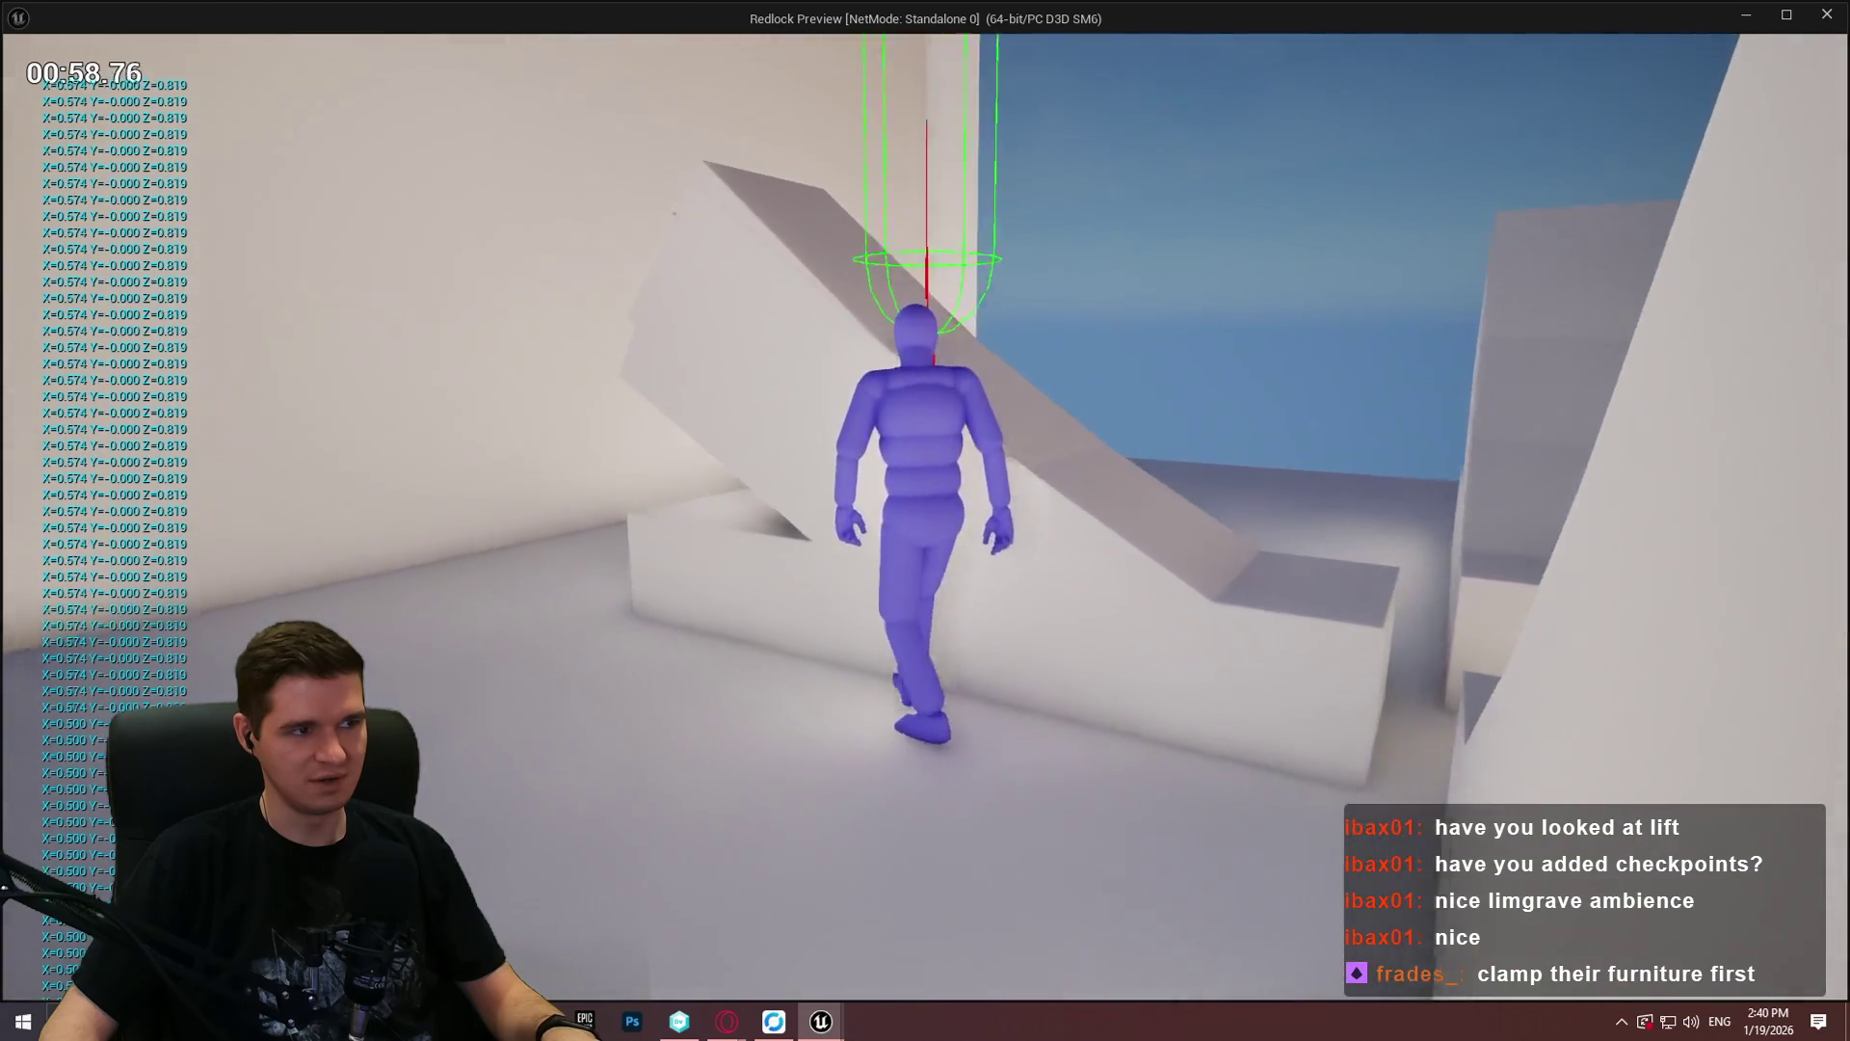
key(w)
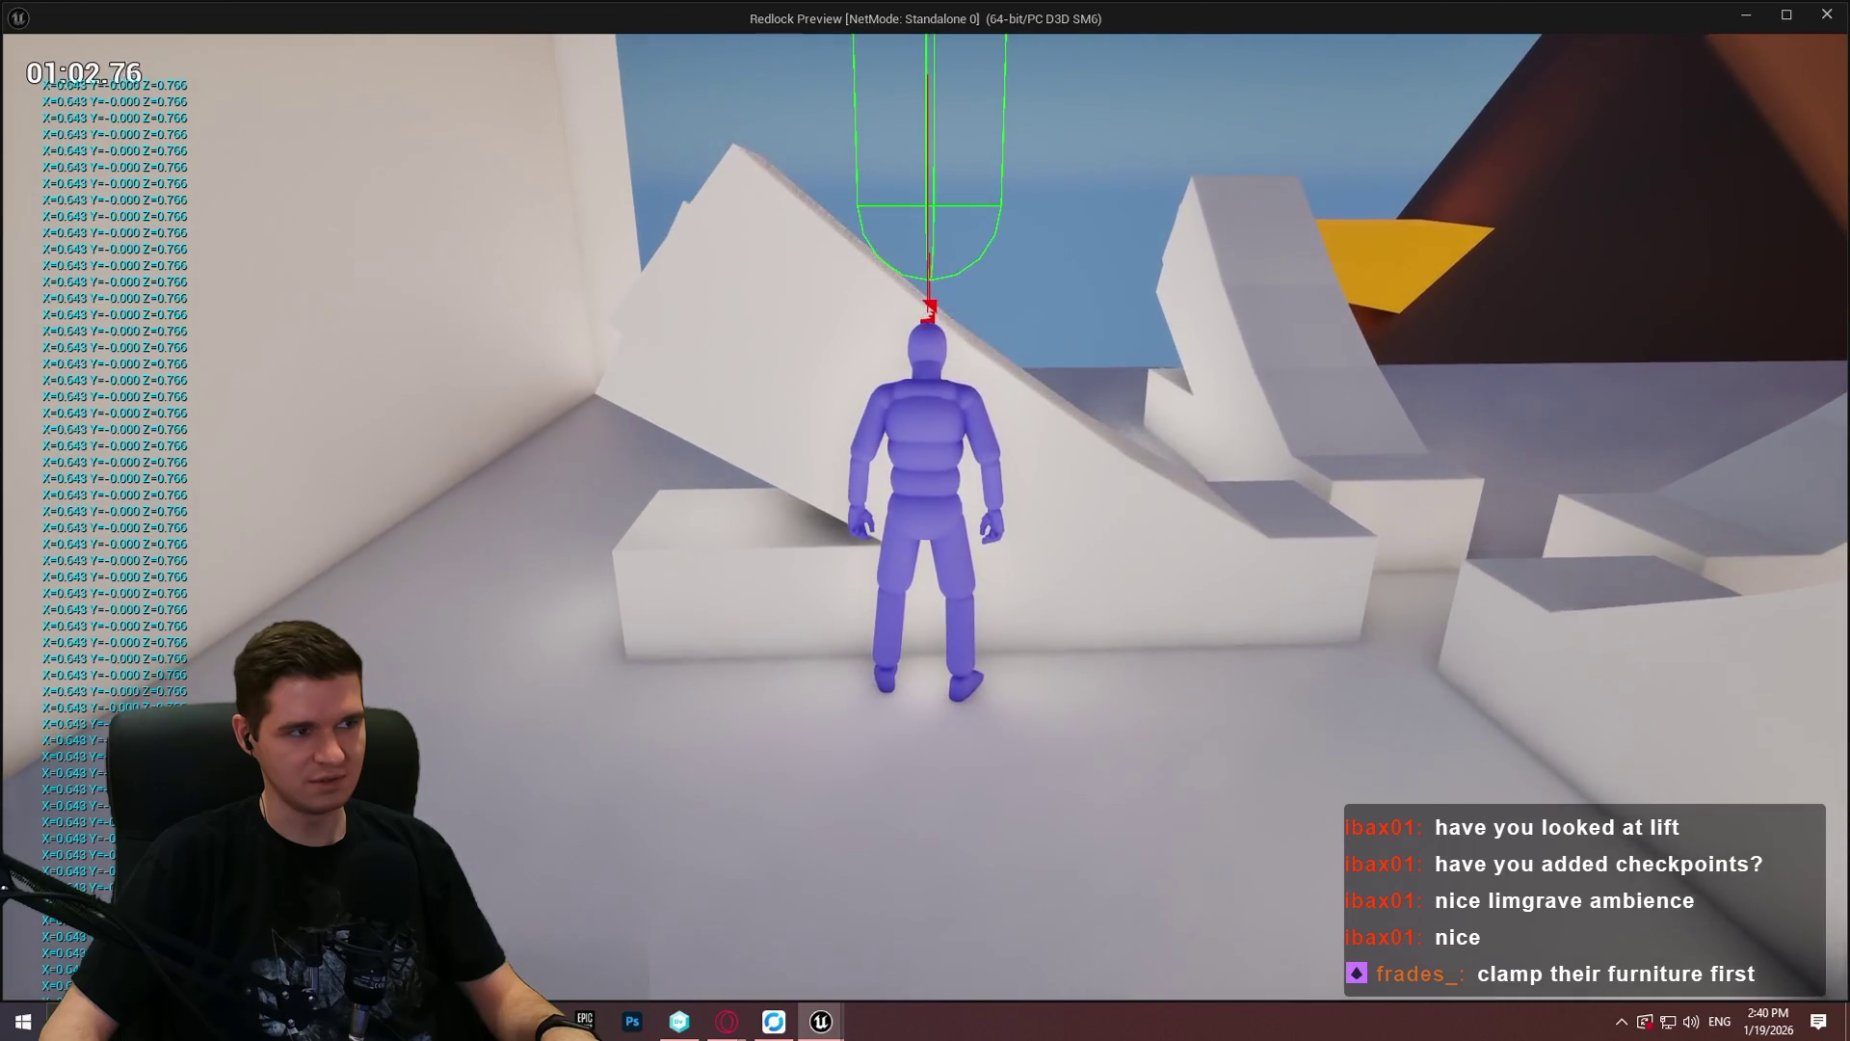
key(w)
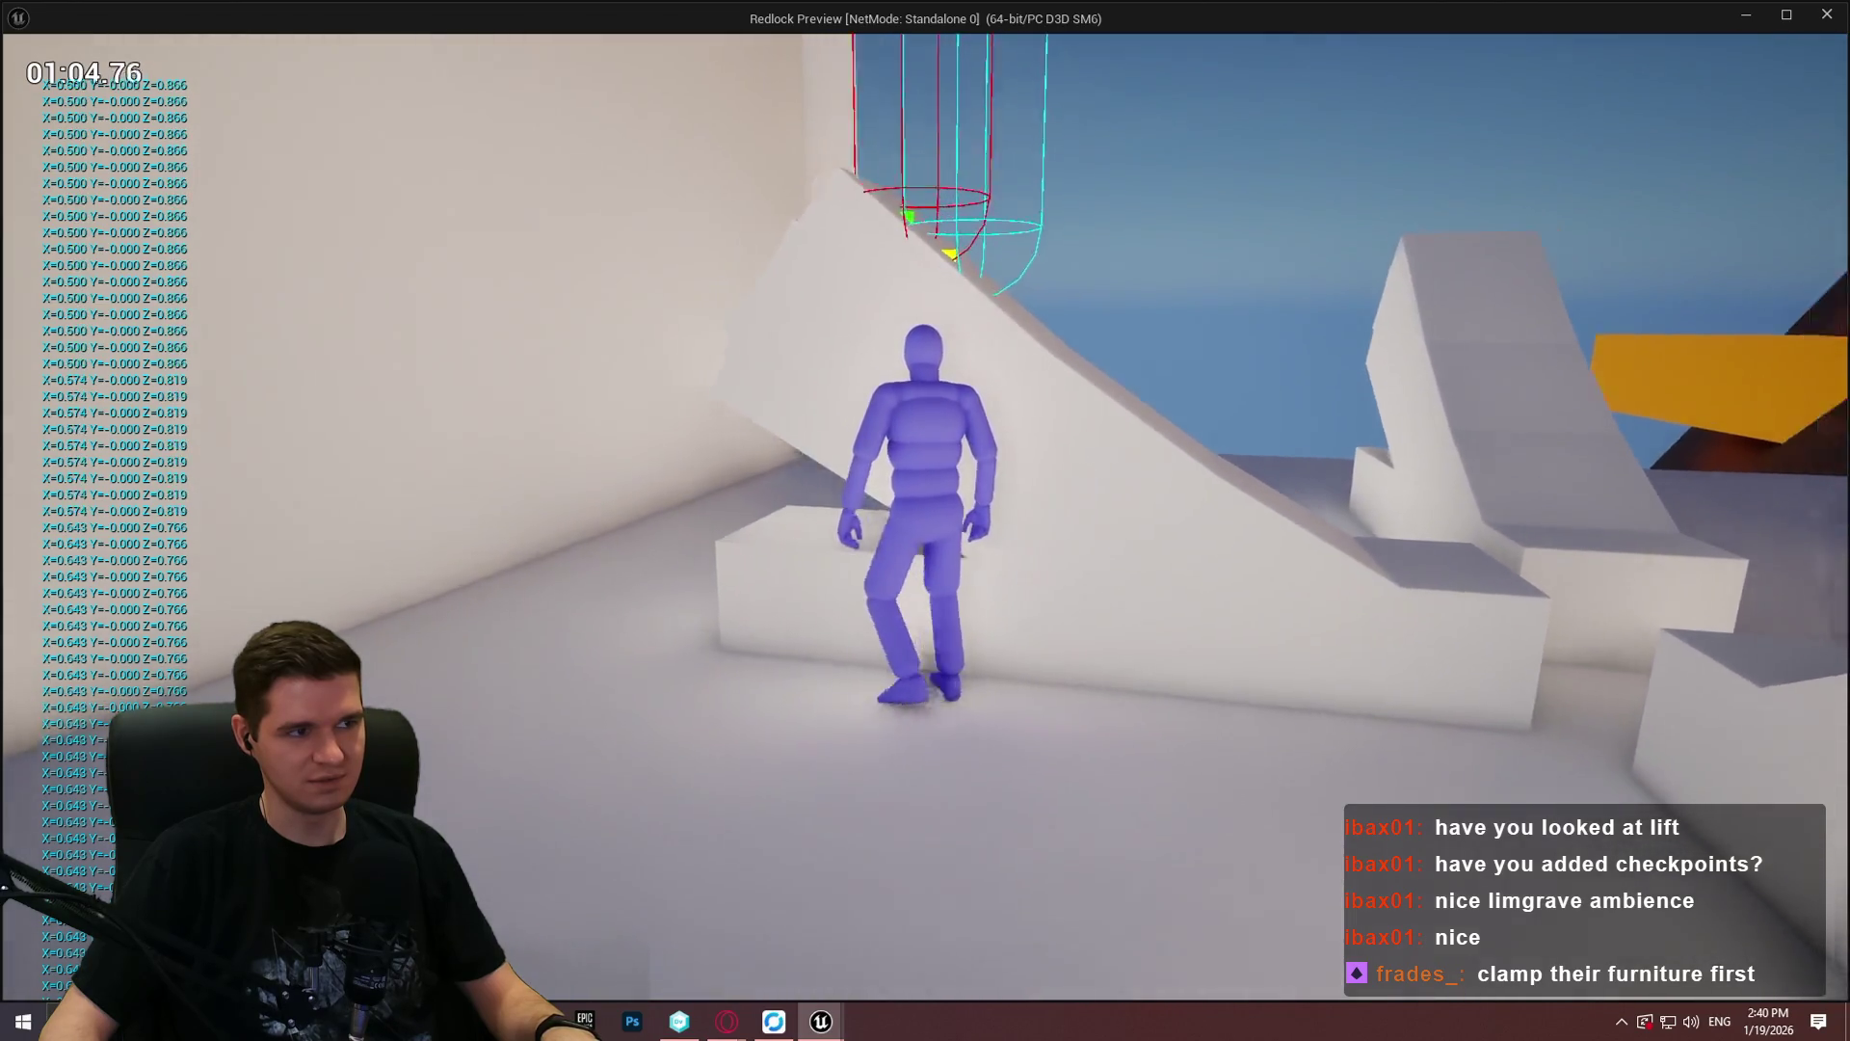
key(w)
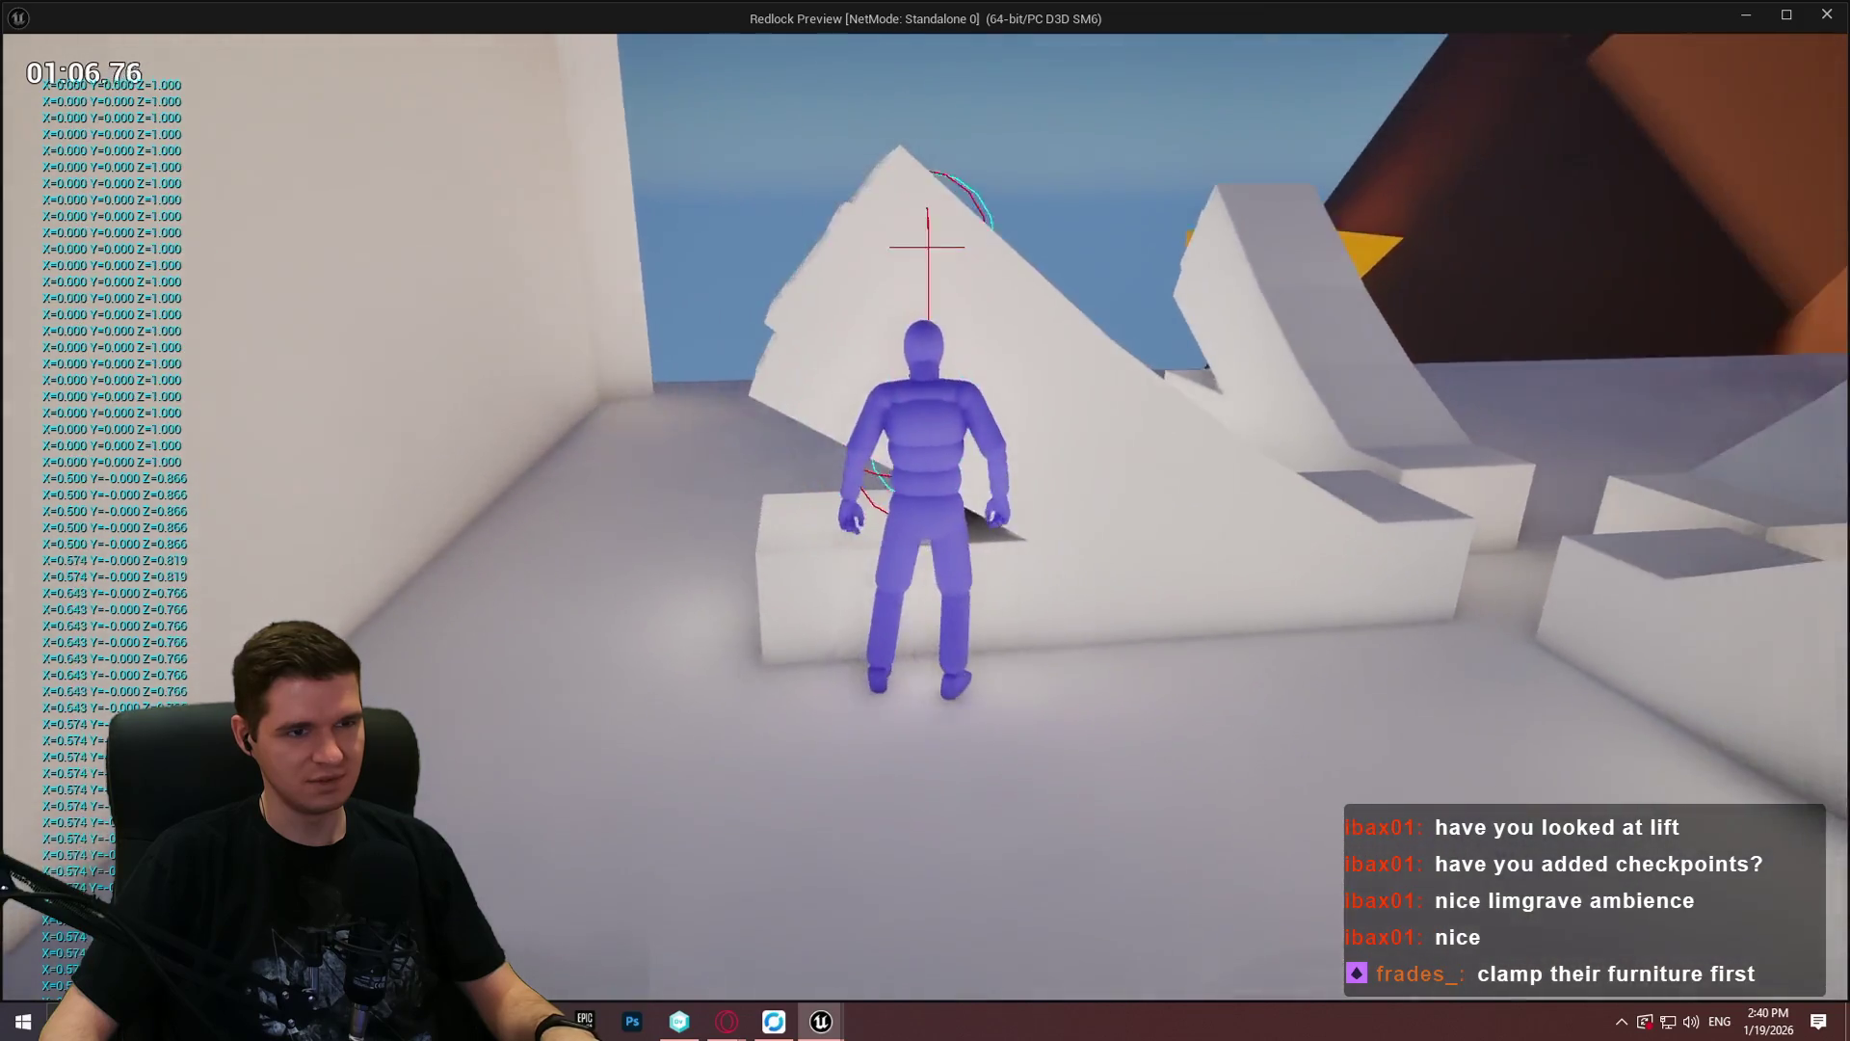
key(w)
key(w)
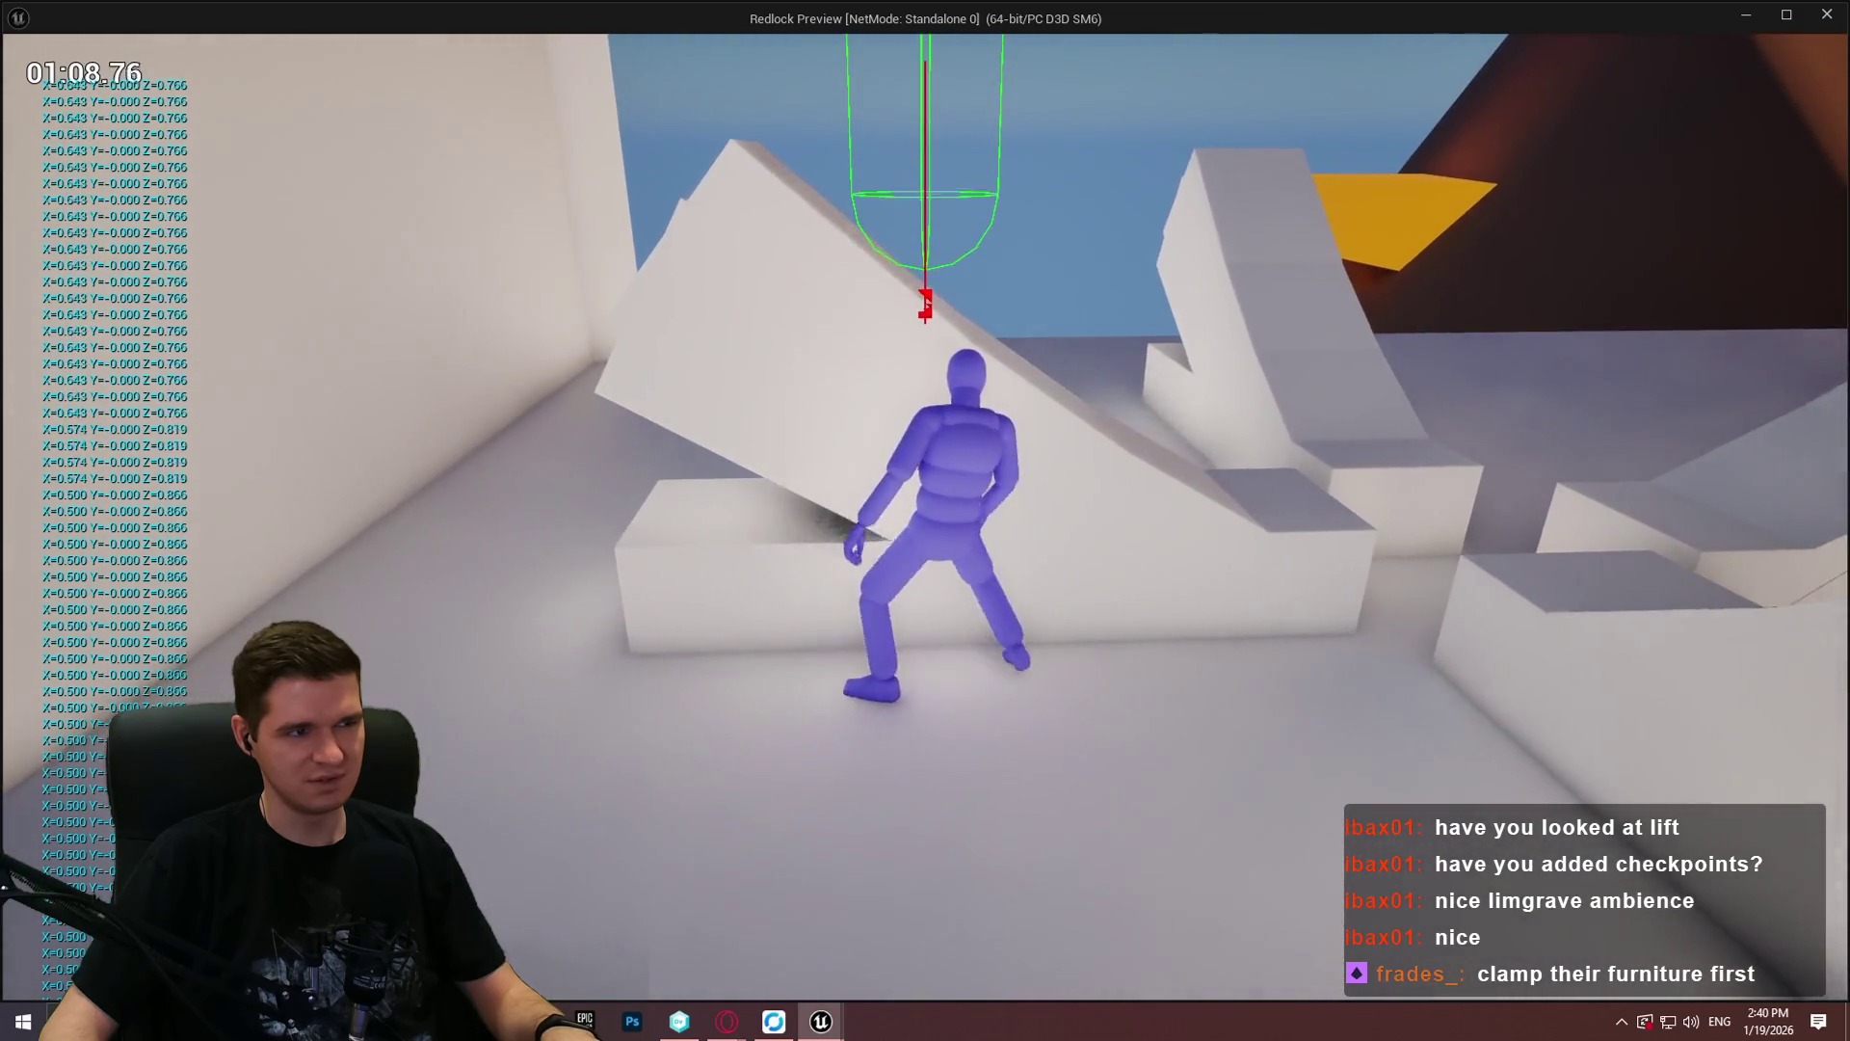
key(w)
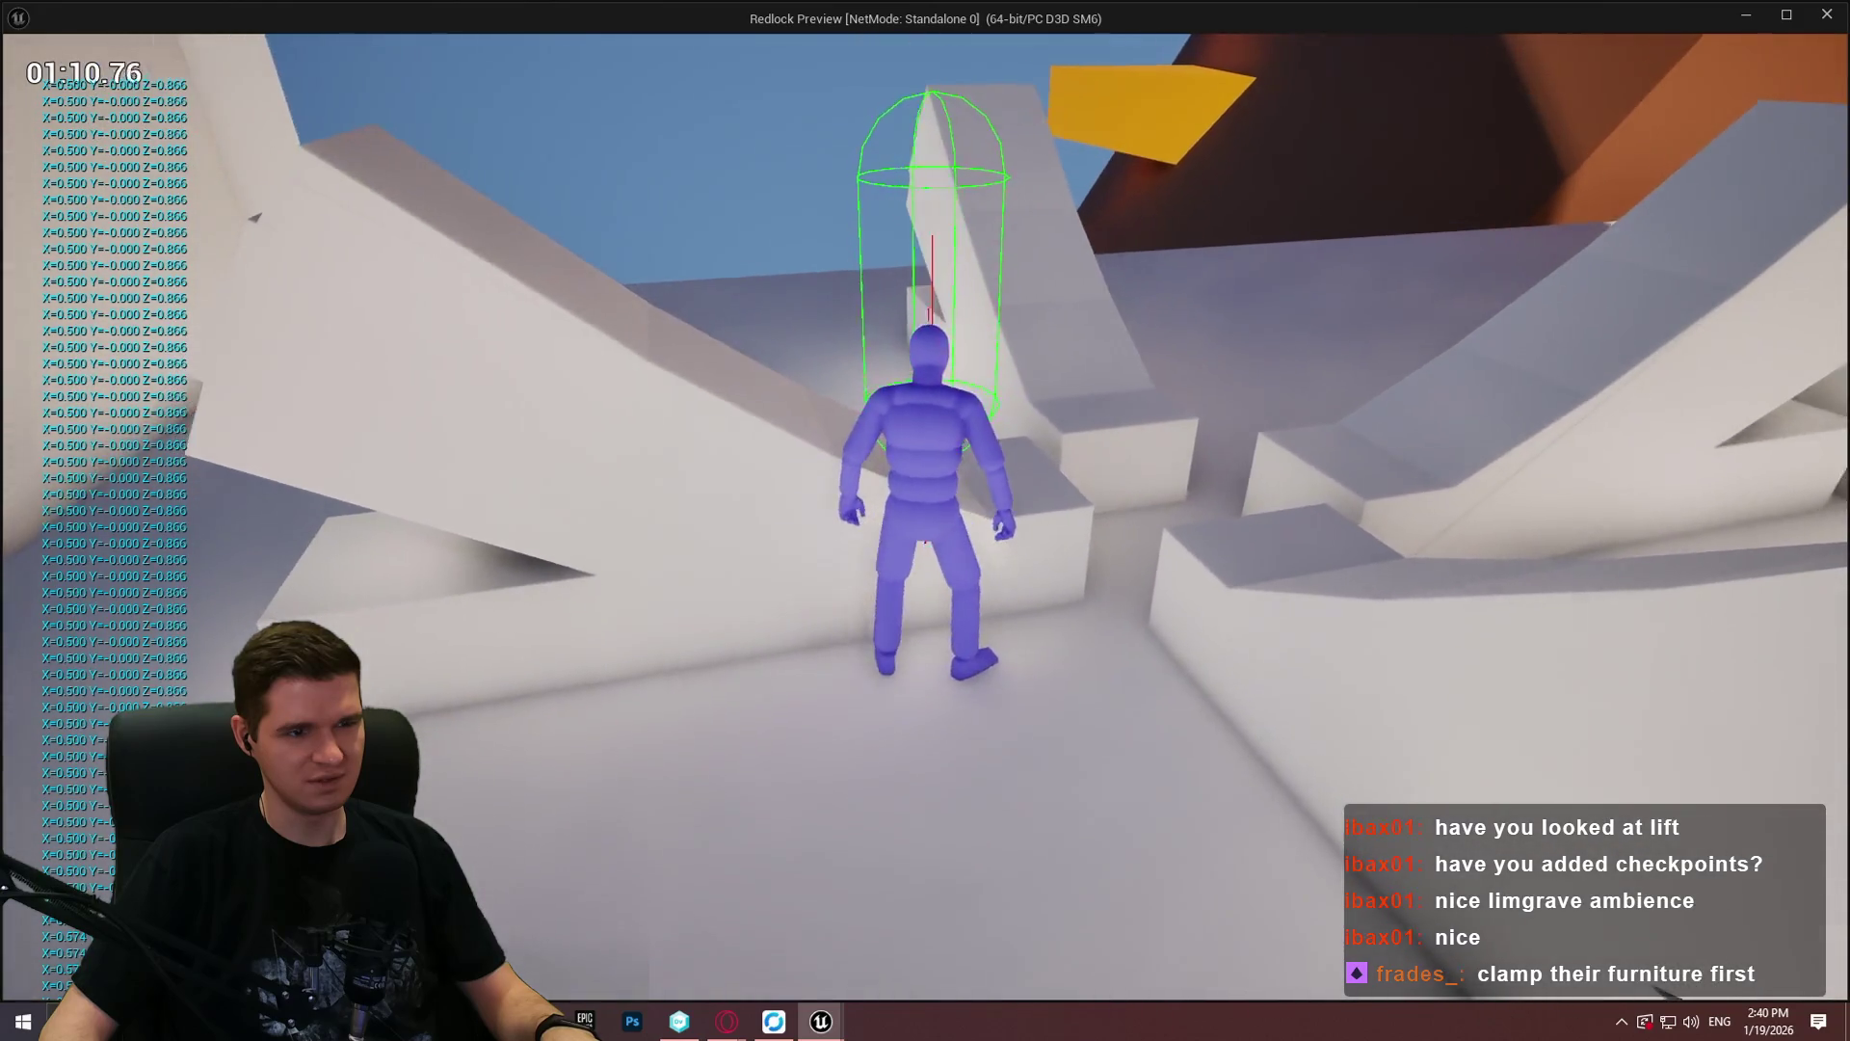
key(w)
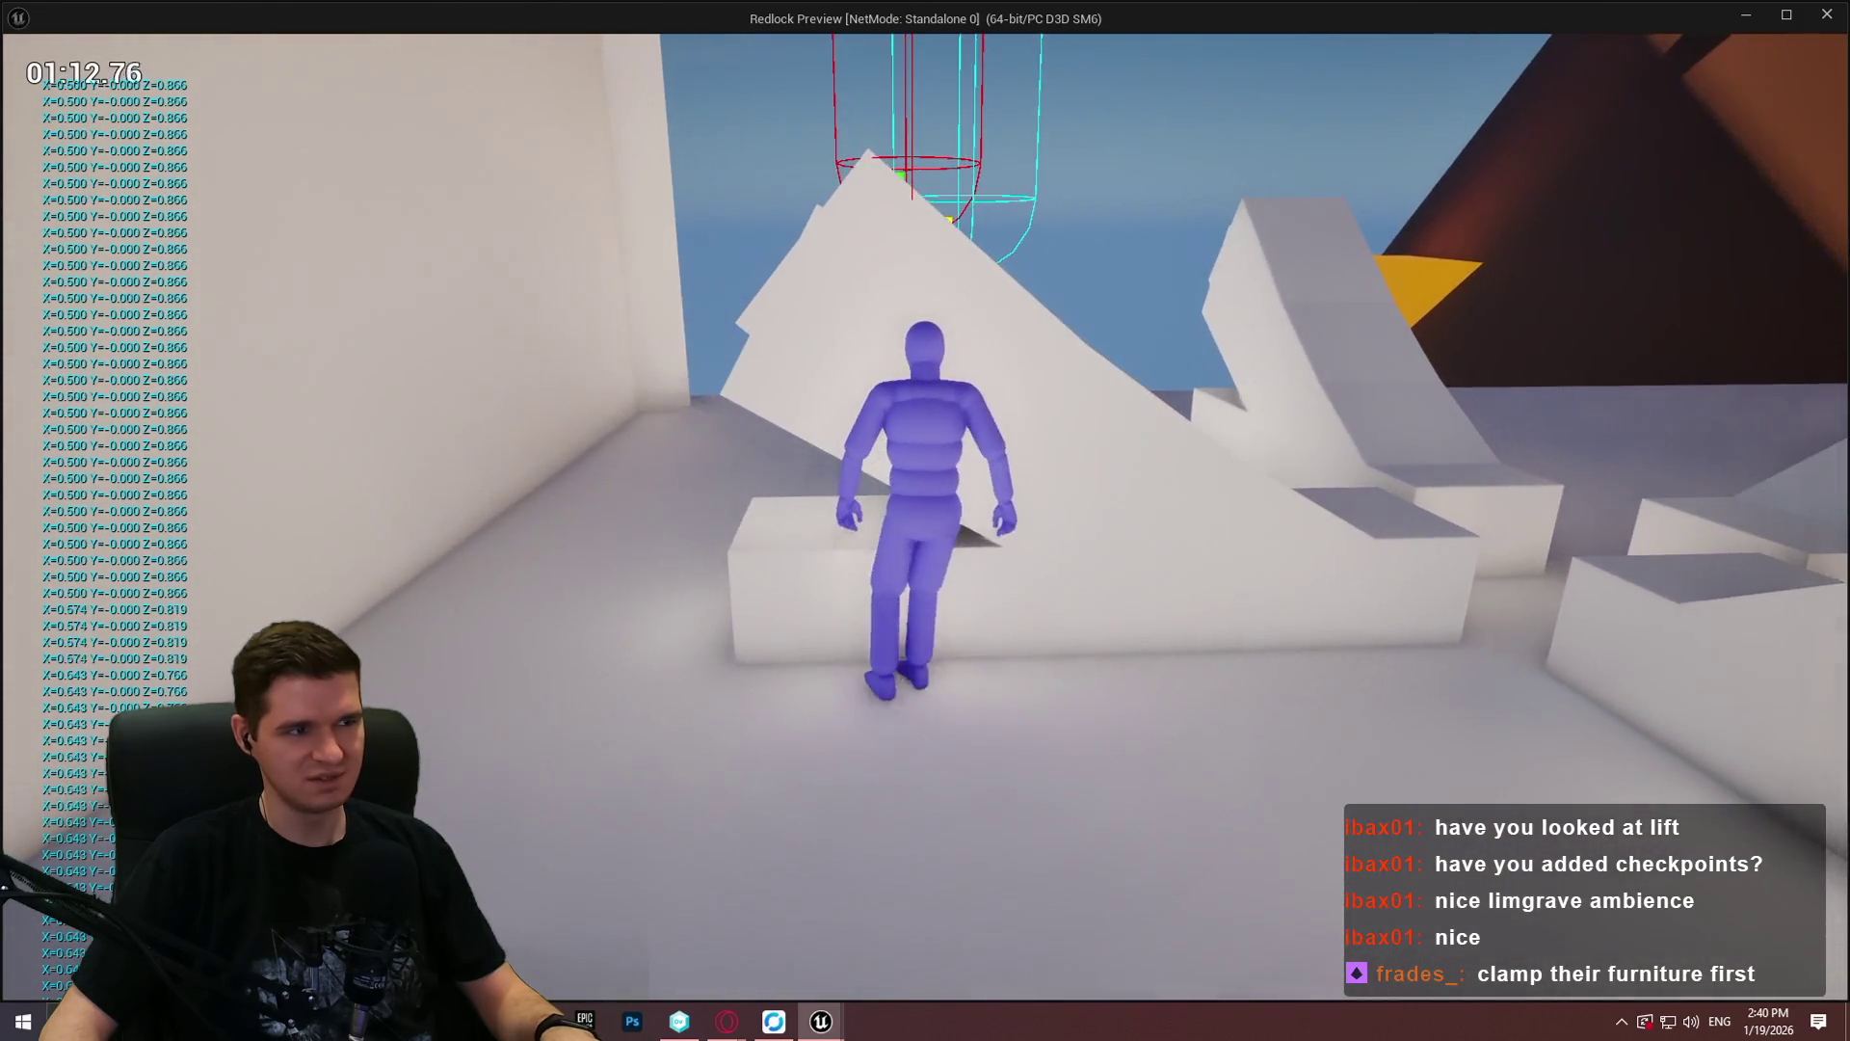
key(w)
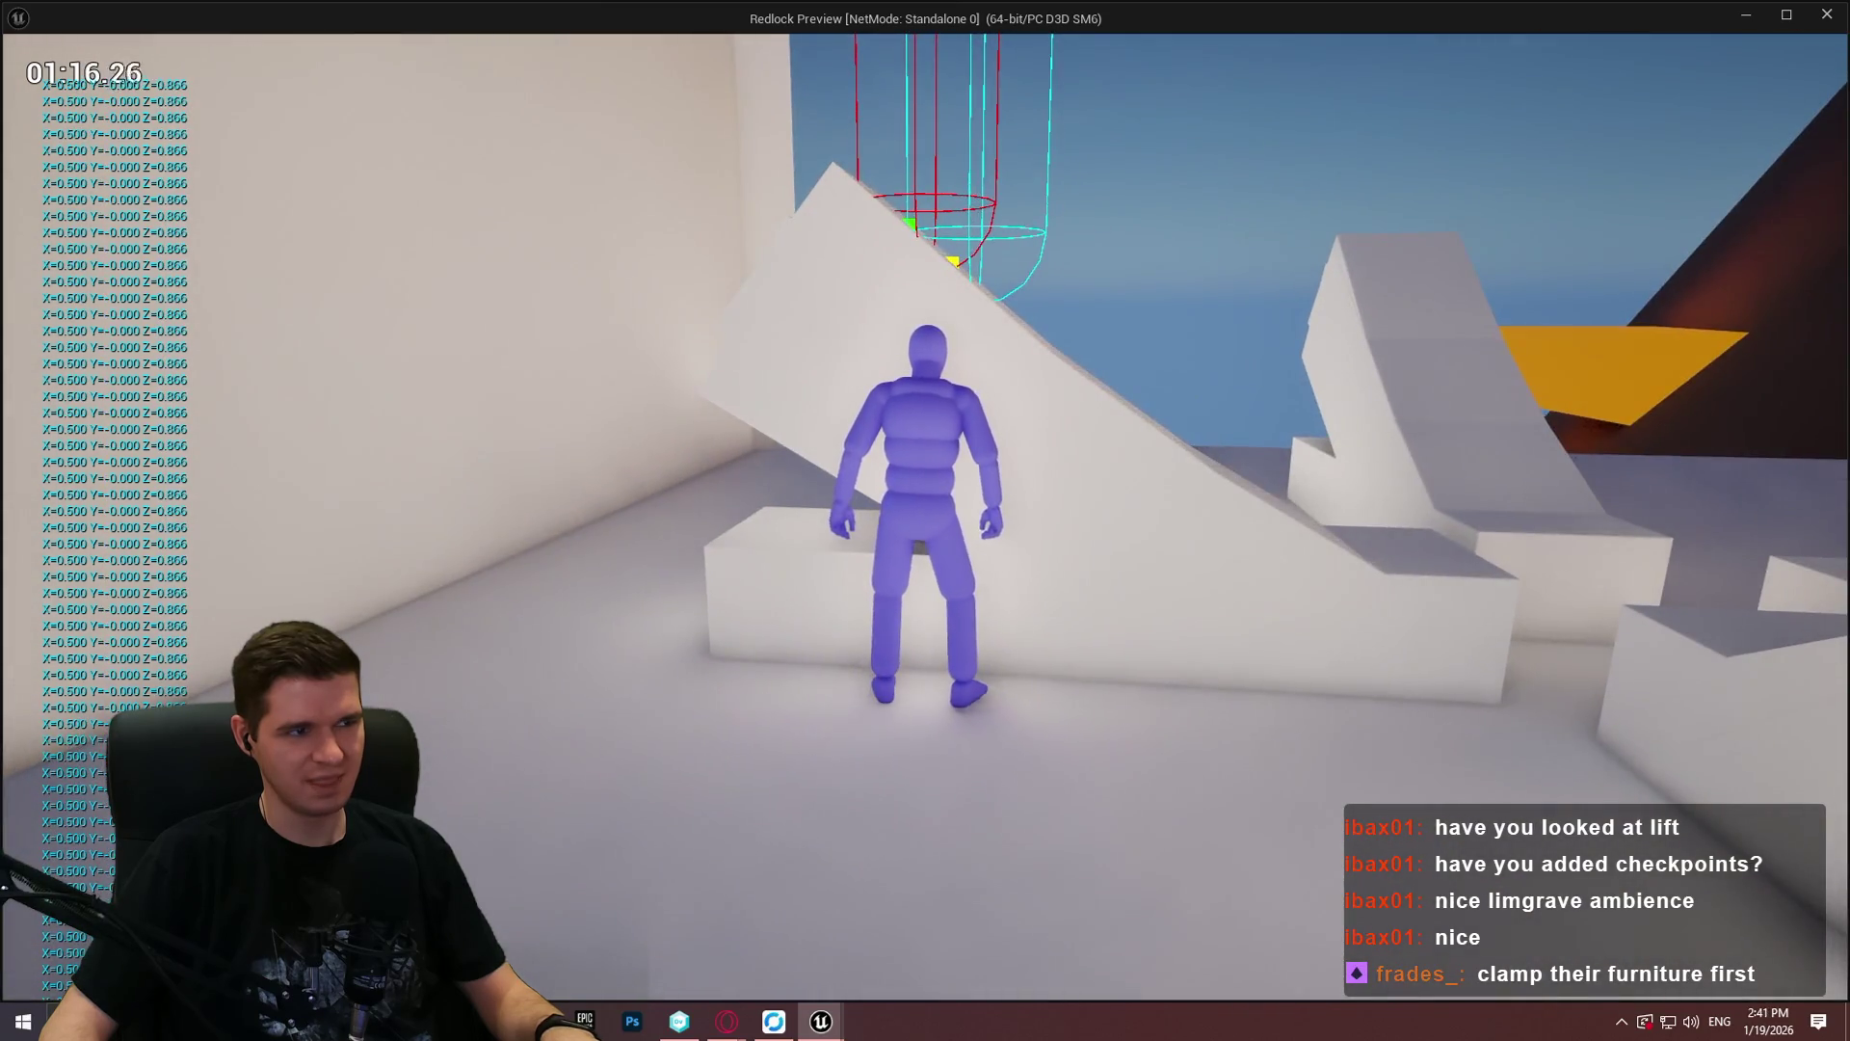
mouse_move(925, 520)
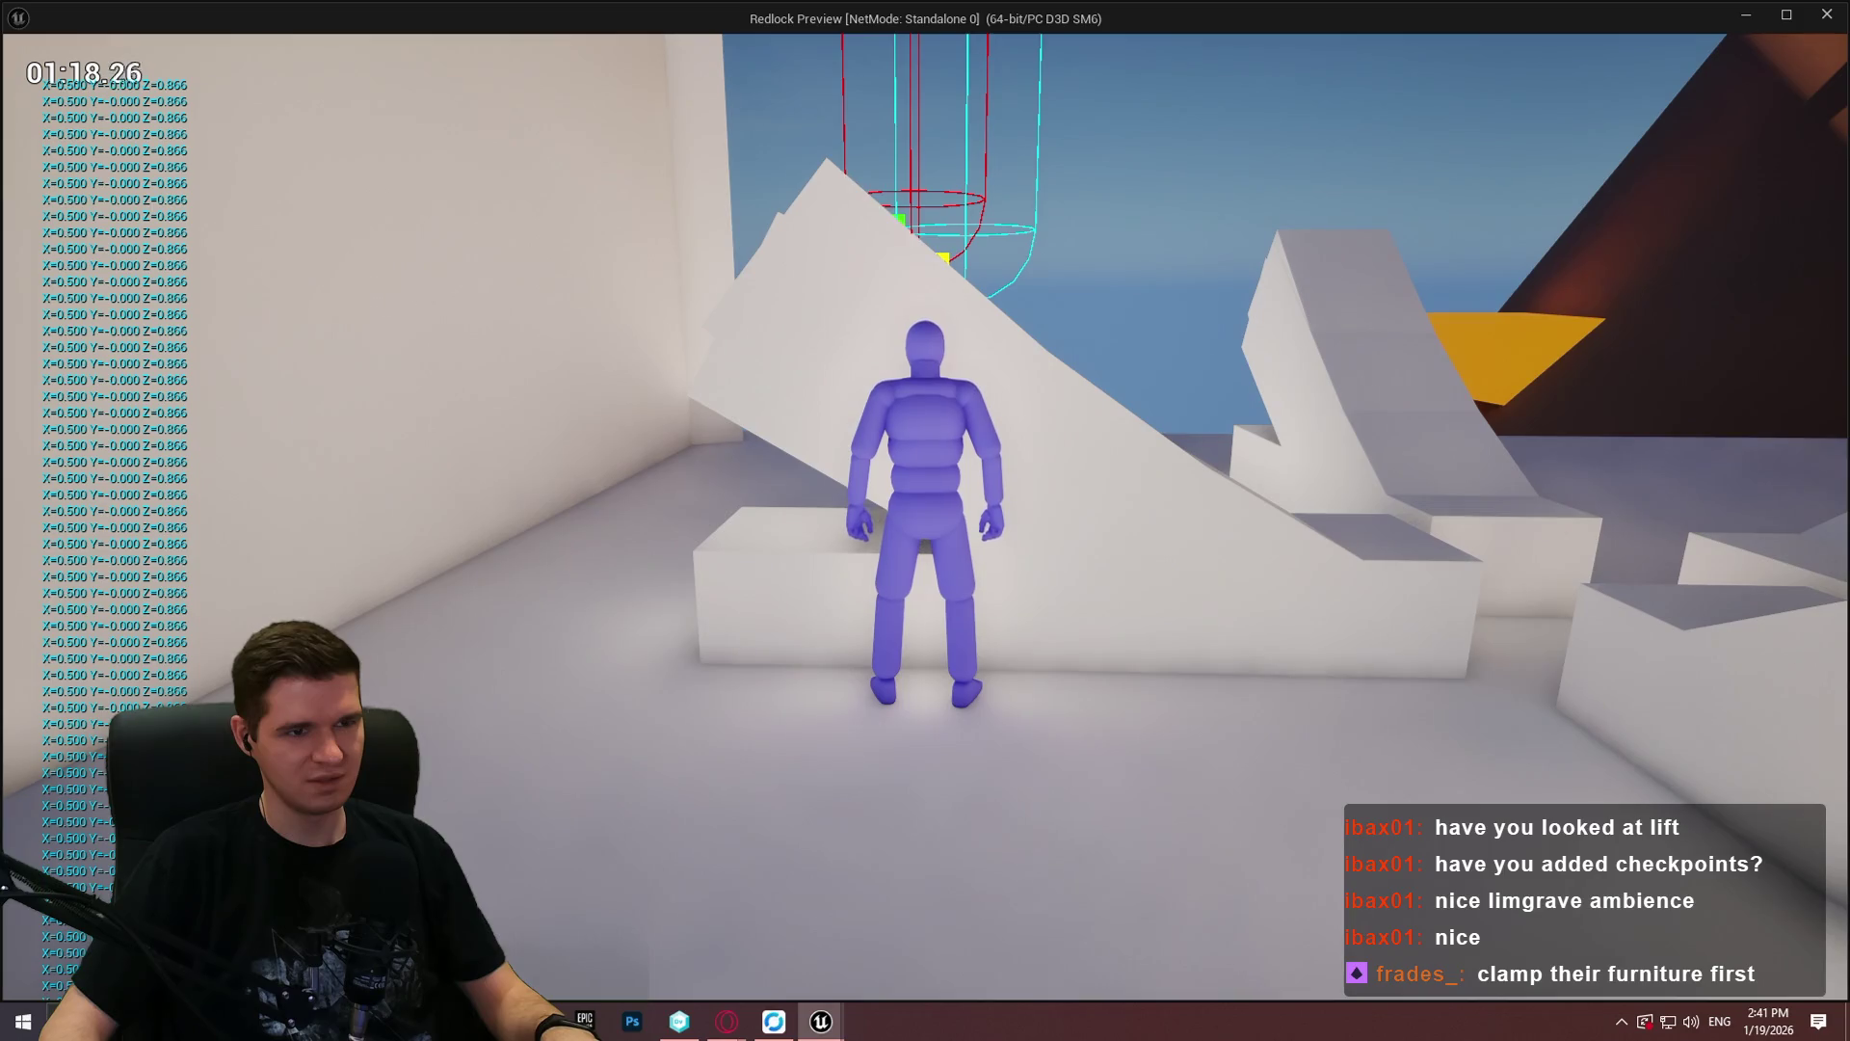
key(w)
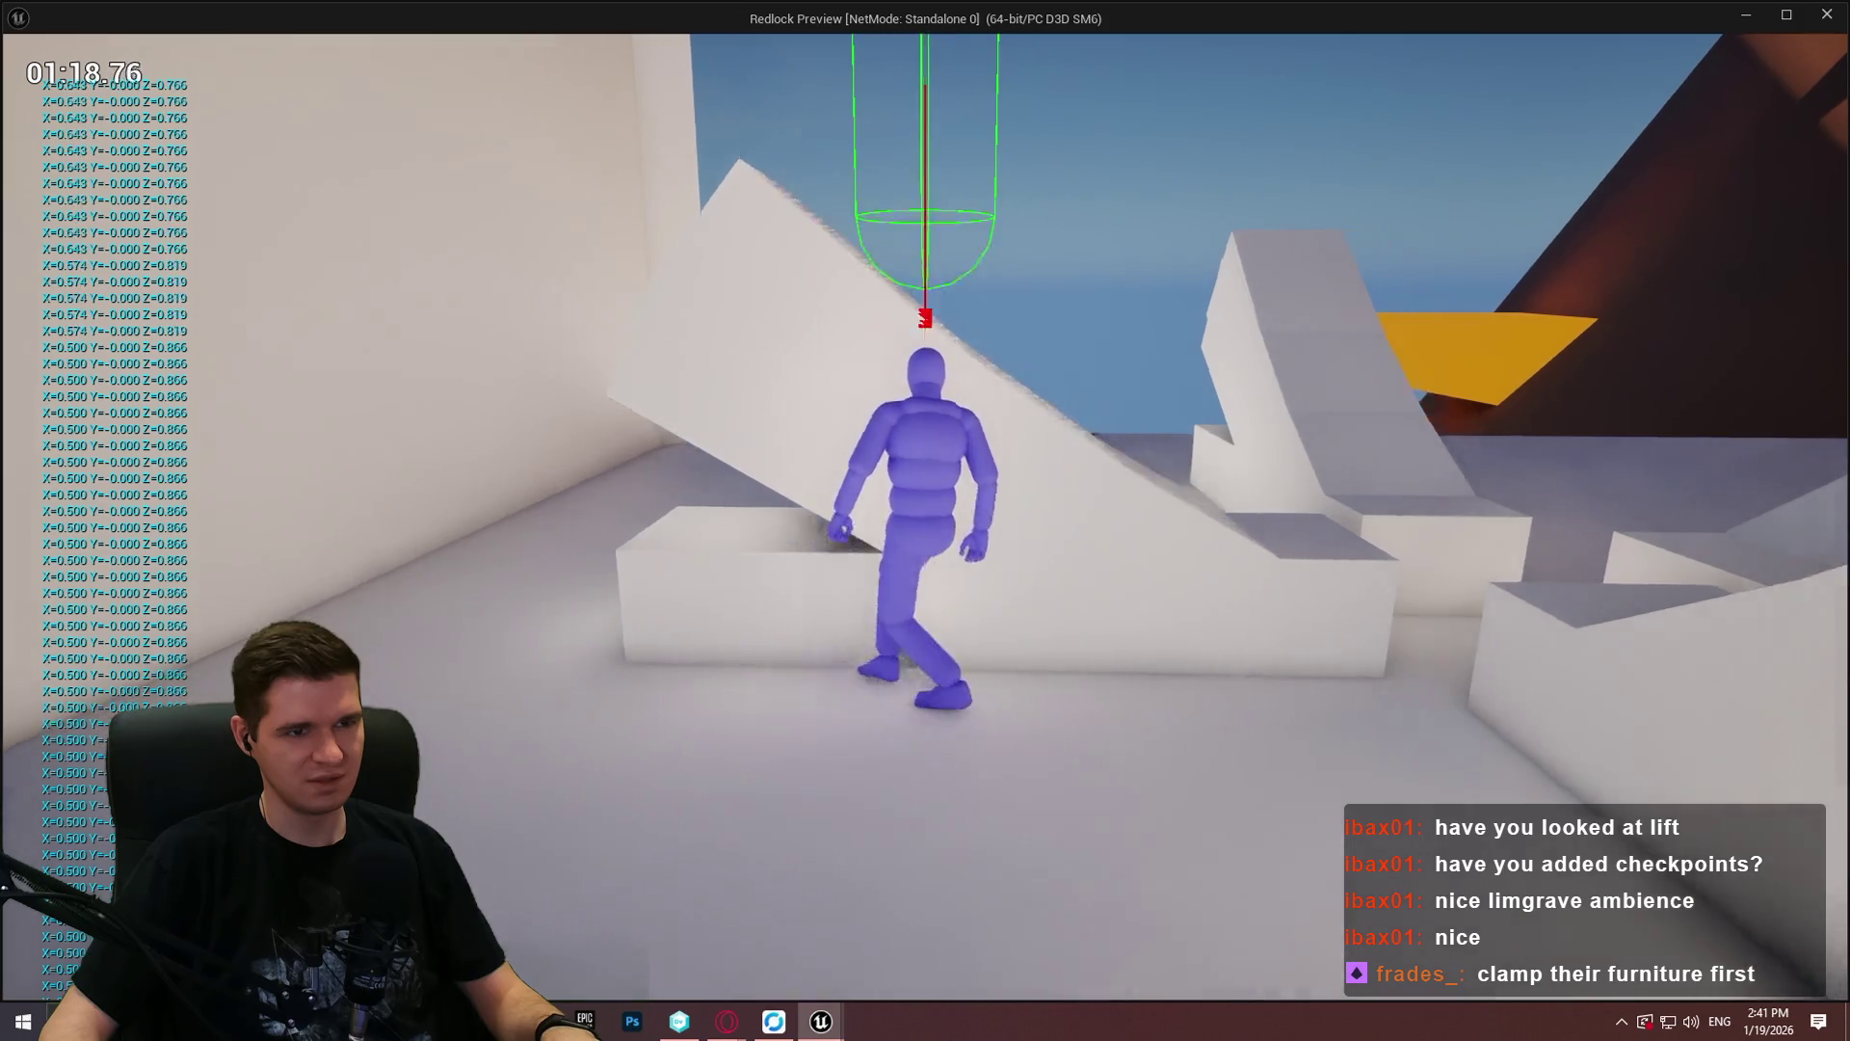
key(w)
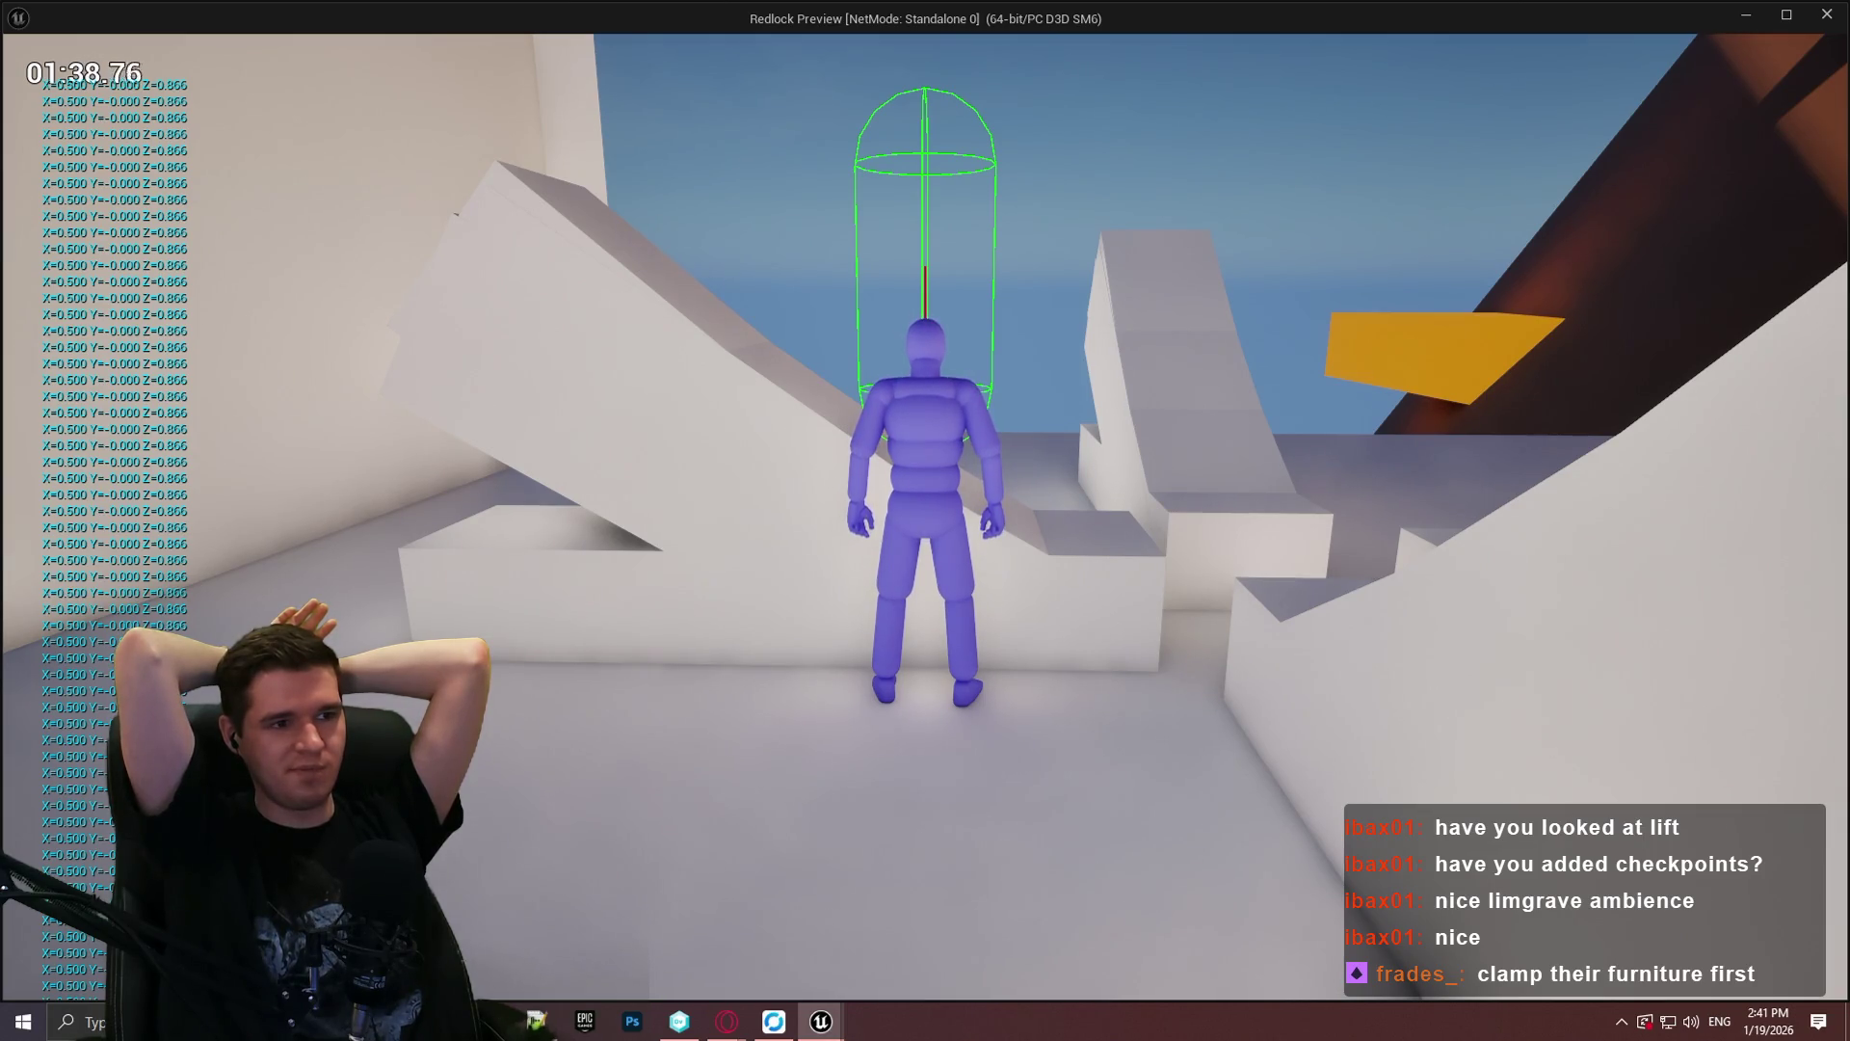
Step: Run past the red ball post, yellow wall, low box and ledge to the sloped wall, then exit the preview
key(w)
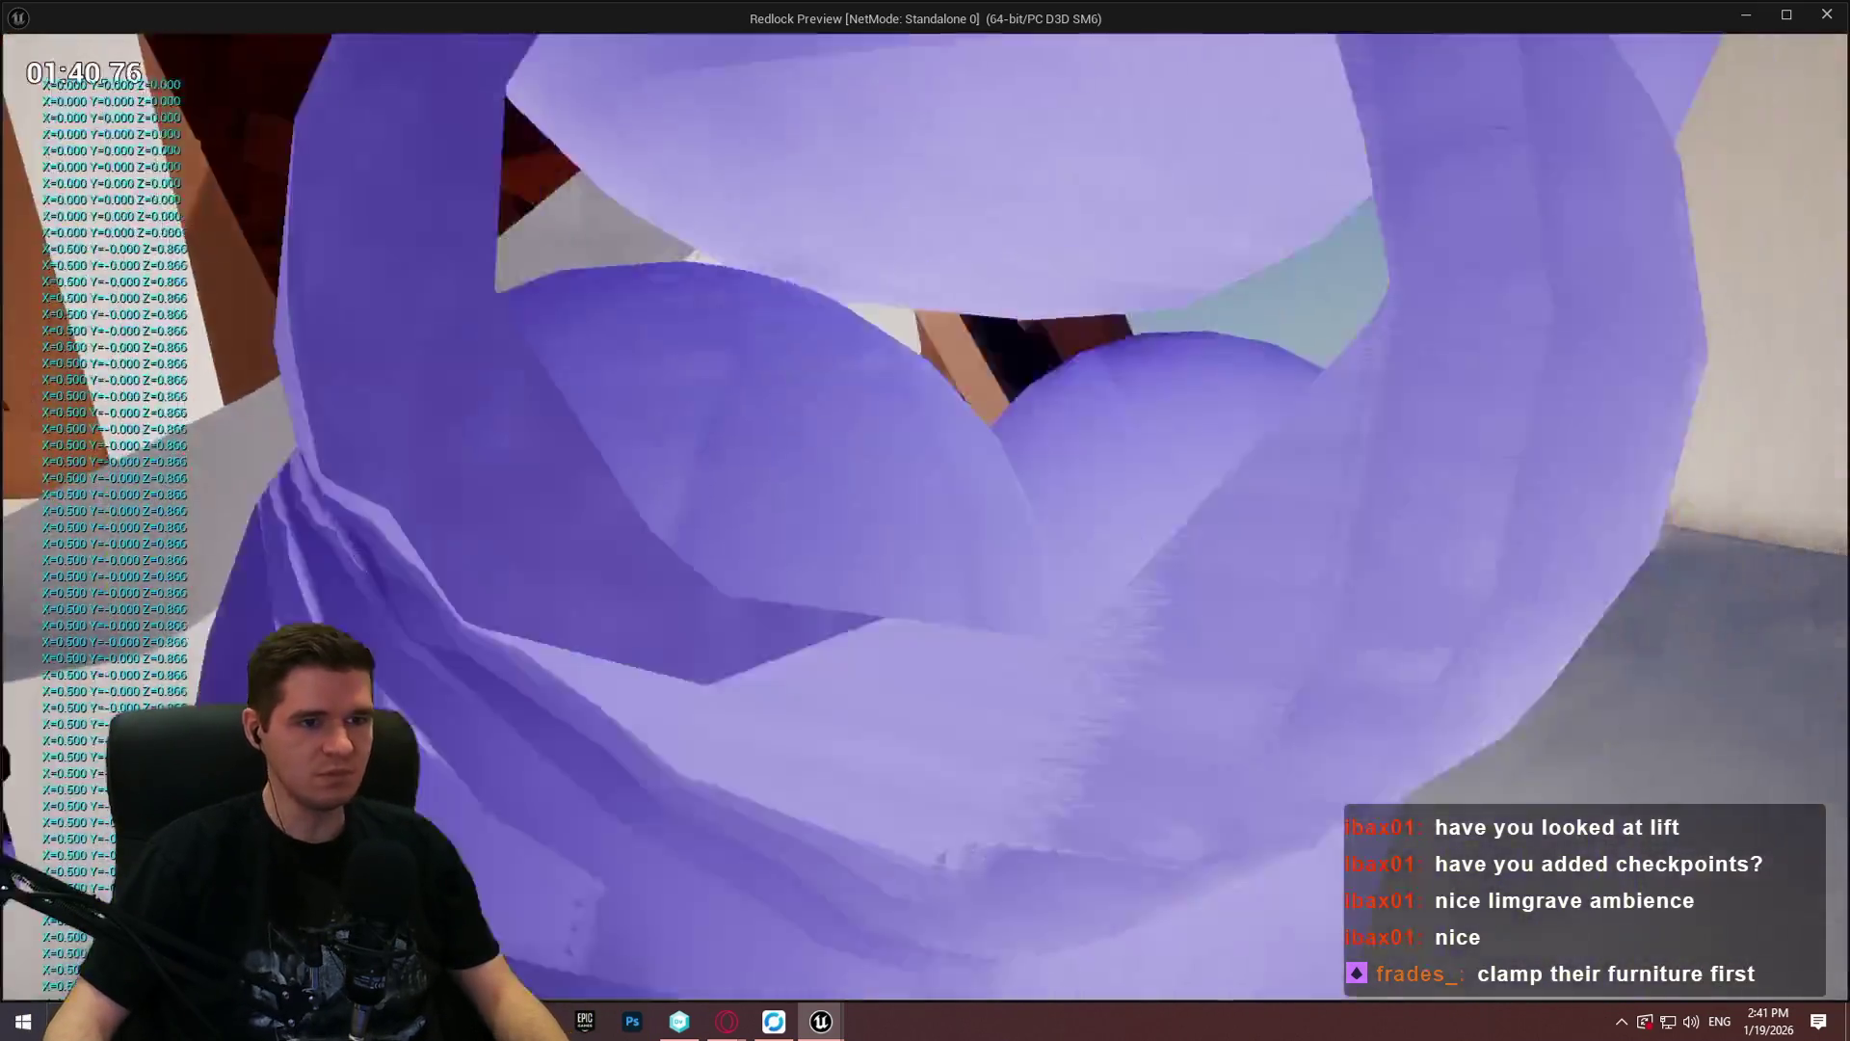
key(w)
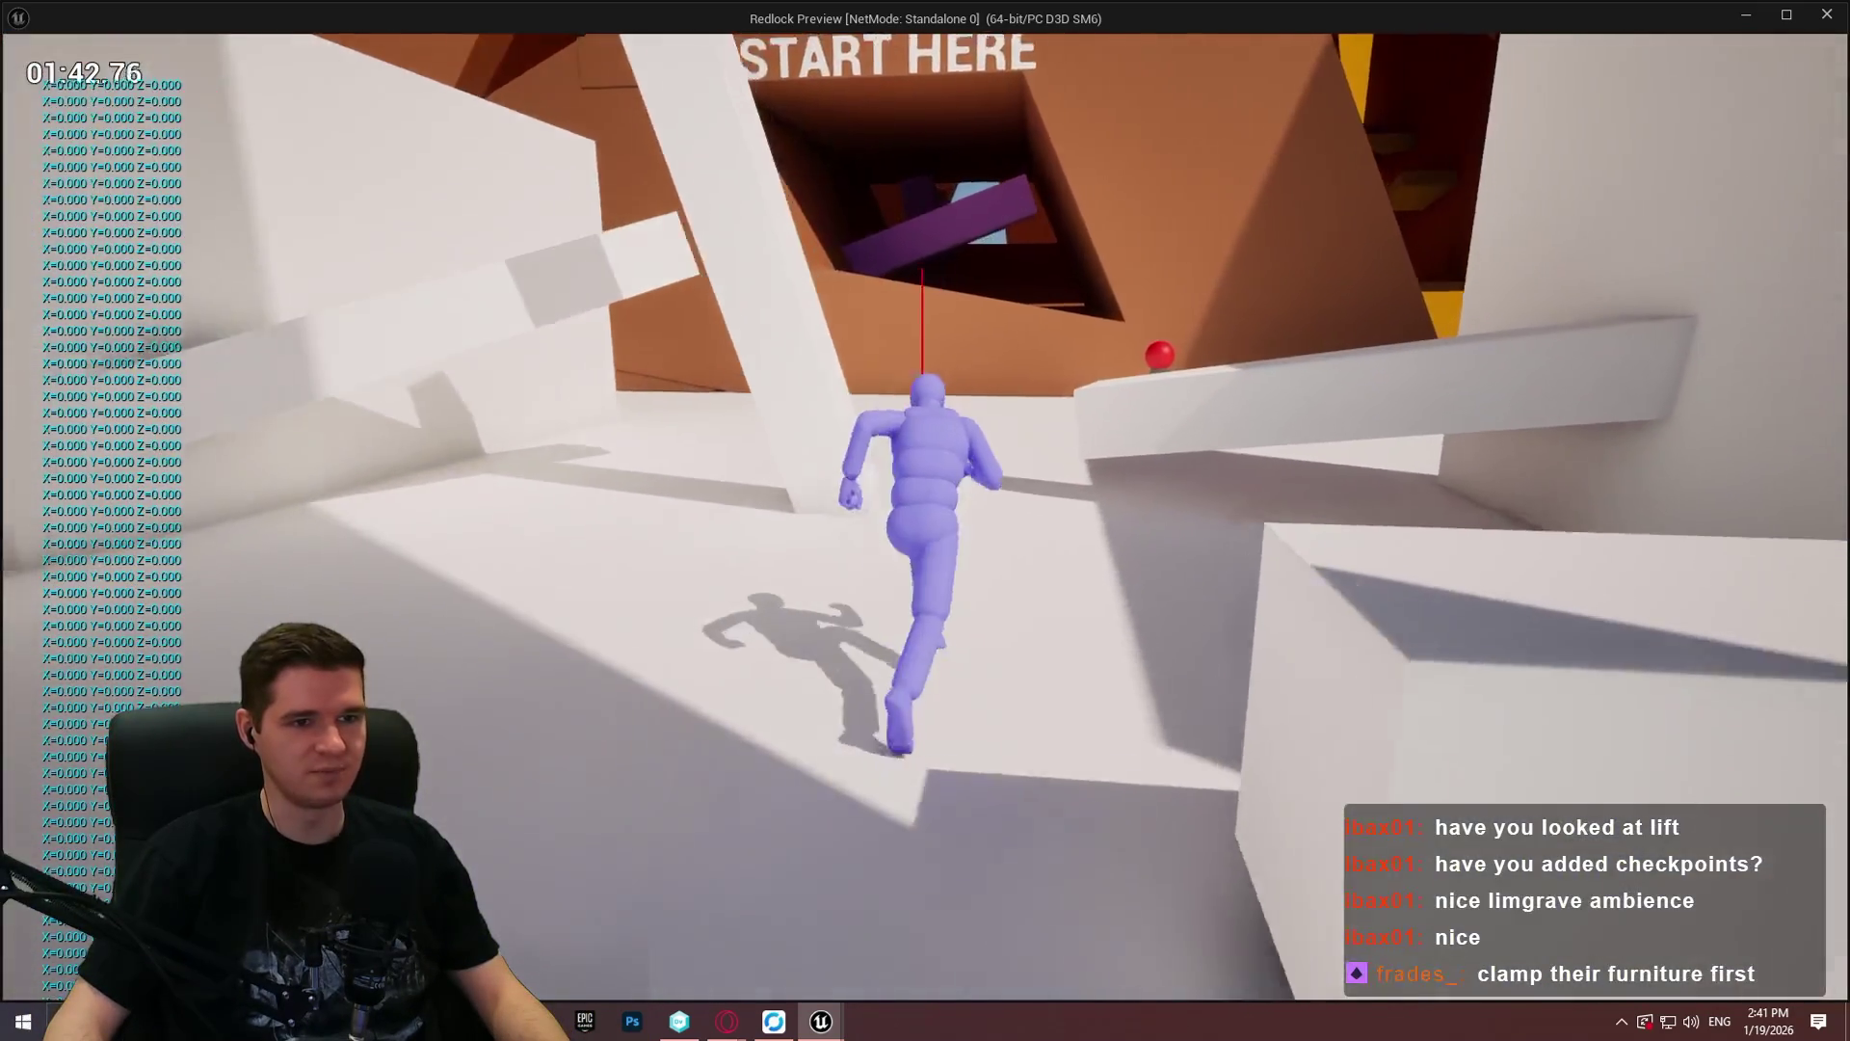
key(w)
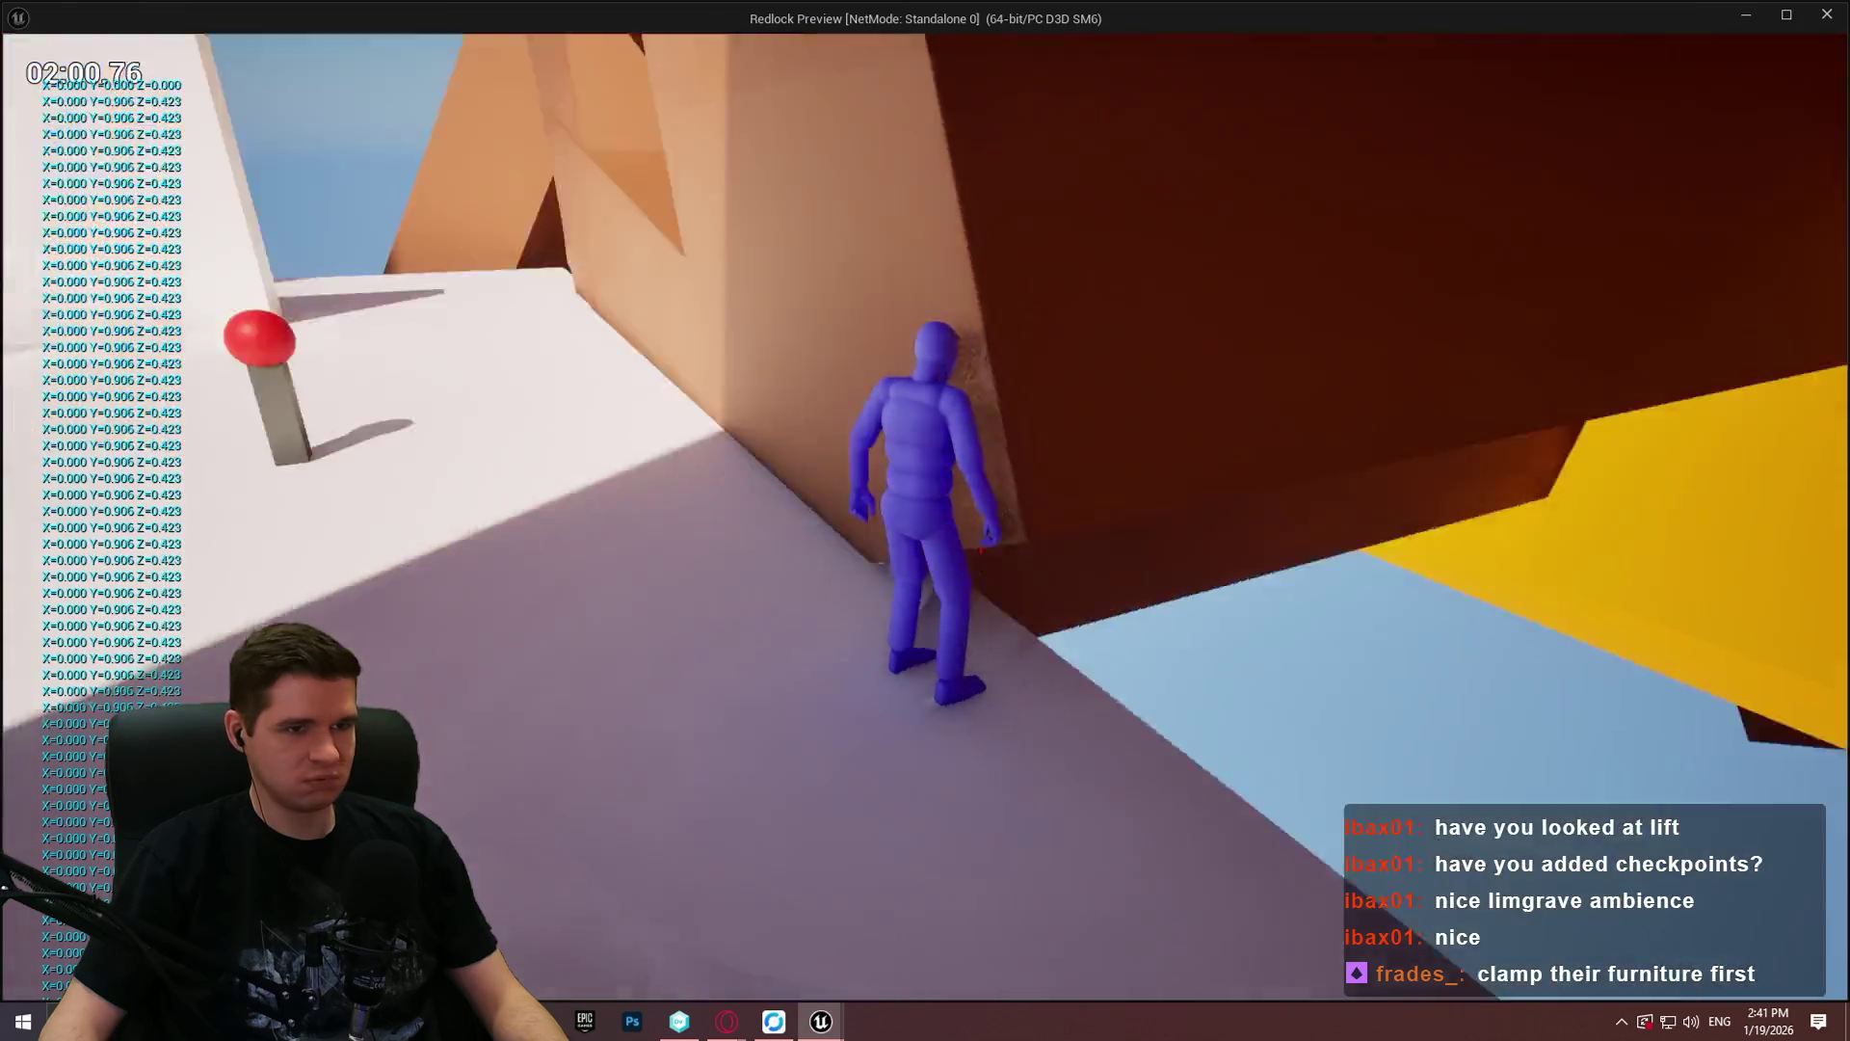
key(w)
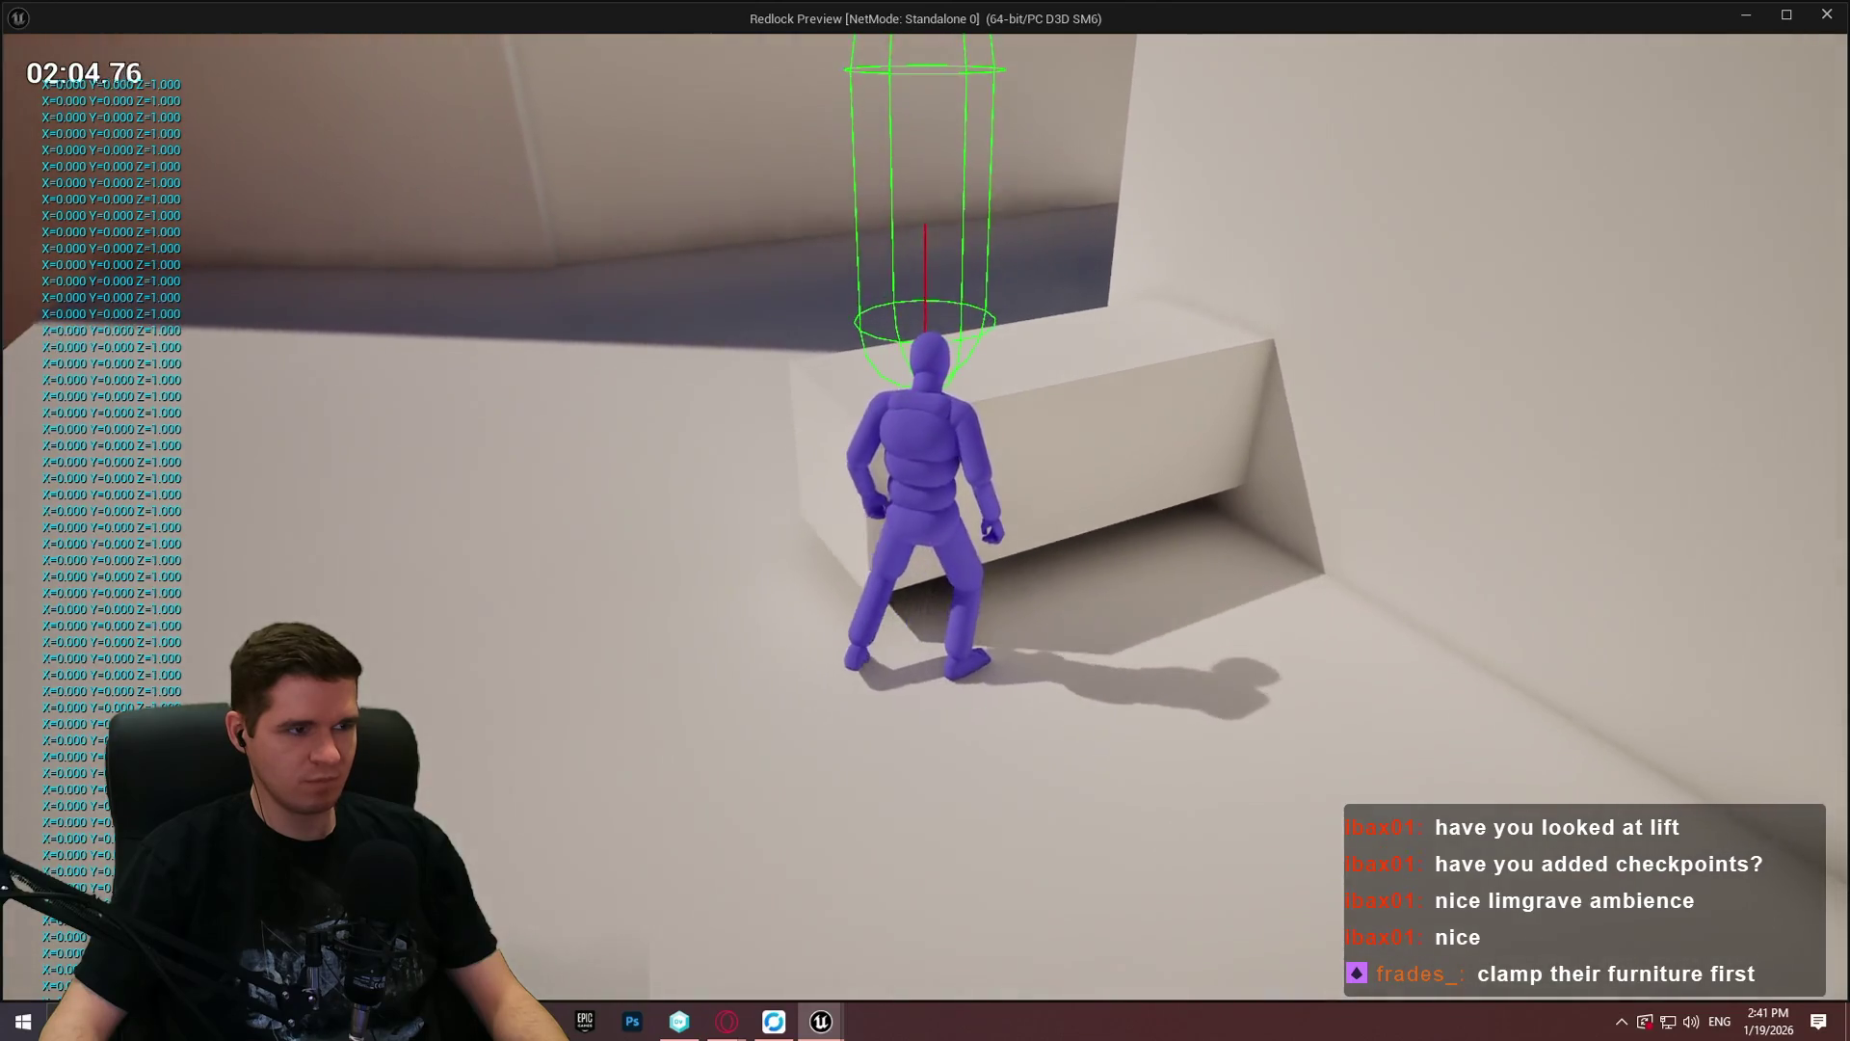
key(w)
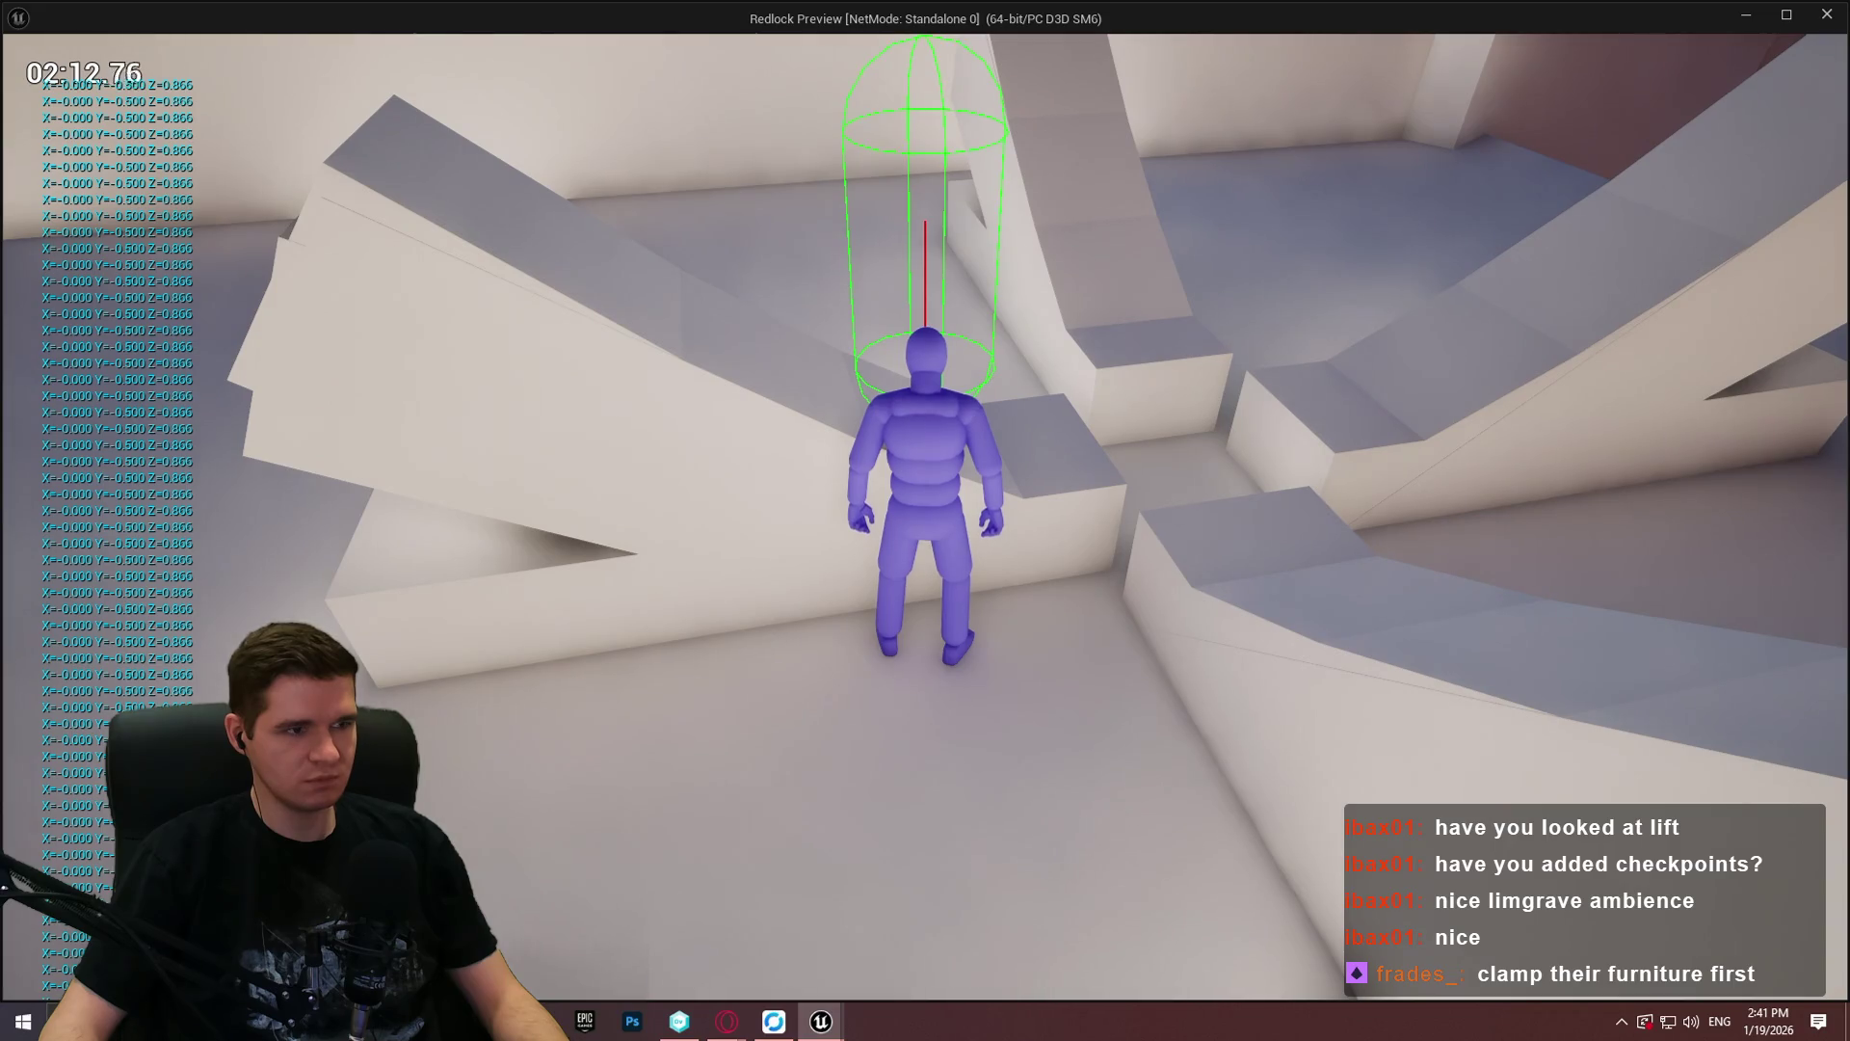
key(w)
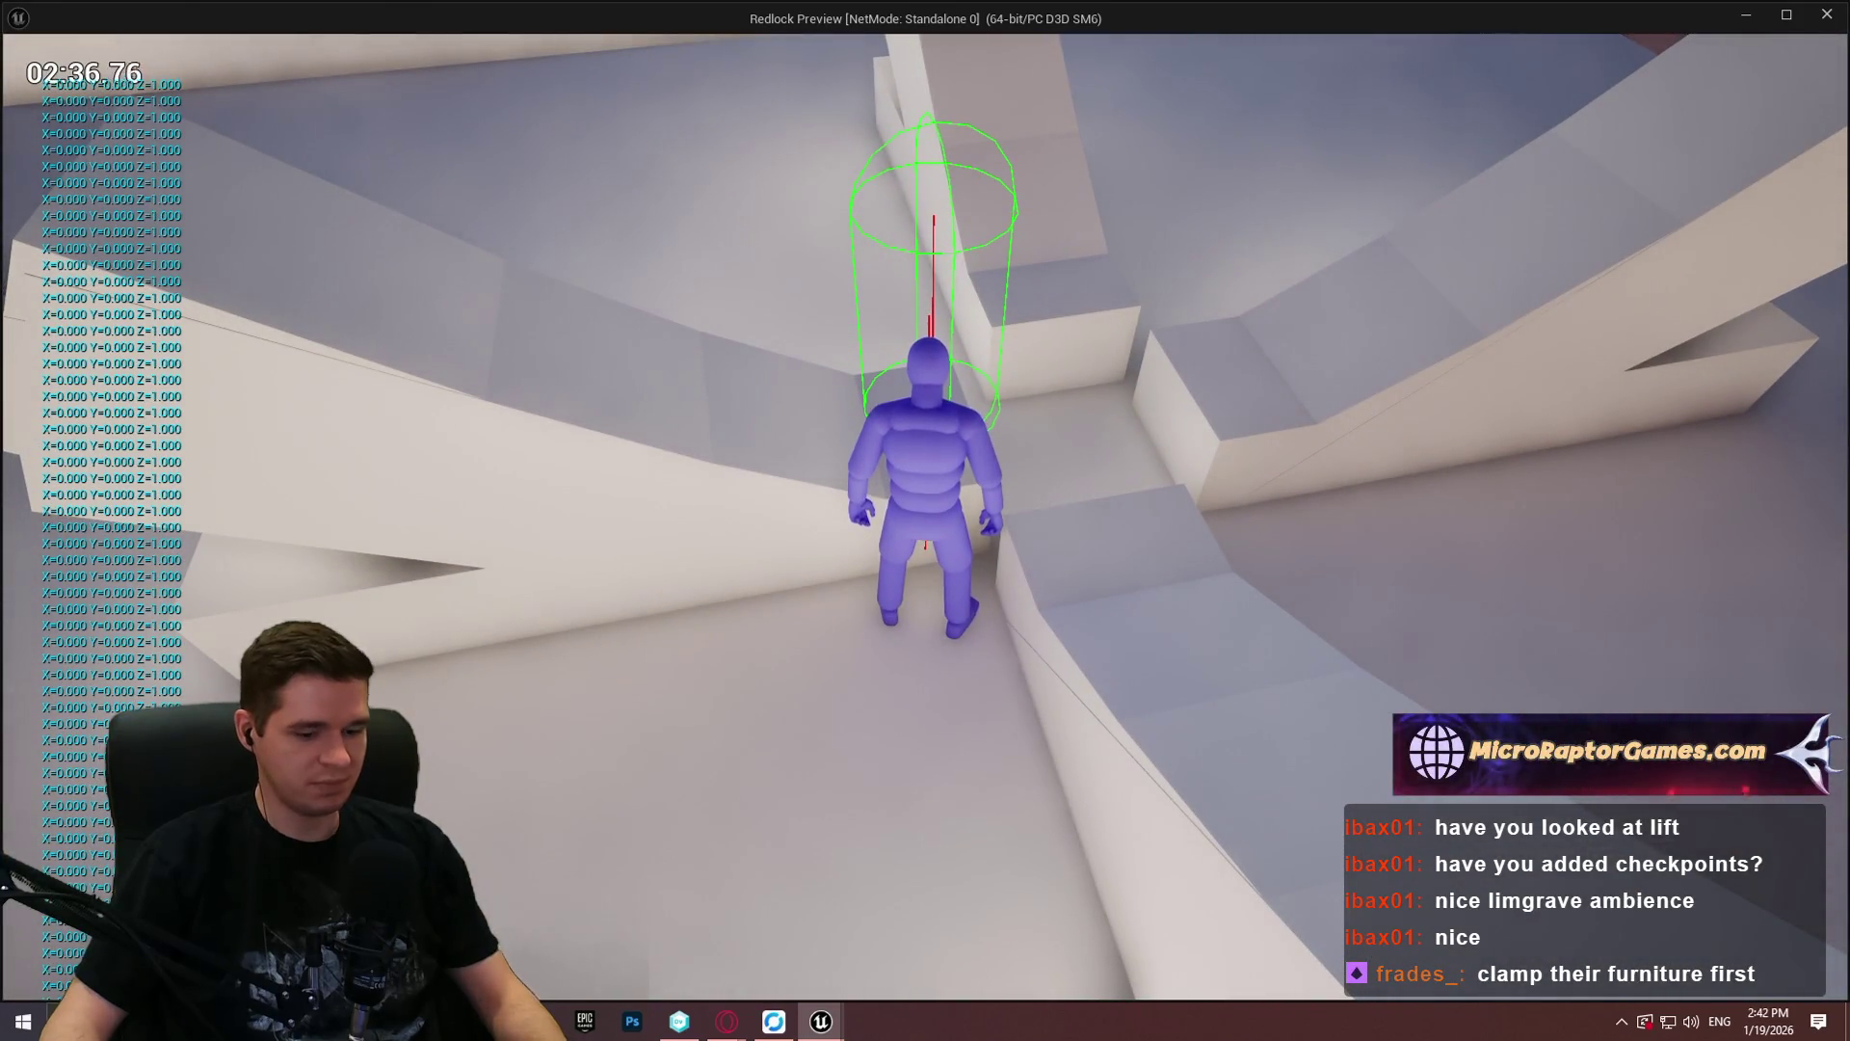
key(Escape)
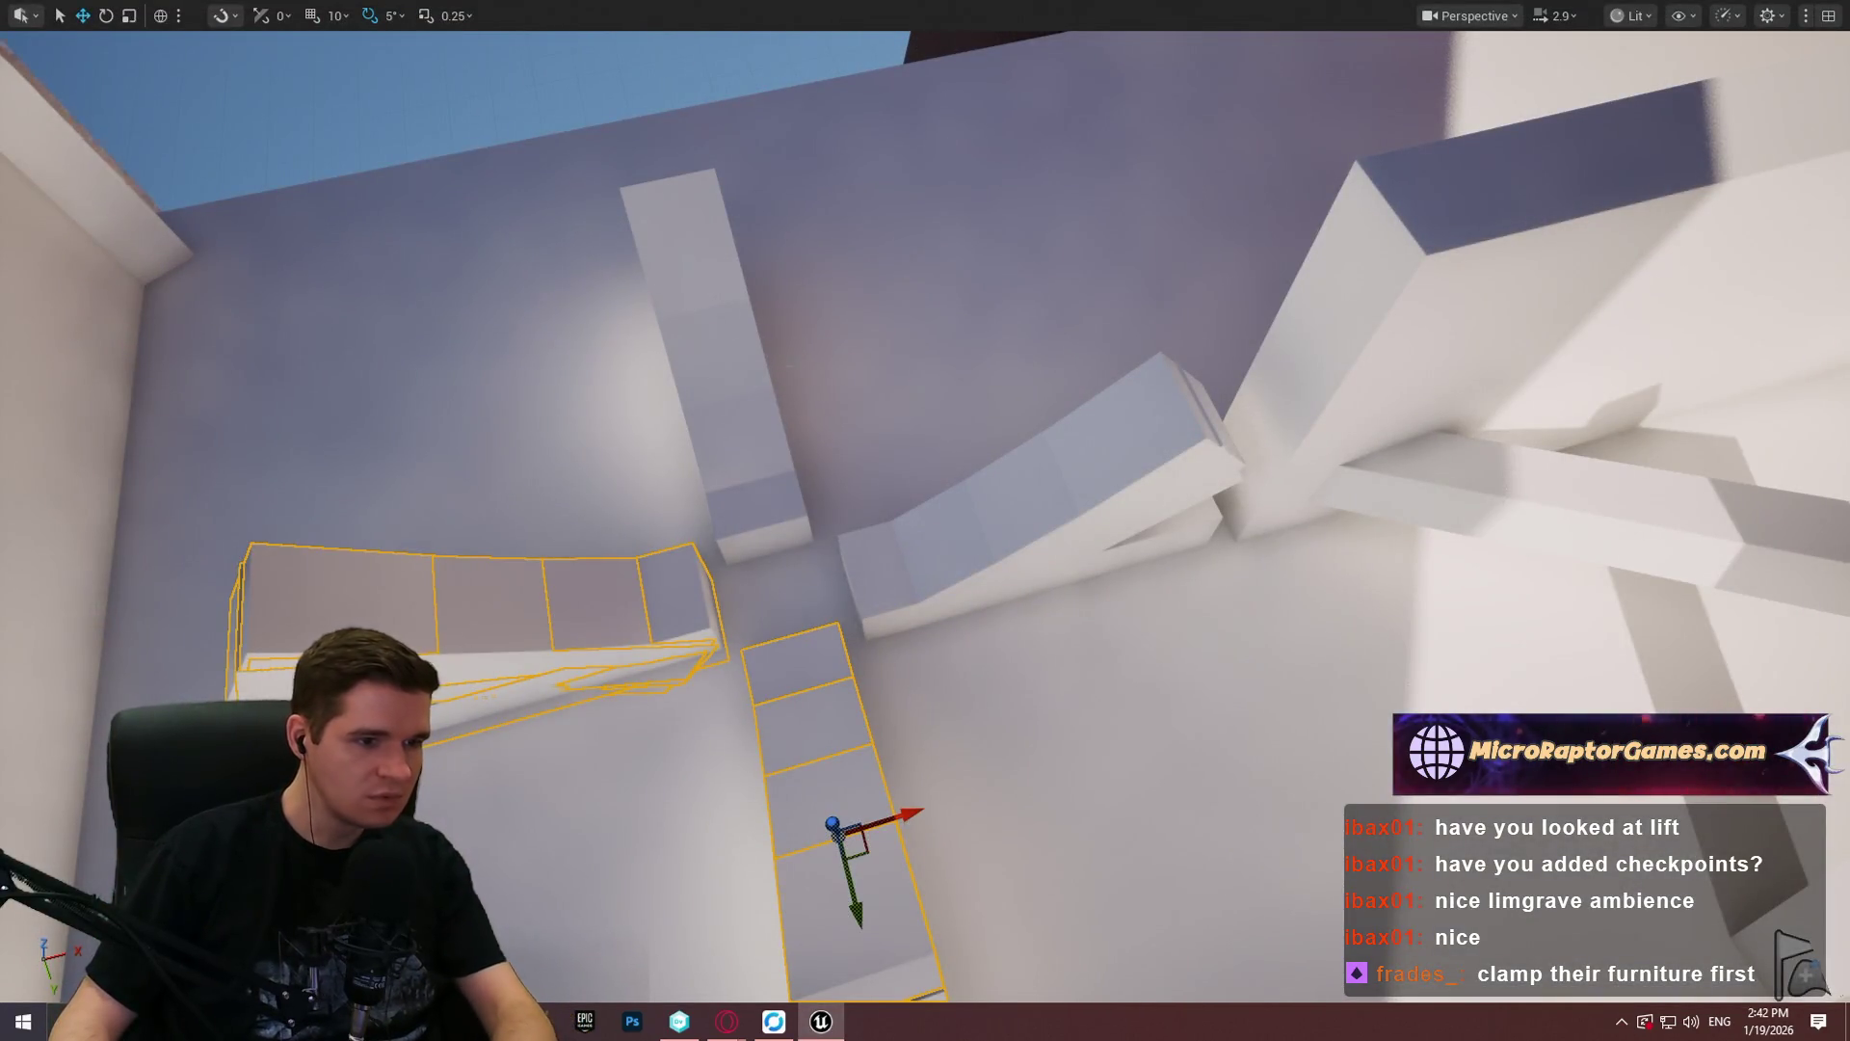
Step: Start a Play-in-Editor session of Redlock from the level editor and dismiss the welcome message
scroll(925, 520, up, 3)
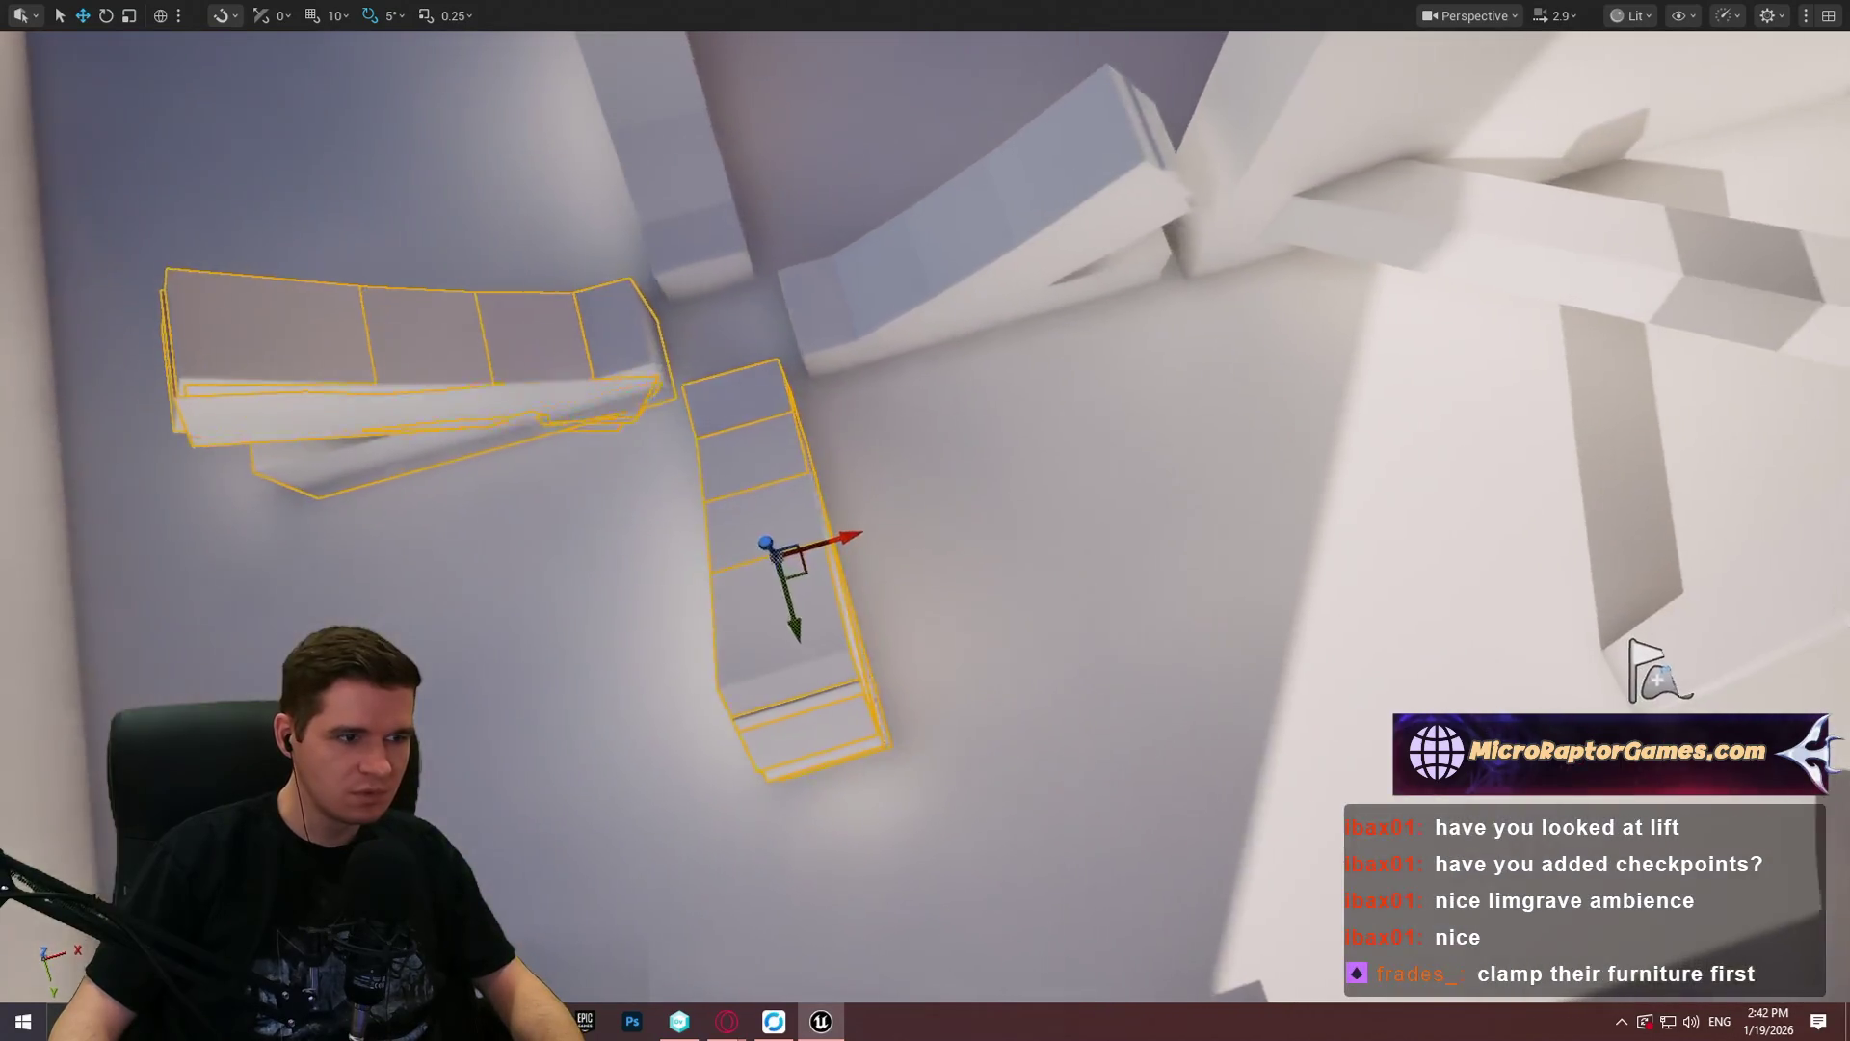
key(alt+Tab)
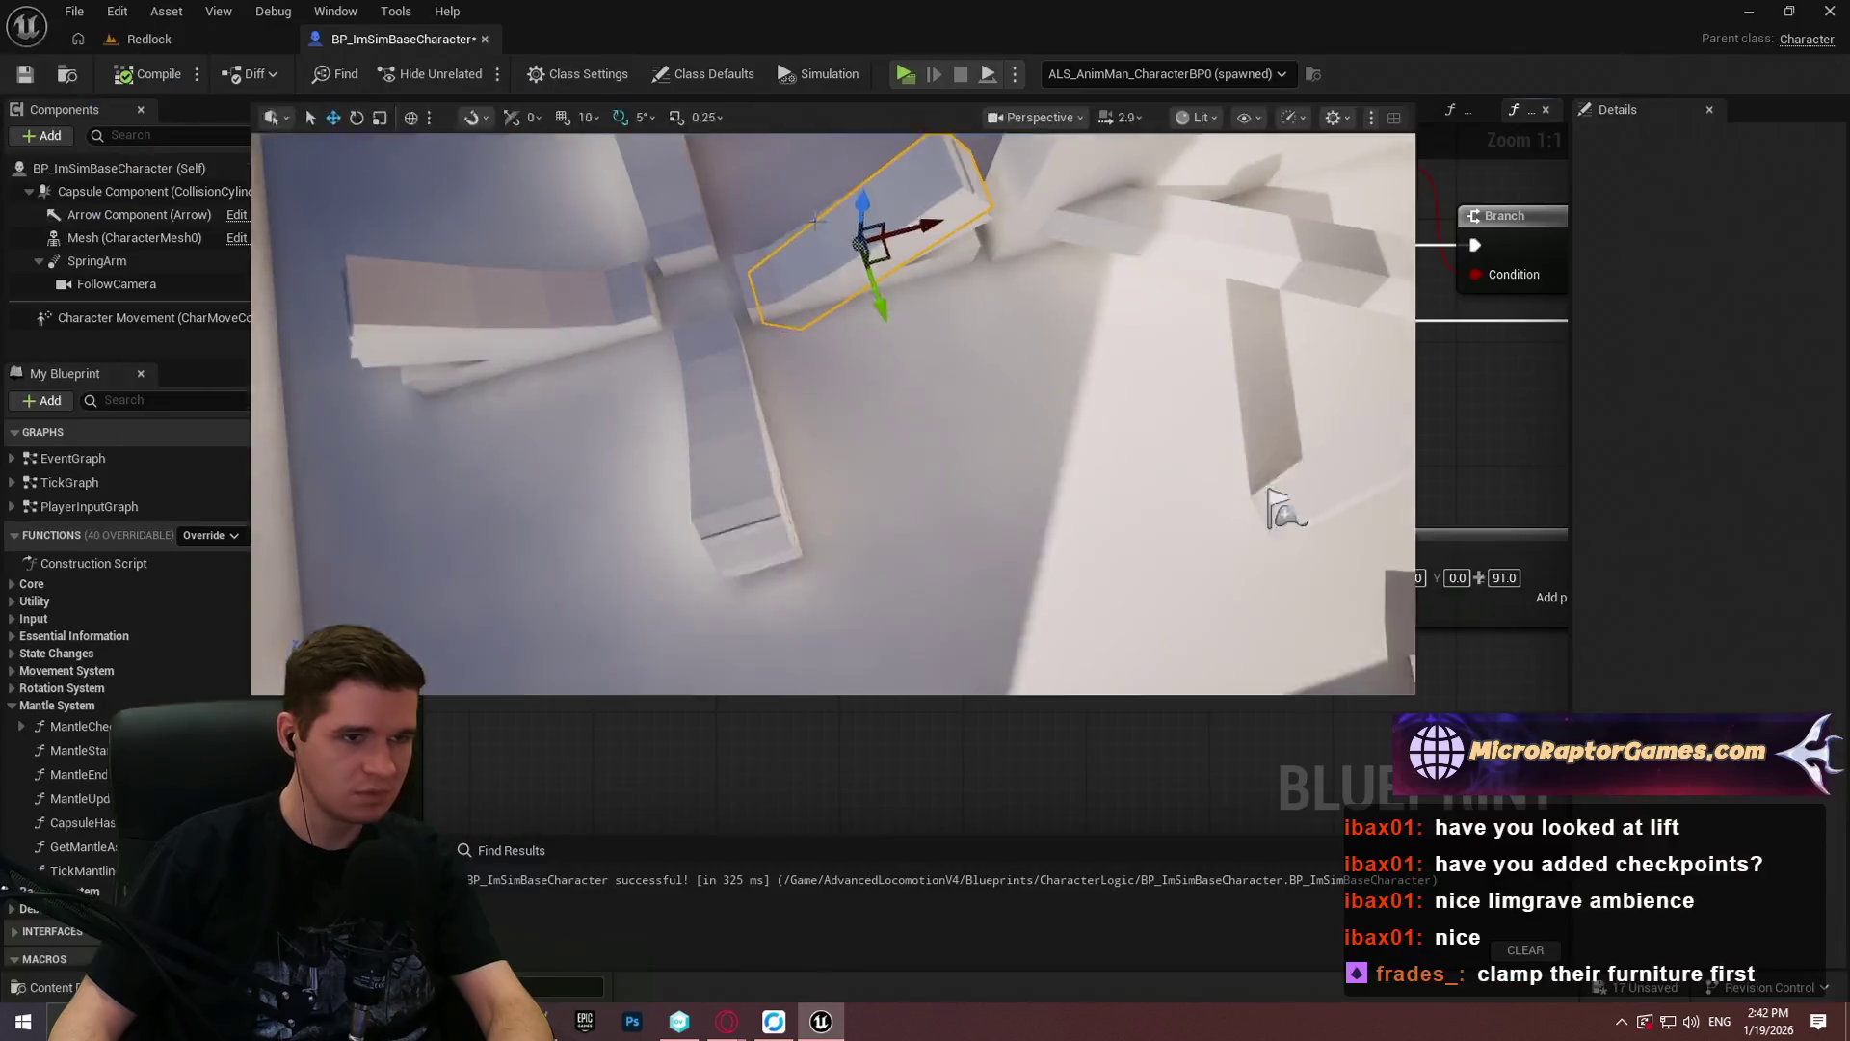
click(196, 40)
click(582, 75)
click(674, 173)
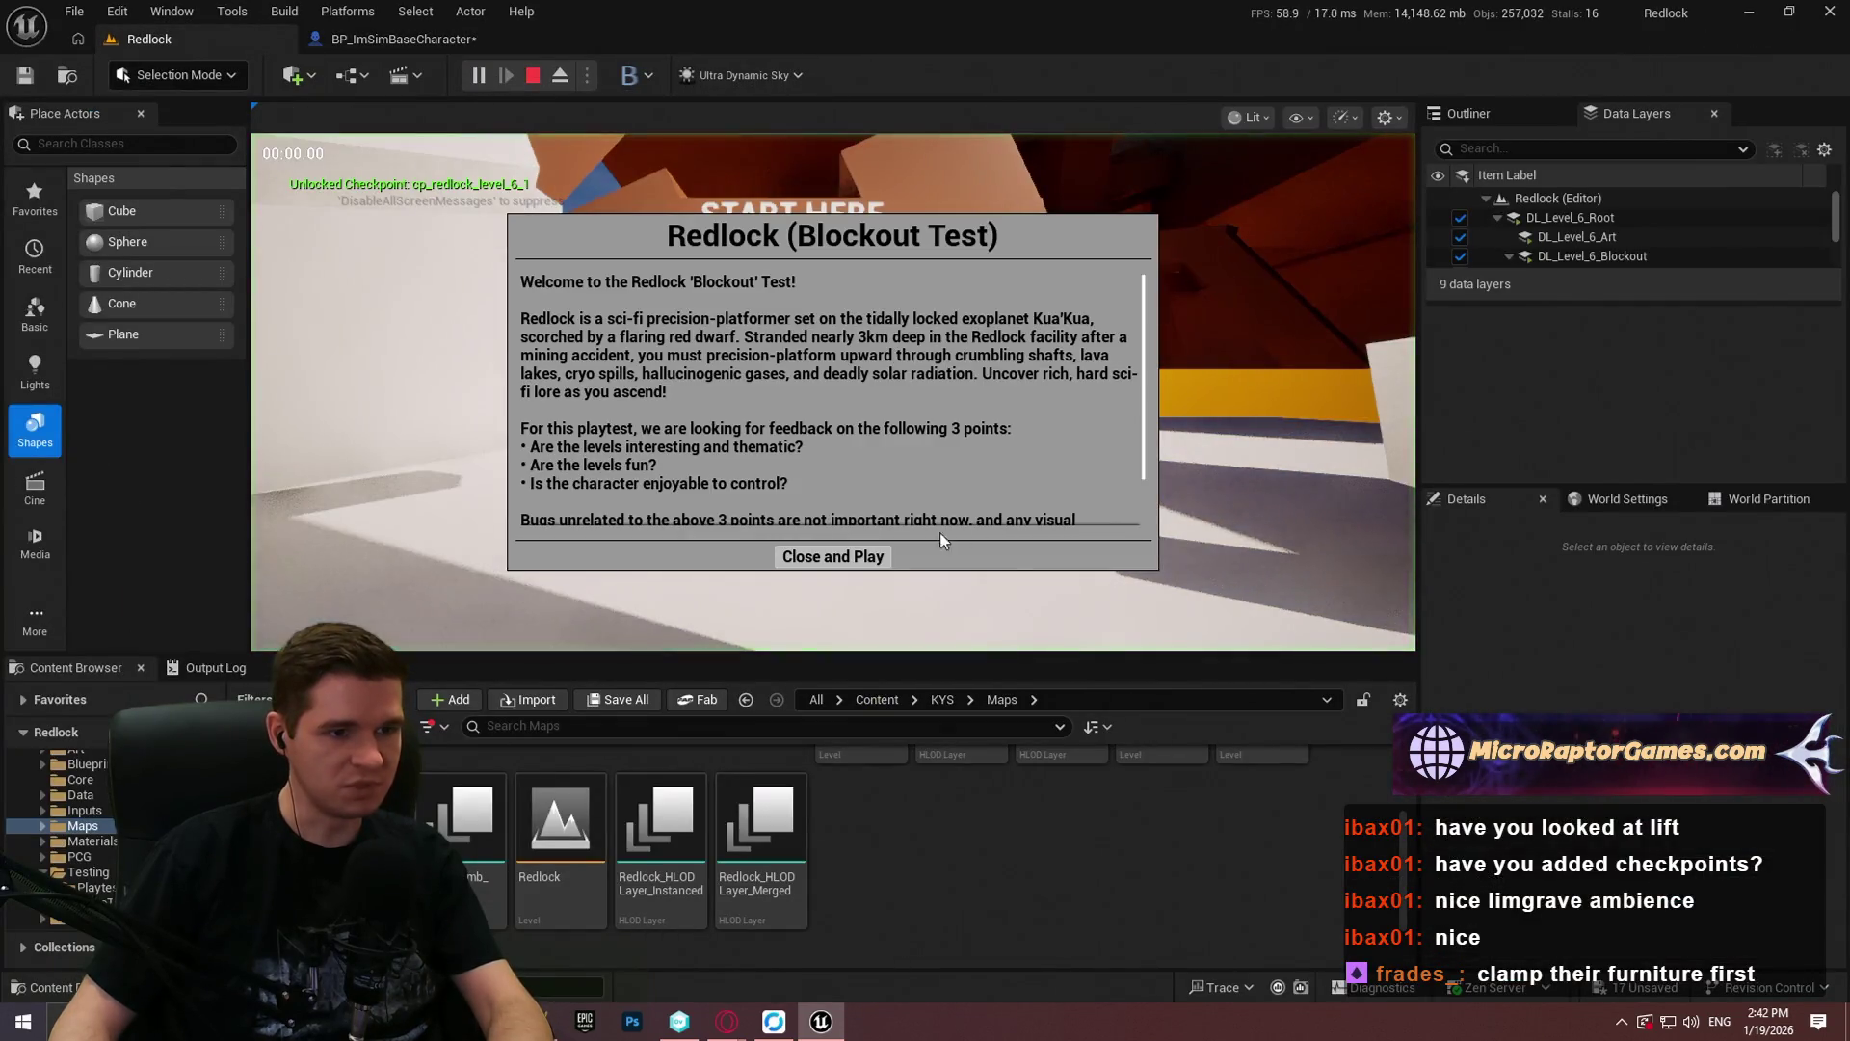
drag(960, 684, 959, 796)
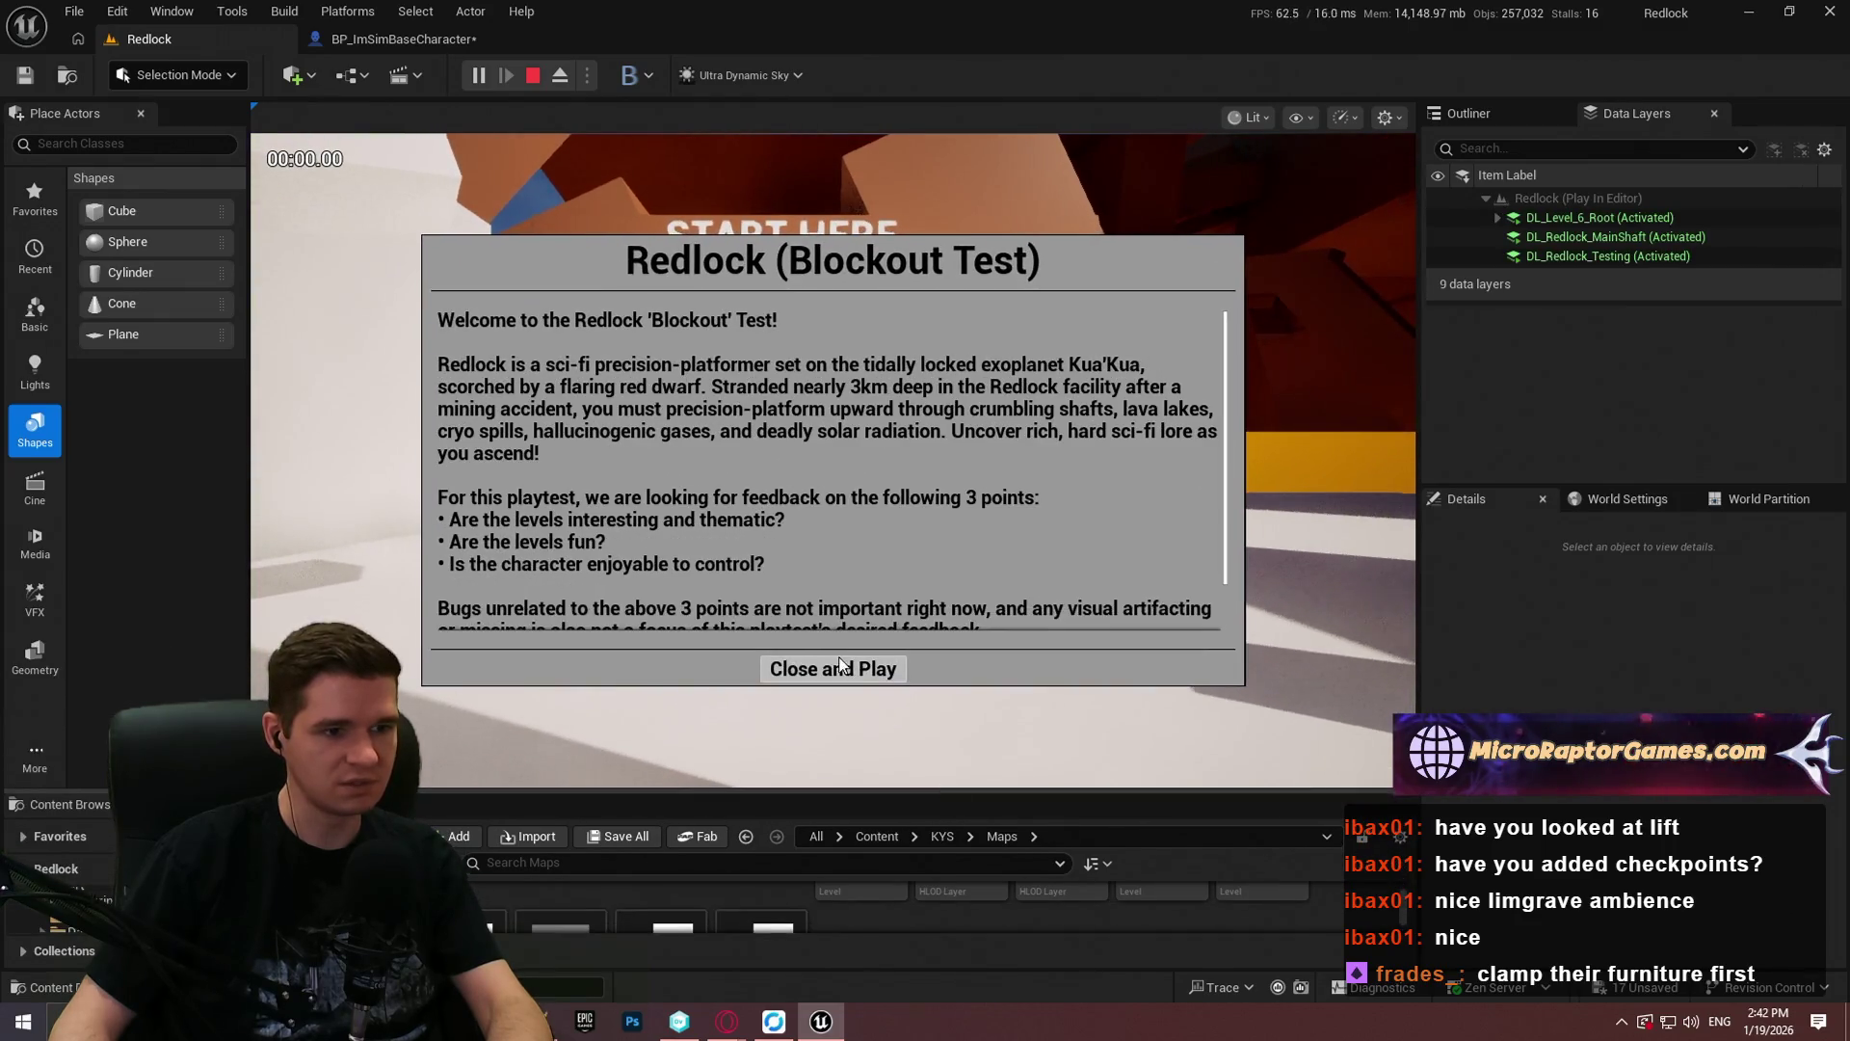
click(776, 669)
key(w)
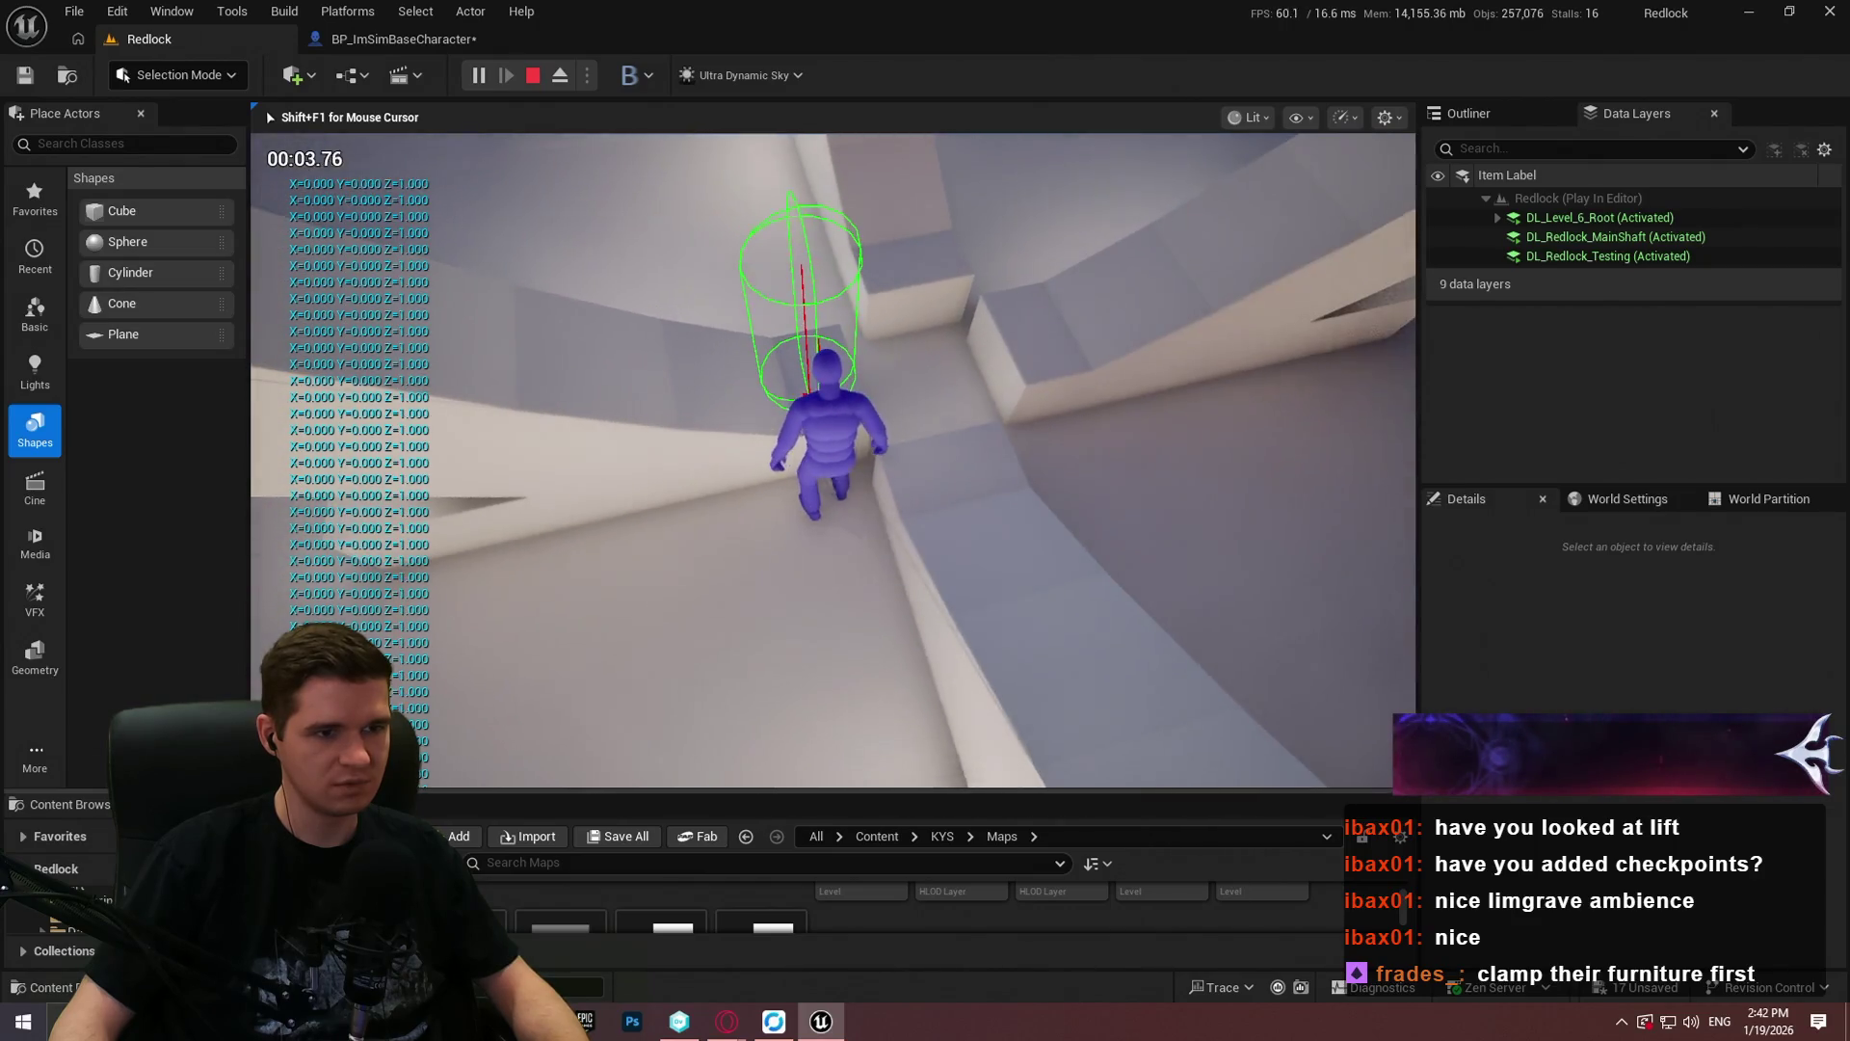
Step: Eject from the game, select Cube1709 and rotate it about its vertical axis, then stop the session
key(super)
click(776, 361)
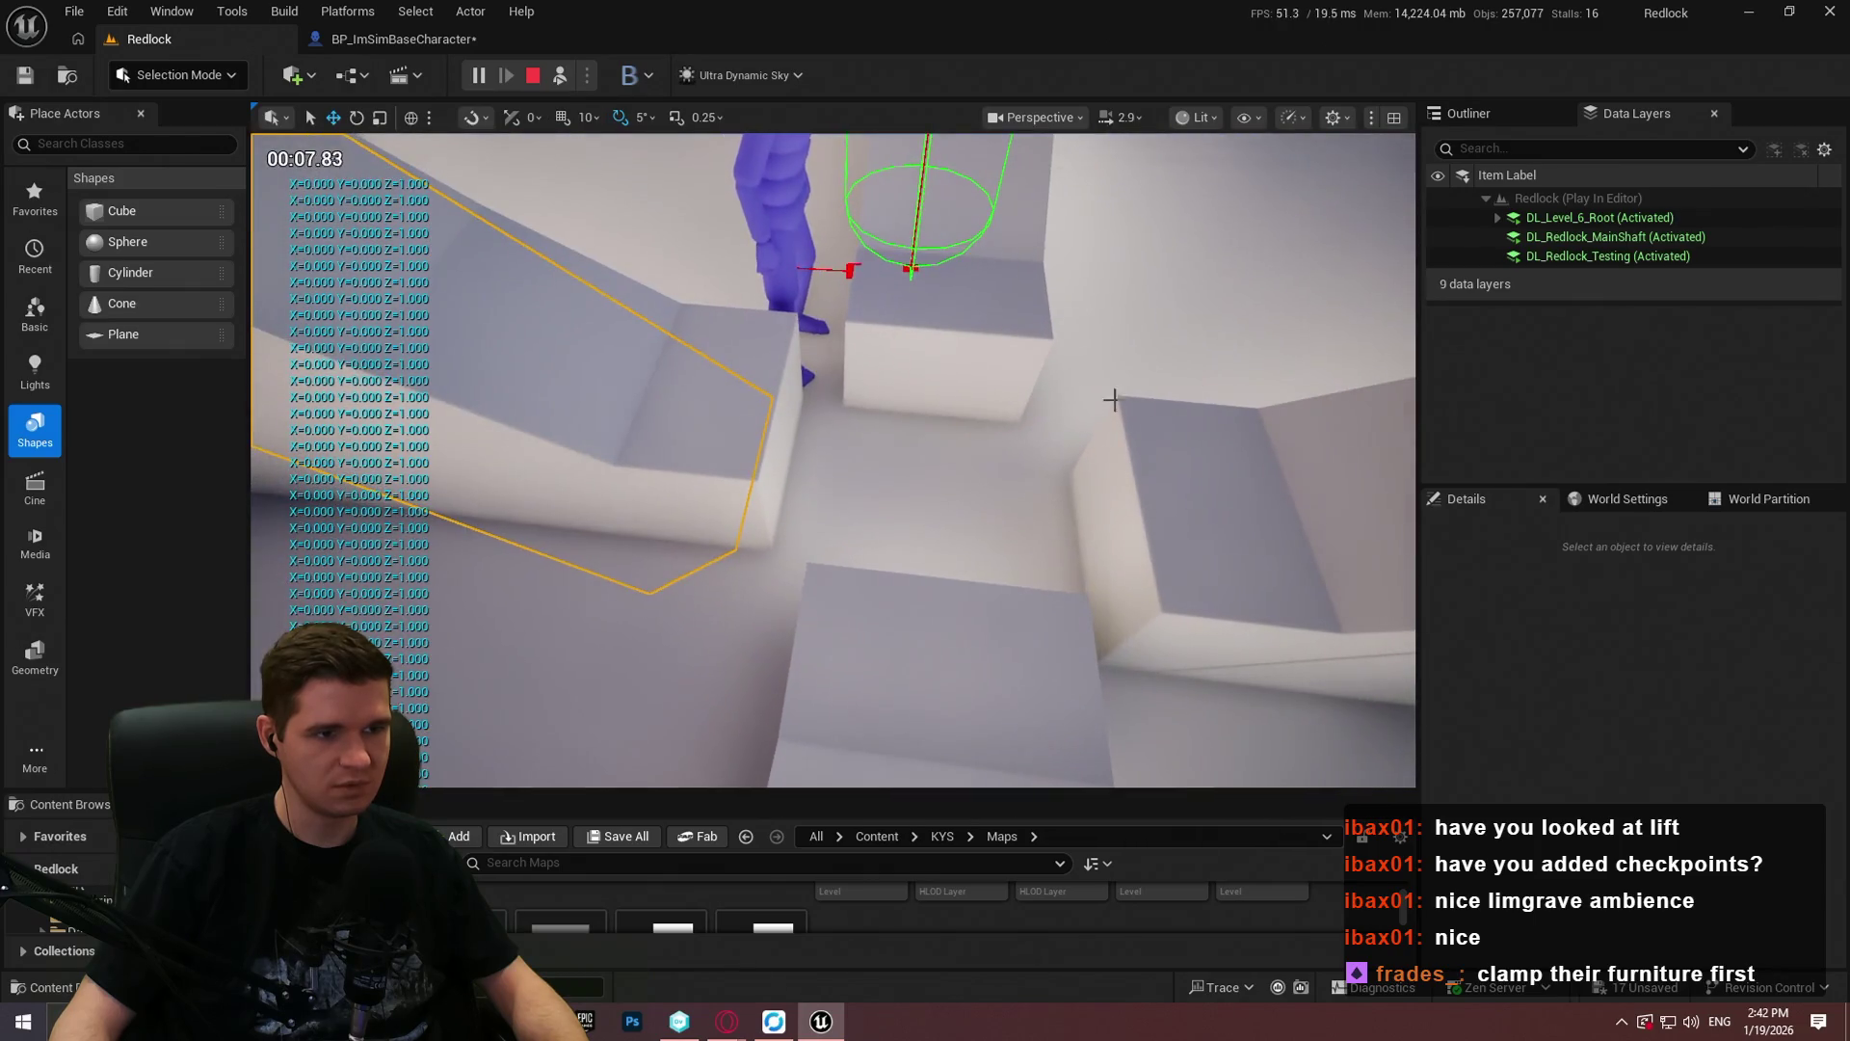
click(949, 390)
drag(921, 425, 834, 428)
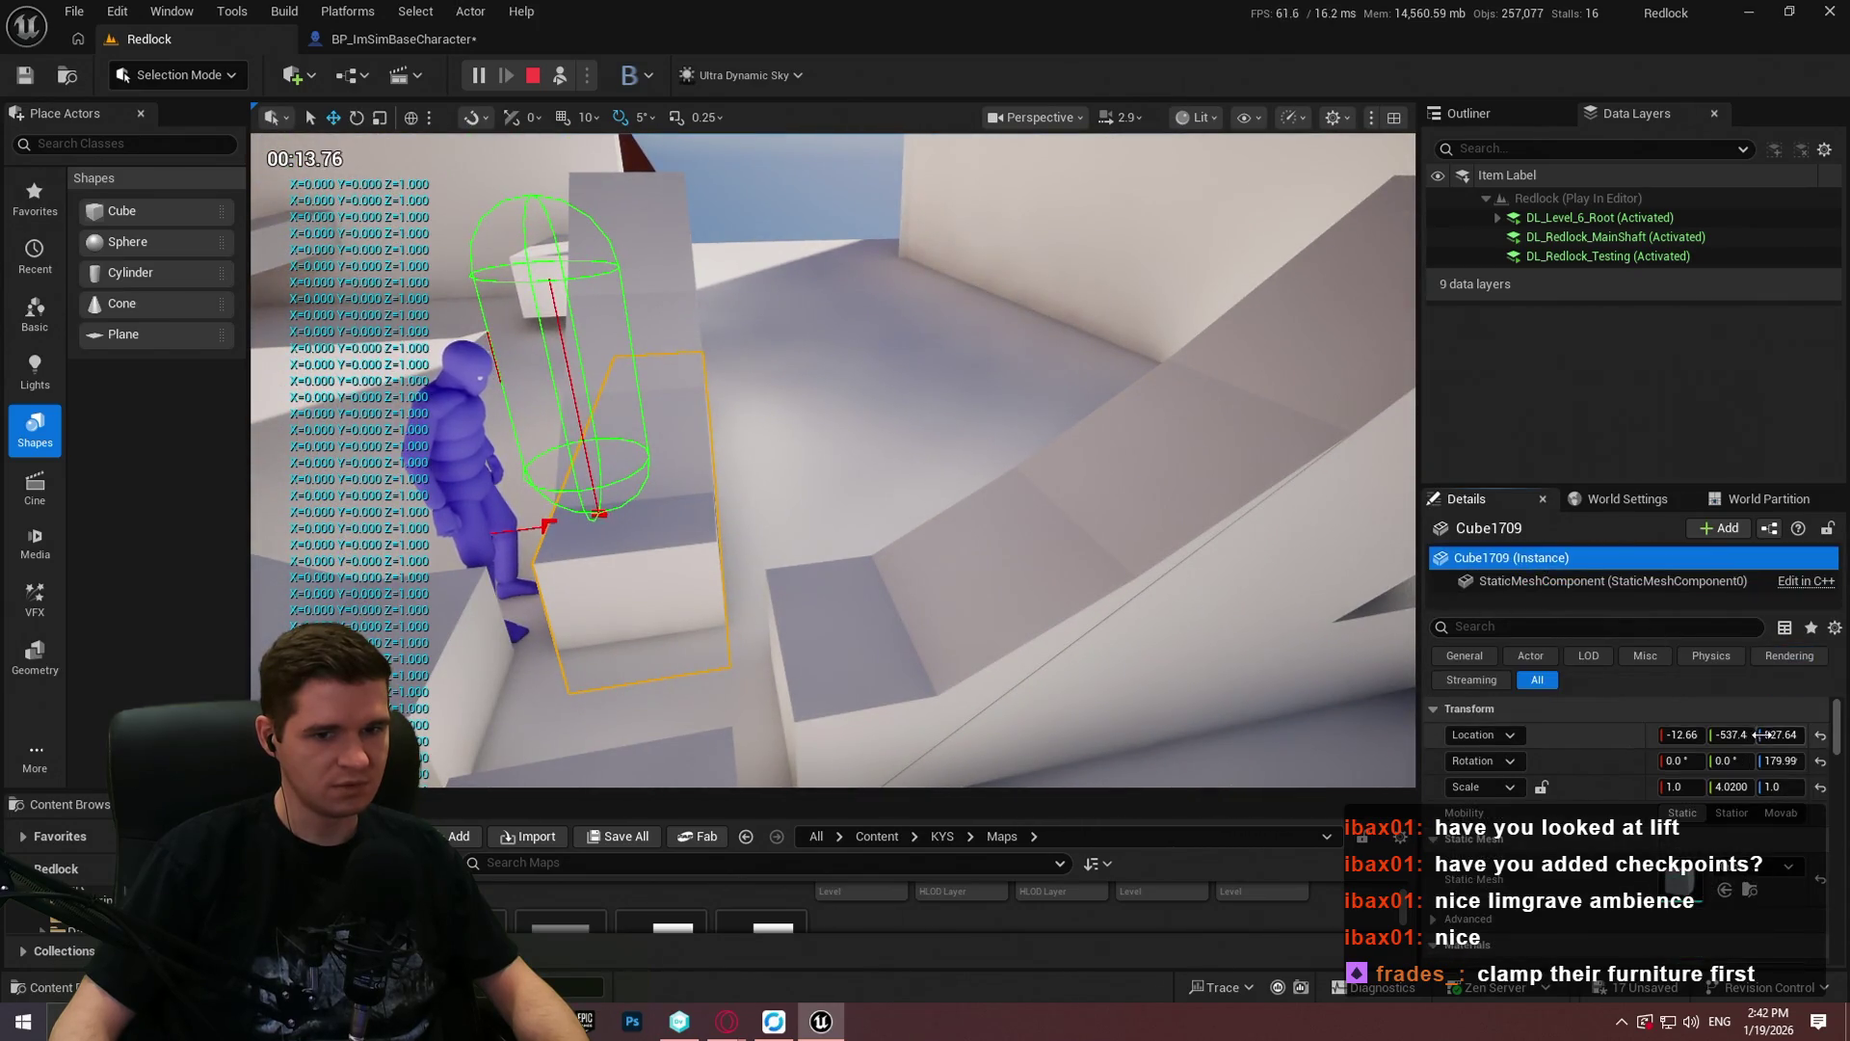
drag(1781, 760, 1819, 760)
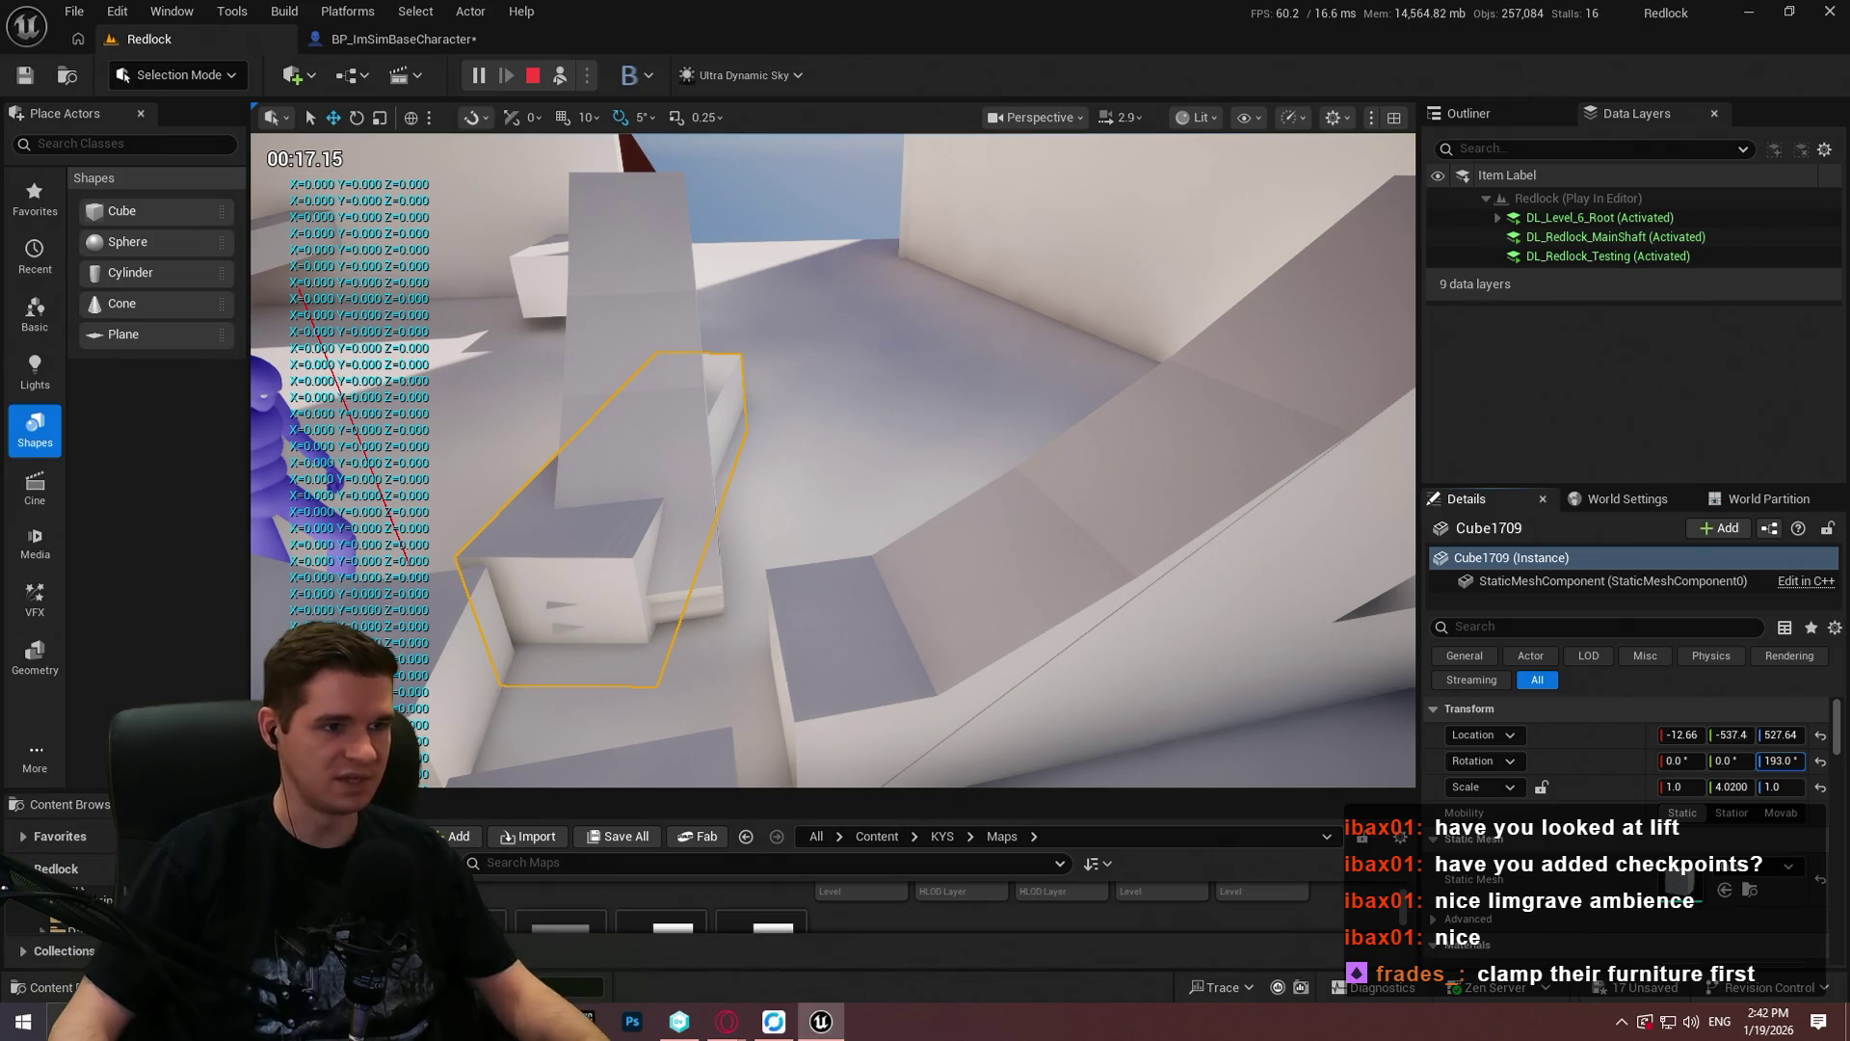
key(super)
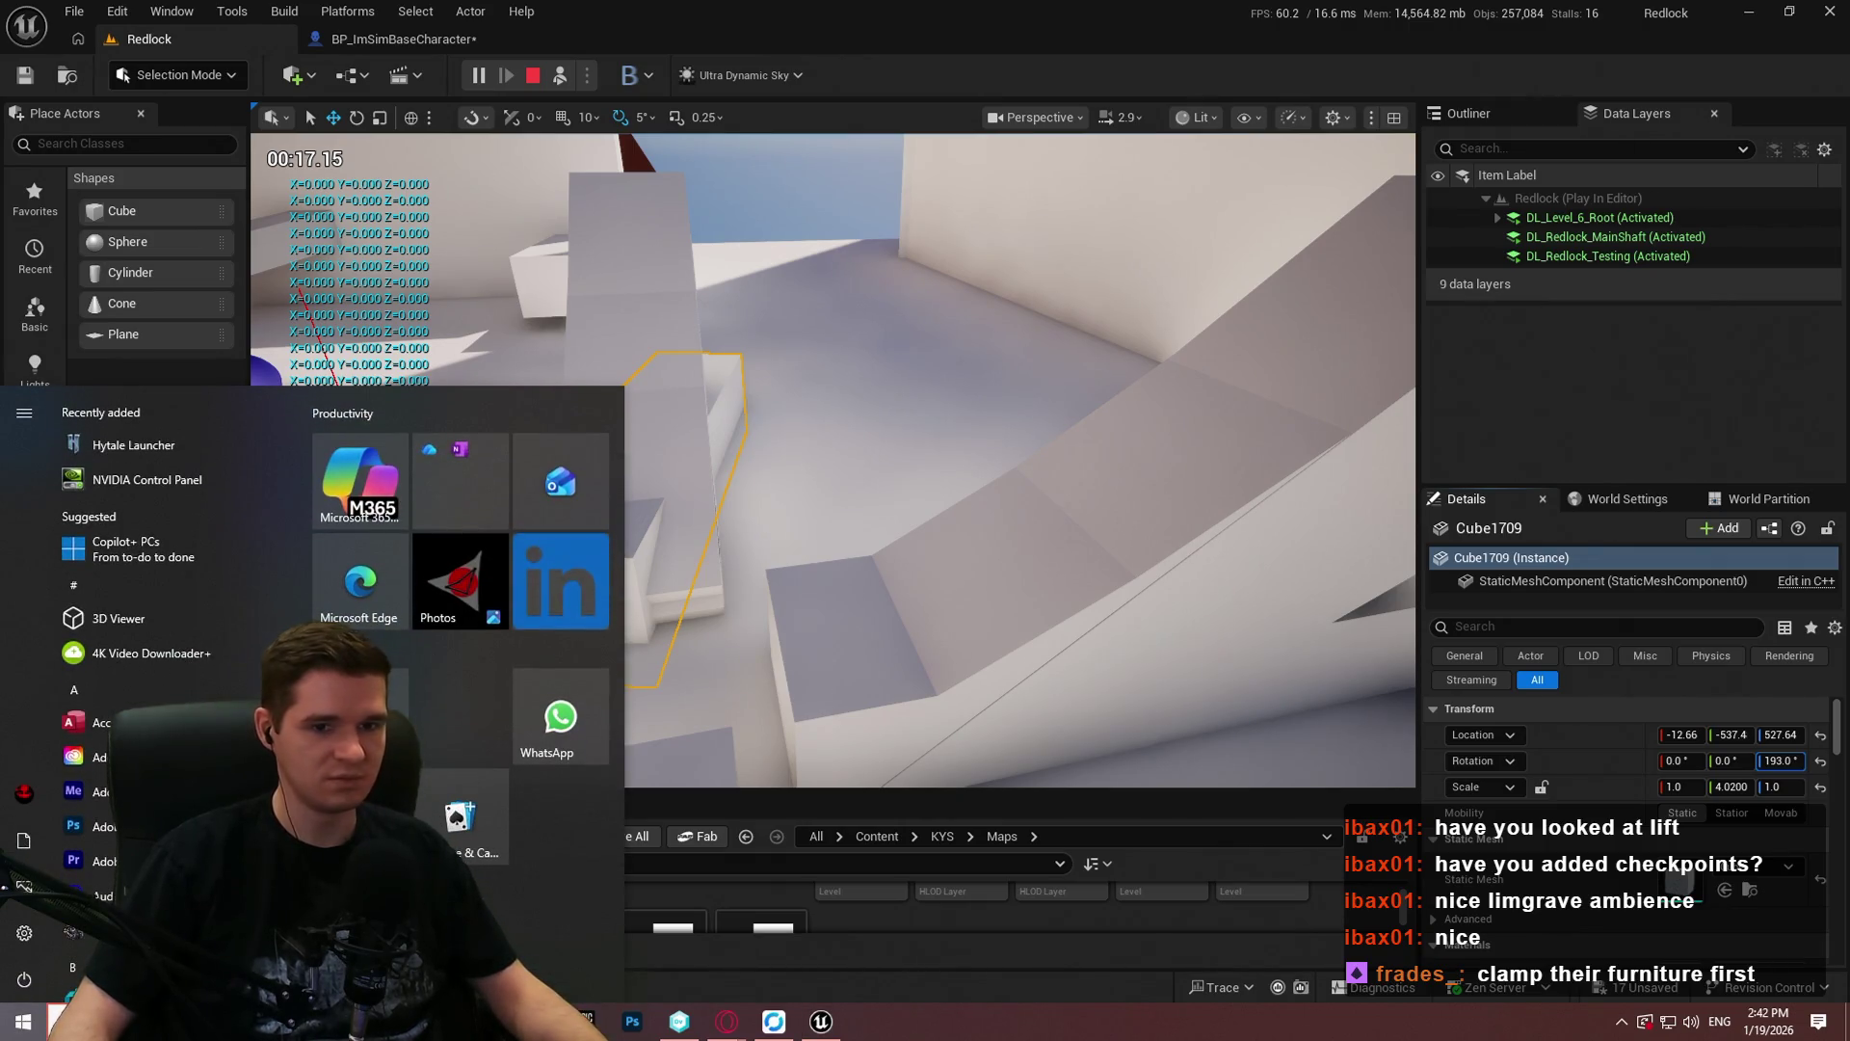
key(alt+Tab)
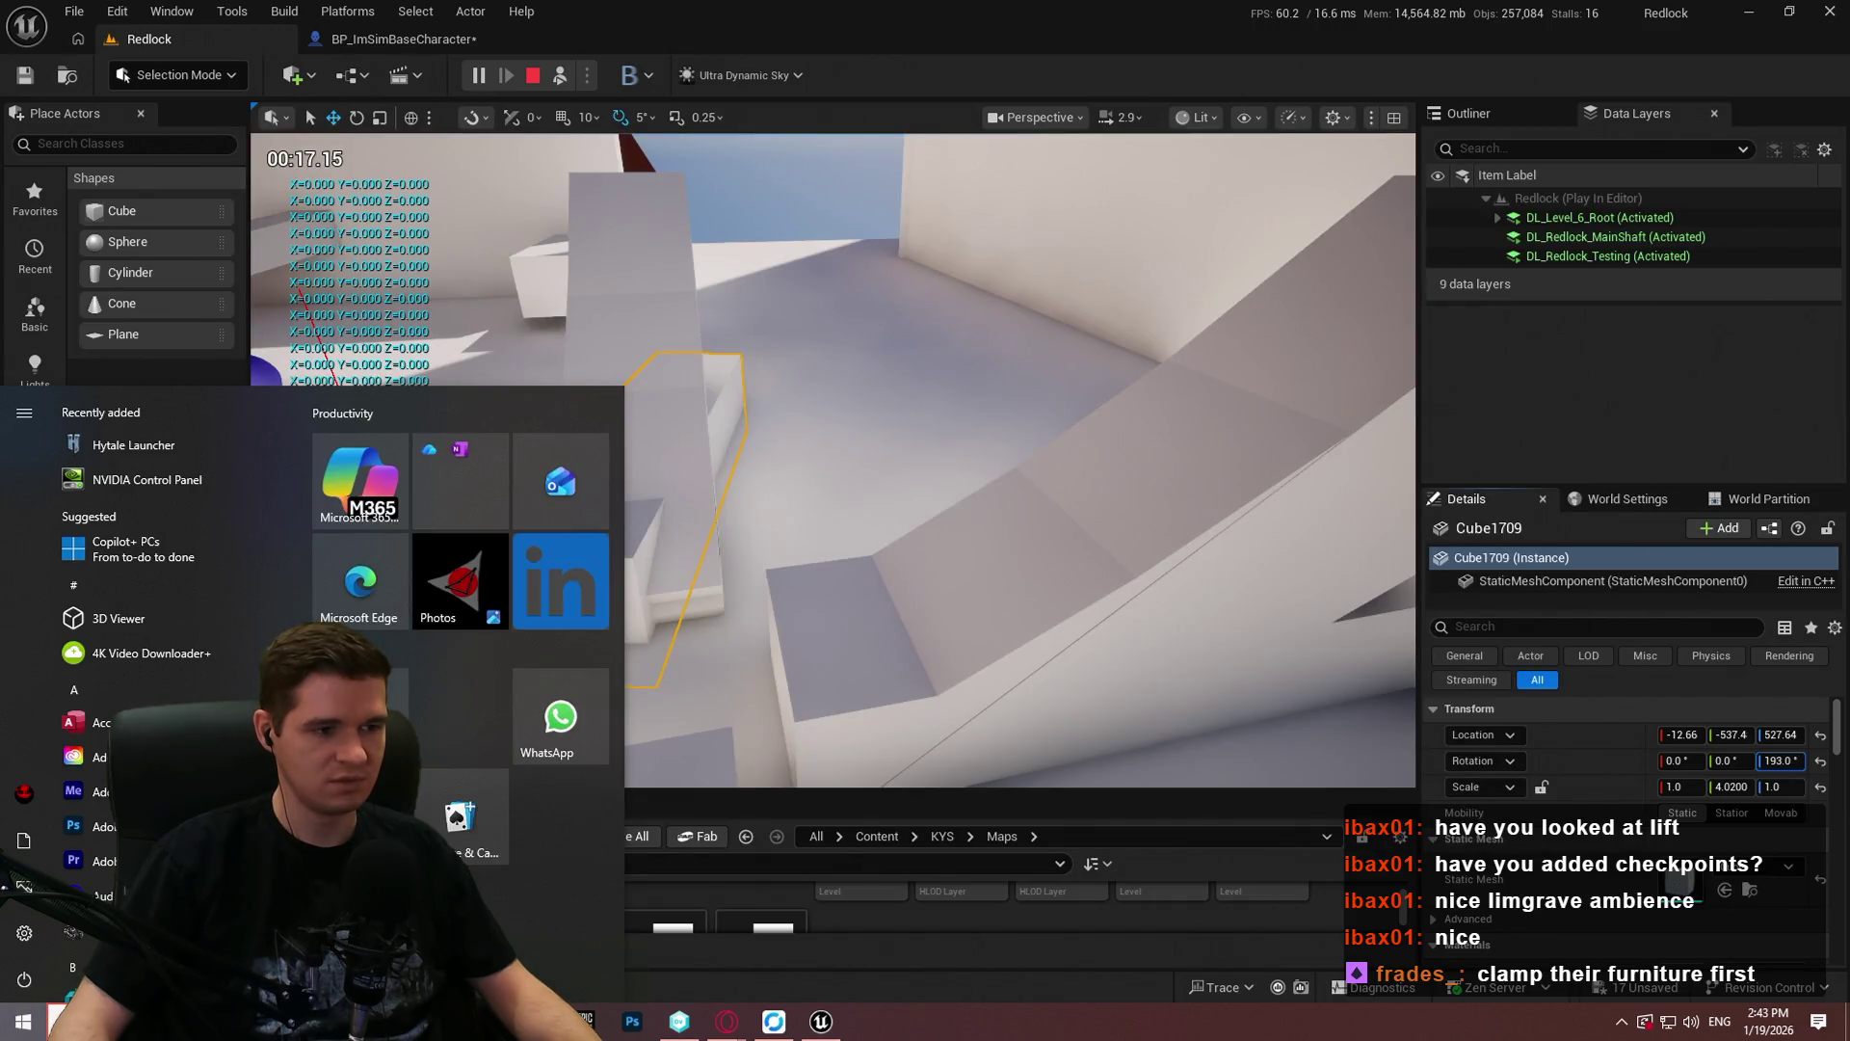
click(827, 1029)
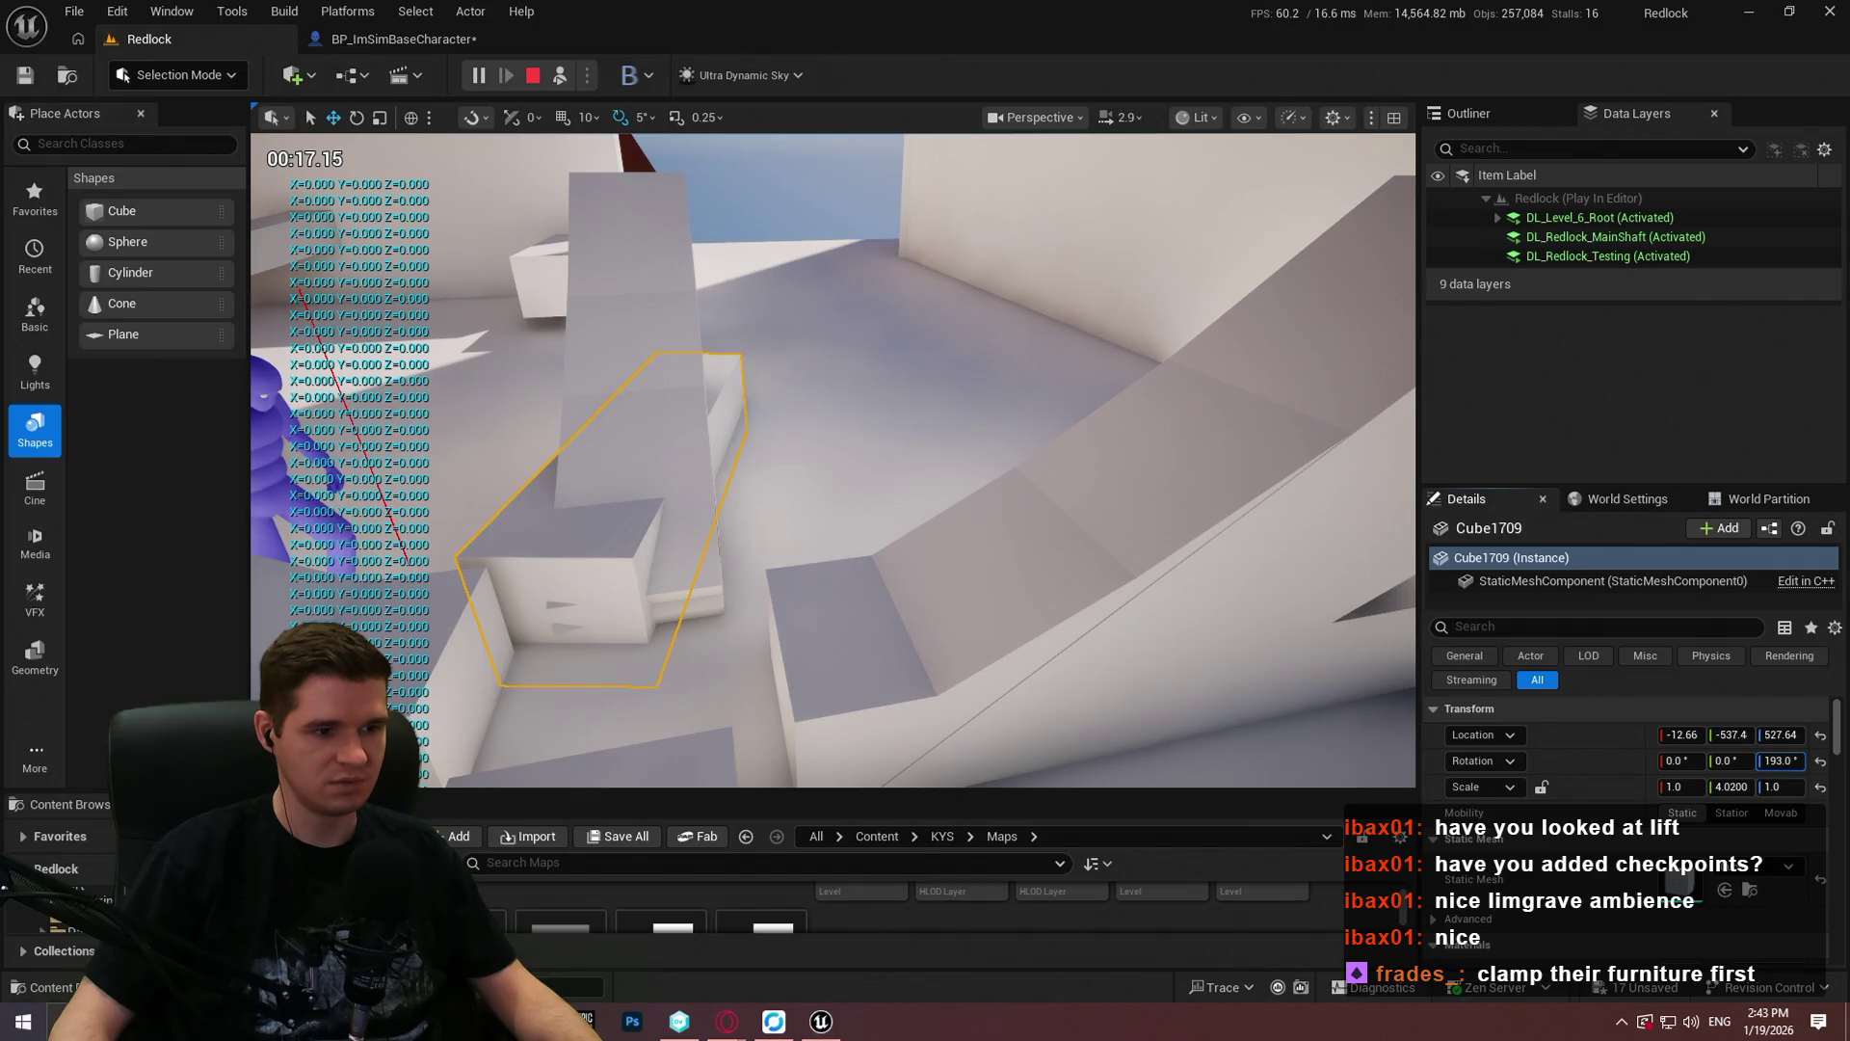
key(super)
key(super)
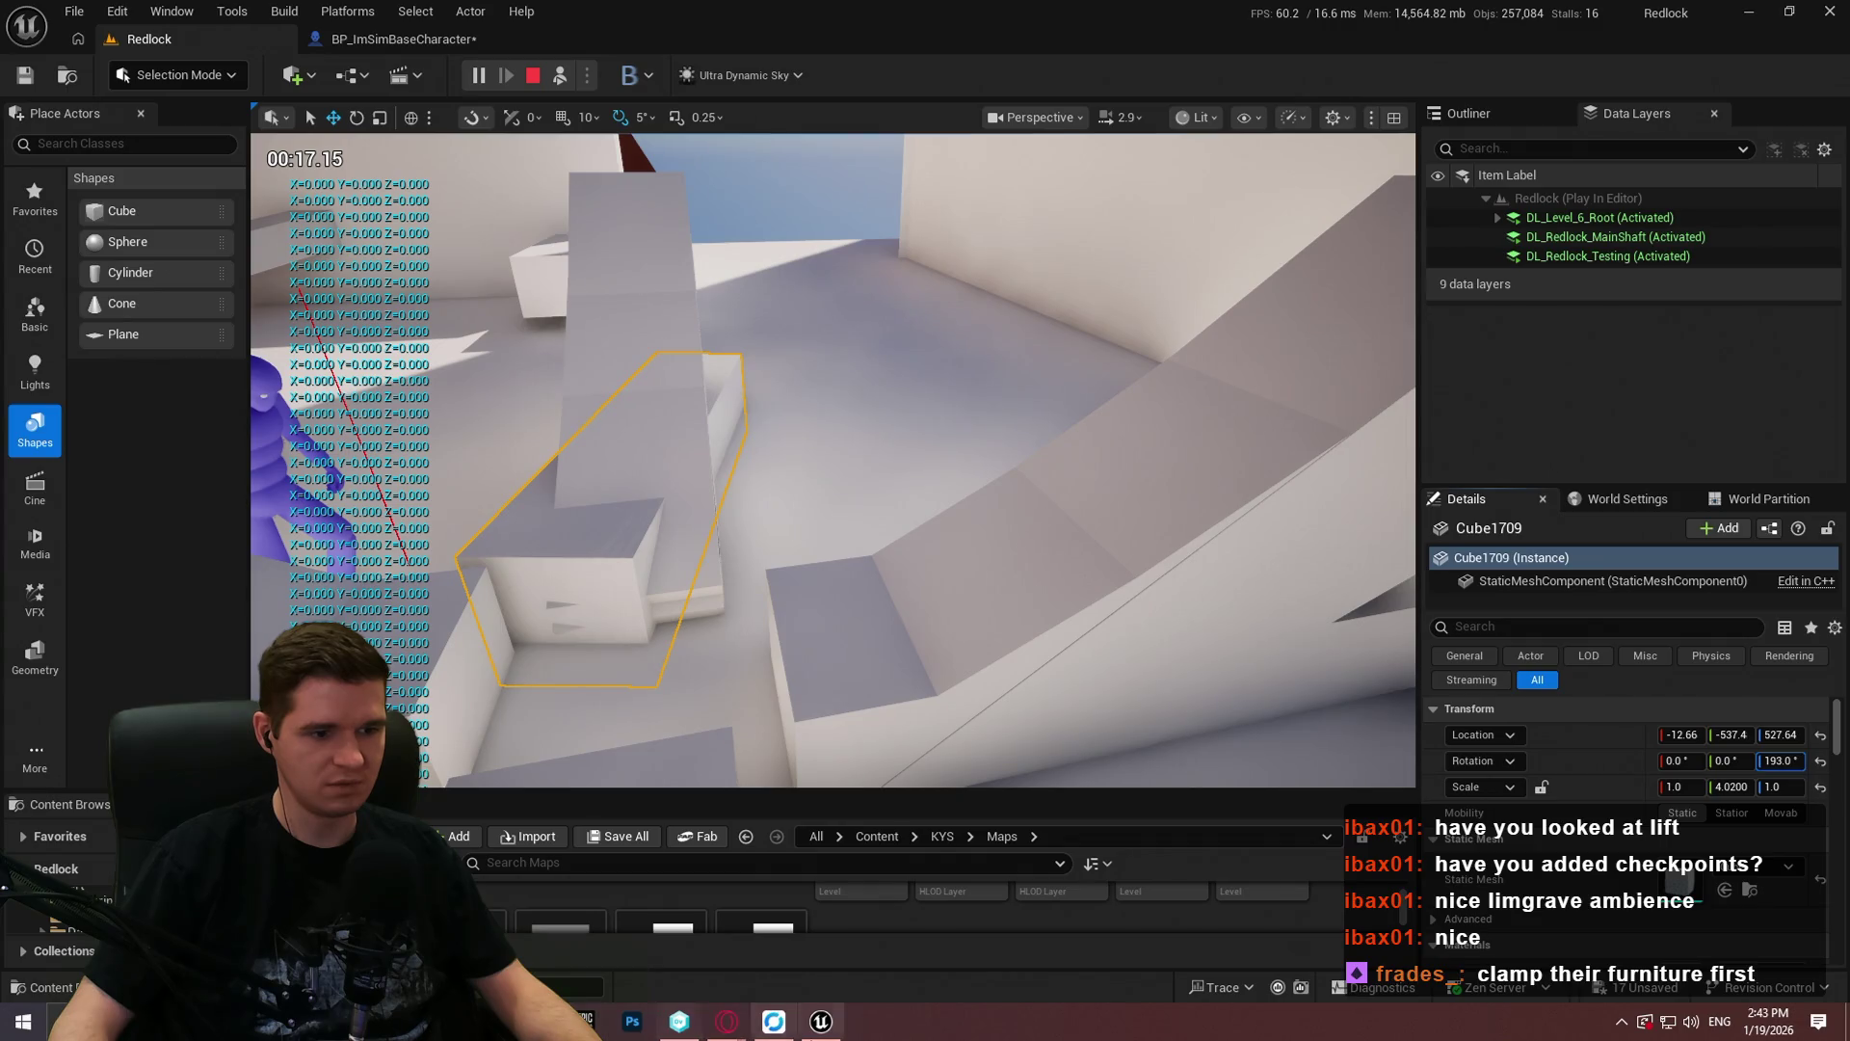
key(Escape)
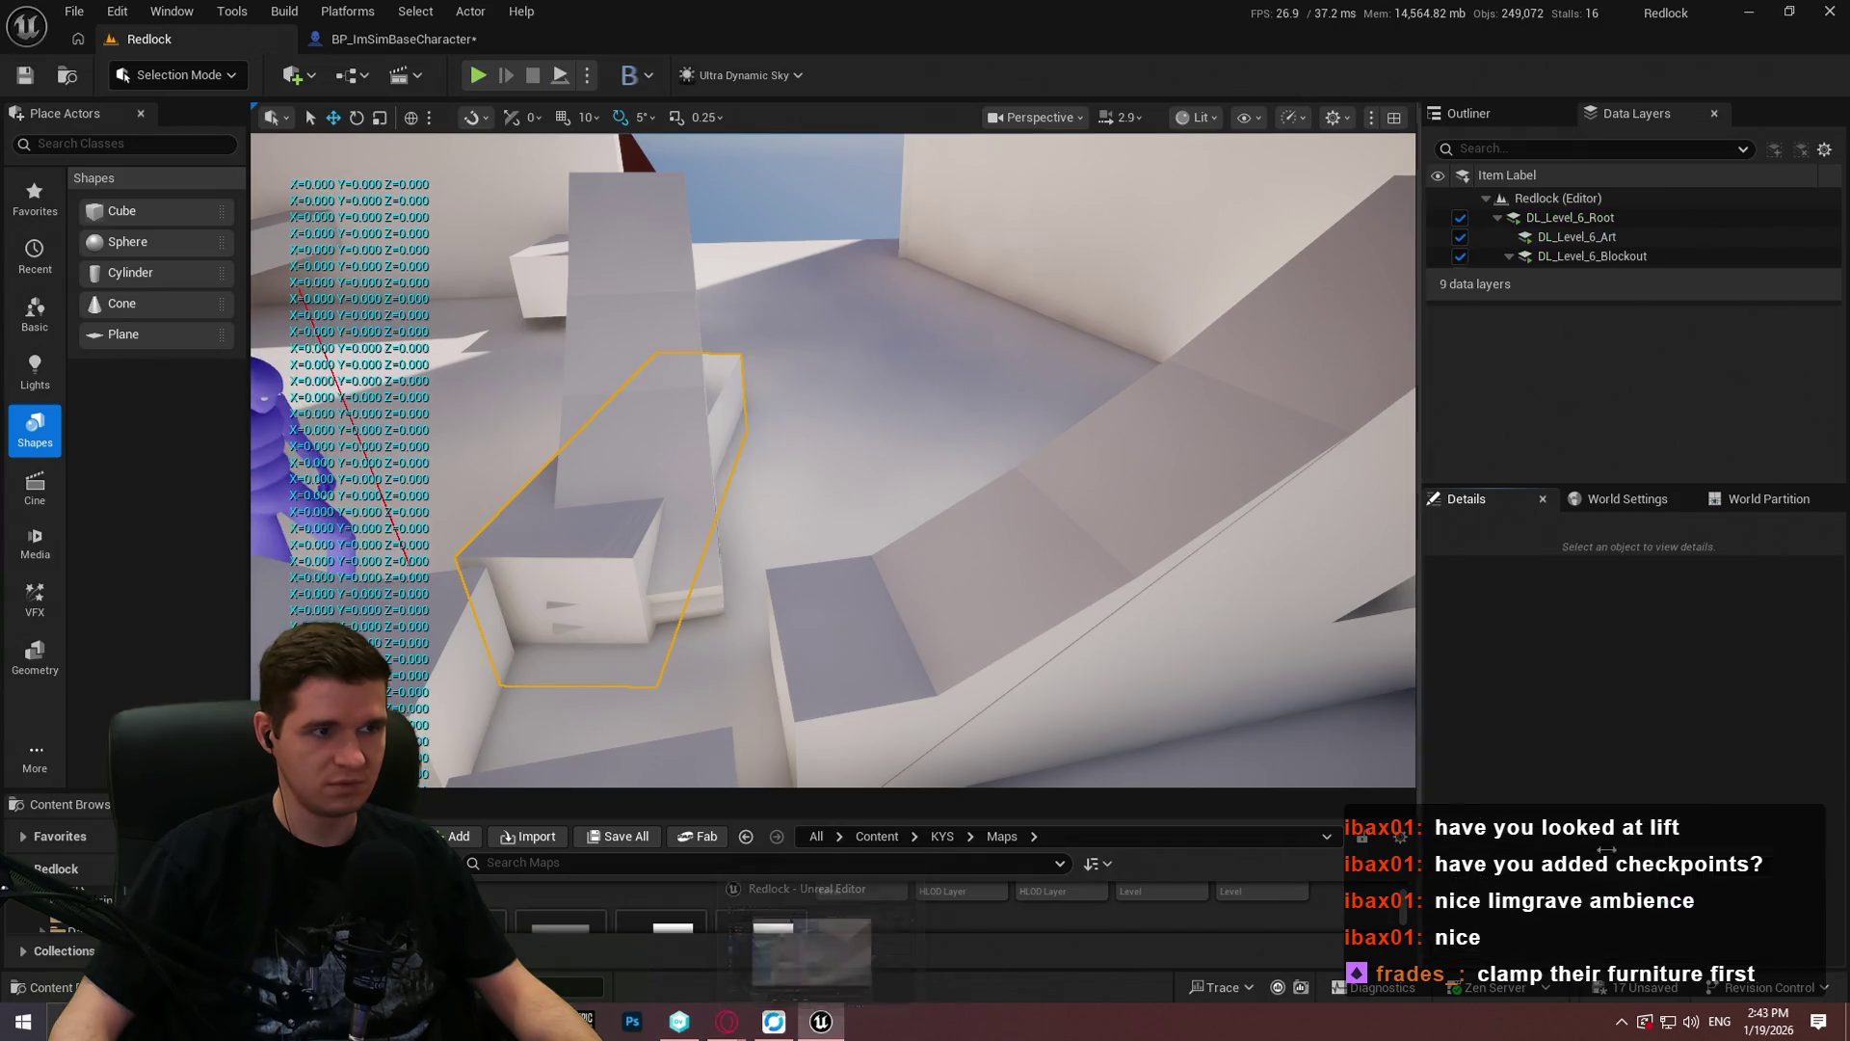
Step: Survey the blocks, select and frame tilted cube Cube1704, and add another cube to the selection
drag(852, 432, 845, 626)
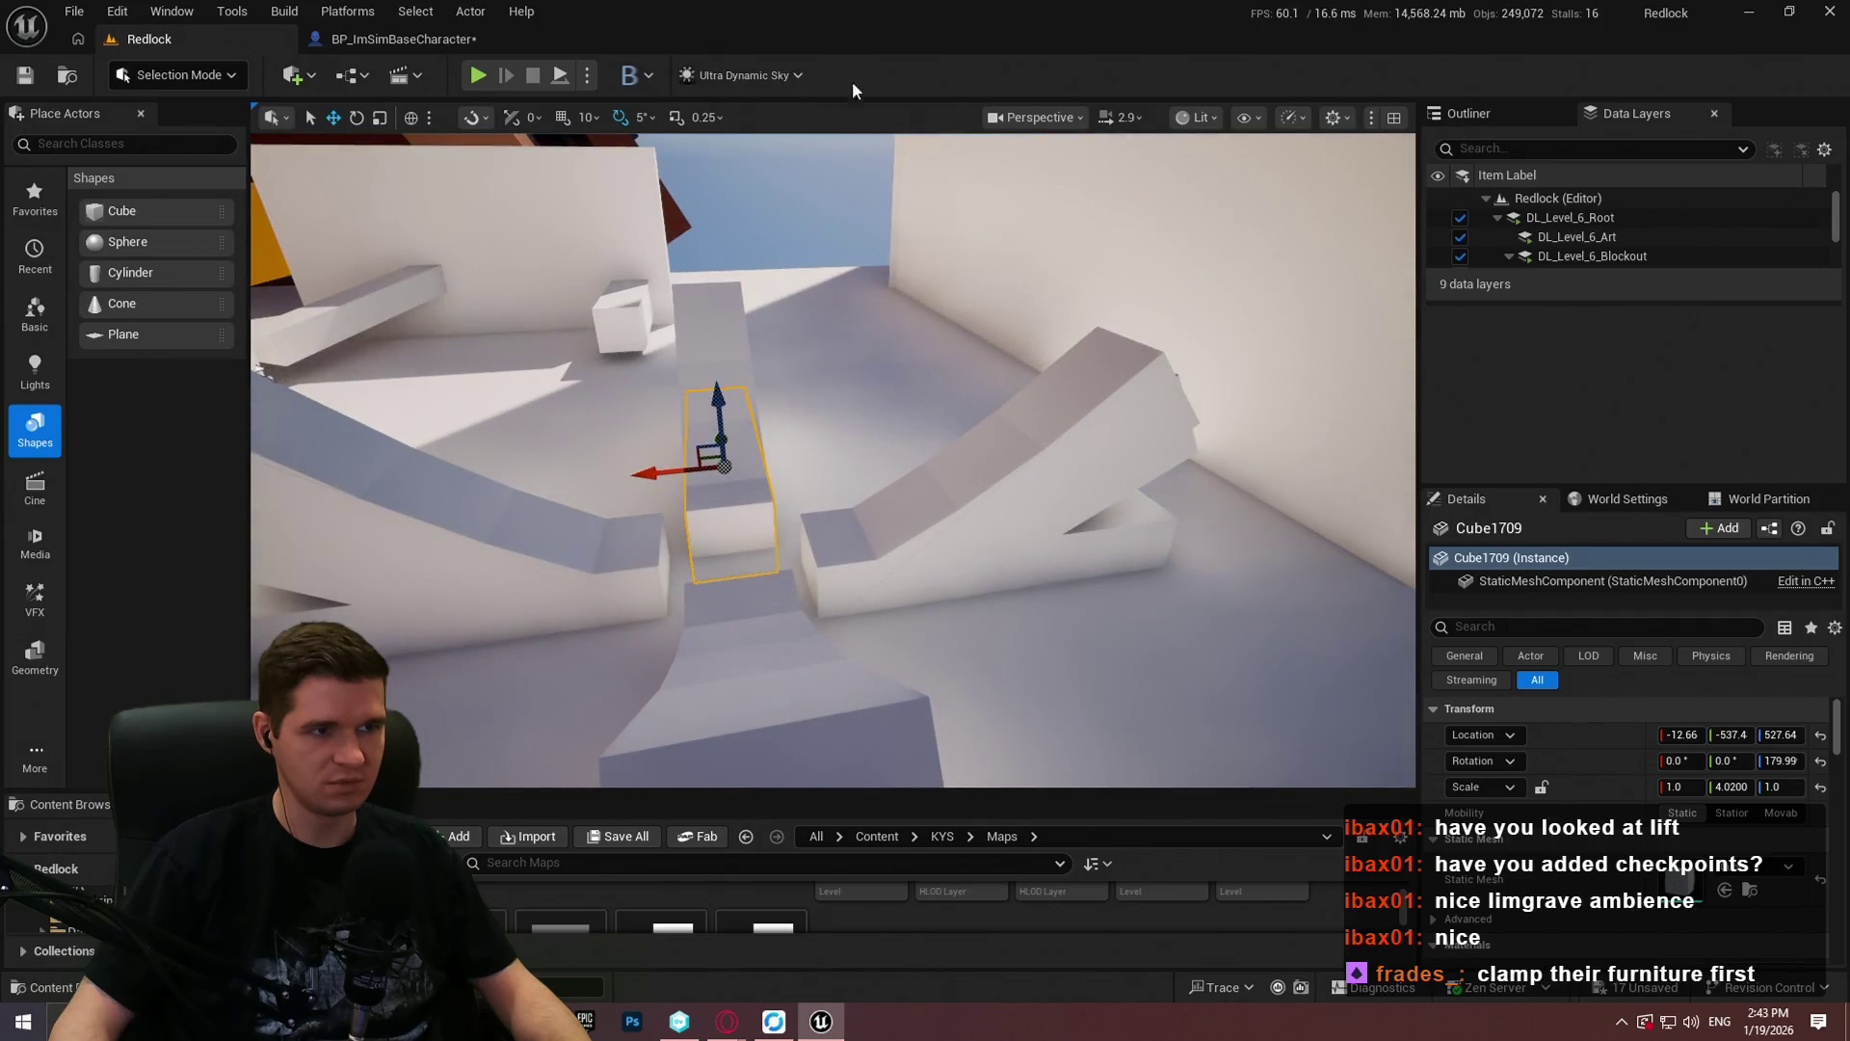
mouse_move(1058, 366)
mouse_down()
mouse_move(1057, 414)
mouse_move(916, 351)
mouse_move(916, 434)
mouse_move(916, 385)
mouse_move(916, 405)
mouse_move(1212, 569)
mouse_up()
key(Escape)
click(788, 330)
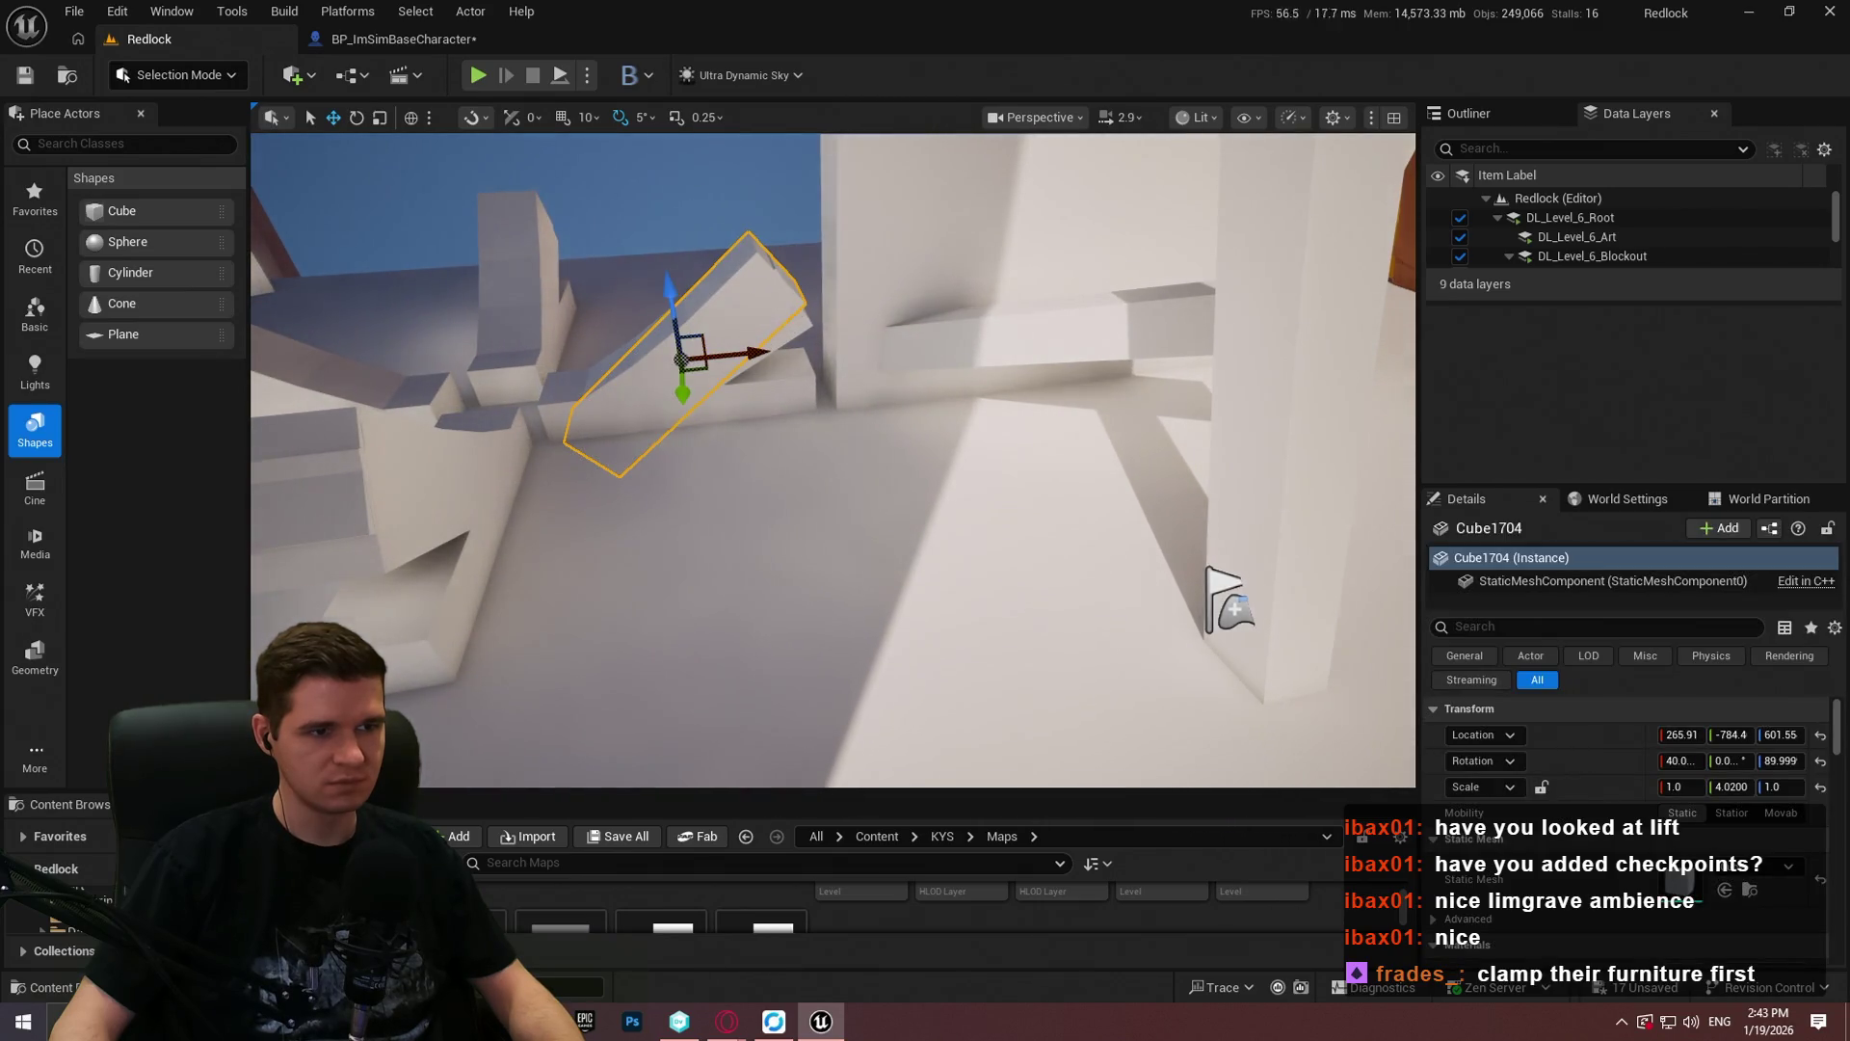
key(f)
ctrl+click(923, 382)
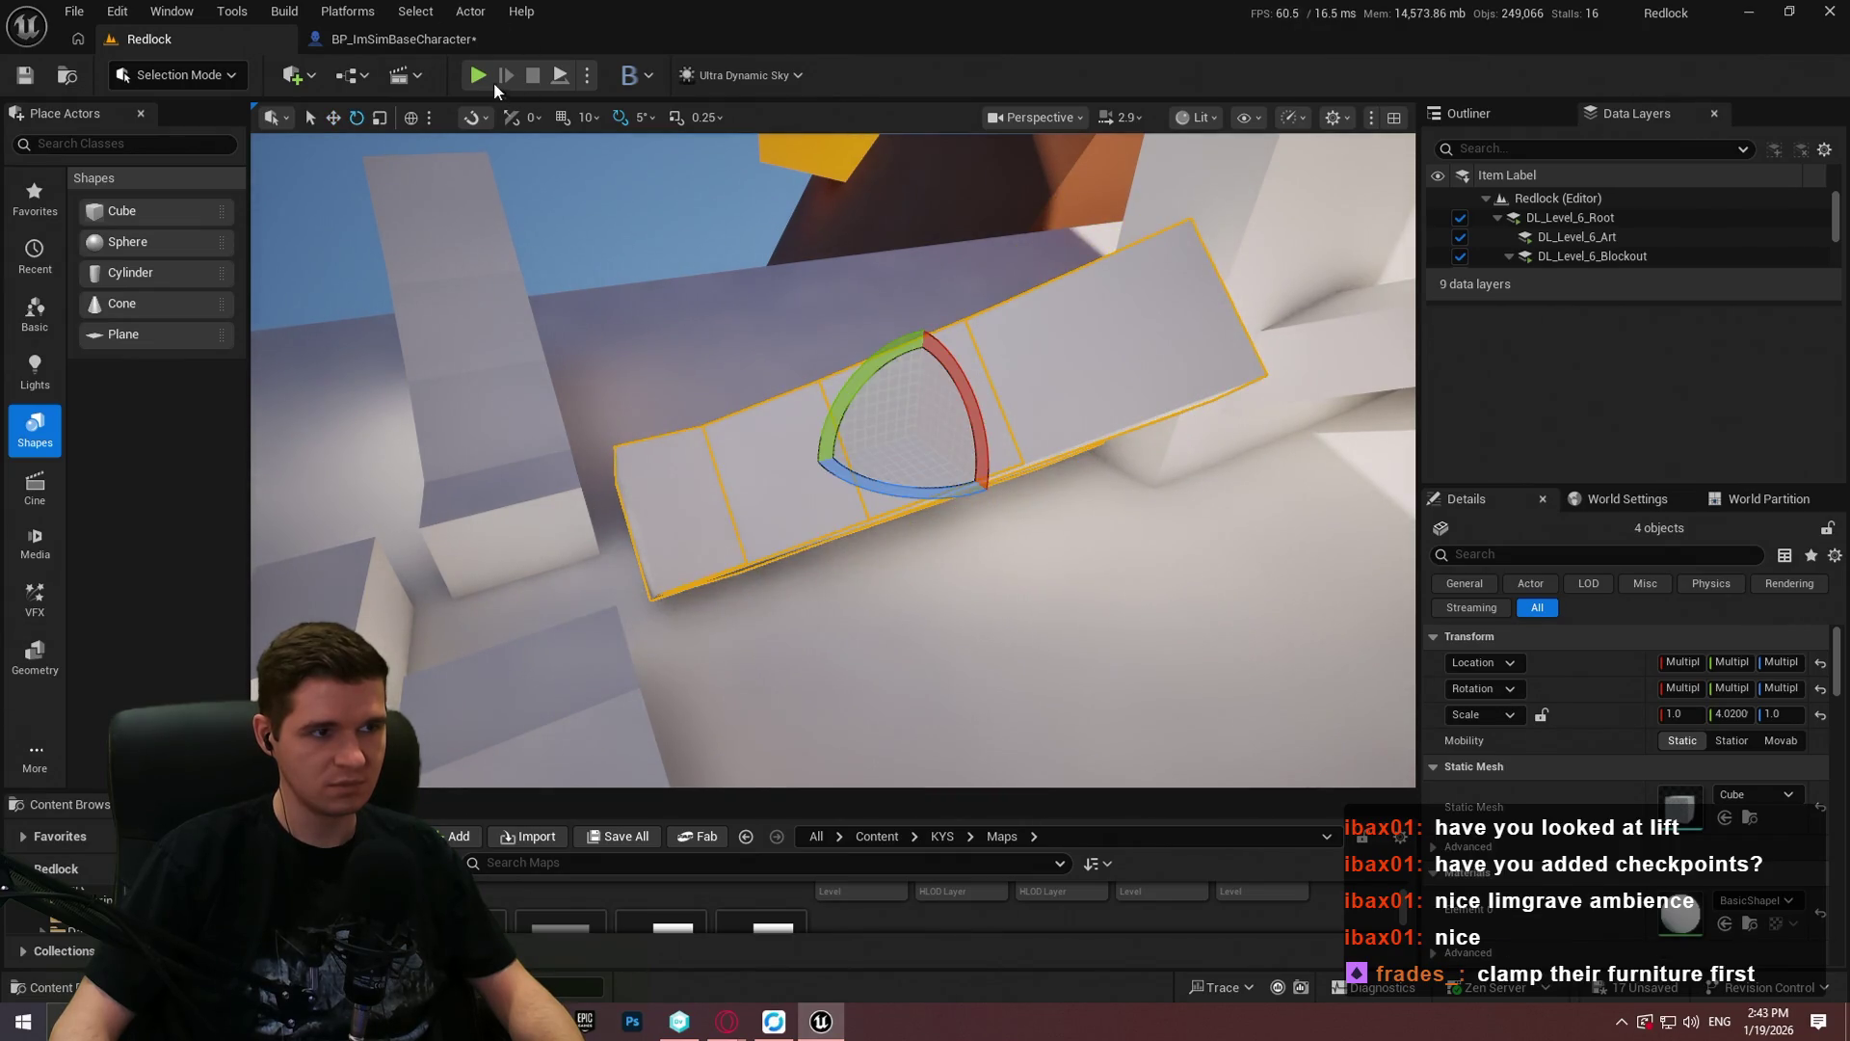
Step: Launch the Redlock level as a Standalone Game
click(587, 75)
key(Escape)
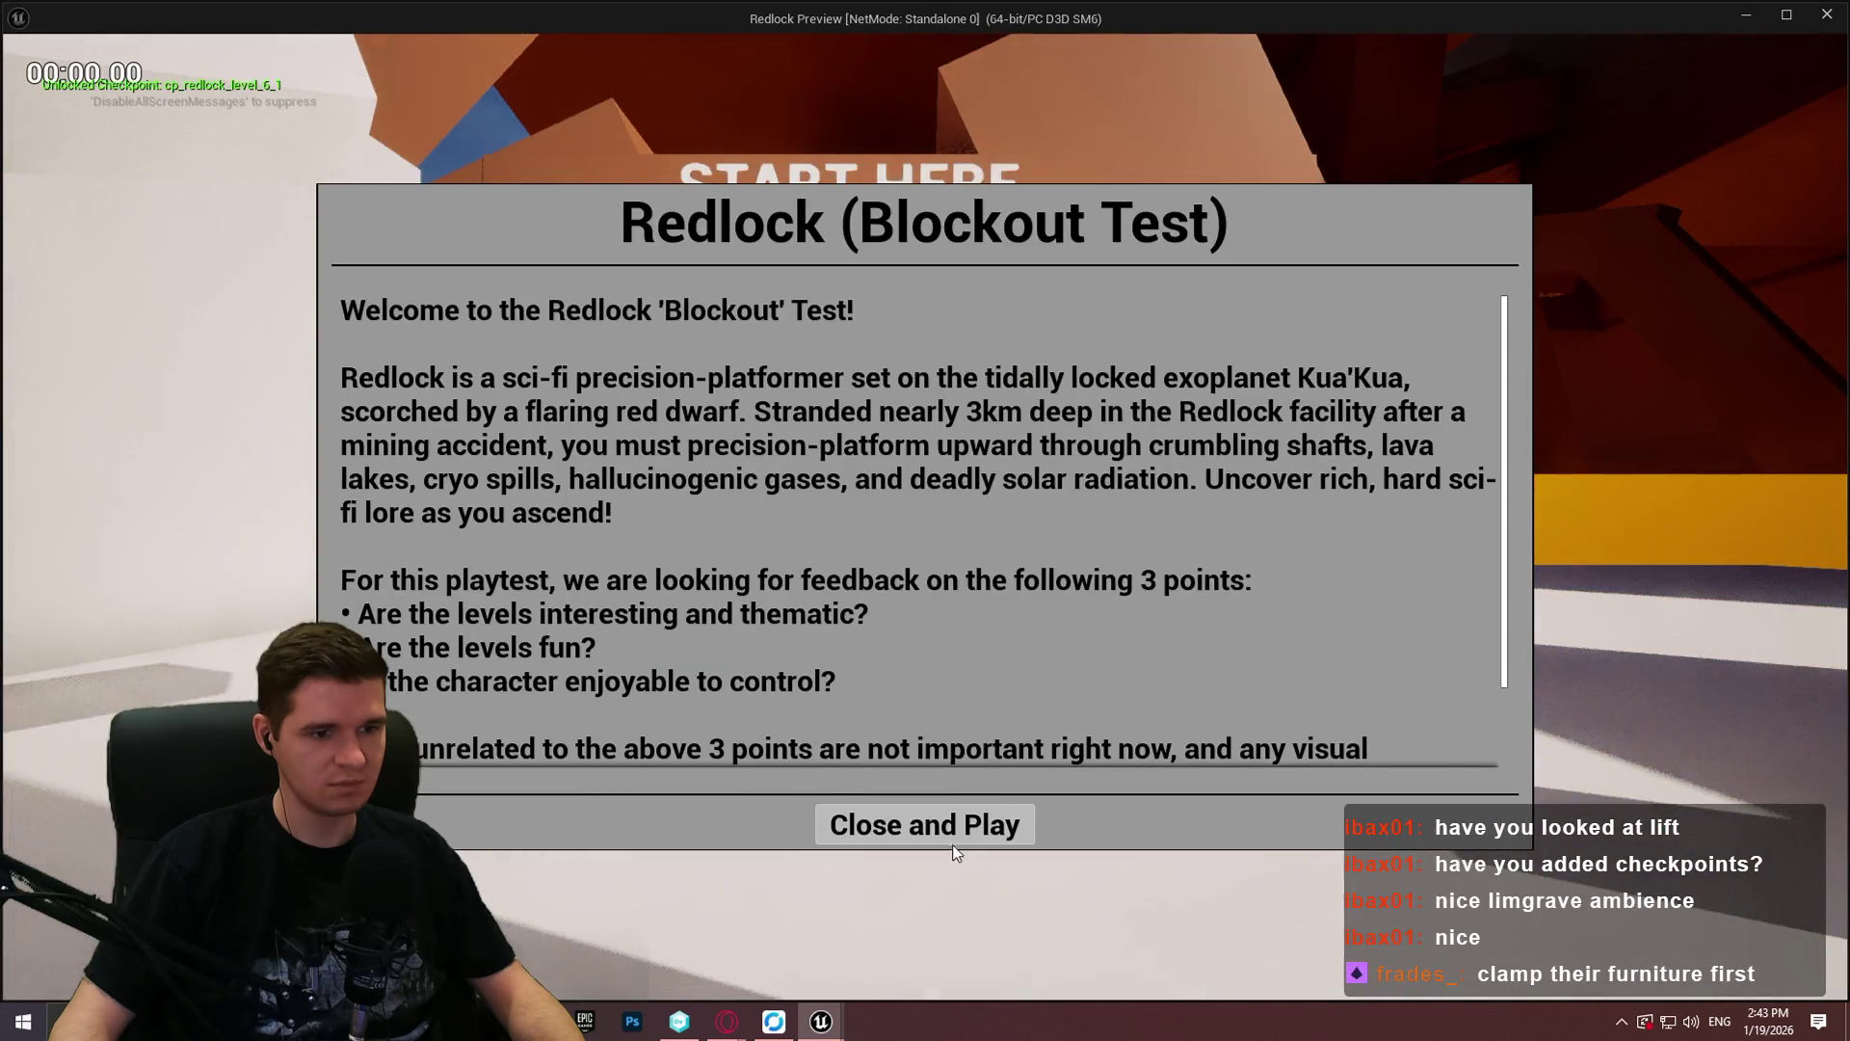
click(957, 826)
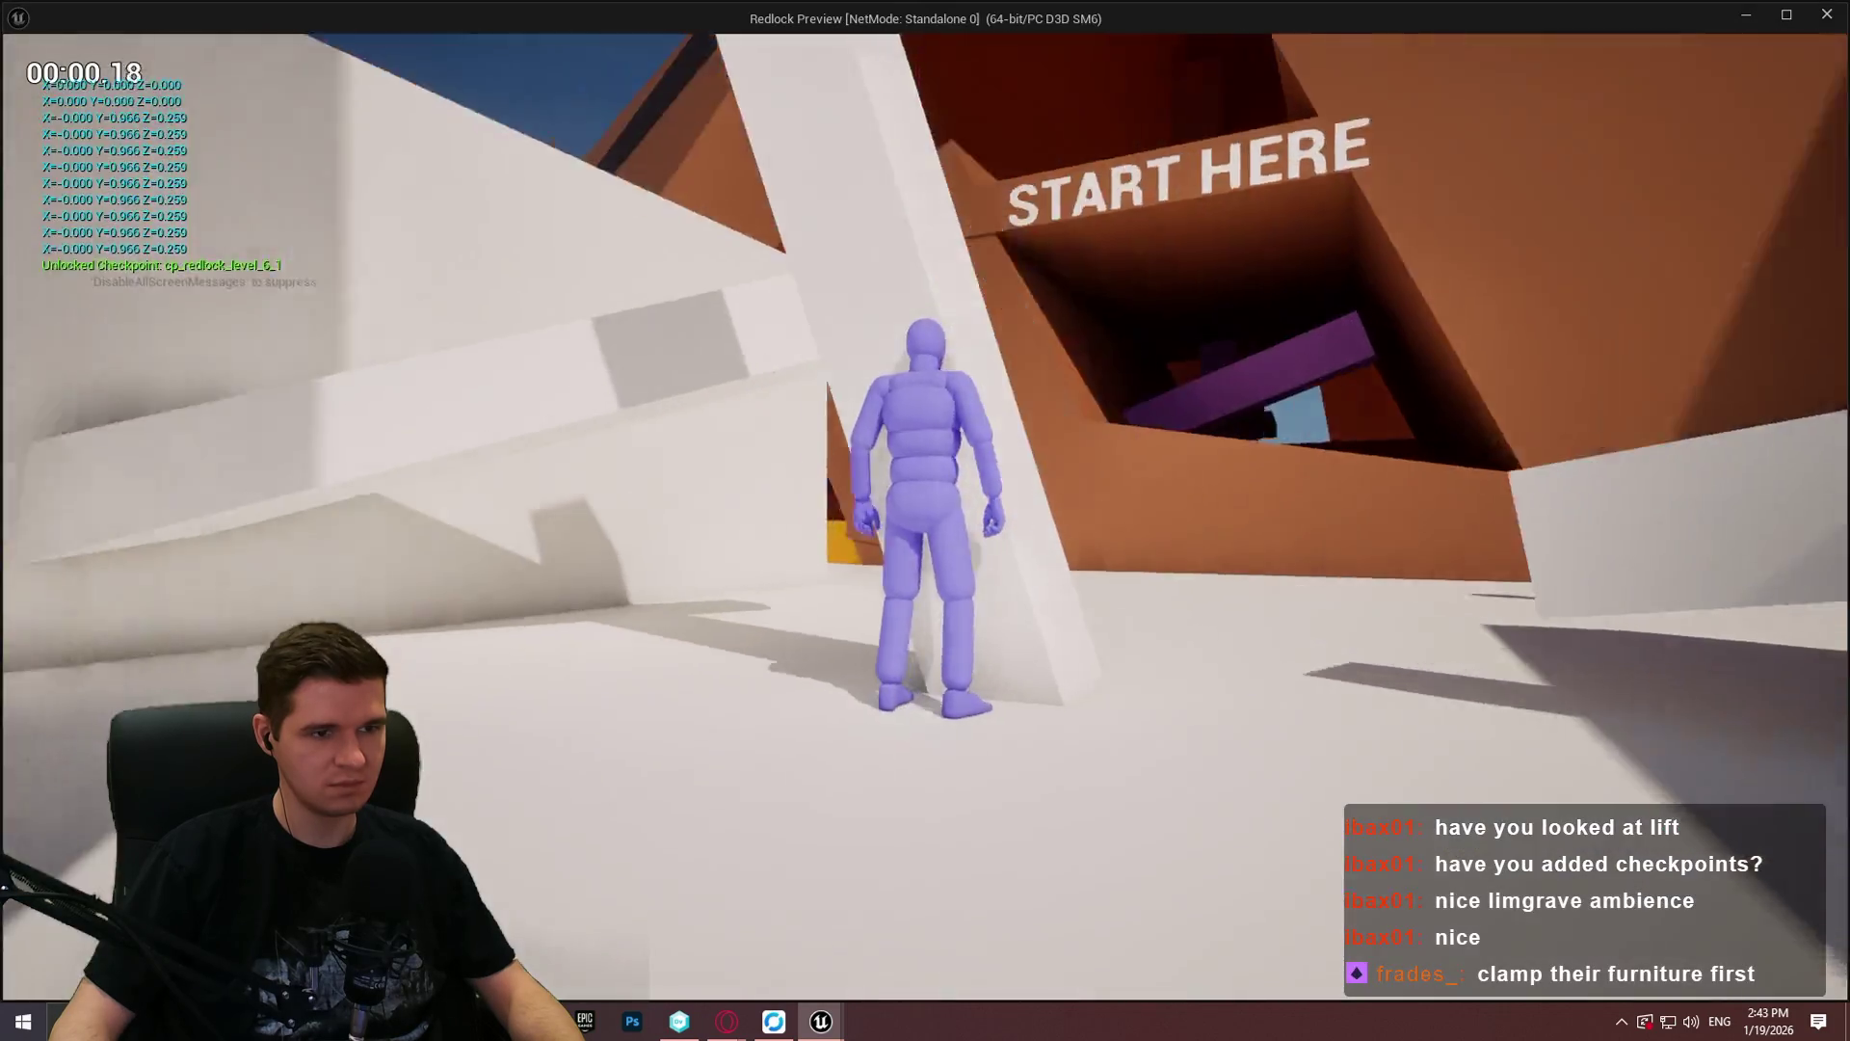
Step: Run up to a ledge, back off, then push into the wall to mantle onto it and follow the ramp
key(w)
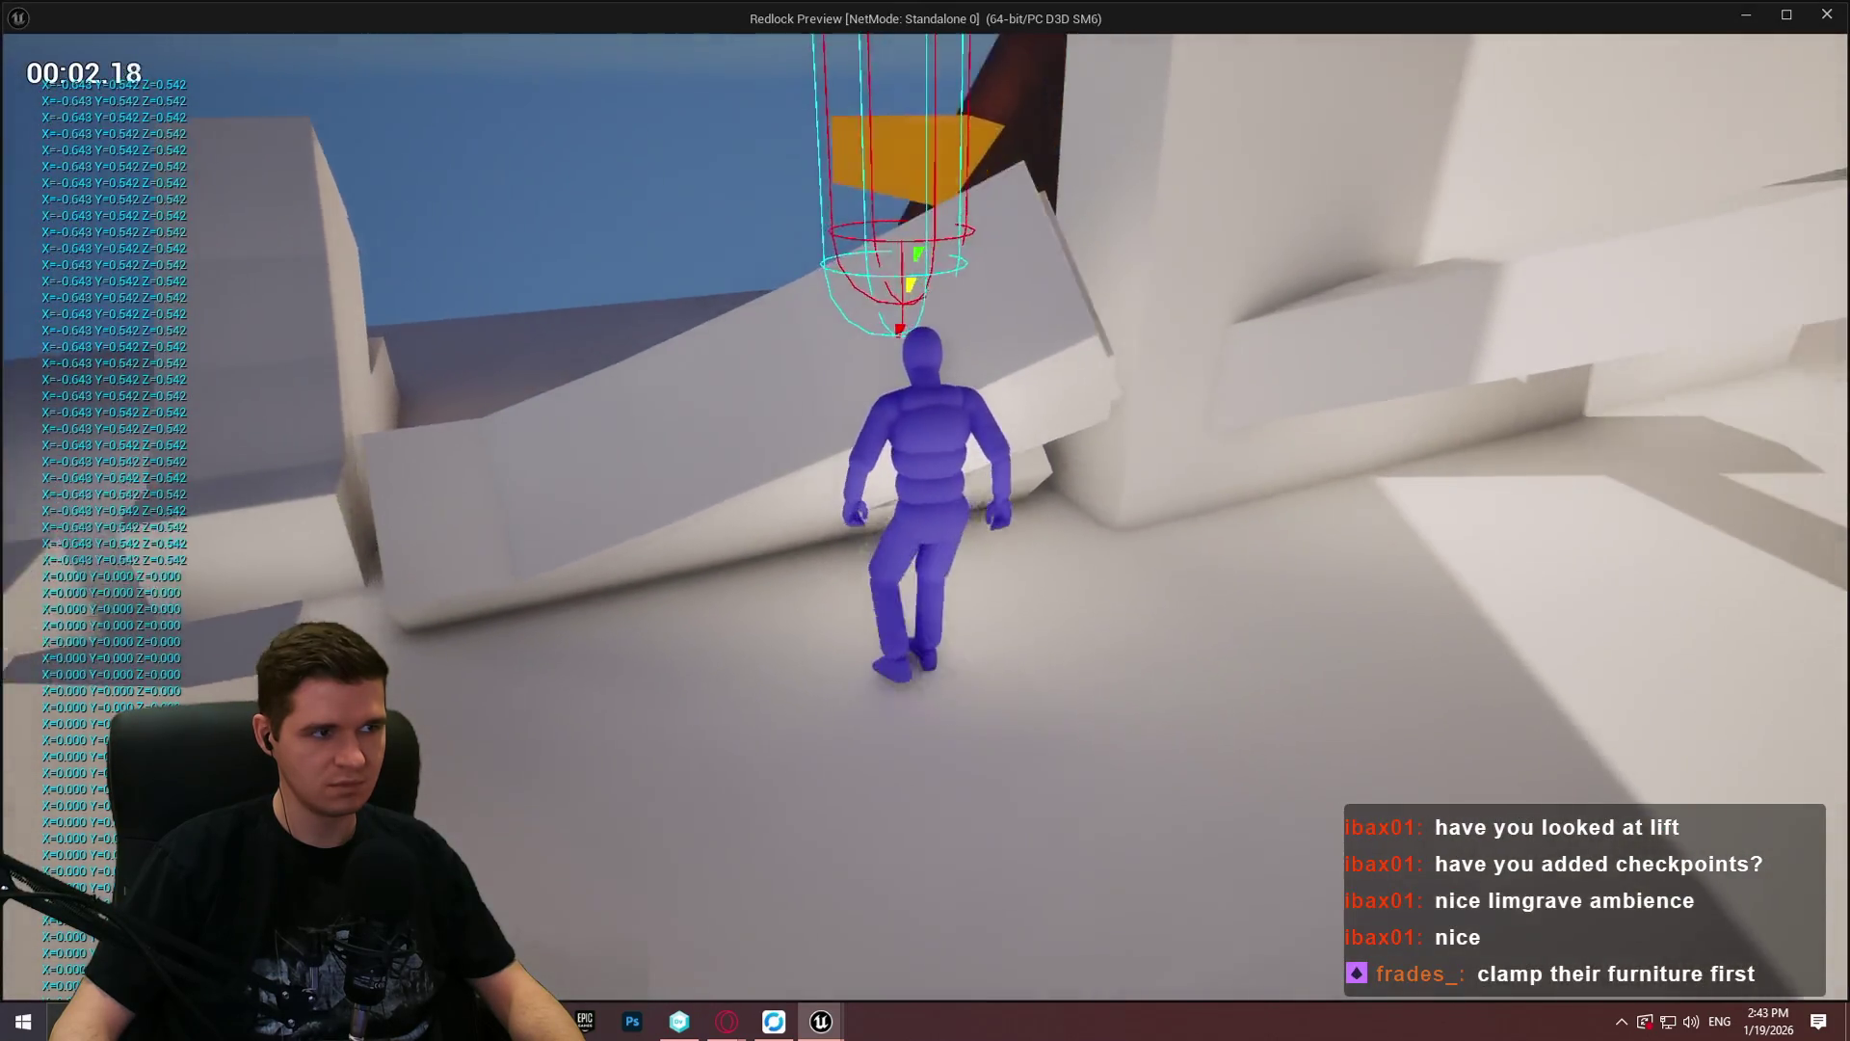
key(w)
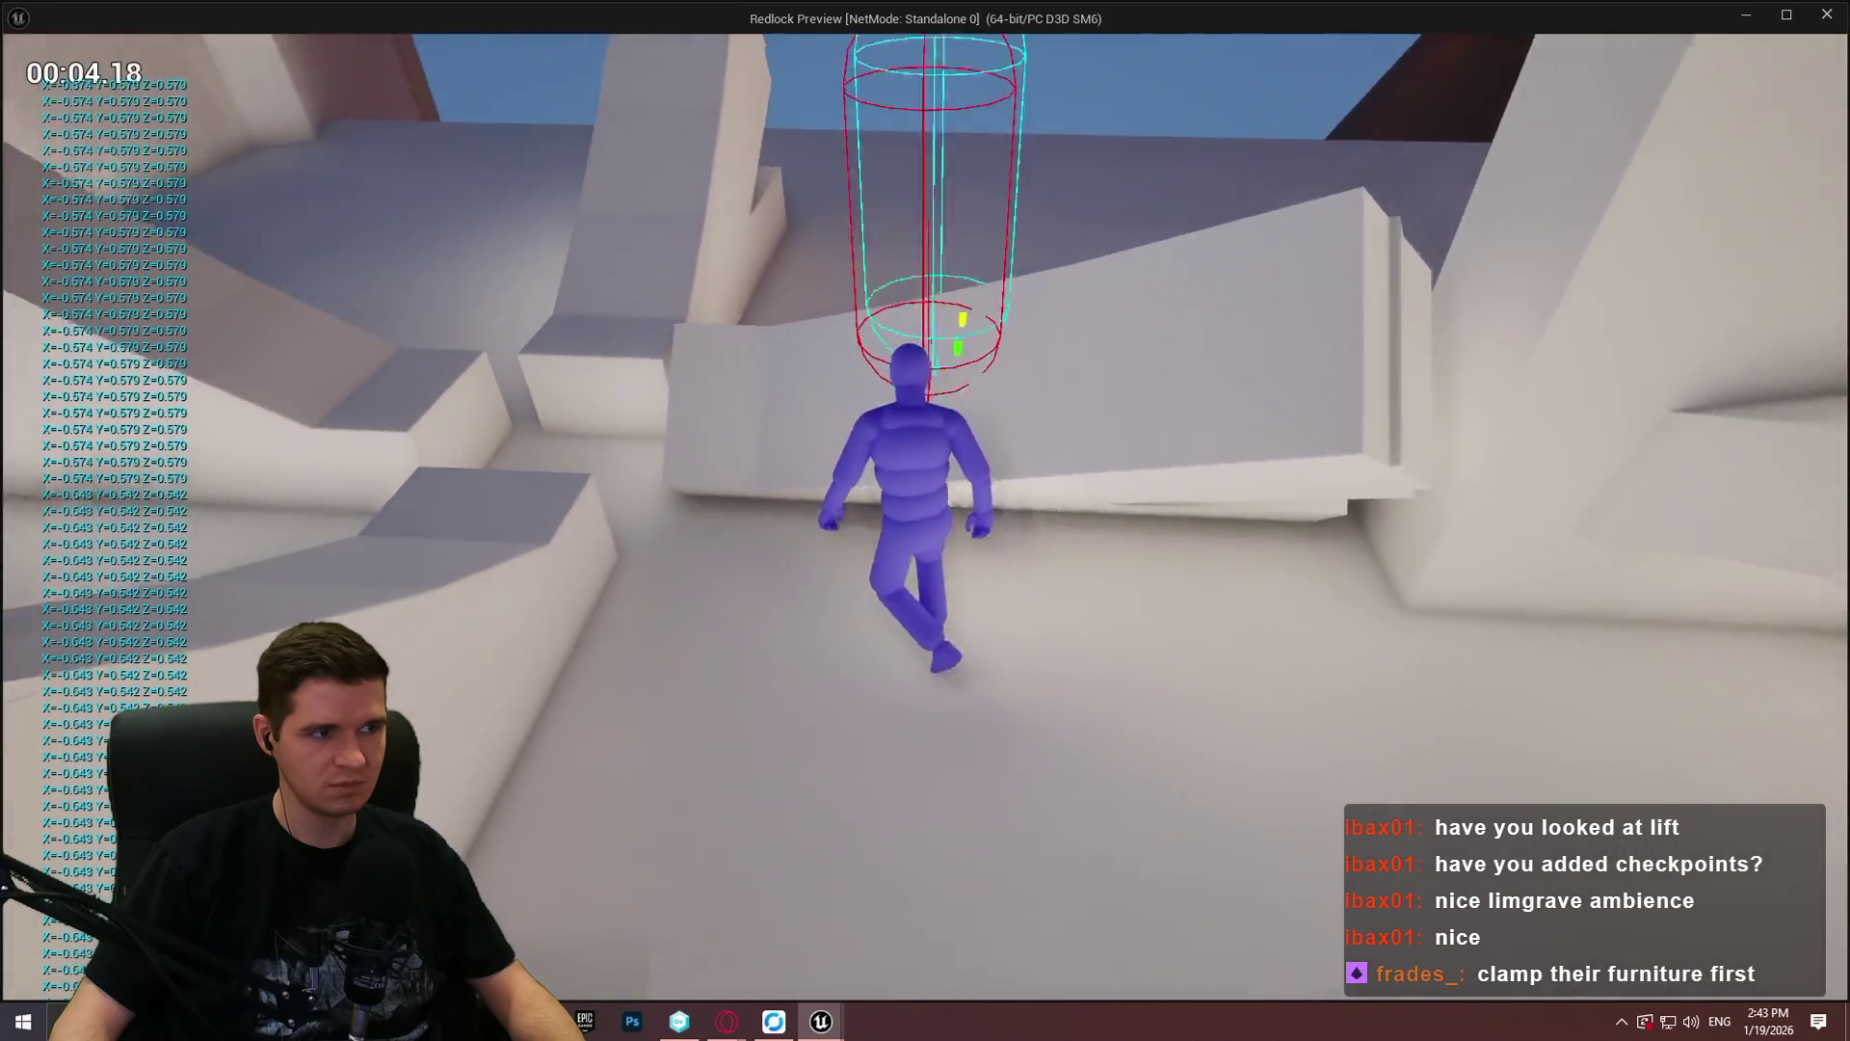
key(s)
key(w)
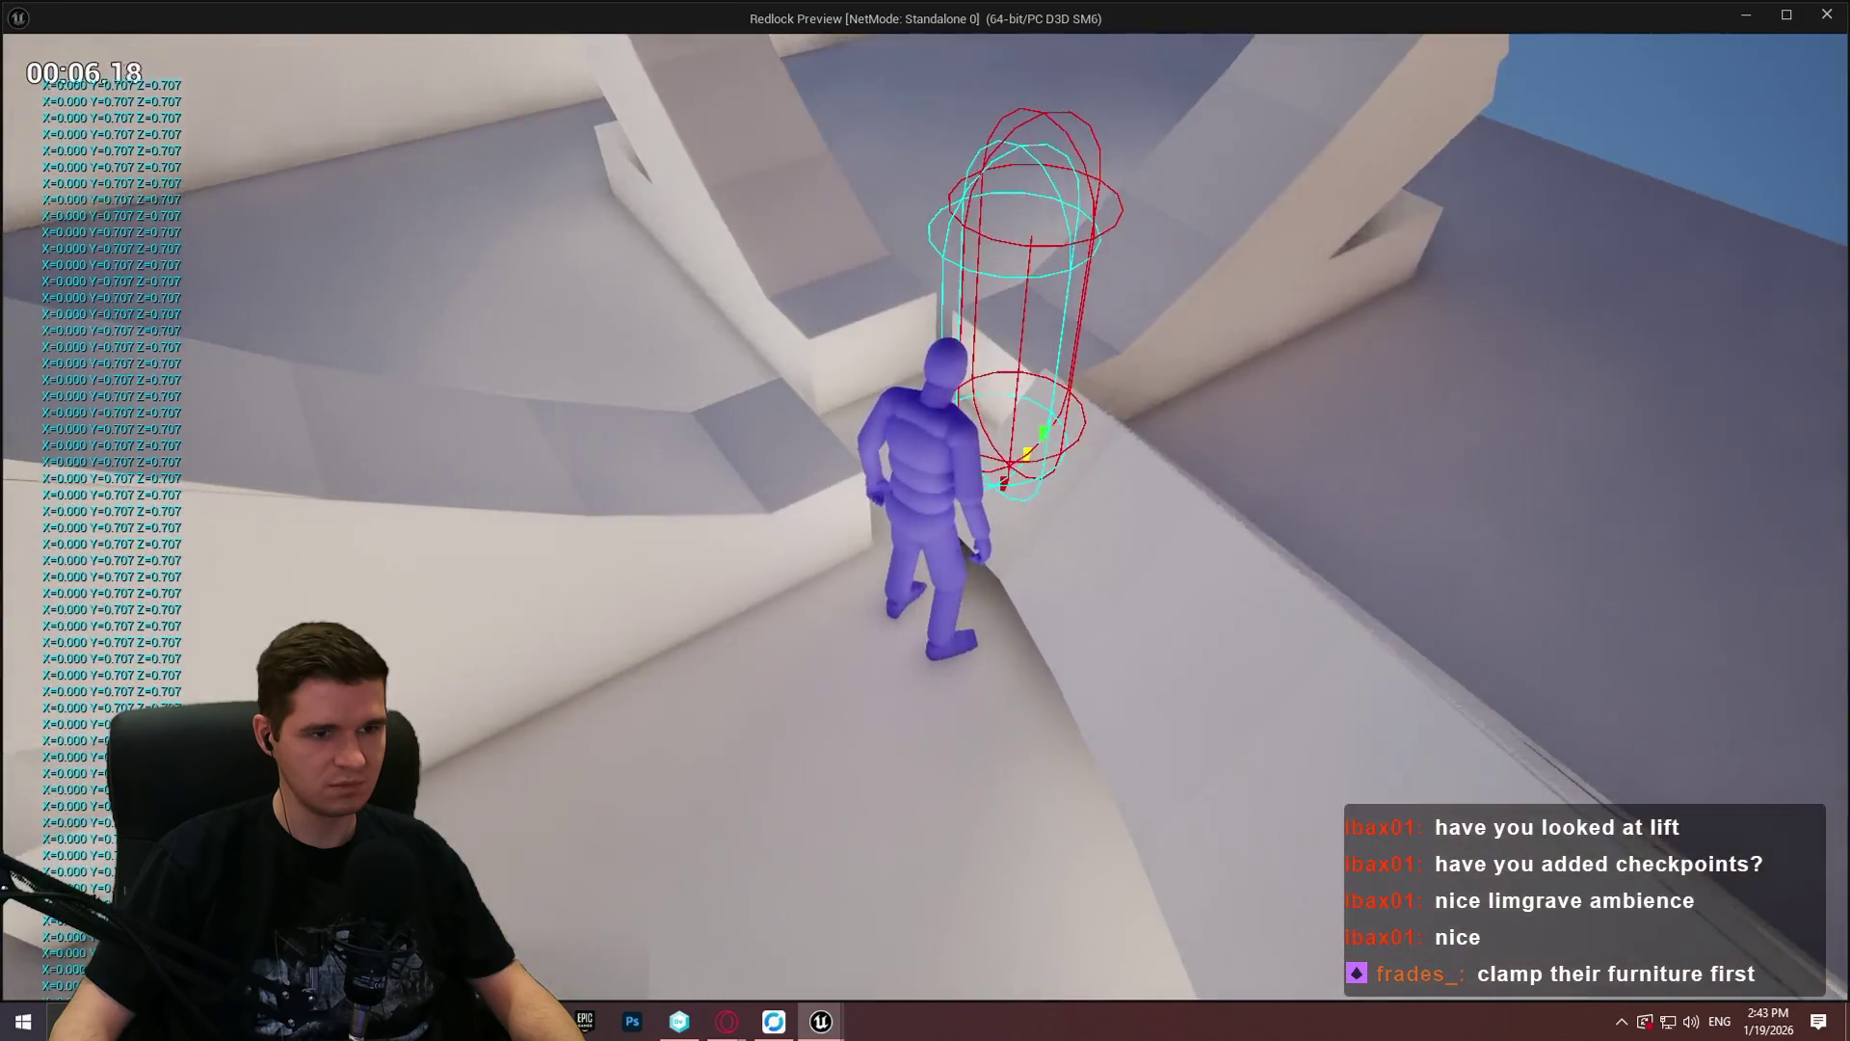
key(w)
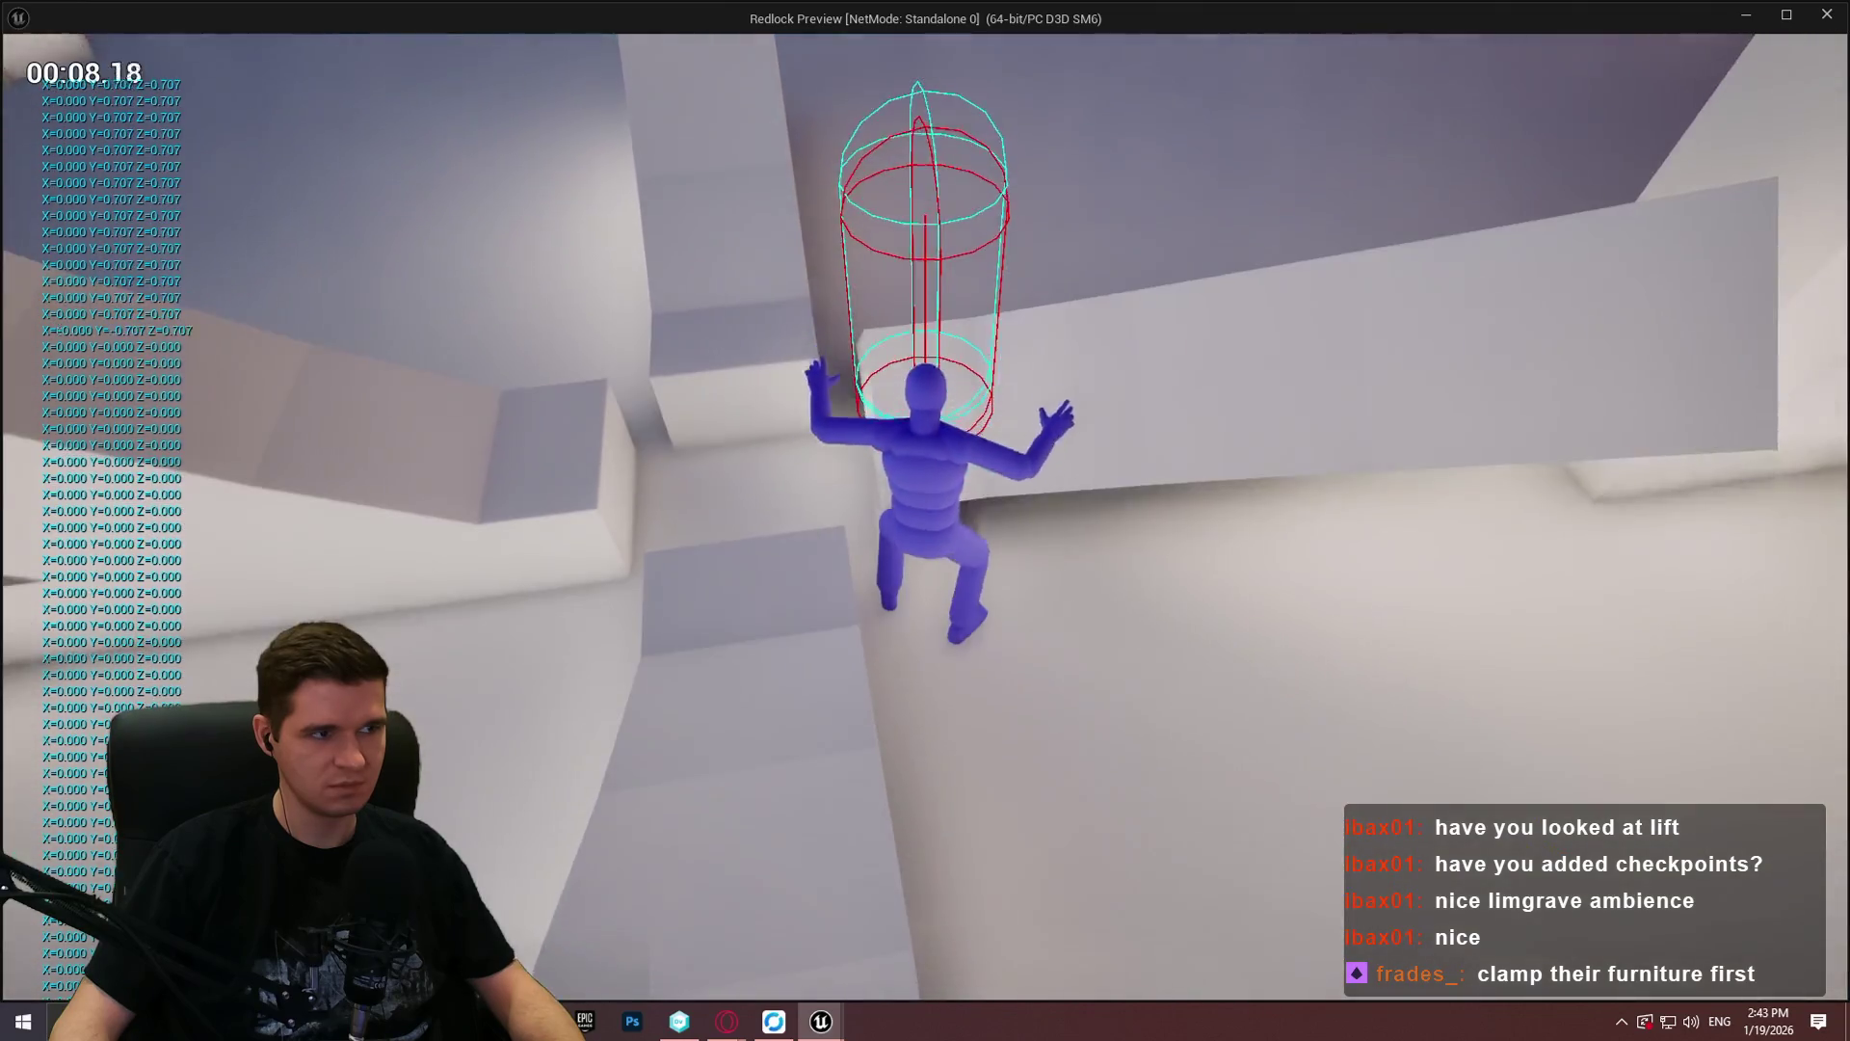
key(w)
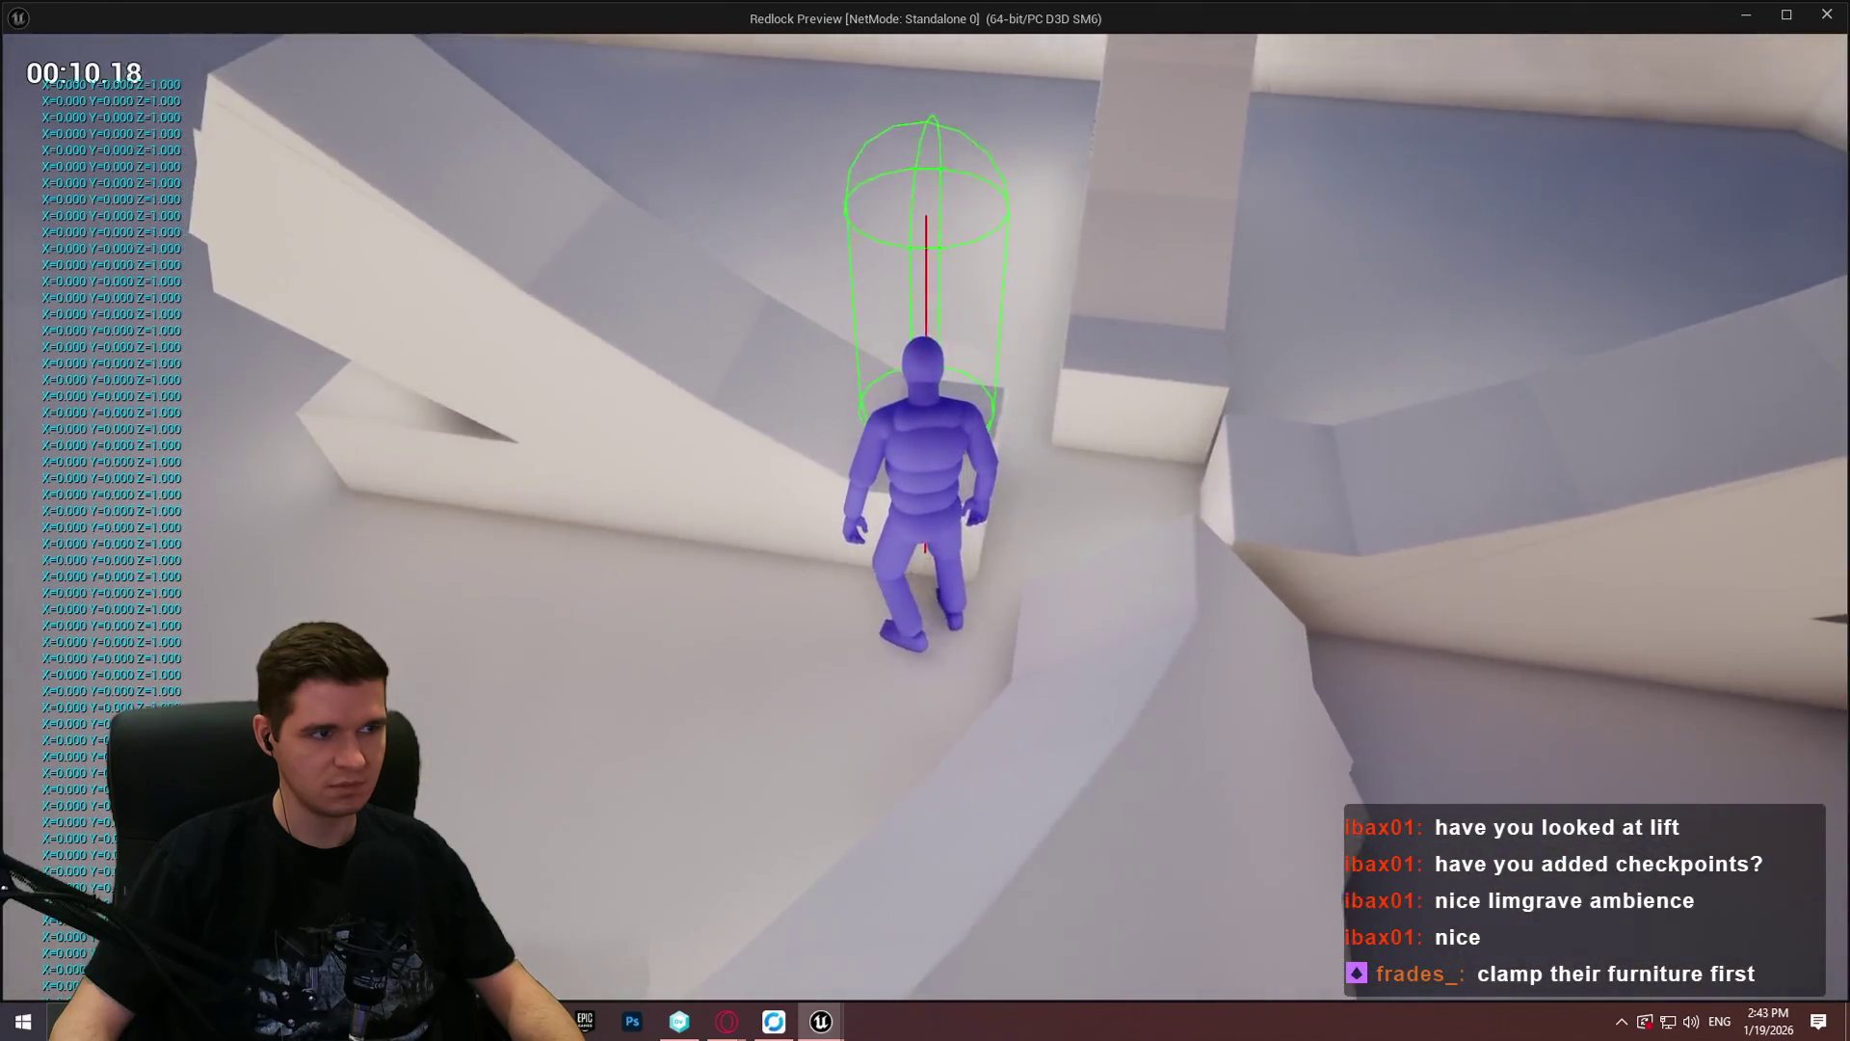
key(w)
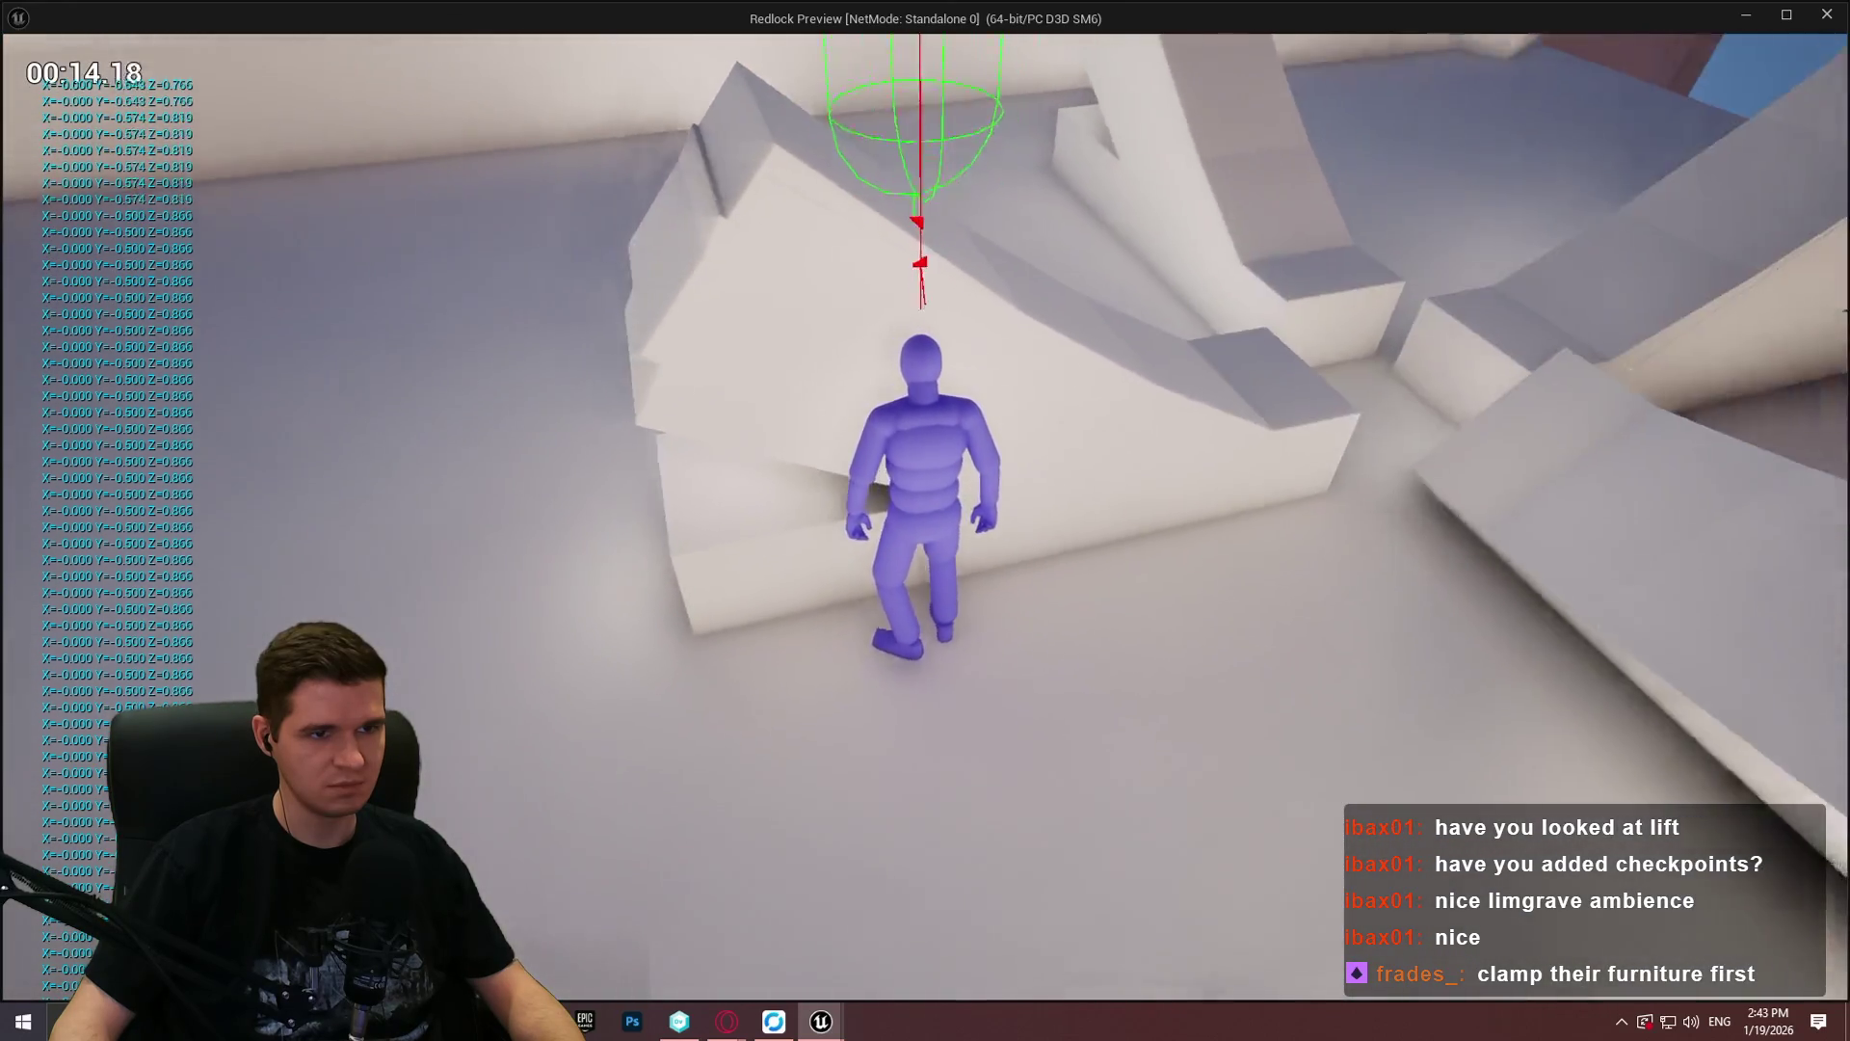
key(w)
Step: Move into the next area to test the rotated slopes, then switch back to the editor
key(w)
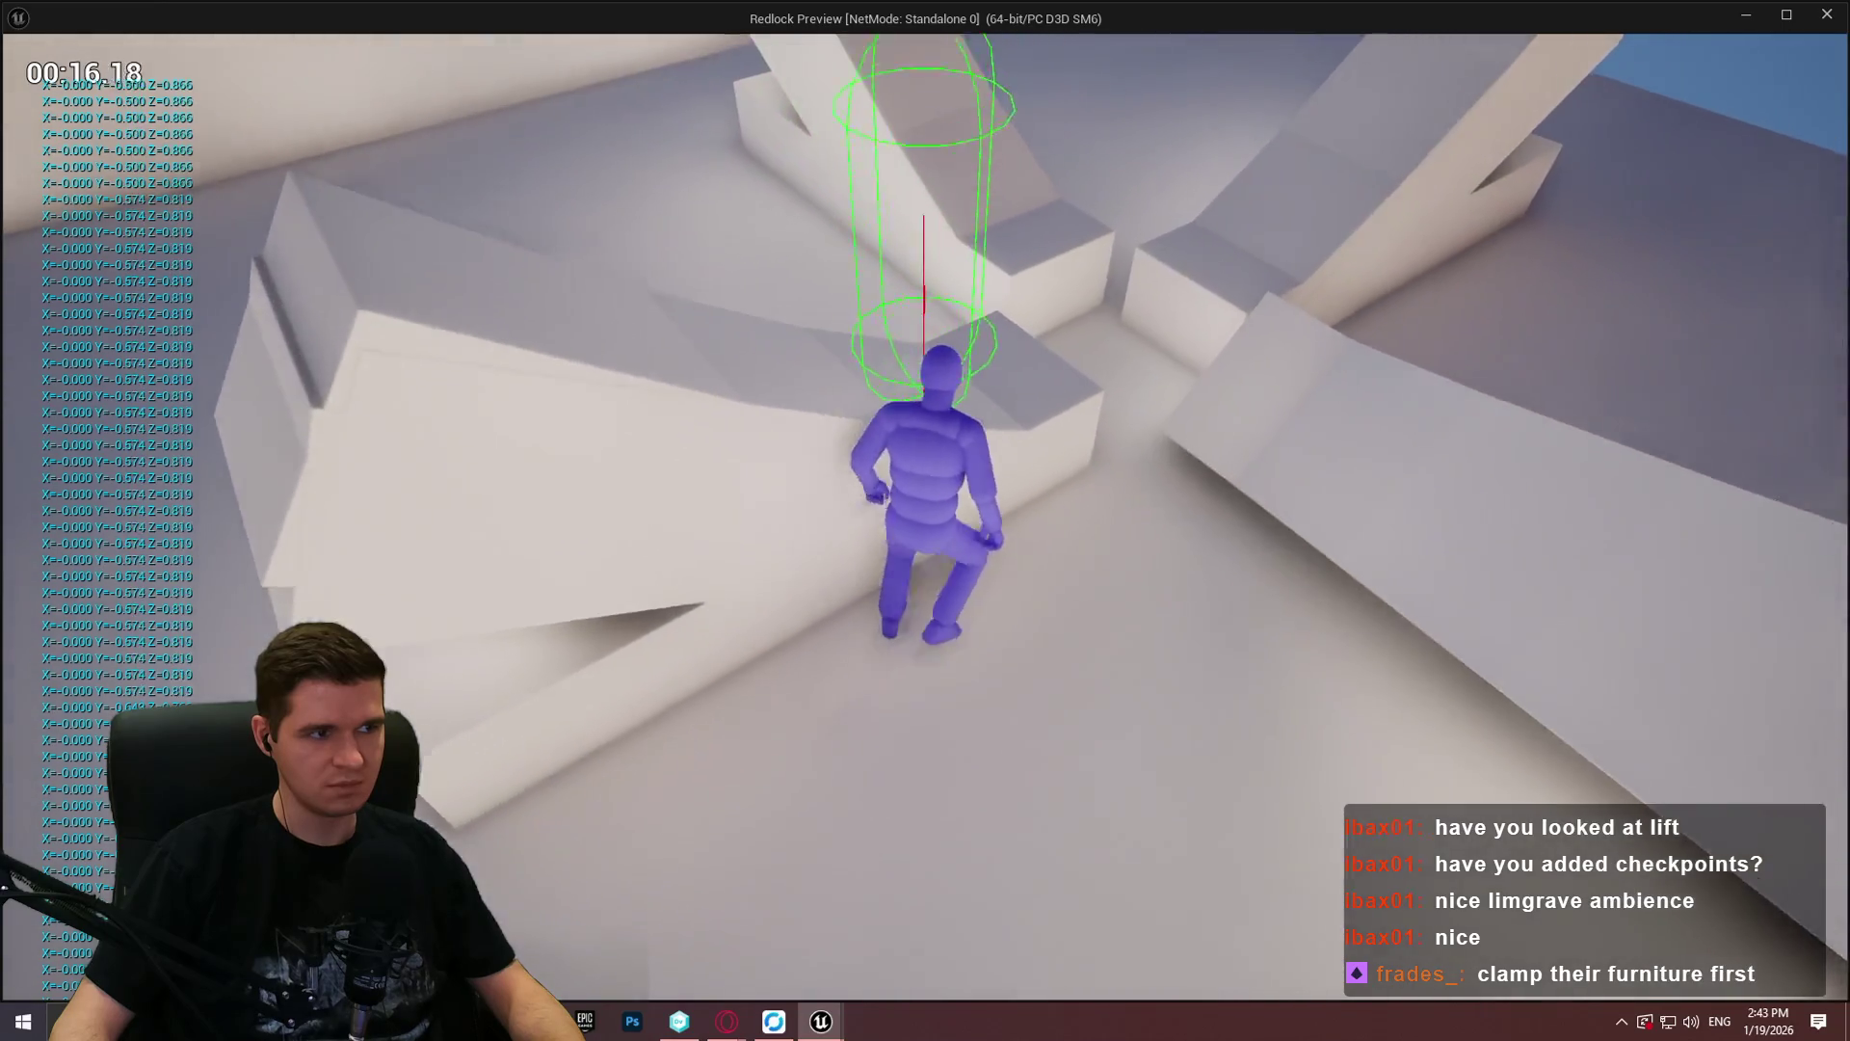
key(w)
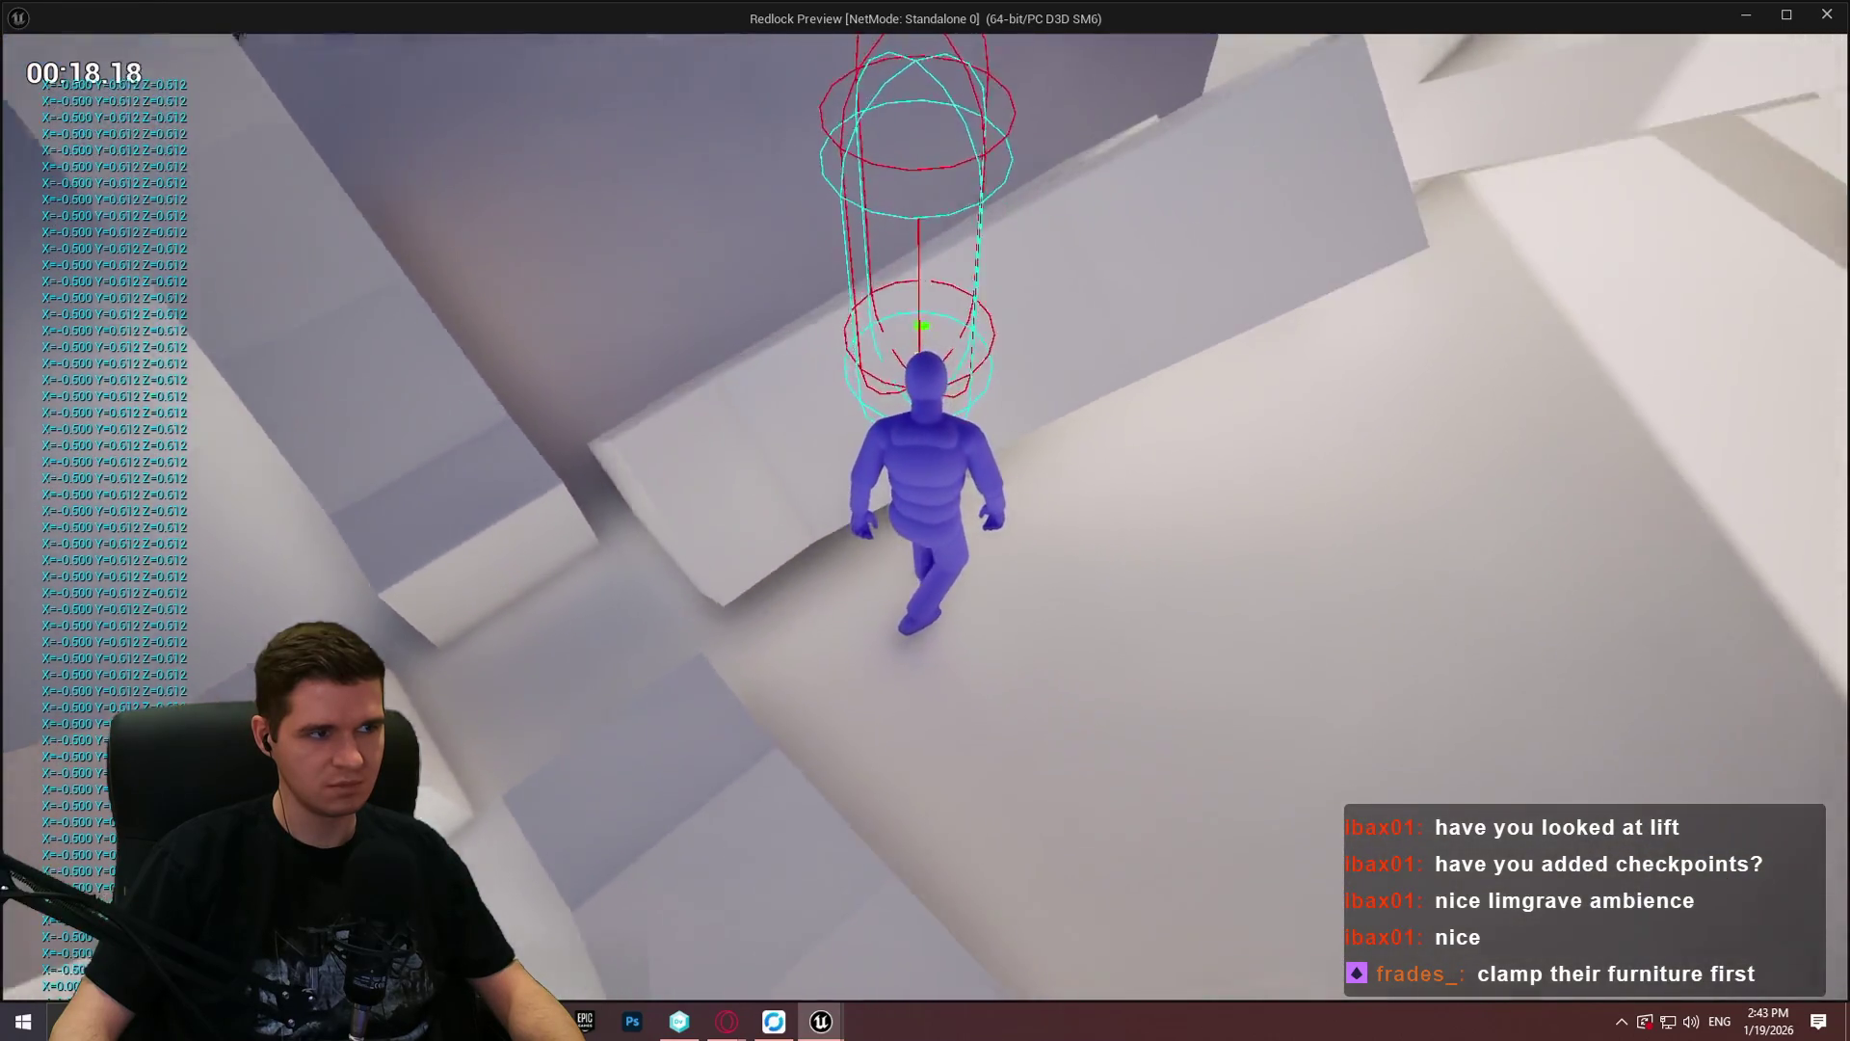
key(w)
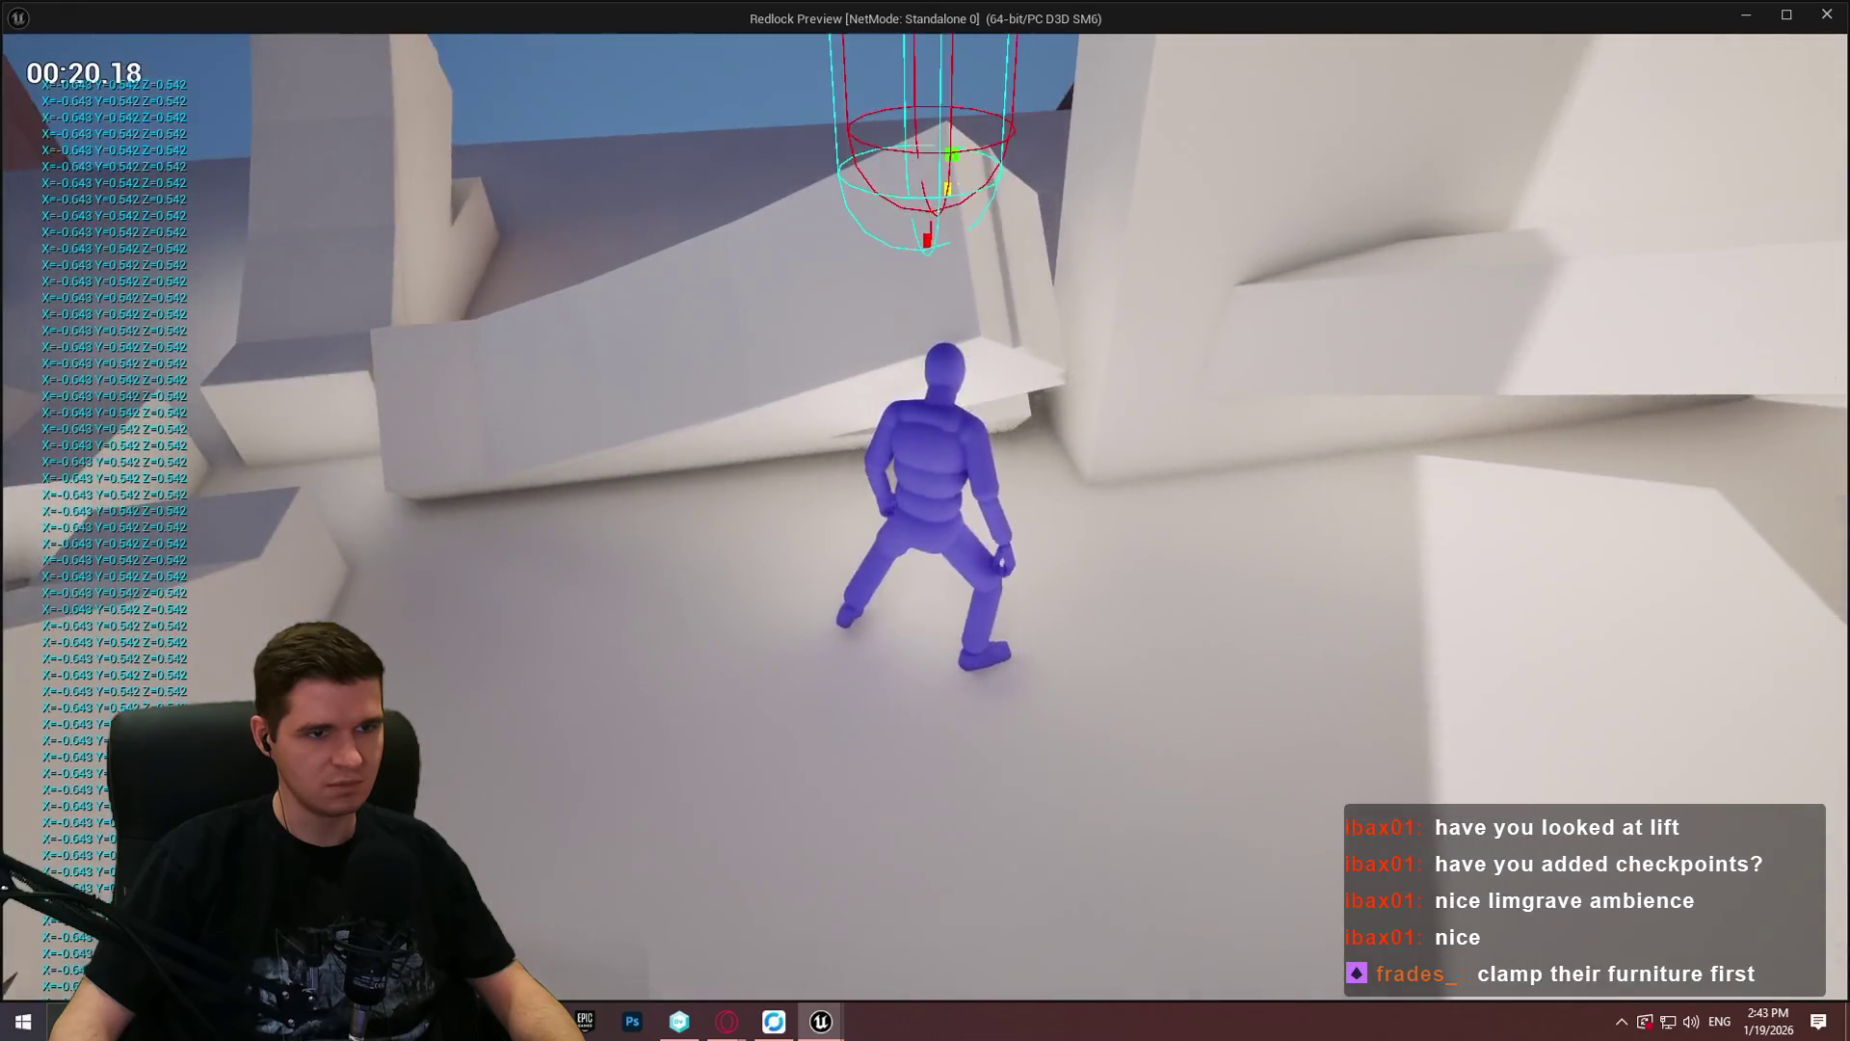
key(w)
key(w)
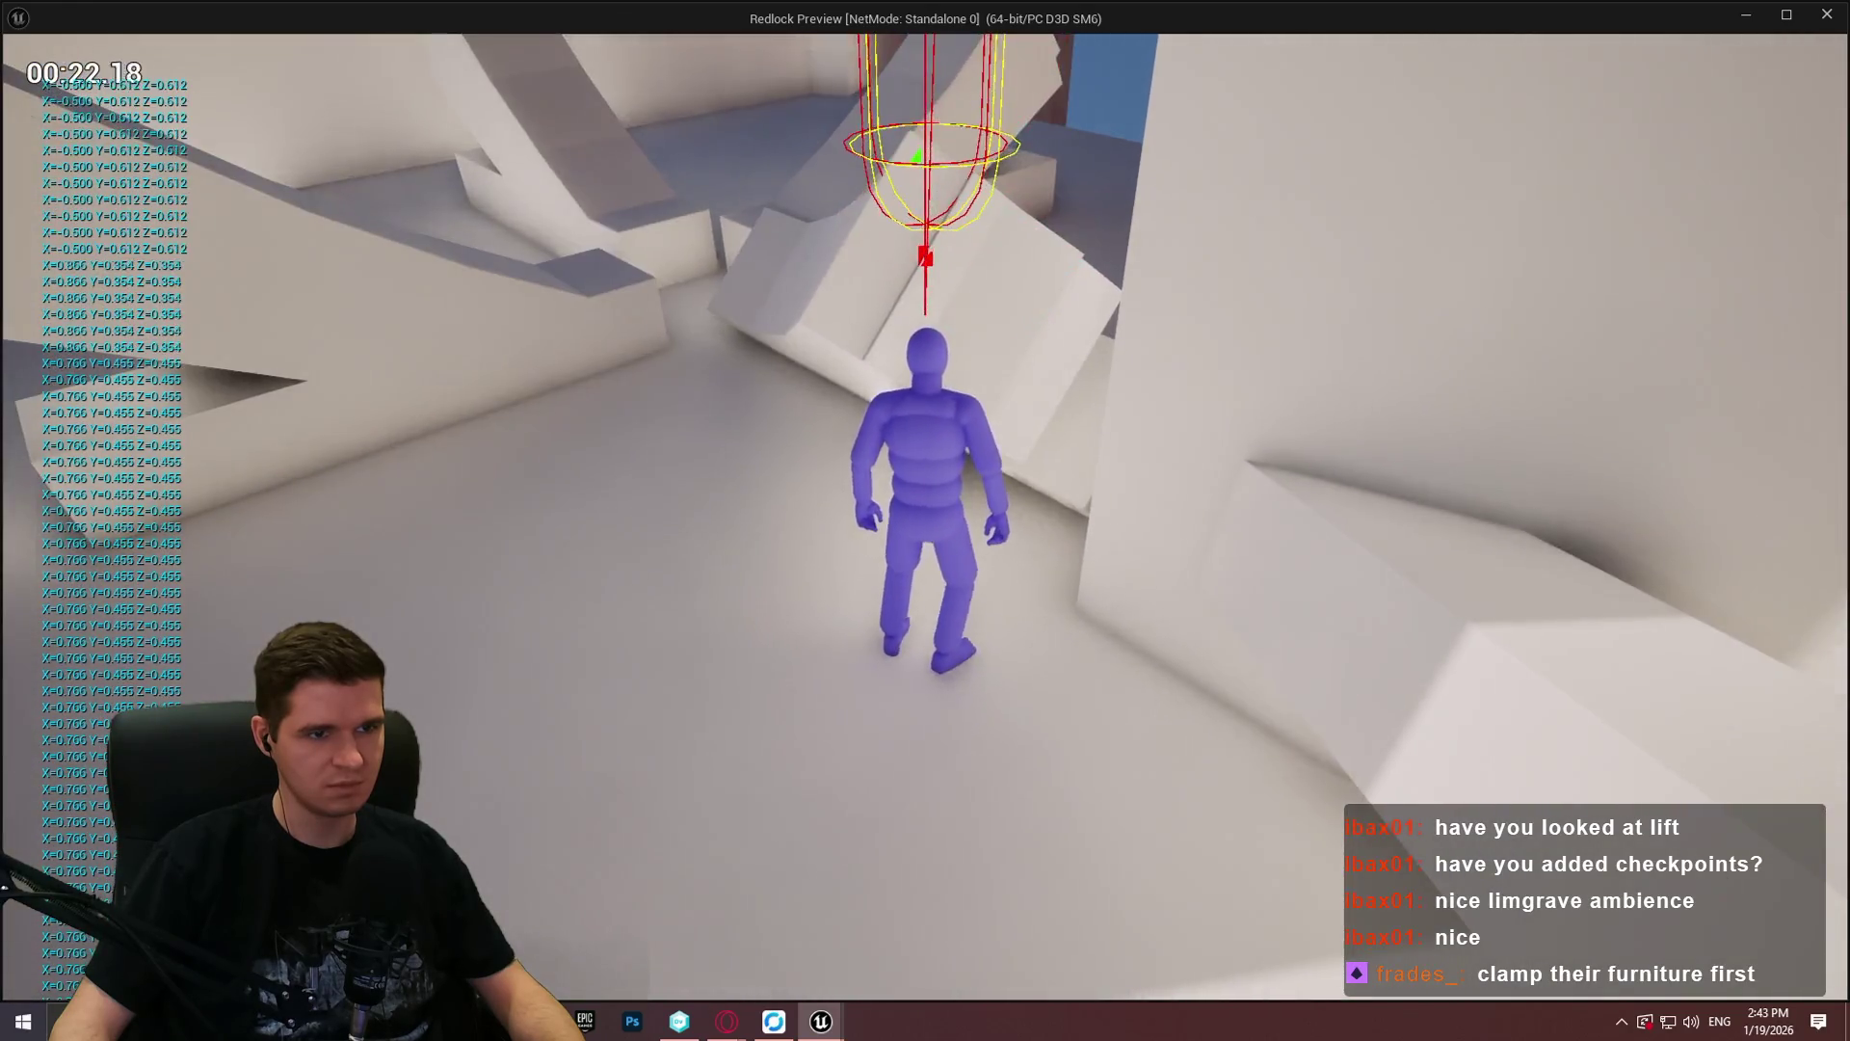
key(w)
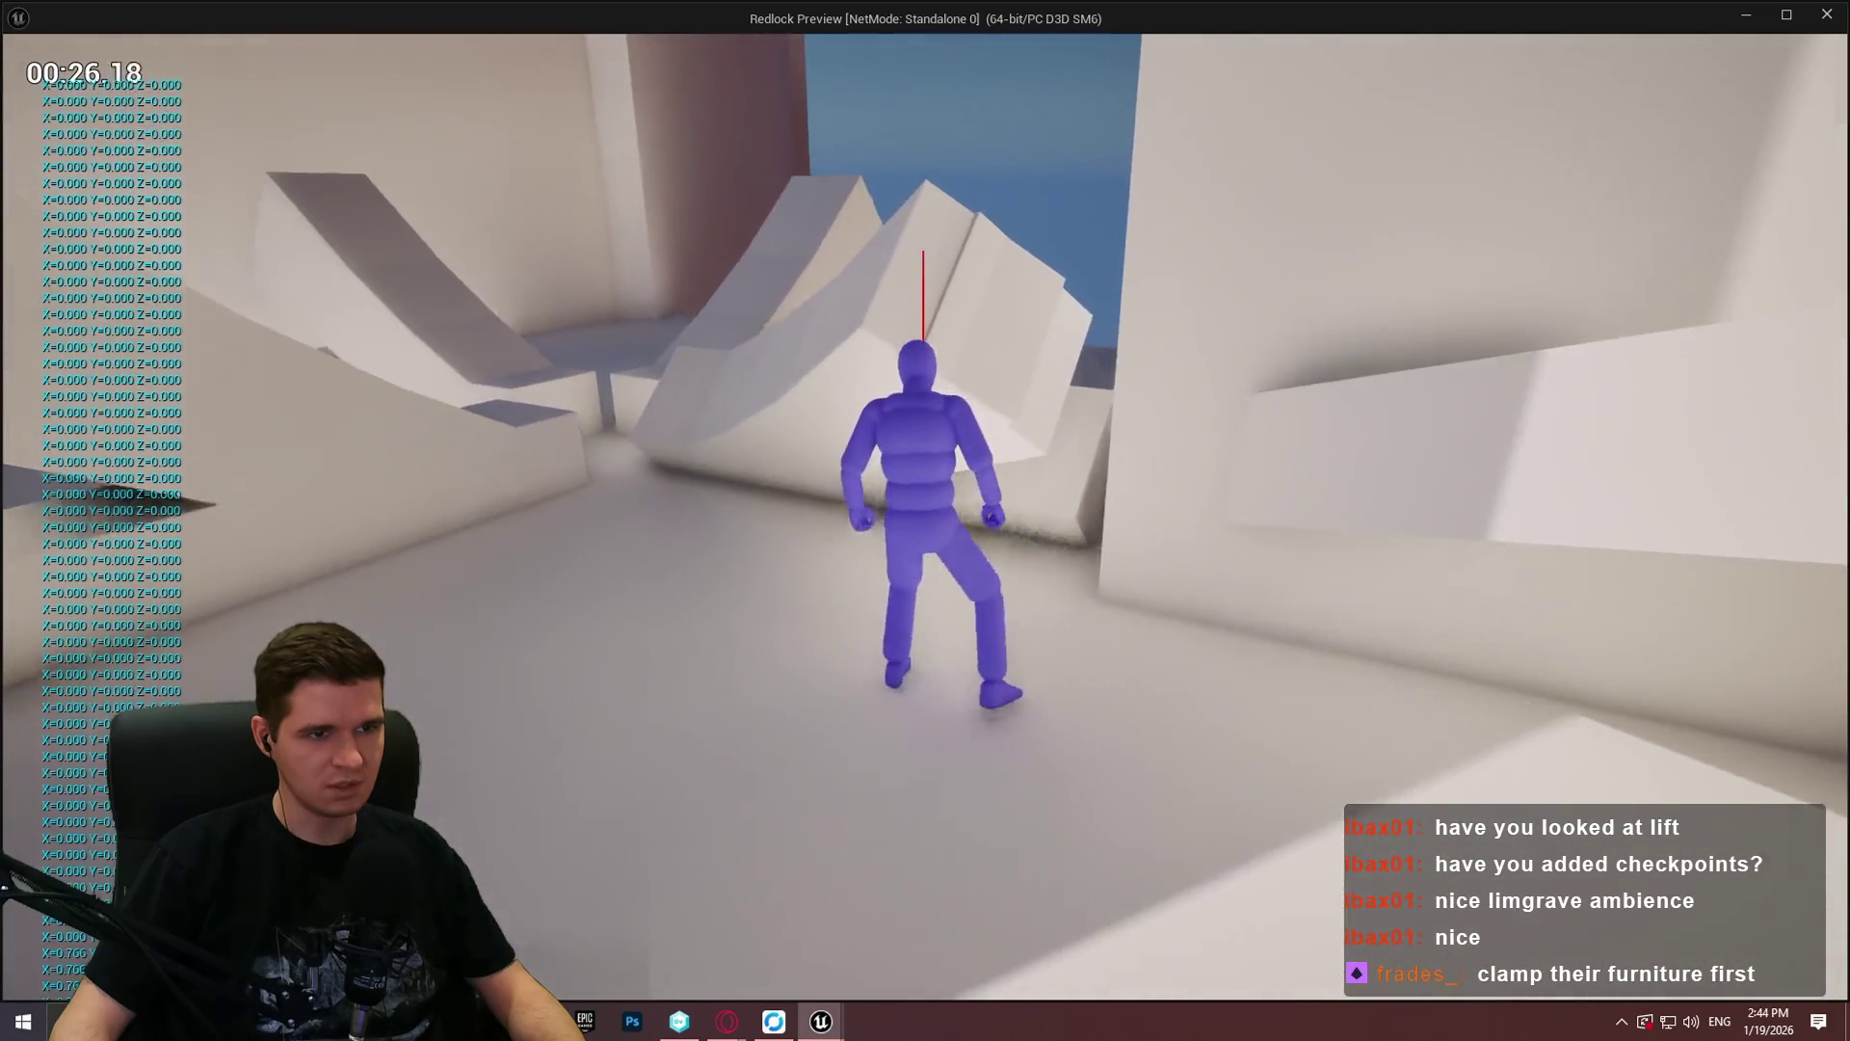
key(w)
key(w)
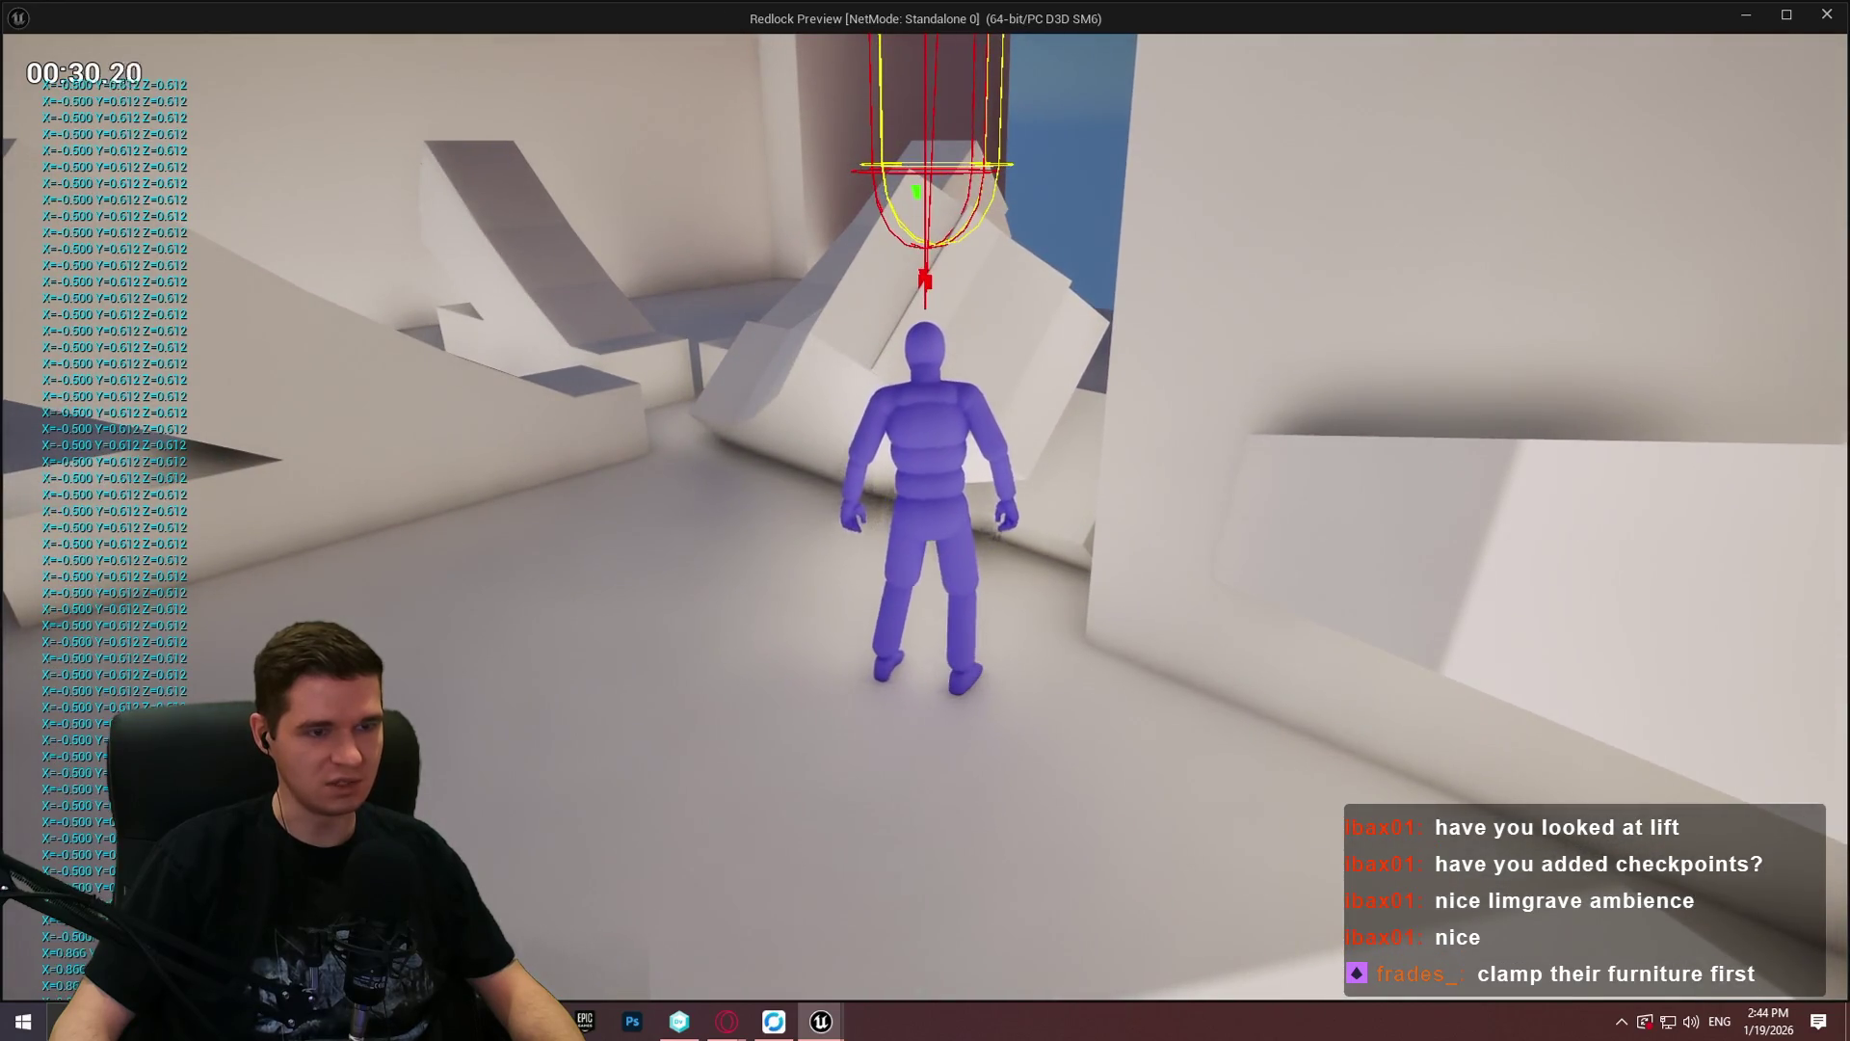
key(w)
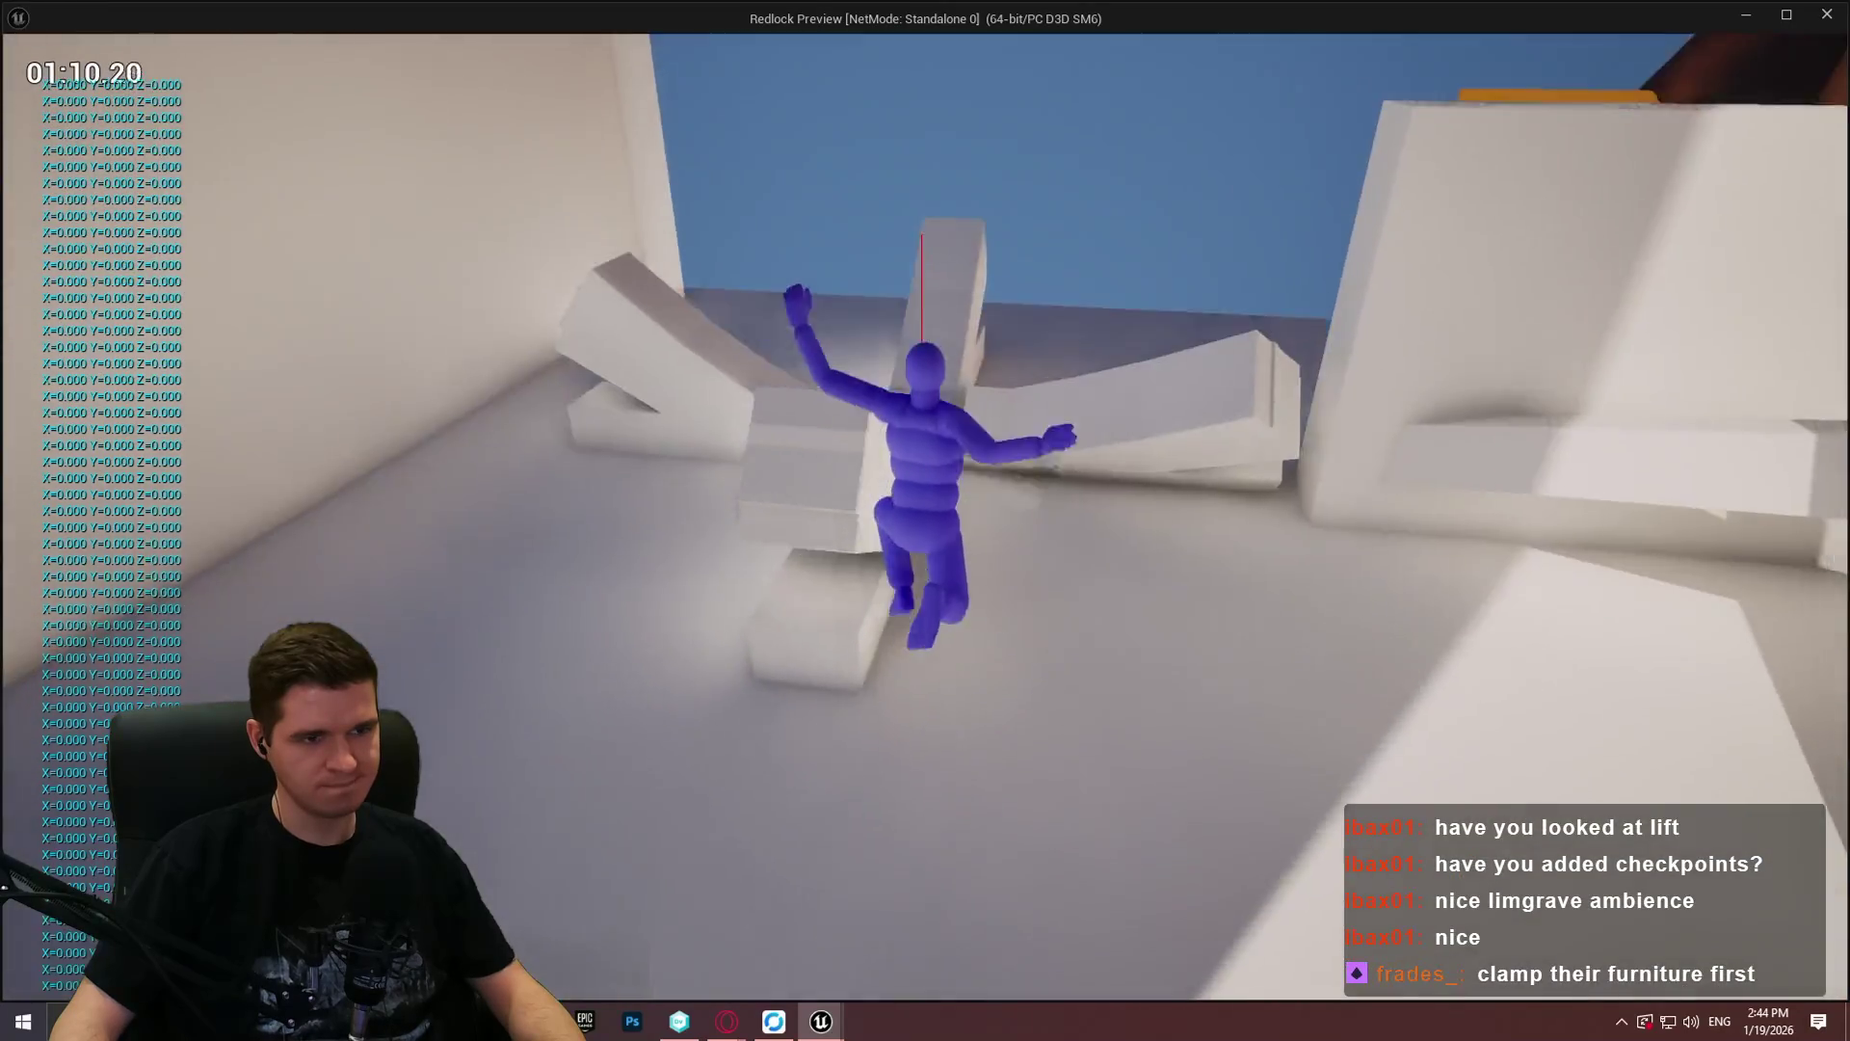
key(alt+Tab)
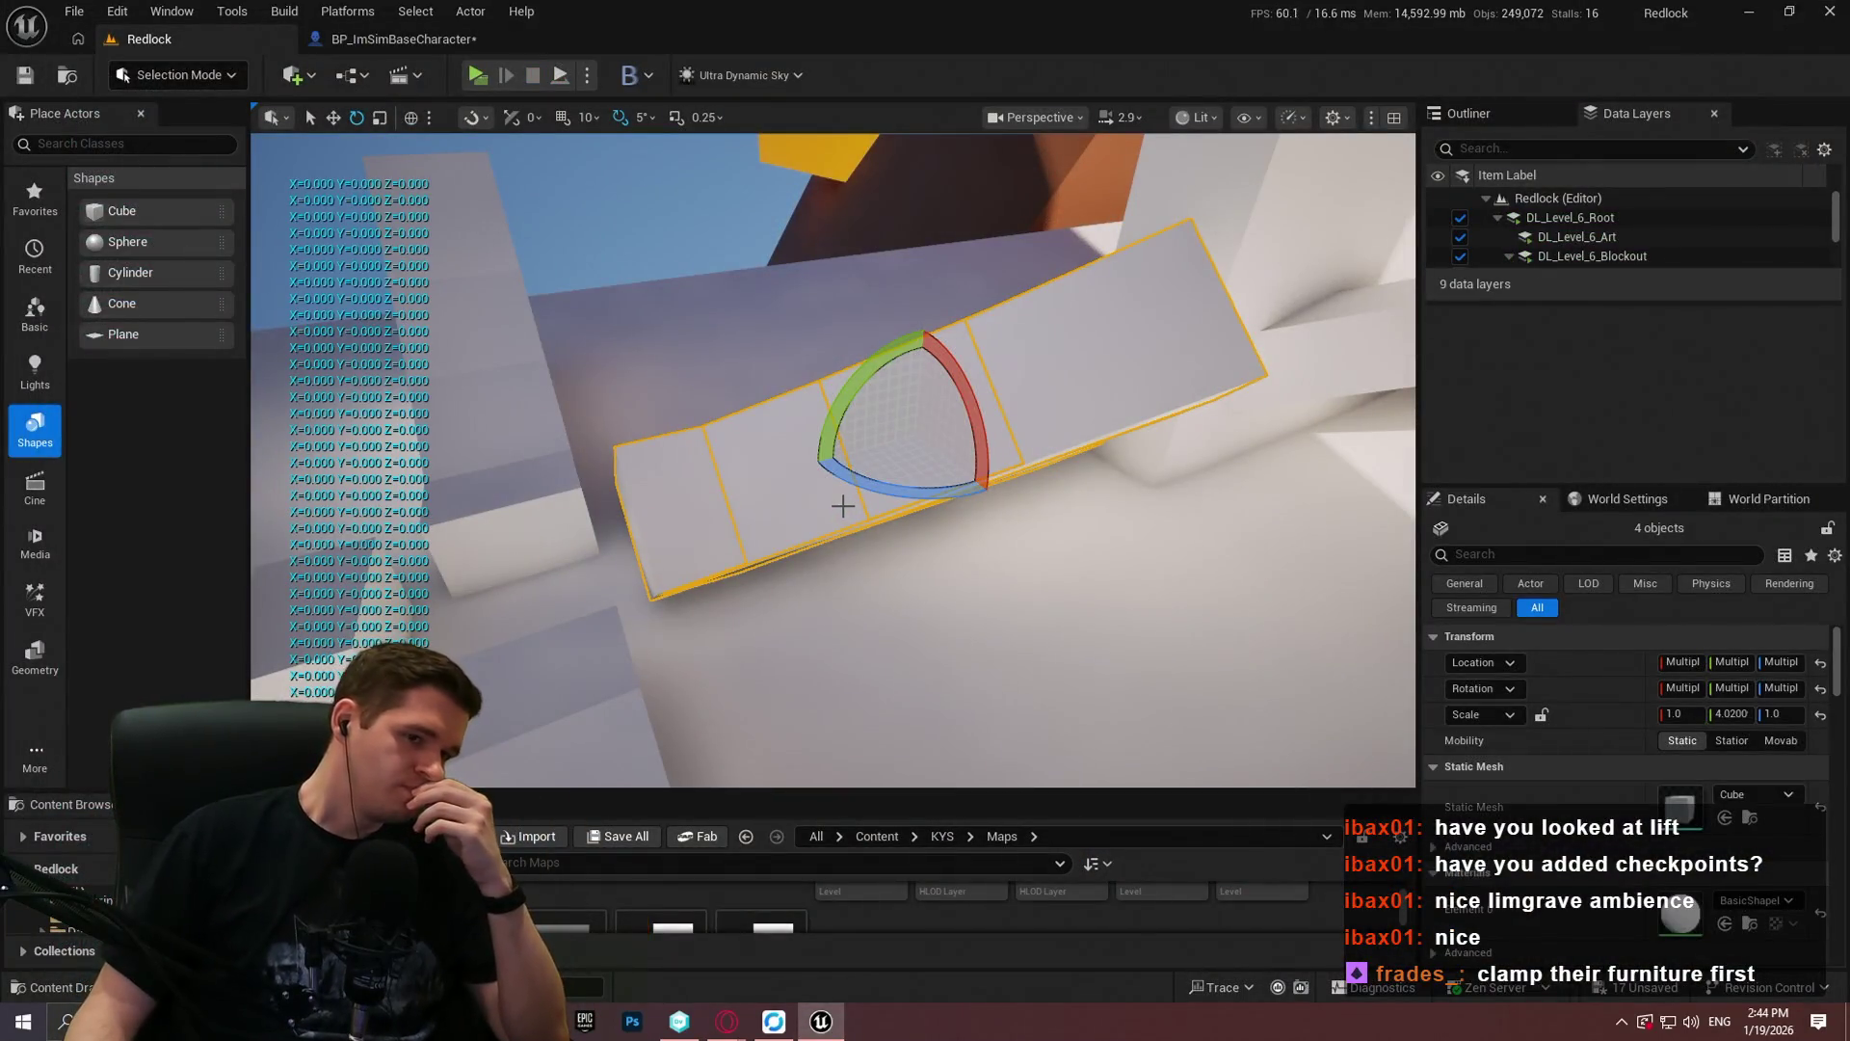
Step: Delete the debug Print String, split Impact Normal with Break Vector, and compare Z greater than 0.75
click(364, 39)
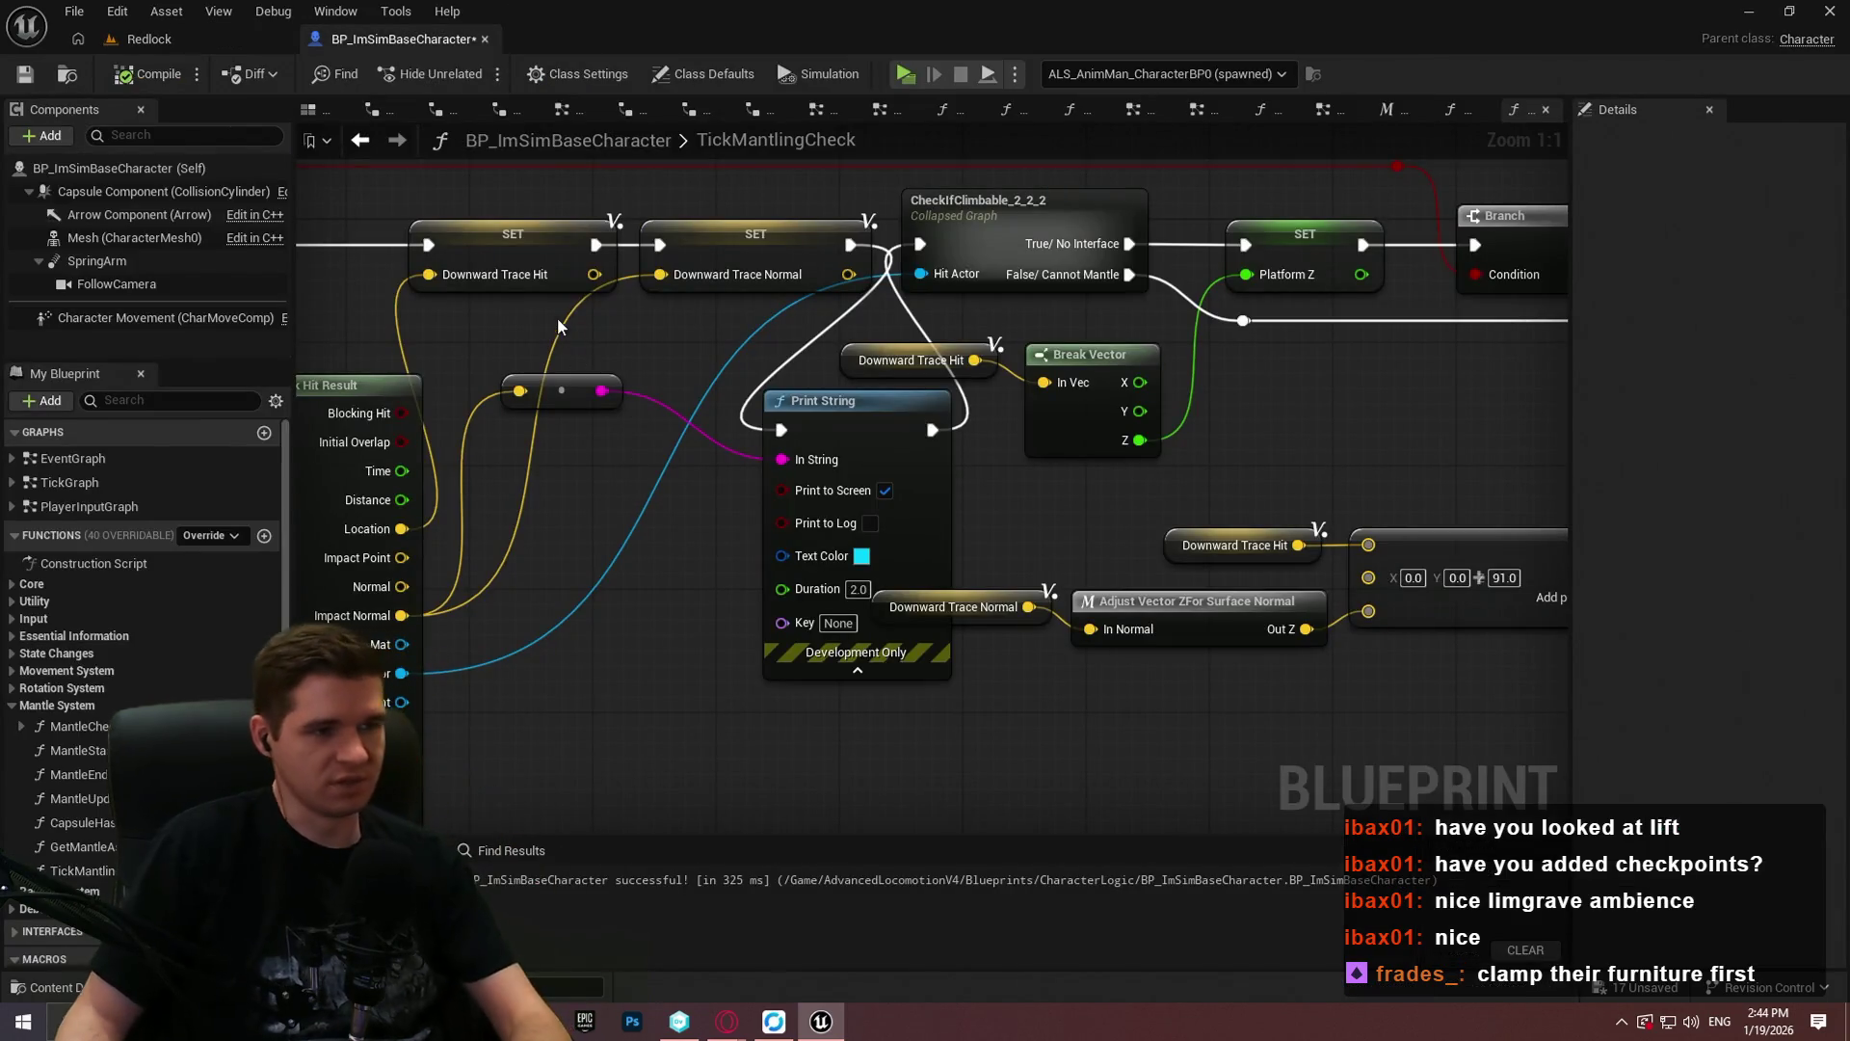
key(Delete)
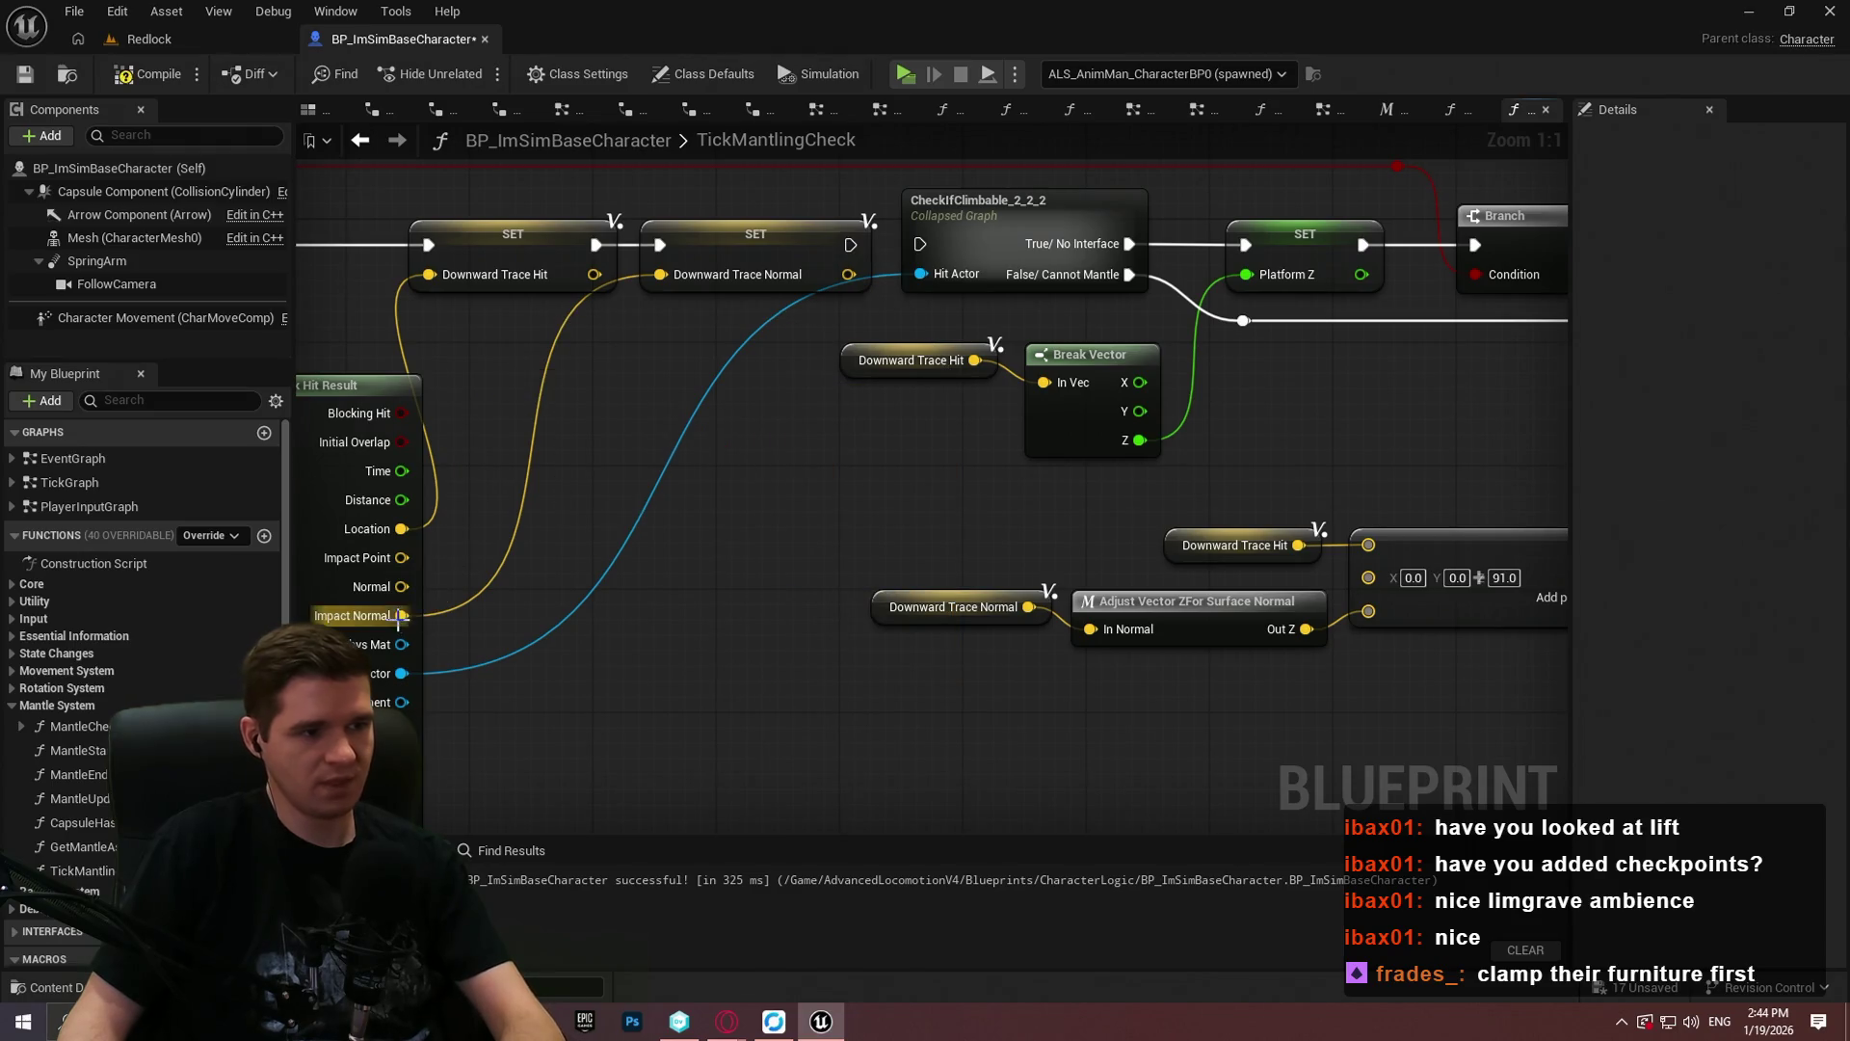
drag(542, 673, 530, 657)
text(brea)
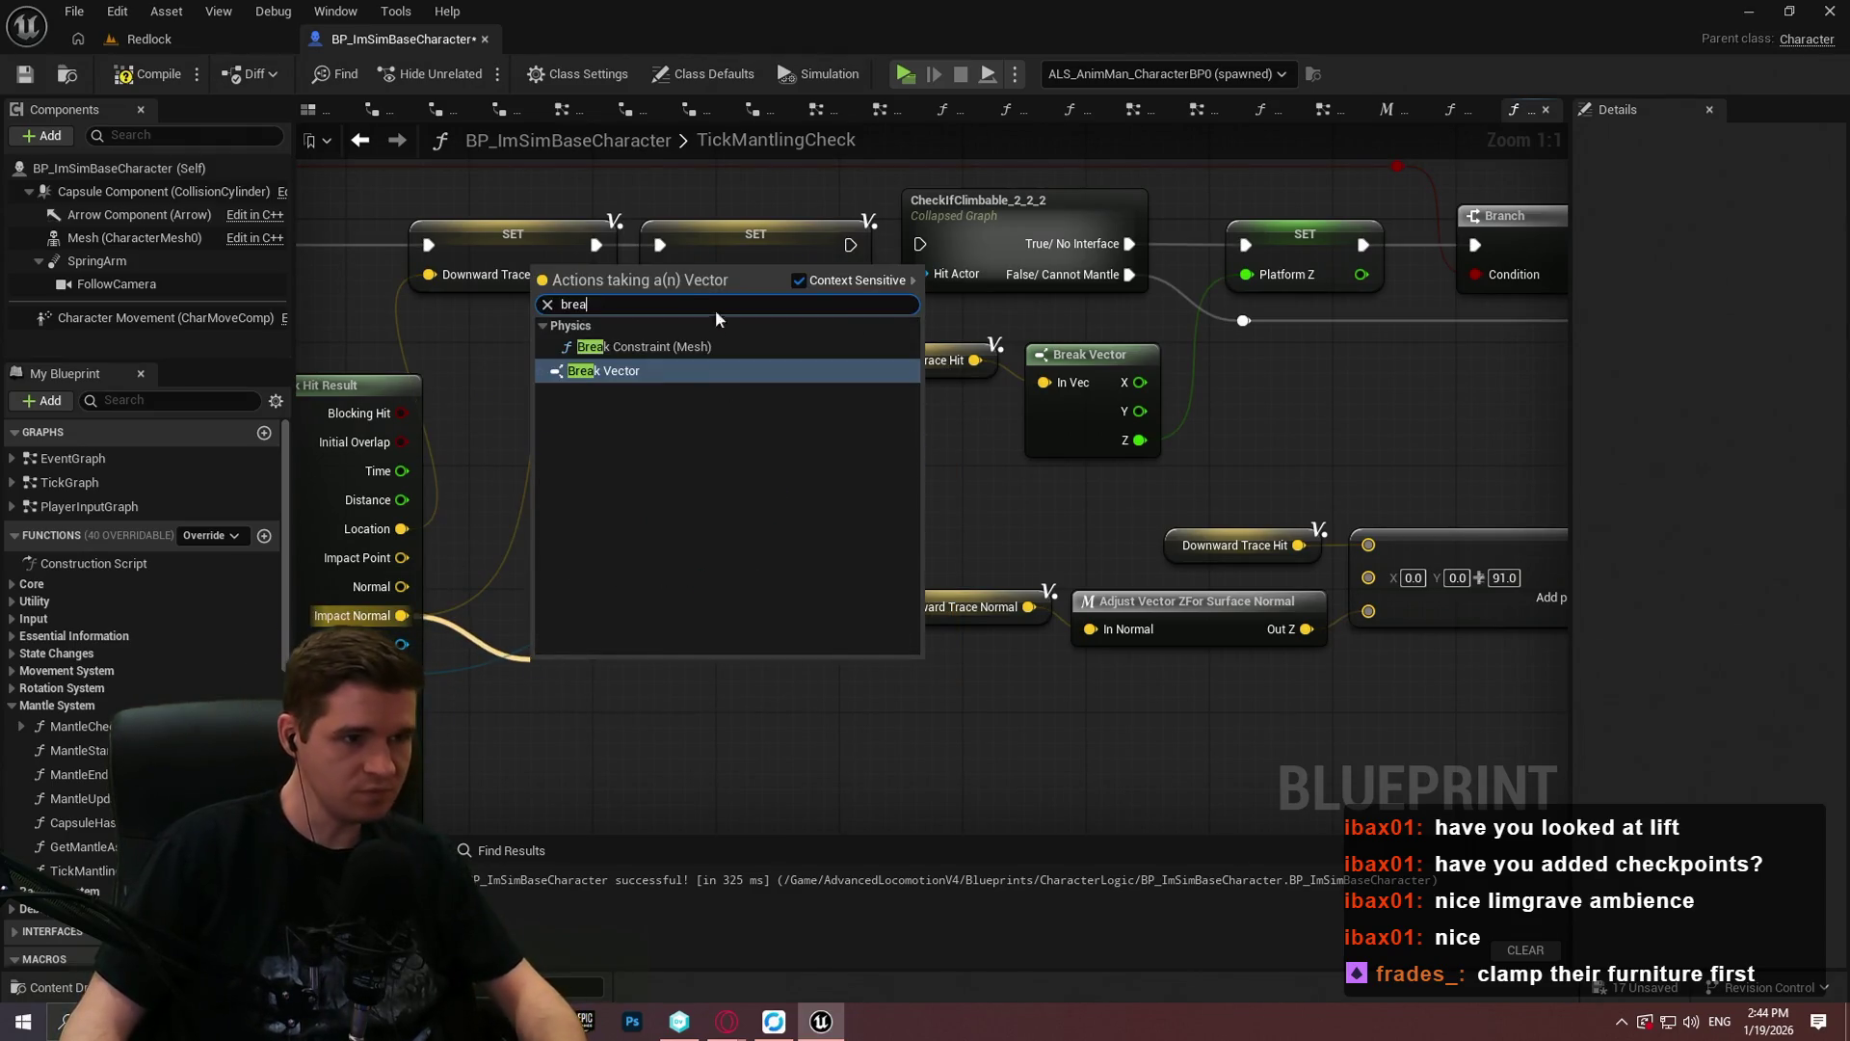
click(607, 372)
drag(631, 748, 714, 768)
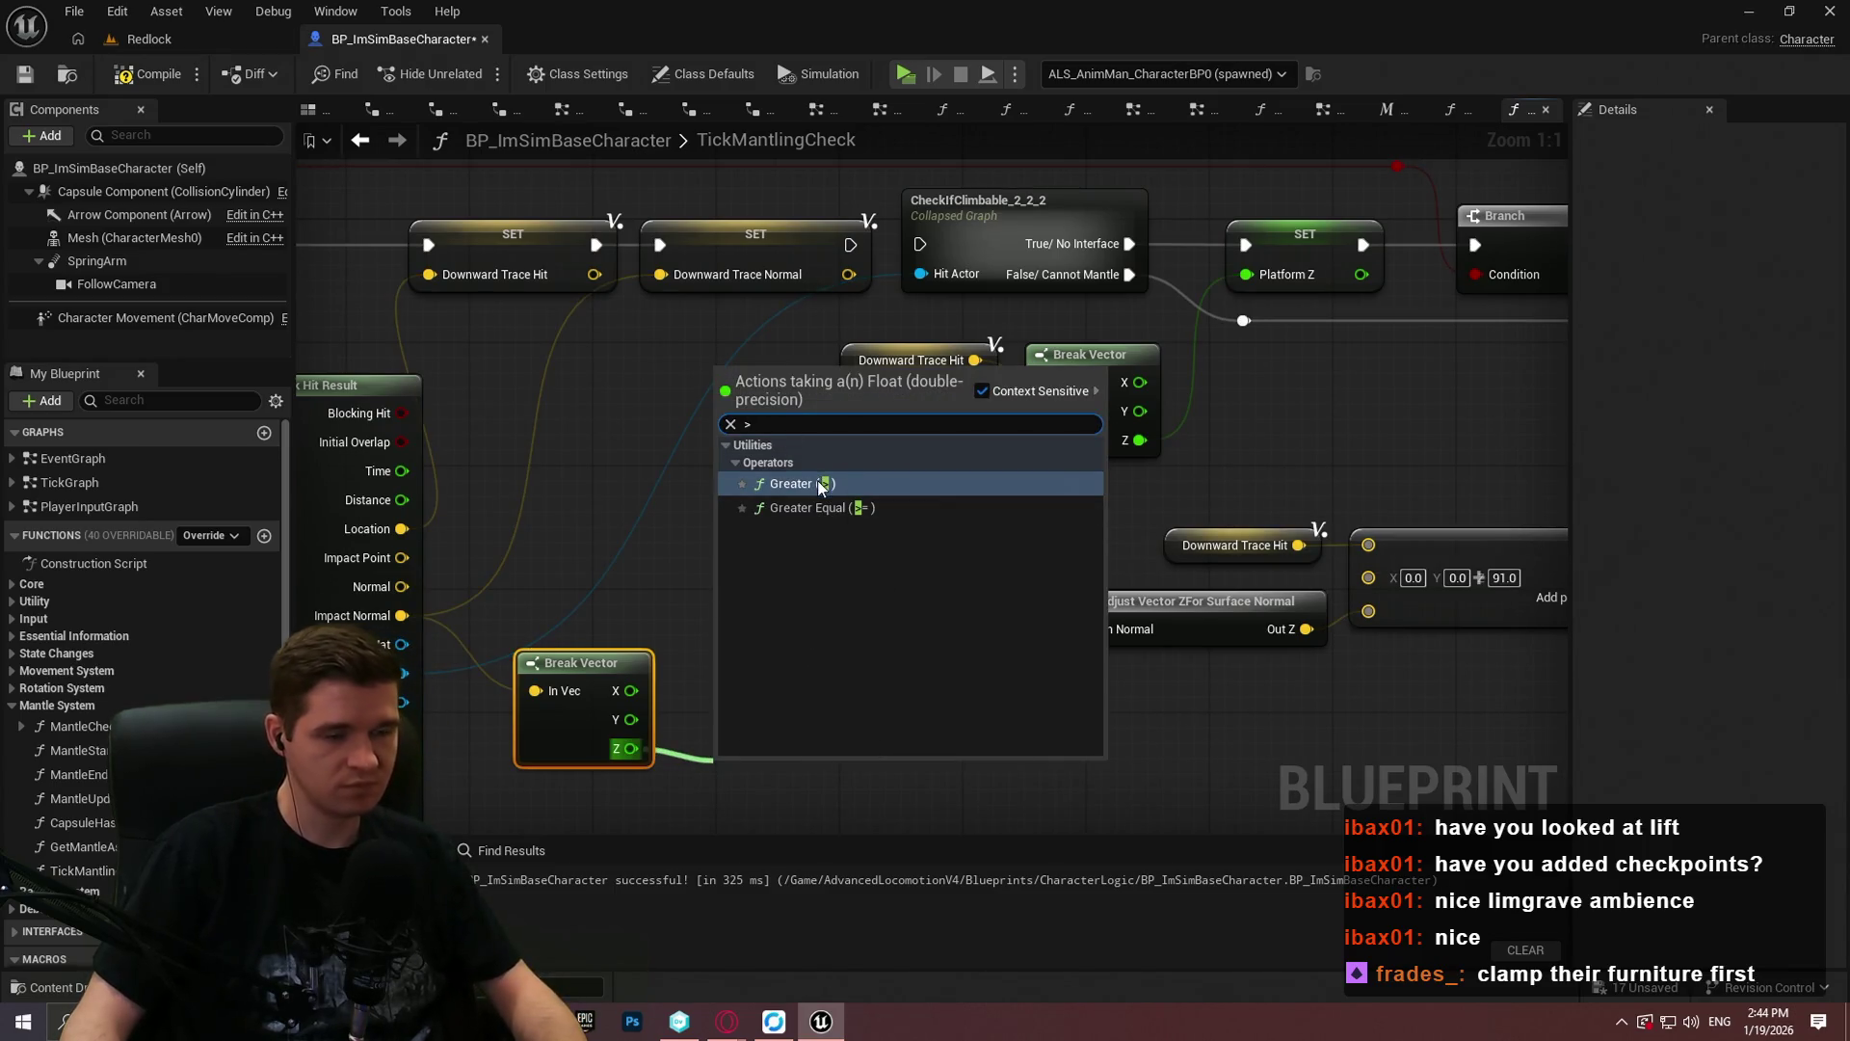
click(819, 484)
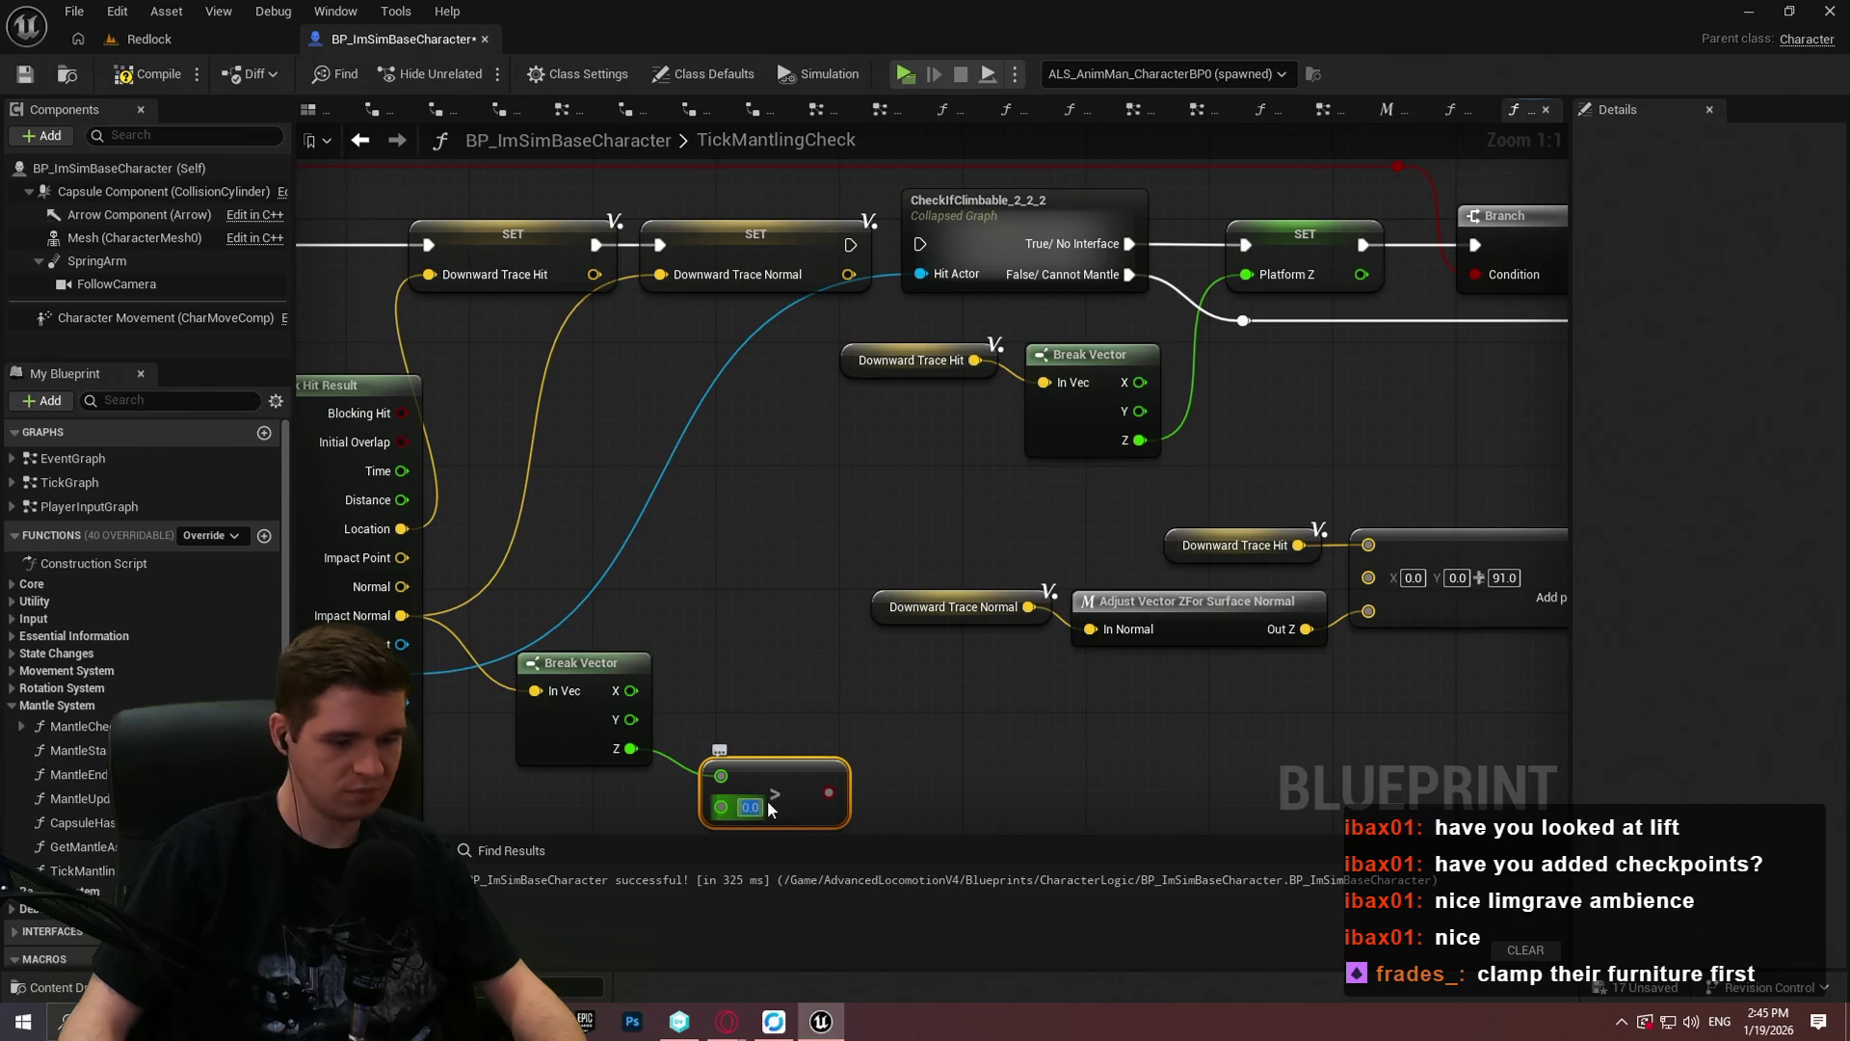
text(0.75)
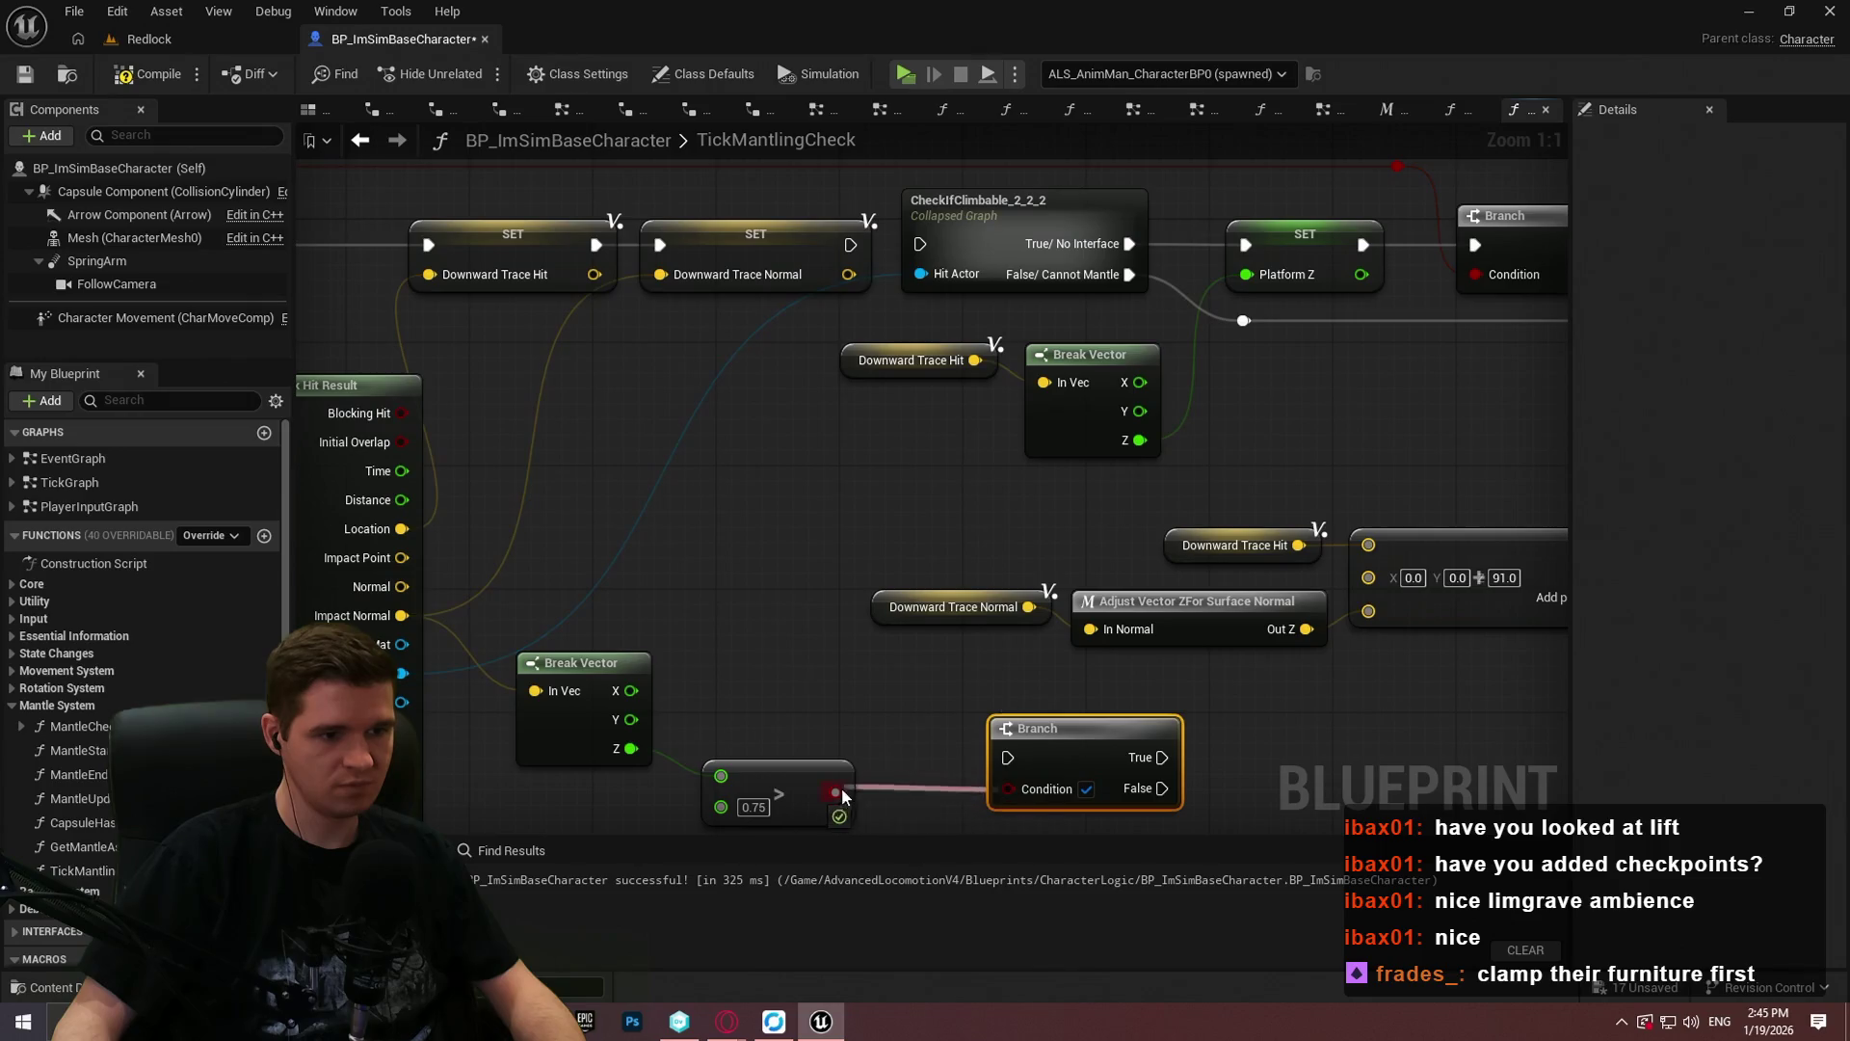
Step: Add a Branch on the Z > 0.75 result with a Return Node on False, then save the blueprint
drag(853, 260, 851, 246)
scroll(836, 518, down, 2)
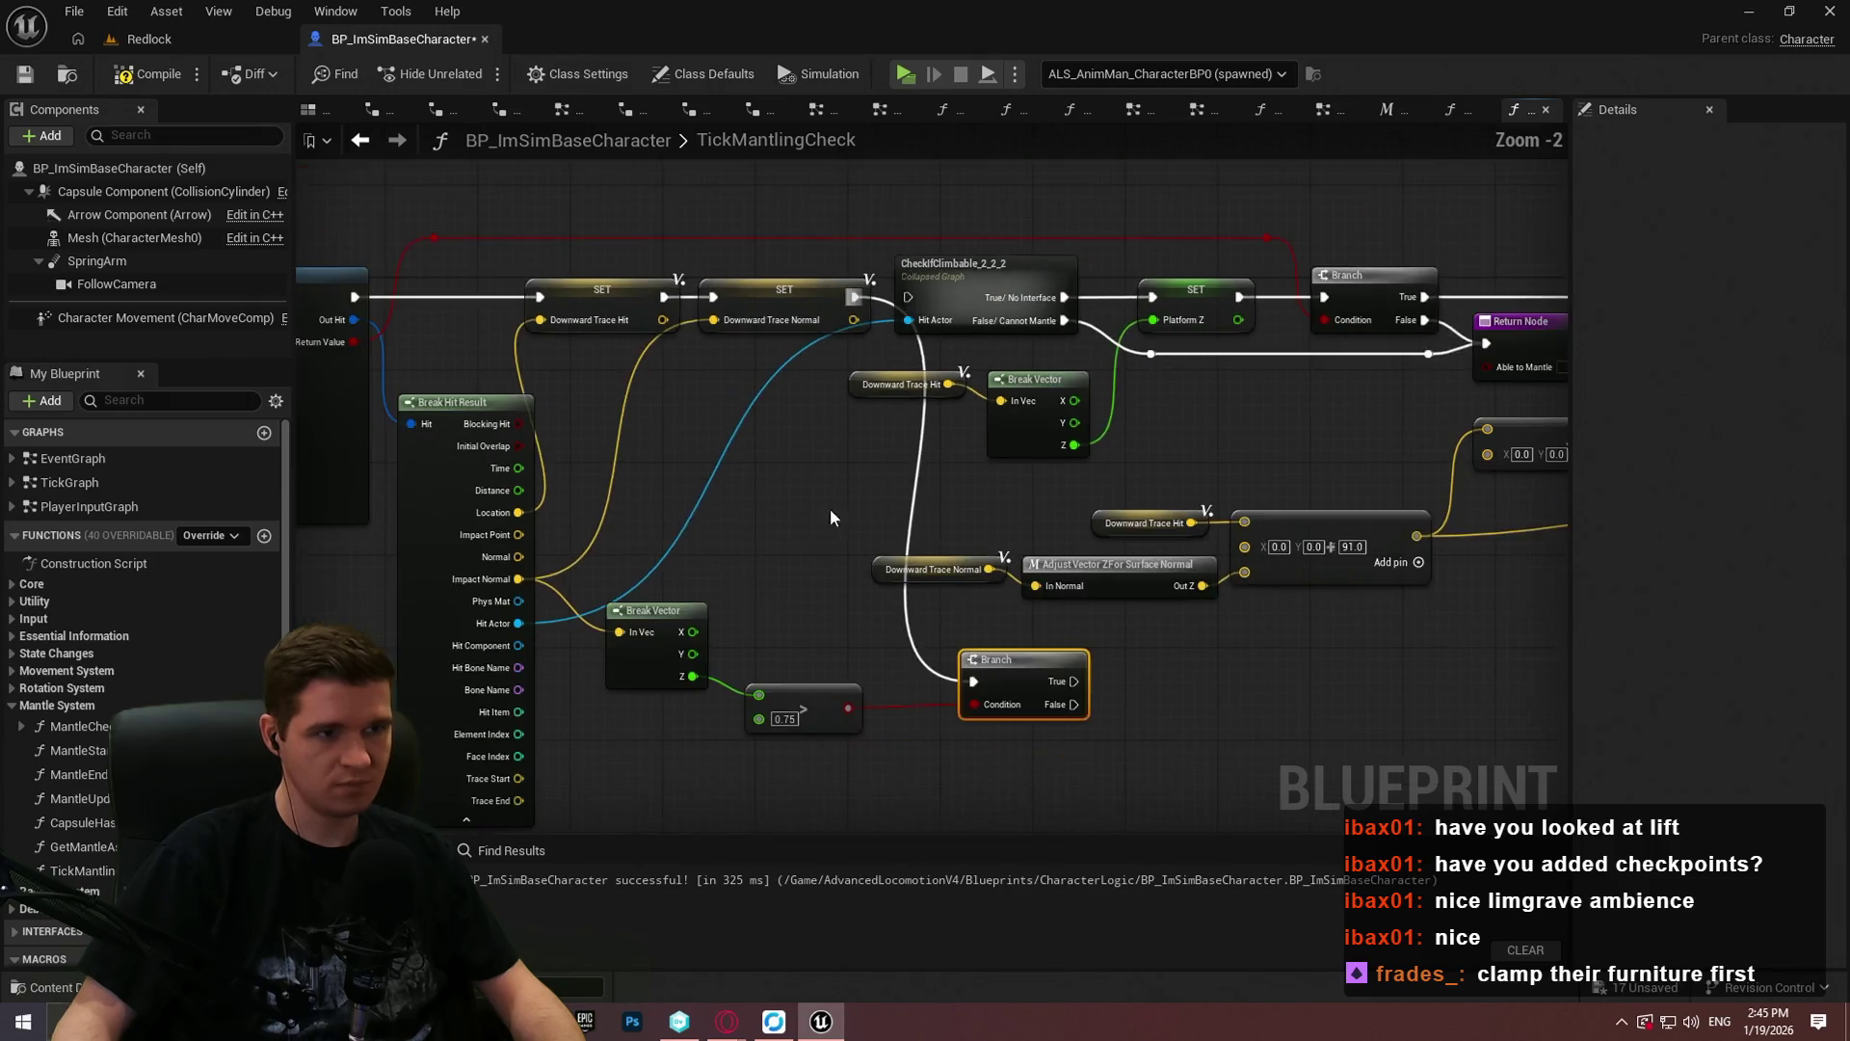
mouse_move(731, 399)
mouse_down()
mouse_move(764, 576)
mouse_move(841, 548)
mouse_up()
mouse_move(1047, 431)
mouse_down()
mouse_move(1002, 516)
mouse_move(1133, 547)
mouse_up()
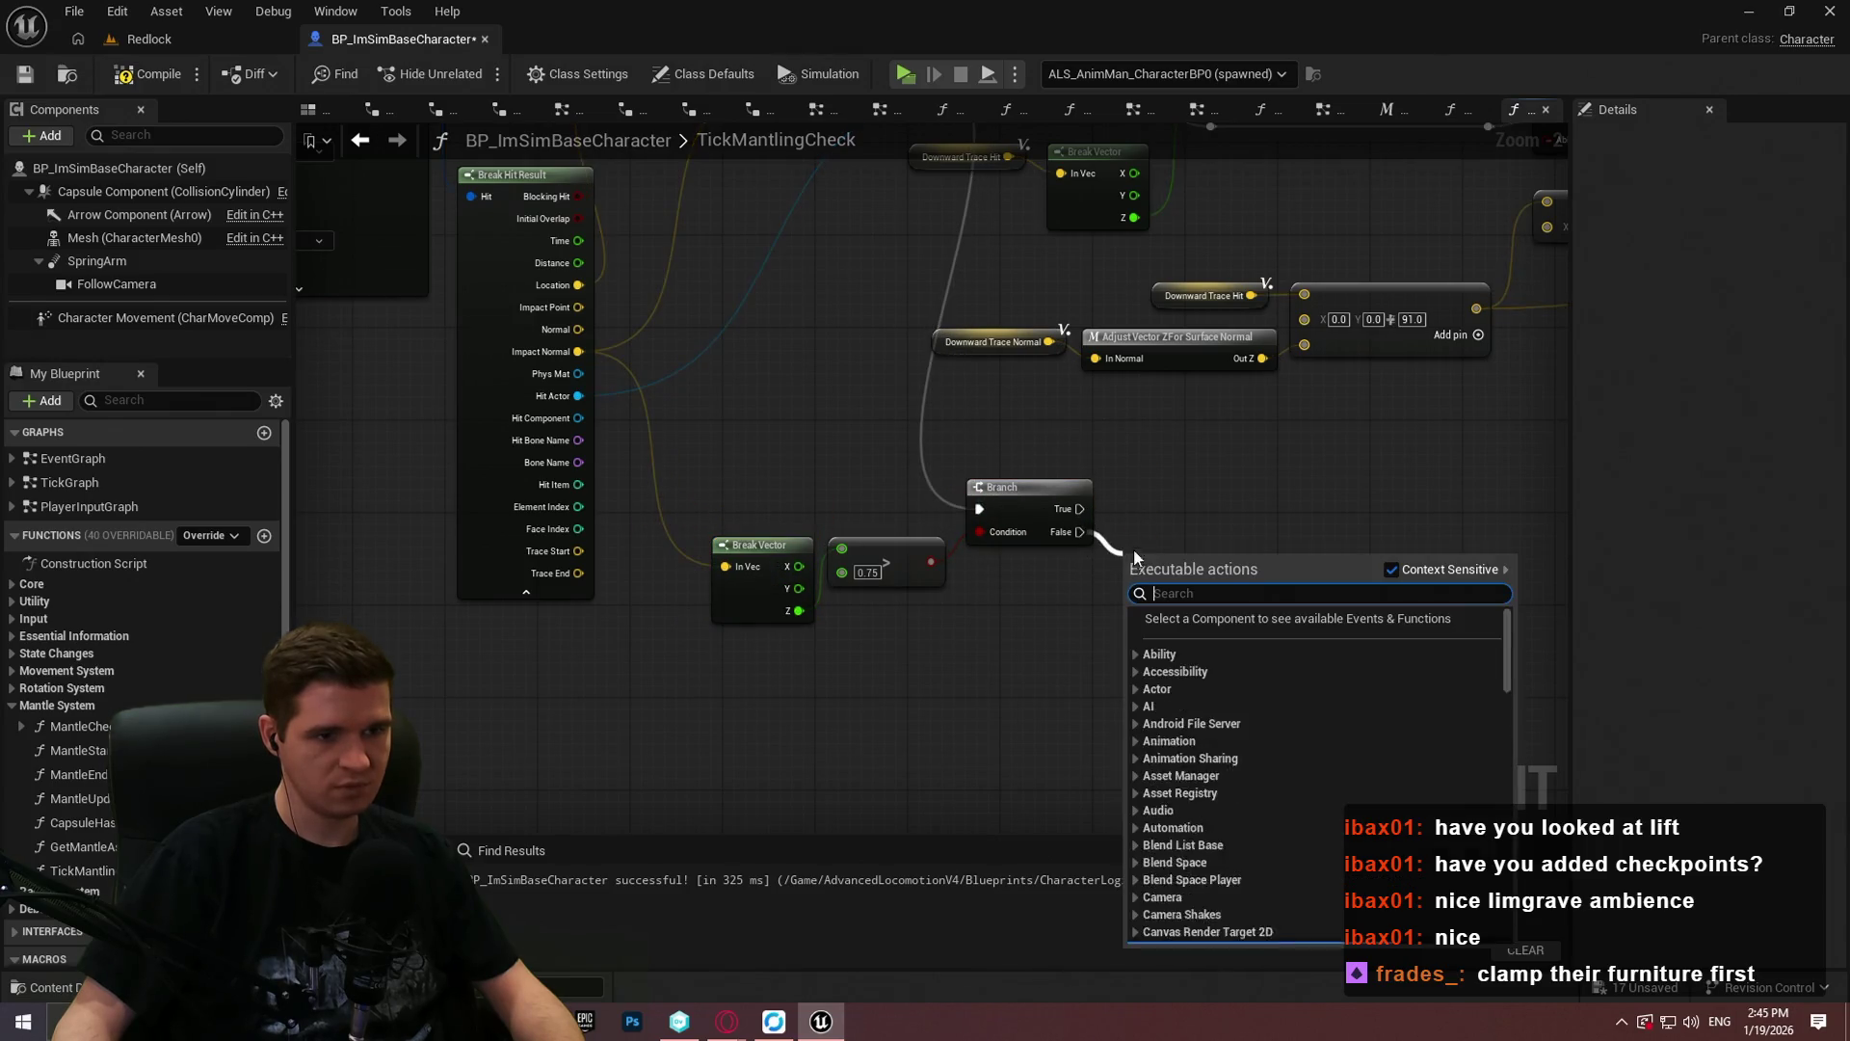
text(return)
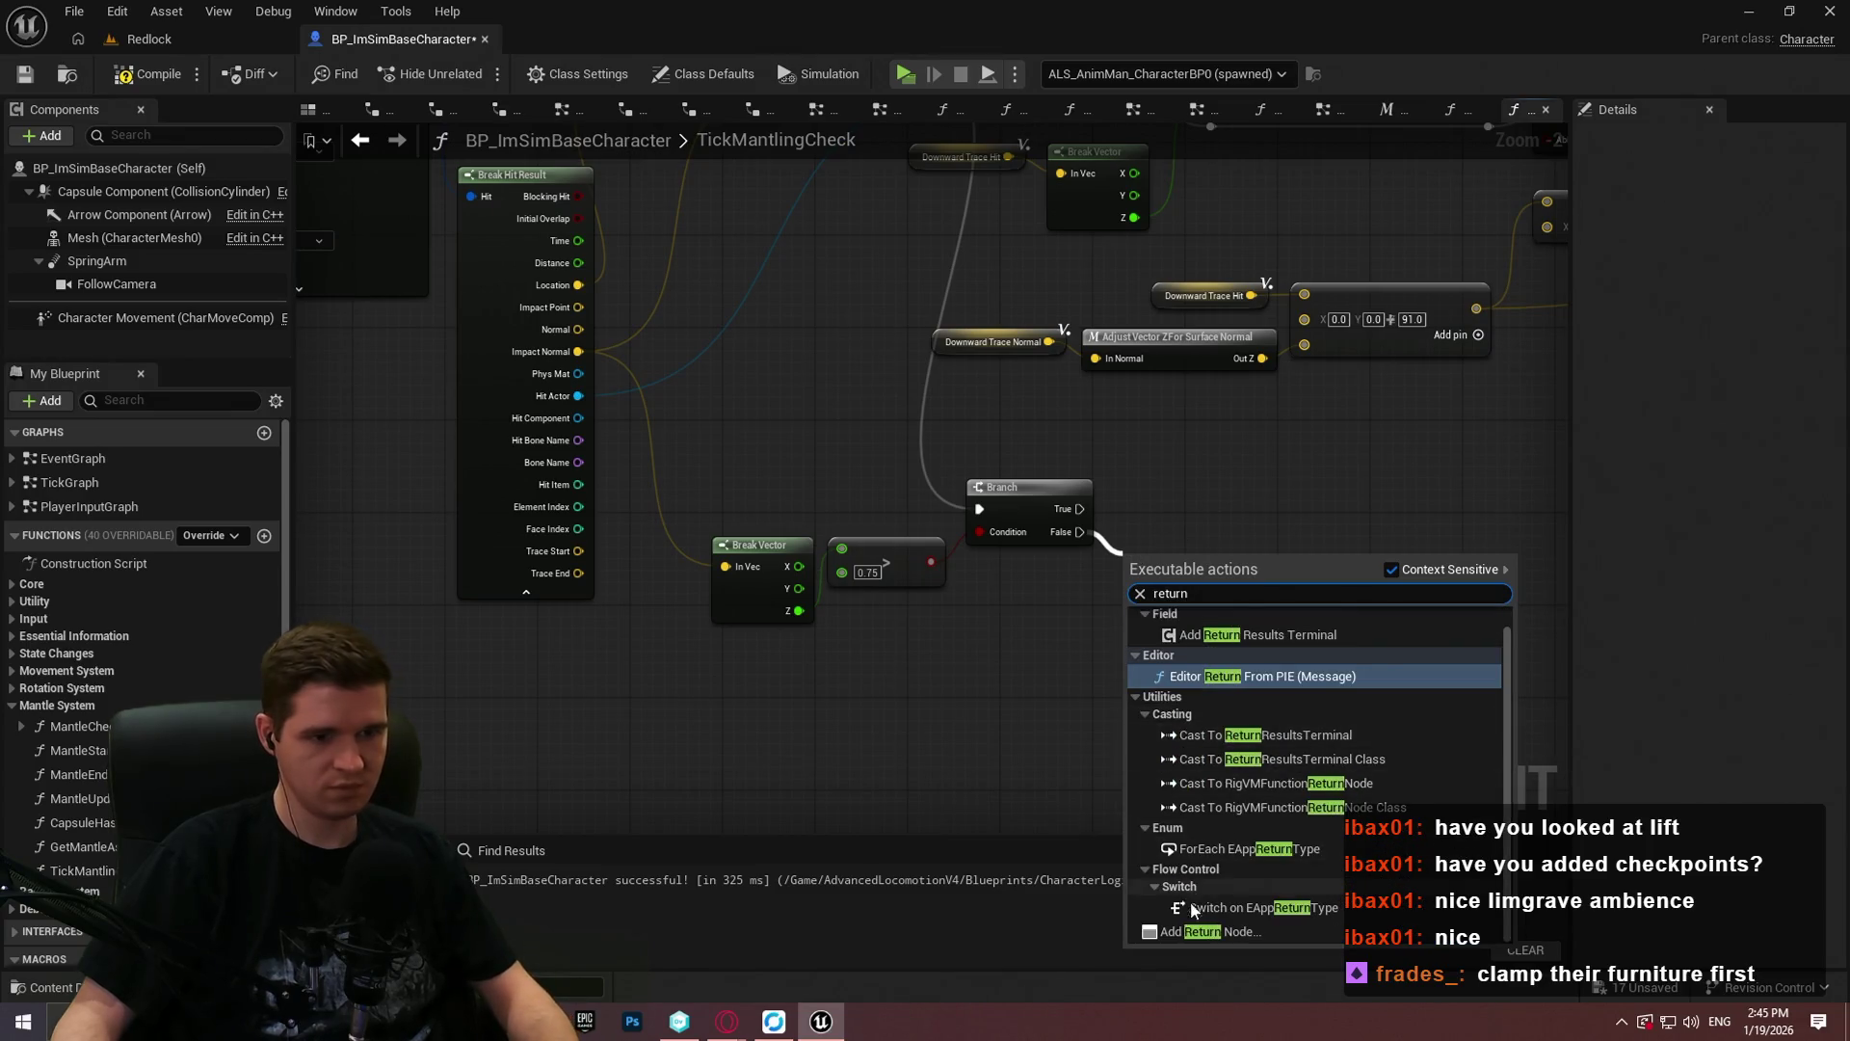
click(1199, 931)
drag(1096, 16, 1012, 422)
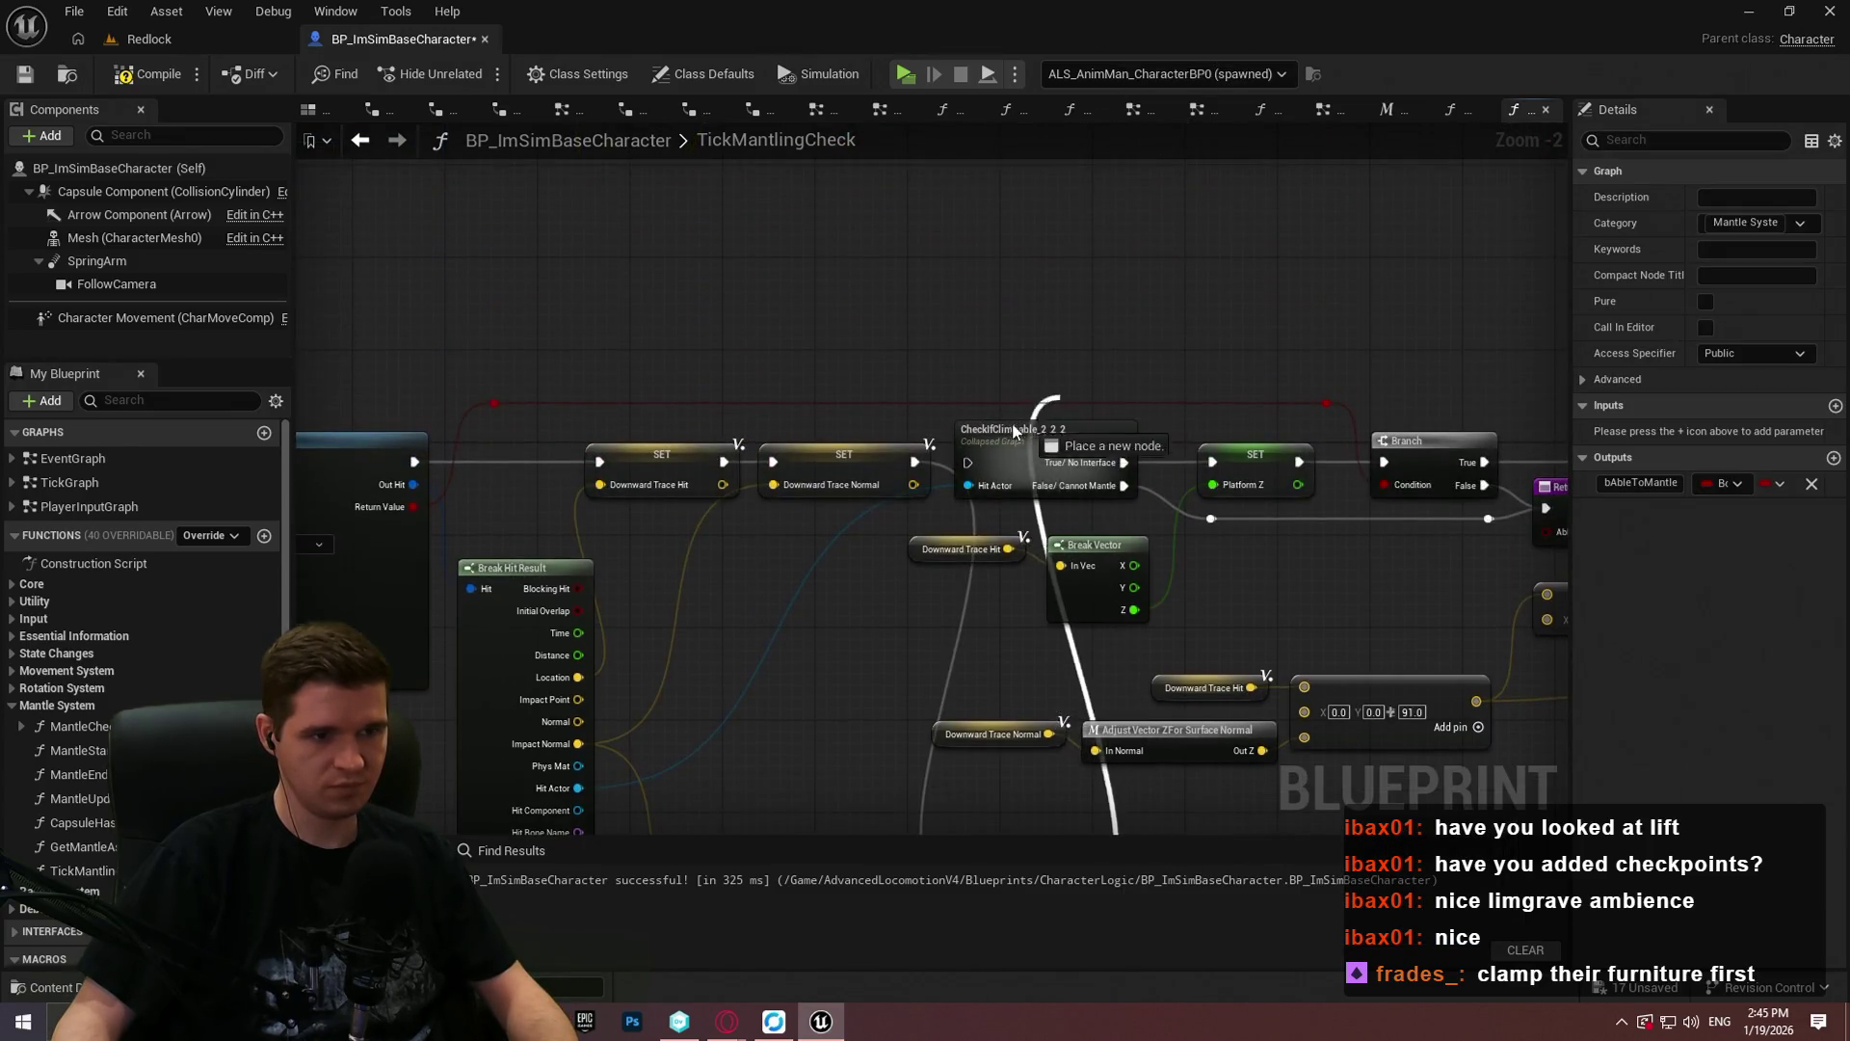
drag(1007, 734, 966, 334)
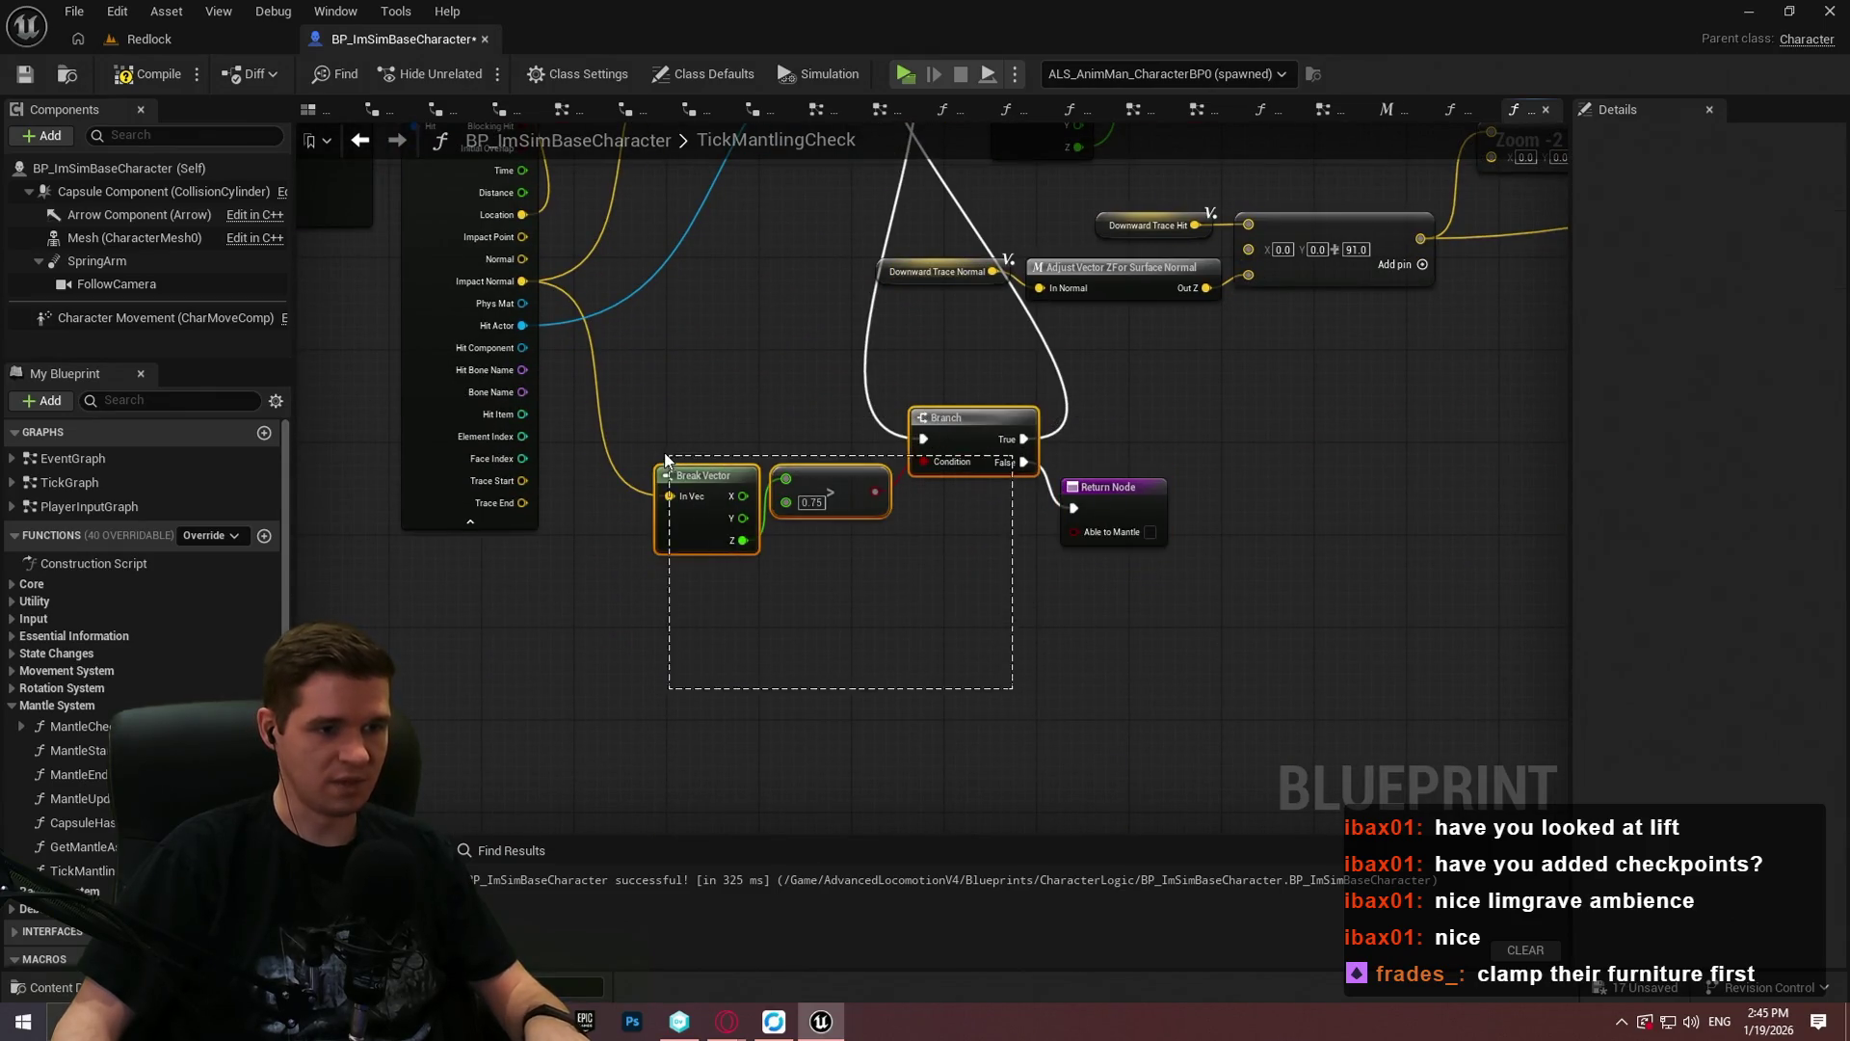
click(26, 75)
Step: Open the MantleCheck function graph and pan across its trace, Branch, Break Hit Result and SET nodes
double_click(106, 732)
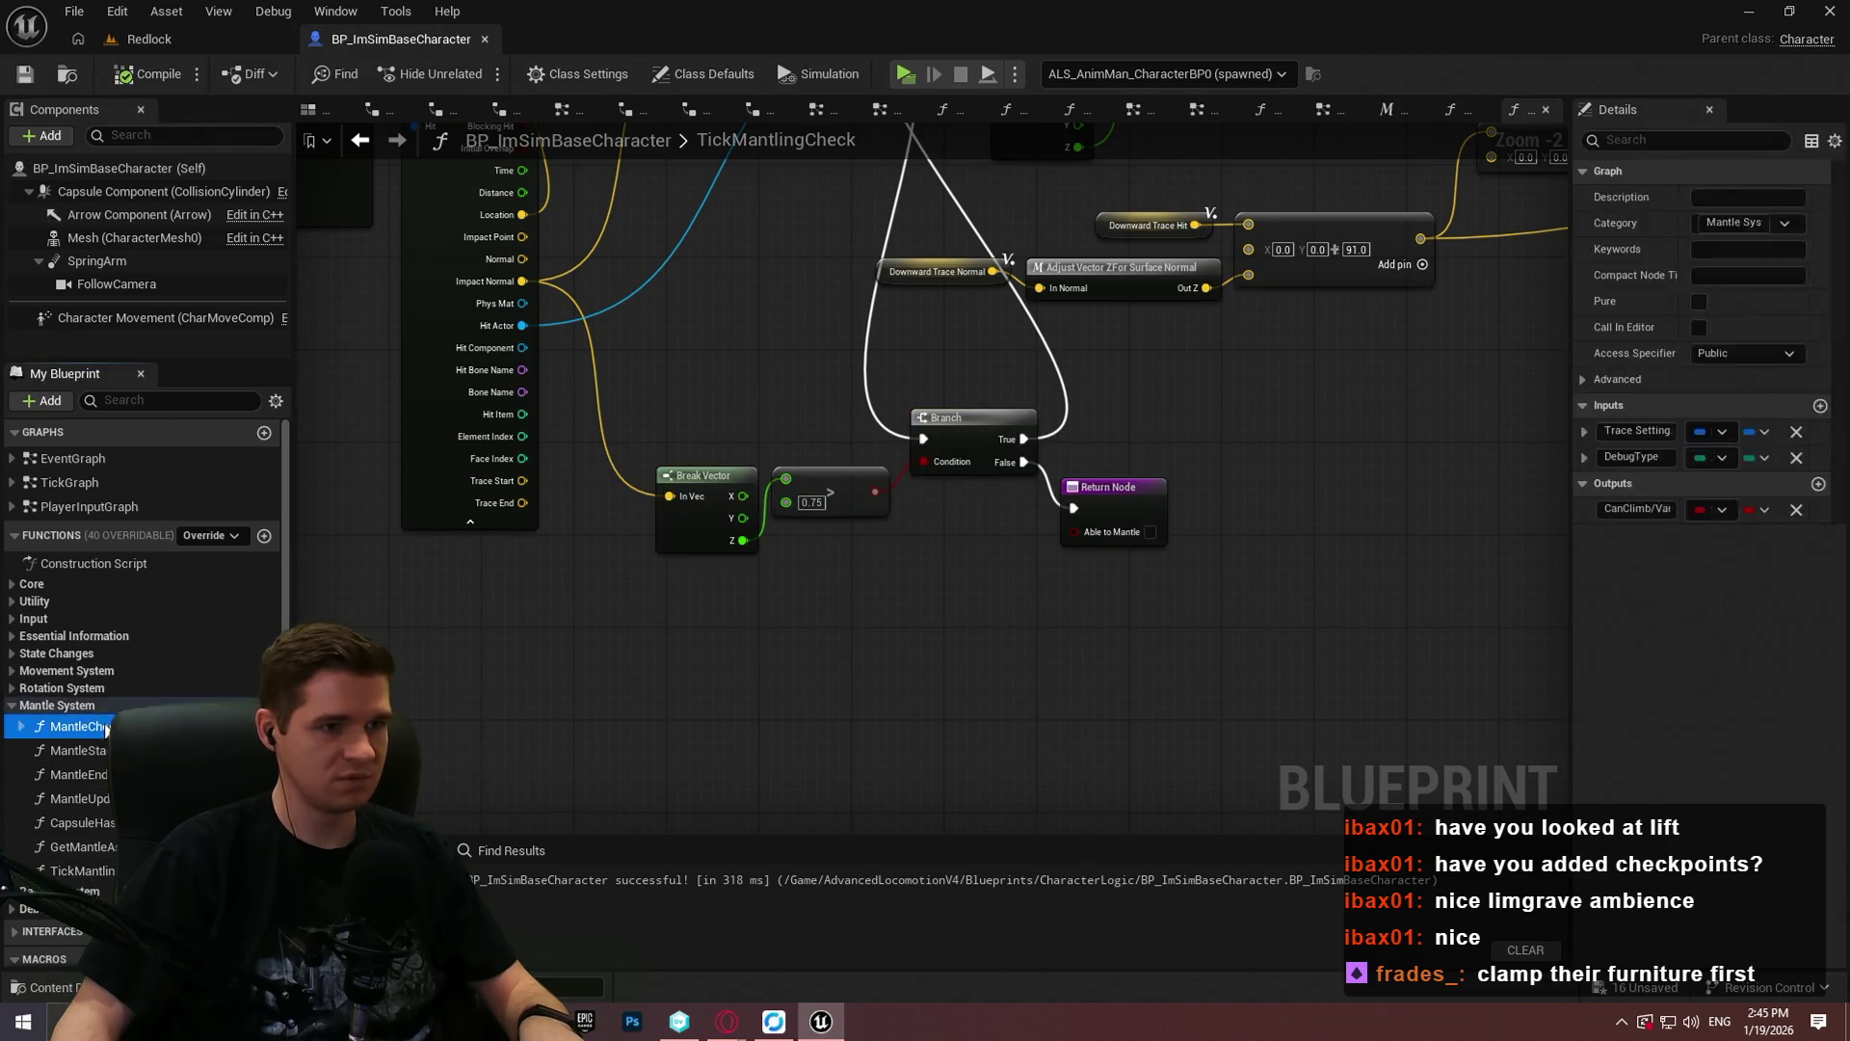
mouse_move(668, 614)
mouse_down()
mouse_move(1278, 564)
mouse_move(1328, 527)
mouse_move(846, 649)
mouse_move(755, 636)
mouse_up()
mouse_move(525, 108)
mouse_down()
mouse_move(551, 260)
mouse_move(601, 253)
mouse_up()
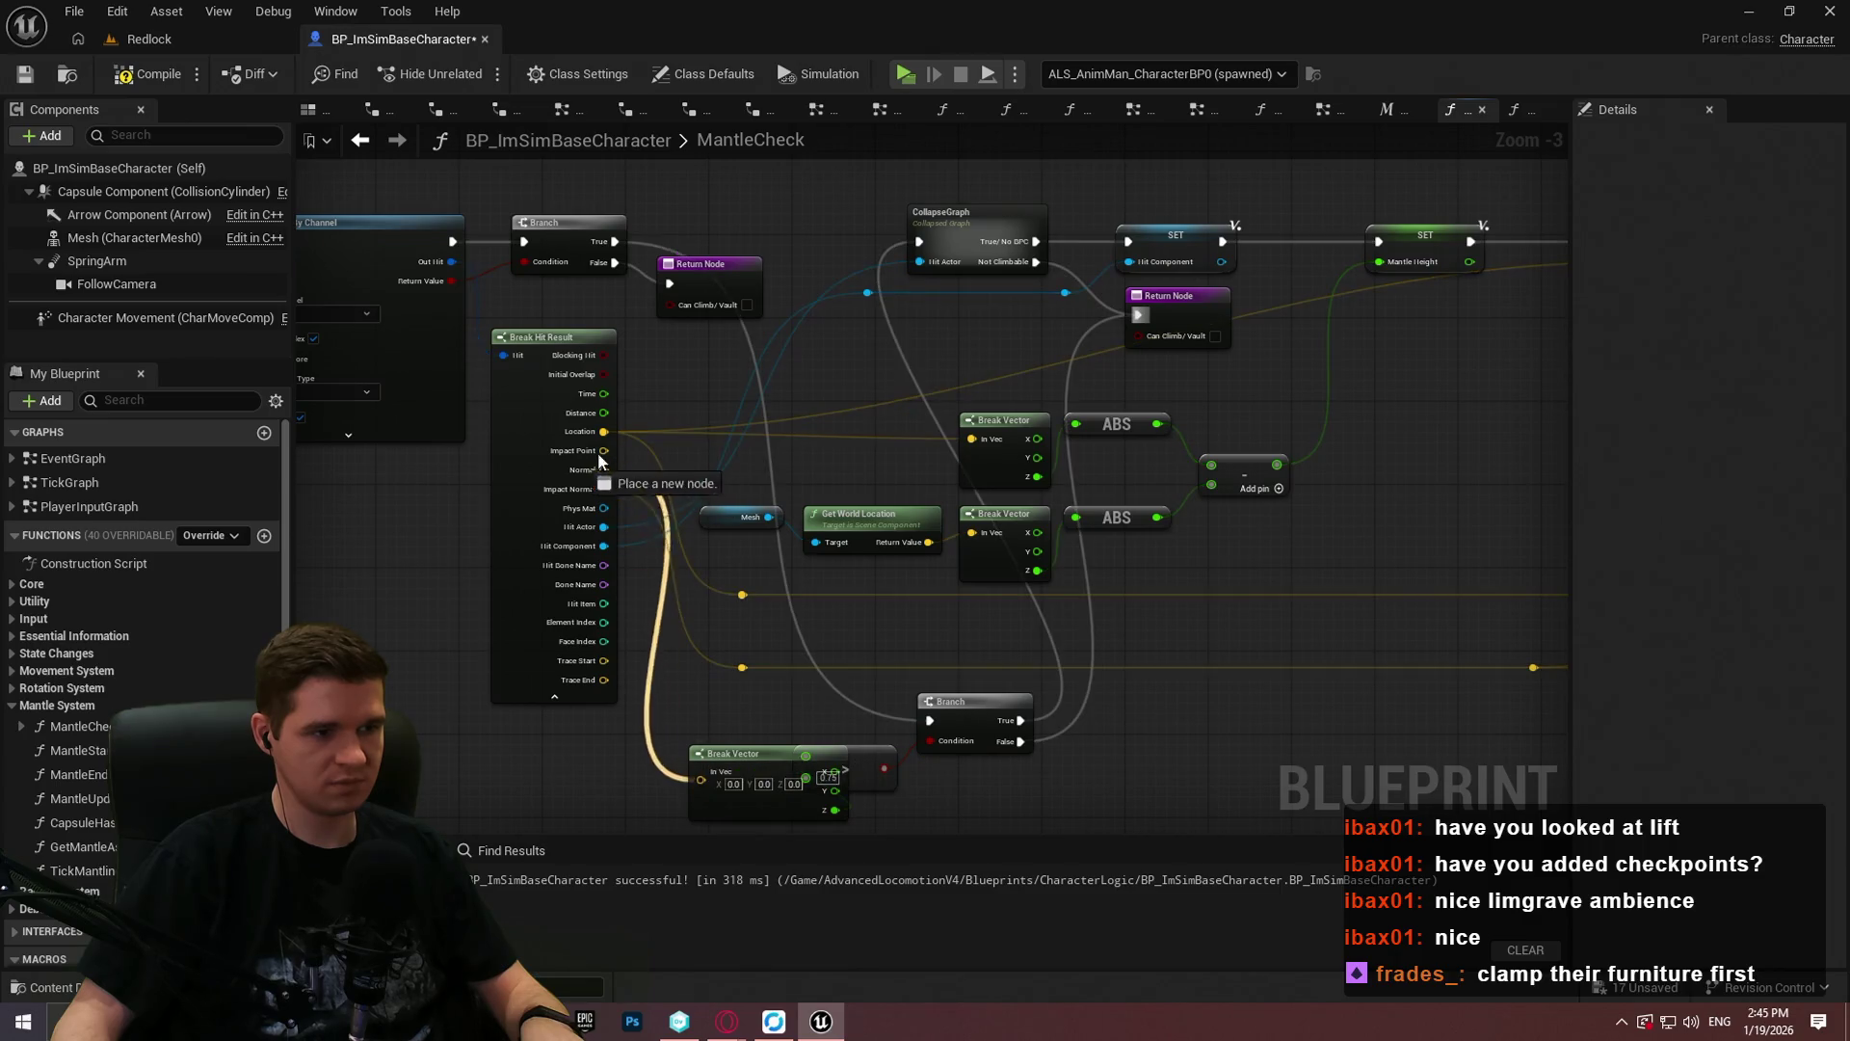
drag(777, 714, 754, 518)
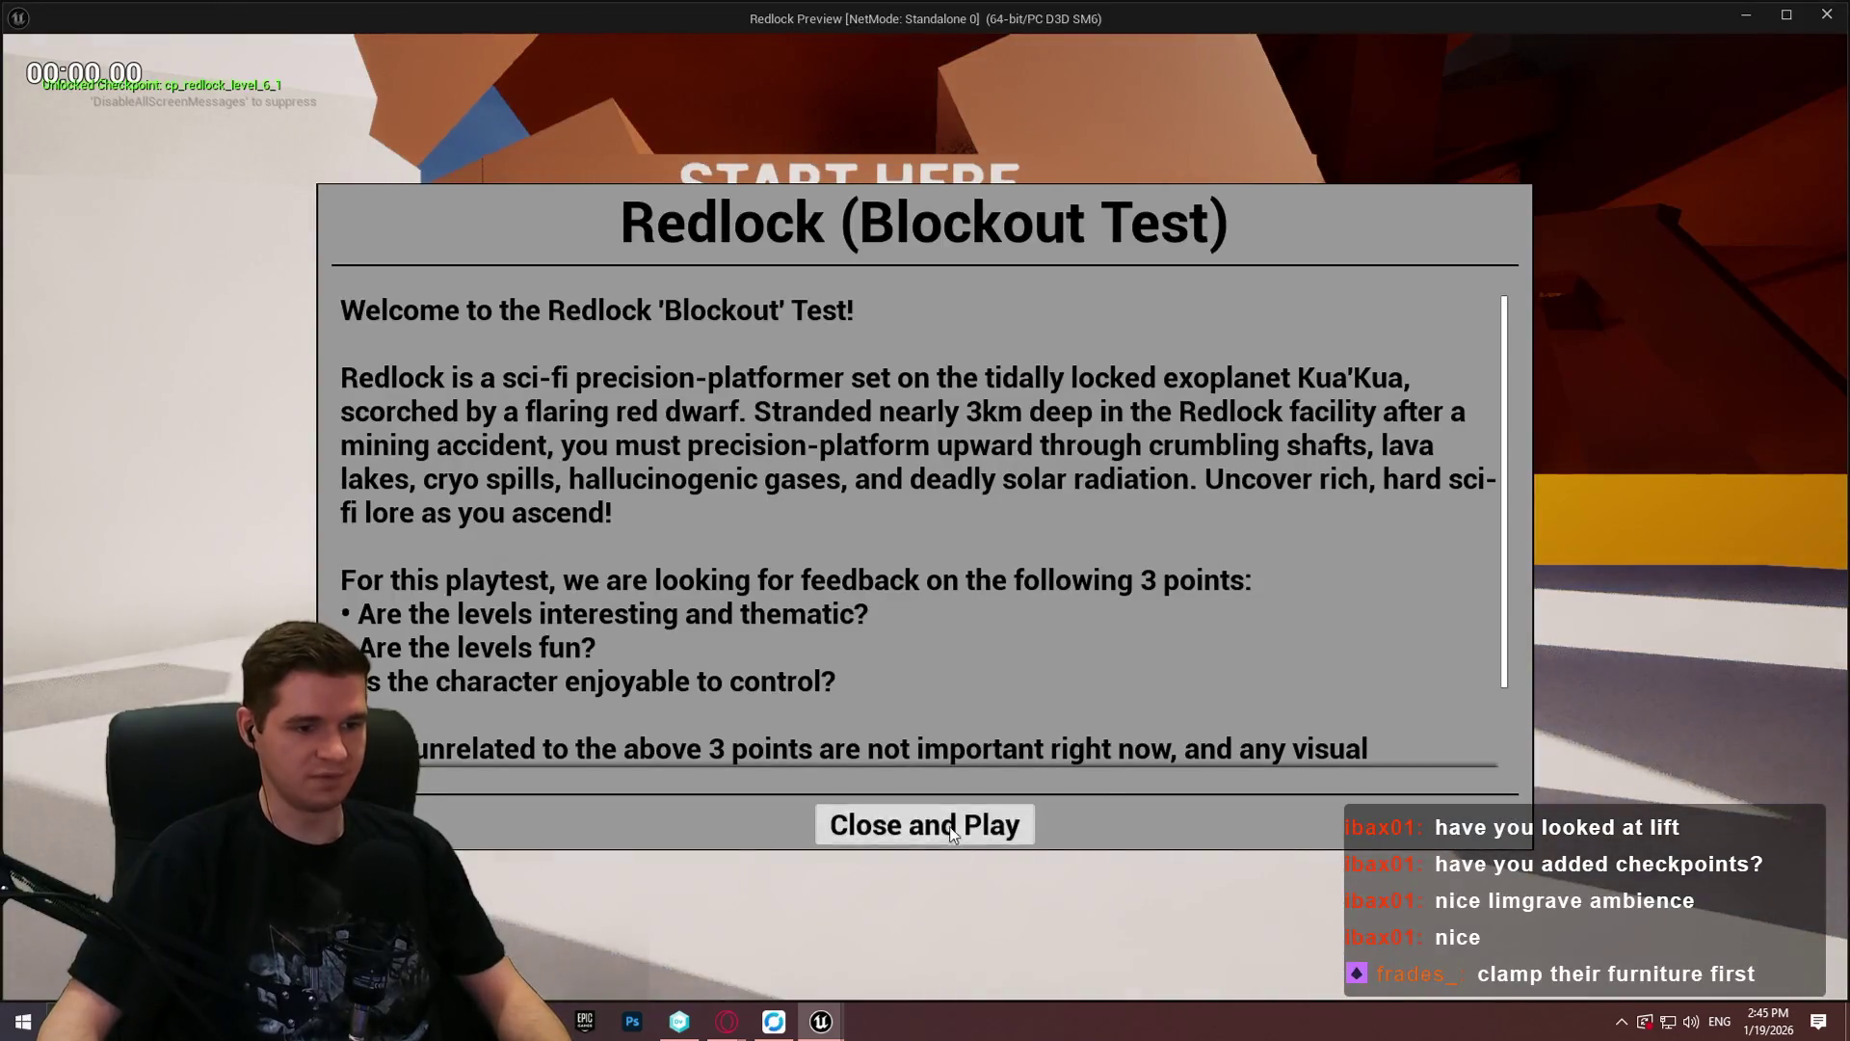
Step: Start a standalone playtest, run toward the red ball, mantle the slope and climb the purple beam
click(916, 822)
key(w)
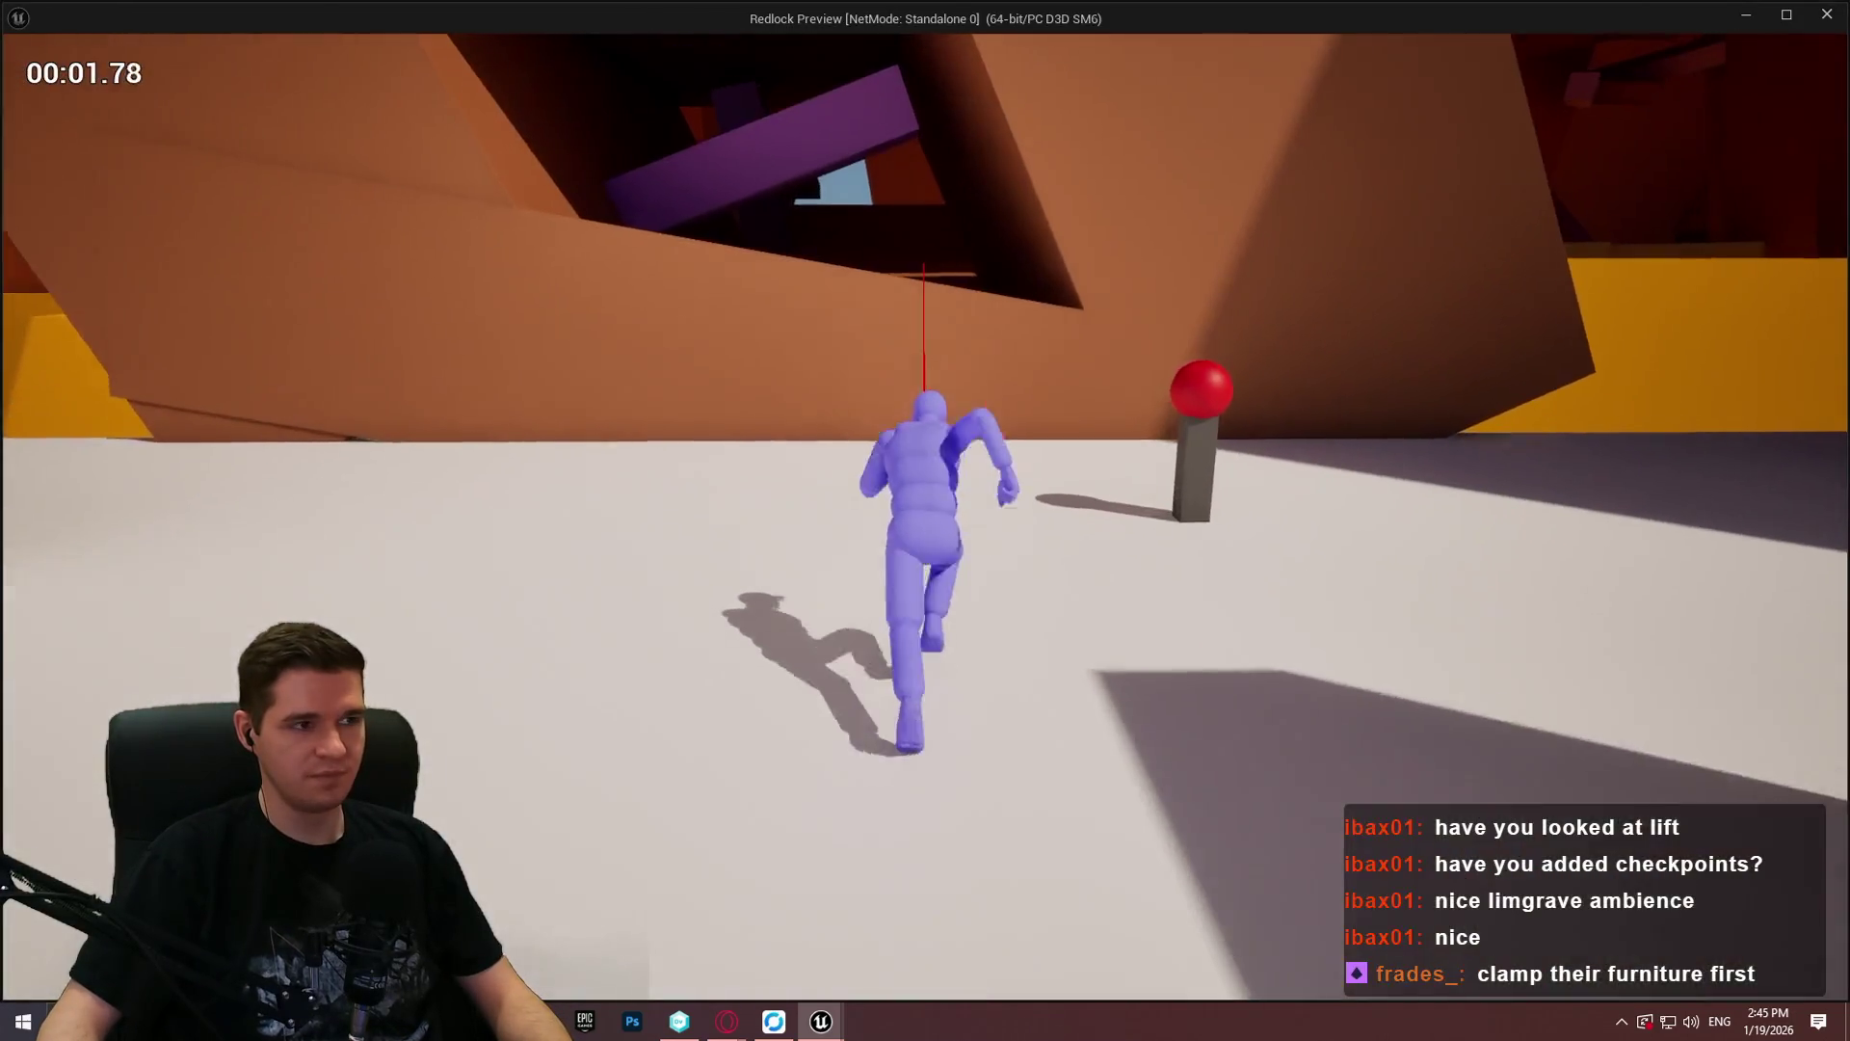
key(space)
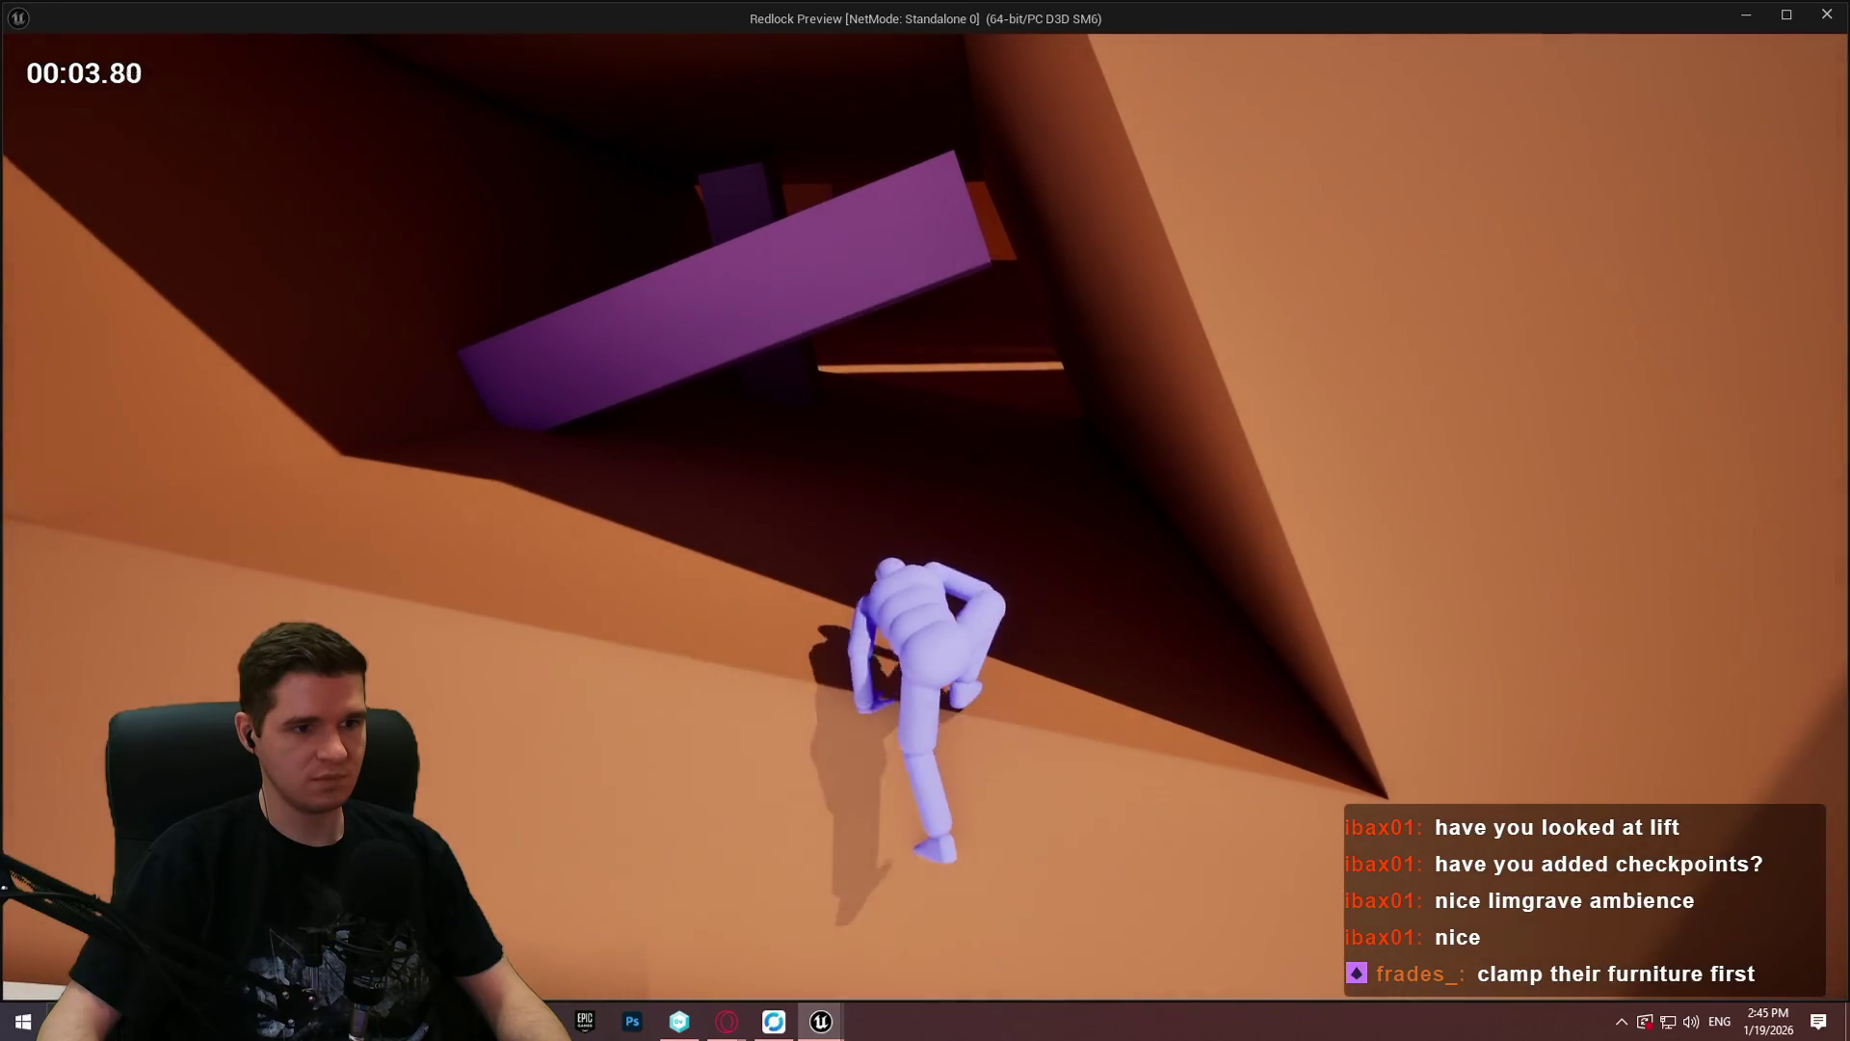
key(space)
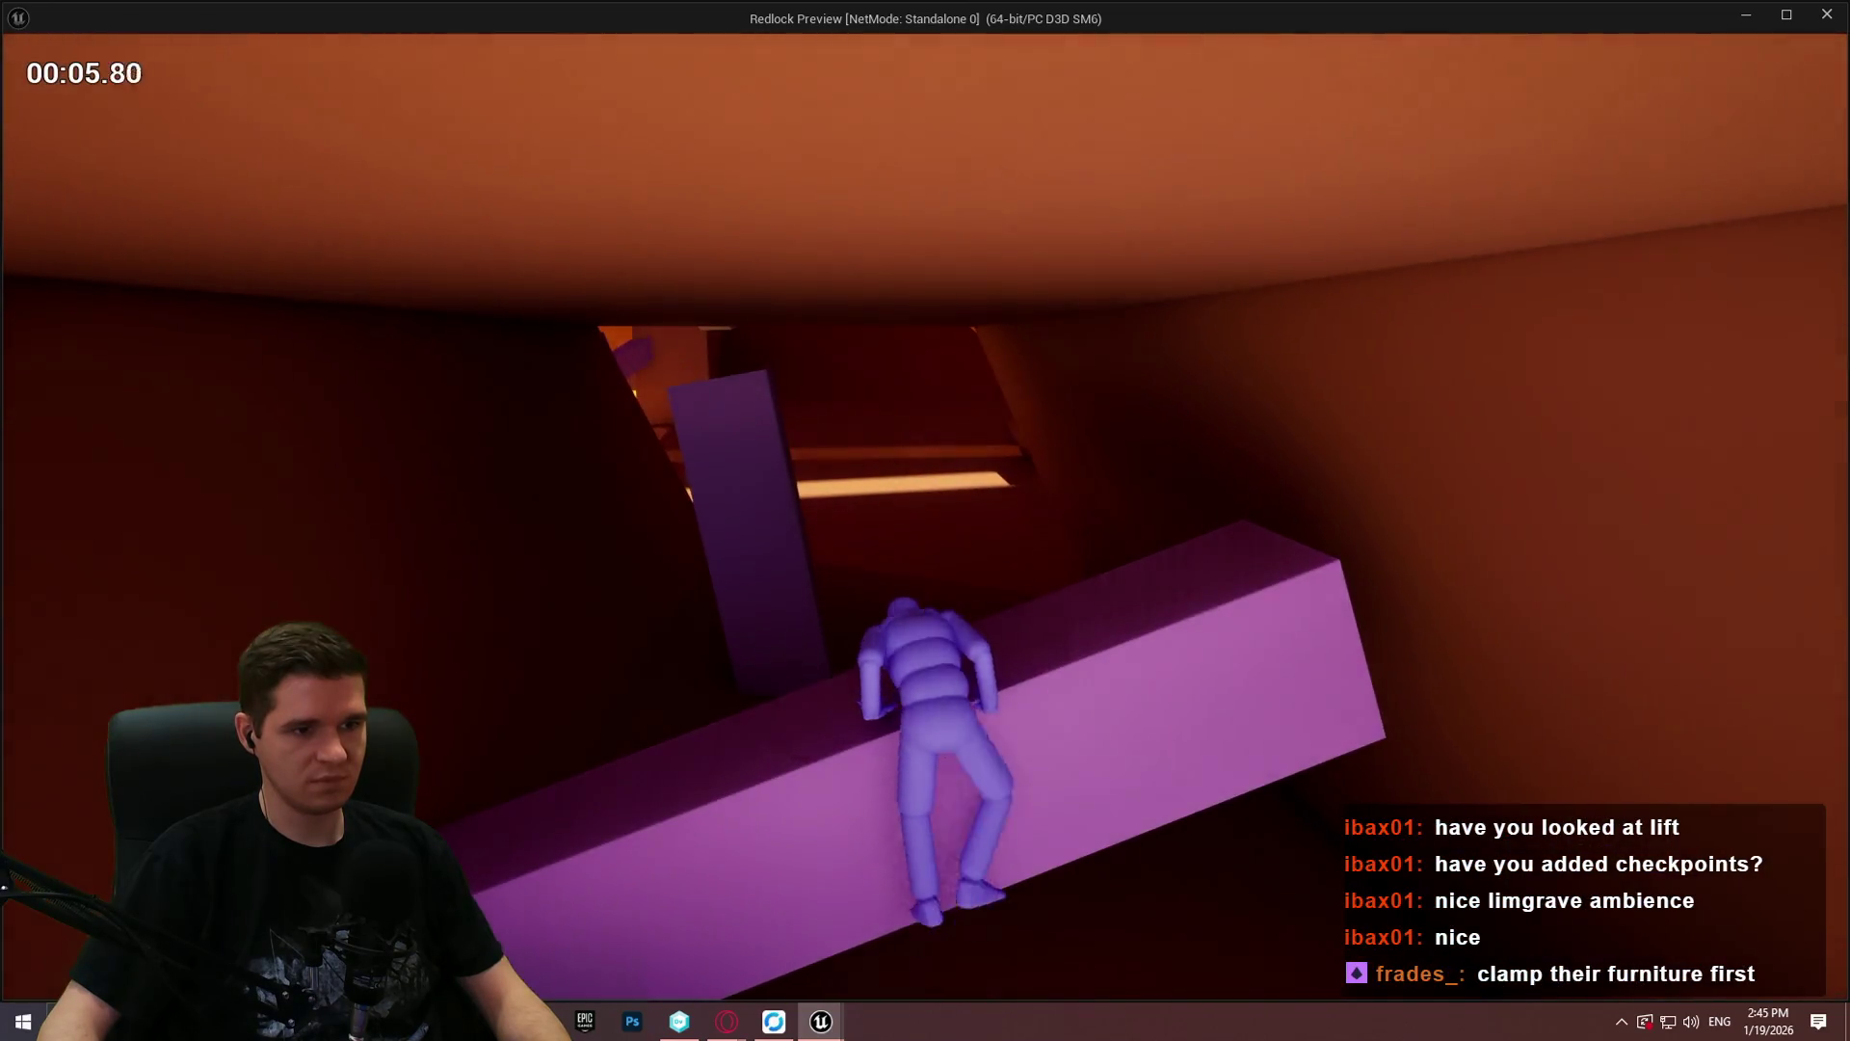
key(space)
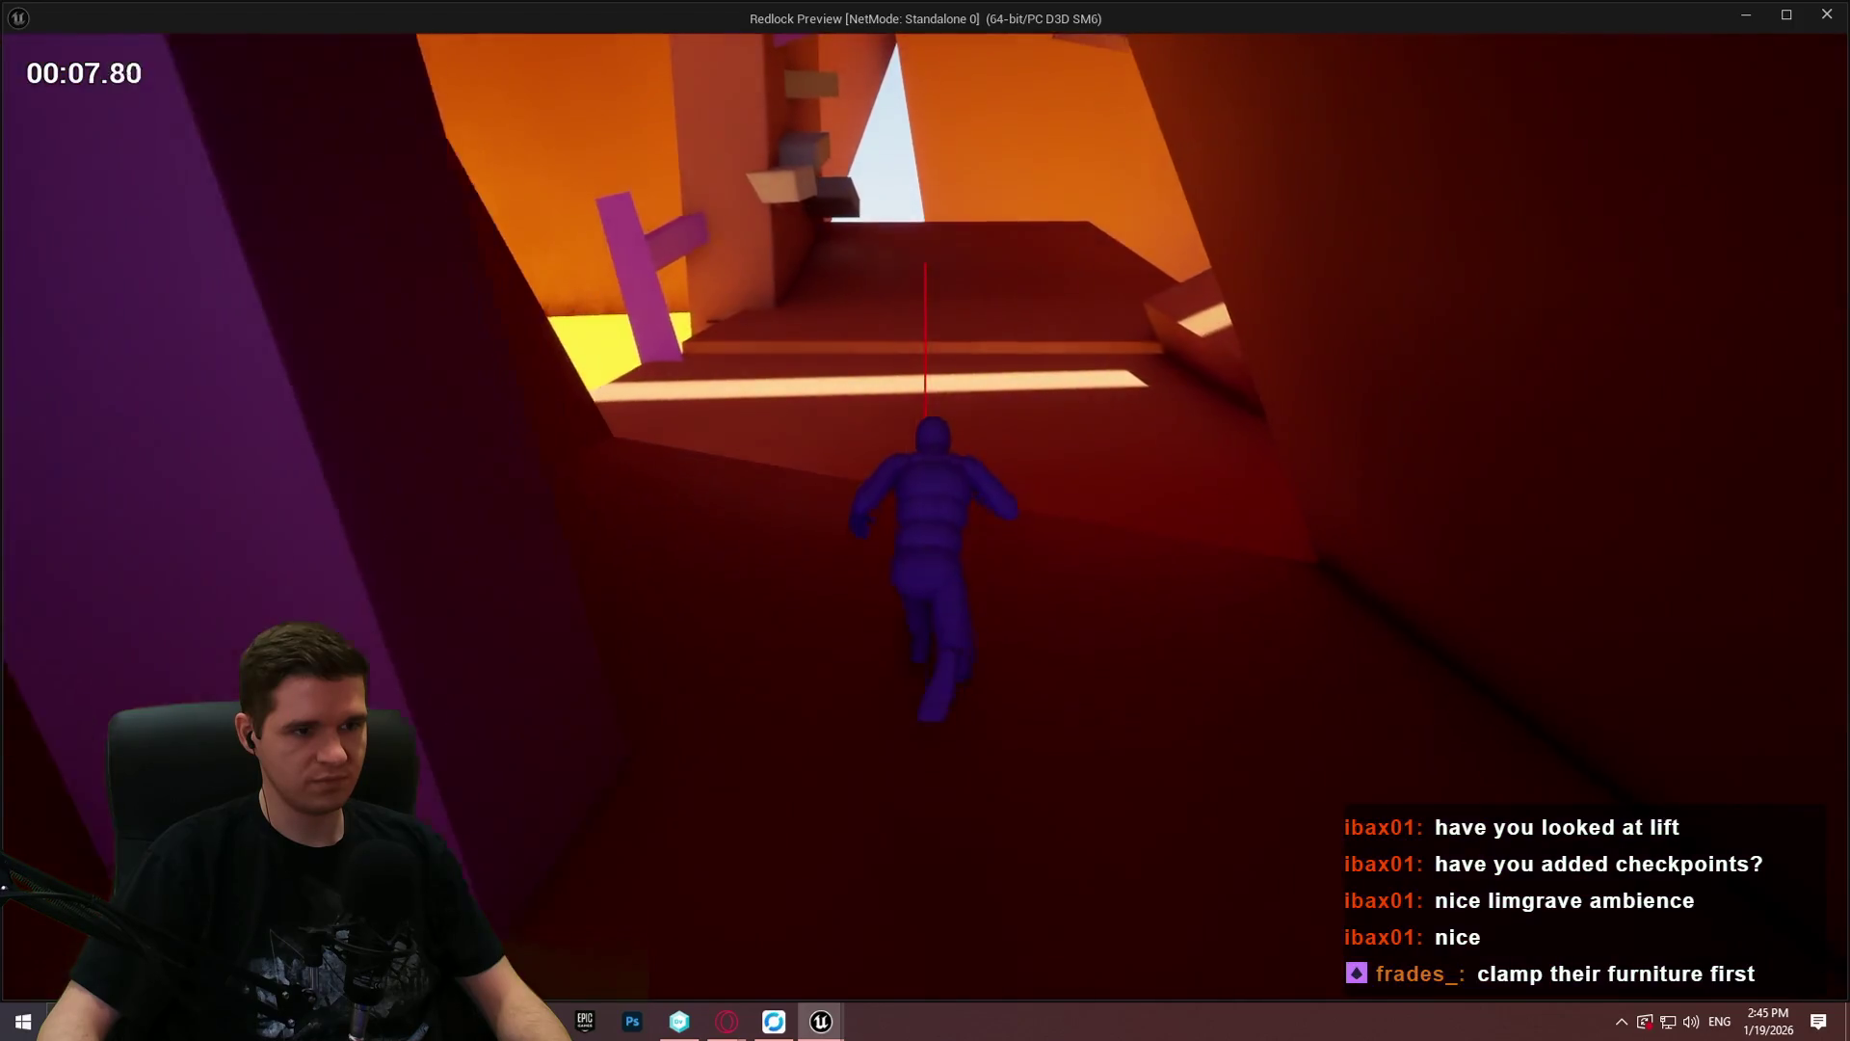
Step: Run across the platform to the block wall and climb up the box ledges and wall
key(w)
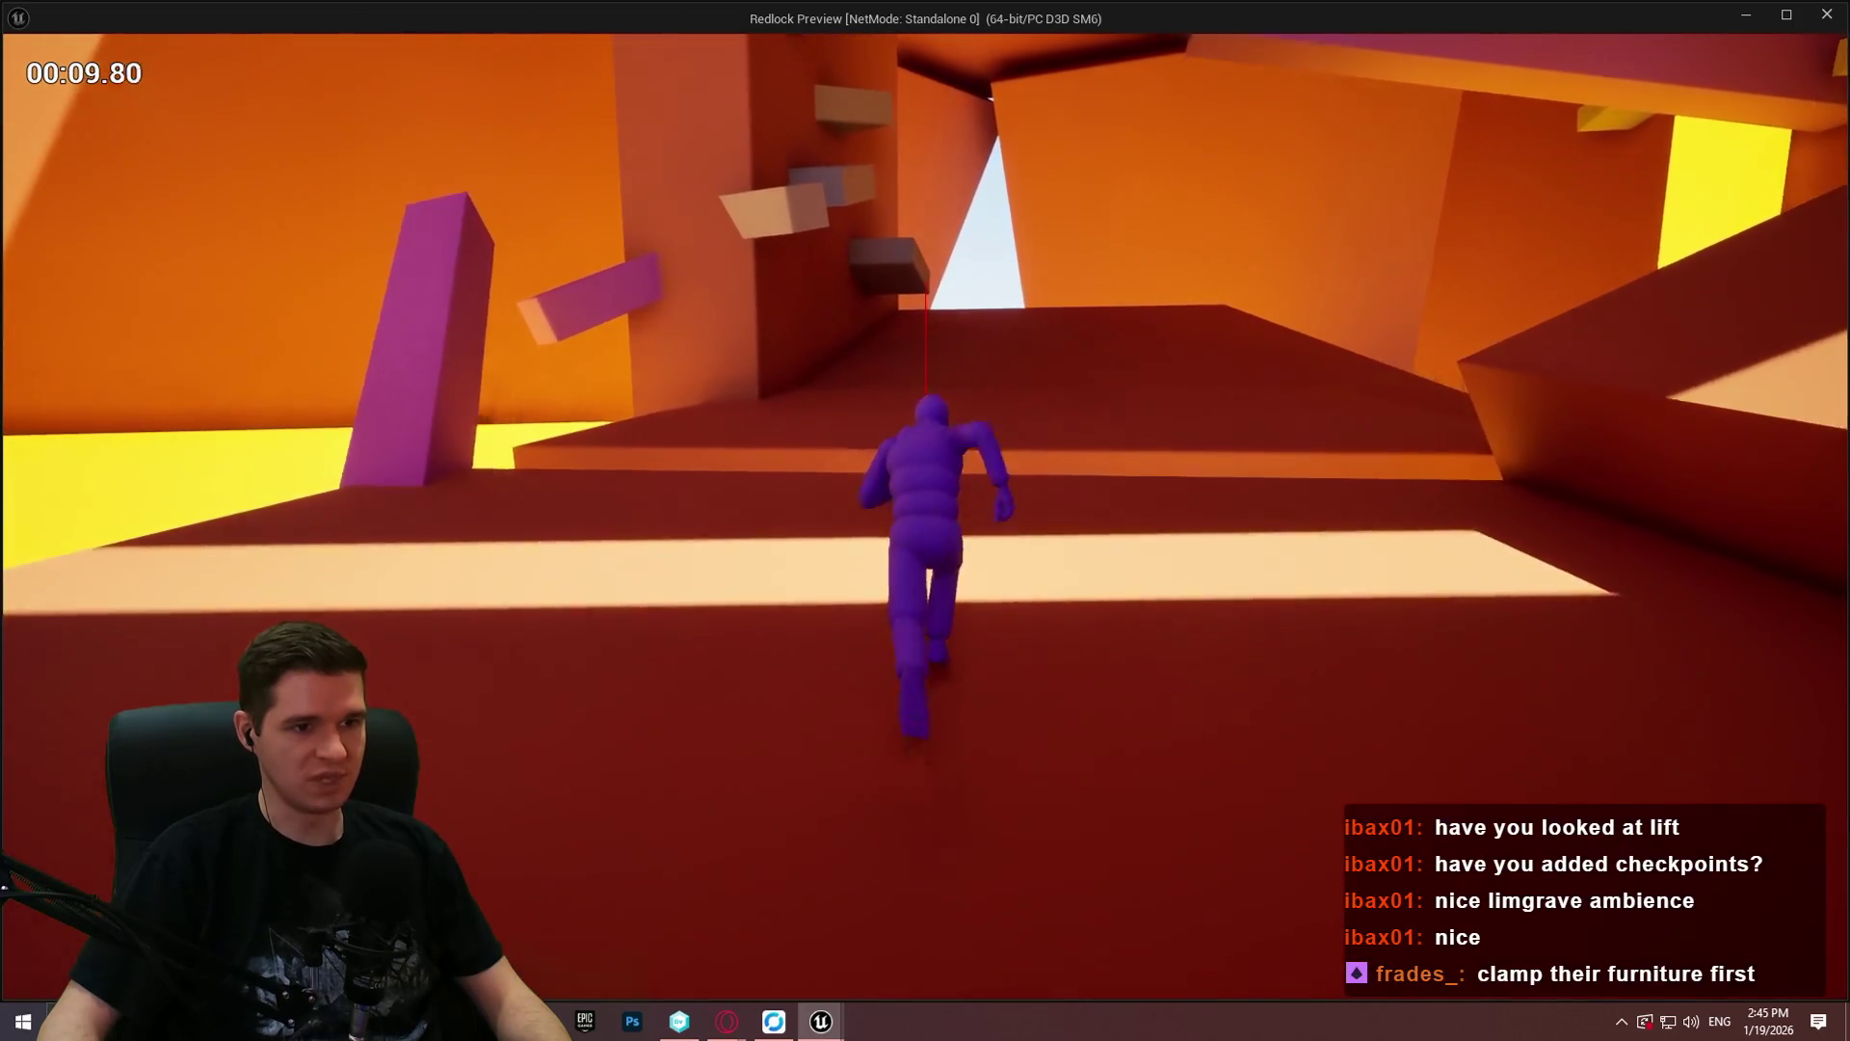
key(space)
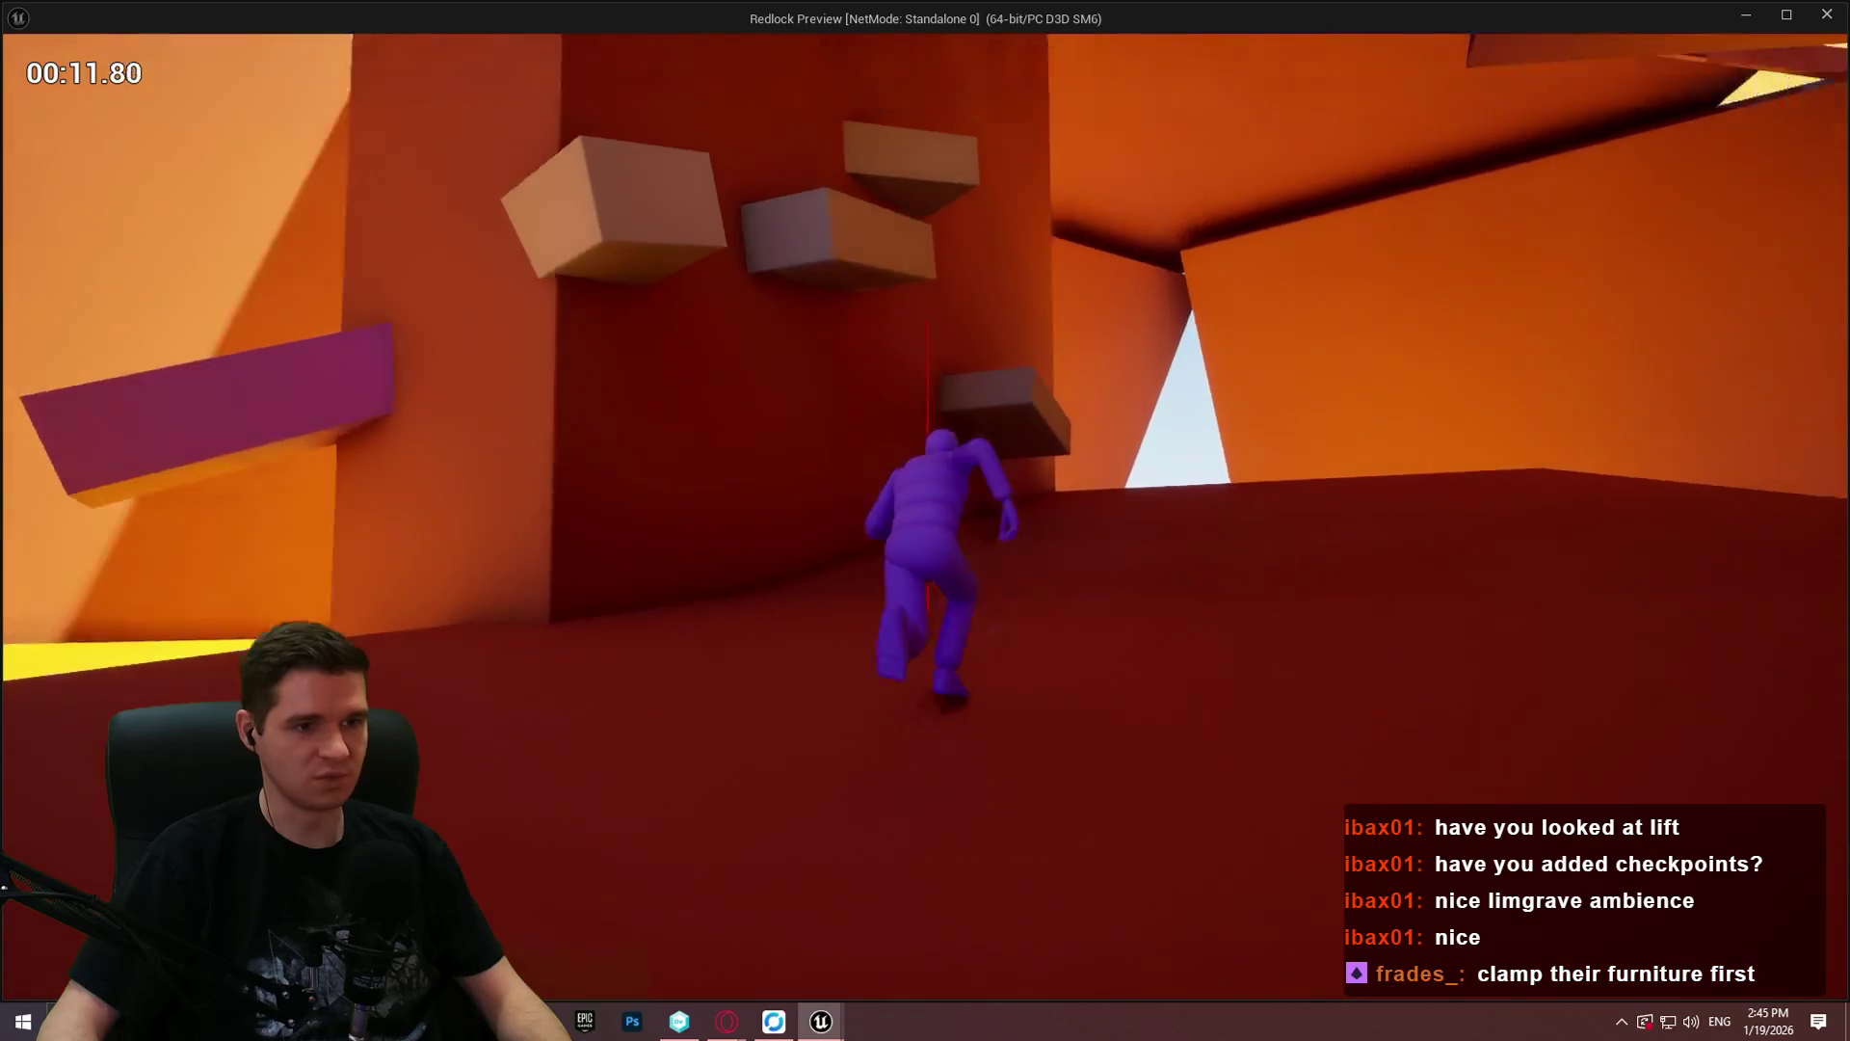
key(w)
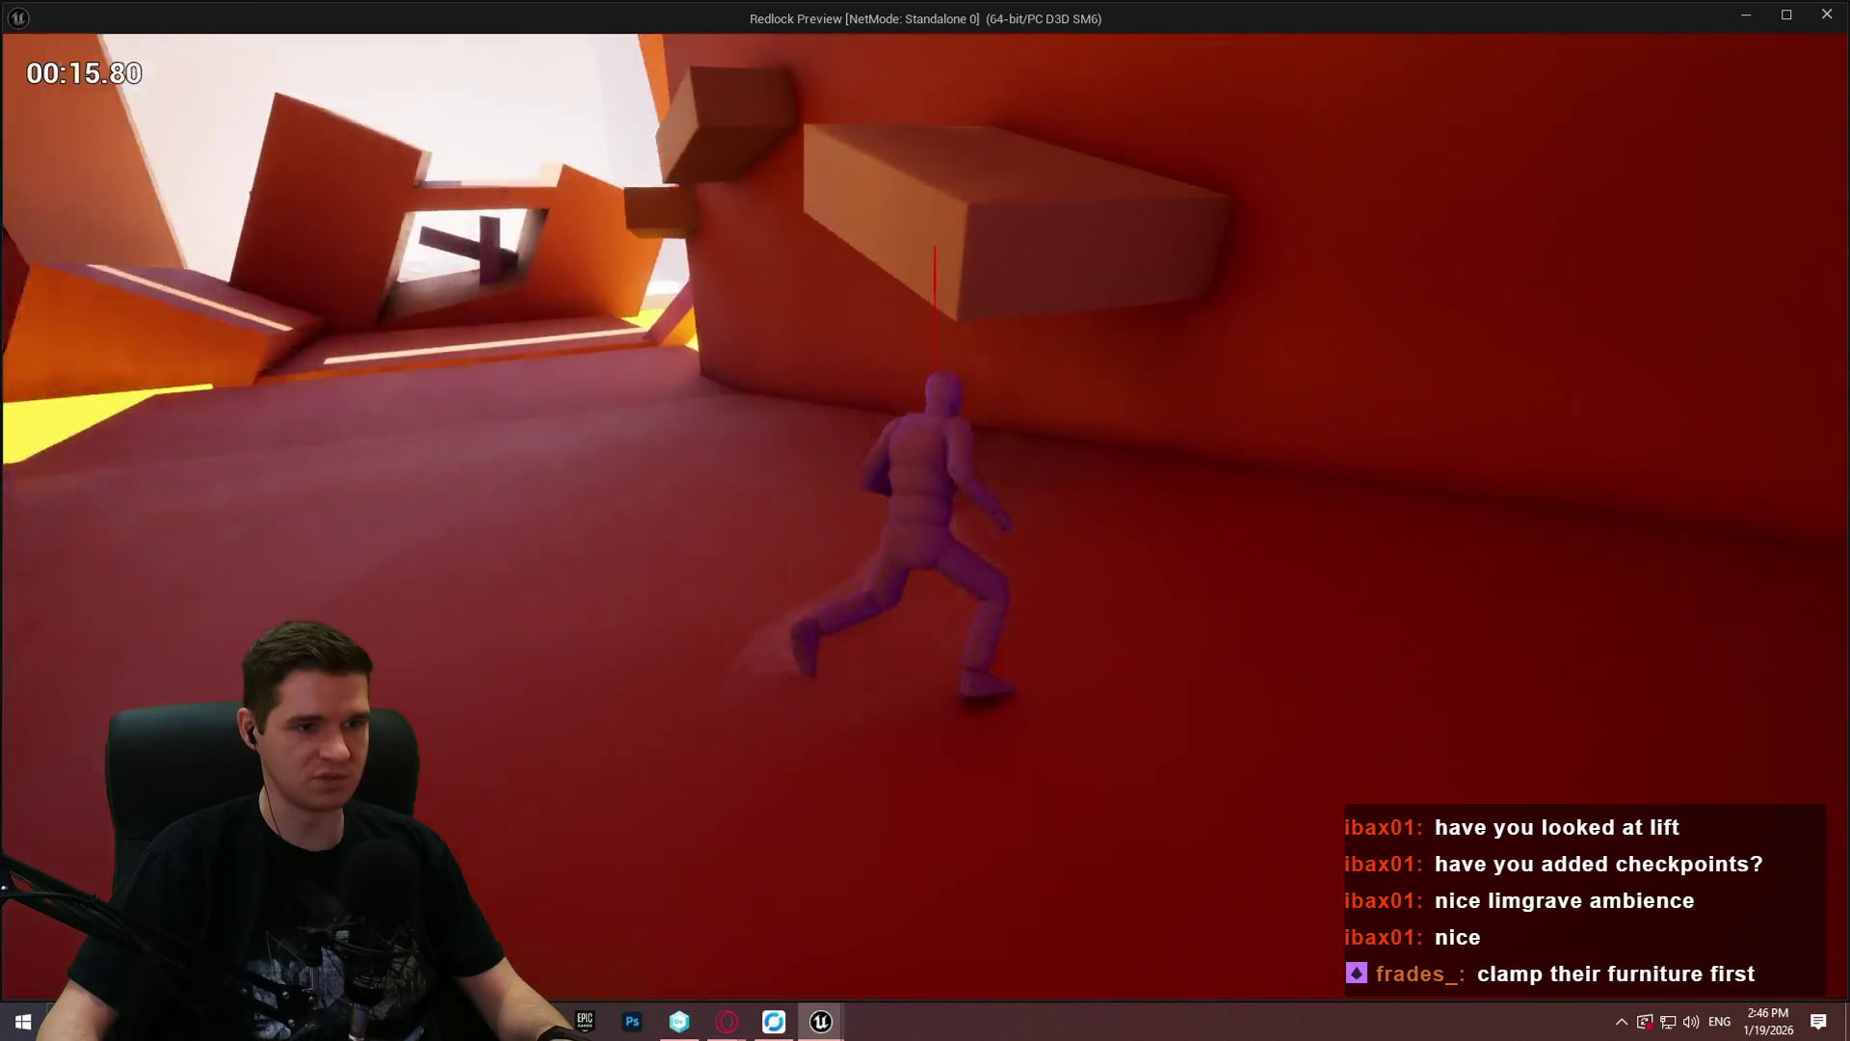
key(space)
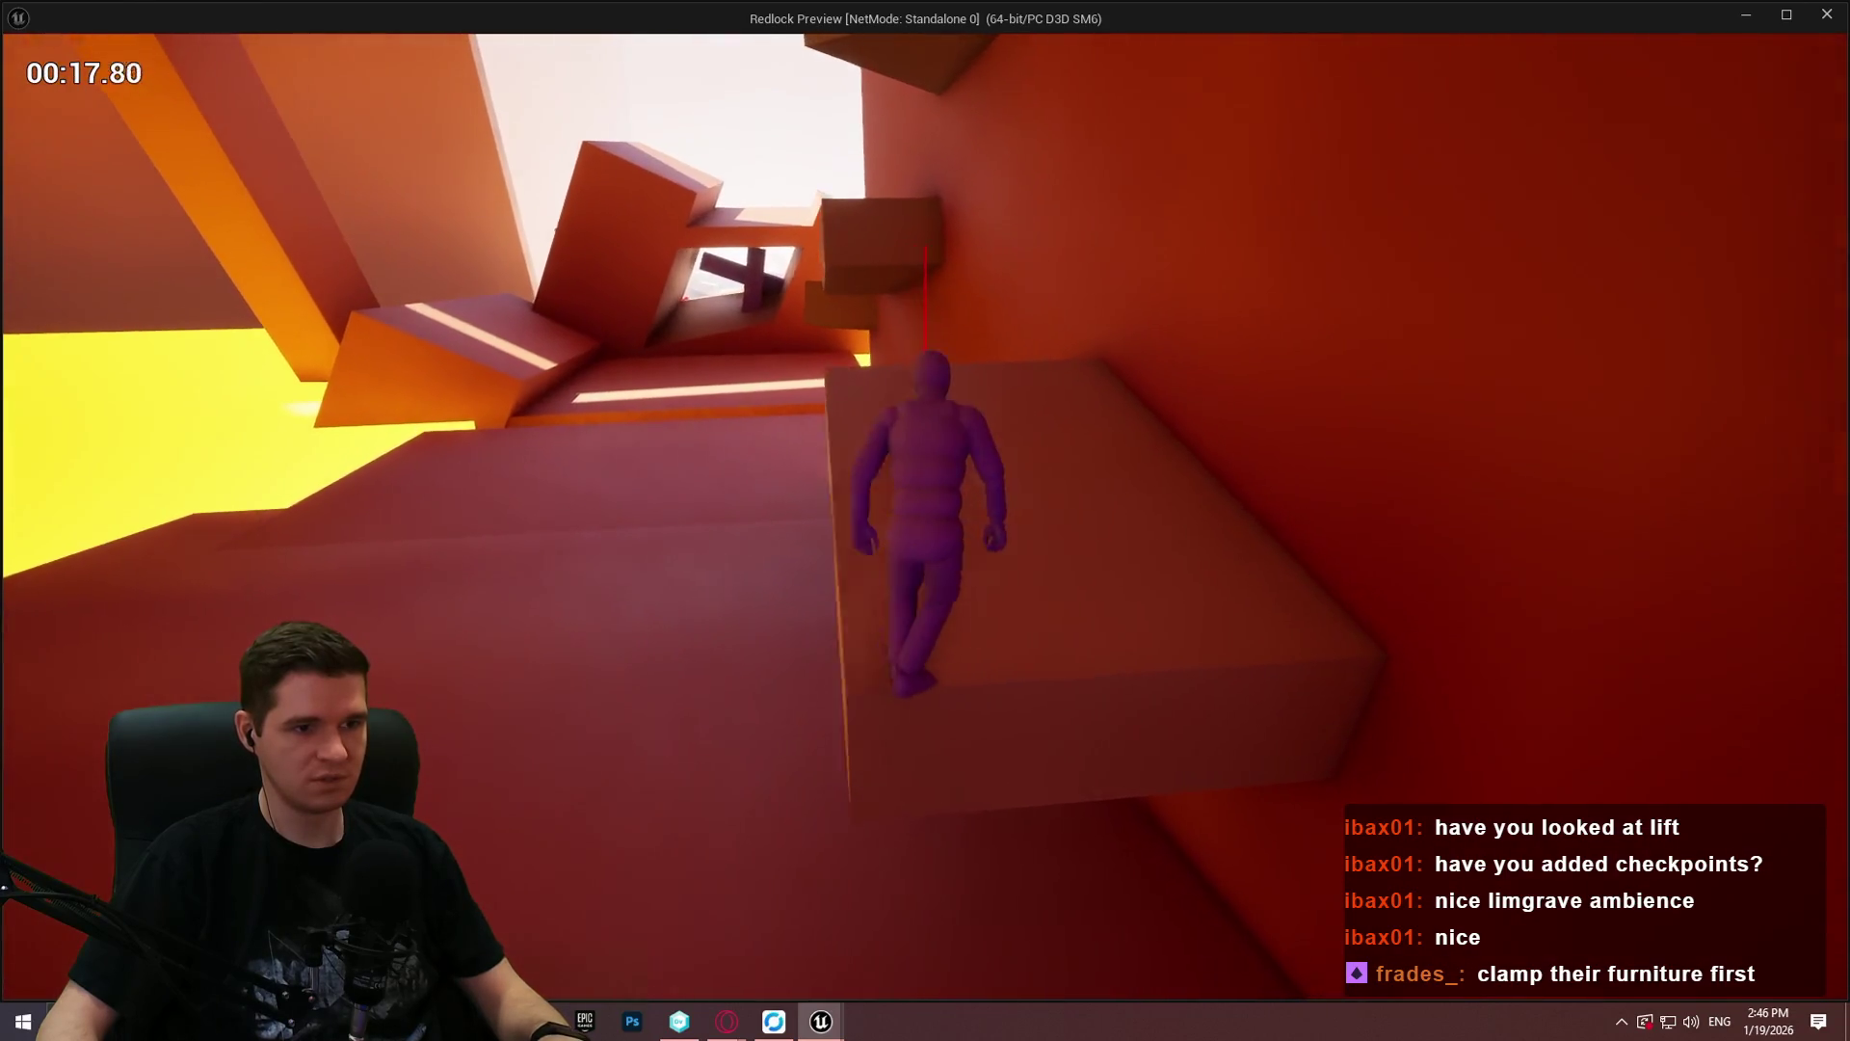
key(w)
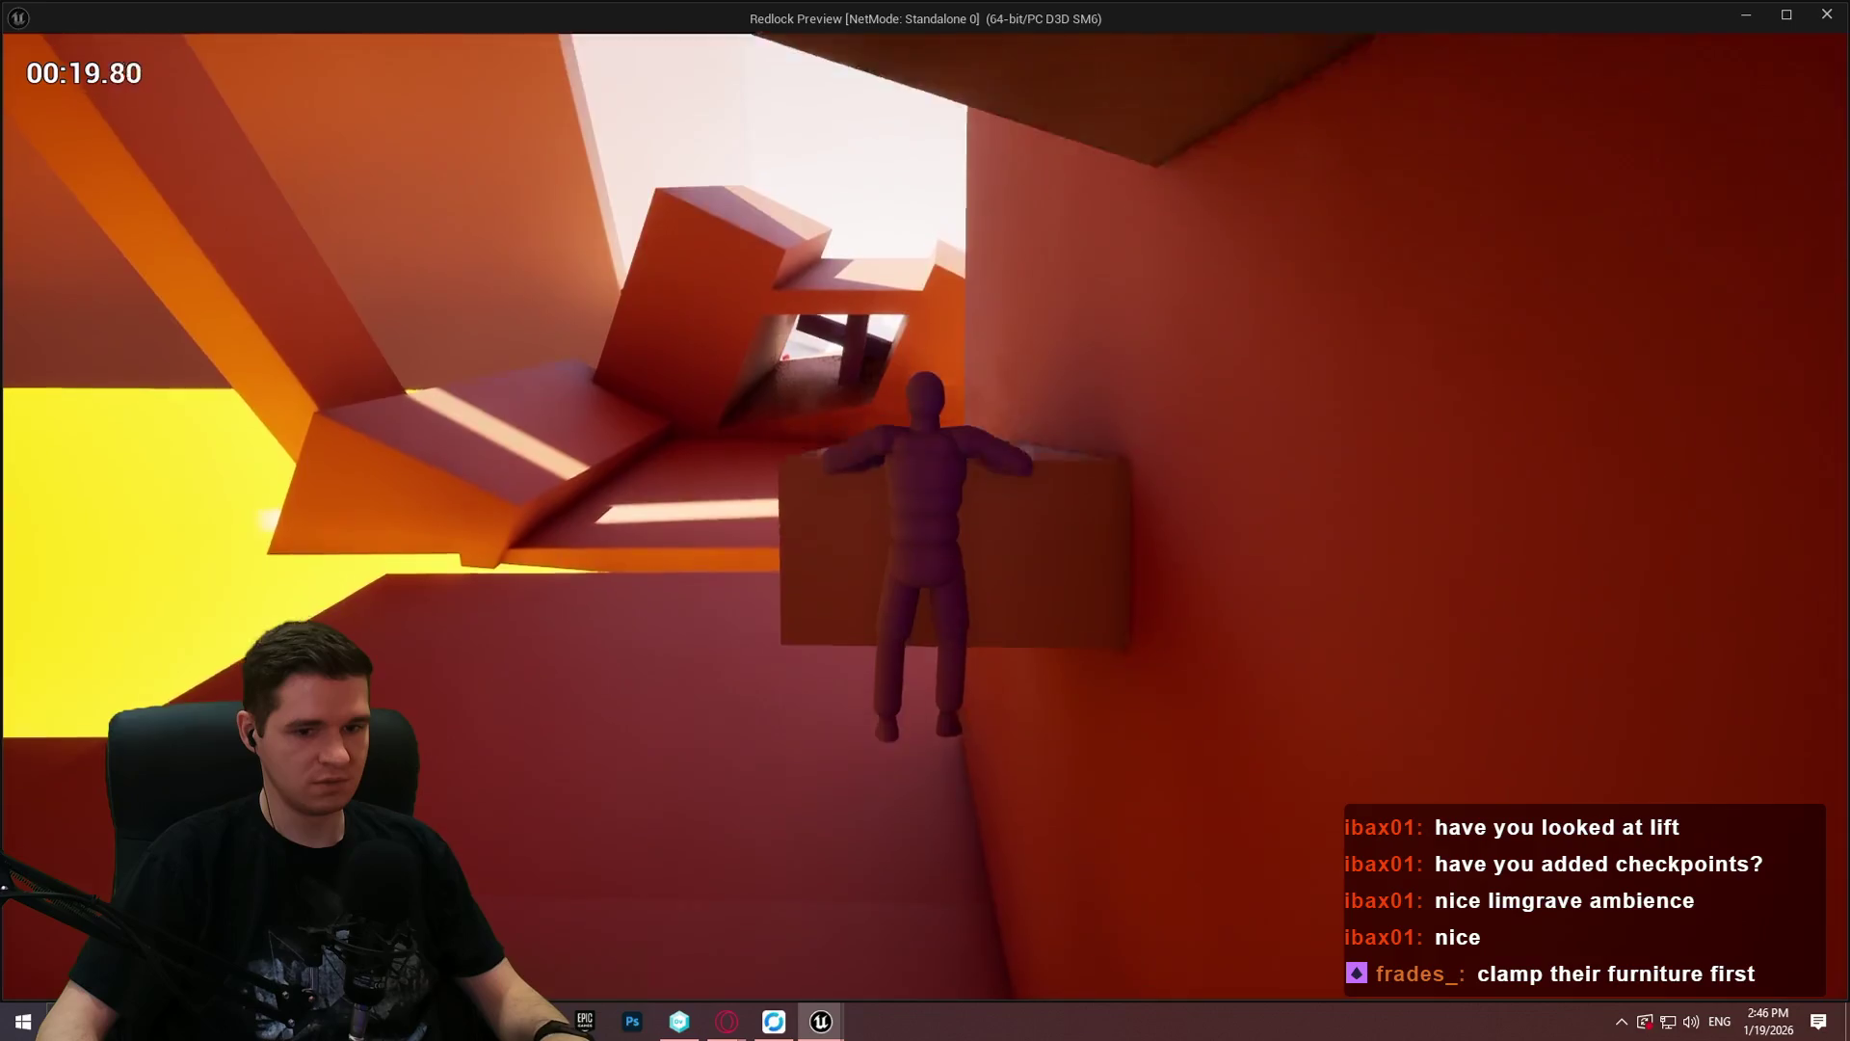
key(space)
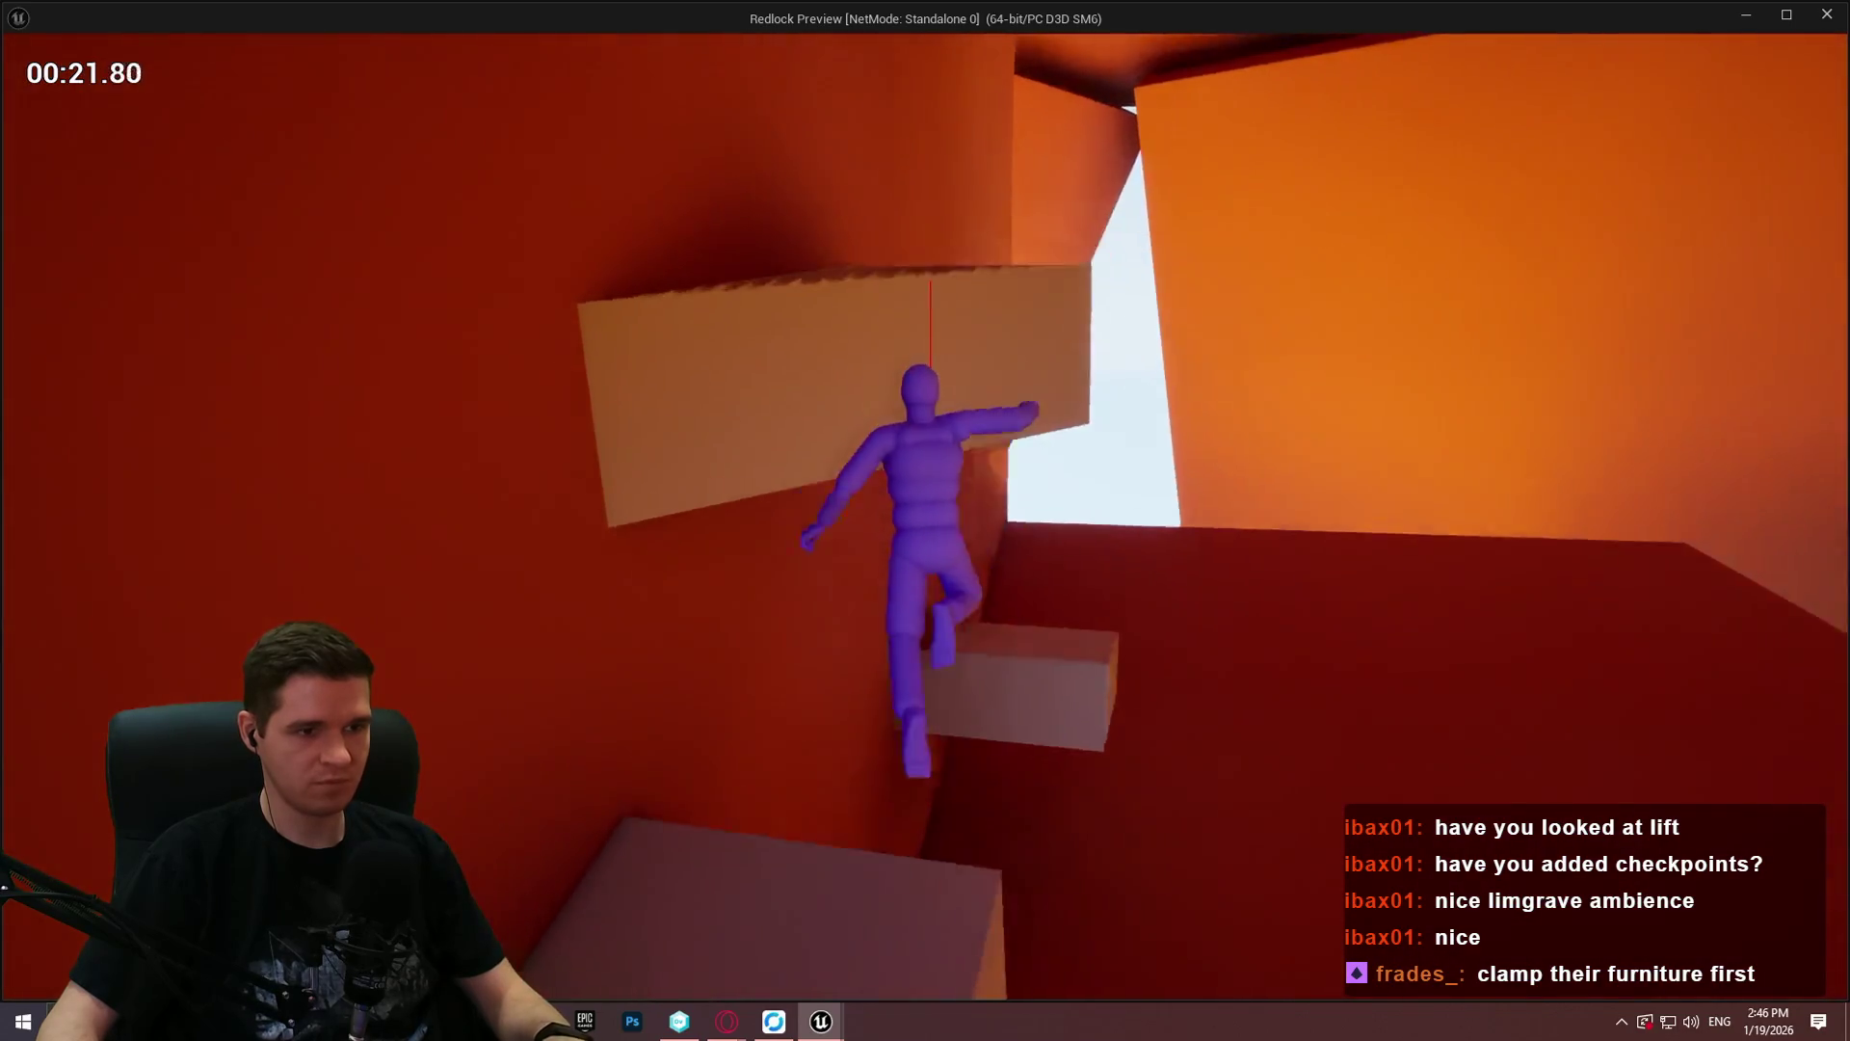
key(w)
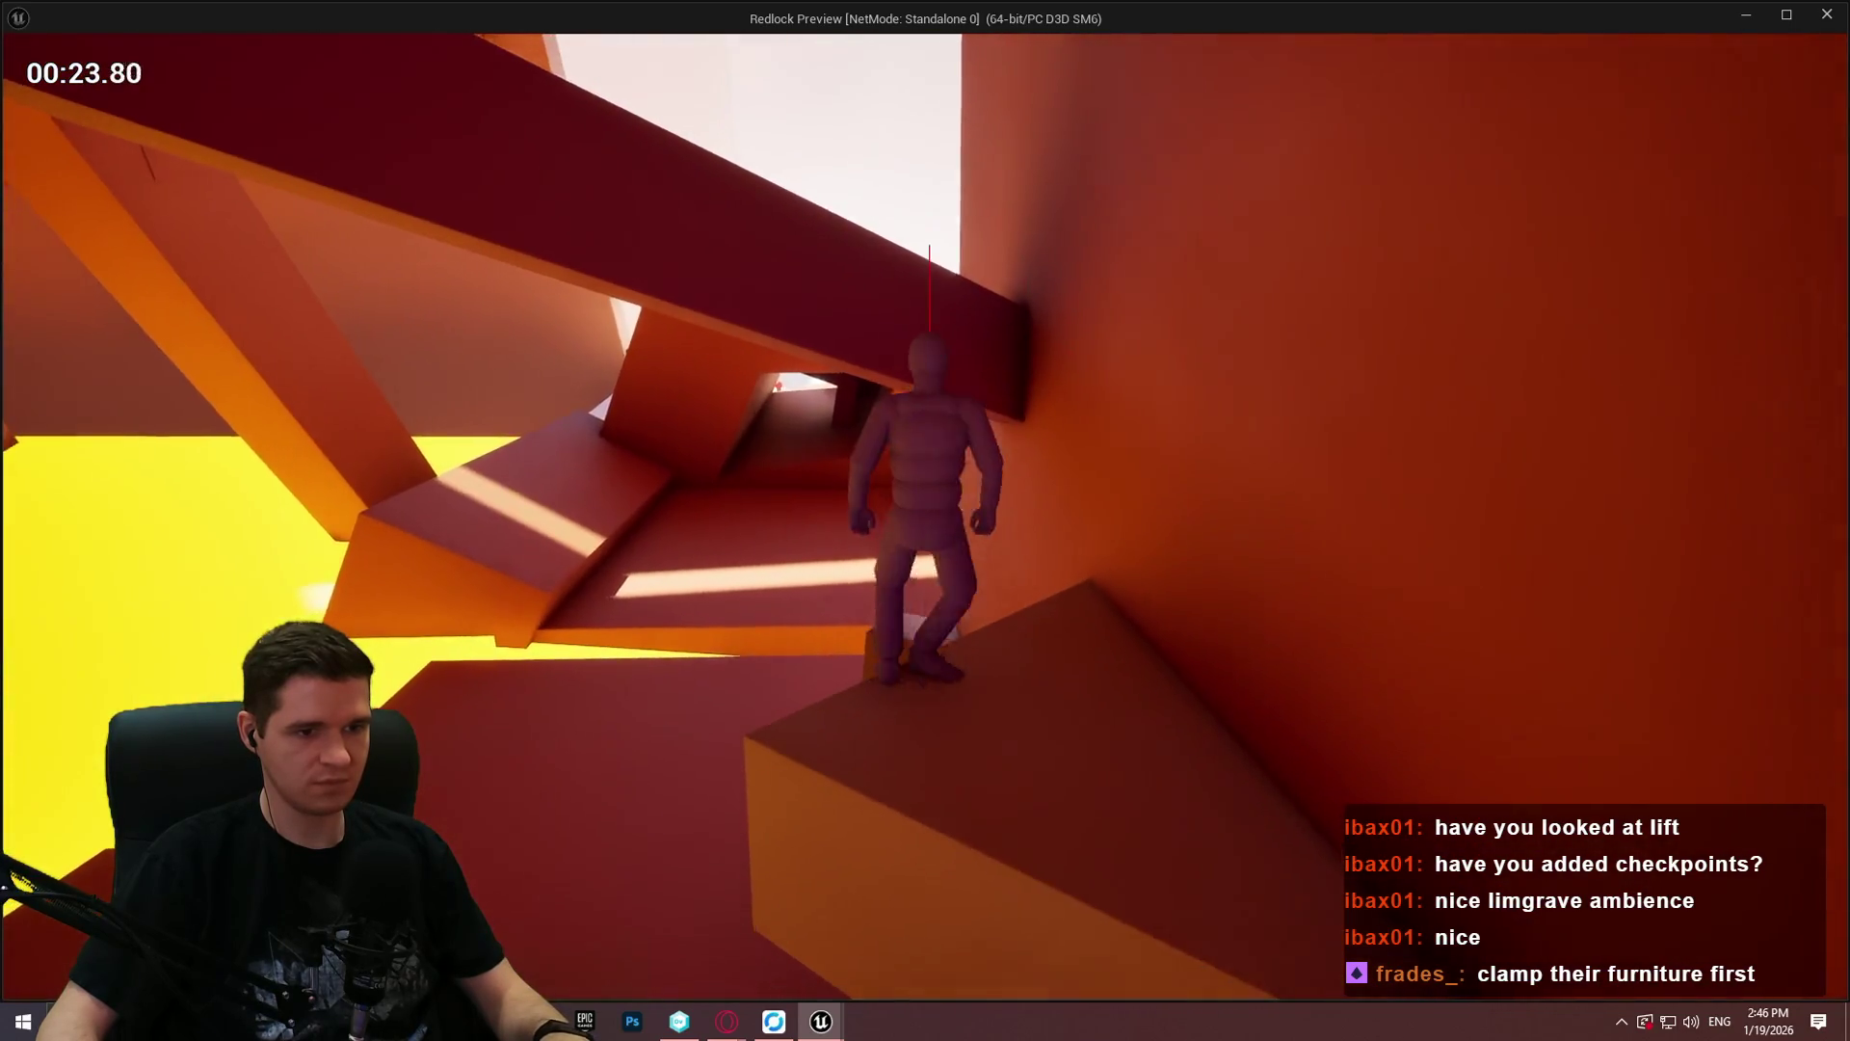
key(space)
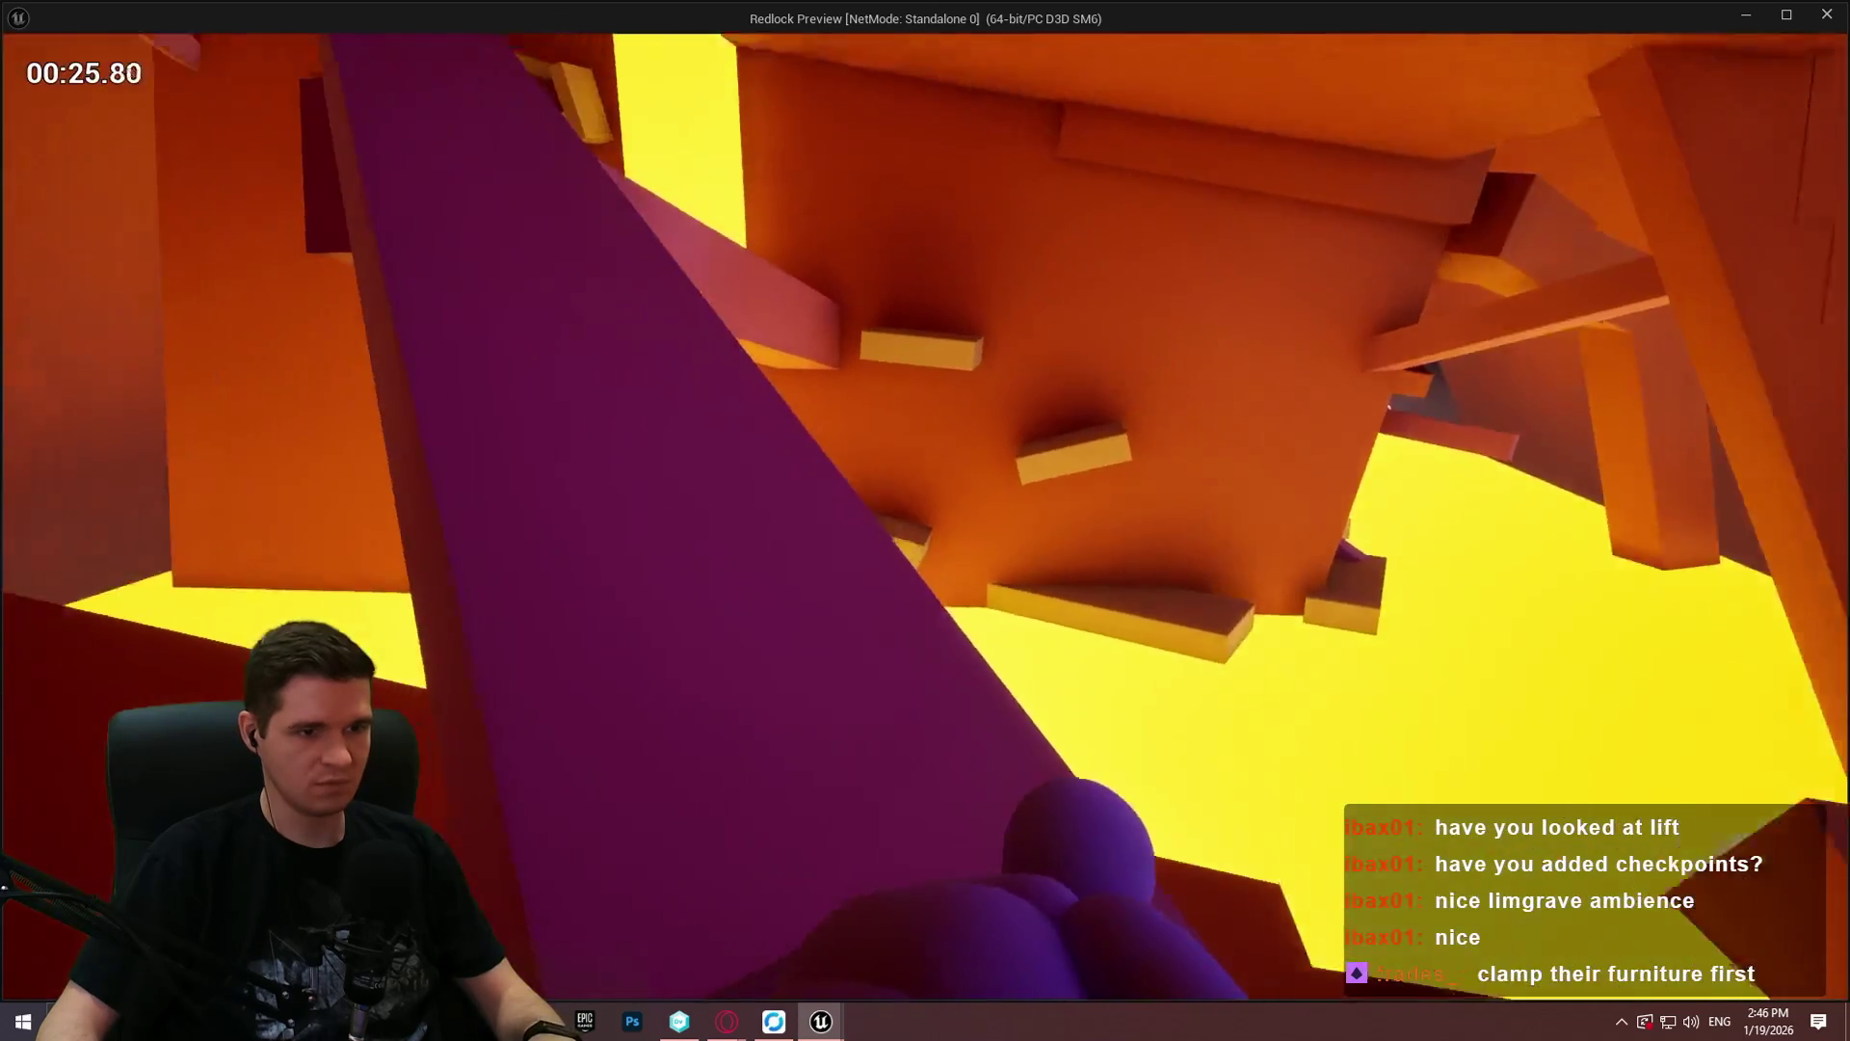
Step: Drop onto the purple ramp, pull up onto the blocks and run along the narrow walkway
key(w)
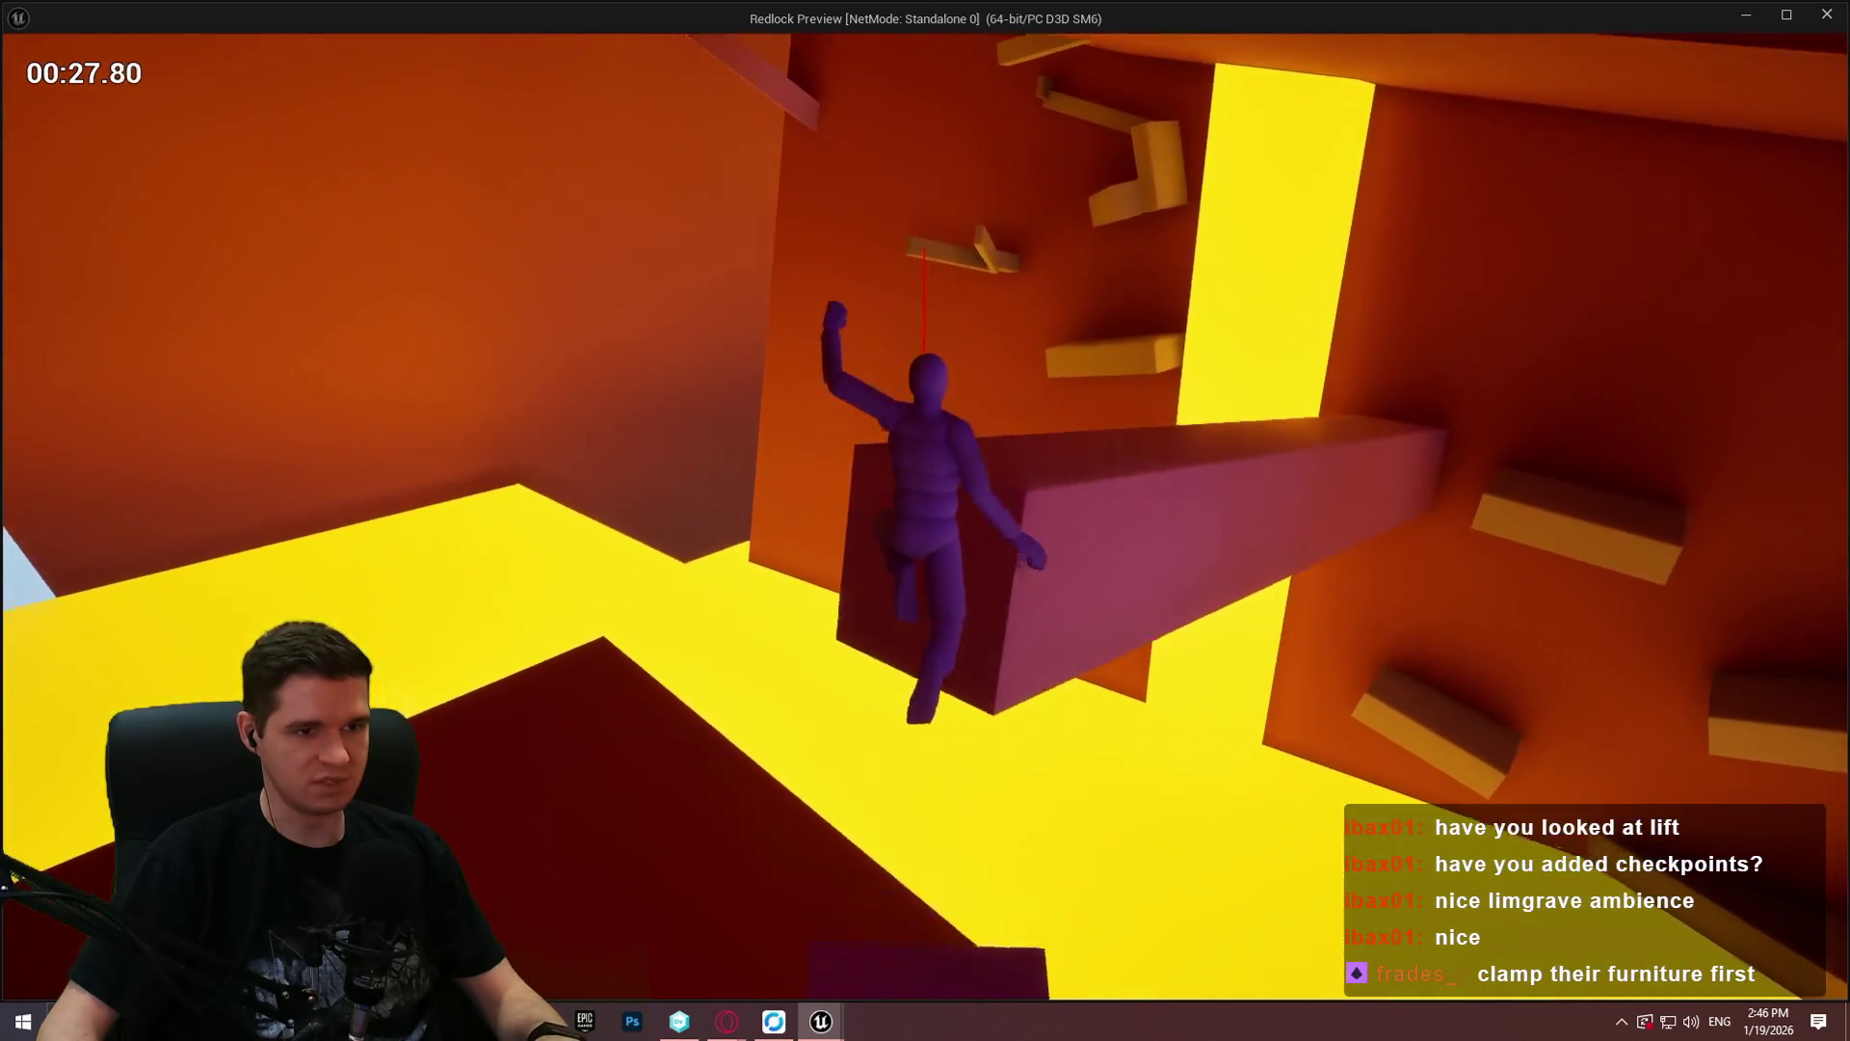
key(w)
key(w)
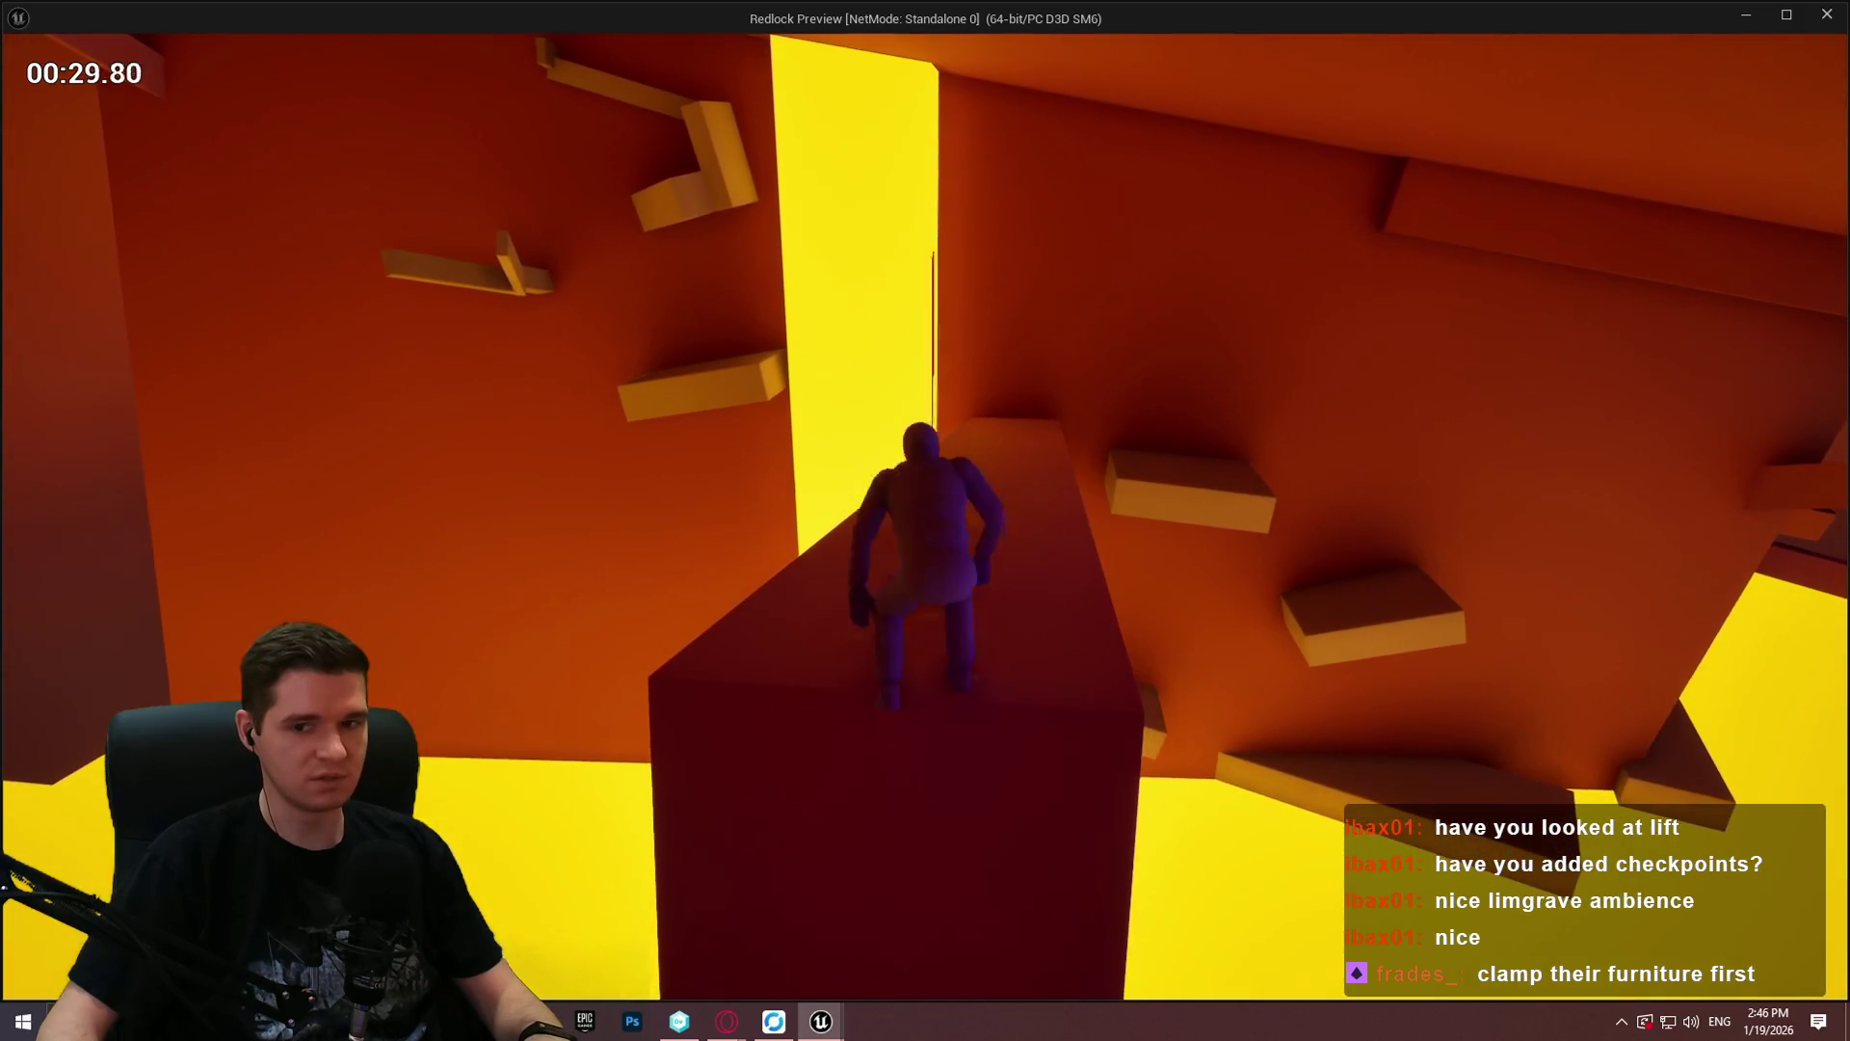
key(w)
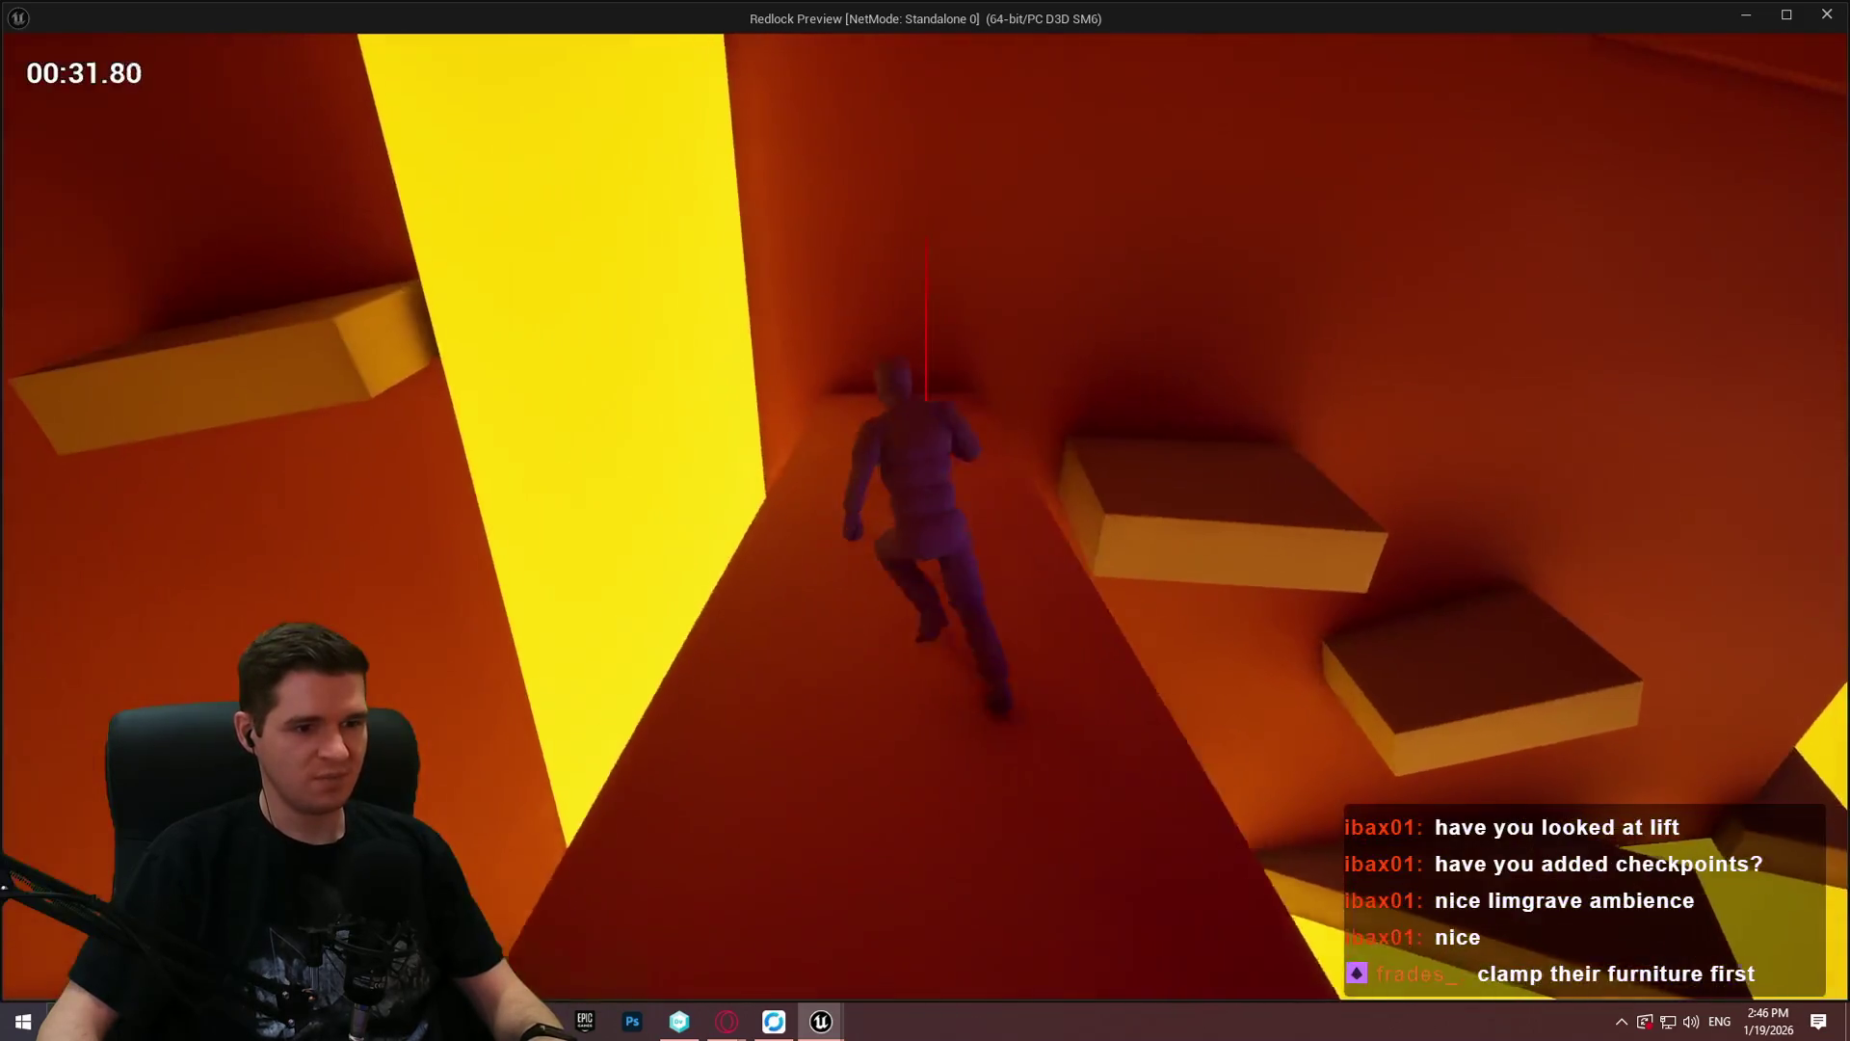
key(w)
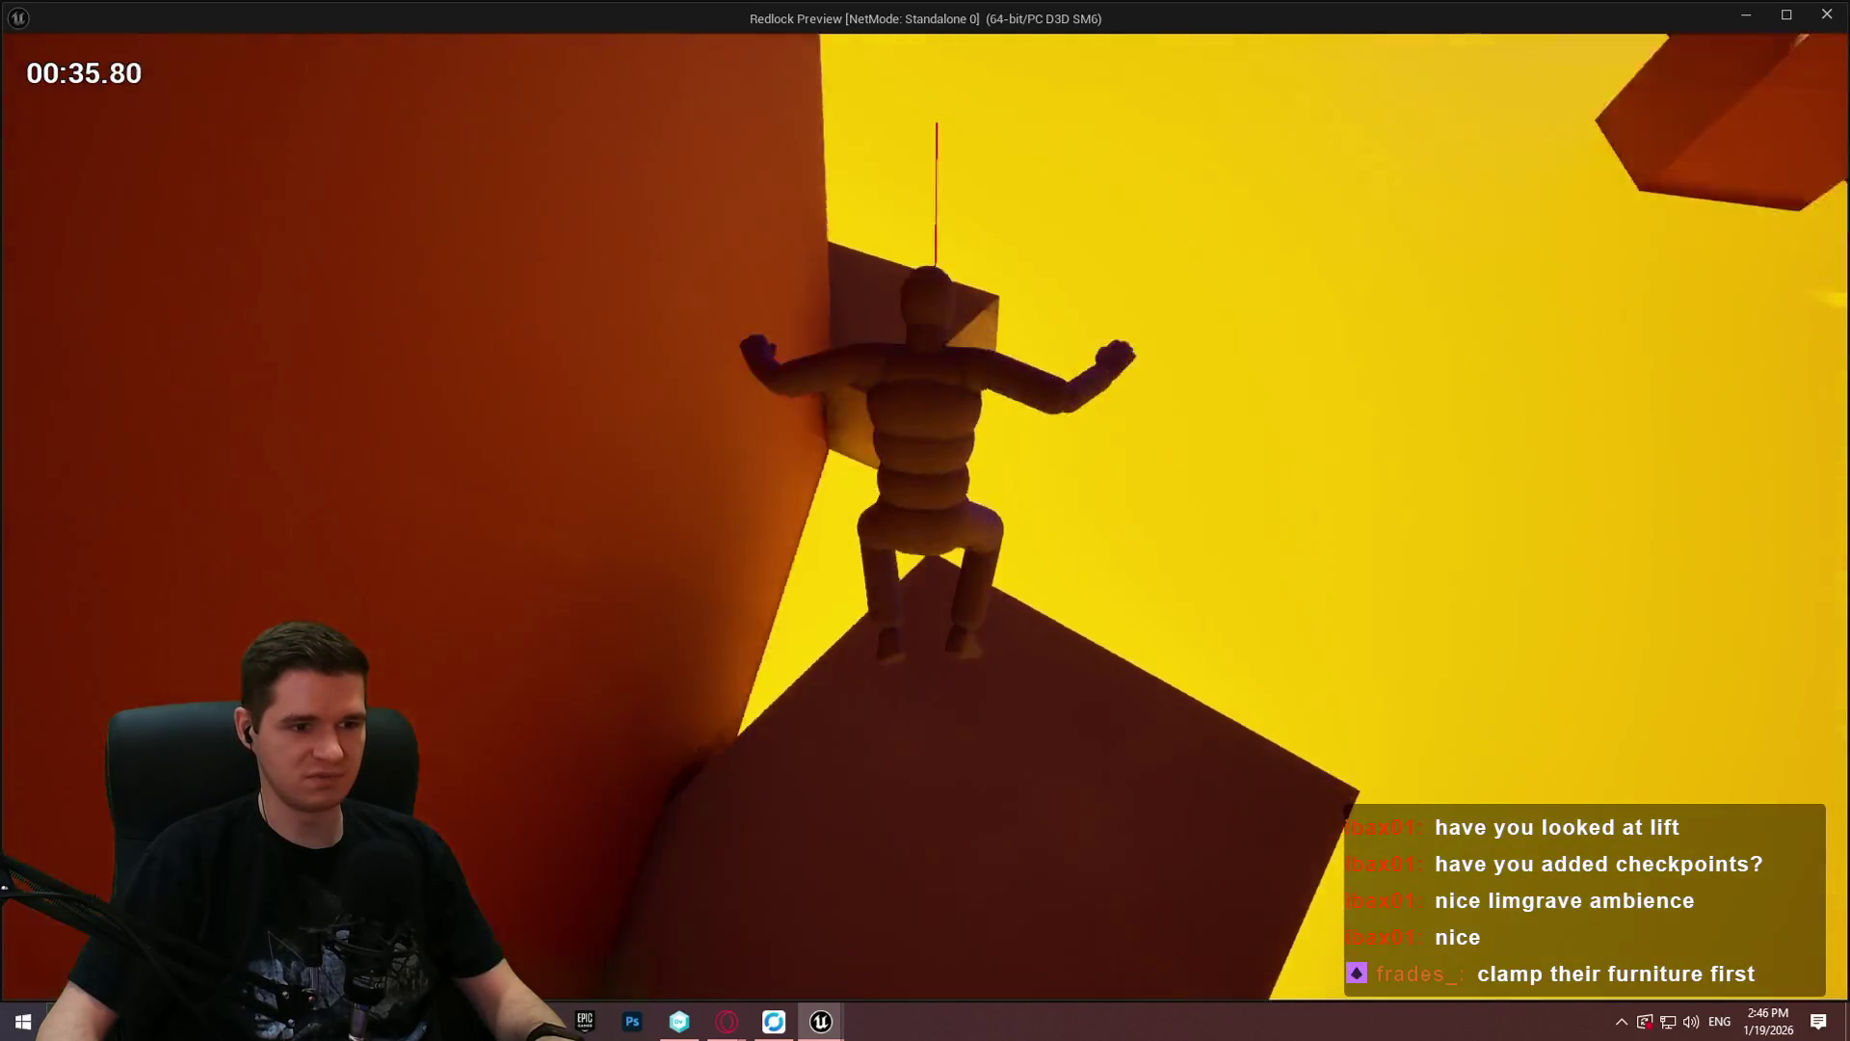
key(w)
key(w)
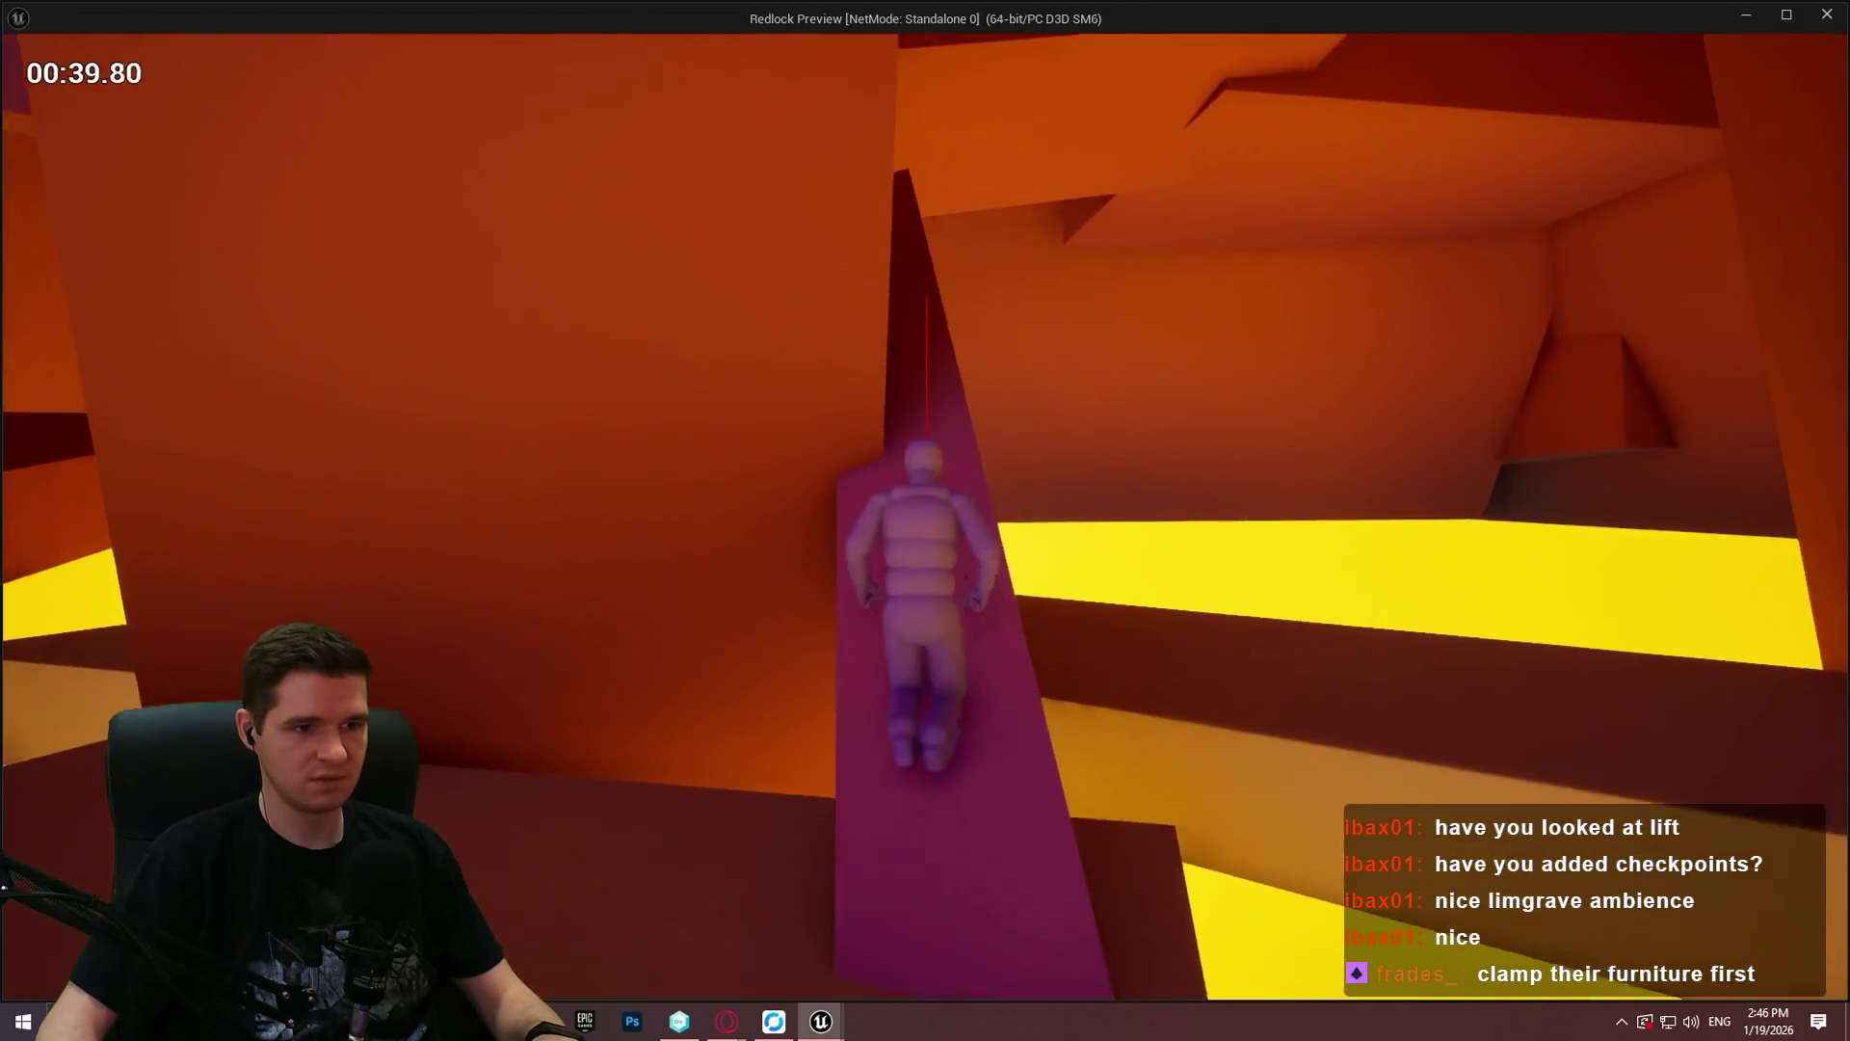
key(w)
key(w)
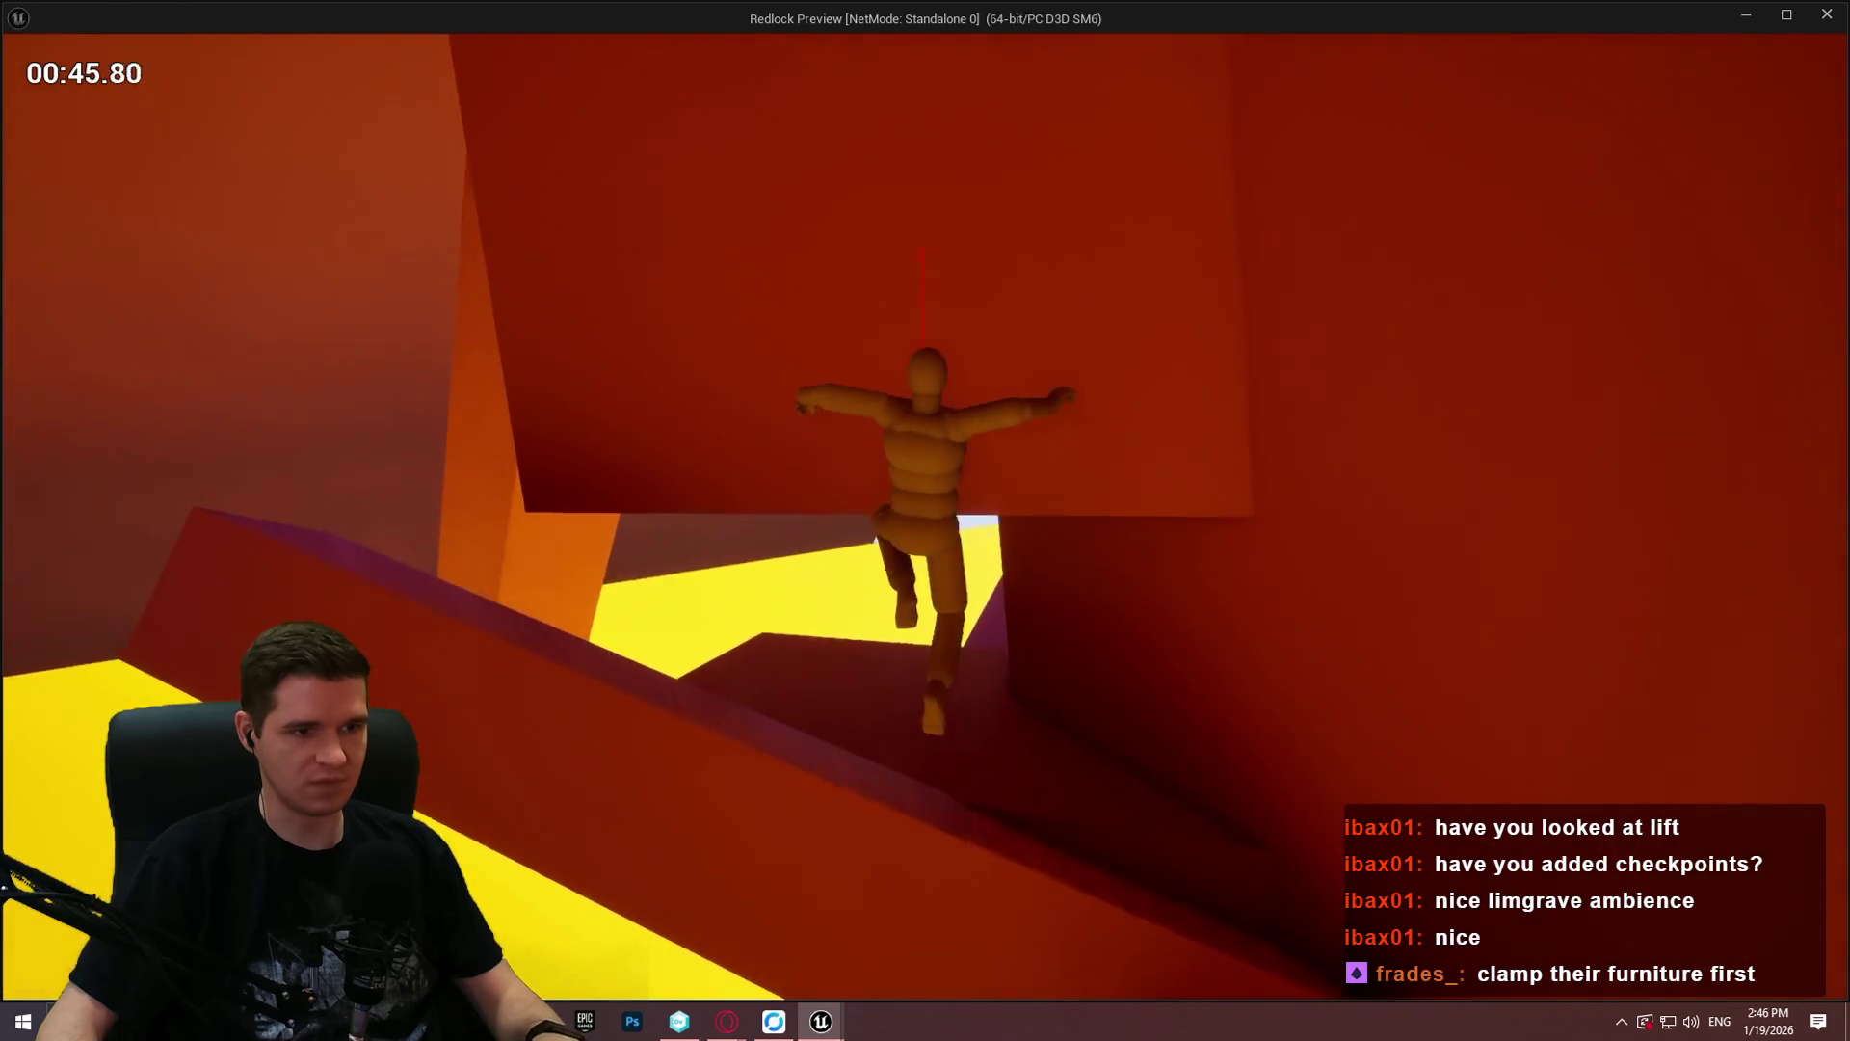
key(w)
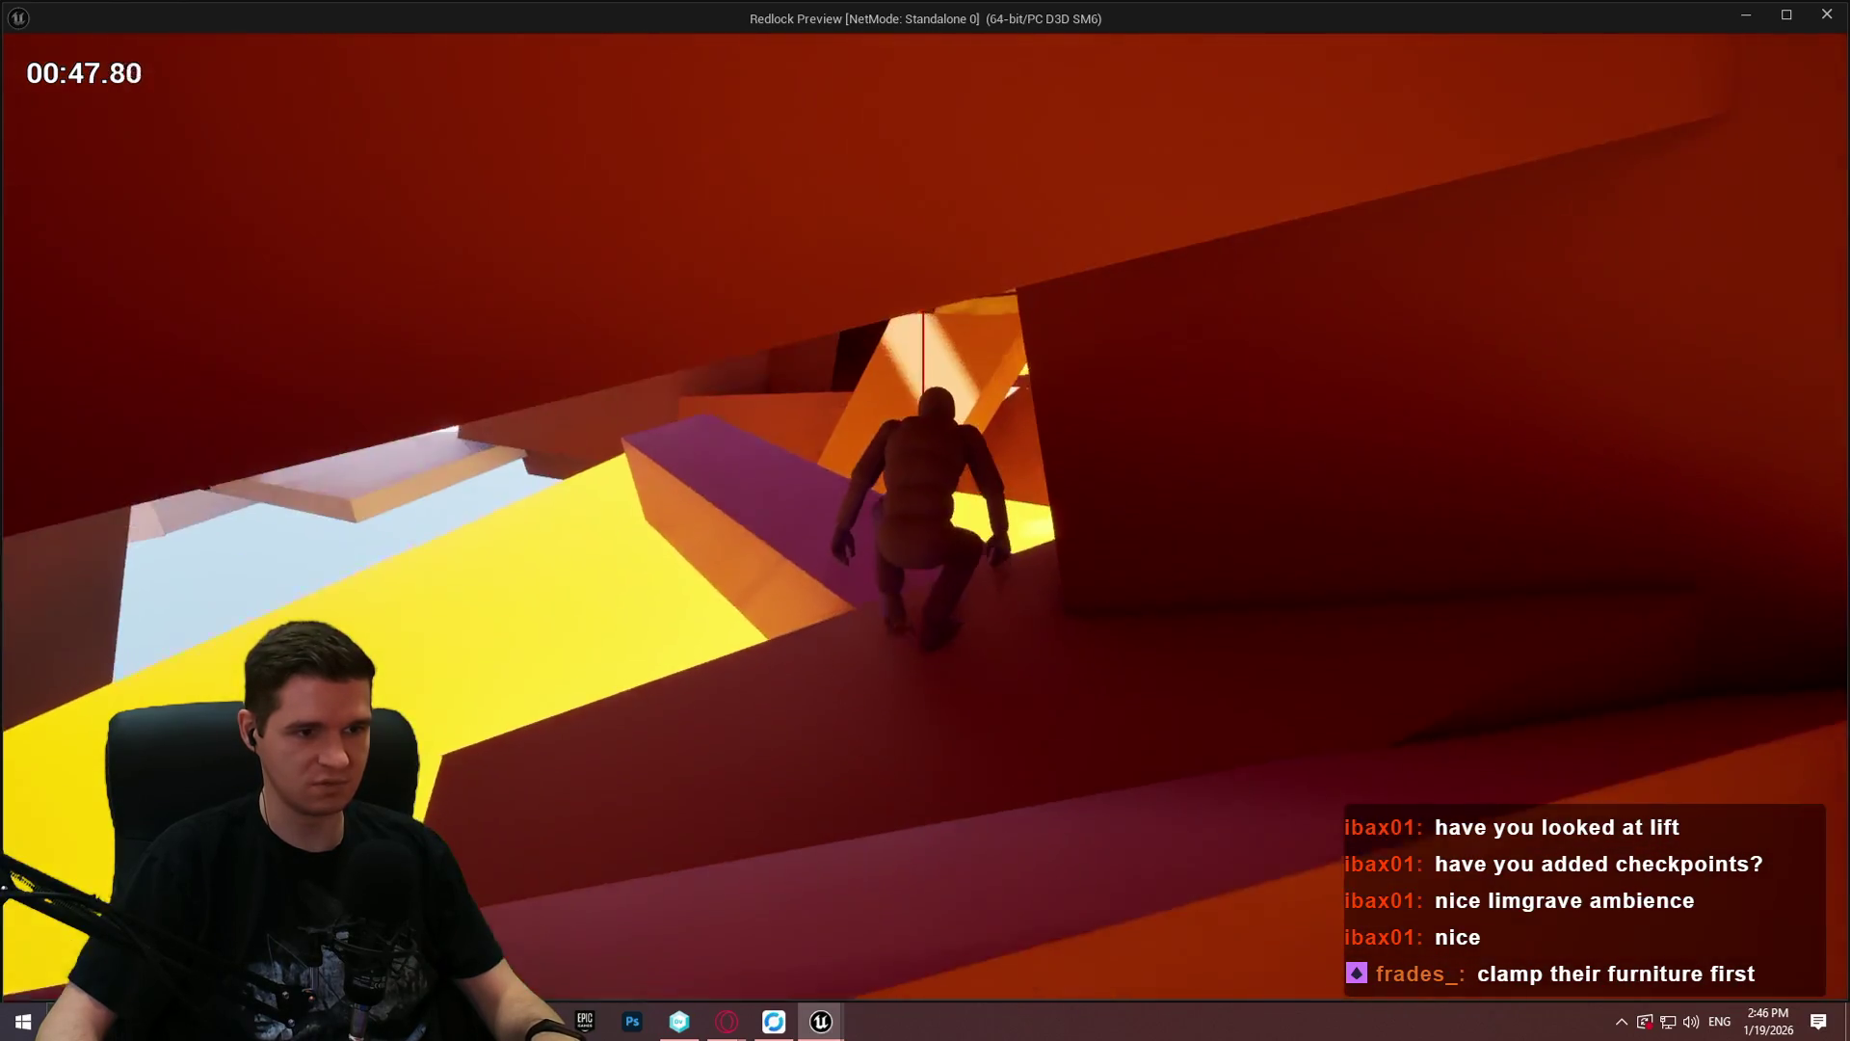
key(w)
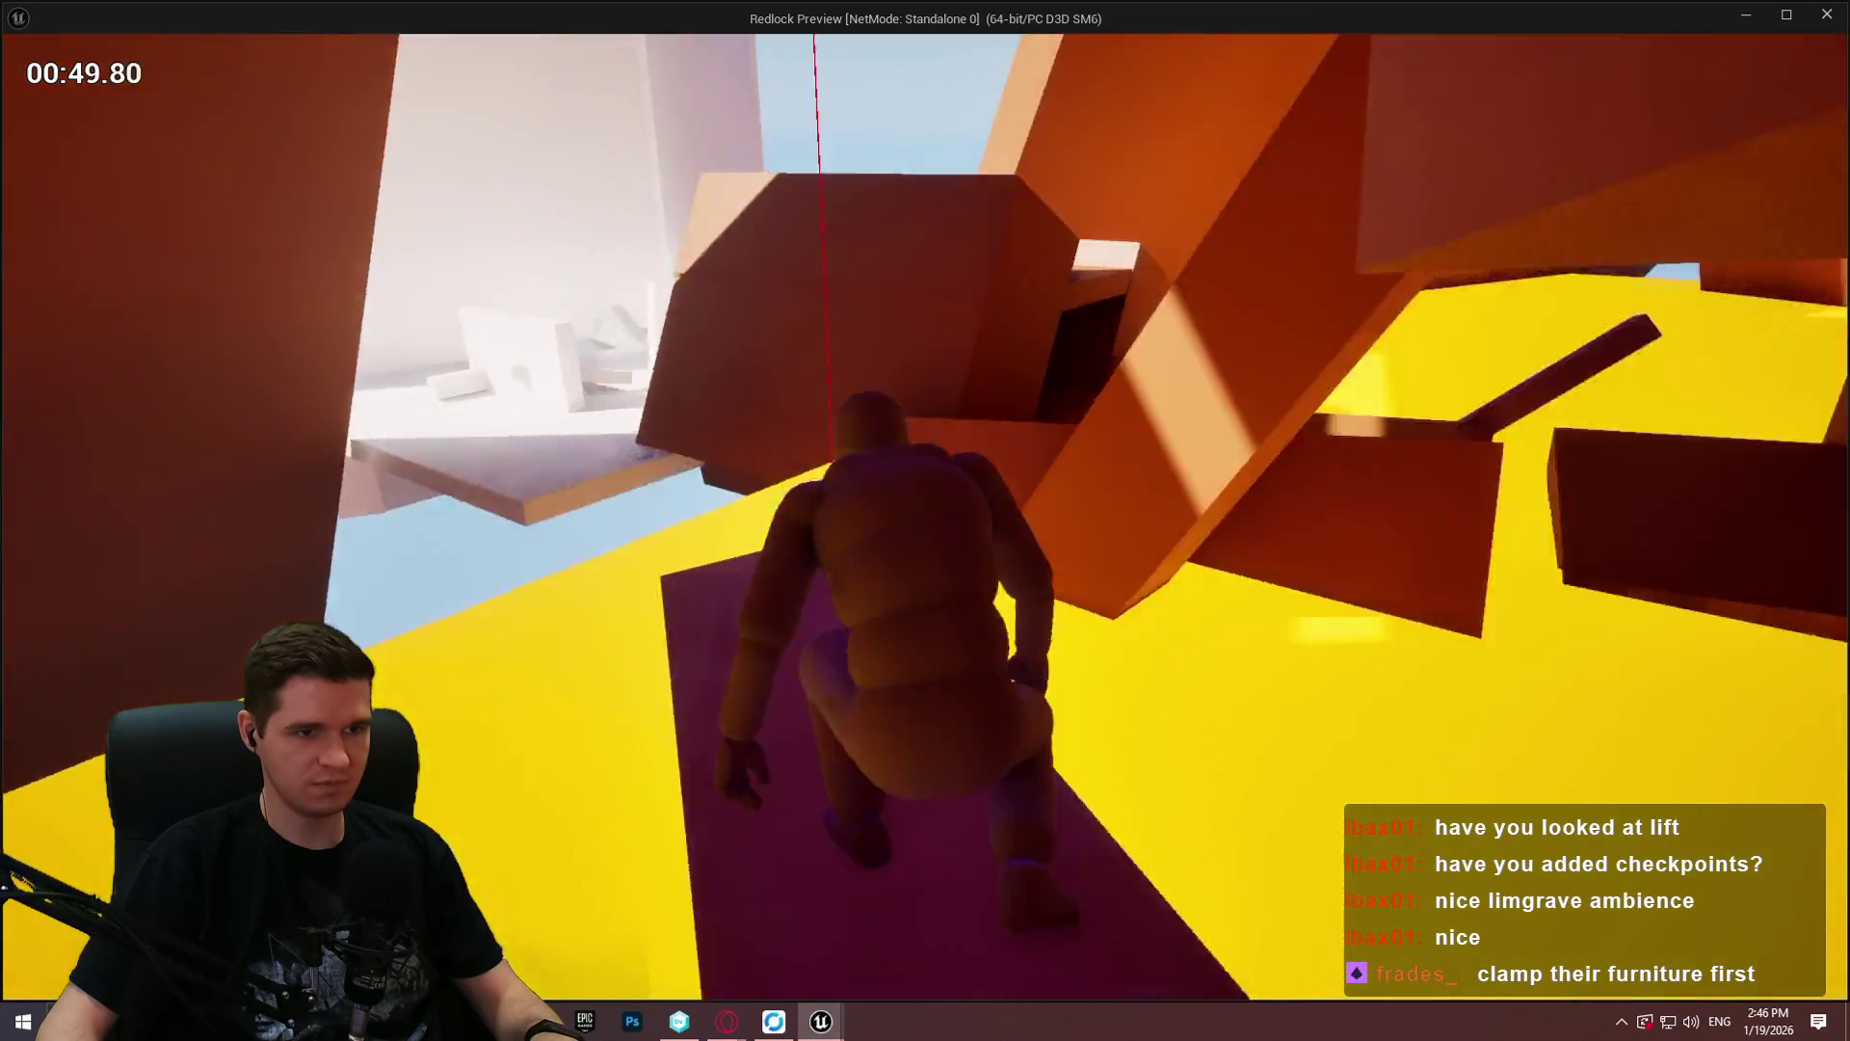
Step: Mantle the block ledge, wall-jump to a walkway, climb the beam and ledges toward the purple rocks
key(space)
key(w)
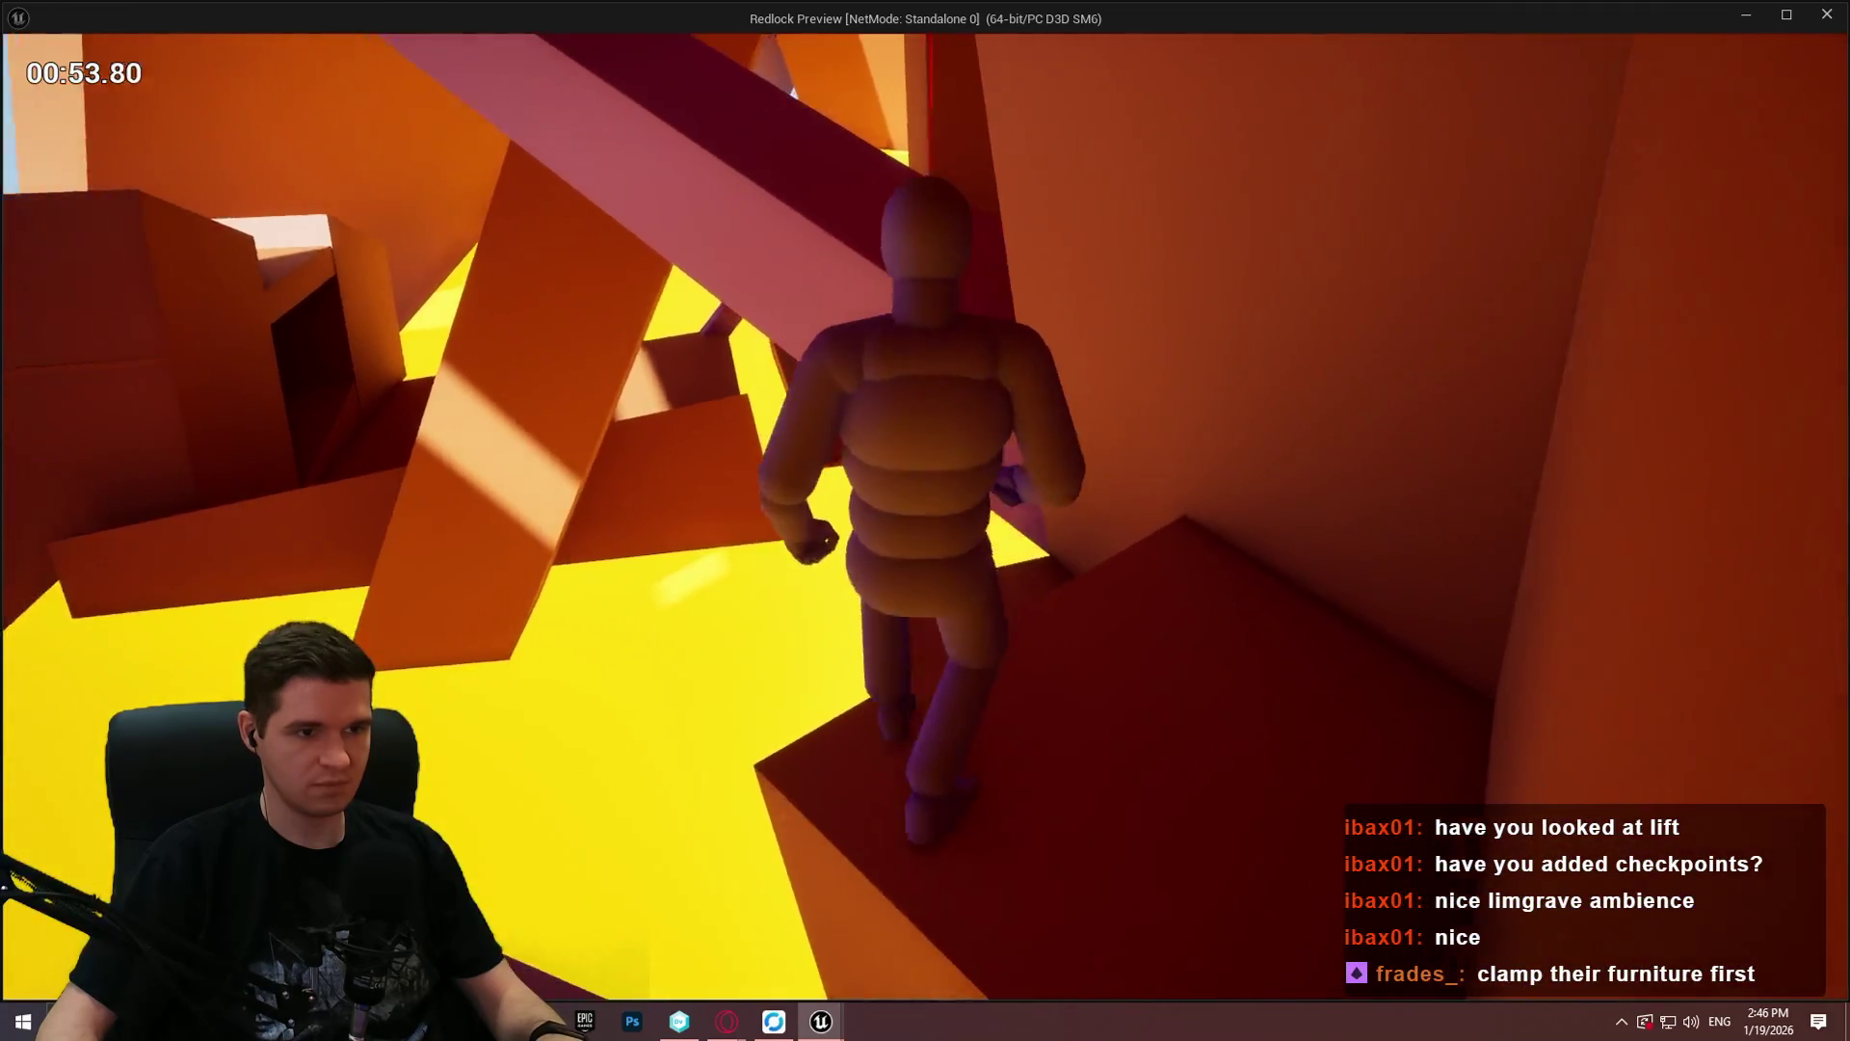
key(w)
key(space)
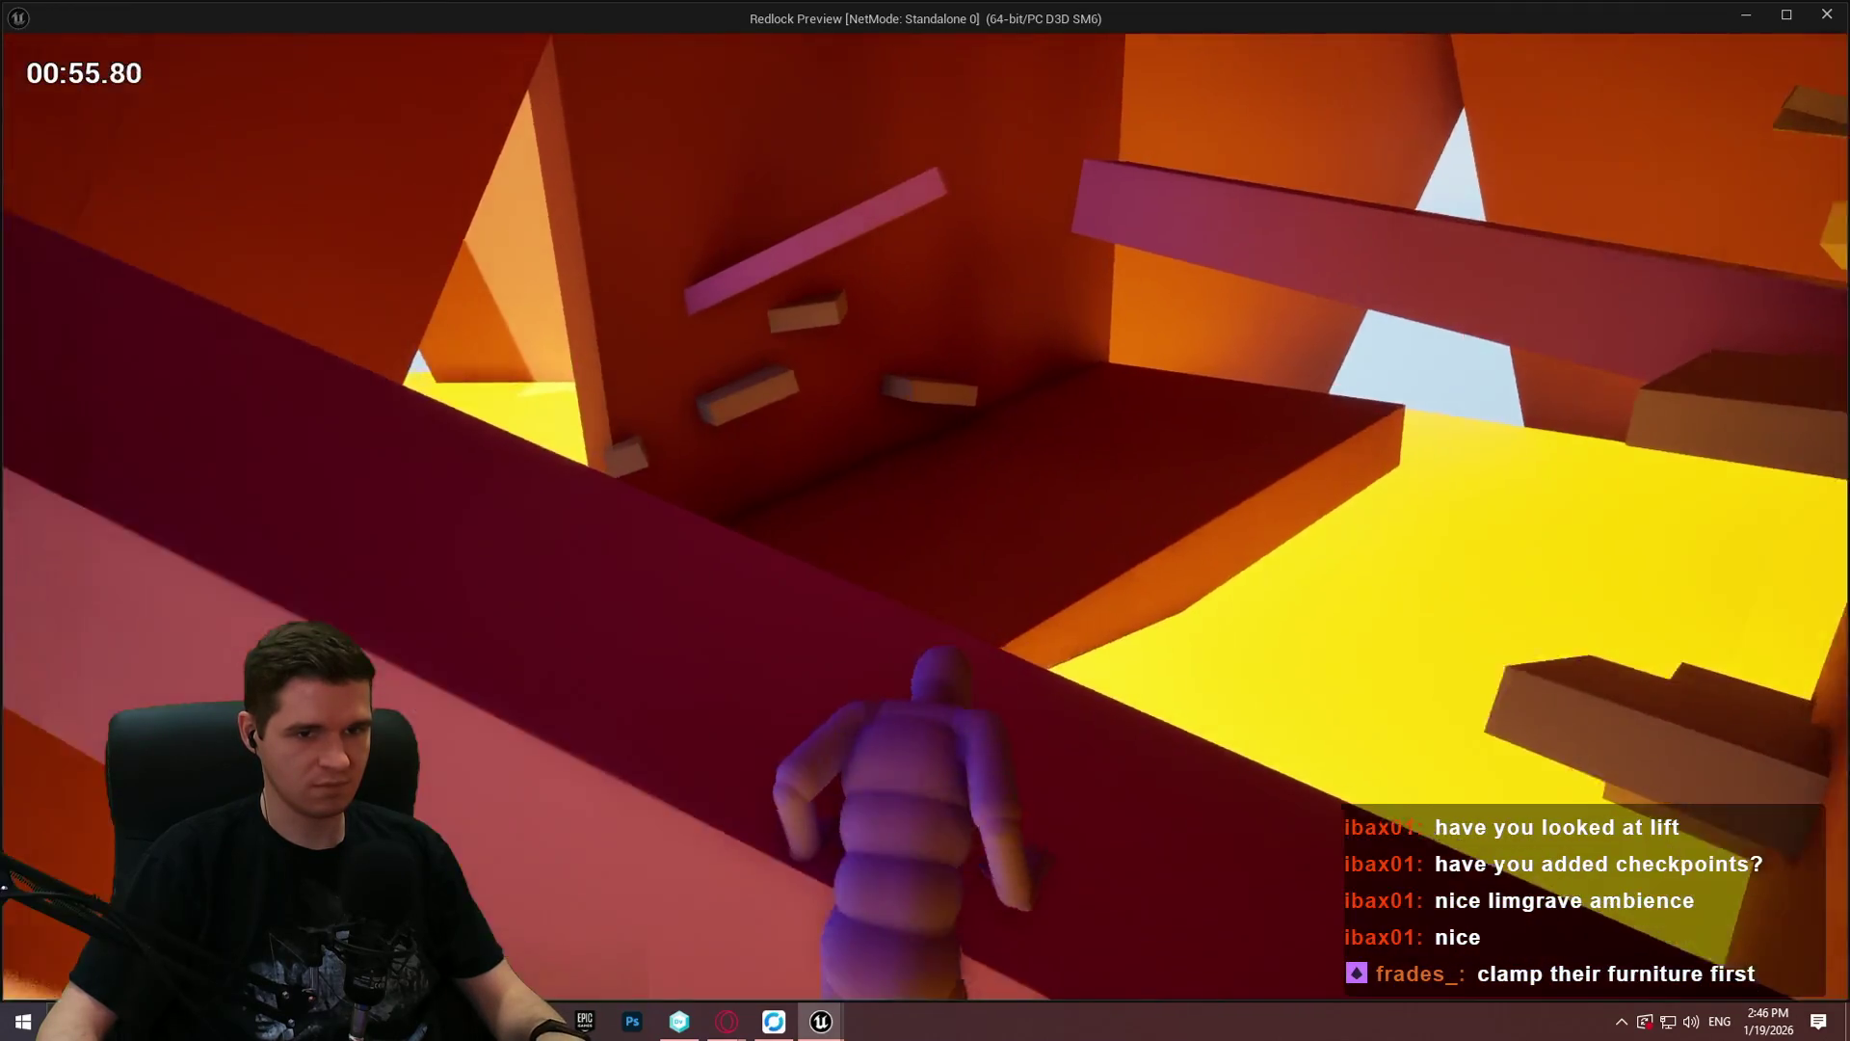
key(w)
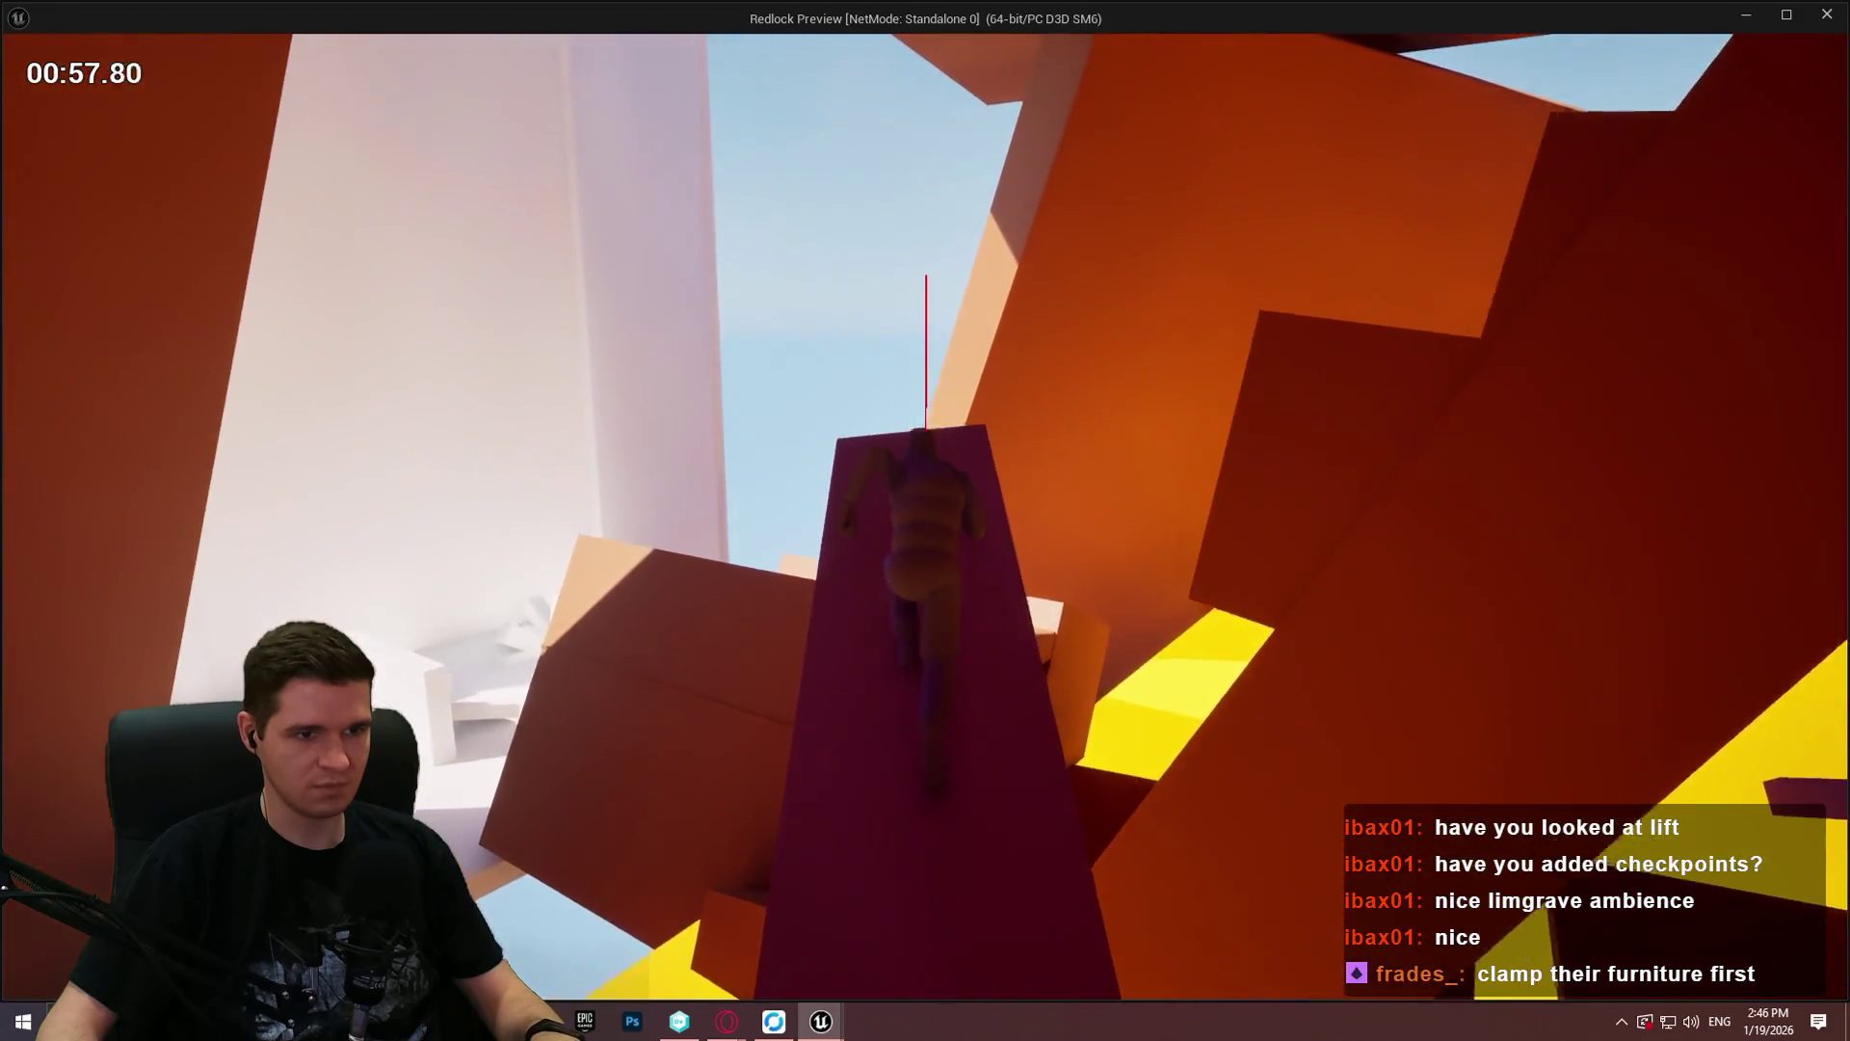
key(w)
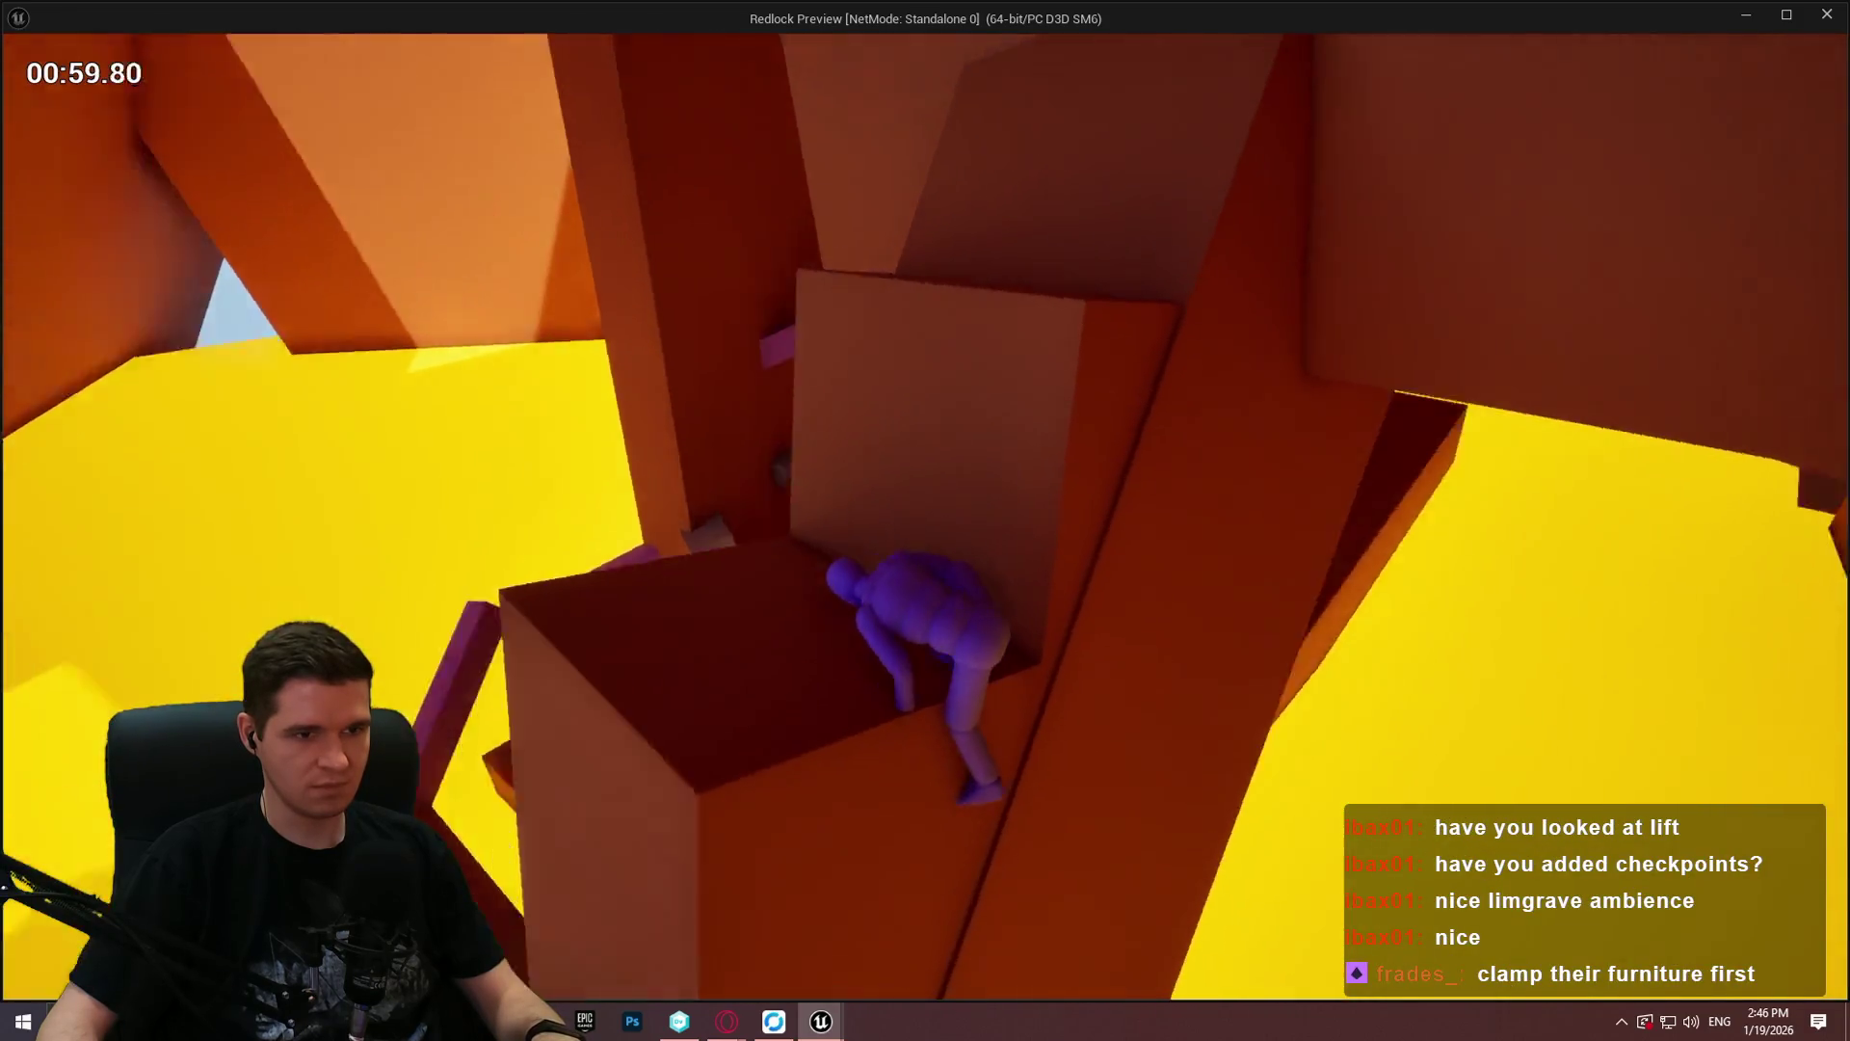
key(w)
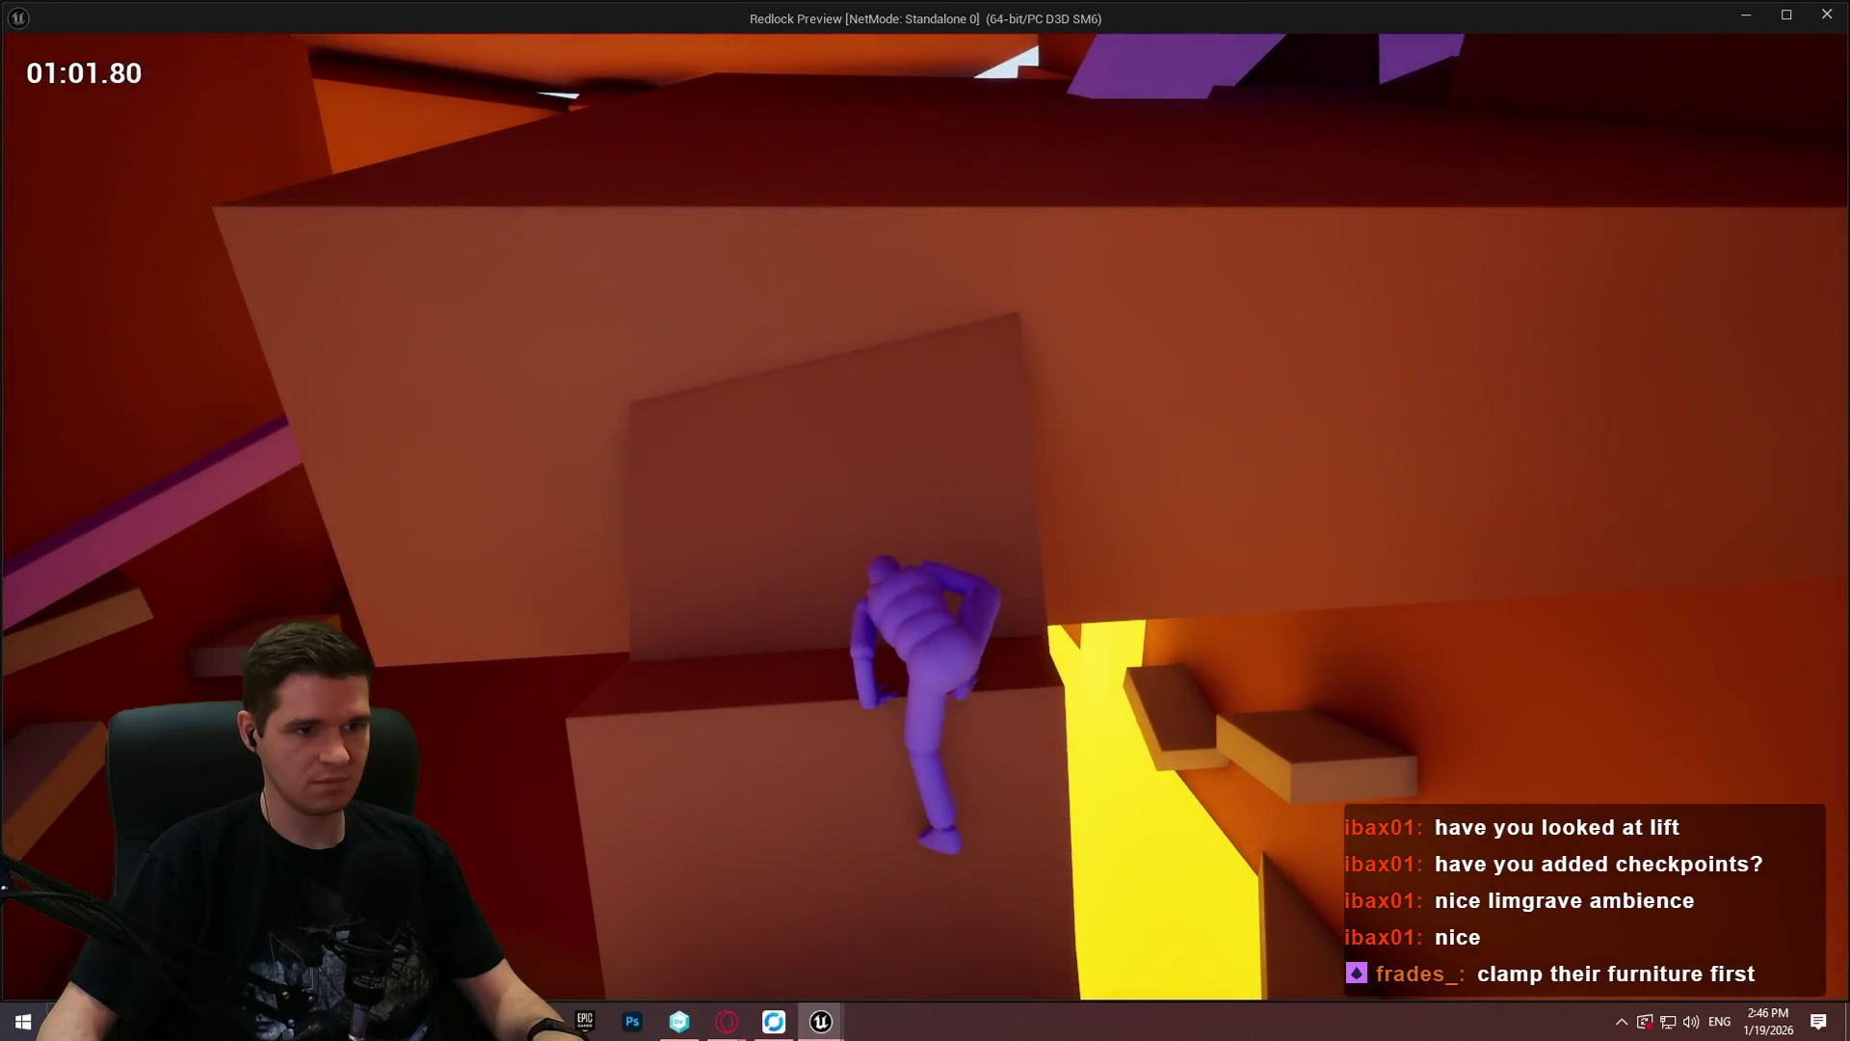
key(w)
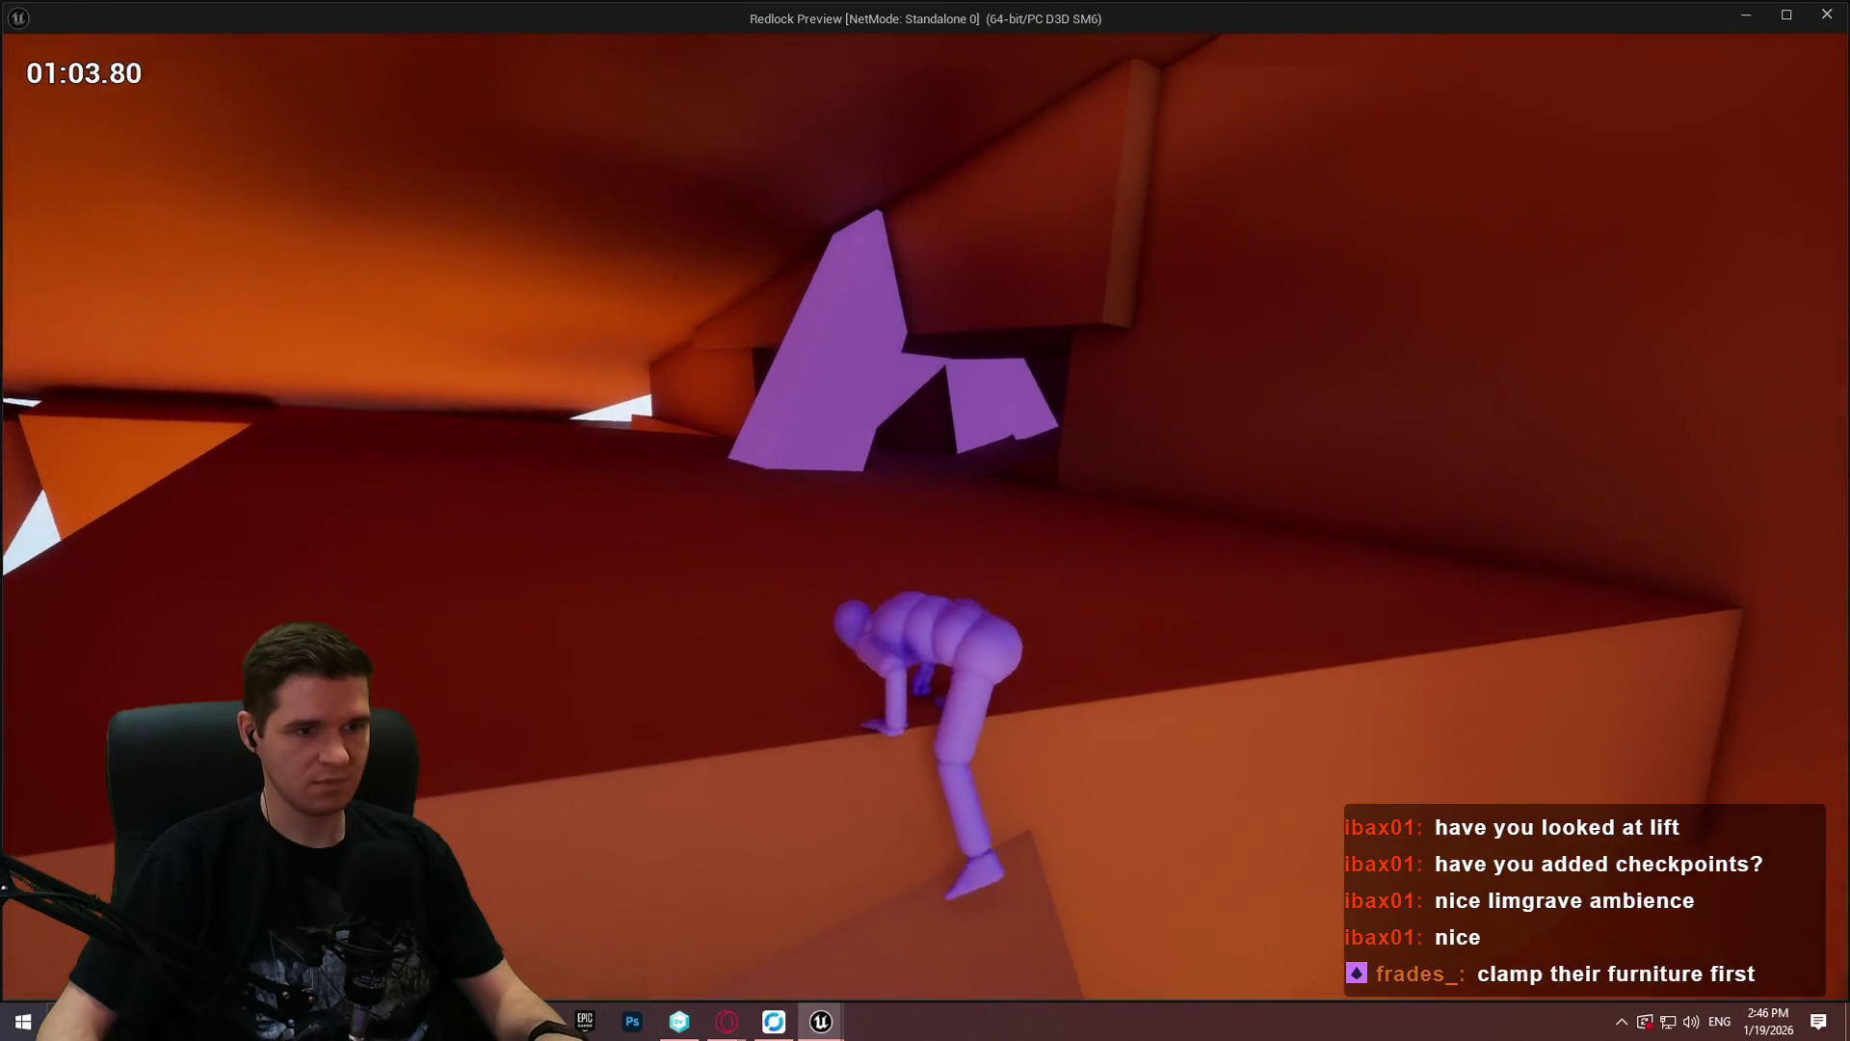
key(w)
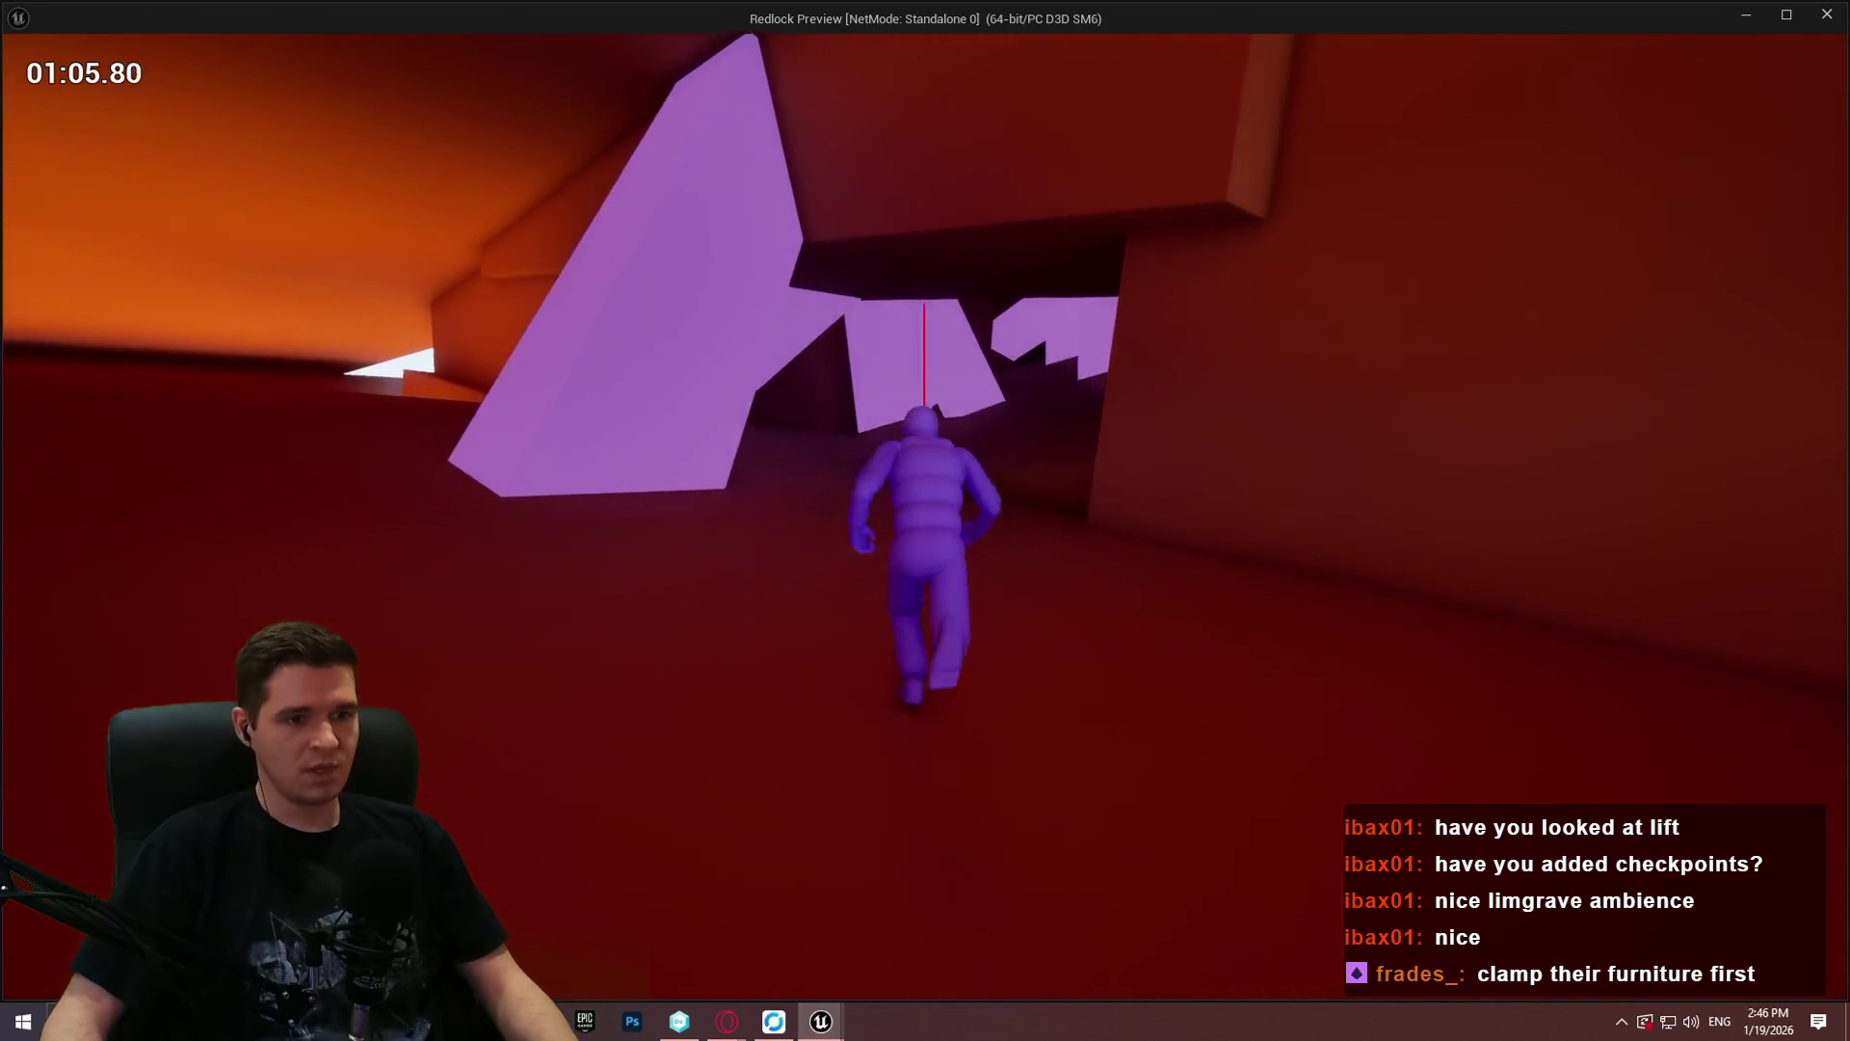
Step: Climb the wall toward the orange-lit opening, mantle its ledge and run to the glowing ledge
key(w)
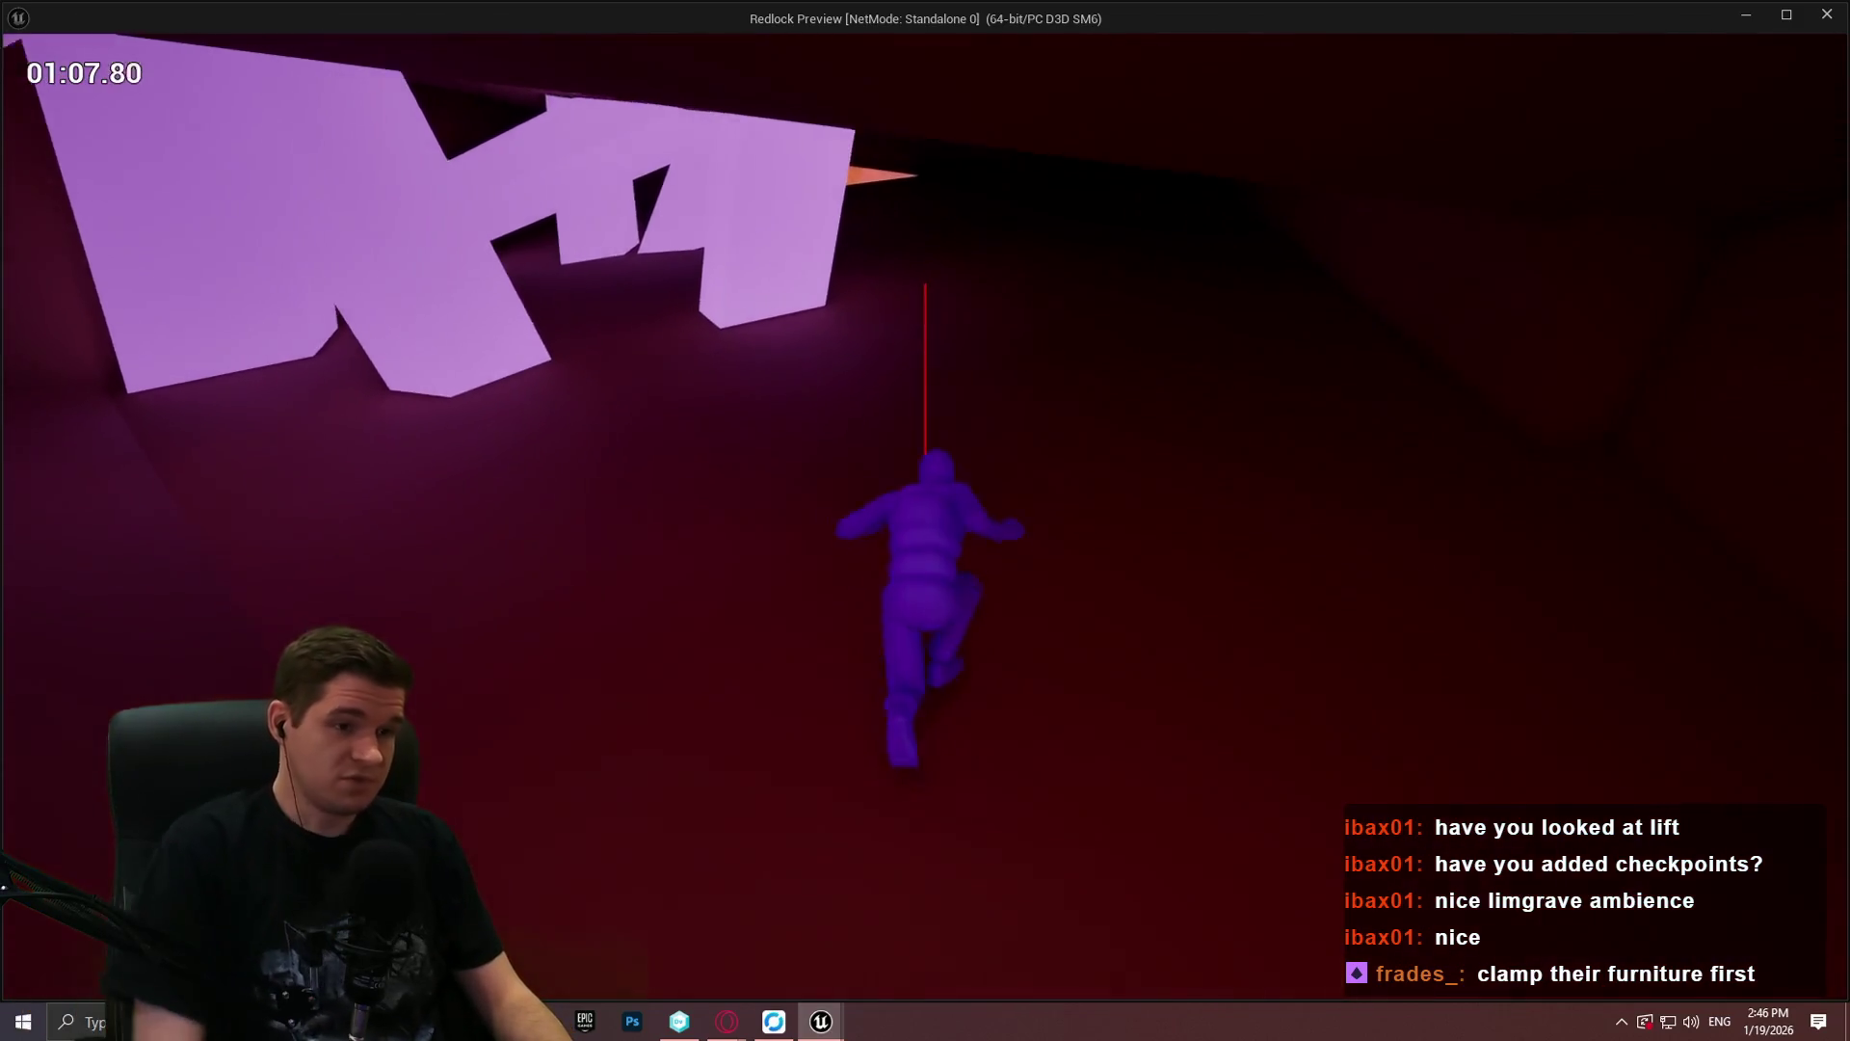
key(w)
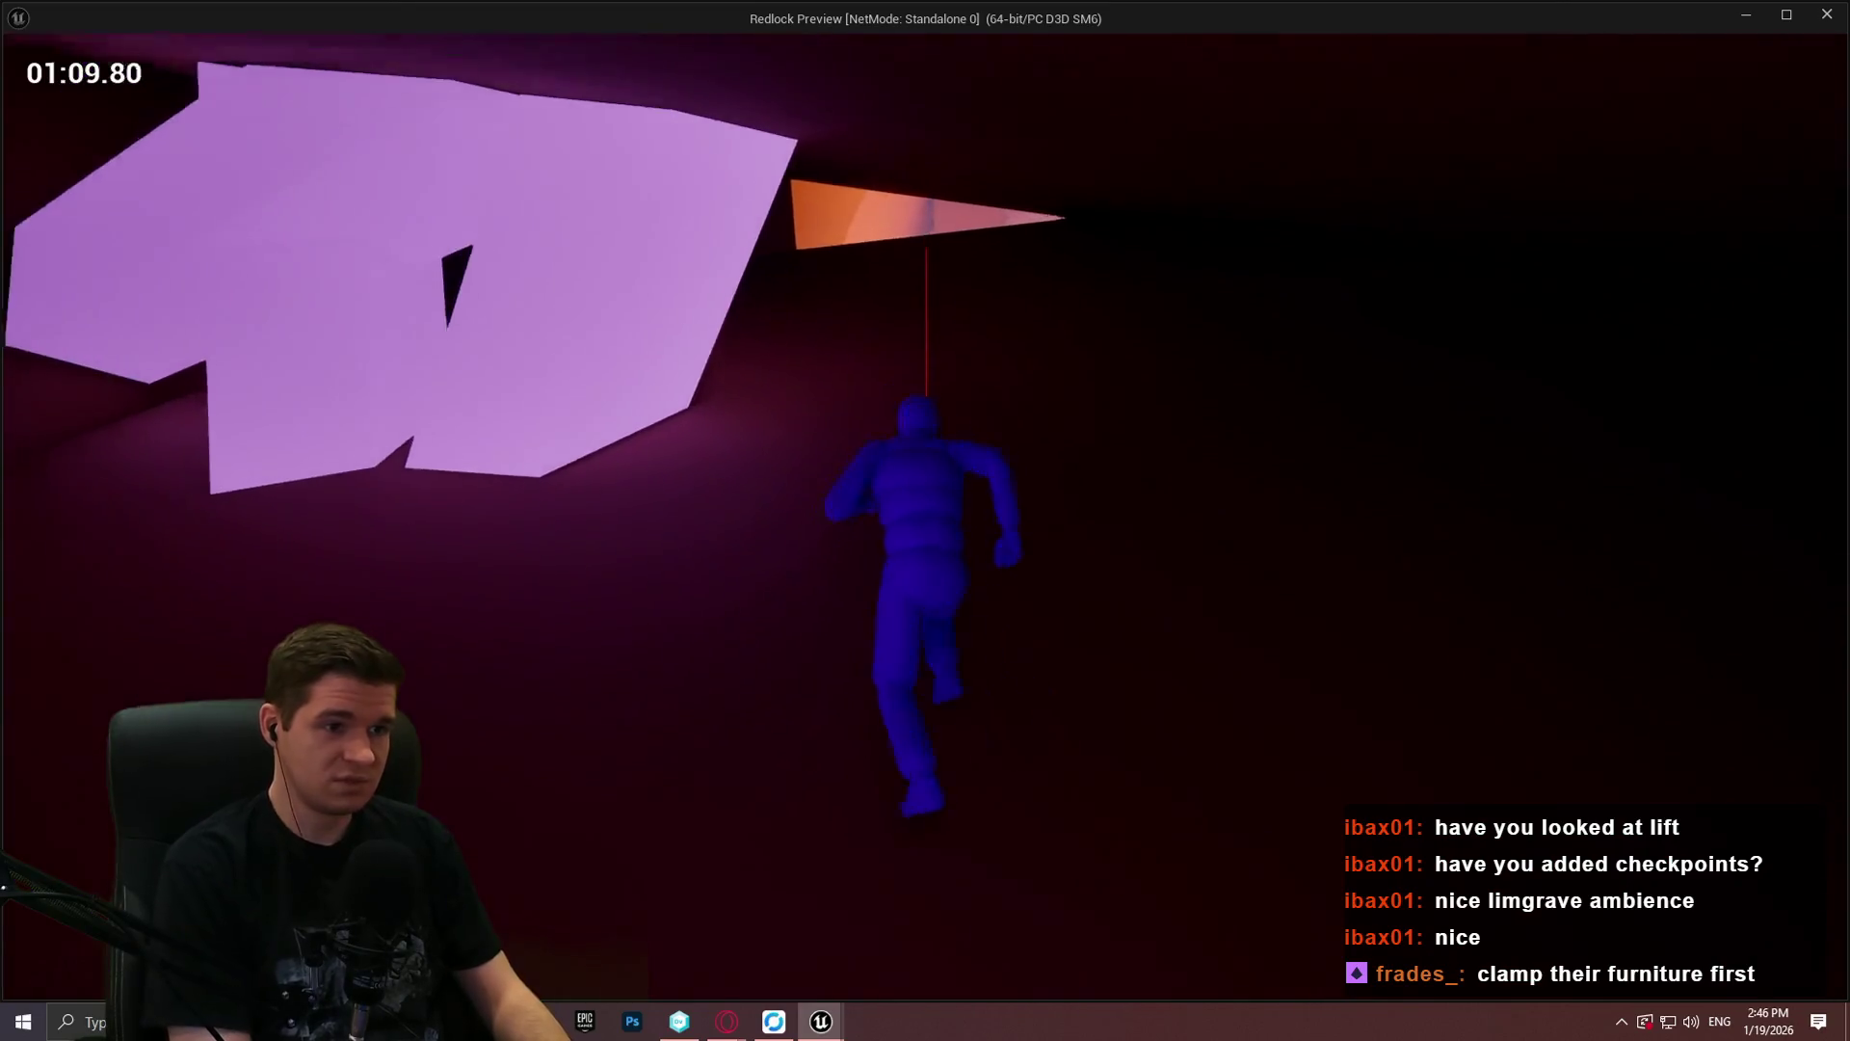
key(w)
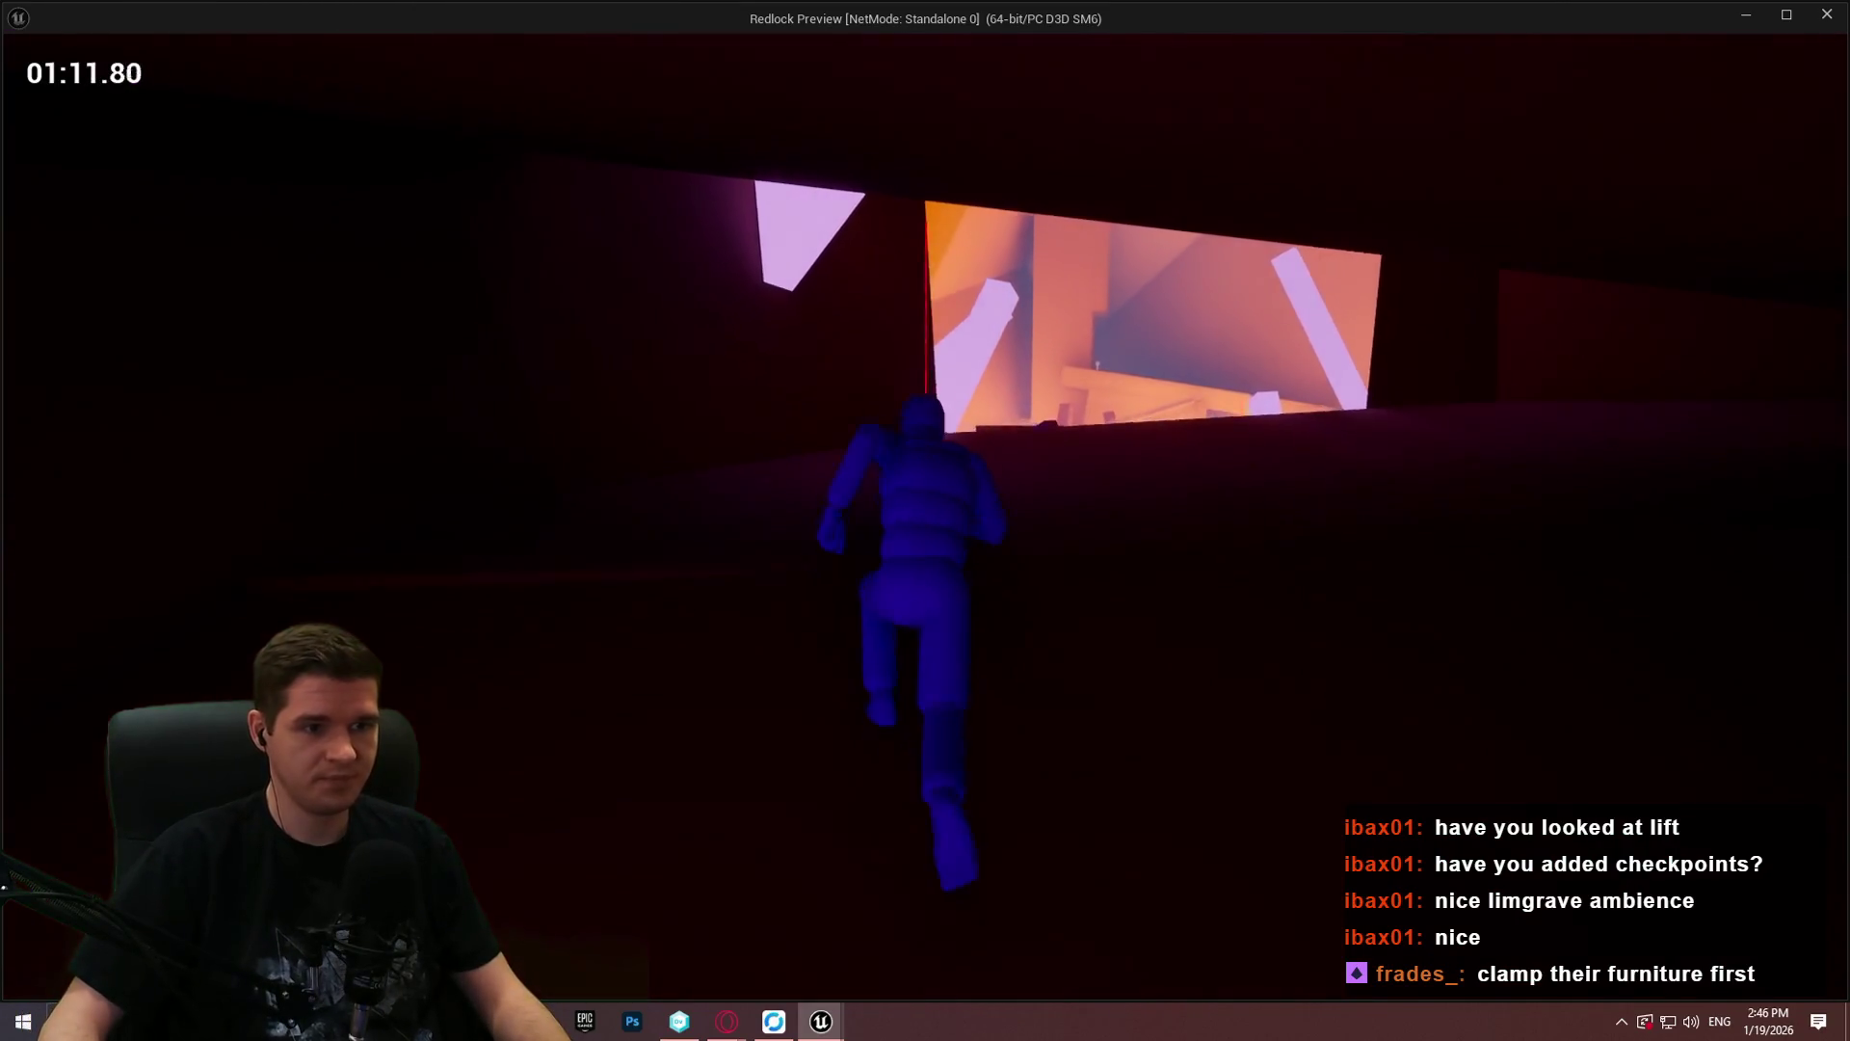
key(w)
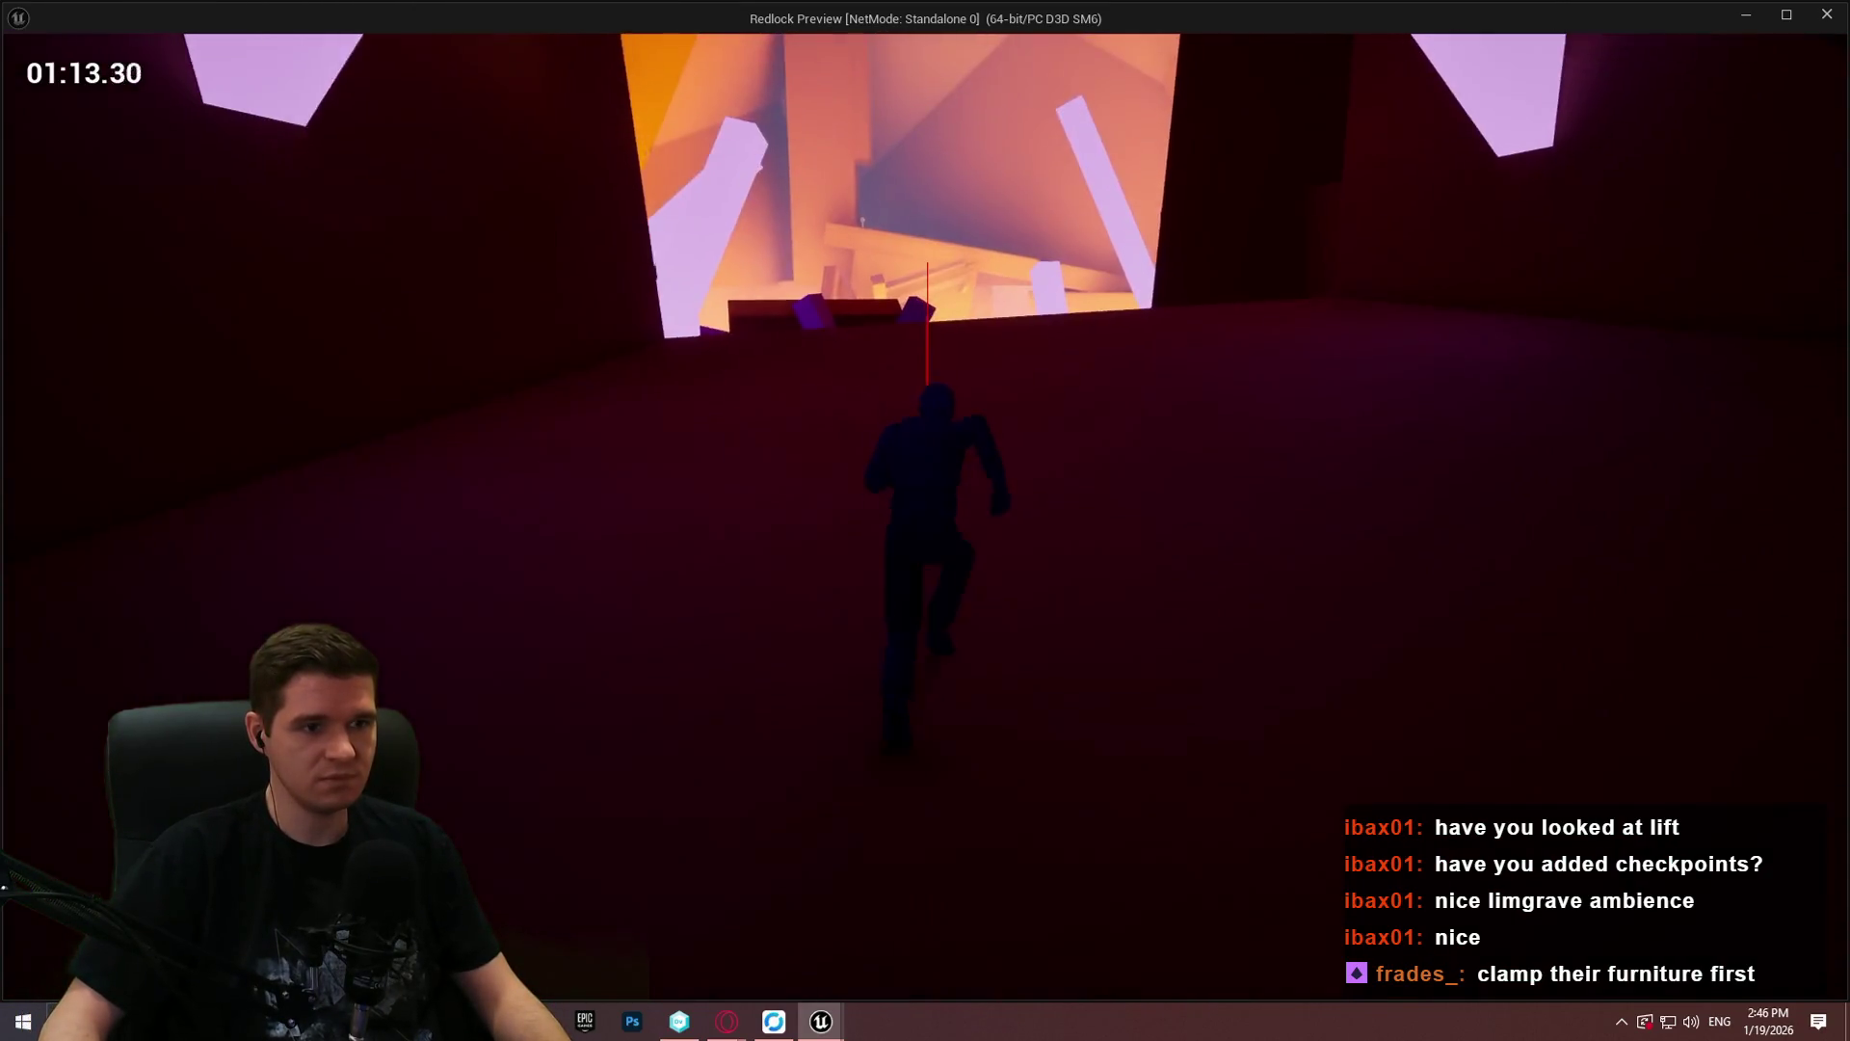
key(w)
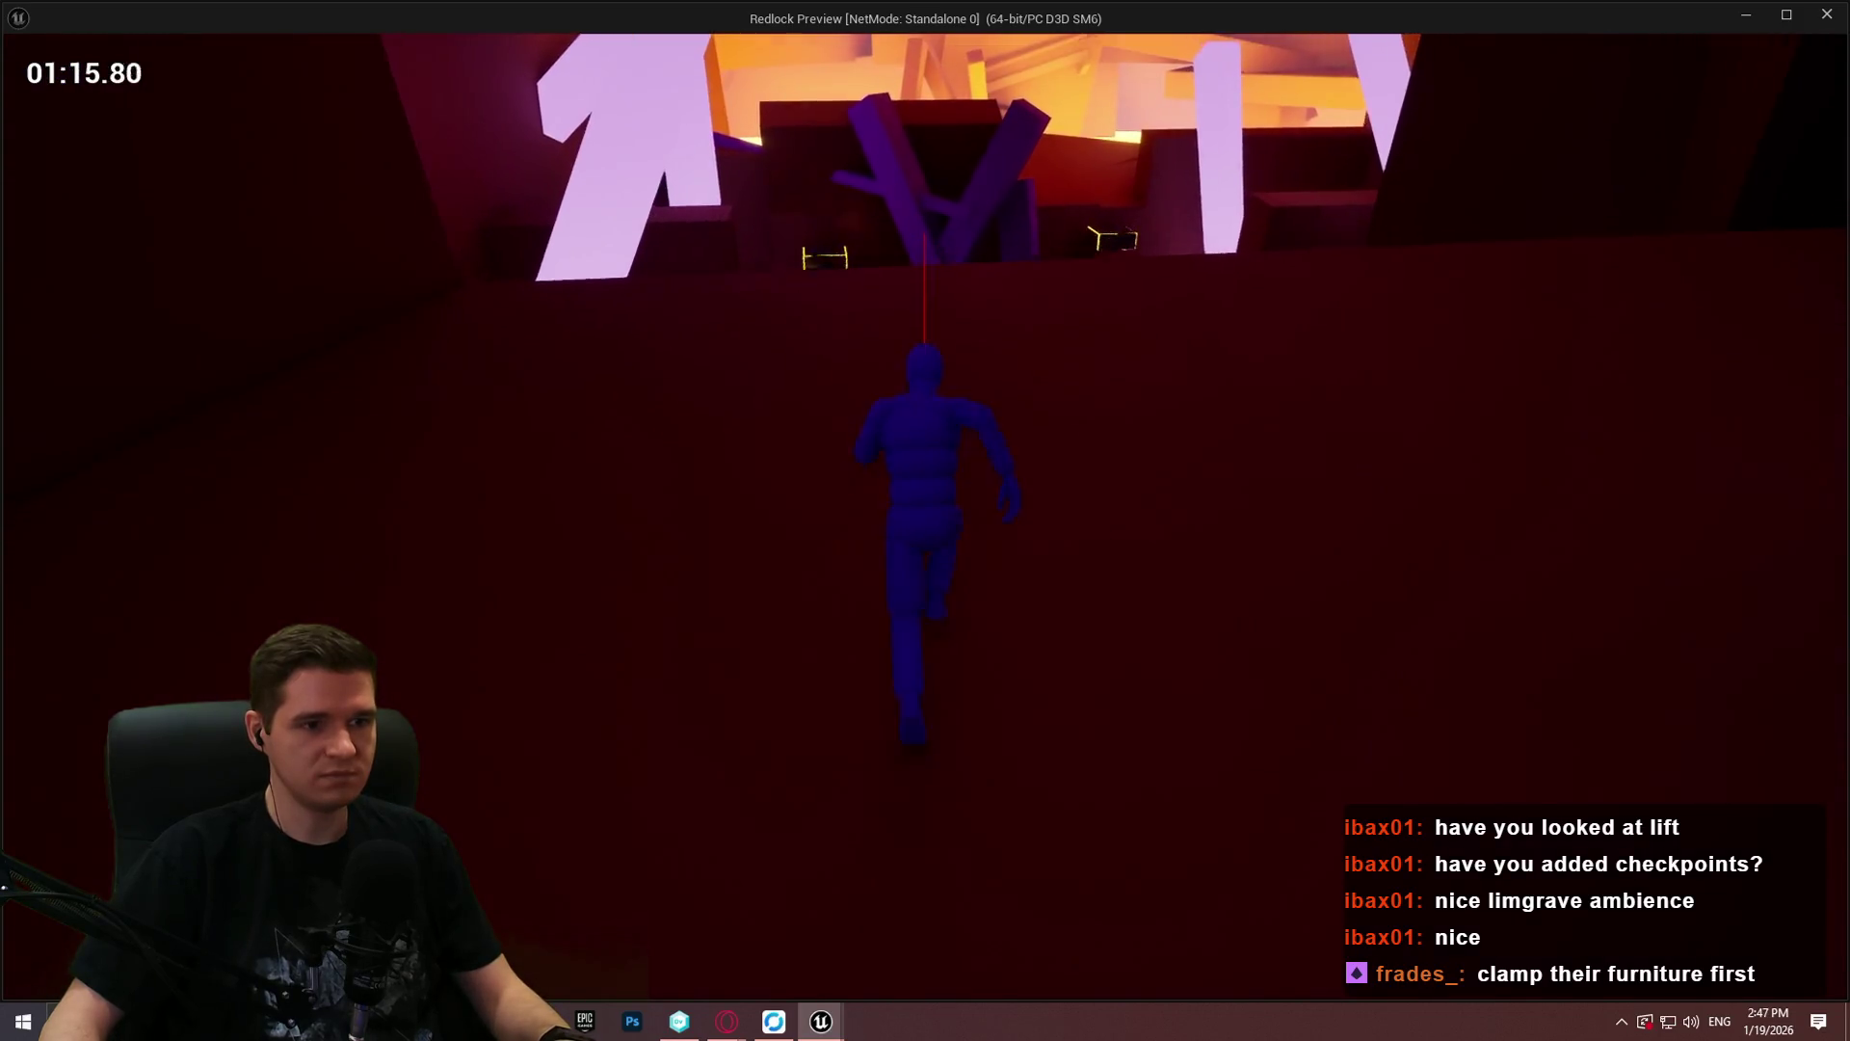
key(w)
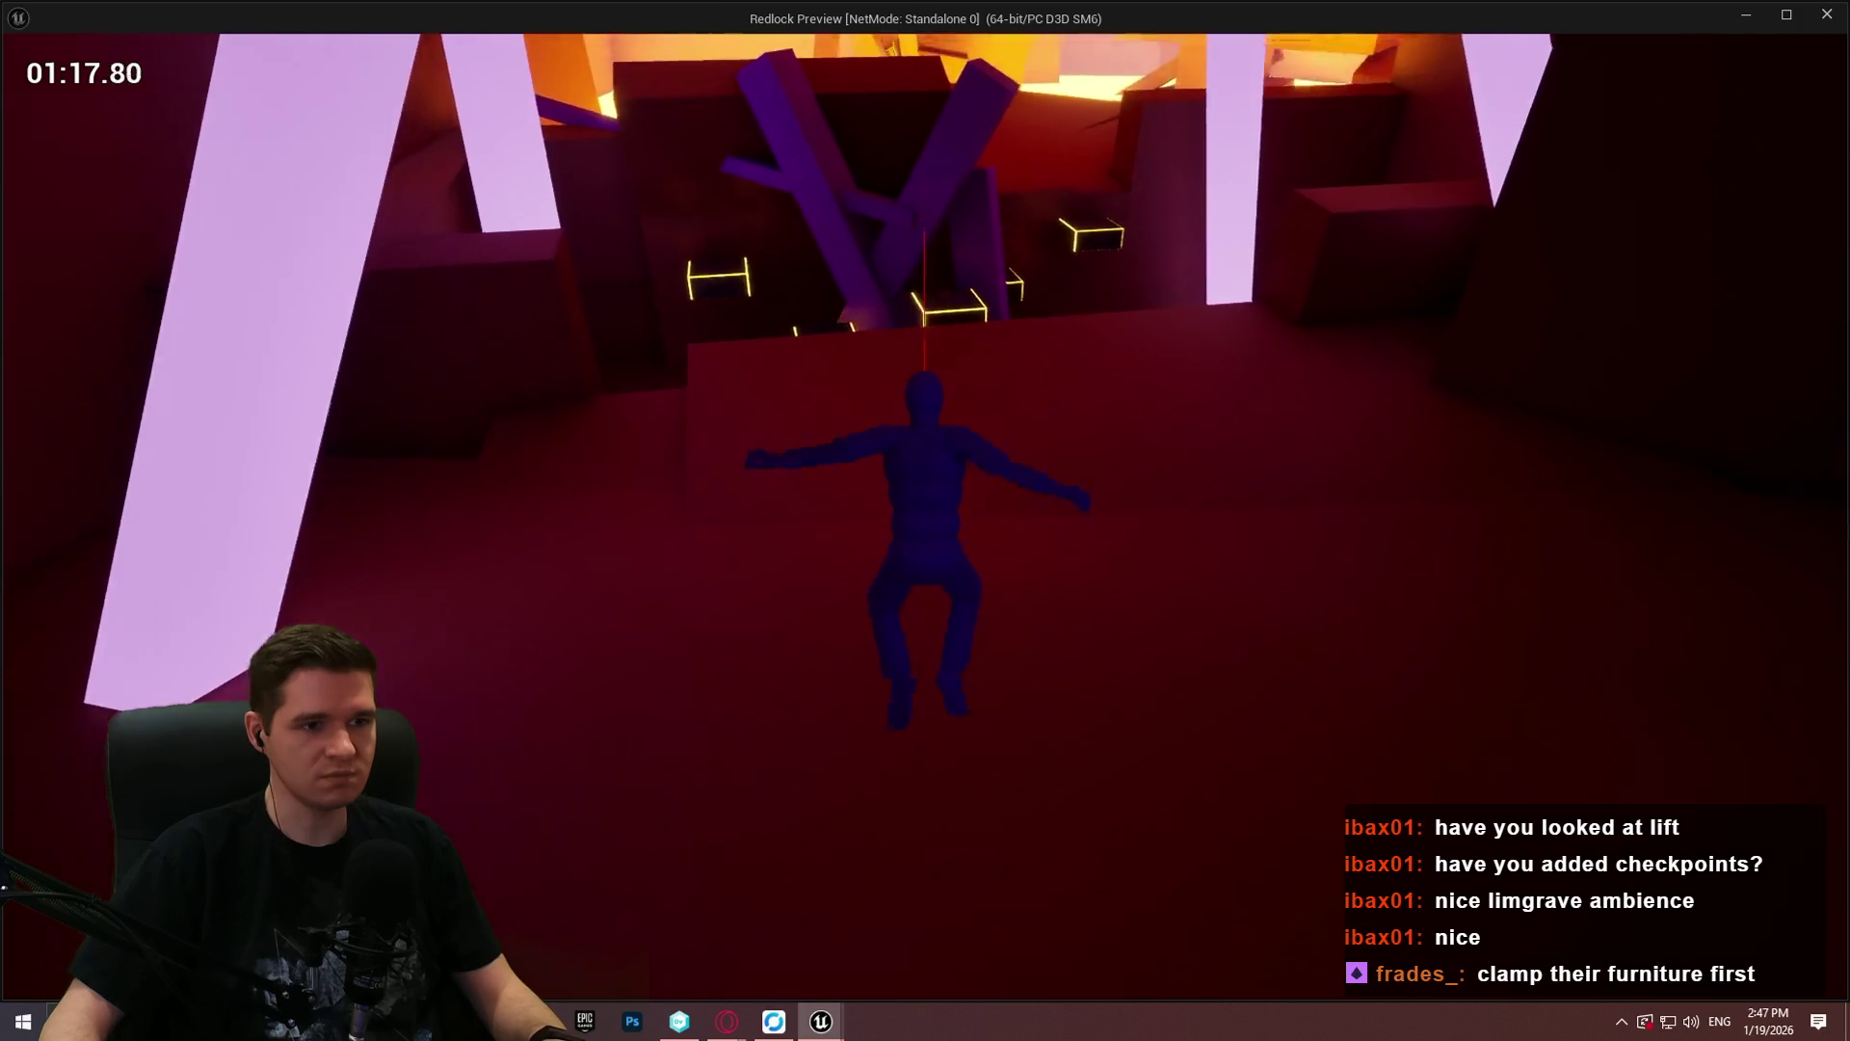
key(w)
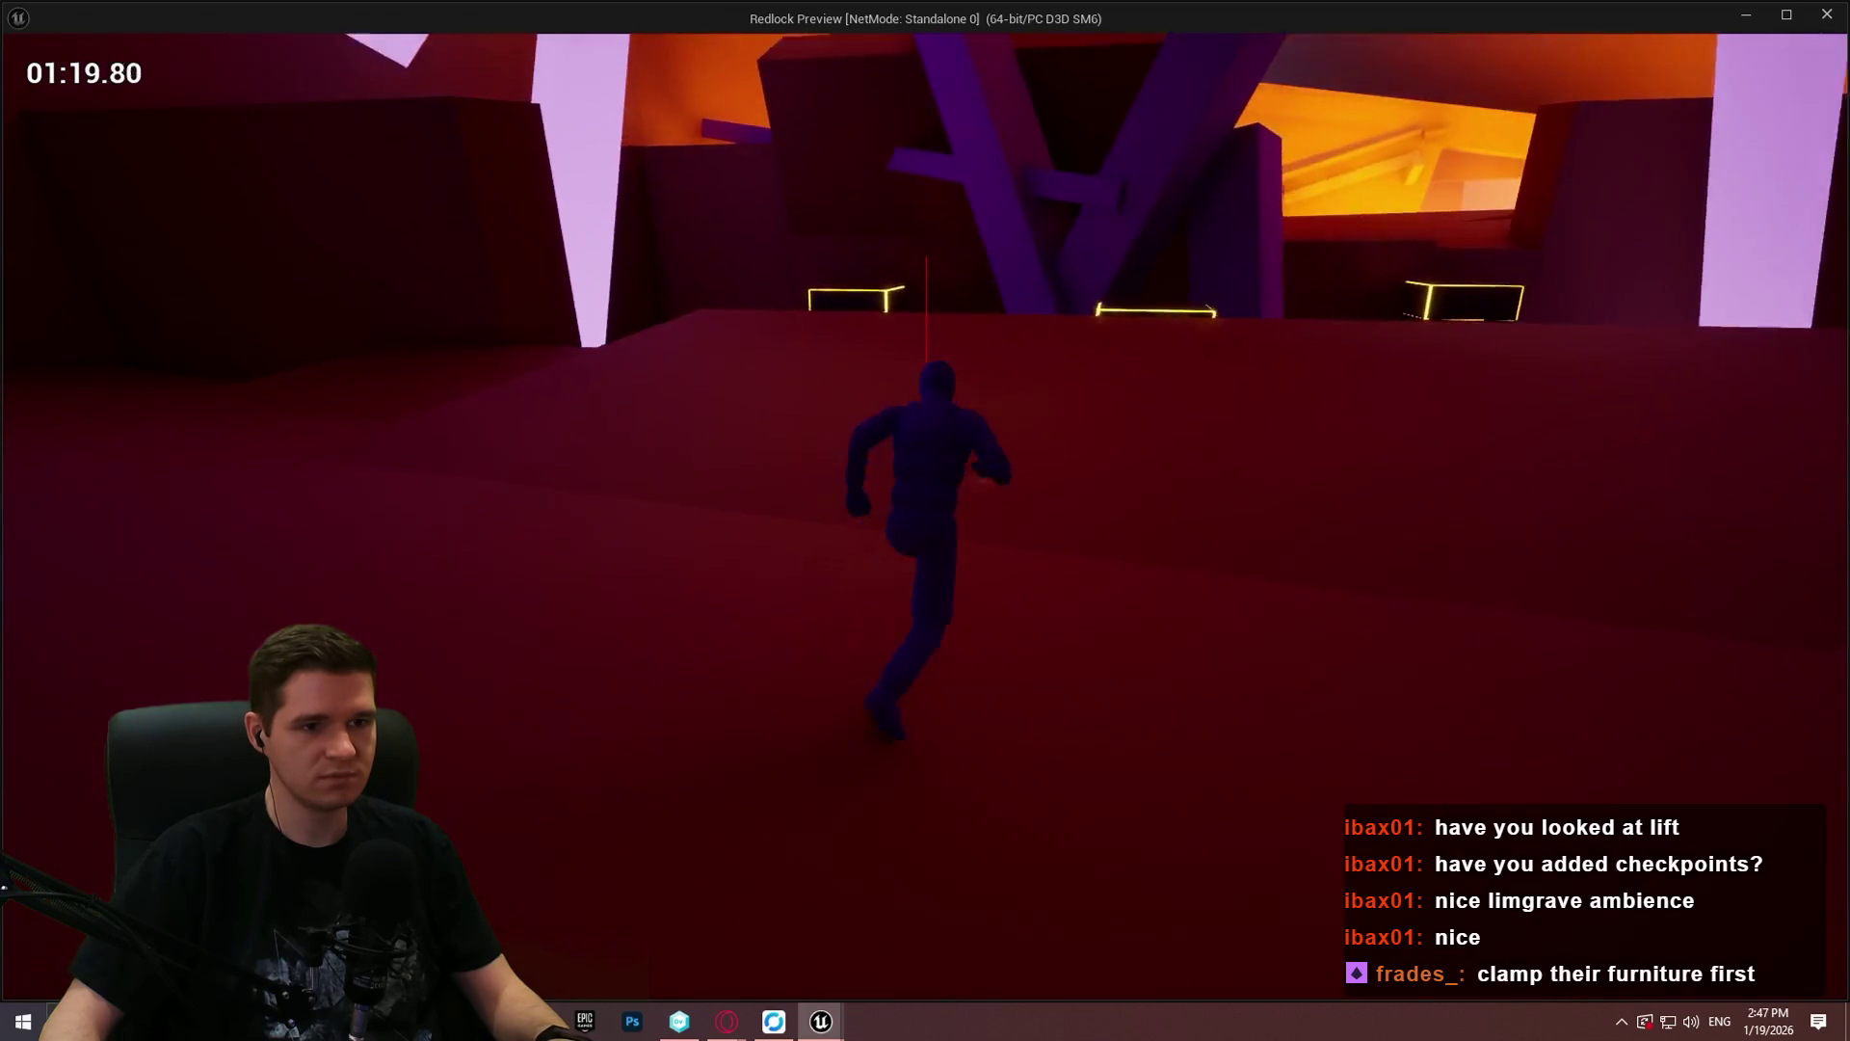
key(w)
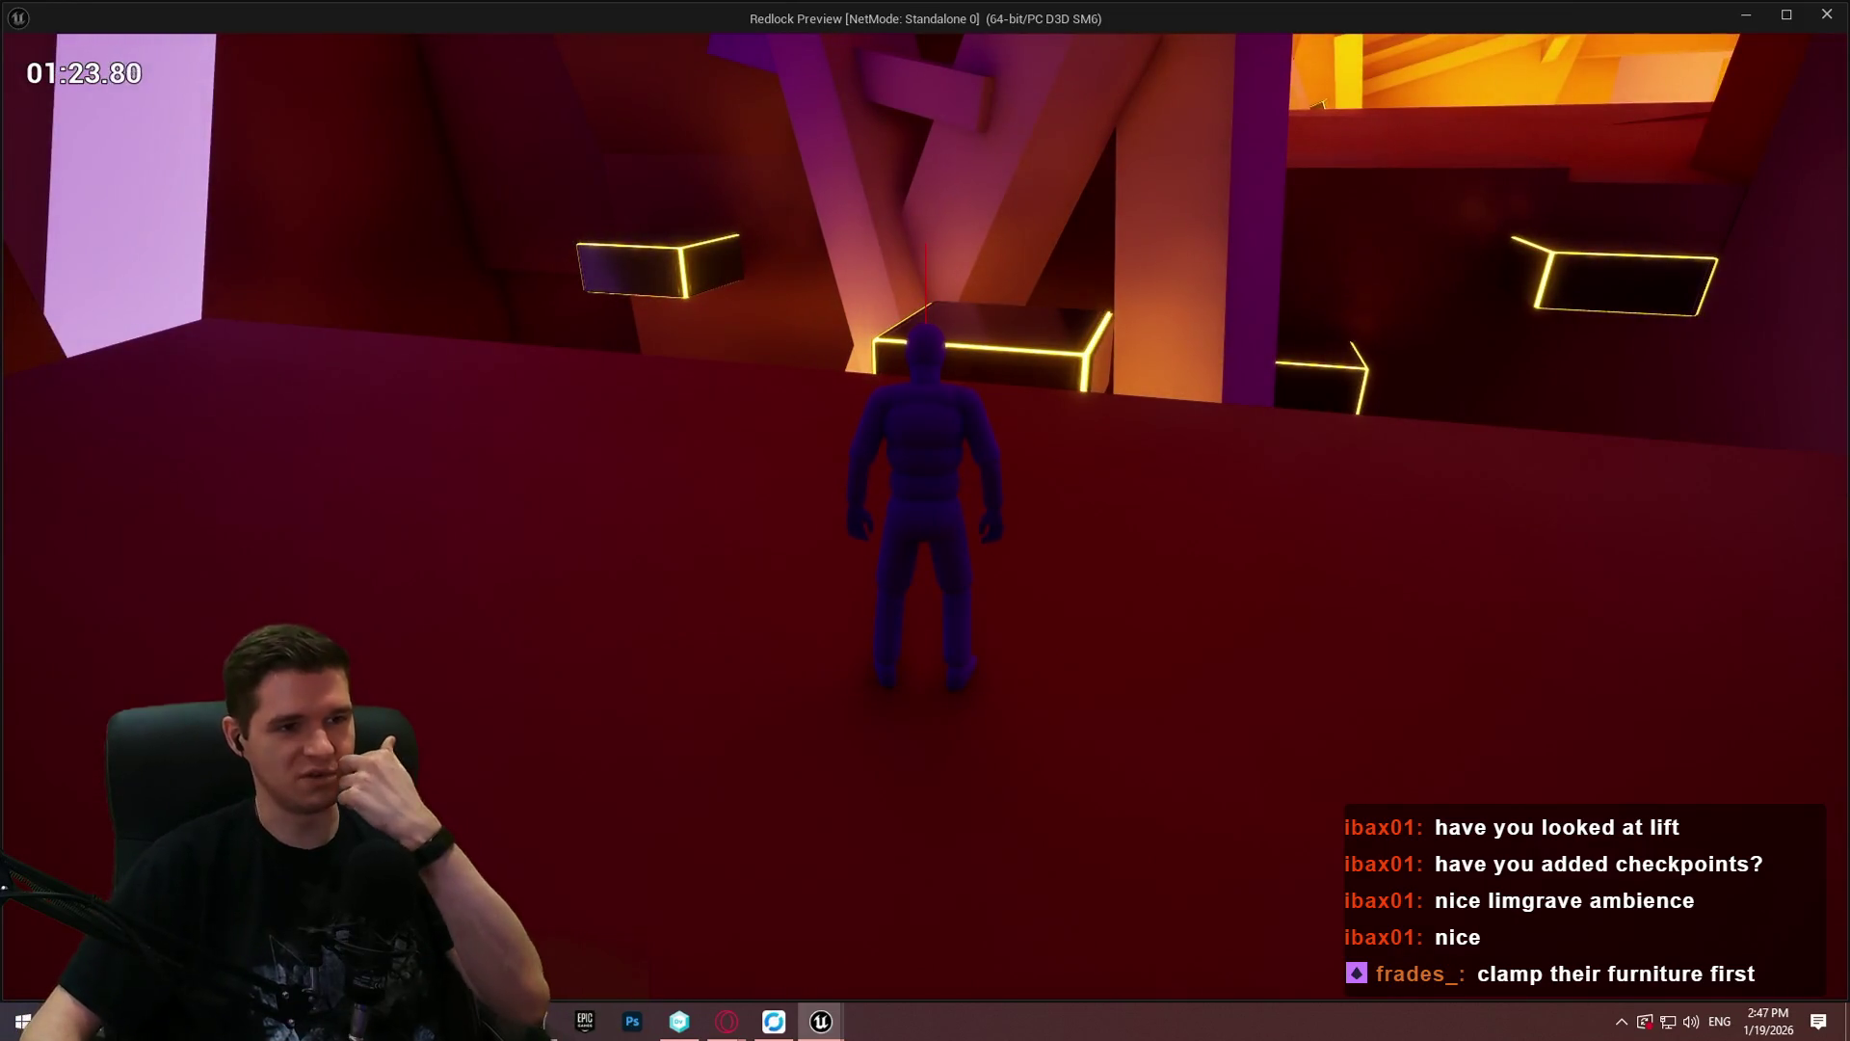
Step: Jump across the glowing platforms, climb the green block and mount the red wall
key(w)
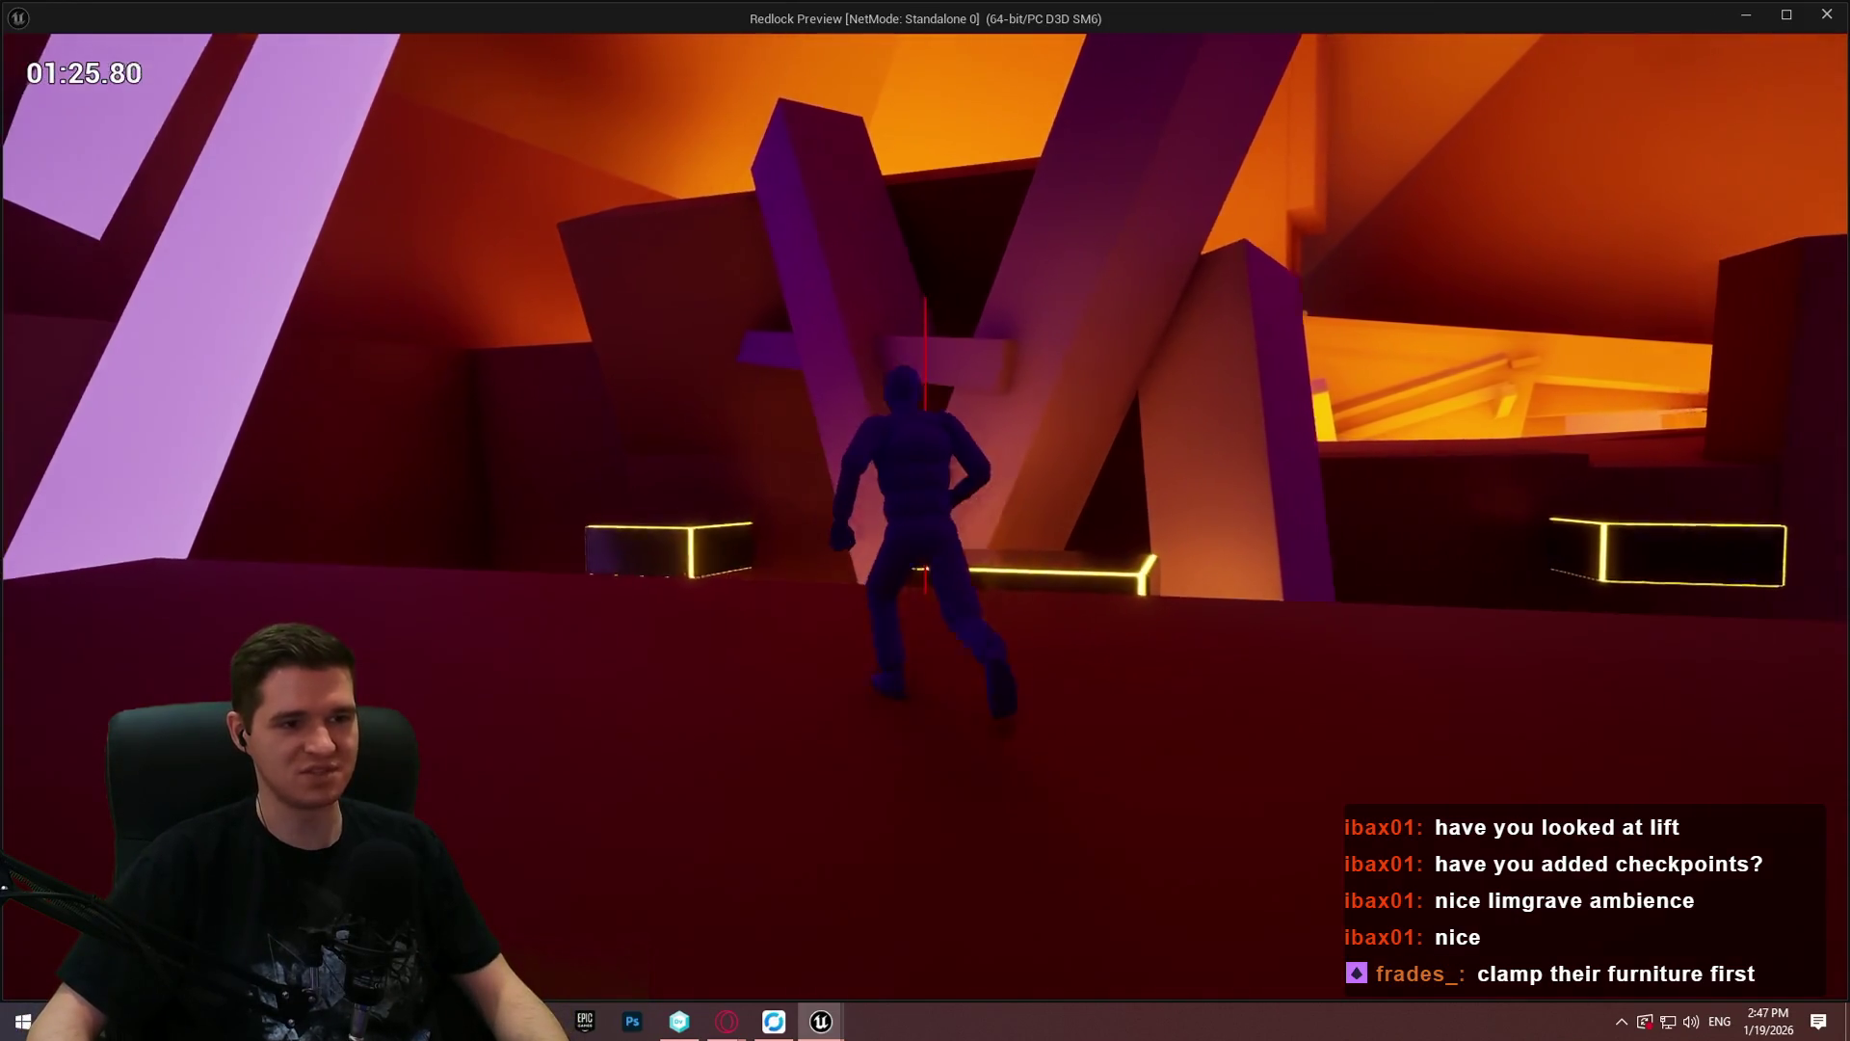
key(w)
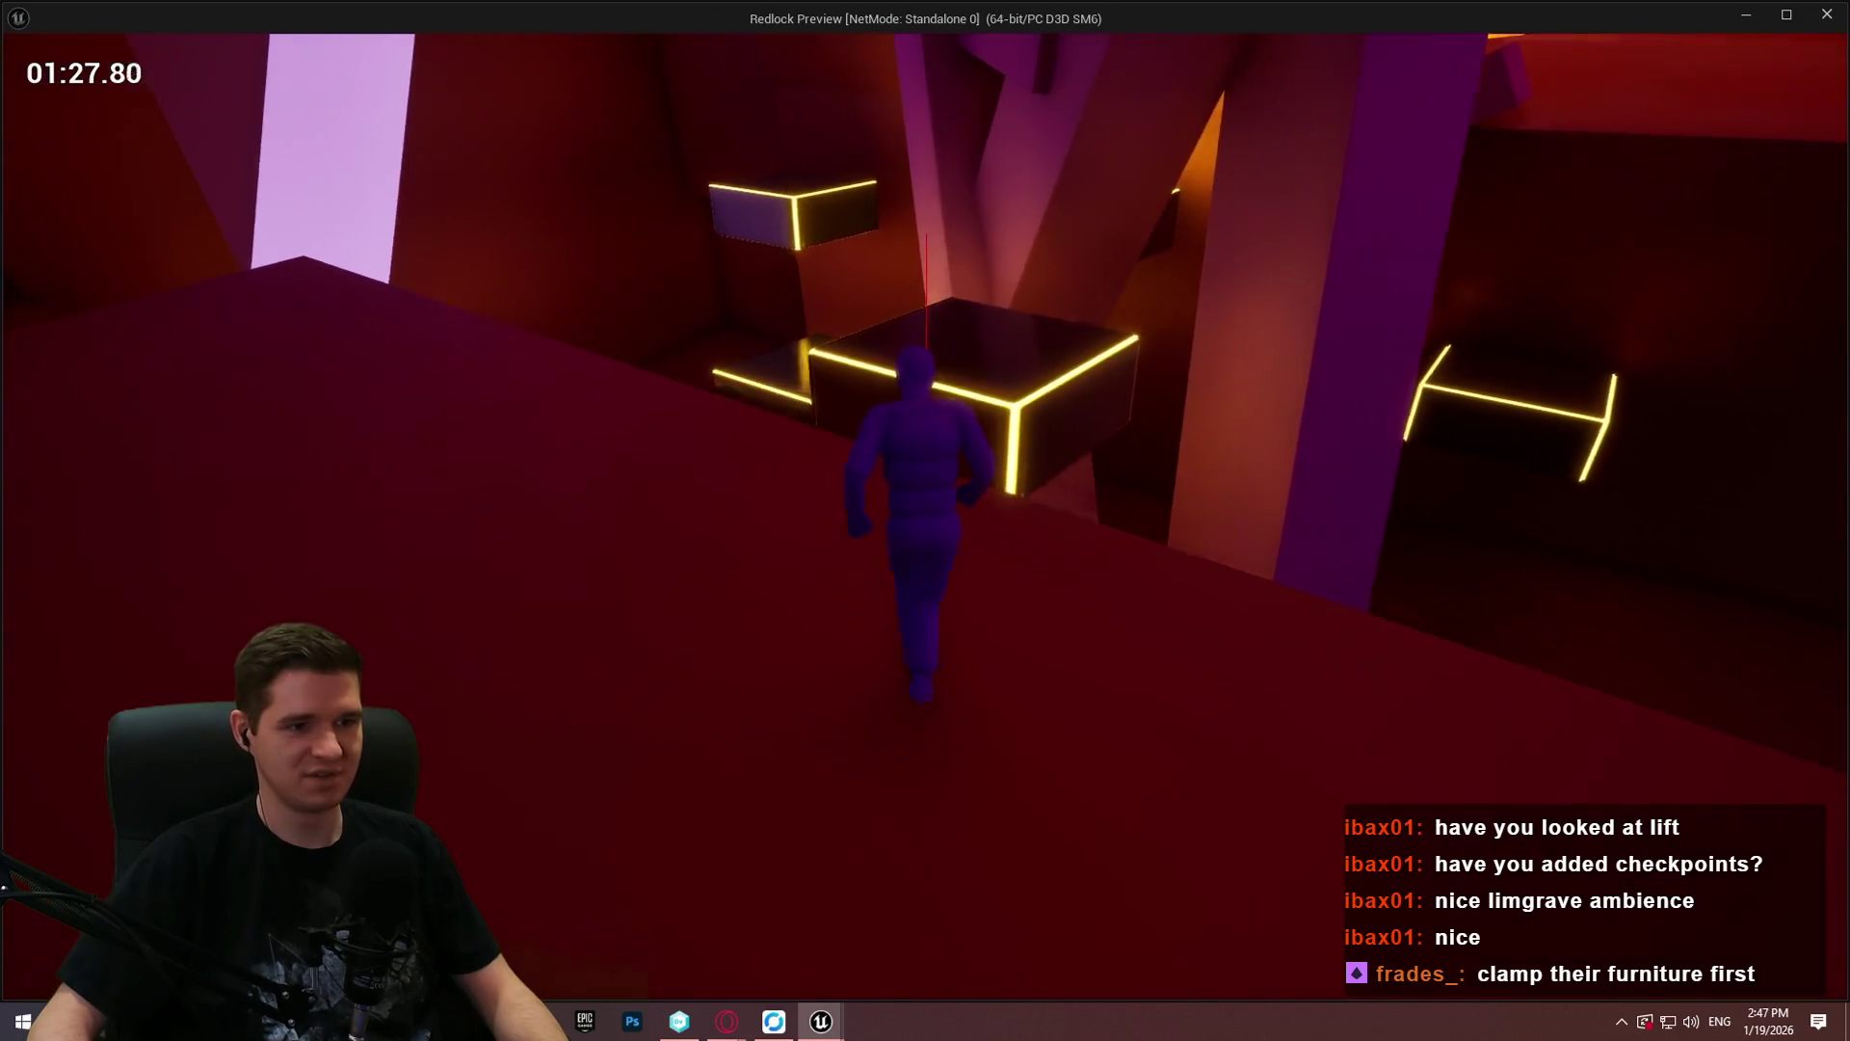
key(w)
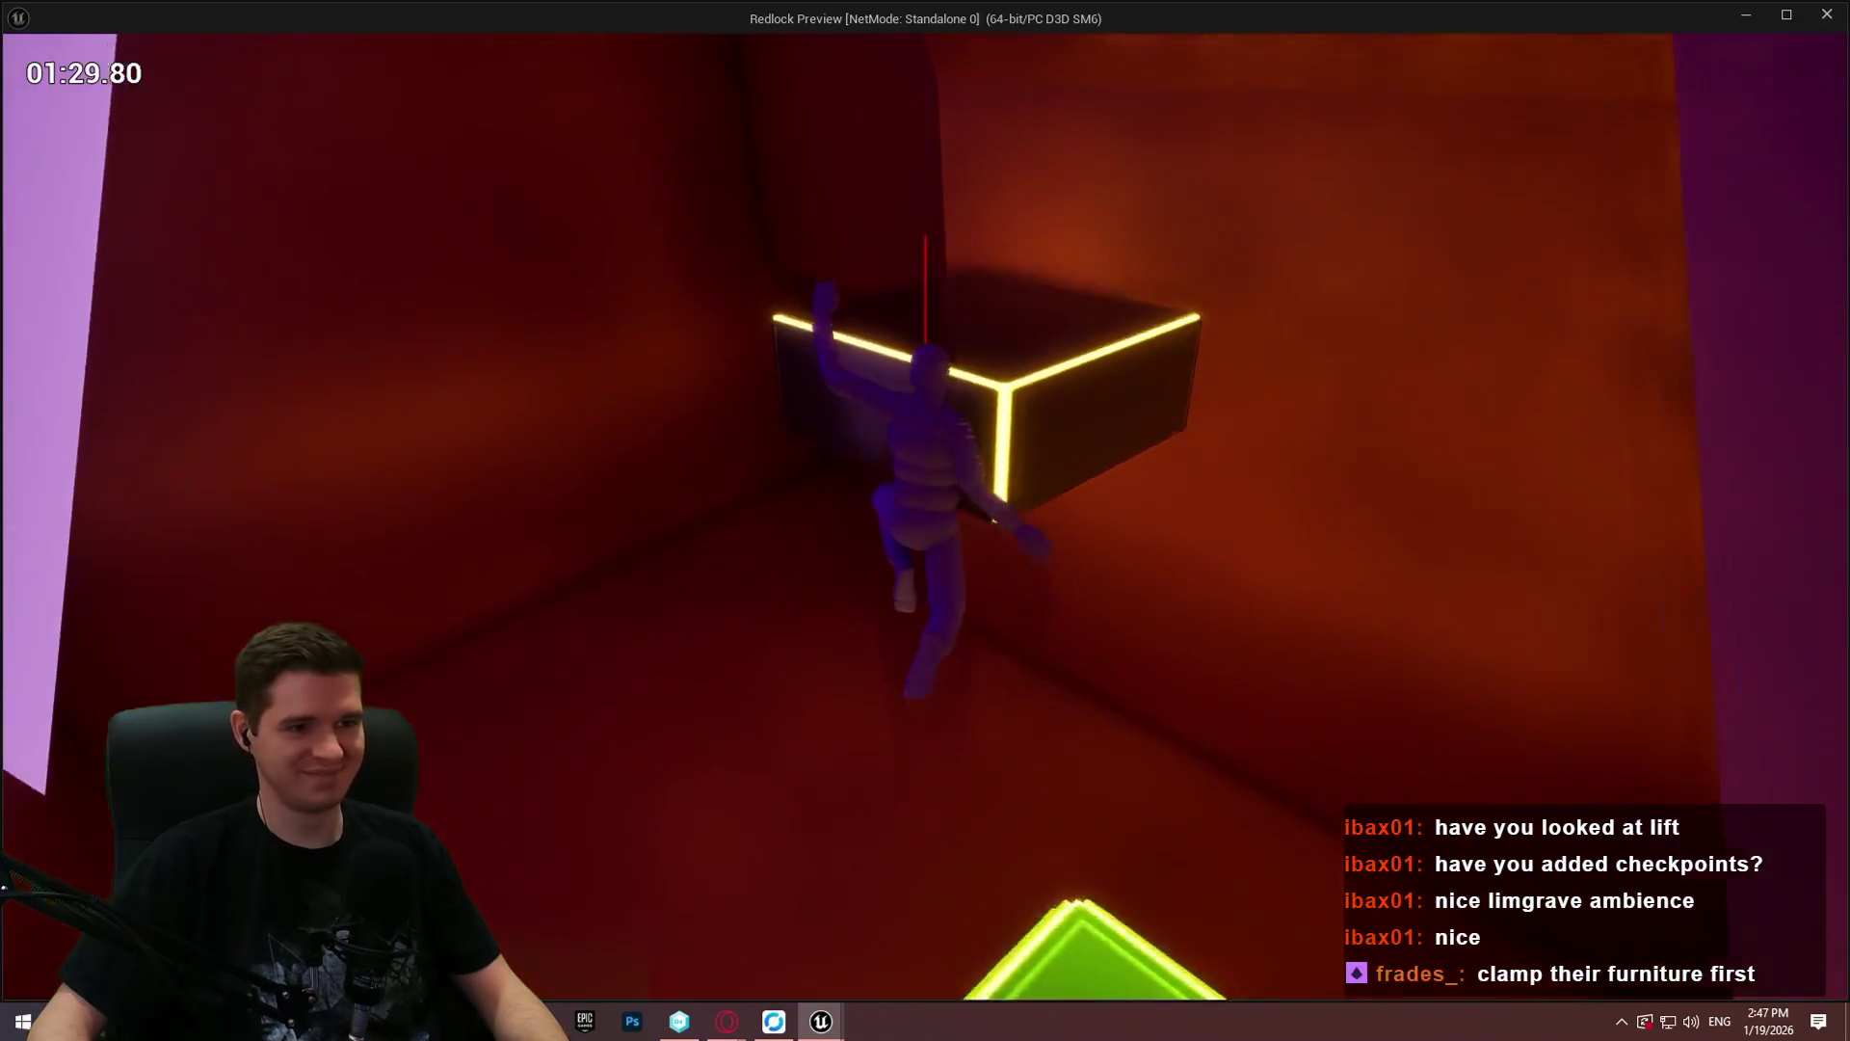
key(w)
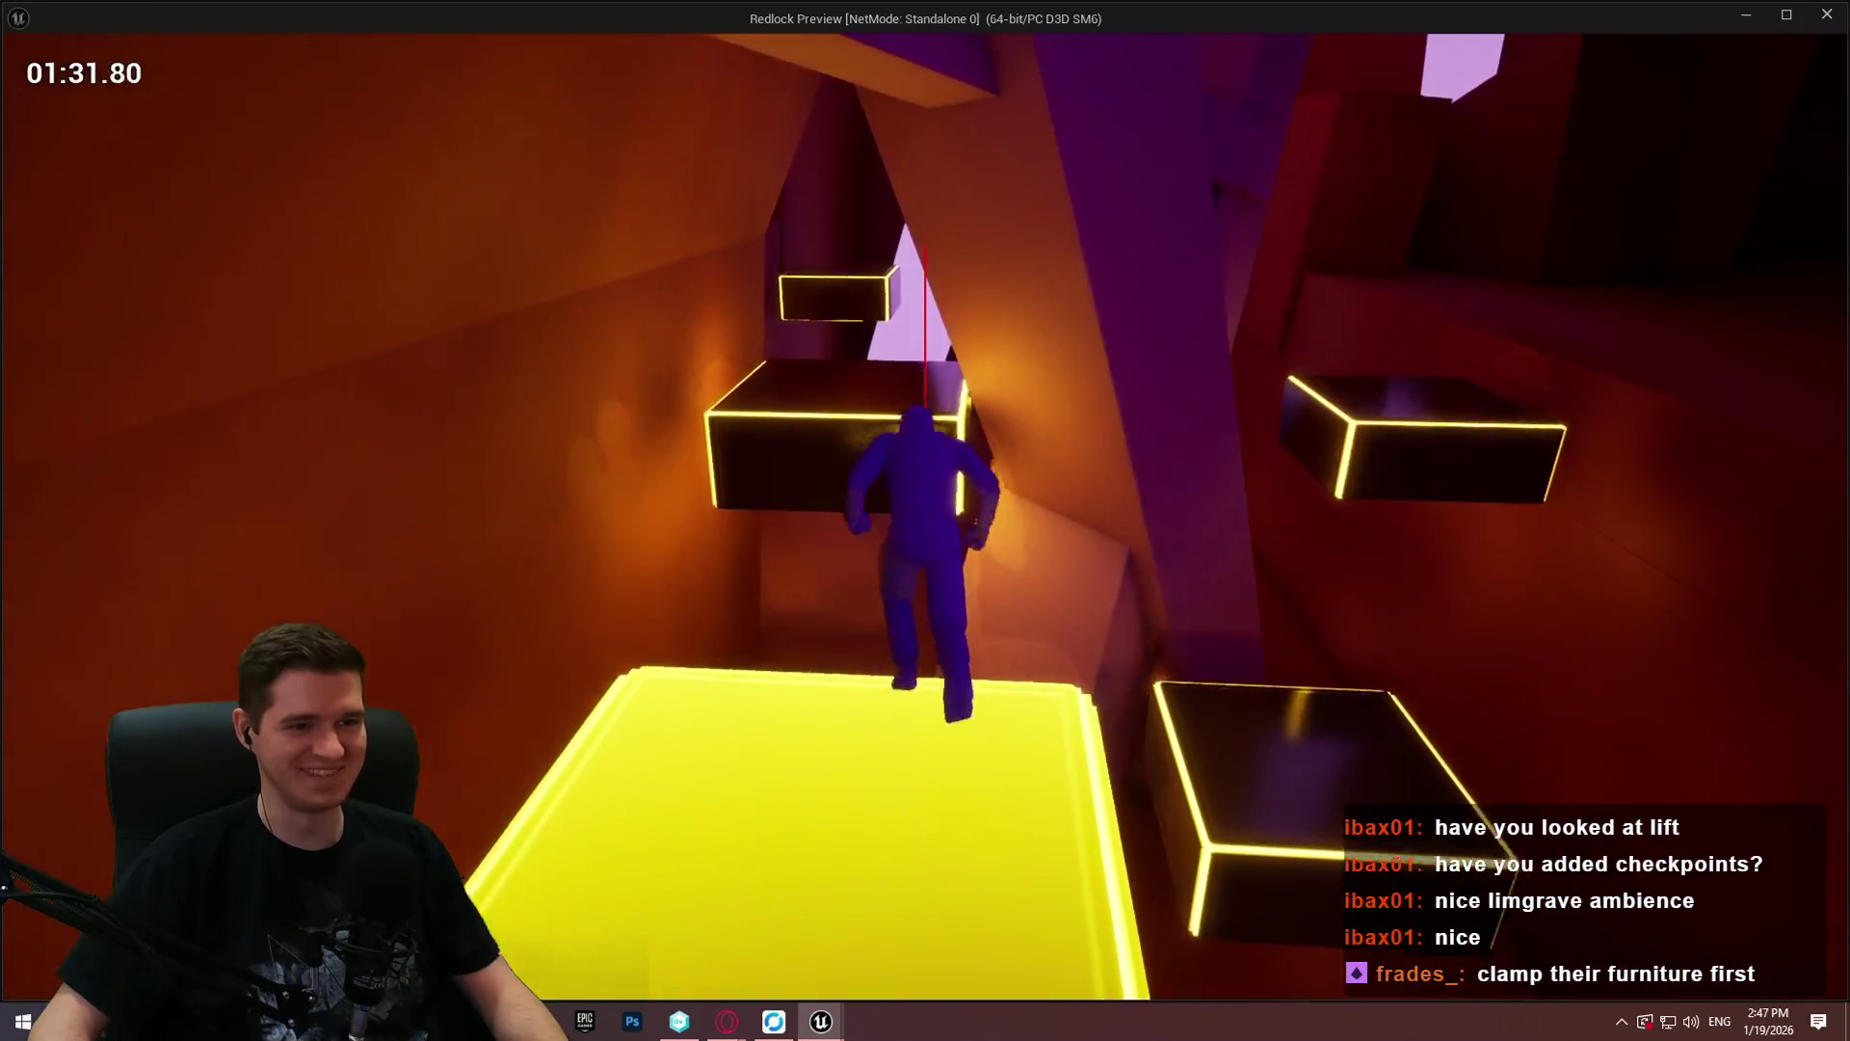
key(w)
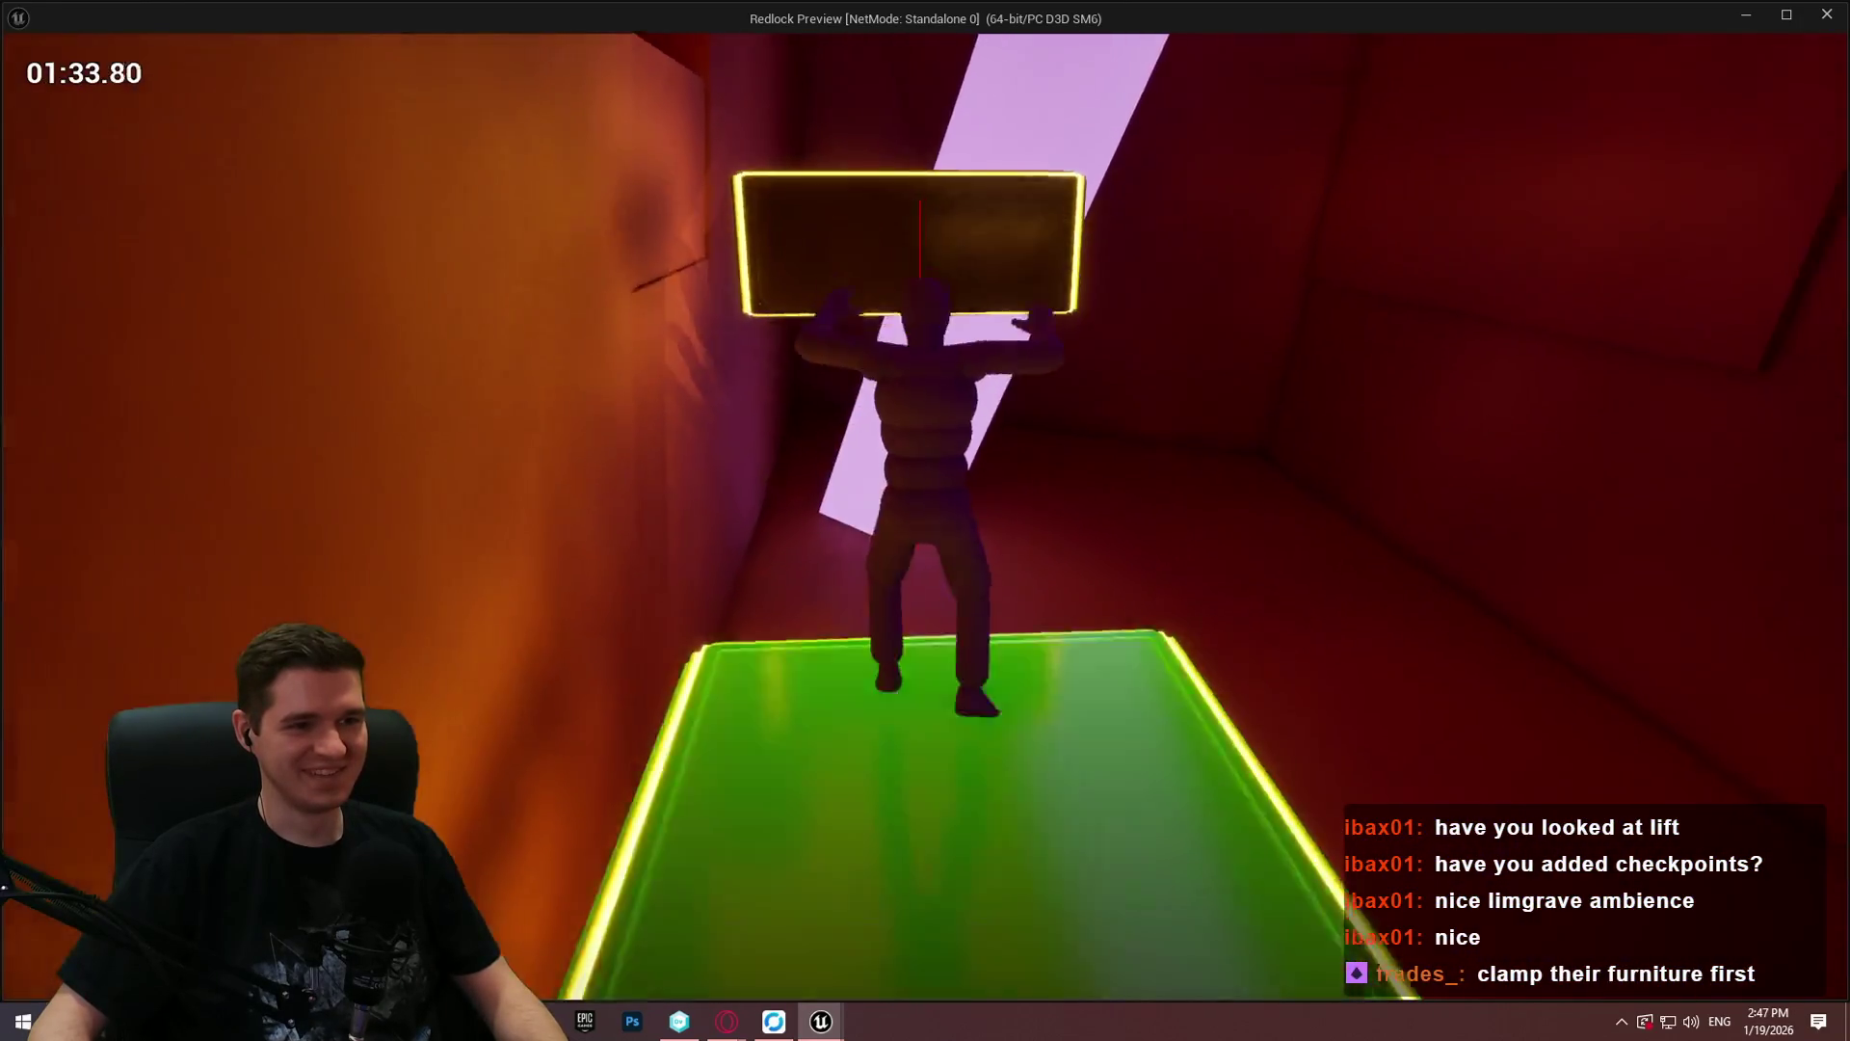
key(w)
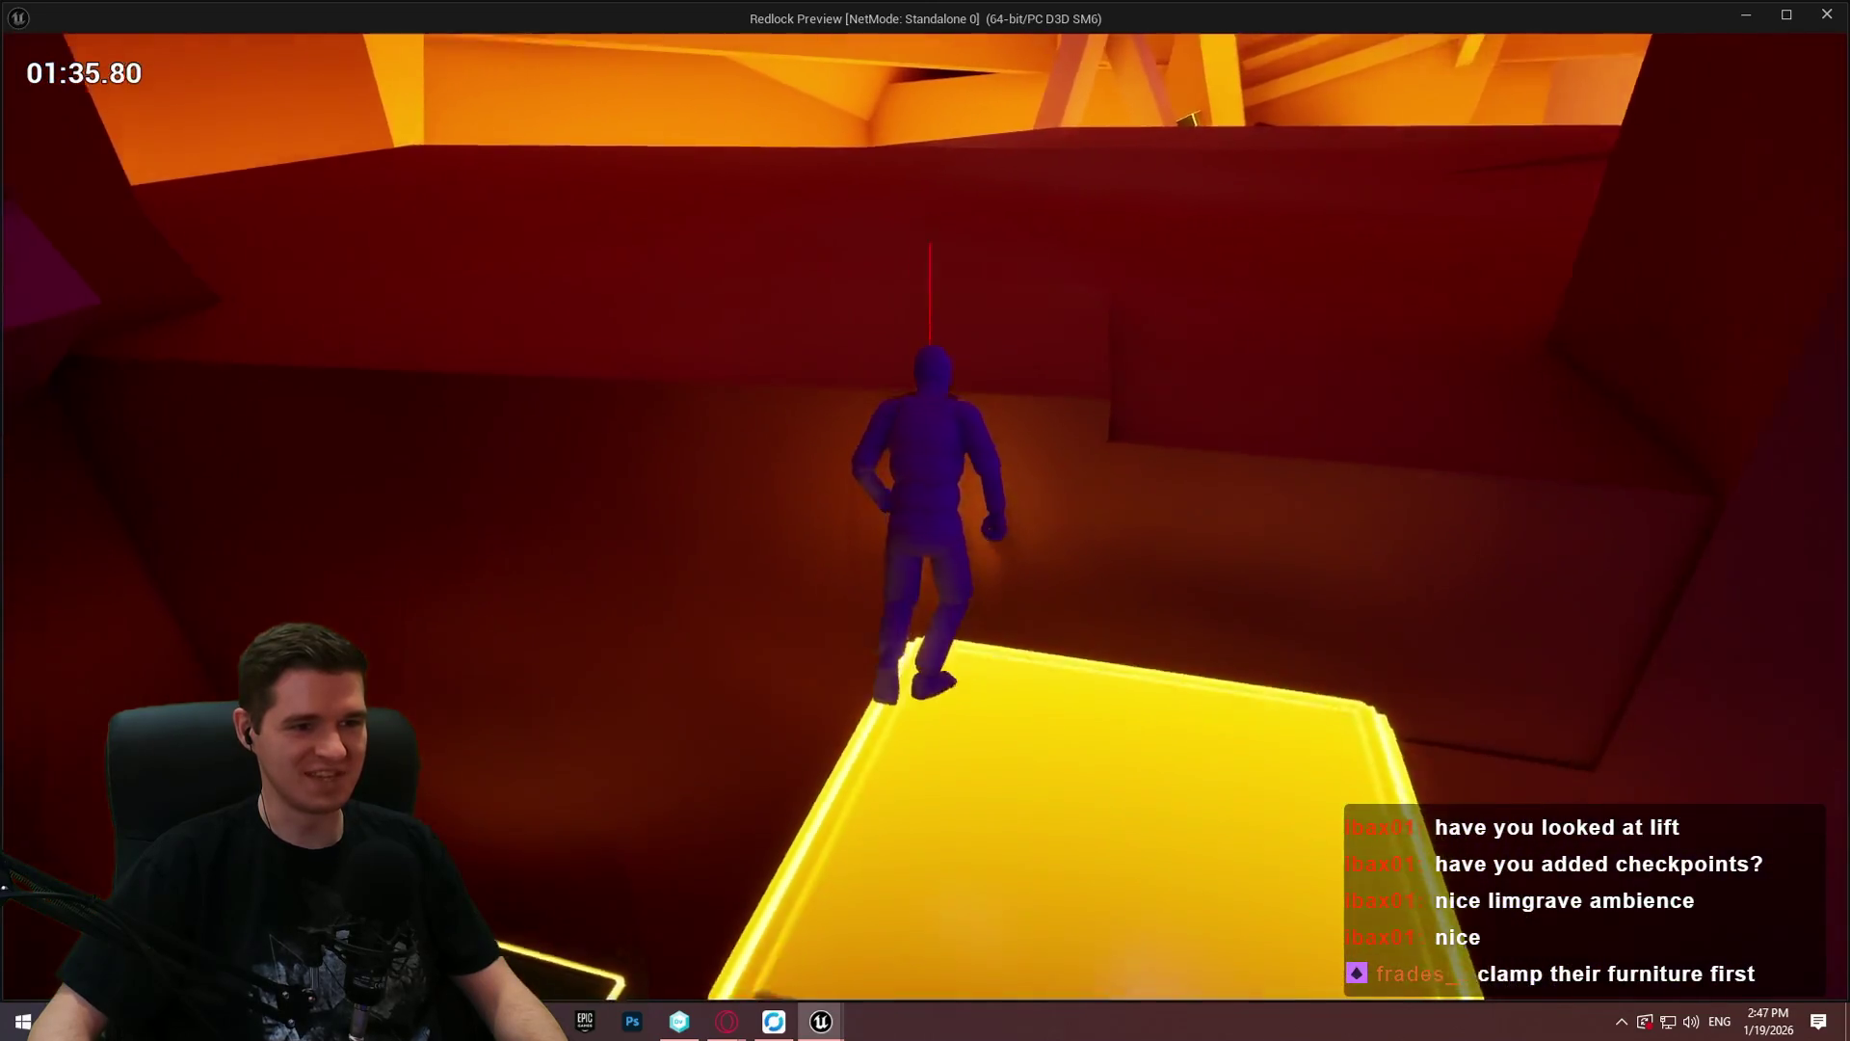
key(w)
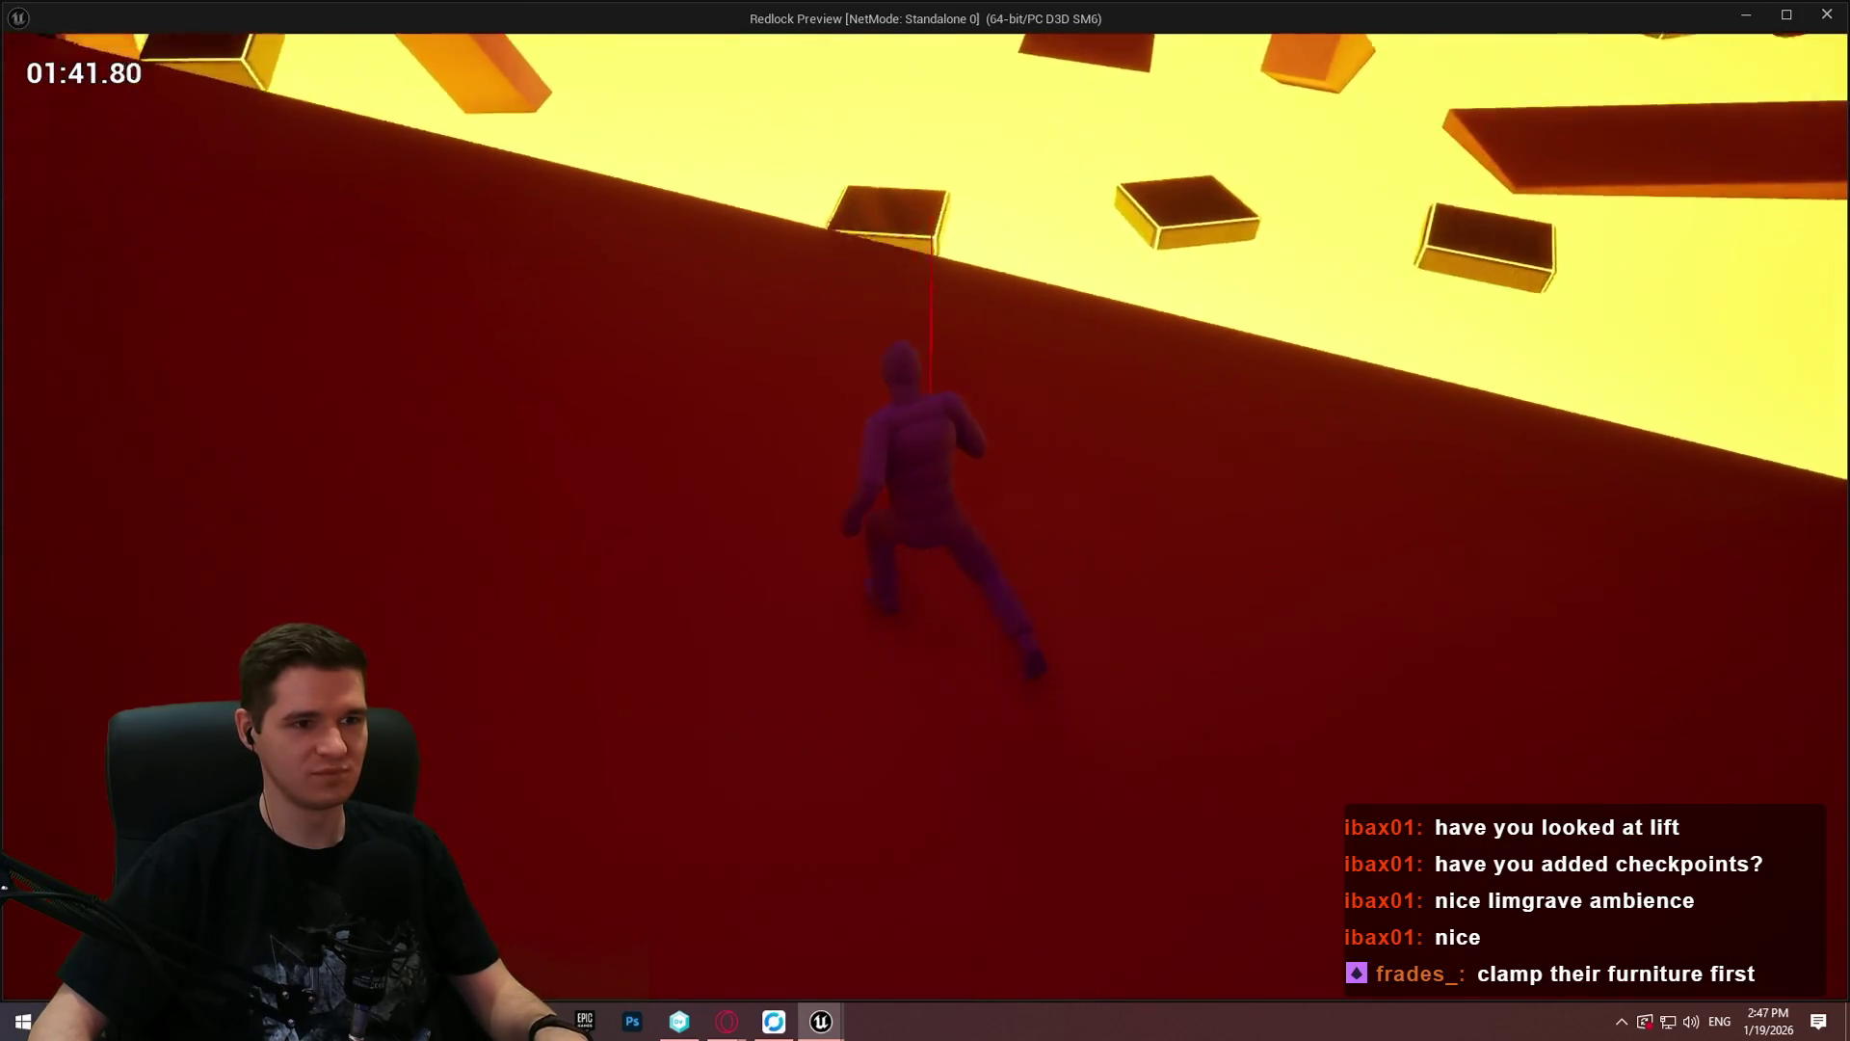
key(w)
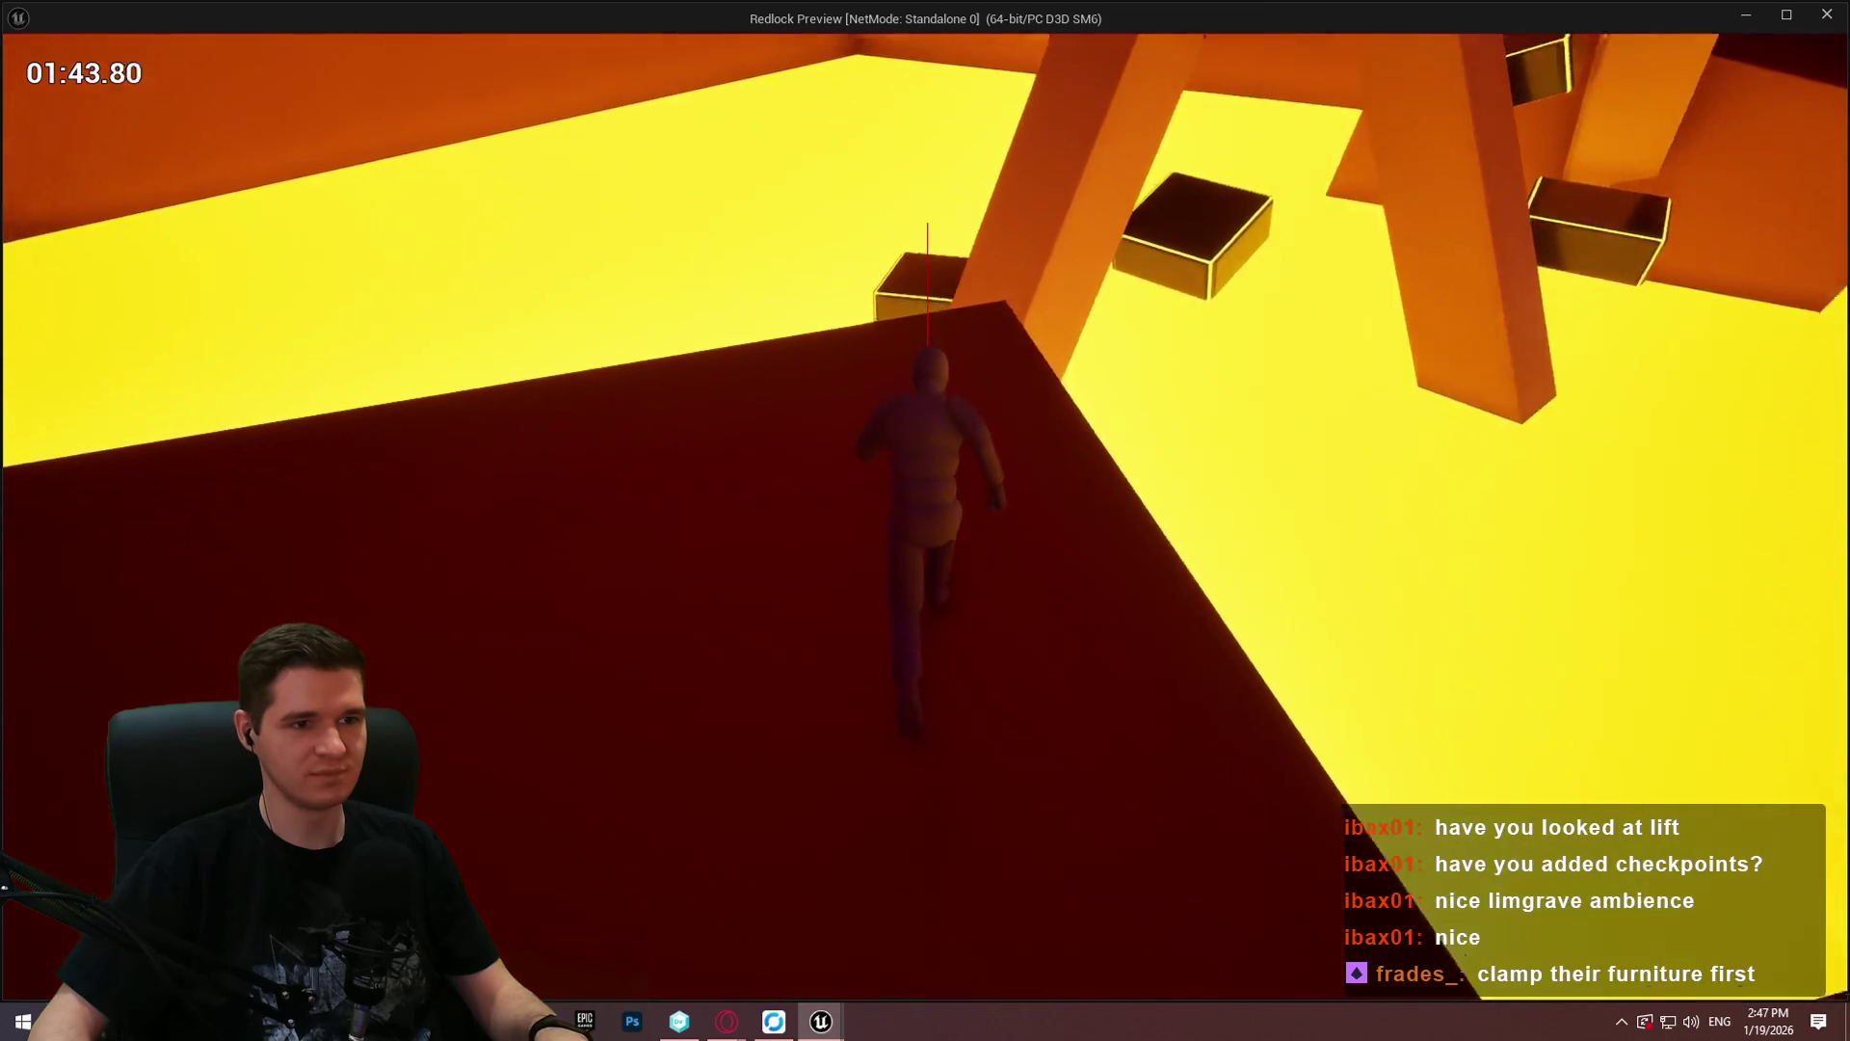
Step: Grab and climb the hanging block edges and ledges, then end the play session with Esc
key(space)
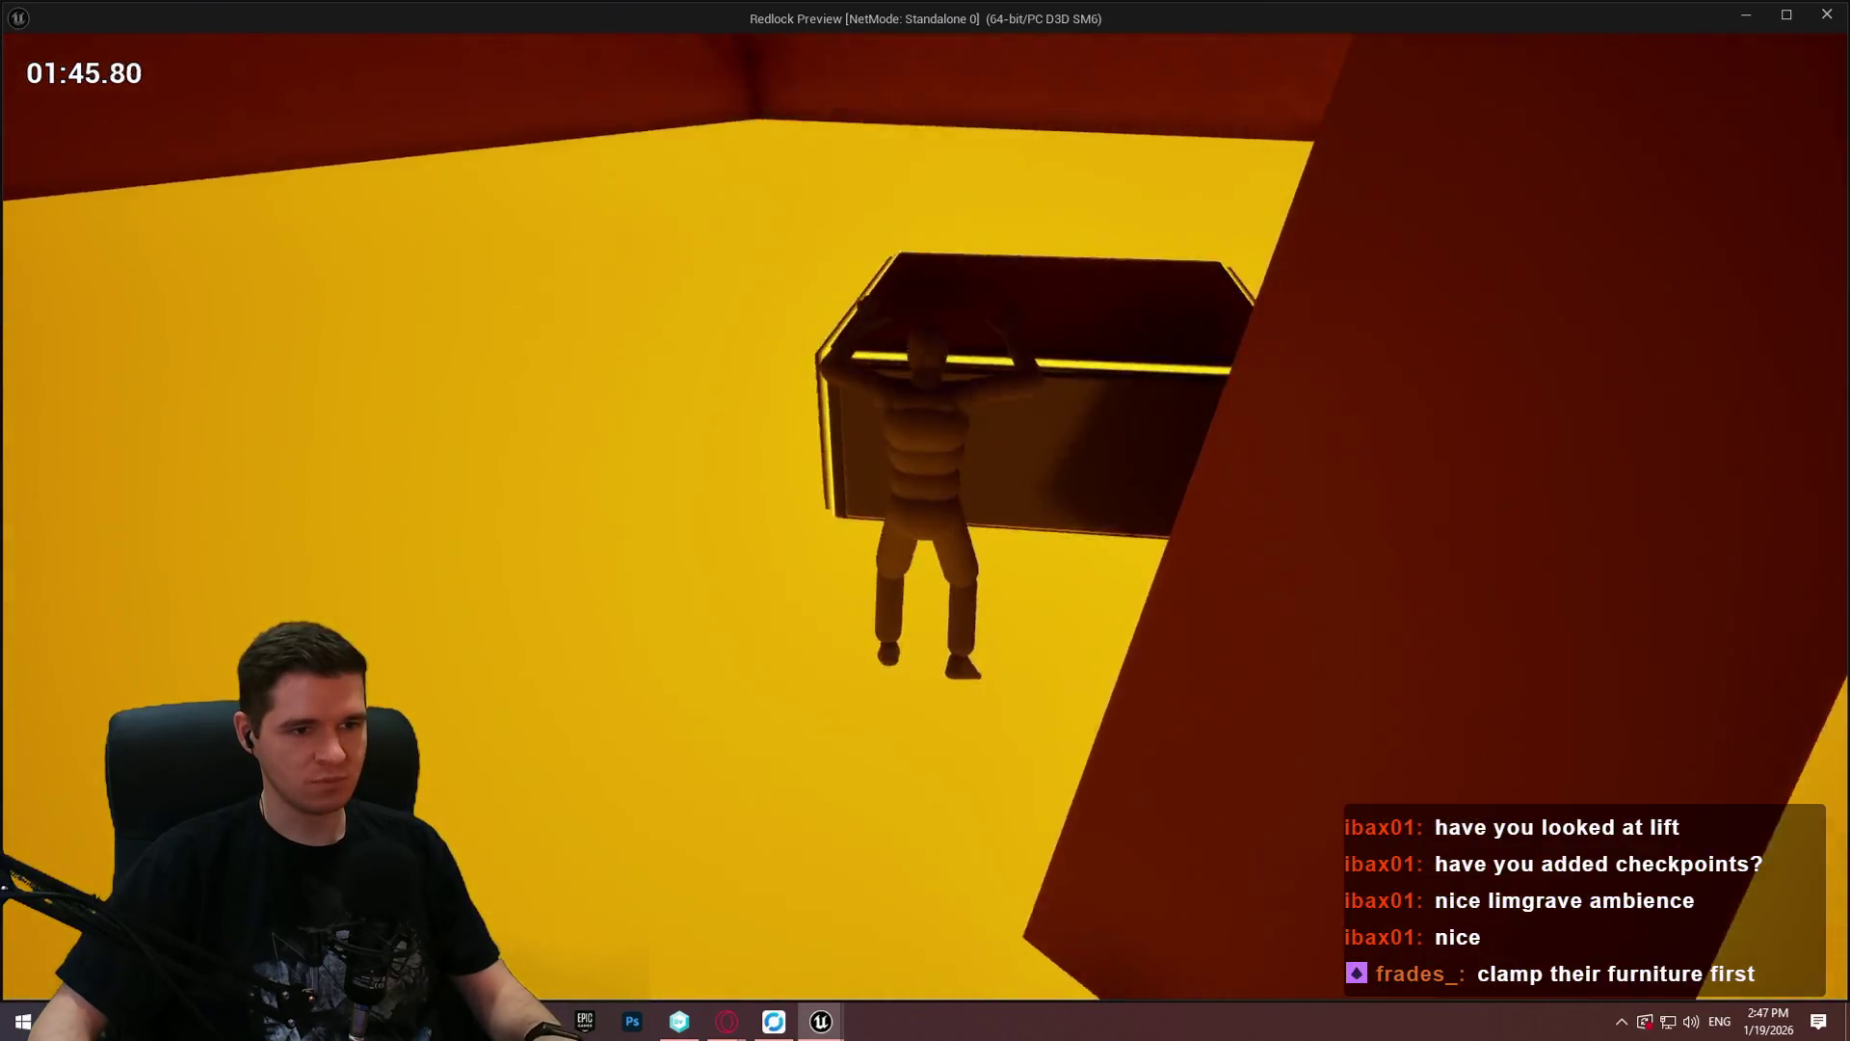
key(space)
key(space)
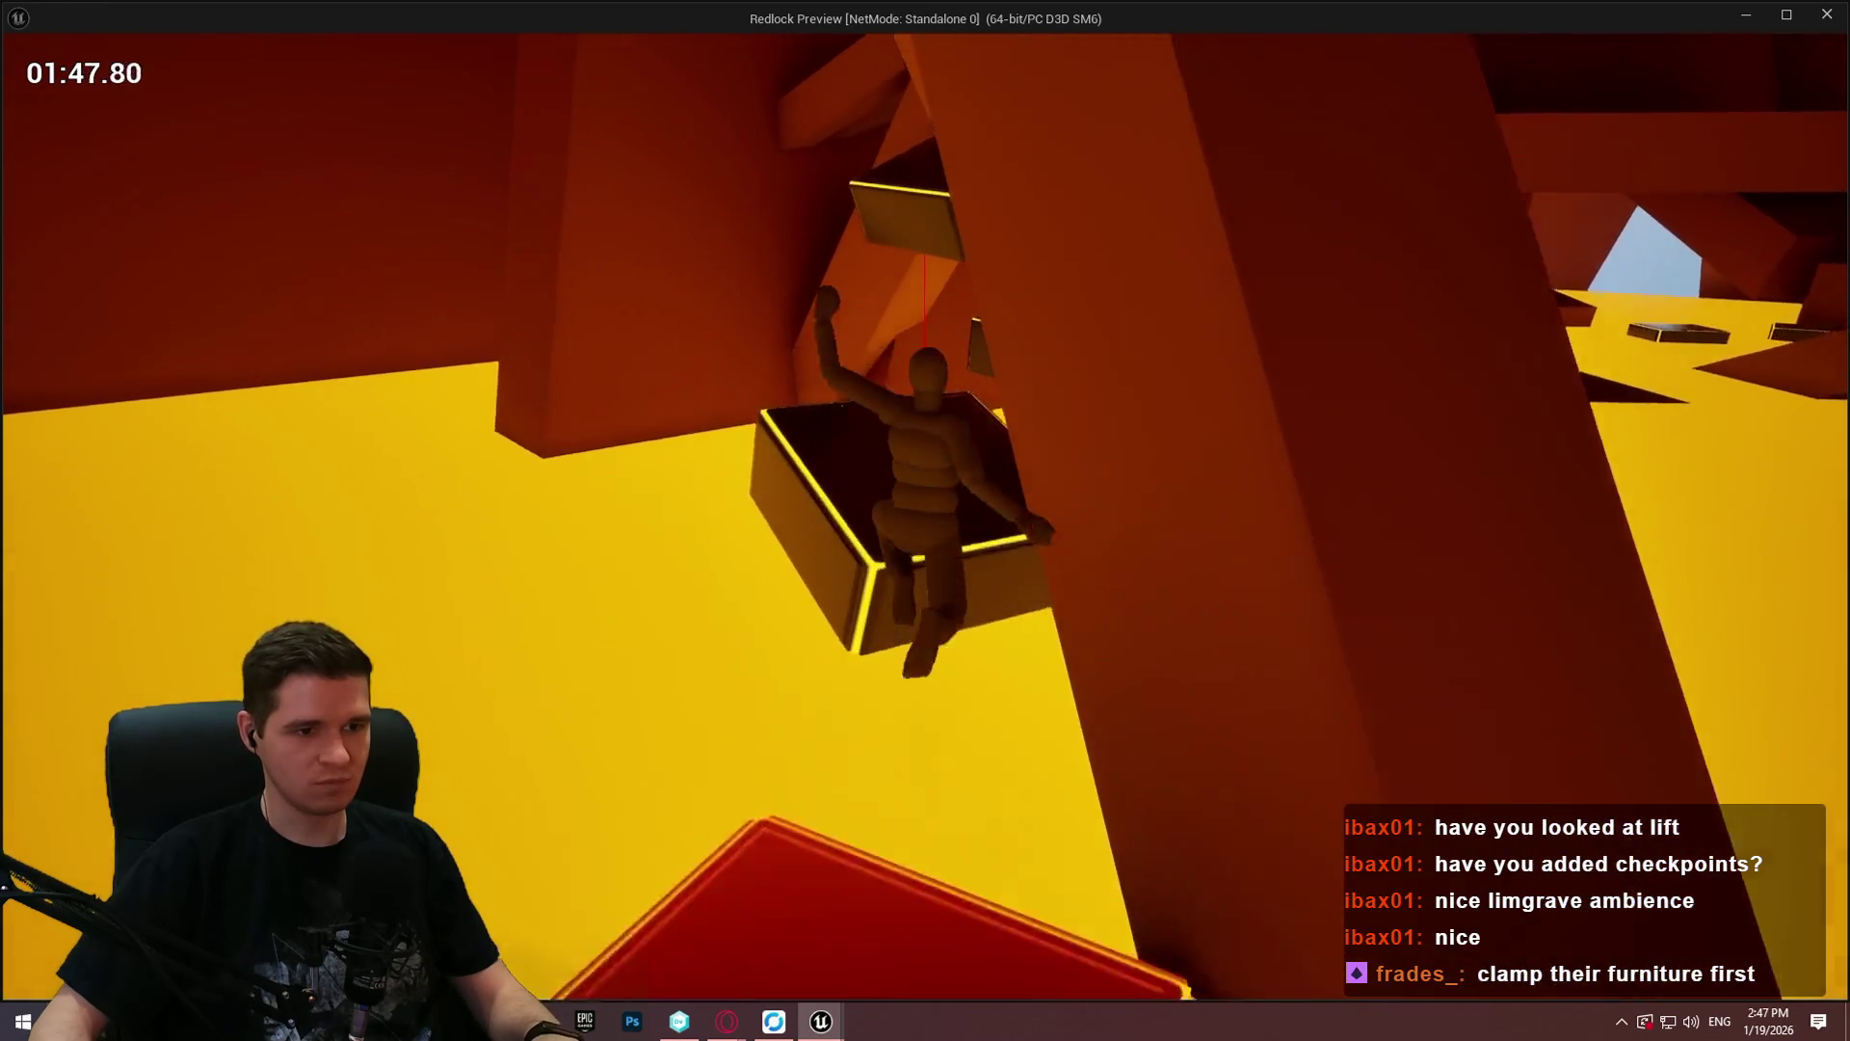
key(space)
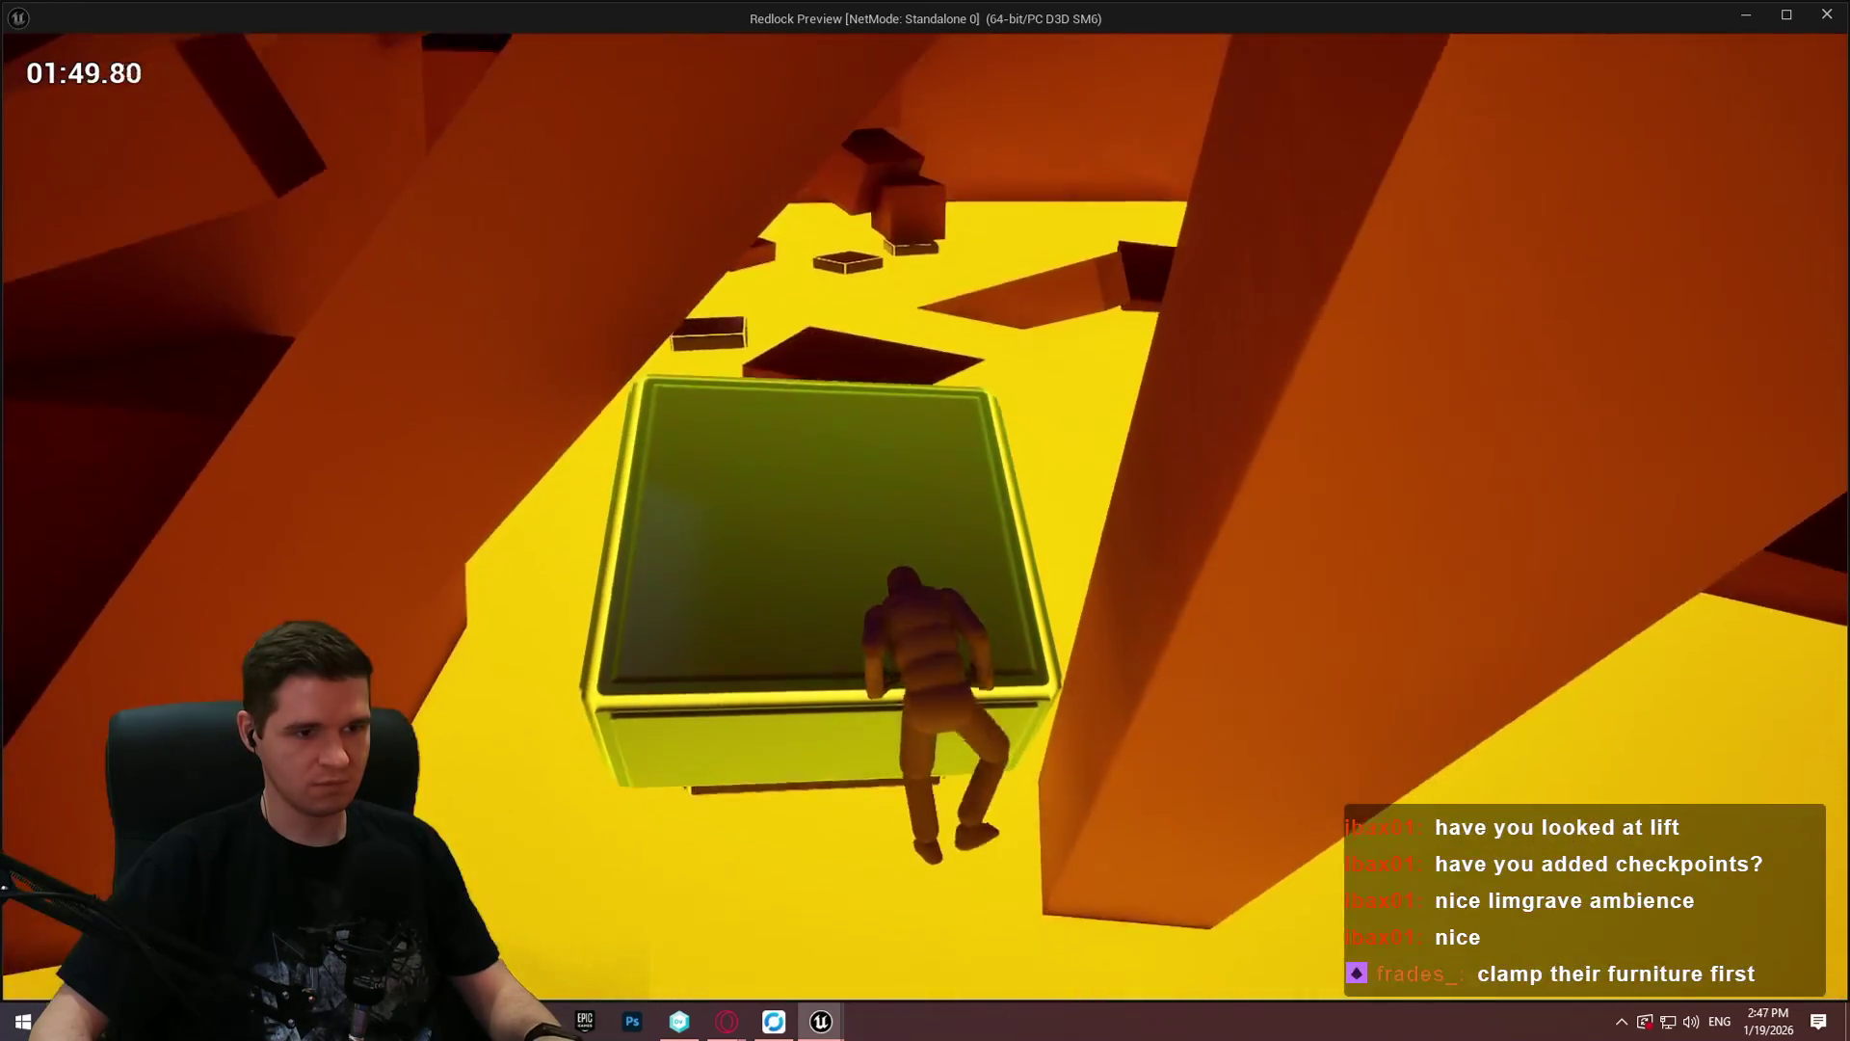
key(space)
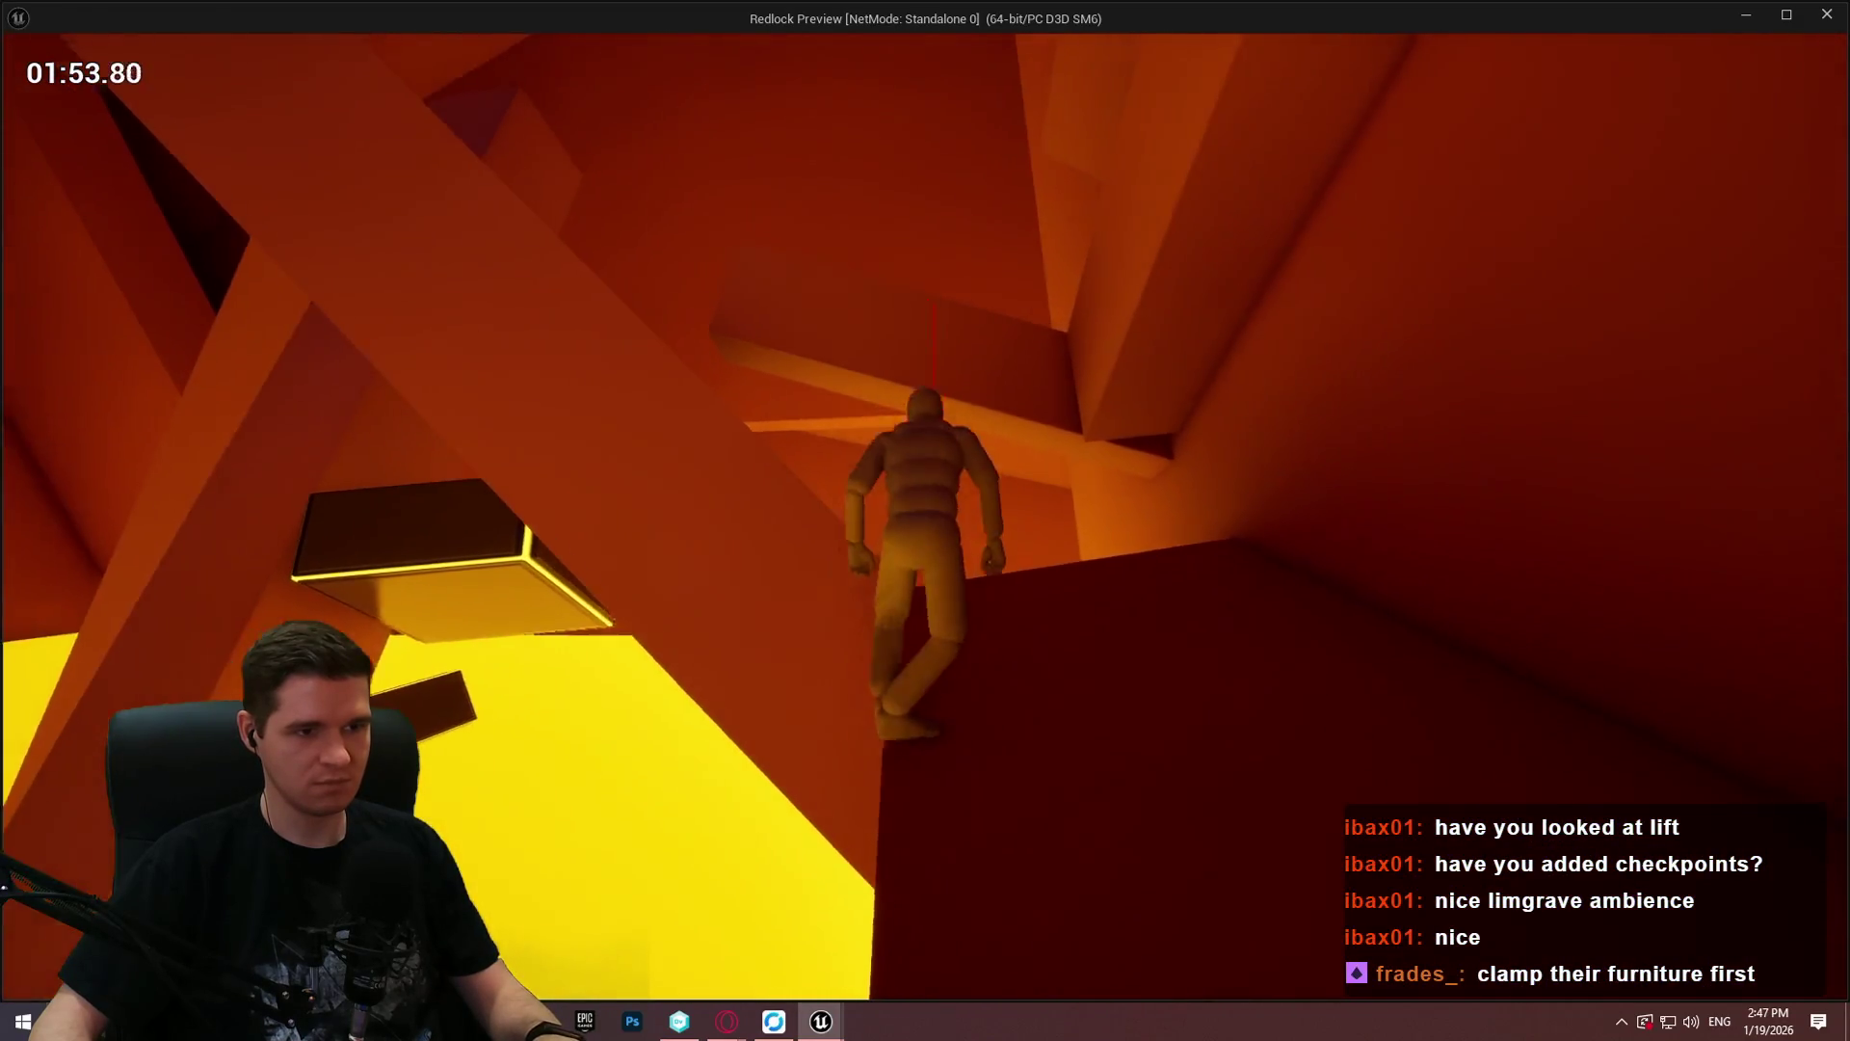
key(space)
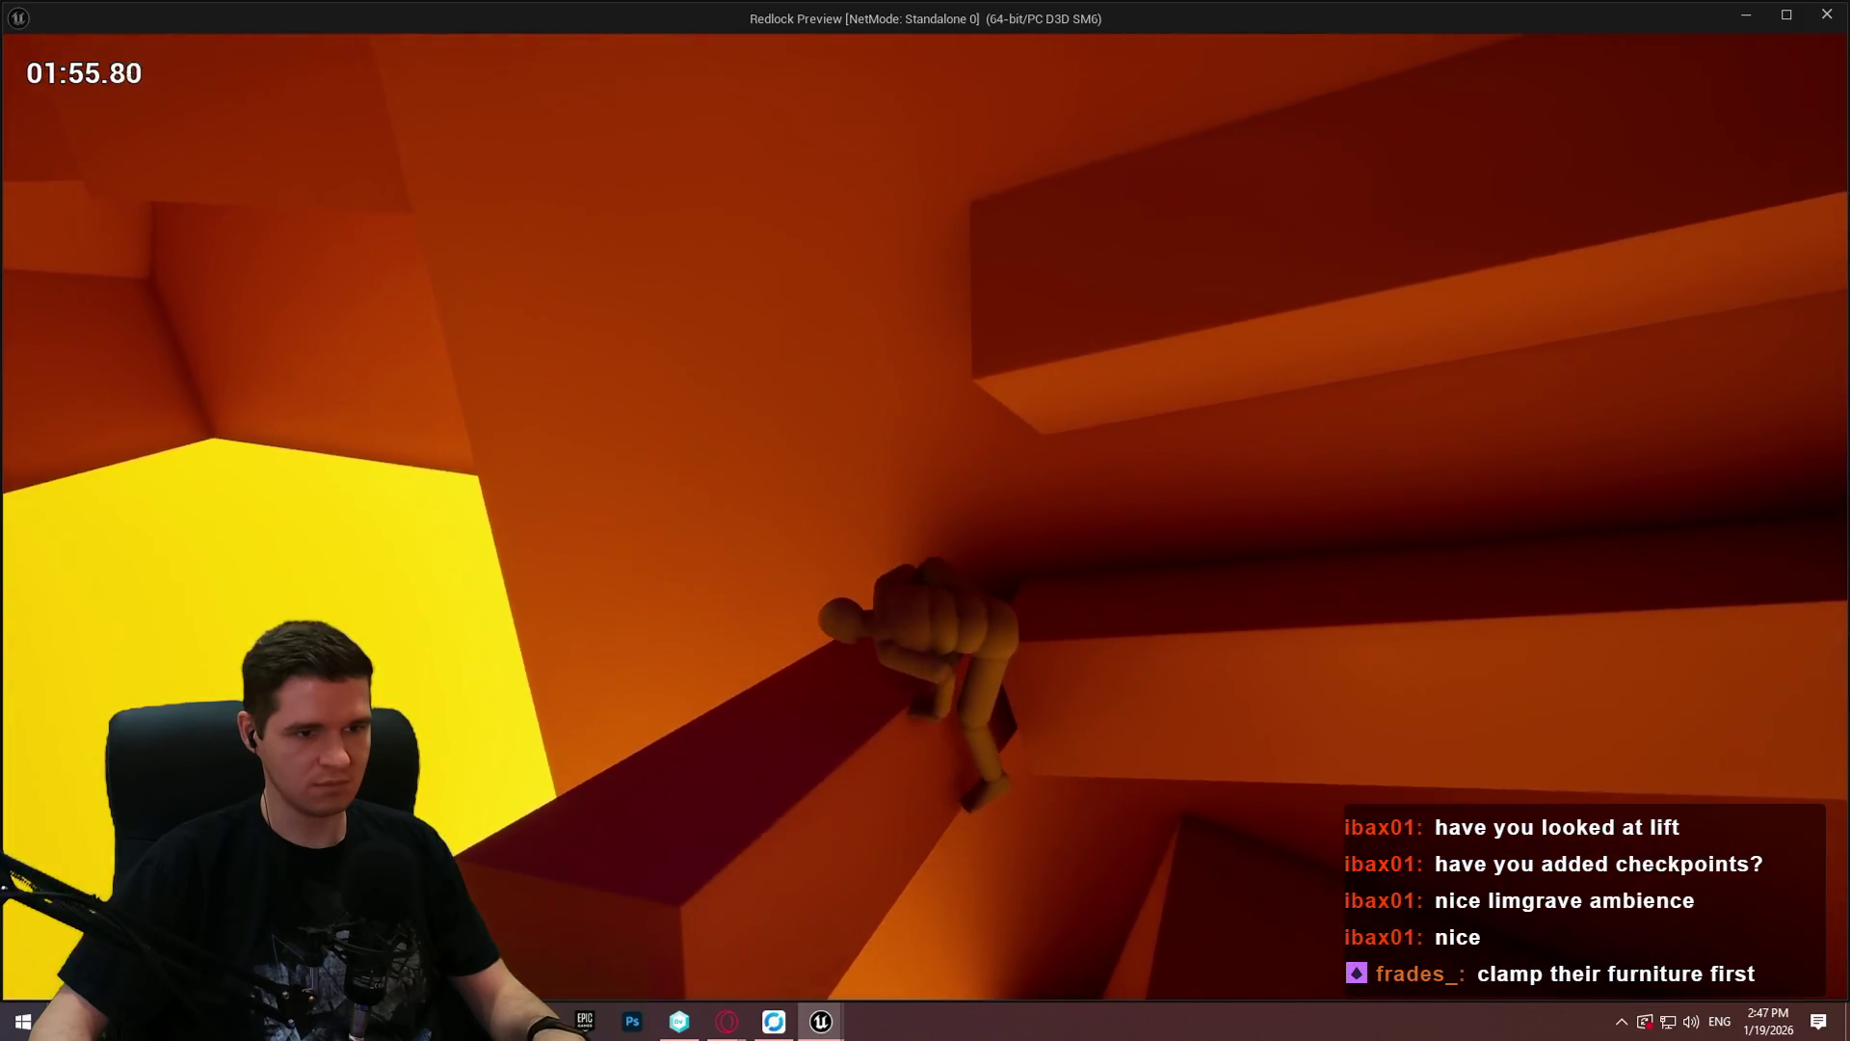
key(space)
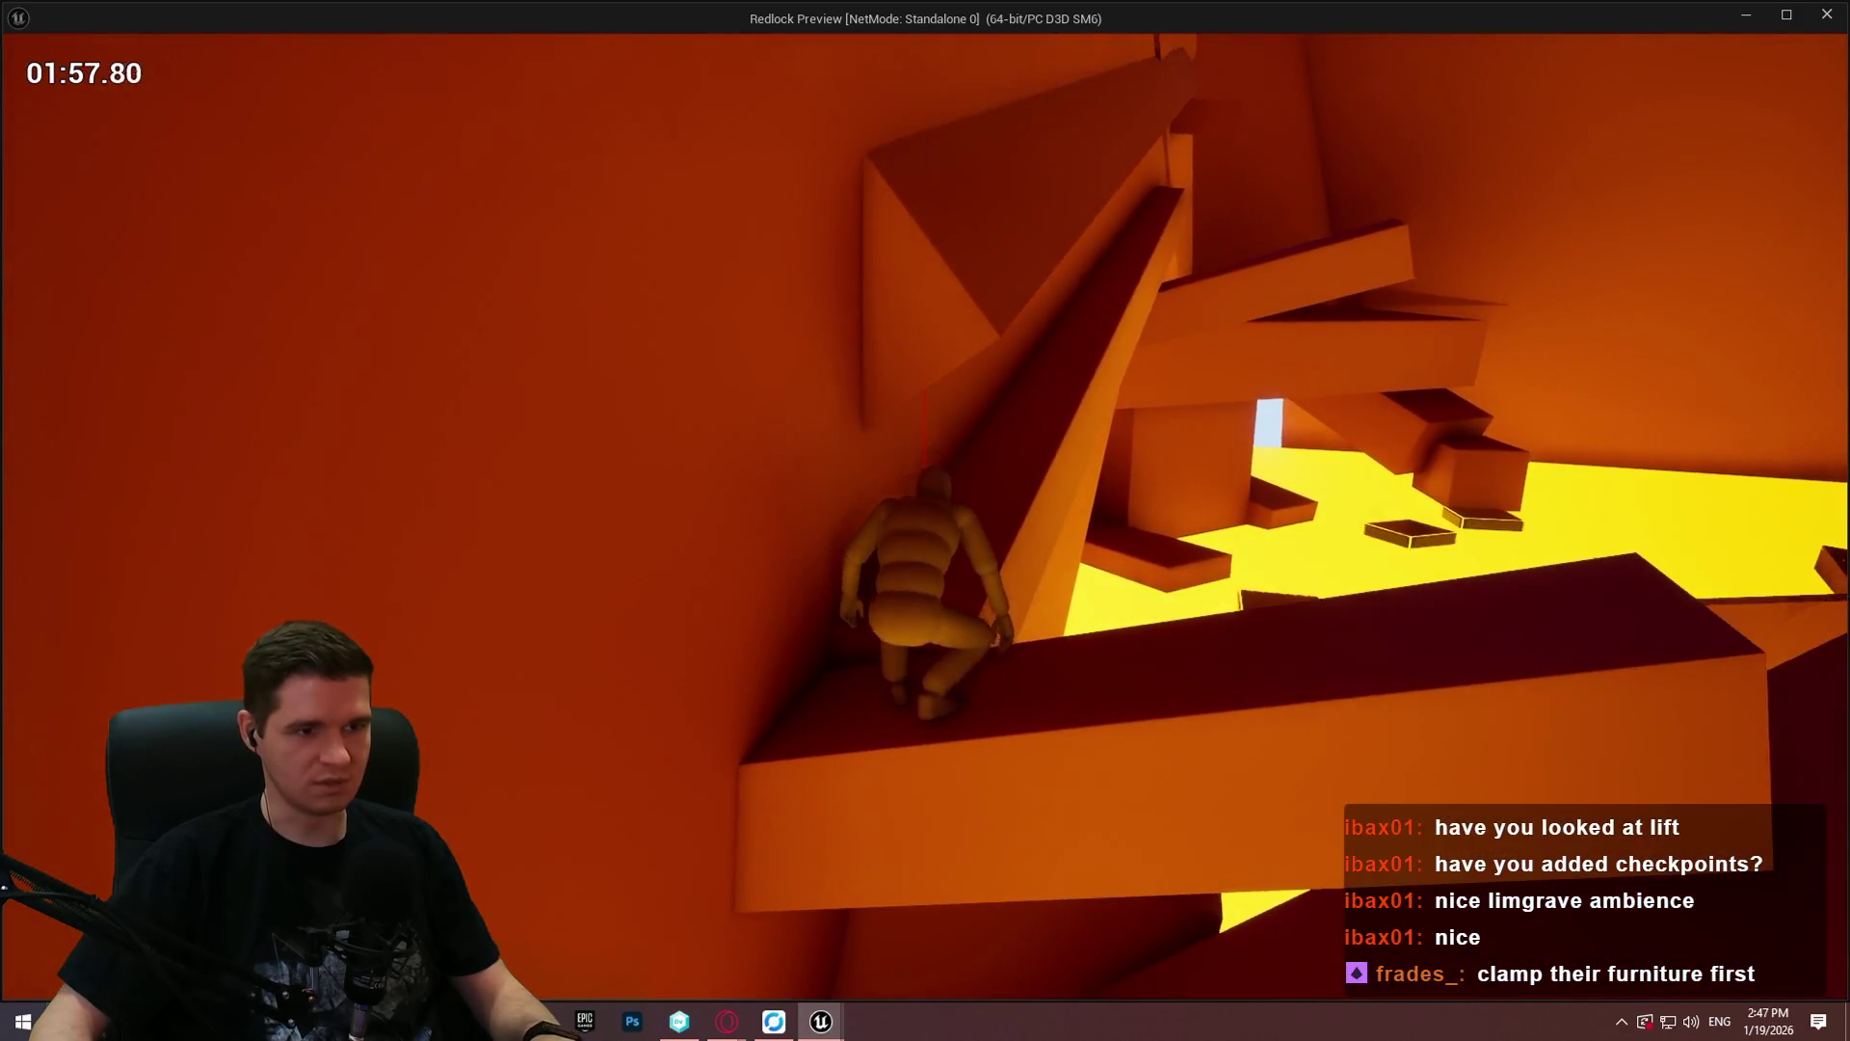
key(space)
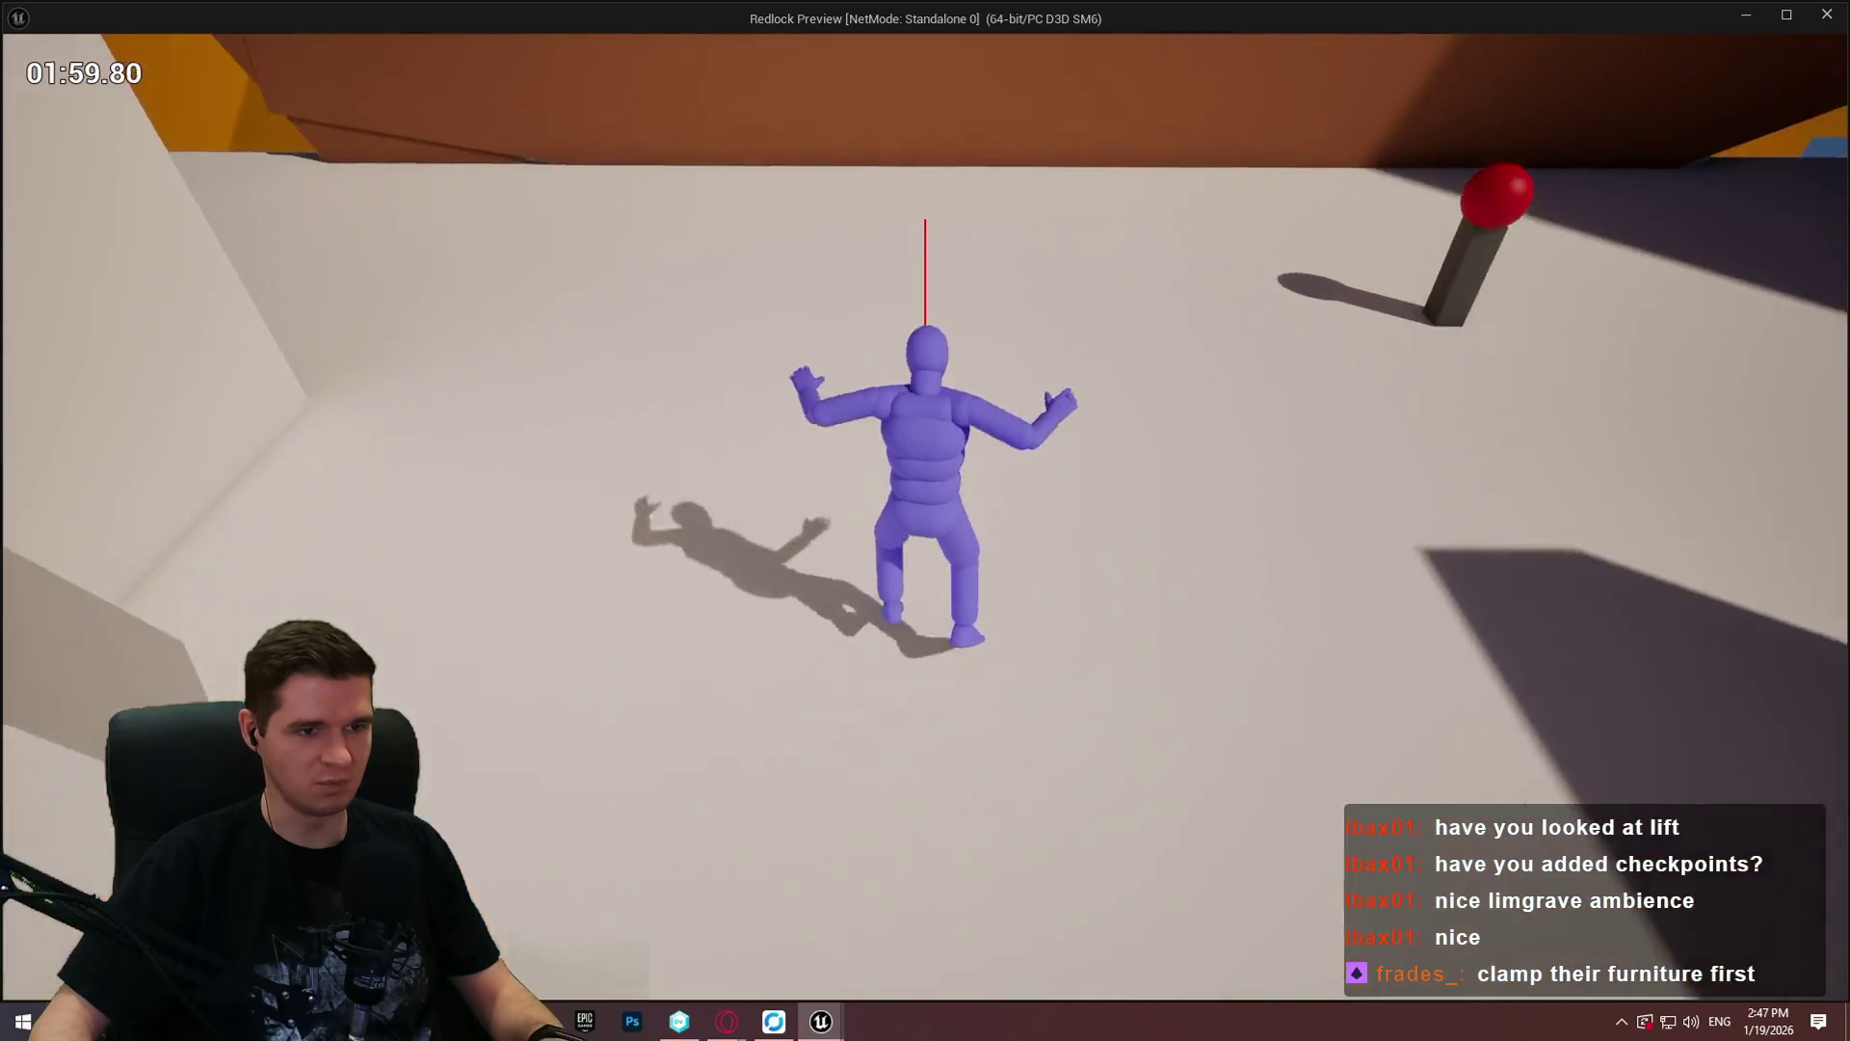
key(w)
key(Escape)
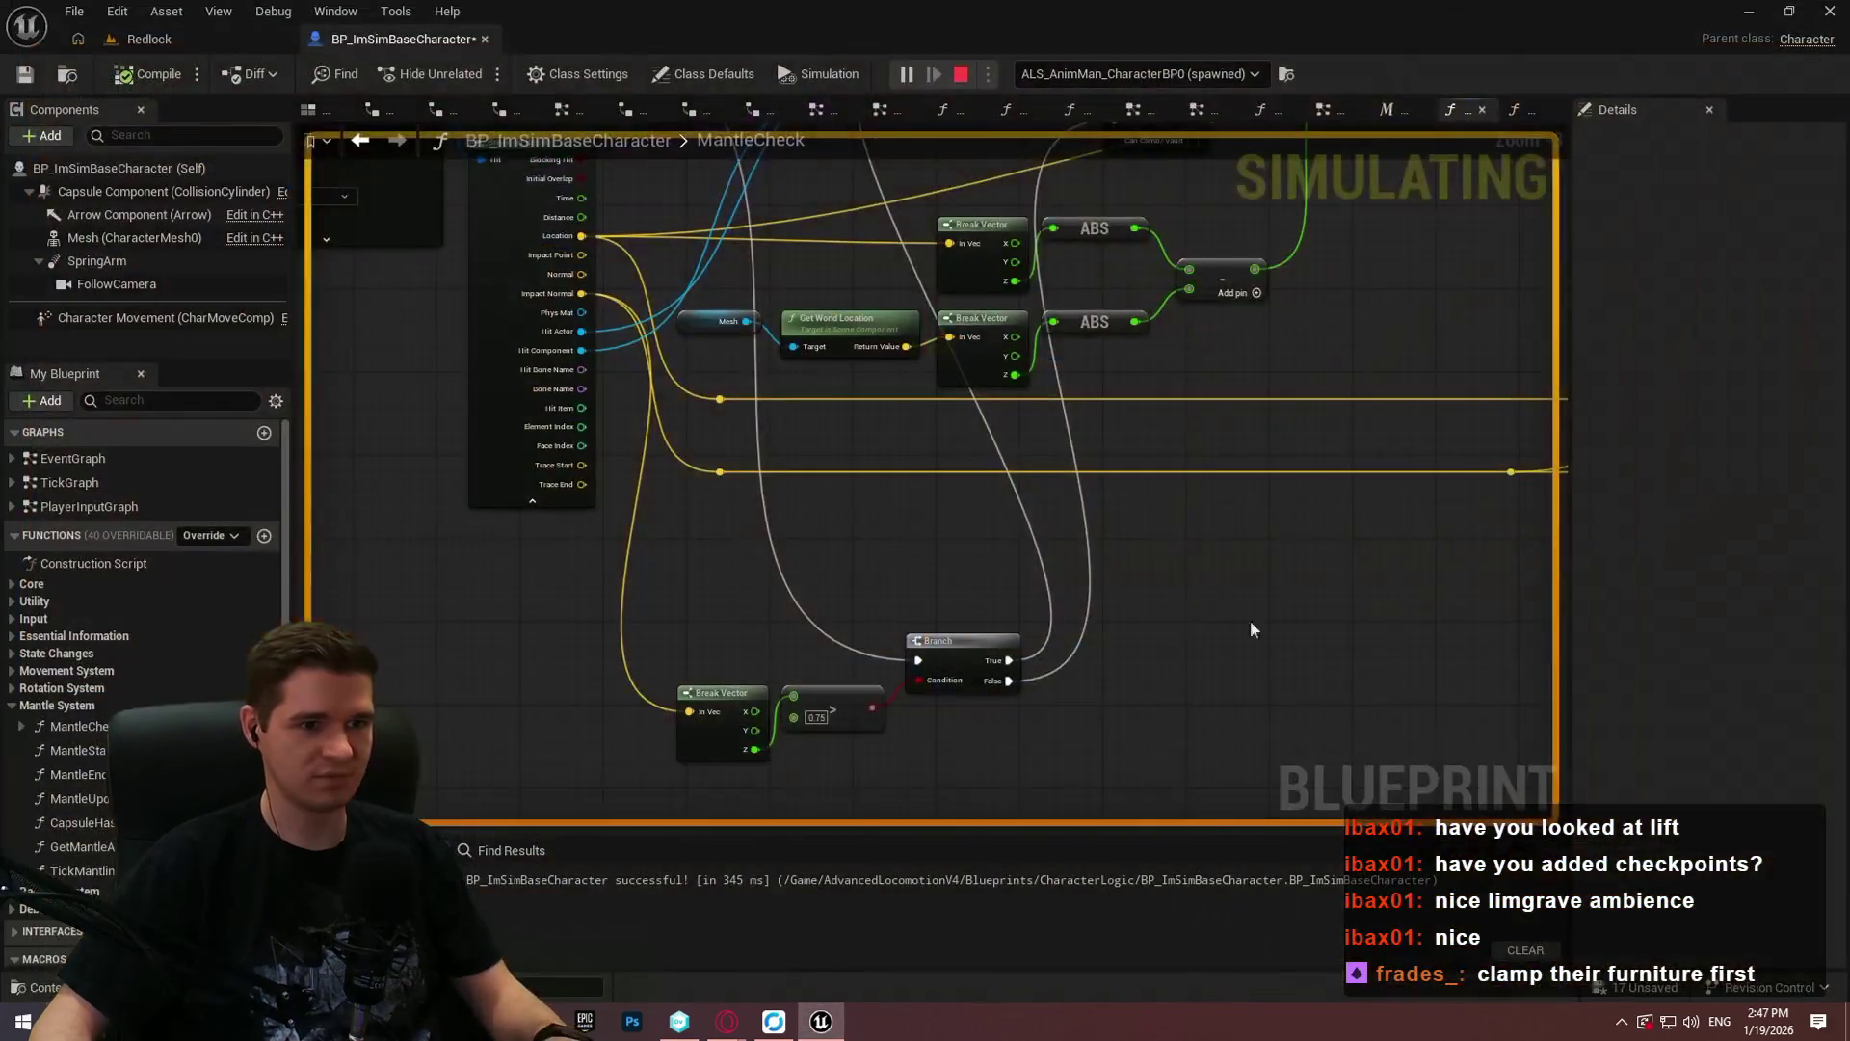
Step: Return to the Redlock level editor and fly the view under the orange stairs to the Cube130 beam
click(170, 20)
click(149, 39)
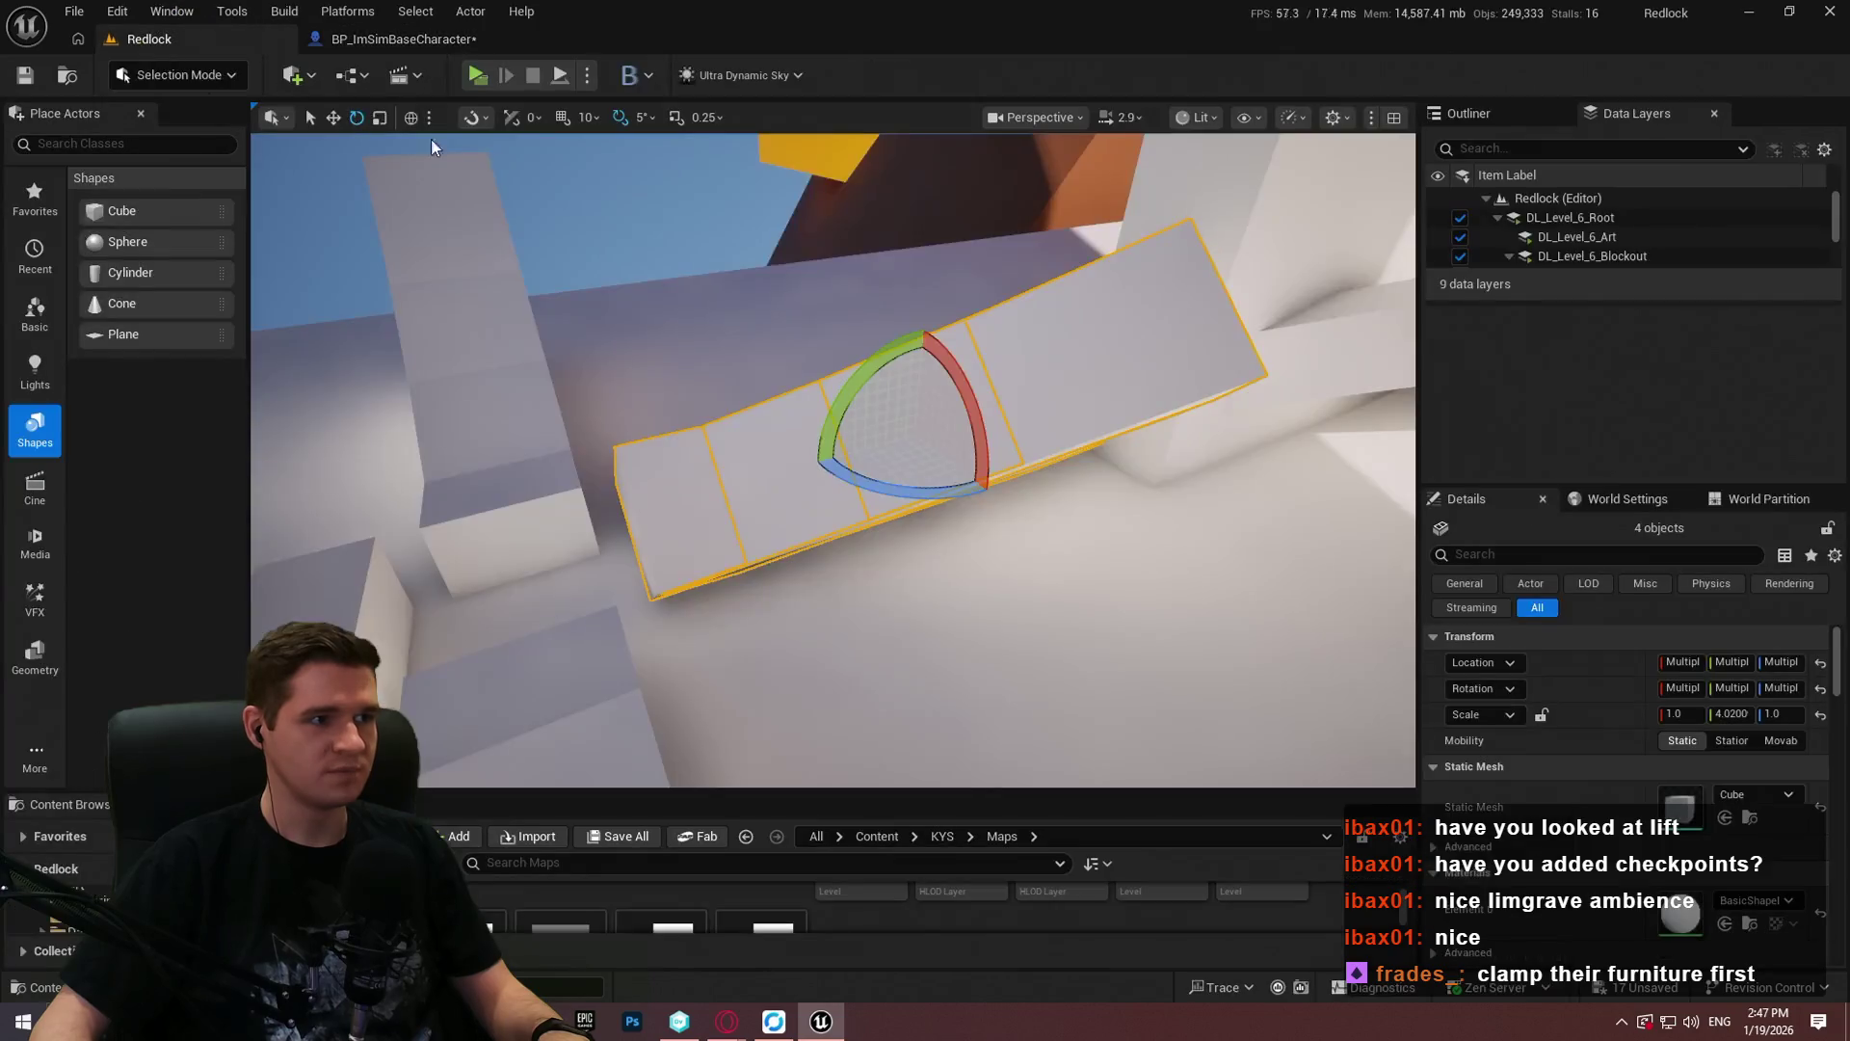
scroll(832, 460, up, 2)
key(w)
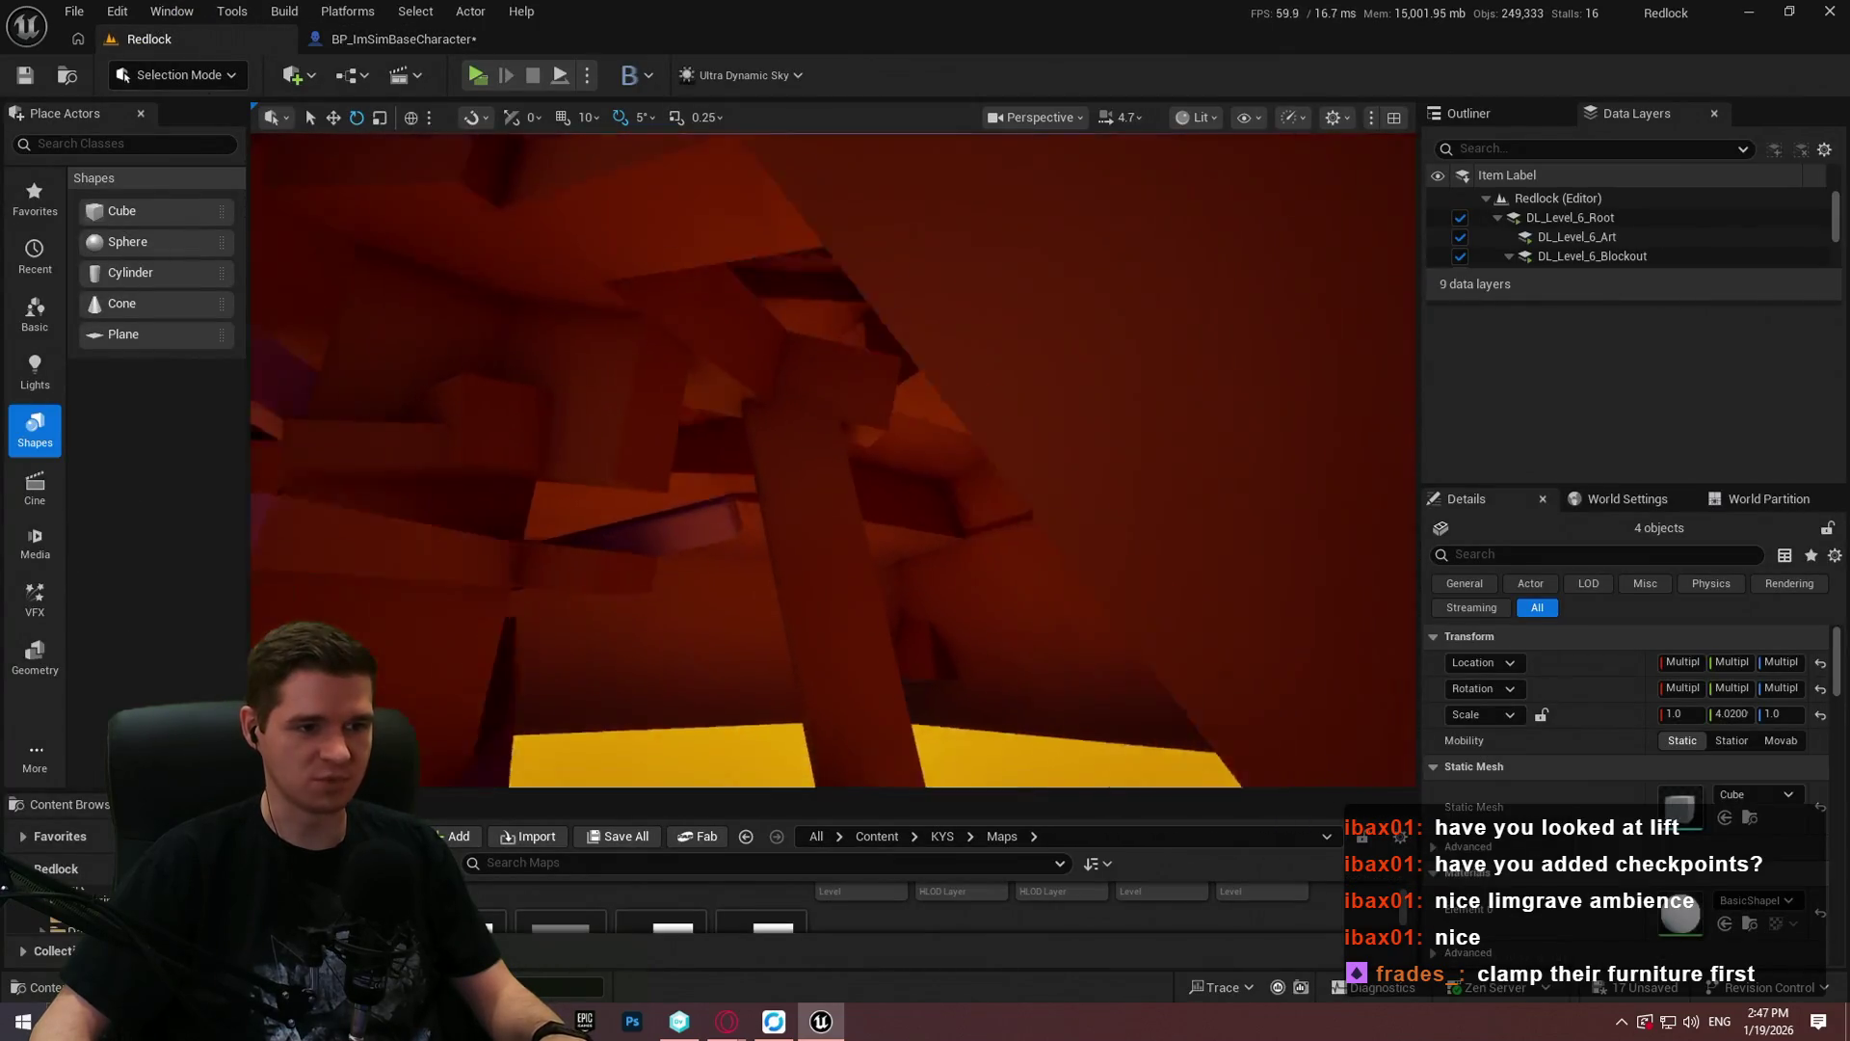
key(w)
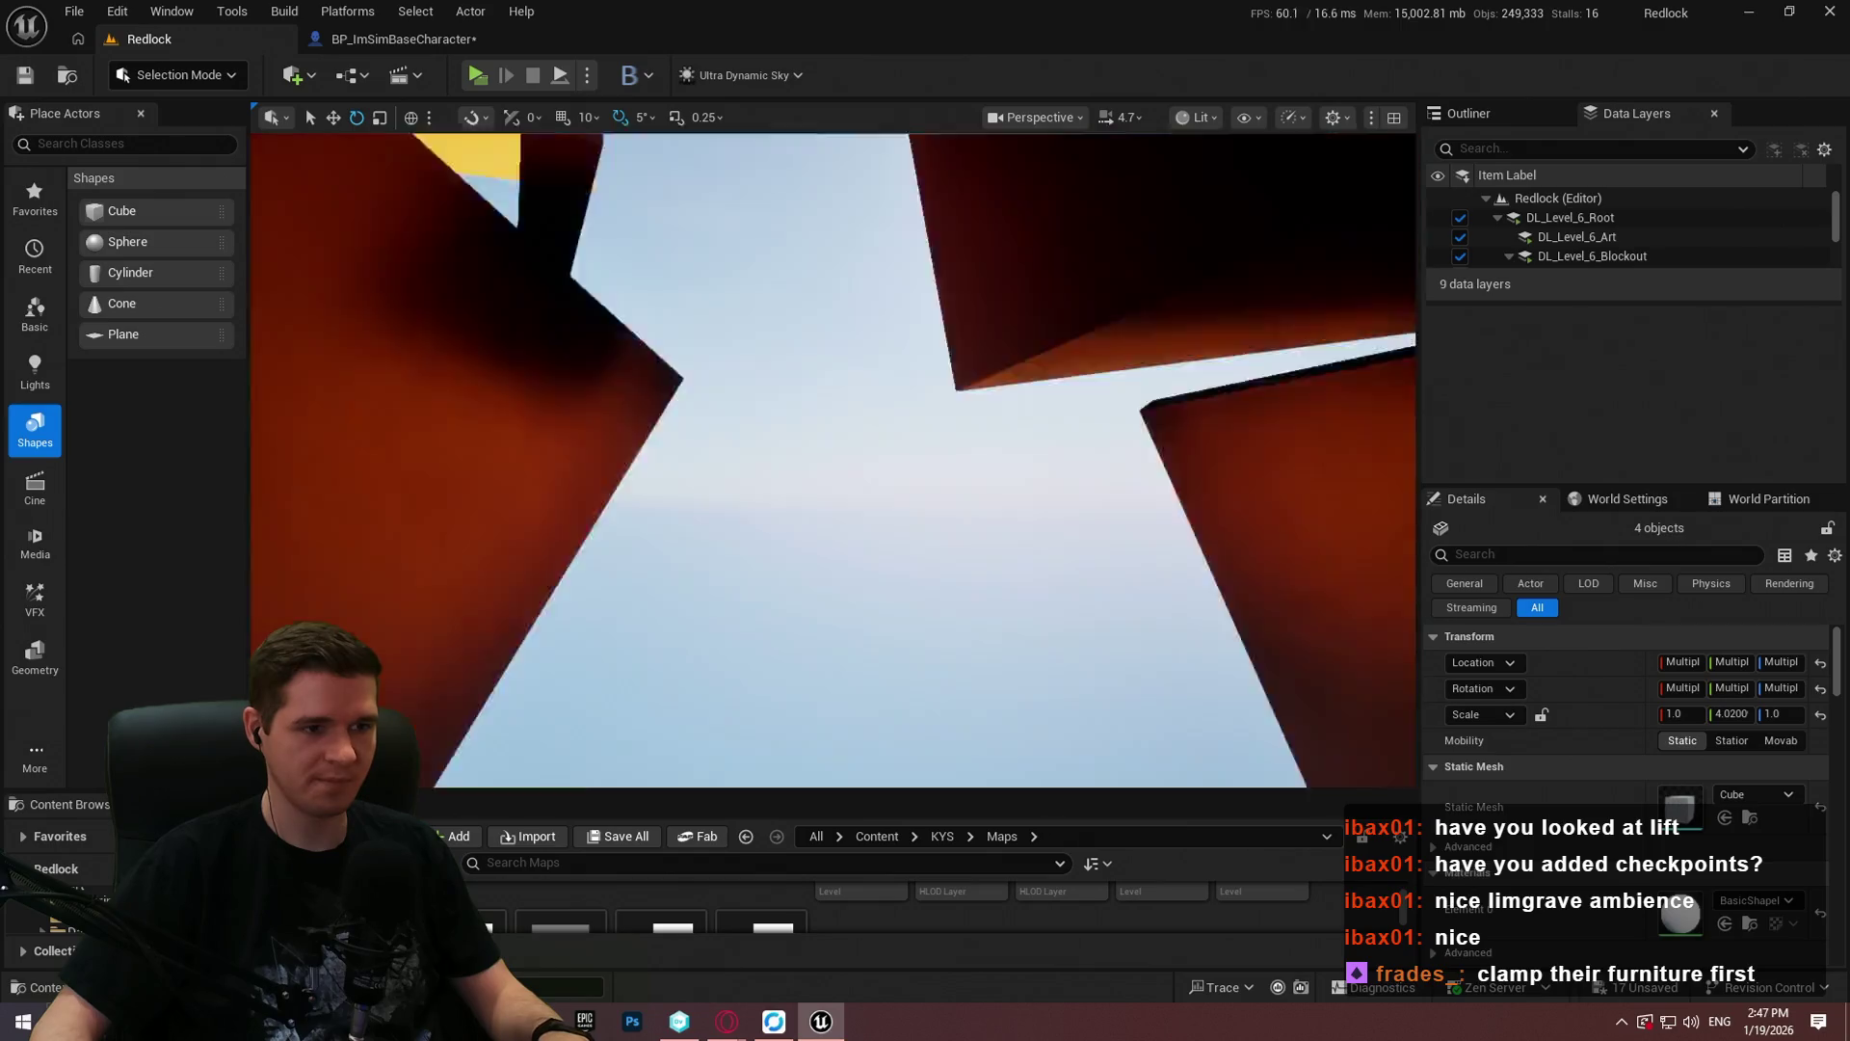
key(w)
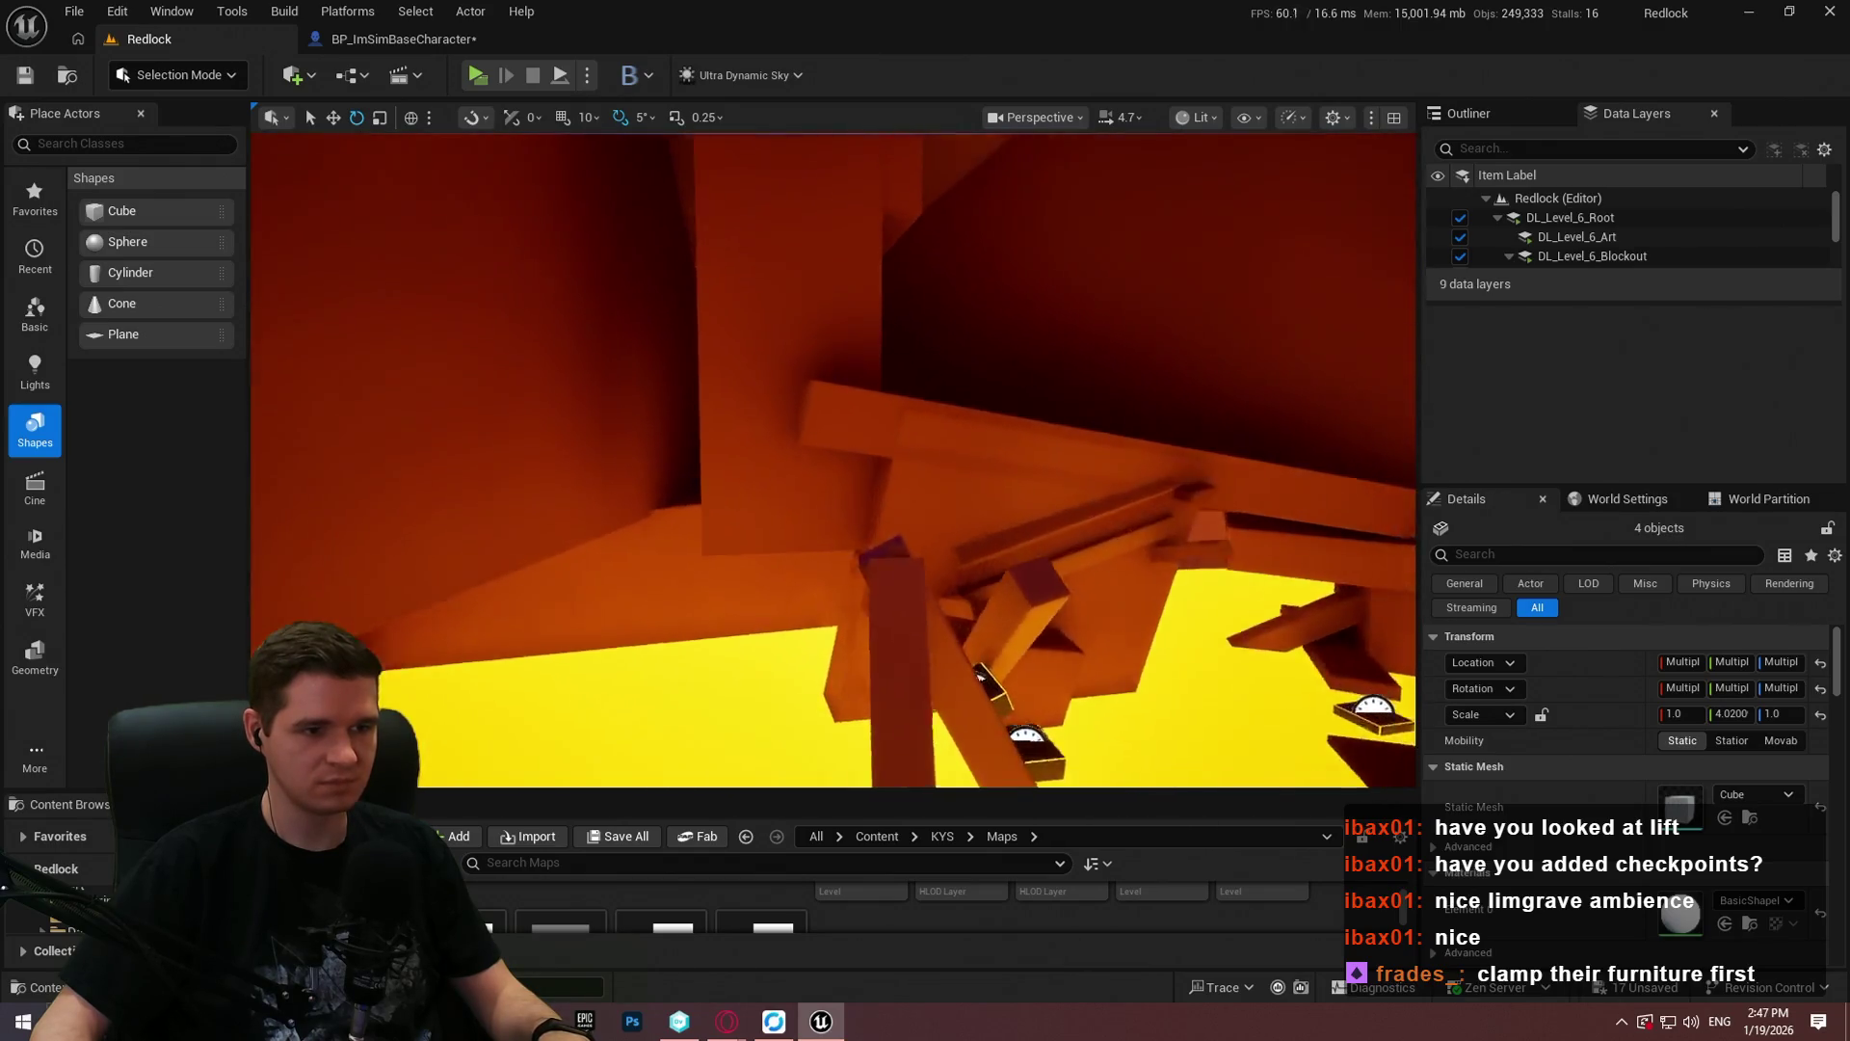
Step: Play From Here on the Cube130 beam and dismiss the welcome message
right_click(984, 451)
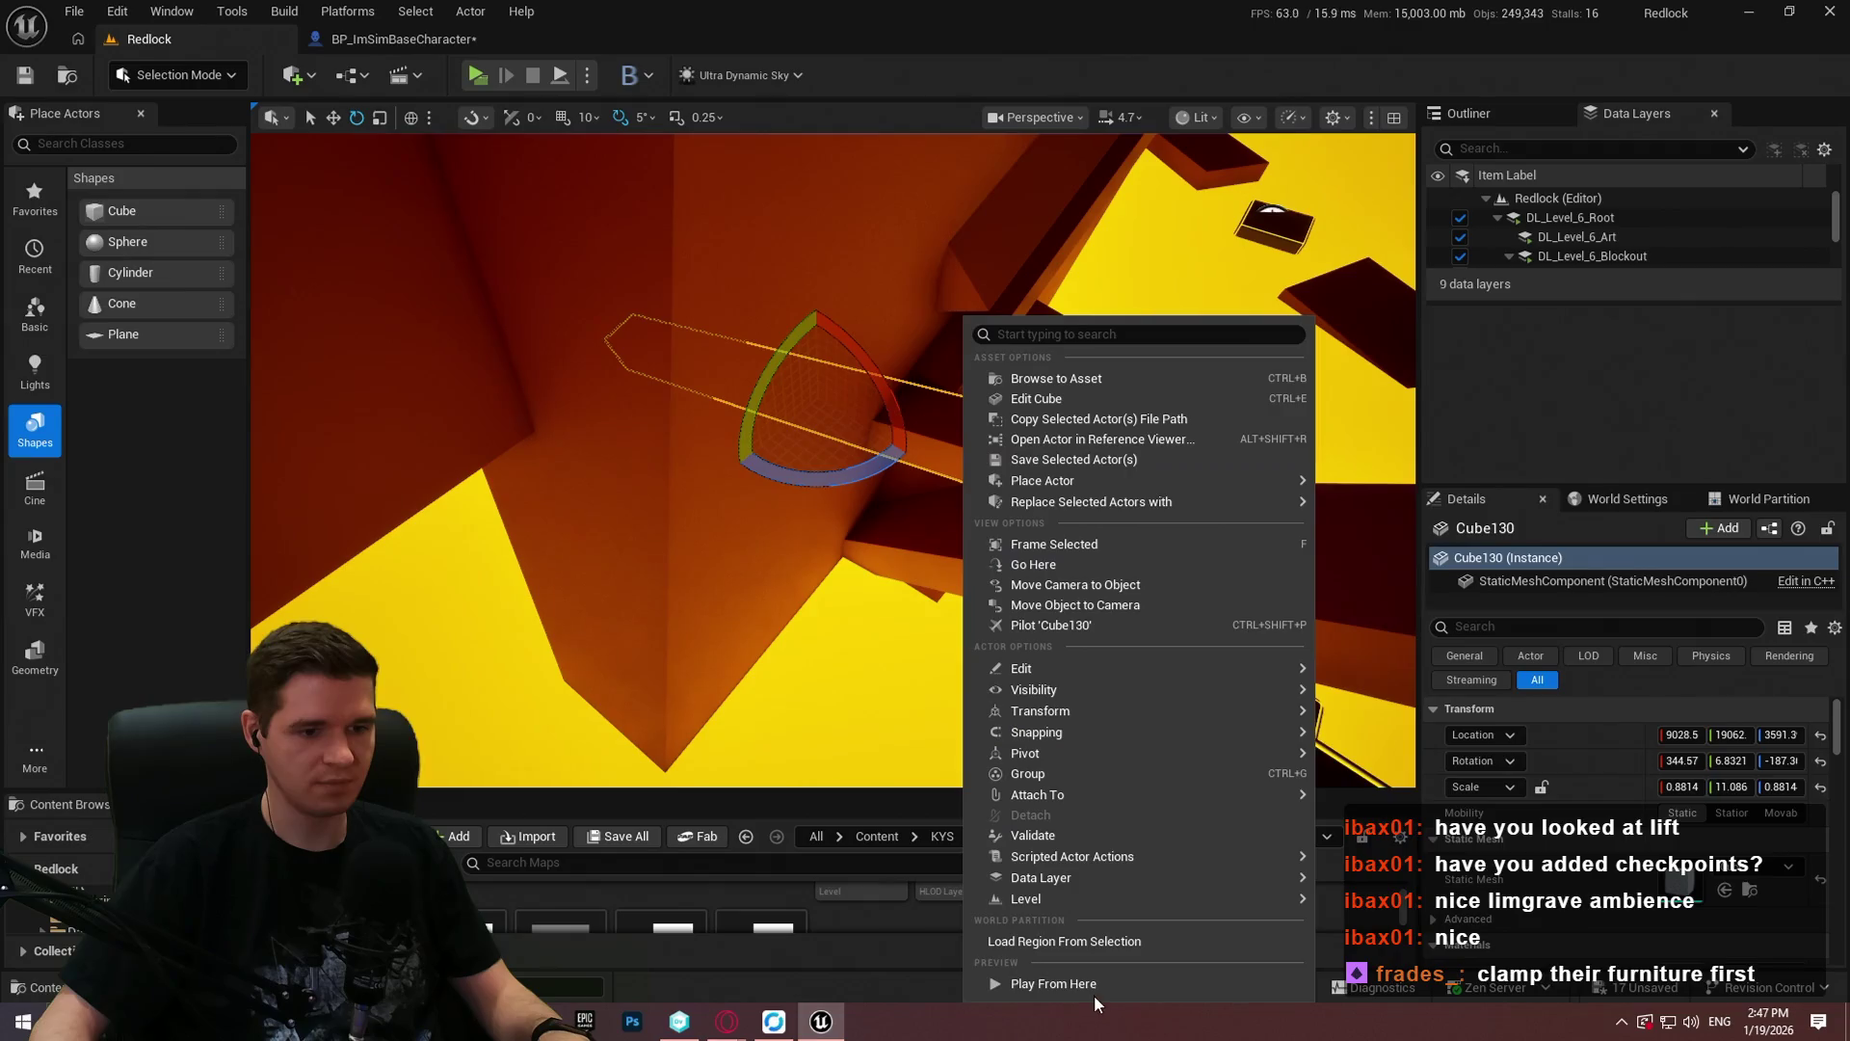
click(1093, 987)
click(830, 673)
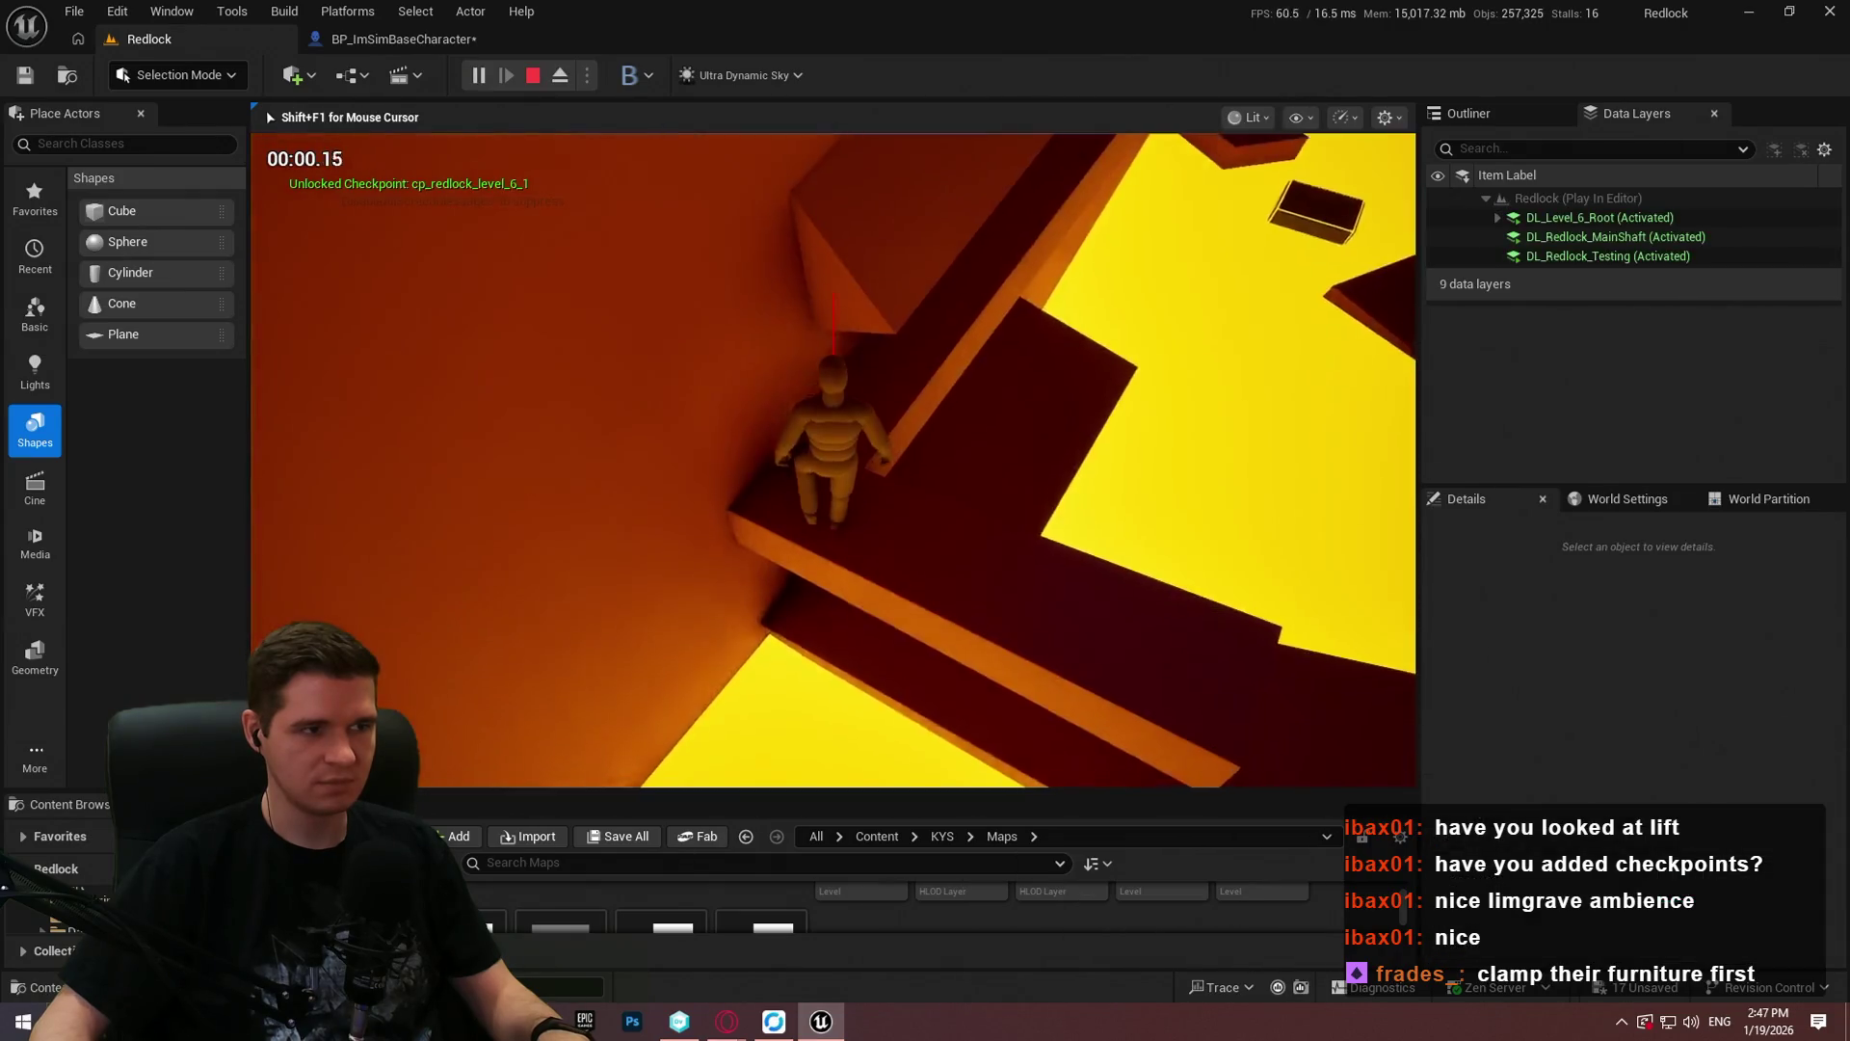
Step: Fullscreen the game with F11, walk along the beam toward the yellow opening, then stop play
key(F11)
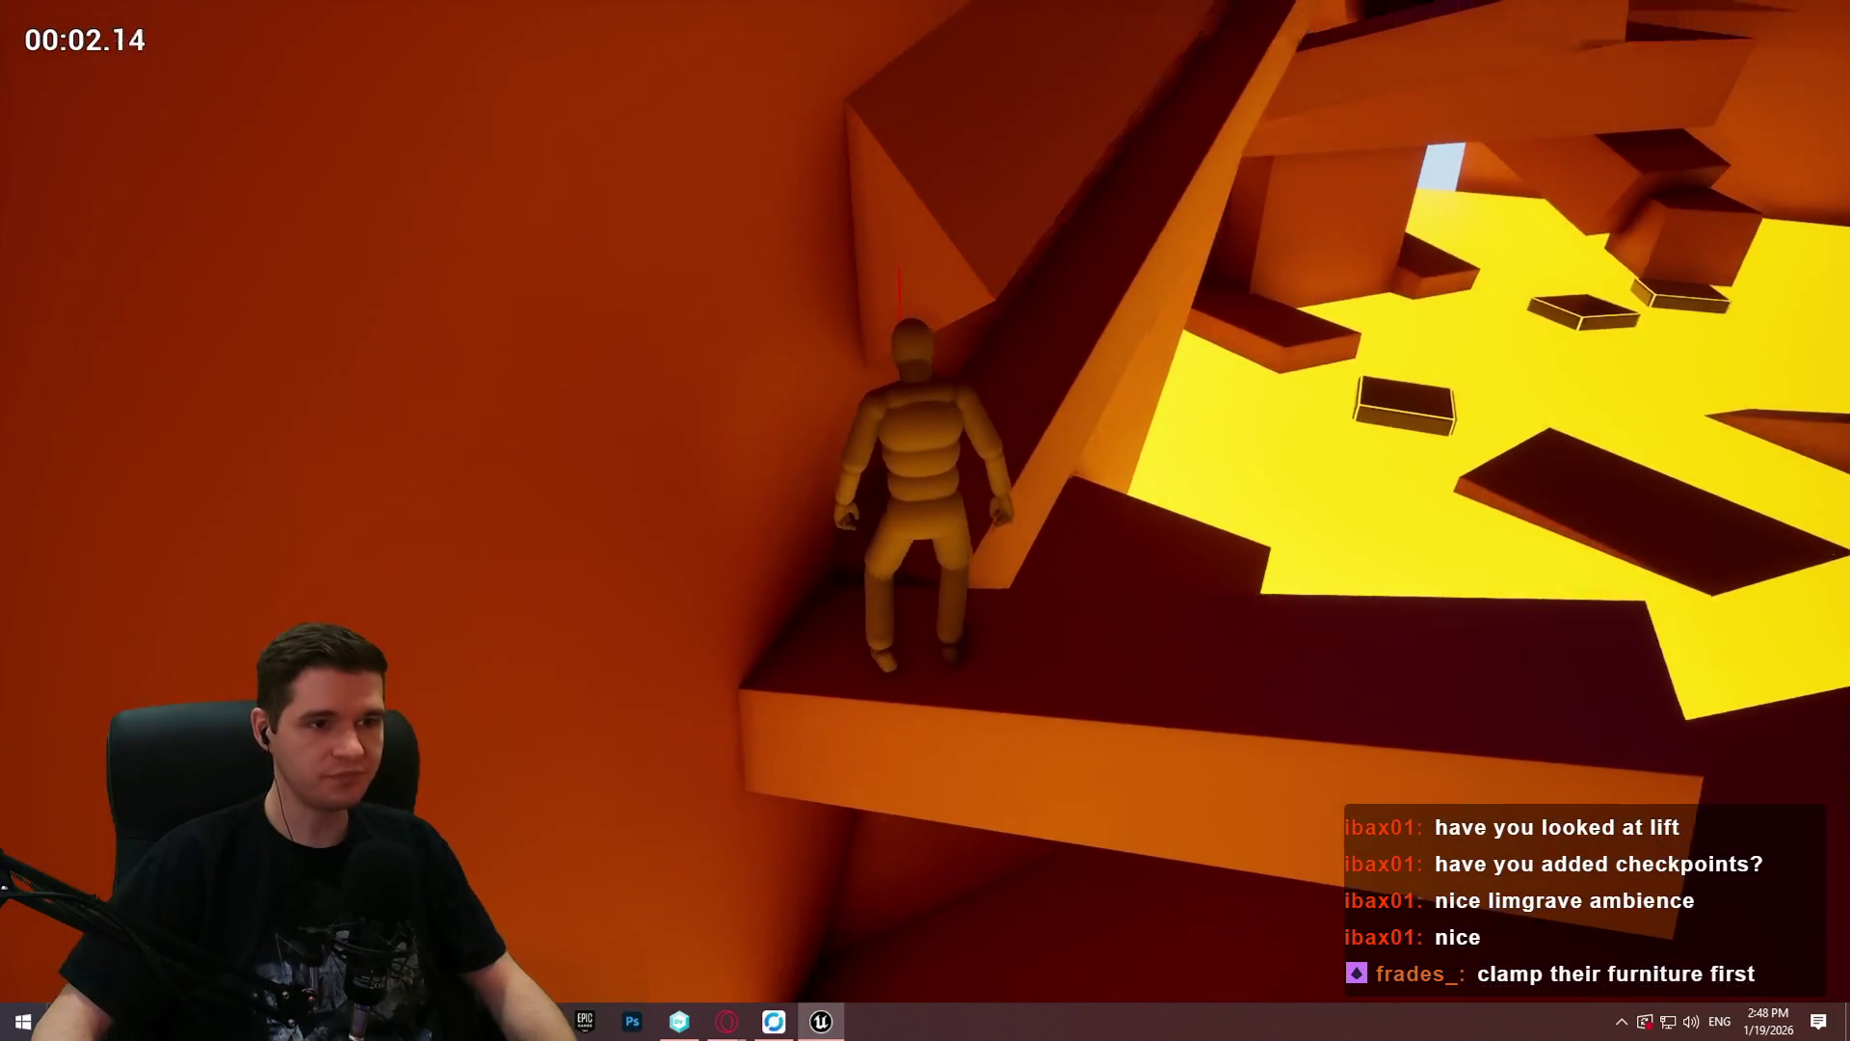
key(w)
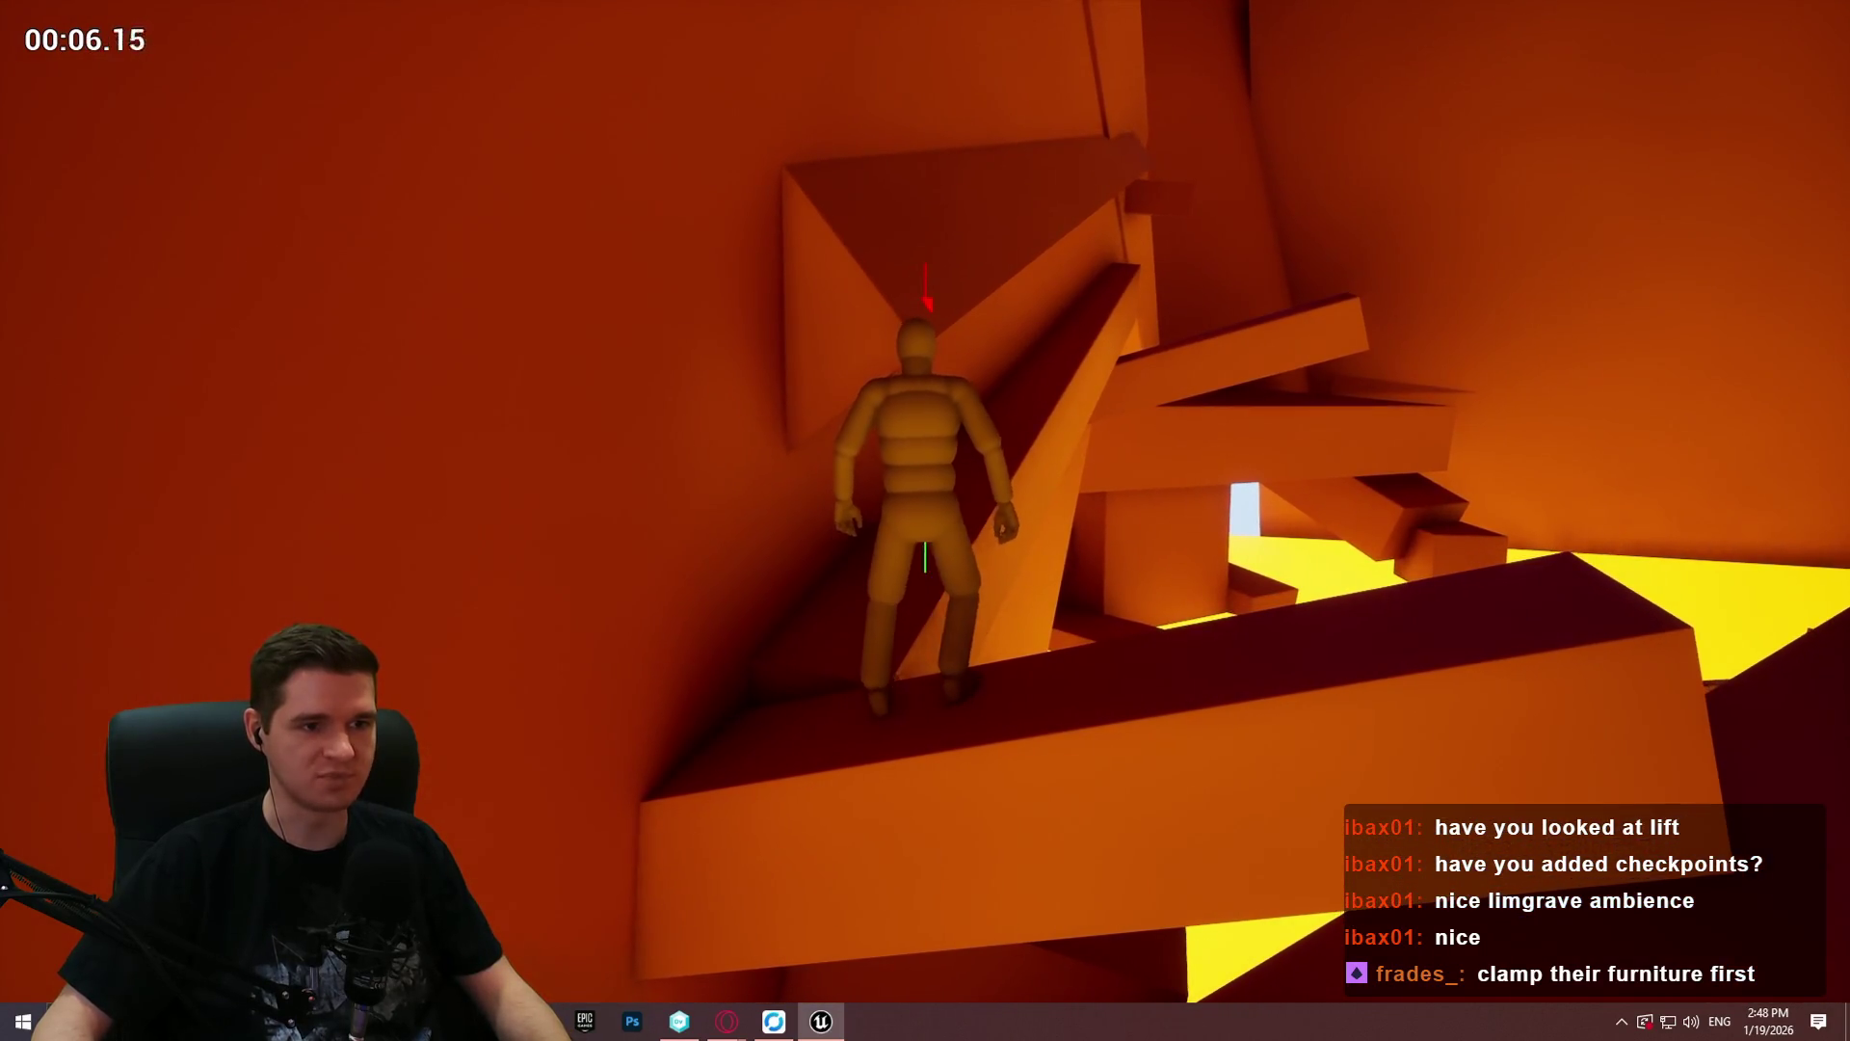
key(w)
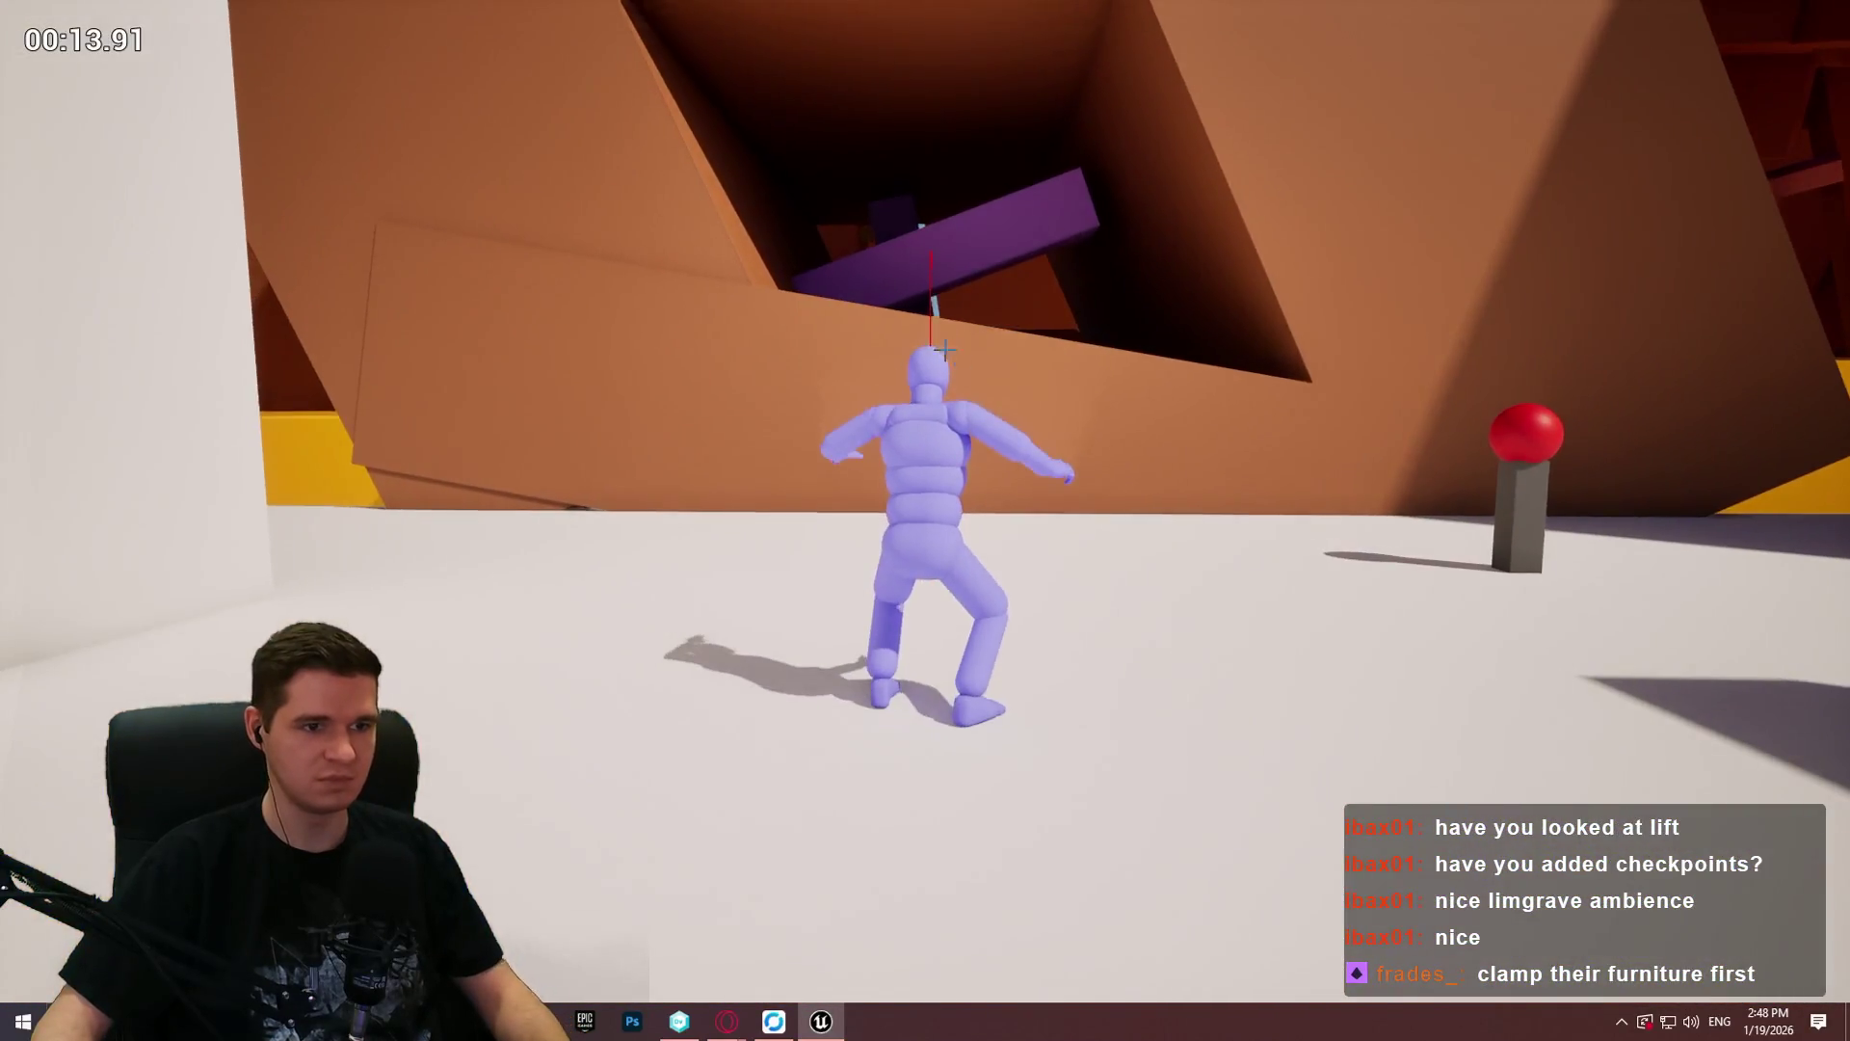
key(Escape)
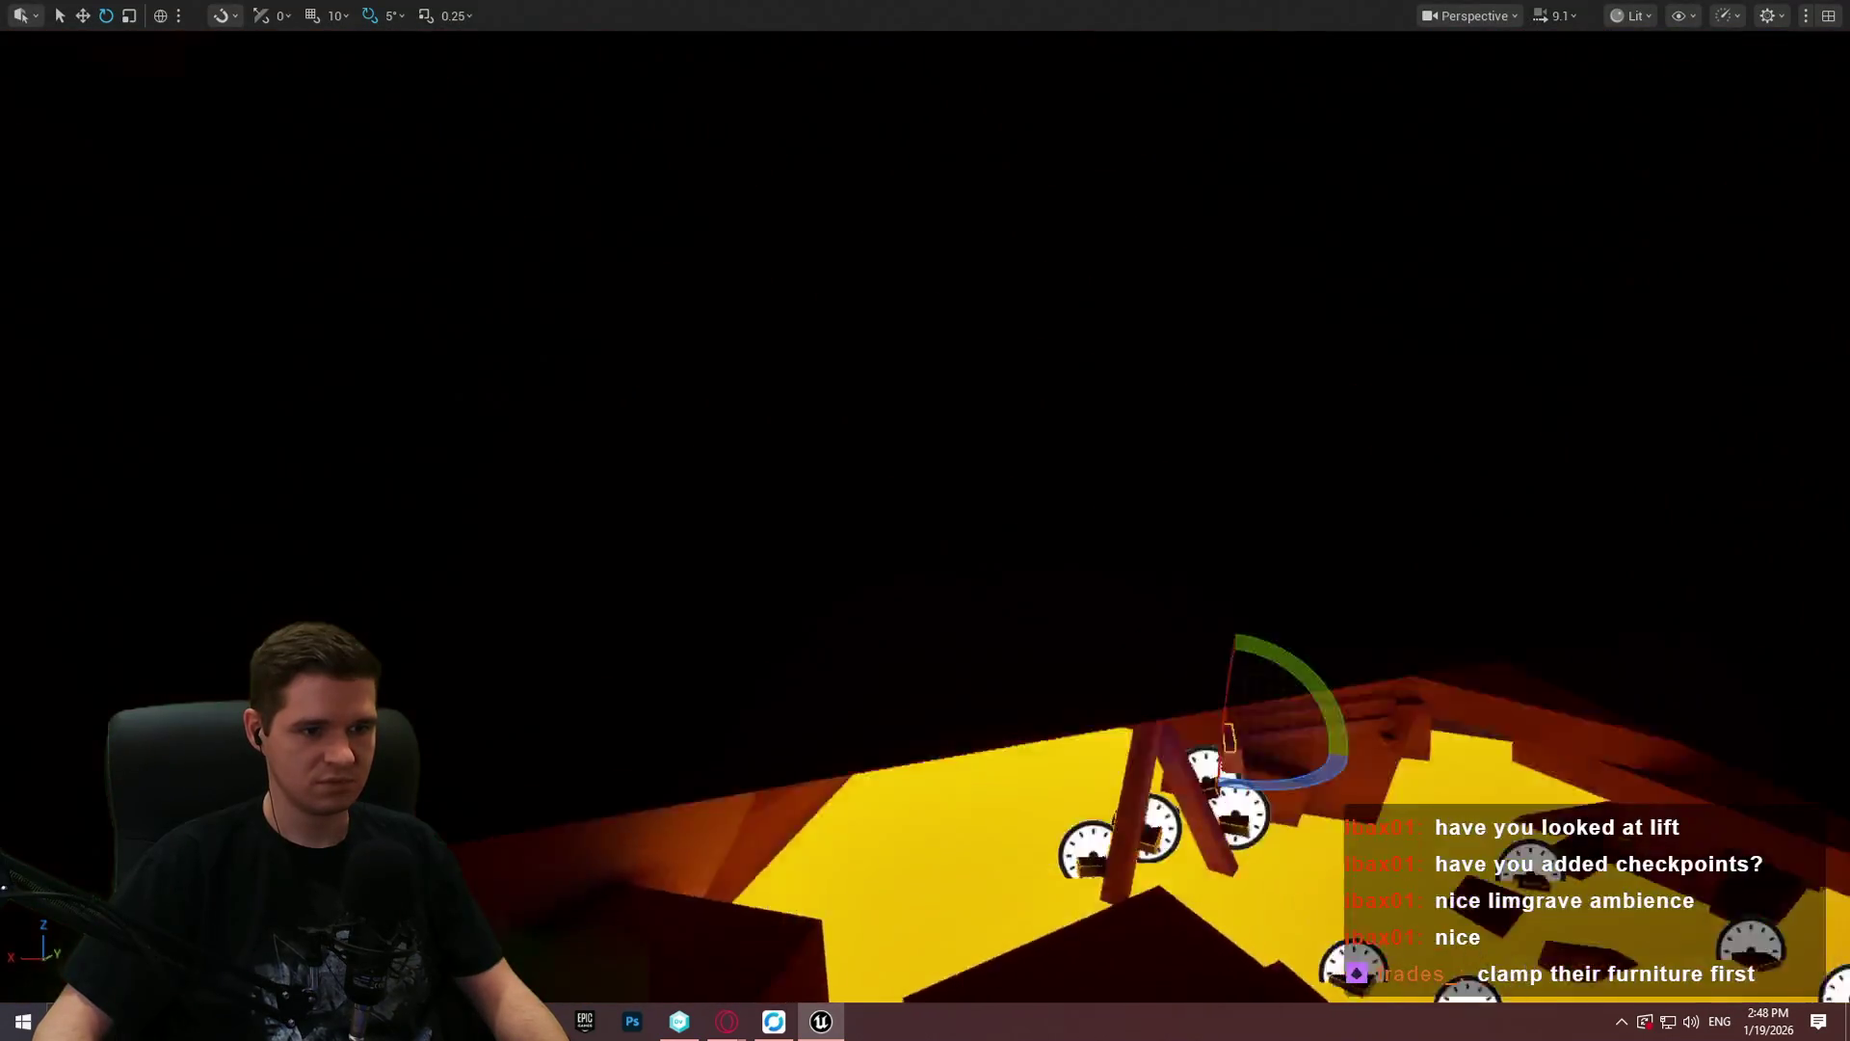
Step: Play From Here again on the beam, climb the ledges to trigger the mantle debug traces, then stop
key(w)
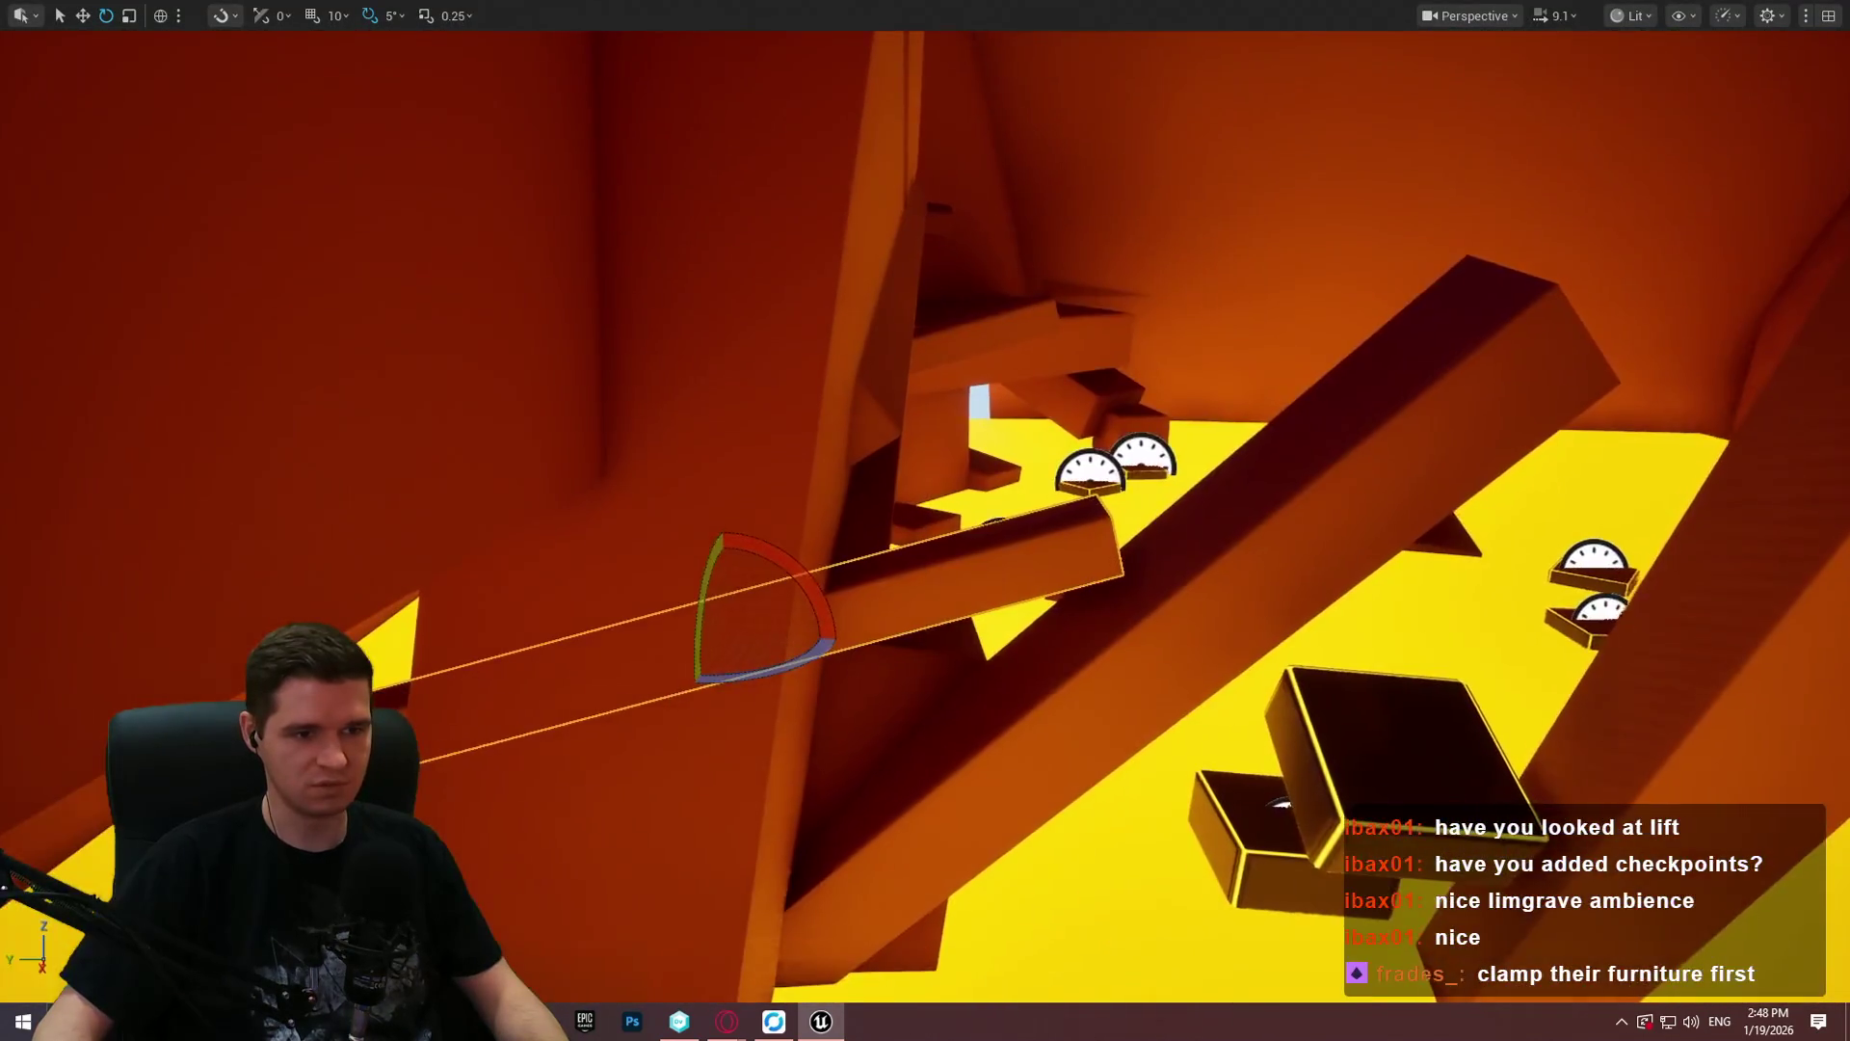
right_click(1087, 743)
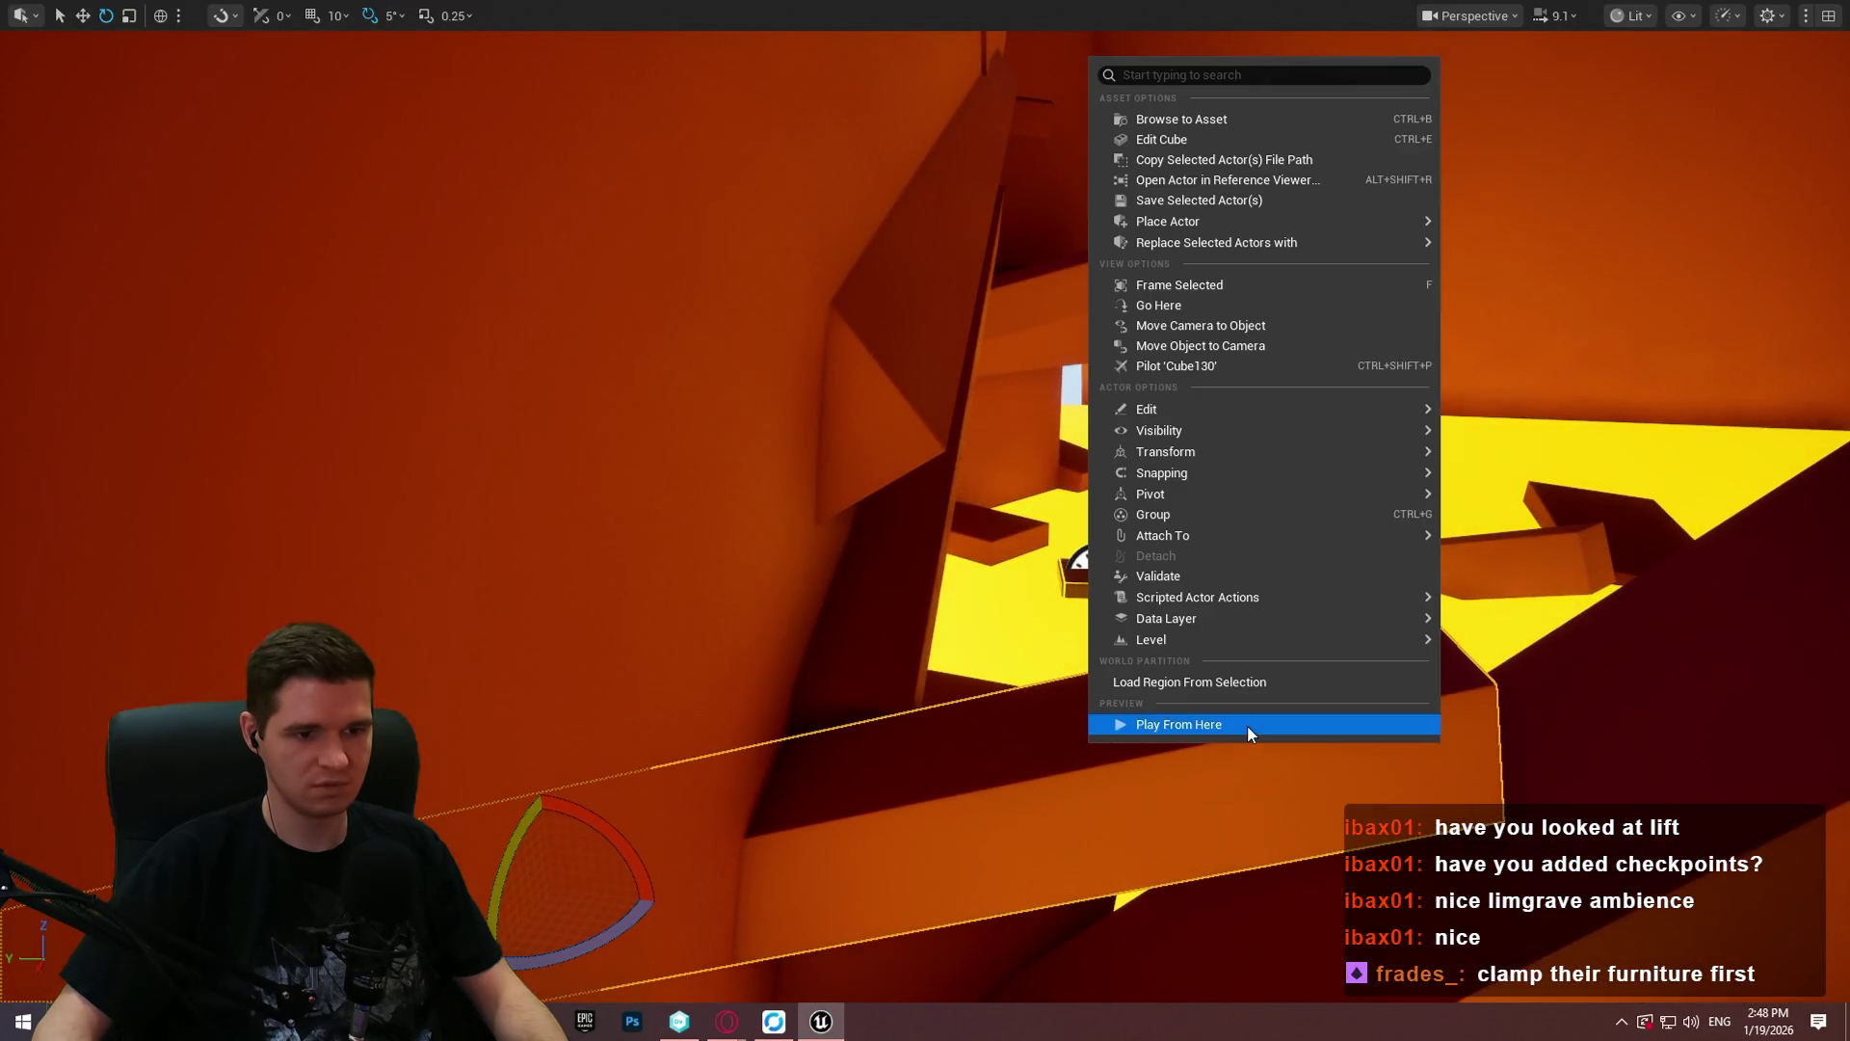
click(1247, 724)
click(958, 823)
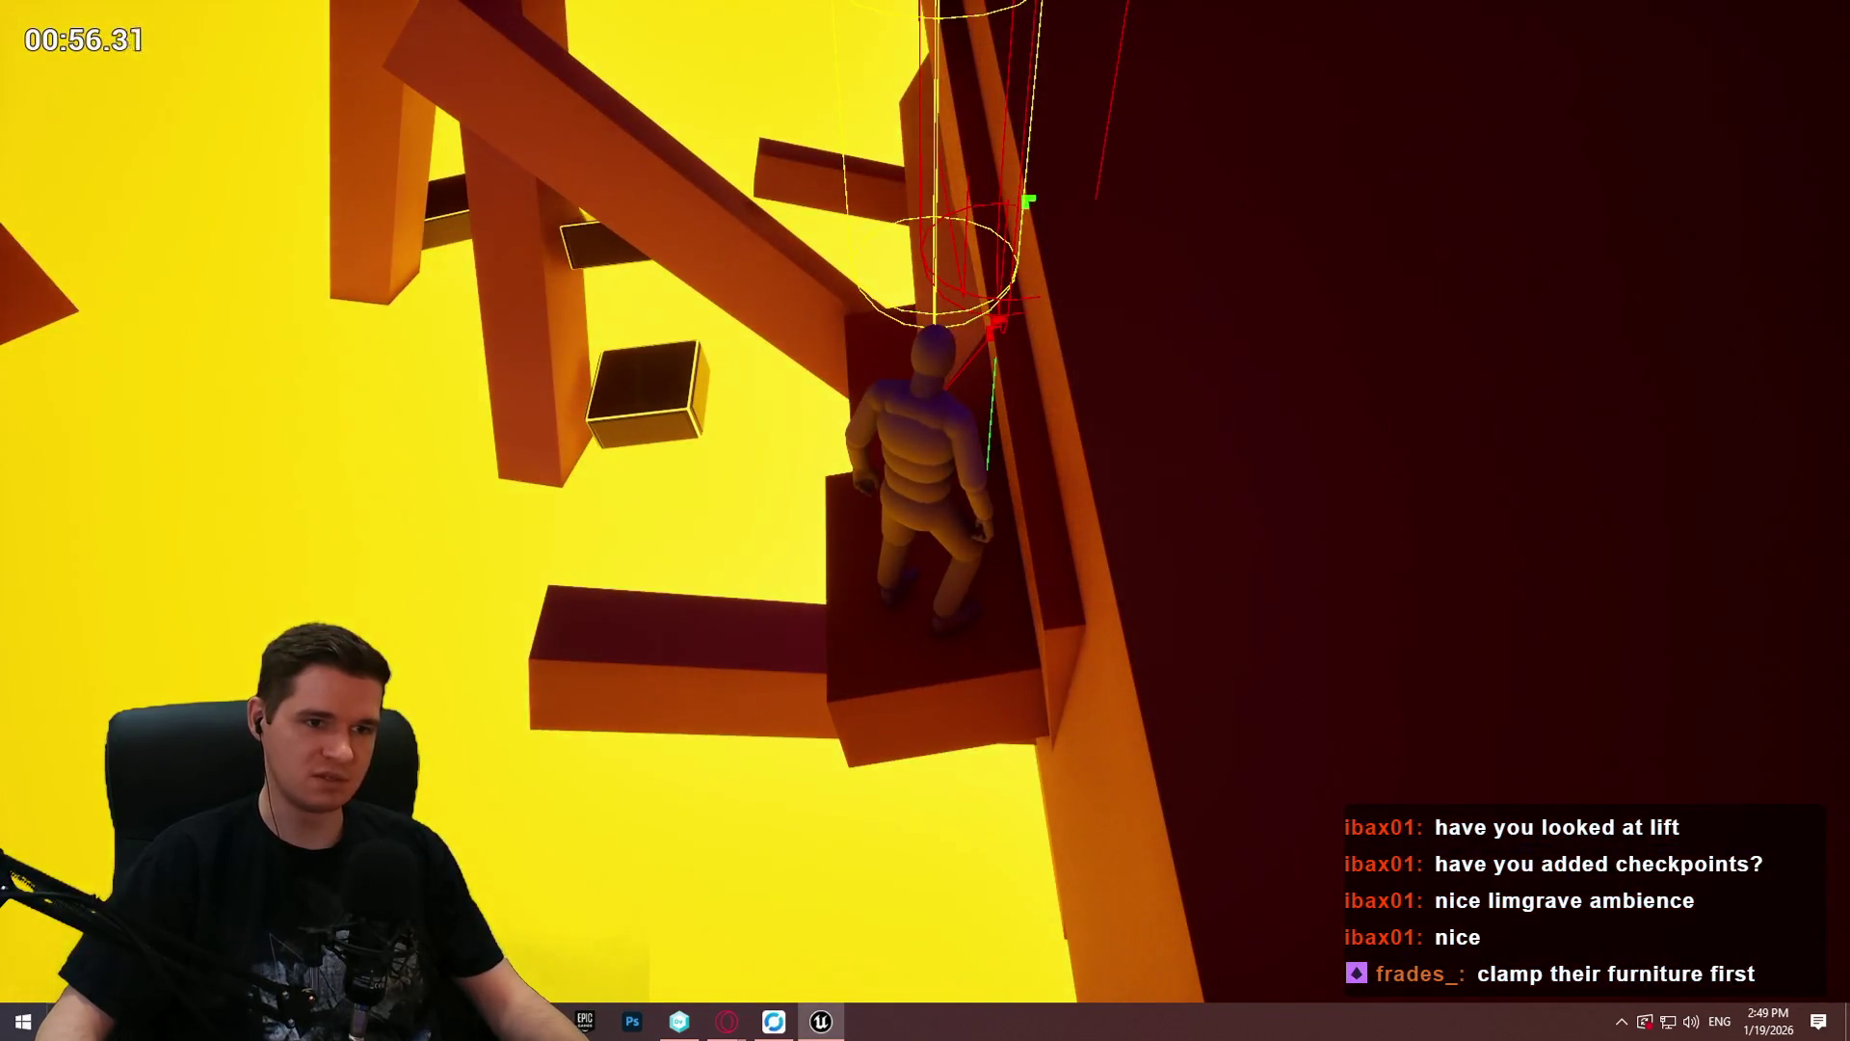
key(Escape)
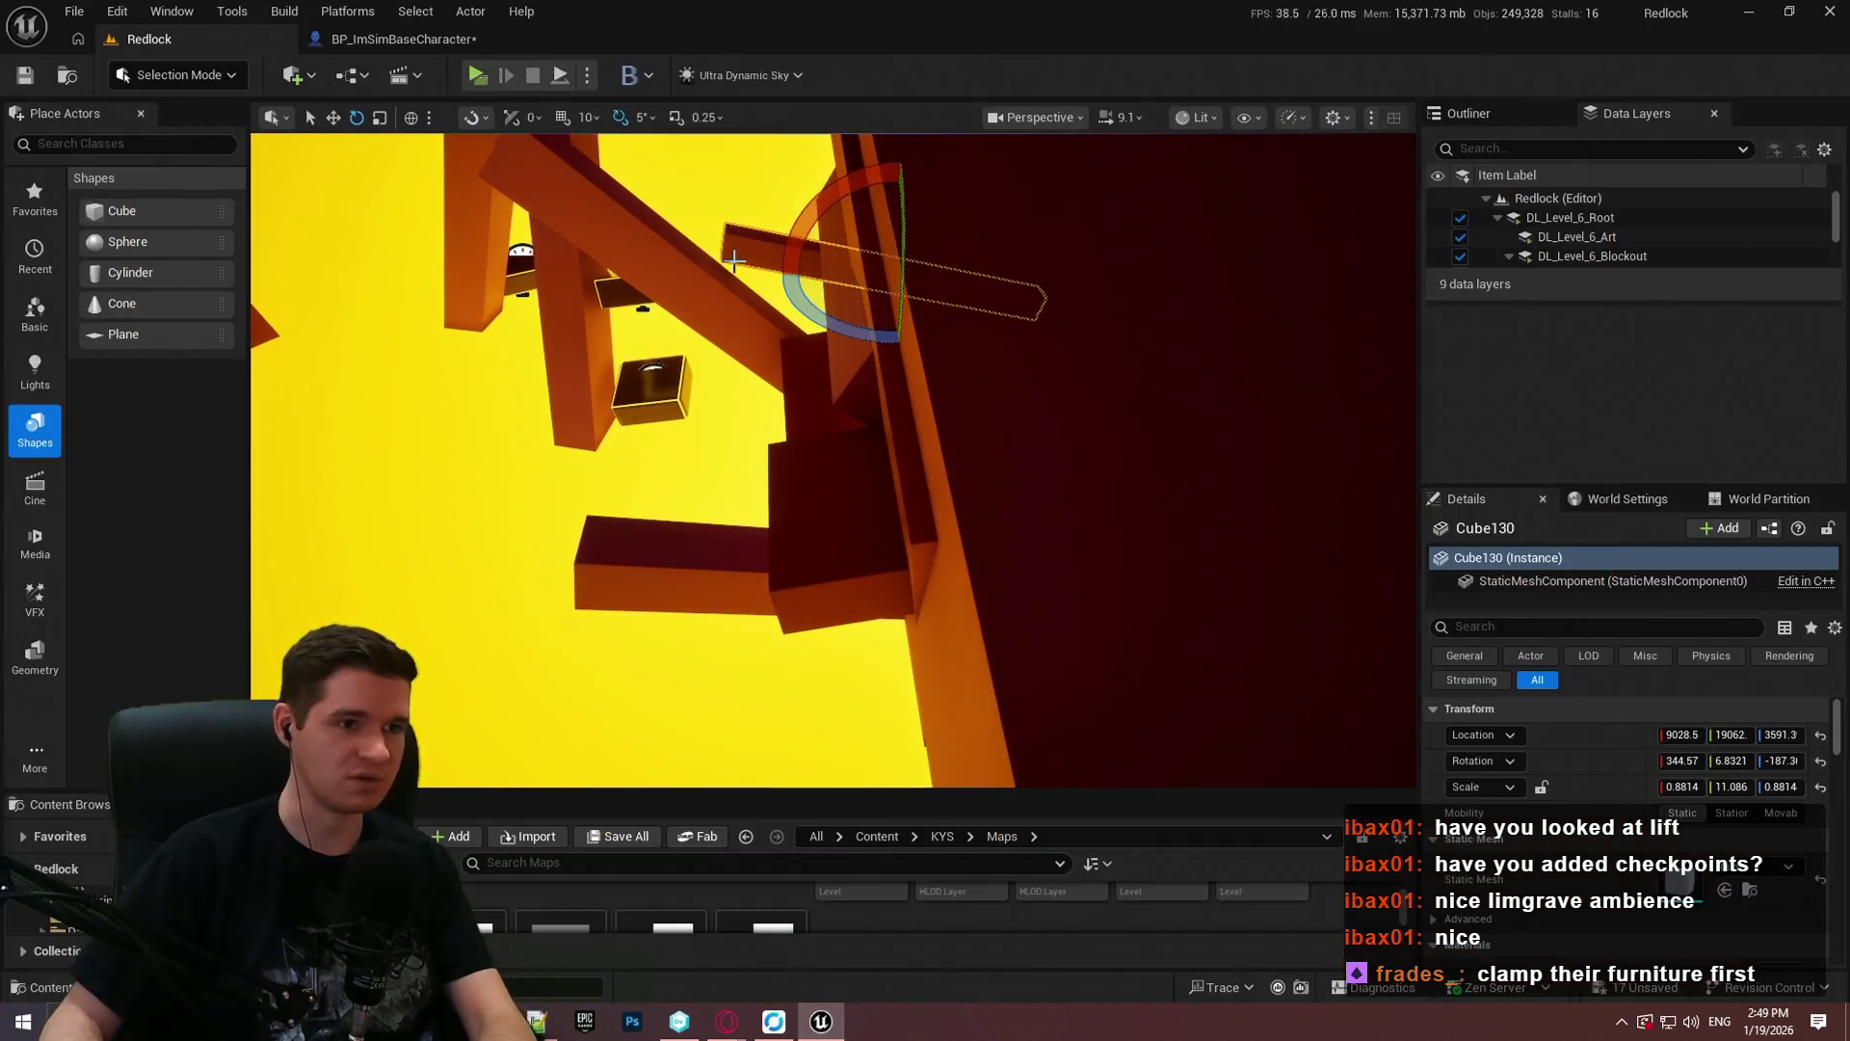
Step: Inspect BP_ImSimBaseCharacter's MantleCheck graph around the Capsule Trace By Channel, Is Walkable, AND and Branch nodes
click(424, 39)
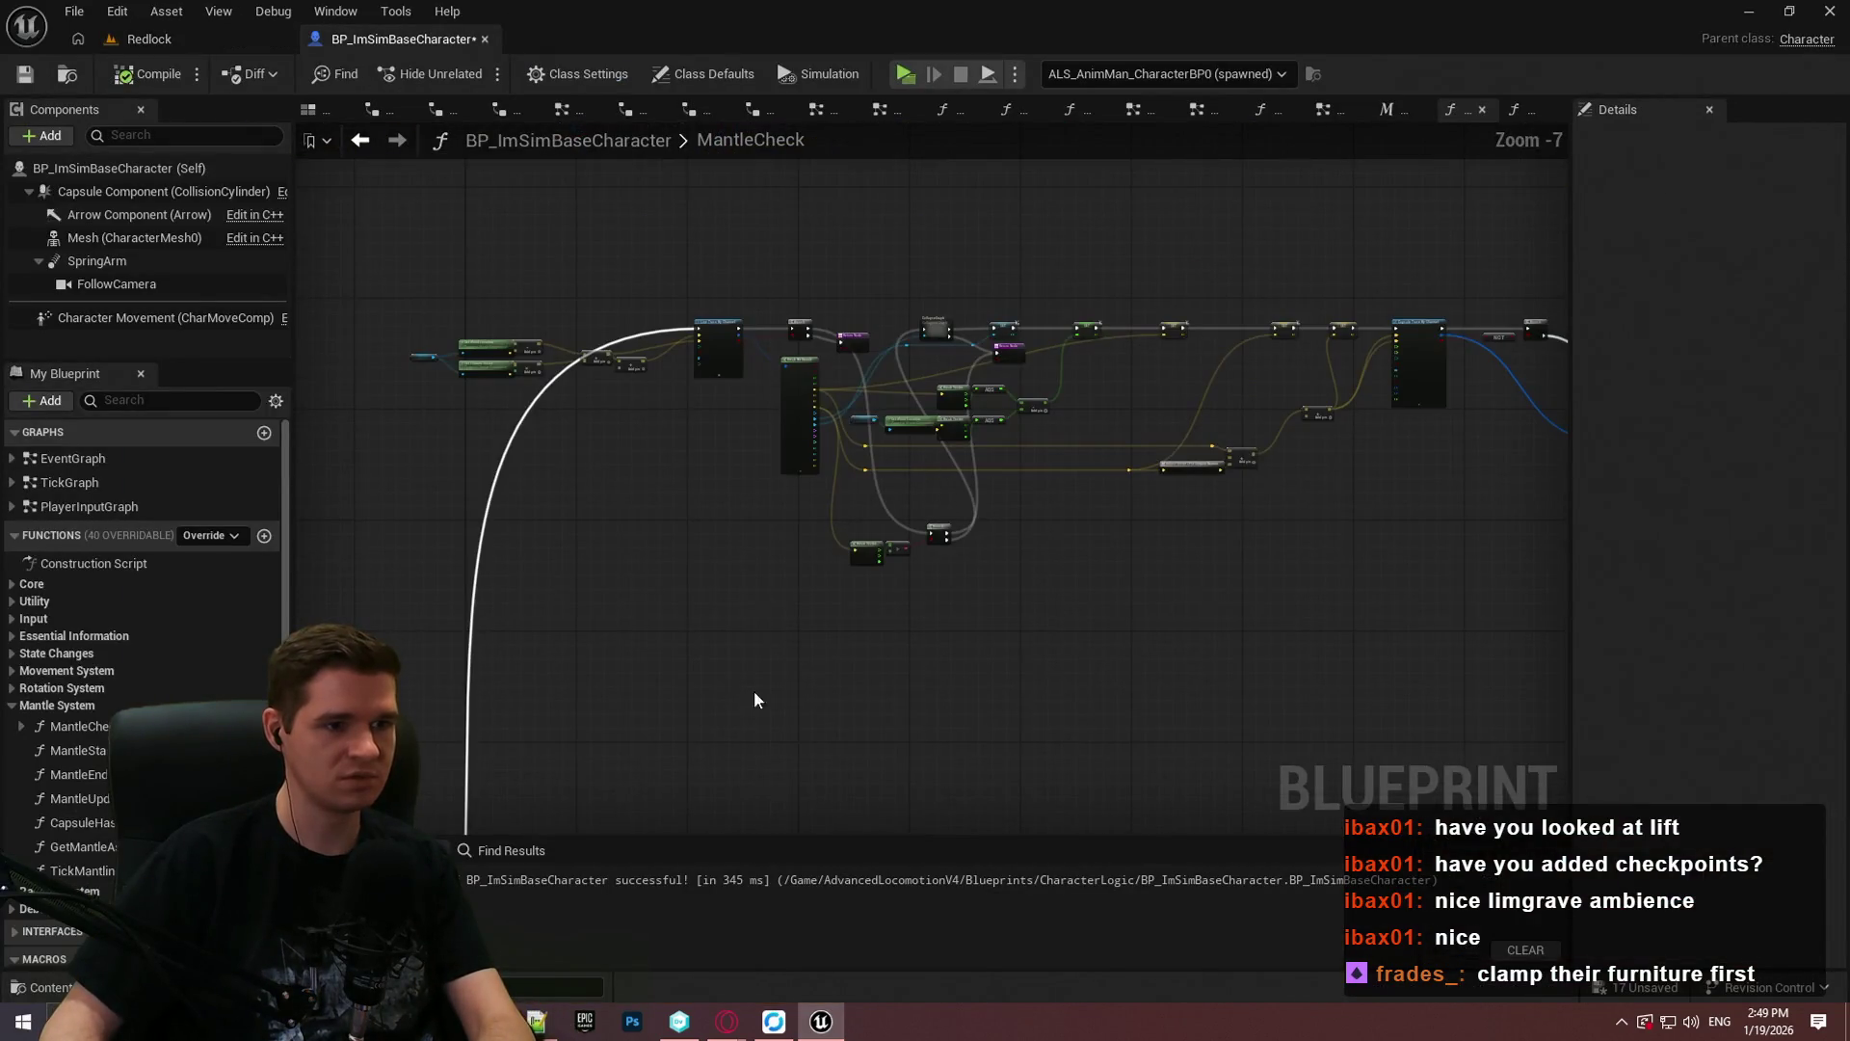
scroll(921, 330, up, 4)
scroll(1103, 325, up, 2)
drag(1102, 325, 318, 384)
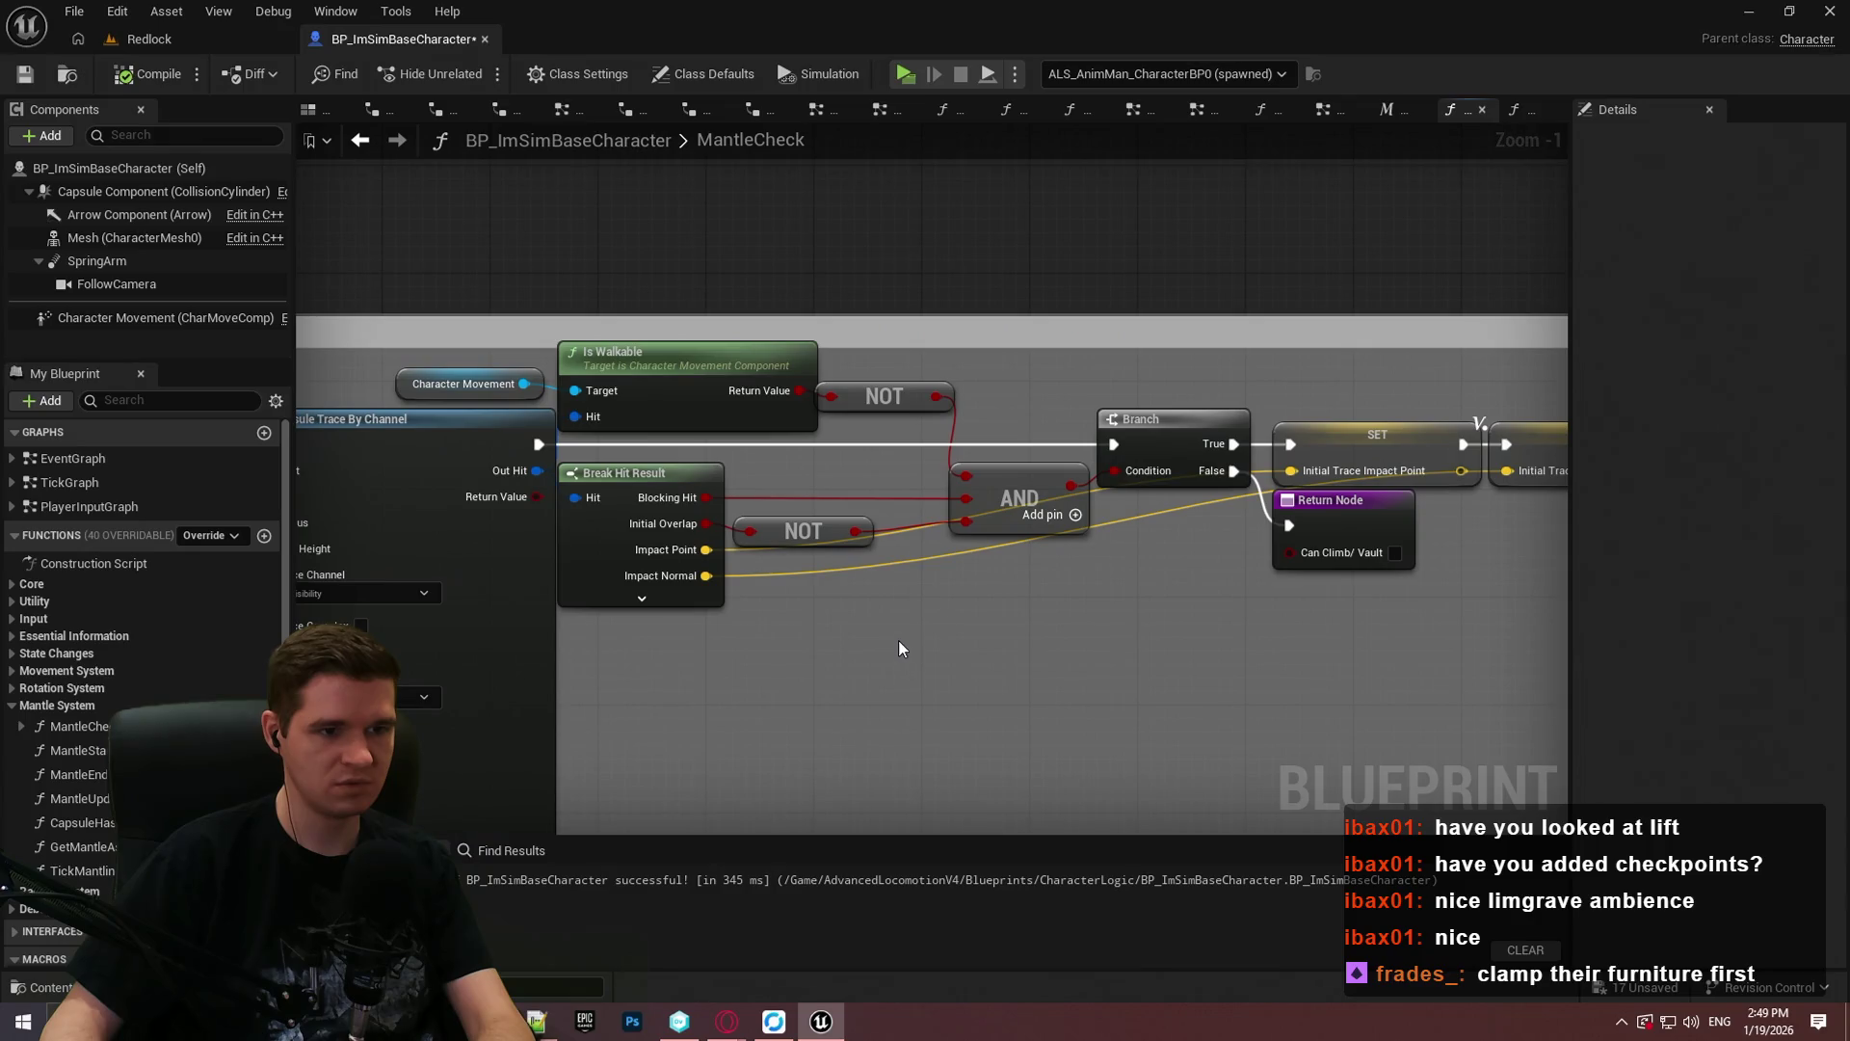
mouse_move(753, 536)
mouse_down()
mouse_move(1017, 603)
mouse_move(1578, 554)
mouse_up()
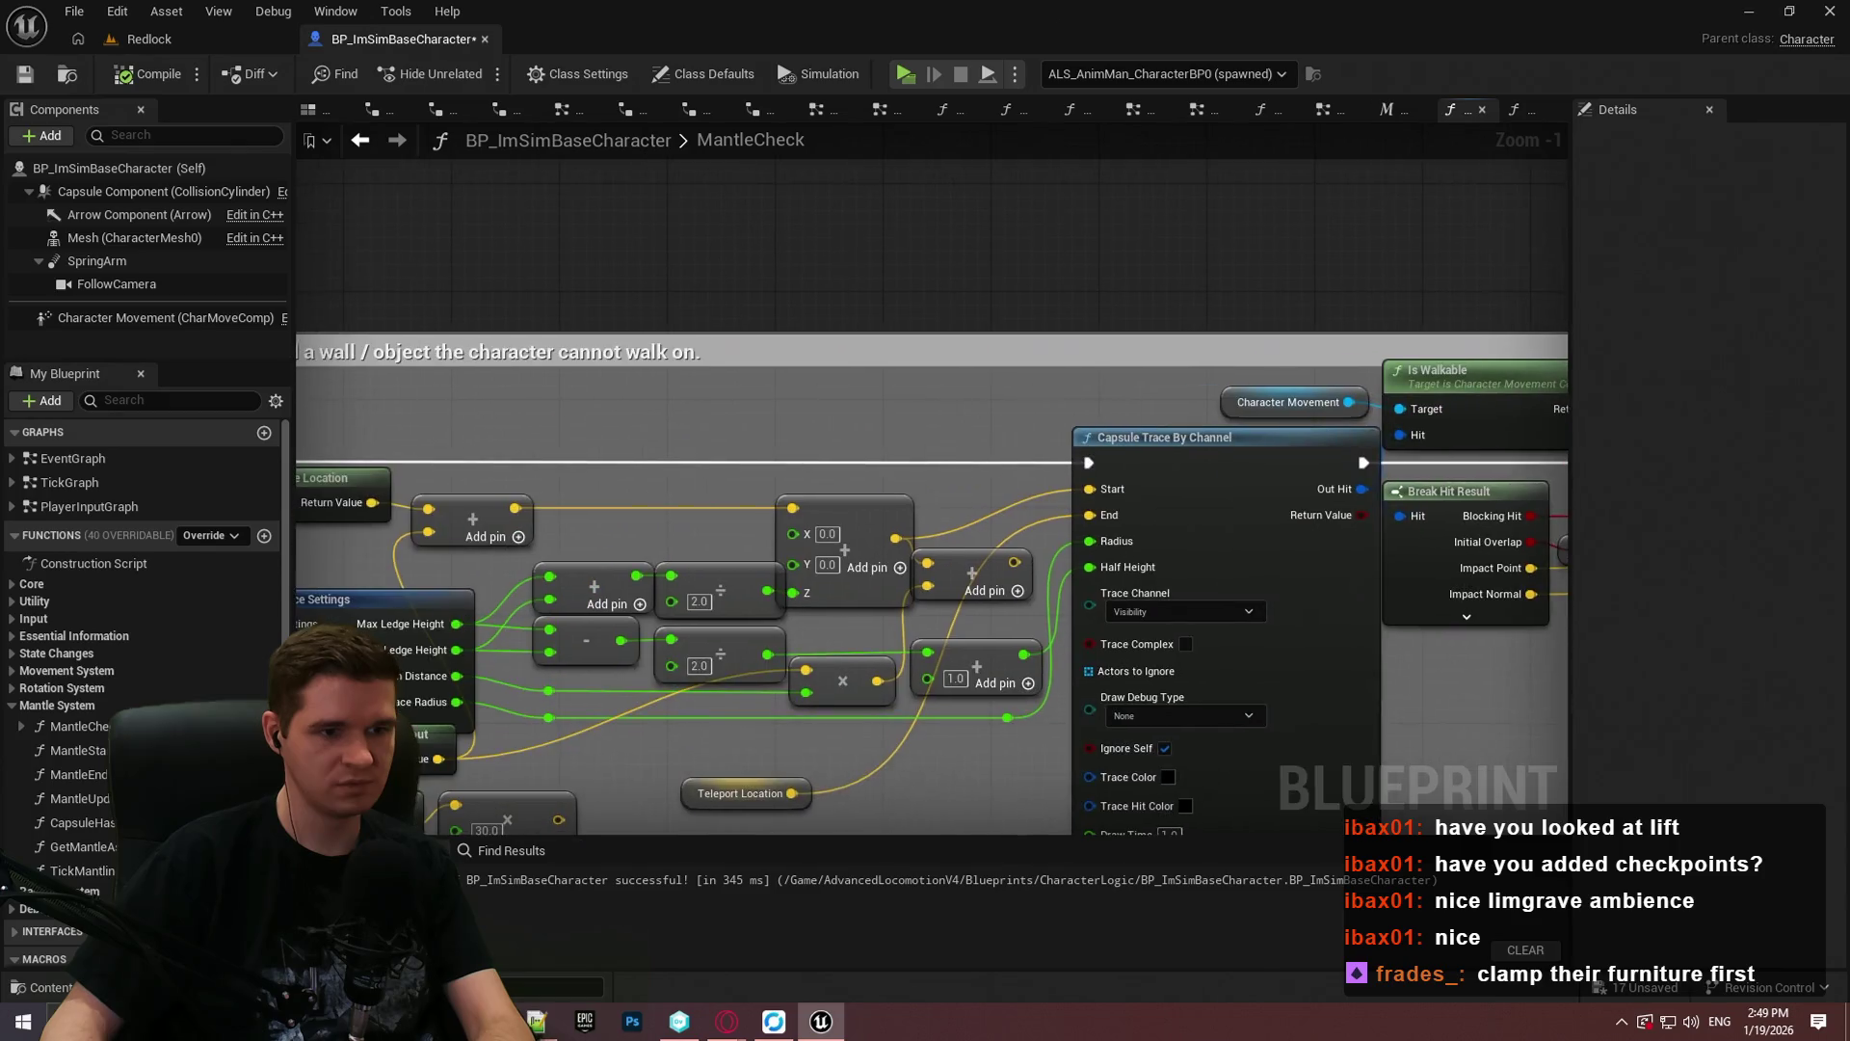
mouse_move(178, 602)
mouse_down()
mouse_move(629, 585)
mouse_move(322, 578)
mouse_up()
drag(1426, 579, 1041, 579)
mouse_move(1243, 578)
mouse_down()
mouse_move(1050, 575)
mouse_move(798, 653)
mouse_move(883, 637)
mouse_up()
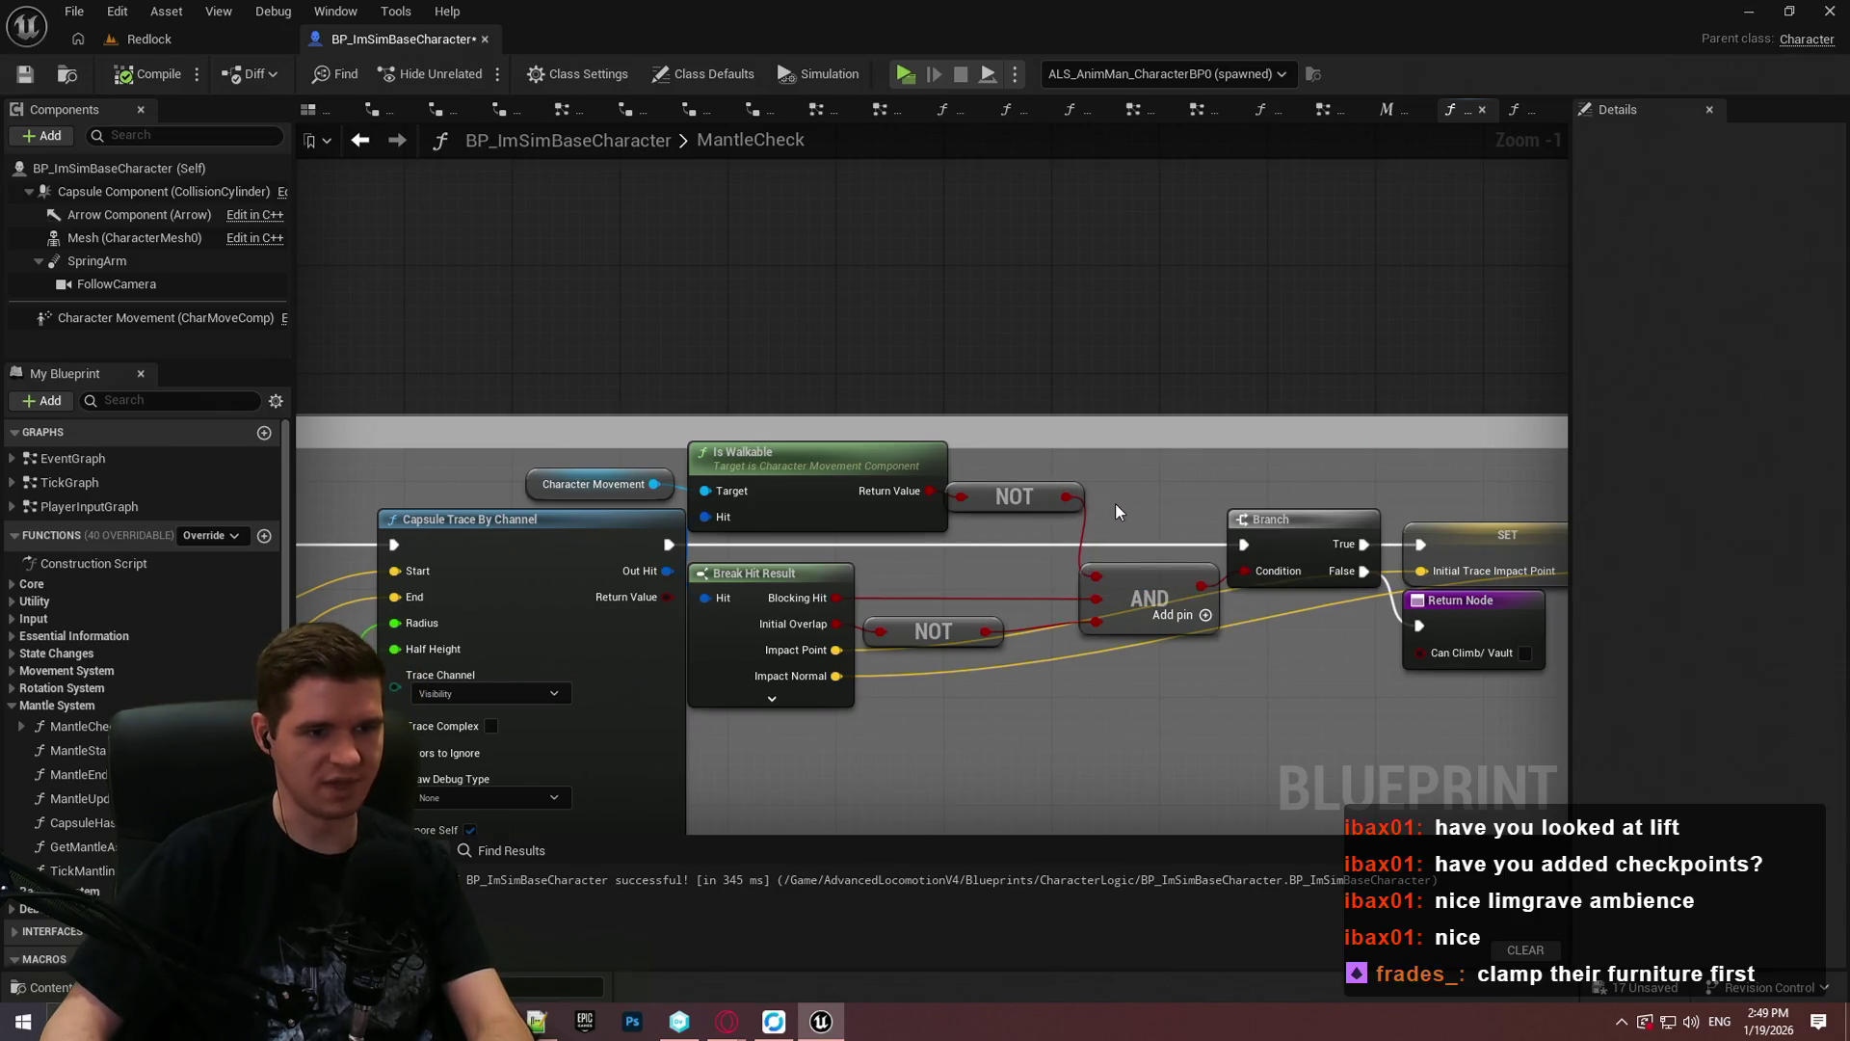
scroll(1114, 503, down, 3)
scroll(723, 511, up, 4)
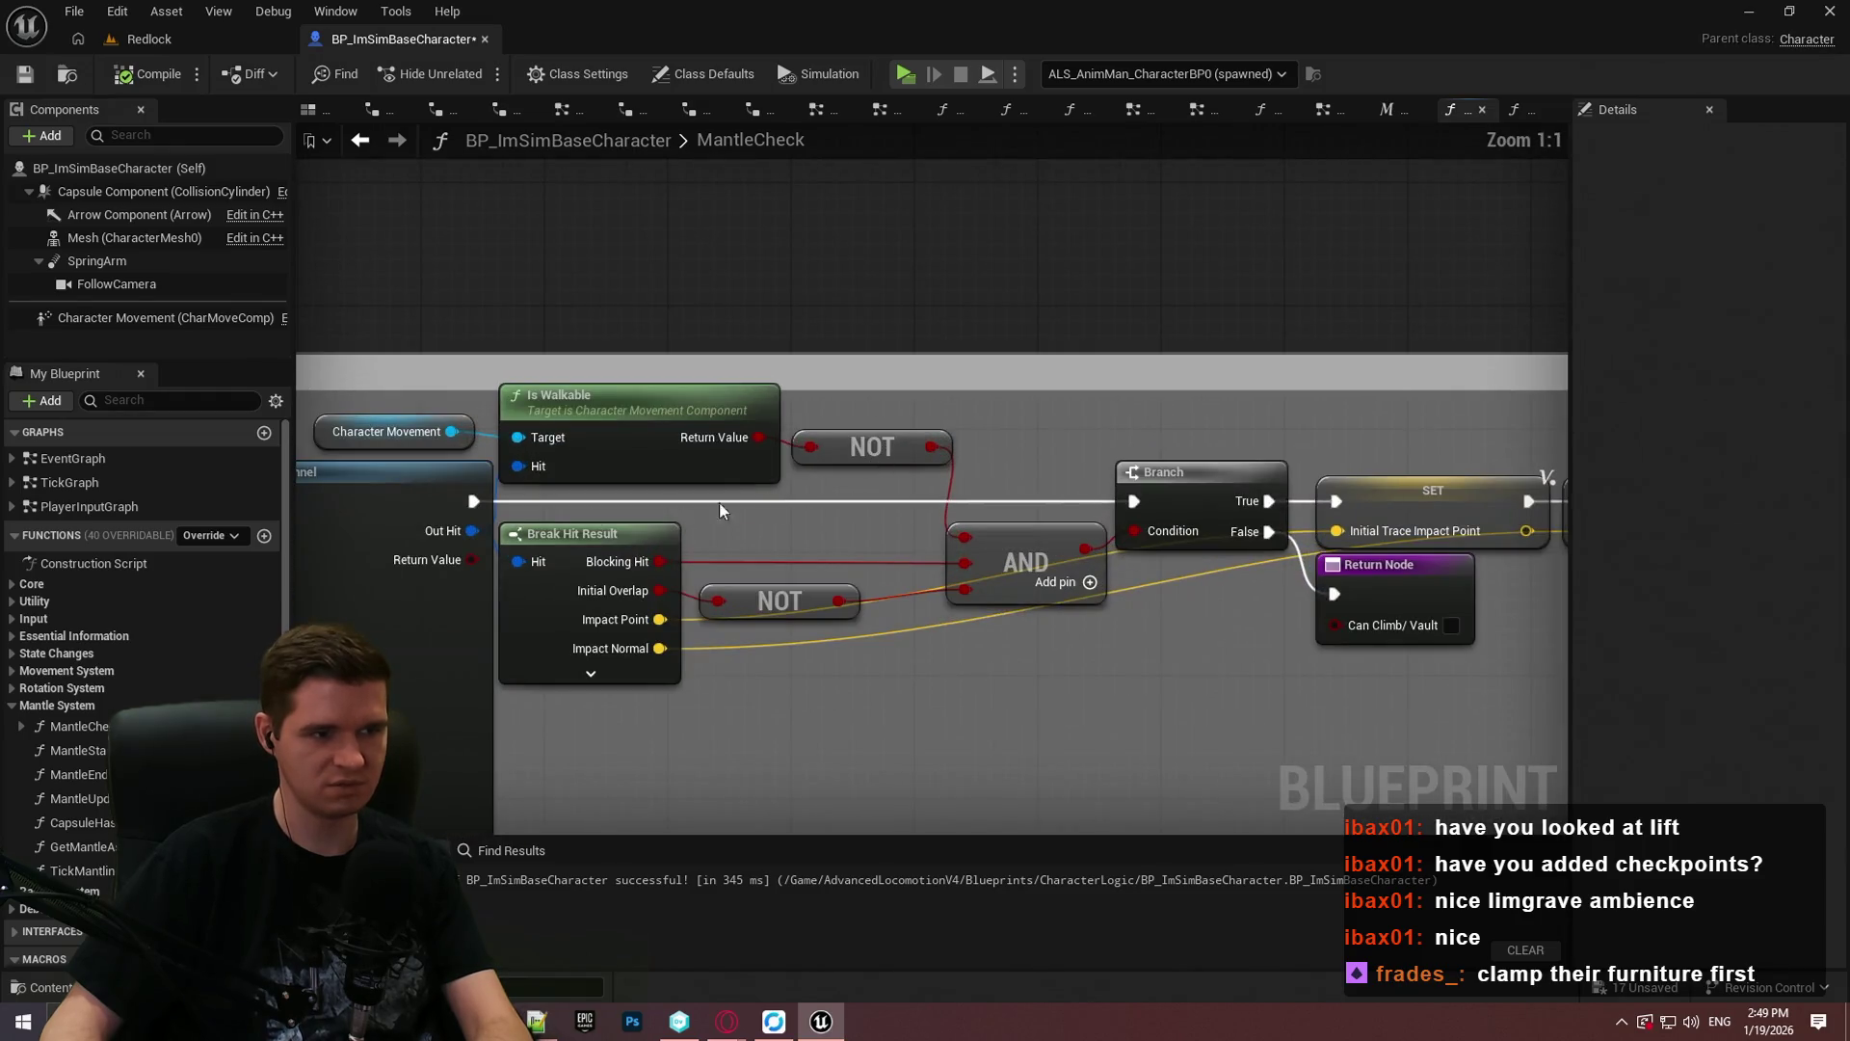
Step: Add a screen-only Print String after the trace, with Print to Log off, printing the negated Is Walkable result
drag(940, 221, 940, 224)
text(print)
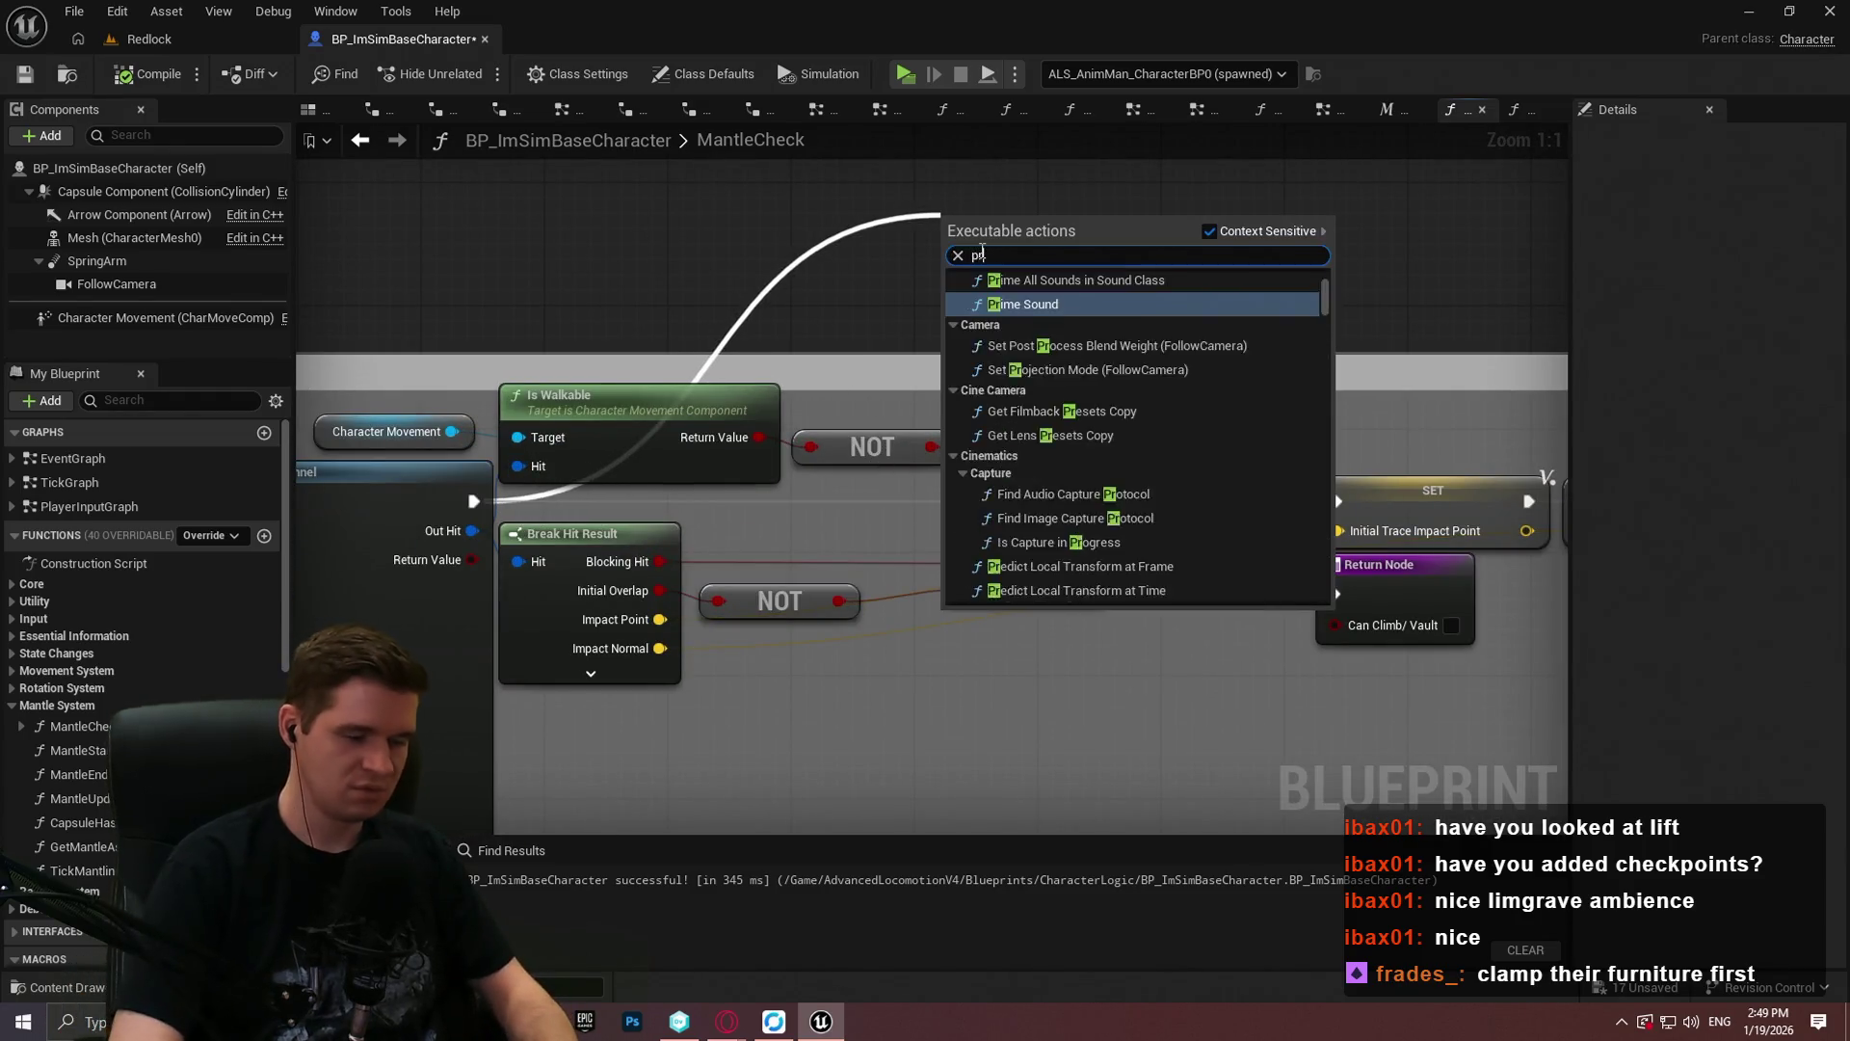
key(Return)
click(1017, 342)
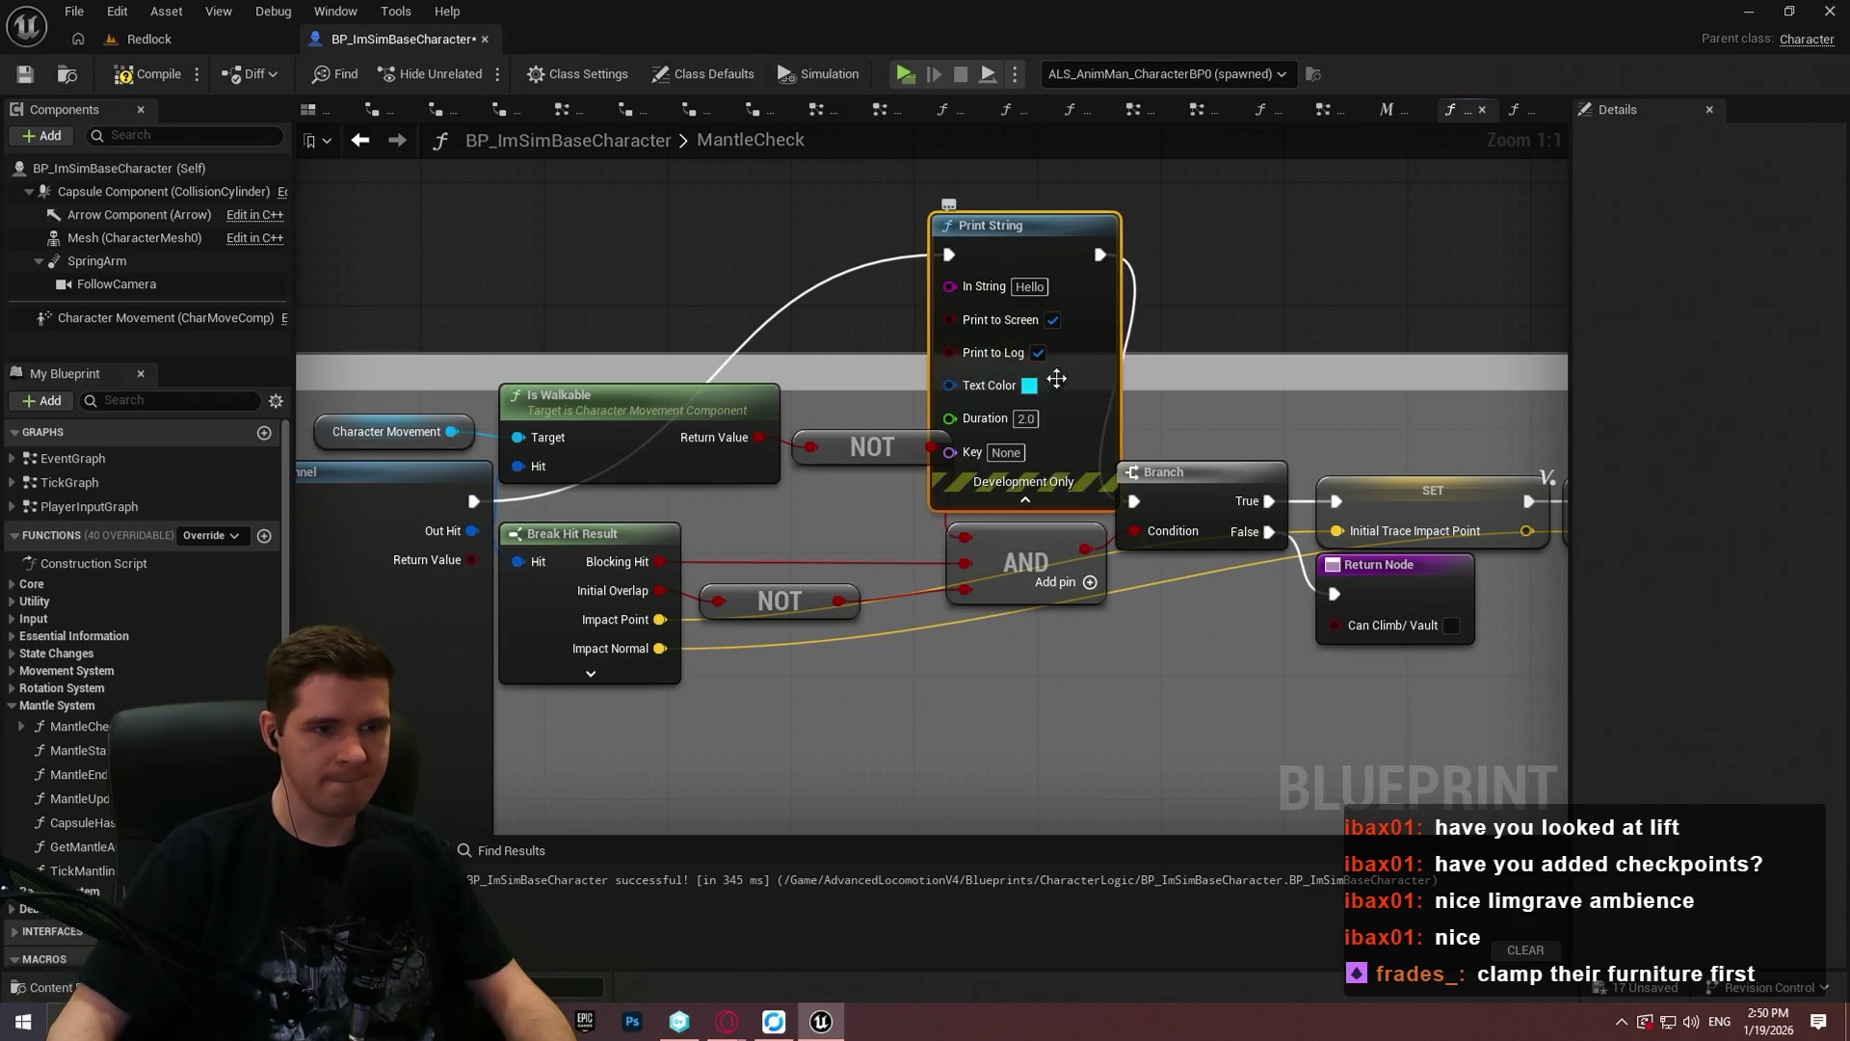
mouse_move(1060, 382)
mouse_down()
mouse_move(1063, 199)
mouse_move(1119, 306)
mouse_up()
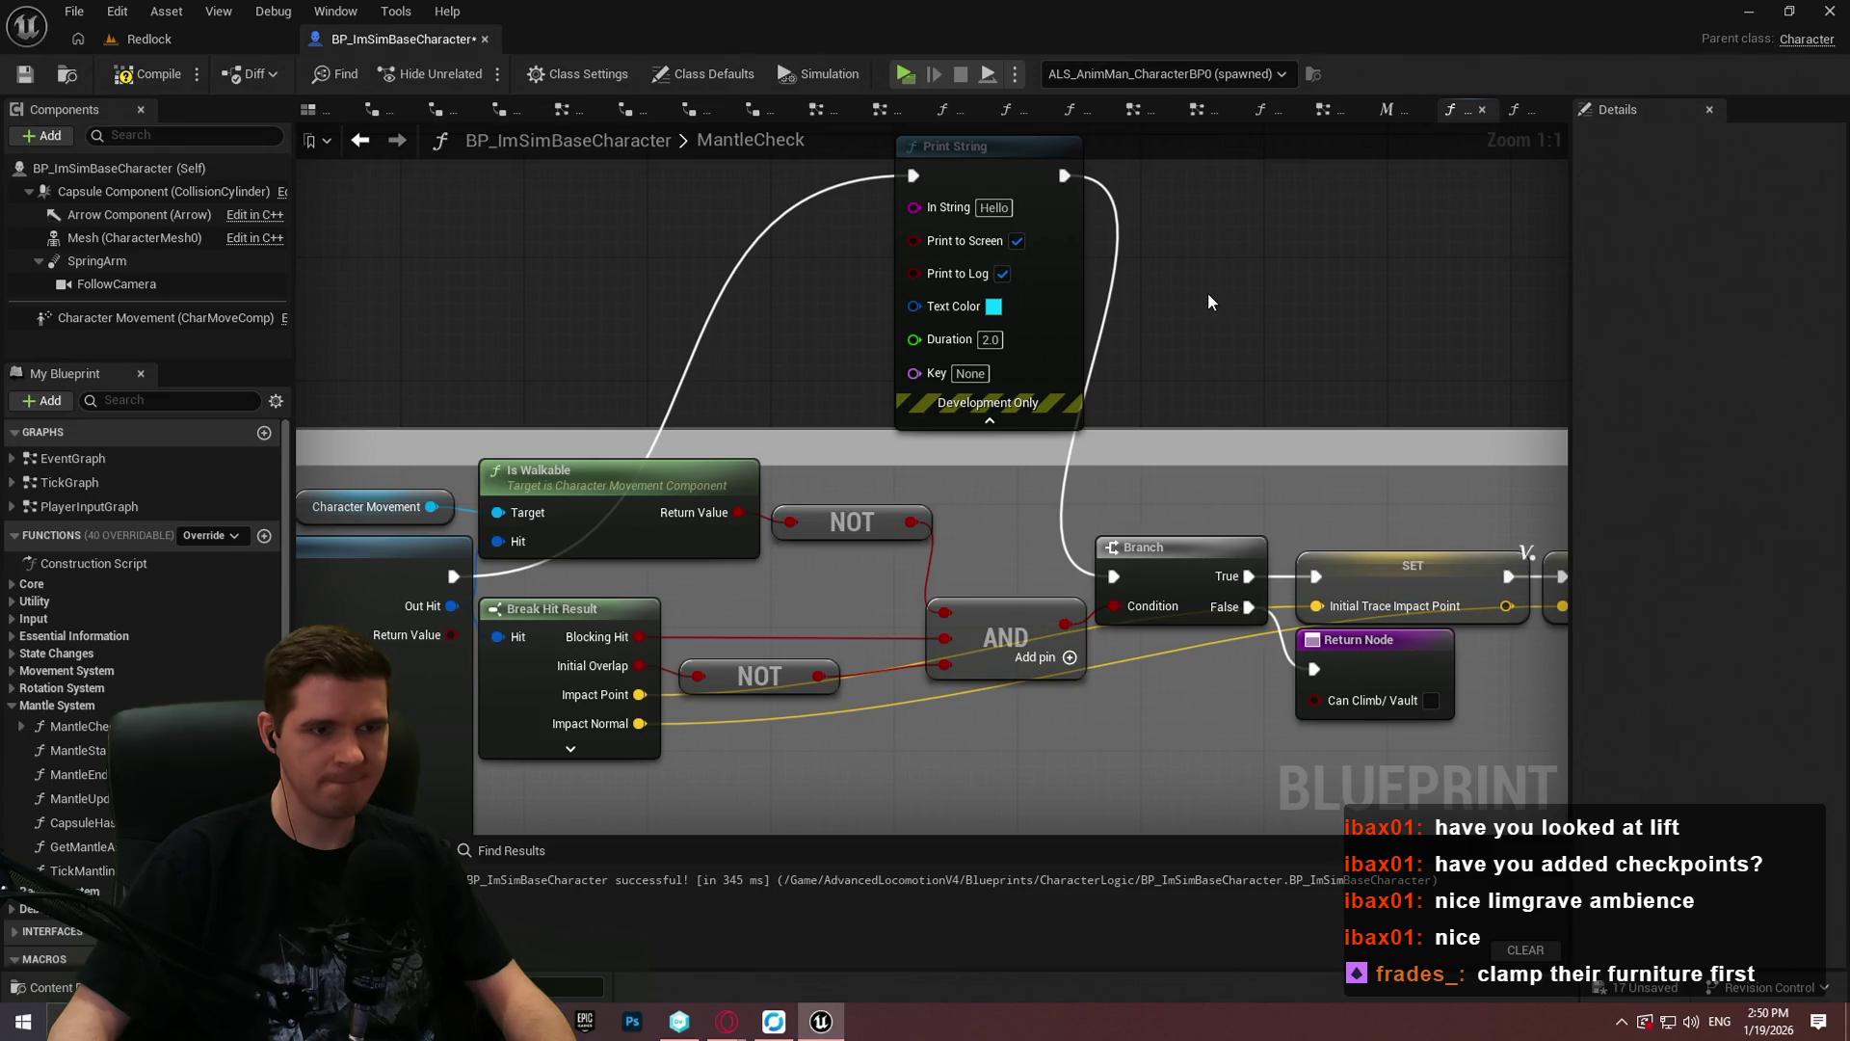
click(1003, 273)
drag(910, 211, 915, 207)
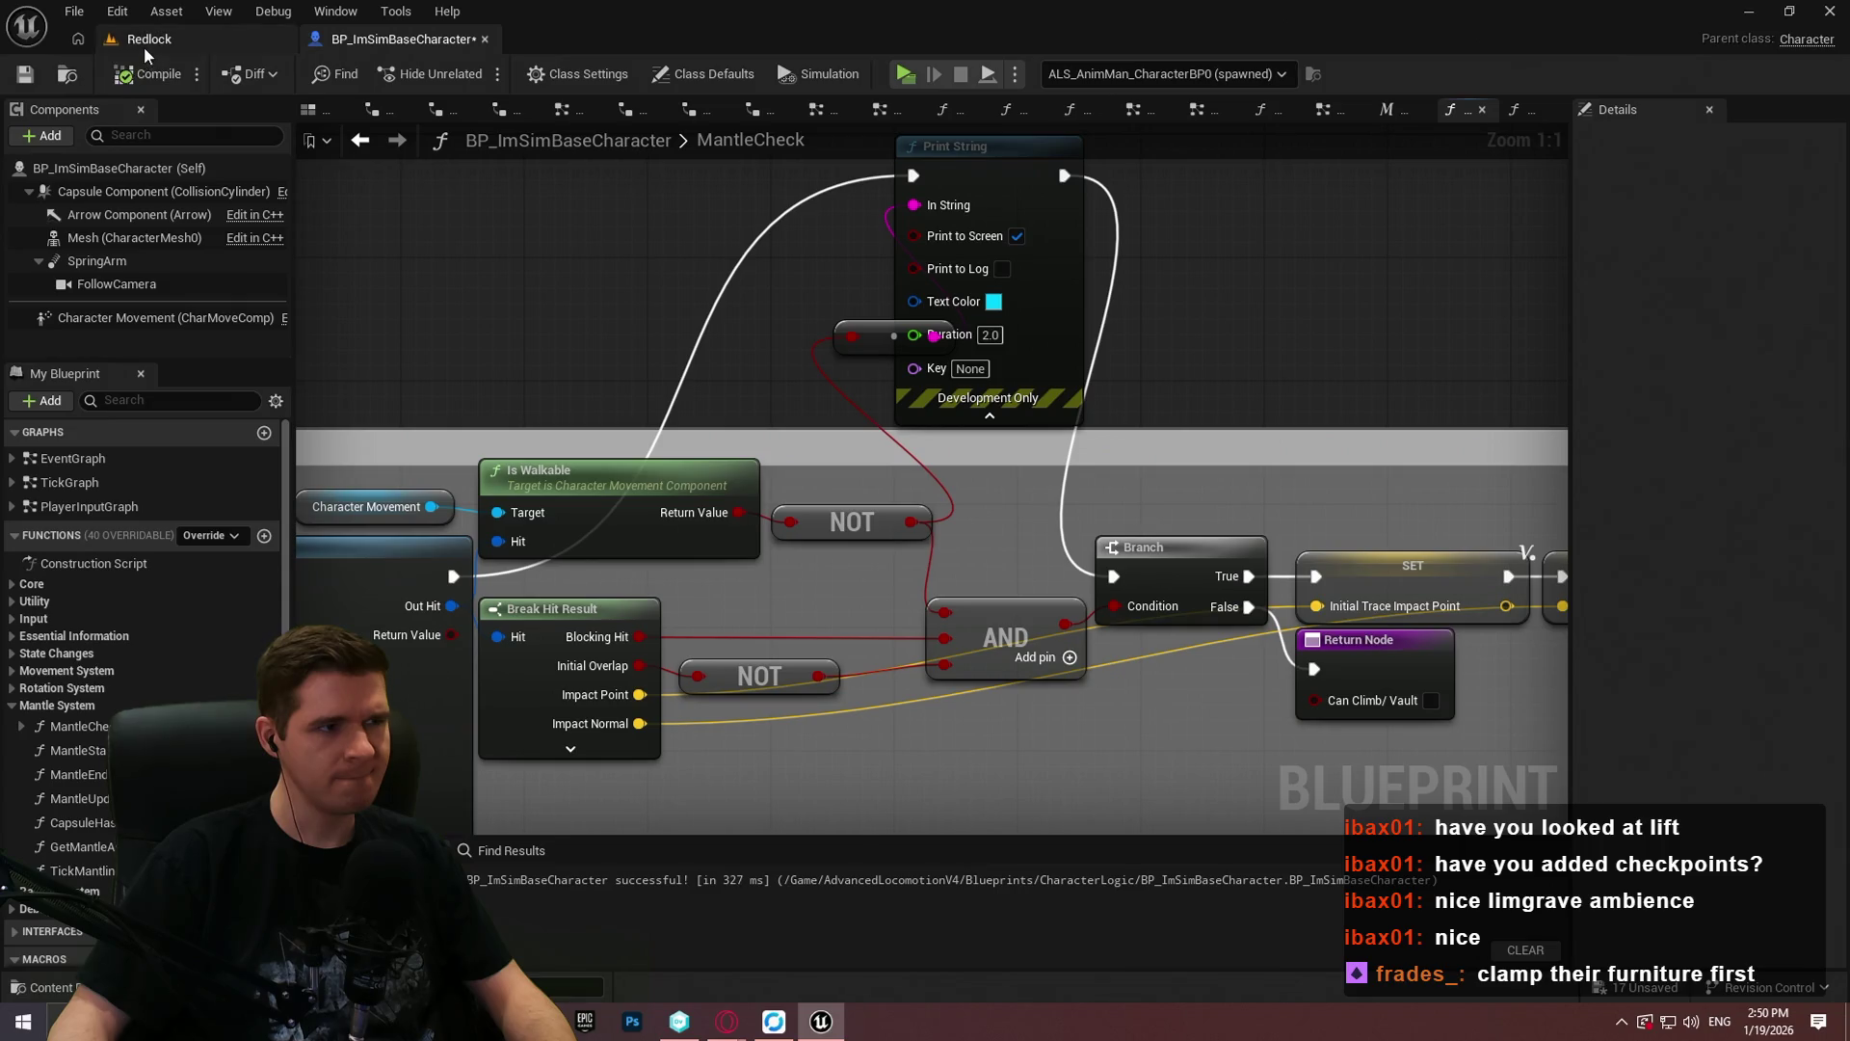
Step: Back in the Redlock level, Play From Here on the ledge block
click(143, 43)
right_click(850, 510)
click(963, 983)
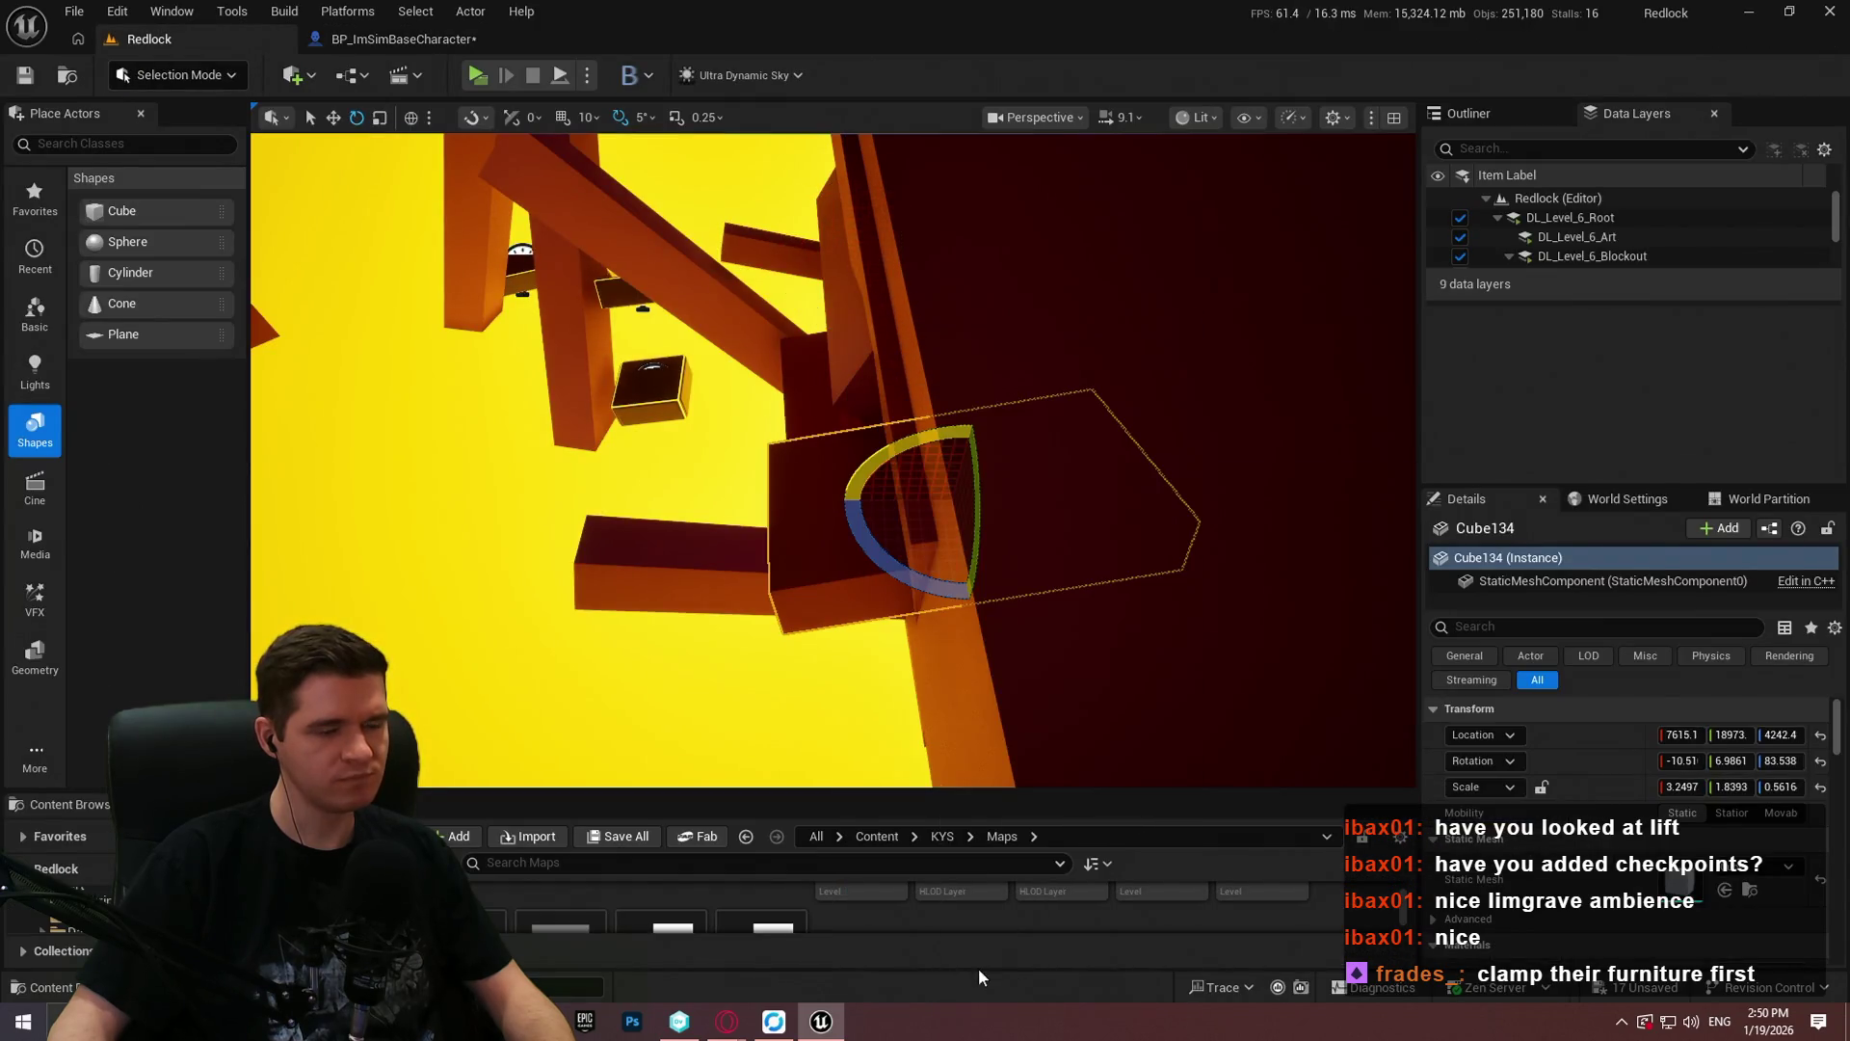
Step: Climb and drop between the beams, cling to the wall, and make the game fullscreen with F11
click(830, 782)
key(w)
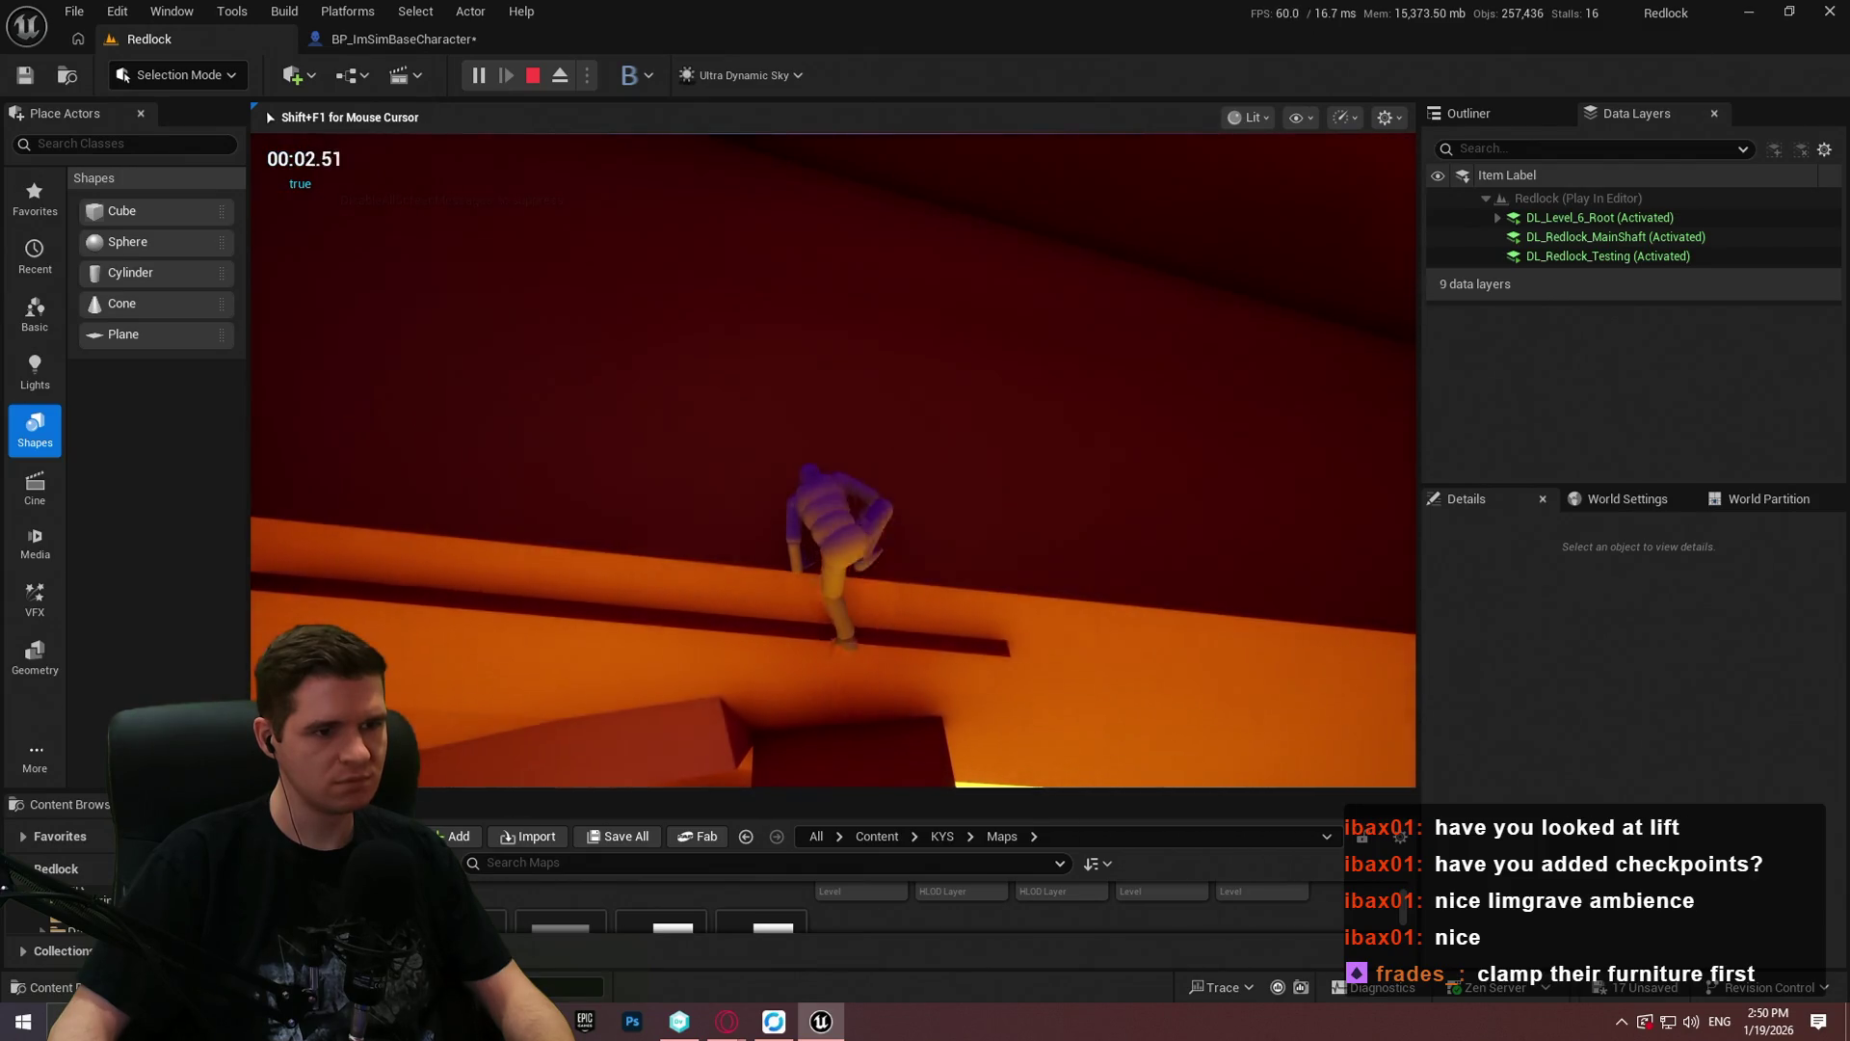
key(w)
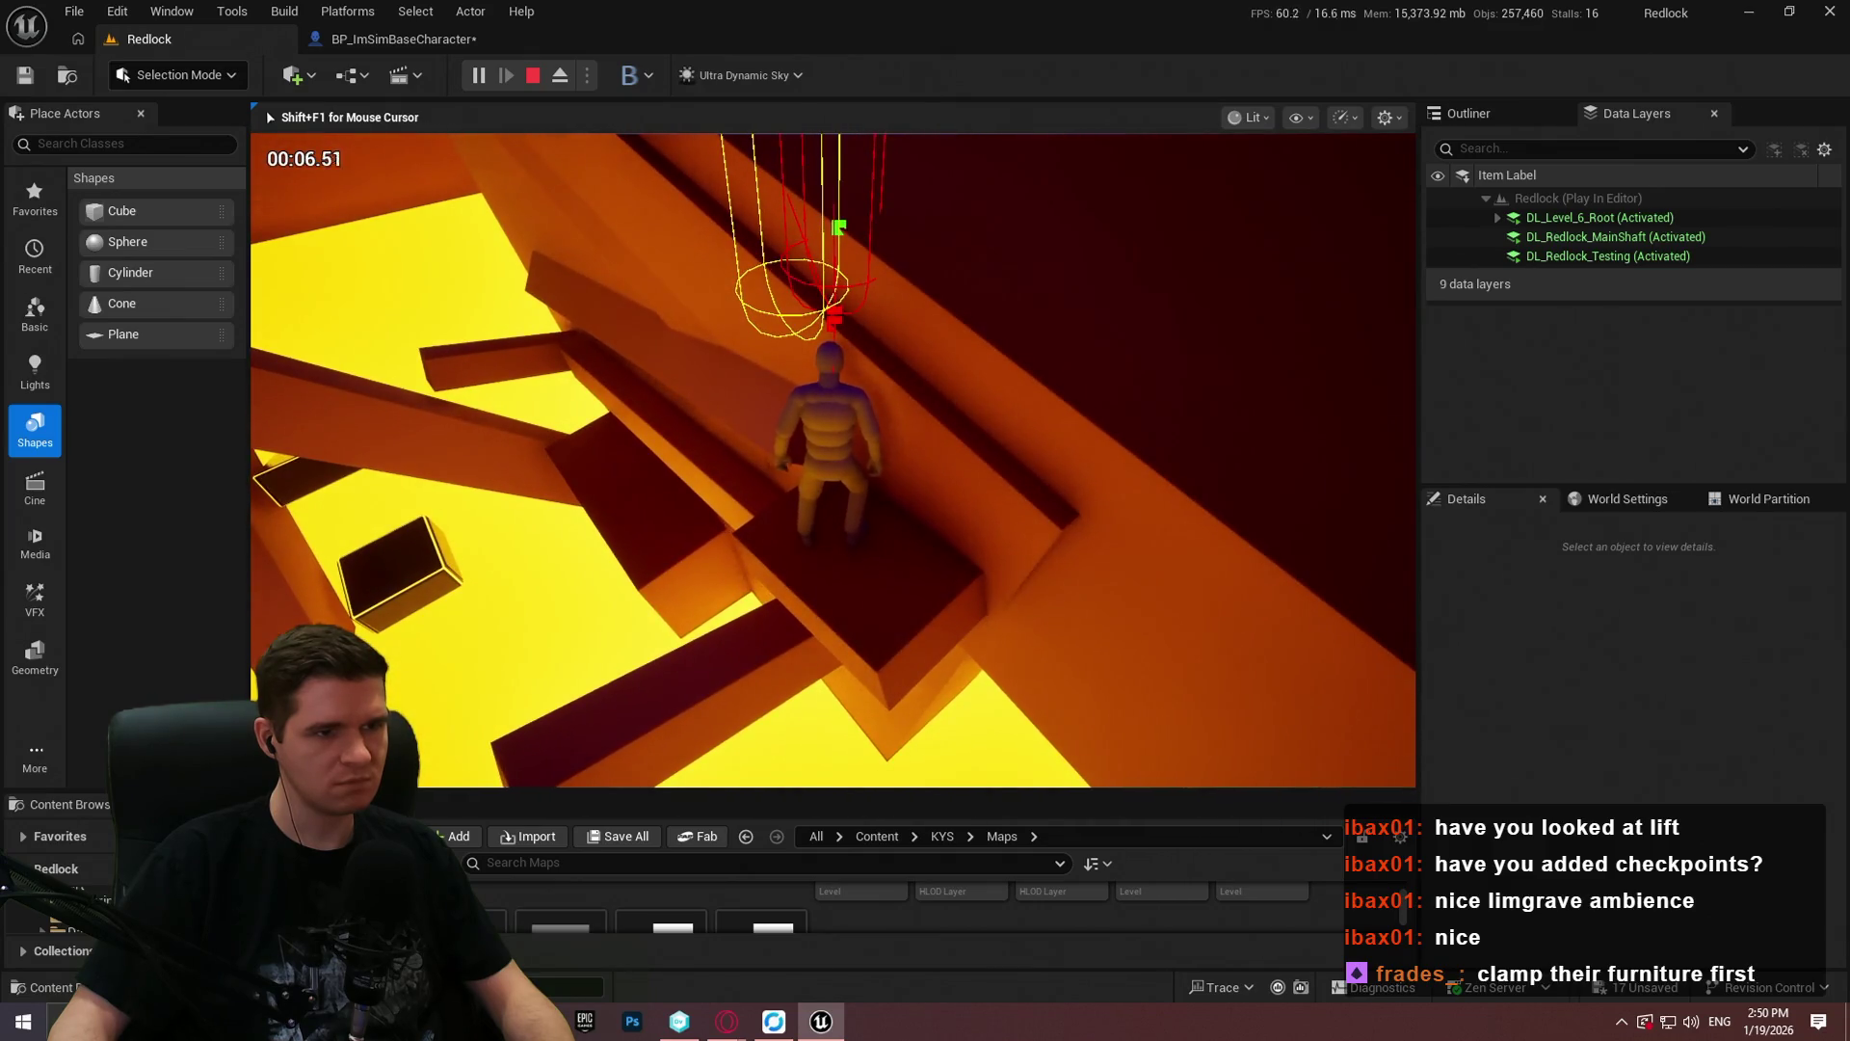
key(space)
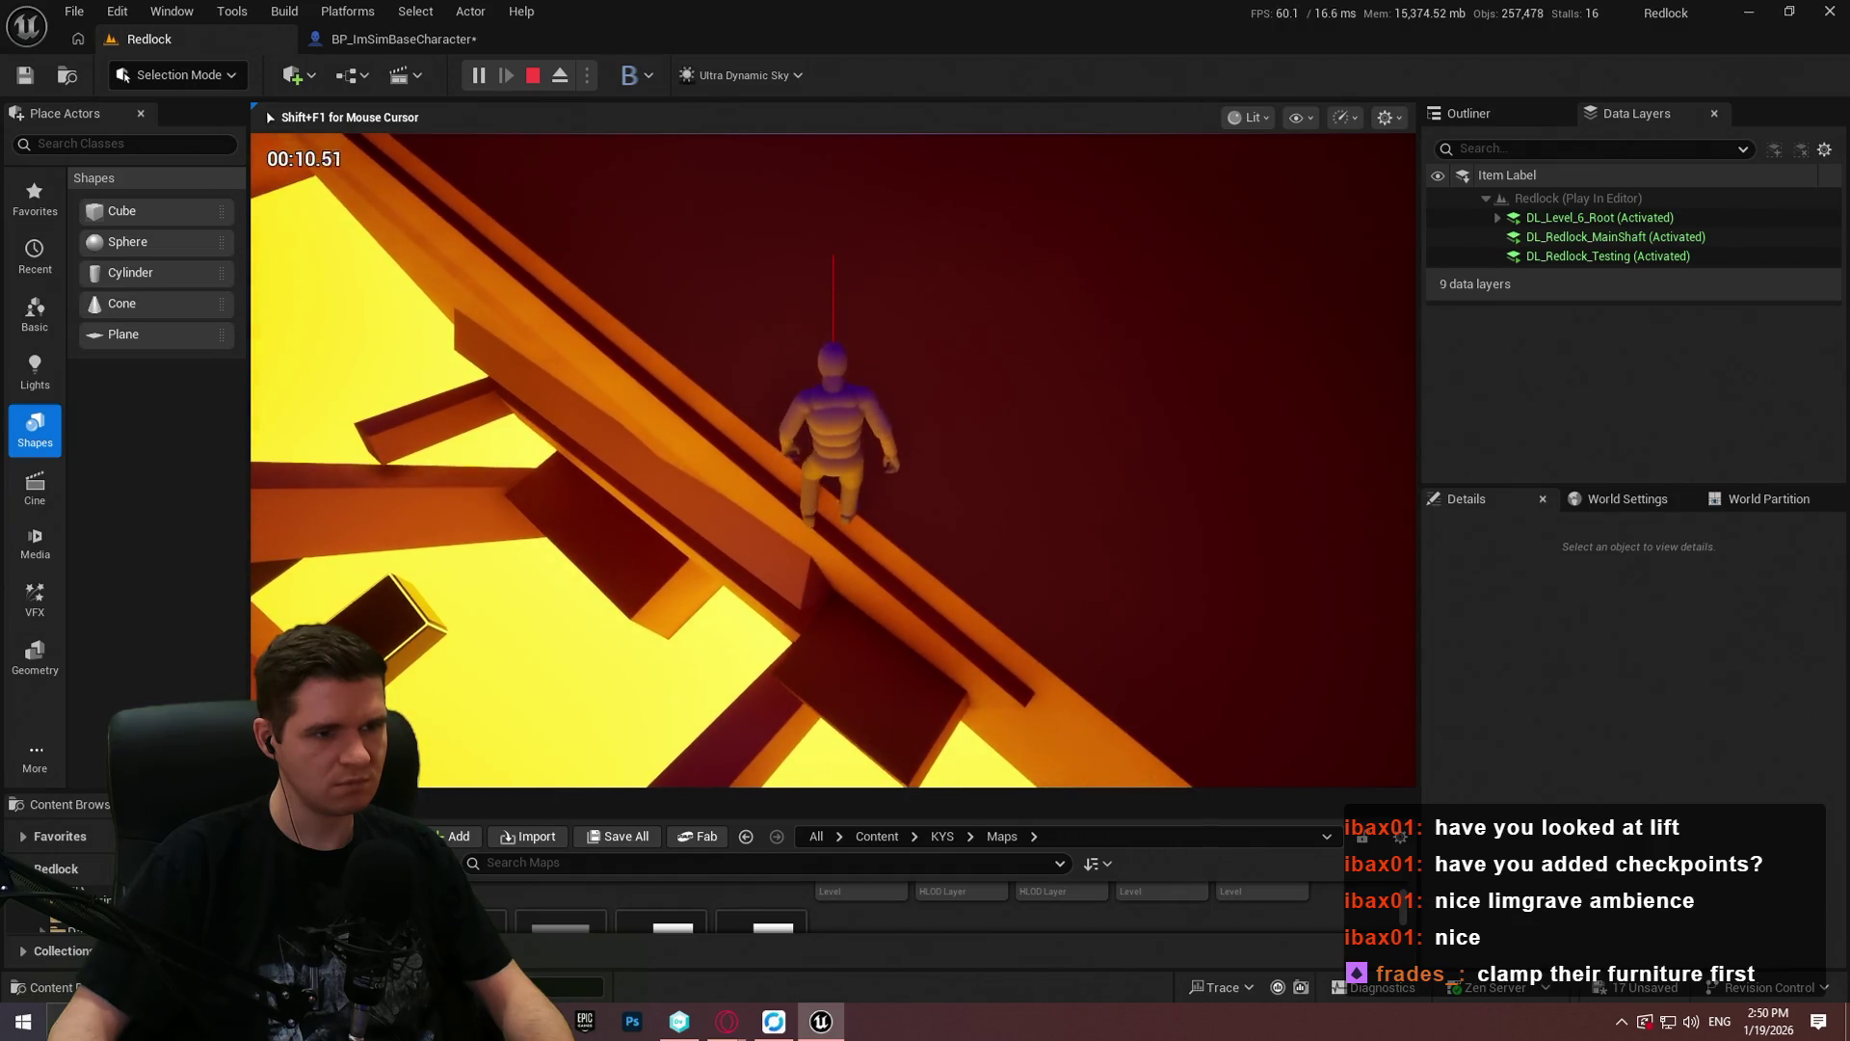
key(space)
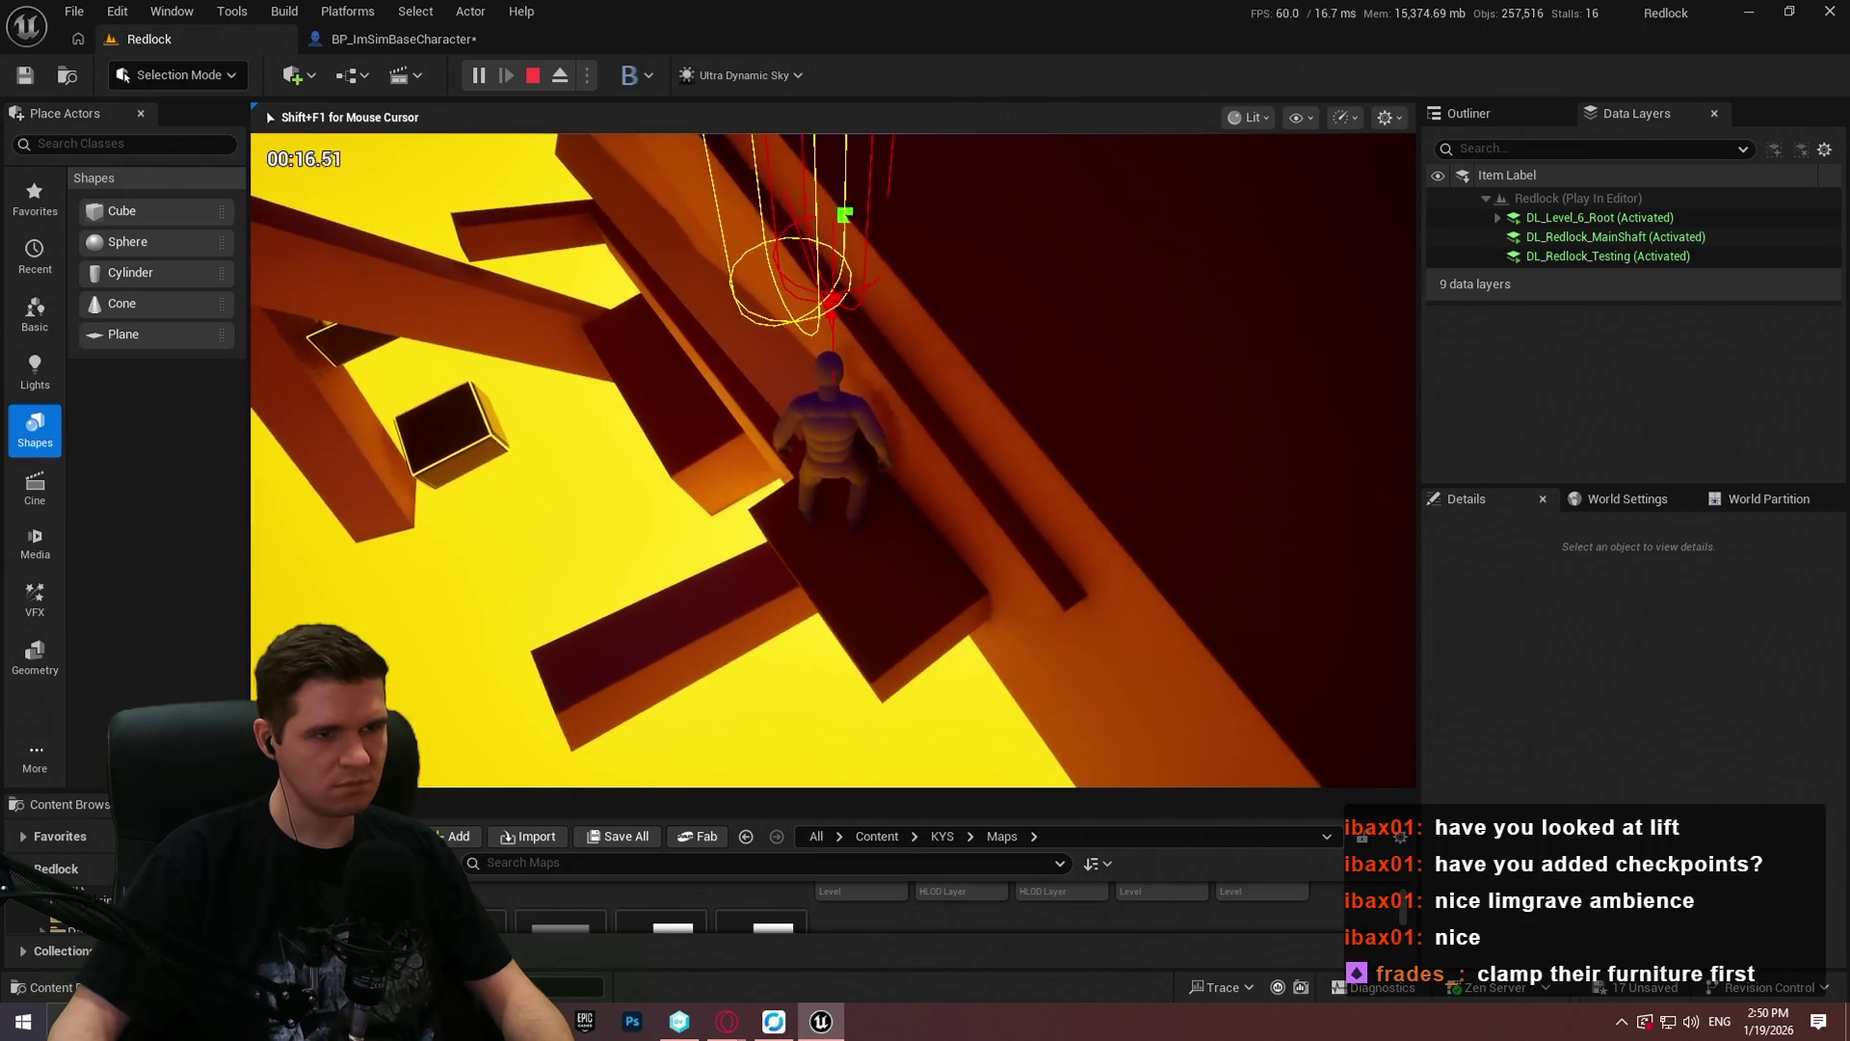
key(space)
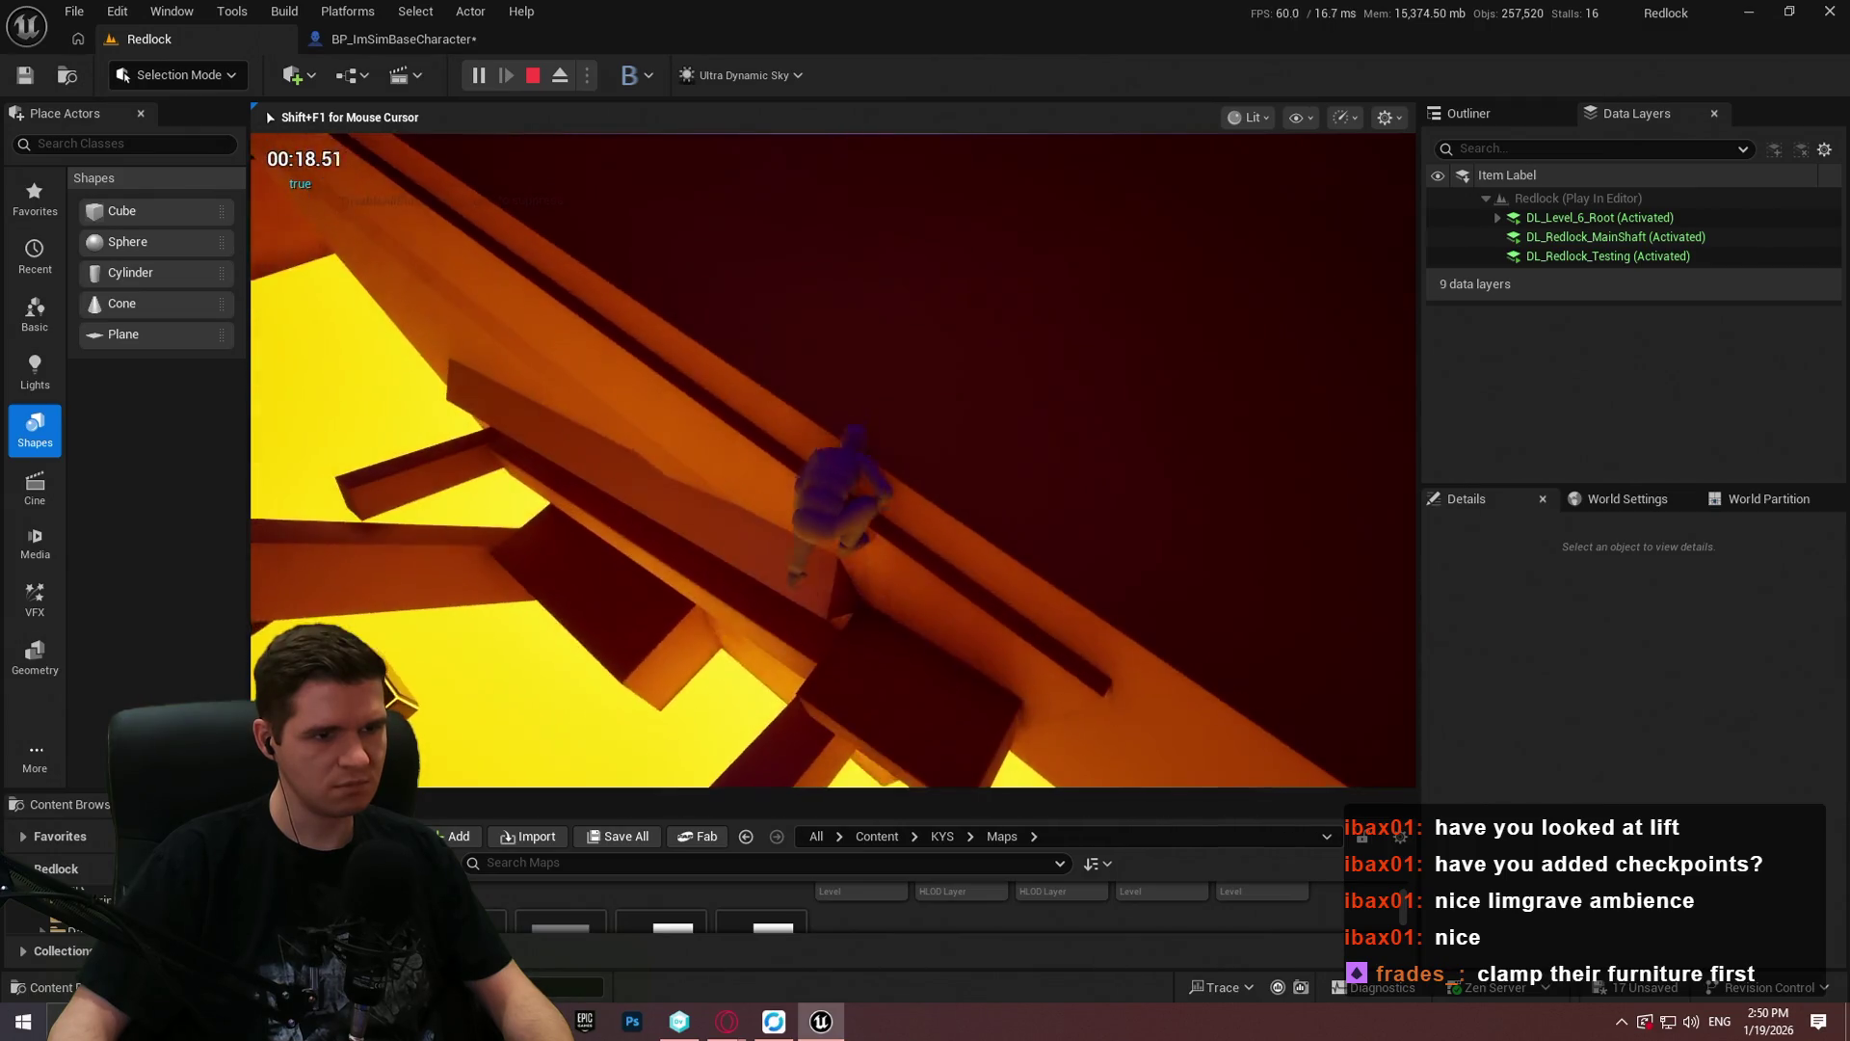
key(space)
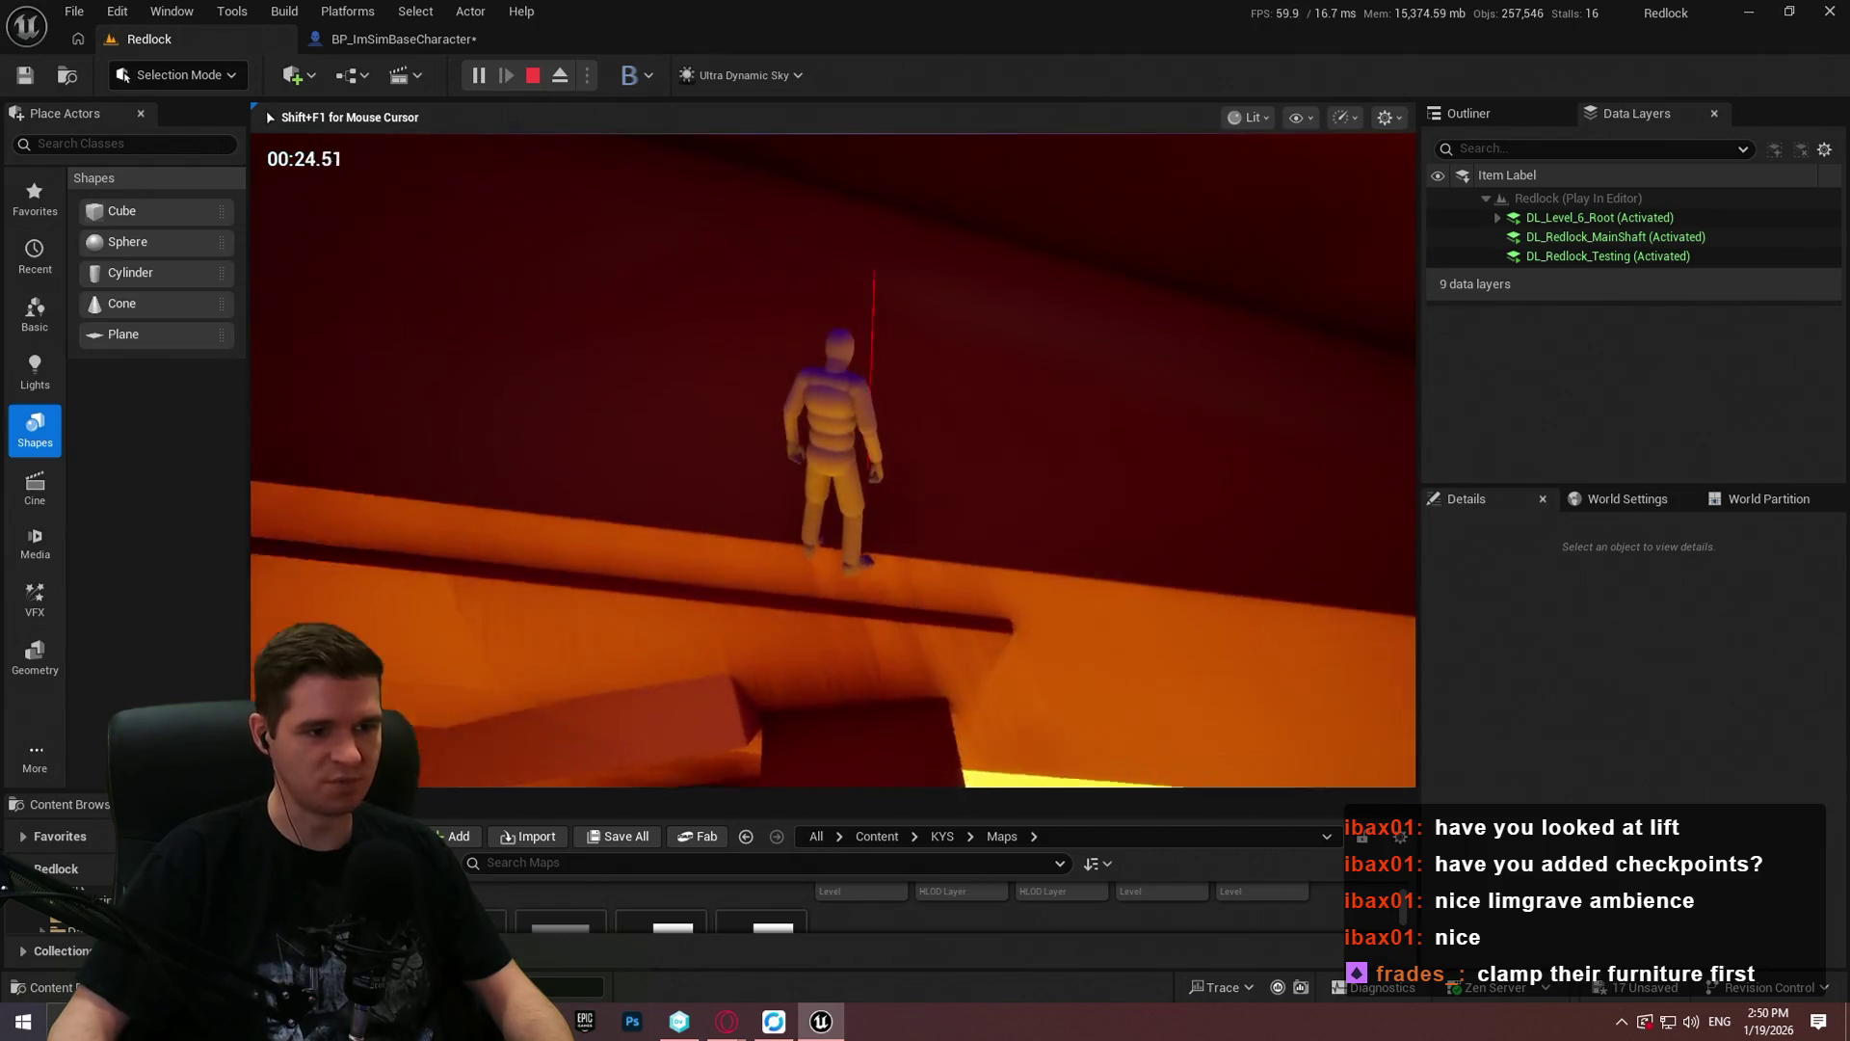
key(space)
key(space)
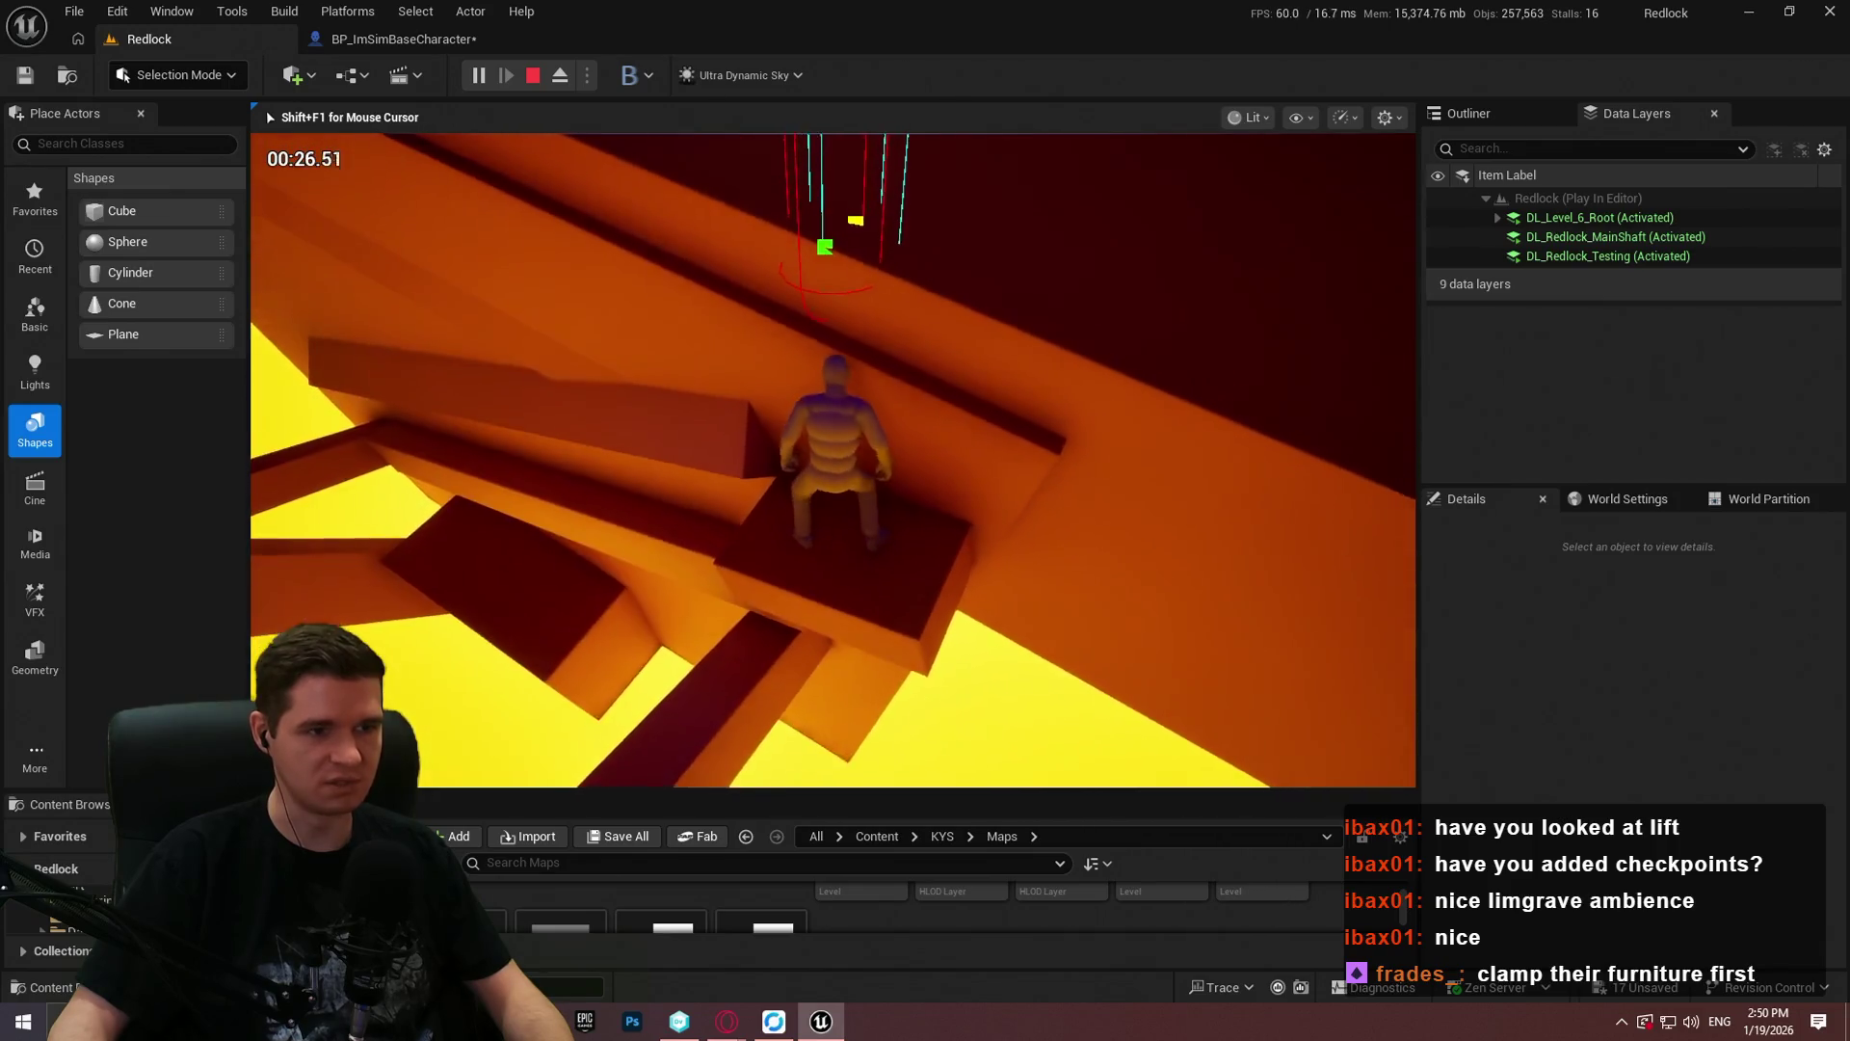
key(space)
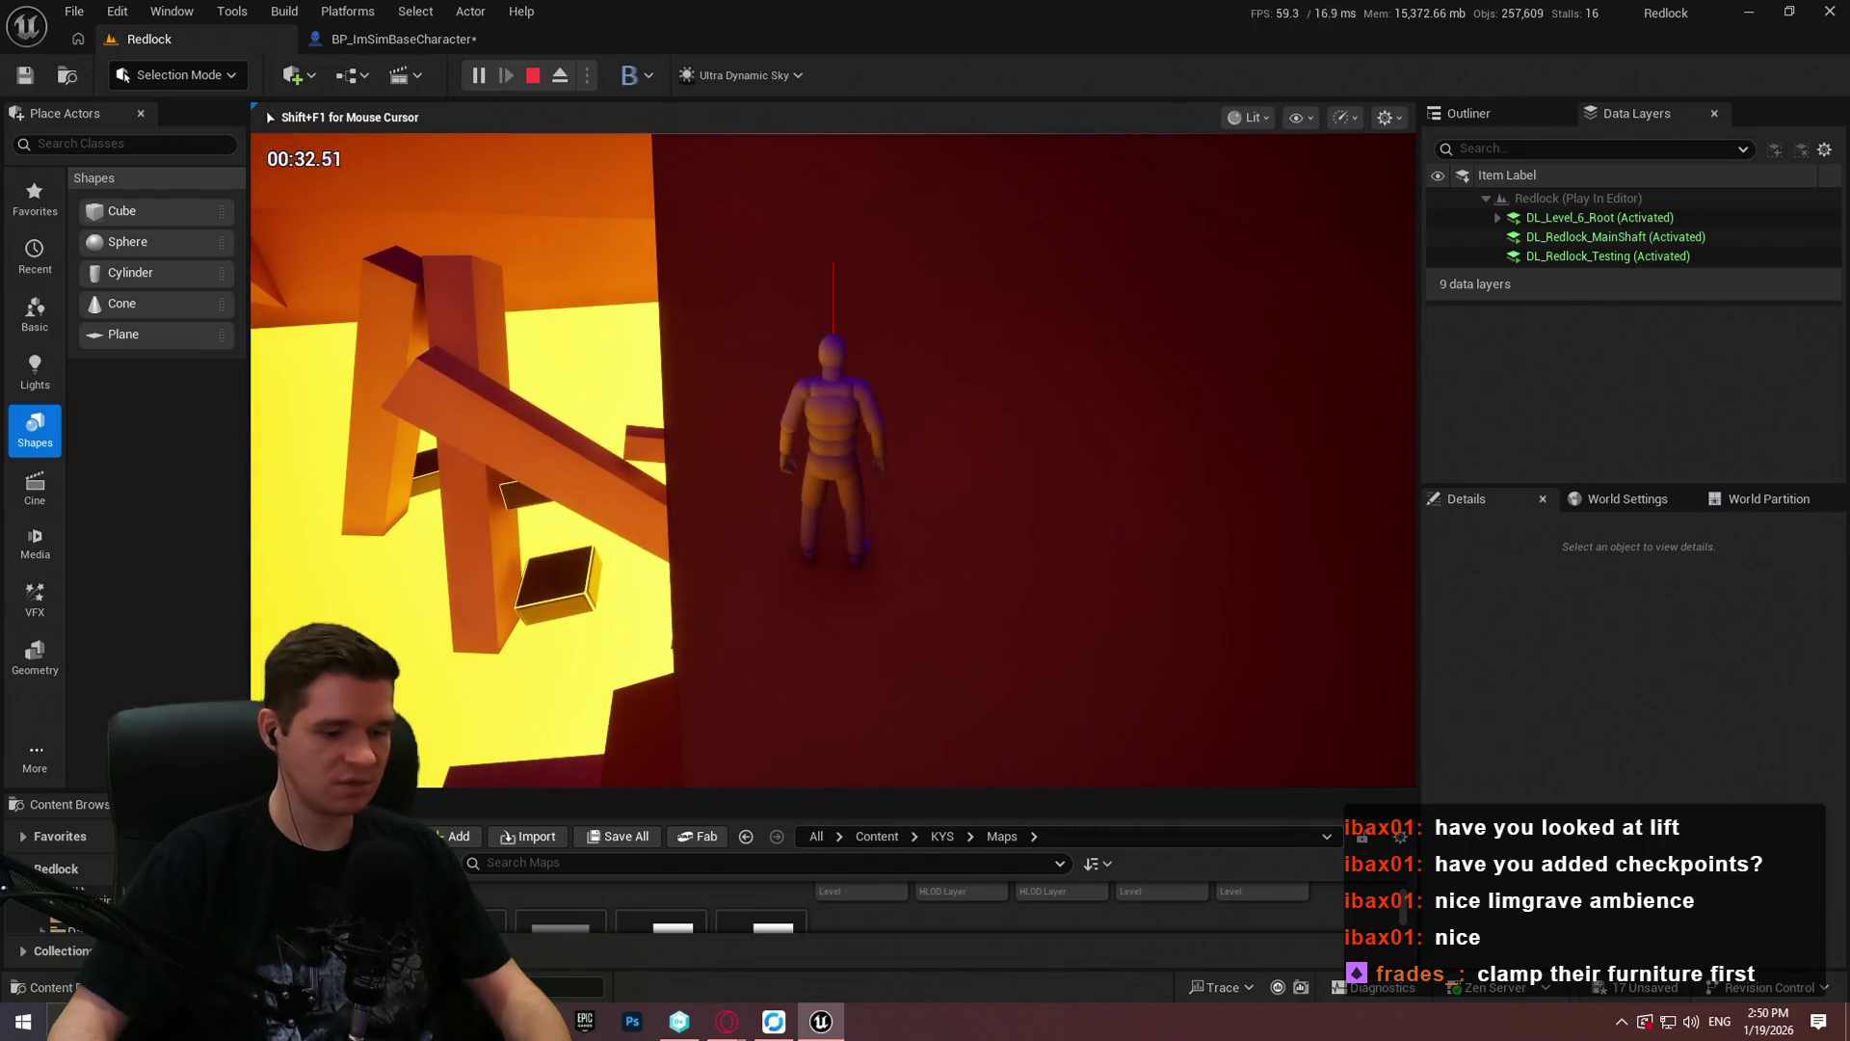
key(F11)
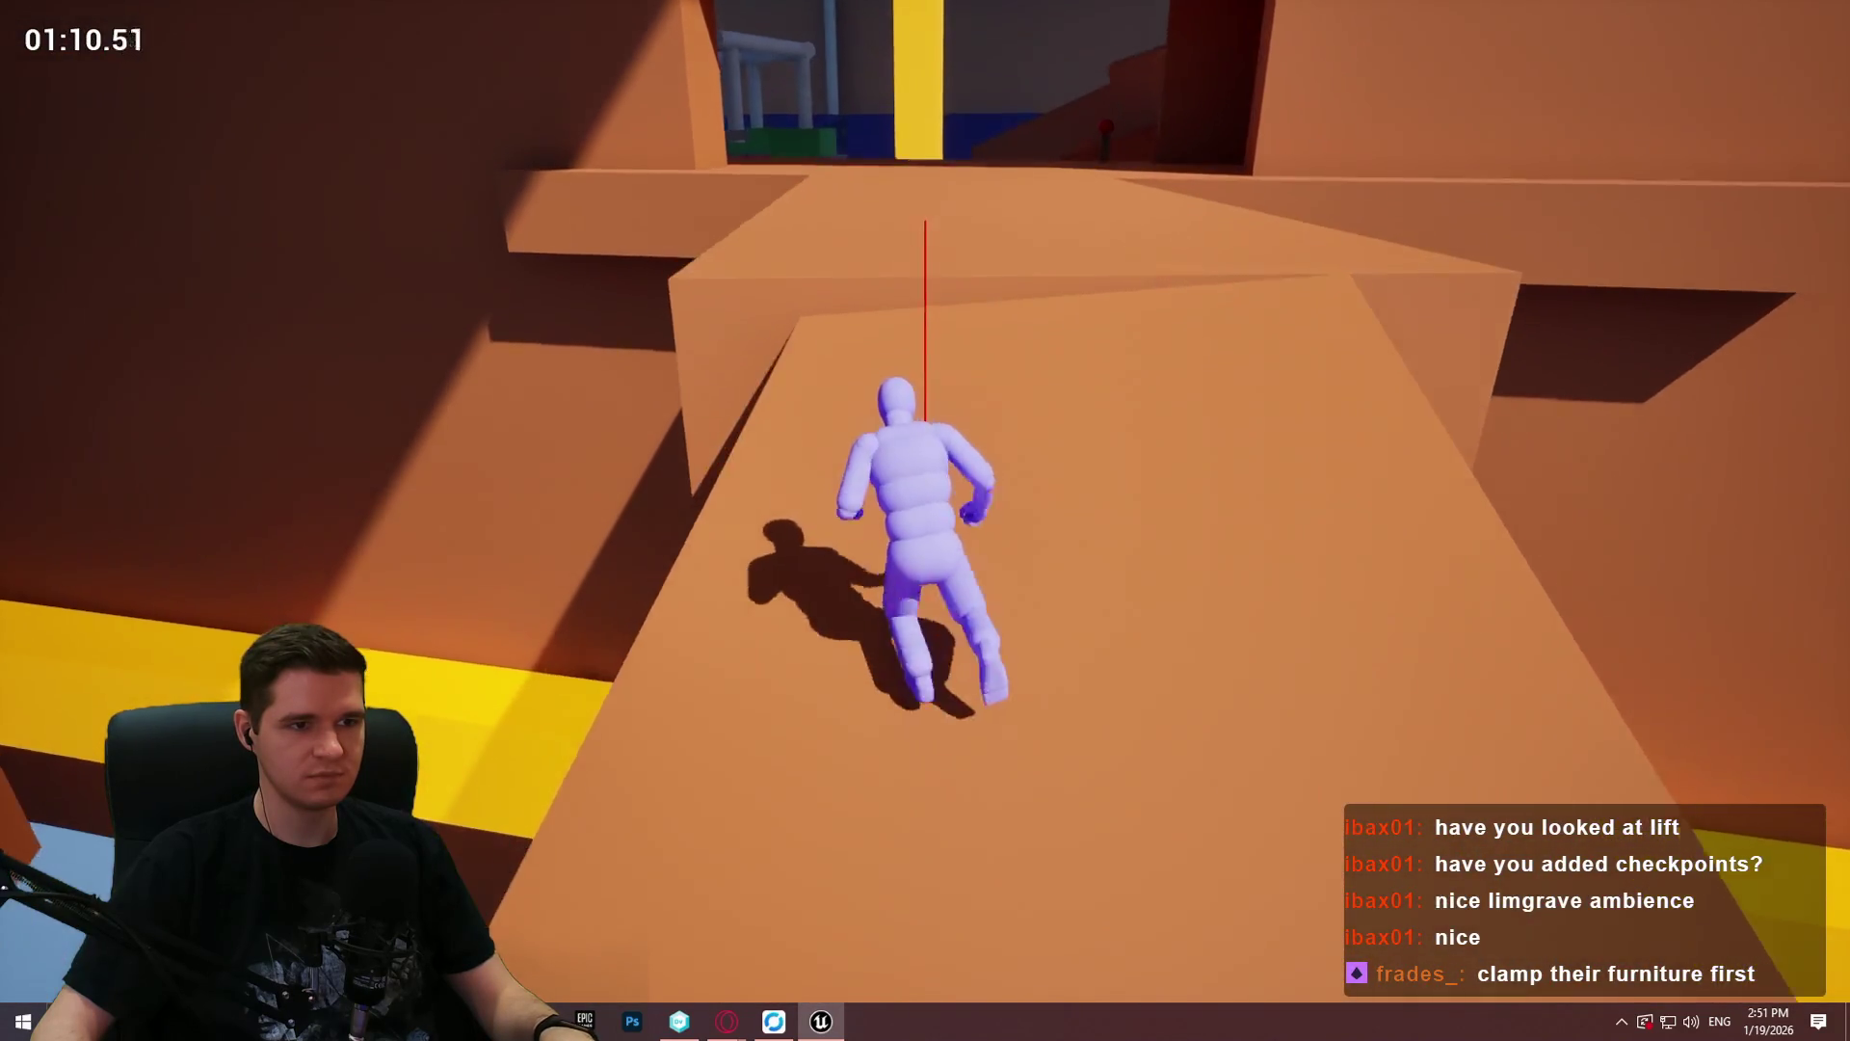
Step: Run the character forward along the ramp up the shaft toward the ledge below the red block
key(w)
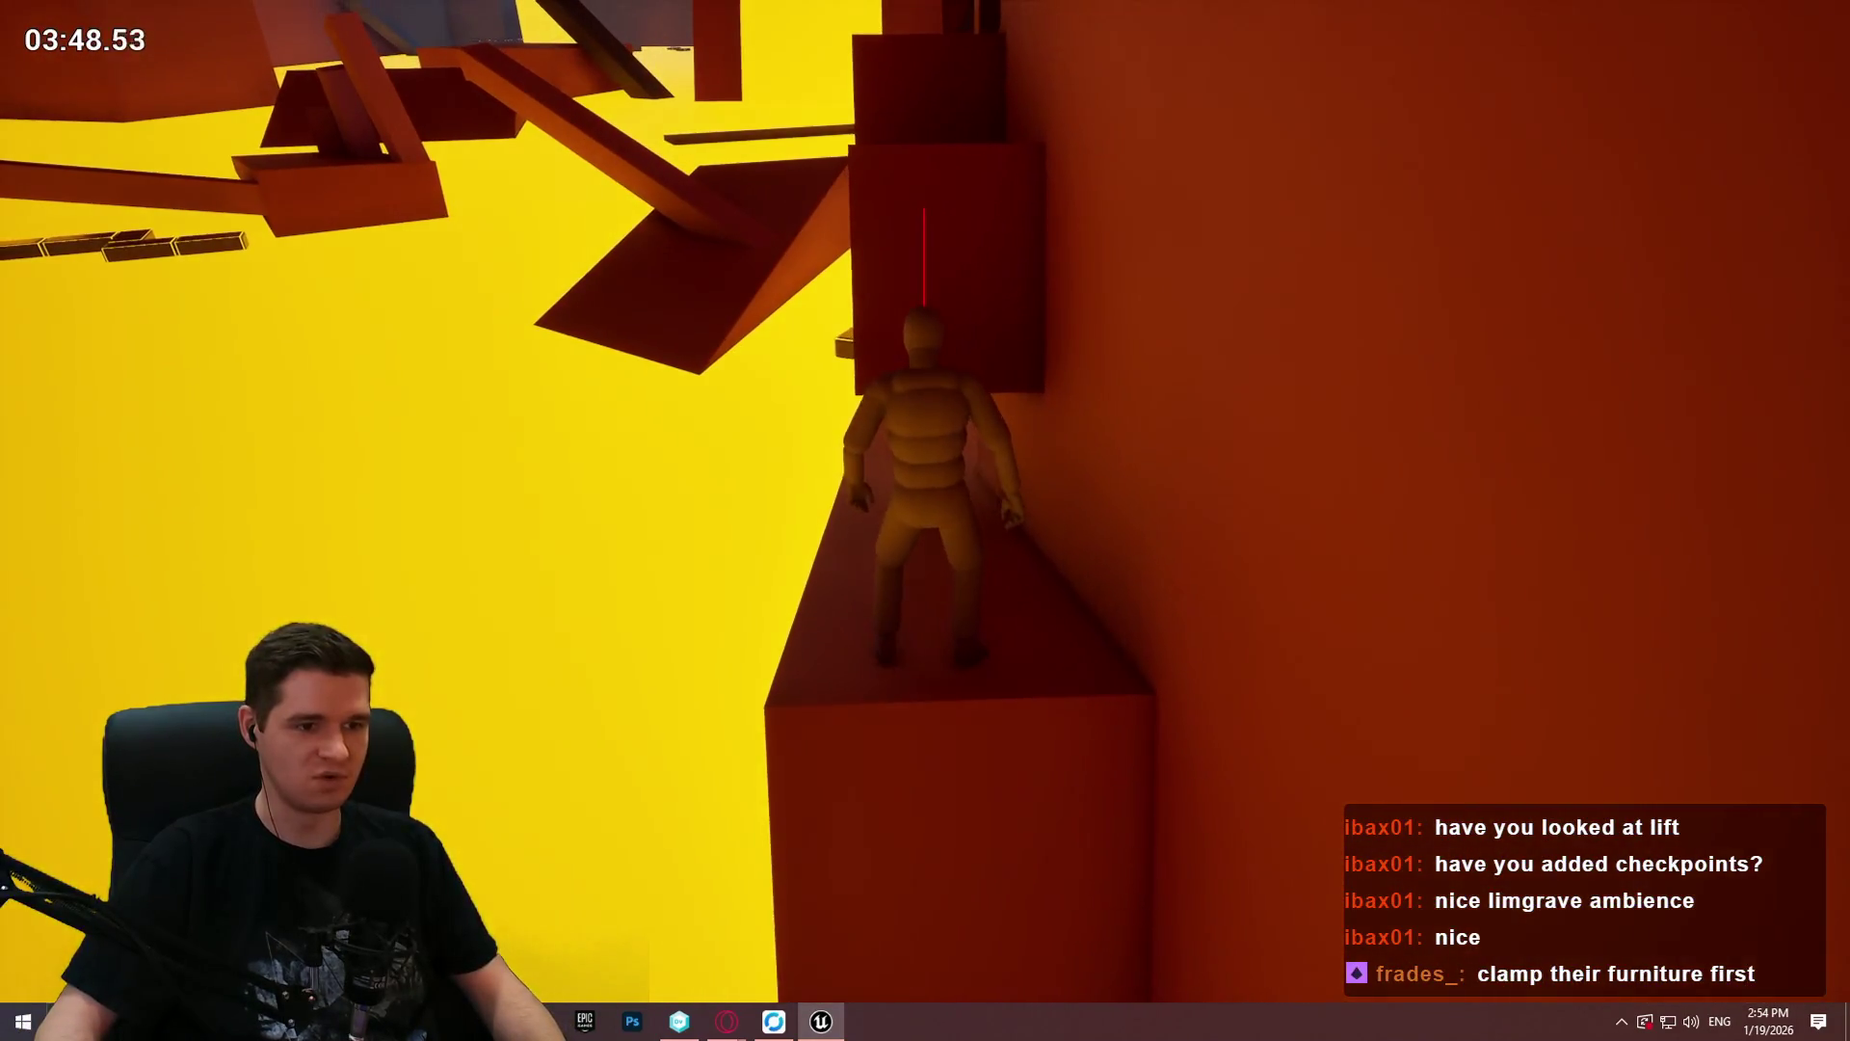
Step: Jump and mantle up the stacked red blocks while 'true' prints on screen, then stop play
key(space)
key(w)
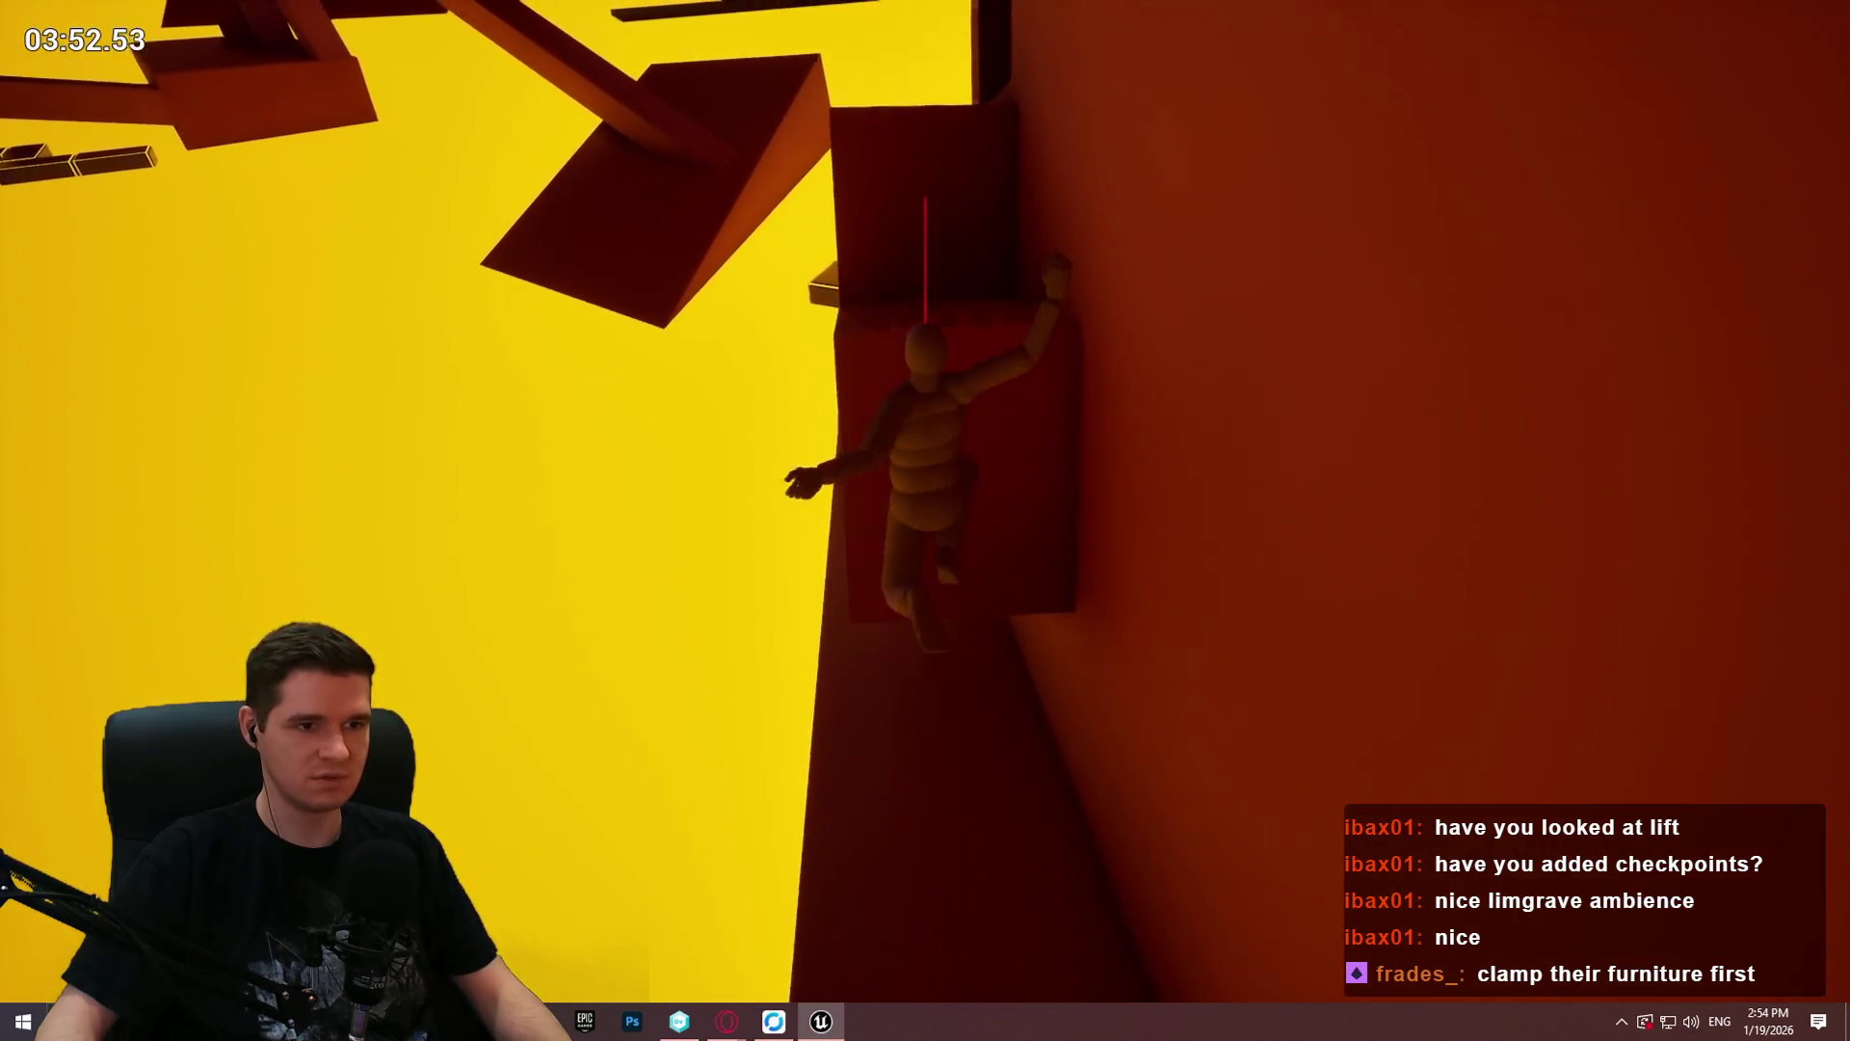
key(w)
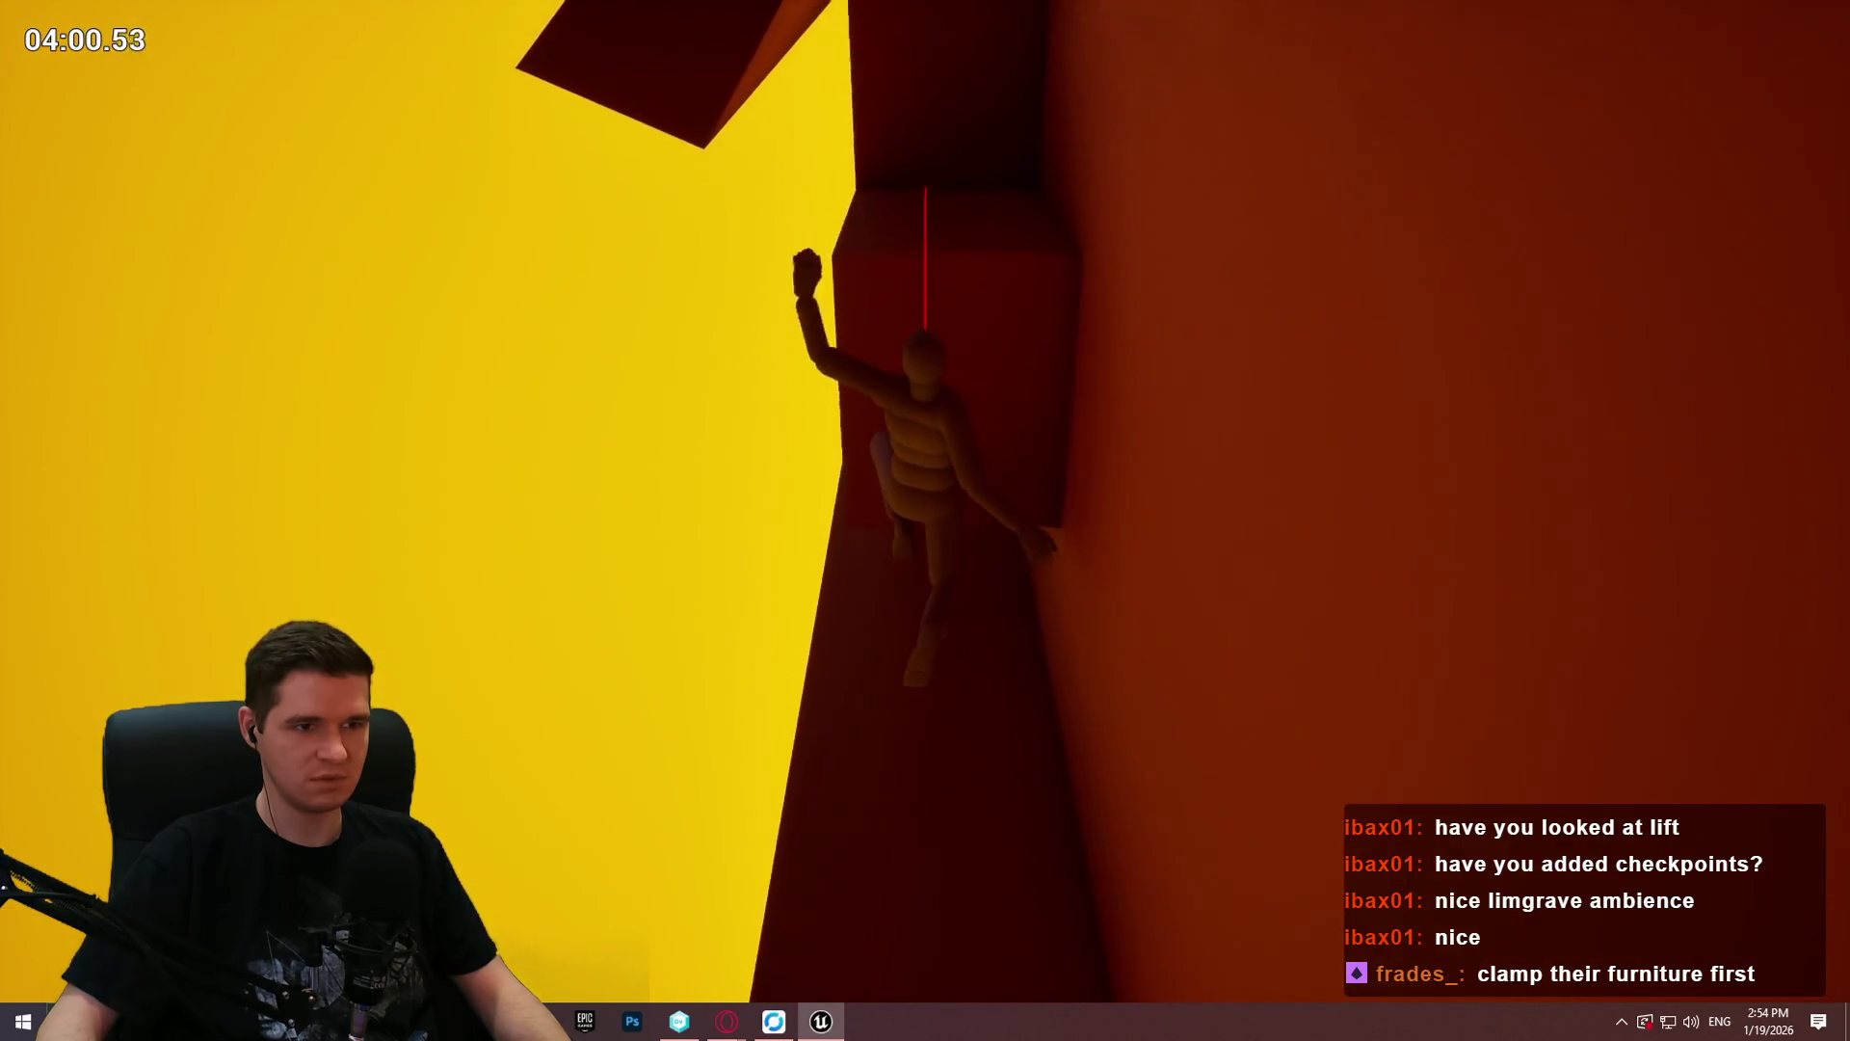
key(w)
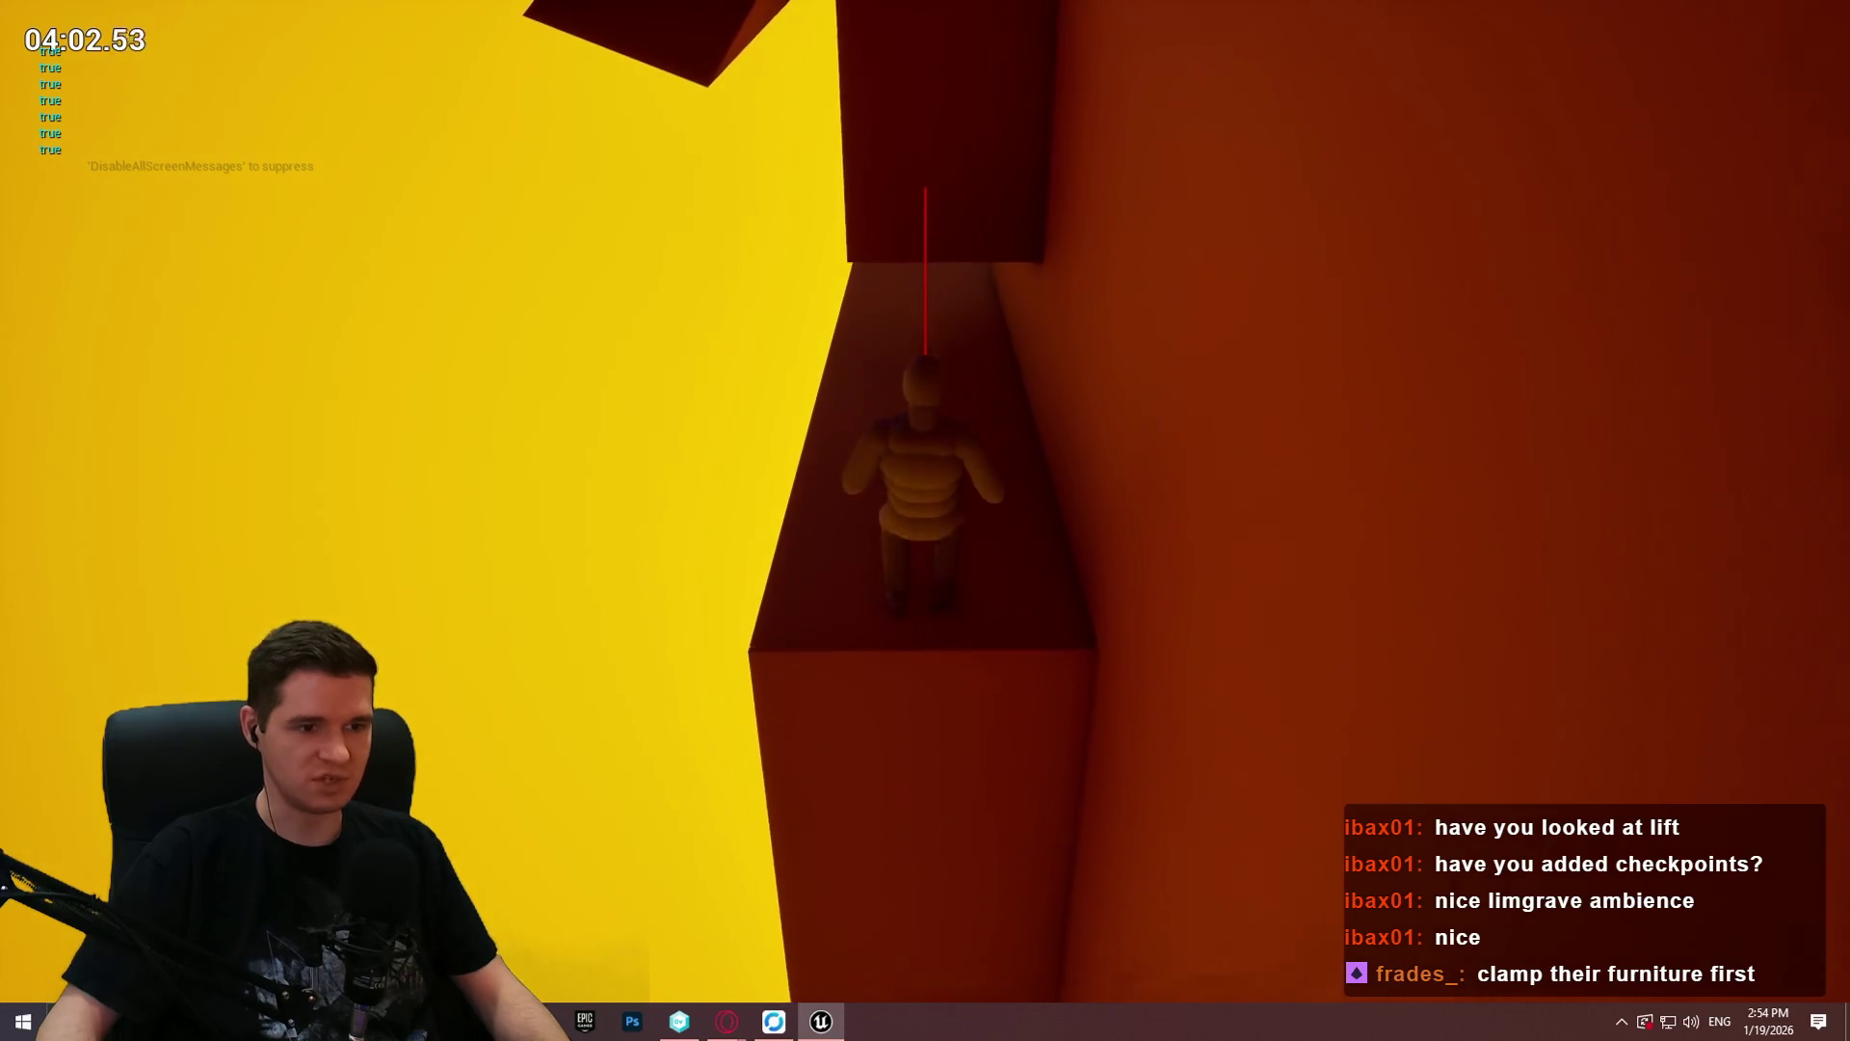
key(space)
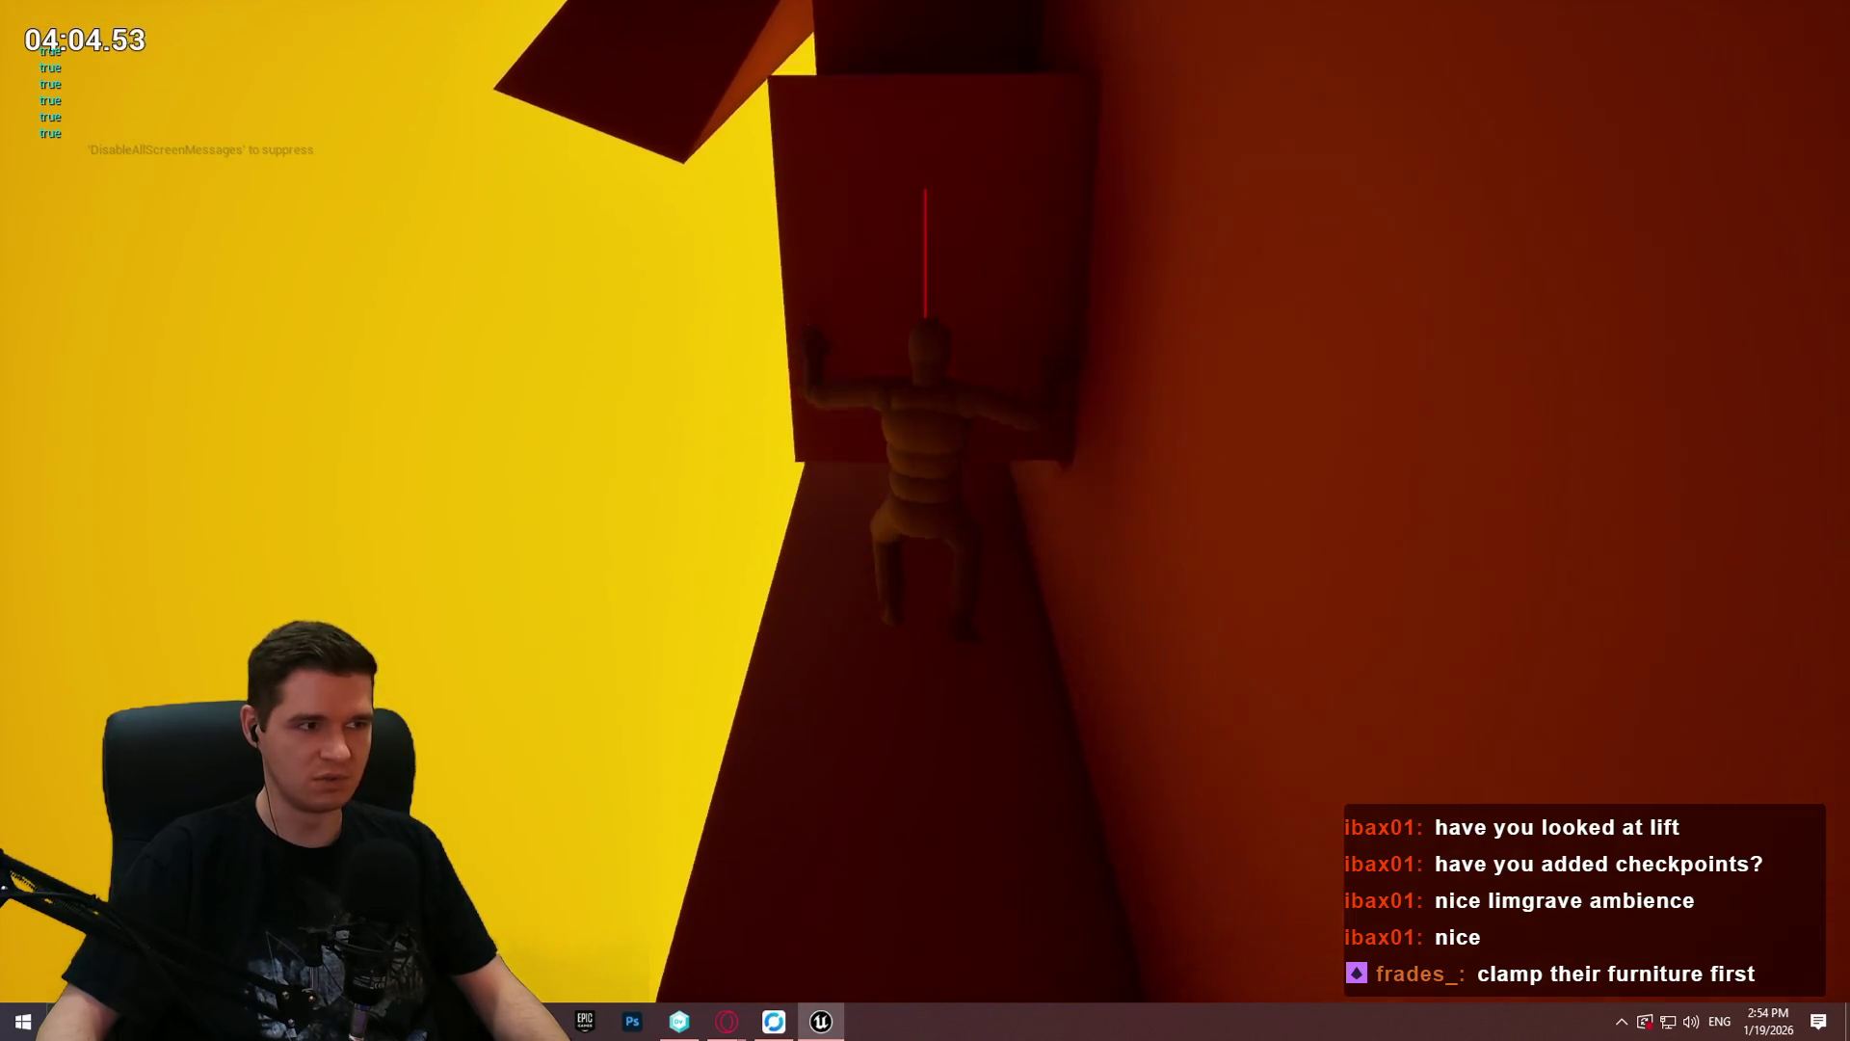
key(w)
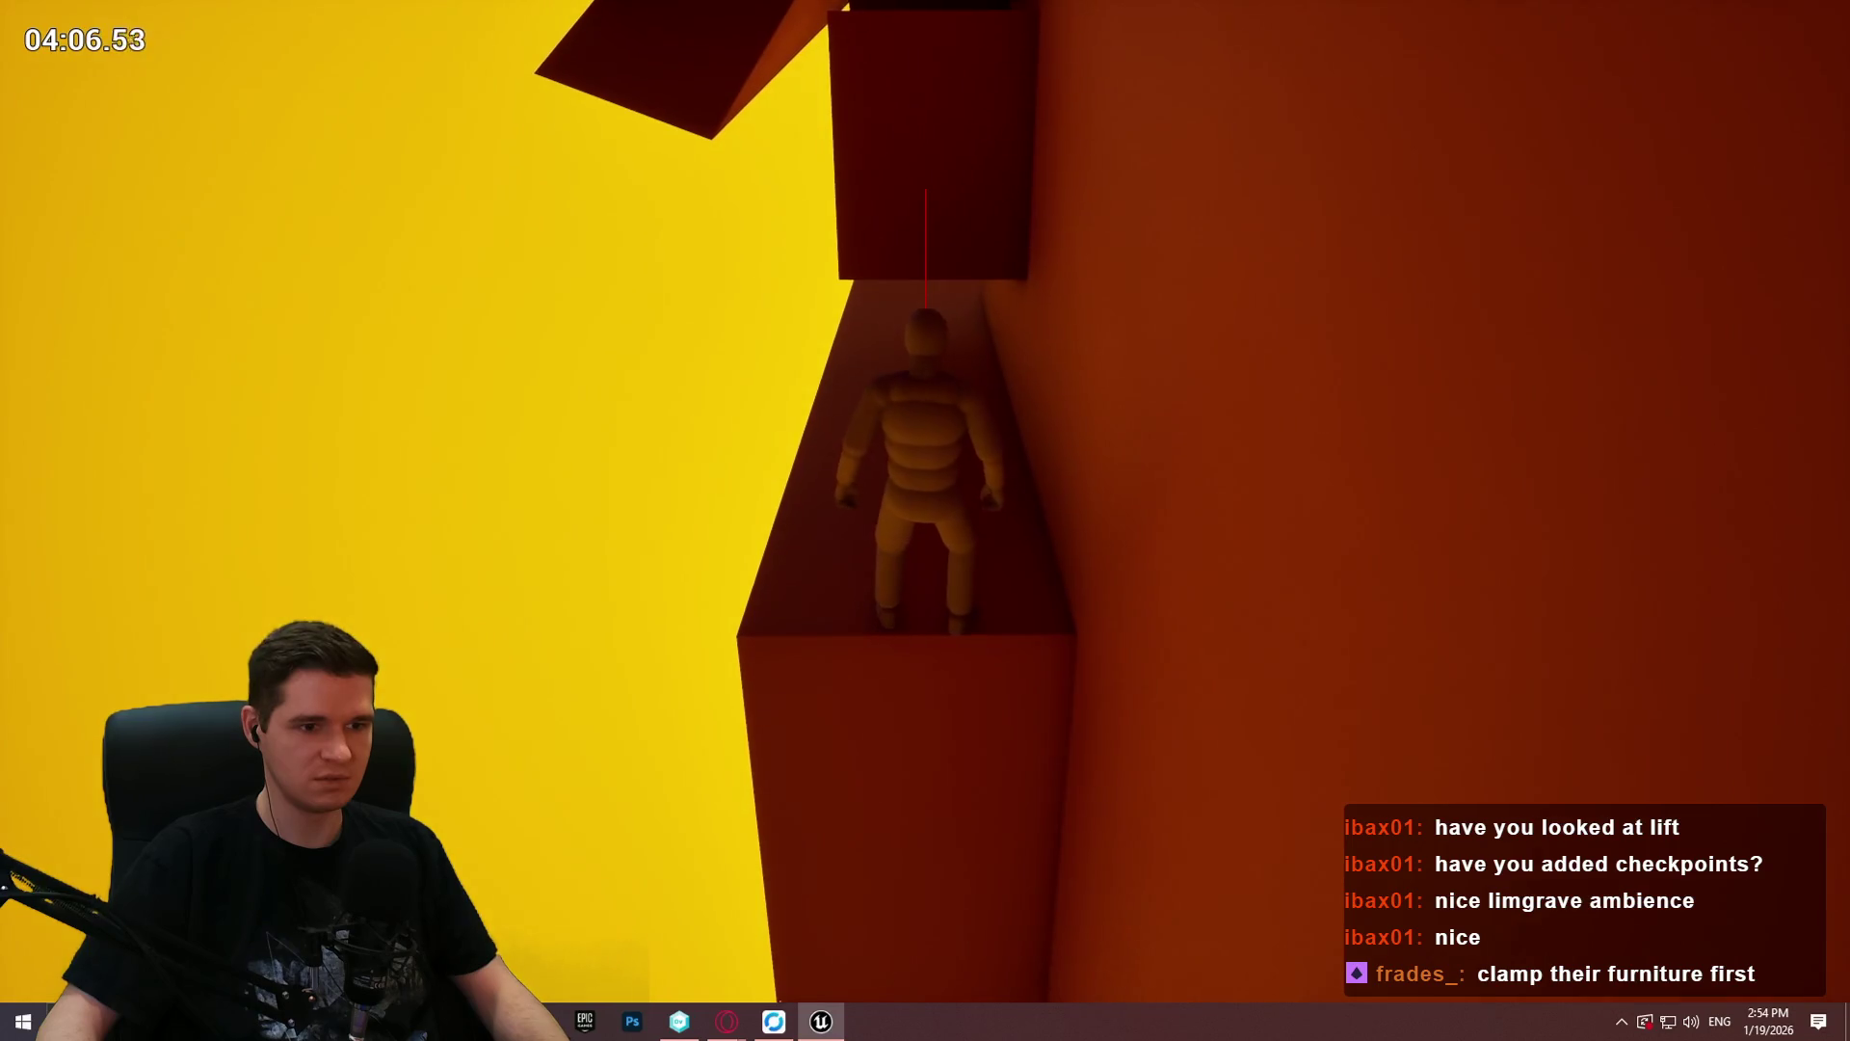
key(space)
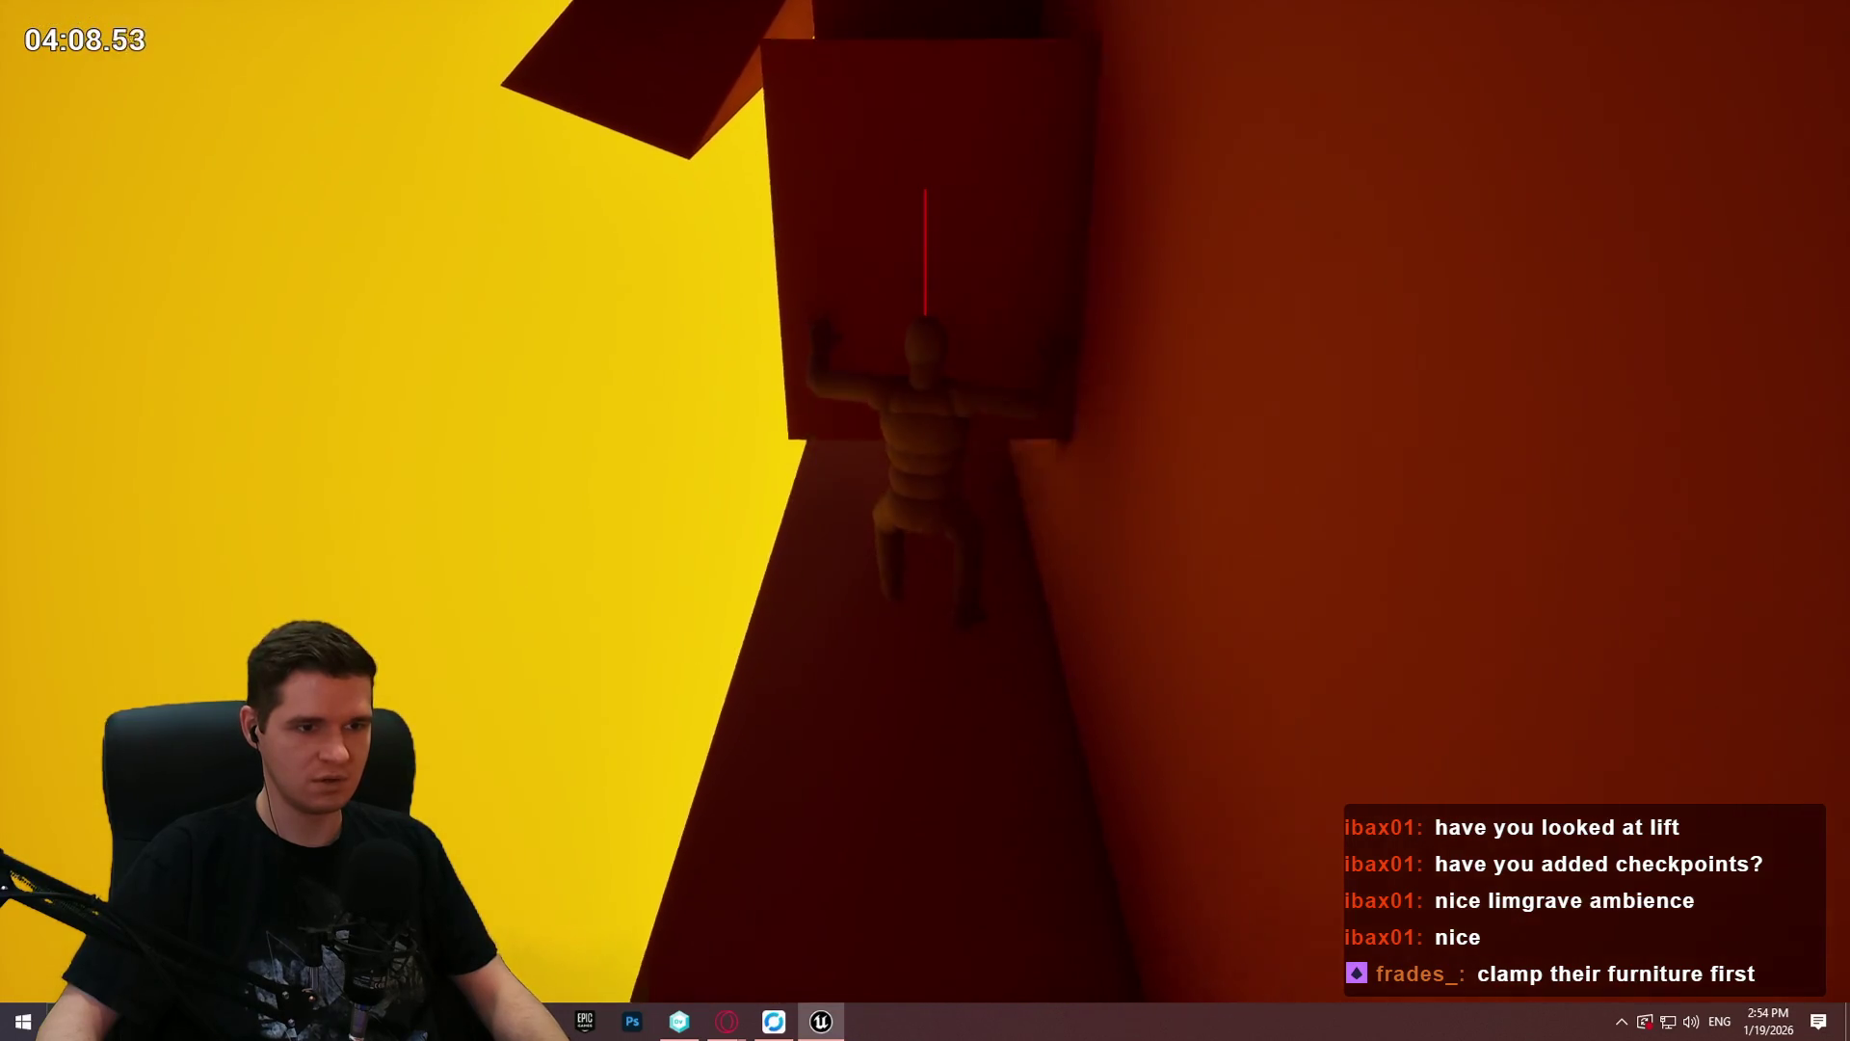
key(w)
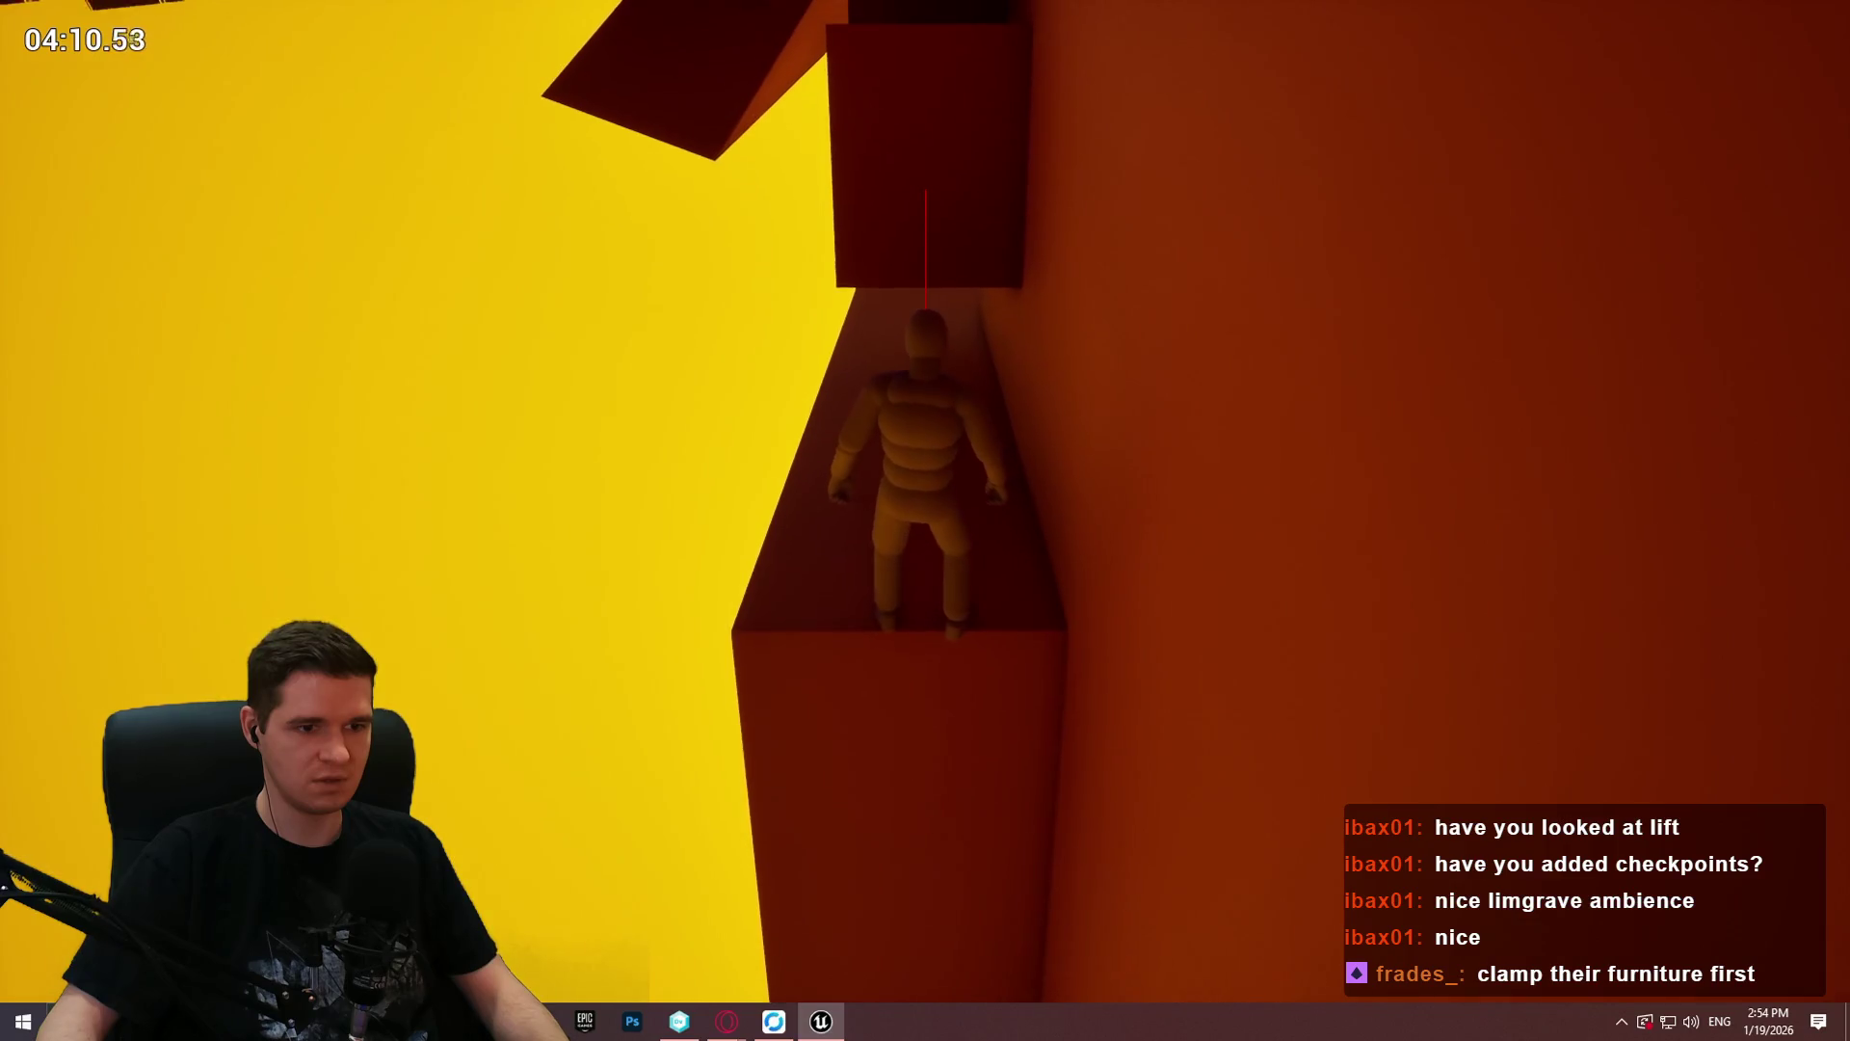
key(space)
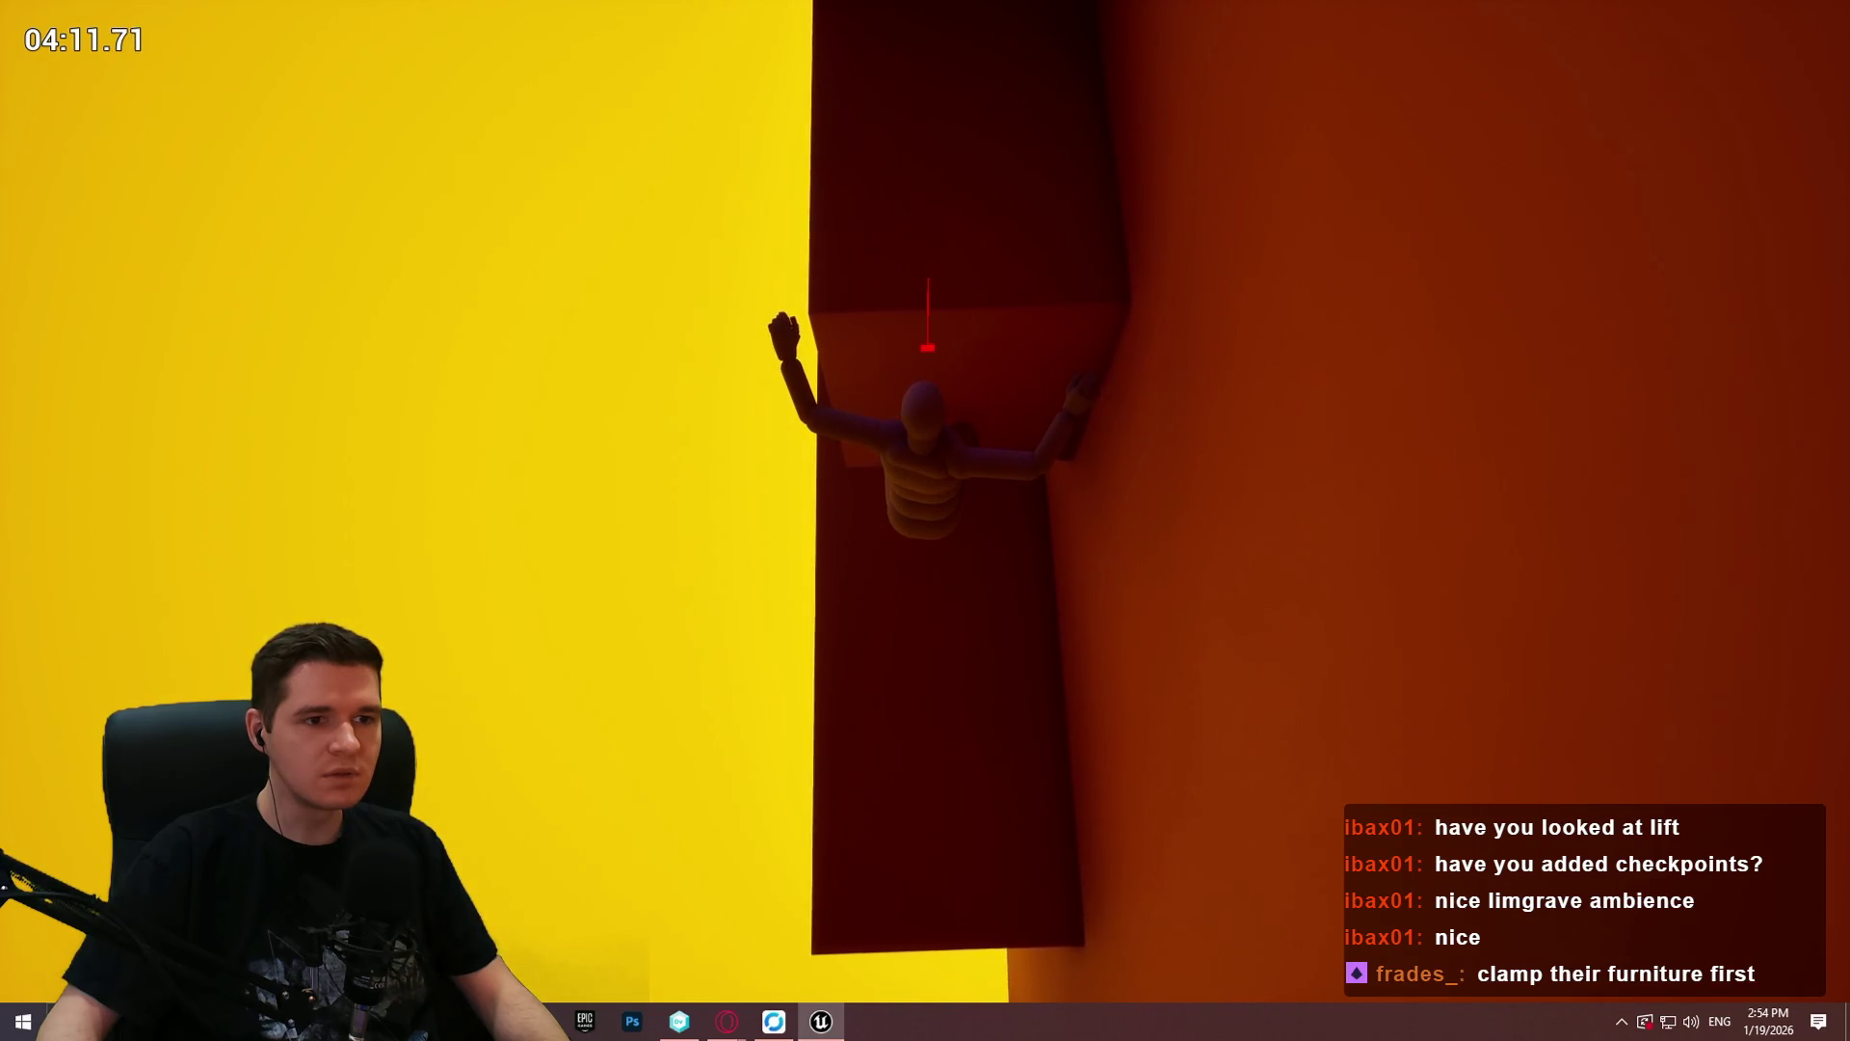
key(Escape)
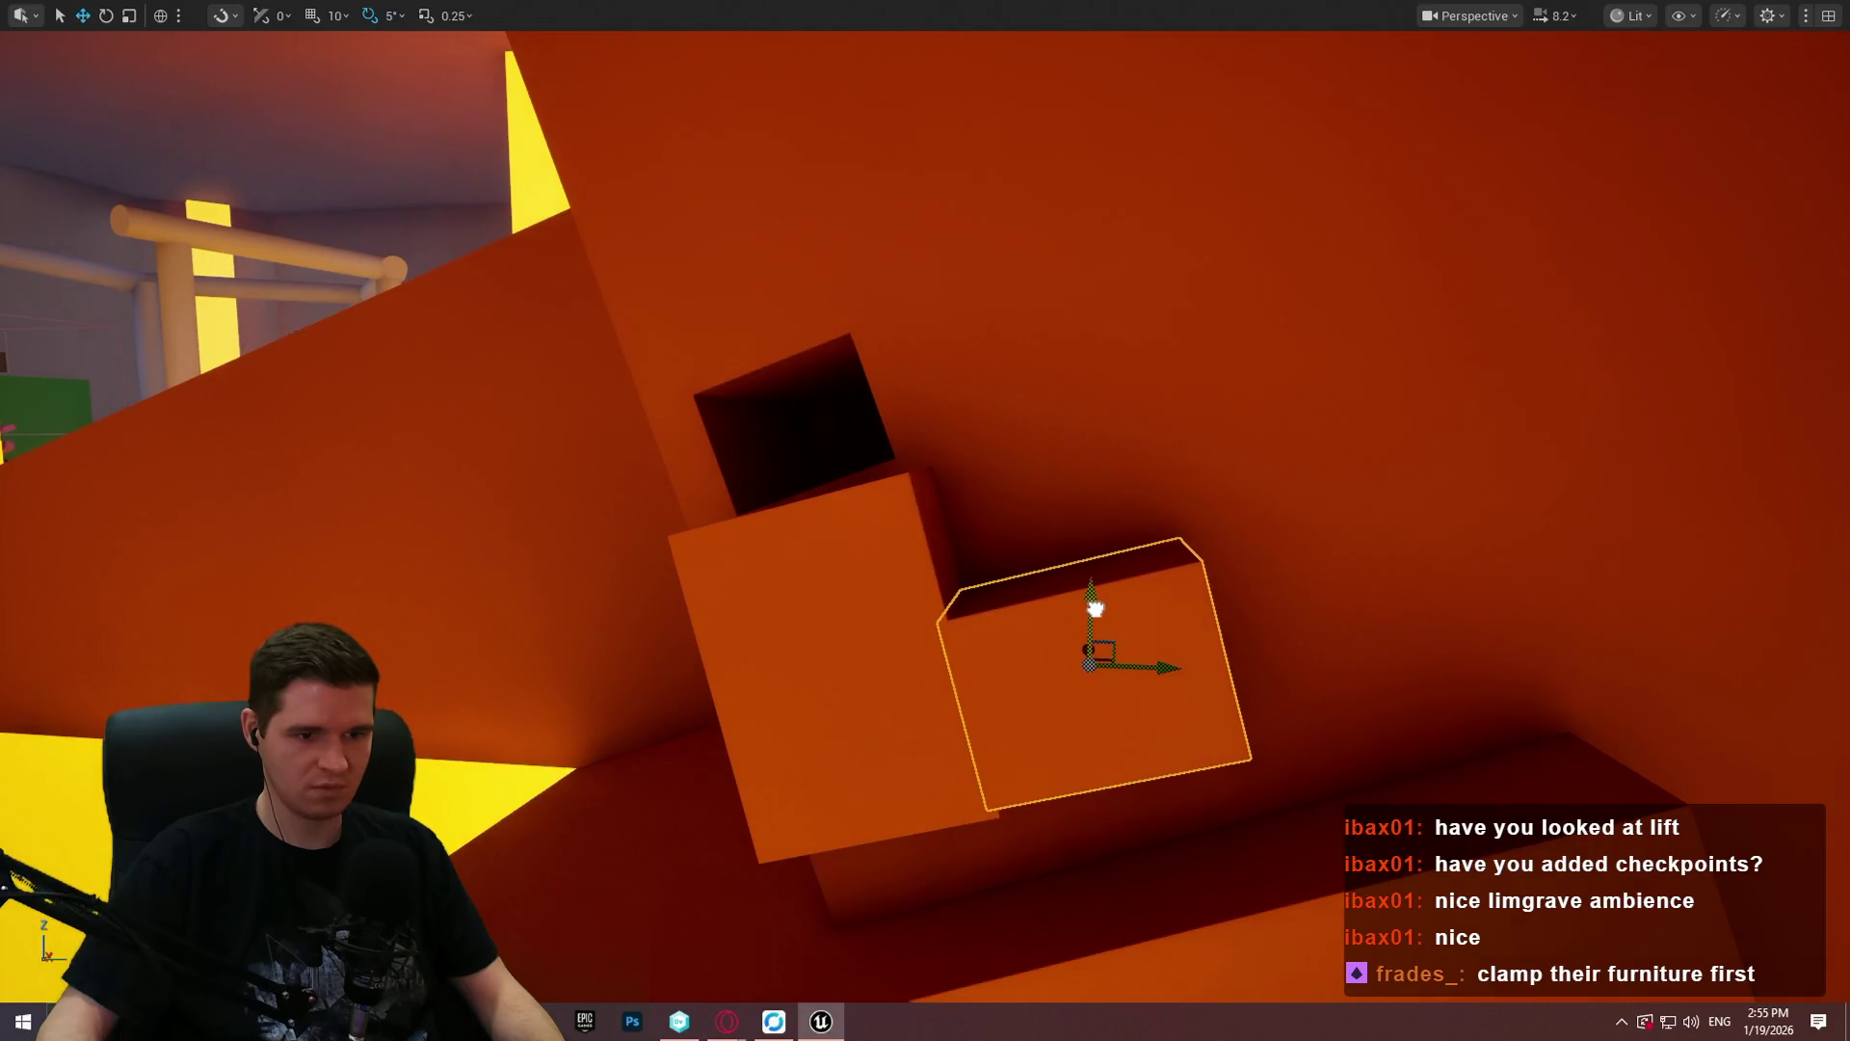
Step: Run a brief play session with Alt+P, stop it, and fly the view toward the orange block
right_click(622, 989)
key(alt+p)
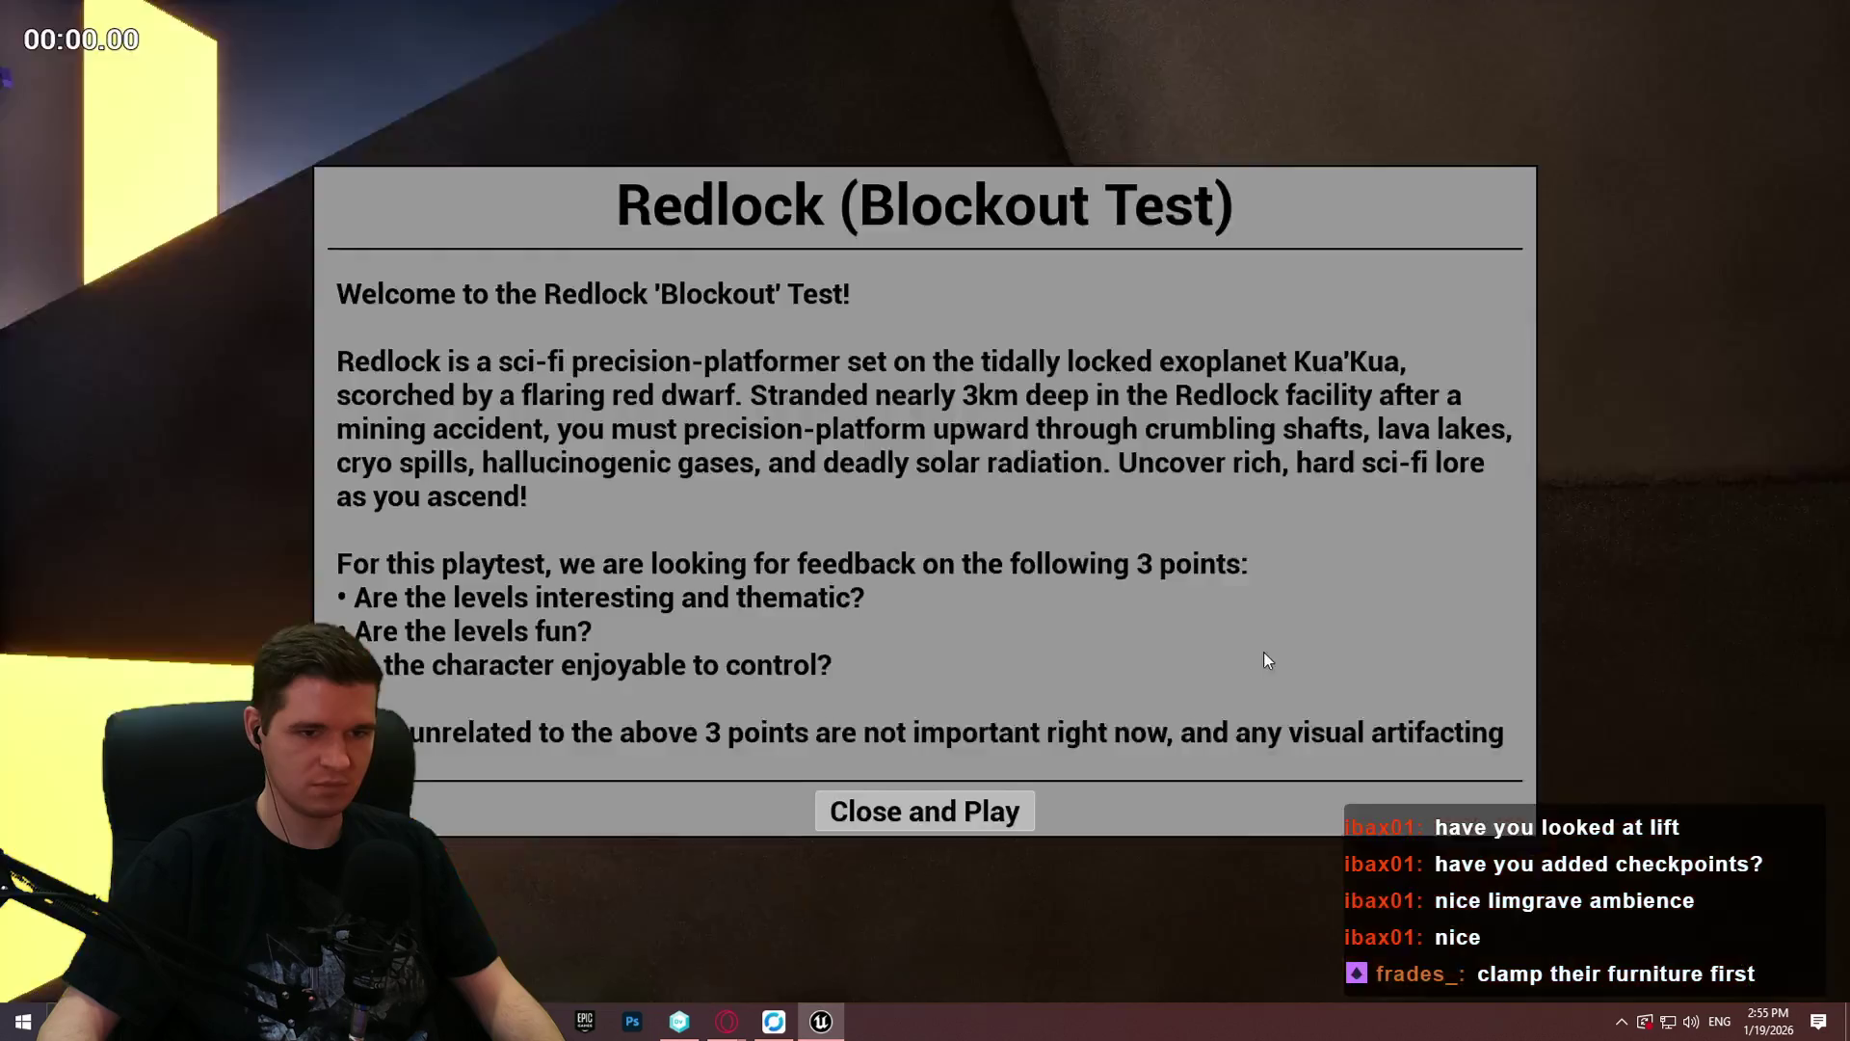
click(925, 809)
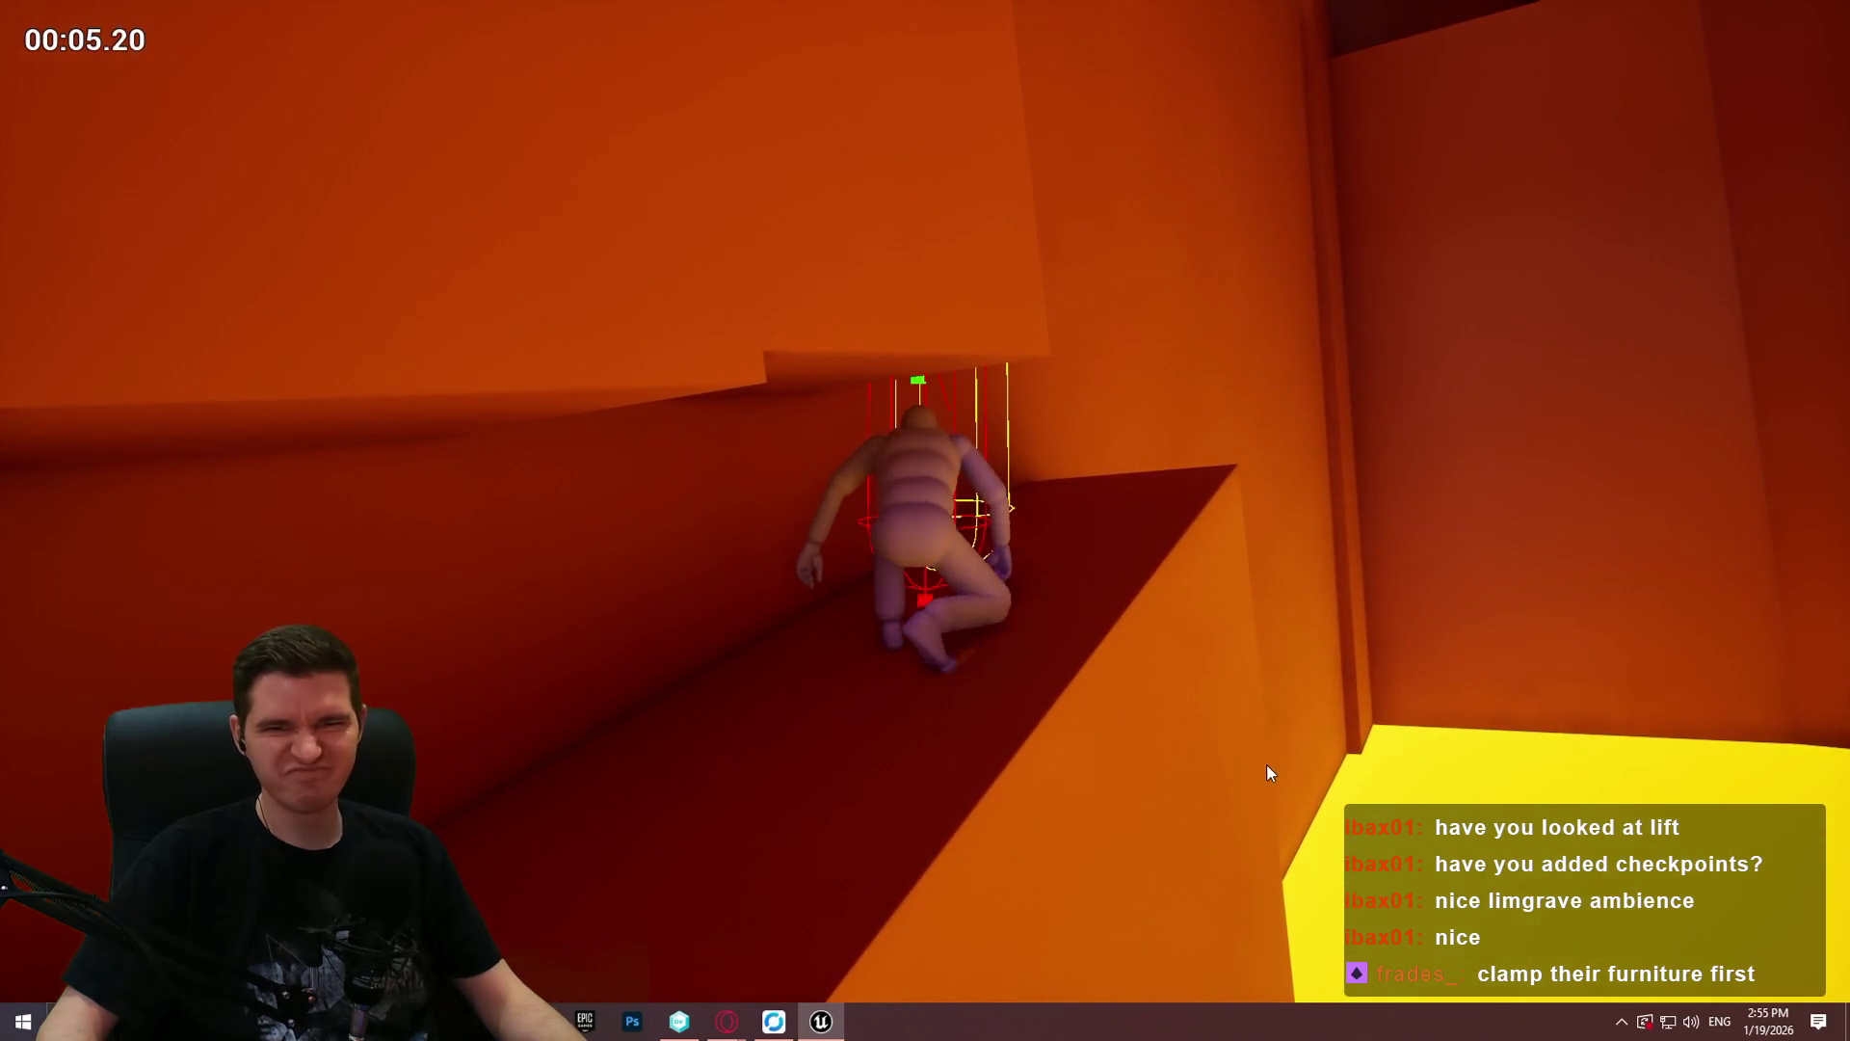
key(Escape)
drag(900, 382, 900, 382)
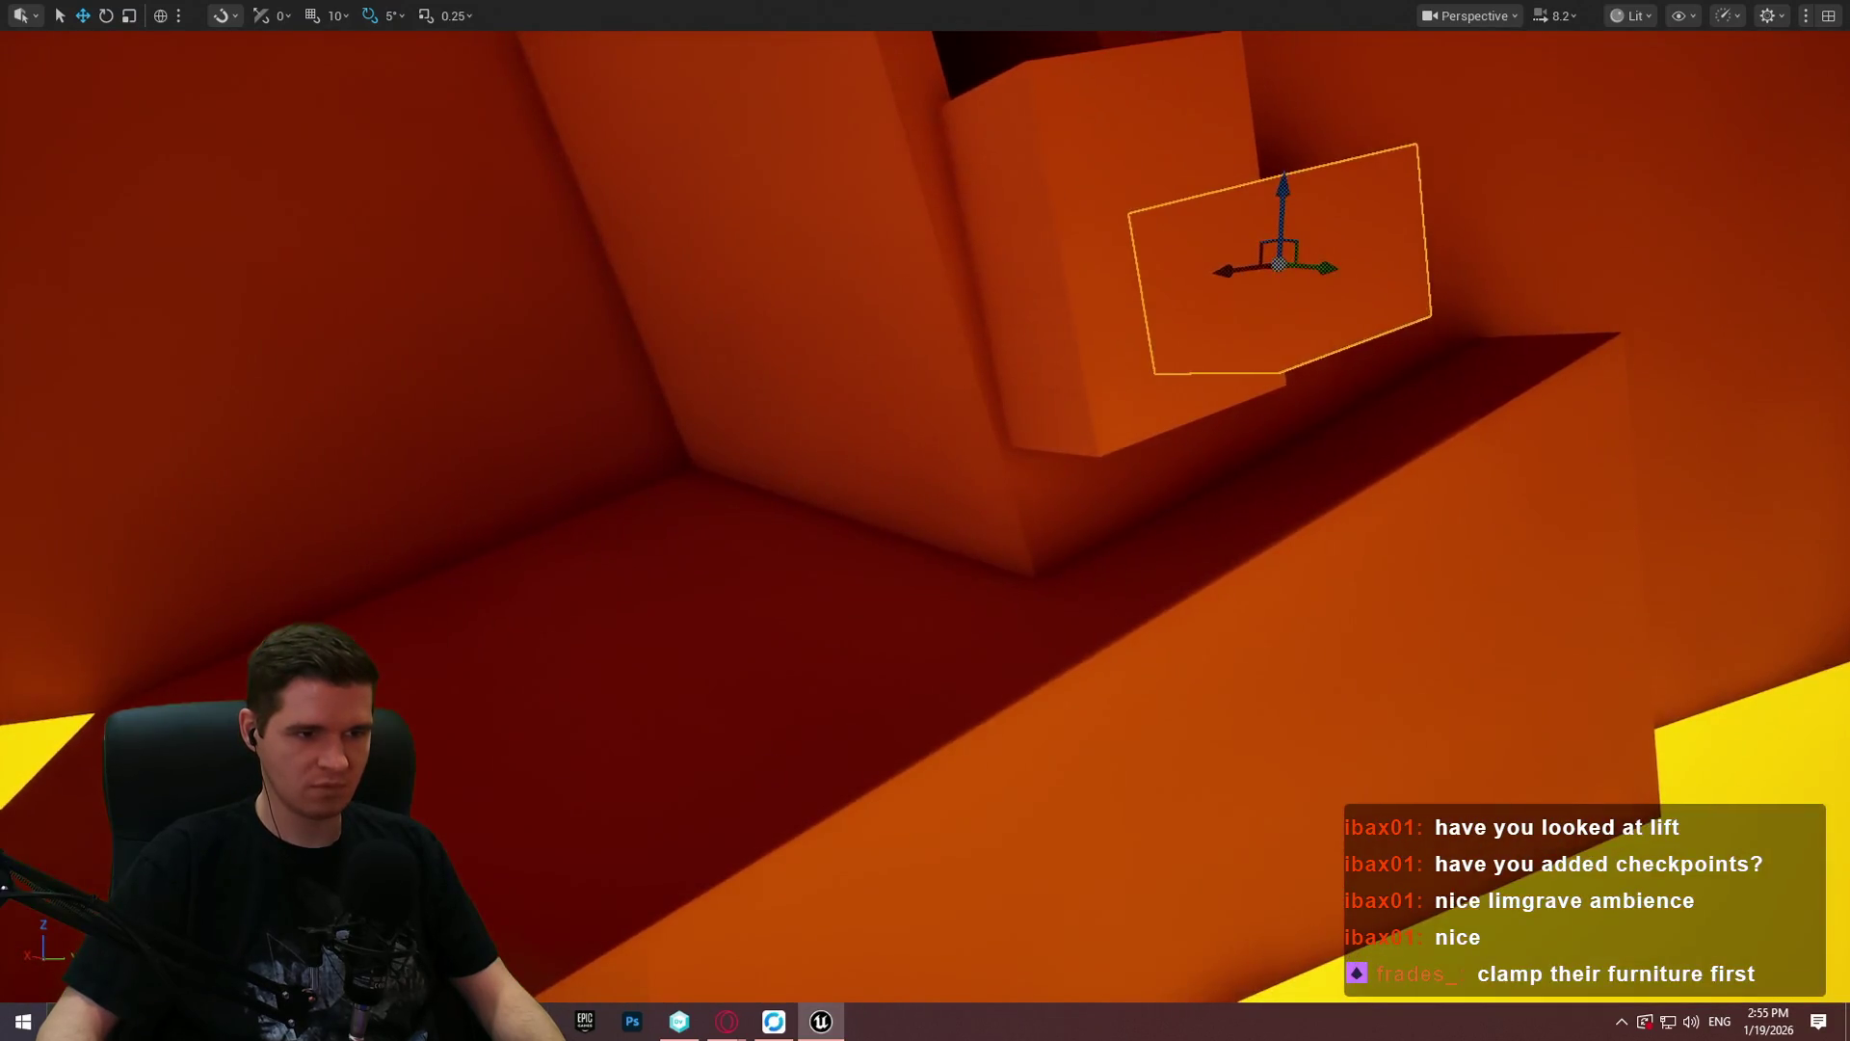
Step: Play the level for over two minutes, printing true, then stop and bring up the red block's actions
right_click(919, 755)
key(Escape)
key(alt+p)
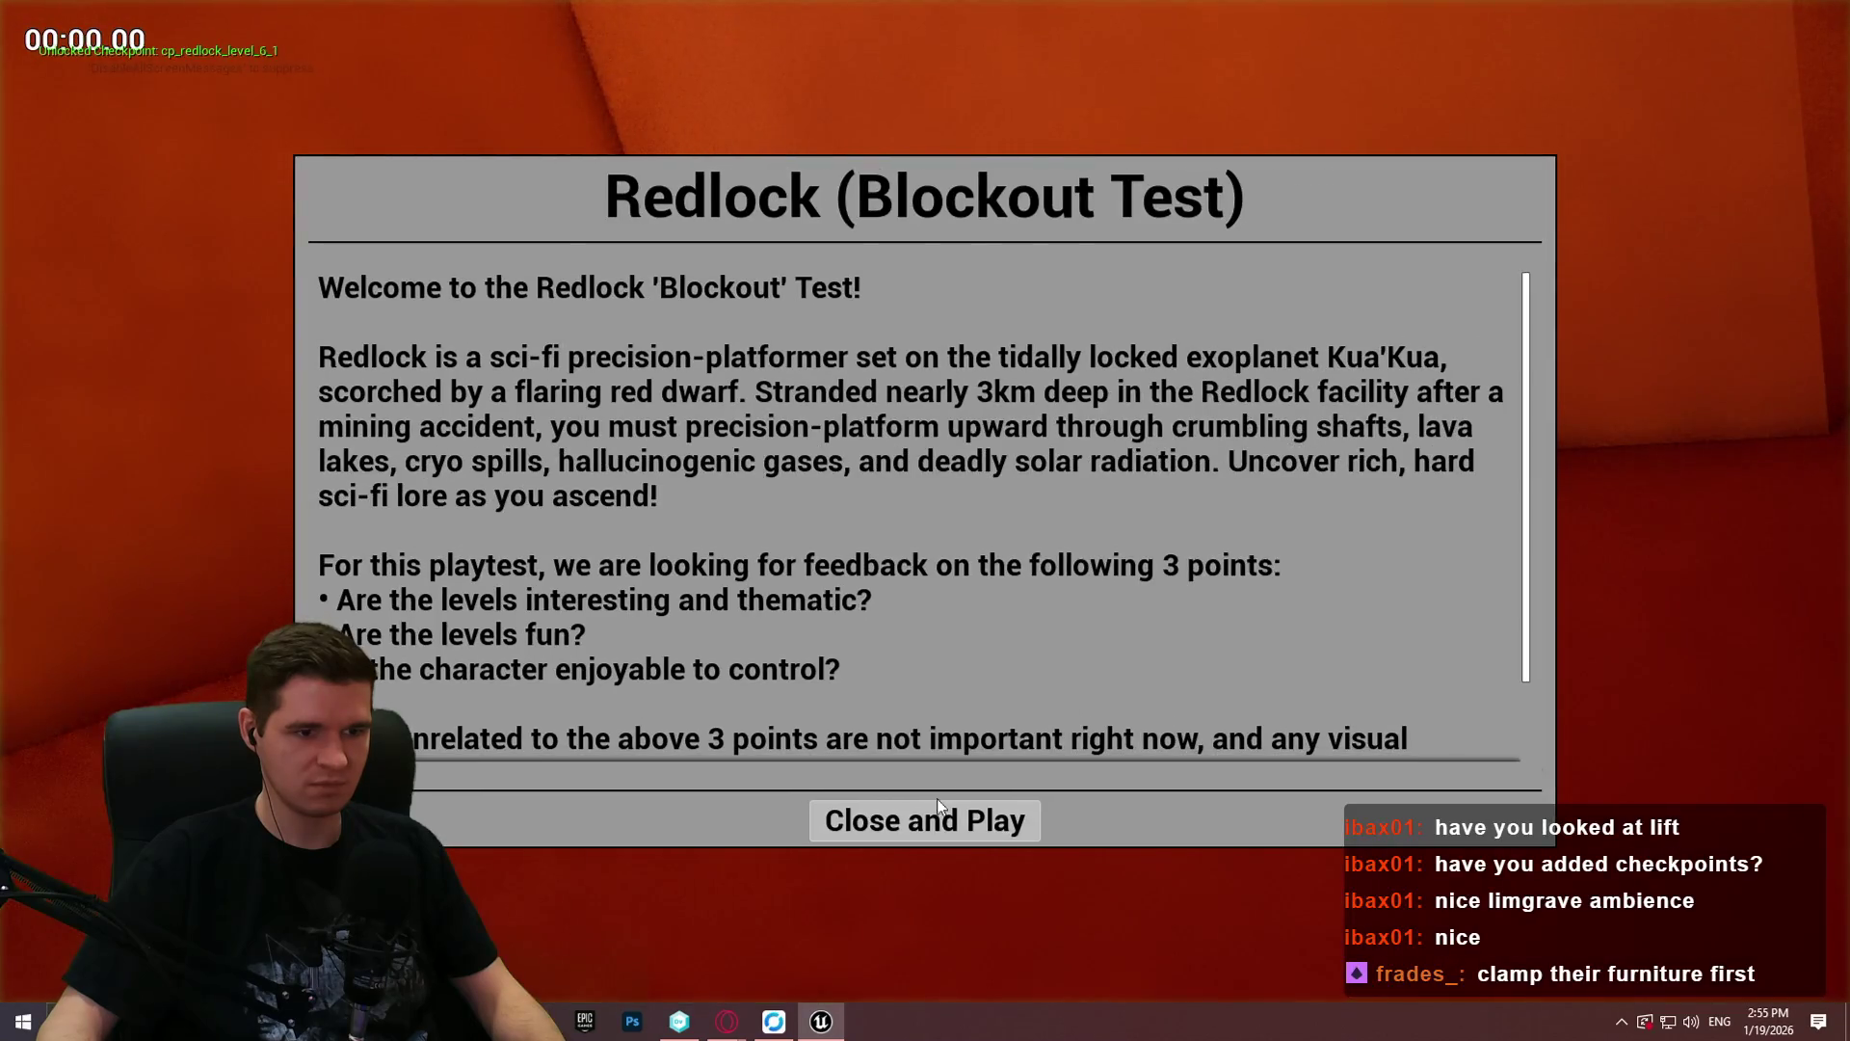
key(Return)
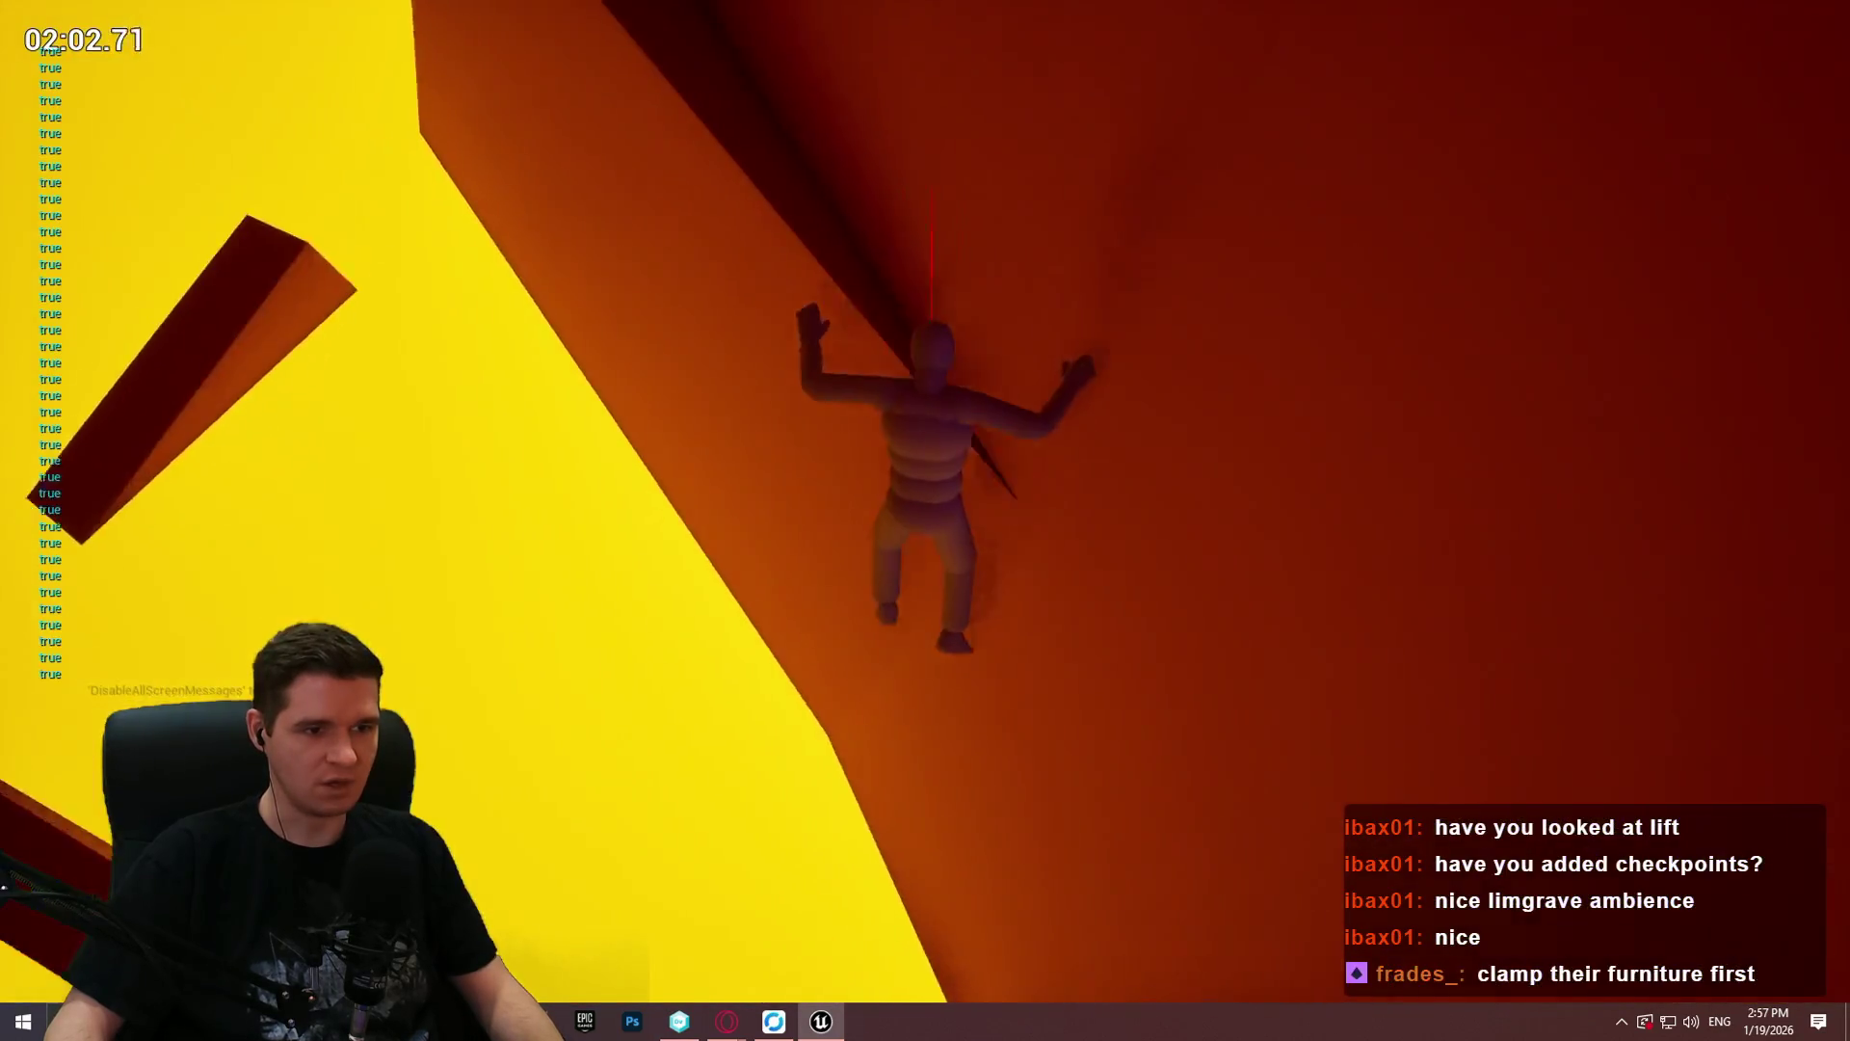
key(Escape)
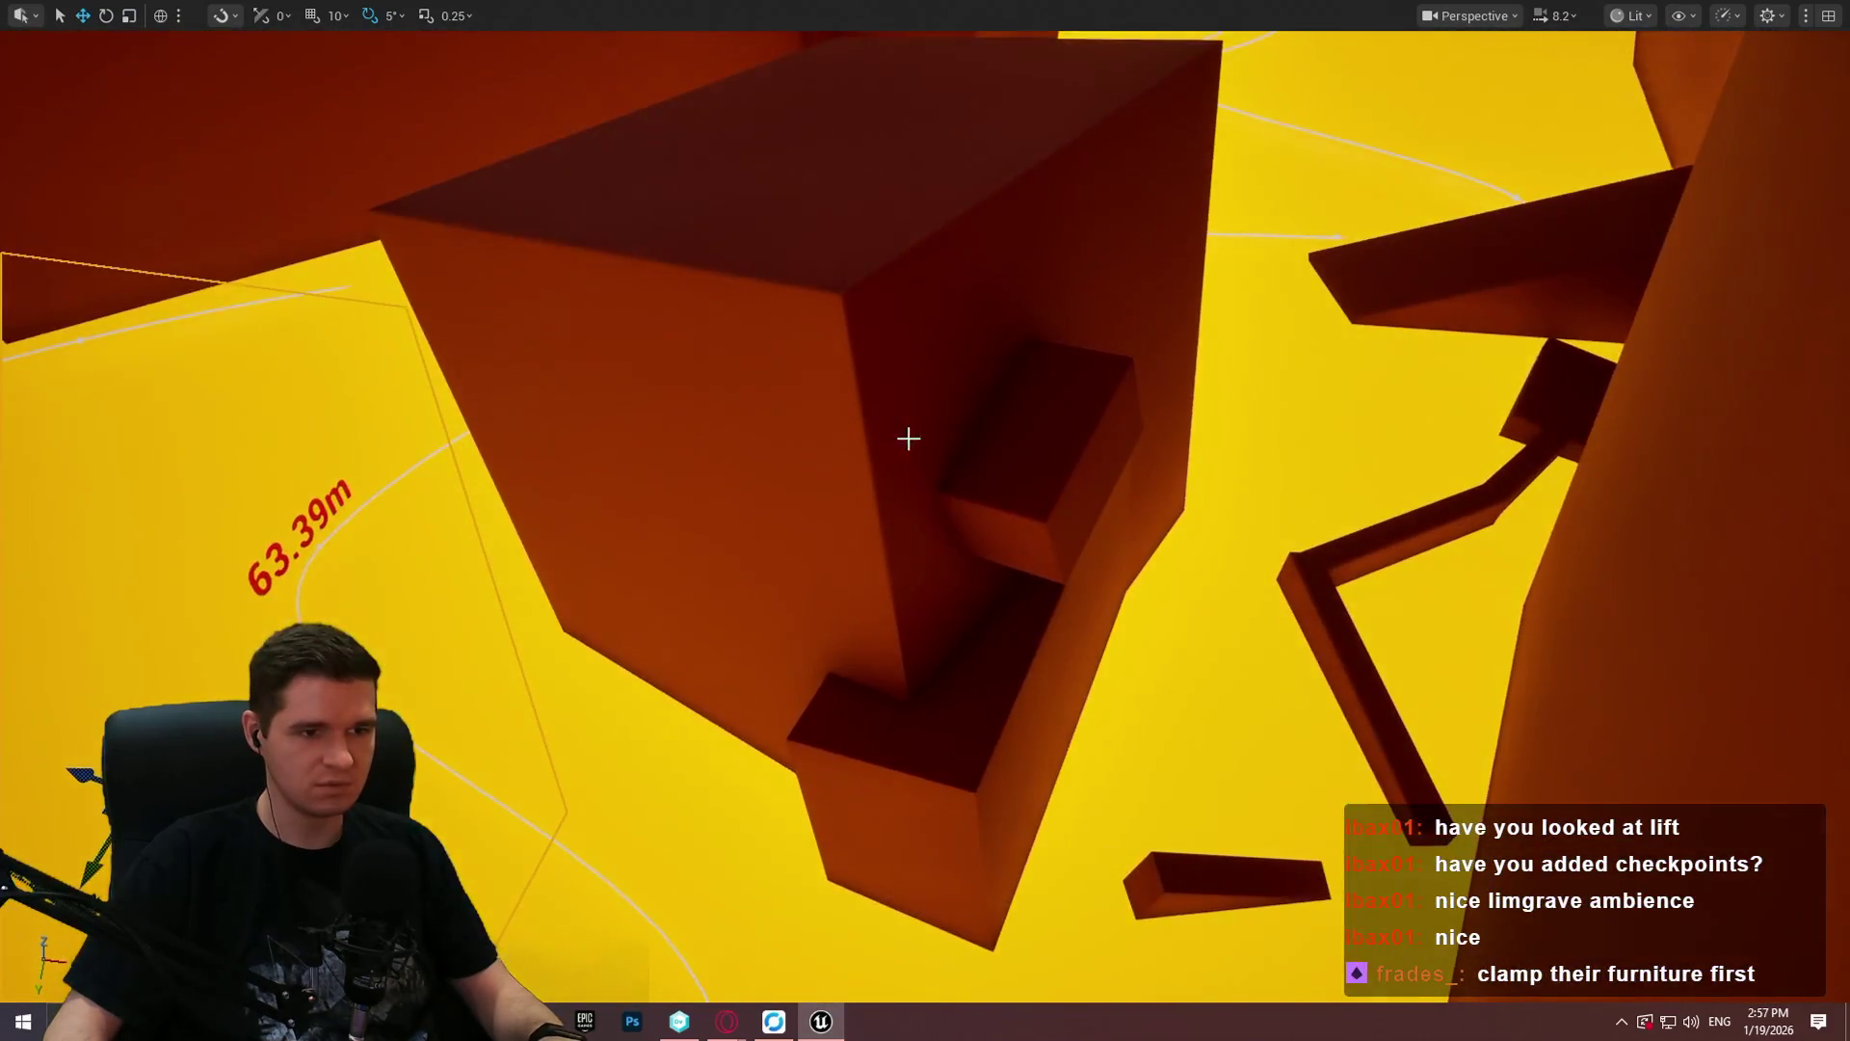
right_click(1047, 457)
Step: Play from the chosen red block and test the mantle briefly, then stop
click(1189, 991)
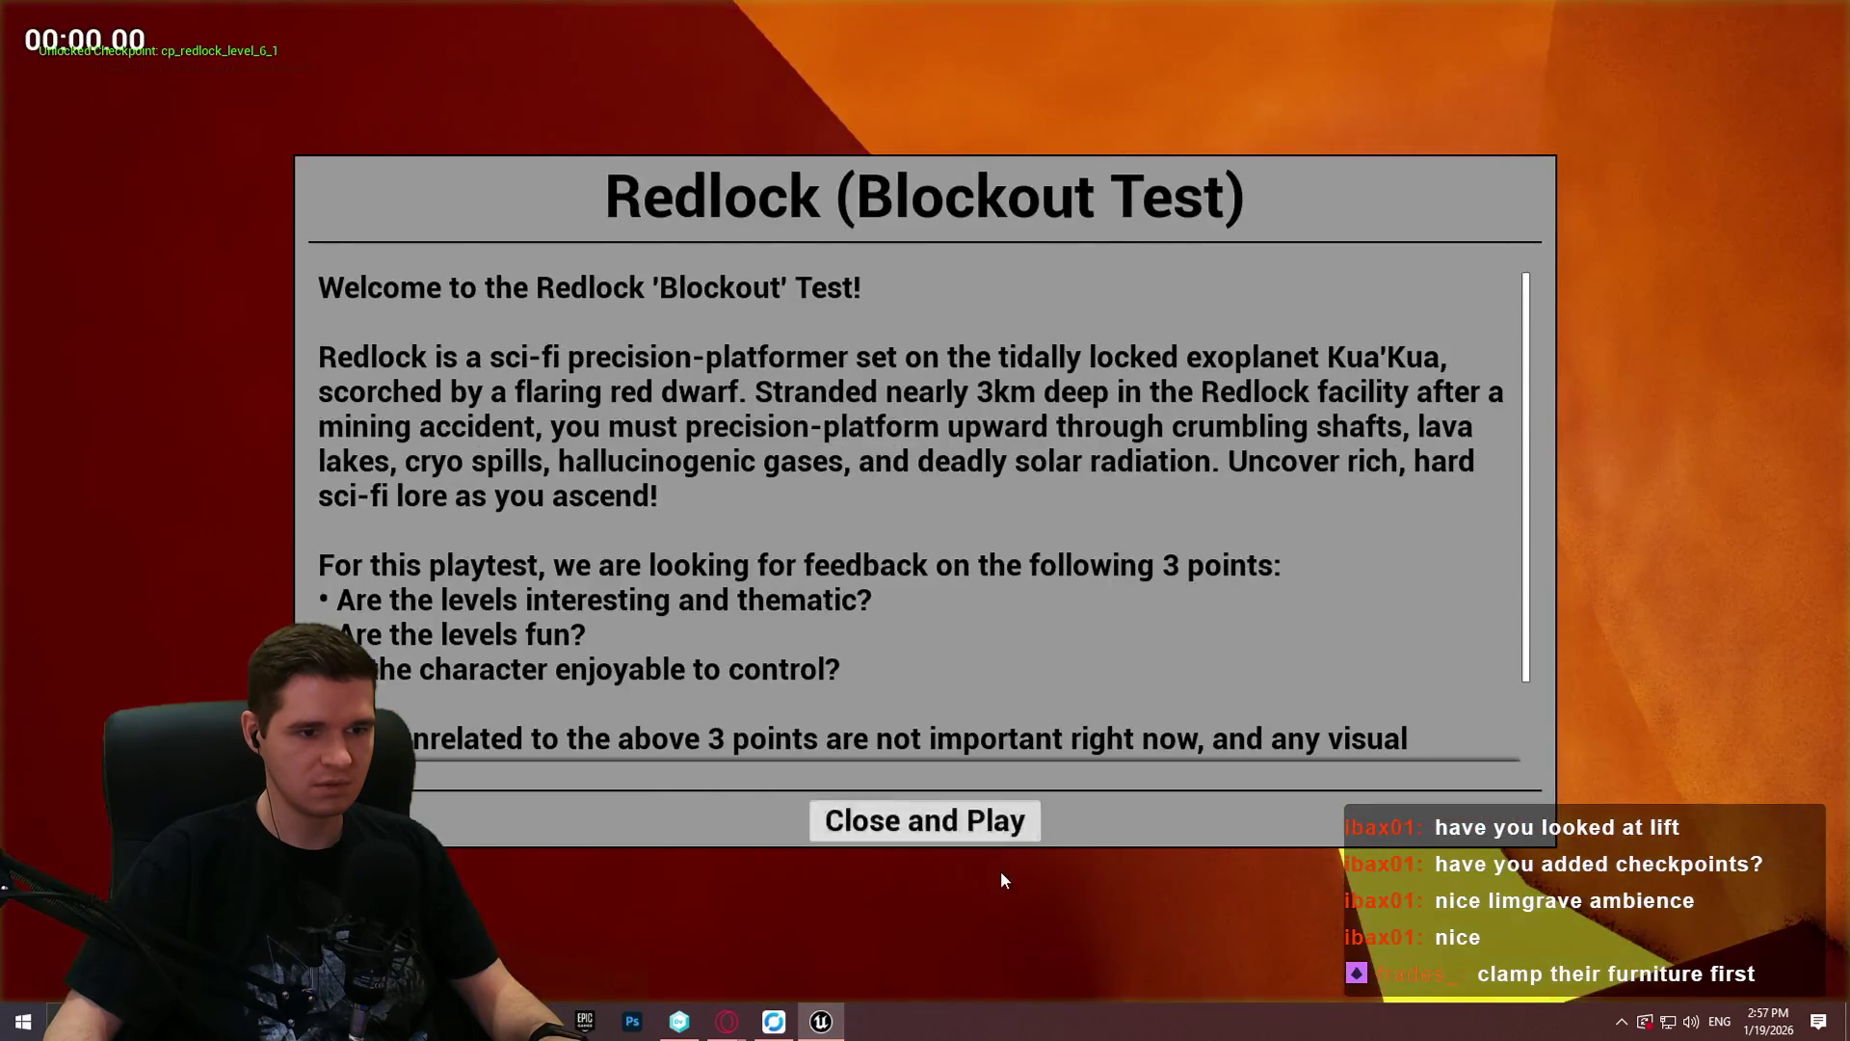
click(968, 819)
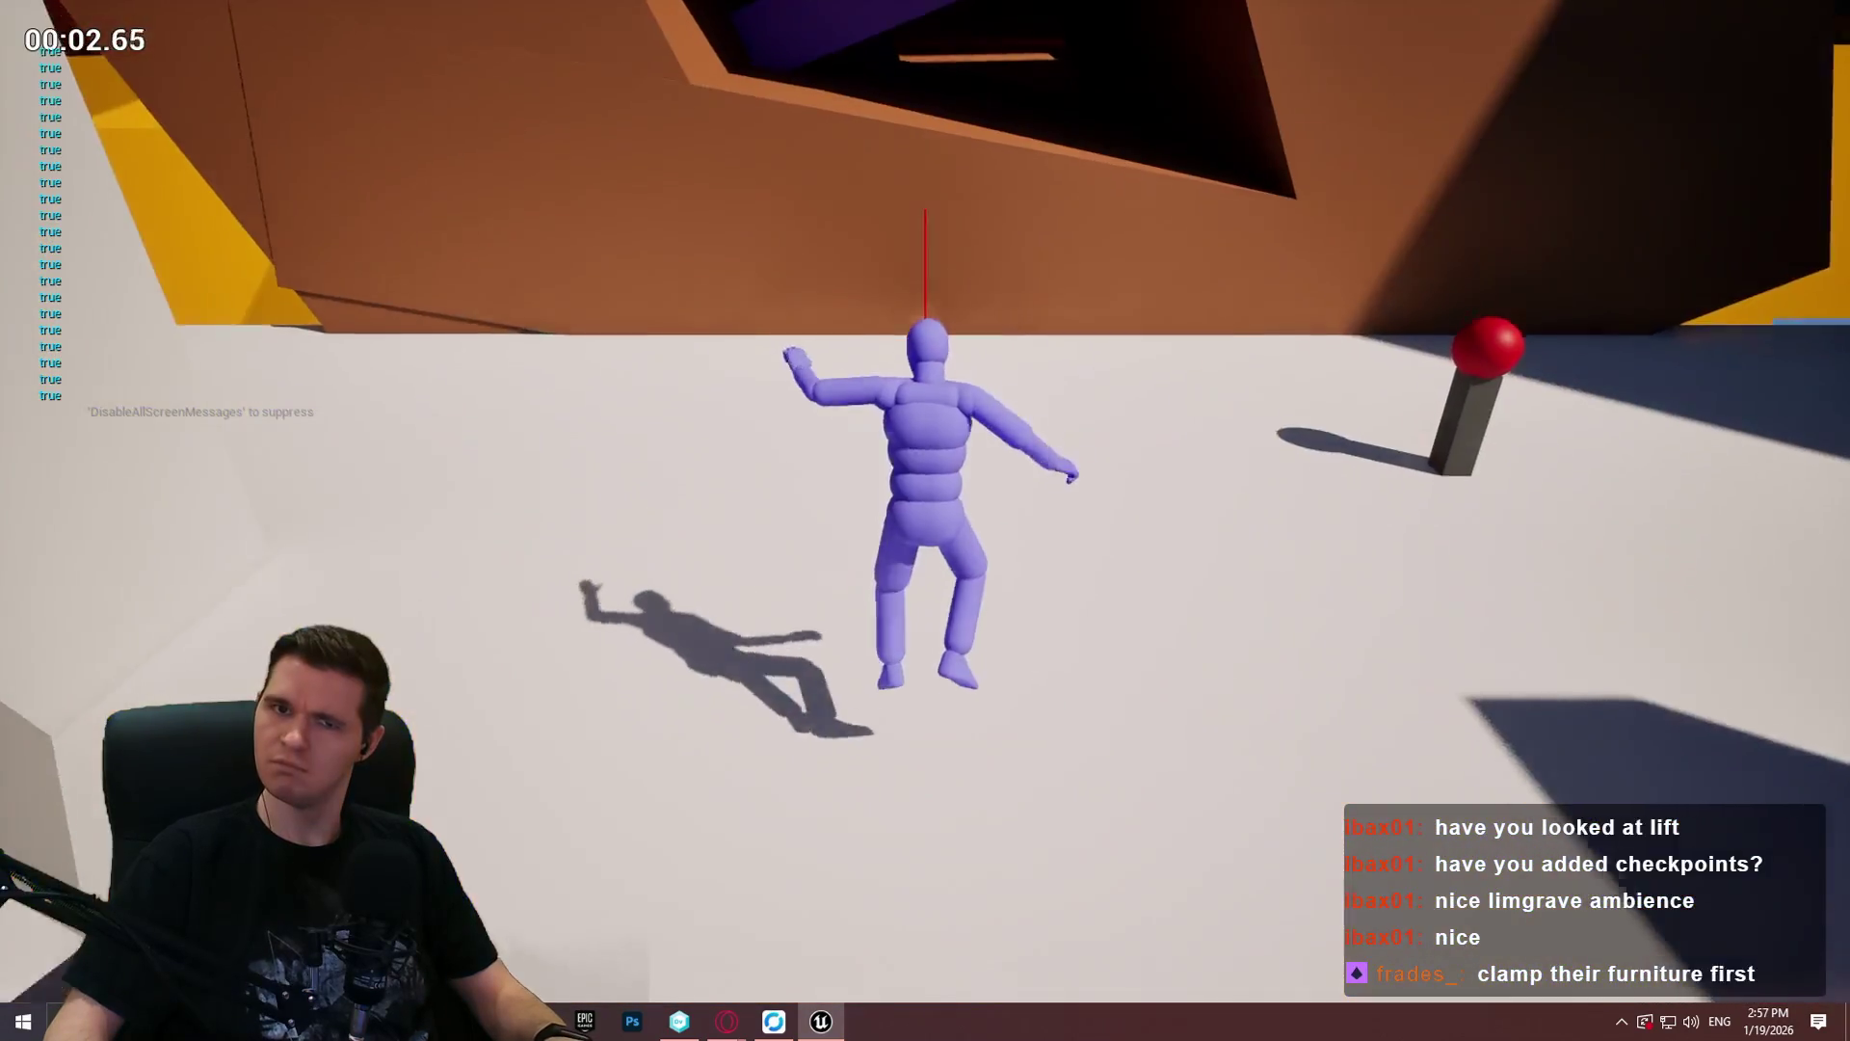
key(Escape)
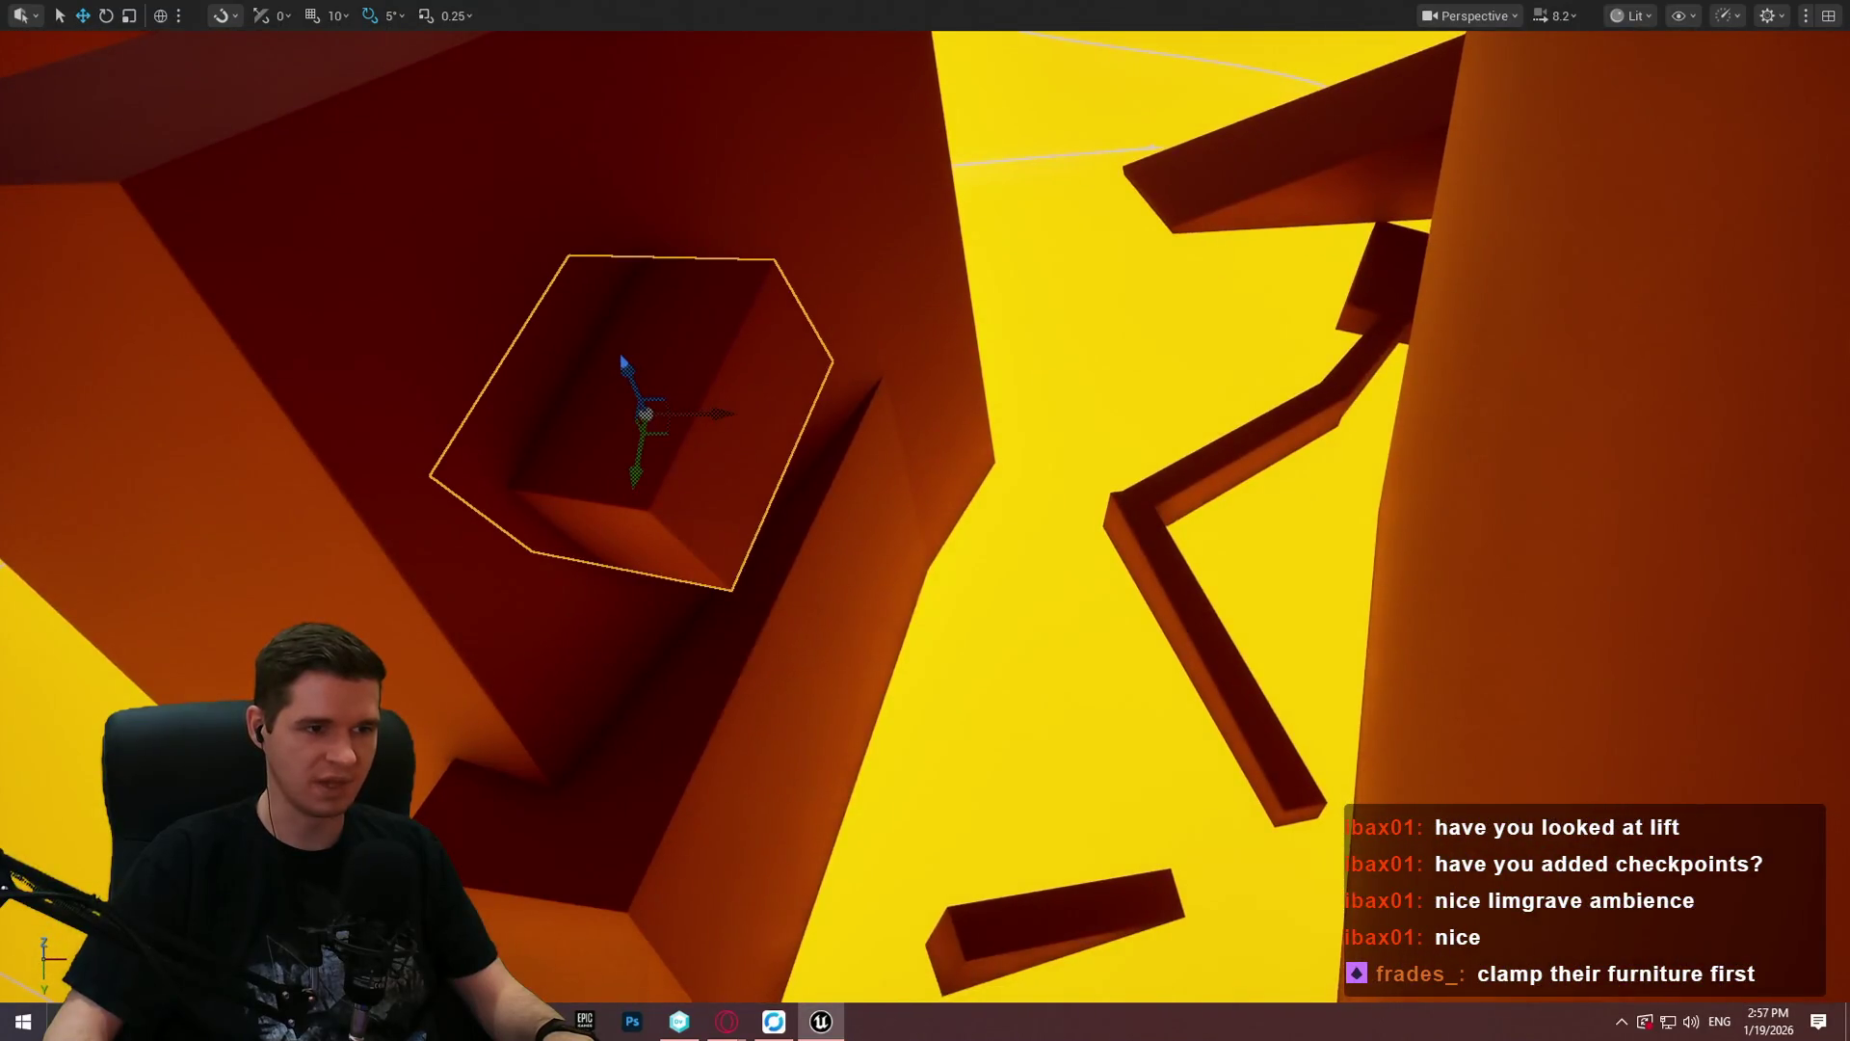
Step: Play from another spot on the blocks, then return to BP_ImSimBaseCharacter's MantleCheck graph
right_click(696, 424)
click(870, 980)
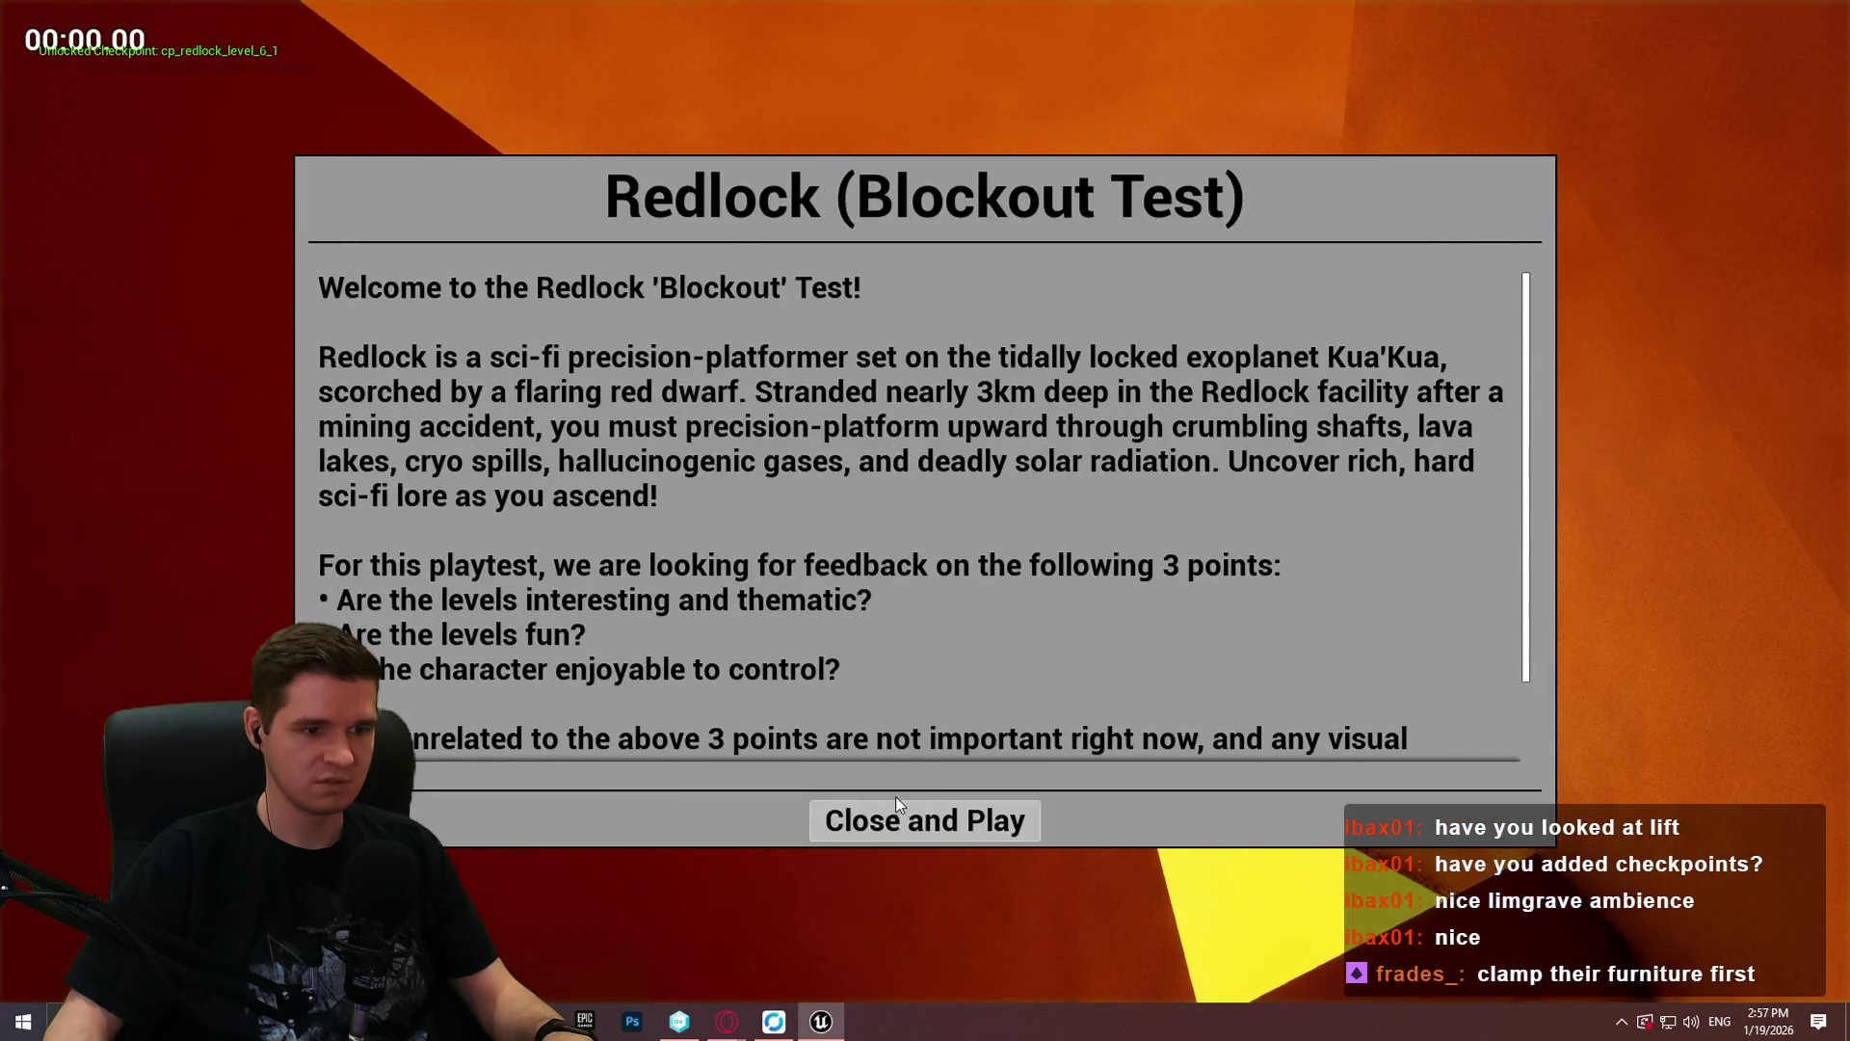
click(896, 819)
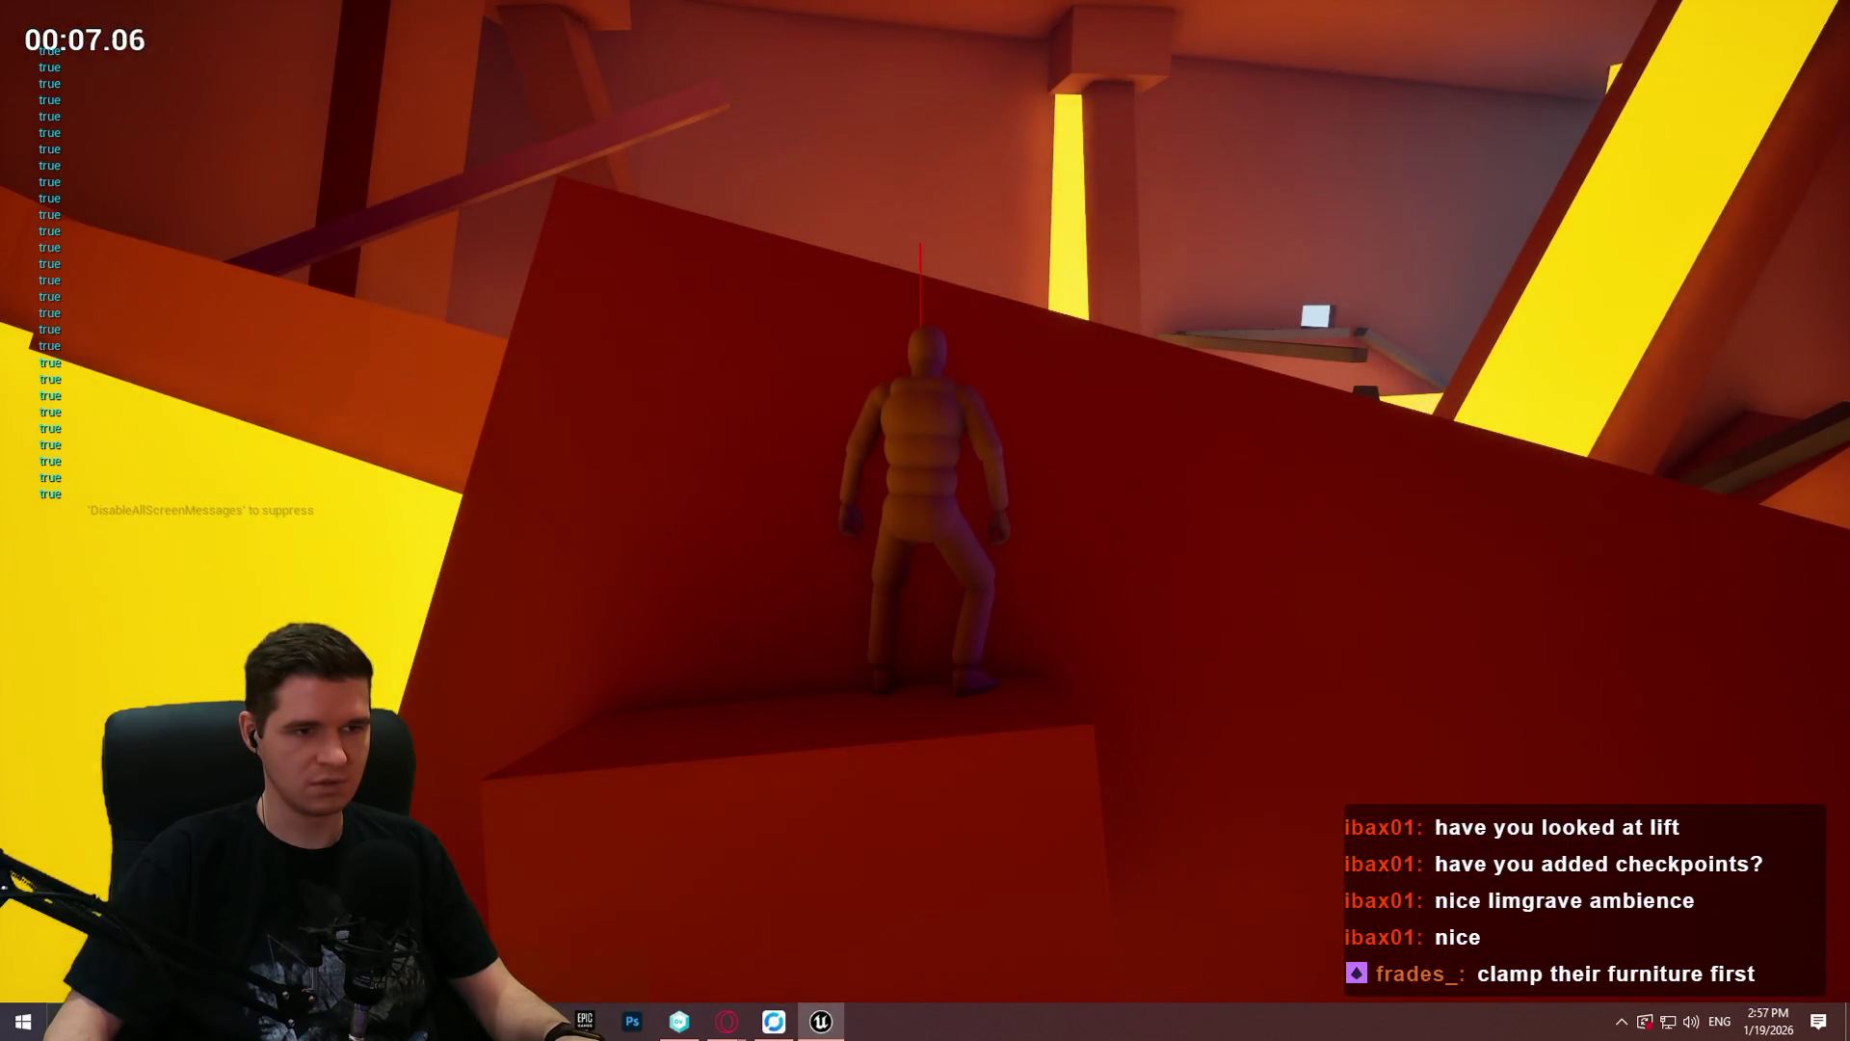
key(Escape)
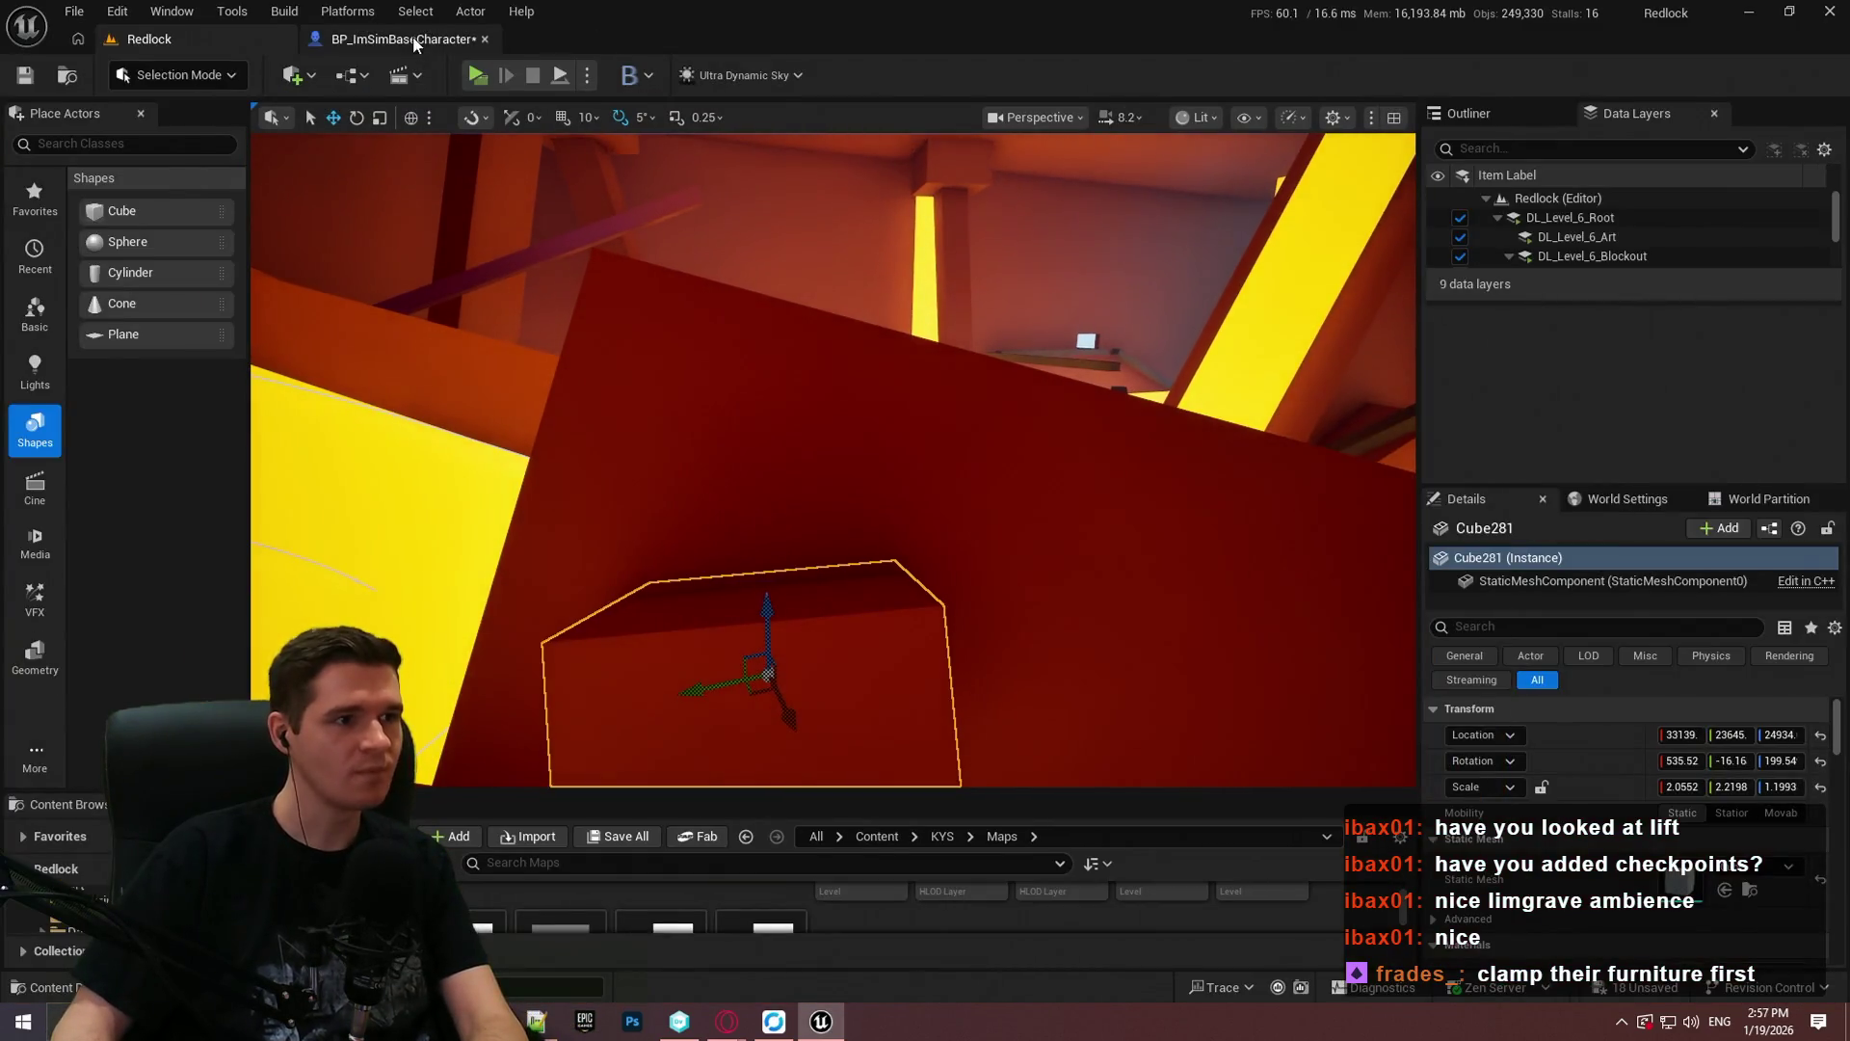
click(415, 42)
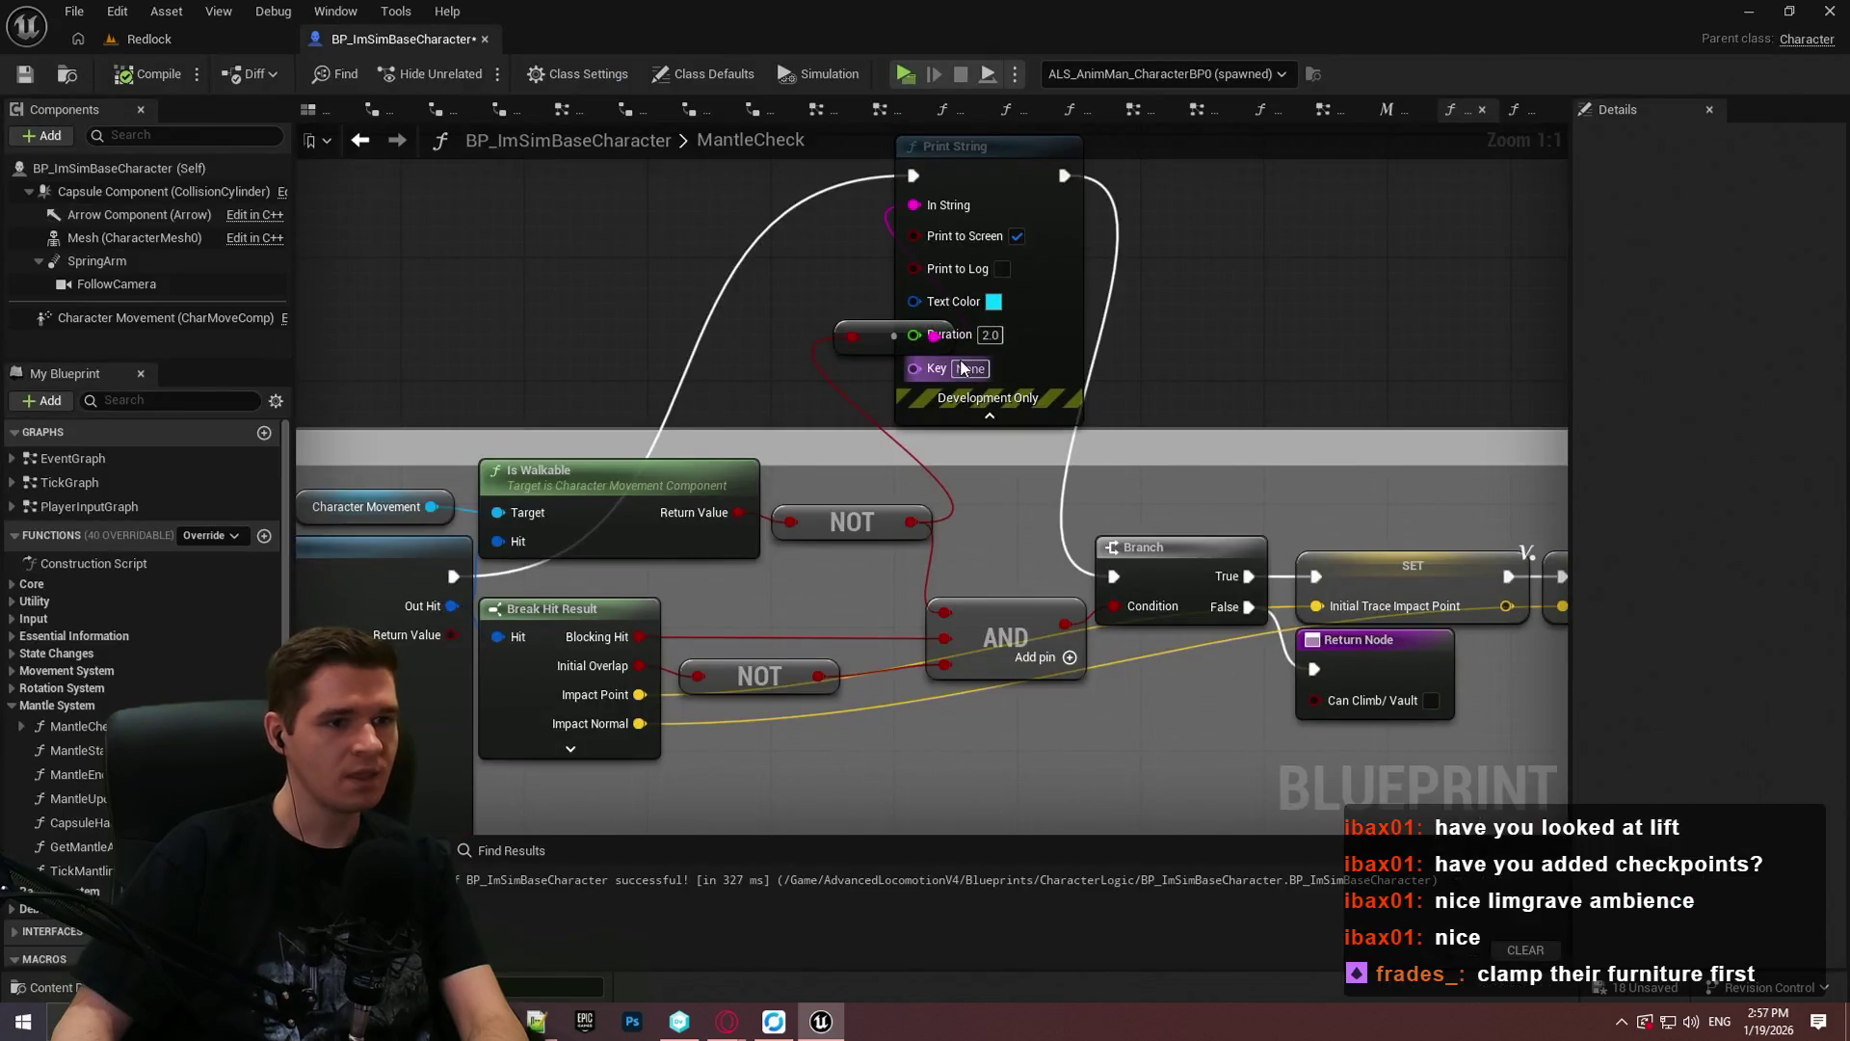
Step: Delete the debug Print String and reconnect the execution flow into the Branch node
key(Delete)
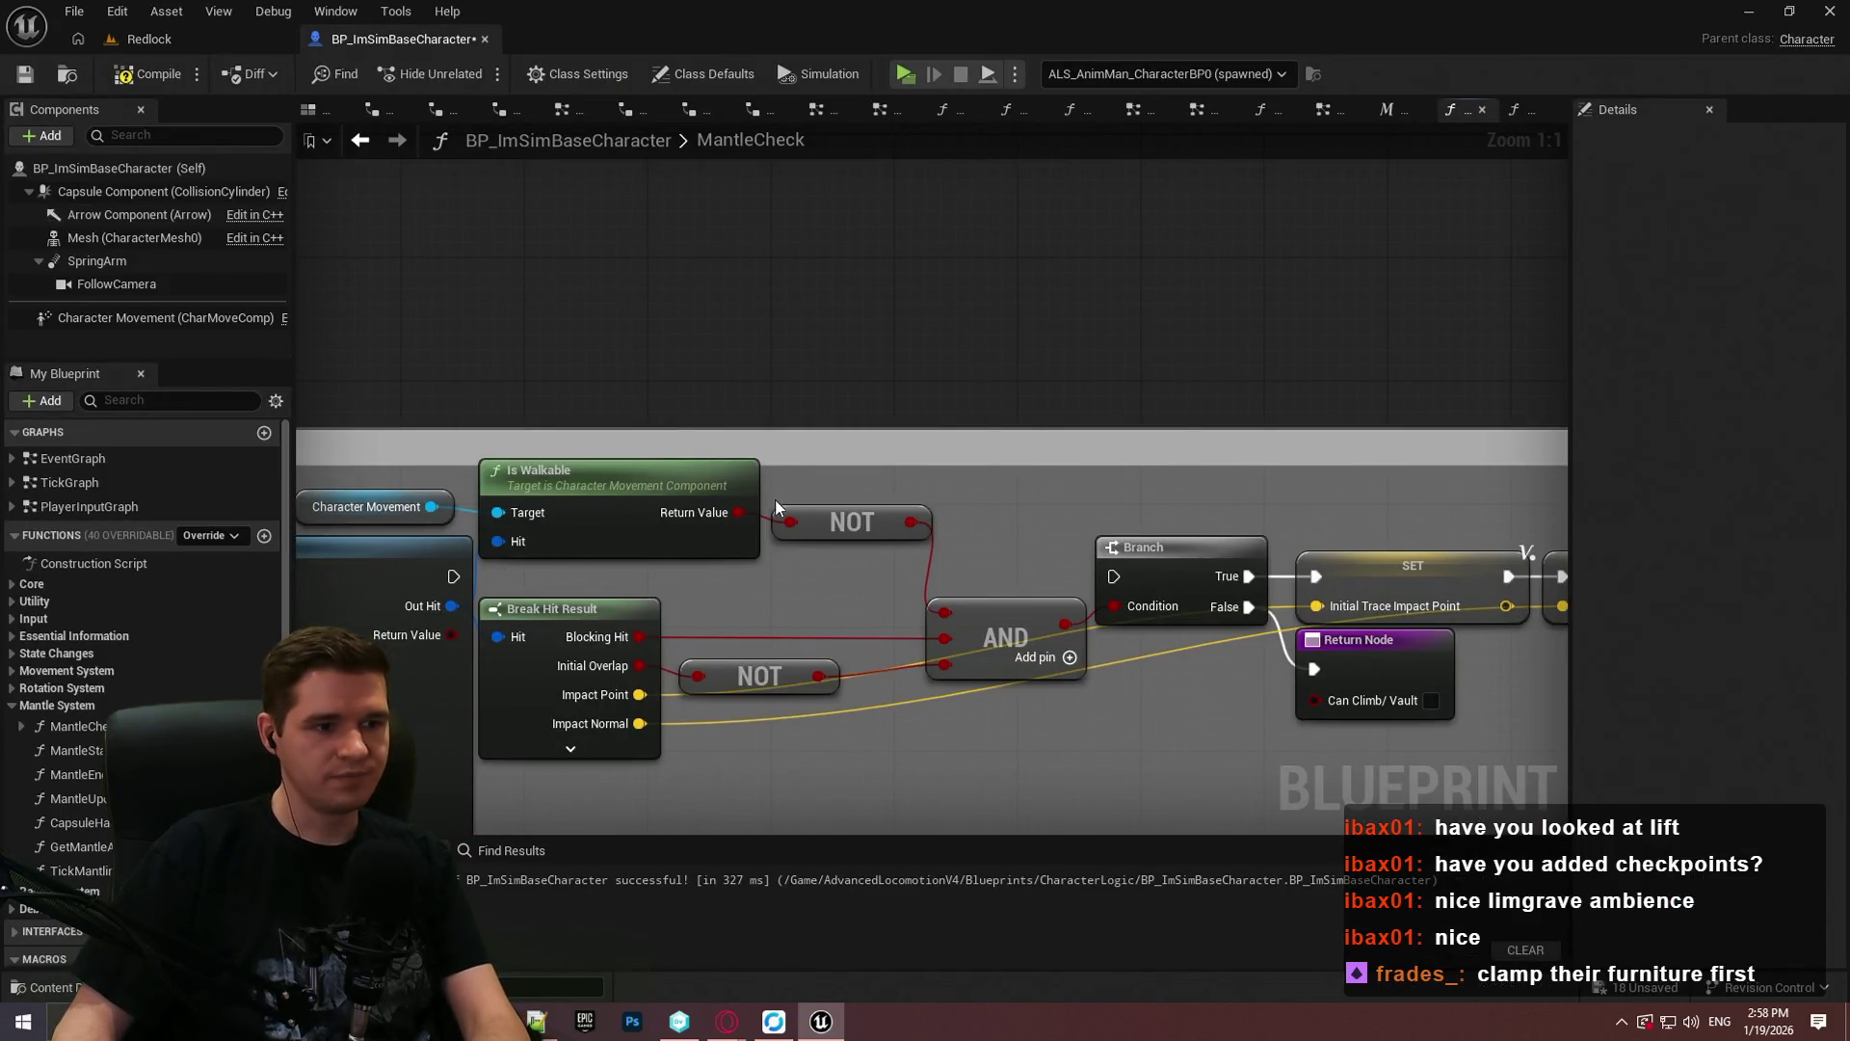
mouse_move(453, 576)
mouse_down()
mouse_move(1651, 611)
mouse_move(680, 605)
mouse_move(613, 578)
mouse_up()
scroll(839, 292, down, 6)
scroll(652, 514, up, 3)
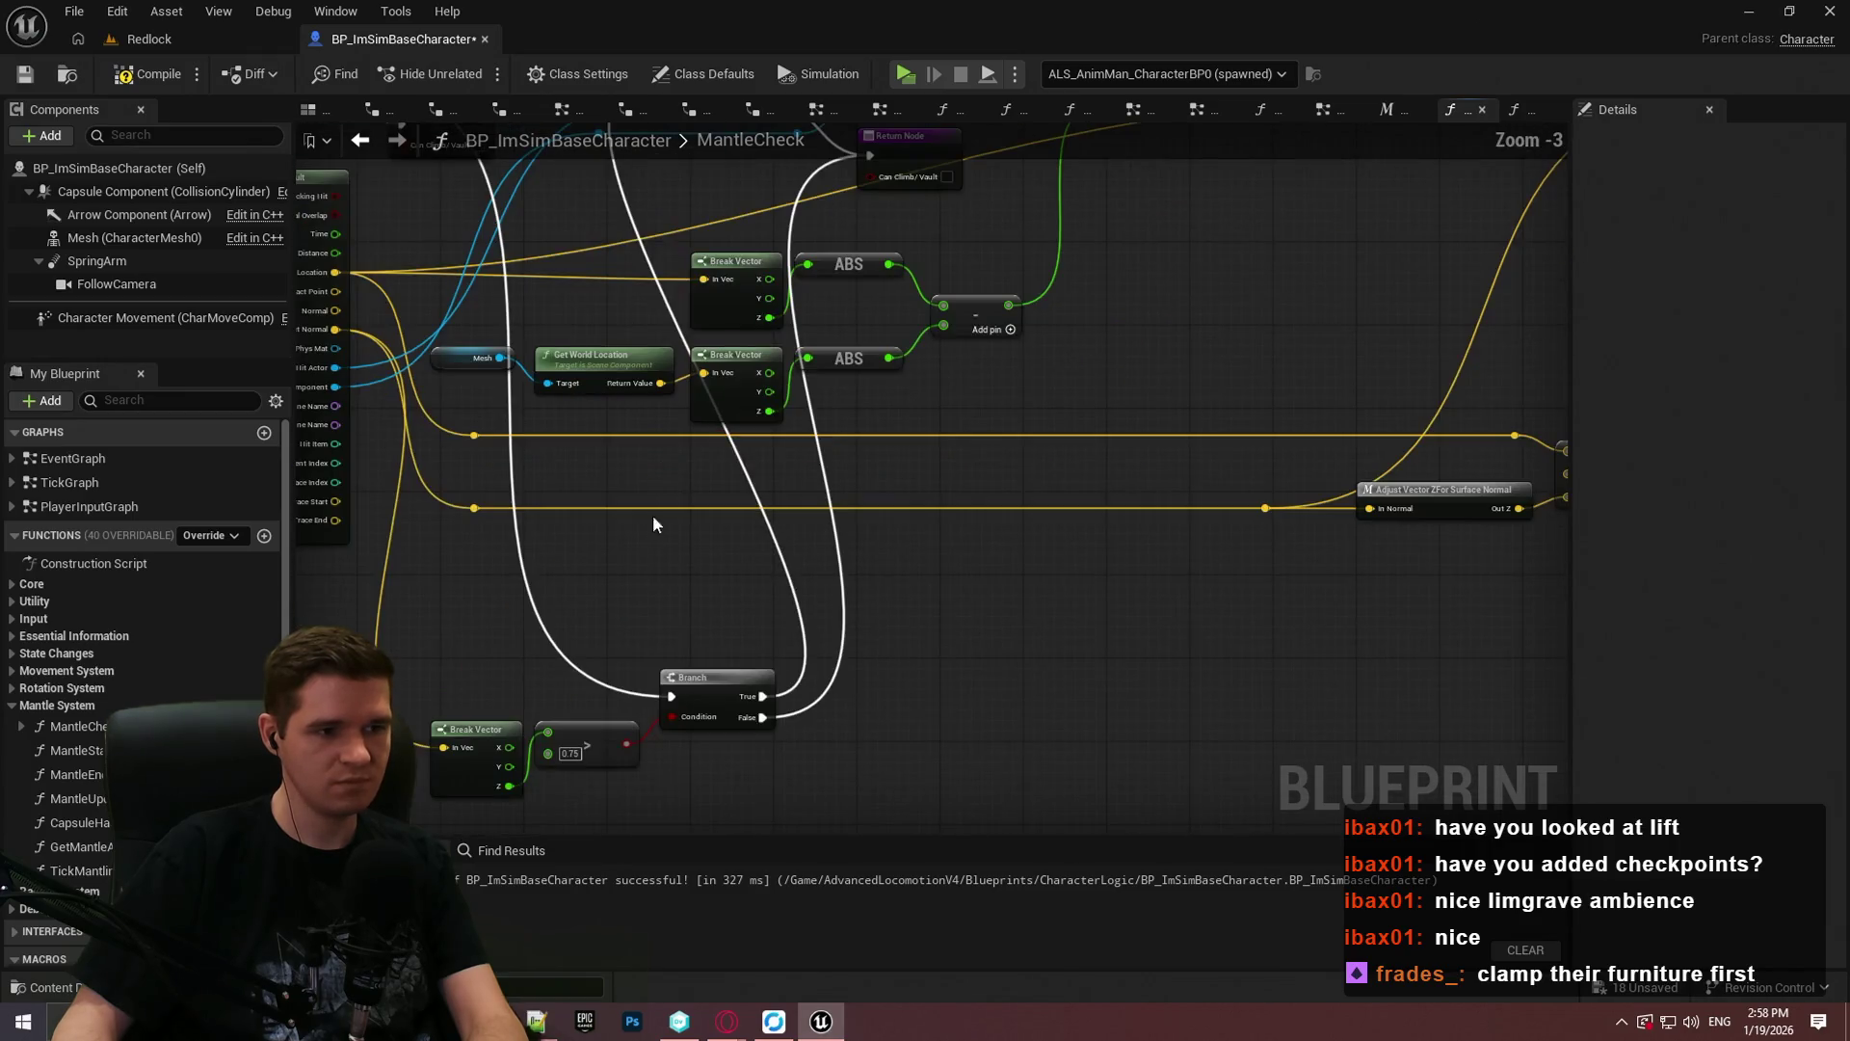
mouse_move(798, 438)
mouse_down()
mouse_move(793, 413)
mouse_move(806, 661)
mouse_move(848, 604)
mouse_move(847, 491)
mouse_move(840, 677)
mouse_up()
Step: Add a Print String on the Branch True output with log printing off, and move it higher
drag(622, 193, 623, 195)
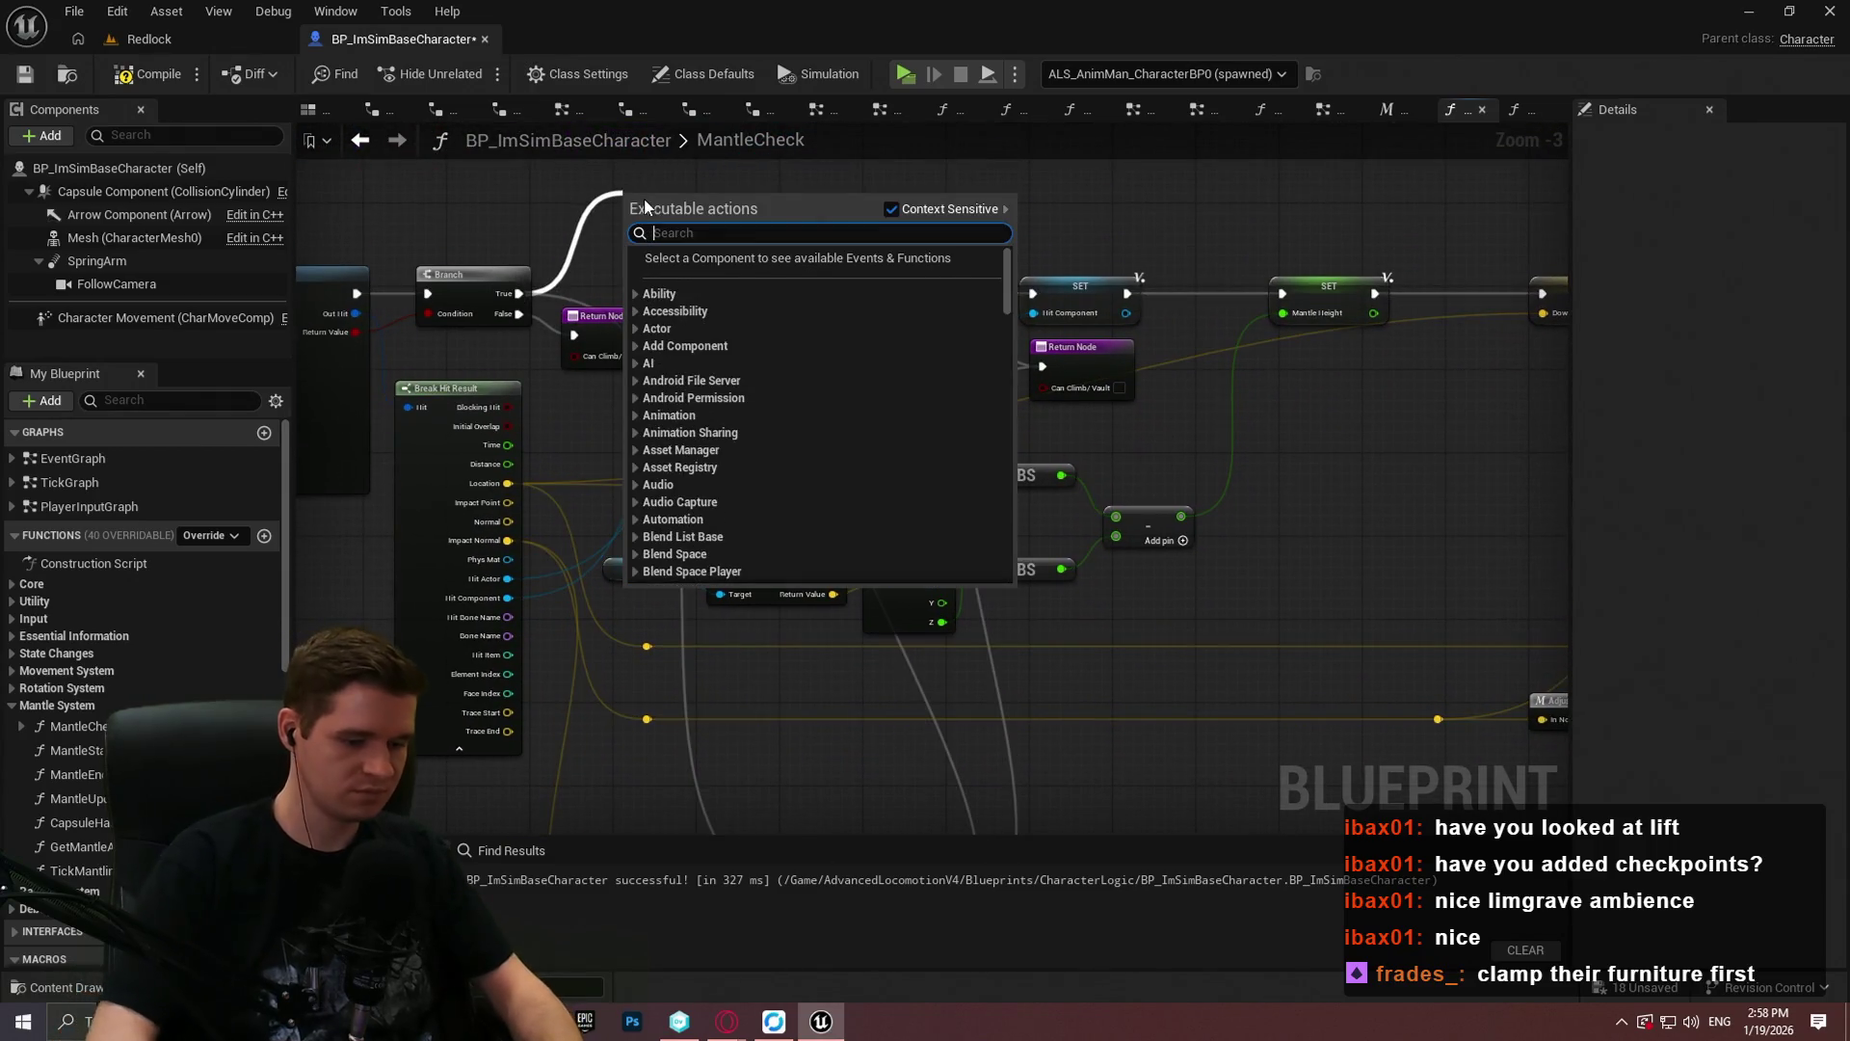
text(print)
key(Return)
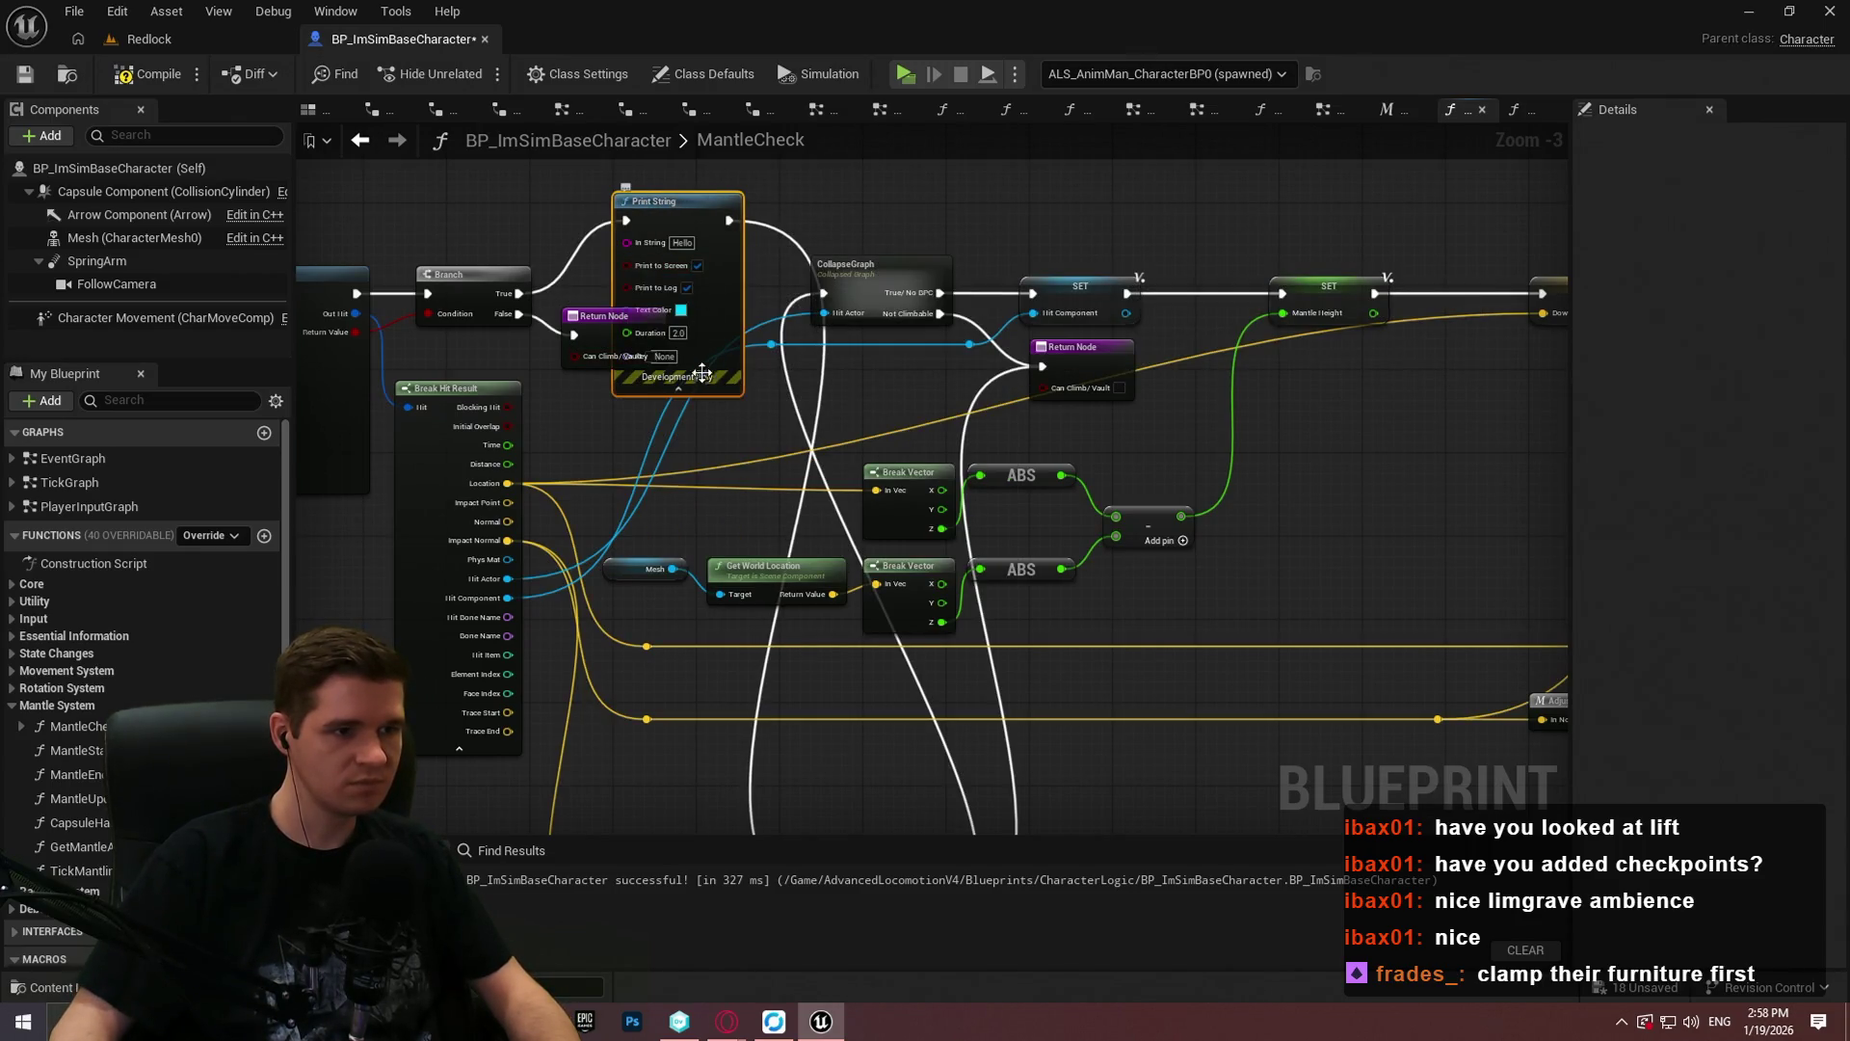
click(687, 287)
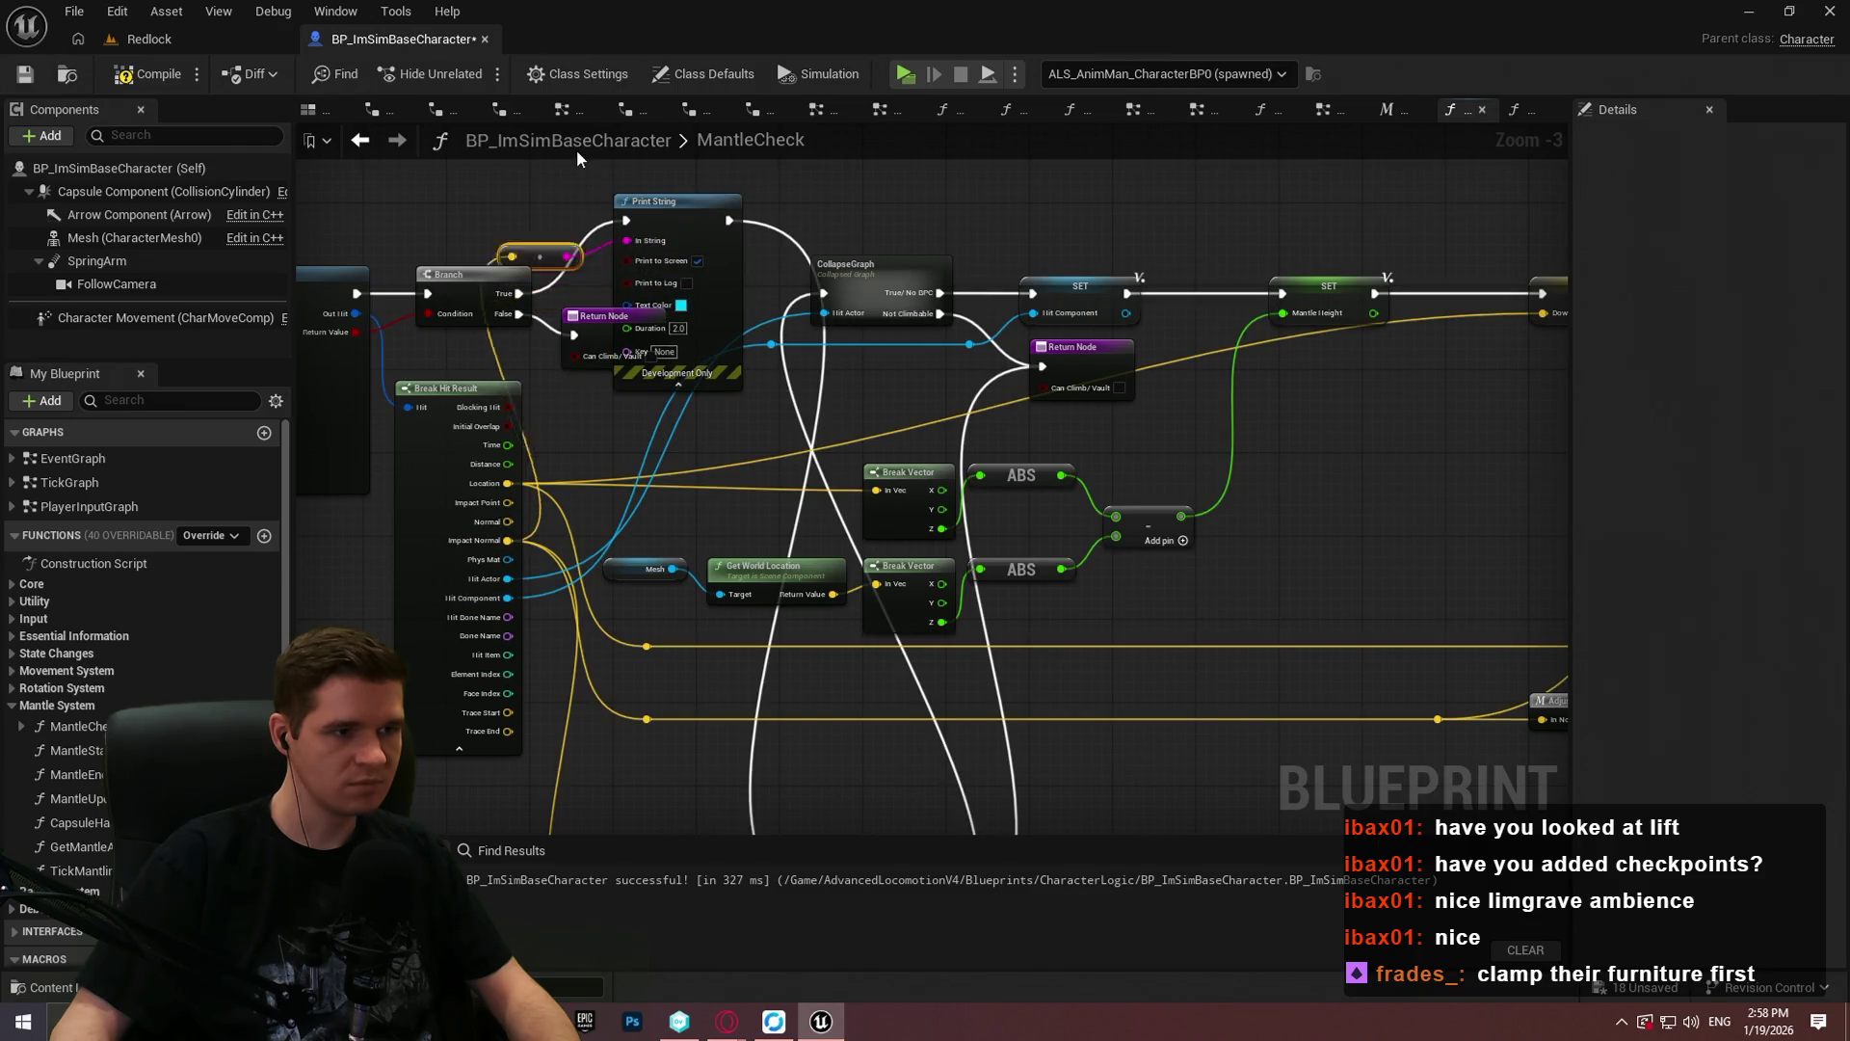
drag(675, 201, 685, 126)
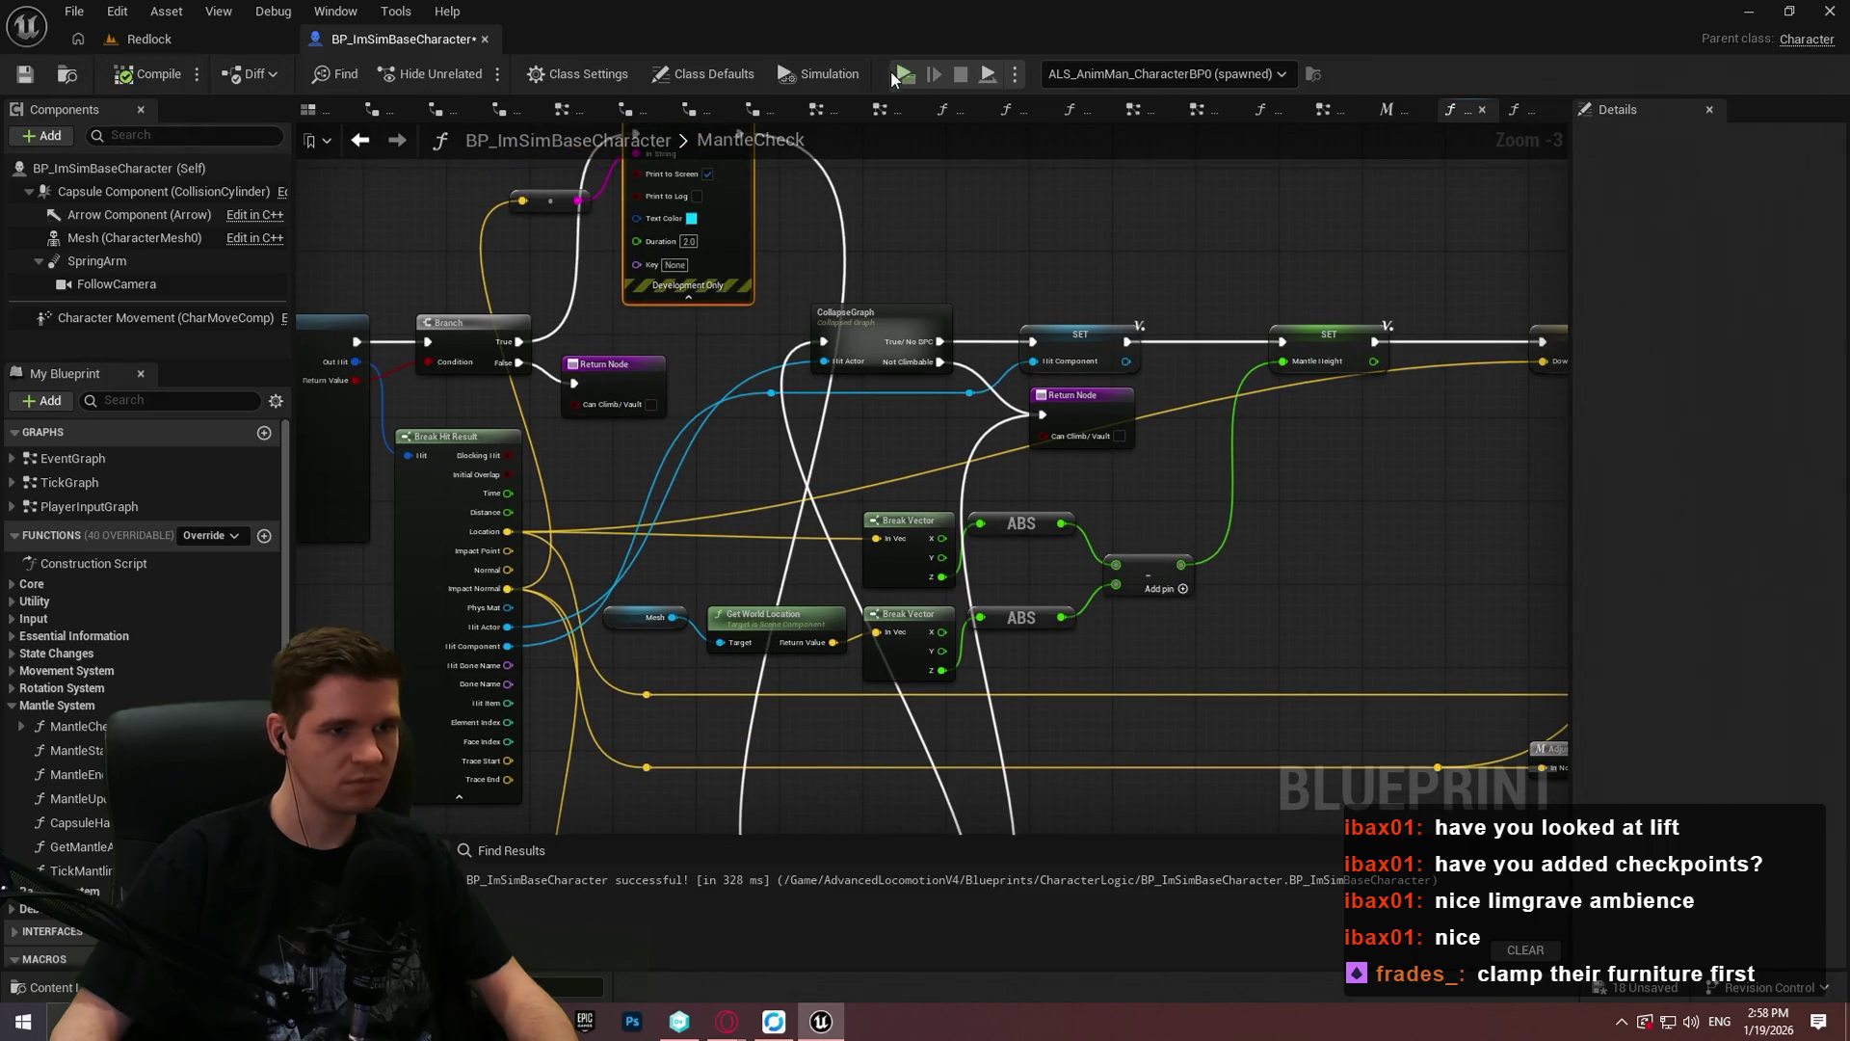
key(alt+p)
key(Return)
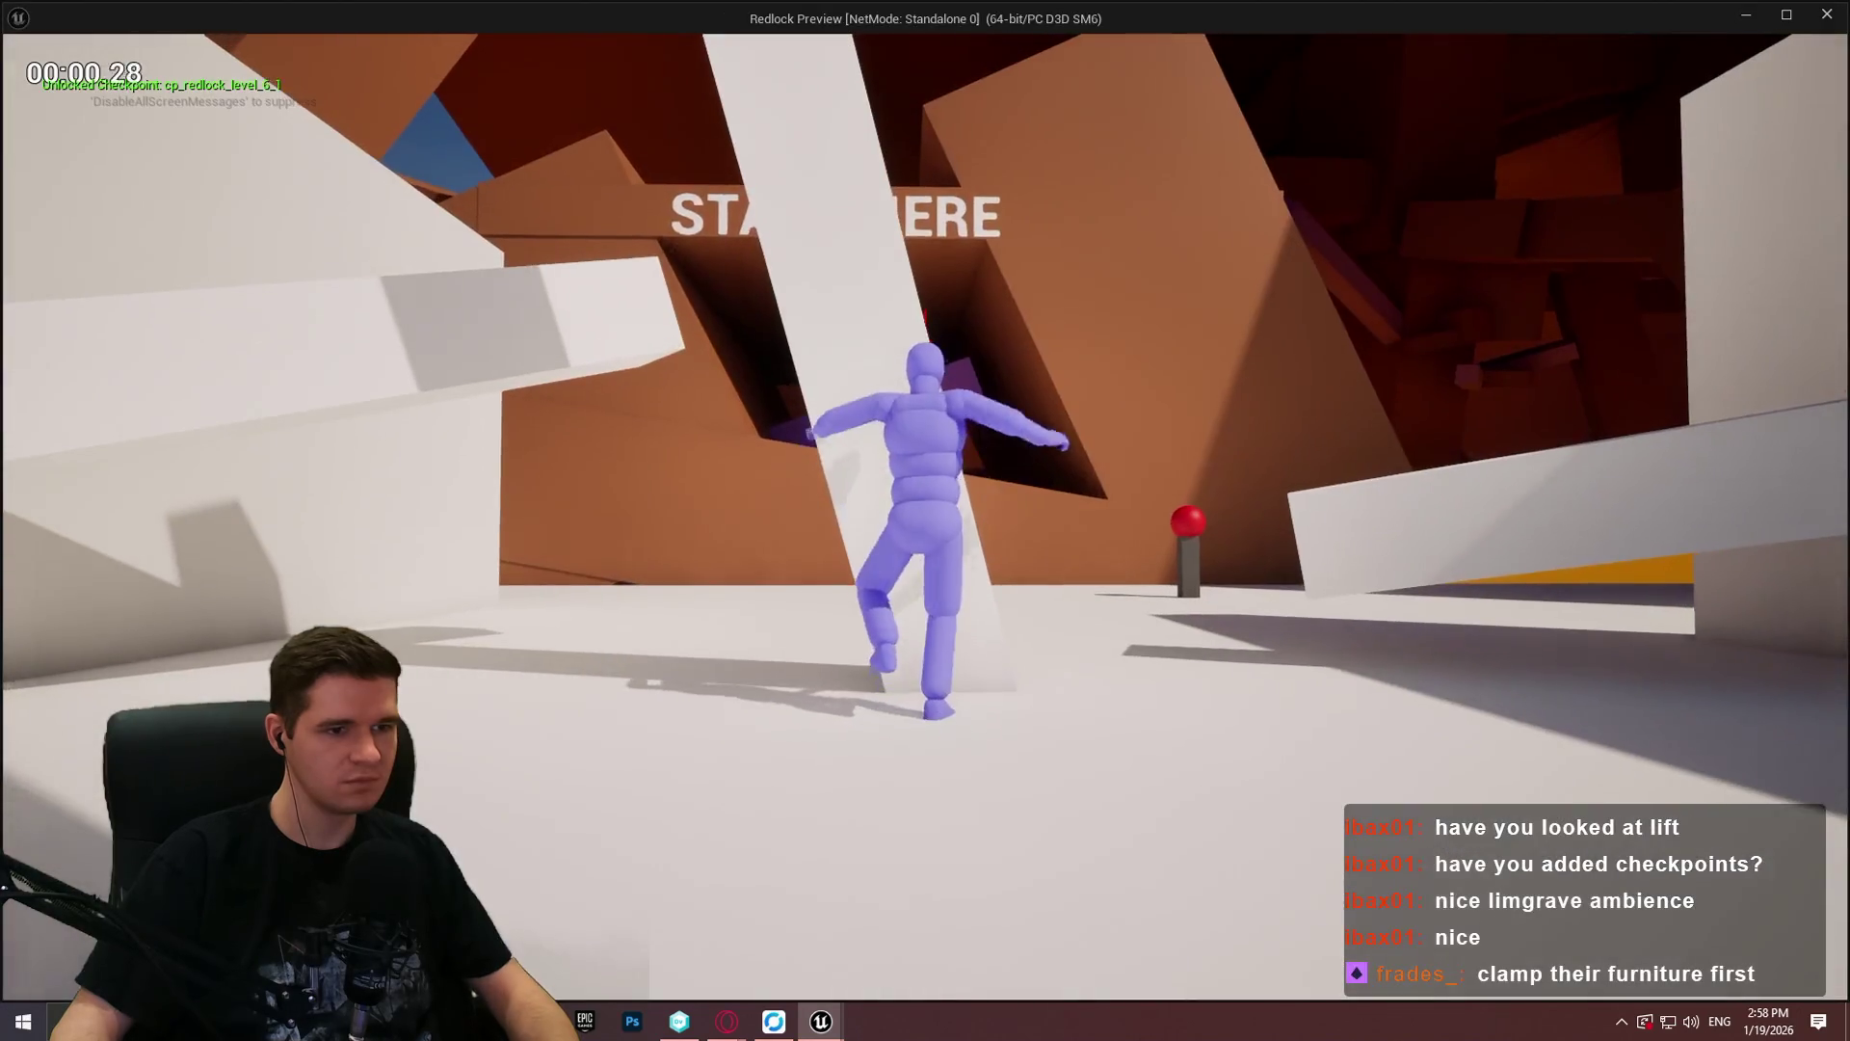
Step: Play from Cube281 and mantle while vectors like X=0.905 Y=0.321 Z=0.278 print, then stop
key(alt+Tab)
click(149, 39)
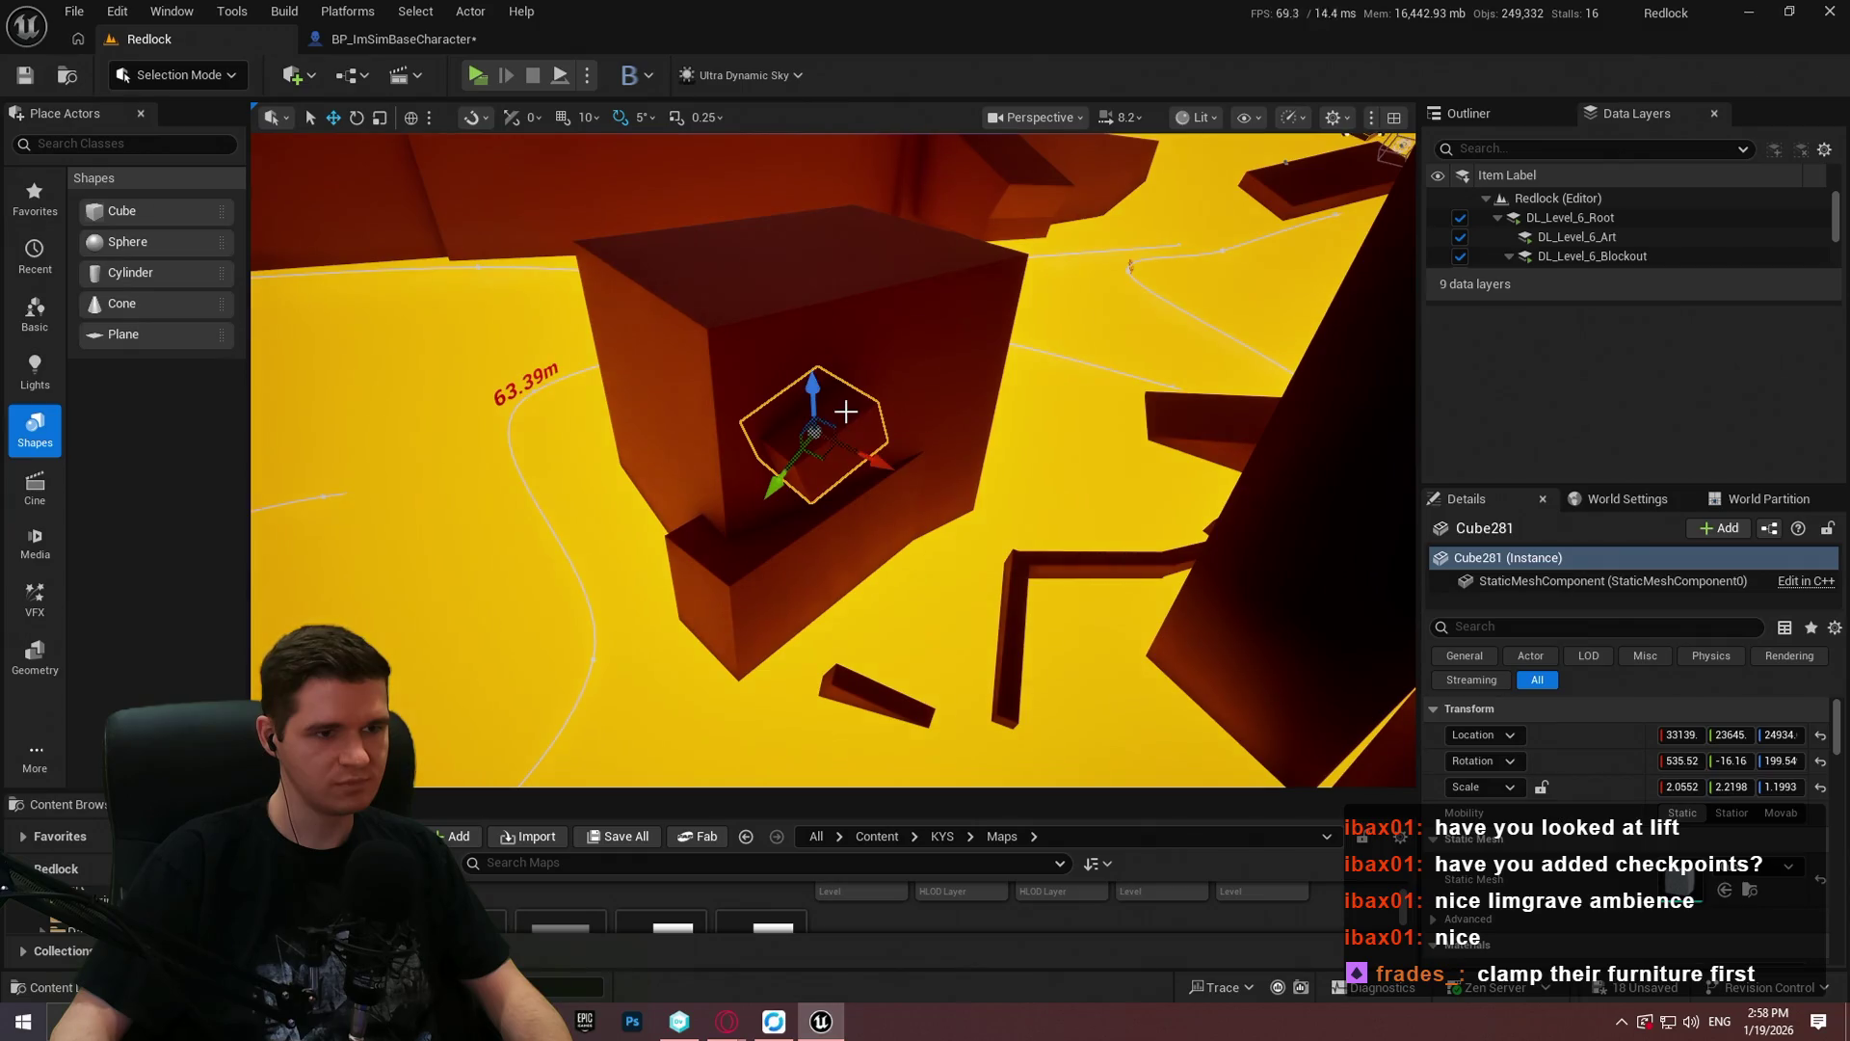
right_click(846, 412)
click(1037, 983)
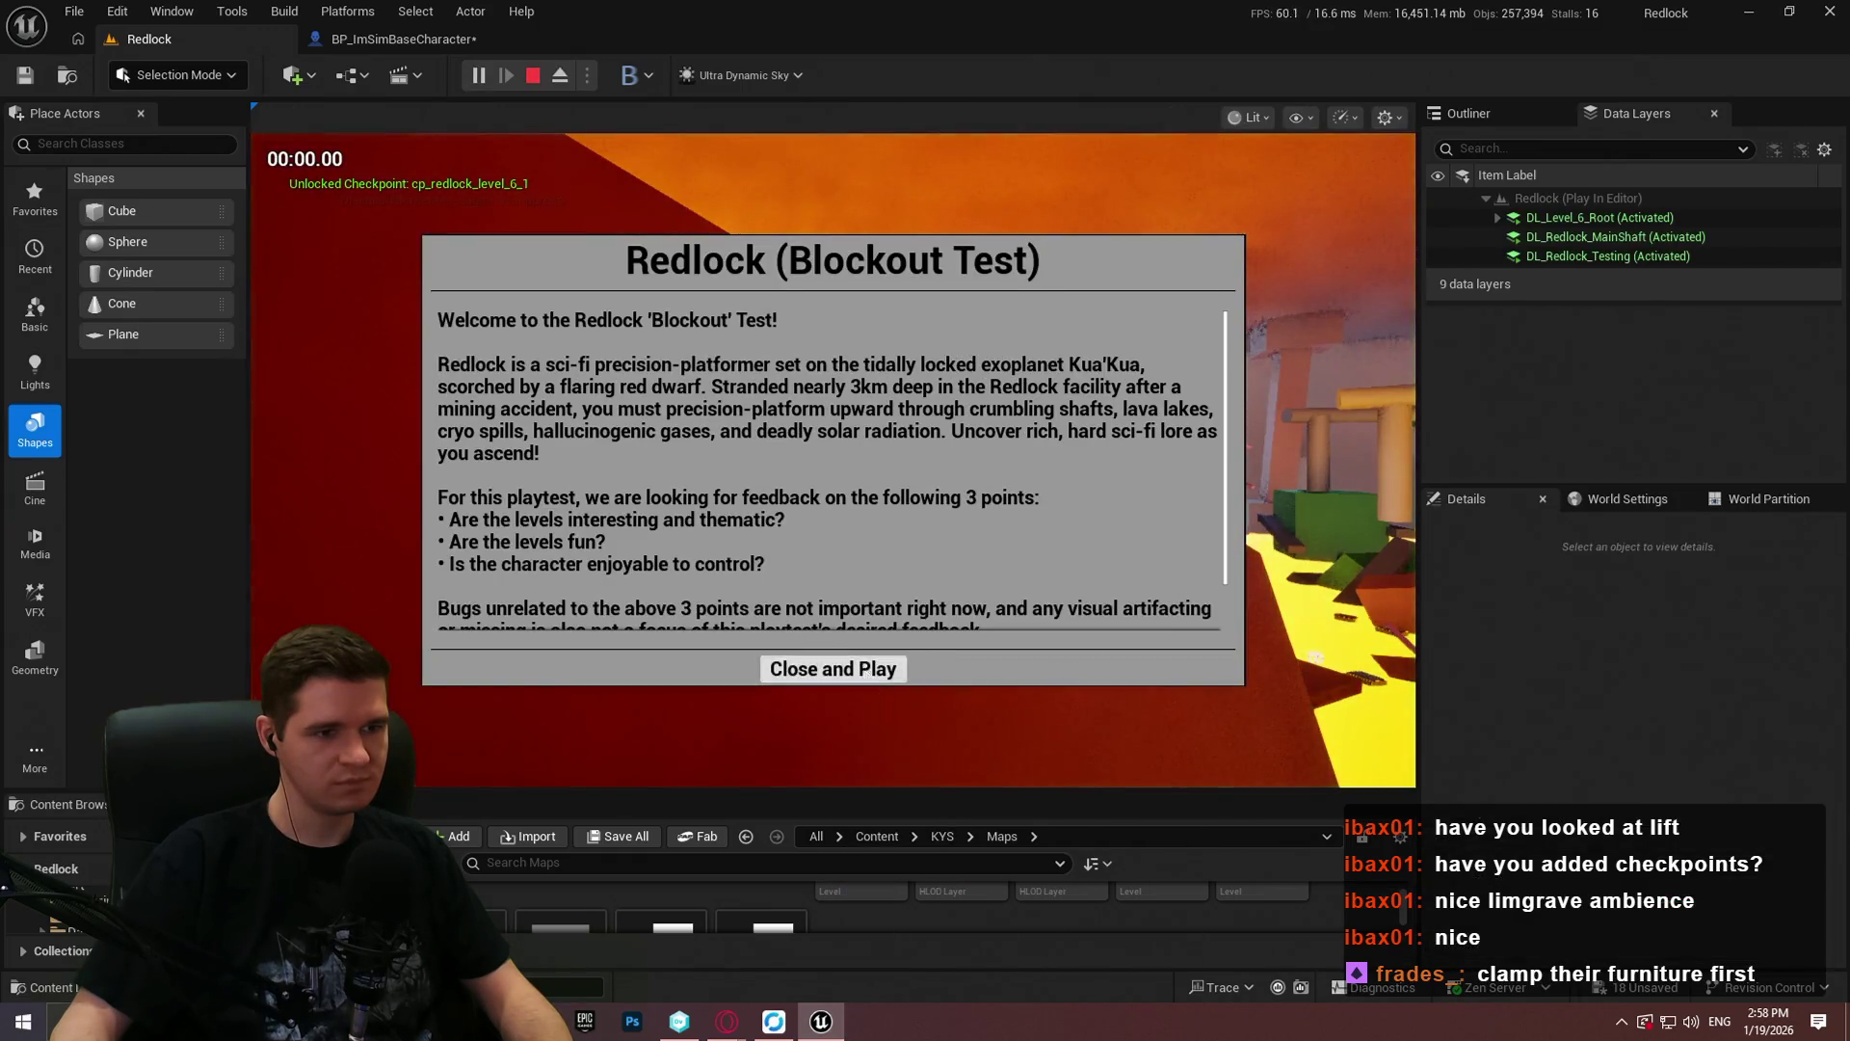
key(Return)
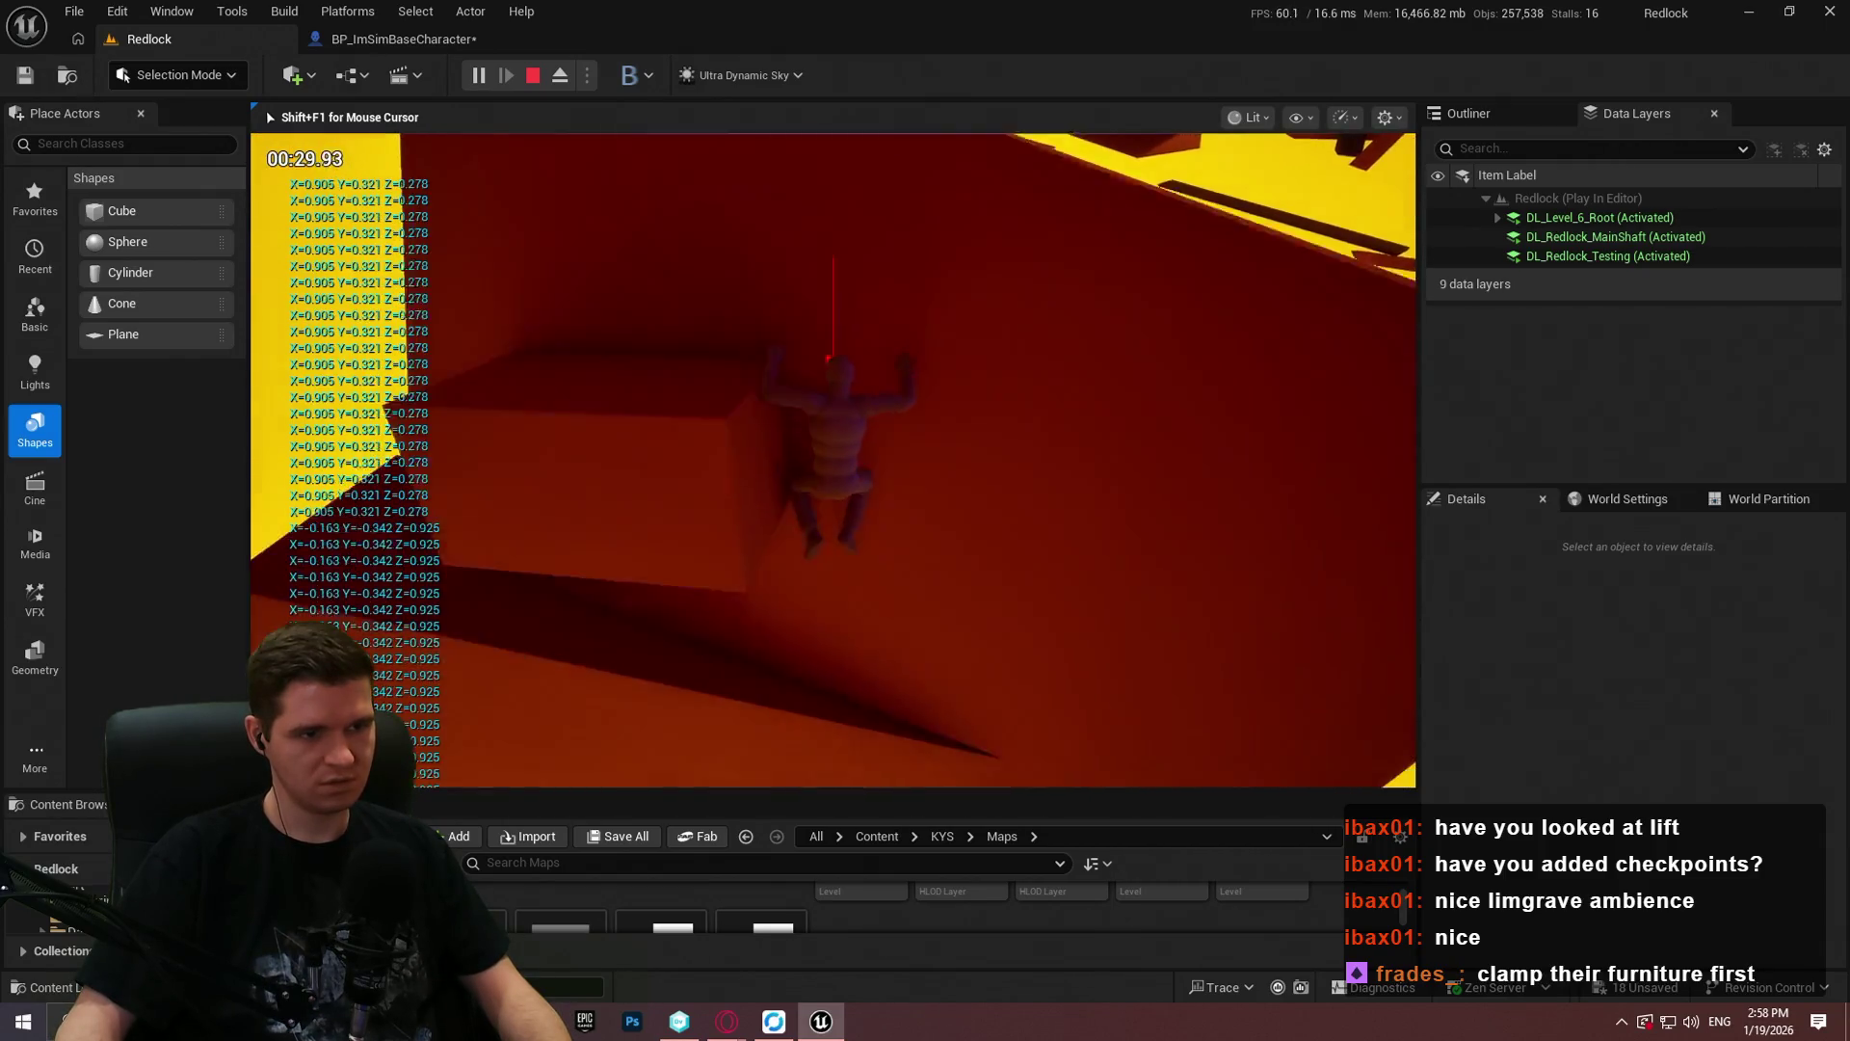
key(Escape)
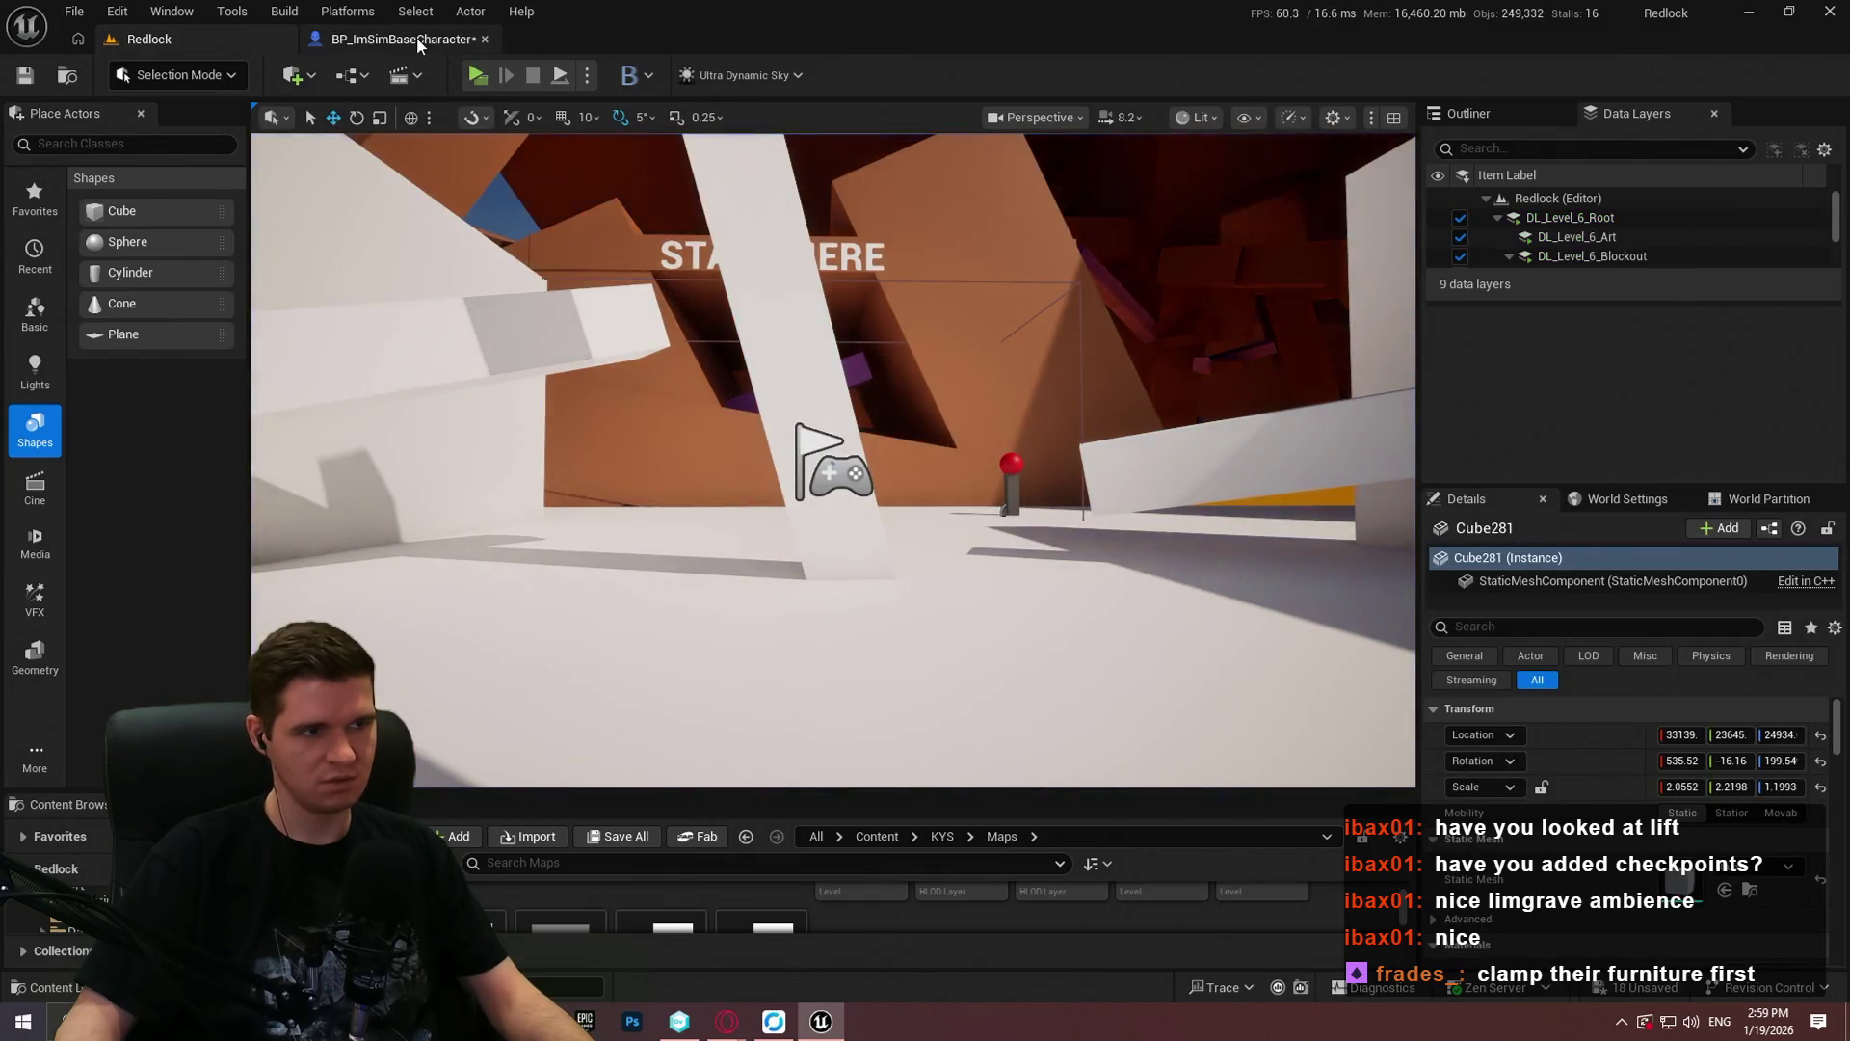
Step: Wire the Branch True output directly into the CollapseGraph, bypassing Print String
click(416, 38)
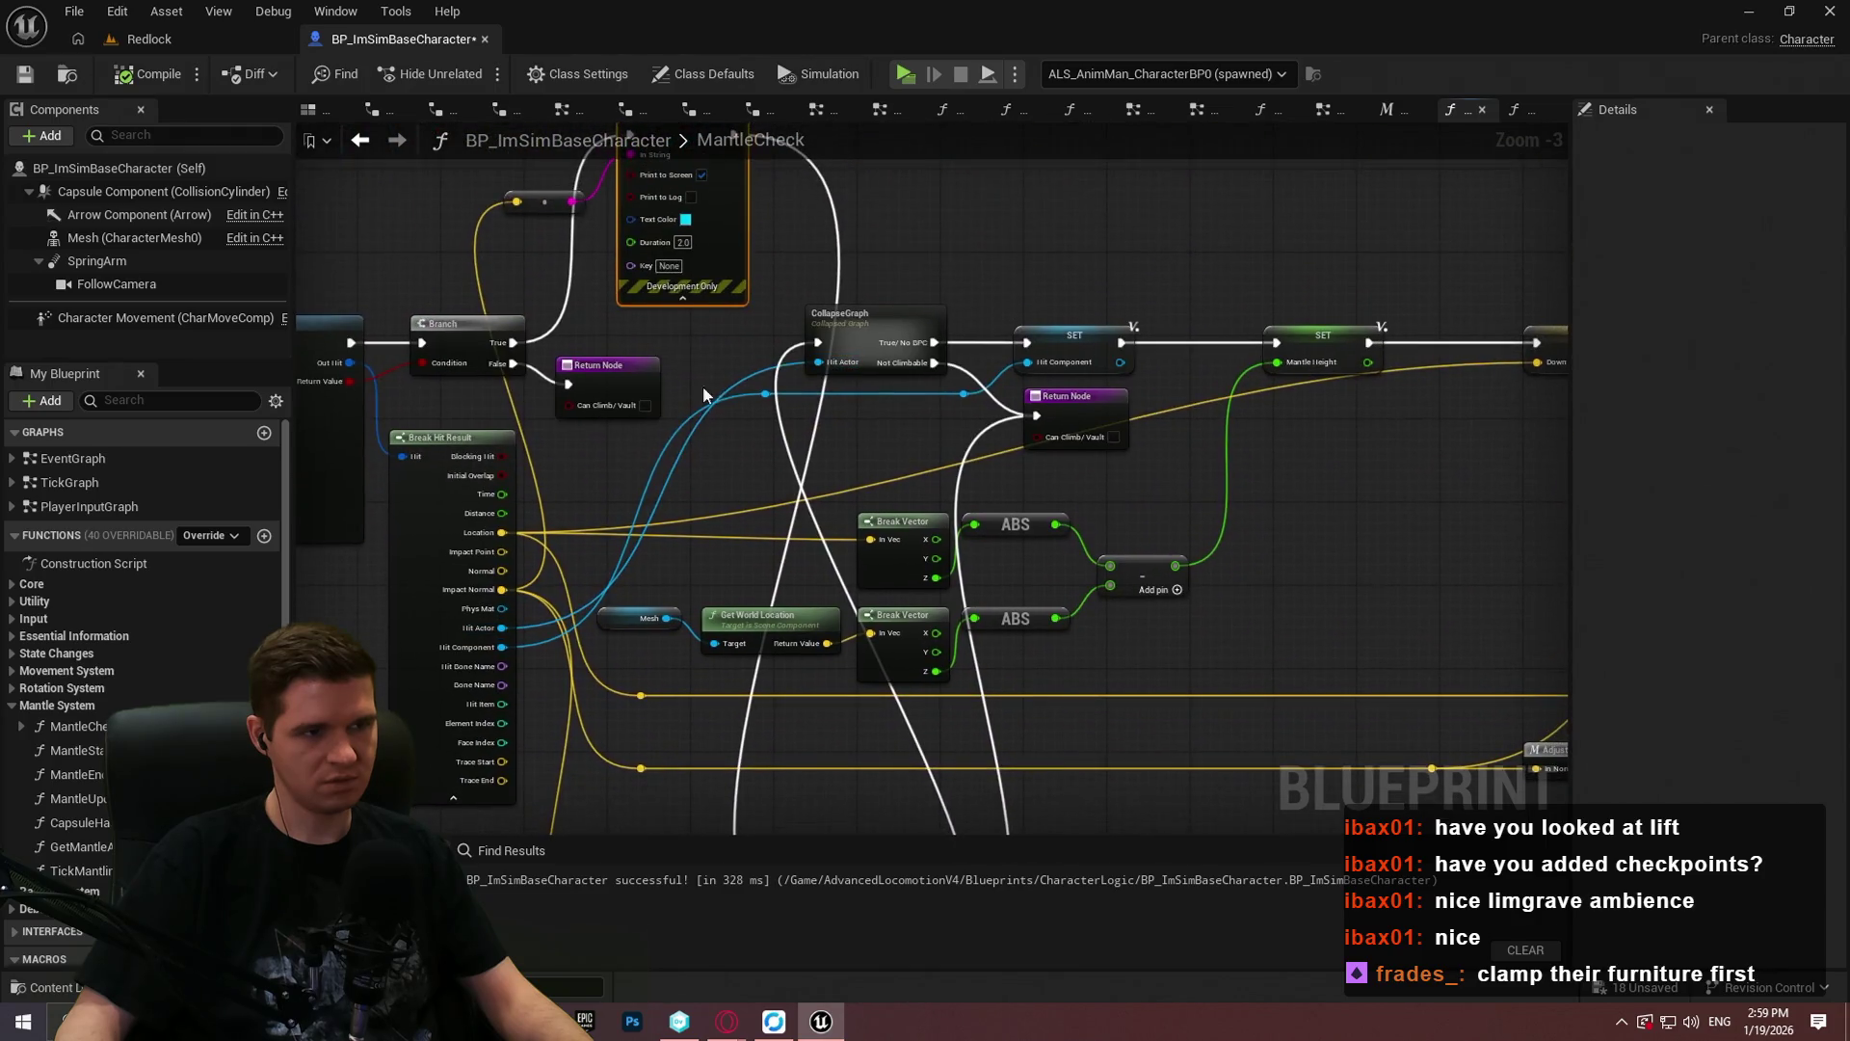
drag(511, 344, 817, 342)
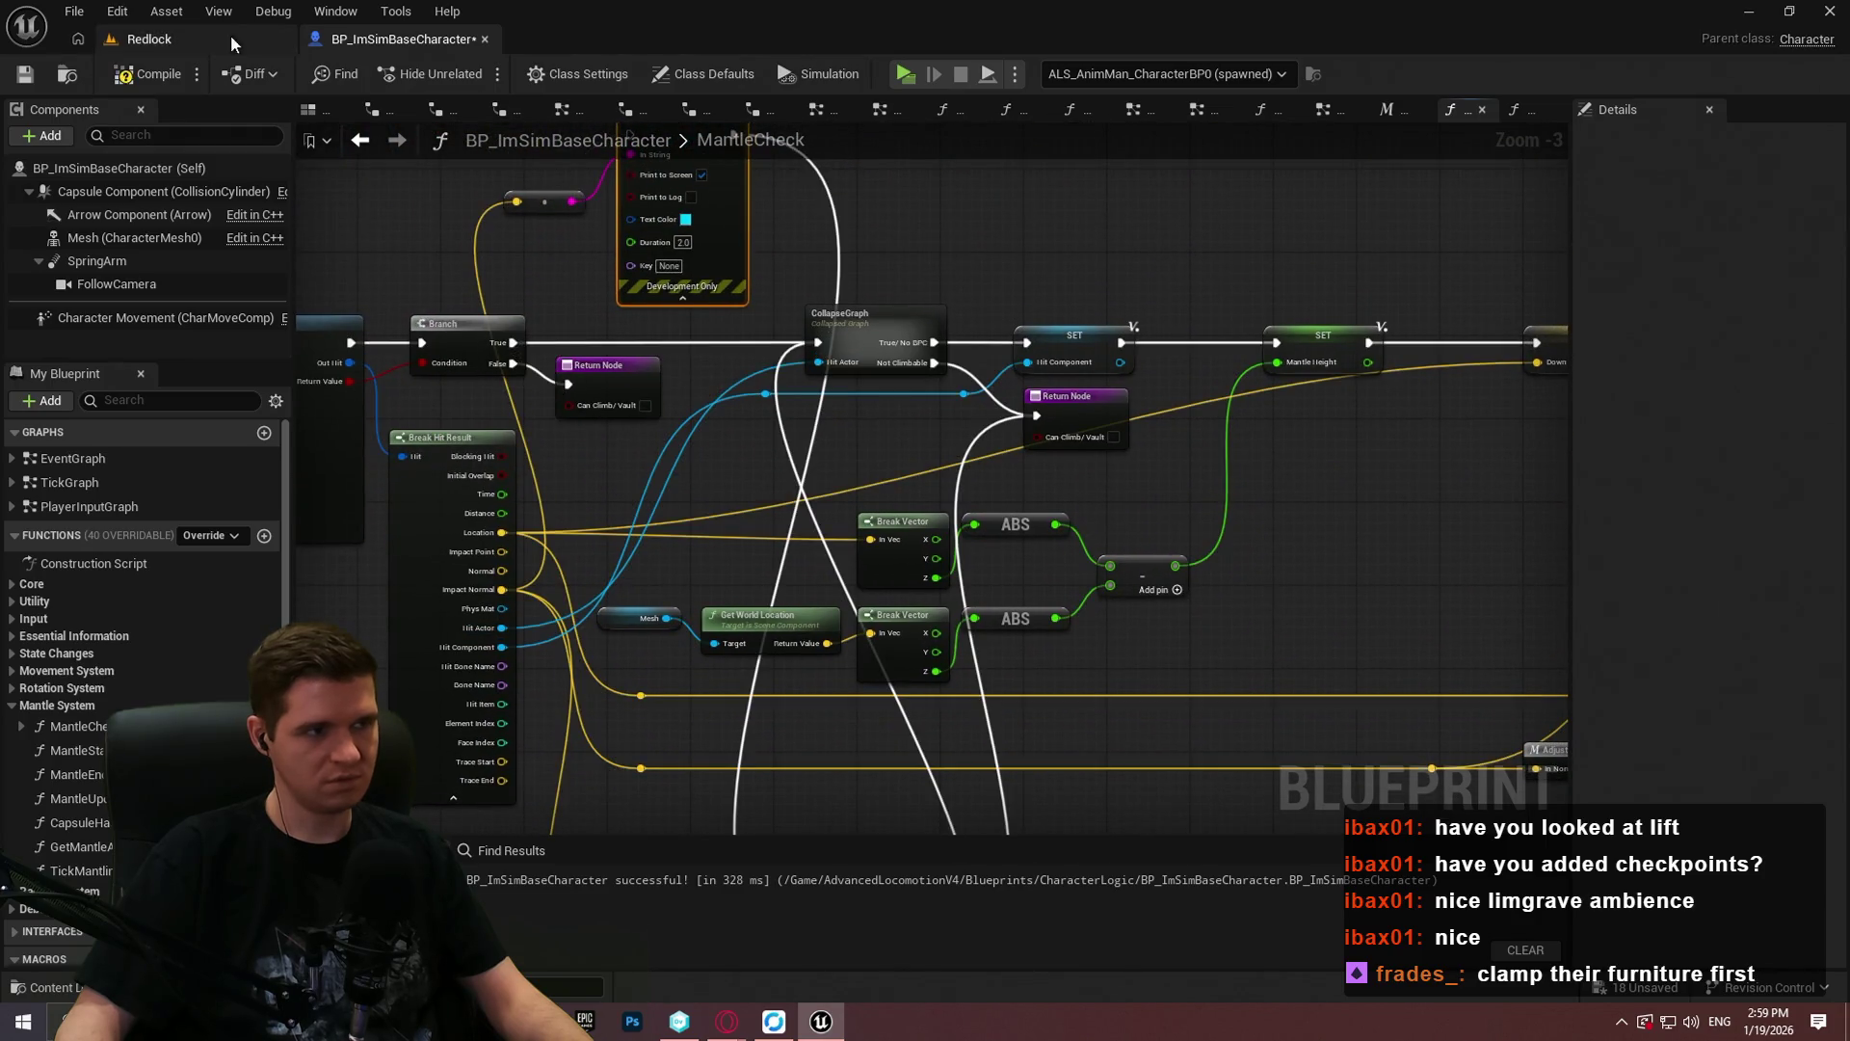
click(150, 38)
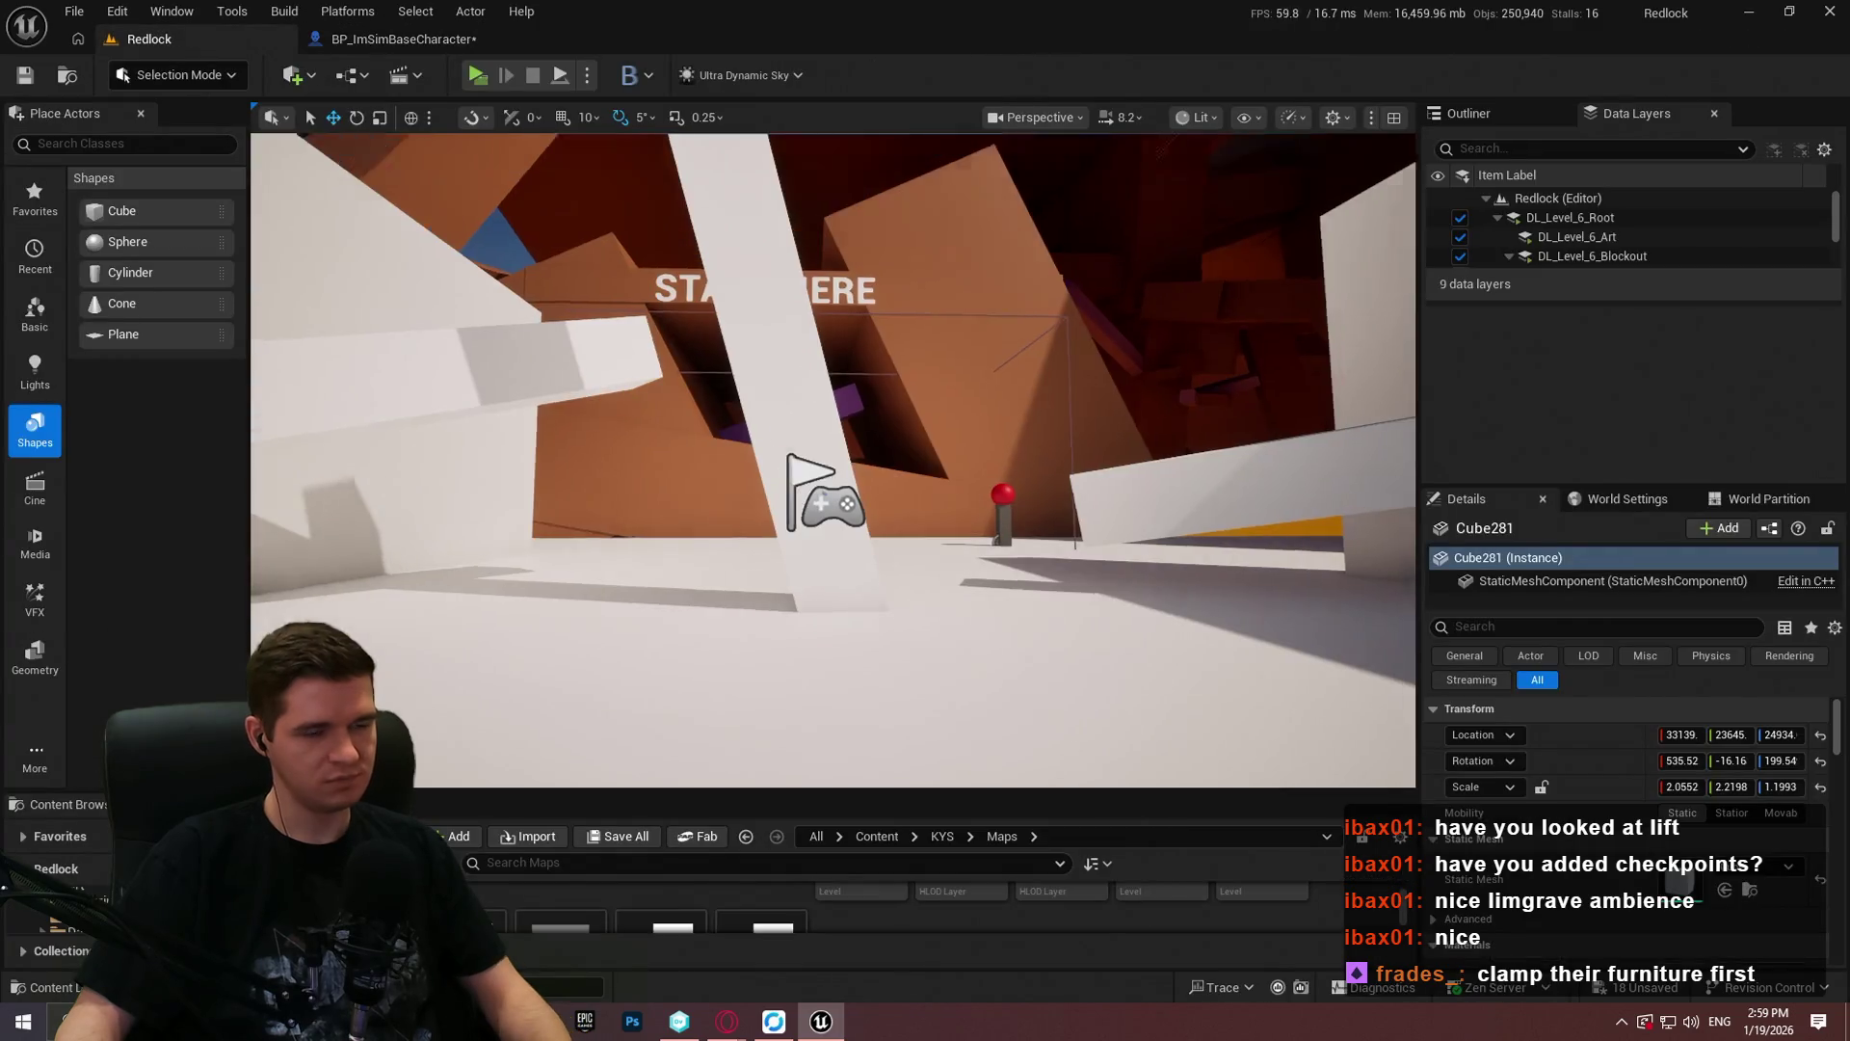
Step: Fly to a close top-down view of Cube281 and start play from it
key(w)
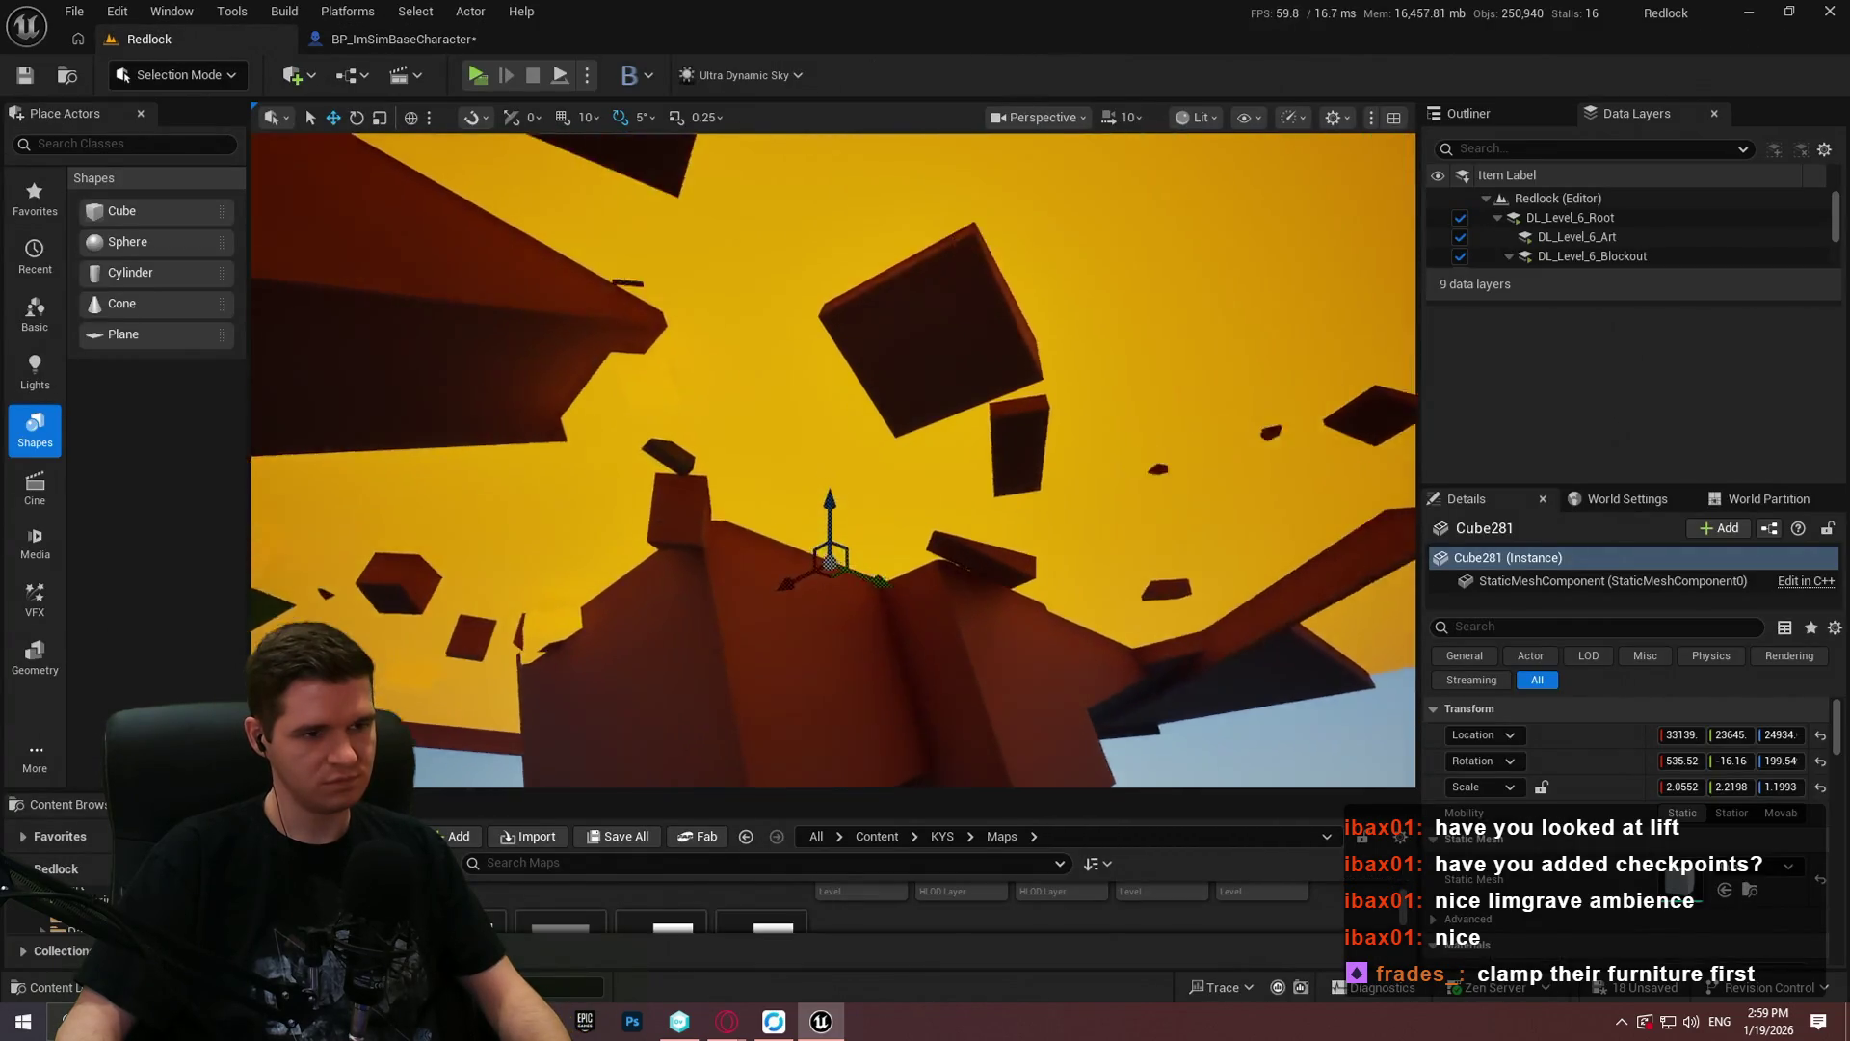
key(s)
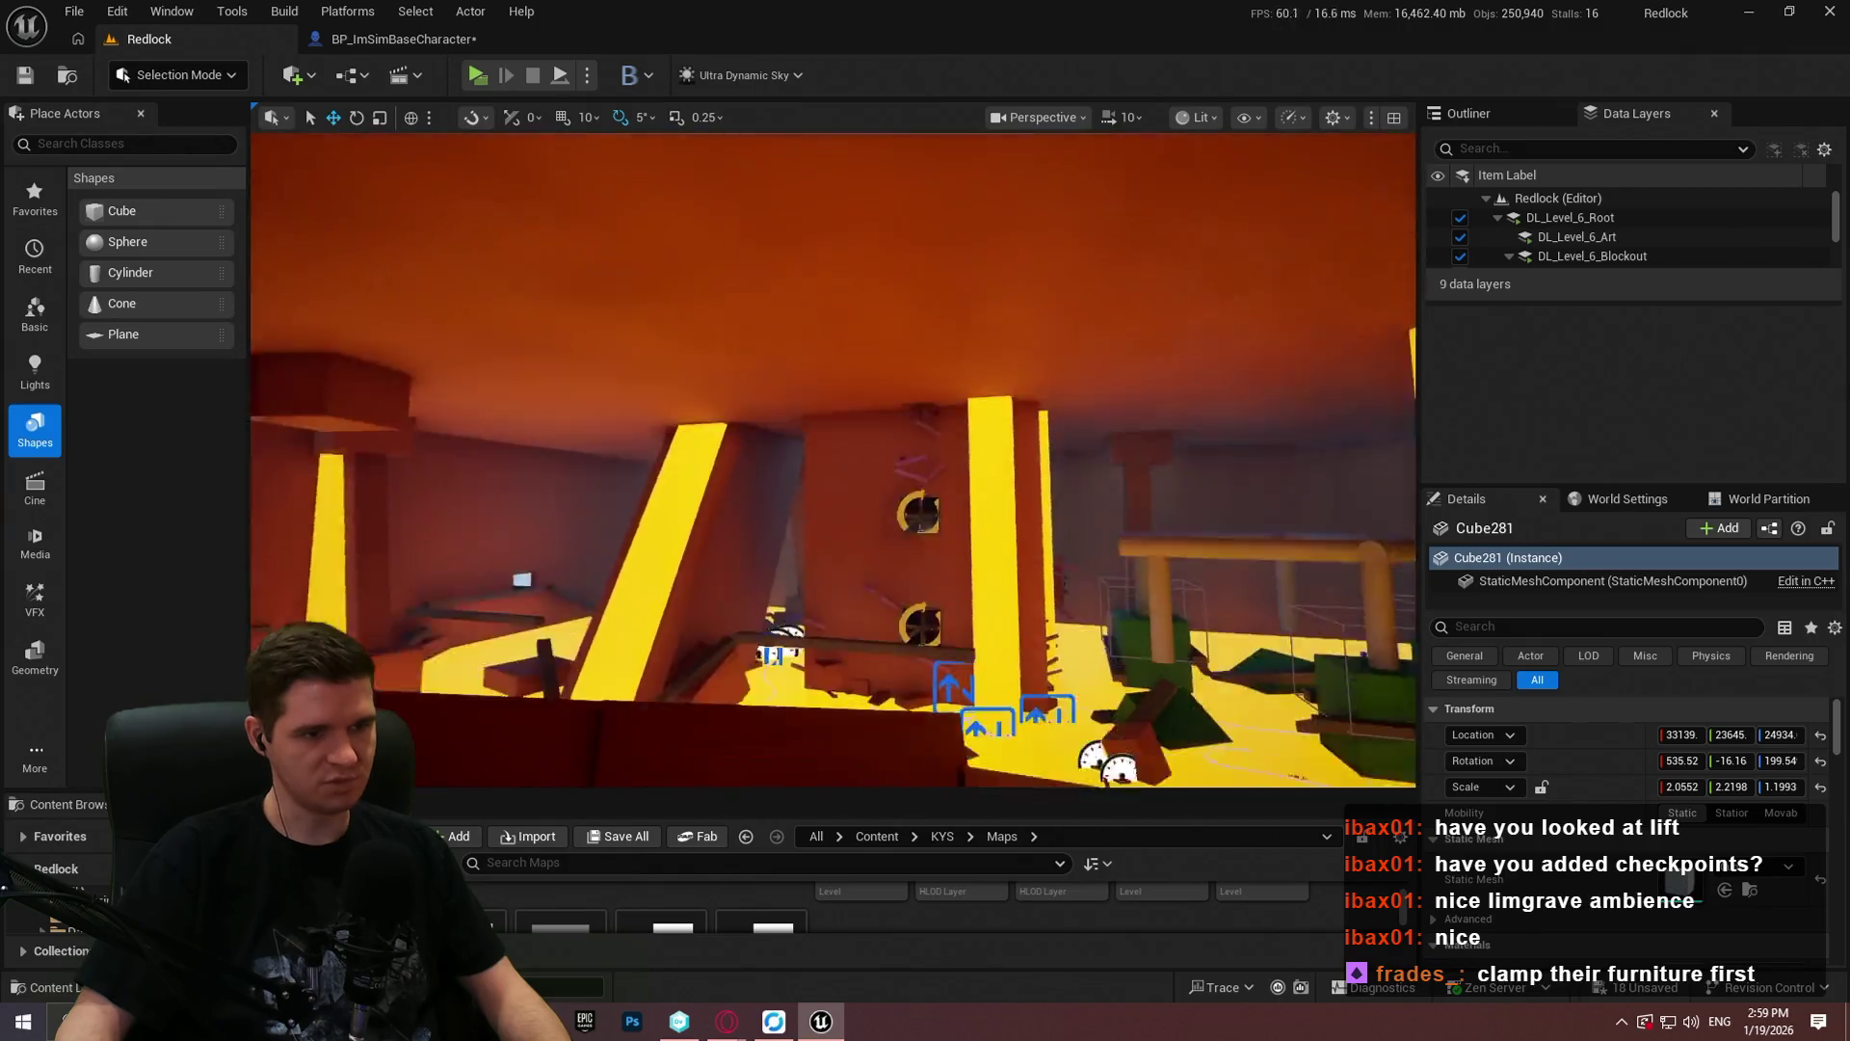
key(w)
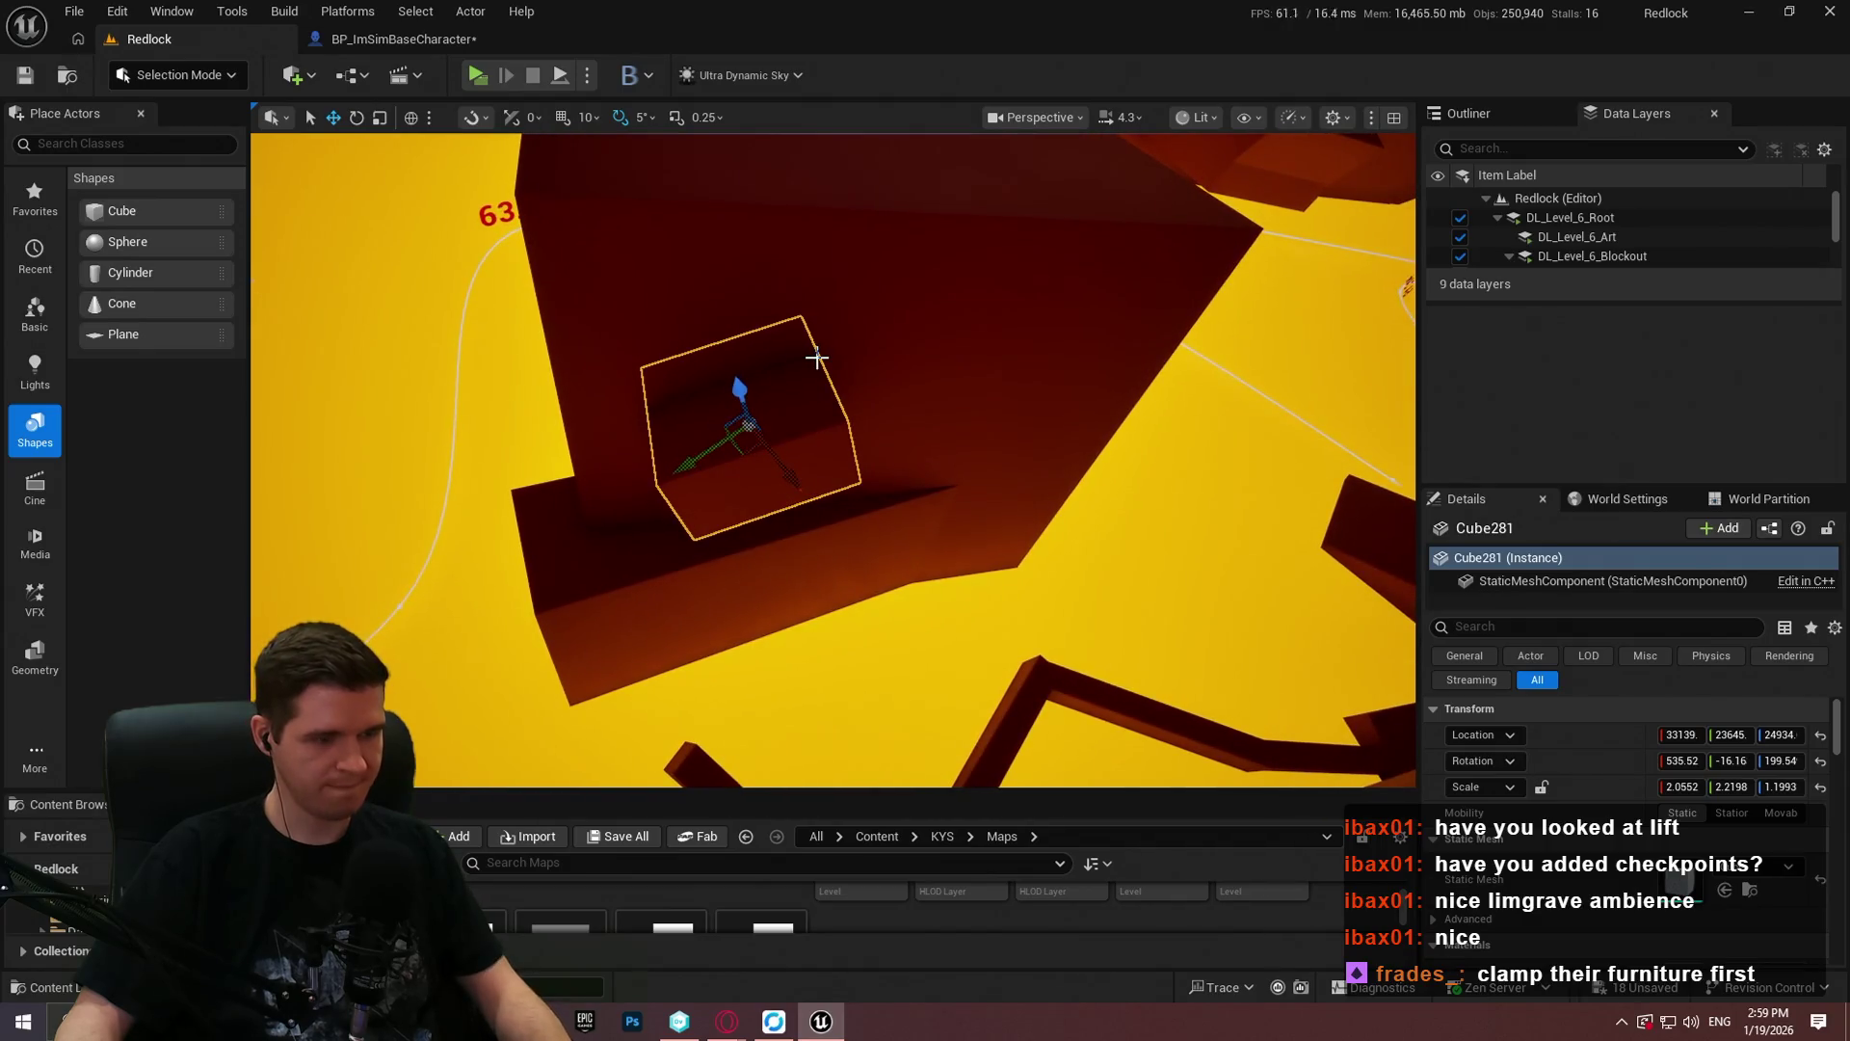
right_click(786, 384)
click(872, 983)
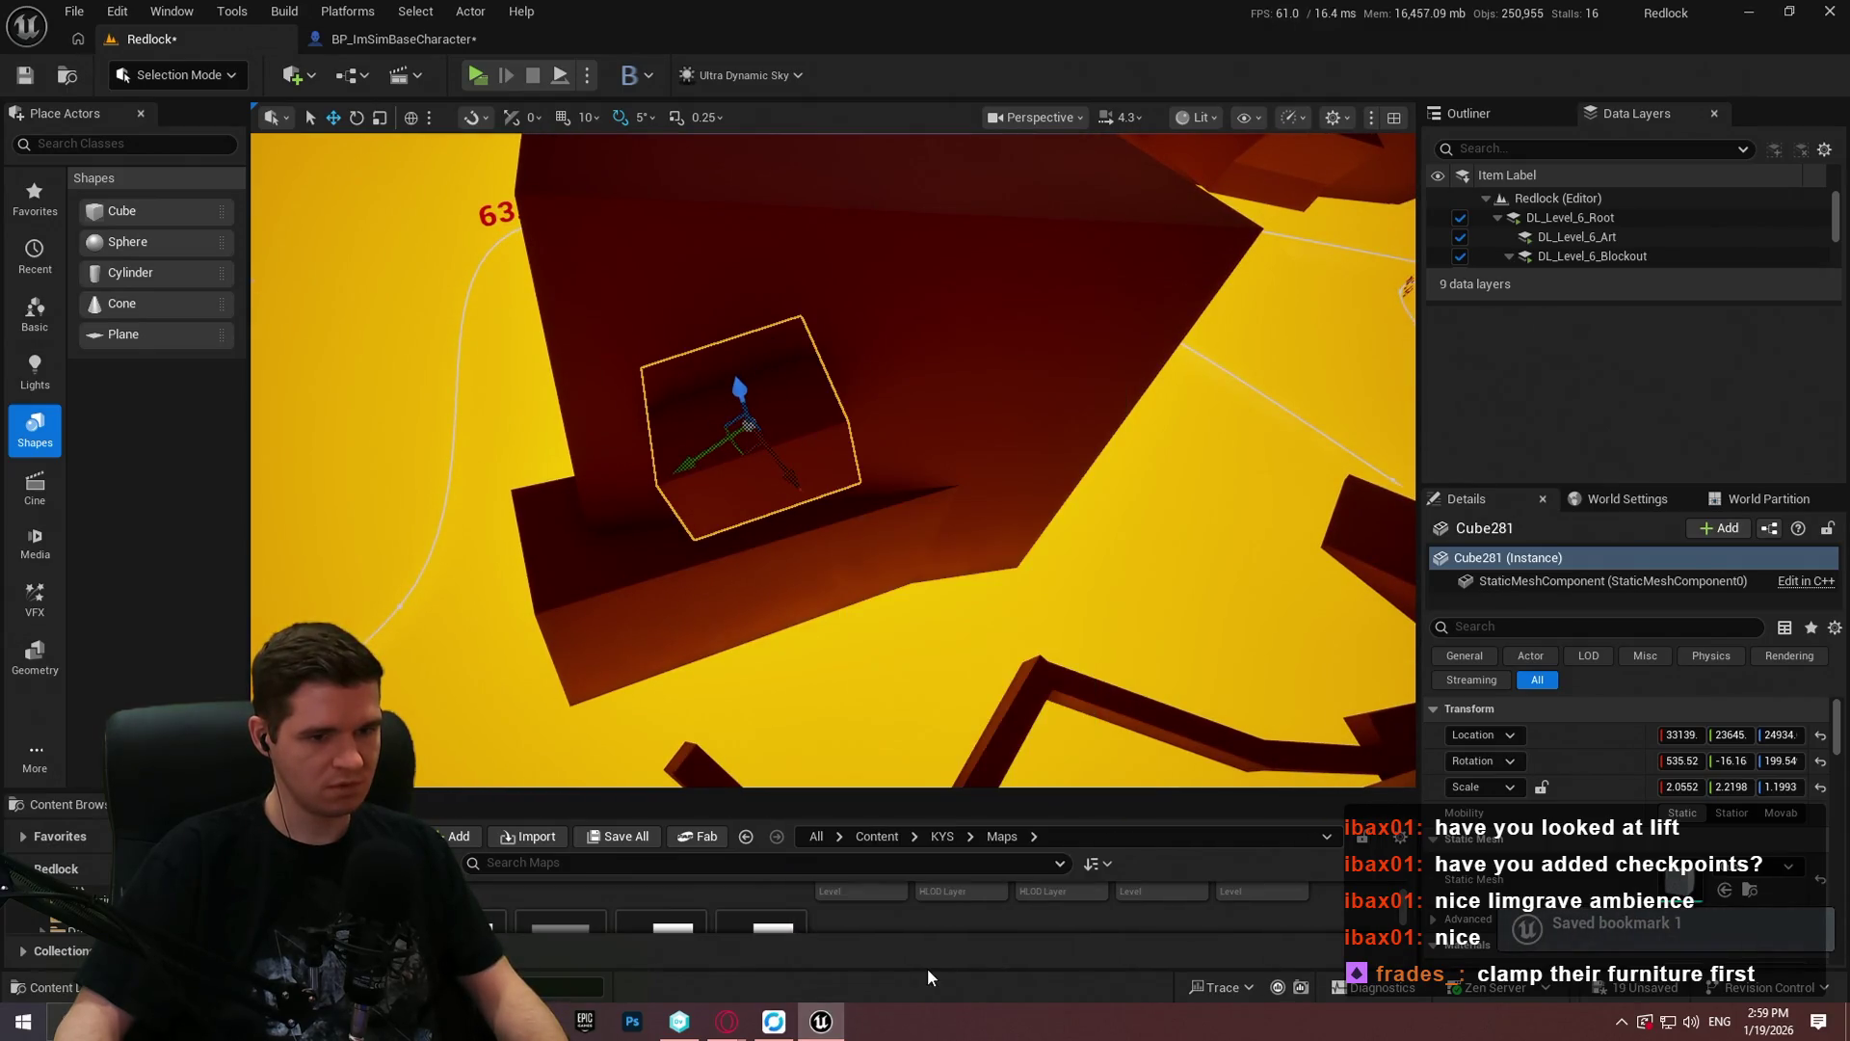
Step: Run a short mantle test from Cube281, review the zoomed-out MantleCheck graph, then open Cube281's actions
click(832, 671)
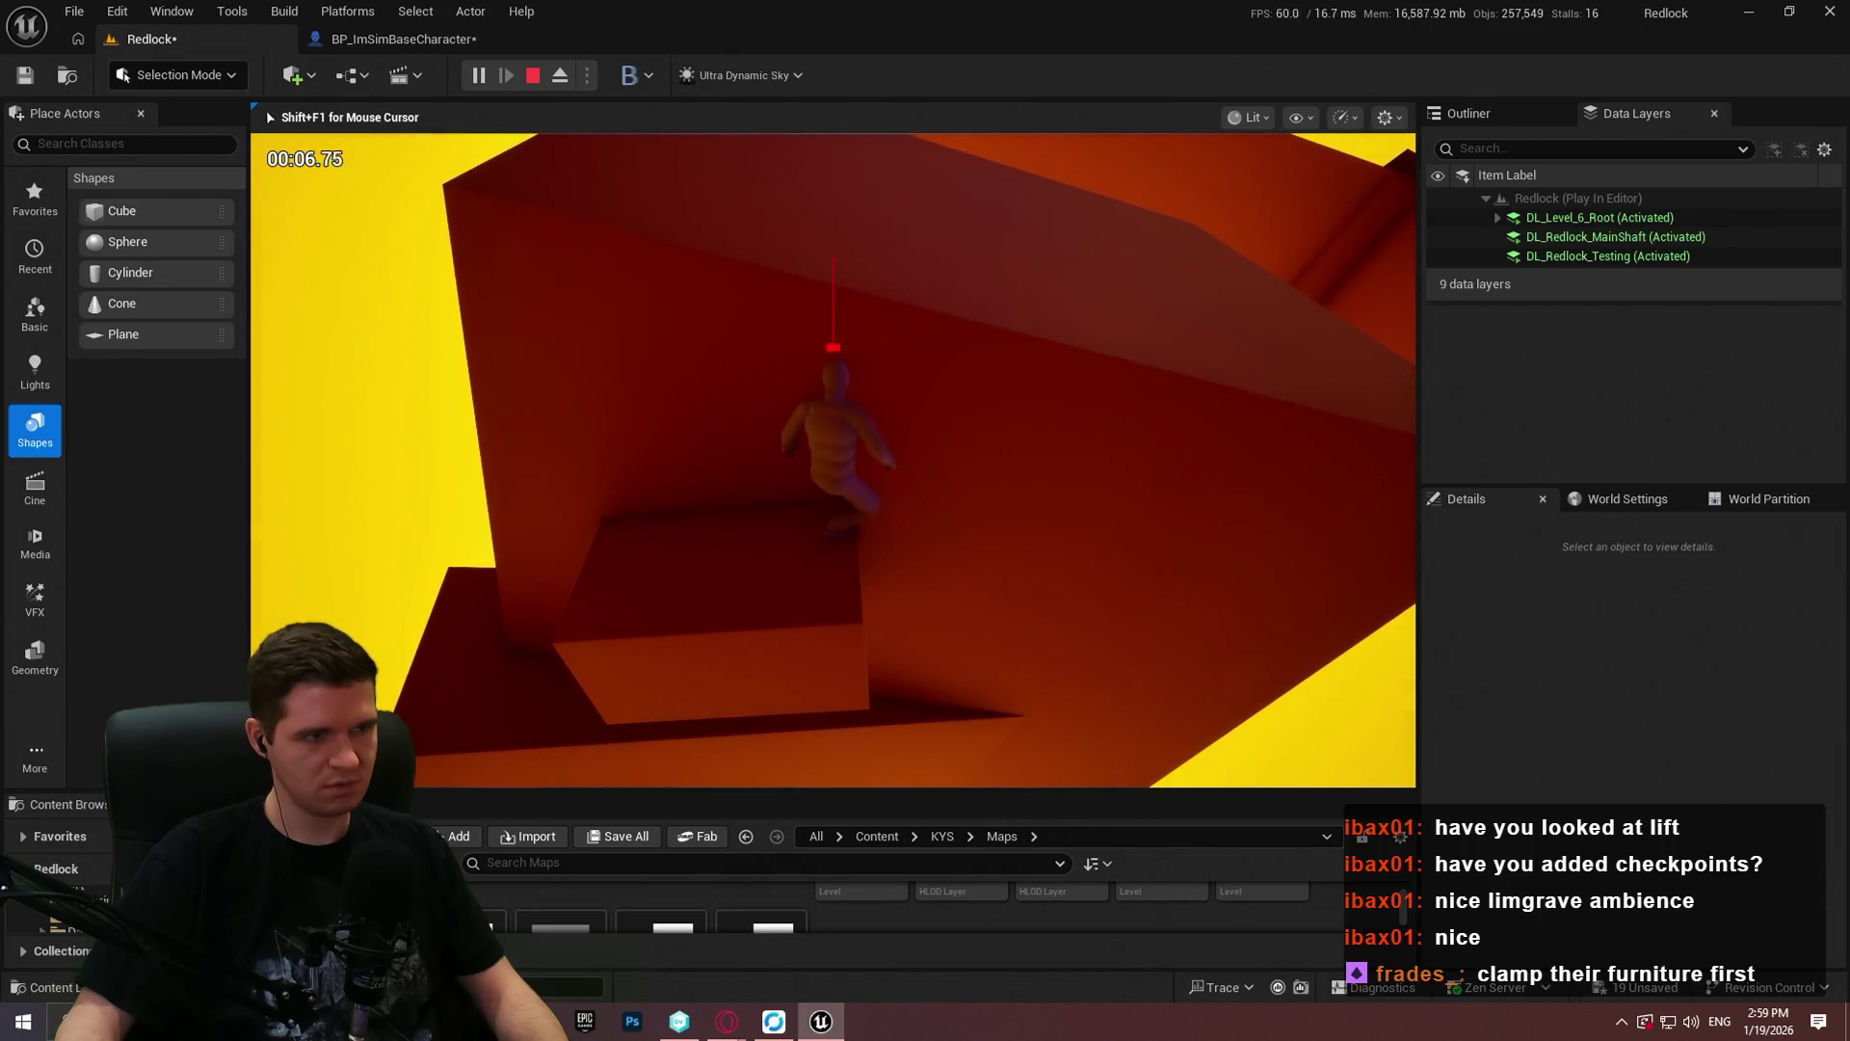
key(Escape)
click(386, 43)
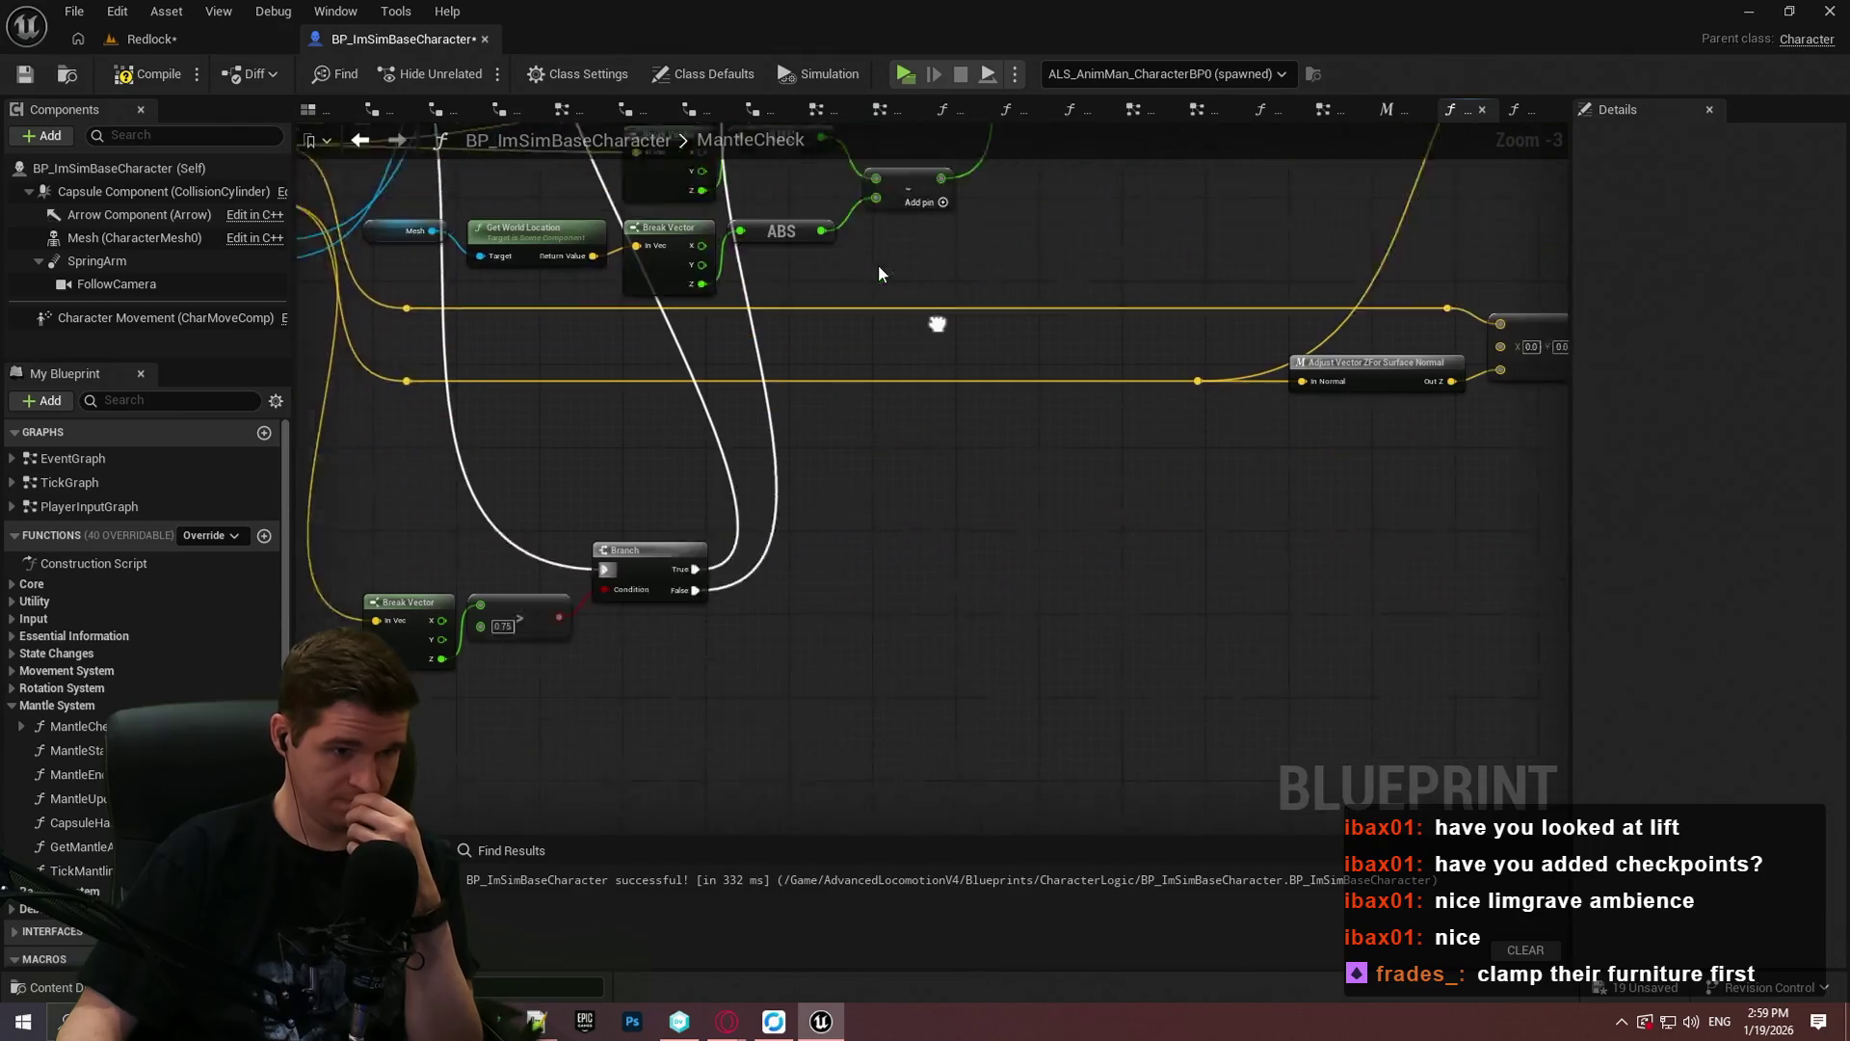
scroll(593, 501, down, 5)
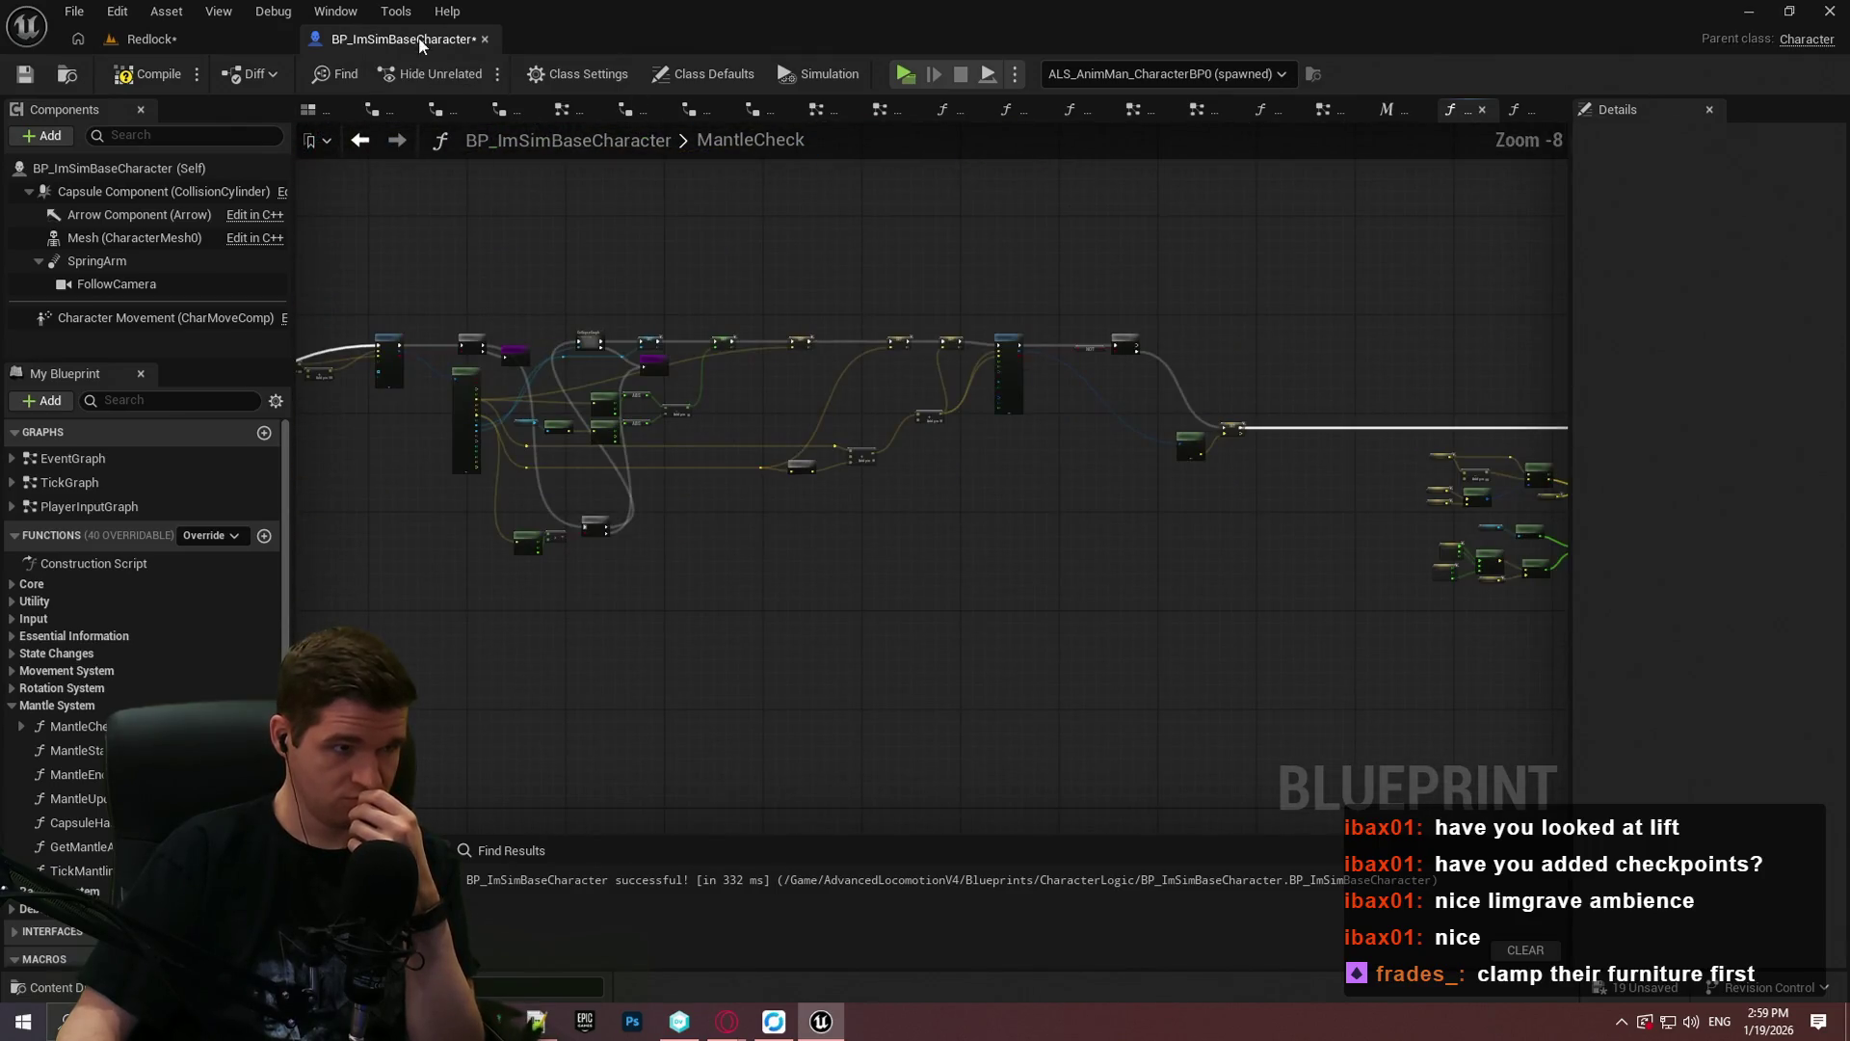
click(152, 38)
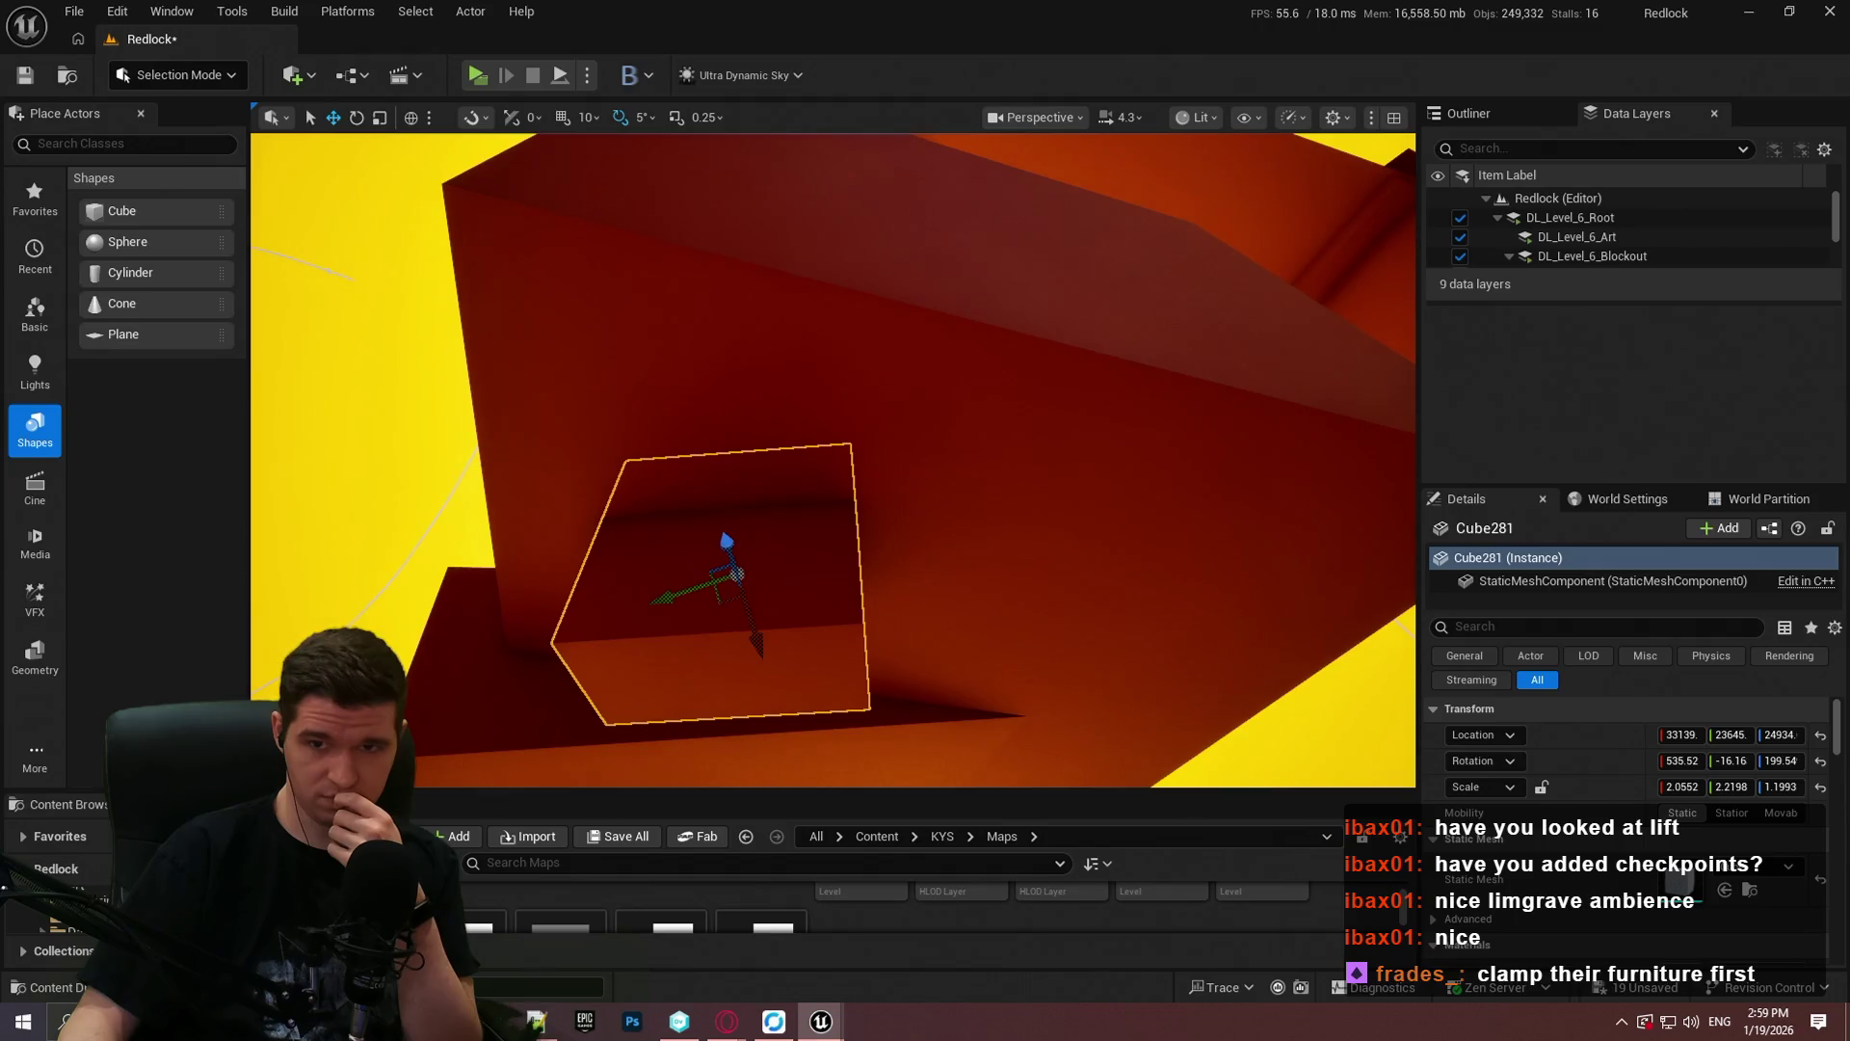
right_click(663, 570)
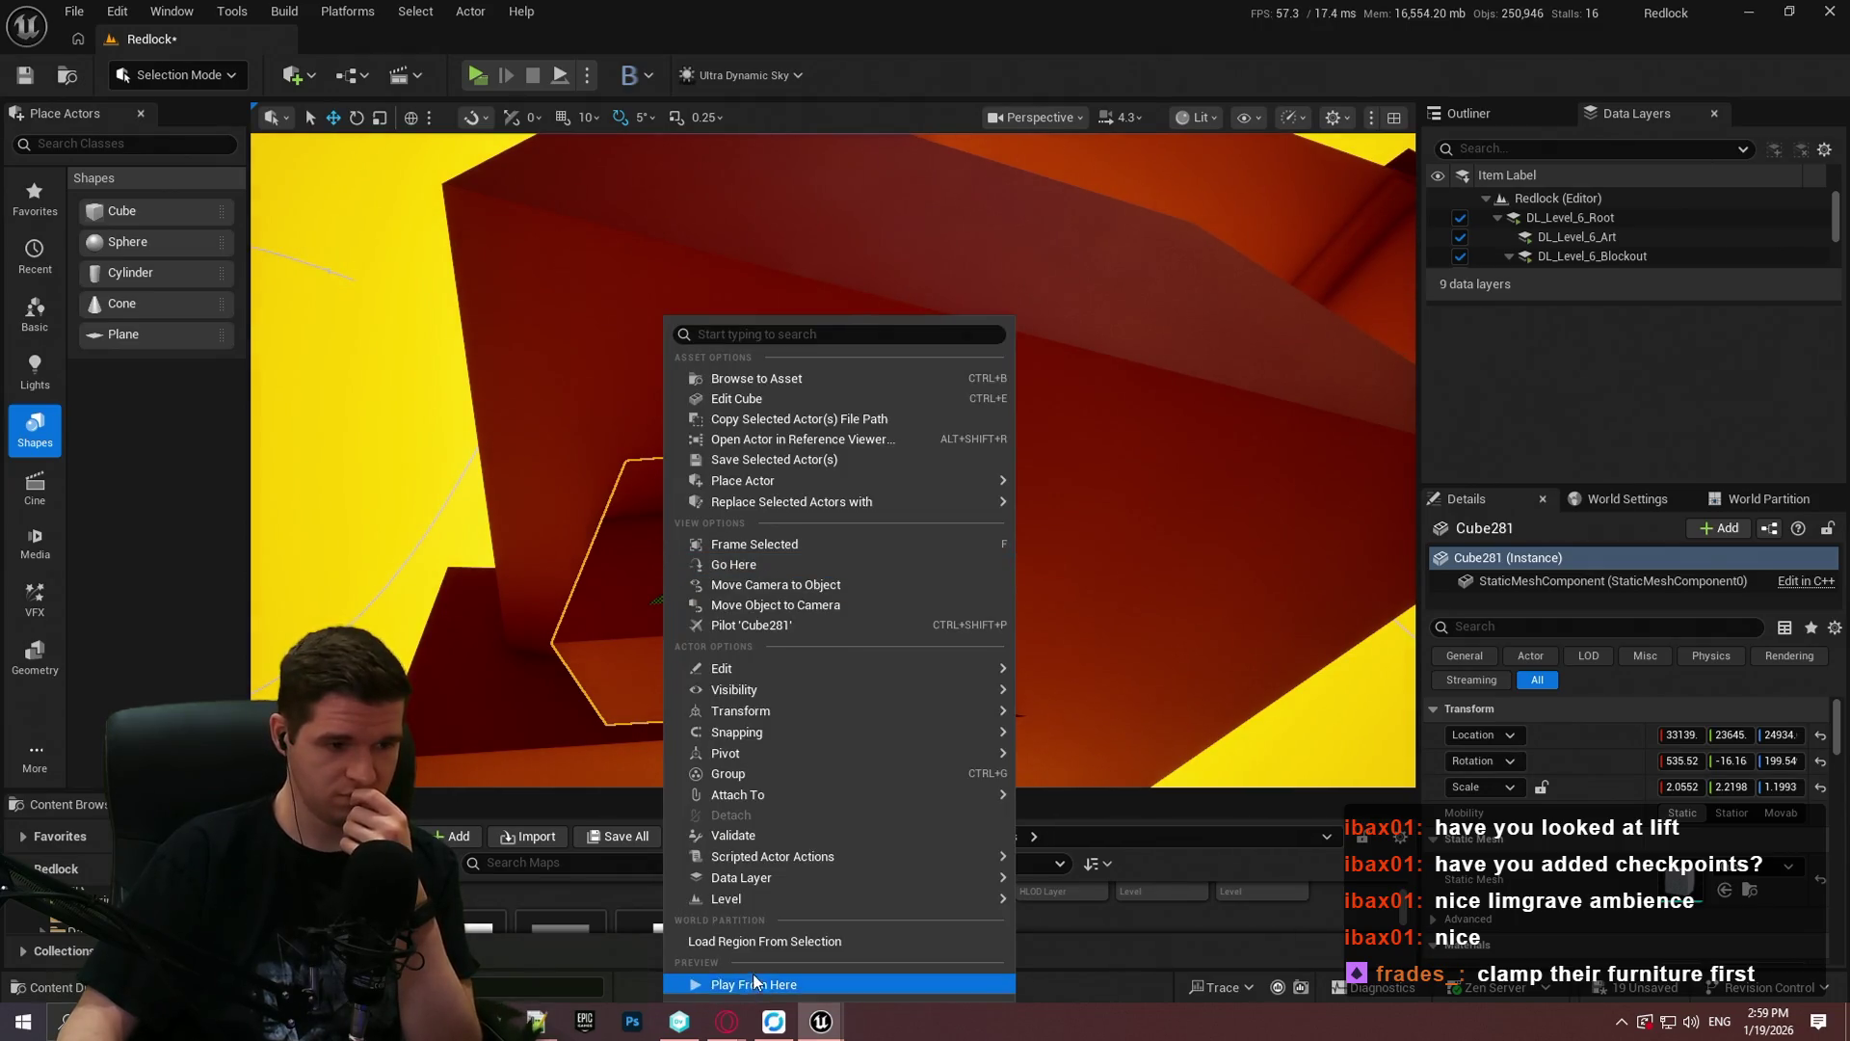
Step: Play from Cube281 and make the character climb onto the box
click(753, 983)
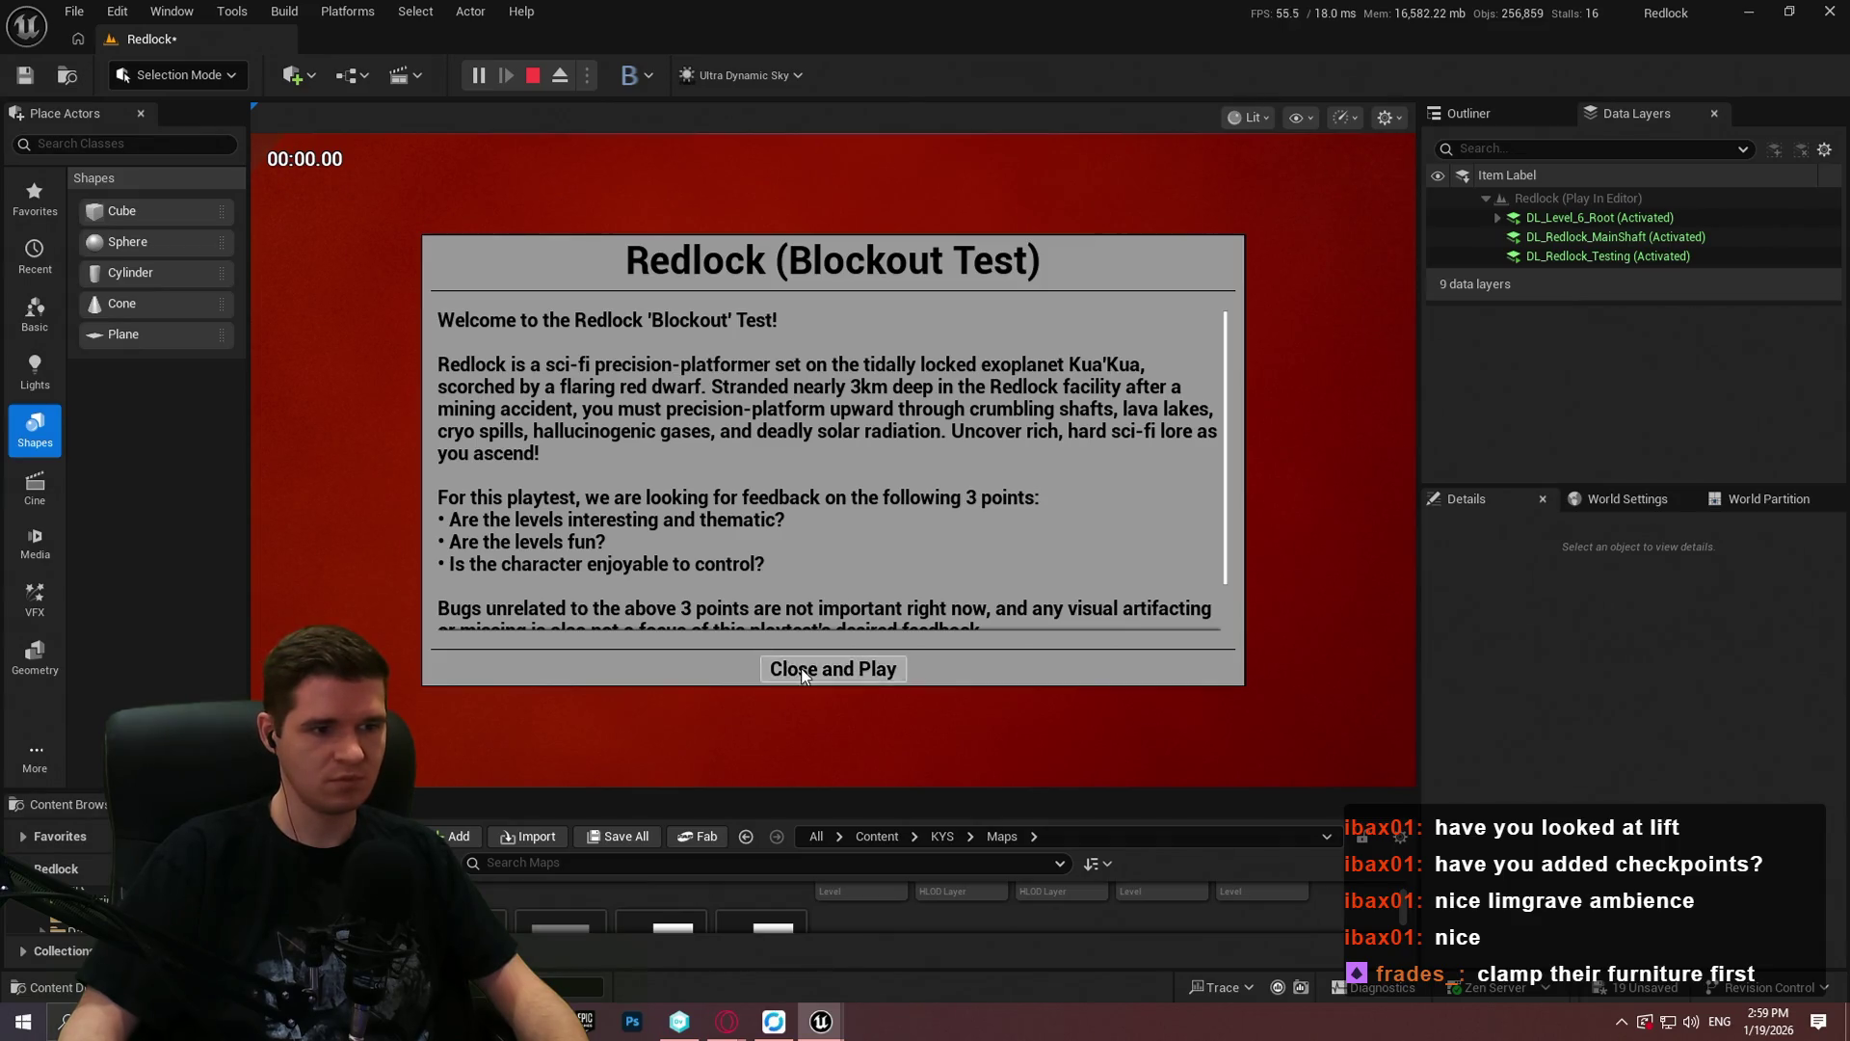
click(803, 671)
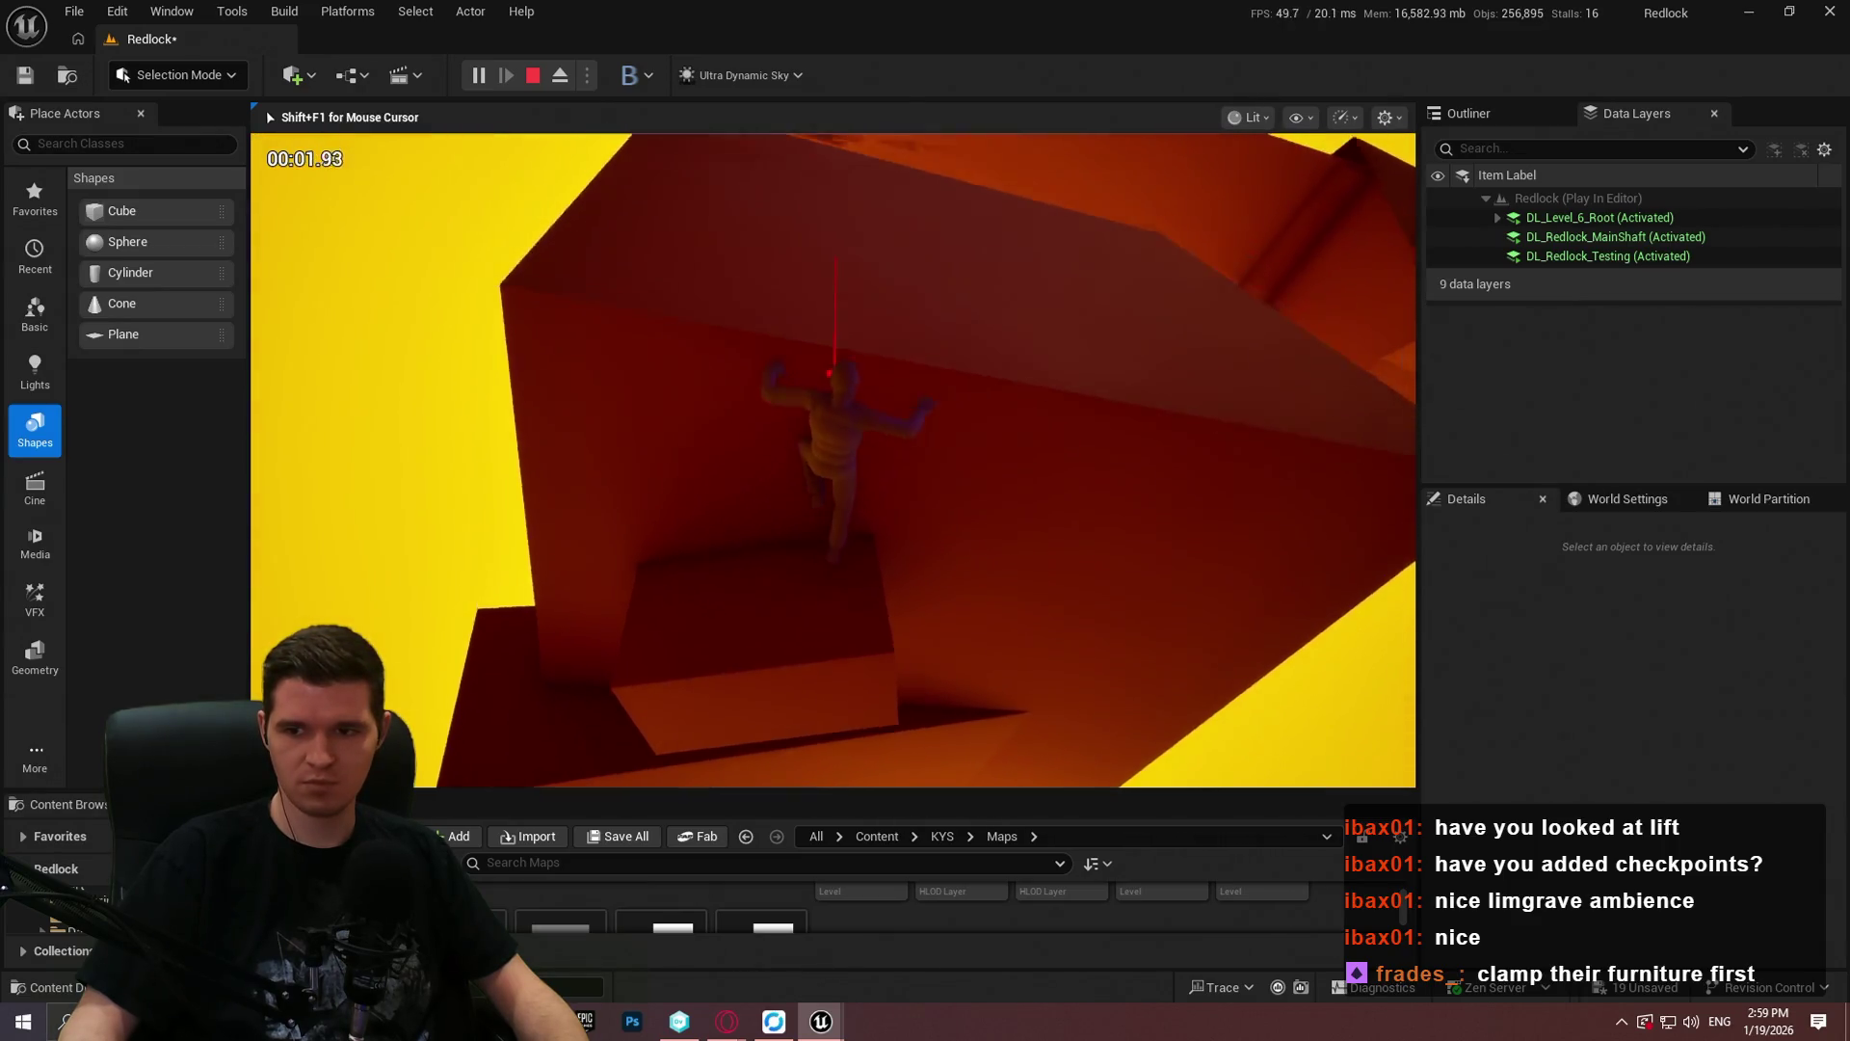
key(space)
key(super)
key(super)
Step: Add a breakpoint on the Branch after the AND node, then resume the paused game
key(alt+Tab)
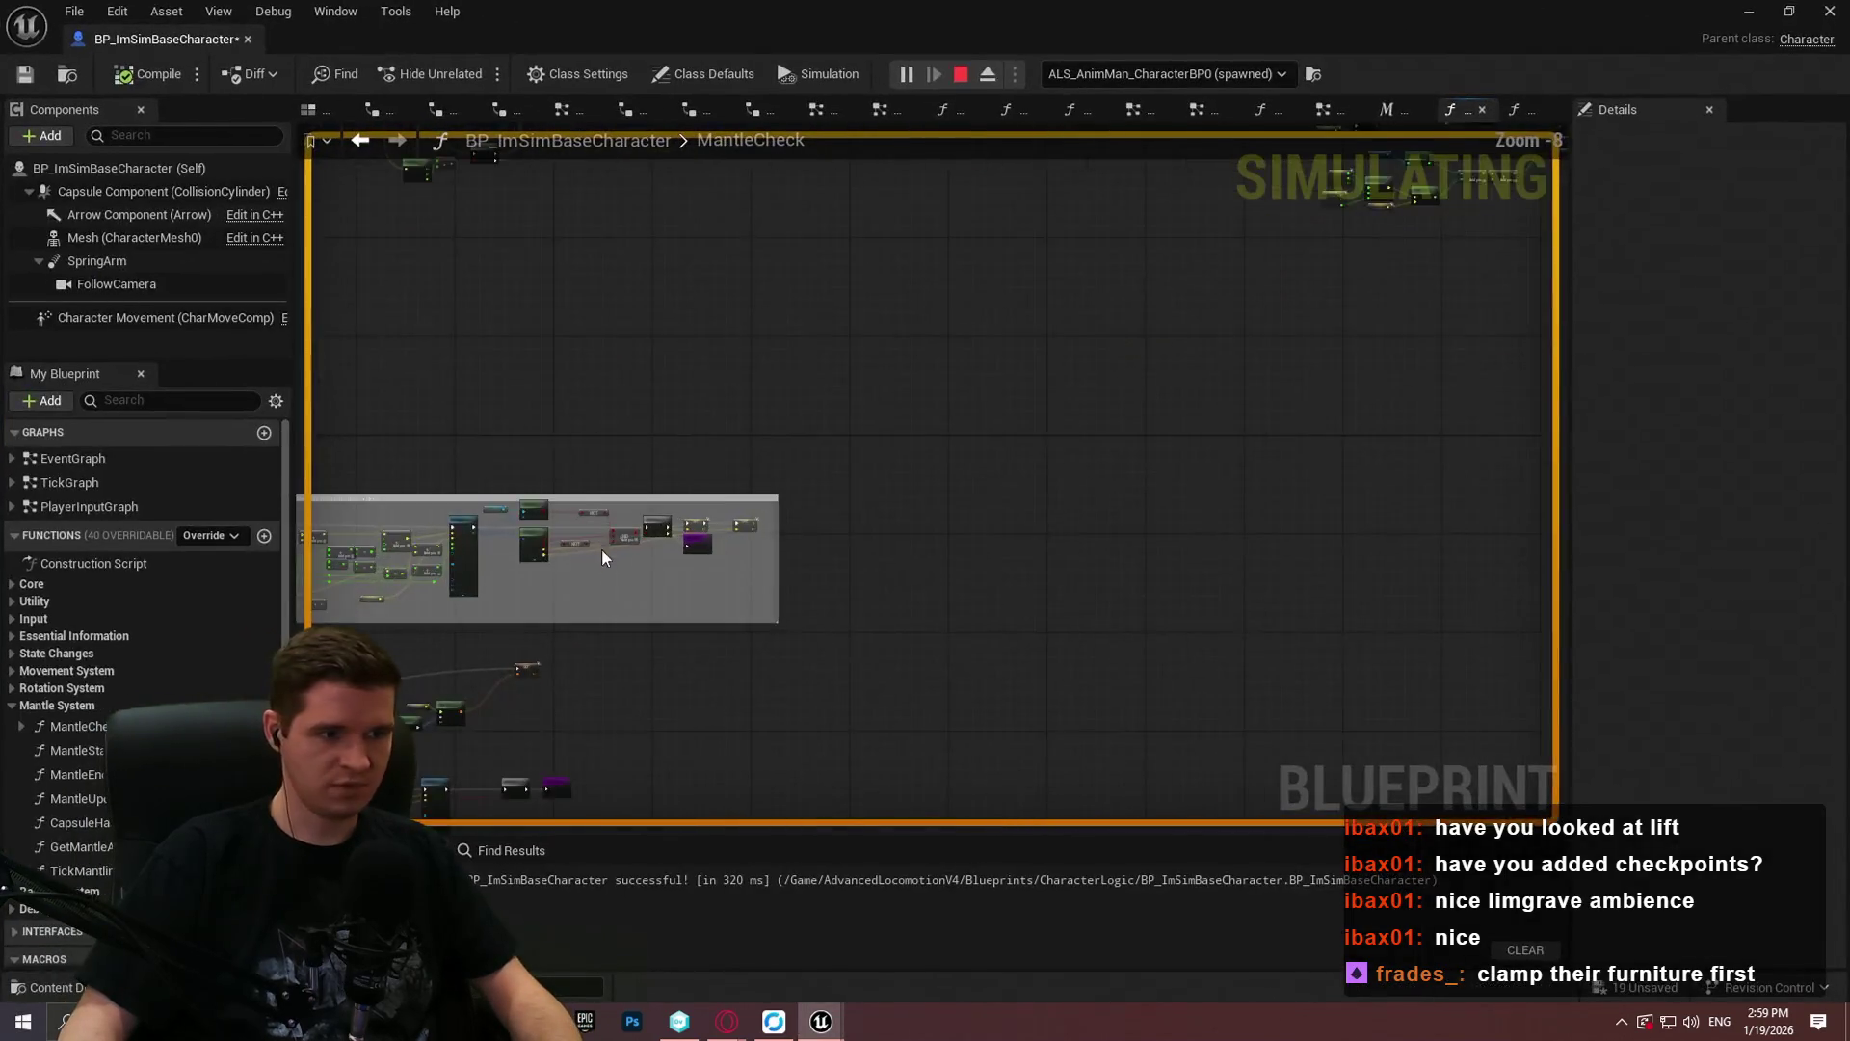
scroll(601, 557, up, 8)
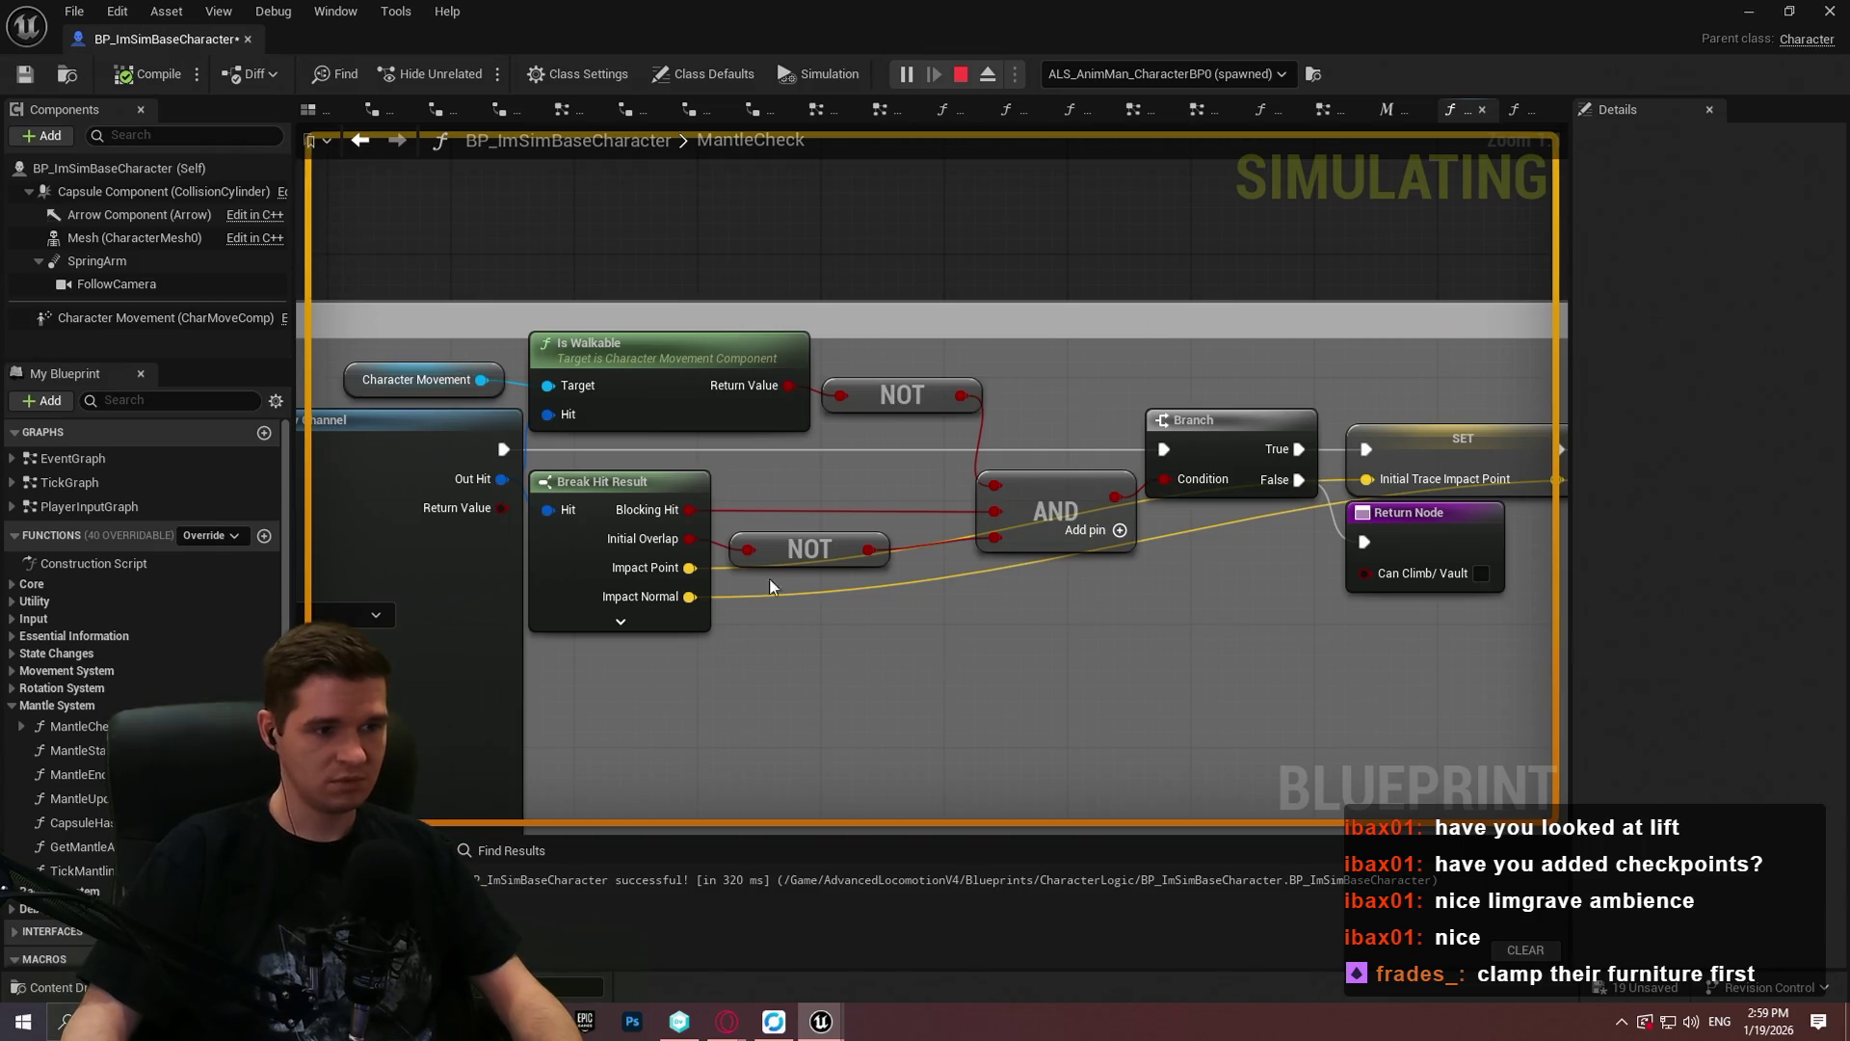
mouse_move(633, 549)
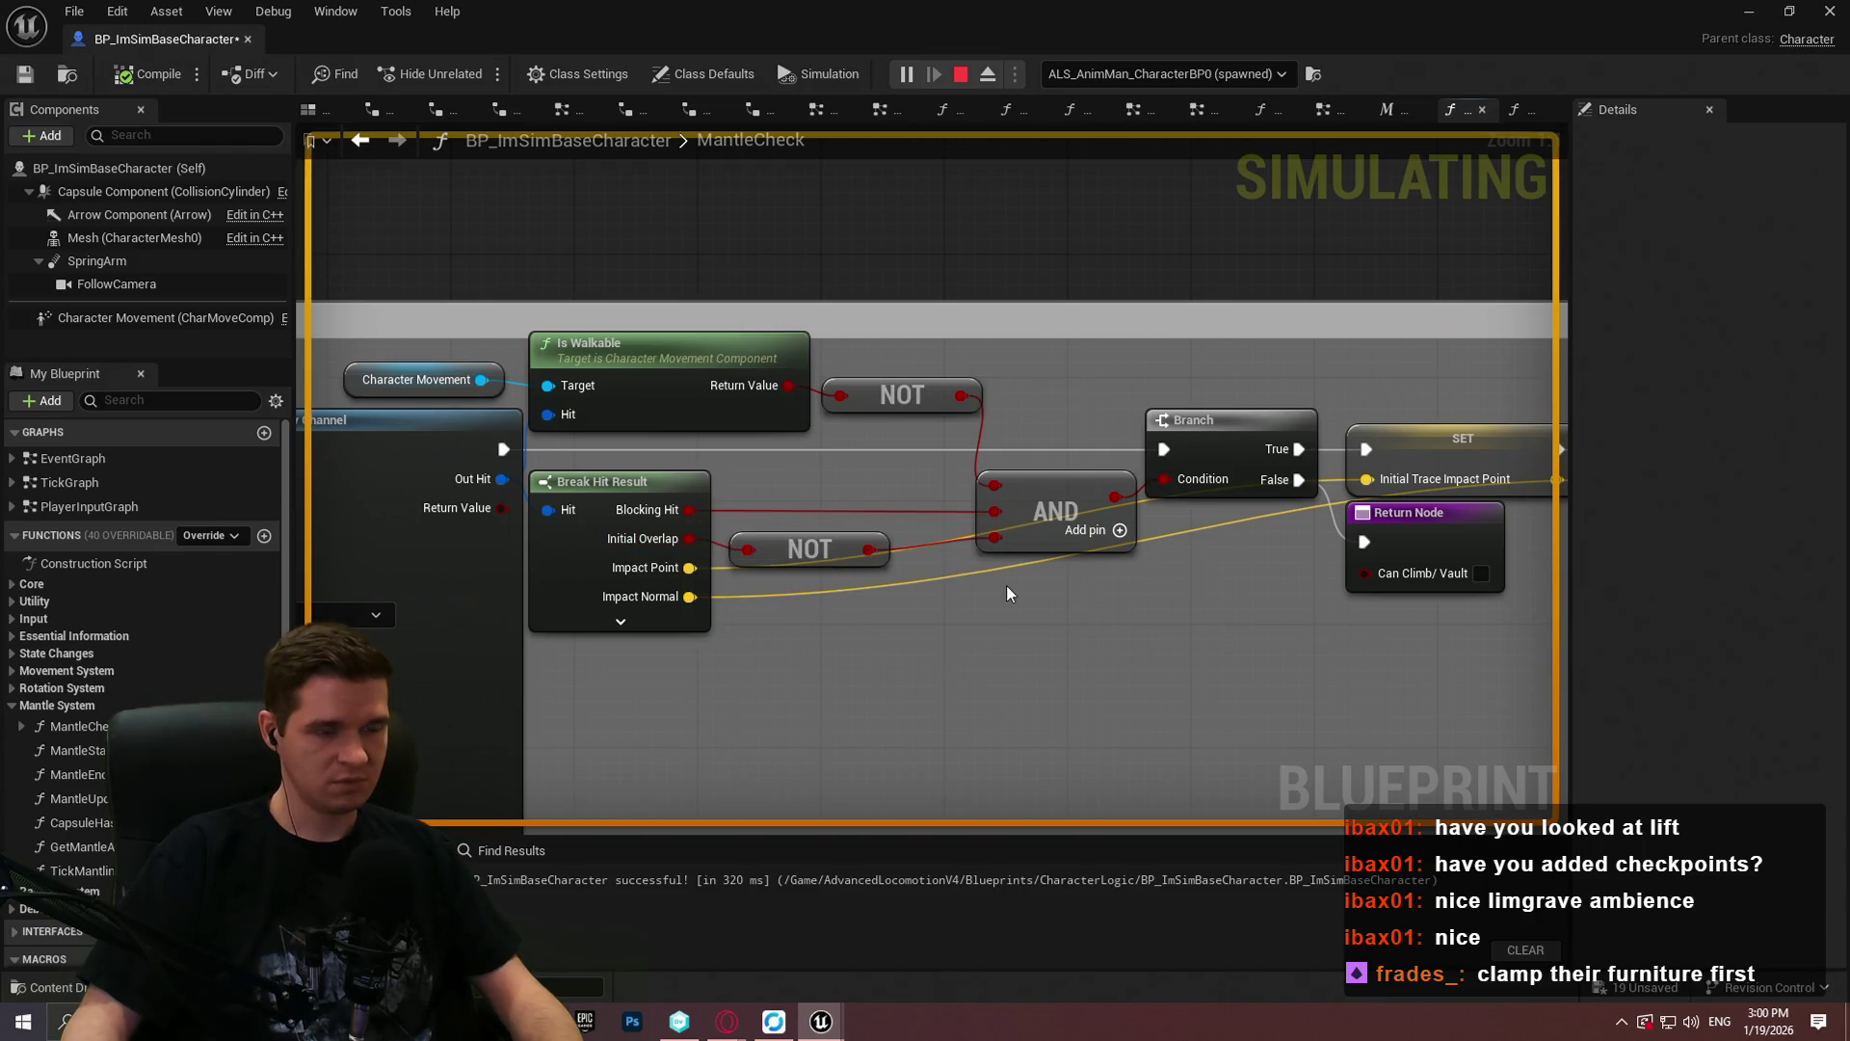
drag(1033, 474, 1001, 472)
right_click(1195, 445)
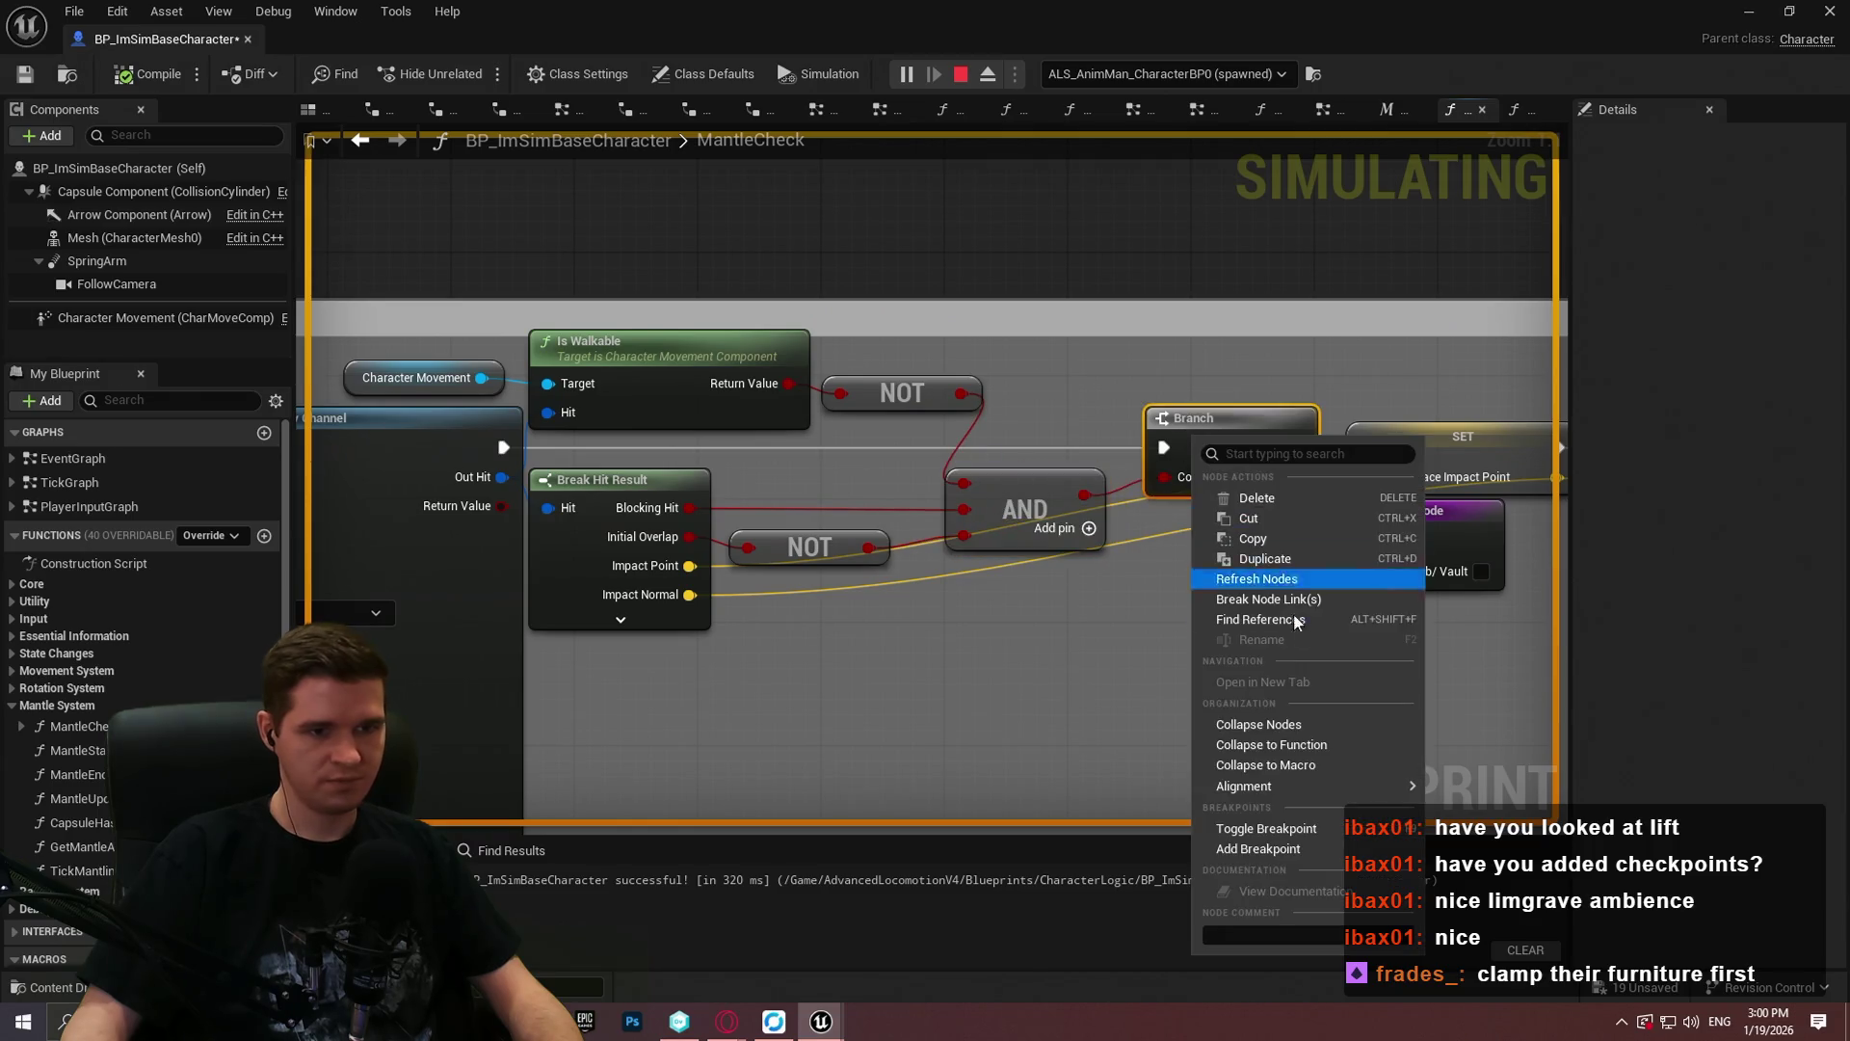
click(1265, 847)
key(alt+Tab)
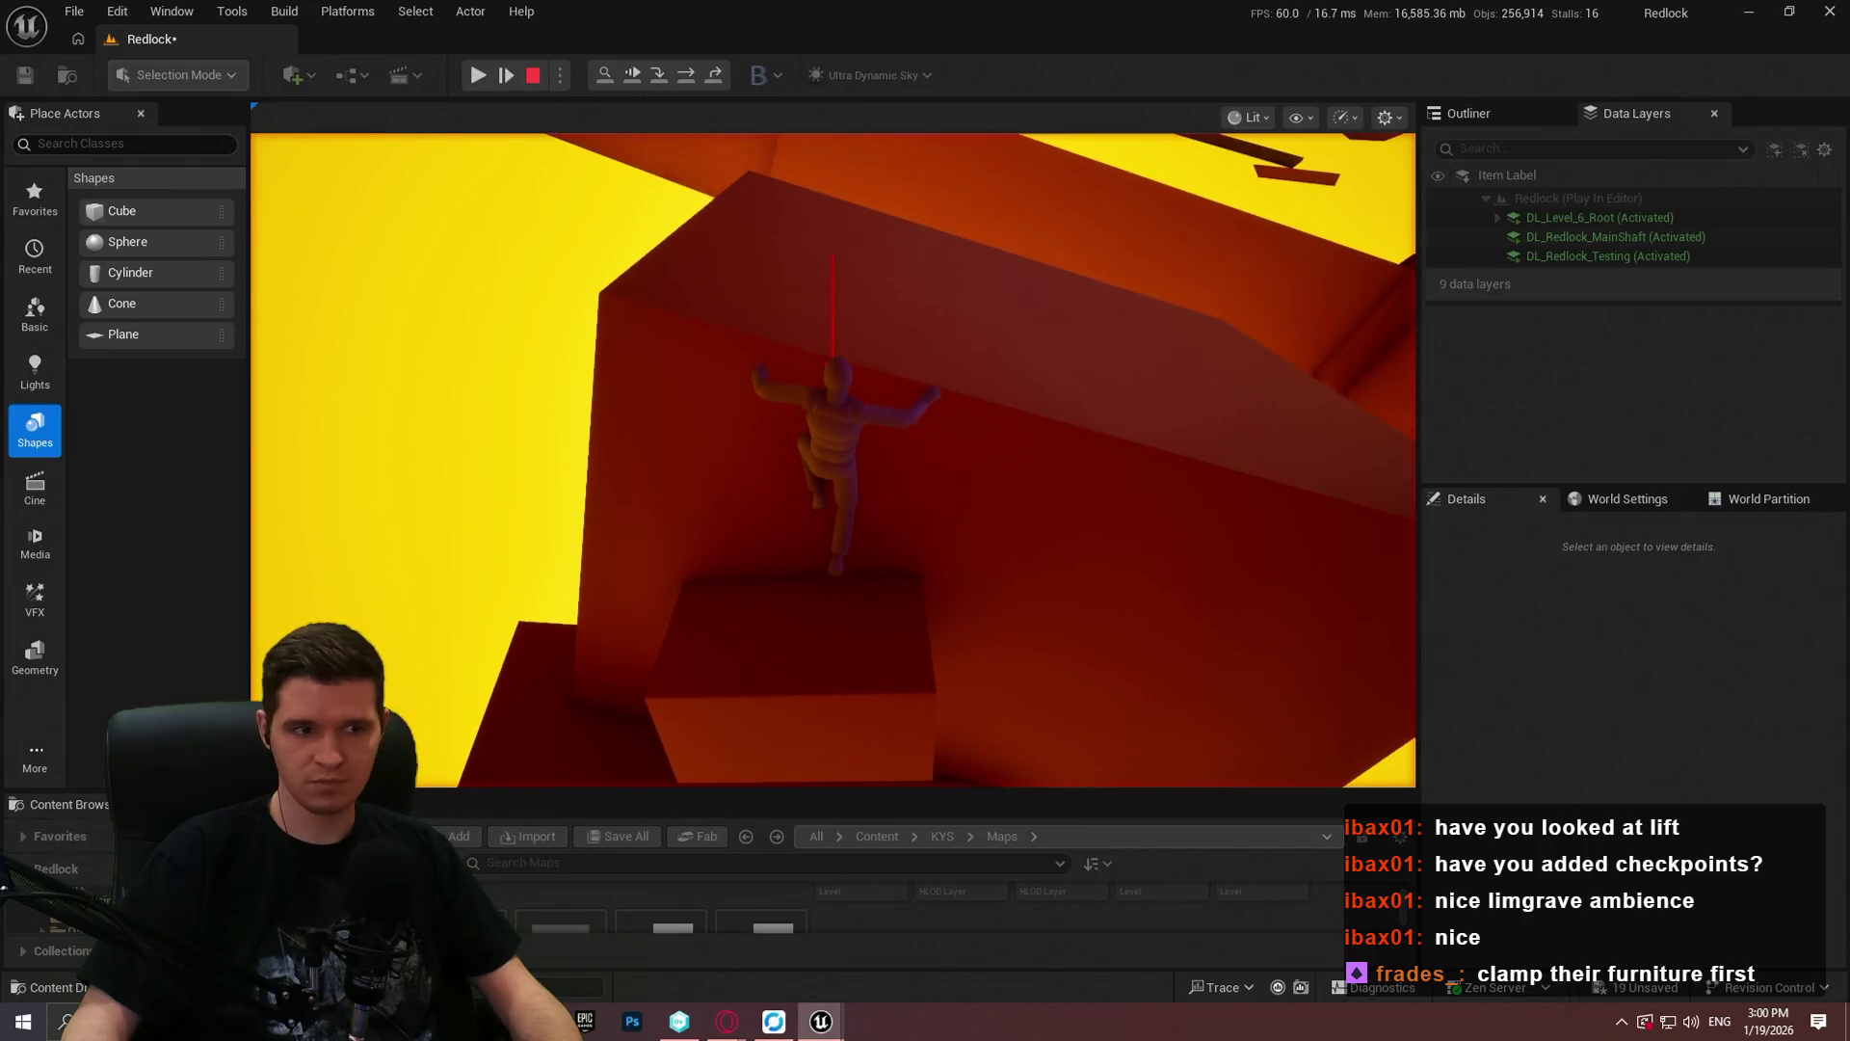
key(Pause)
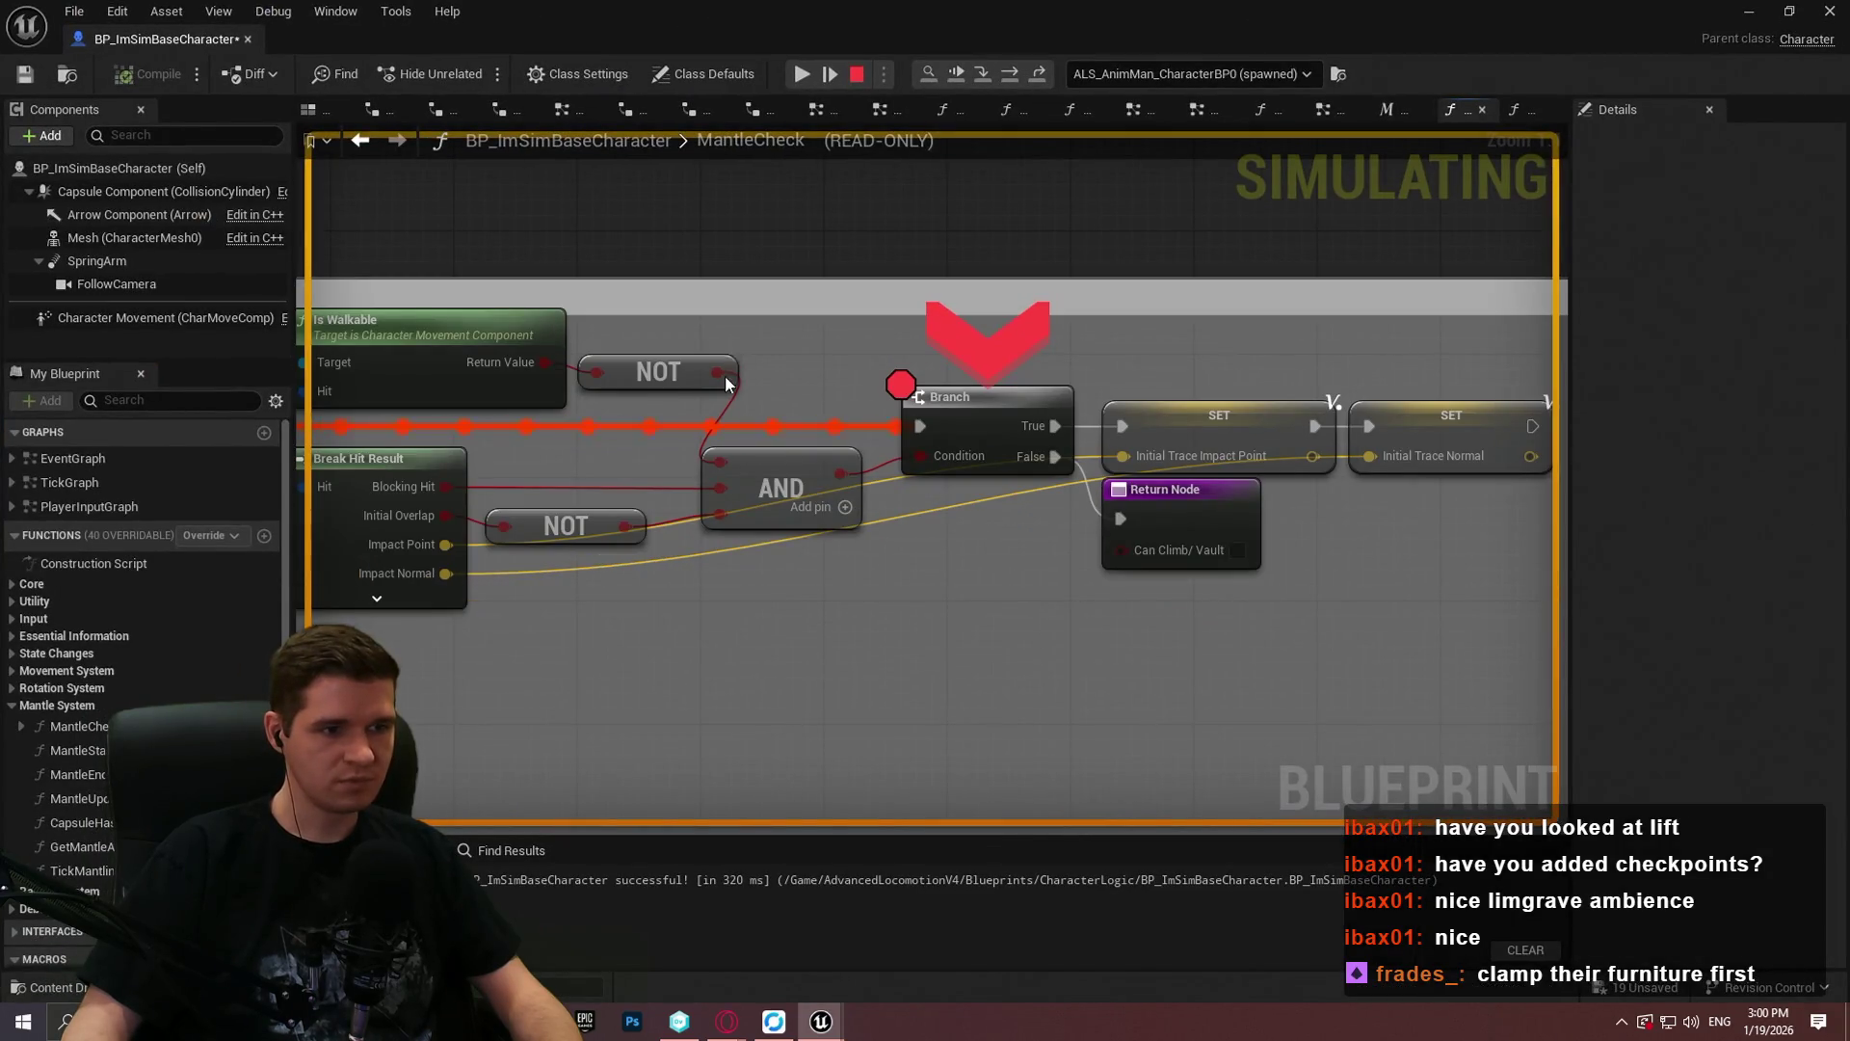
Step: At the breakpoint, read the AND and Impact Point pin values, pan to Capsule Trace By Channel, then stop
mouse_move(726, 517)
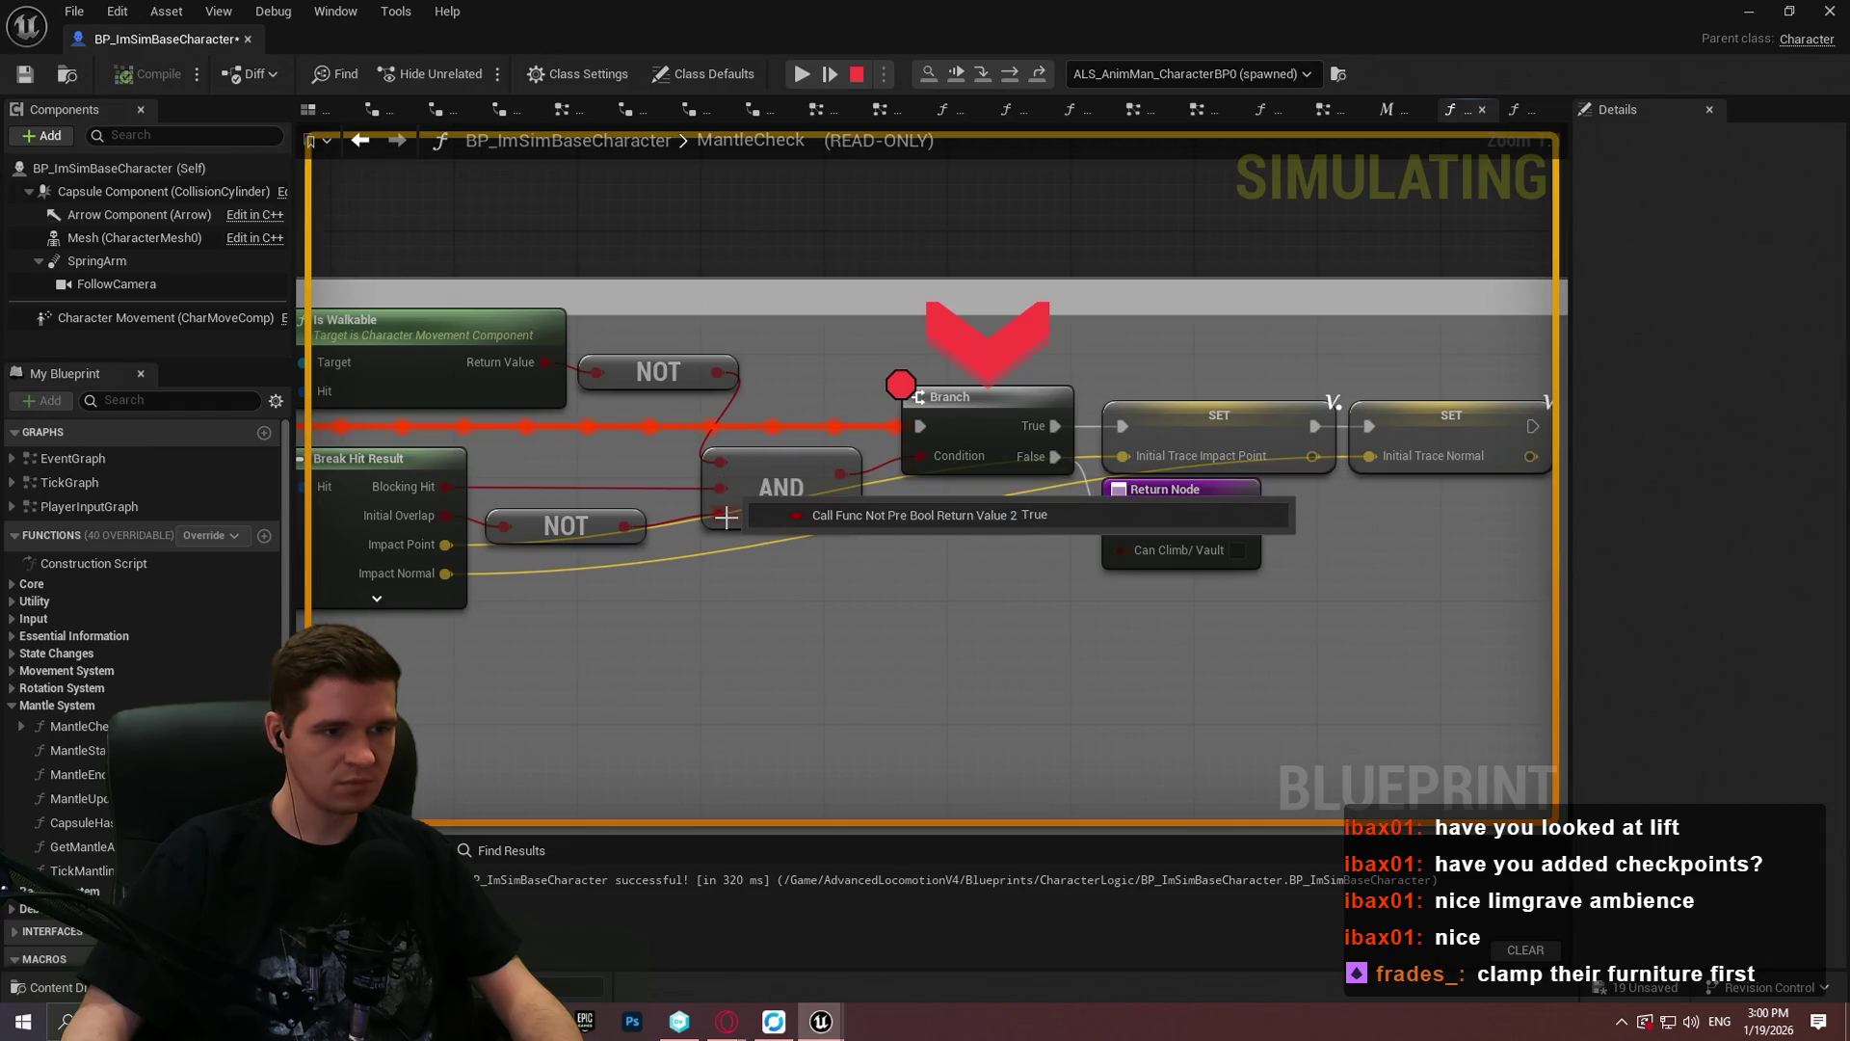
mouse_move(625, 536)
mouse_move(625, 536)
mouse_down()
mouse_move(1164, 553)
mouse_move(661, 597)
mouse_move(1448, 585)
mouse_move(752, 603)
mouse_up()
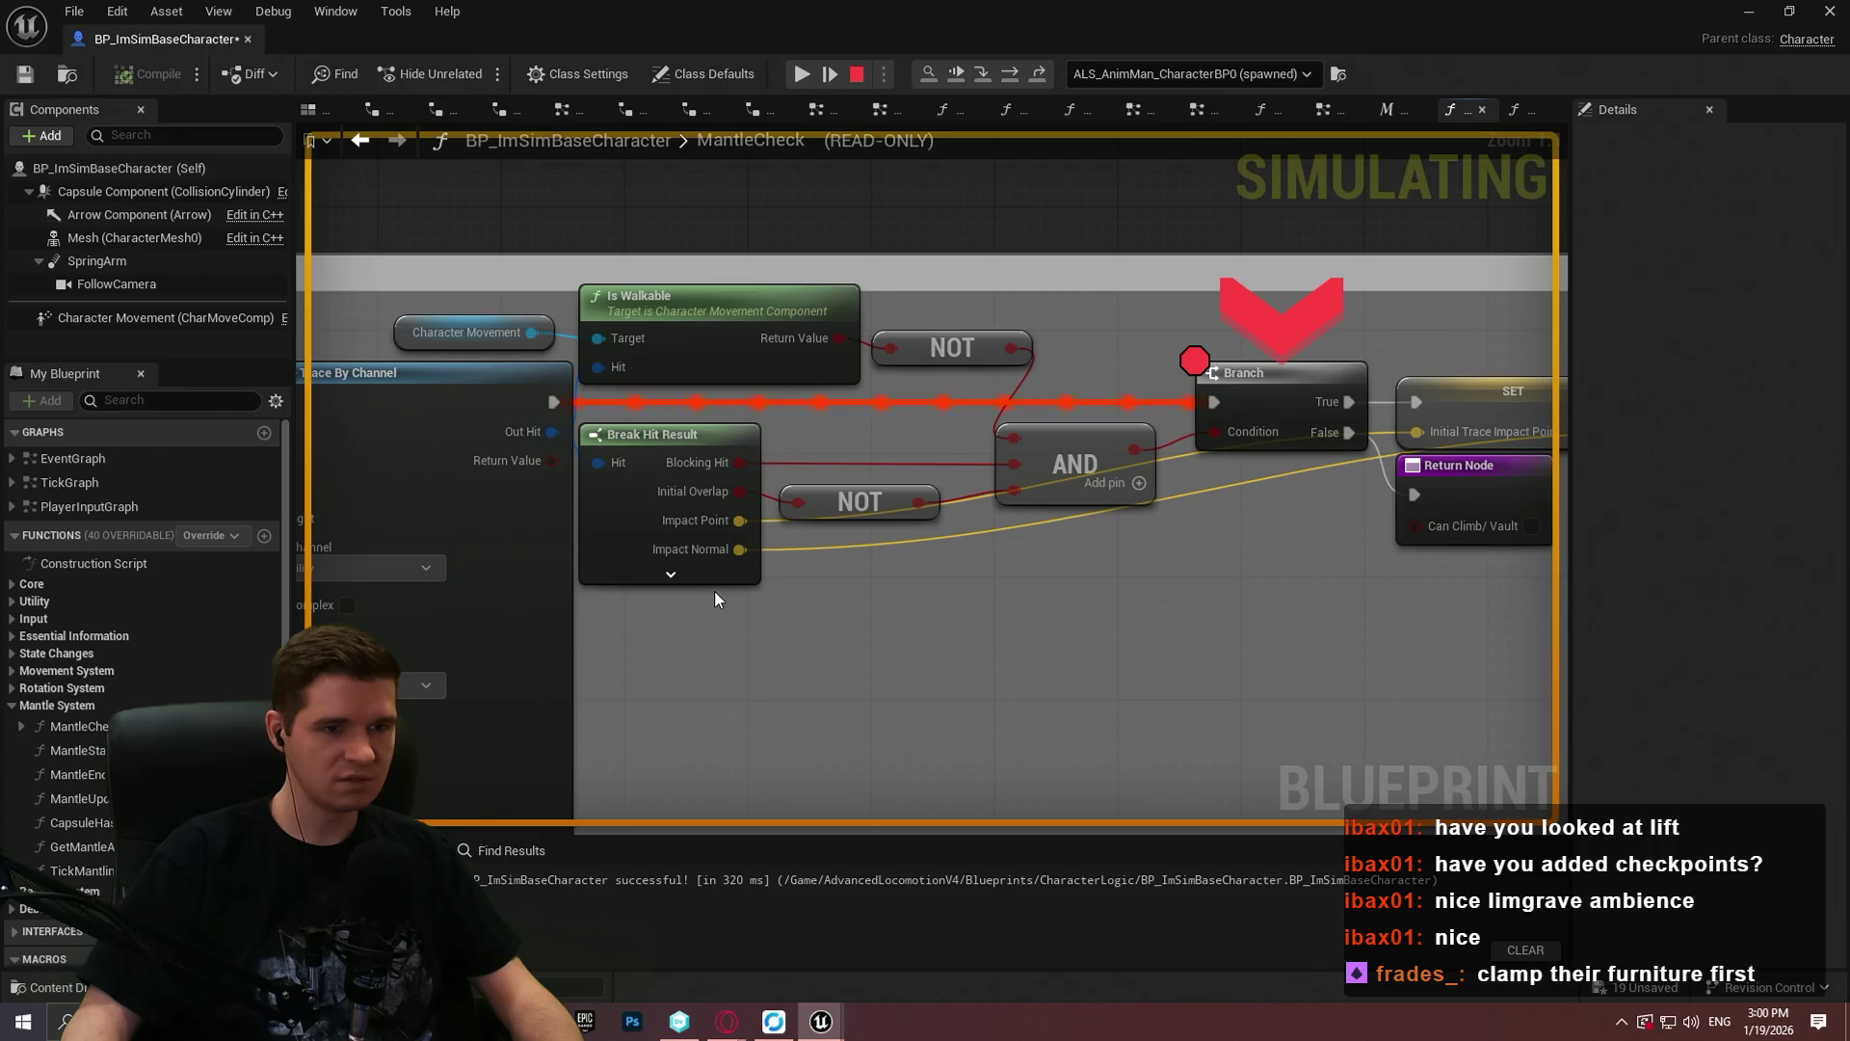
click(854, 75)
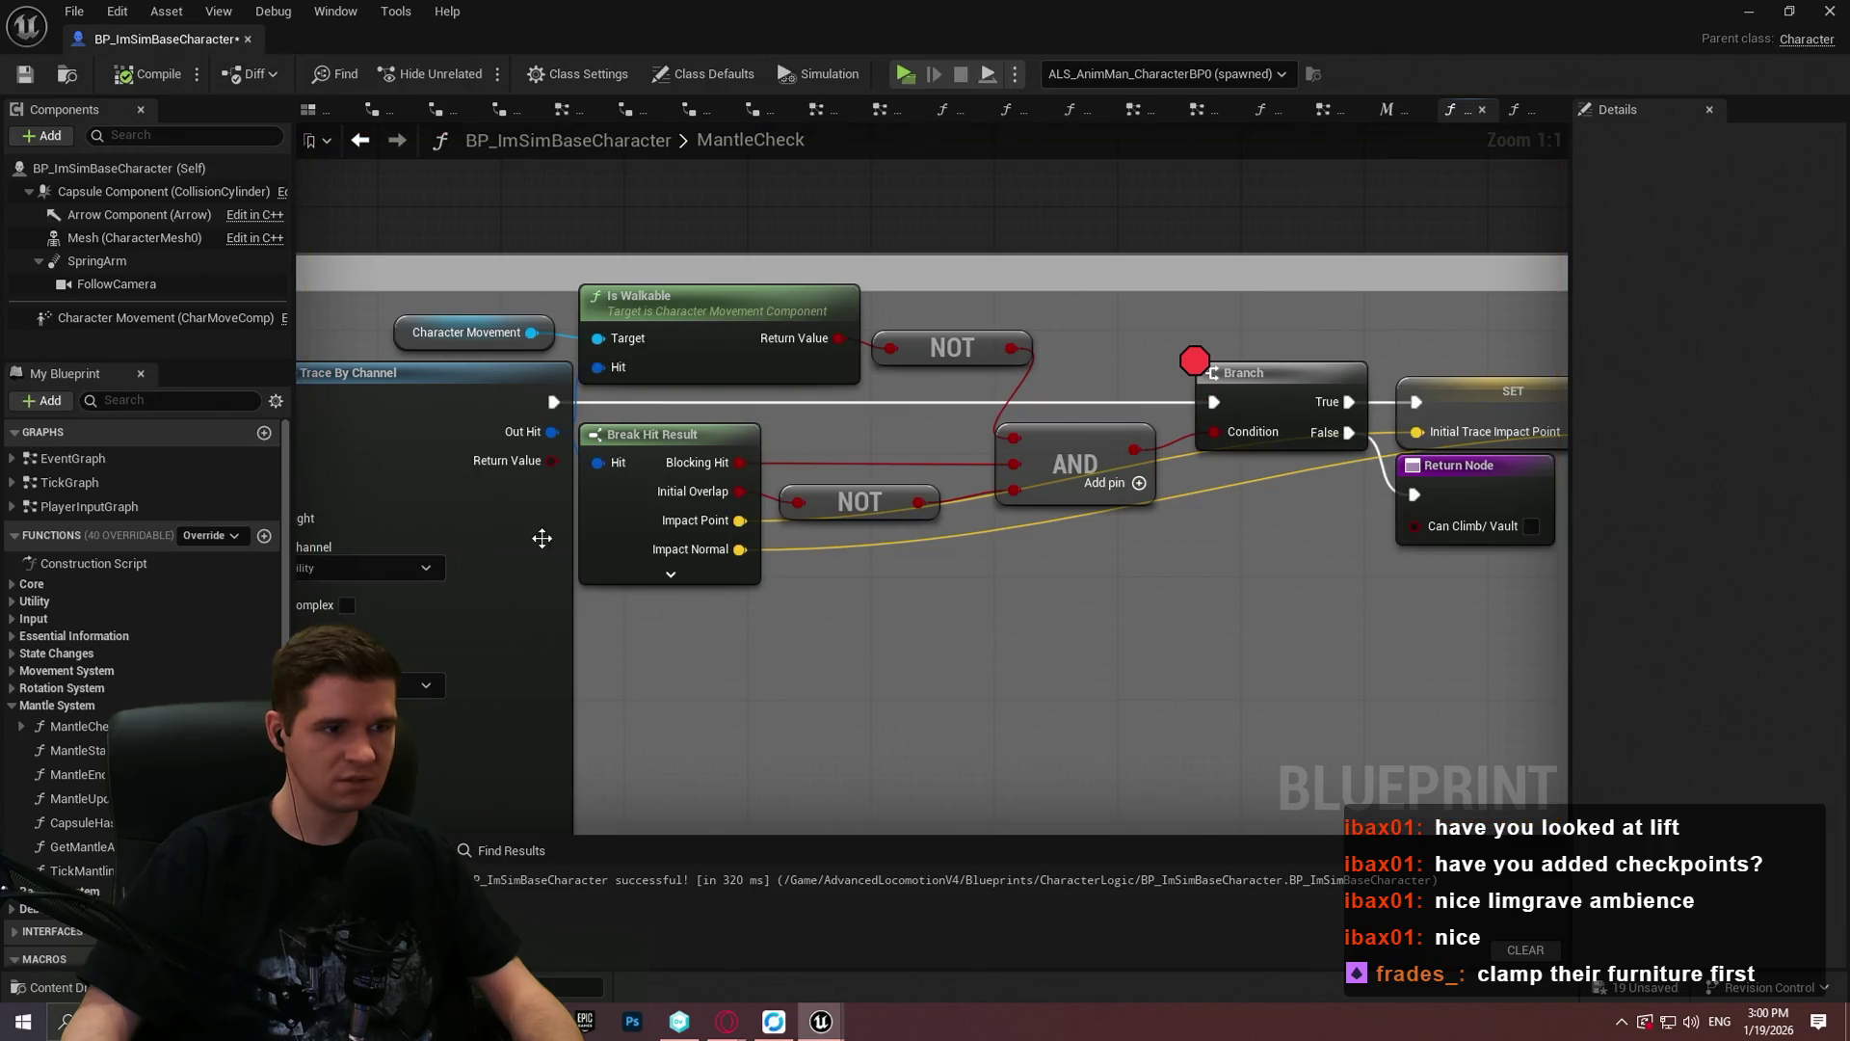
Step: Remove the Branch node's breakpoint, set the capsule trace's Draw Debug Type to For One Frame, and compile
right_click(1274, 372)
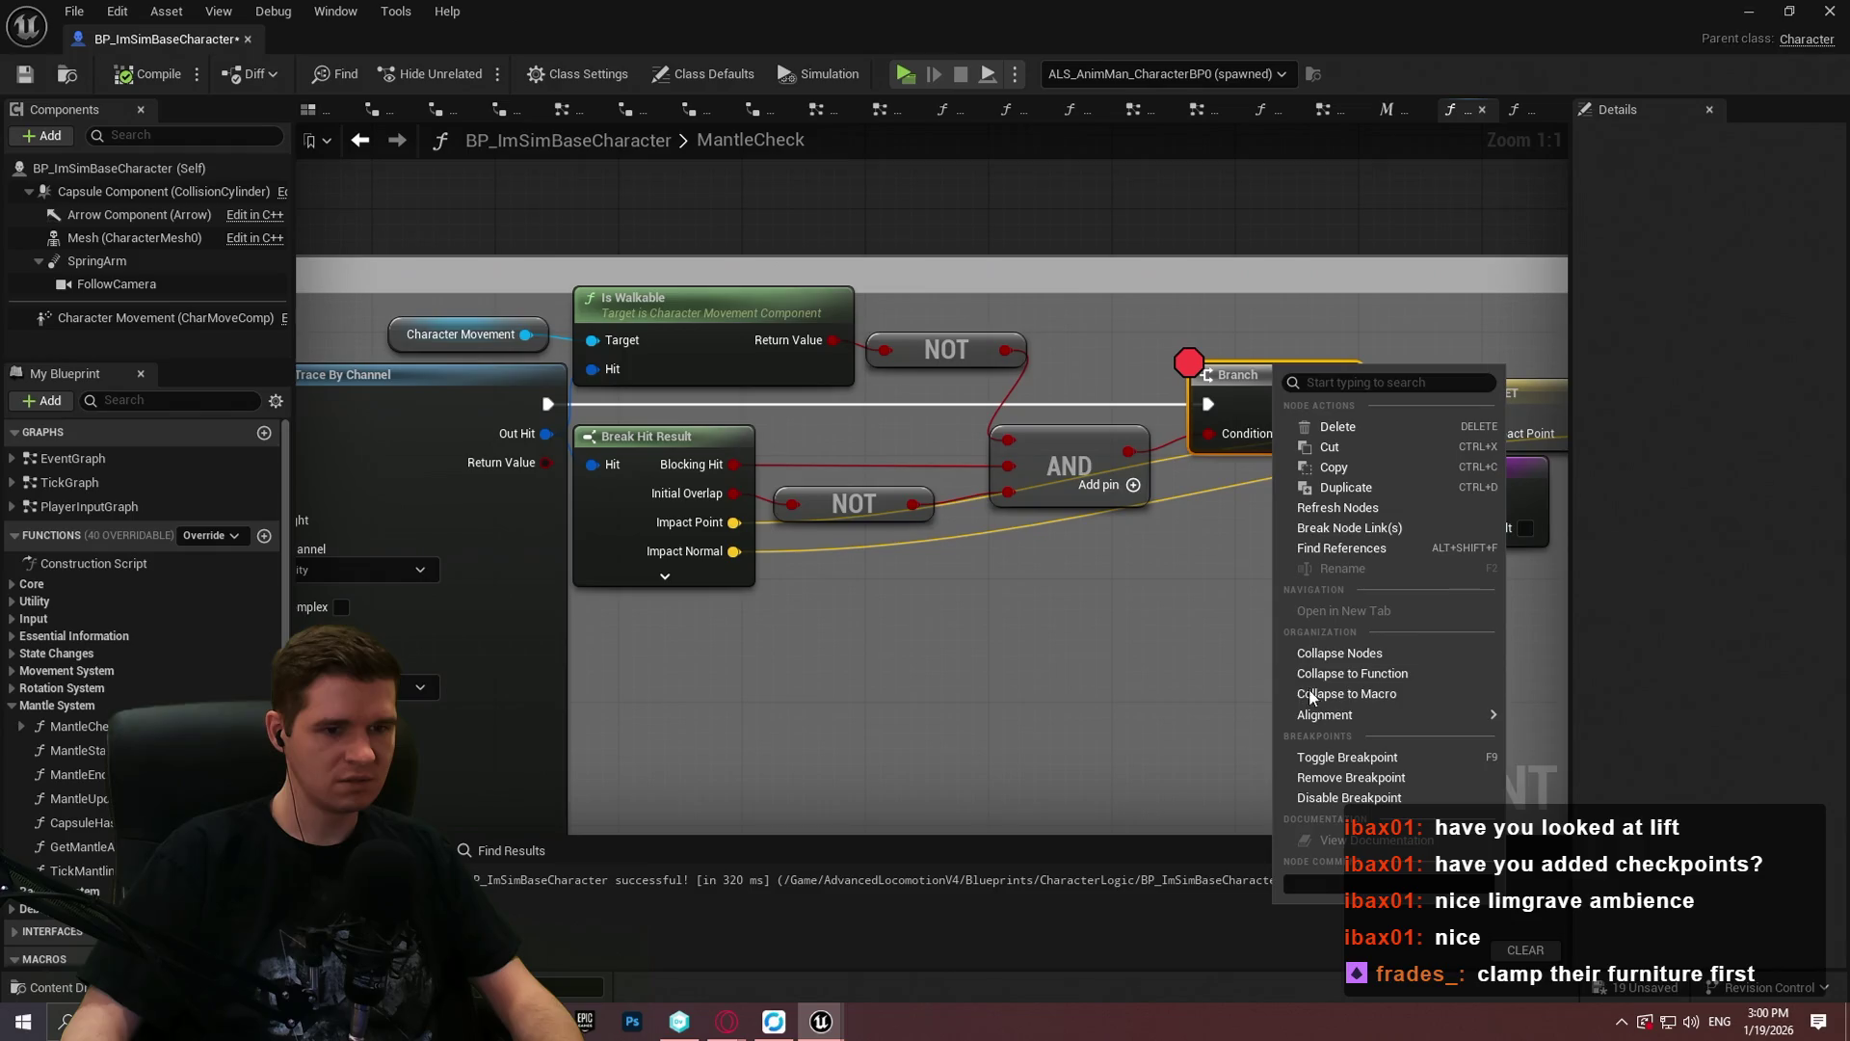
click(1327, 779)
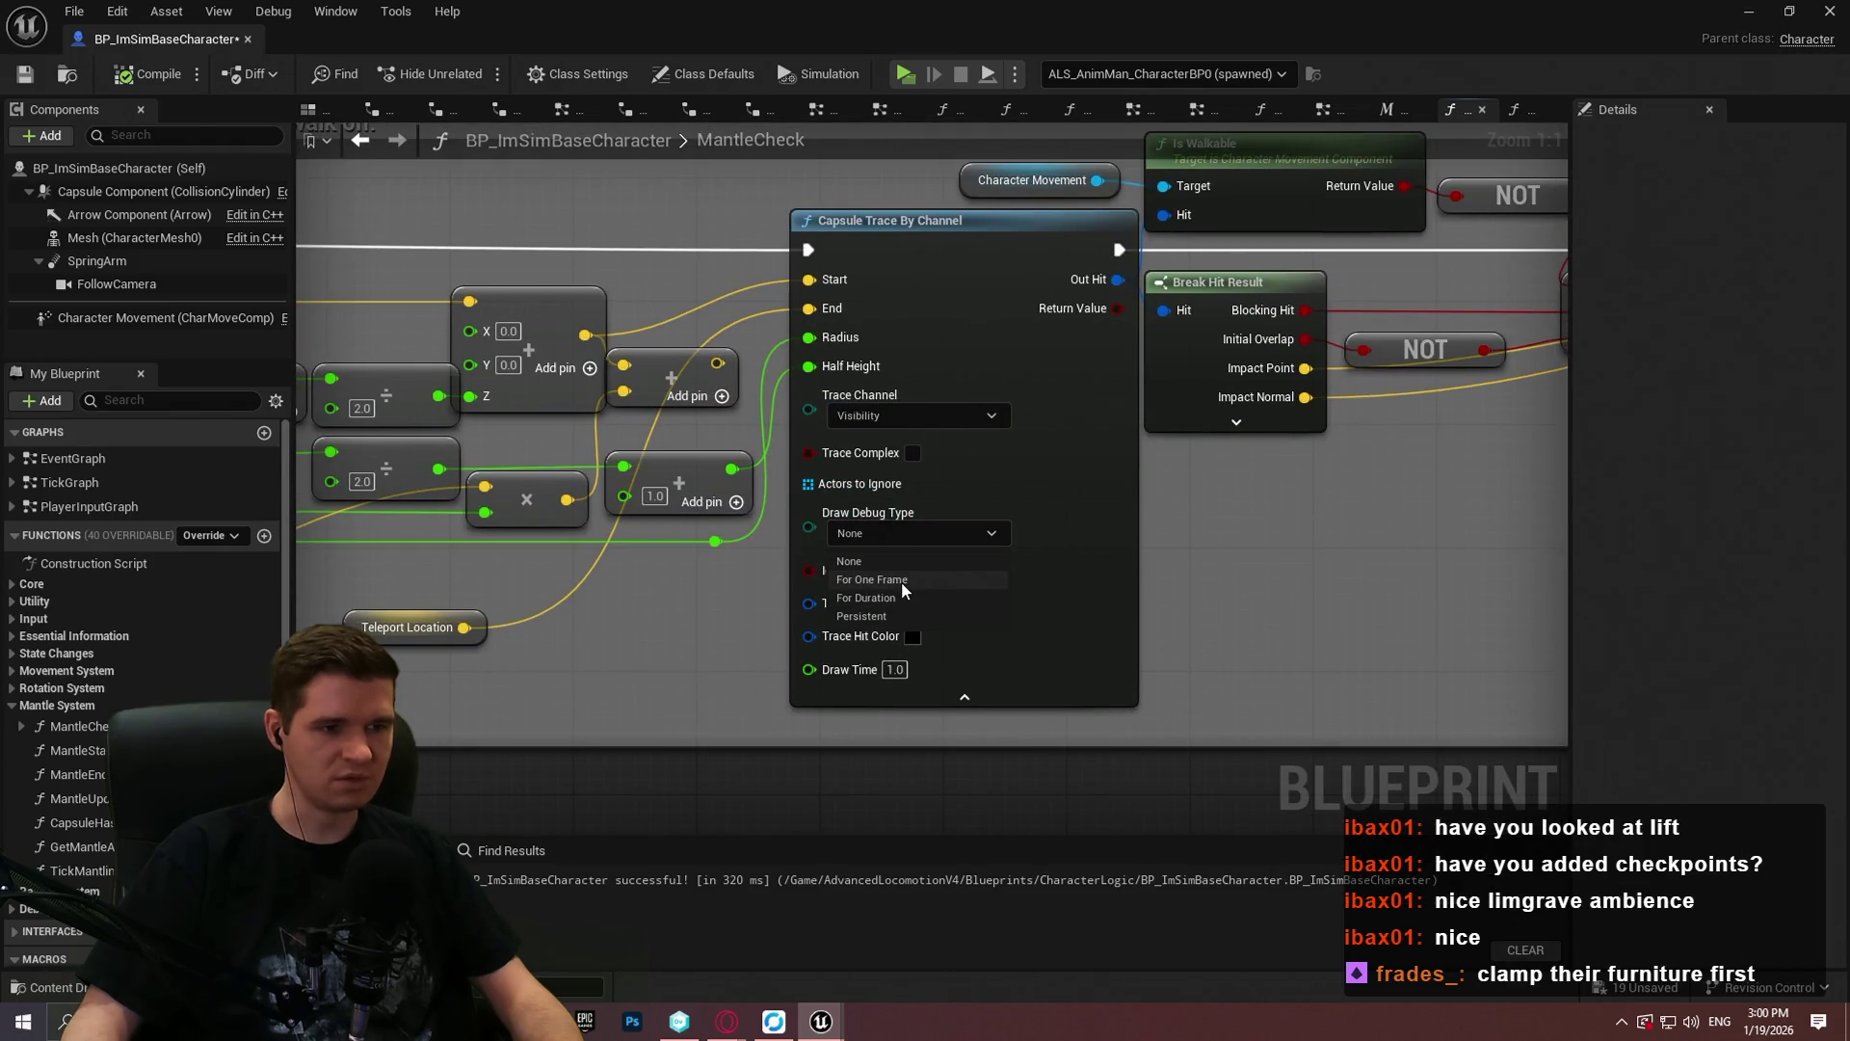
click(900, 581)
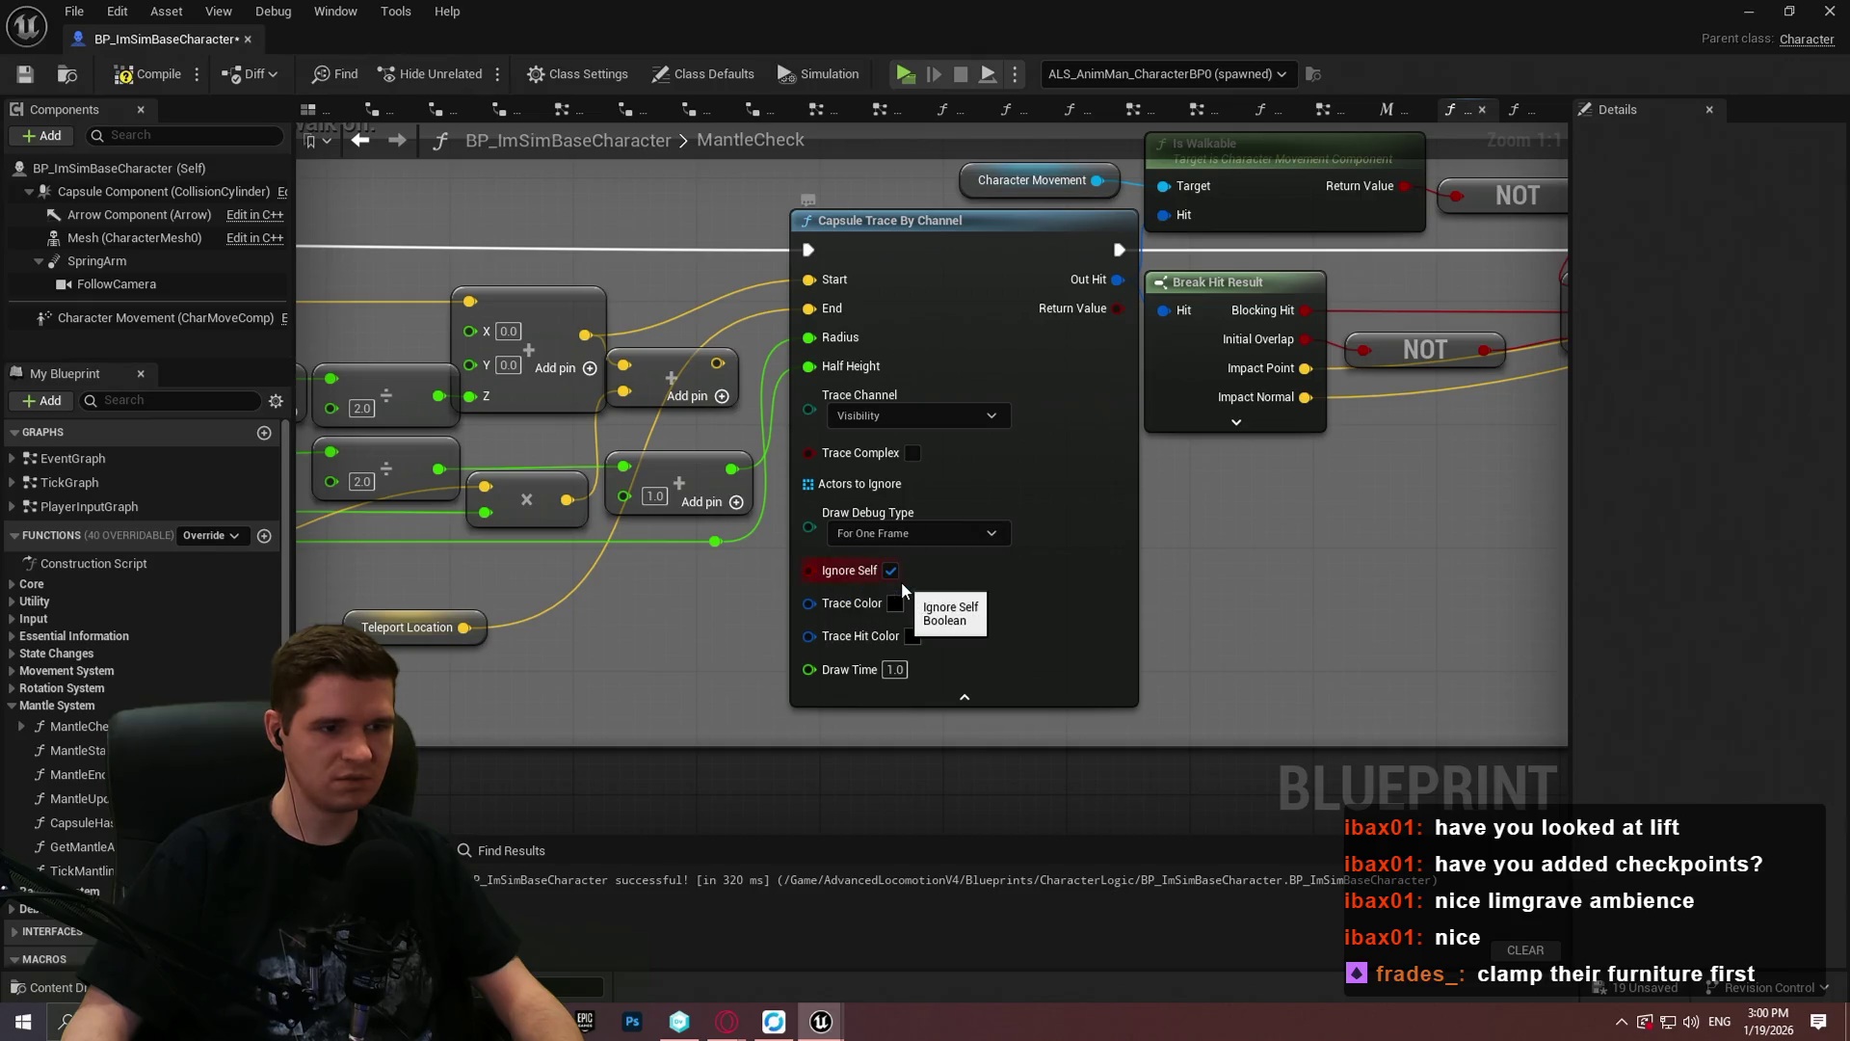
click(154, 75)
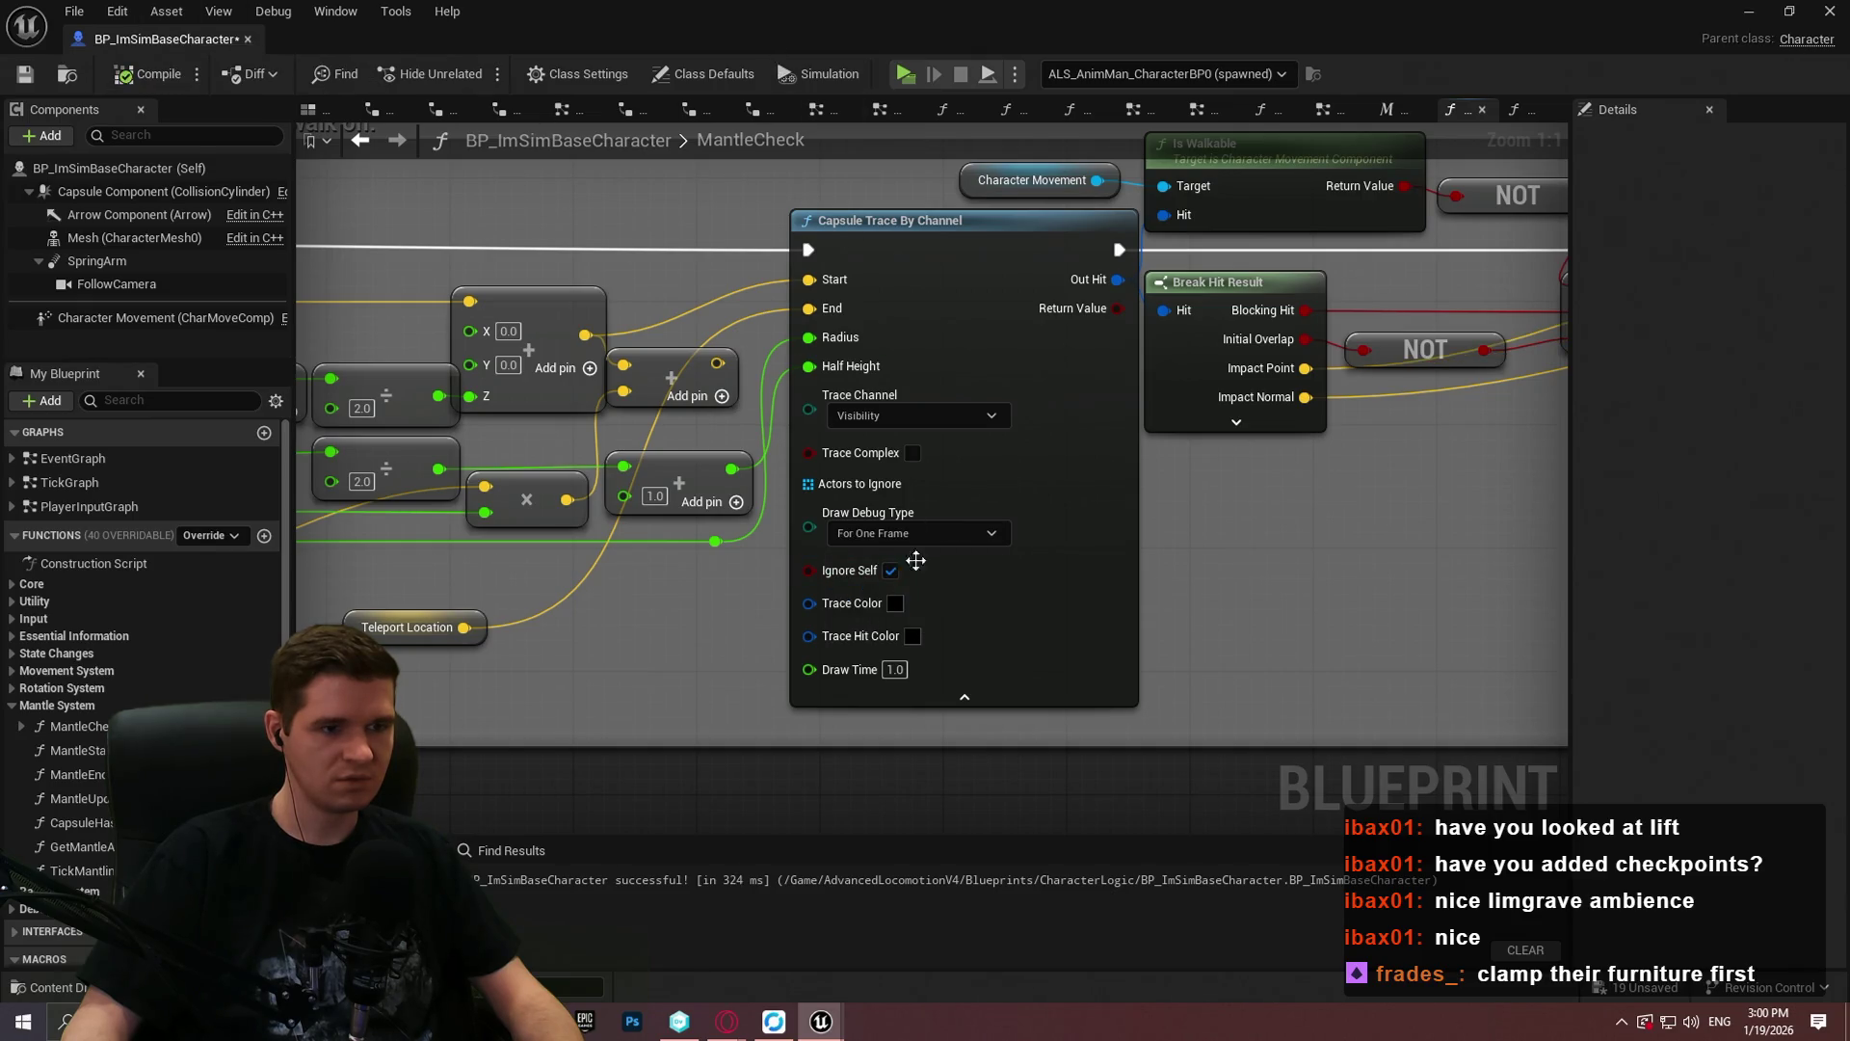
Step: Set Trace Hit Color to white, then save and close the character Blueprint
click(912, 637)
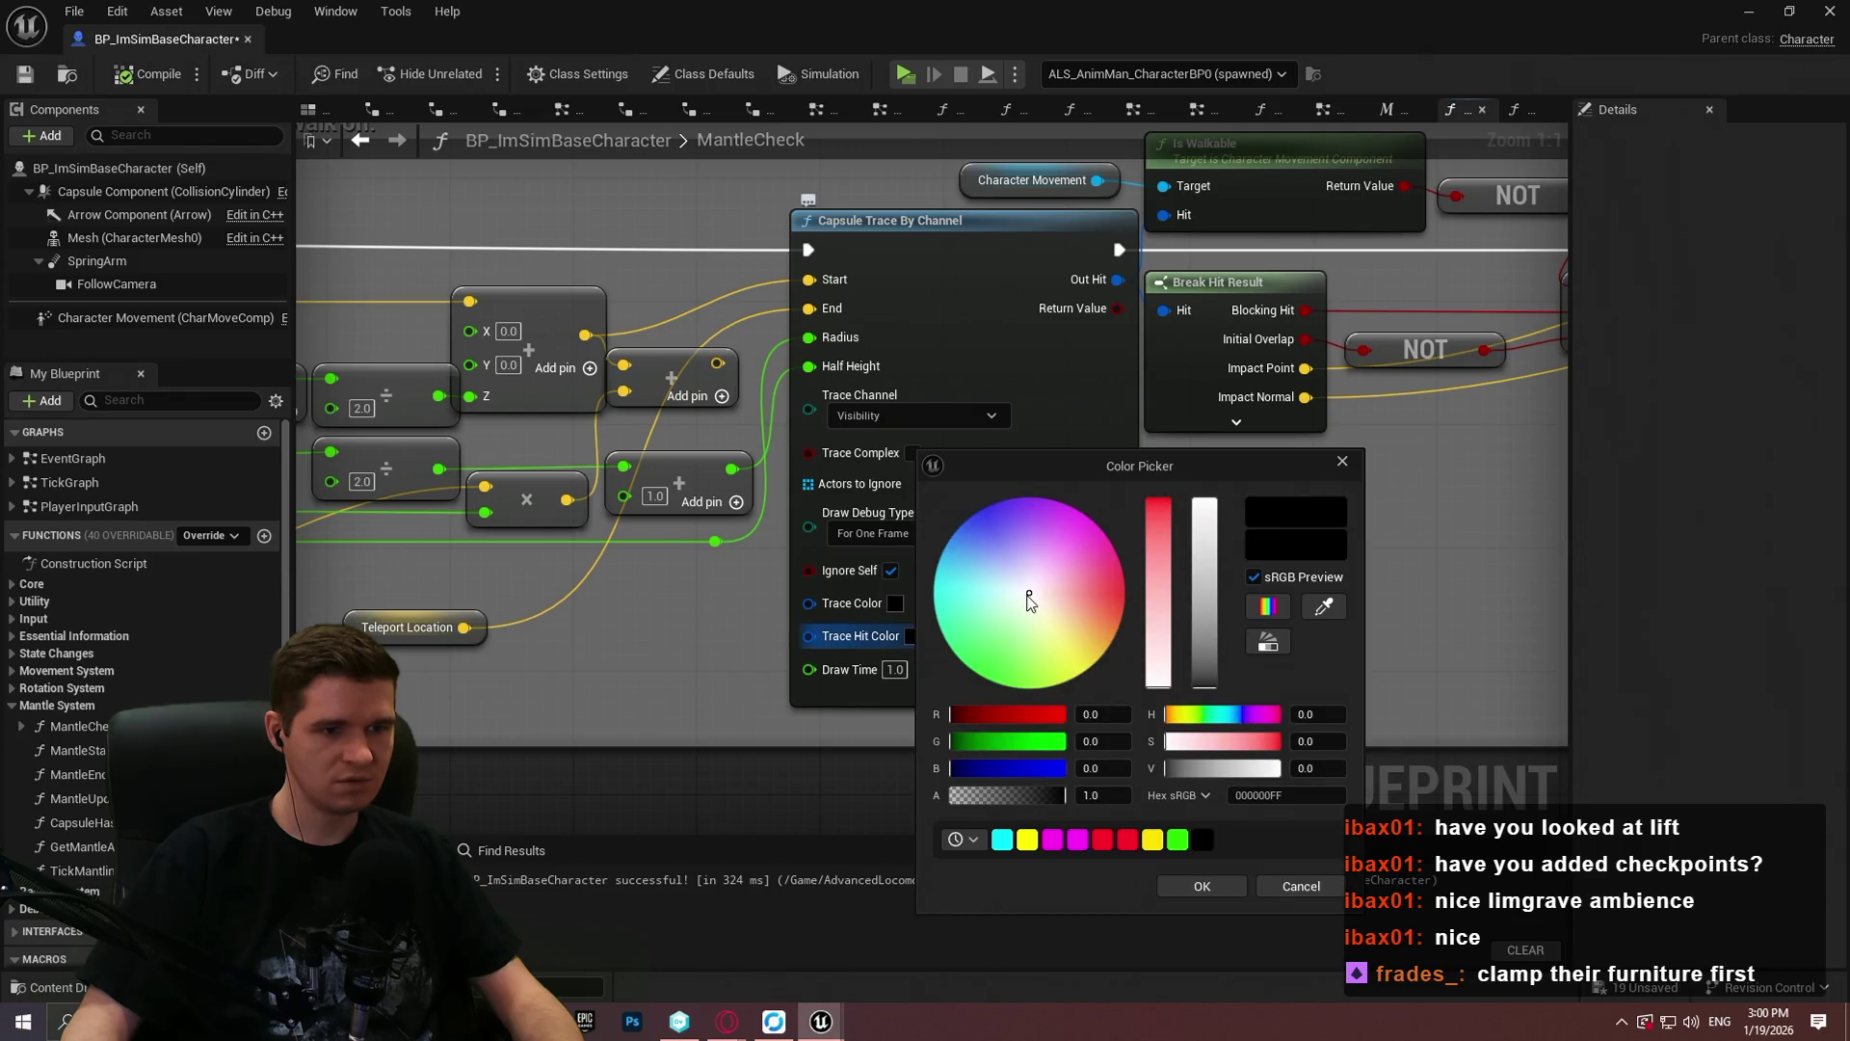
click(1195, 884)
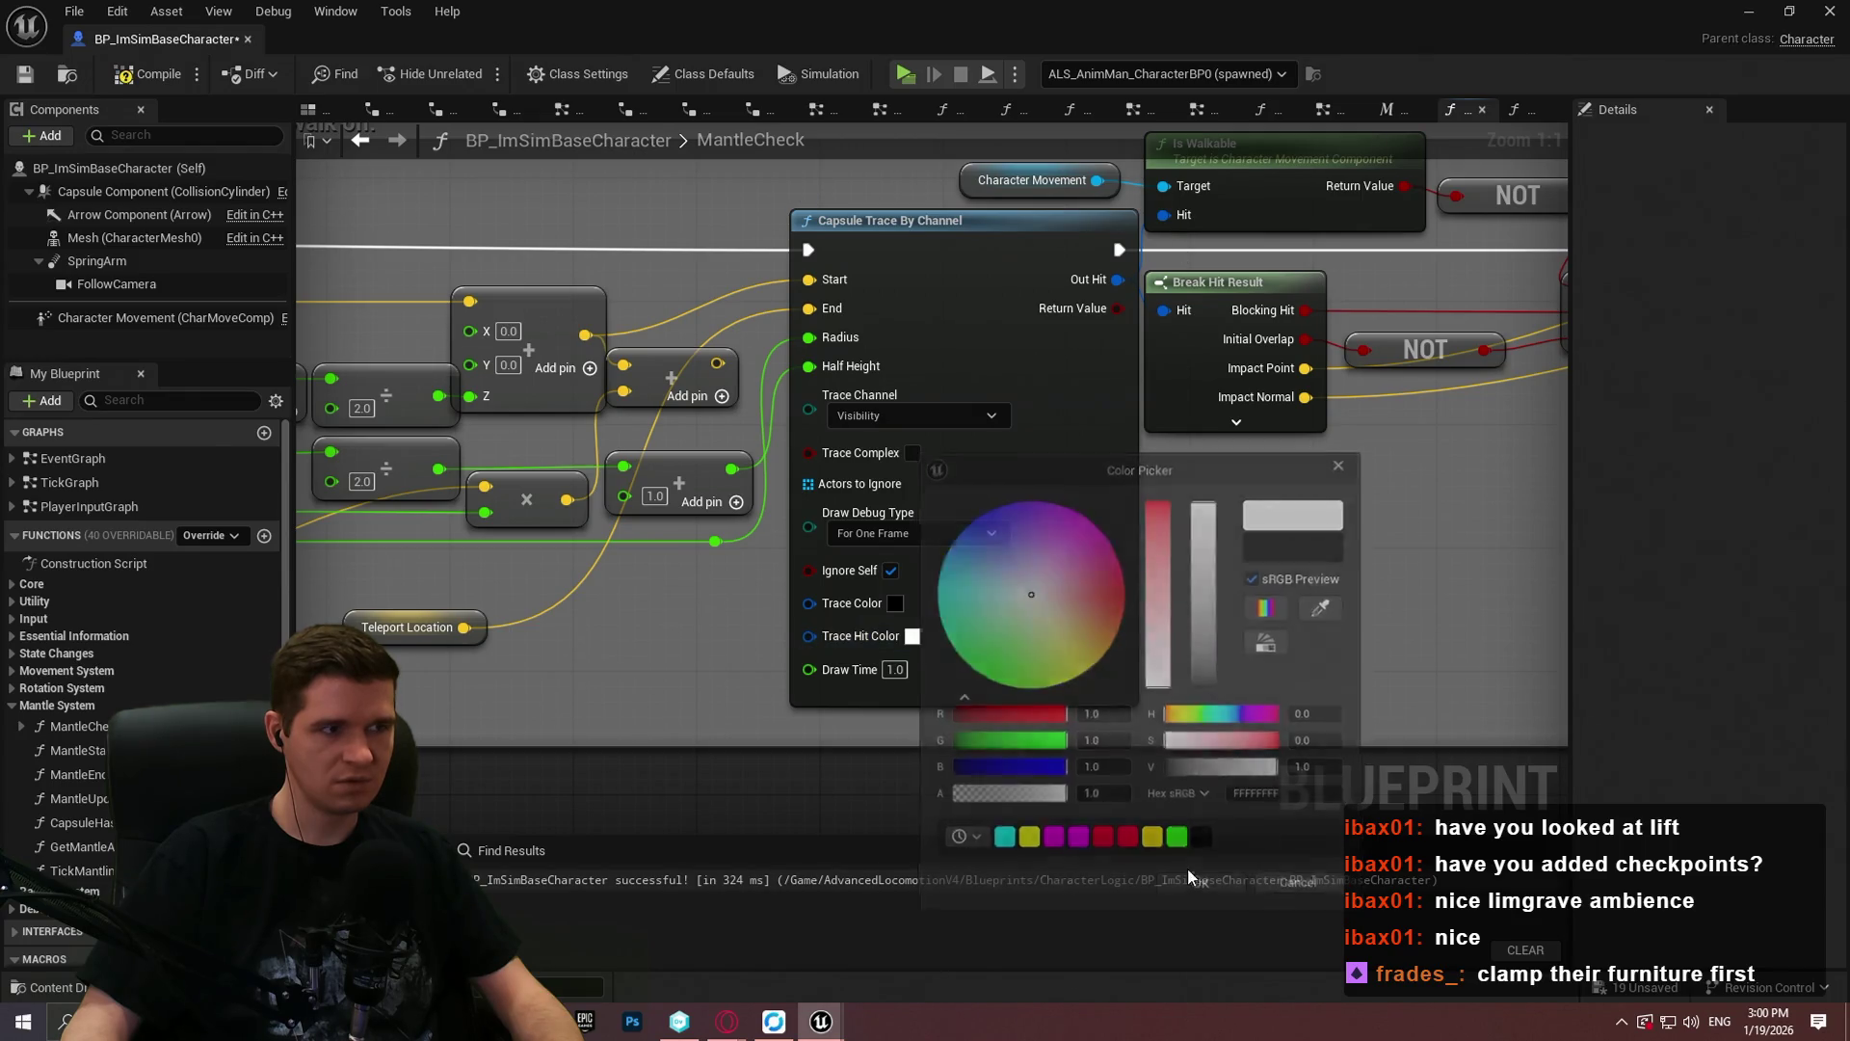
click(25, 74)
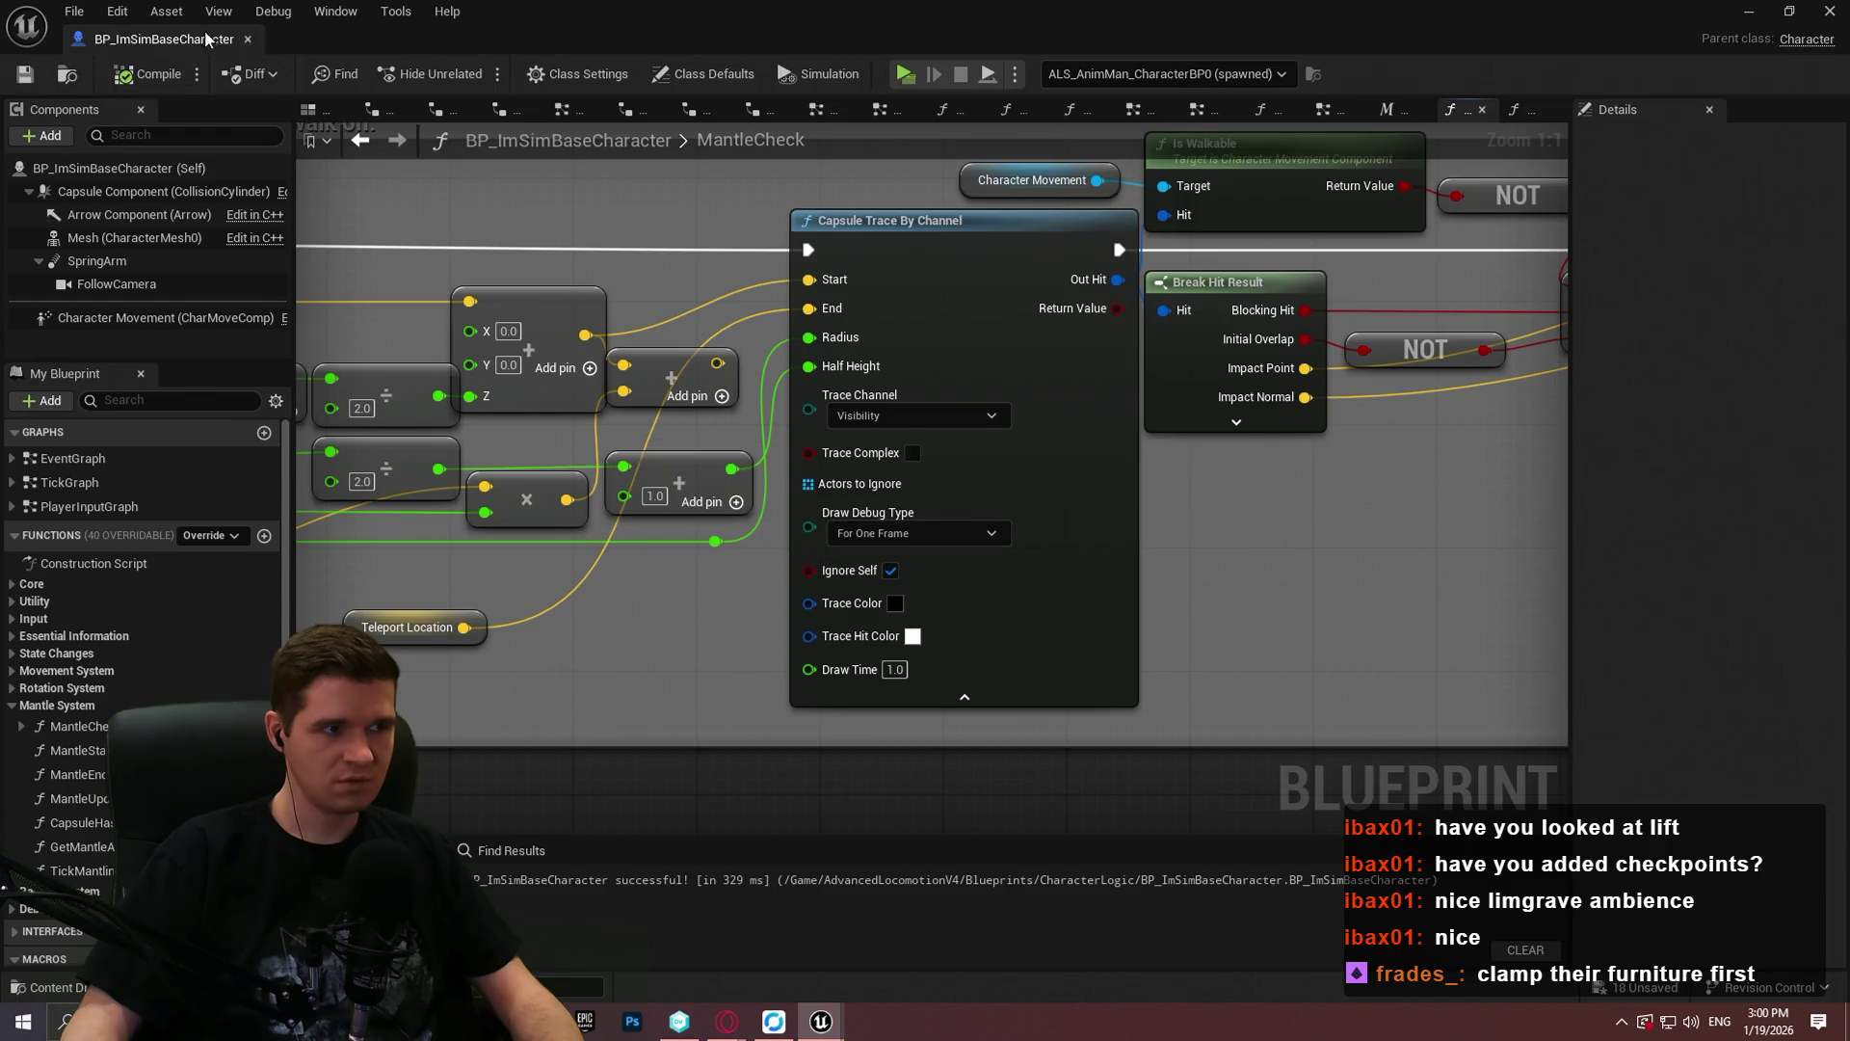
click(248, 39)
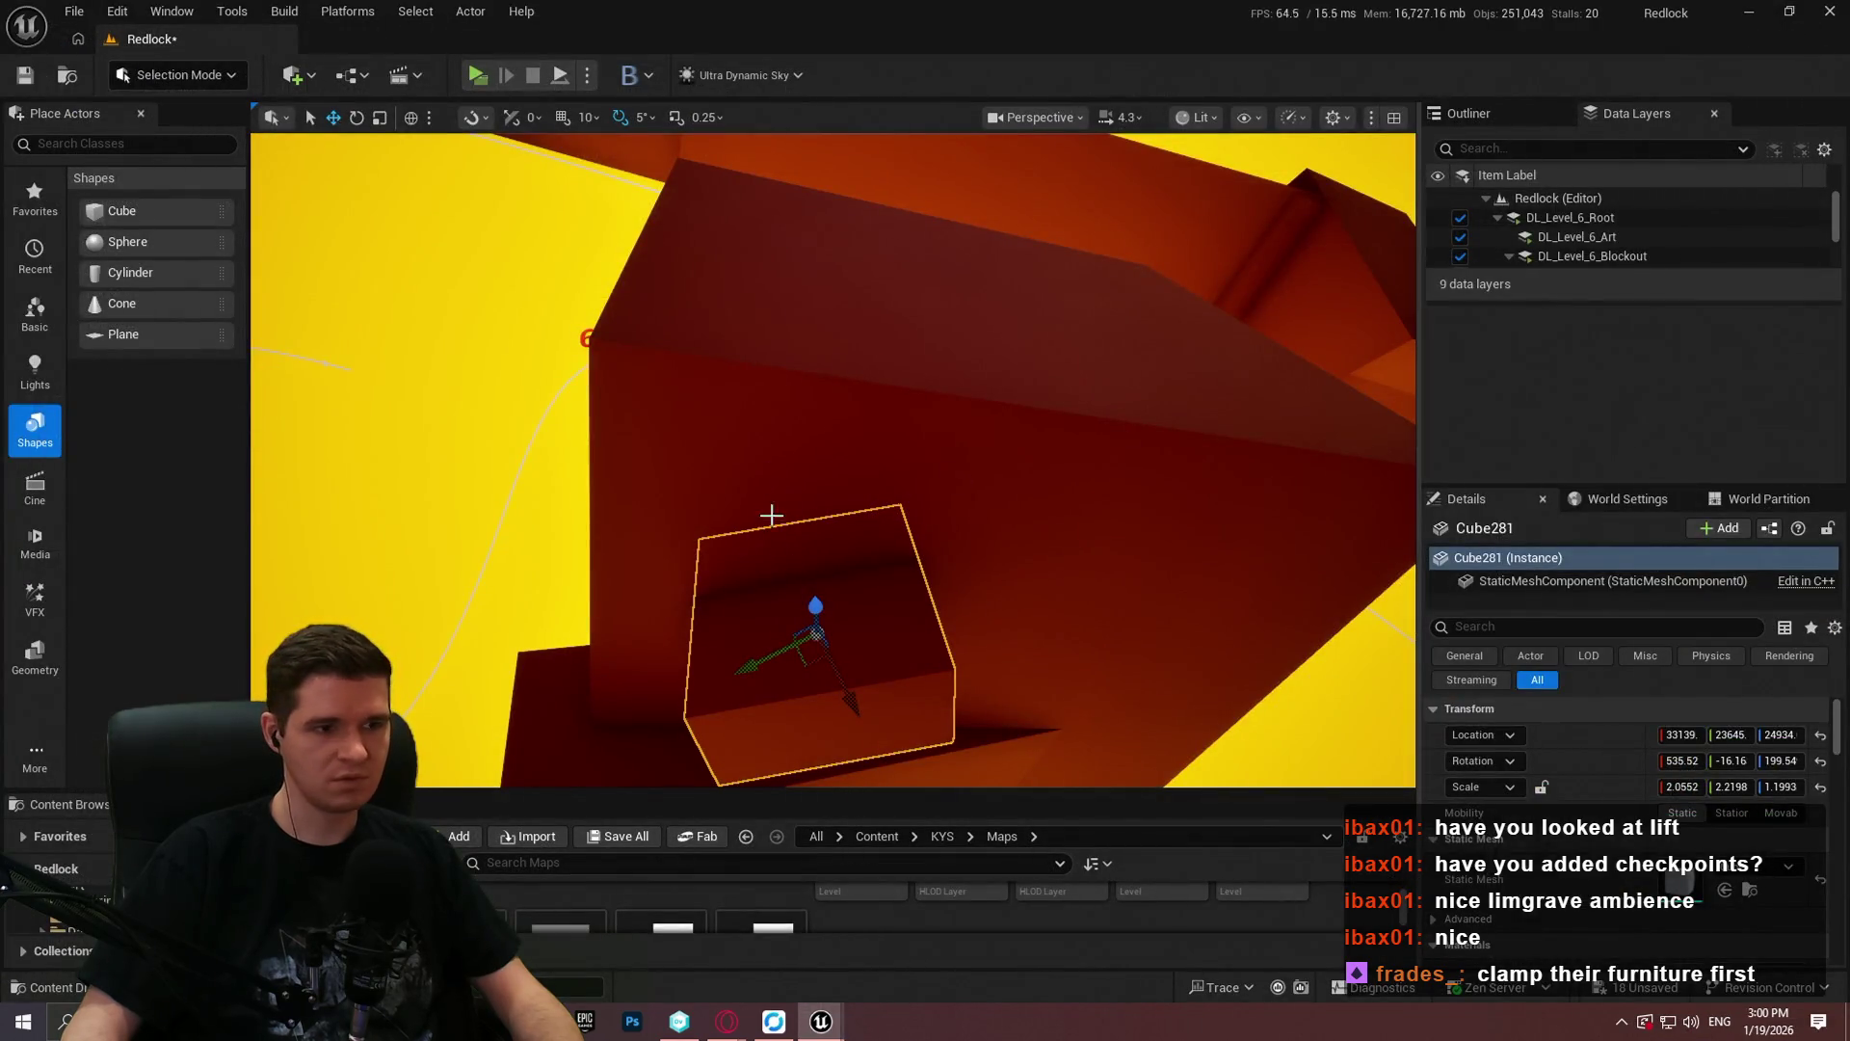
Step: Play From Here in Redlock, test the mantle climb, then stop with Esc
right_click(771, 640)
click(940, 973)
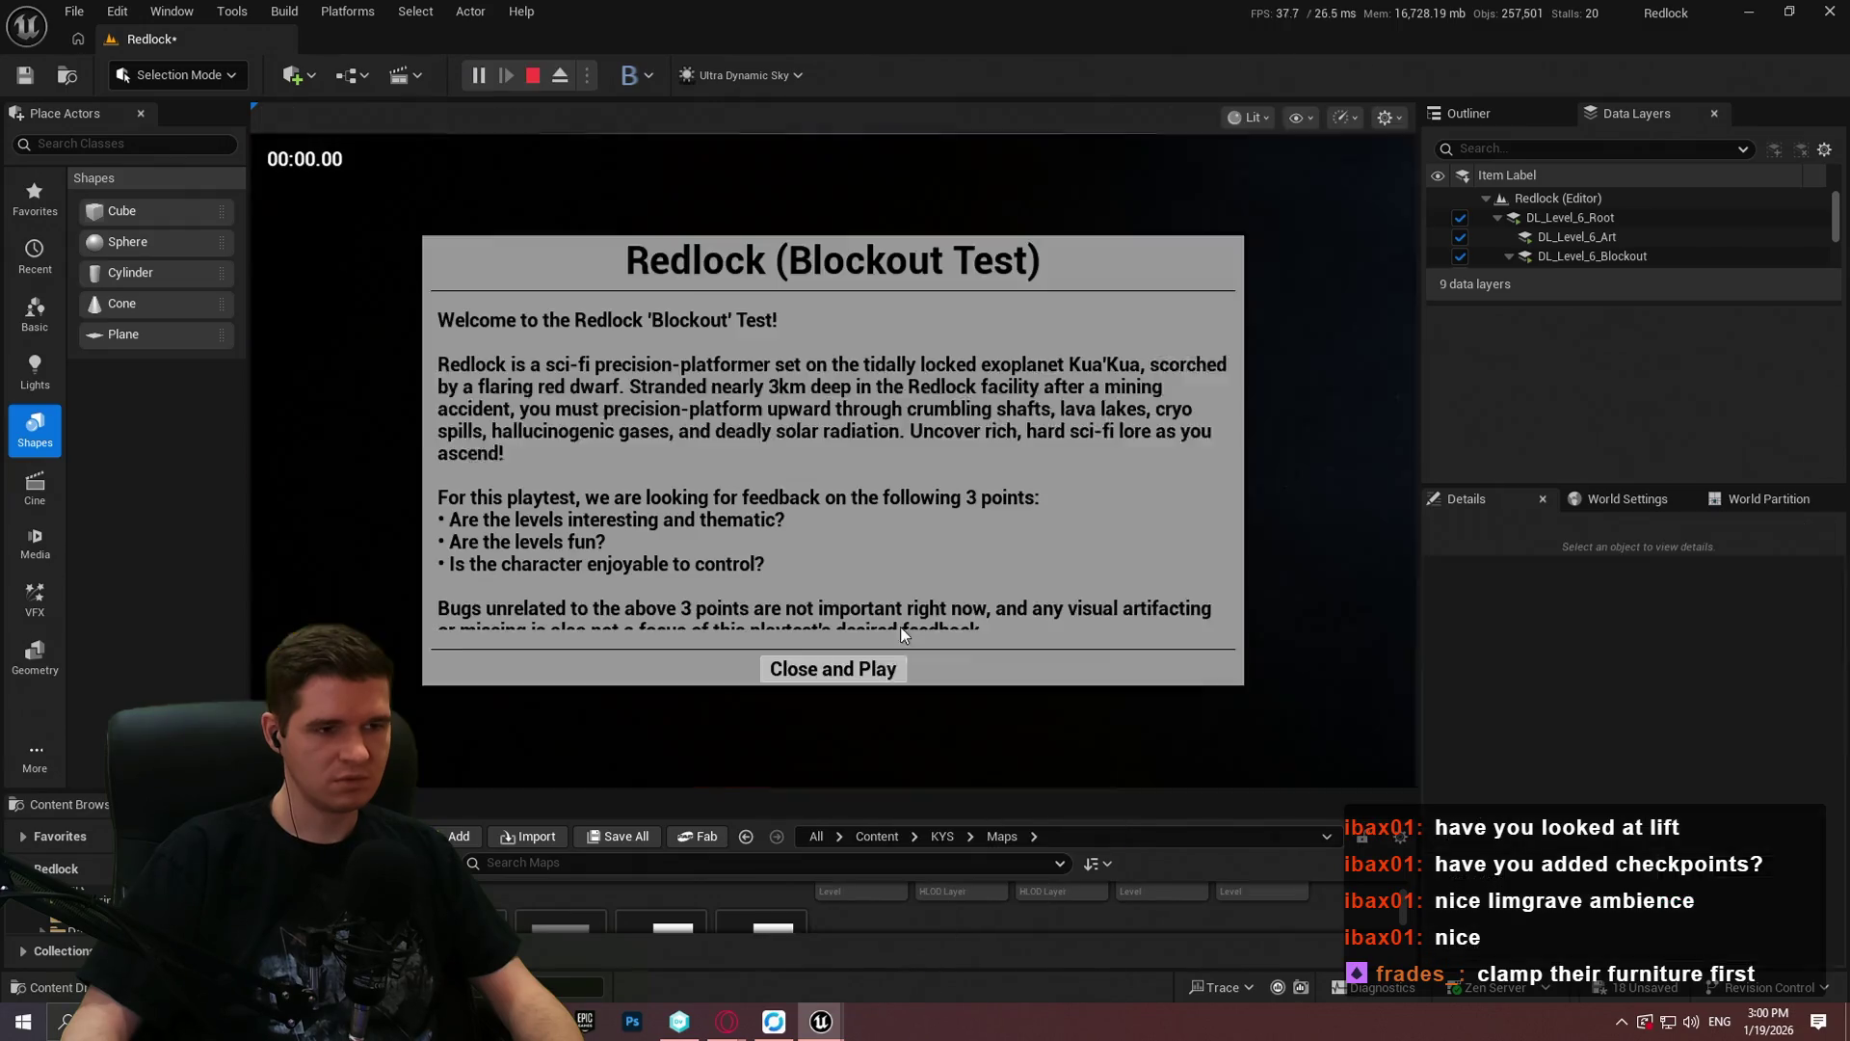
click(861, 672)
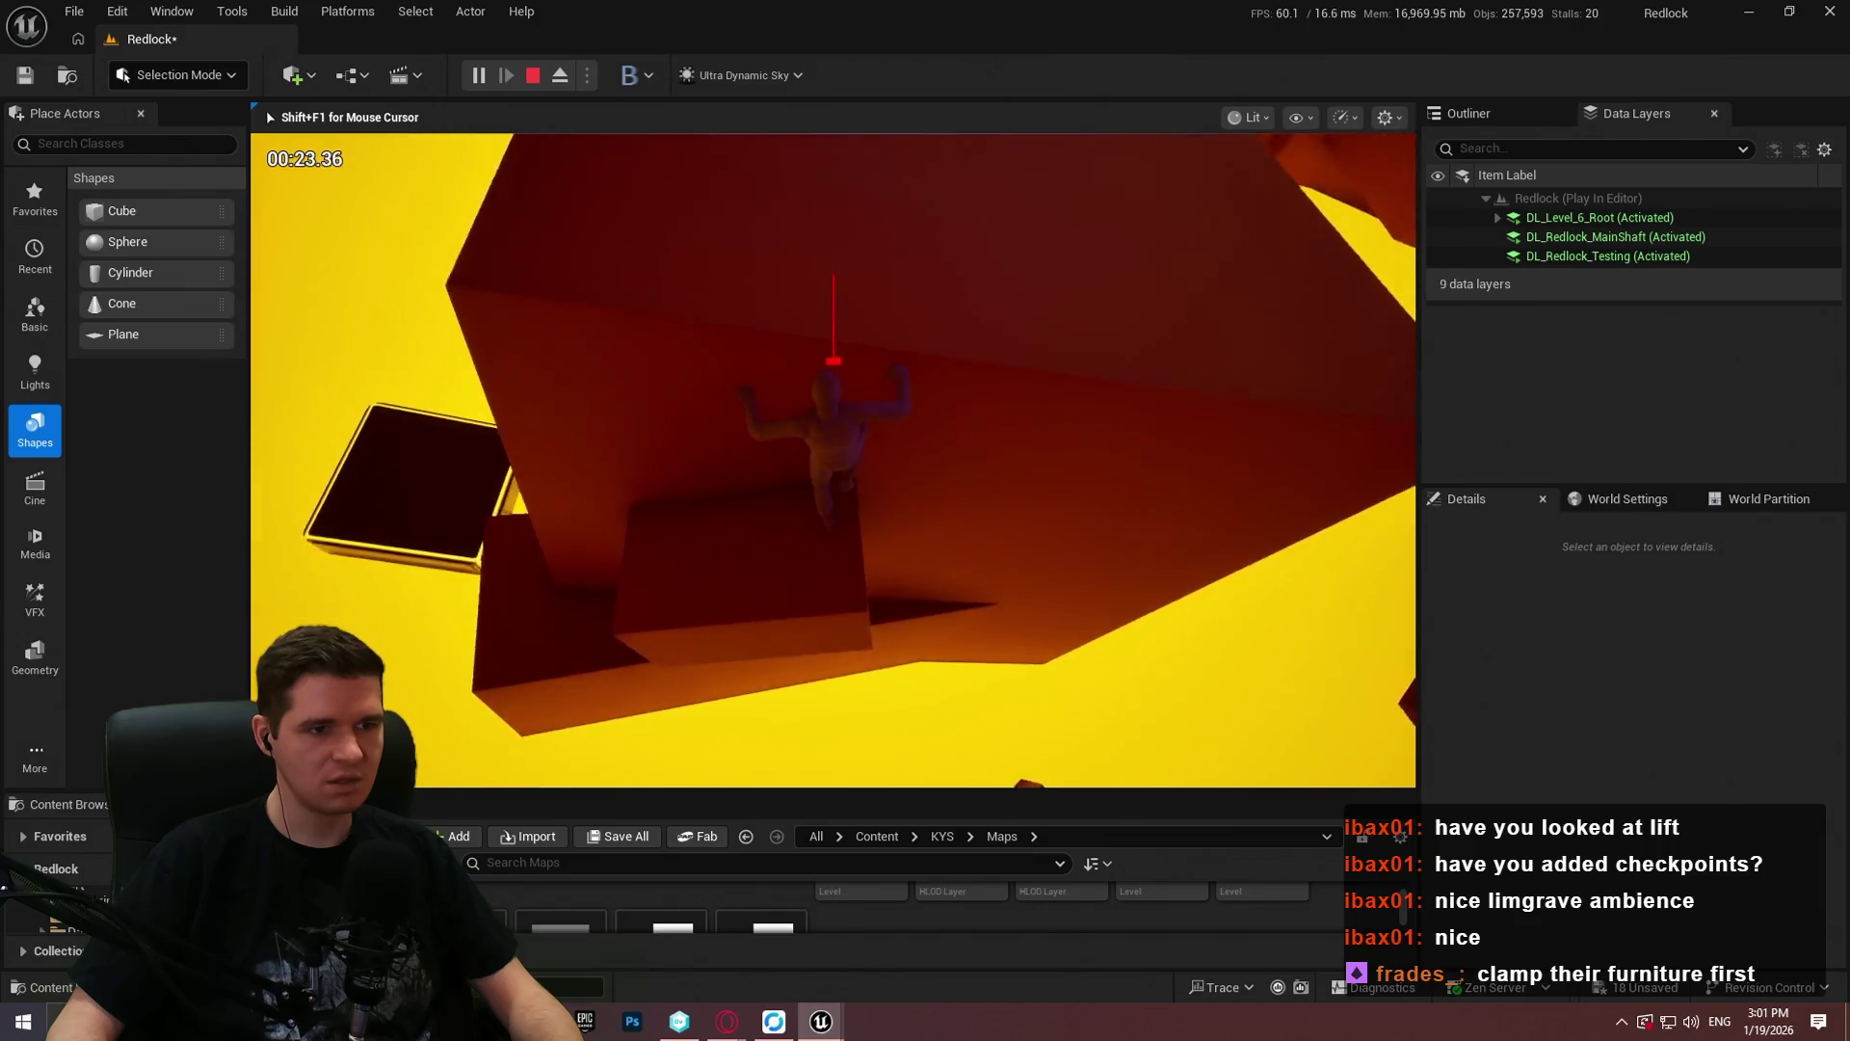
key(Escape)
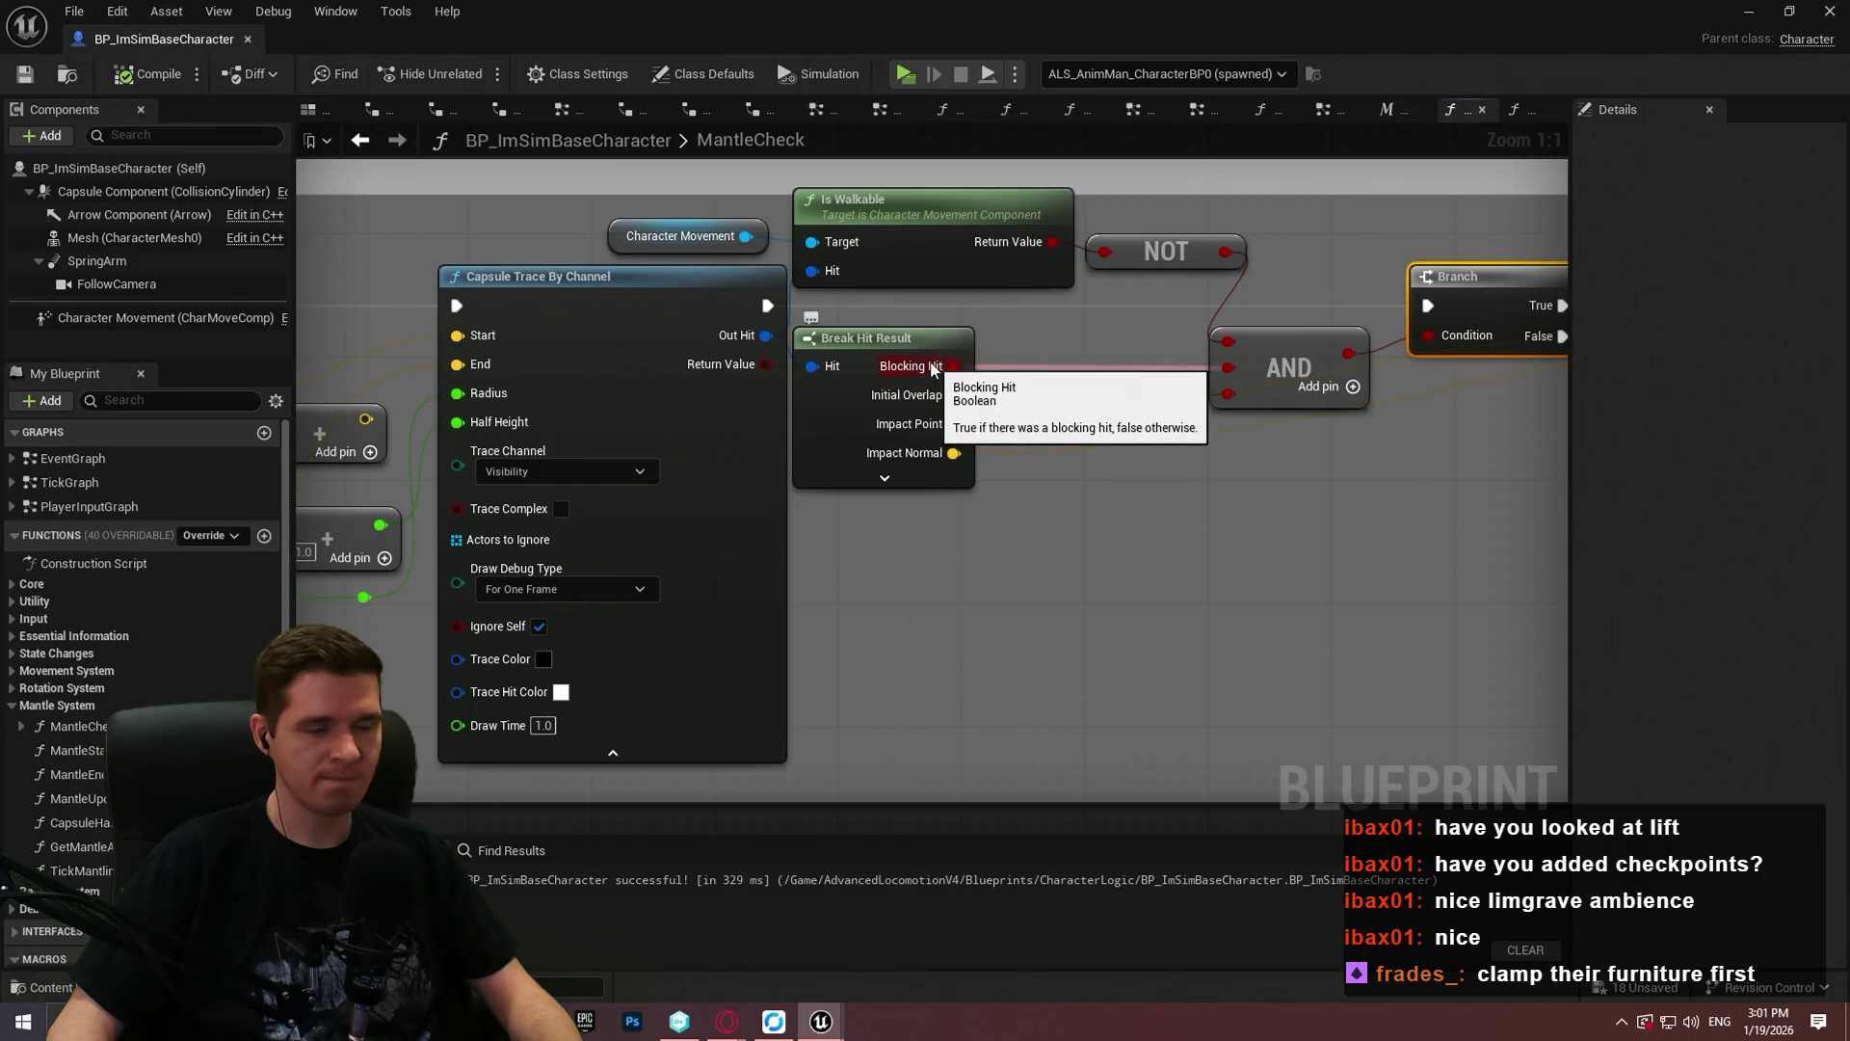
Step: Enable Trace Complex on the Capsule Trace By Channel node, then start a fresh Play From Here session in Redlock
mouse_move(1270, 451)
mouse_down()
mouse_move(855, 520)
mouse_move(384, 516)
mouse_move(1030, 527)
mouse_up()
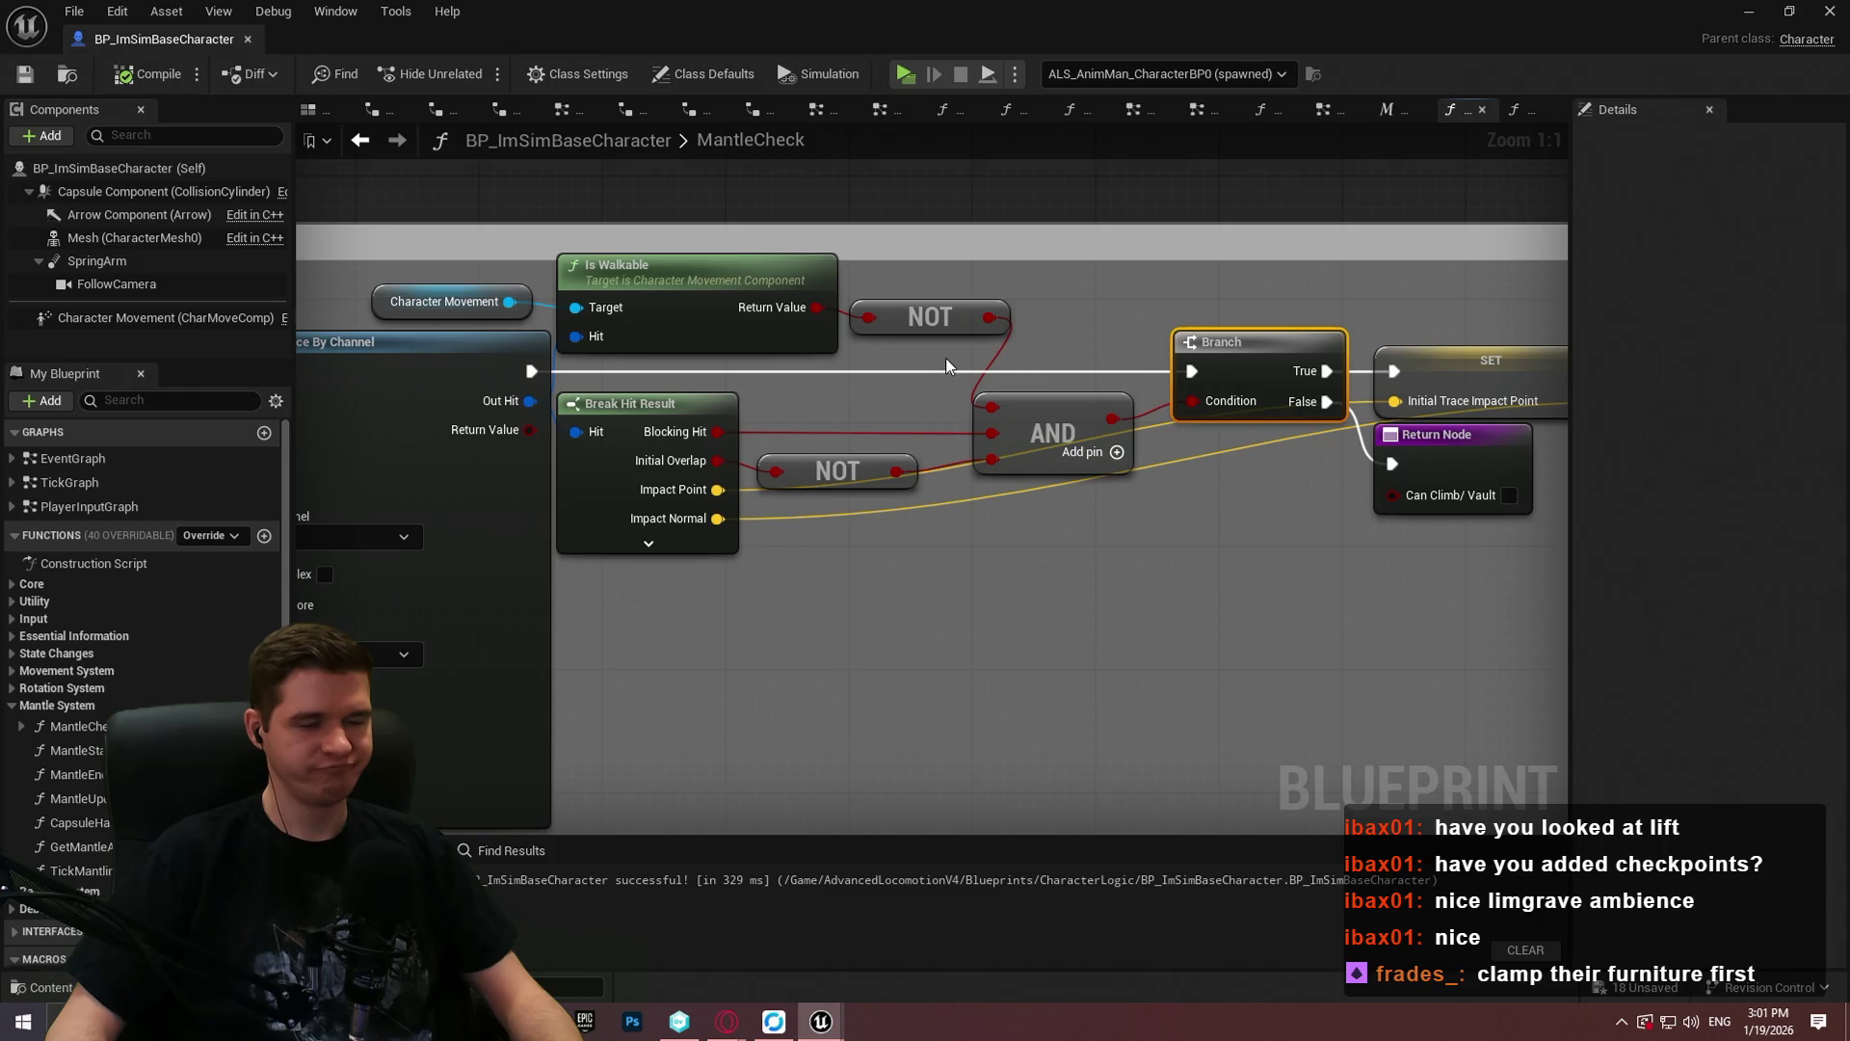
drag(305, 712, 573, 650)
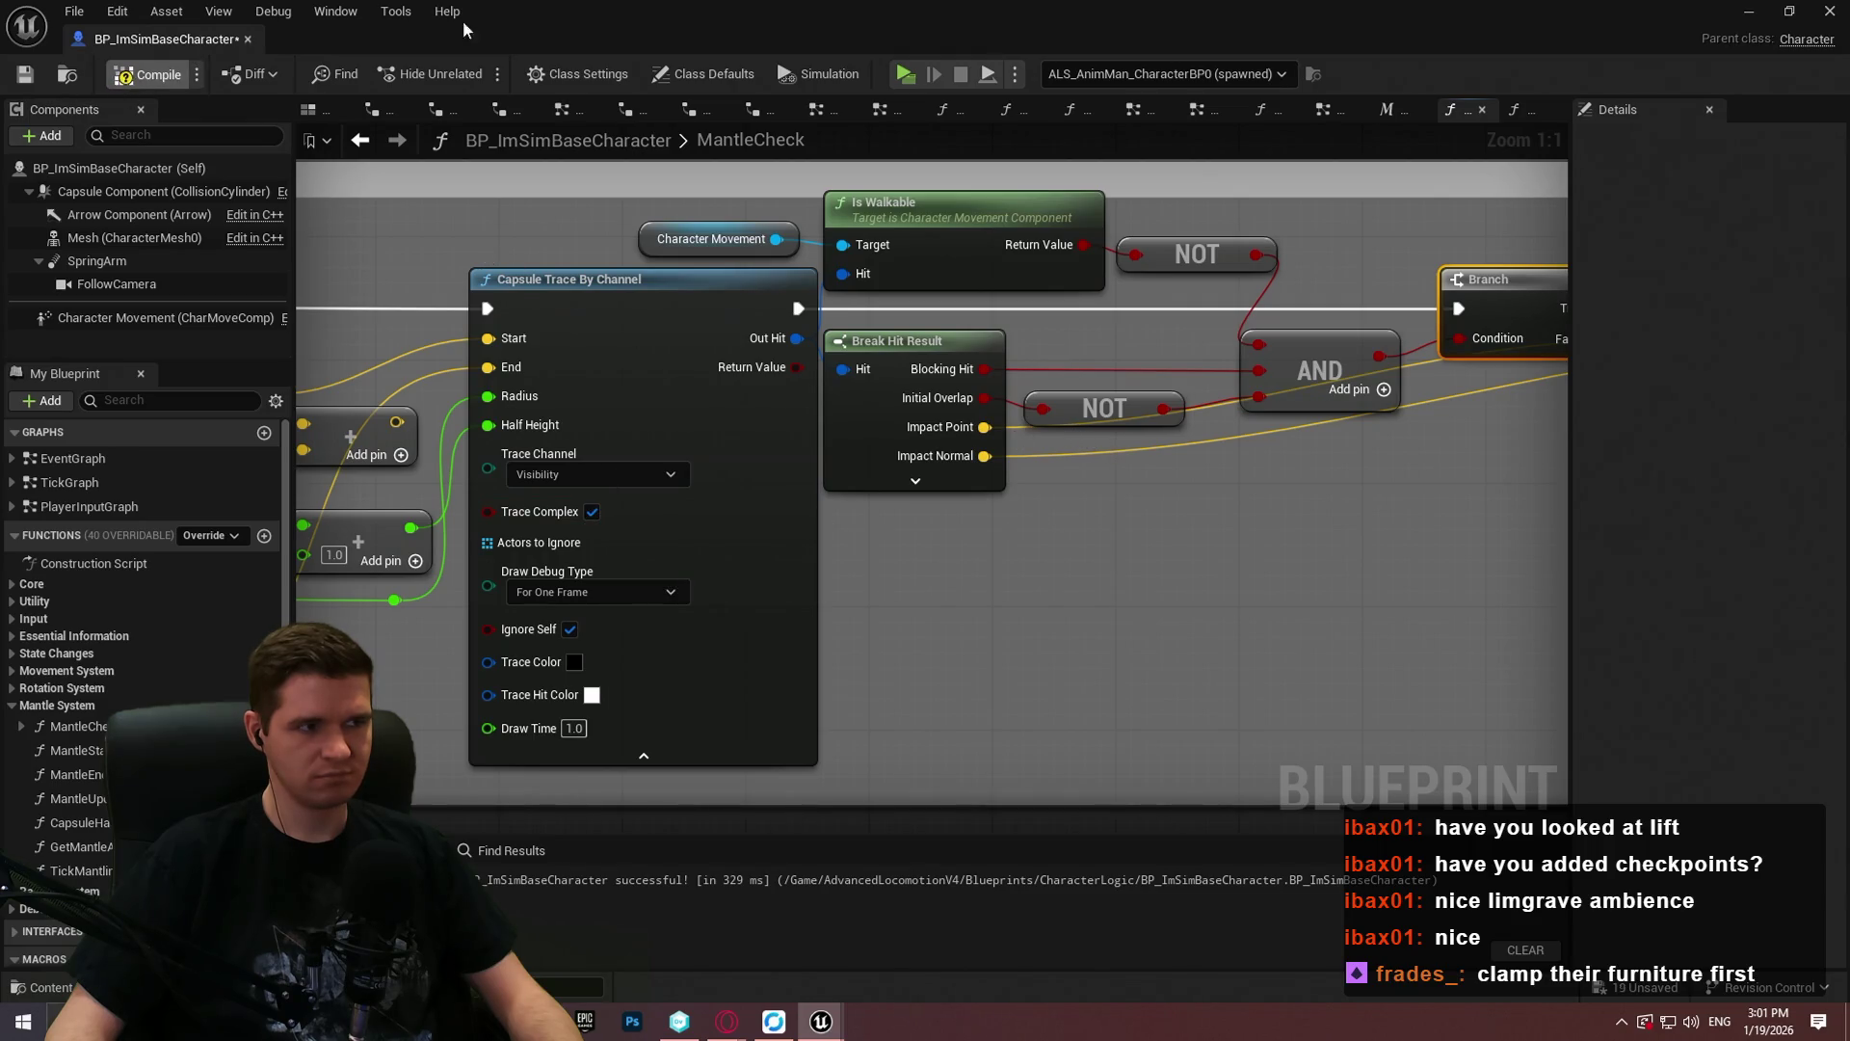
key(alt+Tab)
right_click(784, 324)
key(Escape)
key(alt+p)
click(876, 670)
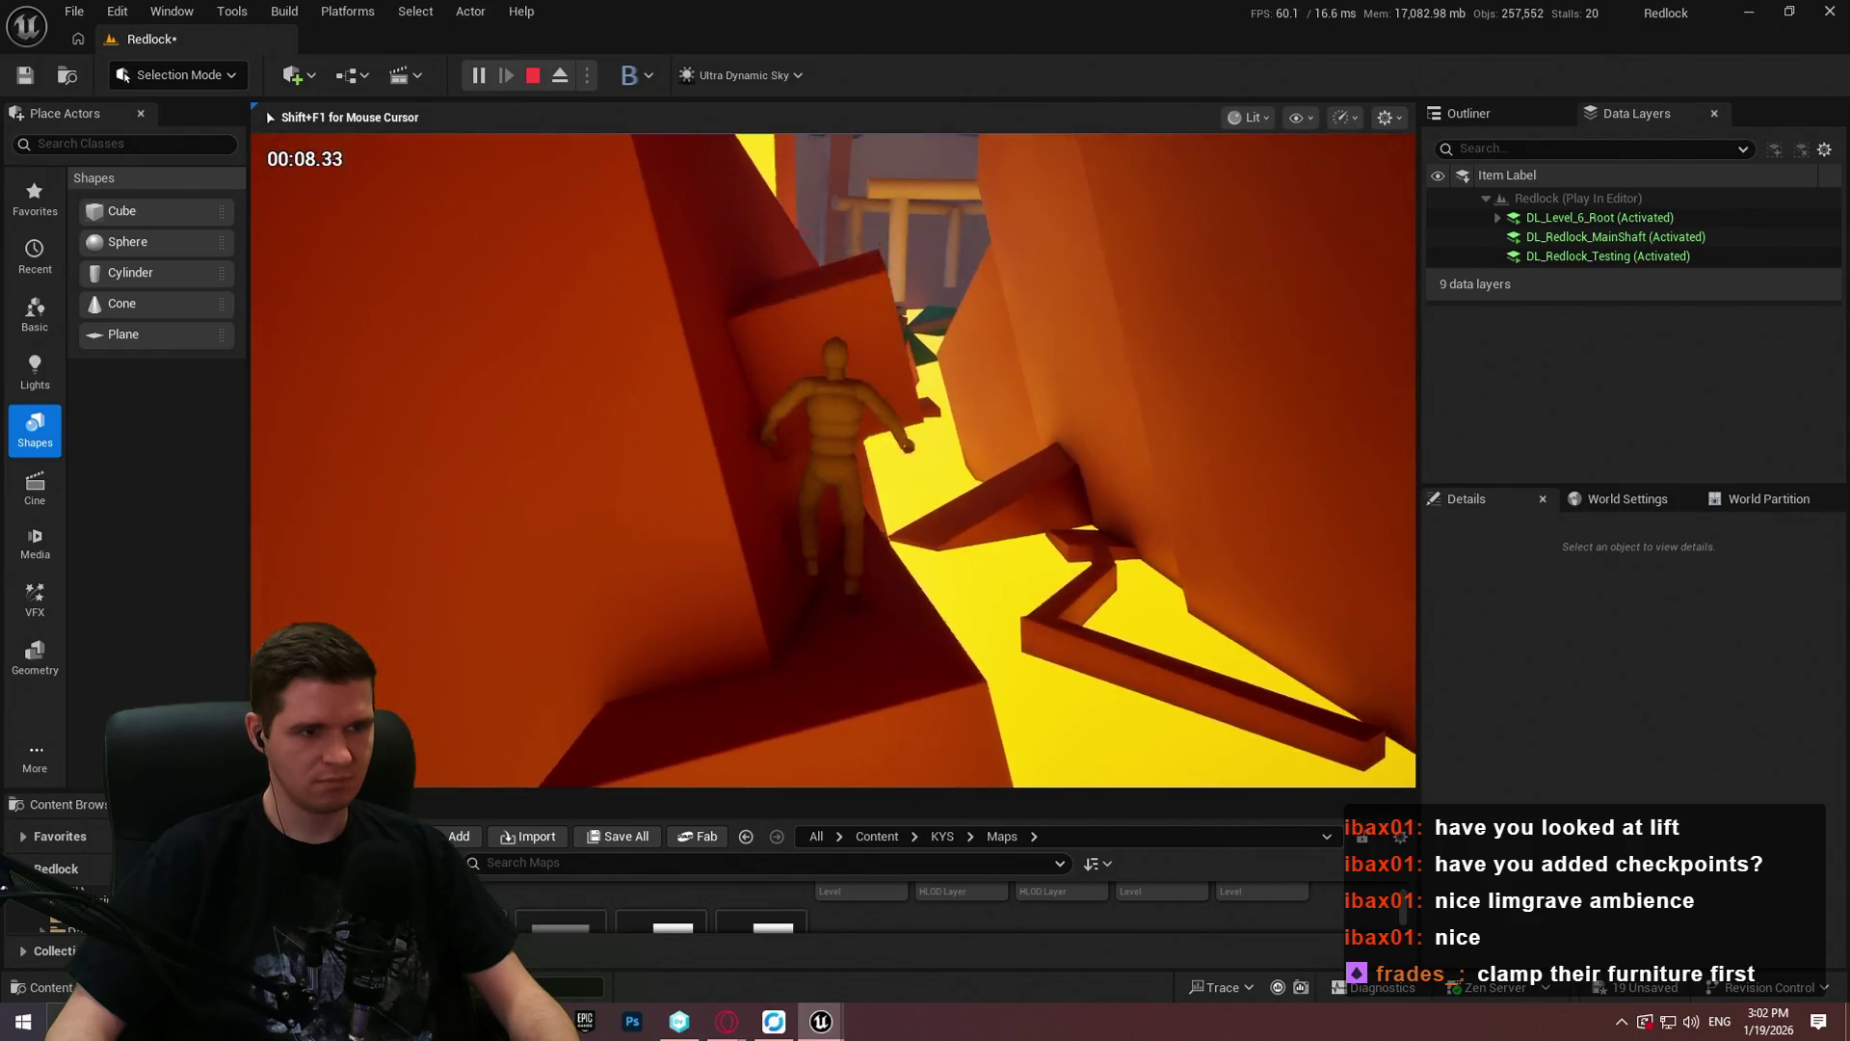
Step: Restart the Redlock playtest from the chosen spot and mantle onto the red block
key(Escape)
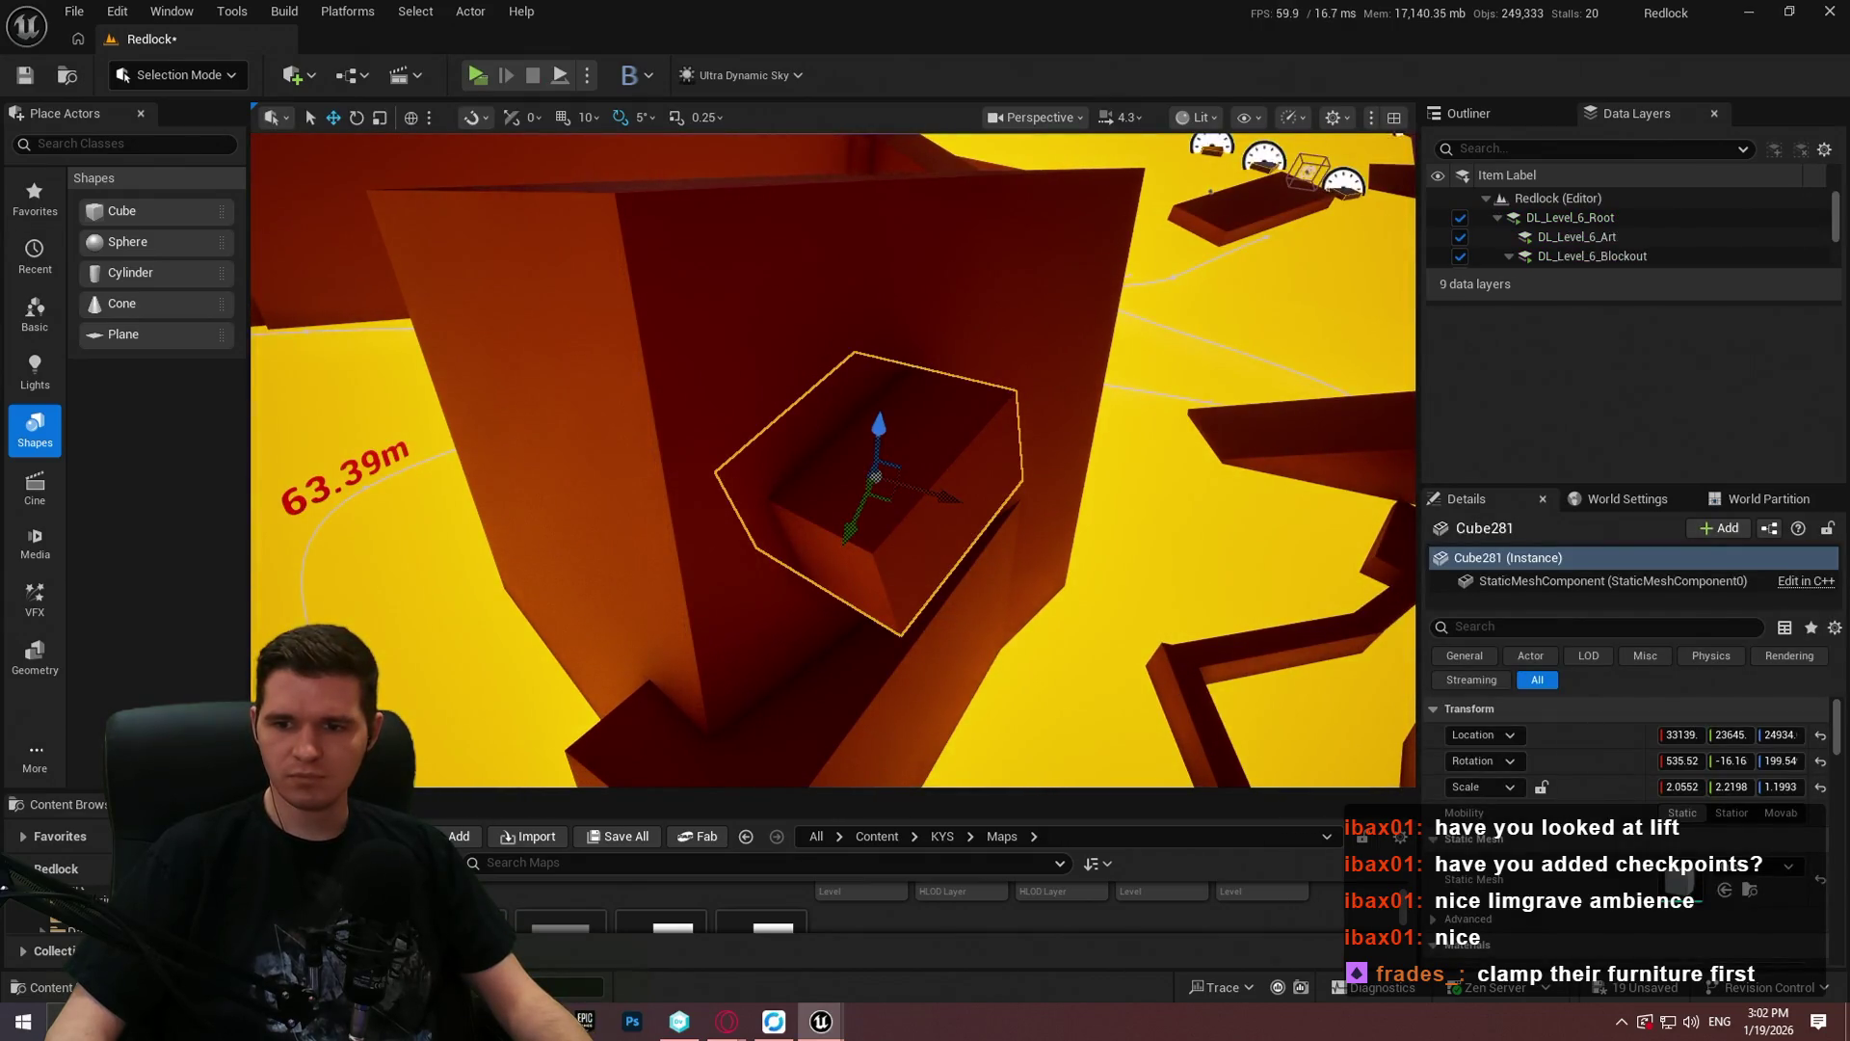
click(952, 729)
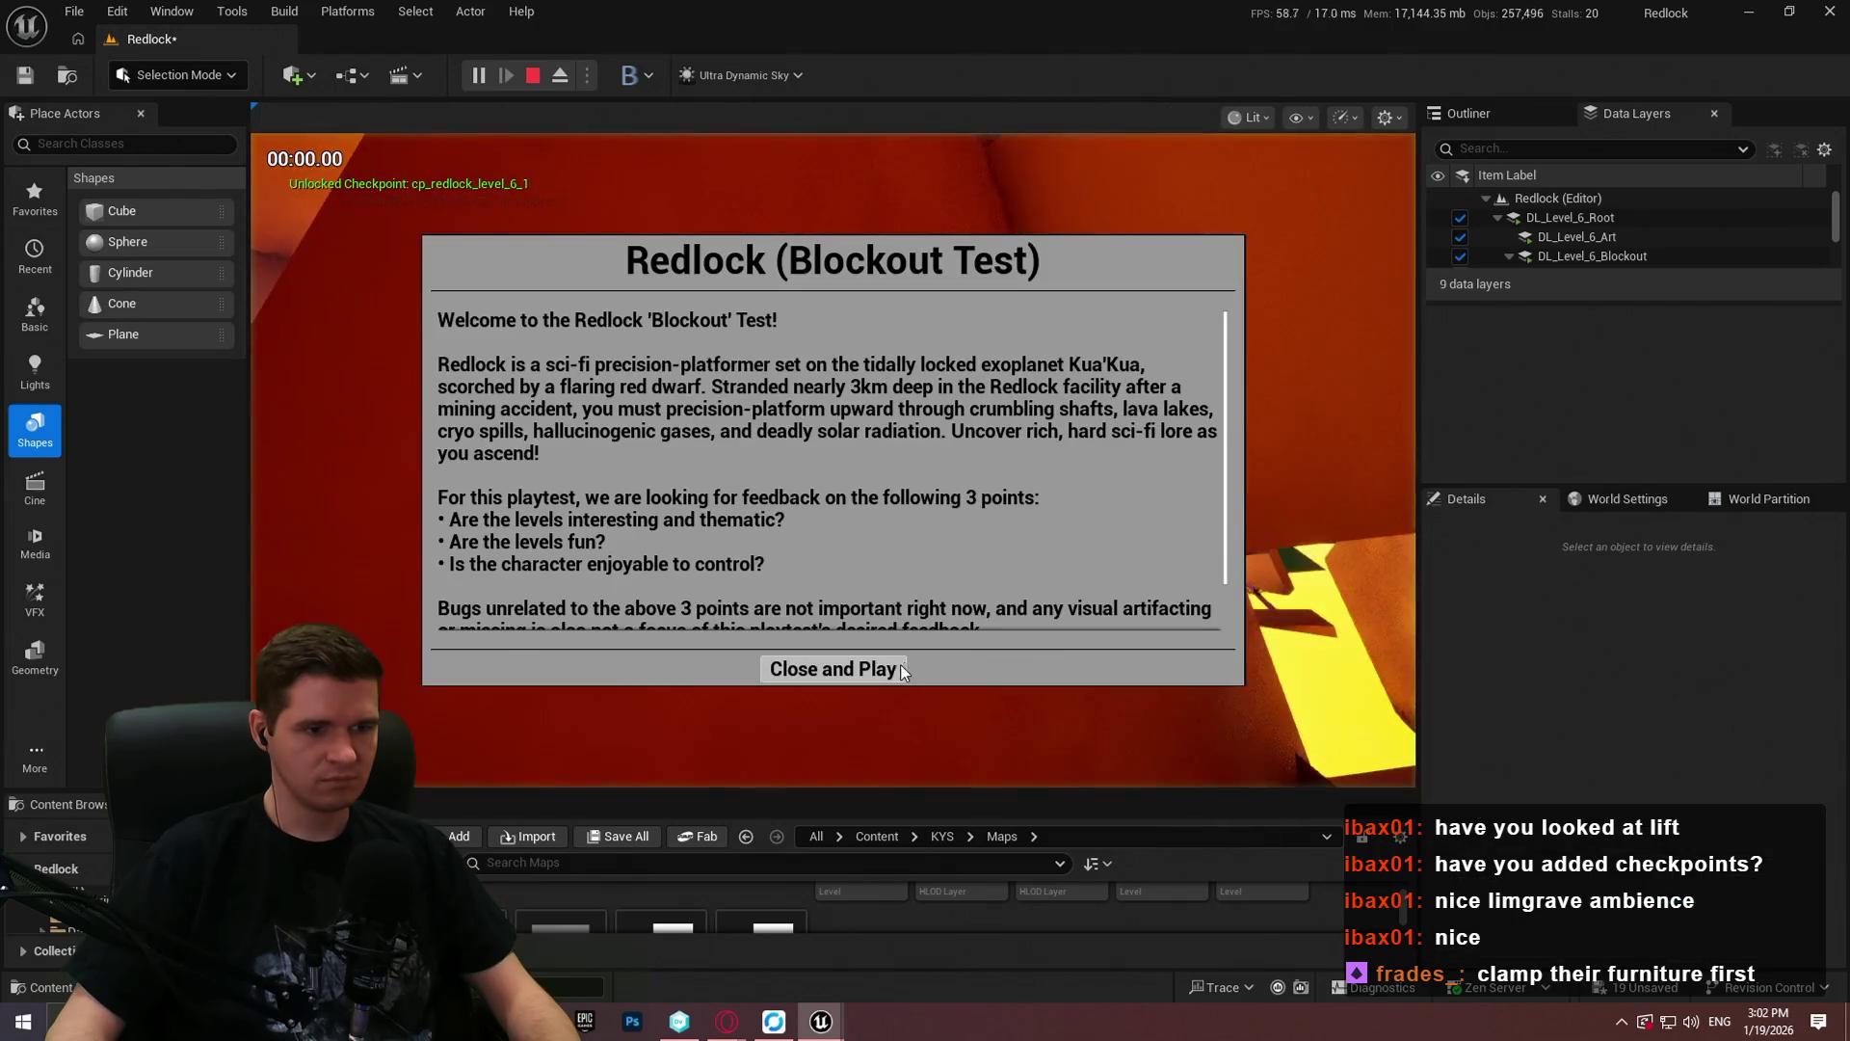
click(900, 665)
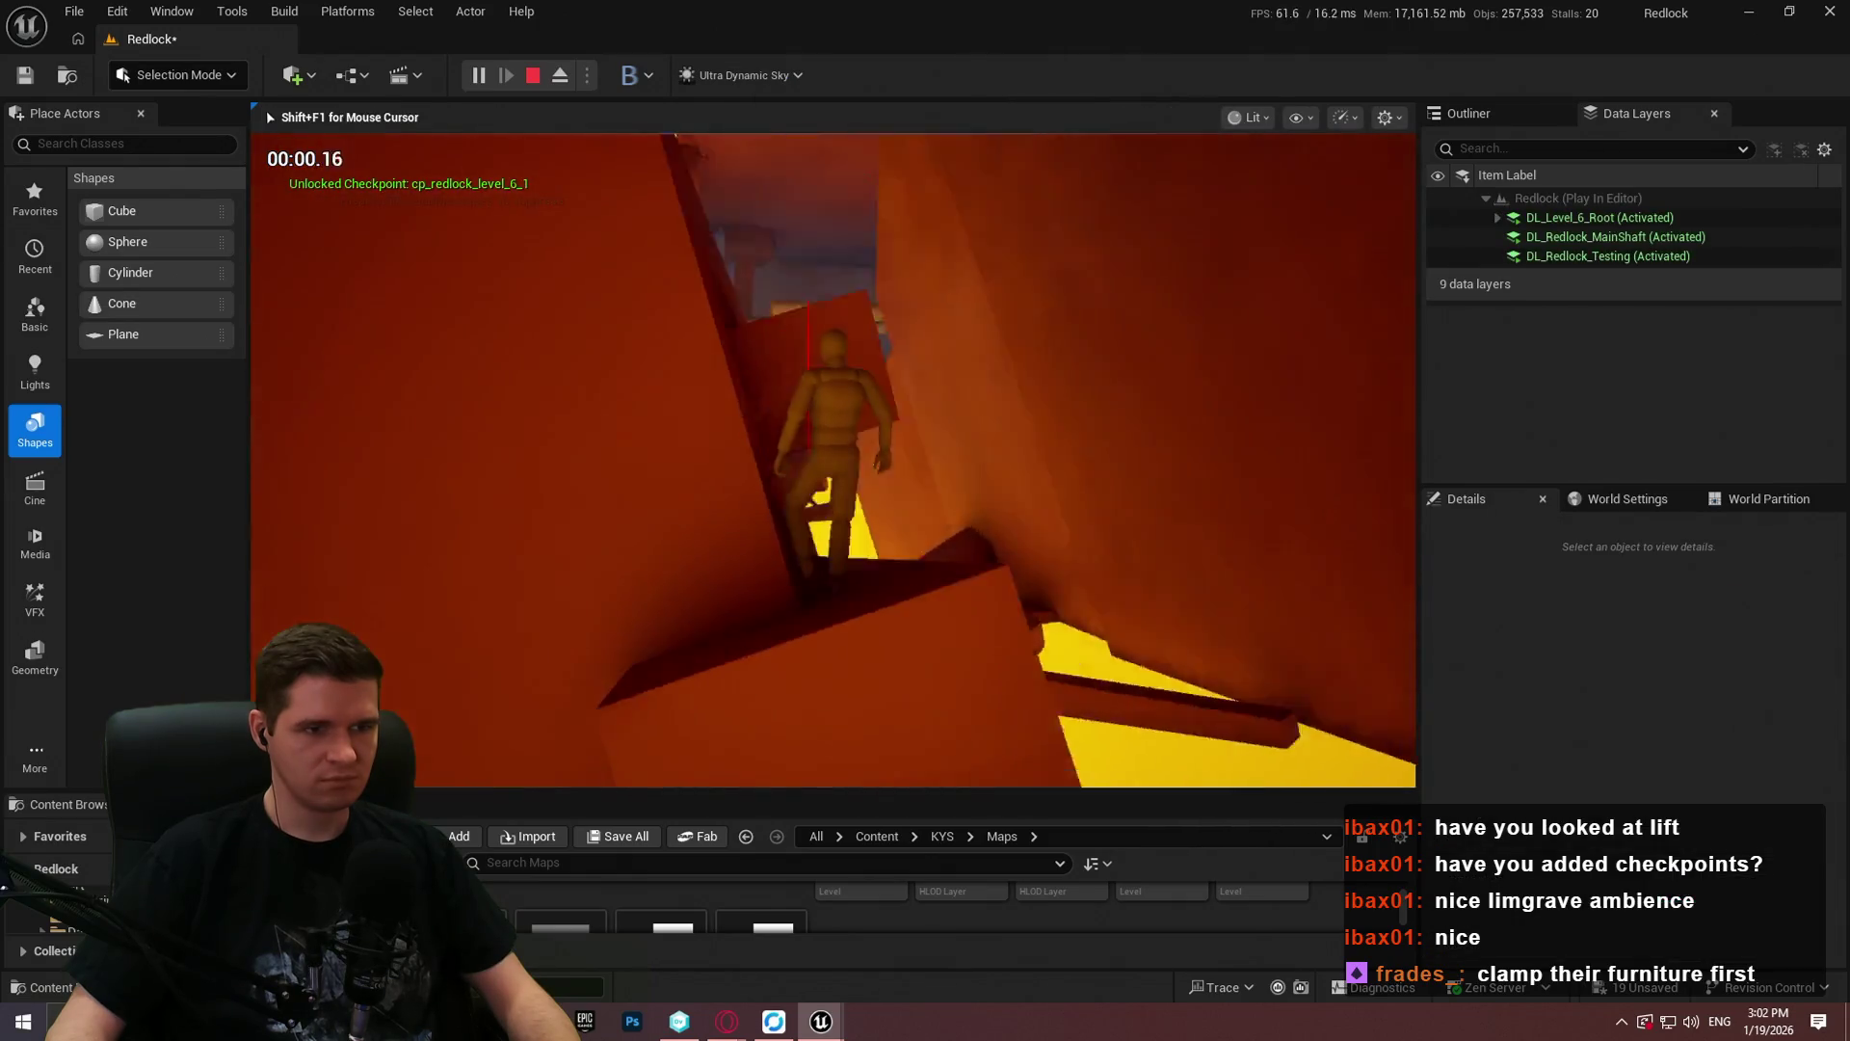
key(w)
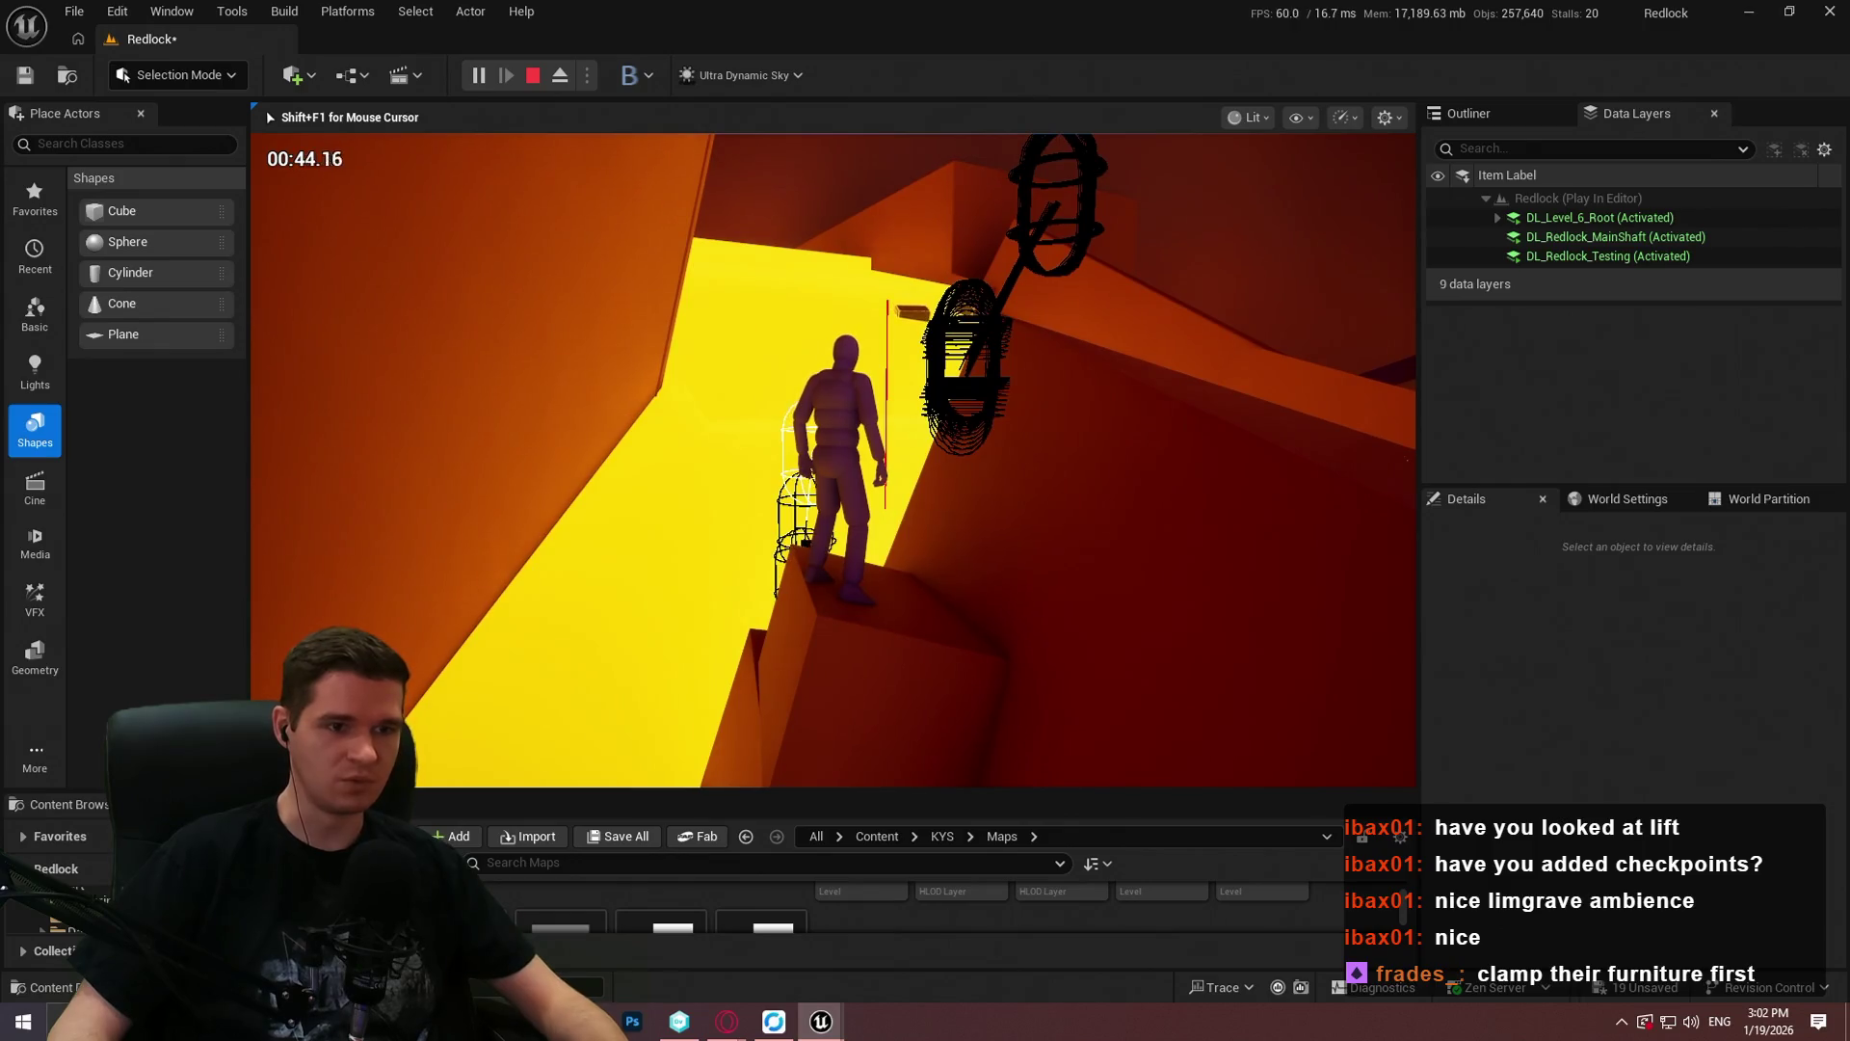
Step: Stop the playtest and pan MantleCheck to the math nodes before the capsule trace
key(super)
click(765, 52)
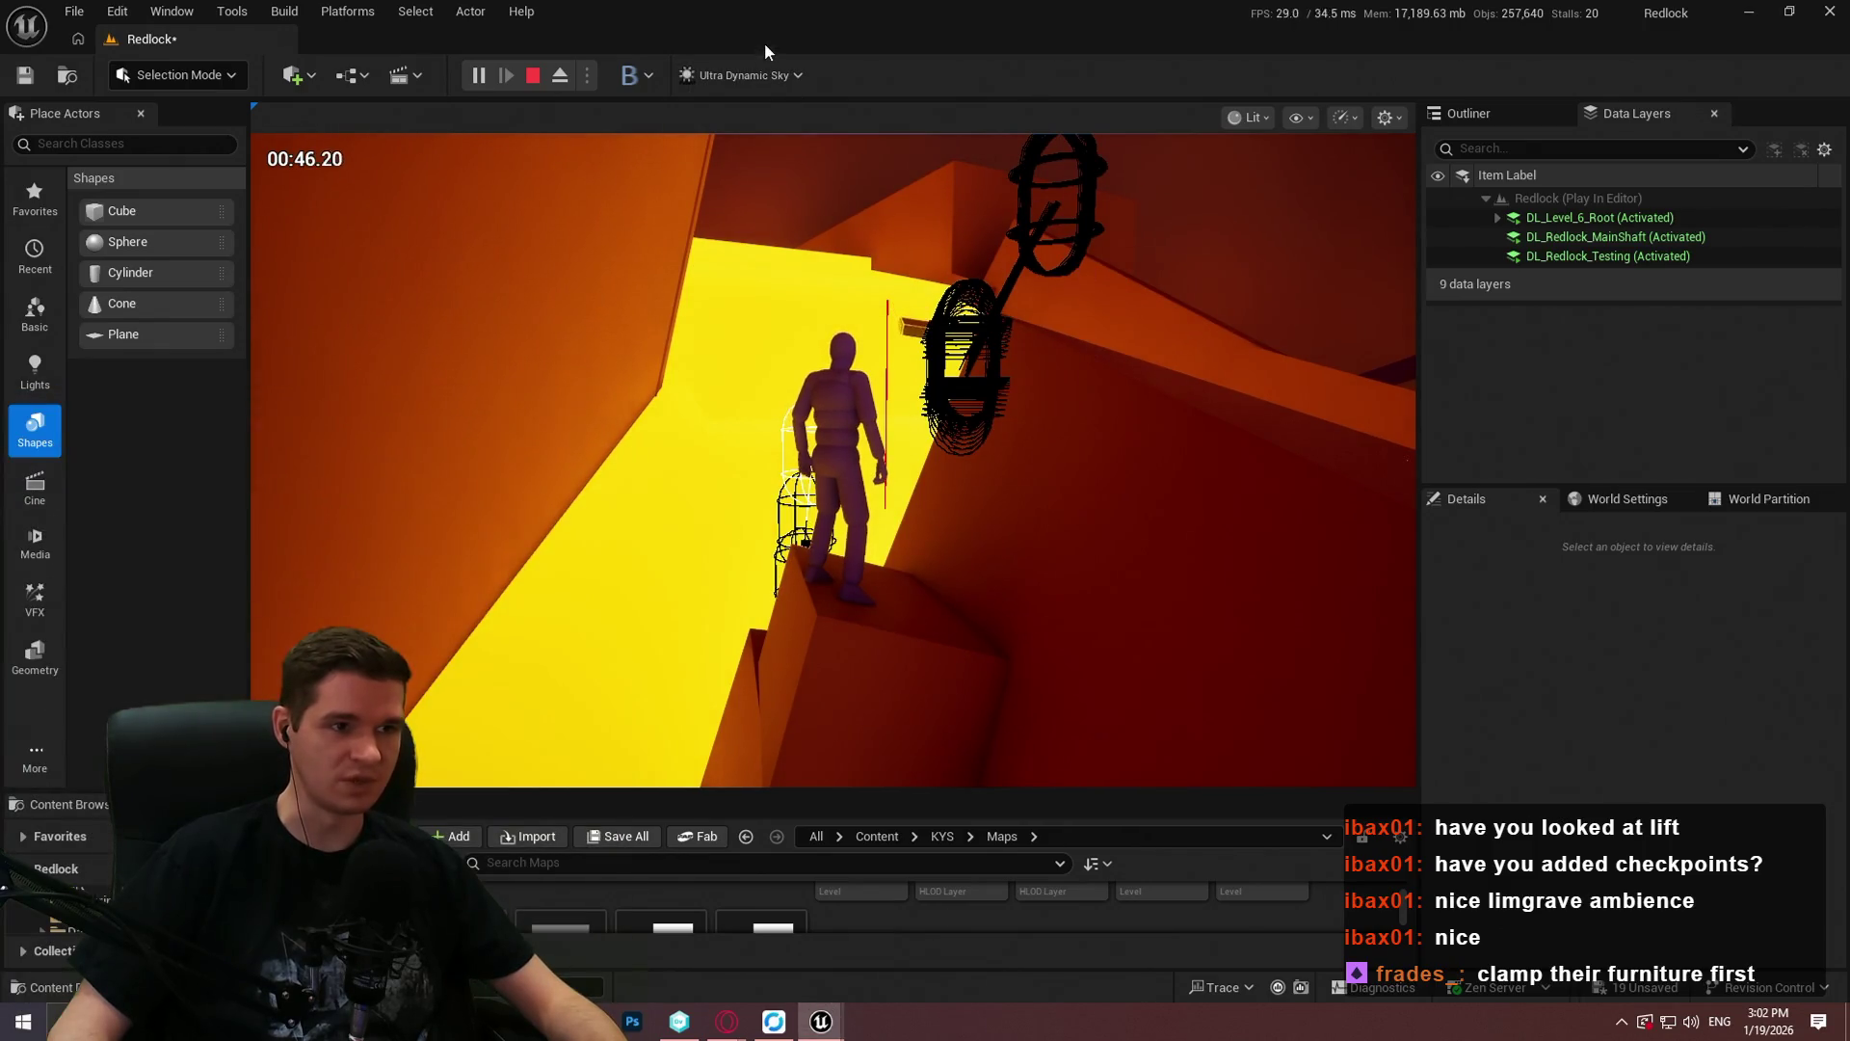
click(533, 77)
mouse_move(1242, 186)
mouse_down()
mouse_move(1014, 41)
mouse_move(1013, 3)
mouse_up()
mouse_move(737, 381)
mouse_down()
mouse_move(848, 367)
mouse_move(1146, 625)
mouse_move(974, 587)
mouse_move(1012, 598)
mouse_up()
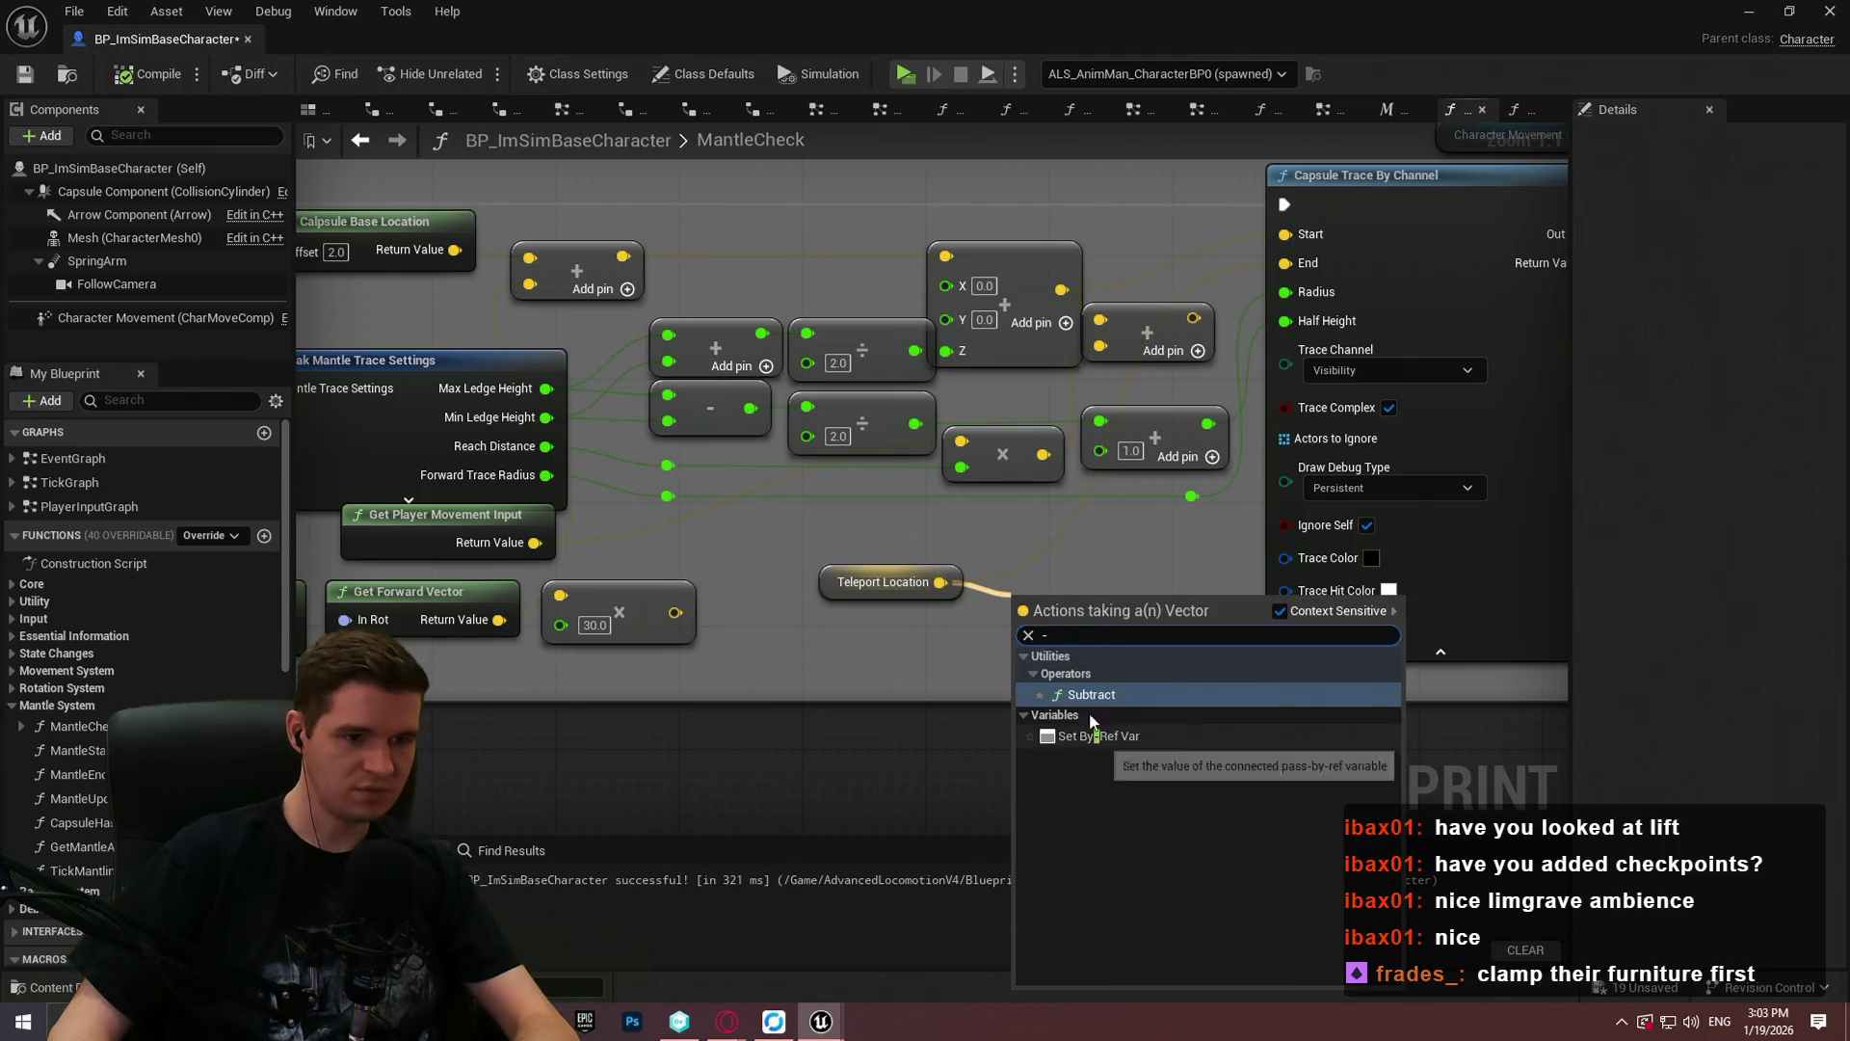
Step: Subtract 25 on Z from Teleport Location with a Vector Subtract node and save the Blueprint
click(1084, 694)
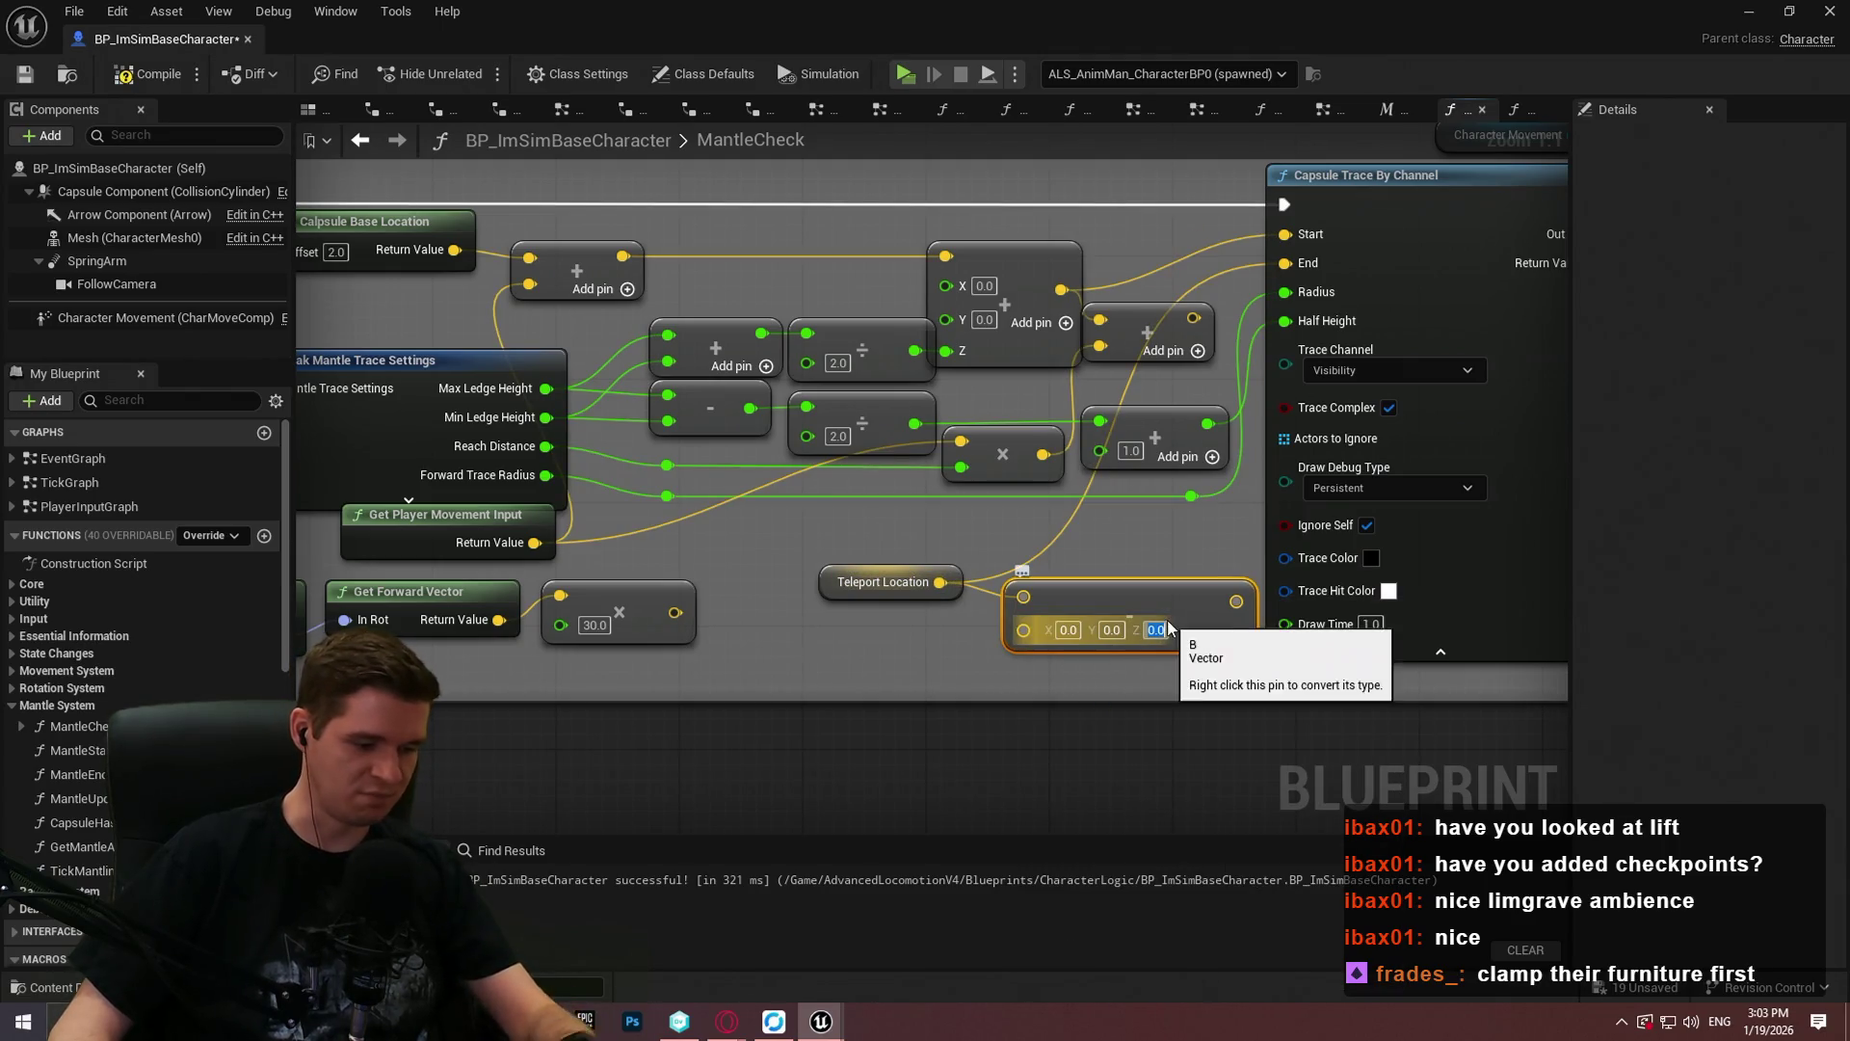
click(1238, 579)
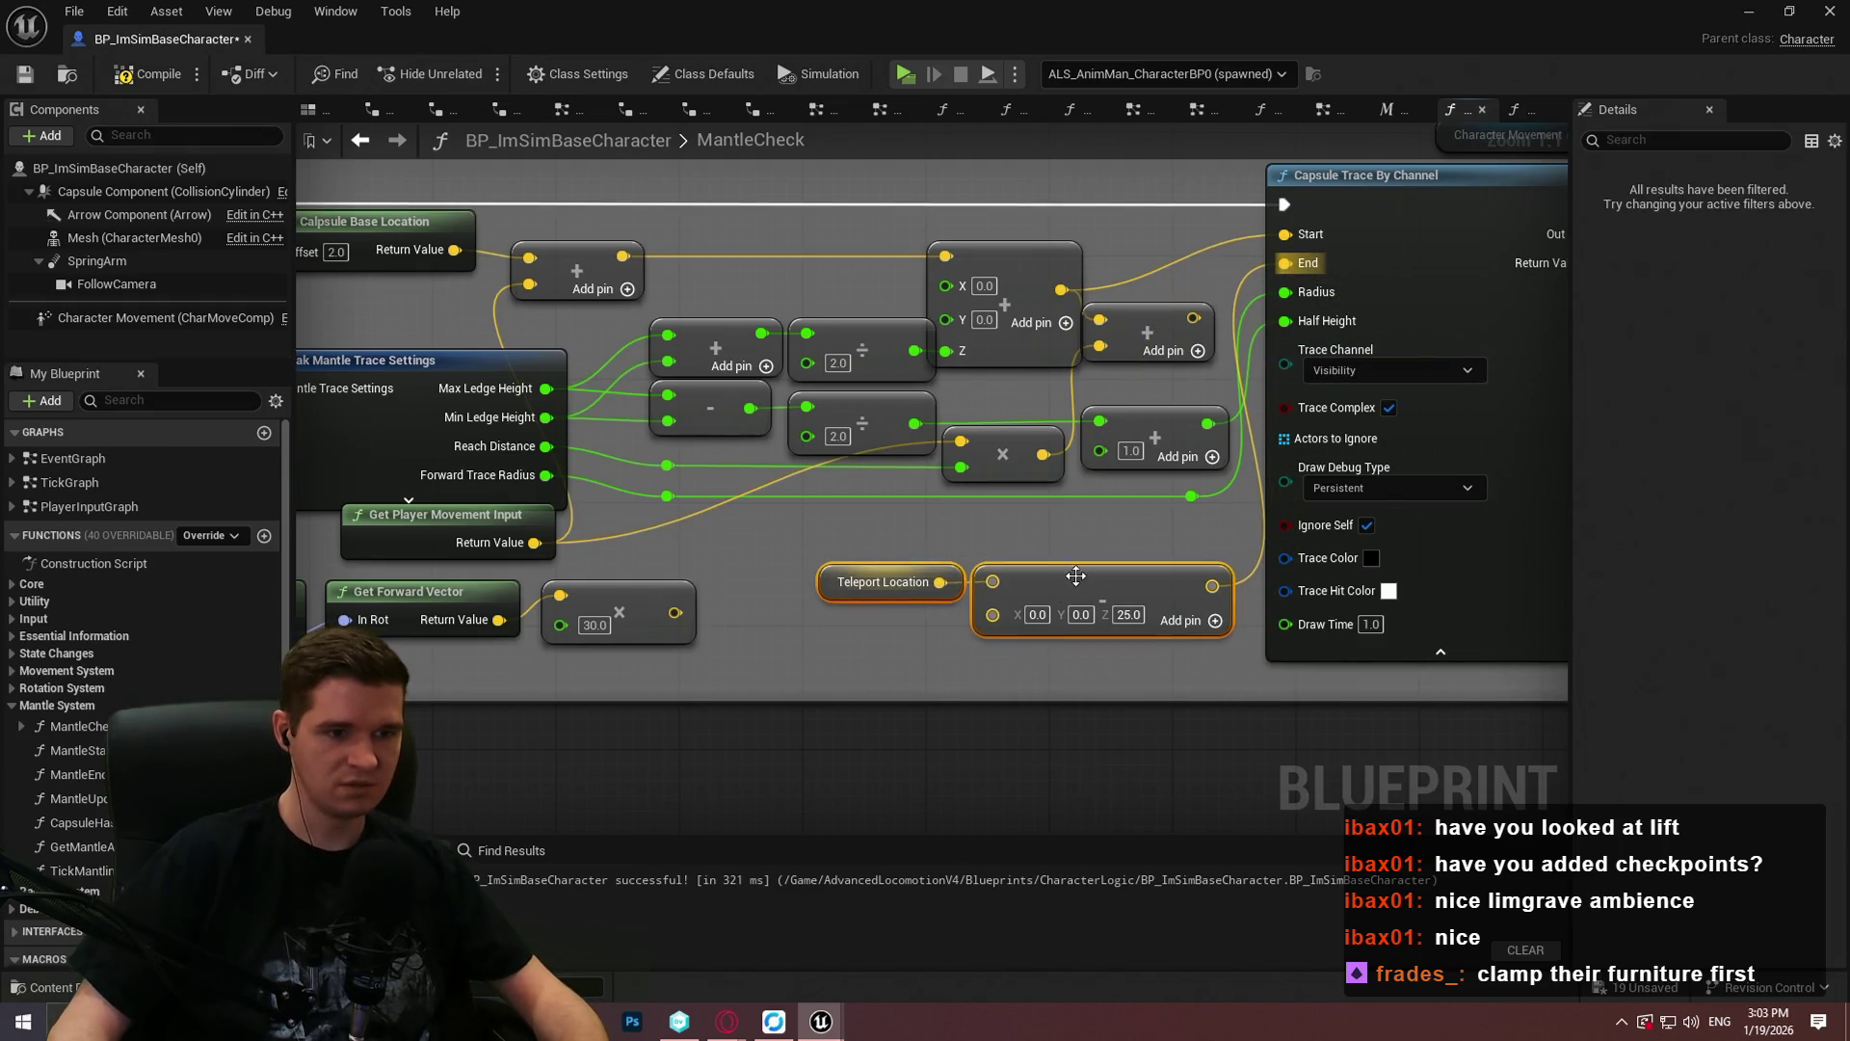
click(26, 77)
Step: Dock the character Blueprint into the main editor alongside the Redlock level tab
drag(192, 39, 773, 39)
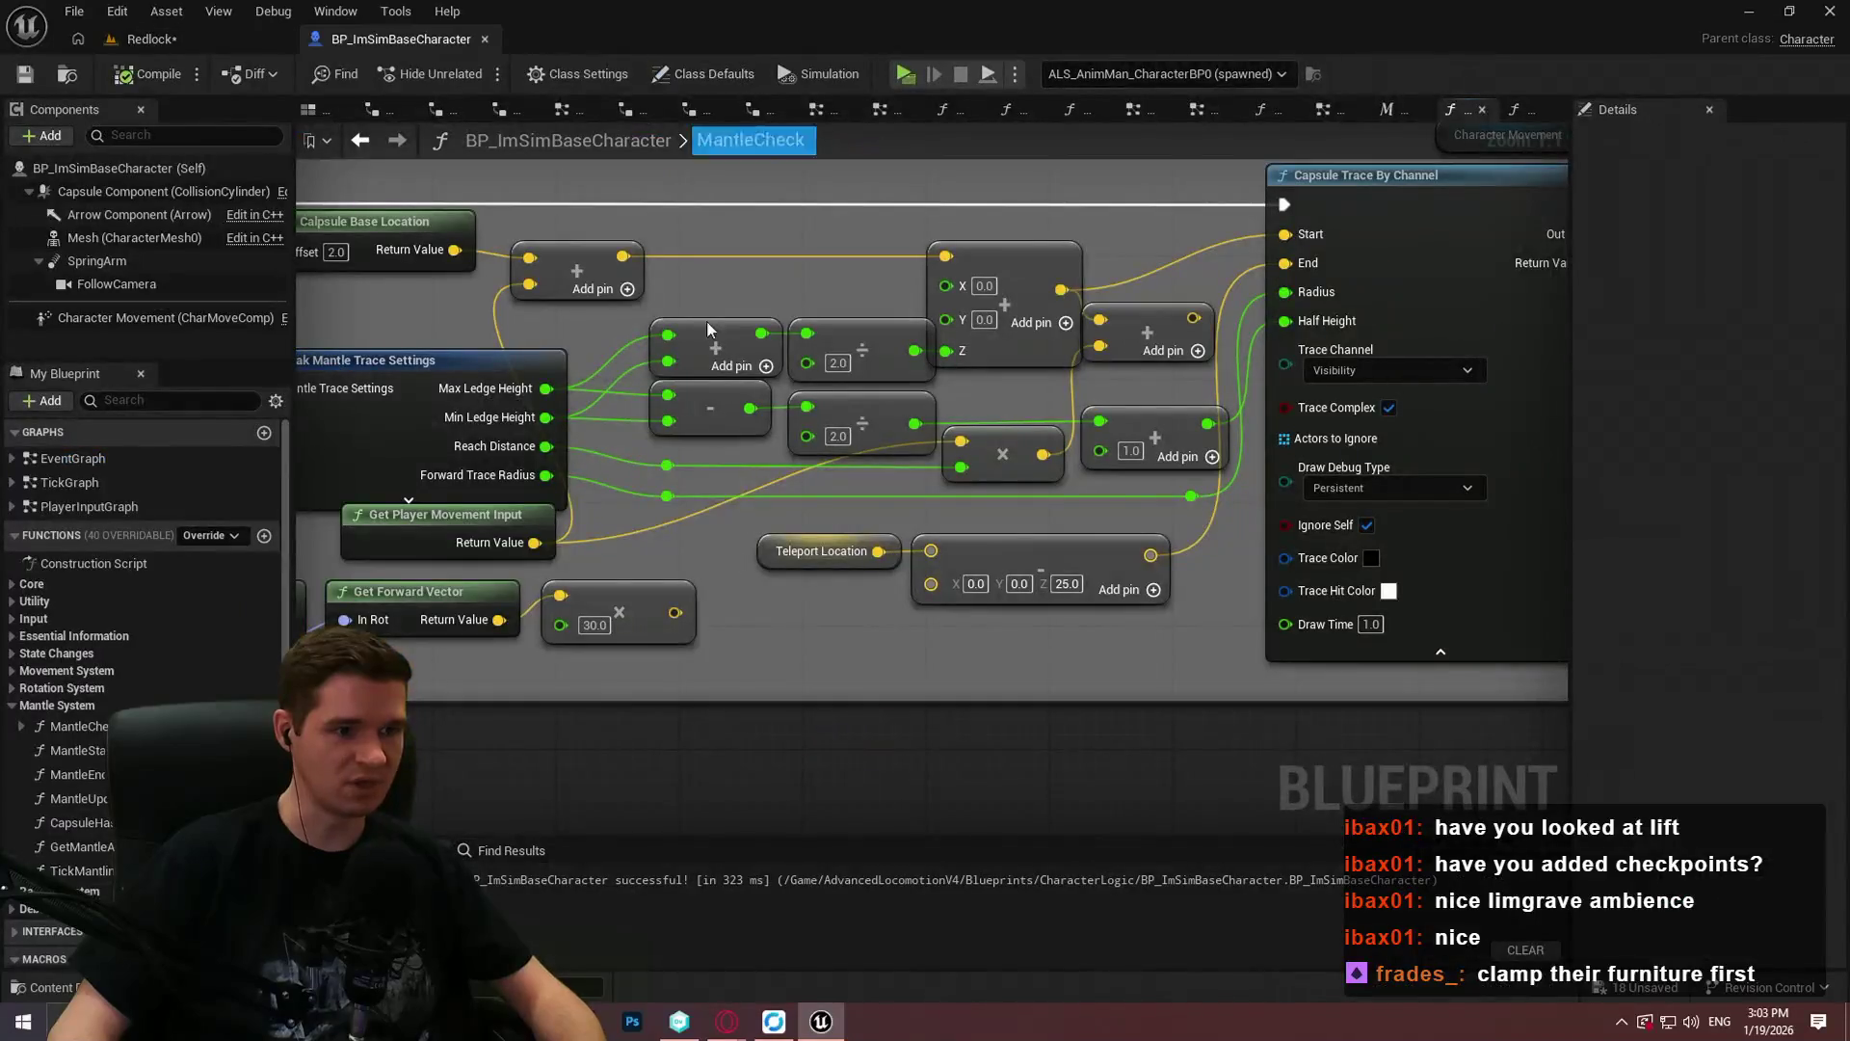
click(153, 39)
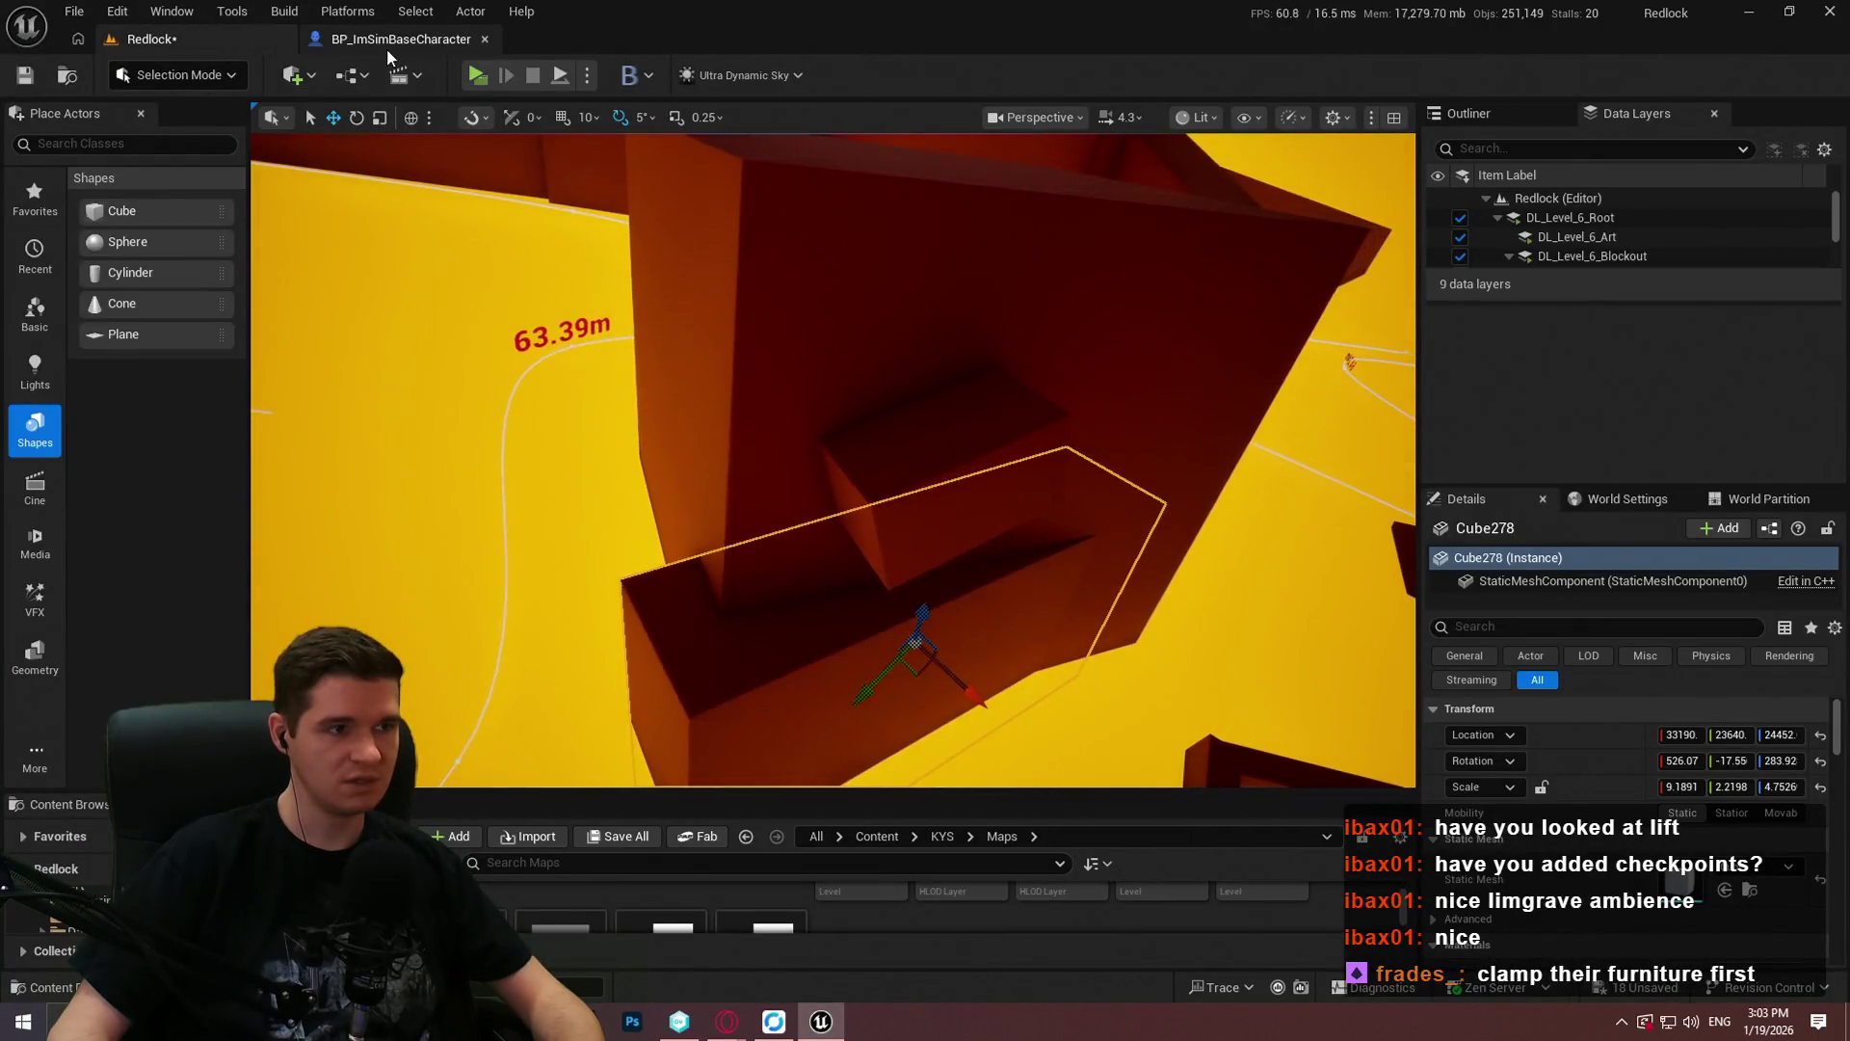
click(391, 42)
scroll(1243, 424, down, 3)
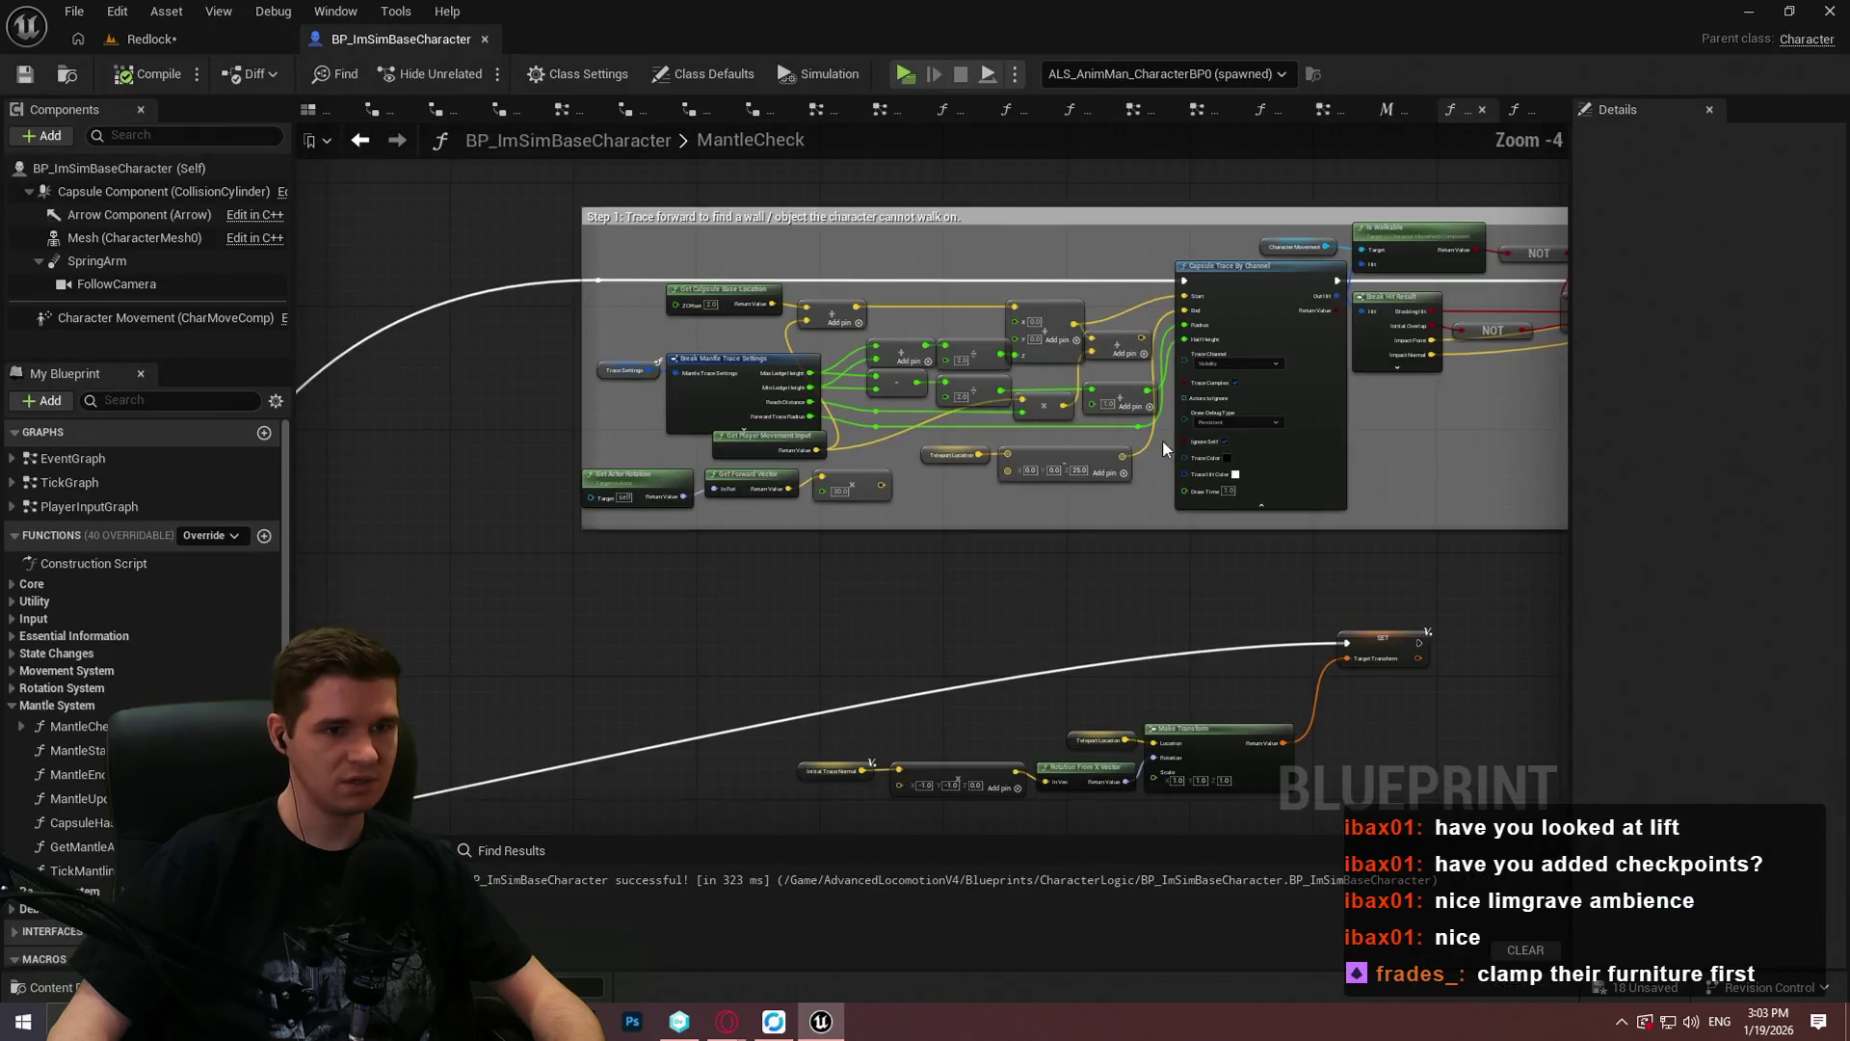
scroll(1243, 424, up, 4)
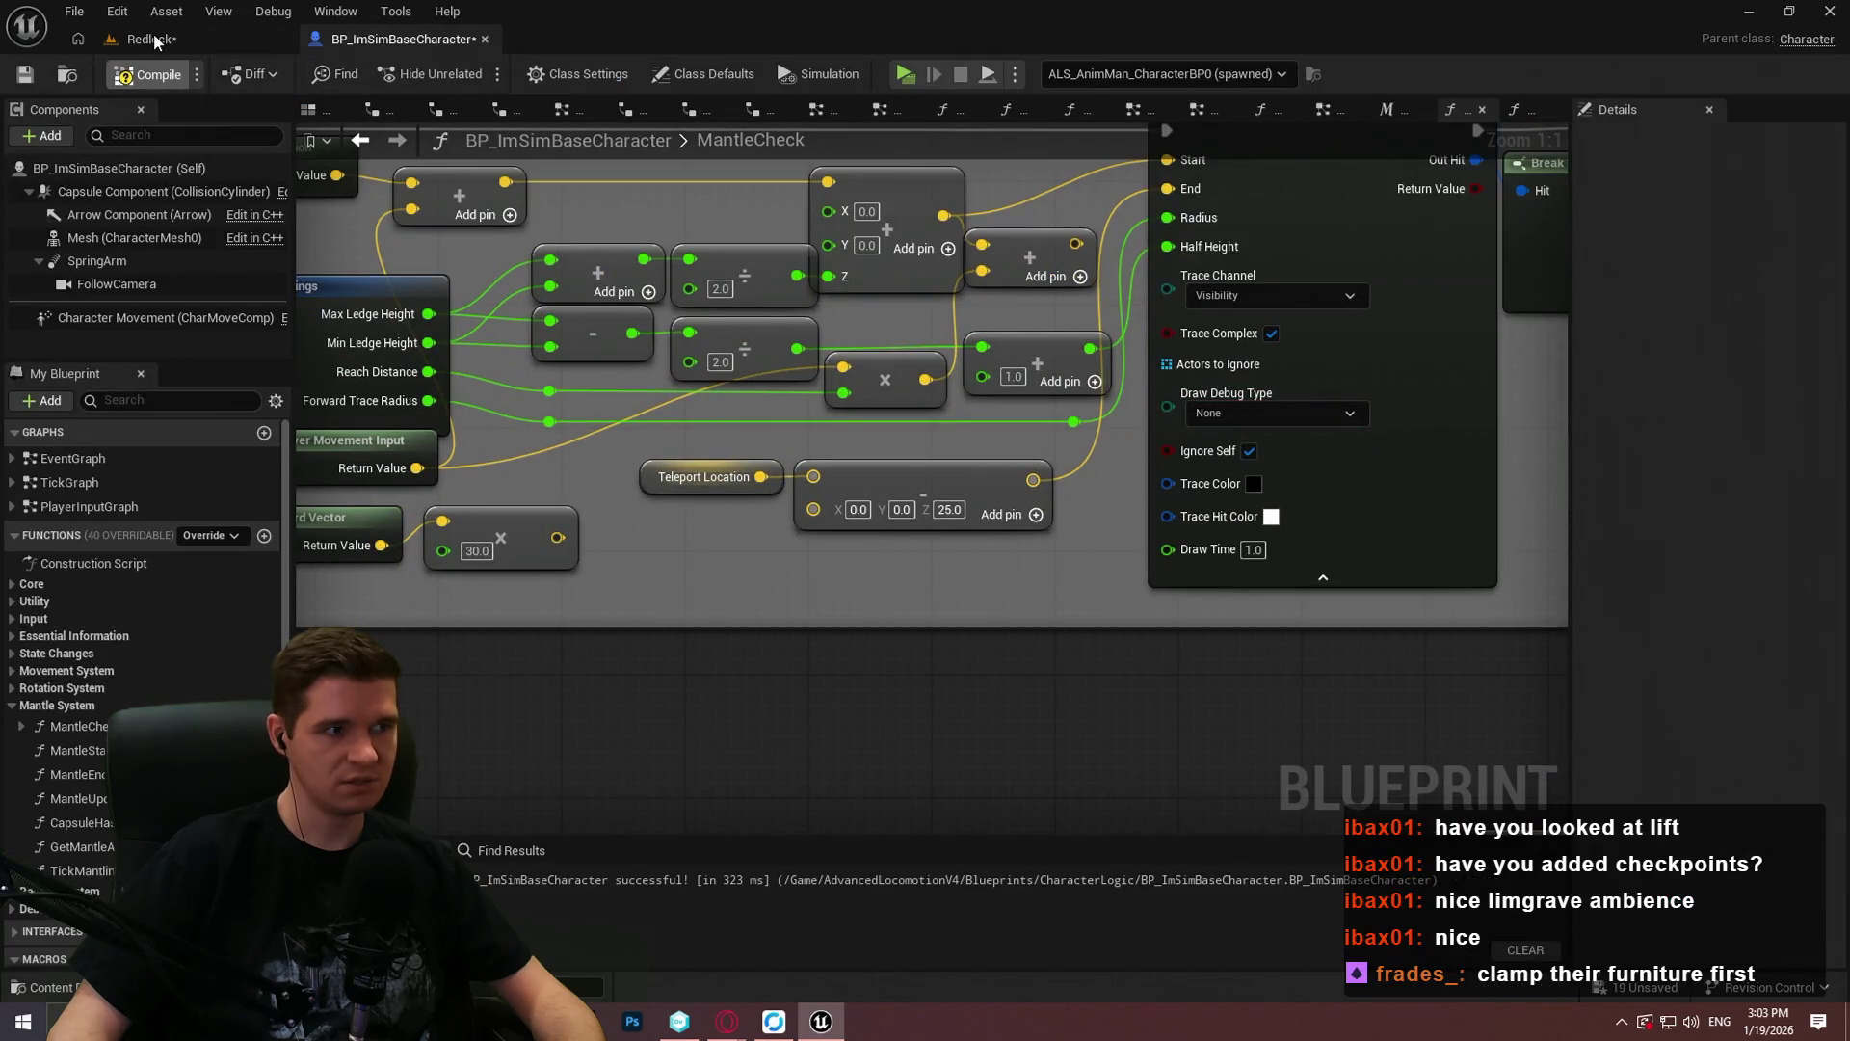
Step: Play From Here in Redlock and make the game view fullscreen with F11
click(153, 38)
right_click(779, 654)
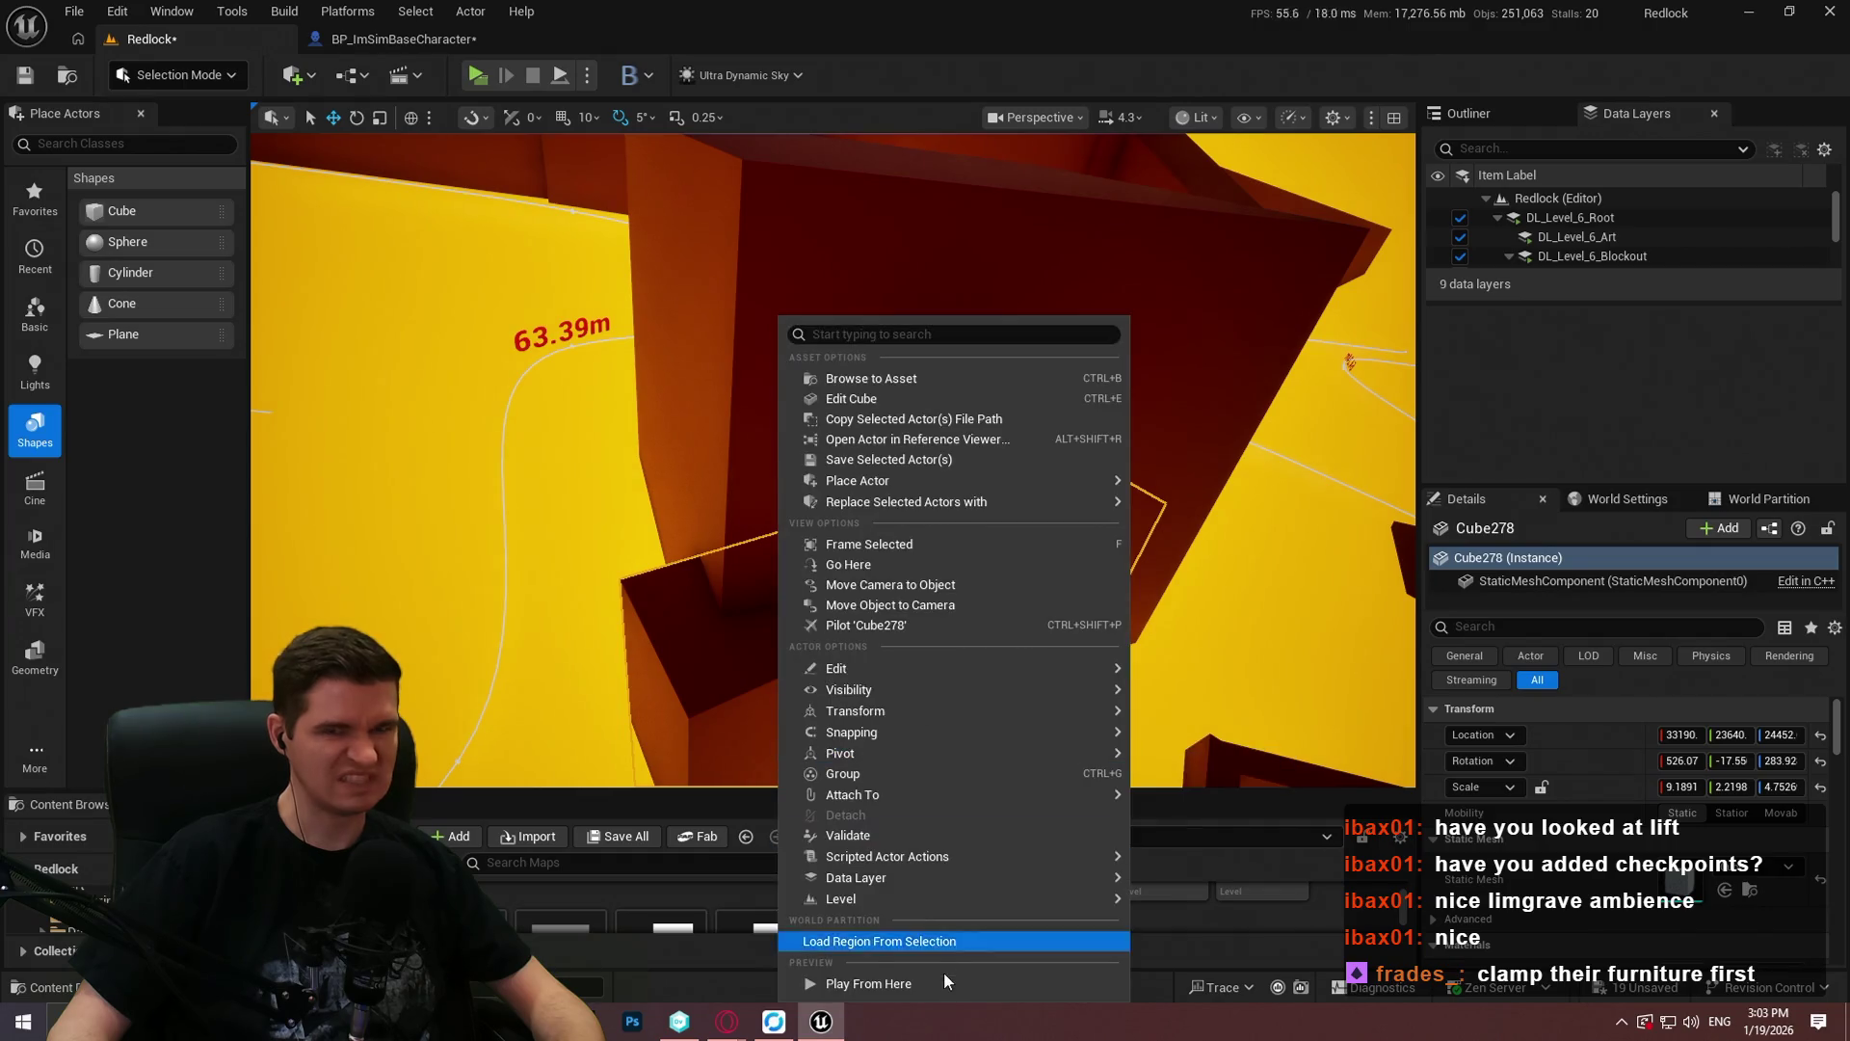
click(1014, 632)
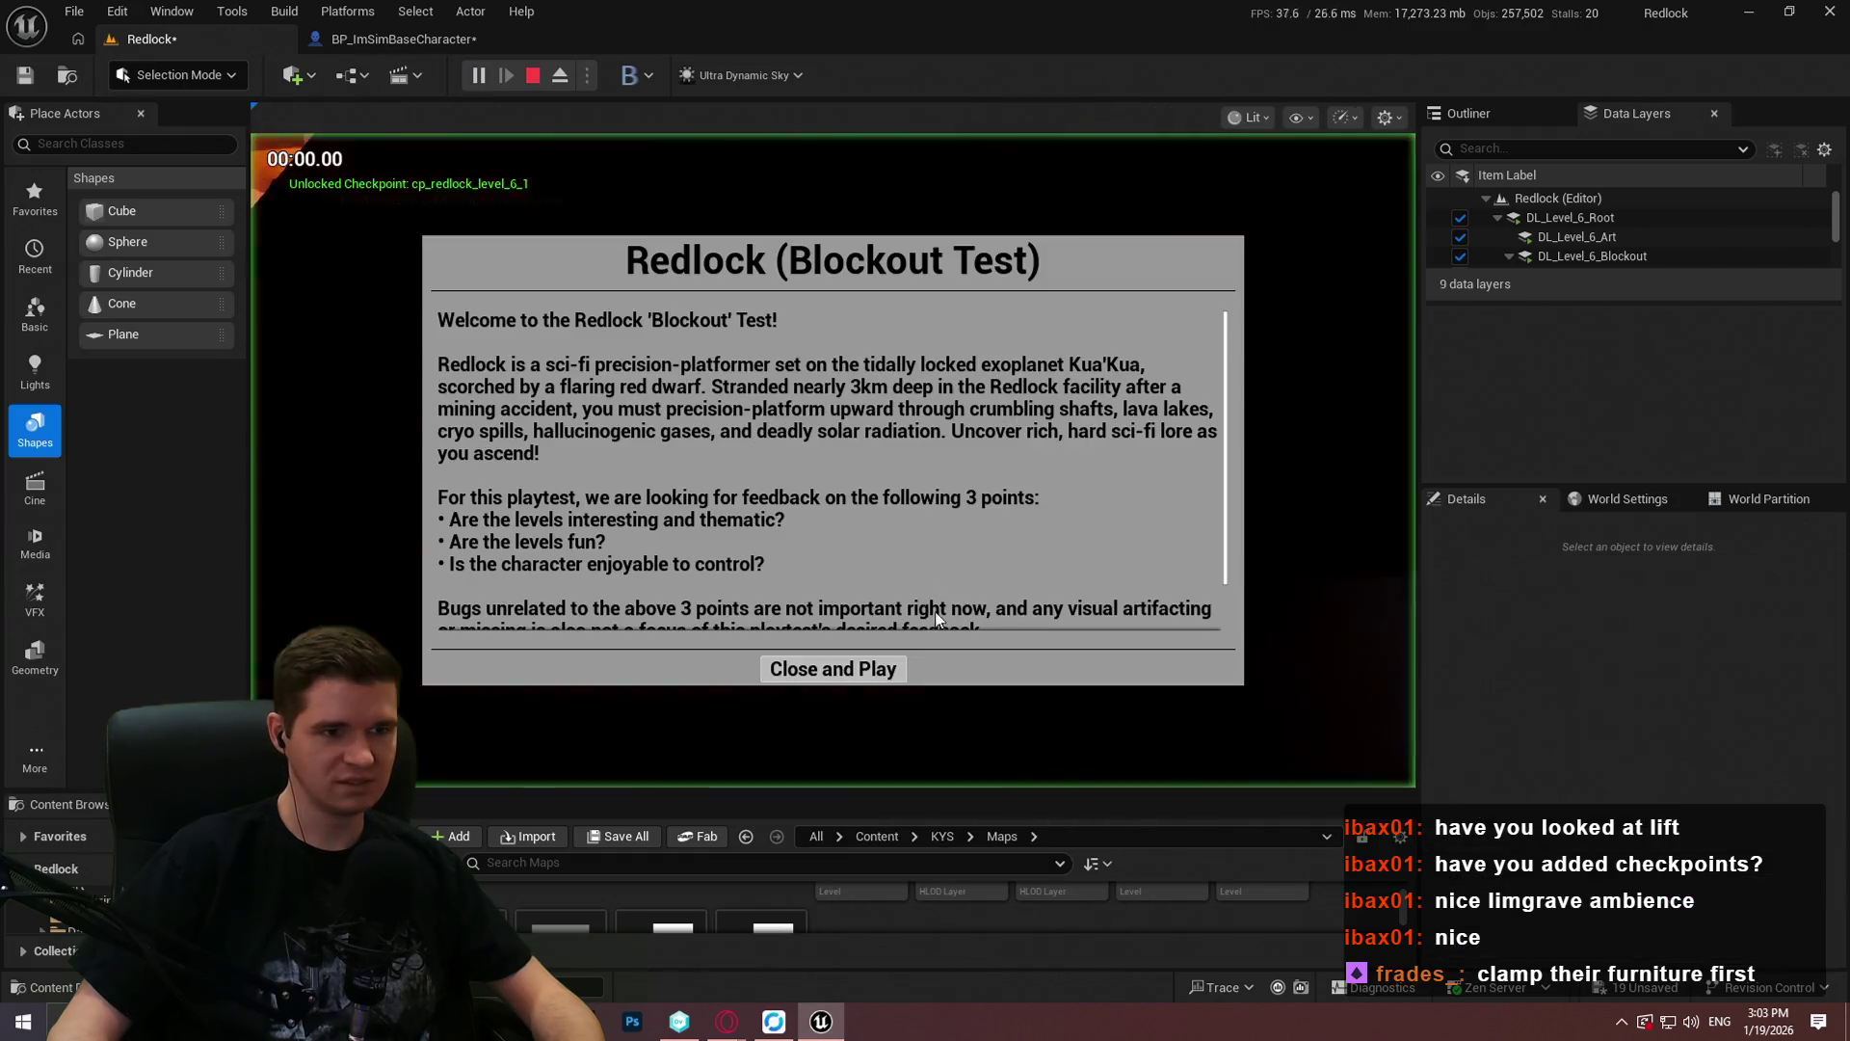
click(830, 665)
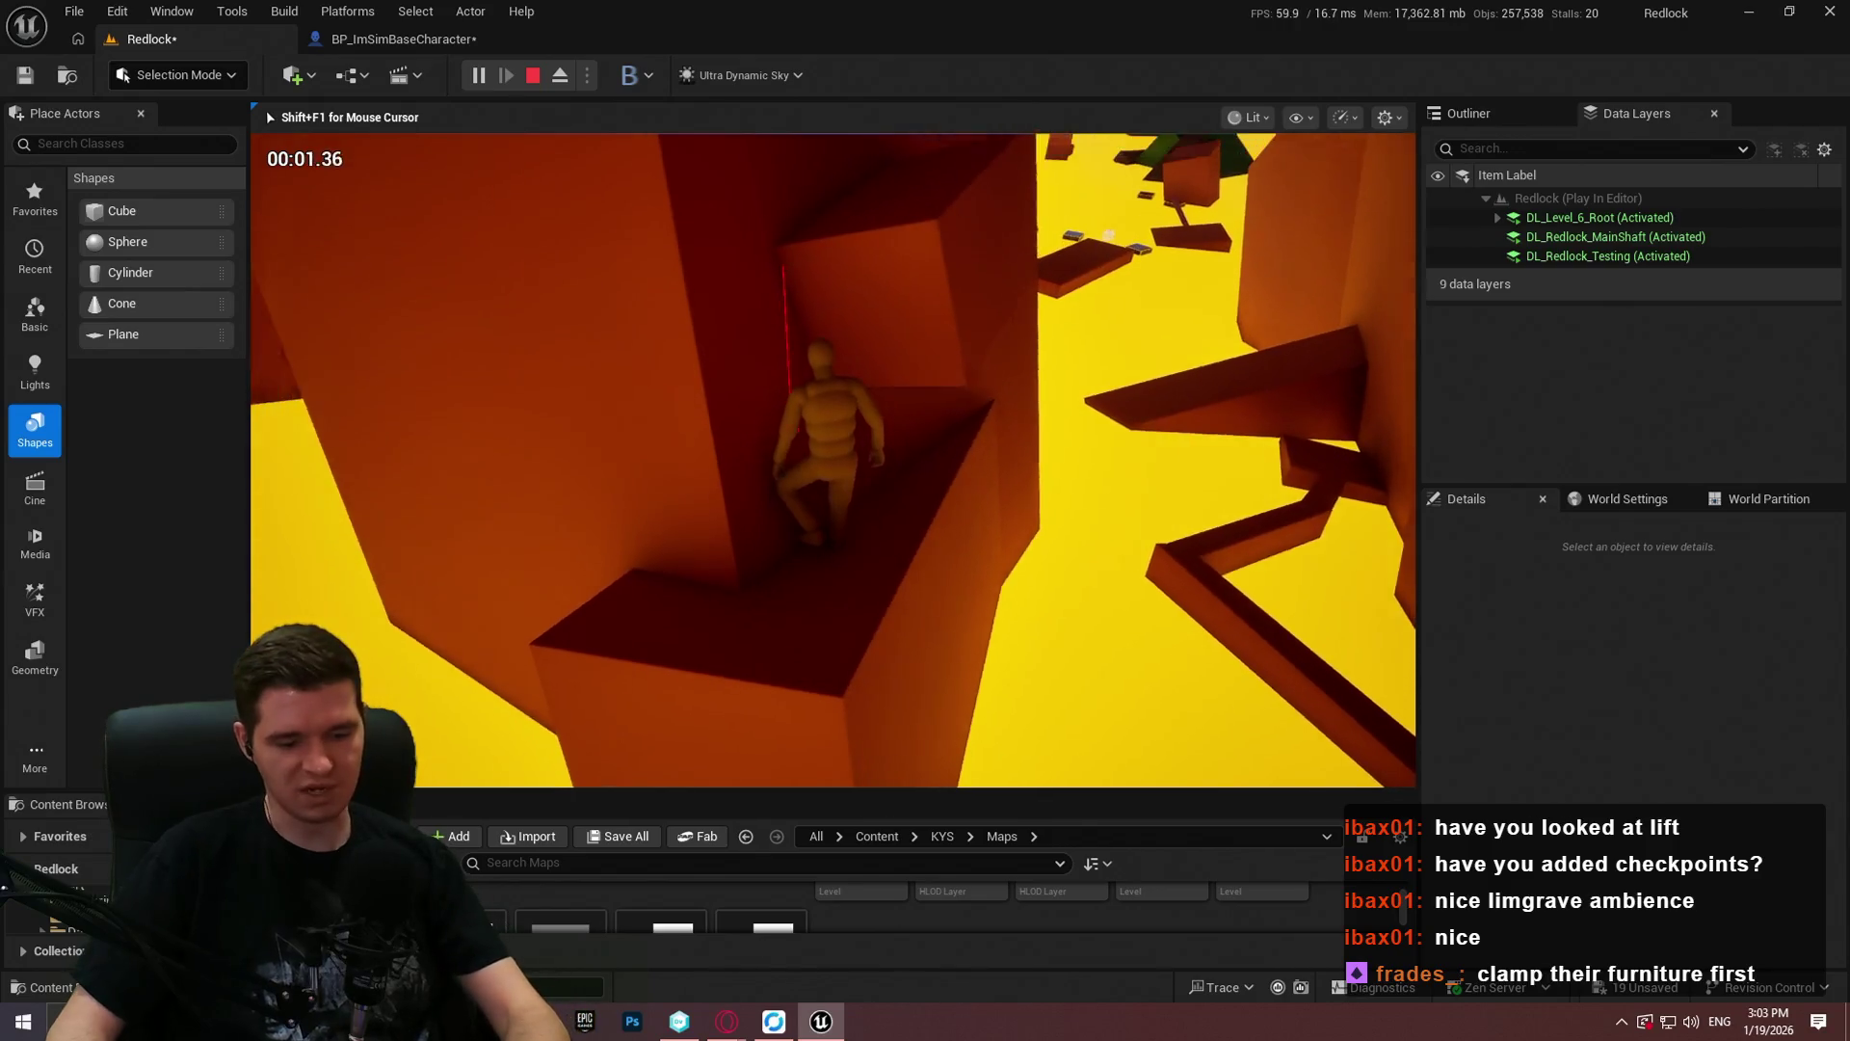
key(F11)
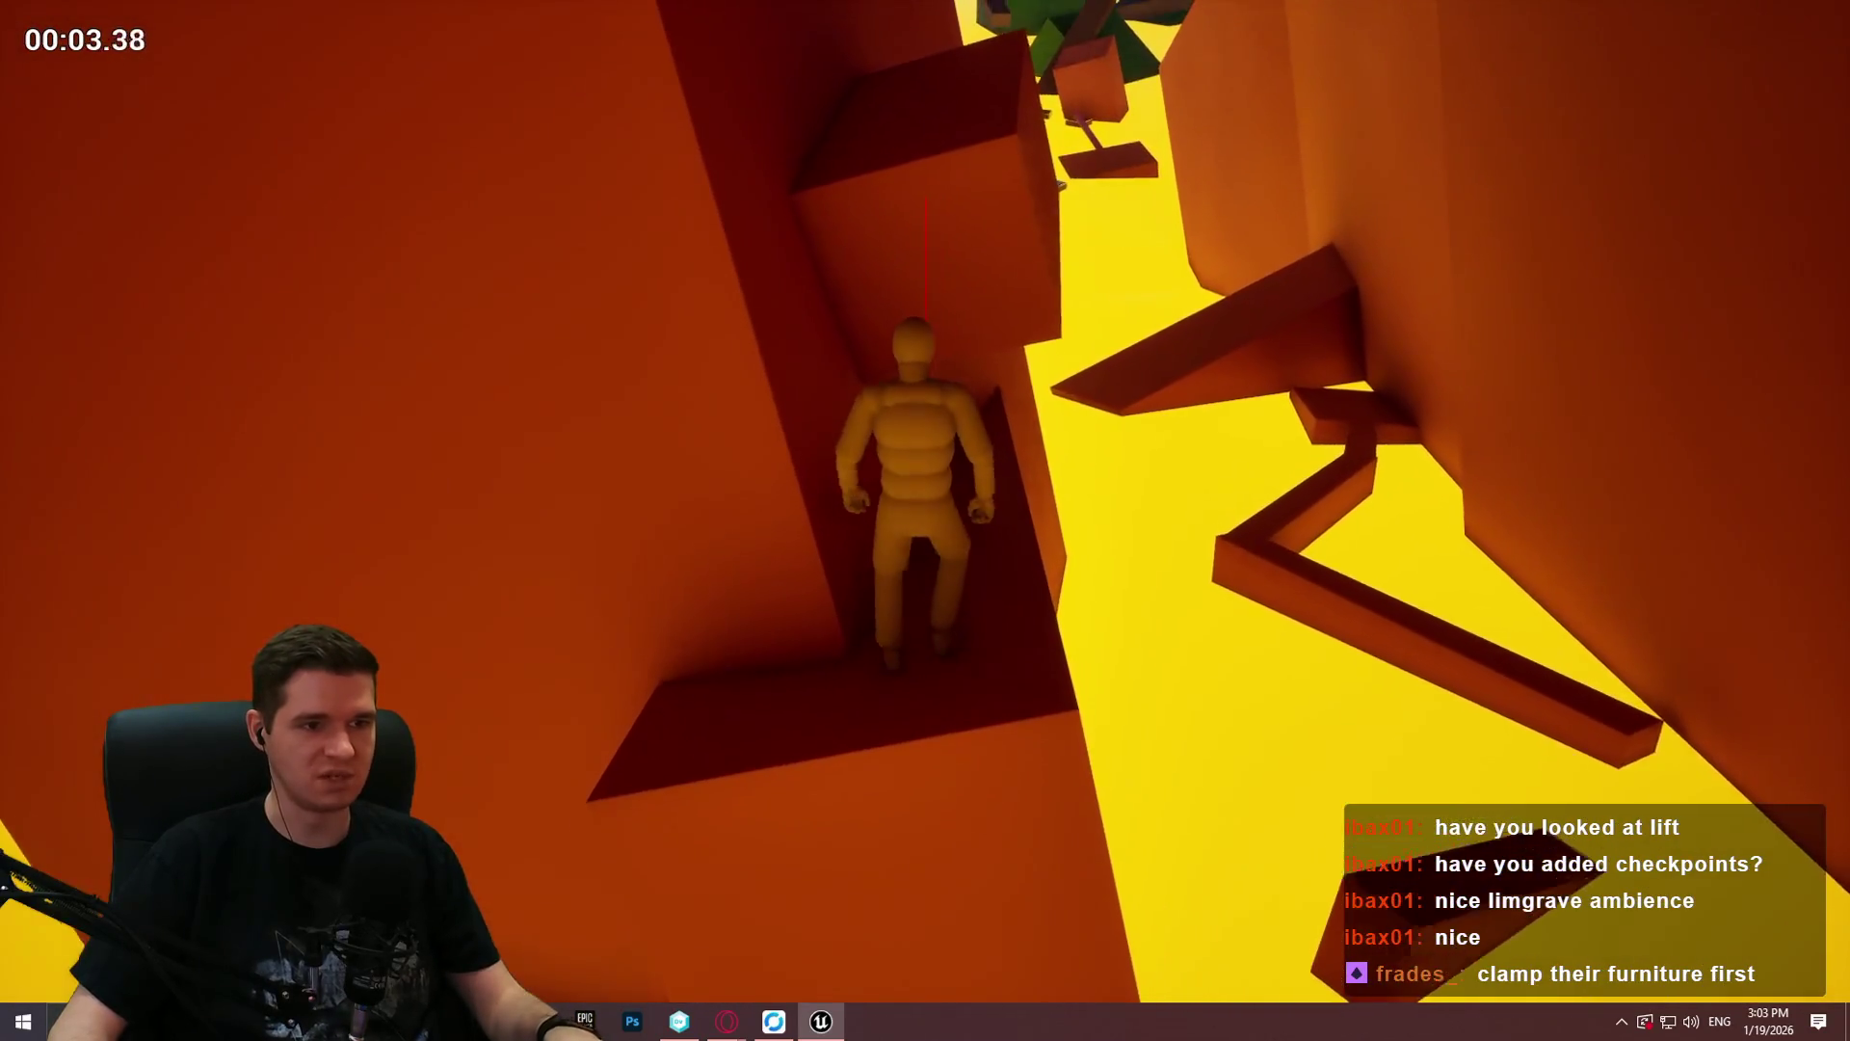
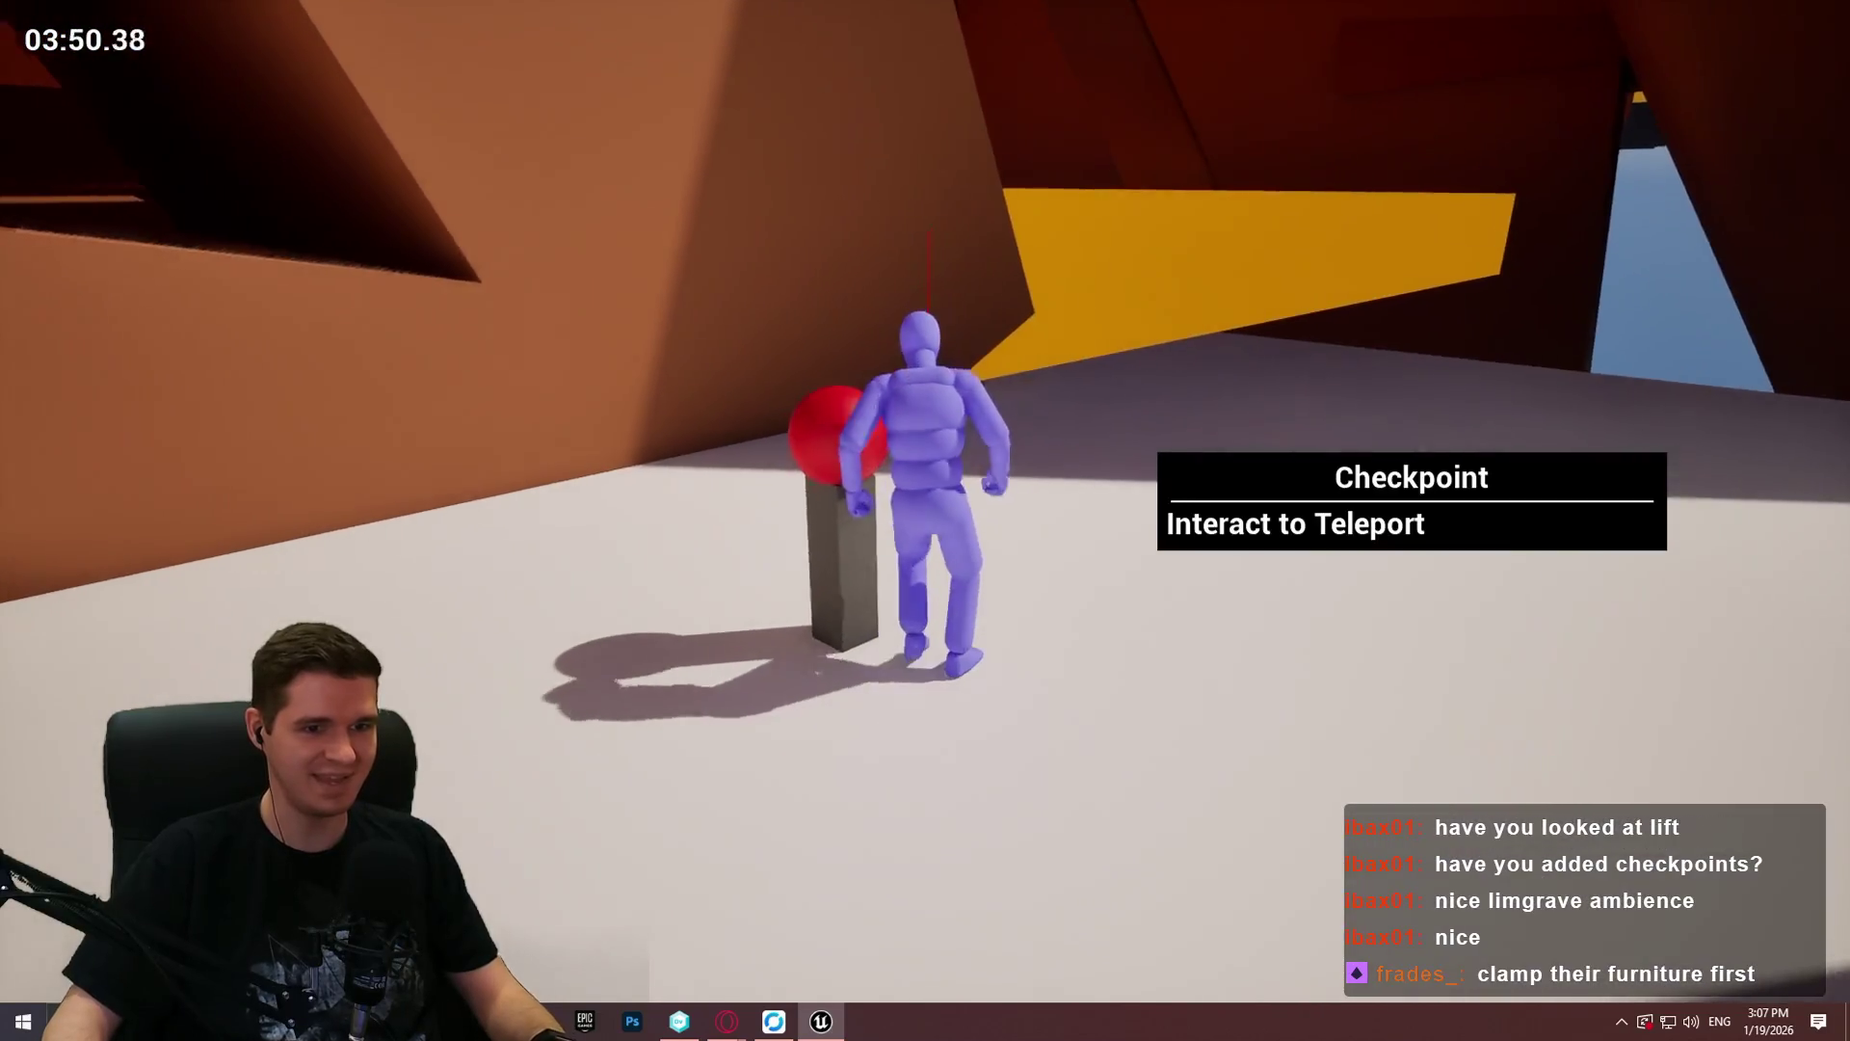
Step: Open and close the Checkpoint Teleporting list, then run through the corridor and climb the pink pillar
key(e)
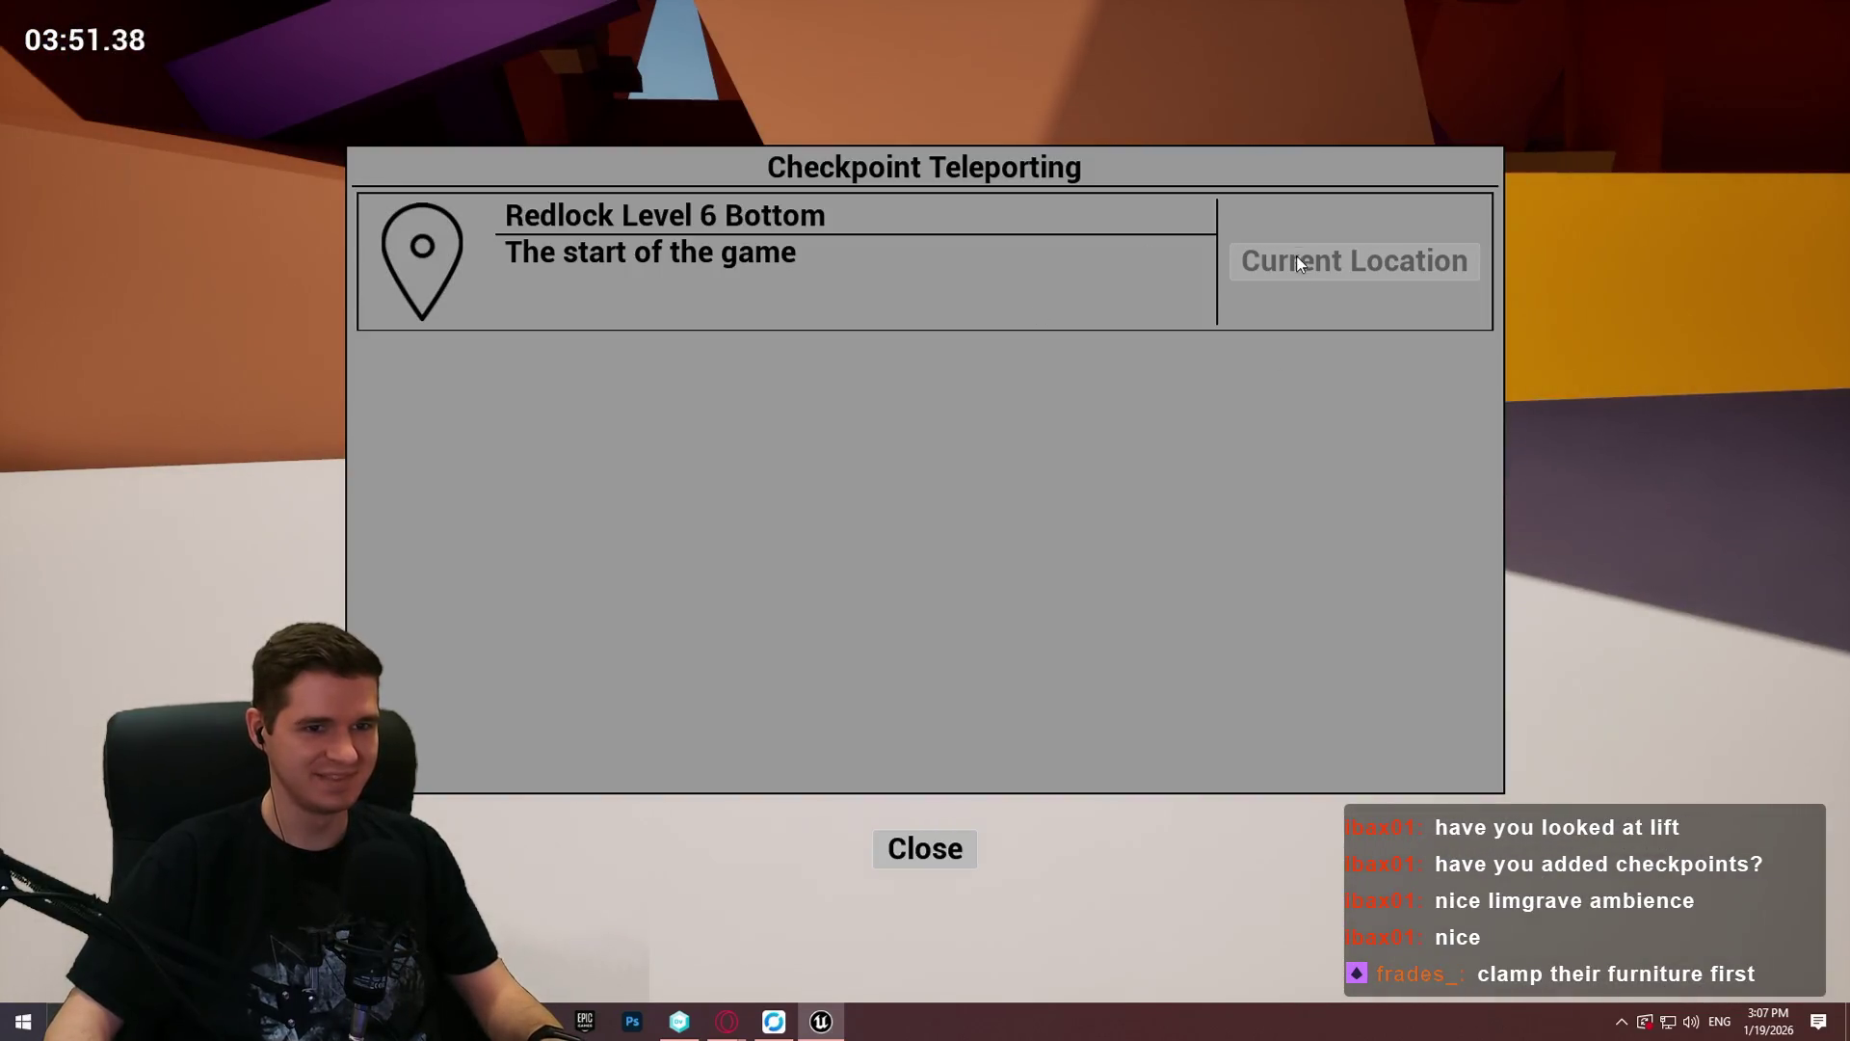
key(Escape)
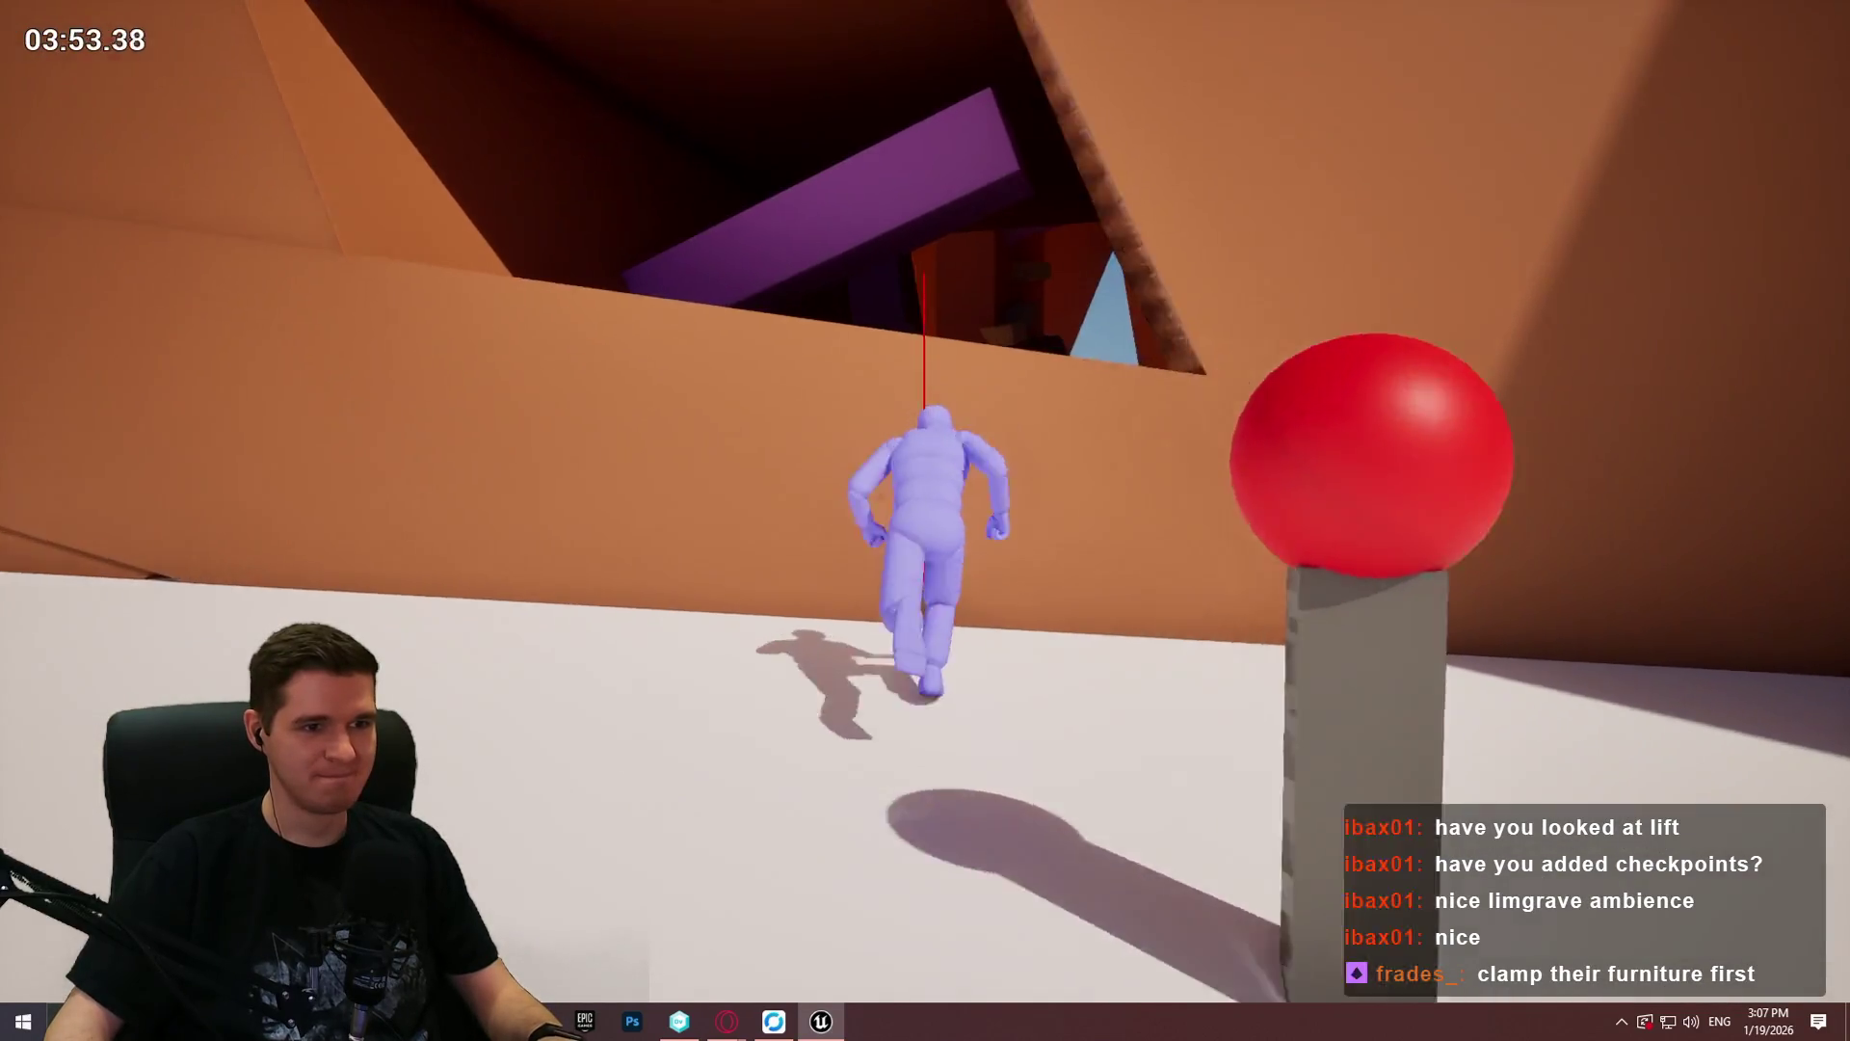
key(w)
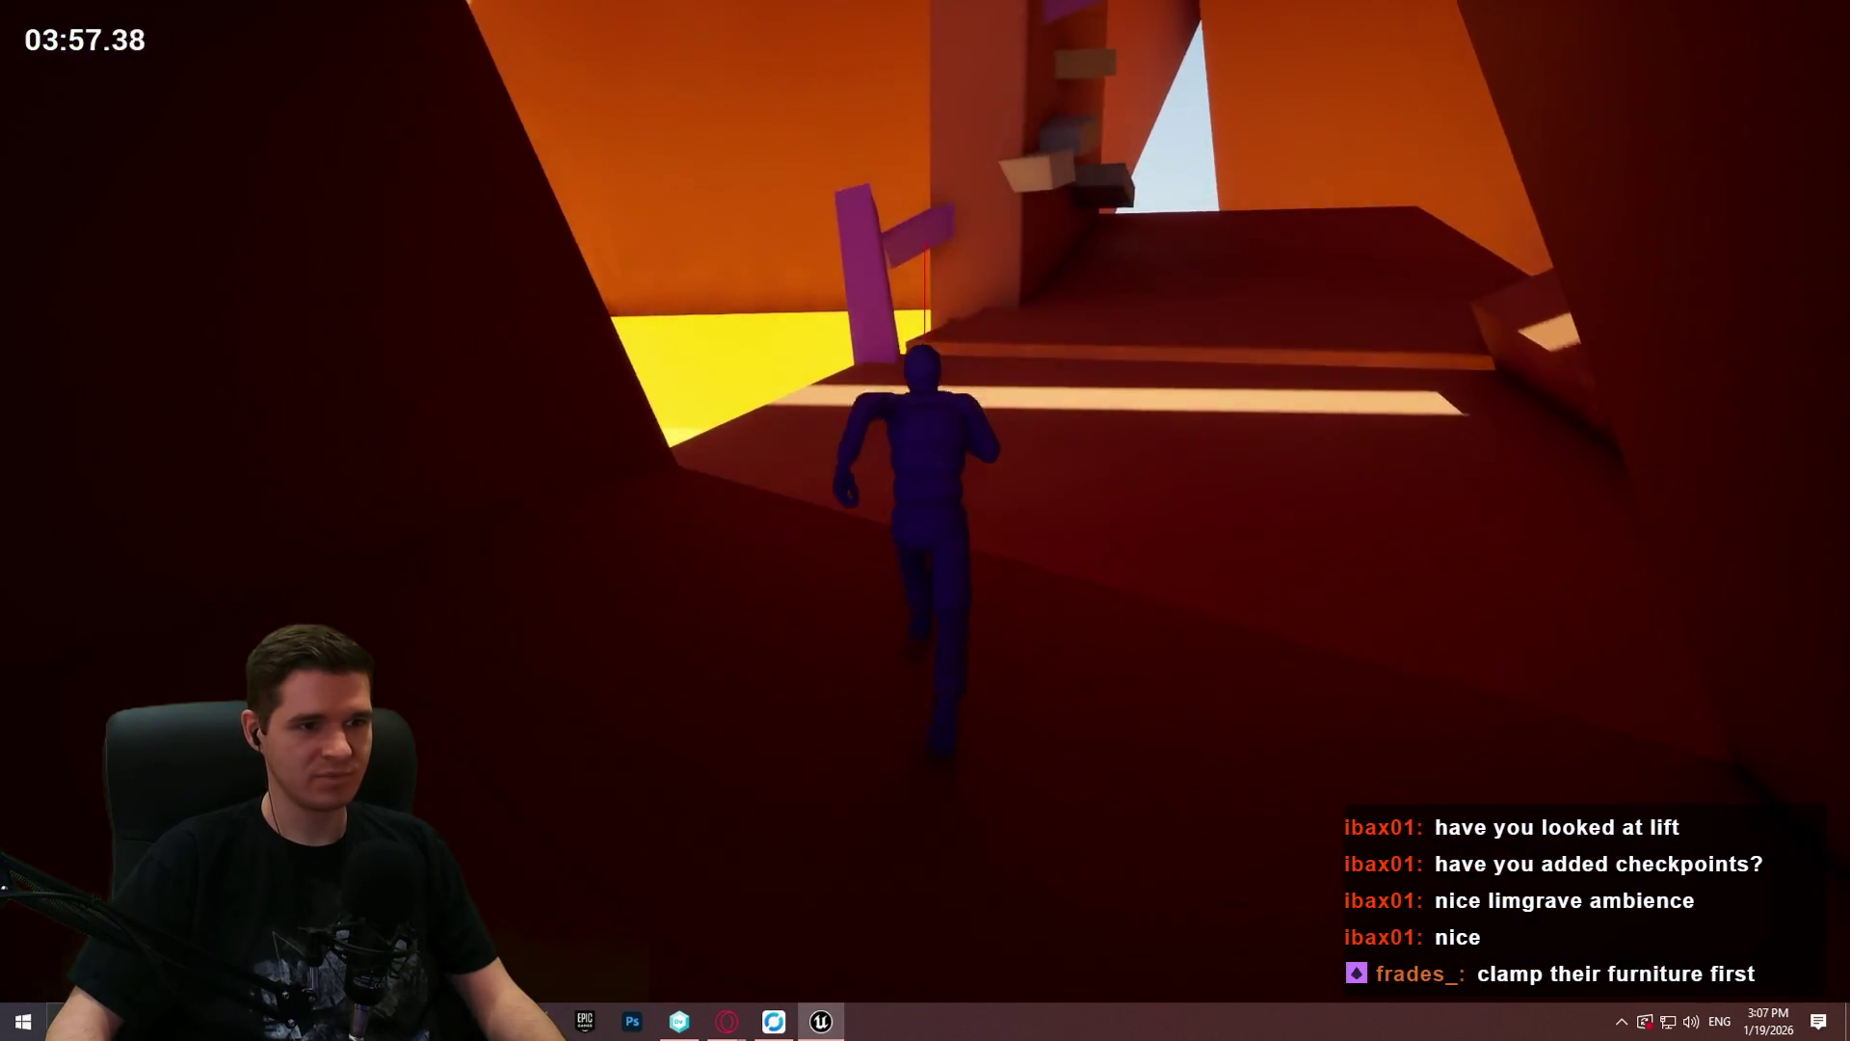
key(space)
key(w)
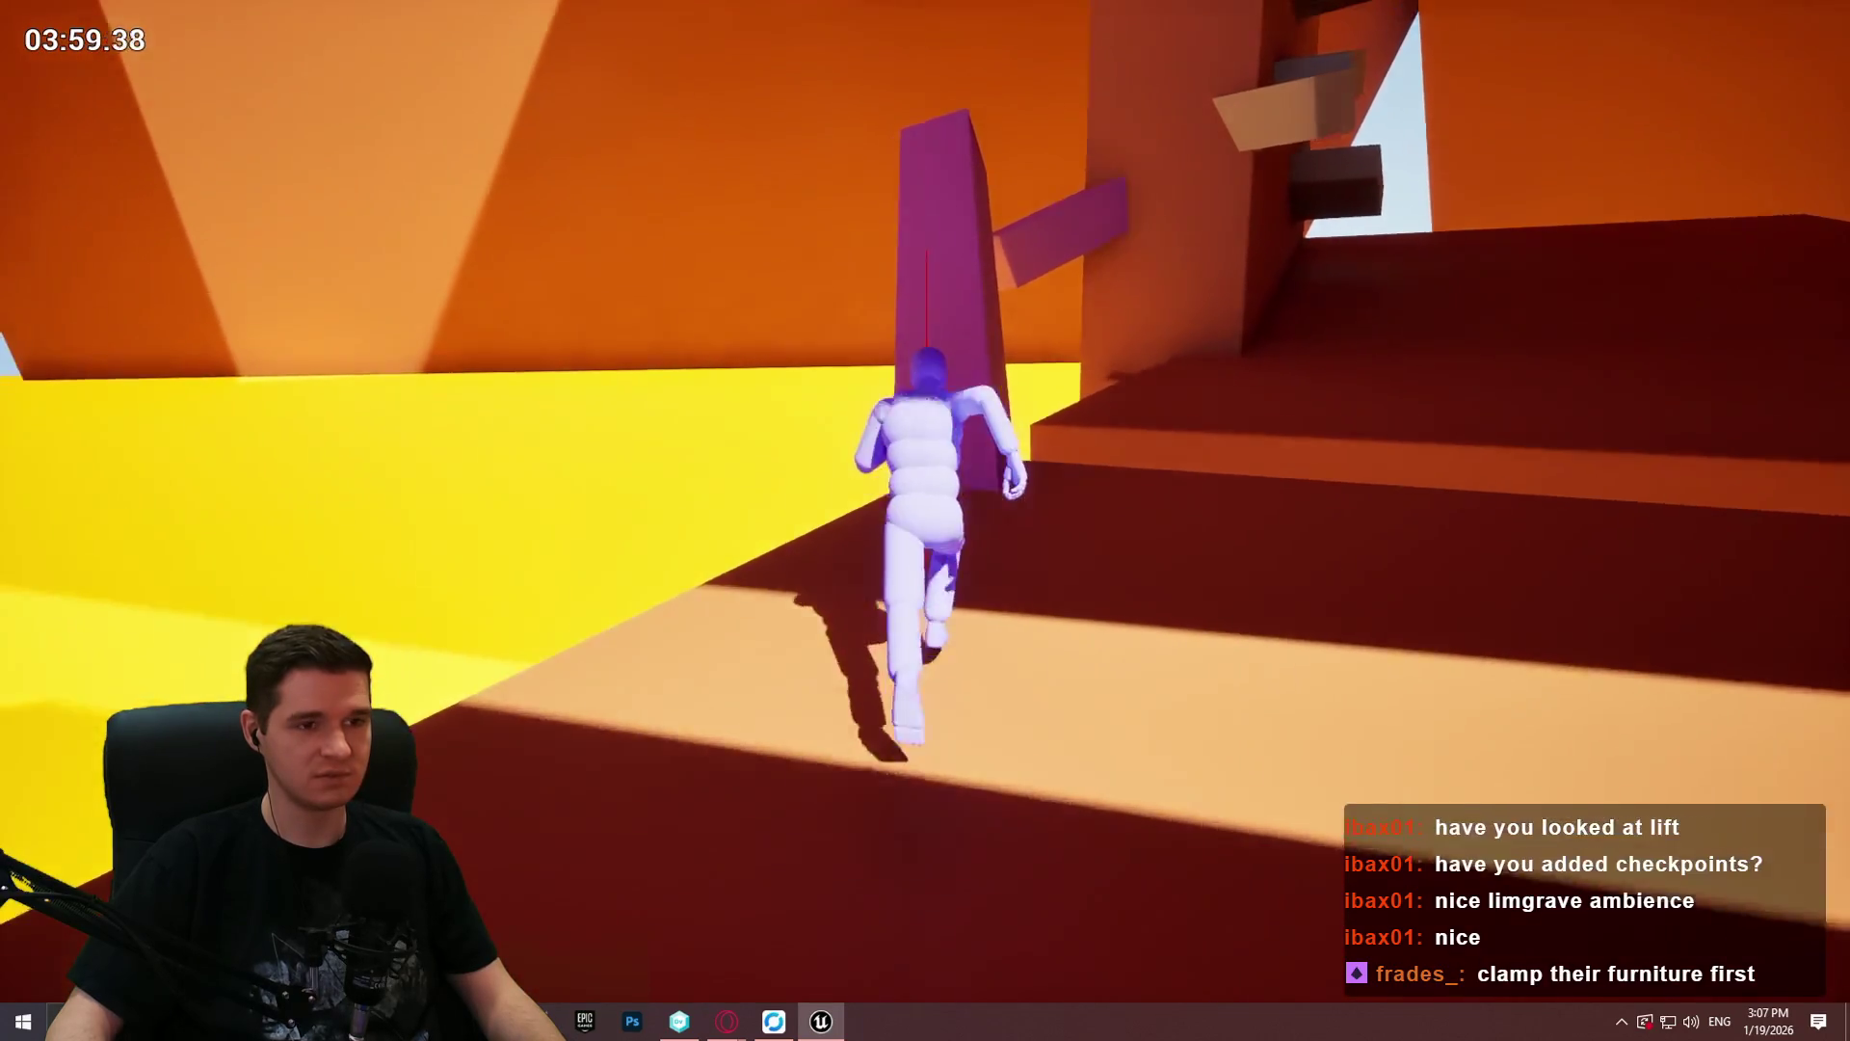
key(w)
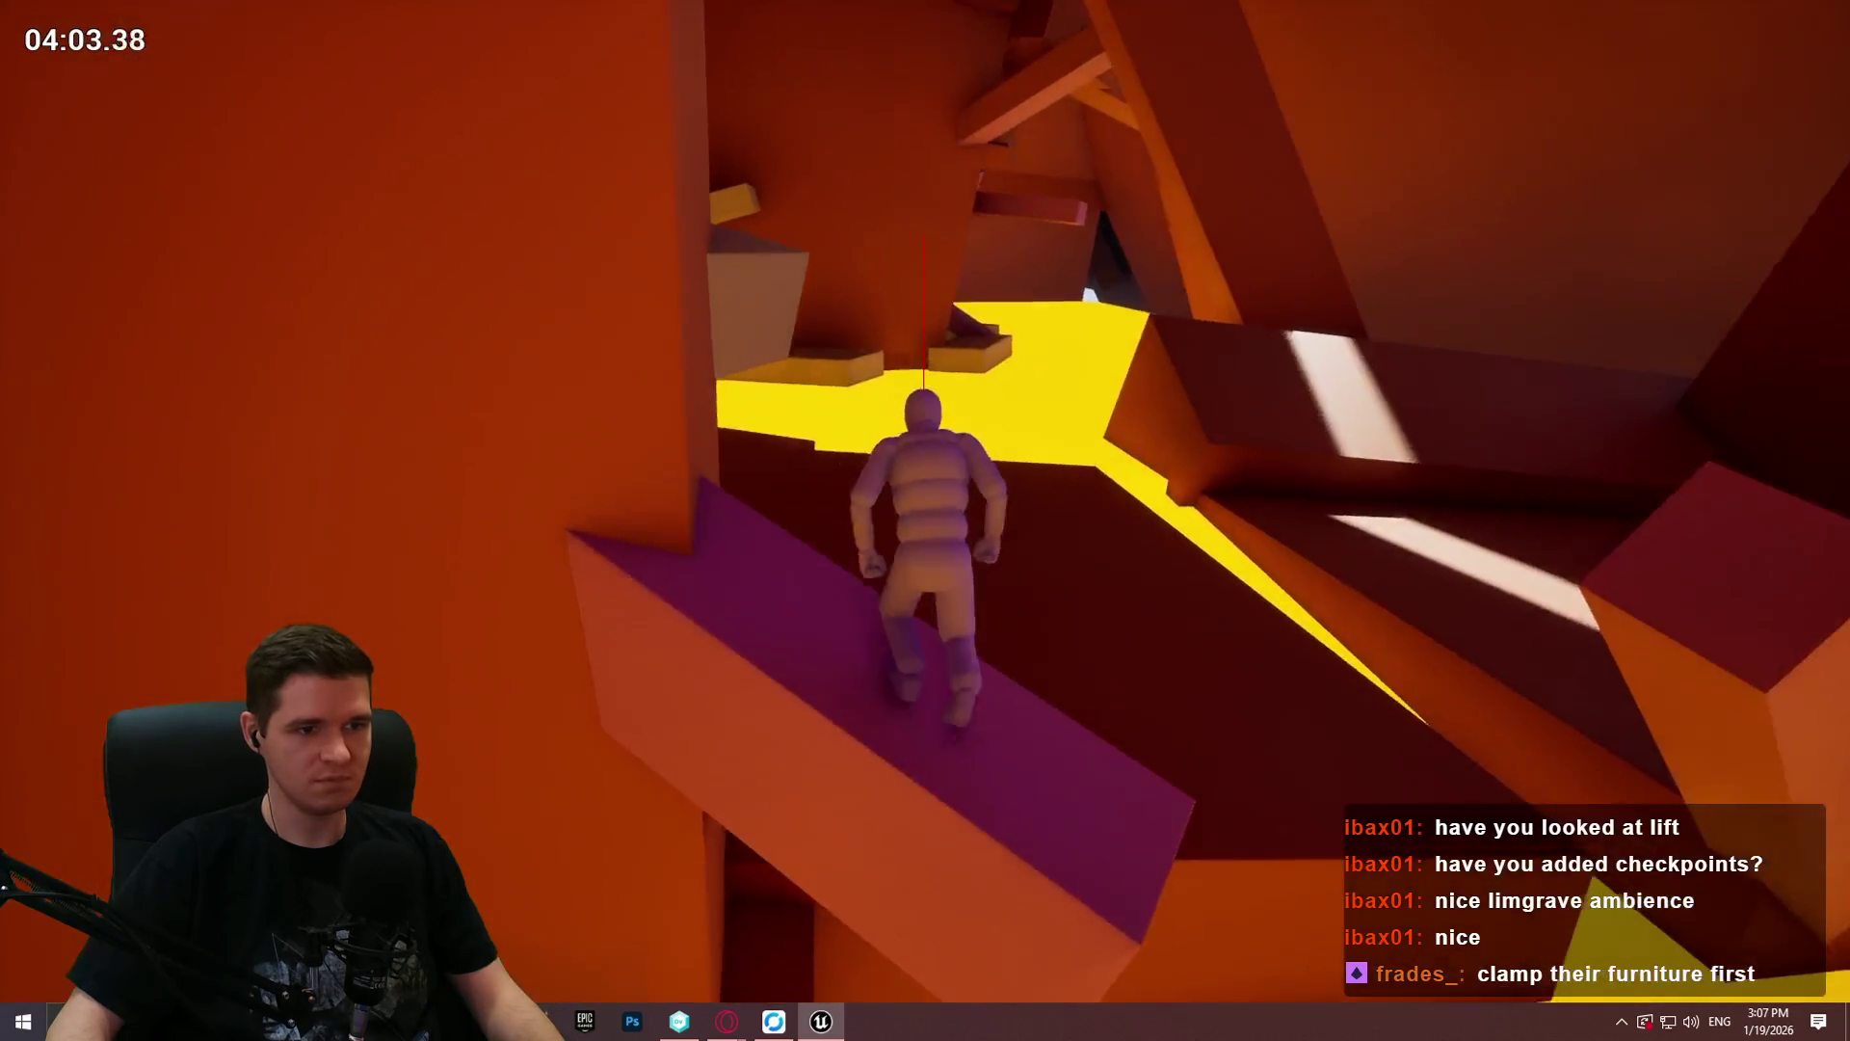
Step: Jump from the pillar across ledges and blocks up onto the higher purple beam and block
key(space)
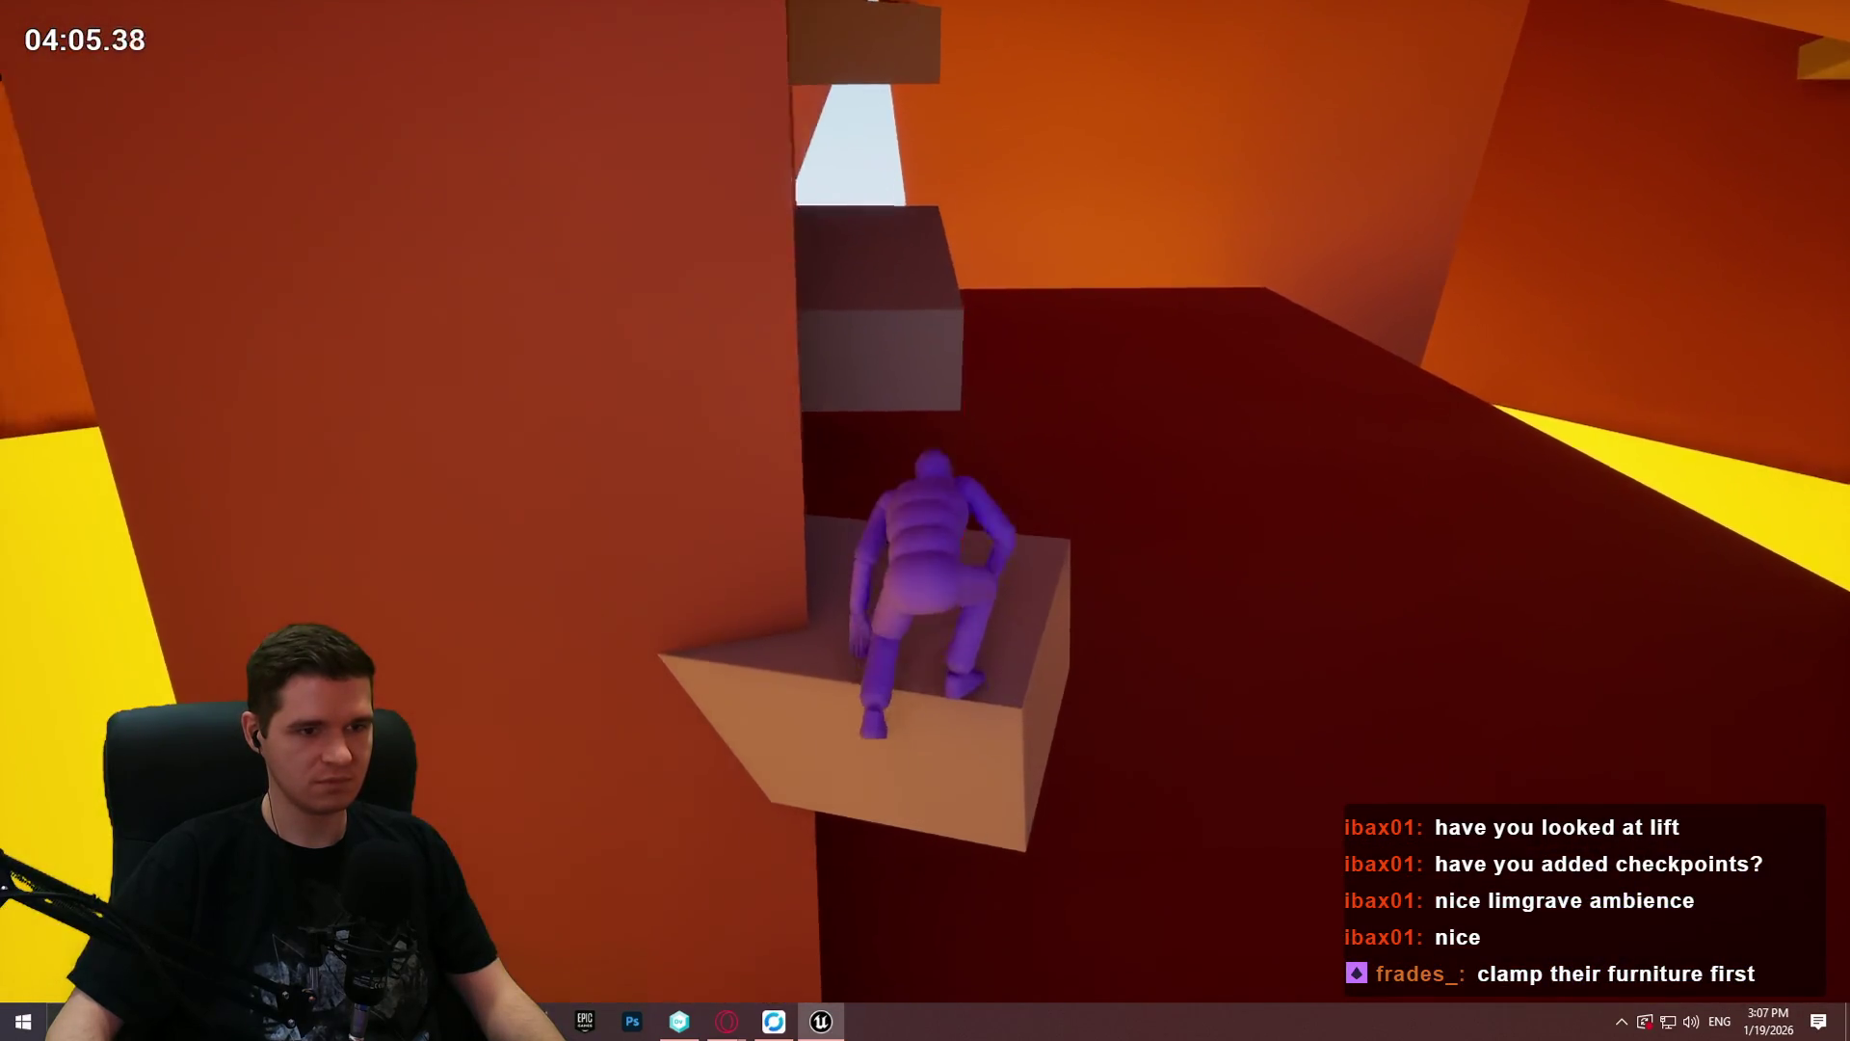
key(space)
key(w)
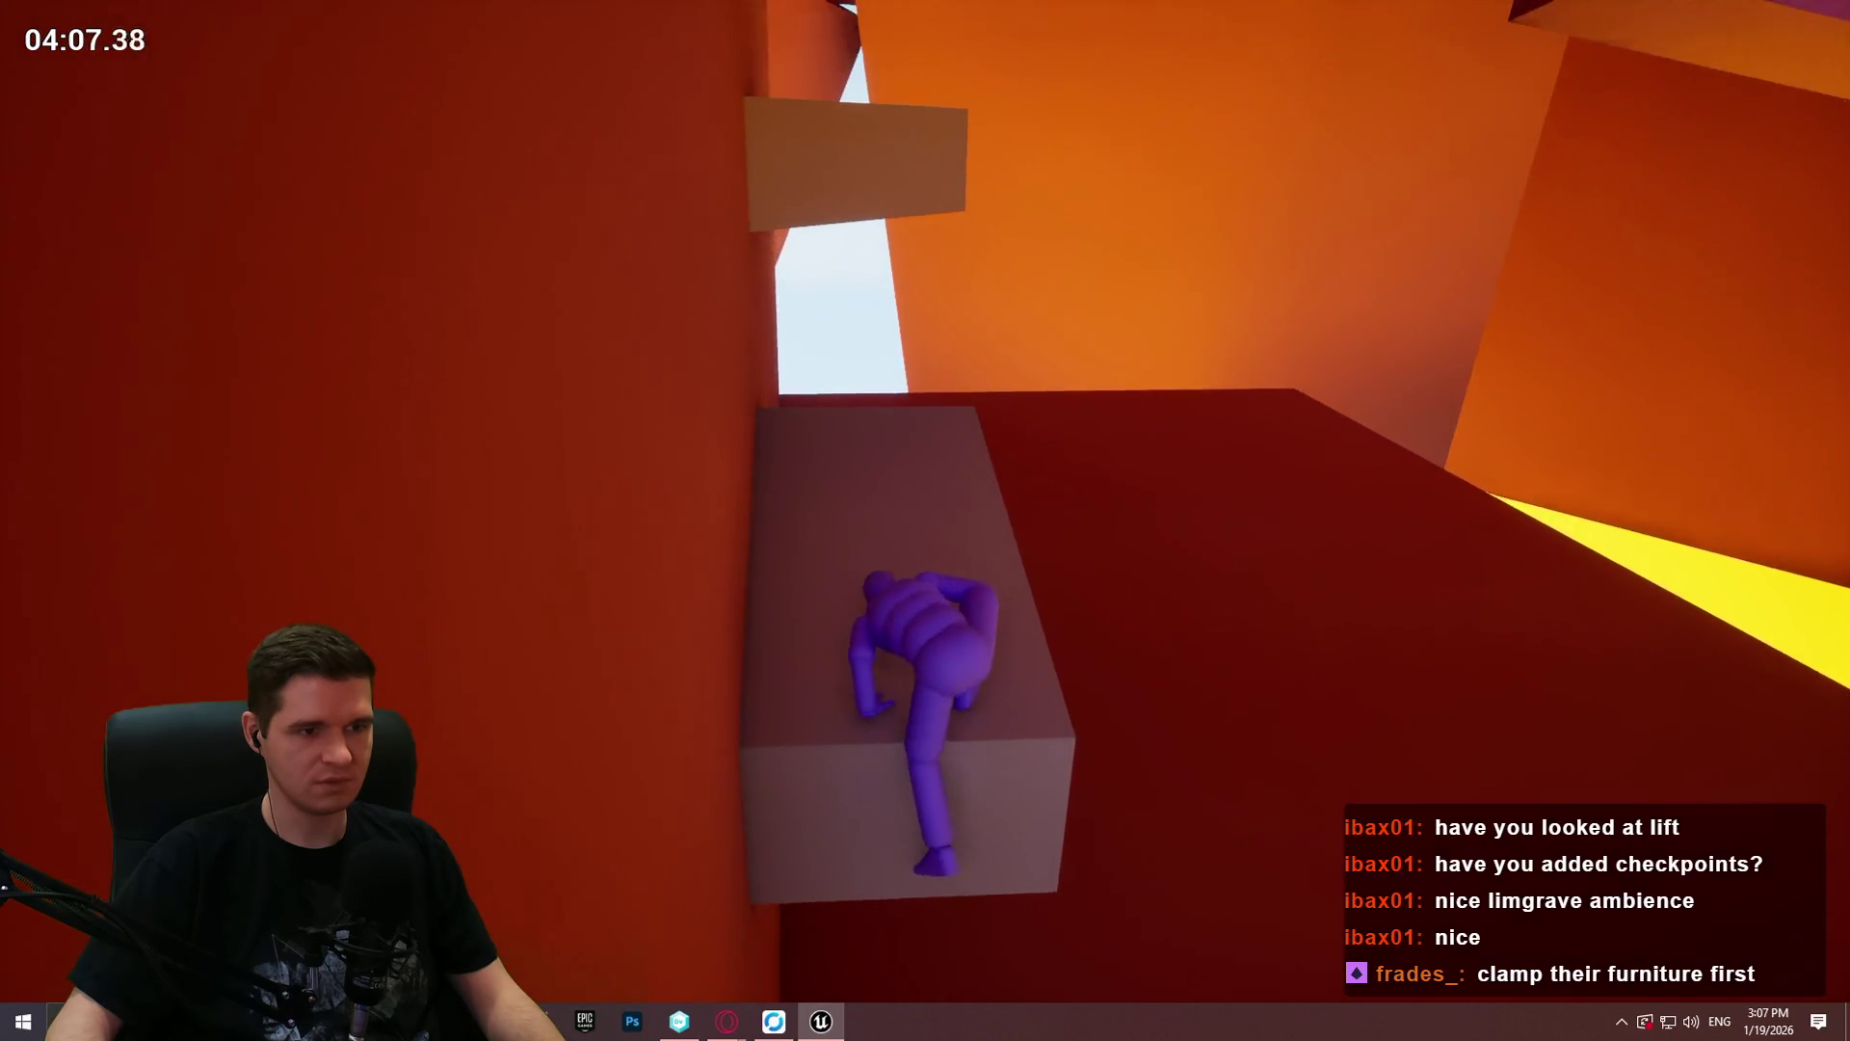
key(space)
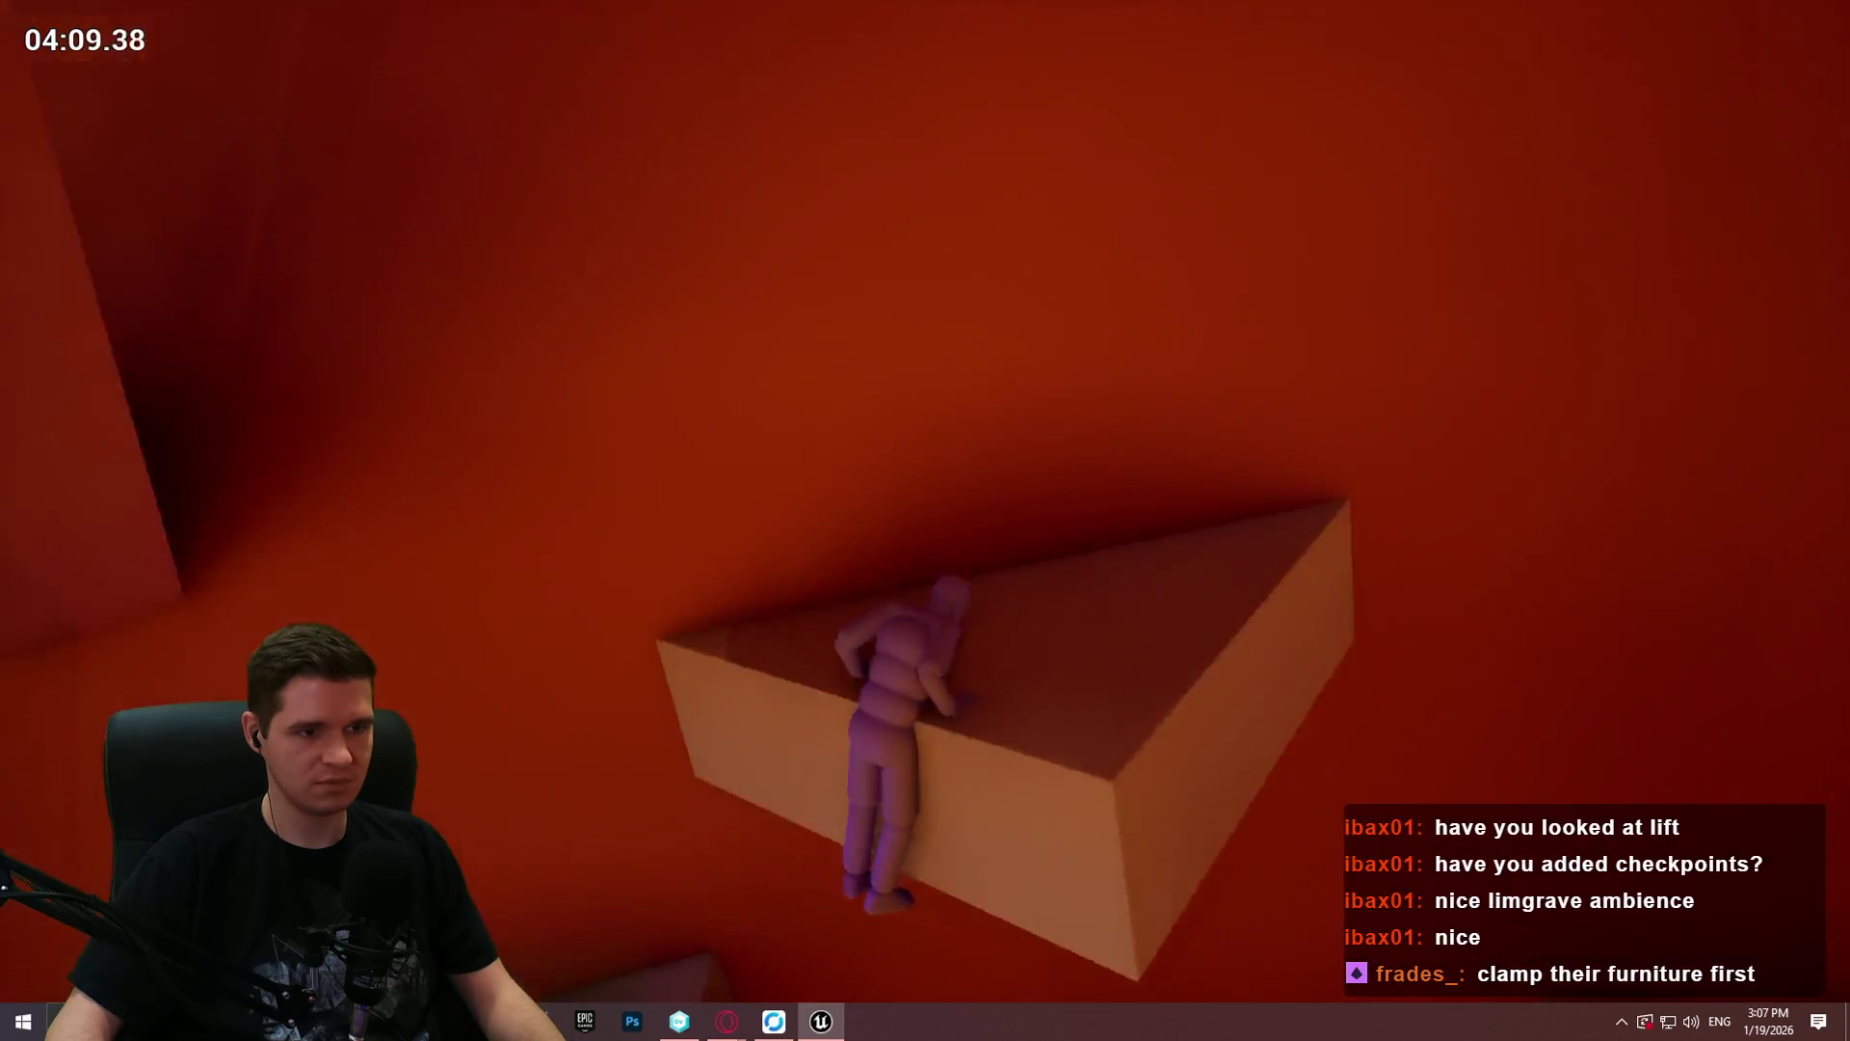
key(space)
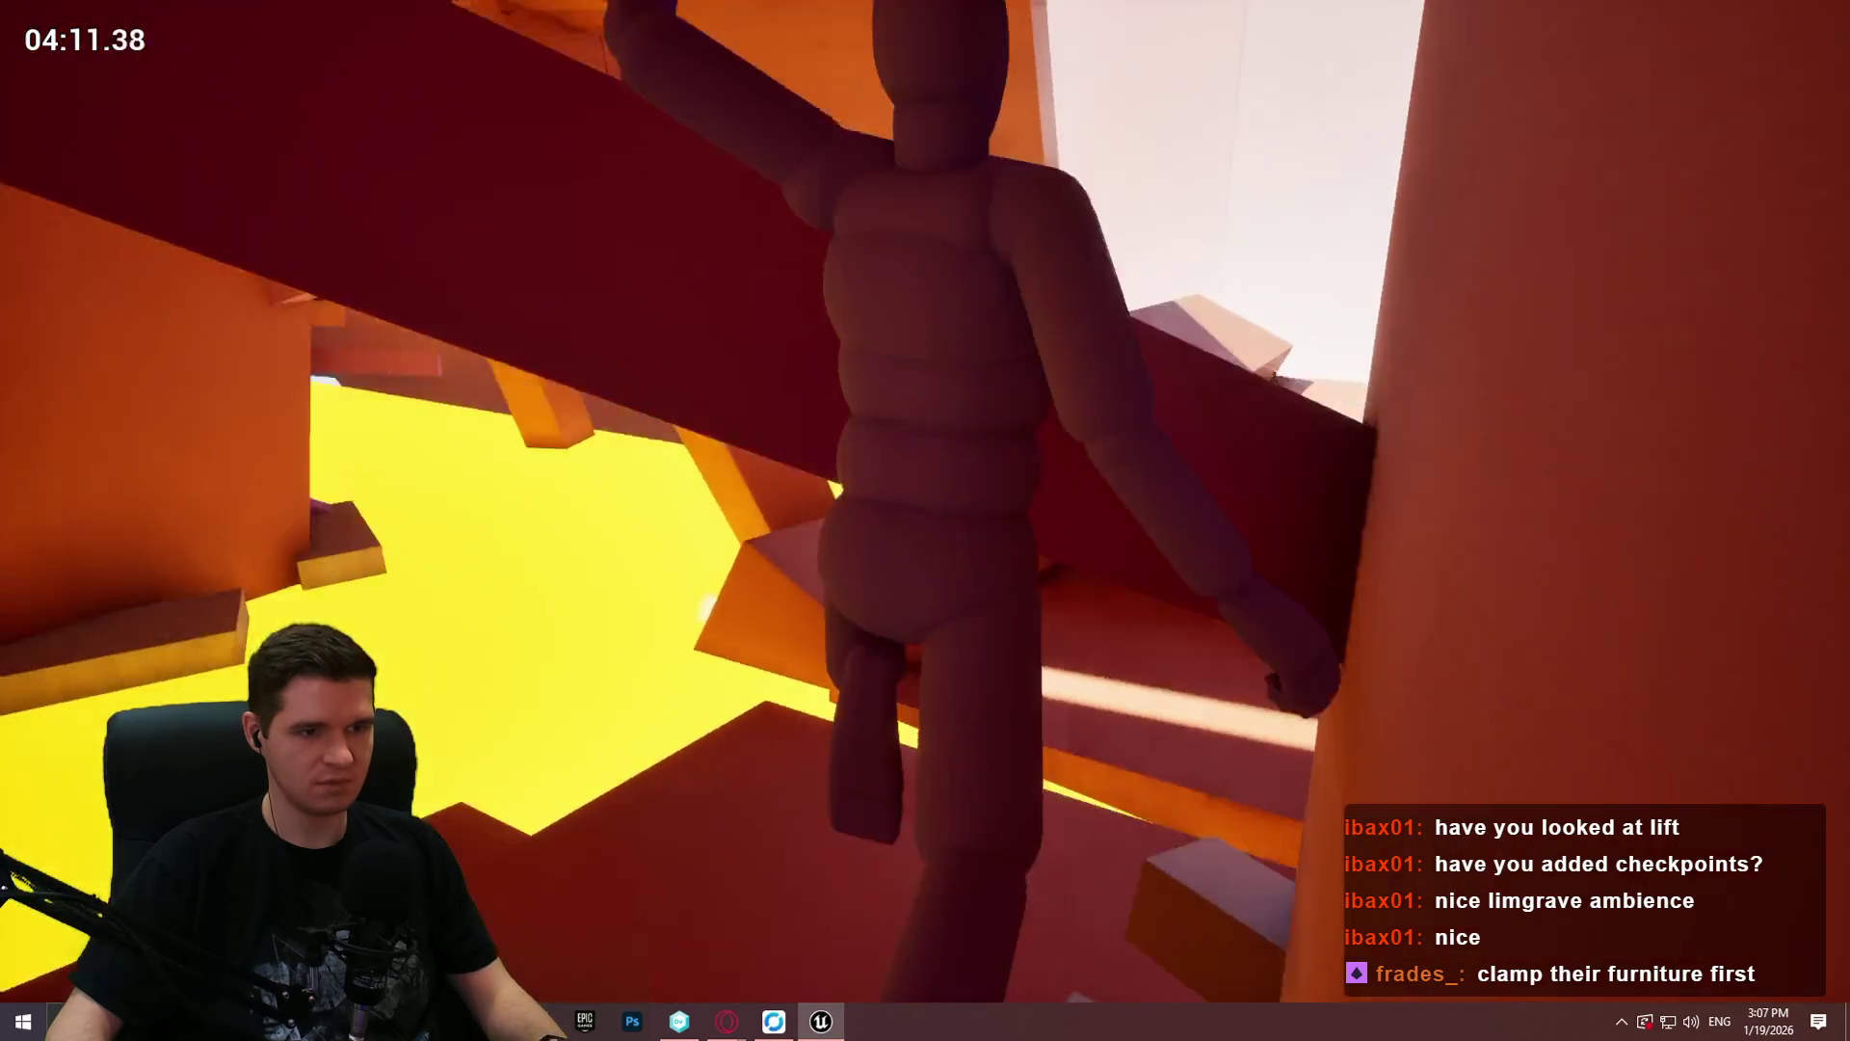
key(w)
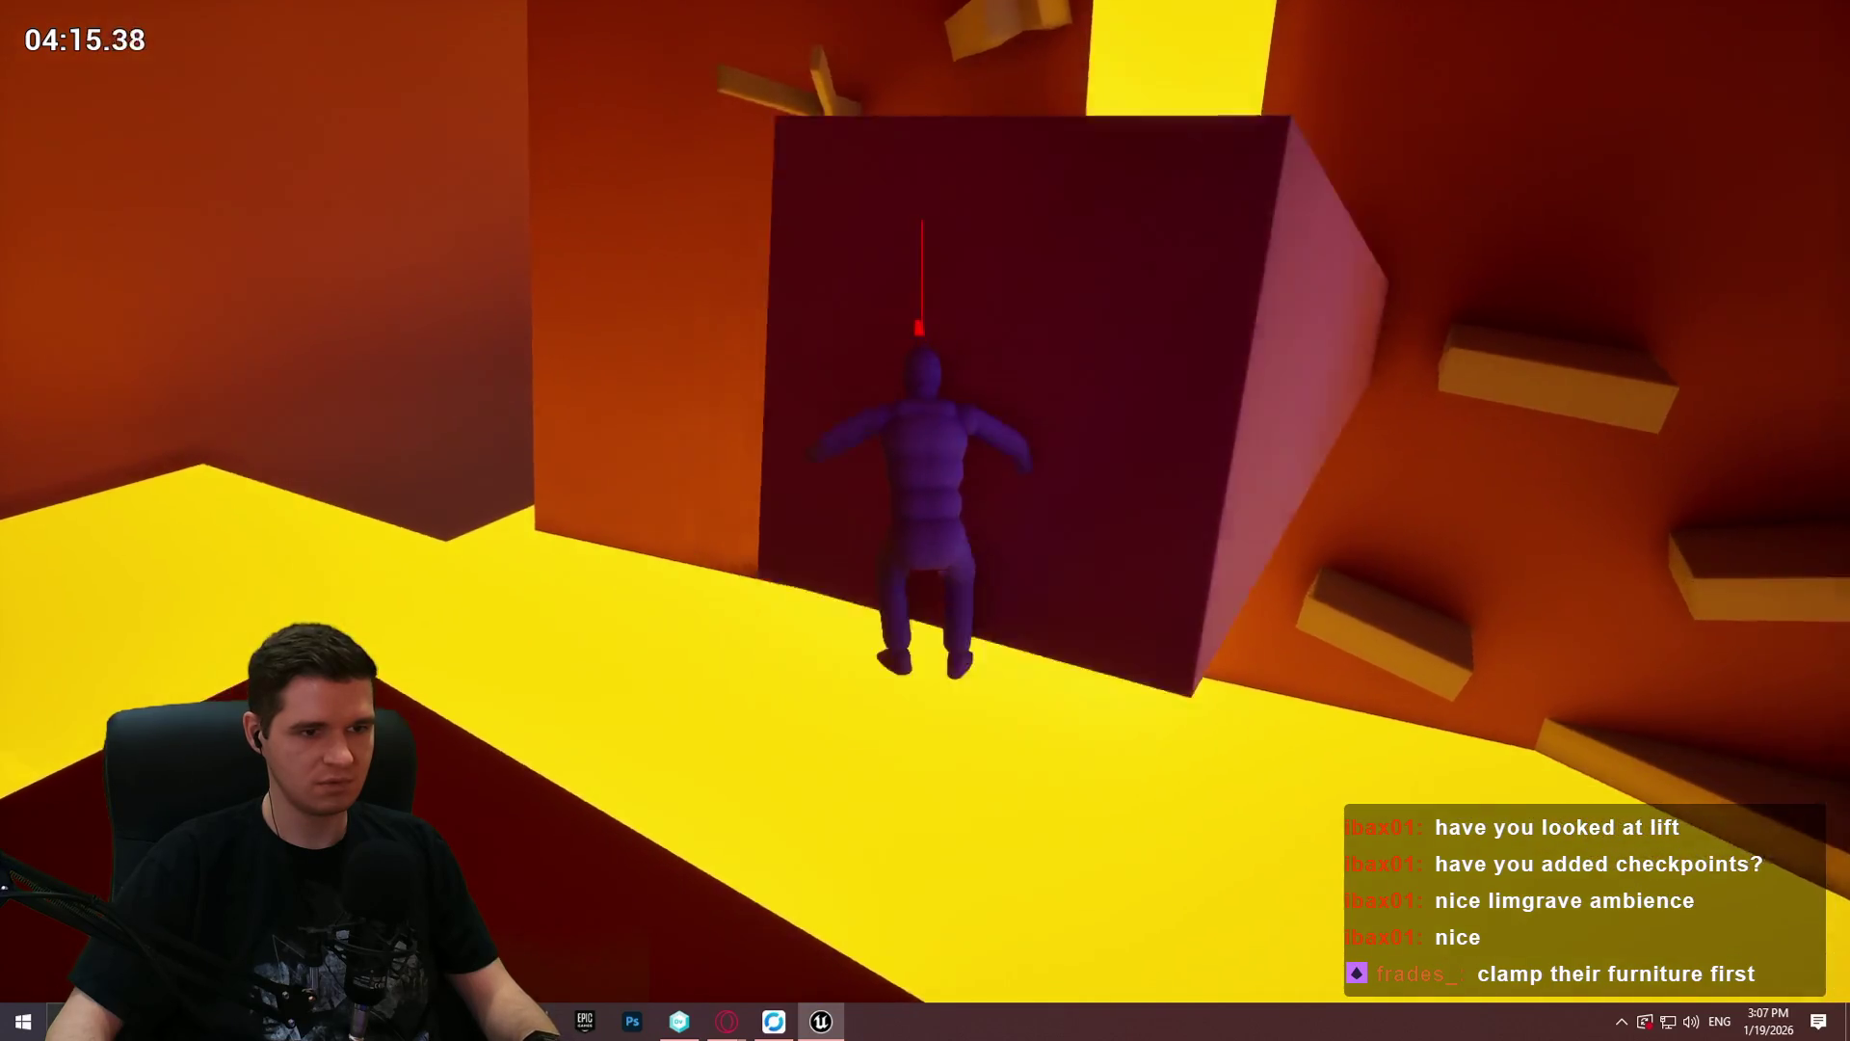
key(space)
Step: Run along the red wall, climb the ledges and follow the walkway up the slope
key(w)
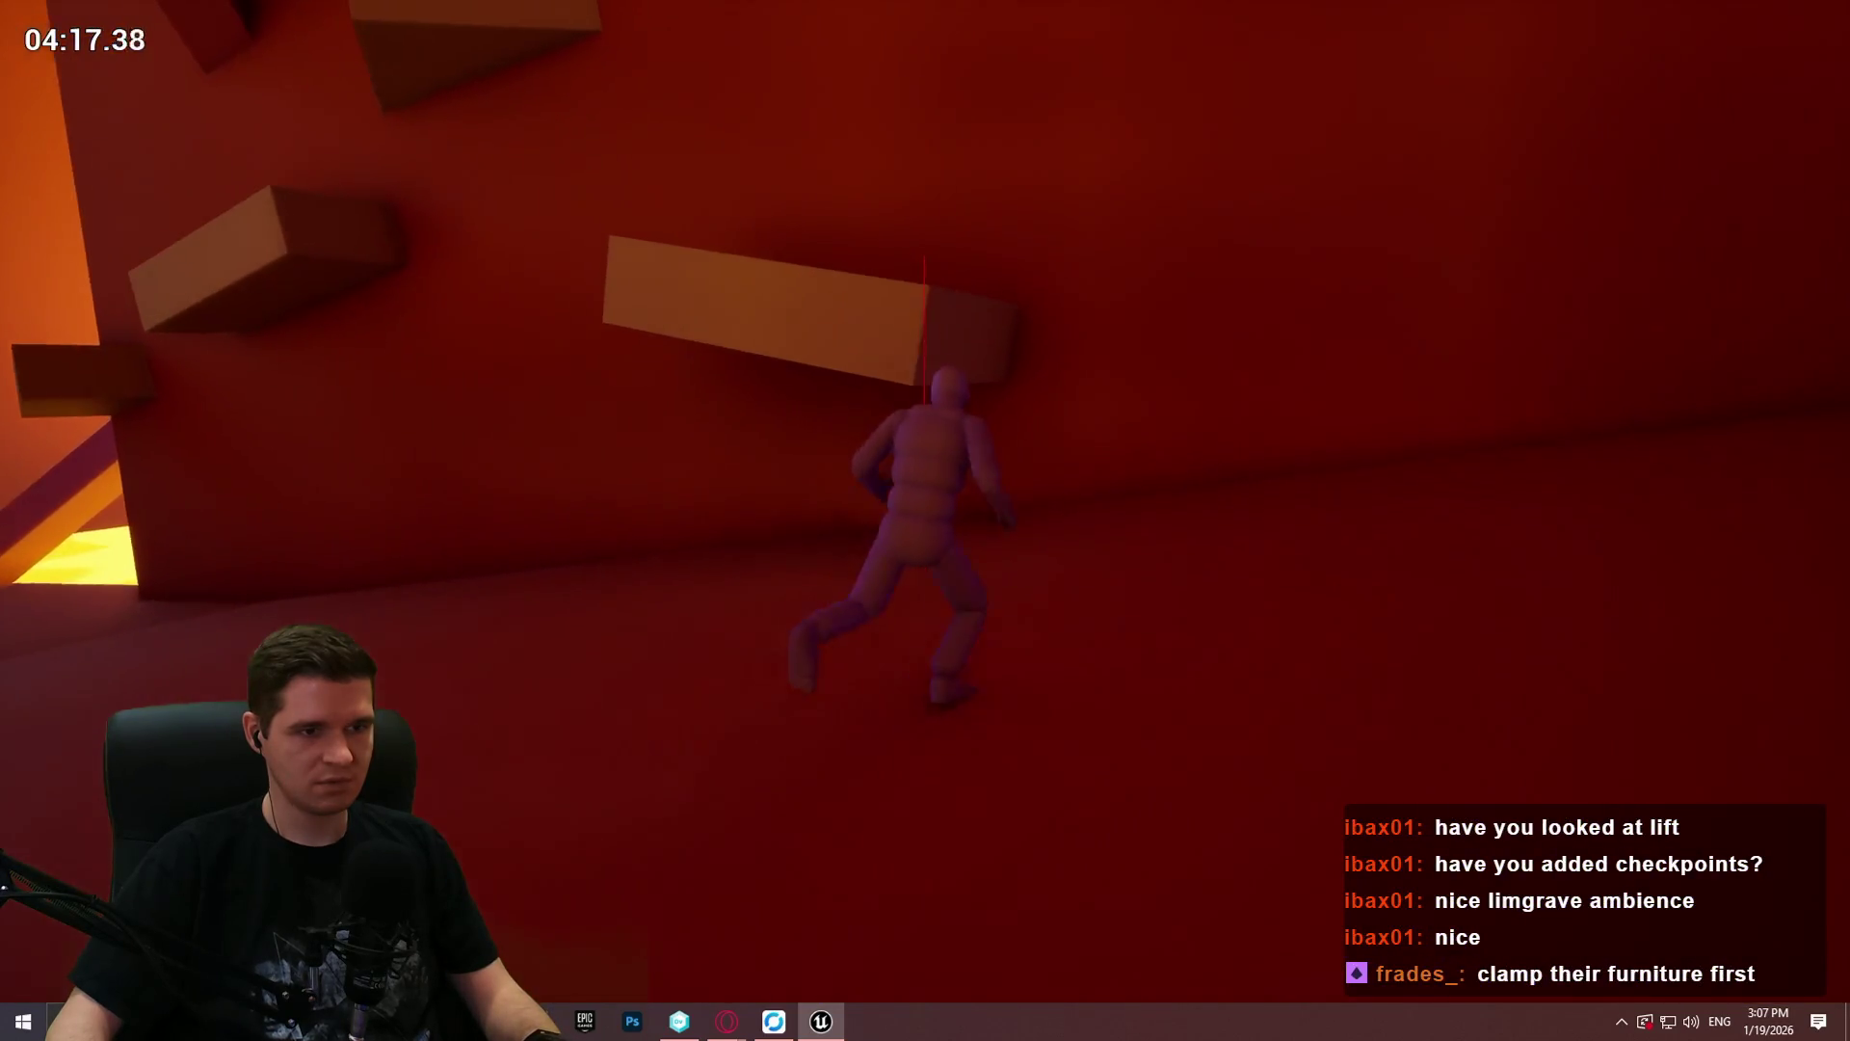
key(w)
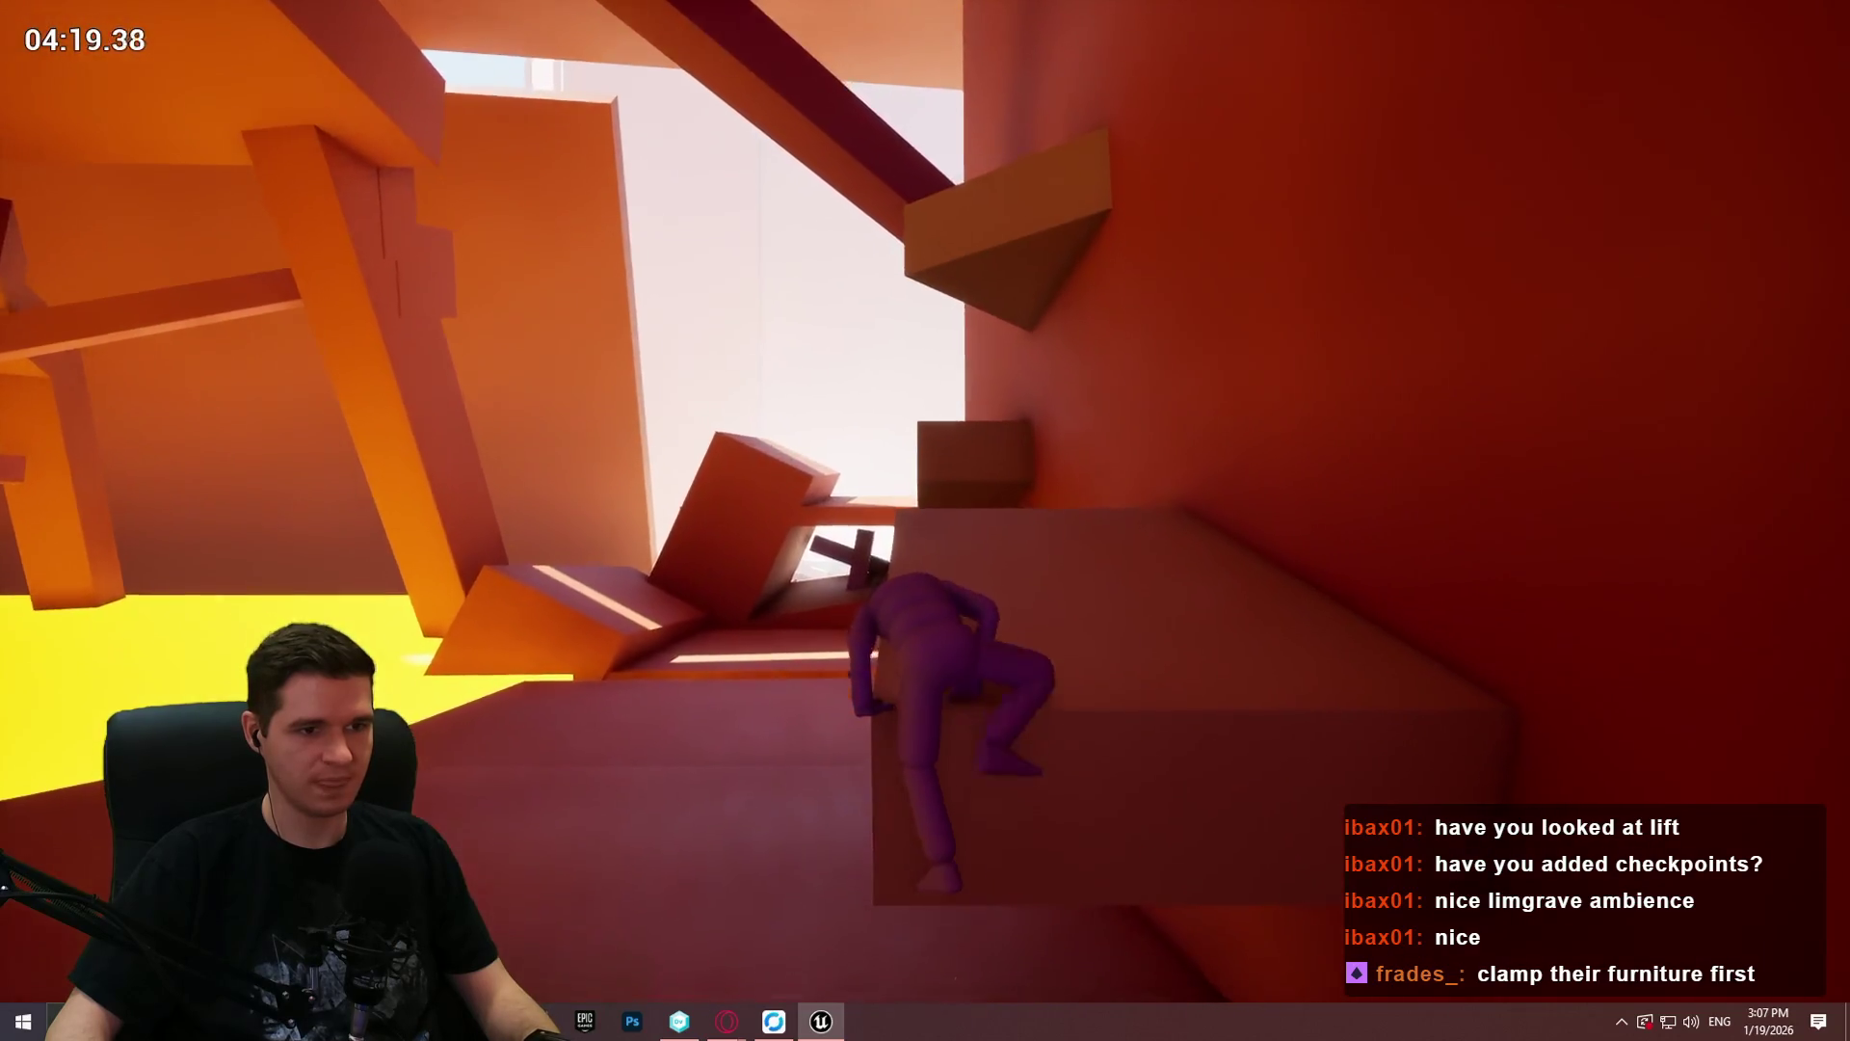
key(w)
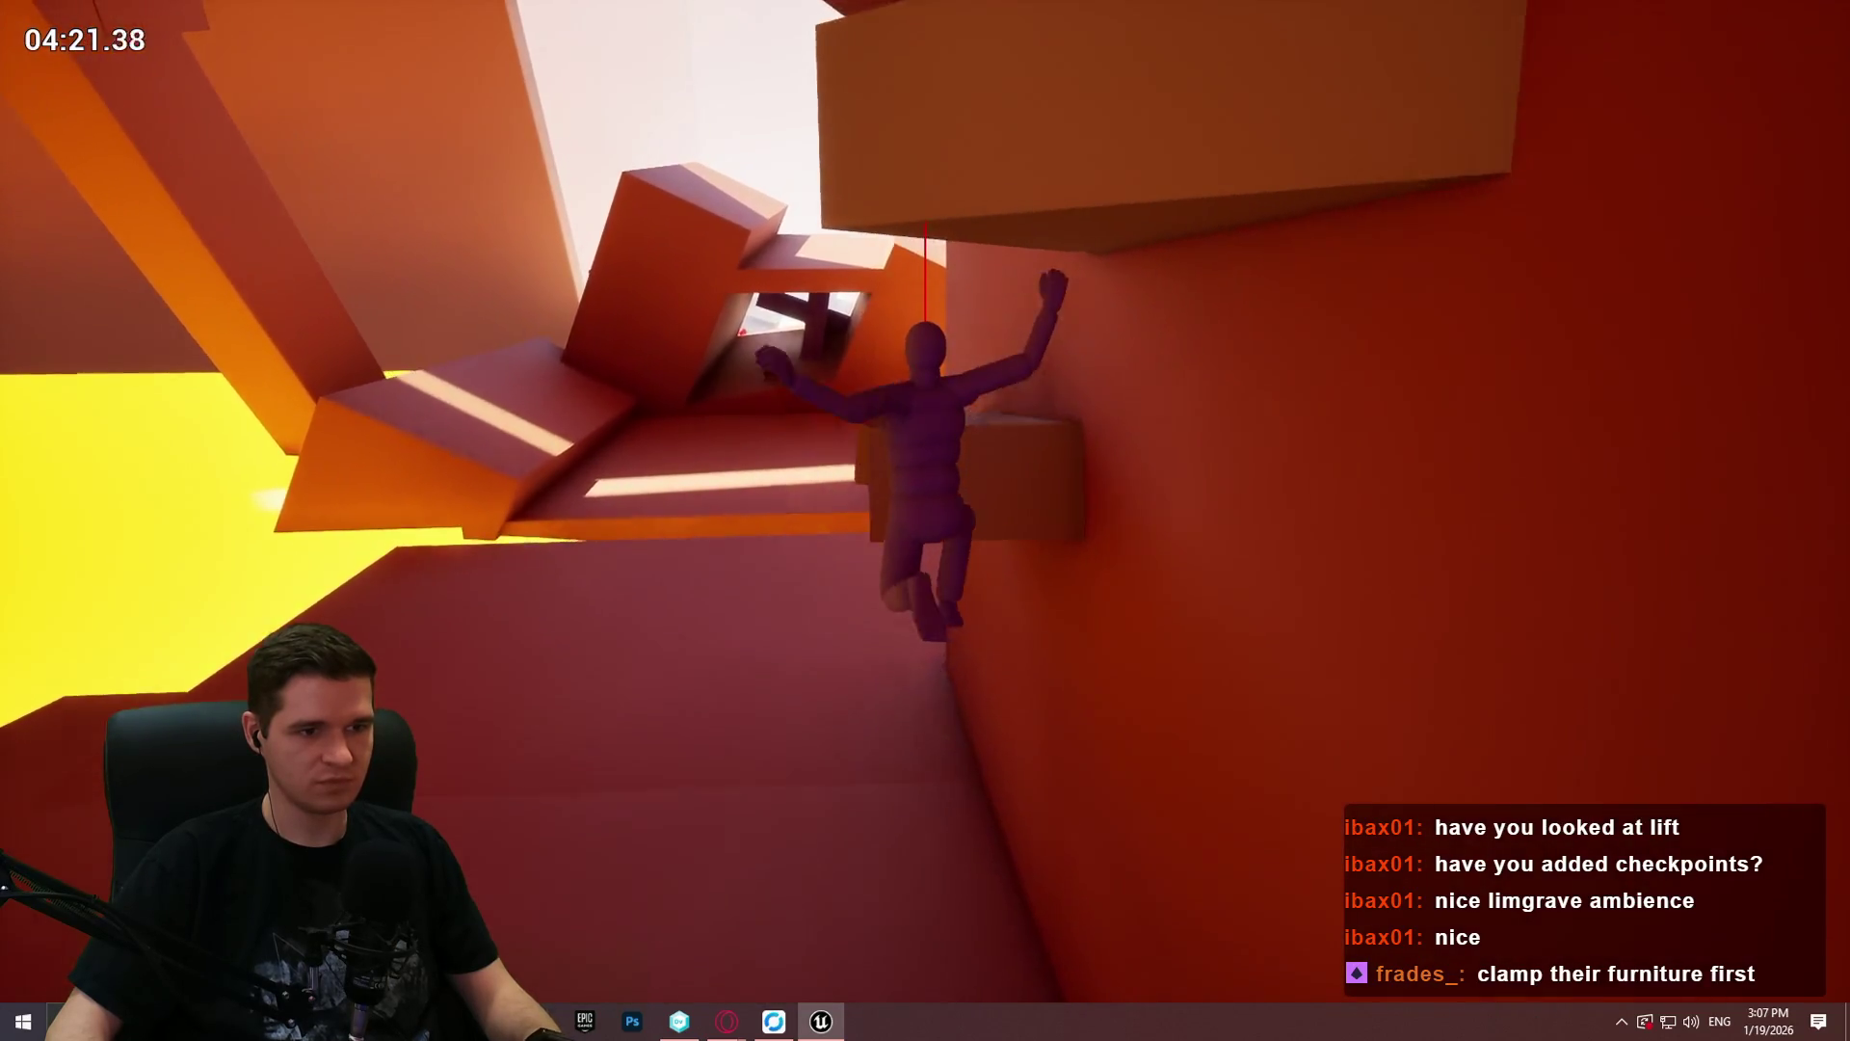
key(w)
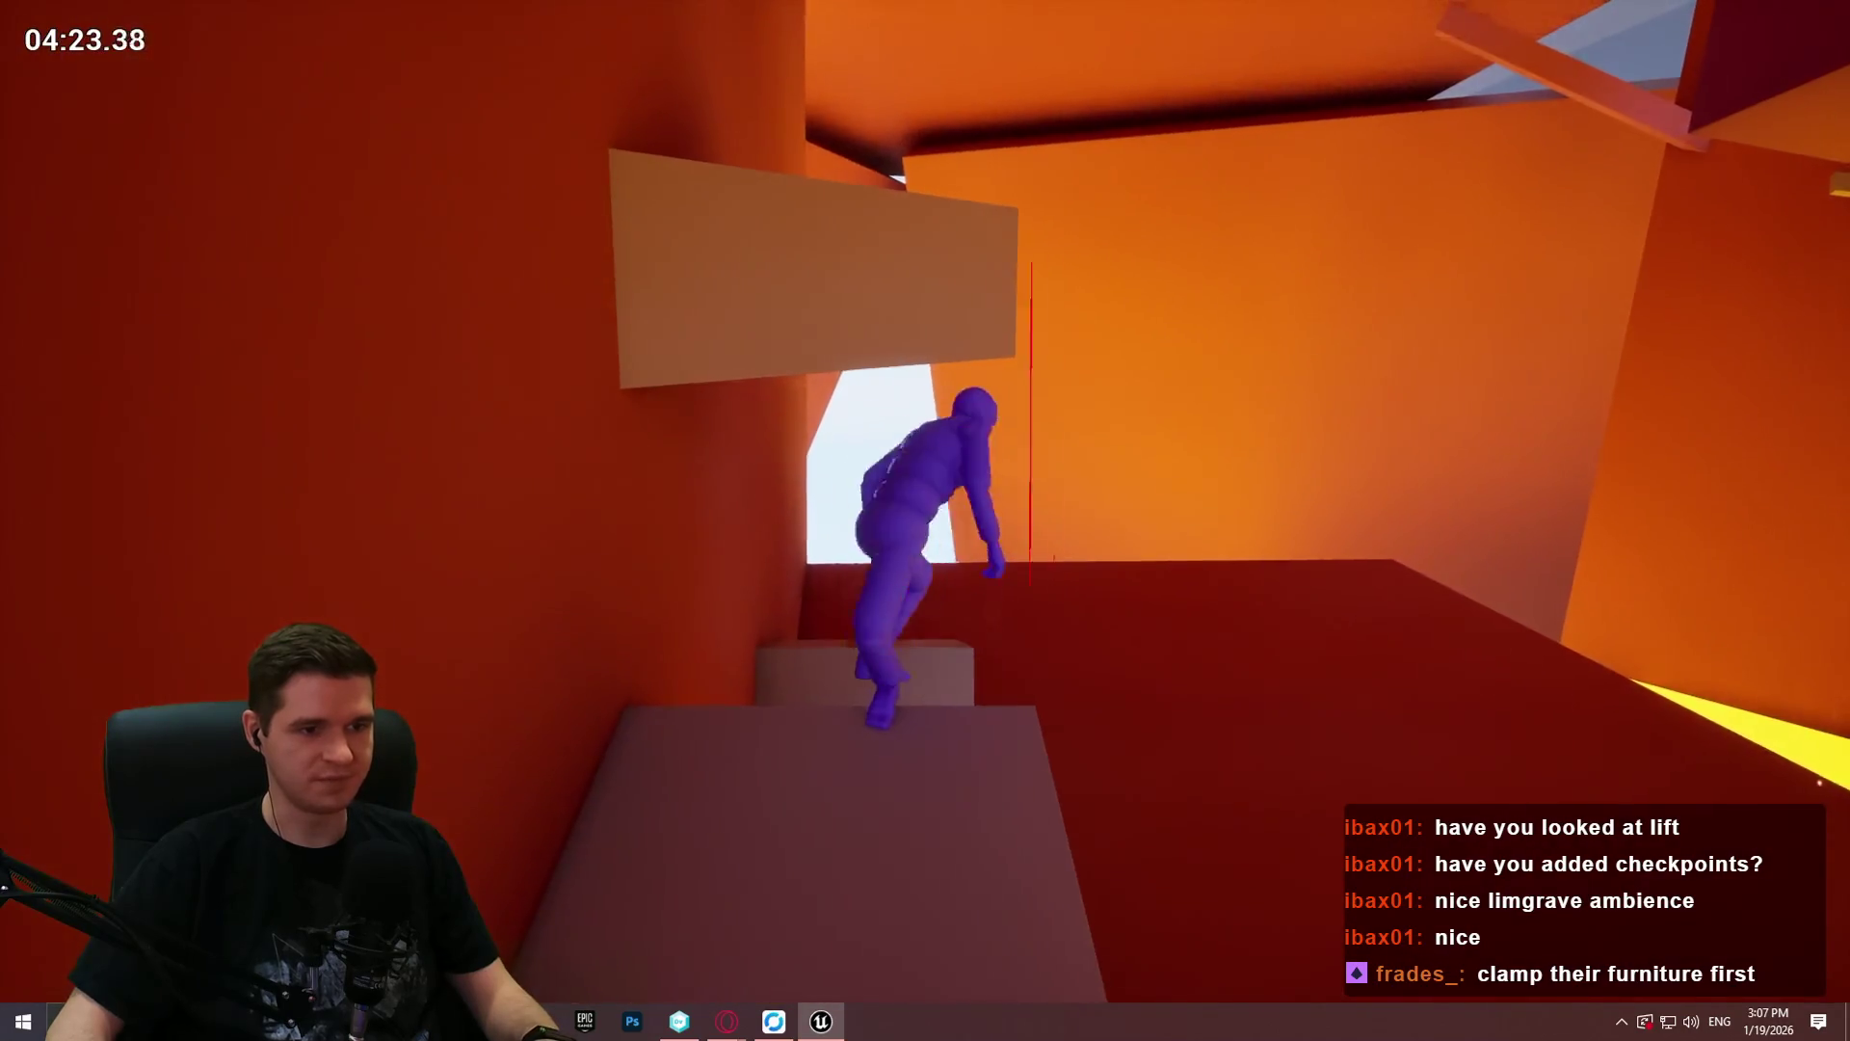
key(w)
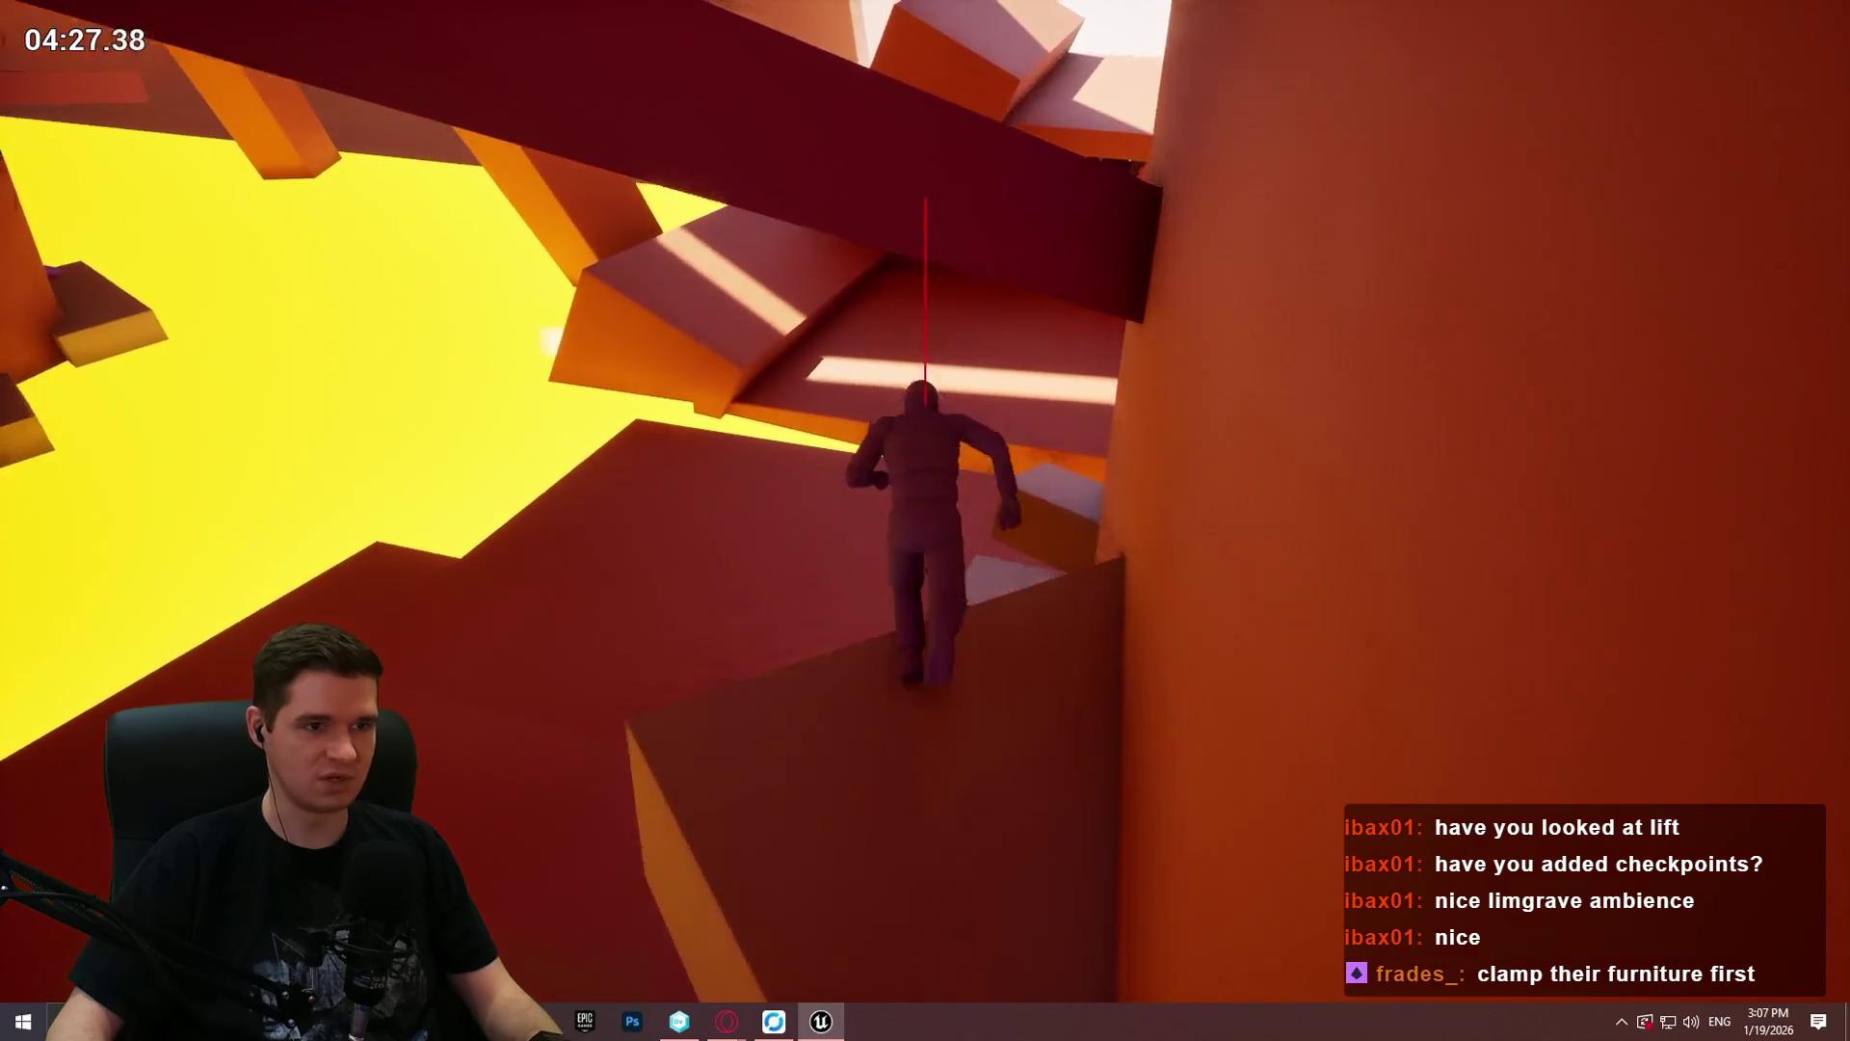
Step: Cross the purple walkways toward the yellow block, drop to the ground and jump onto the orange wall
key(w)
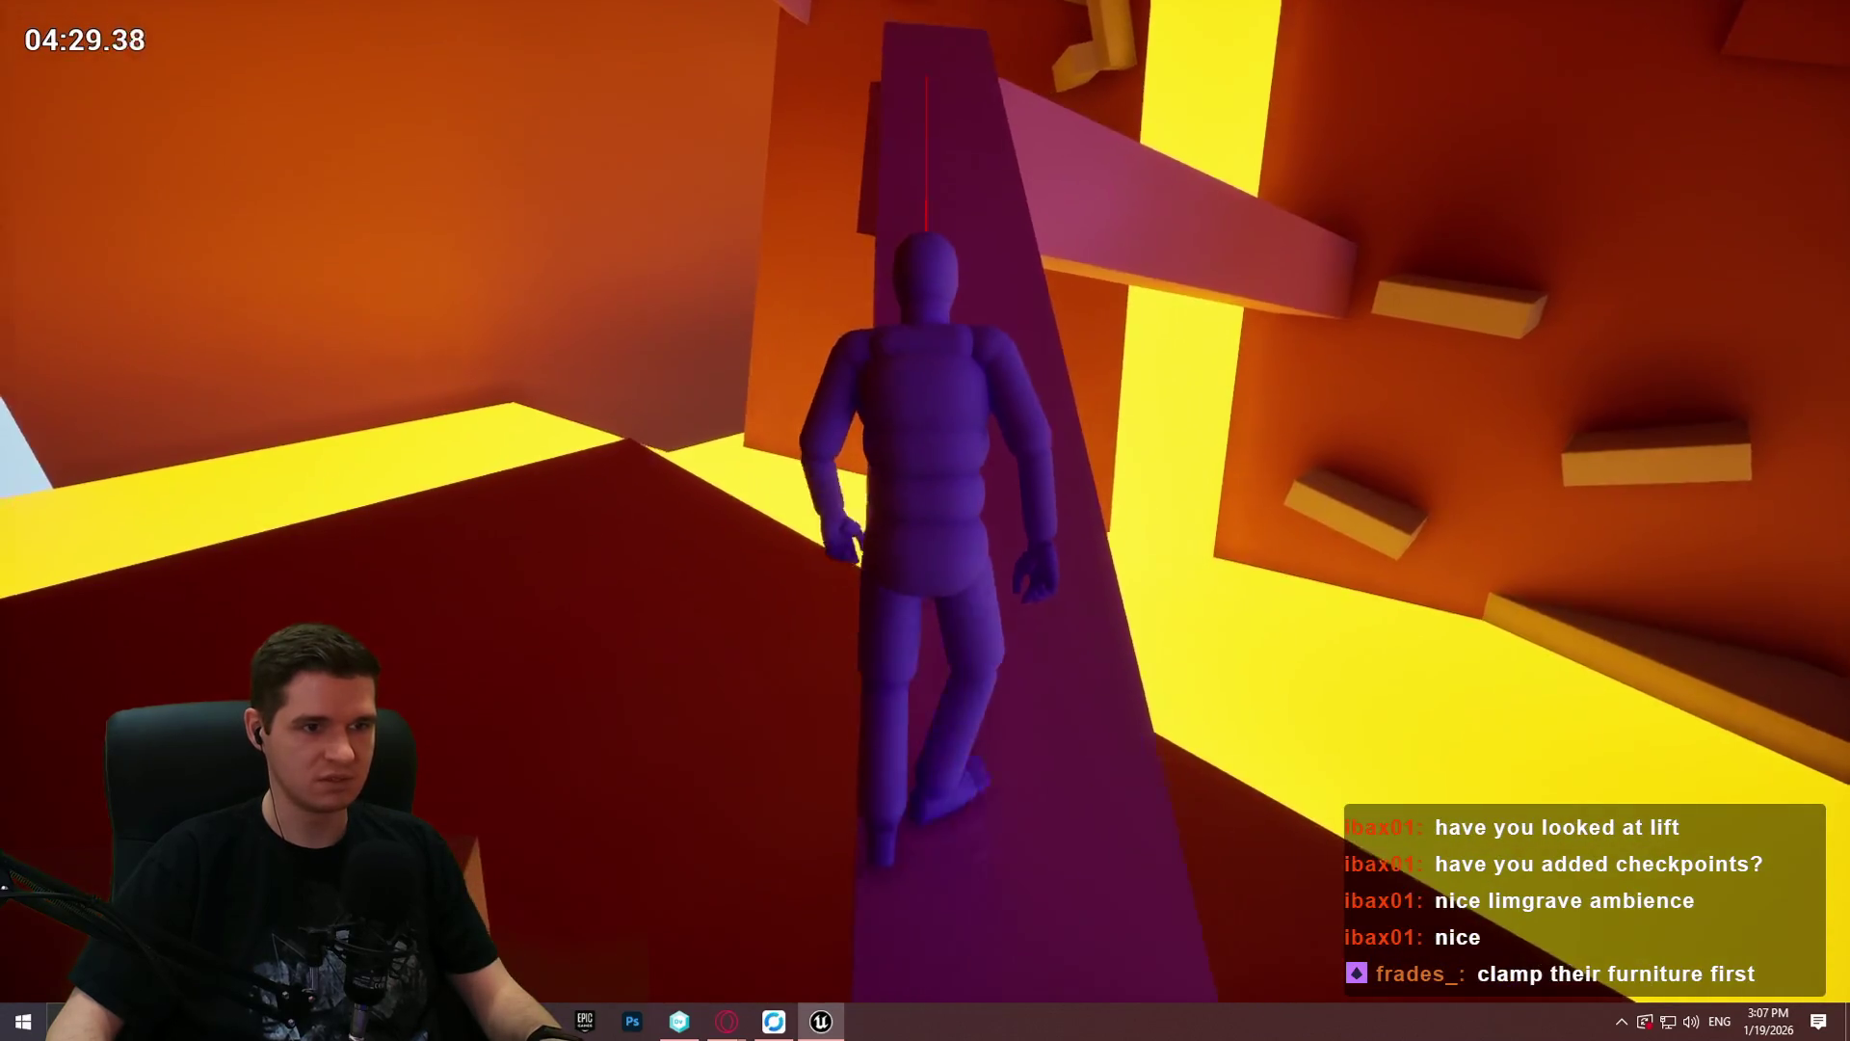
key(w)
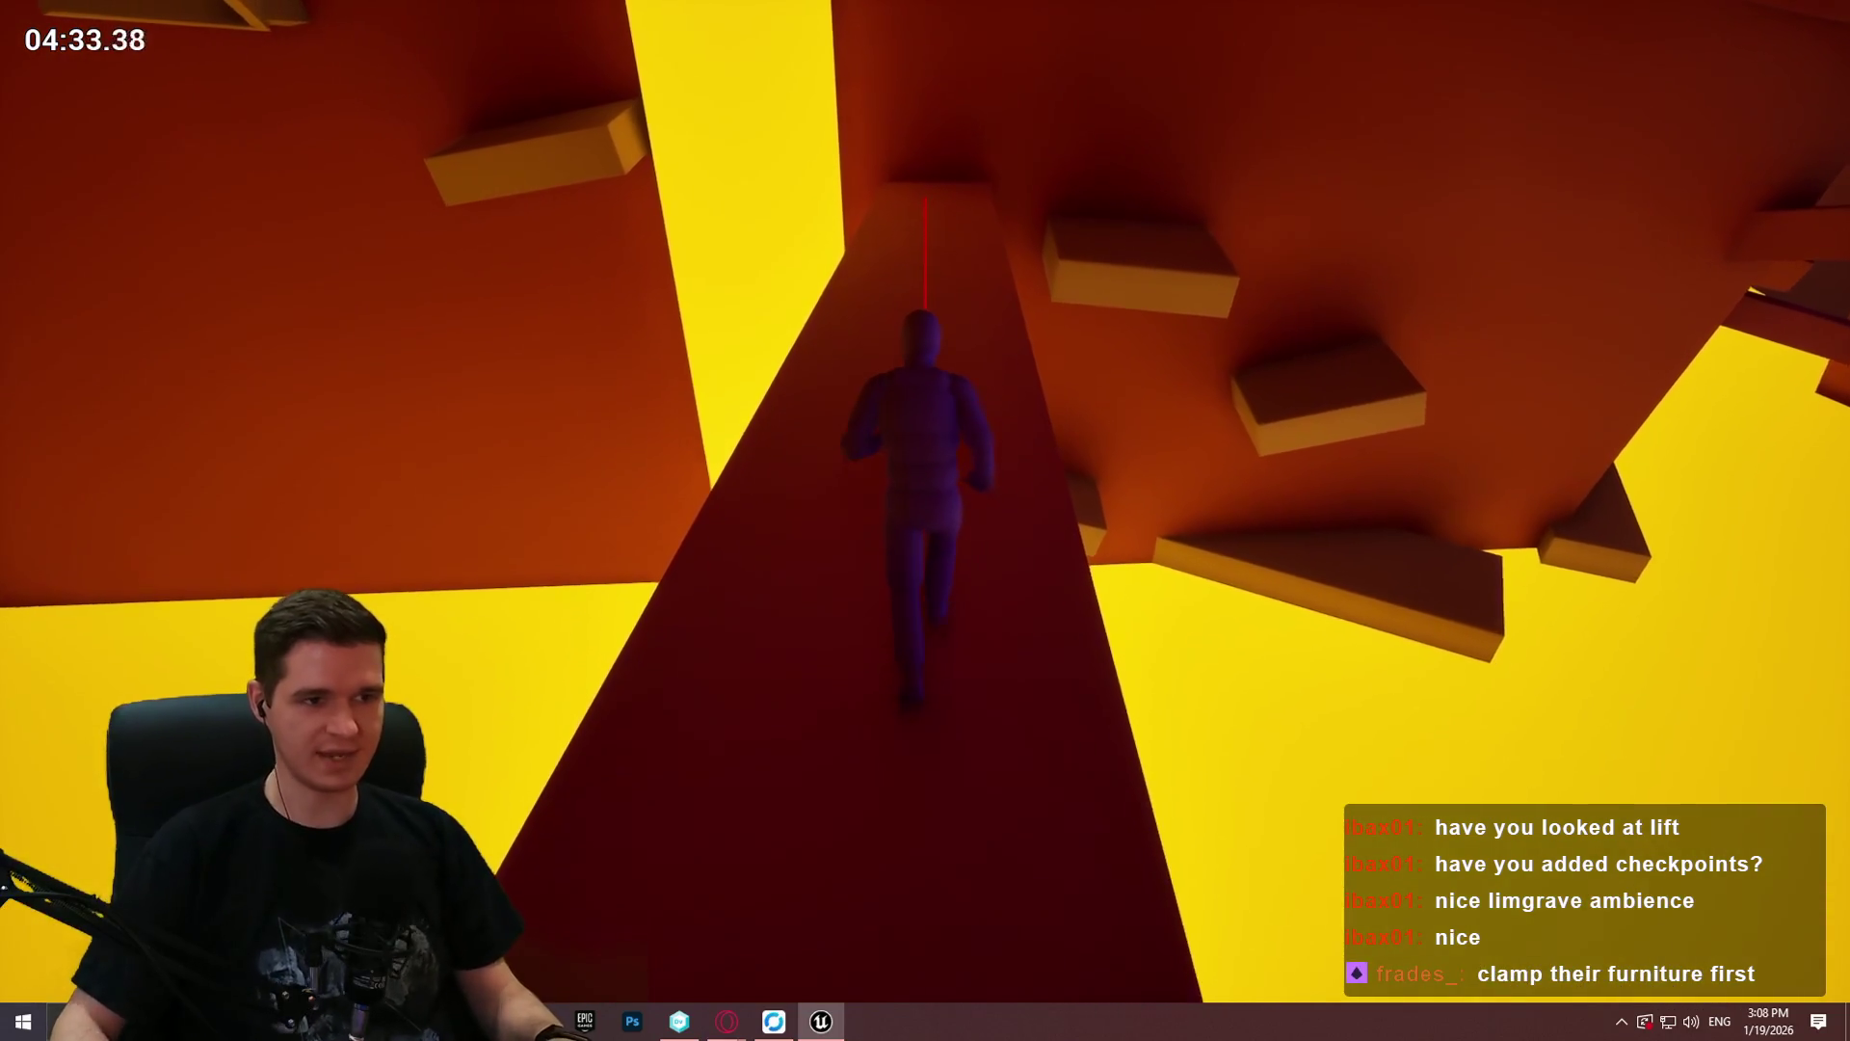
key(w)
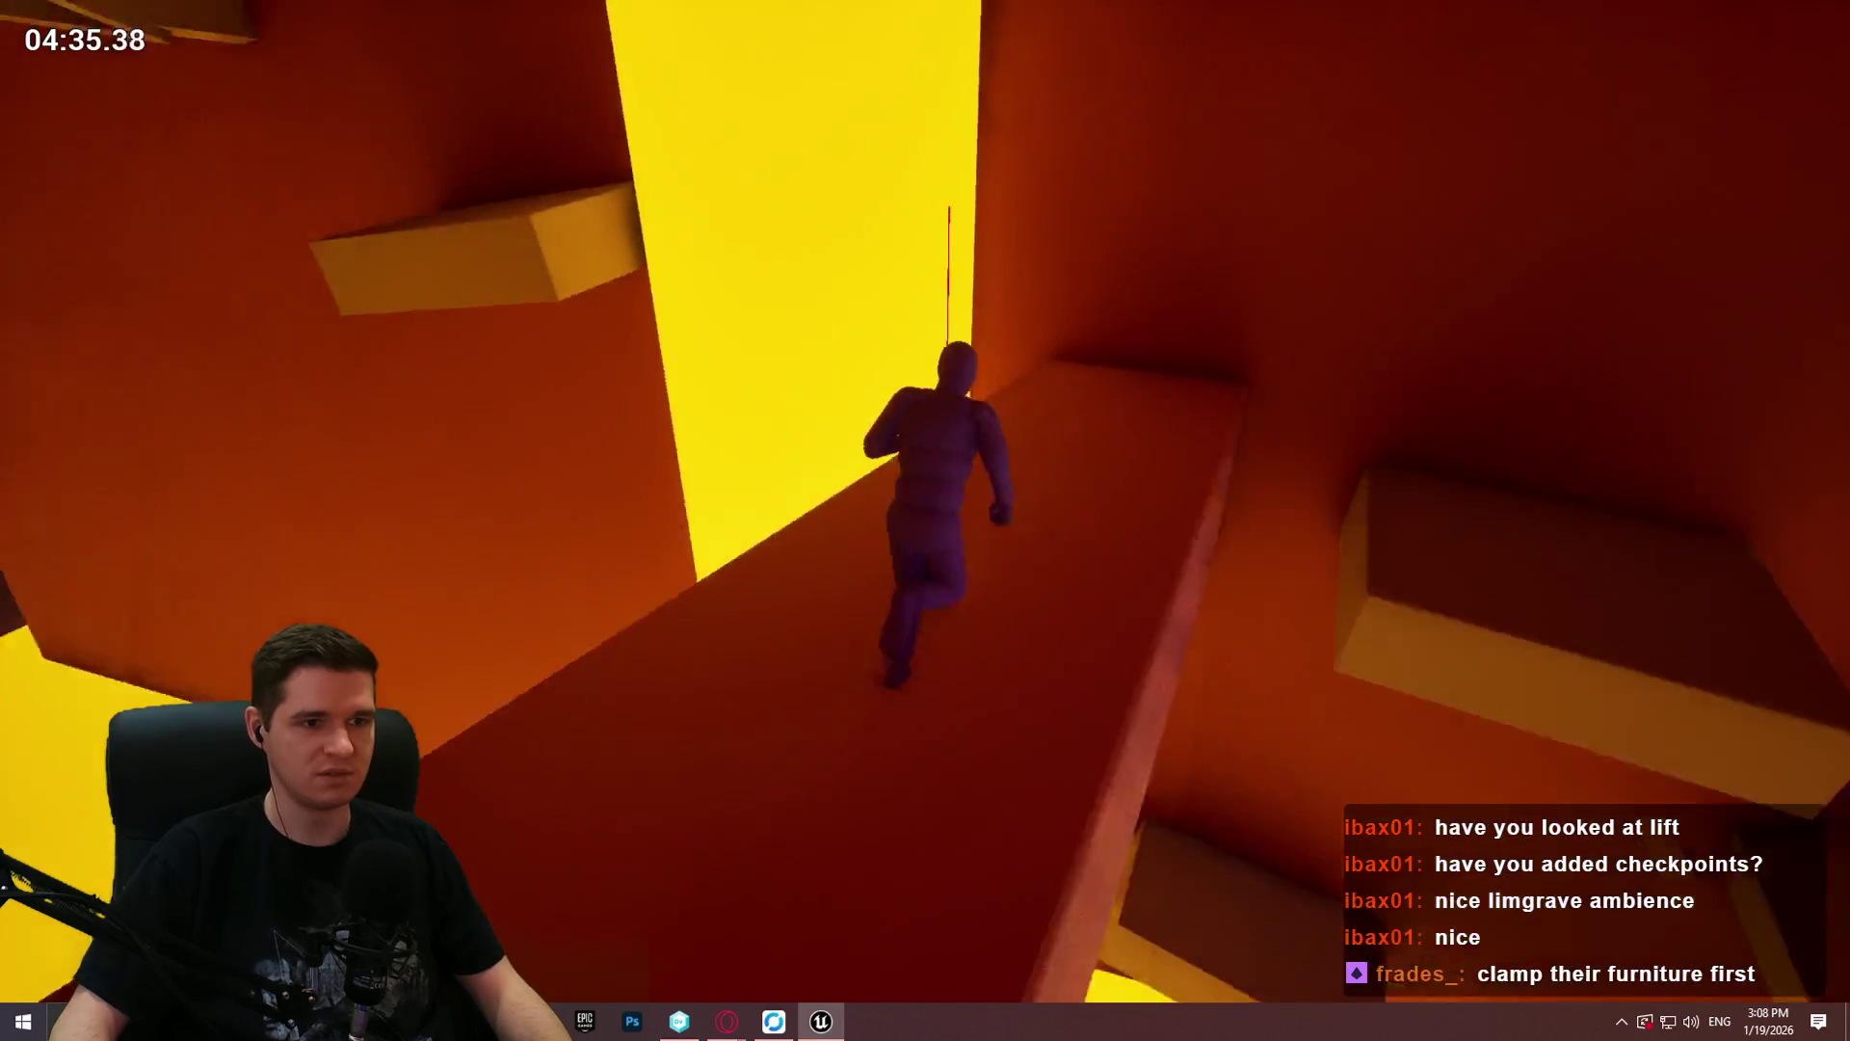
key(w)
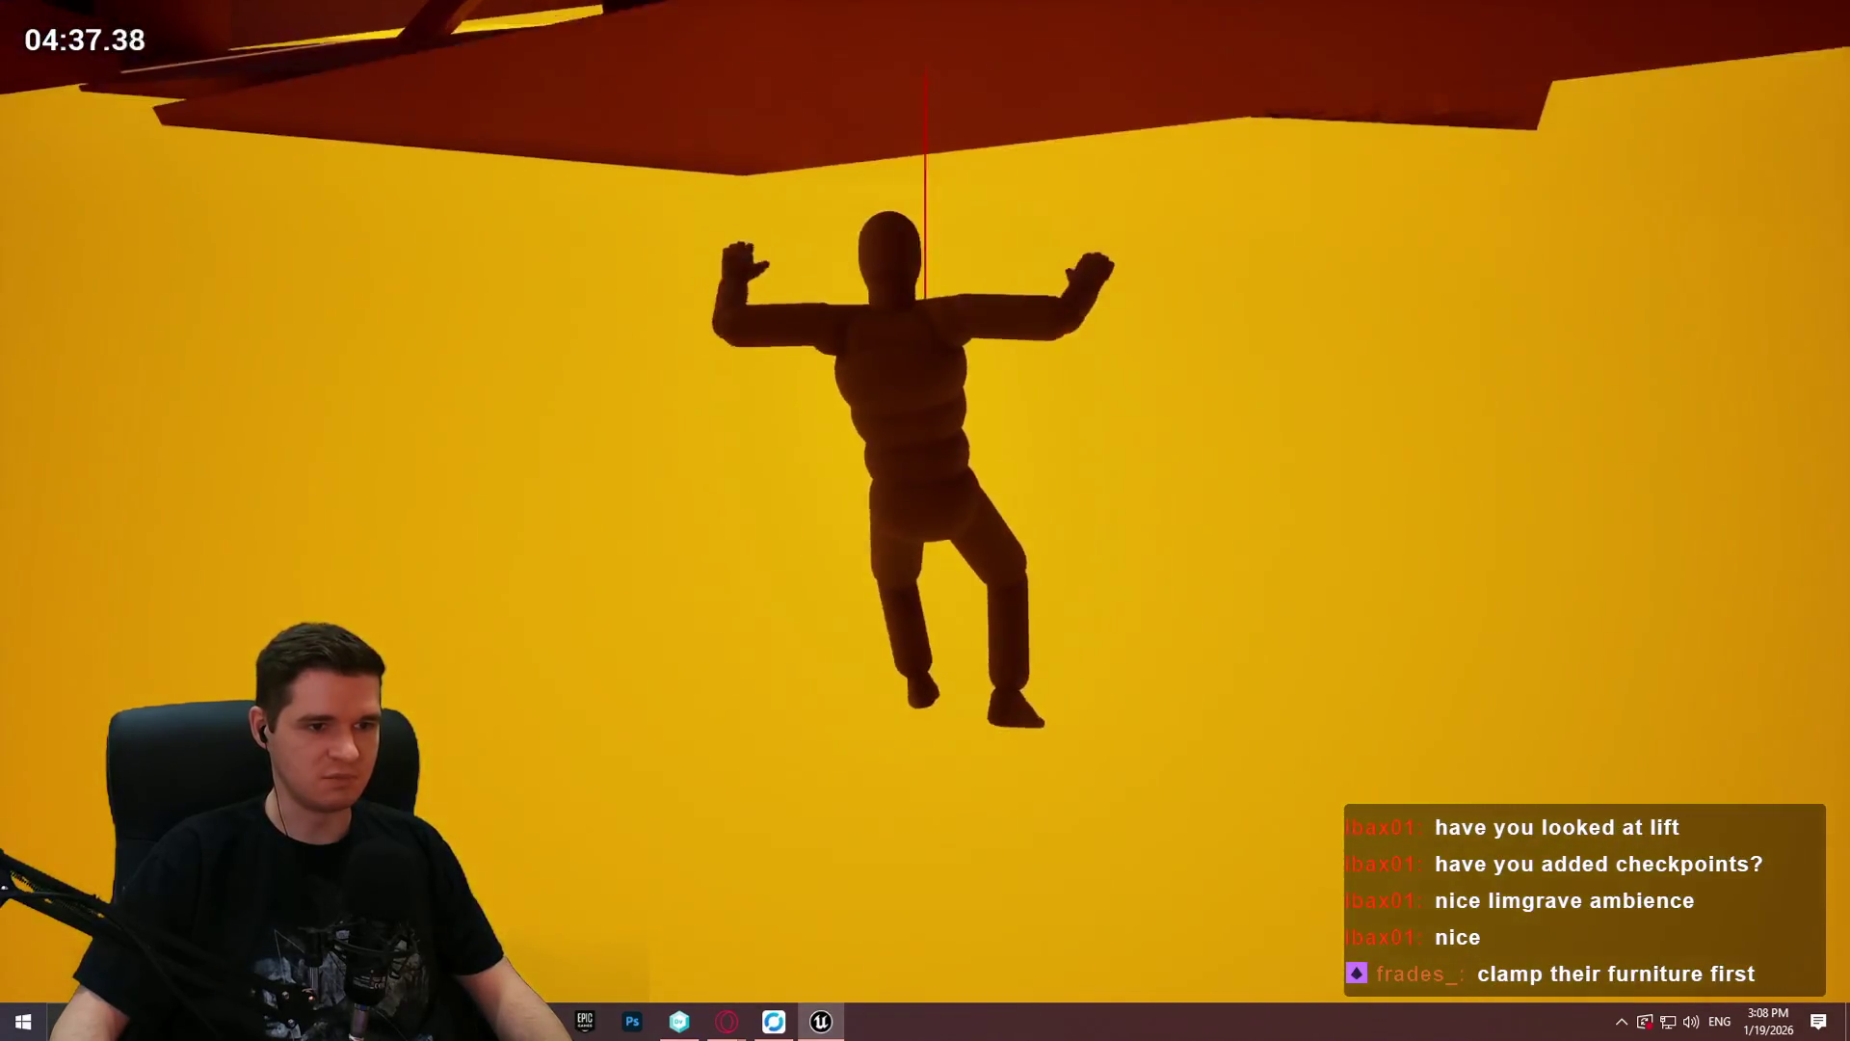
key(space)
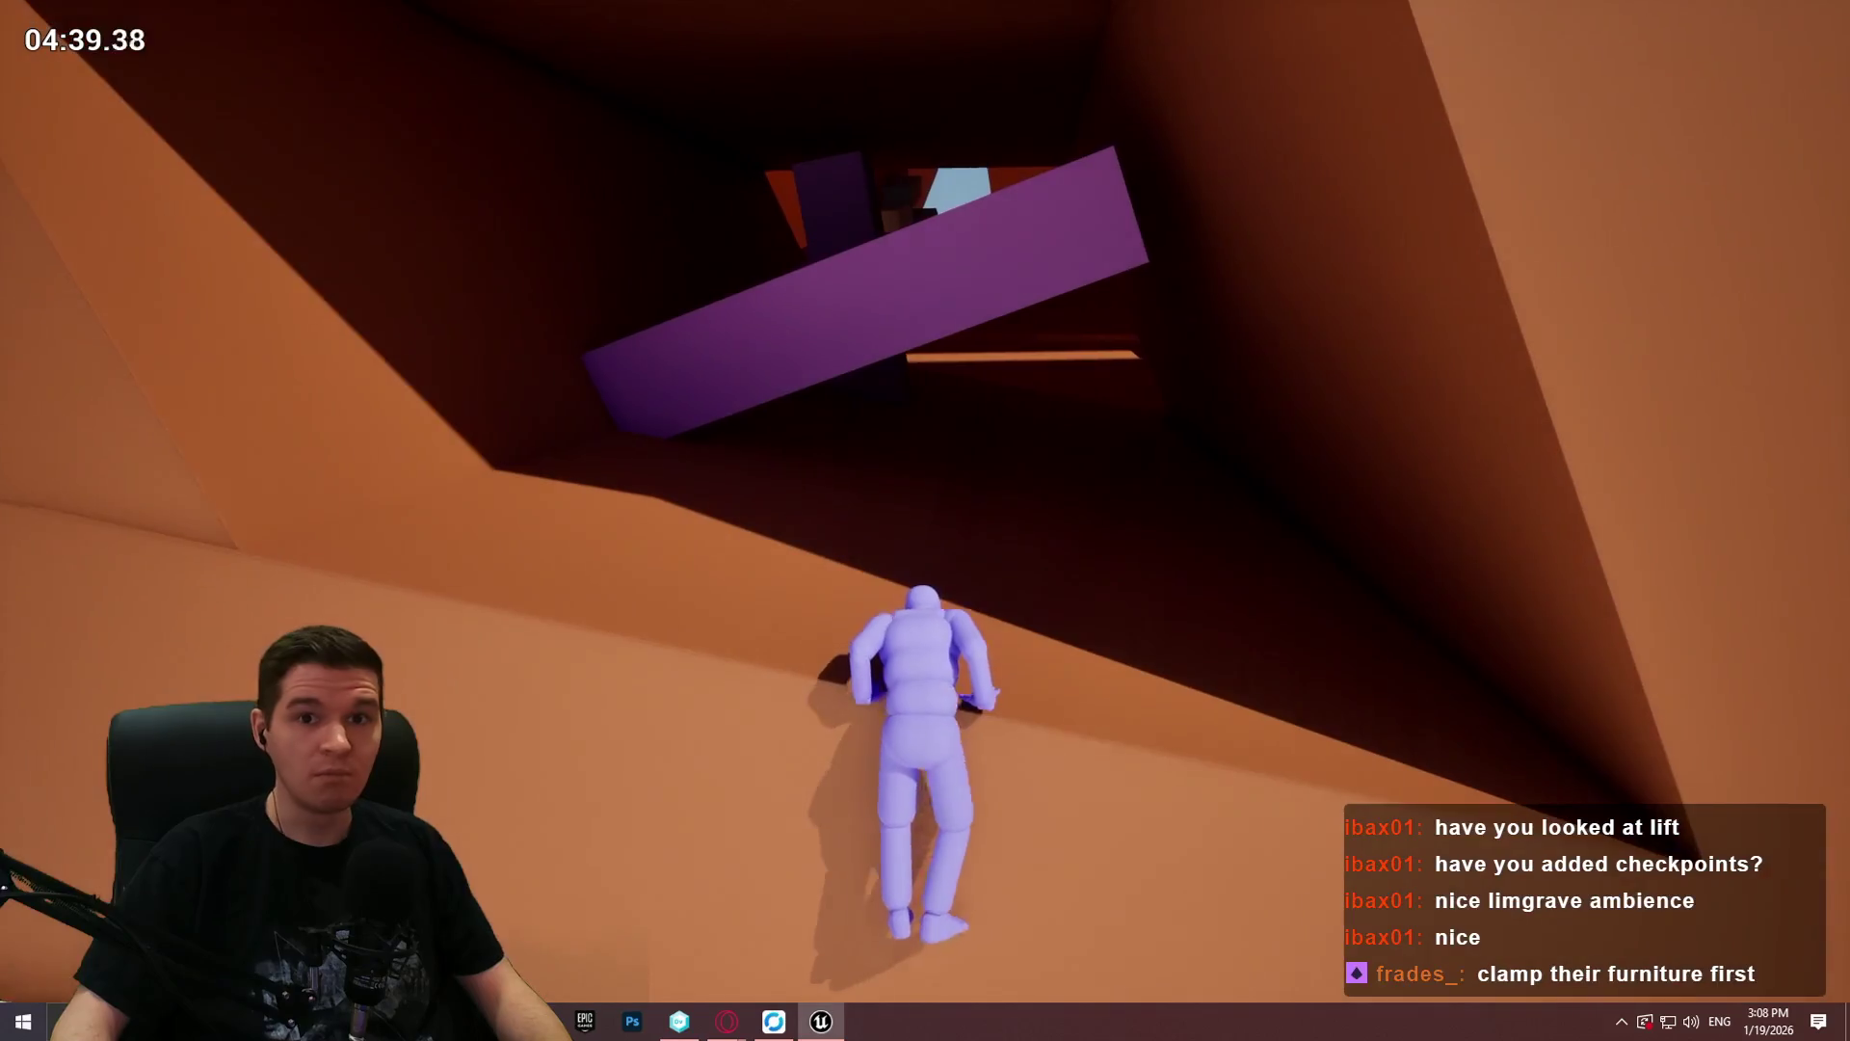
Step: Run under the purple block, climb the pink block and get onto the slanted purple beam
key(w)
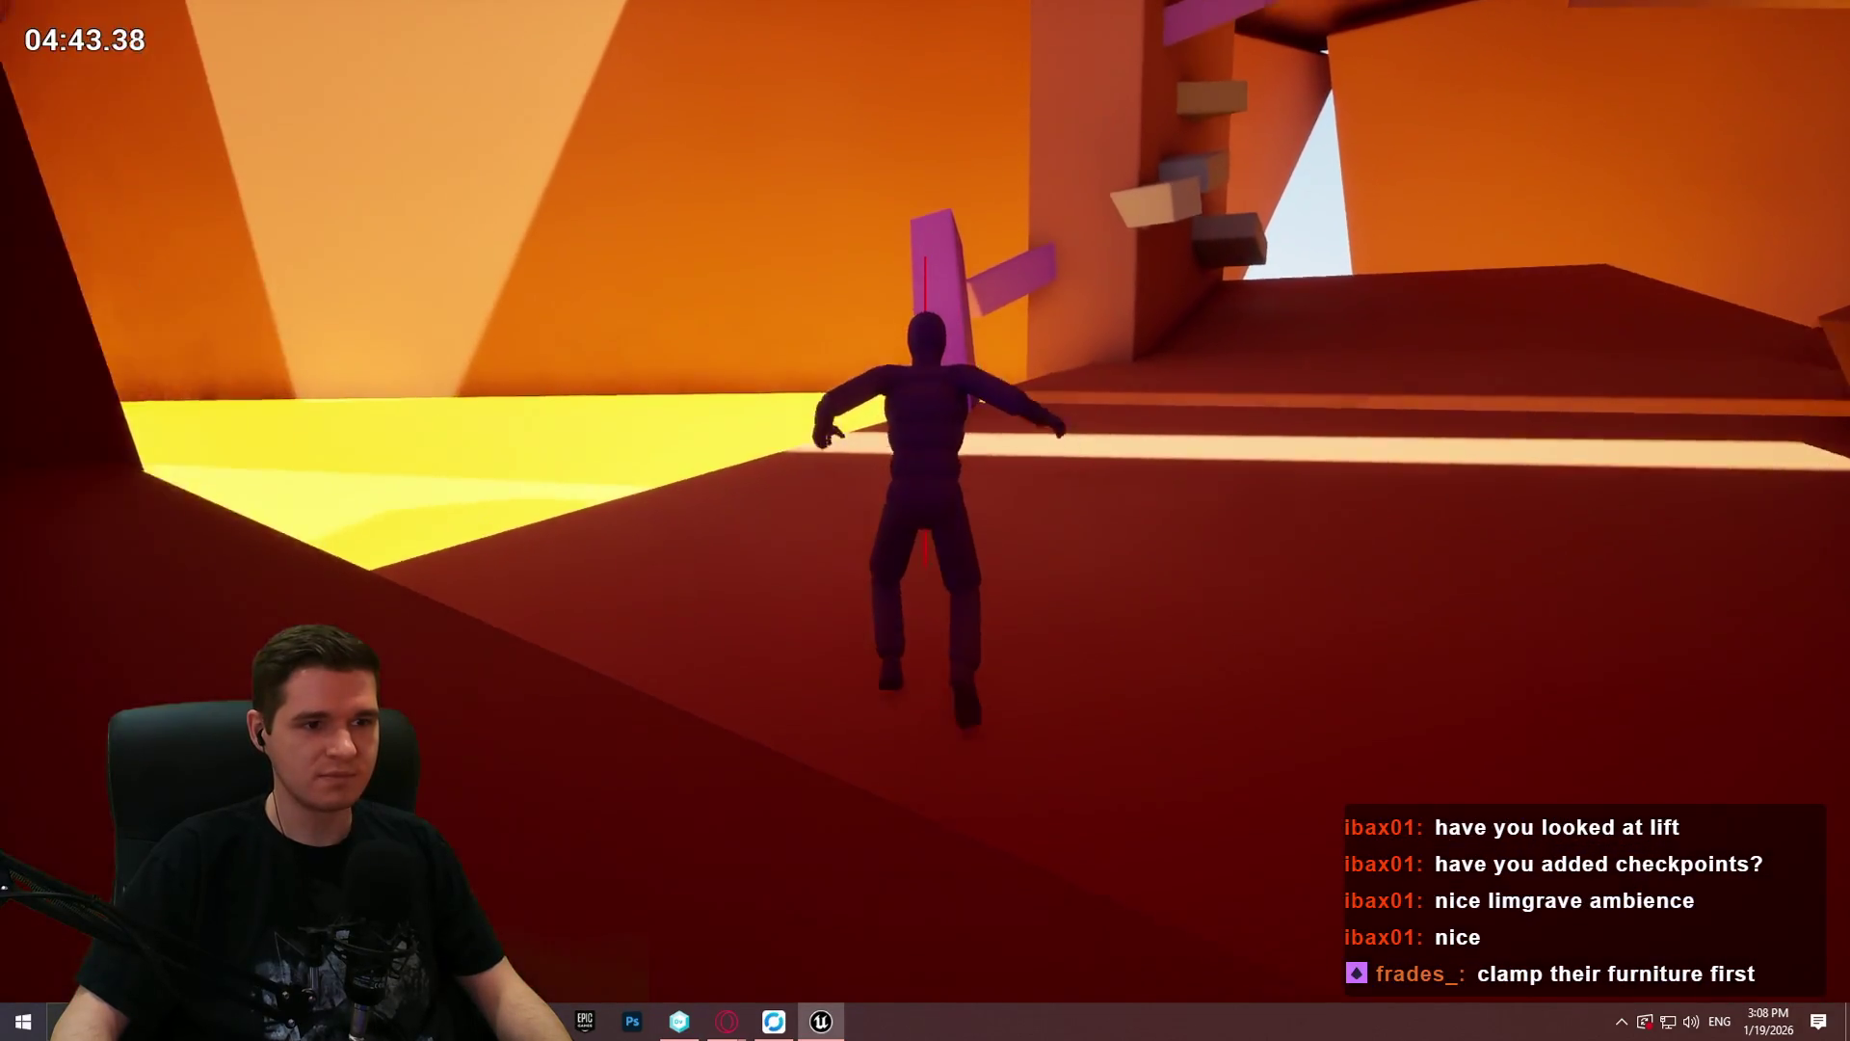
key(w)
key(space)
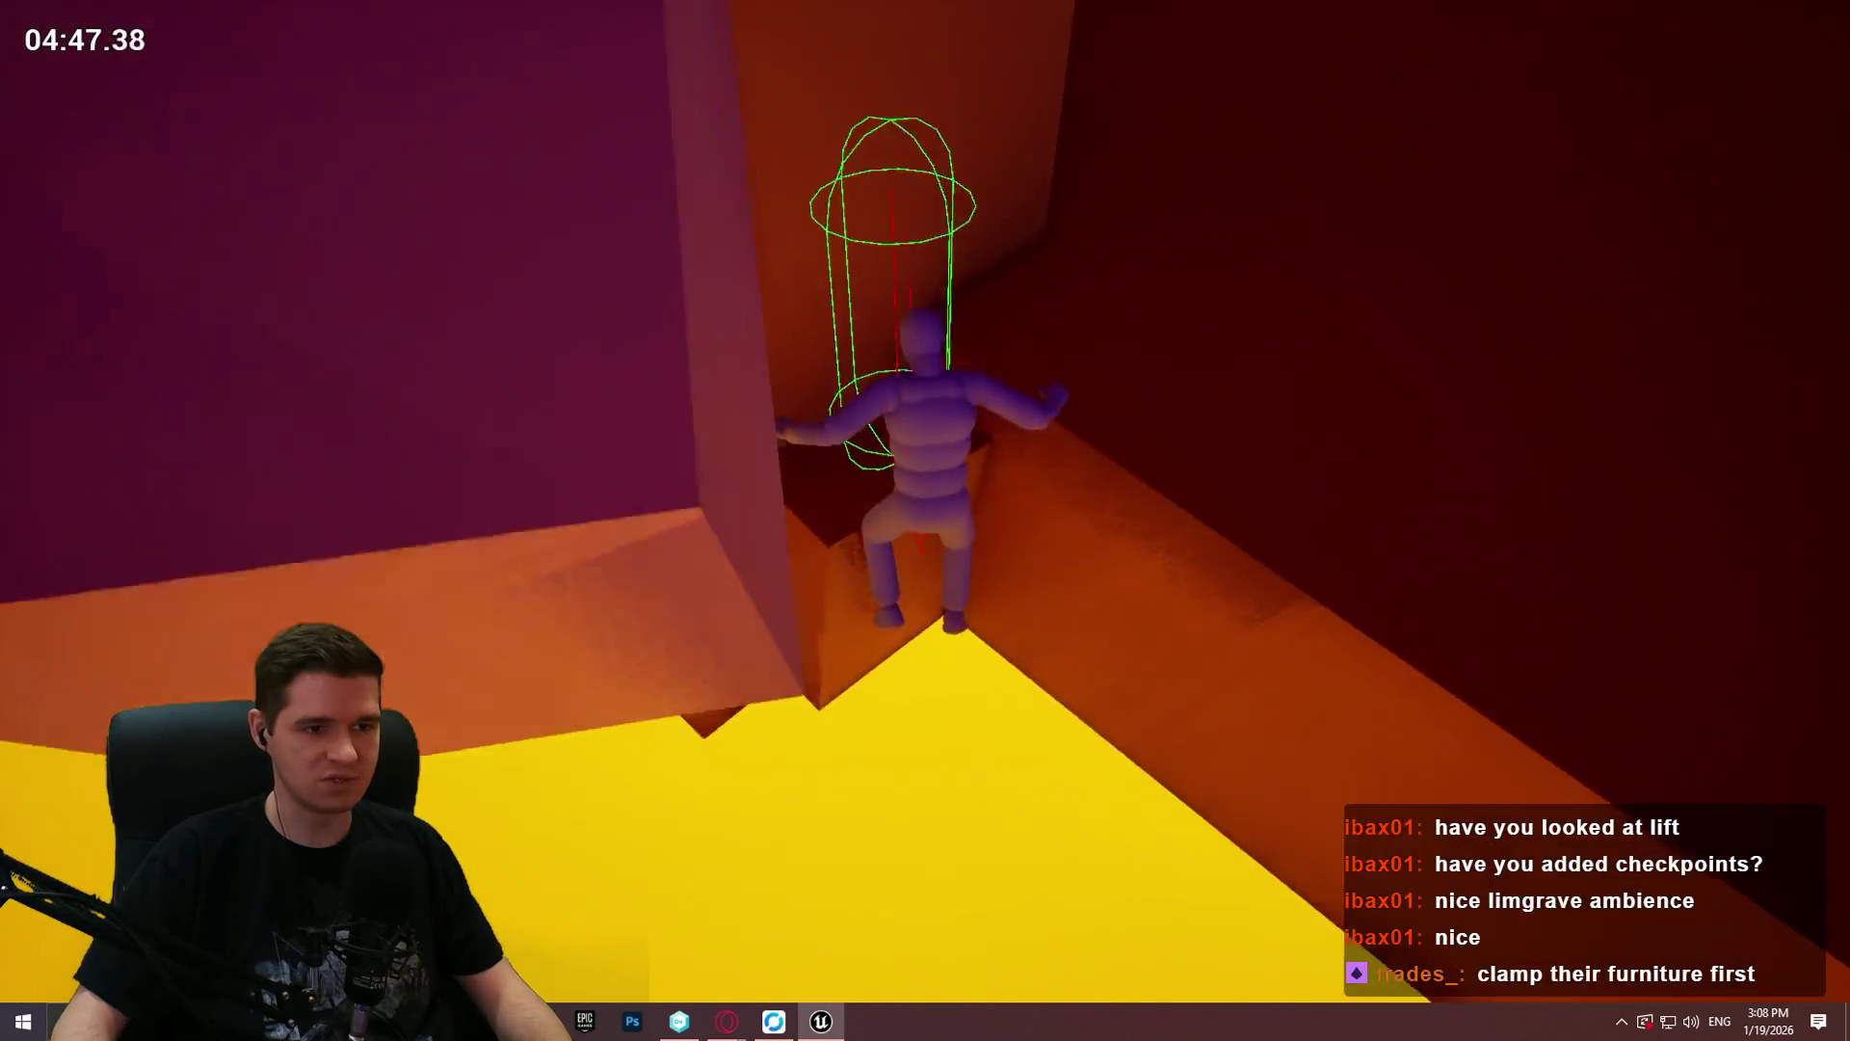
key(w)
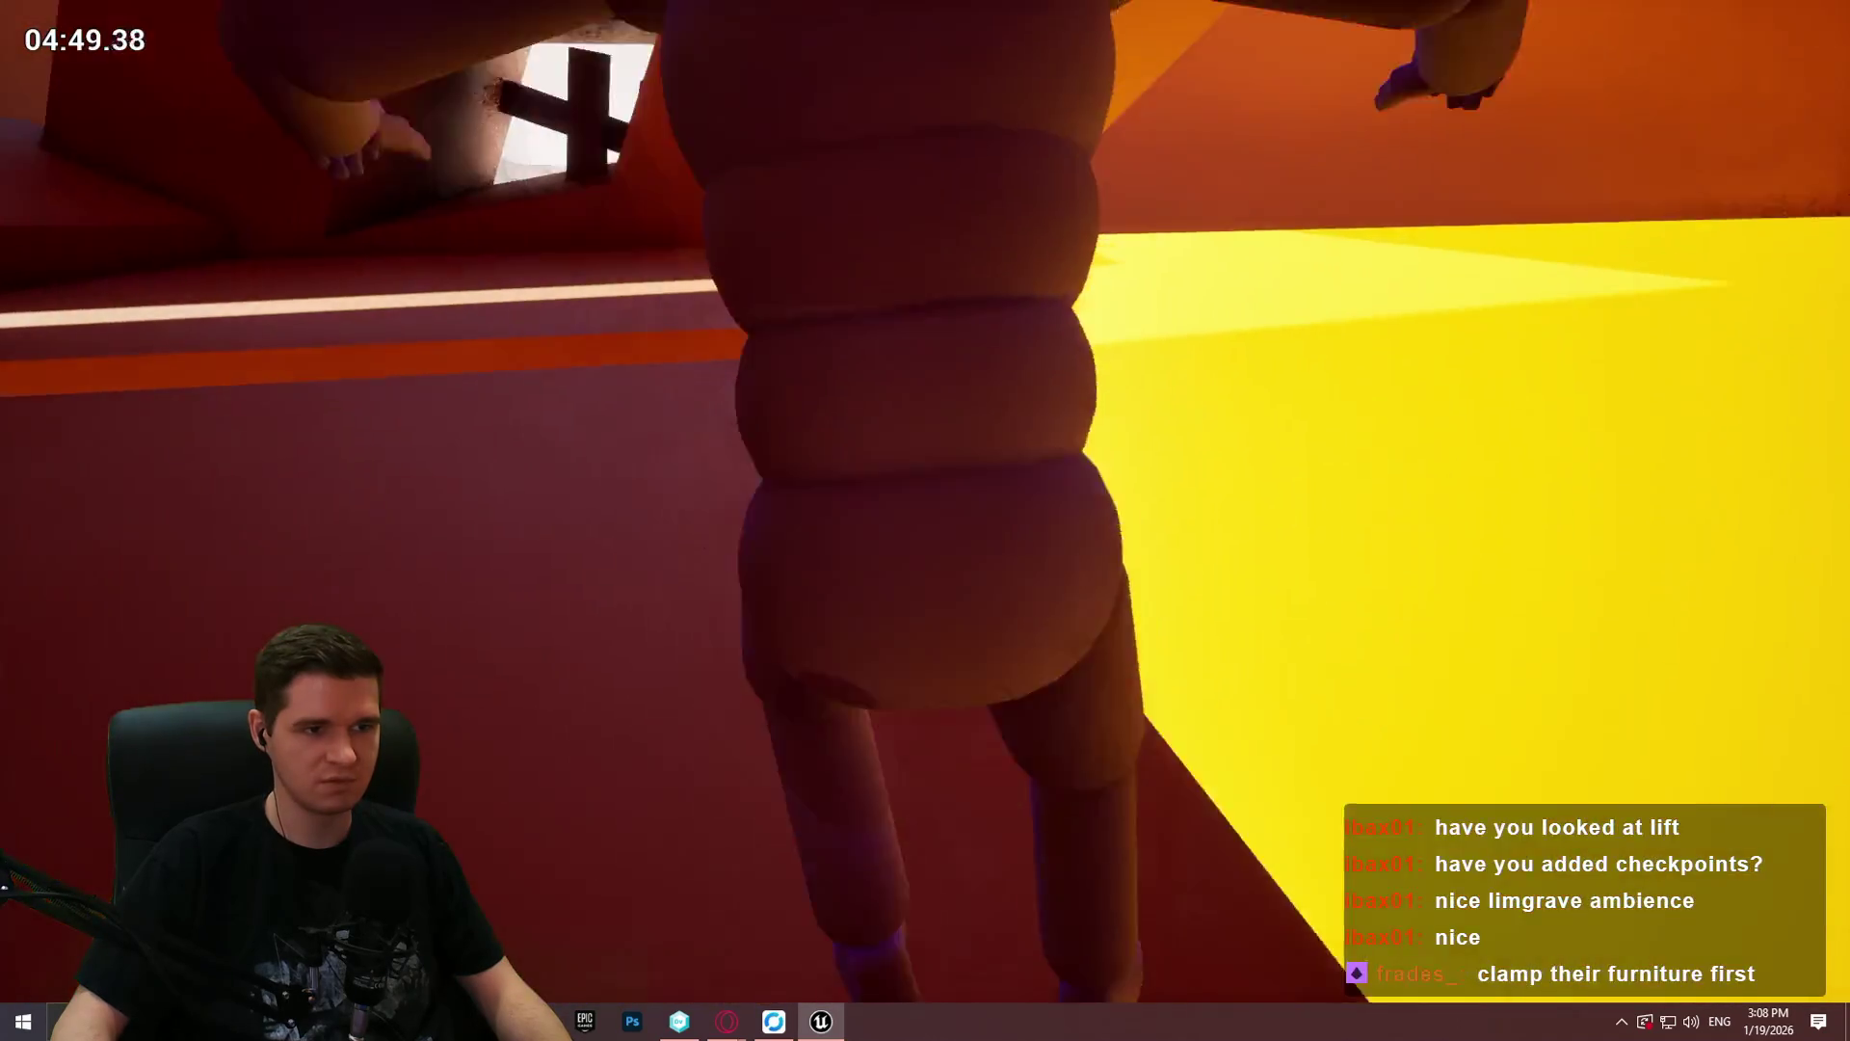
key(space)
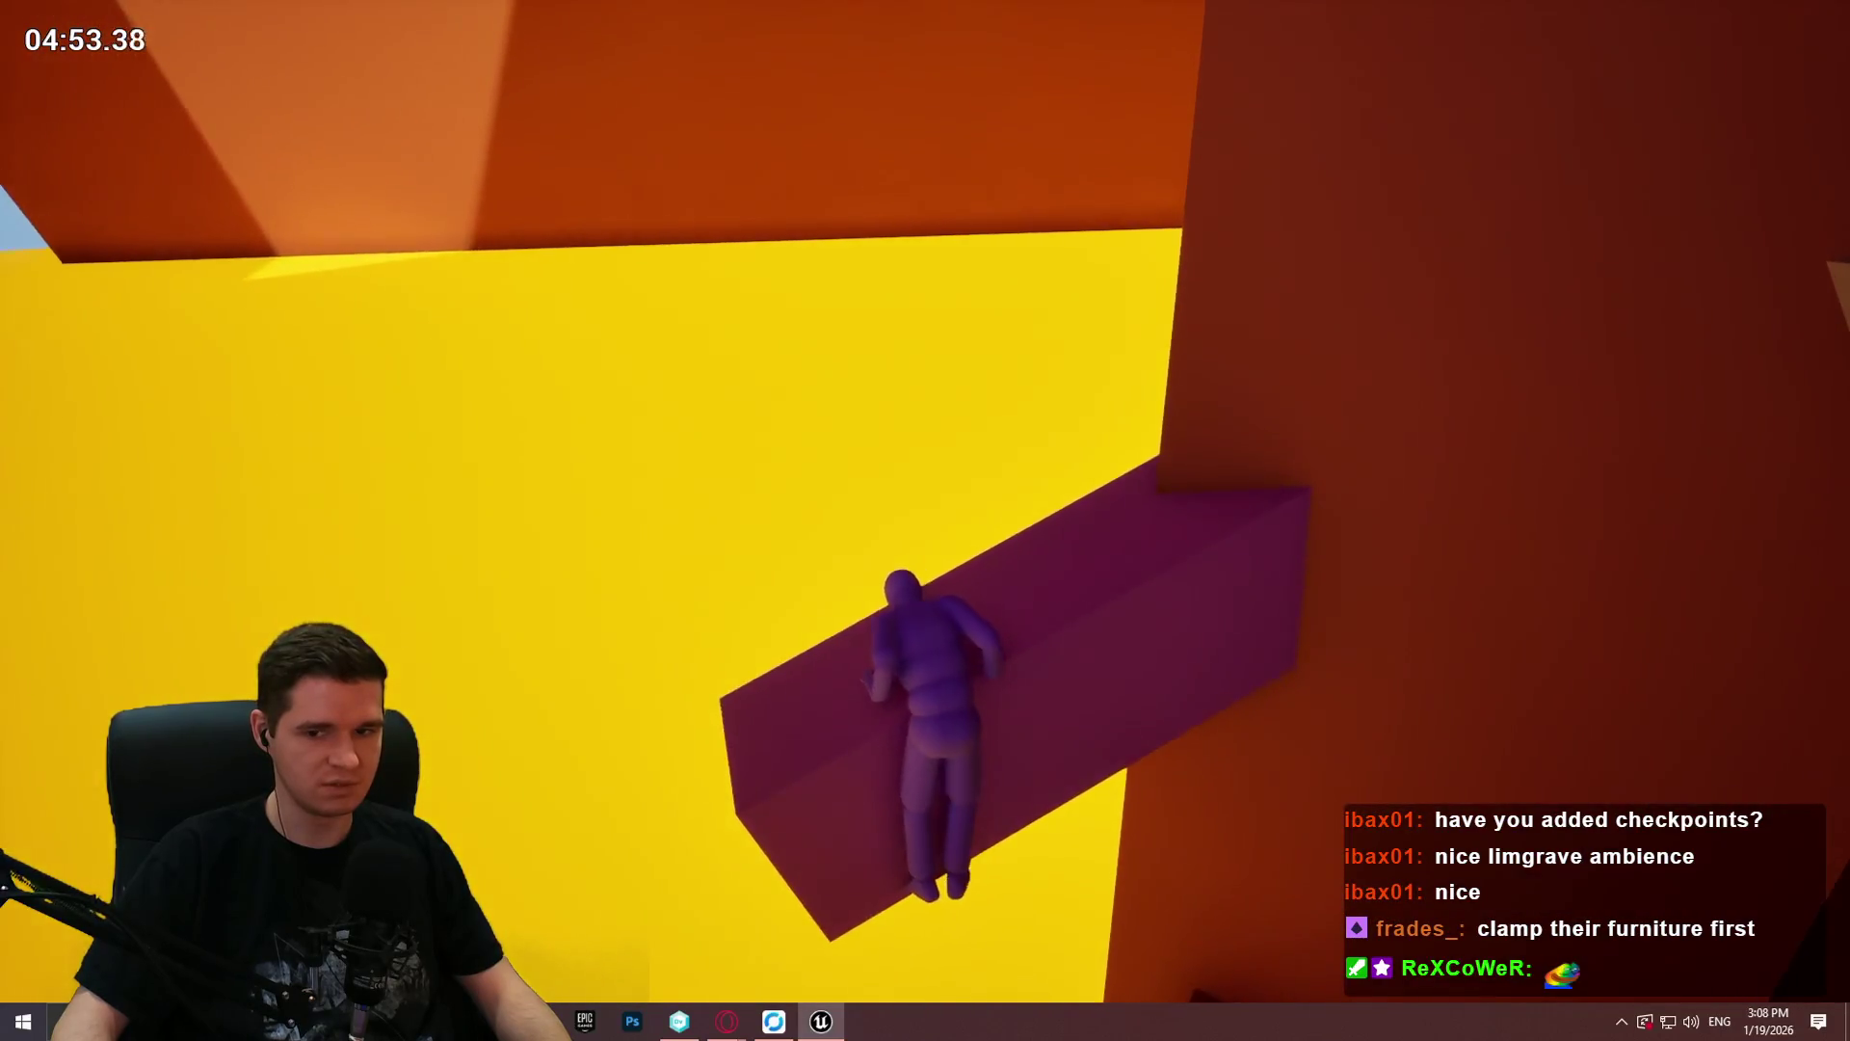
key(space)
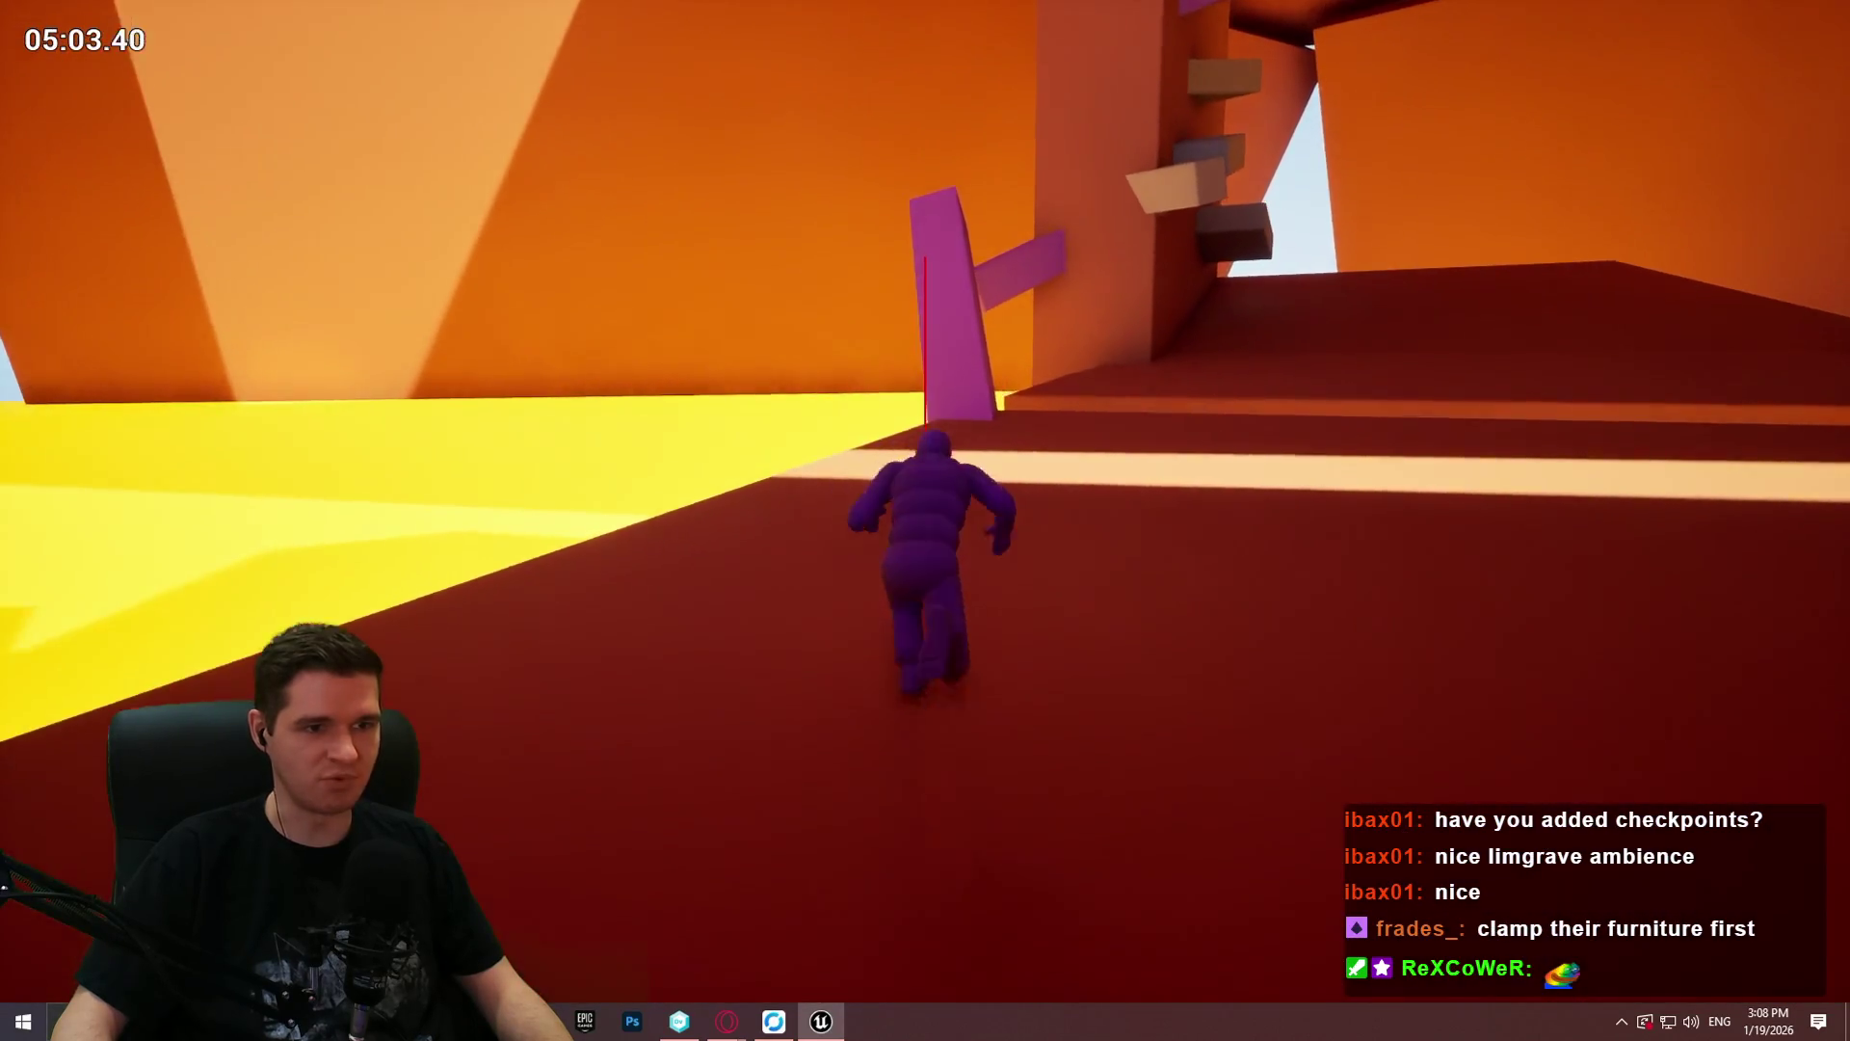
Step: Climb the purple beam and pillar, then over the slanted ledge onto the yellow floor
key(space)
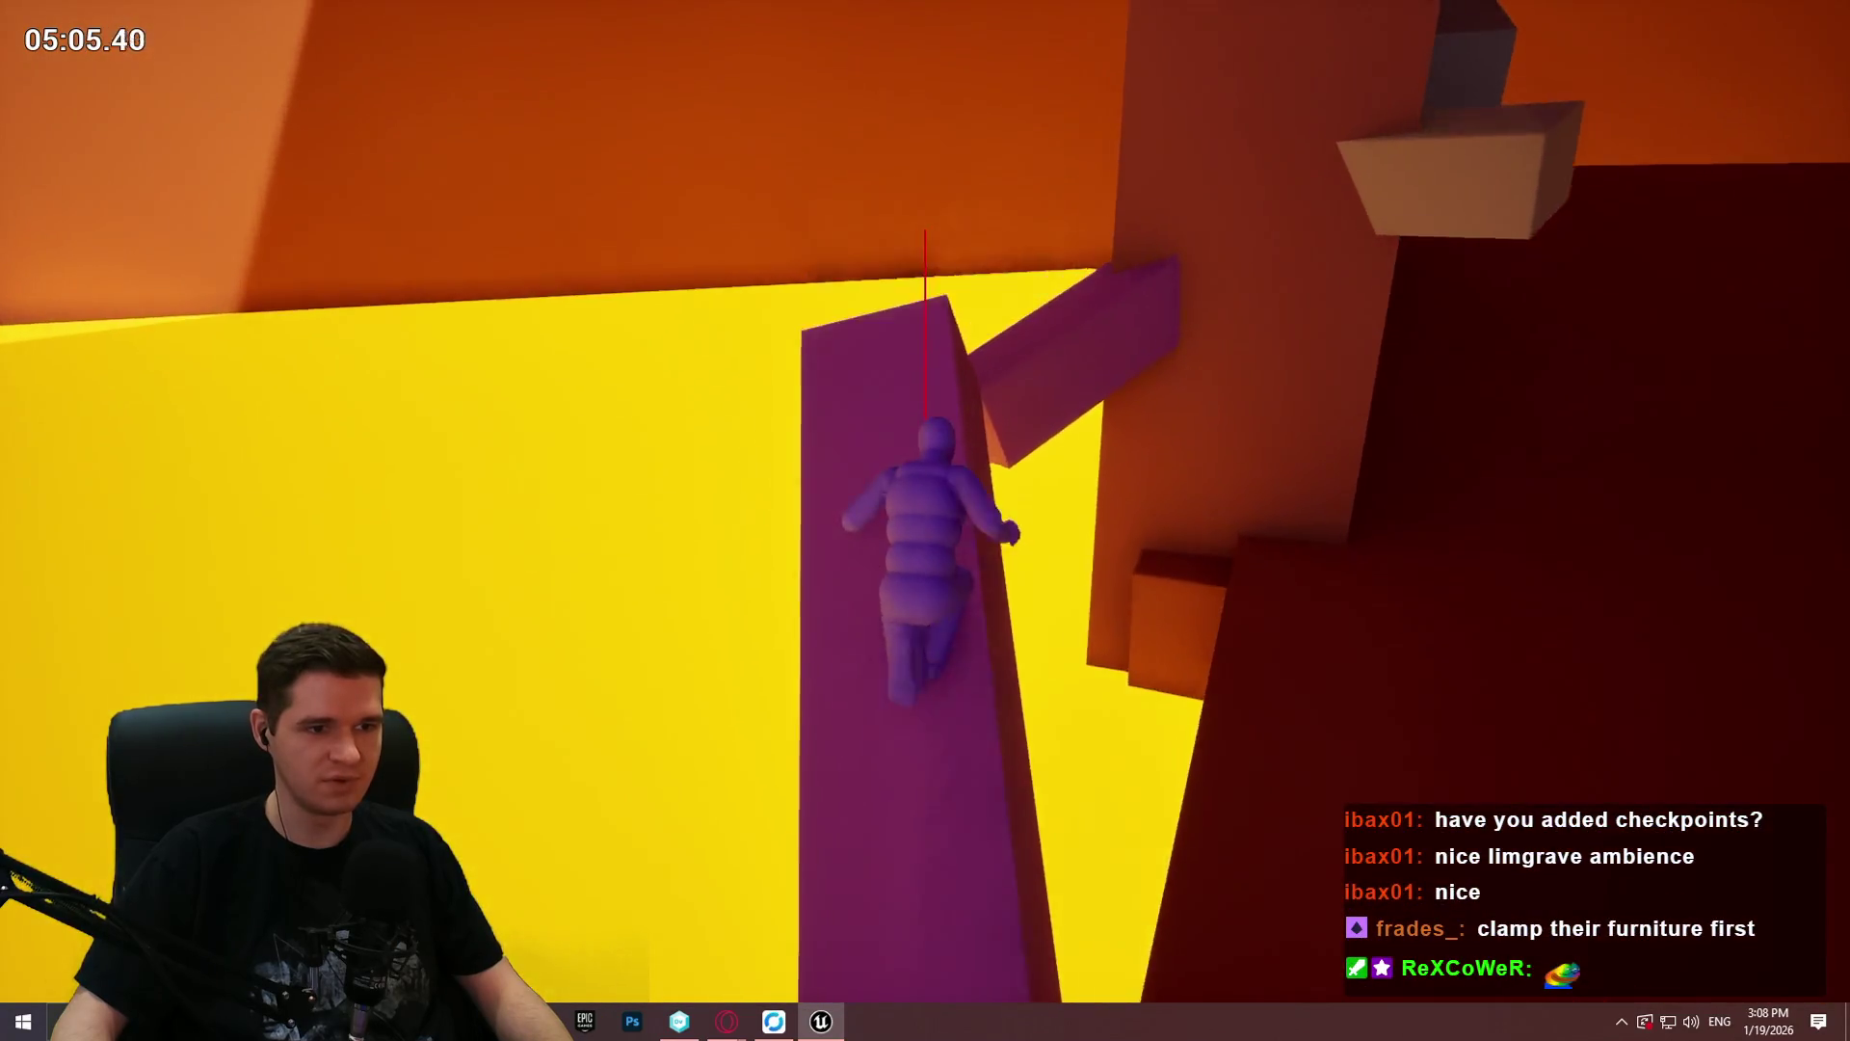
key(w)
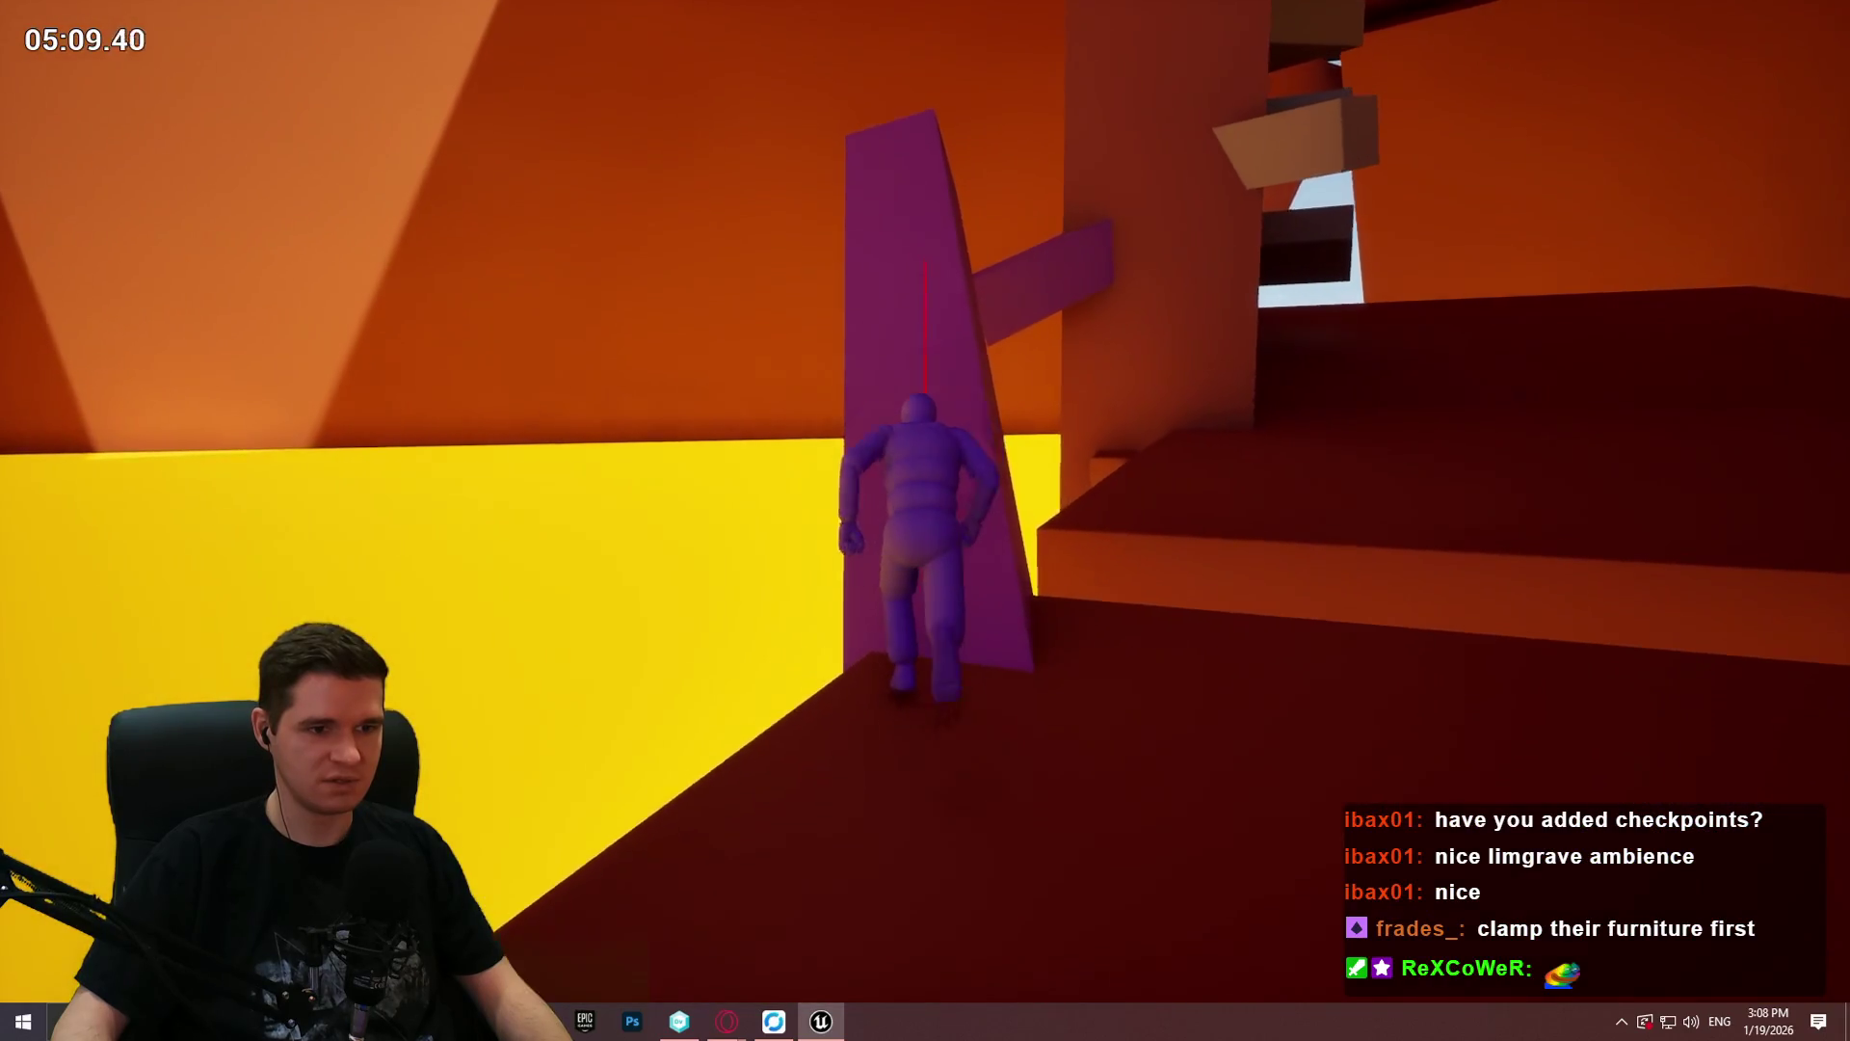
key(space)
key(w)
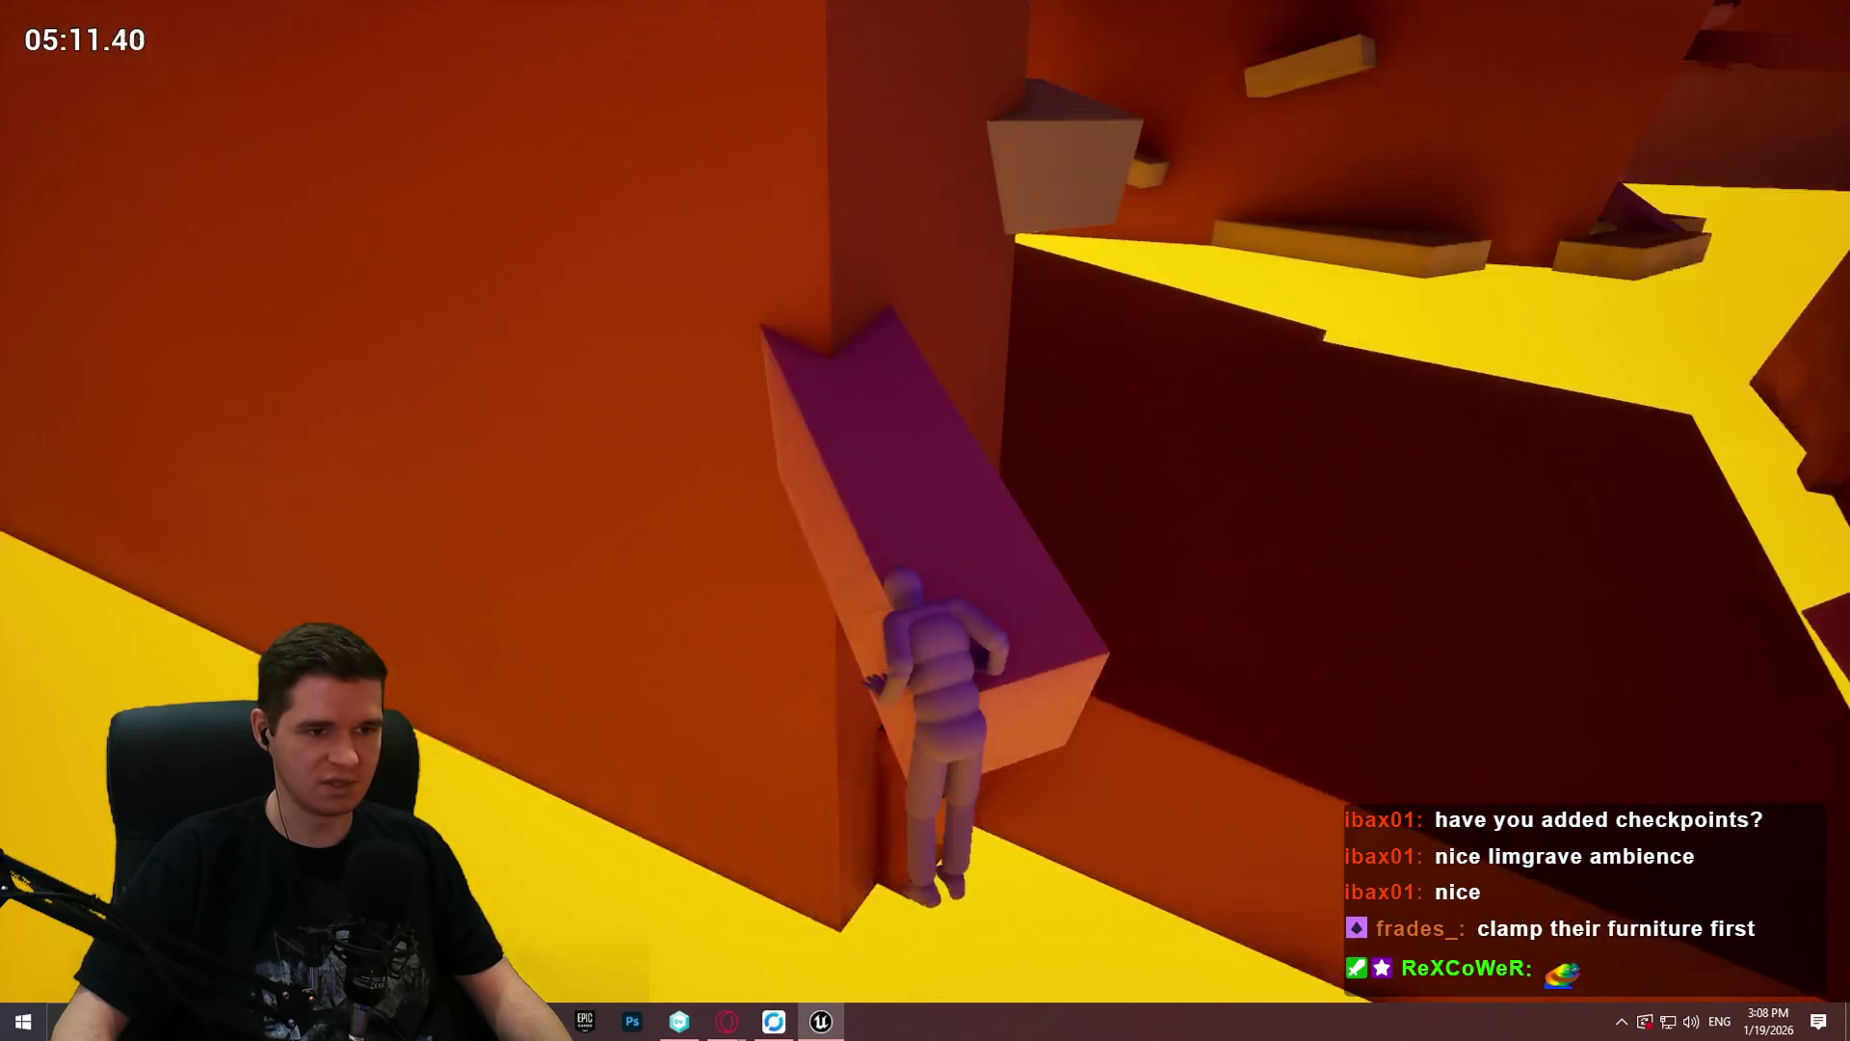
key(w)
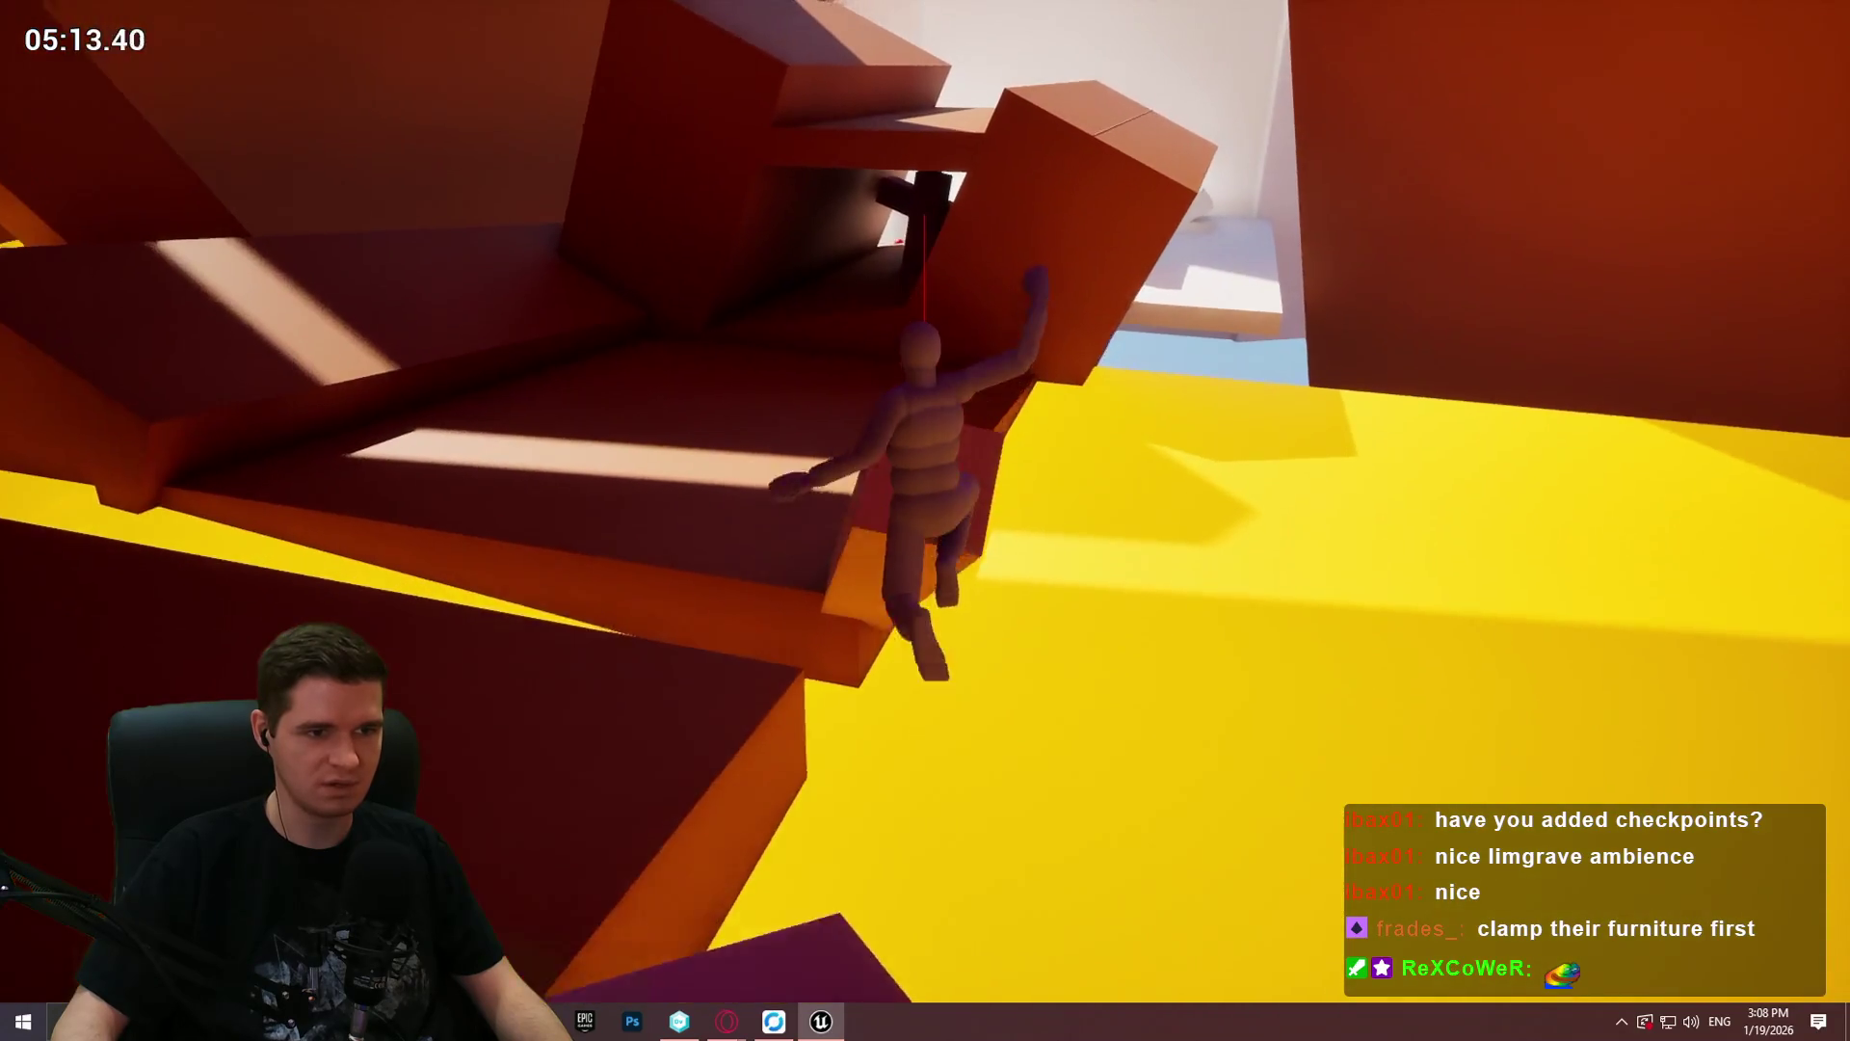
key(w)
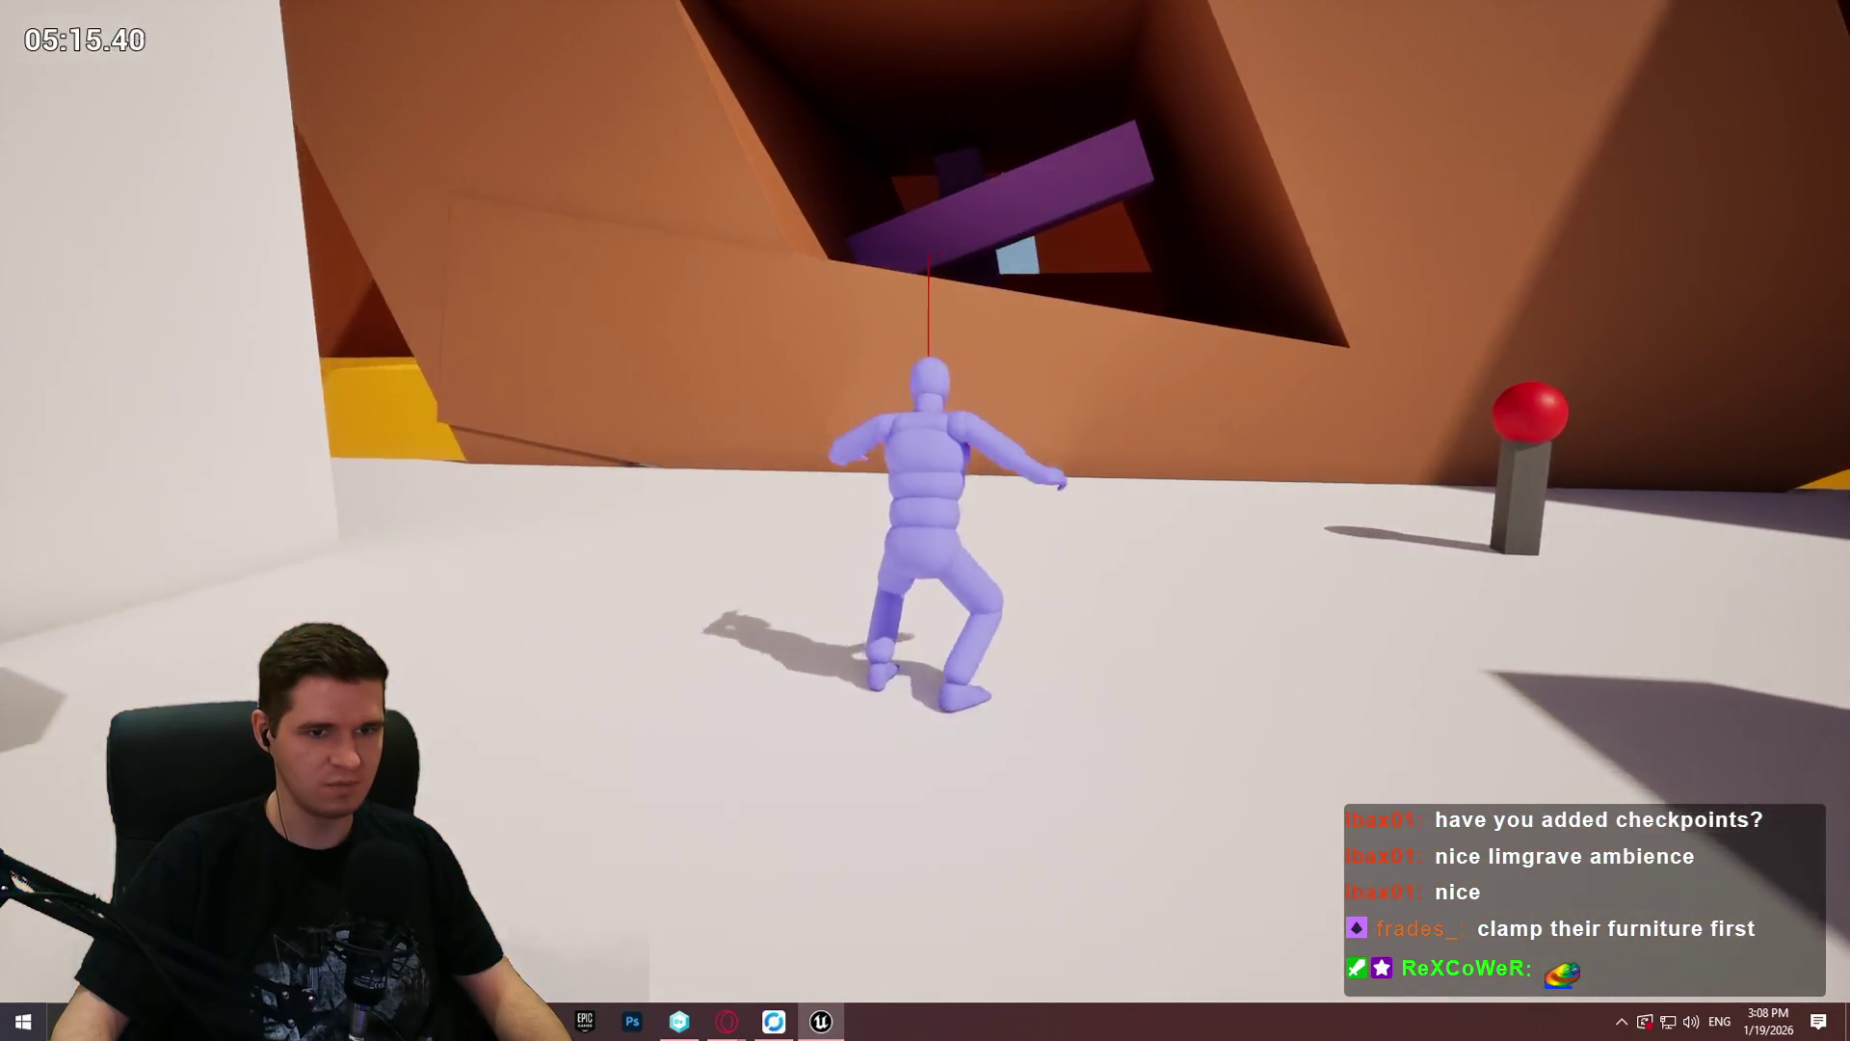
Step: Climb the orange wall through the corridor, onto the purple beam and back to the wall, then stop playing
key(space)
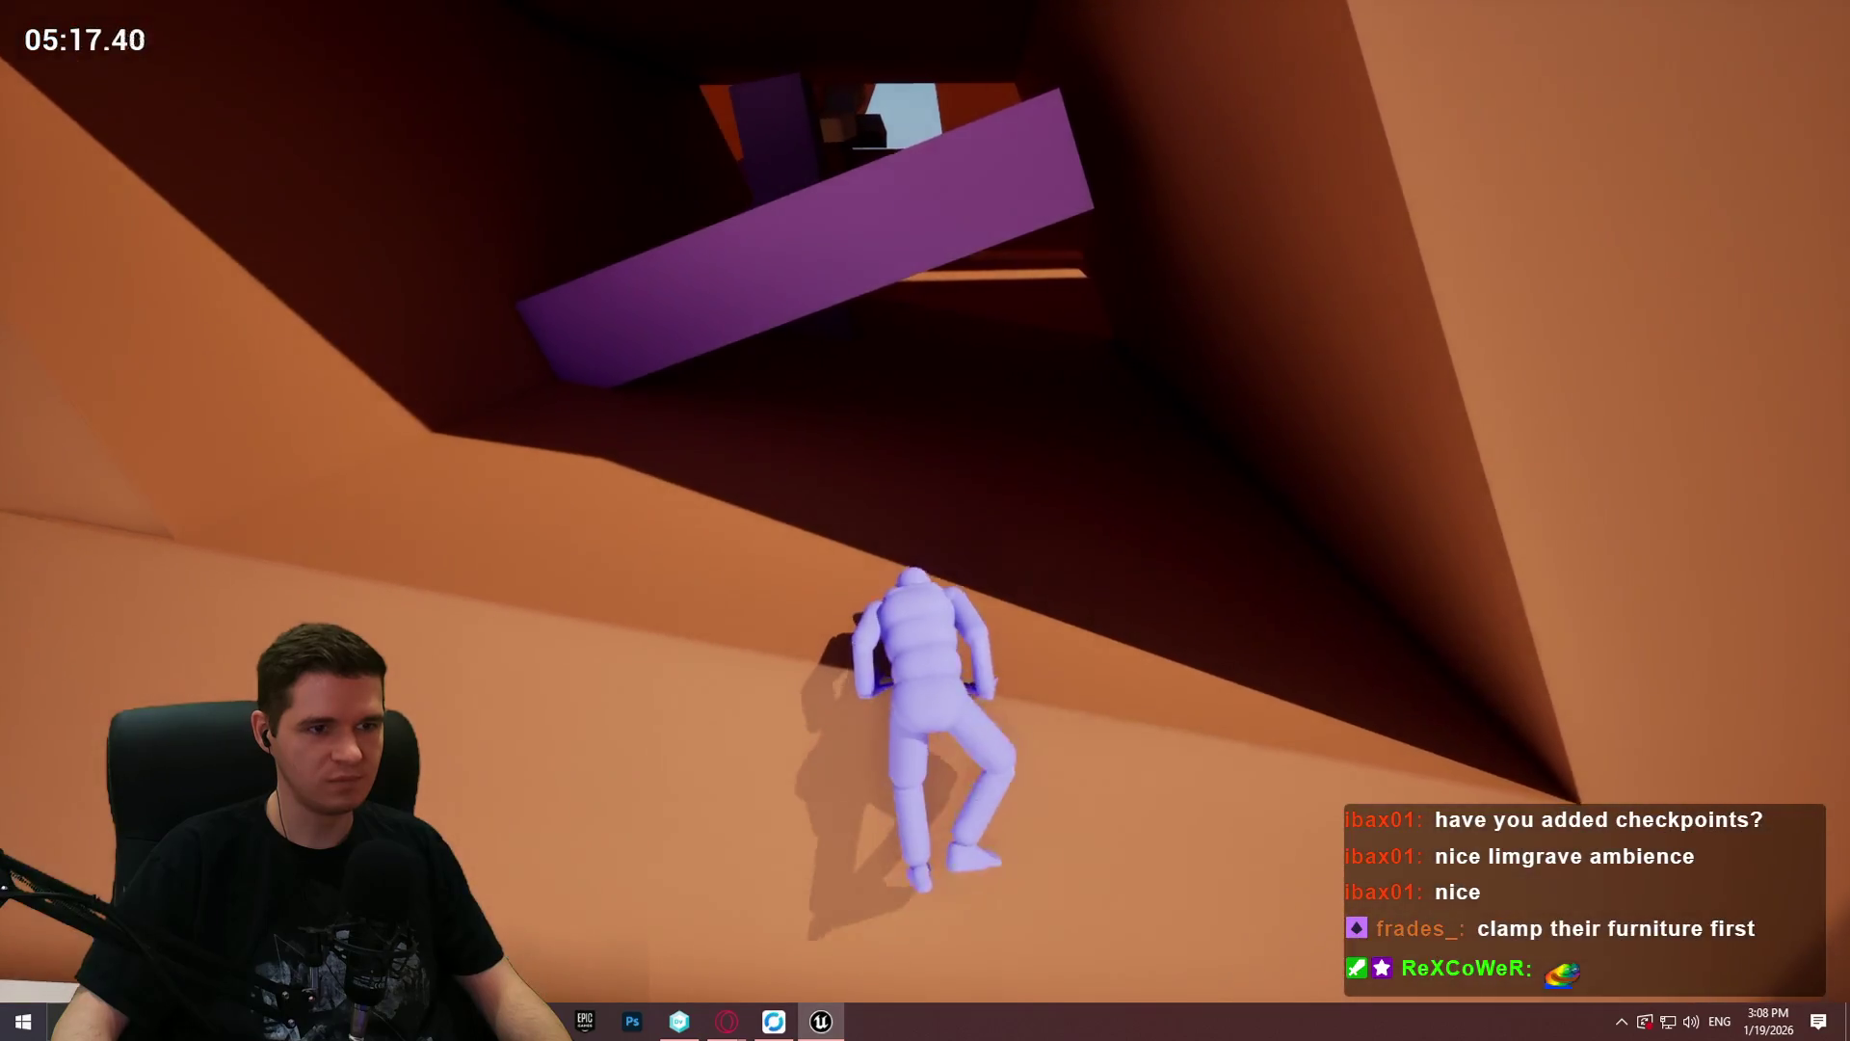
key(w)
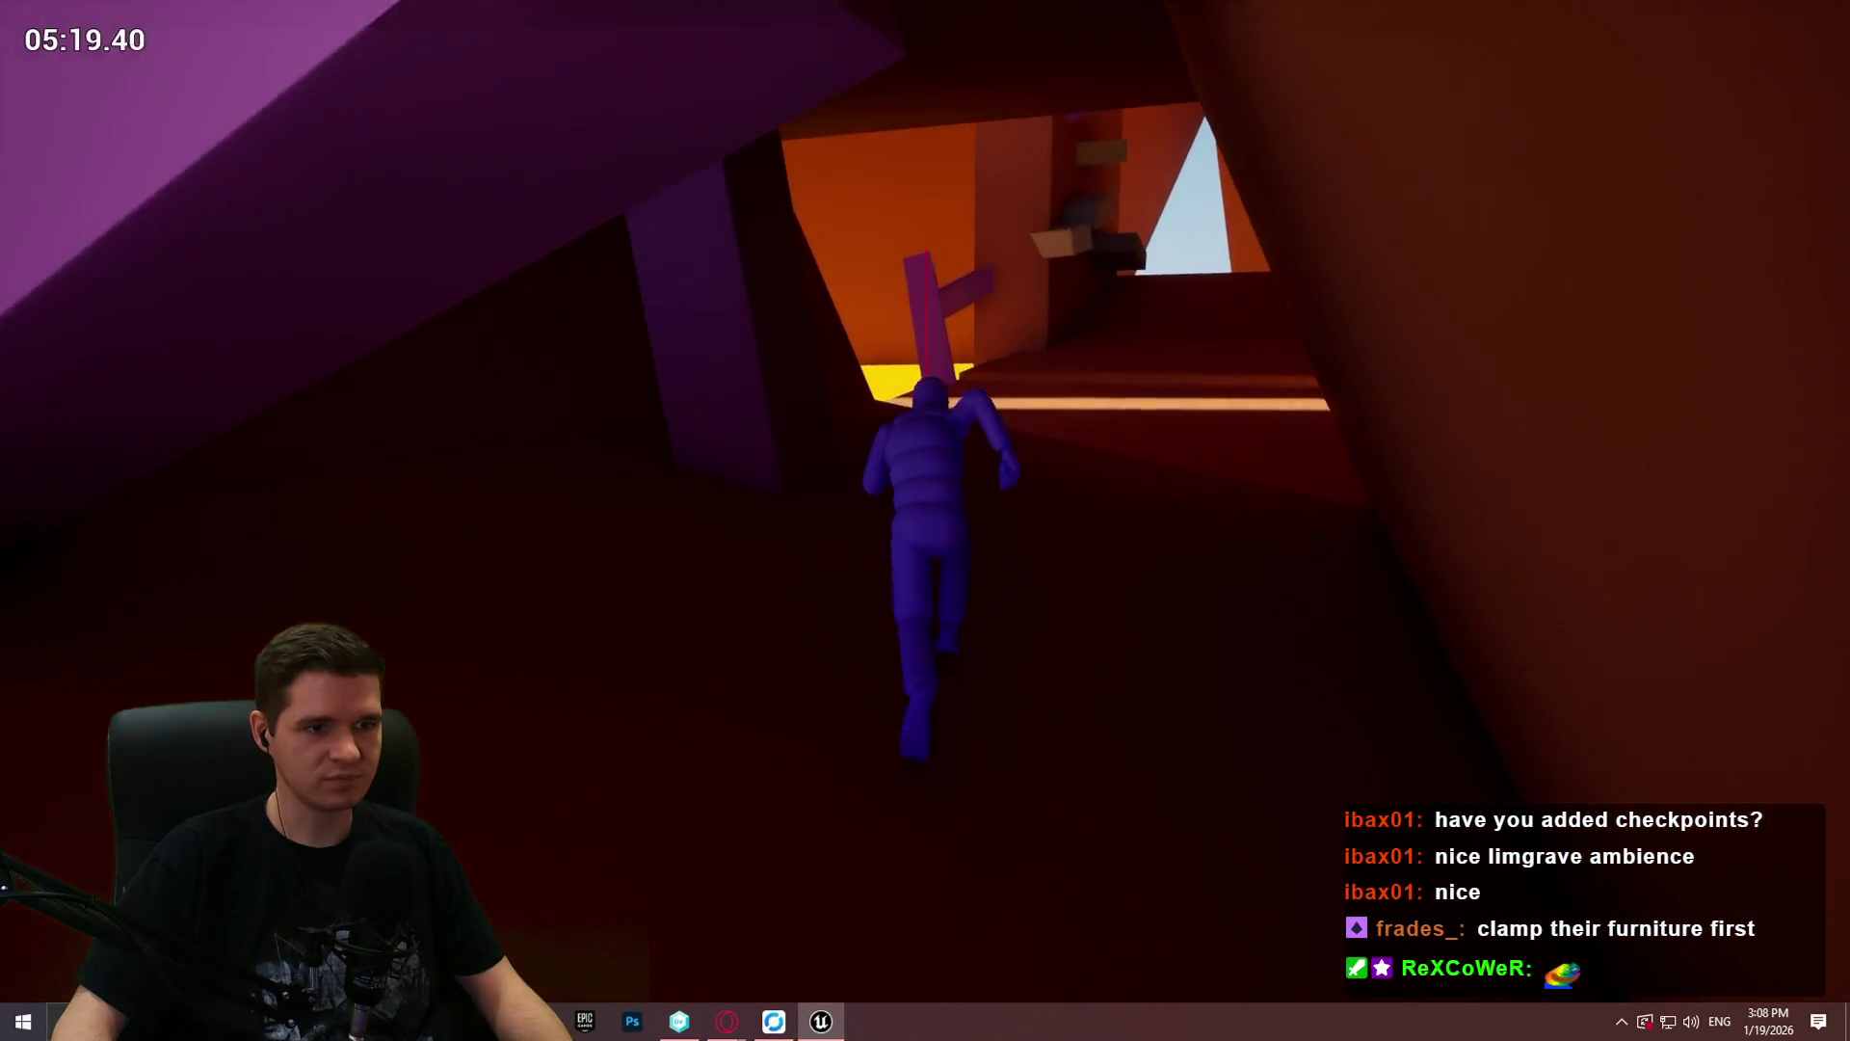
key(w)
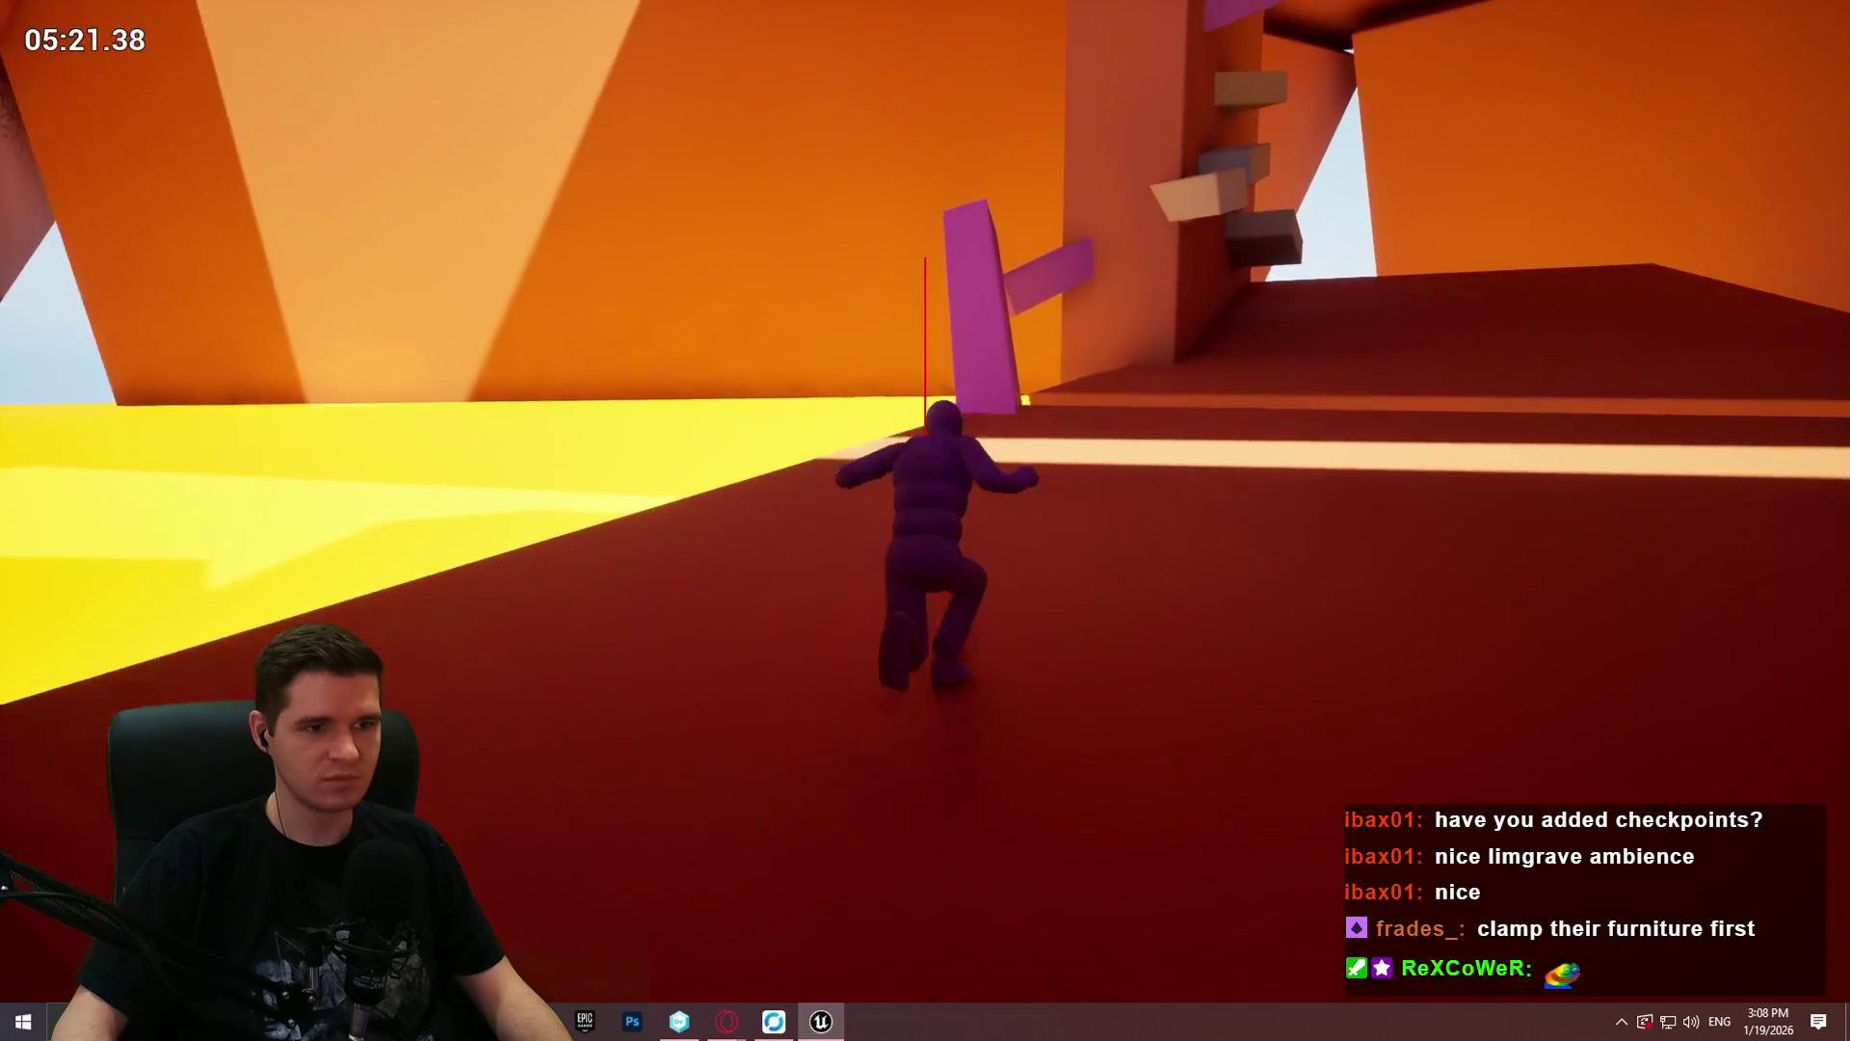
key(space)
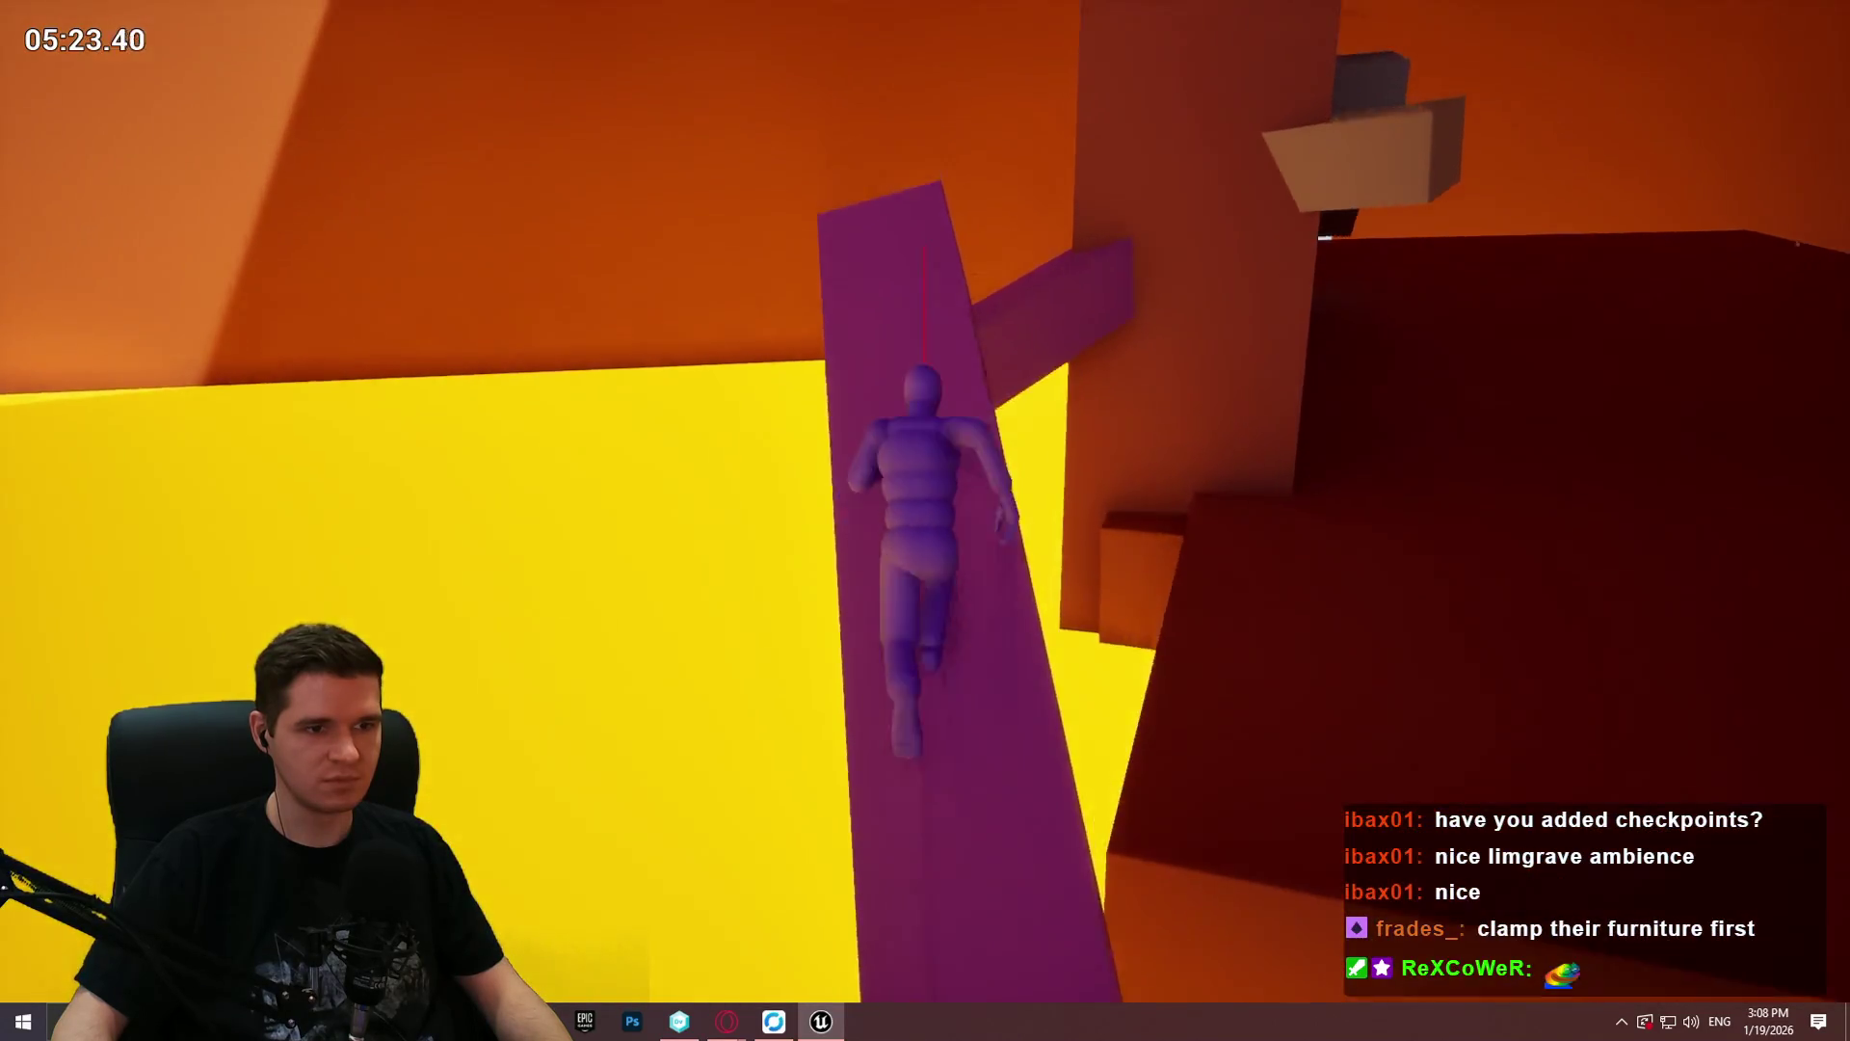
key(space)
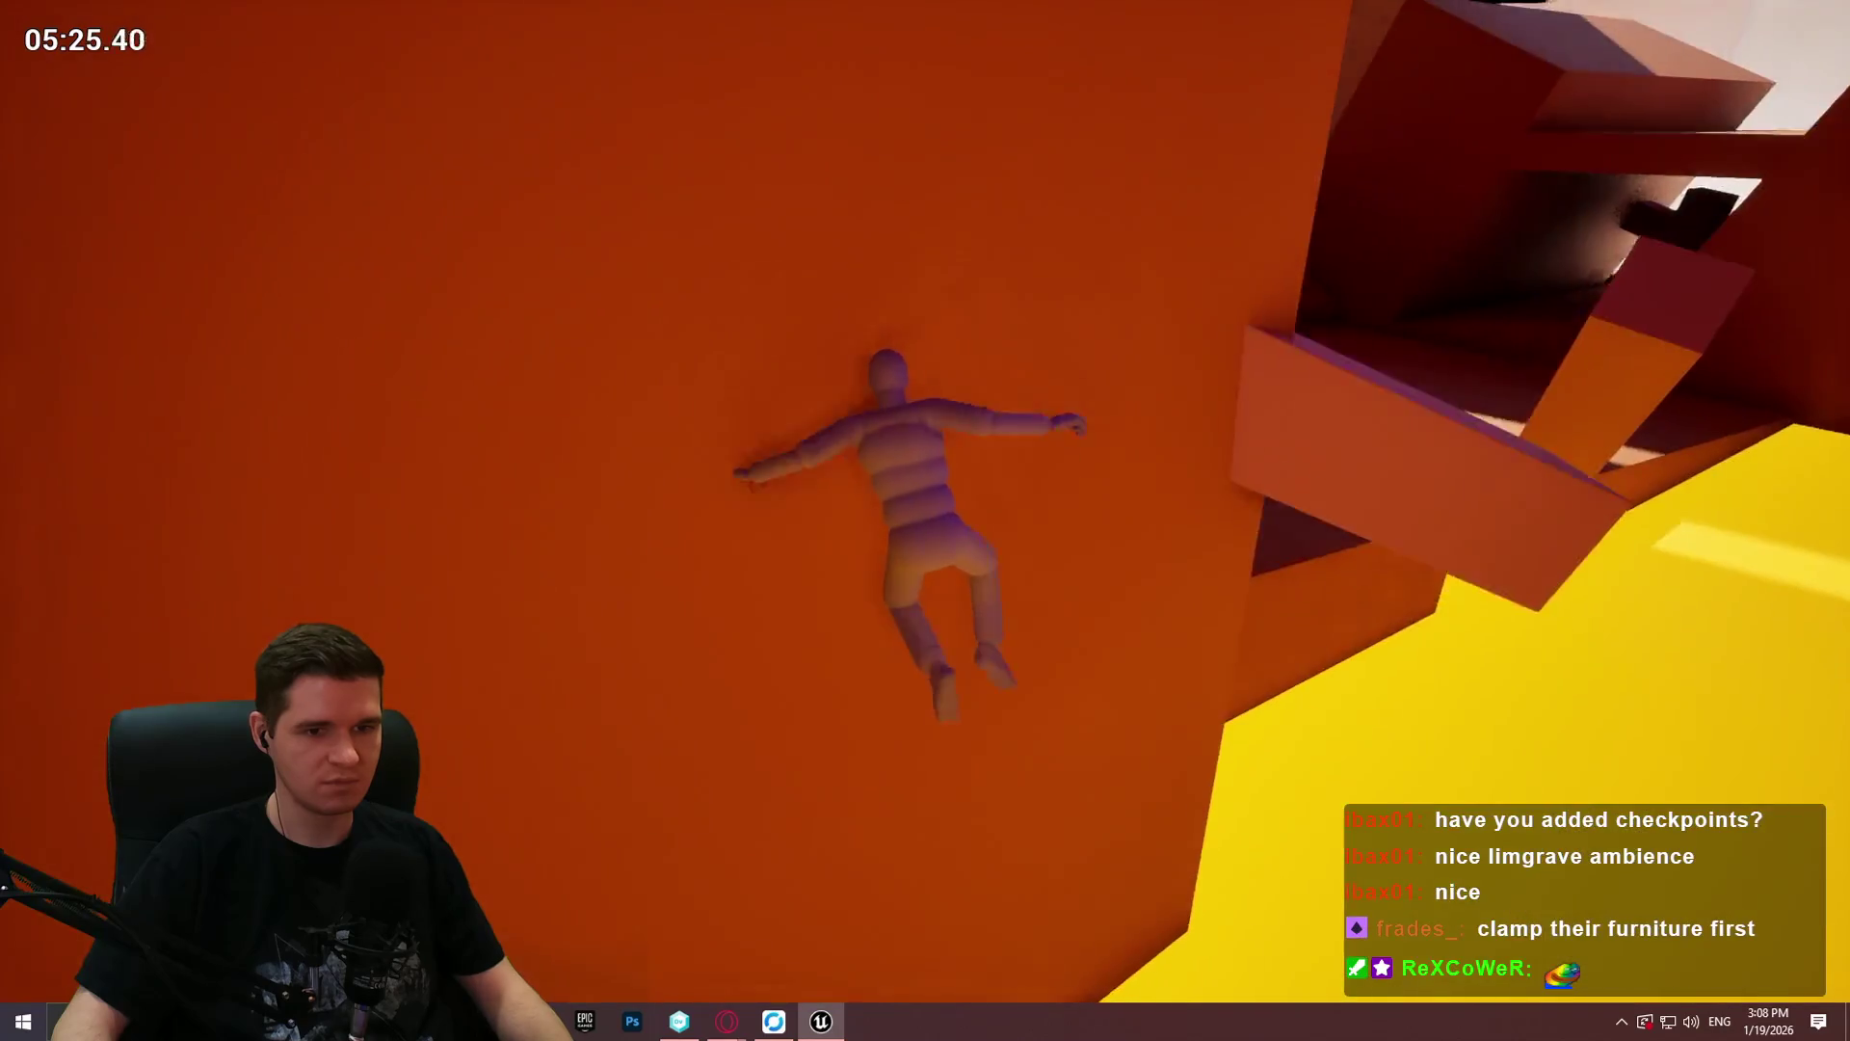
key(Escape)
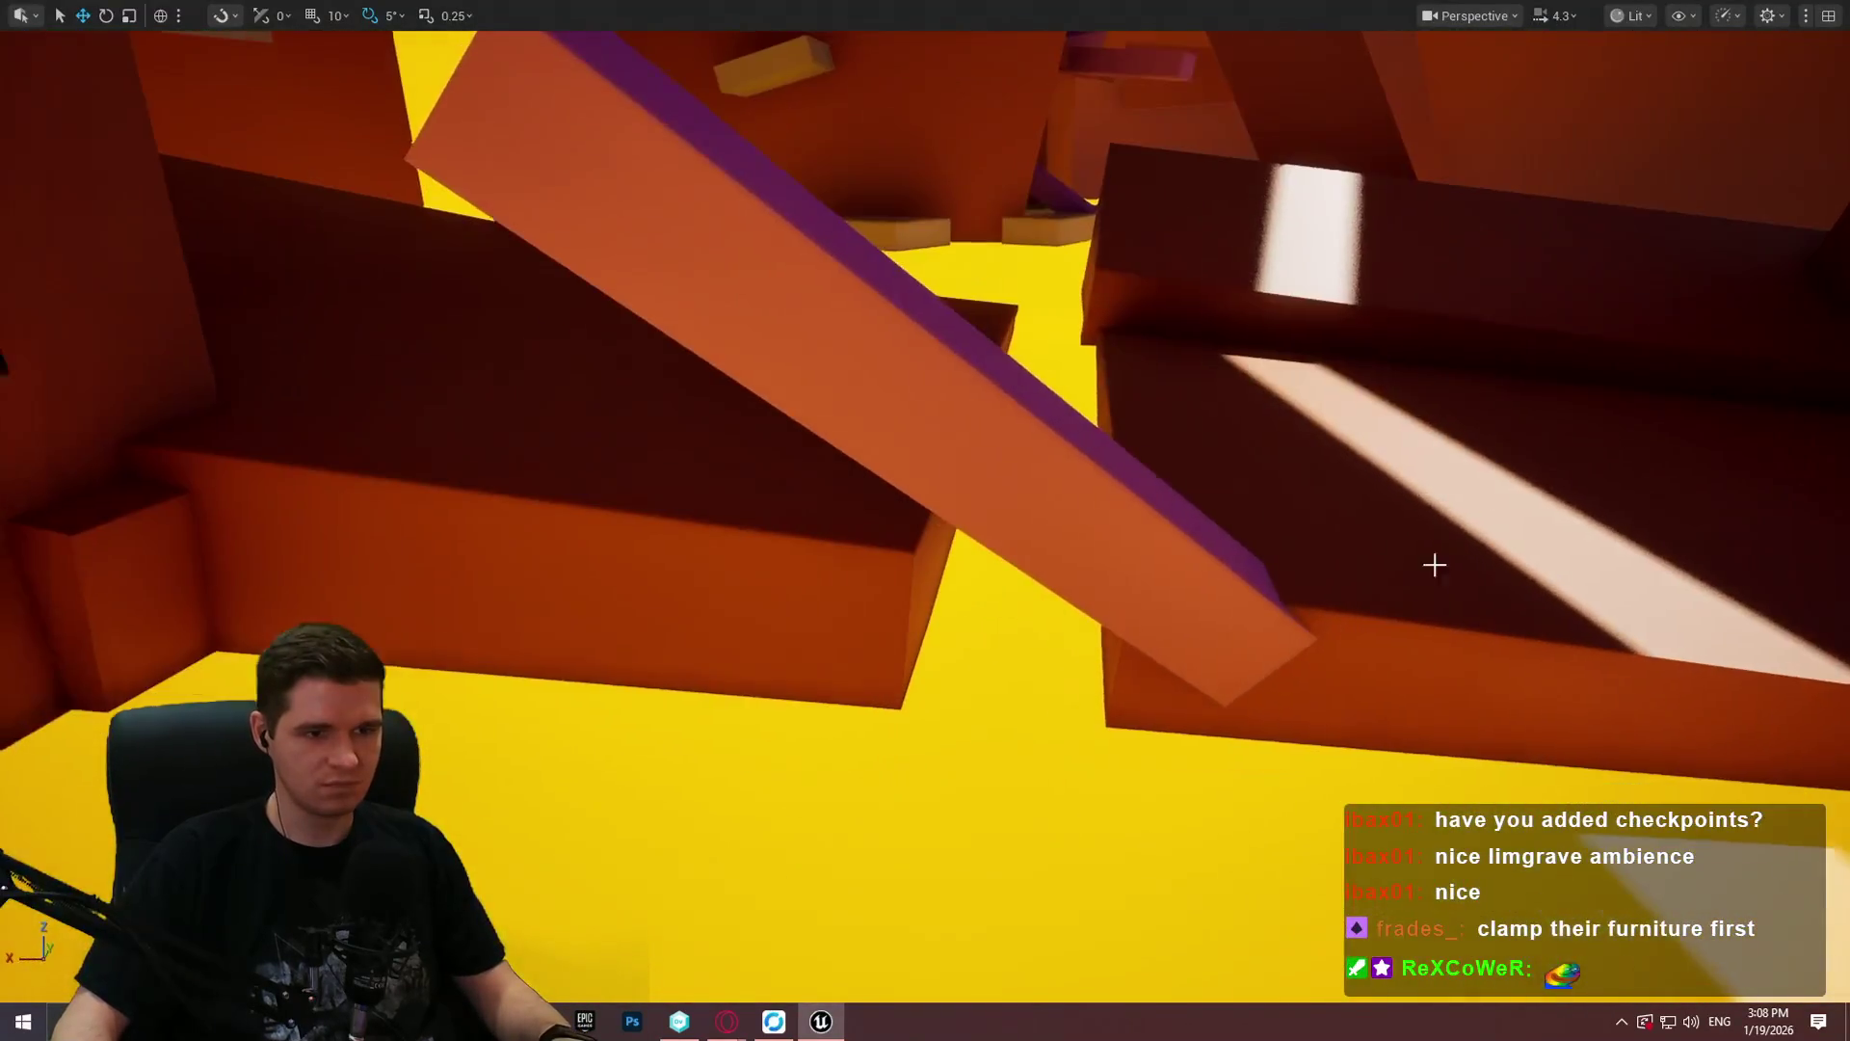
Step: Fly the view around the slanted purple beam (Cube16) and open its actor context menu
drag(1181, 588, 1181, 588)
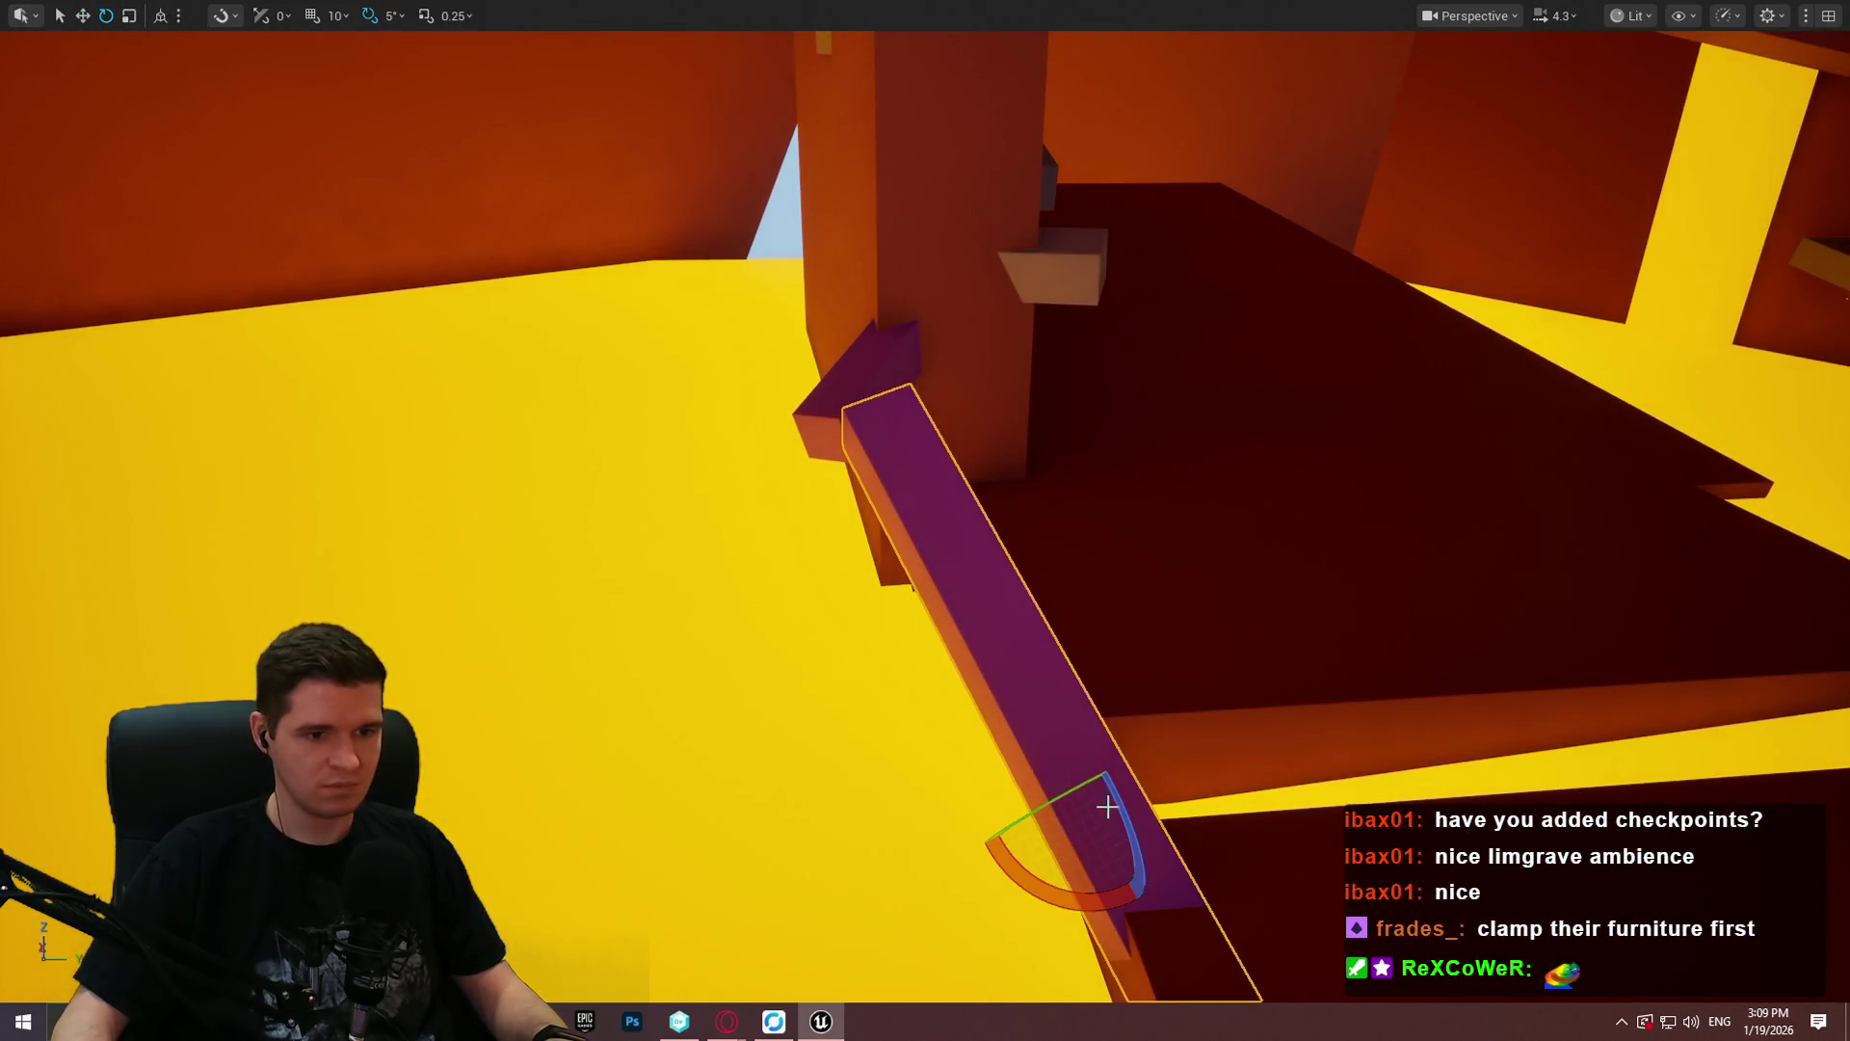
drag(709, 431, 710, 431)
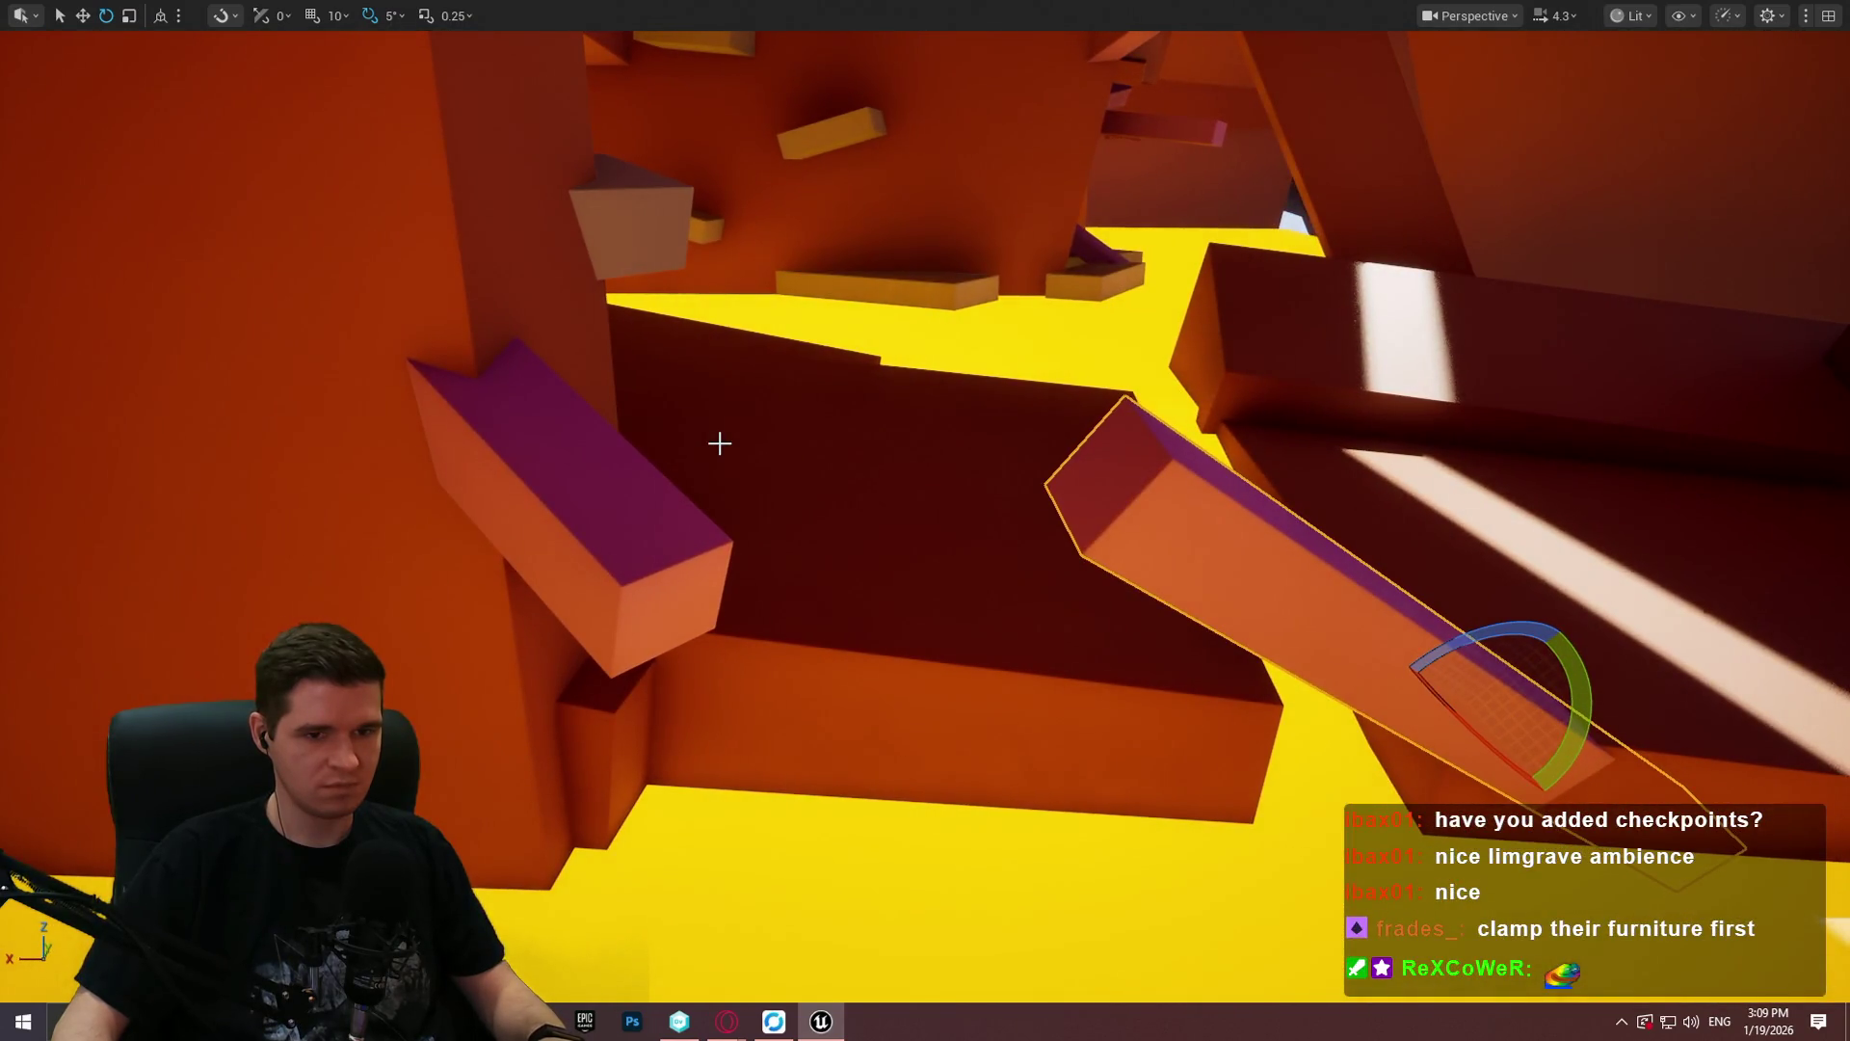
drag(1025, 475, 1024, 475)
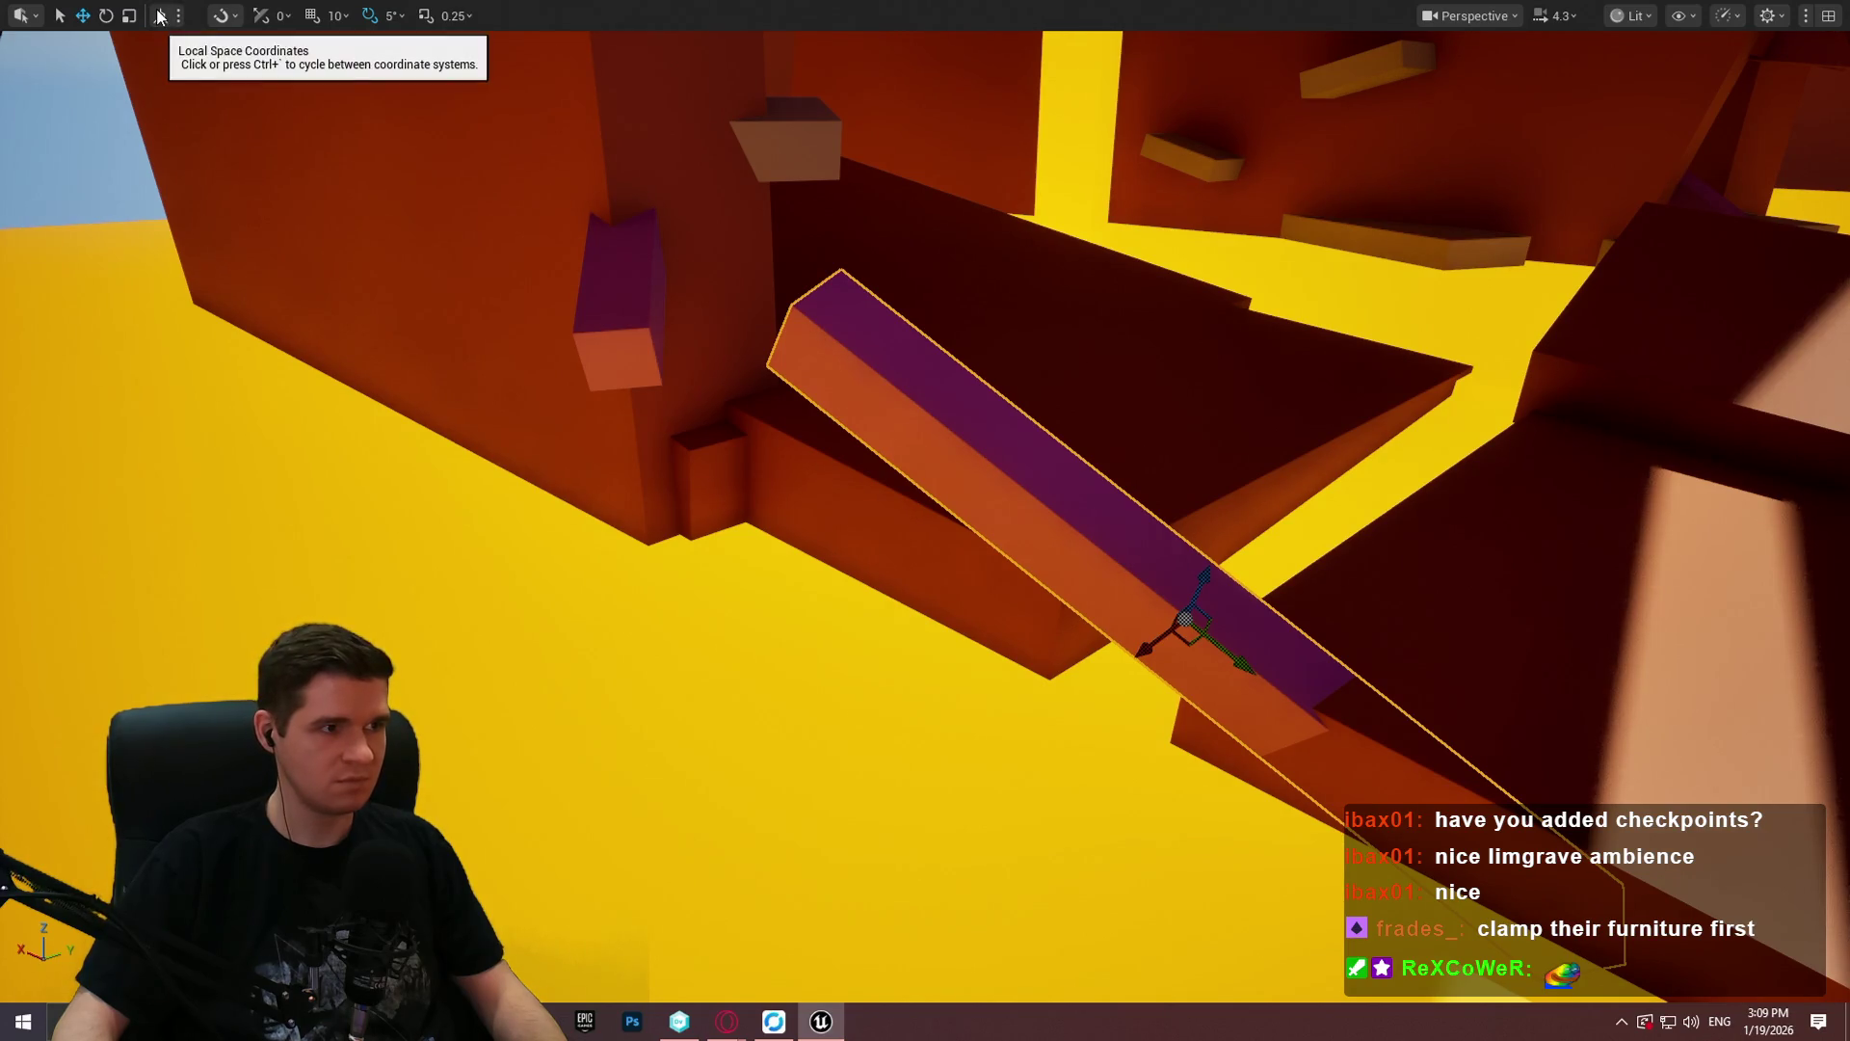
drag(1024, 475, 1025, 476)
right_click(1024, 475)
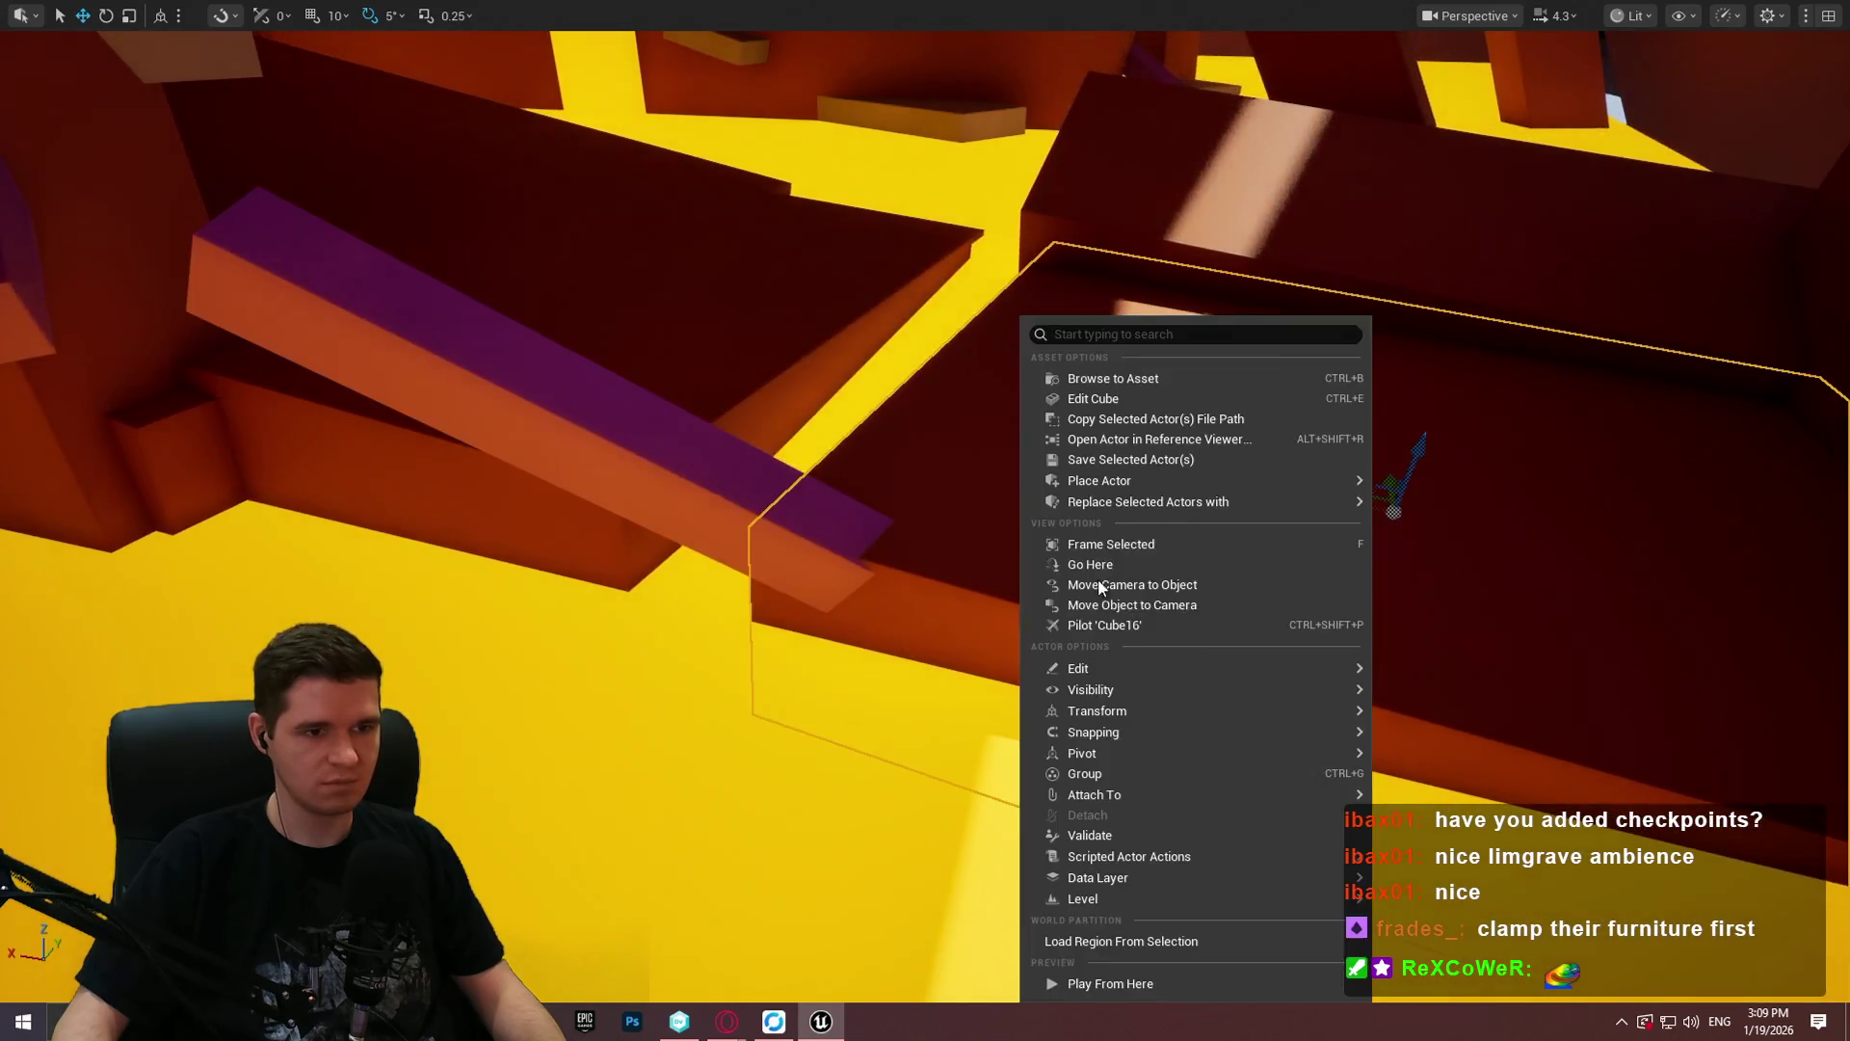
Step: Run a quick Play From Here test at the purple beam, then stop it
click(1170, 981)
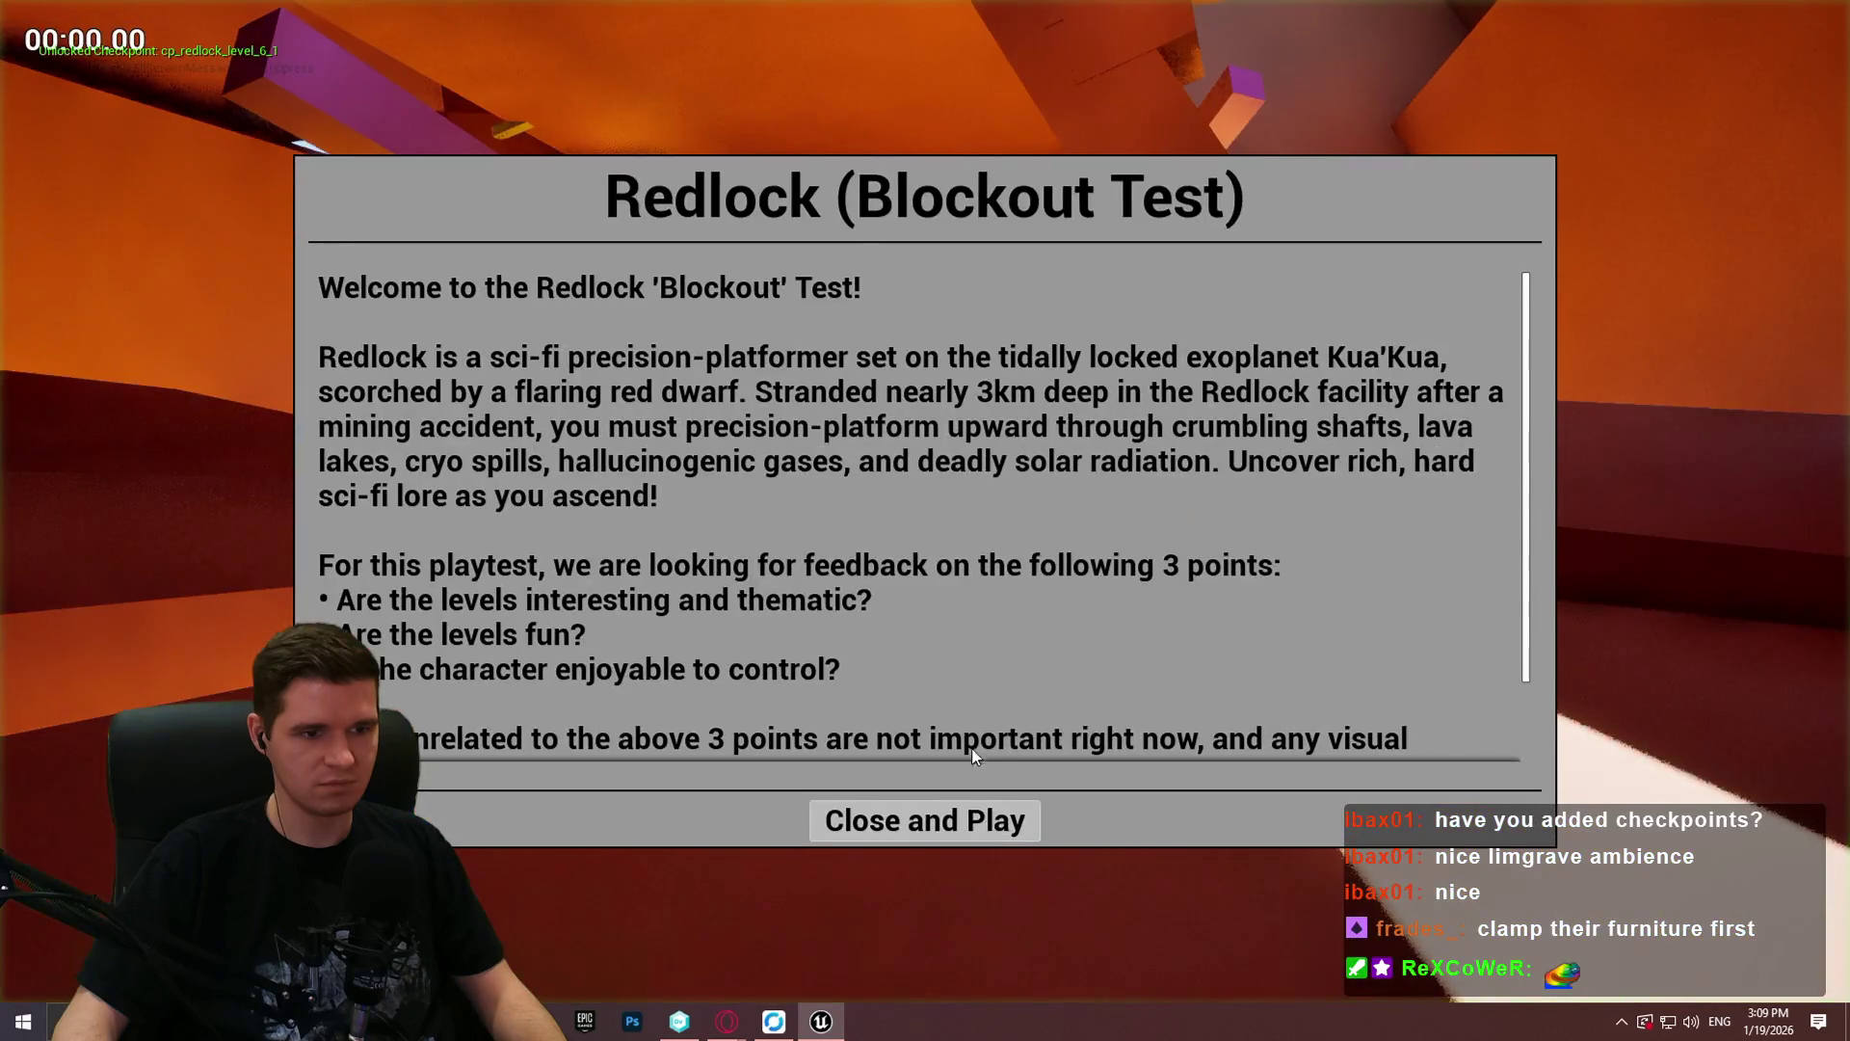
key(Return)
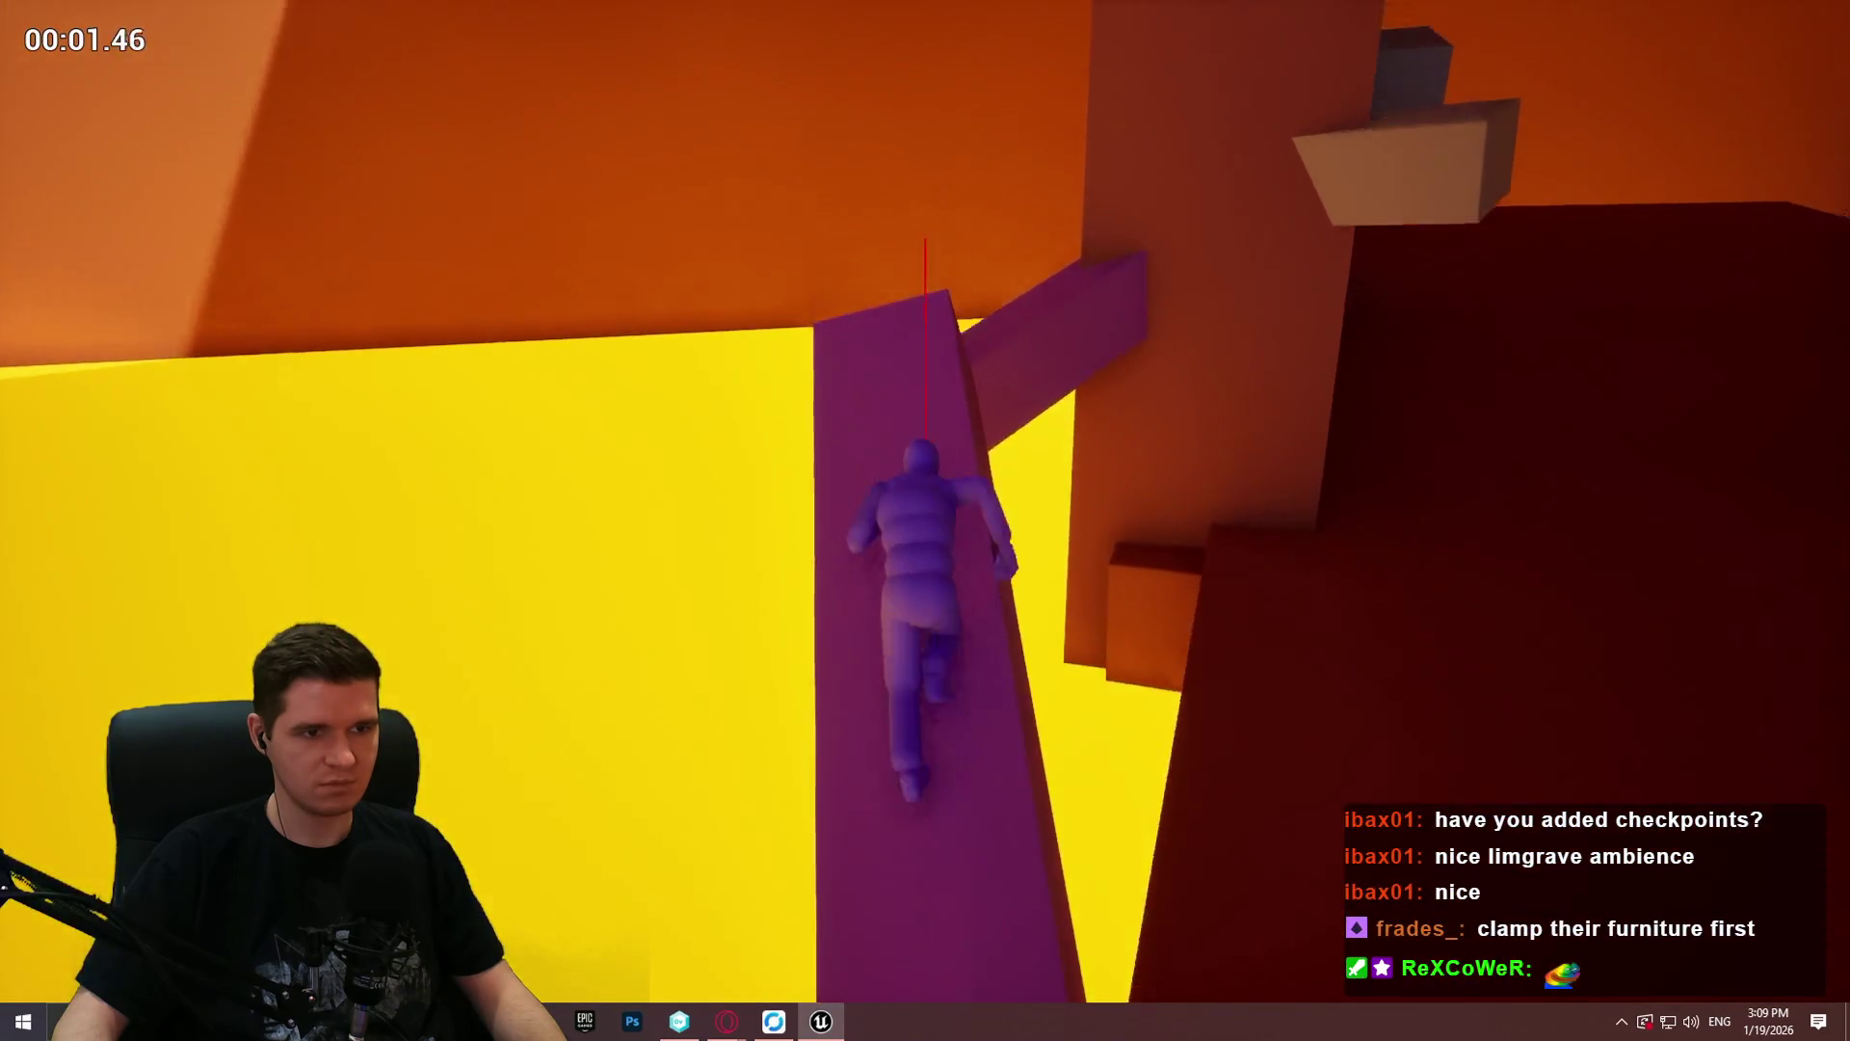
key(Escape)
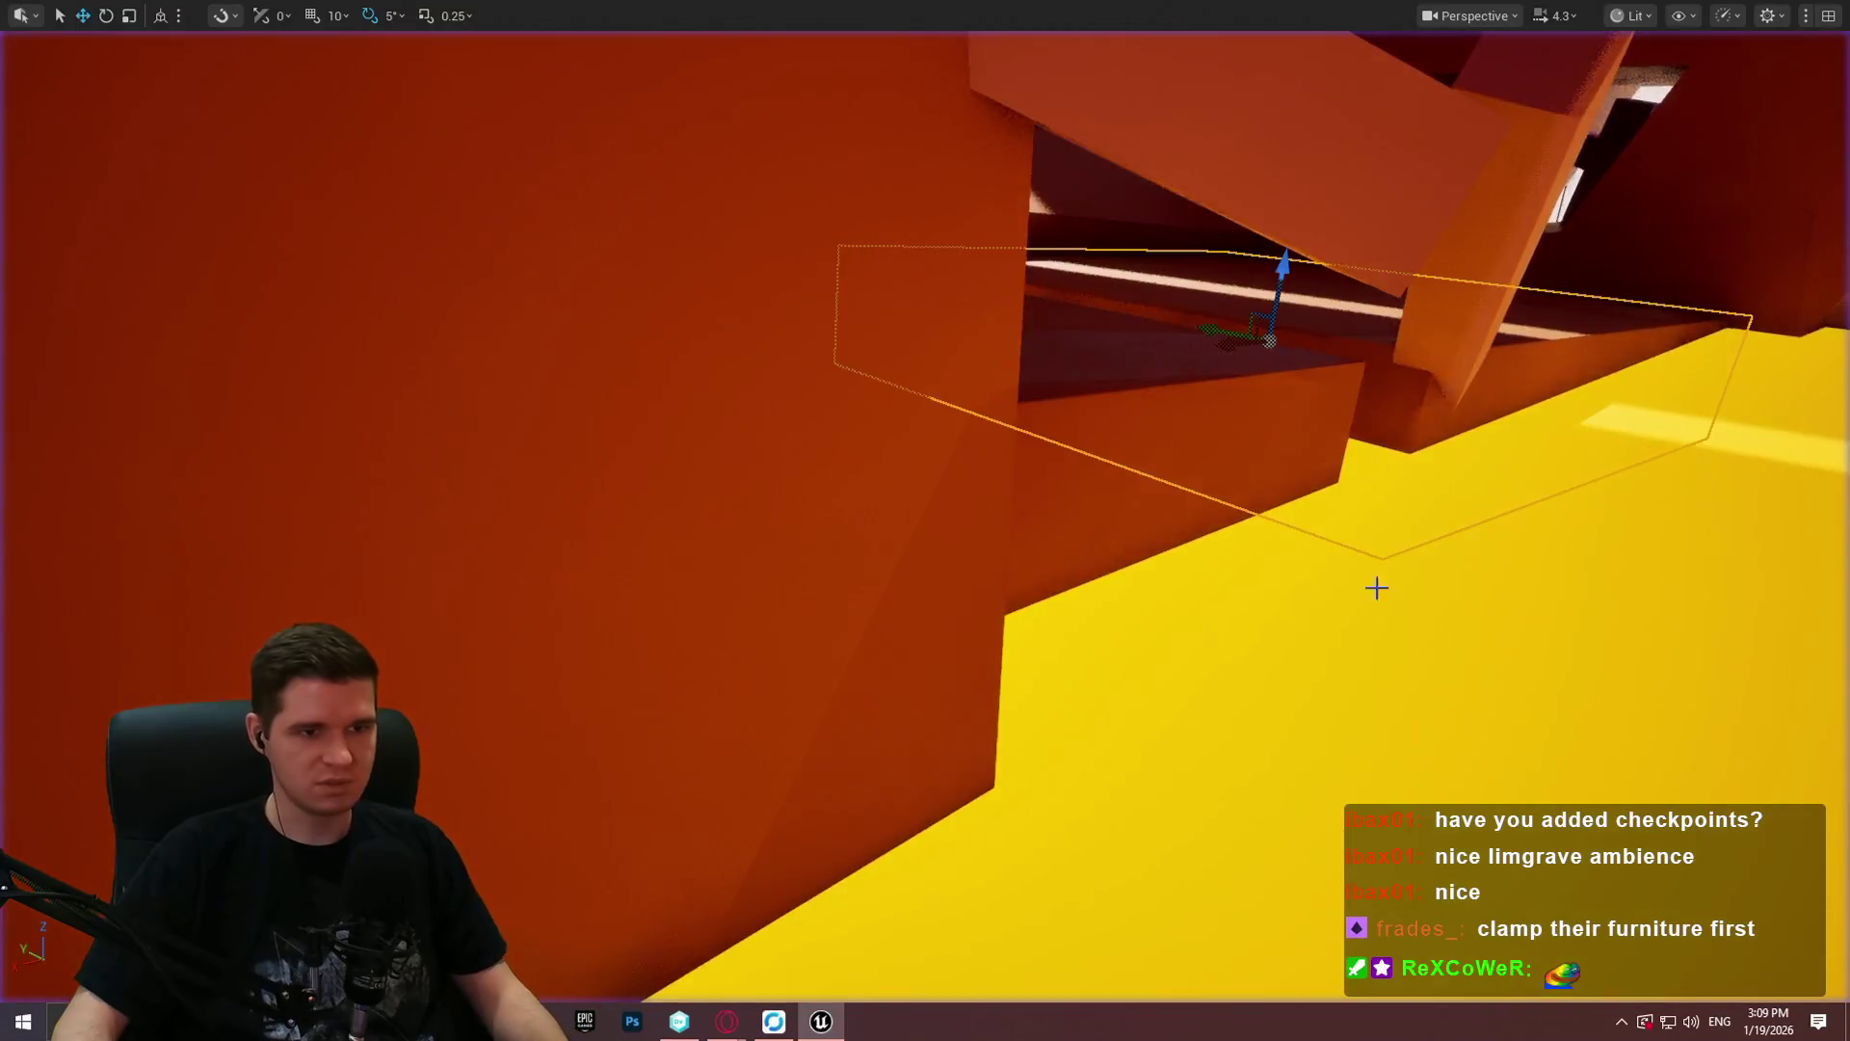
Step: Reframe the view on the upright purple beam and start another Play From Here playtest
mouse_move(1212, 599)
mouse_down()
mouse_move(1195, 578)
mouse_move(1204, 616)
mouse_move(1212, 599)
mouse_up()
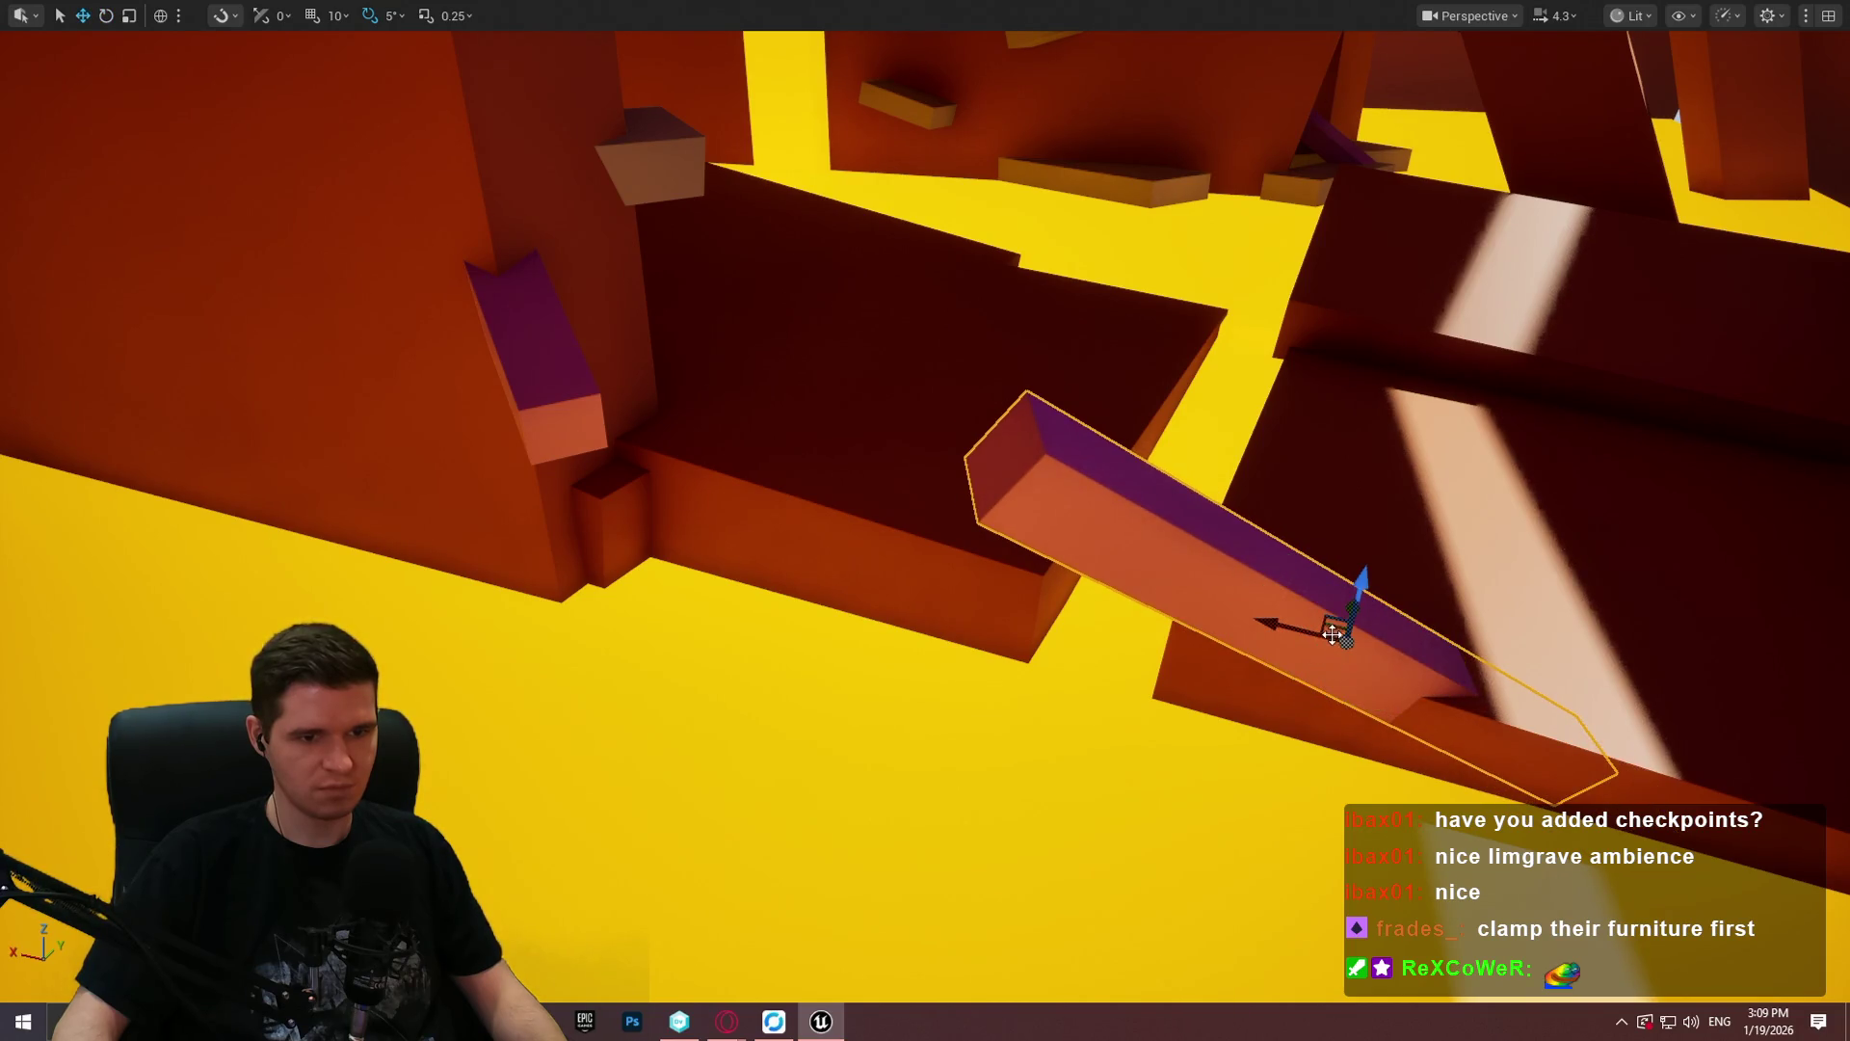
drag(1302, 634, 1224, 661)
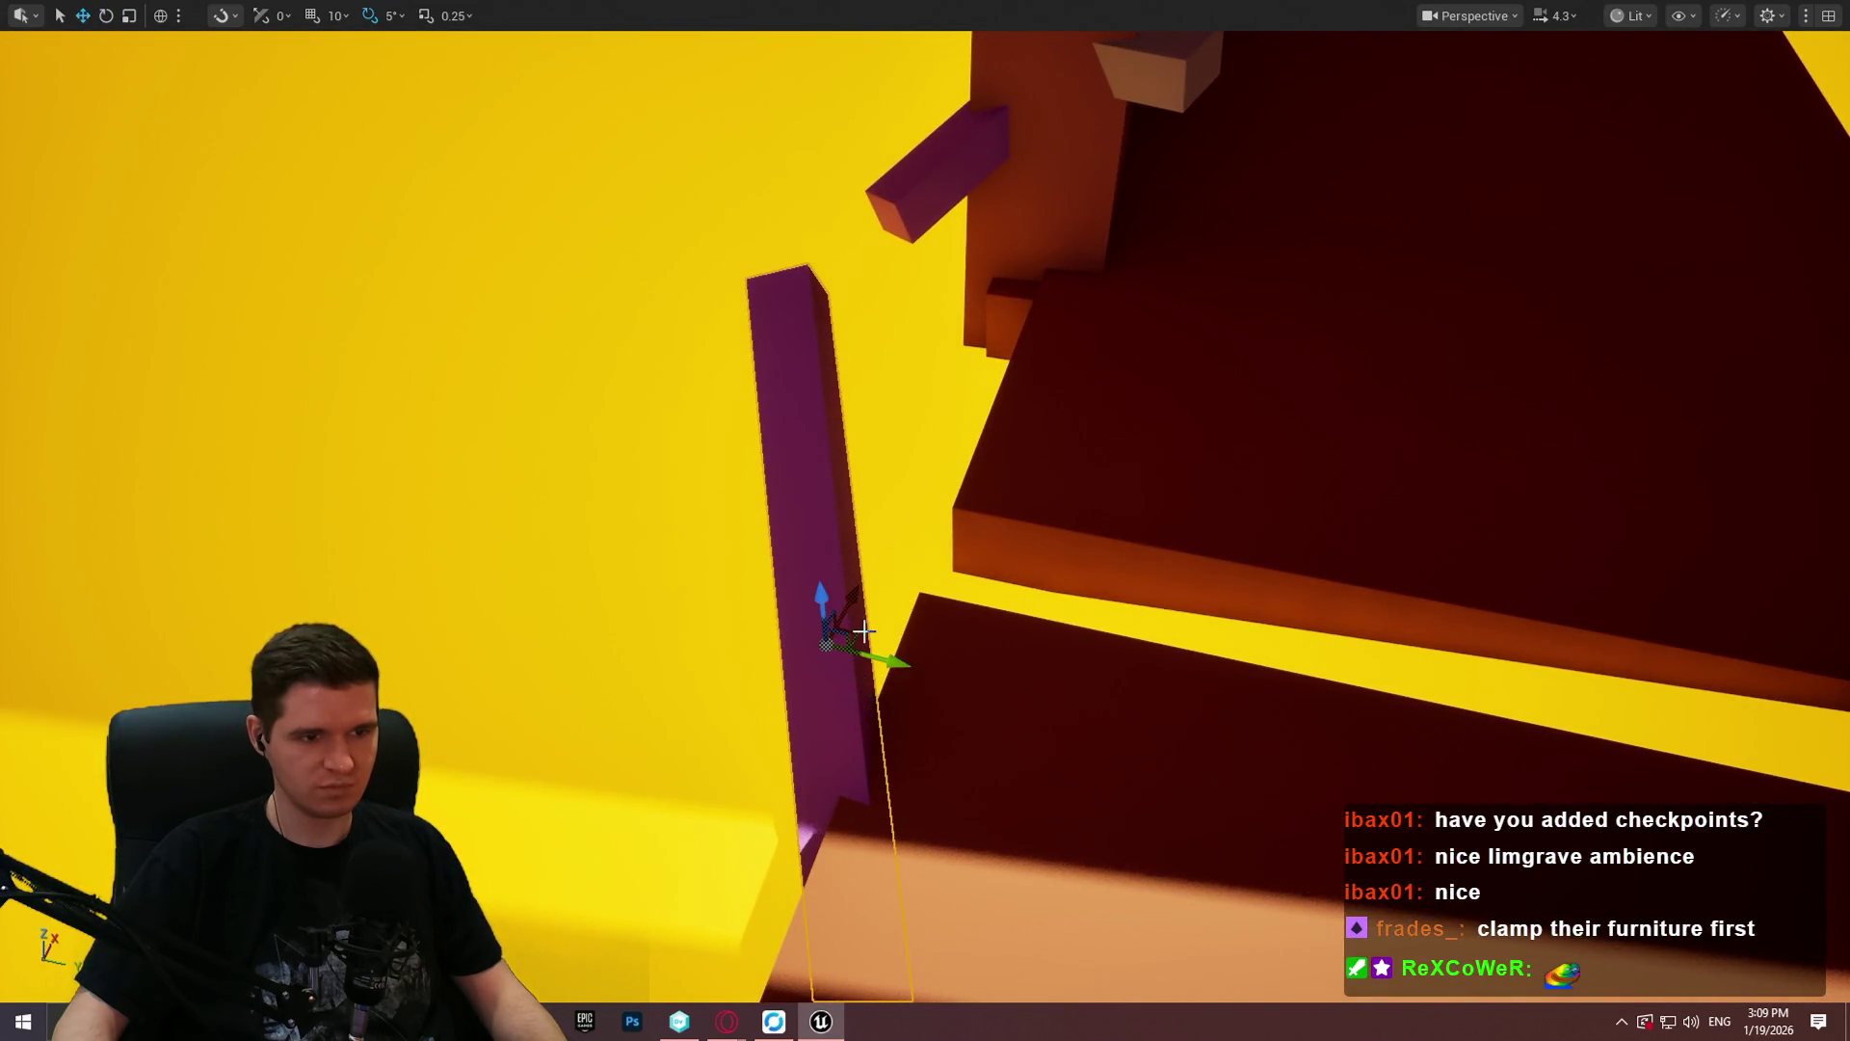
drag(893, 674, 1025, 675)
right_click(1025, 674)
click(1118, 989)
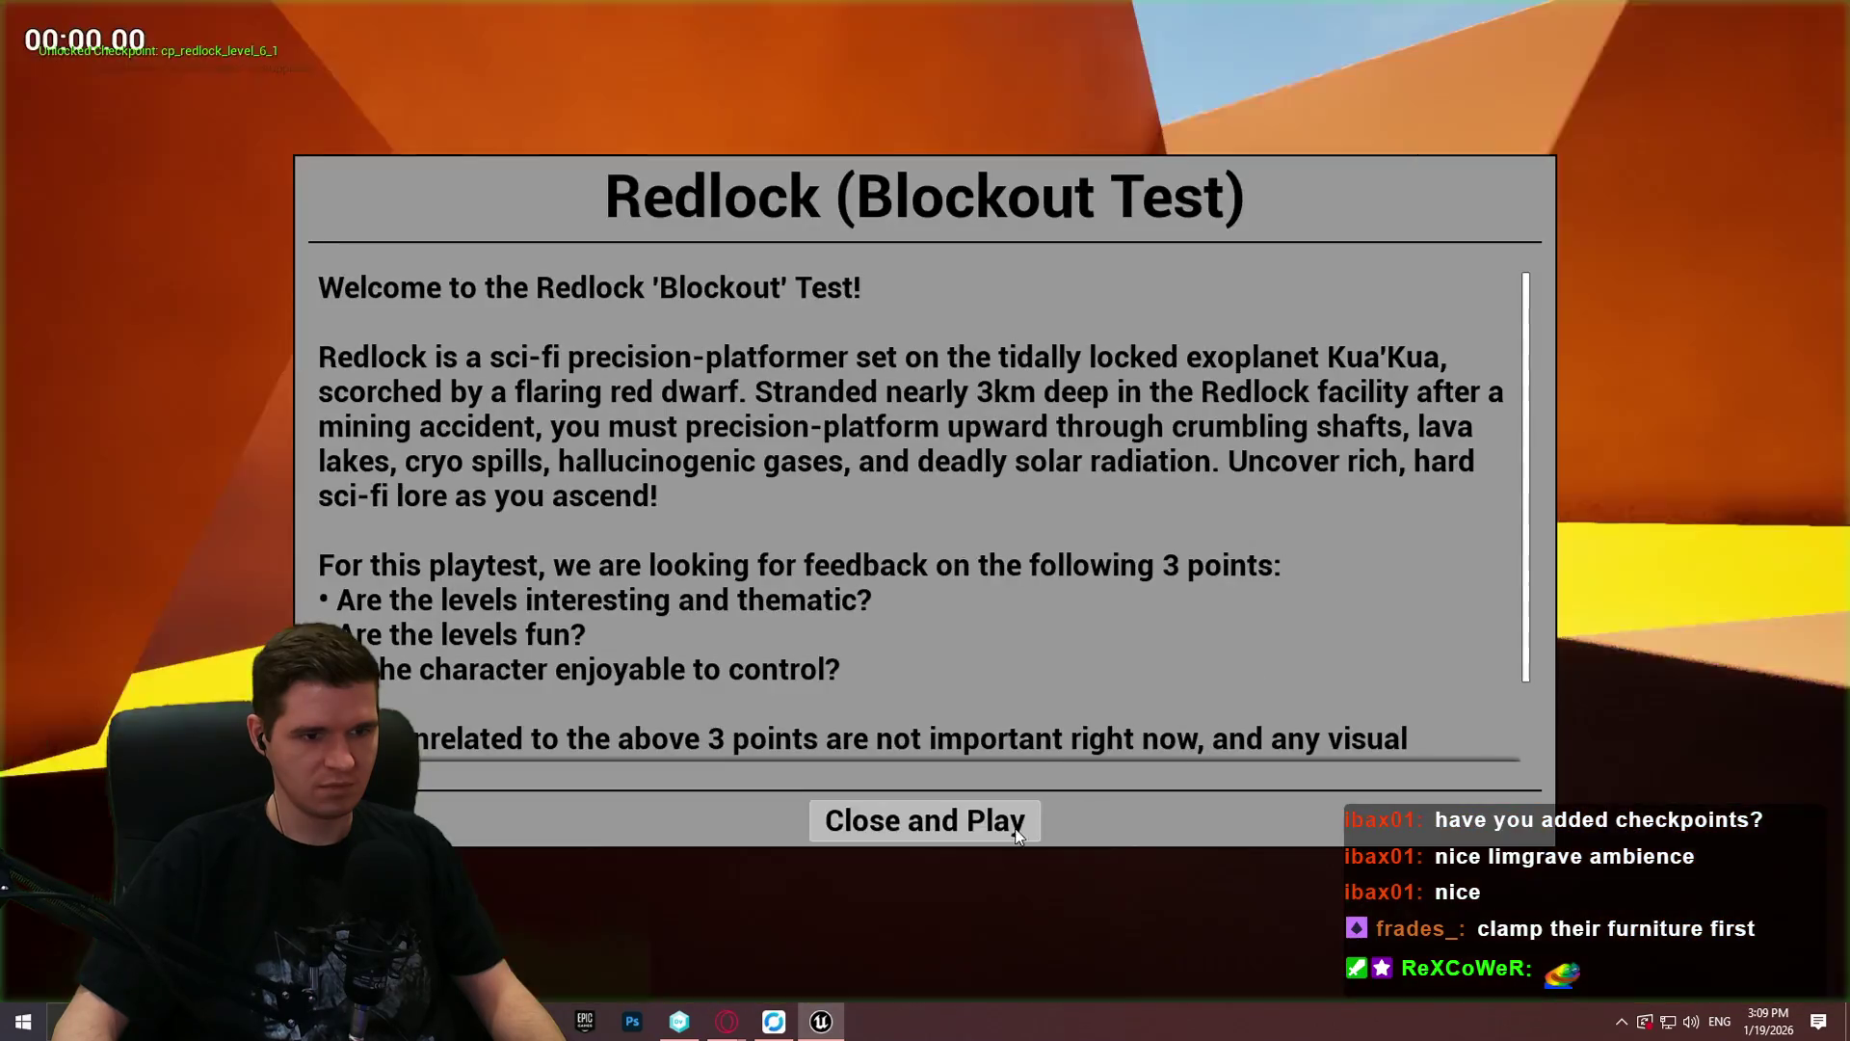
click(925, 852)
key(w)
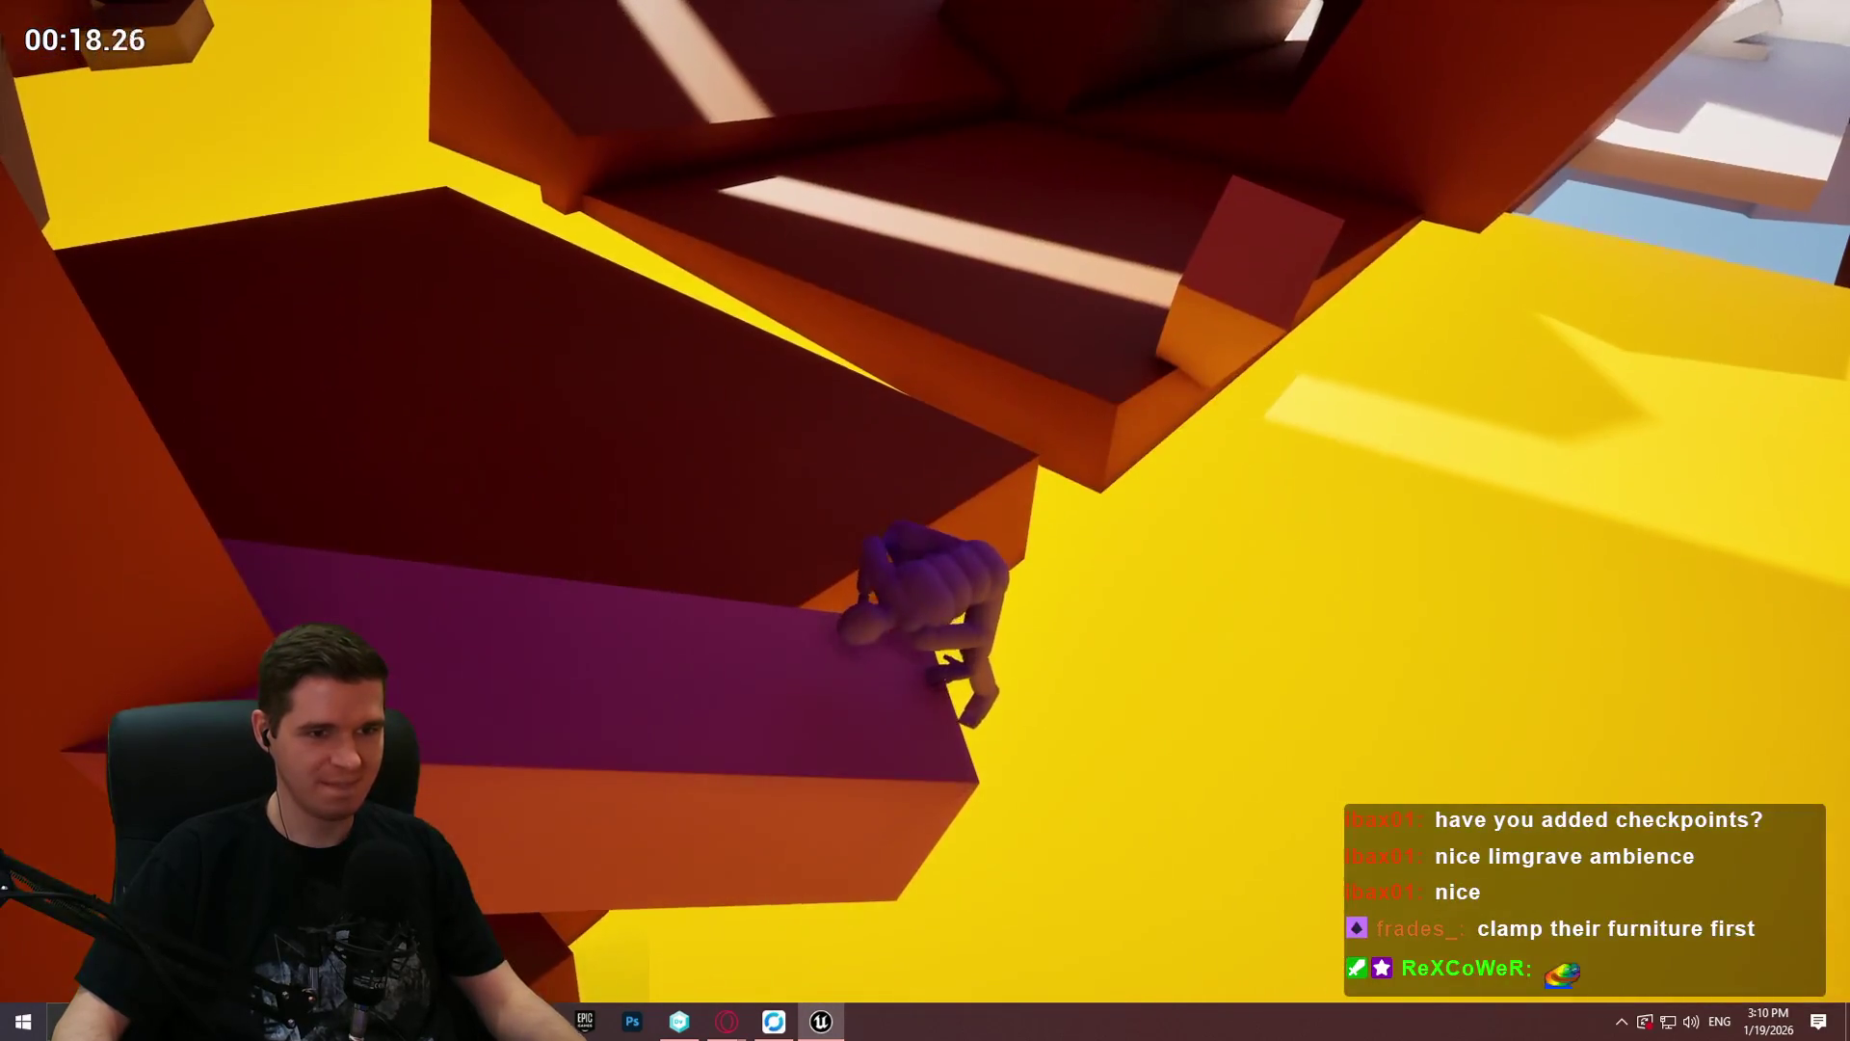
Step: Fly to the purple beam, playtest from the beam area, then stop
drag(1142, 430, 964, 404)
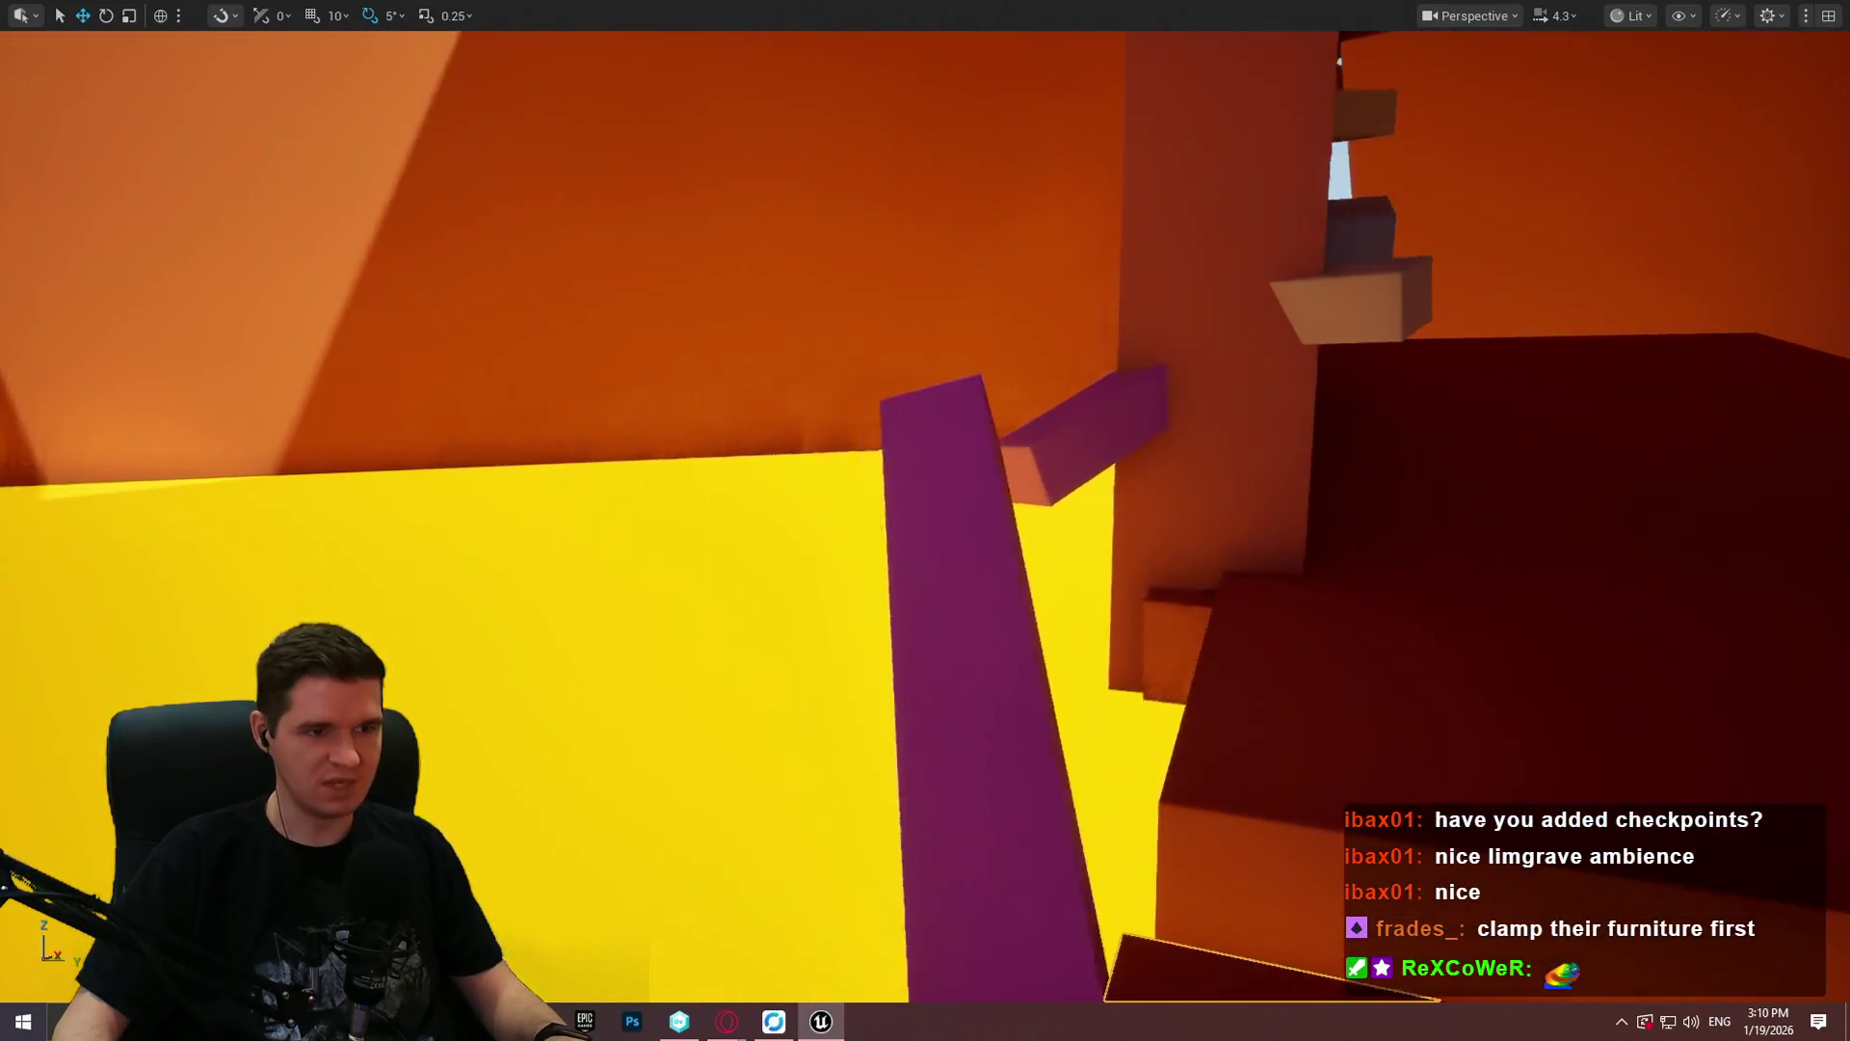
drag(970, 663, 969, 663)
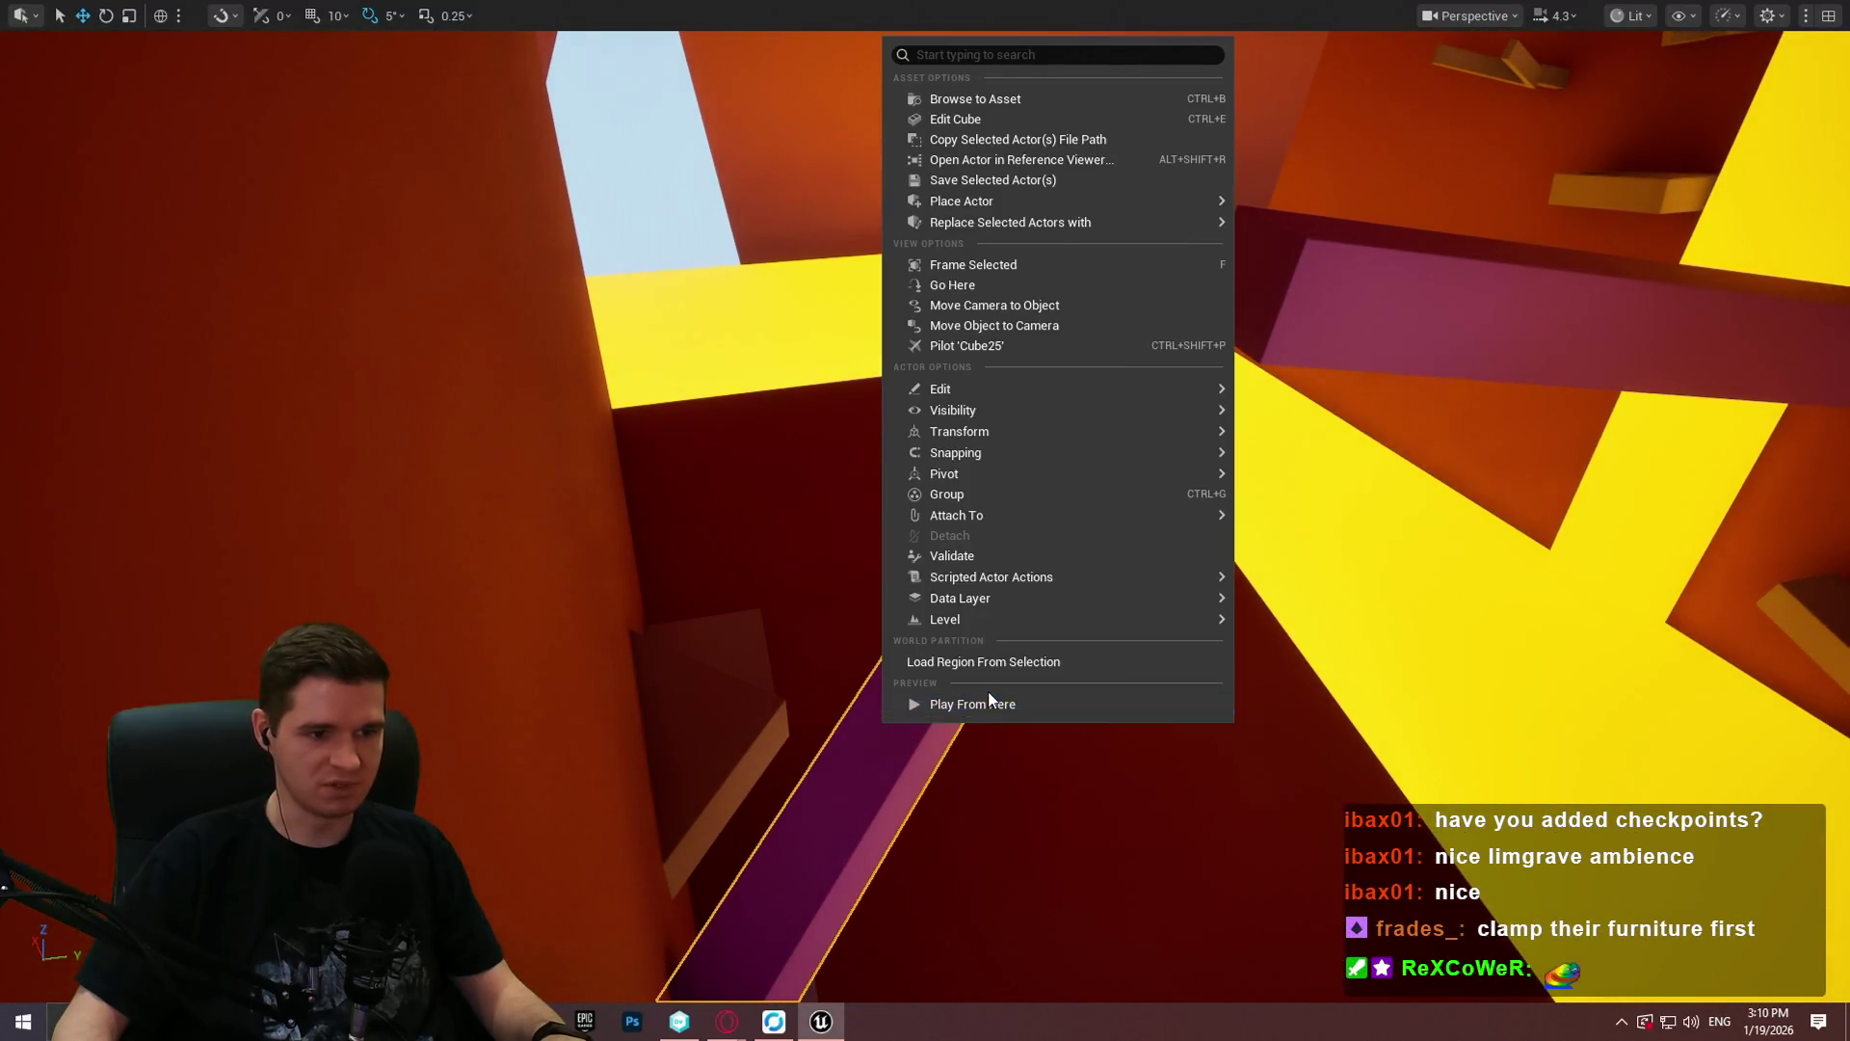
click(989, 696)
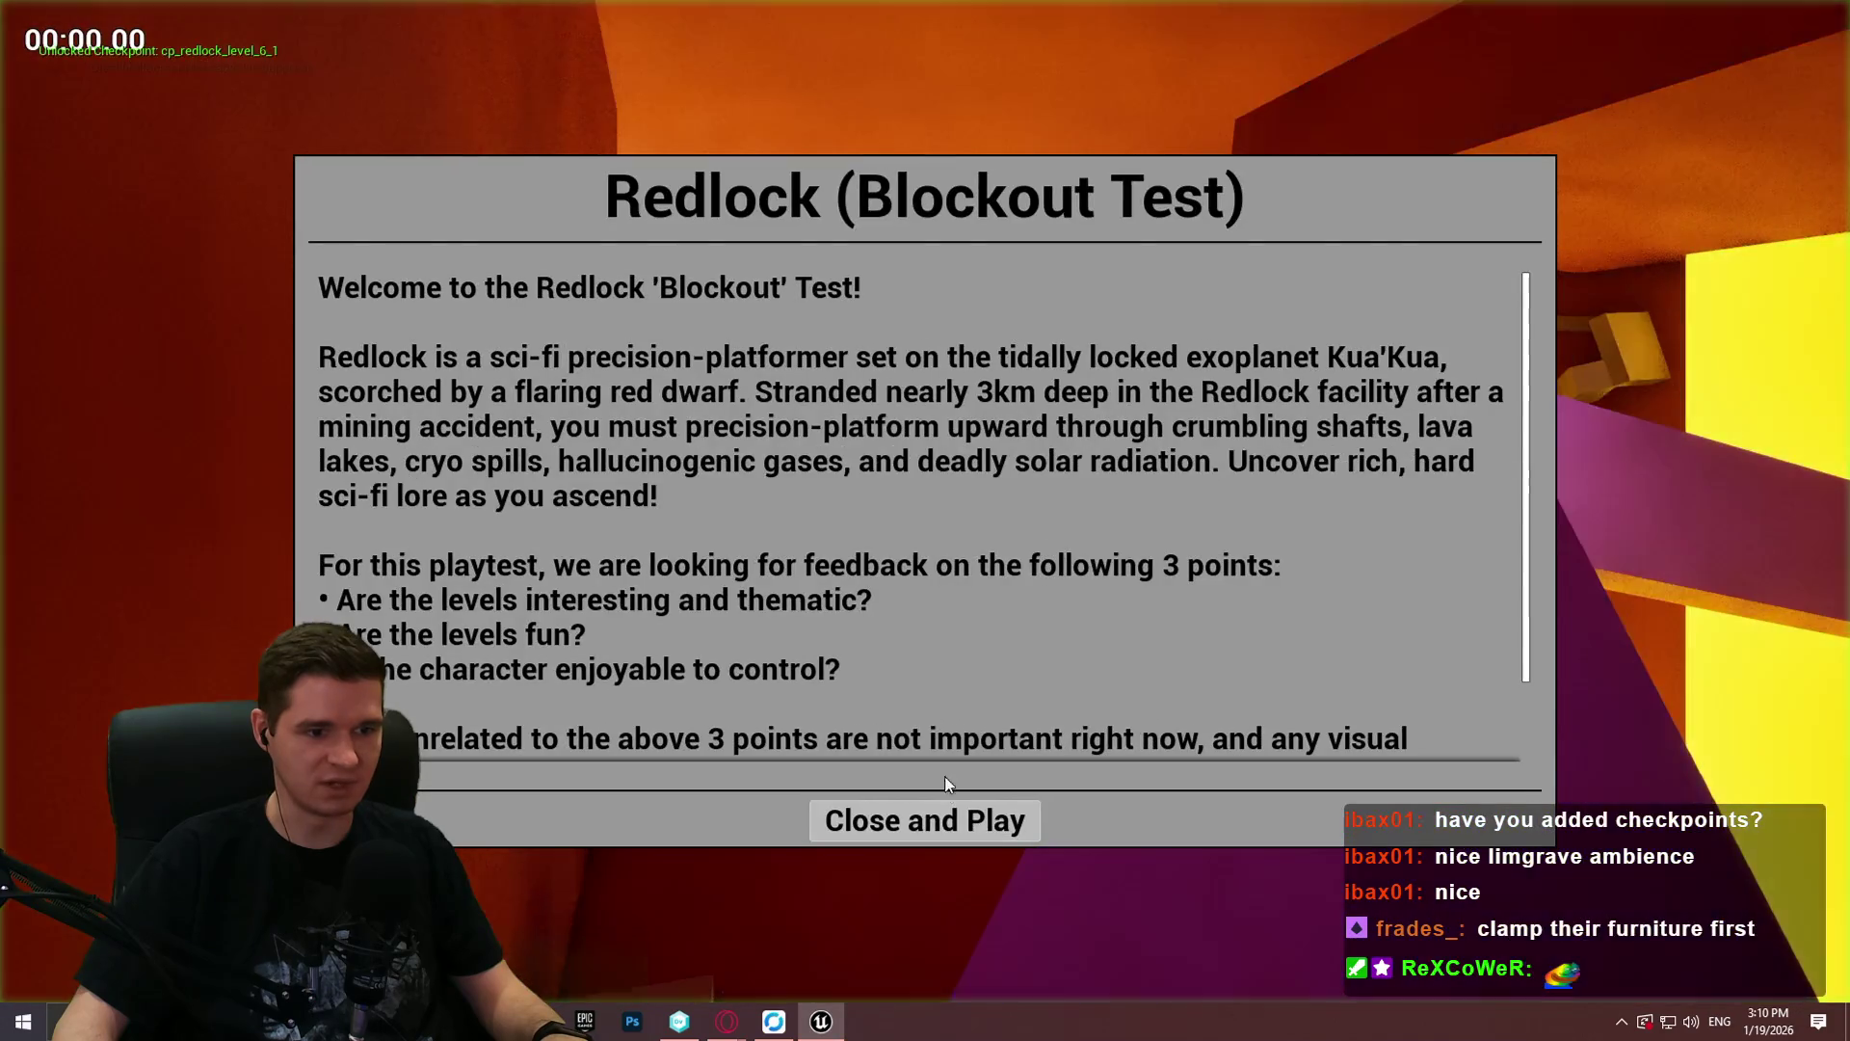
click(925, 816)
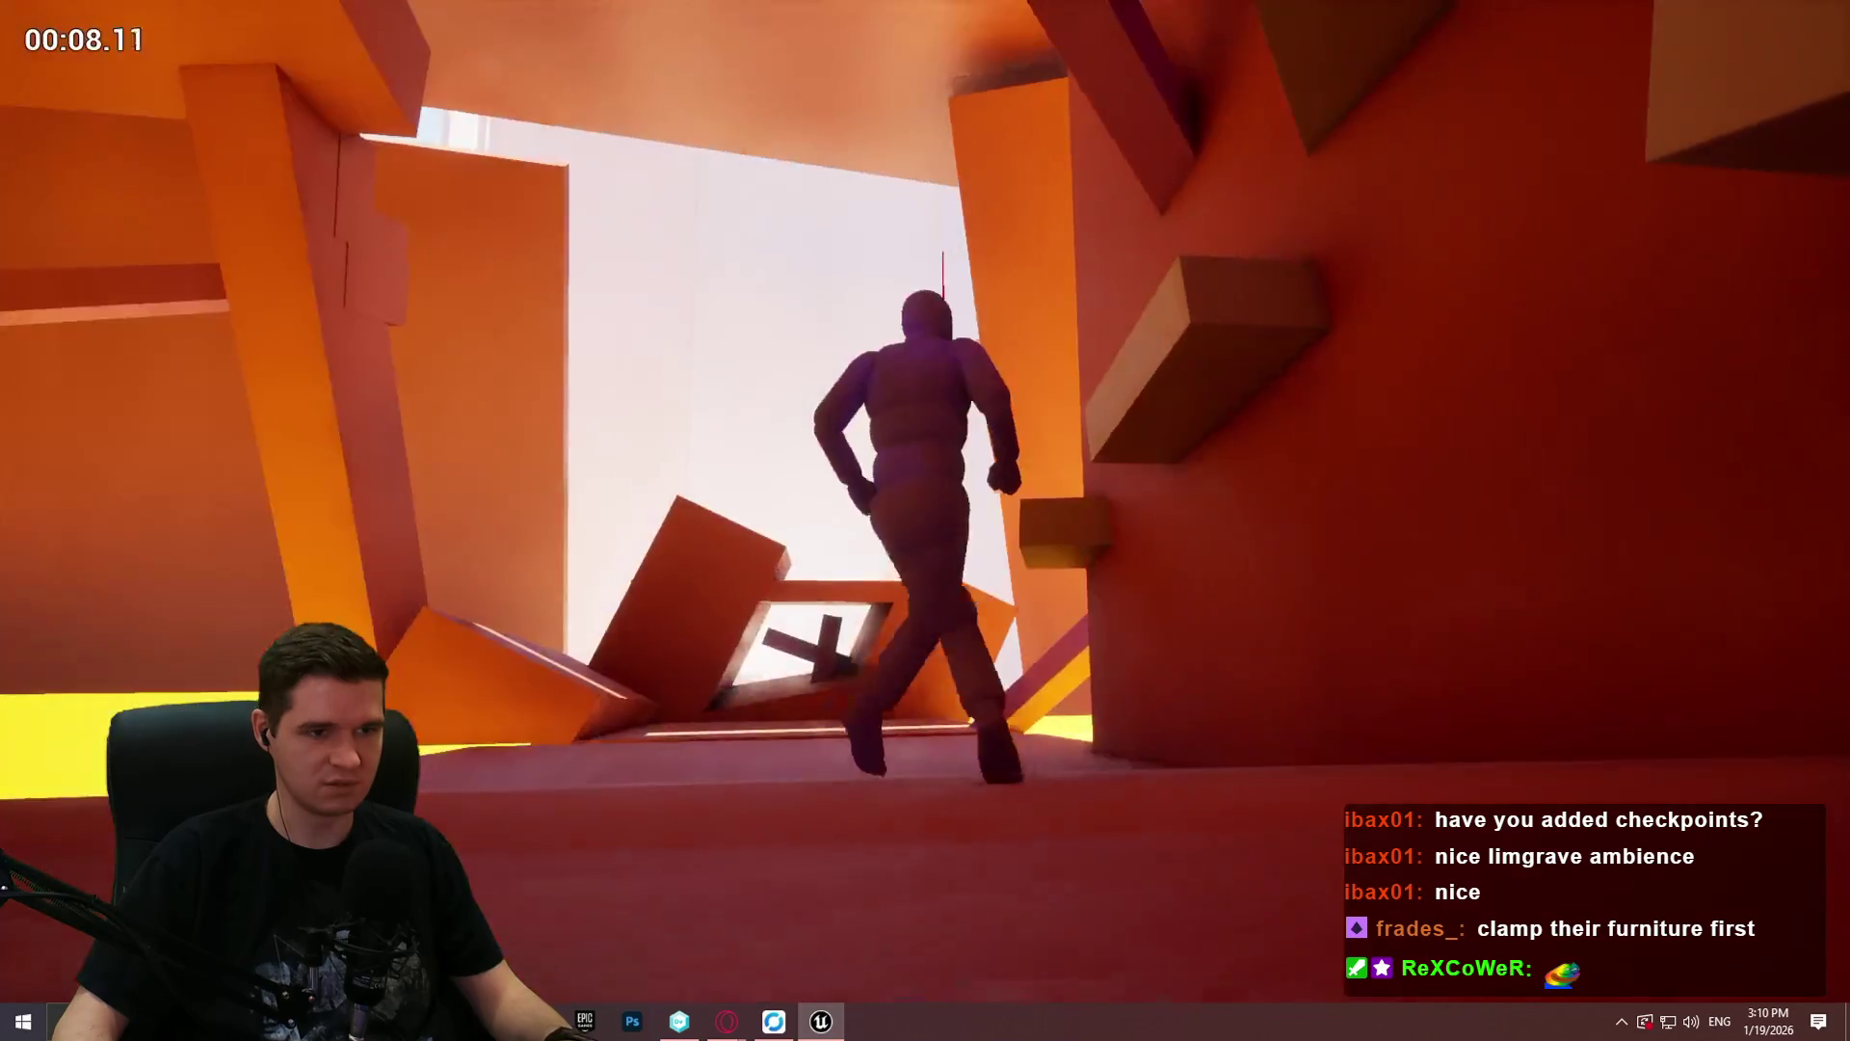
key(Escape)
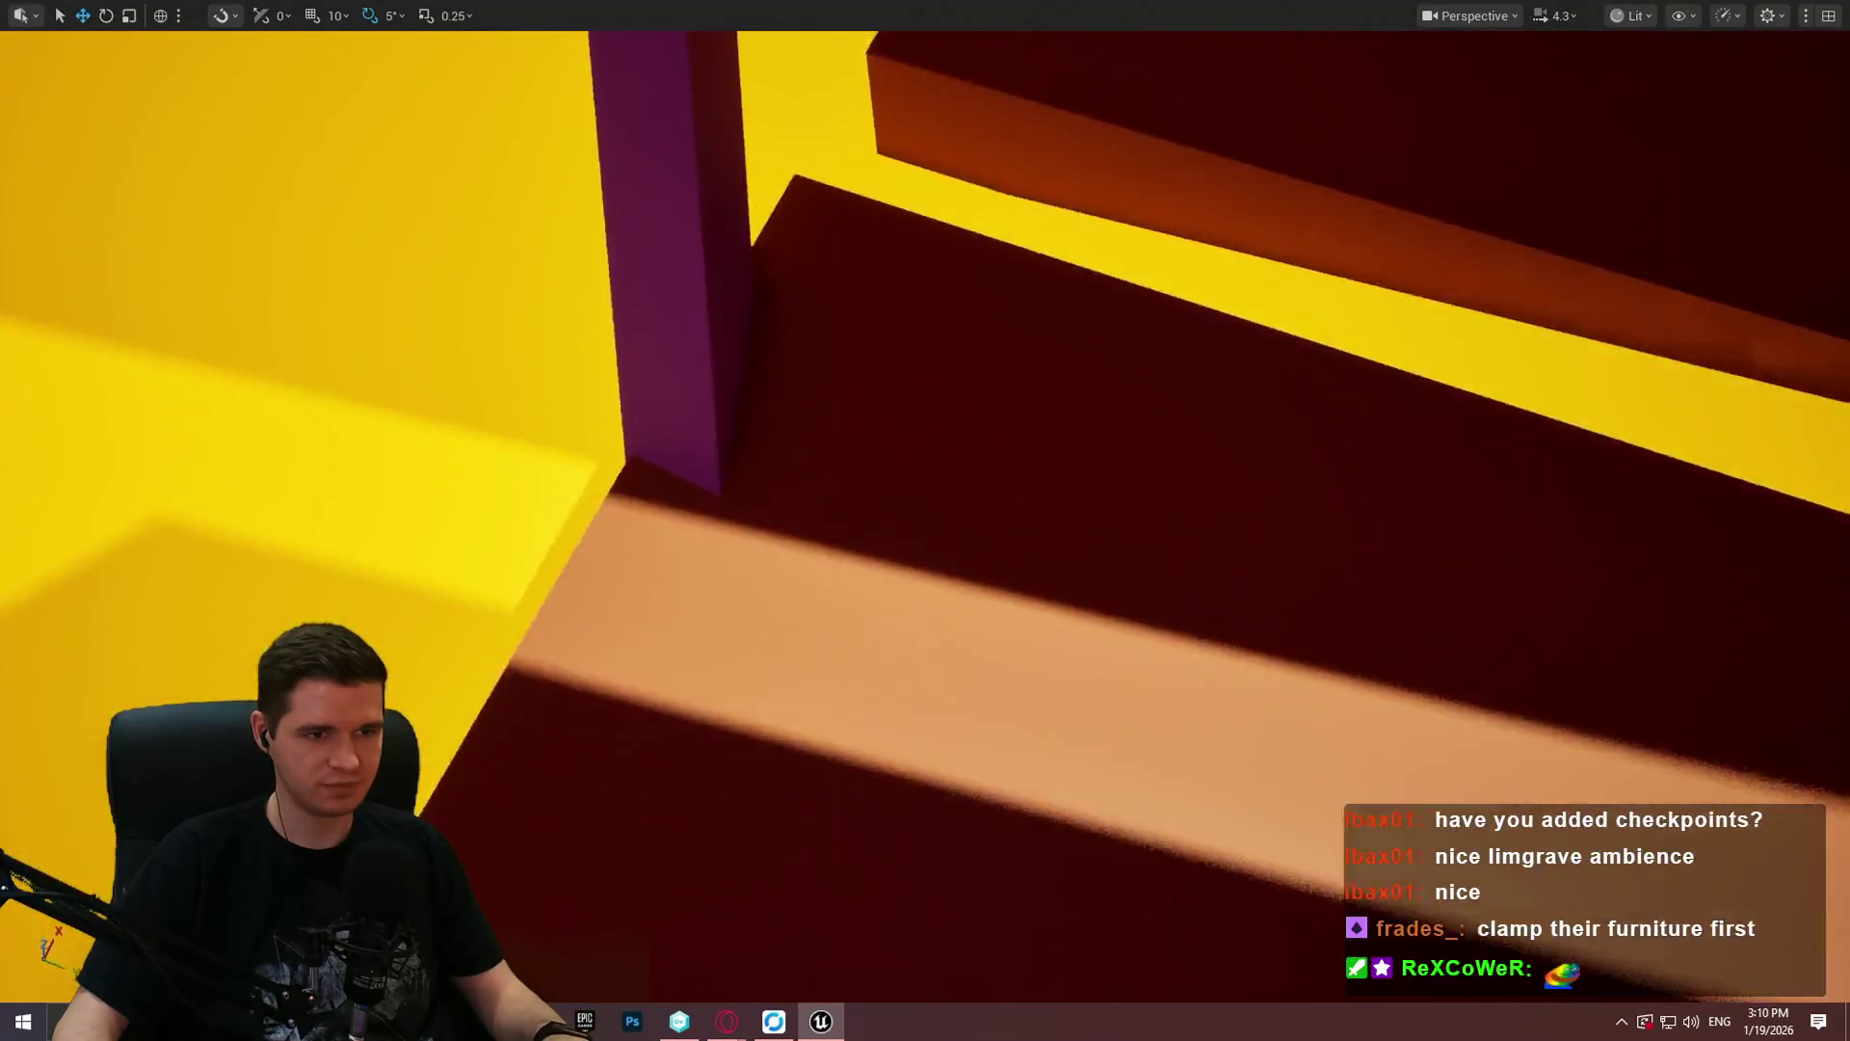
Step: Play from Cube16 again, run up the purple ramp and climb the wall, then stop
right_click(842, 752)
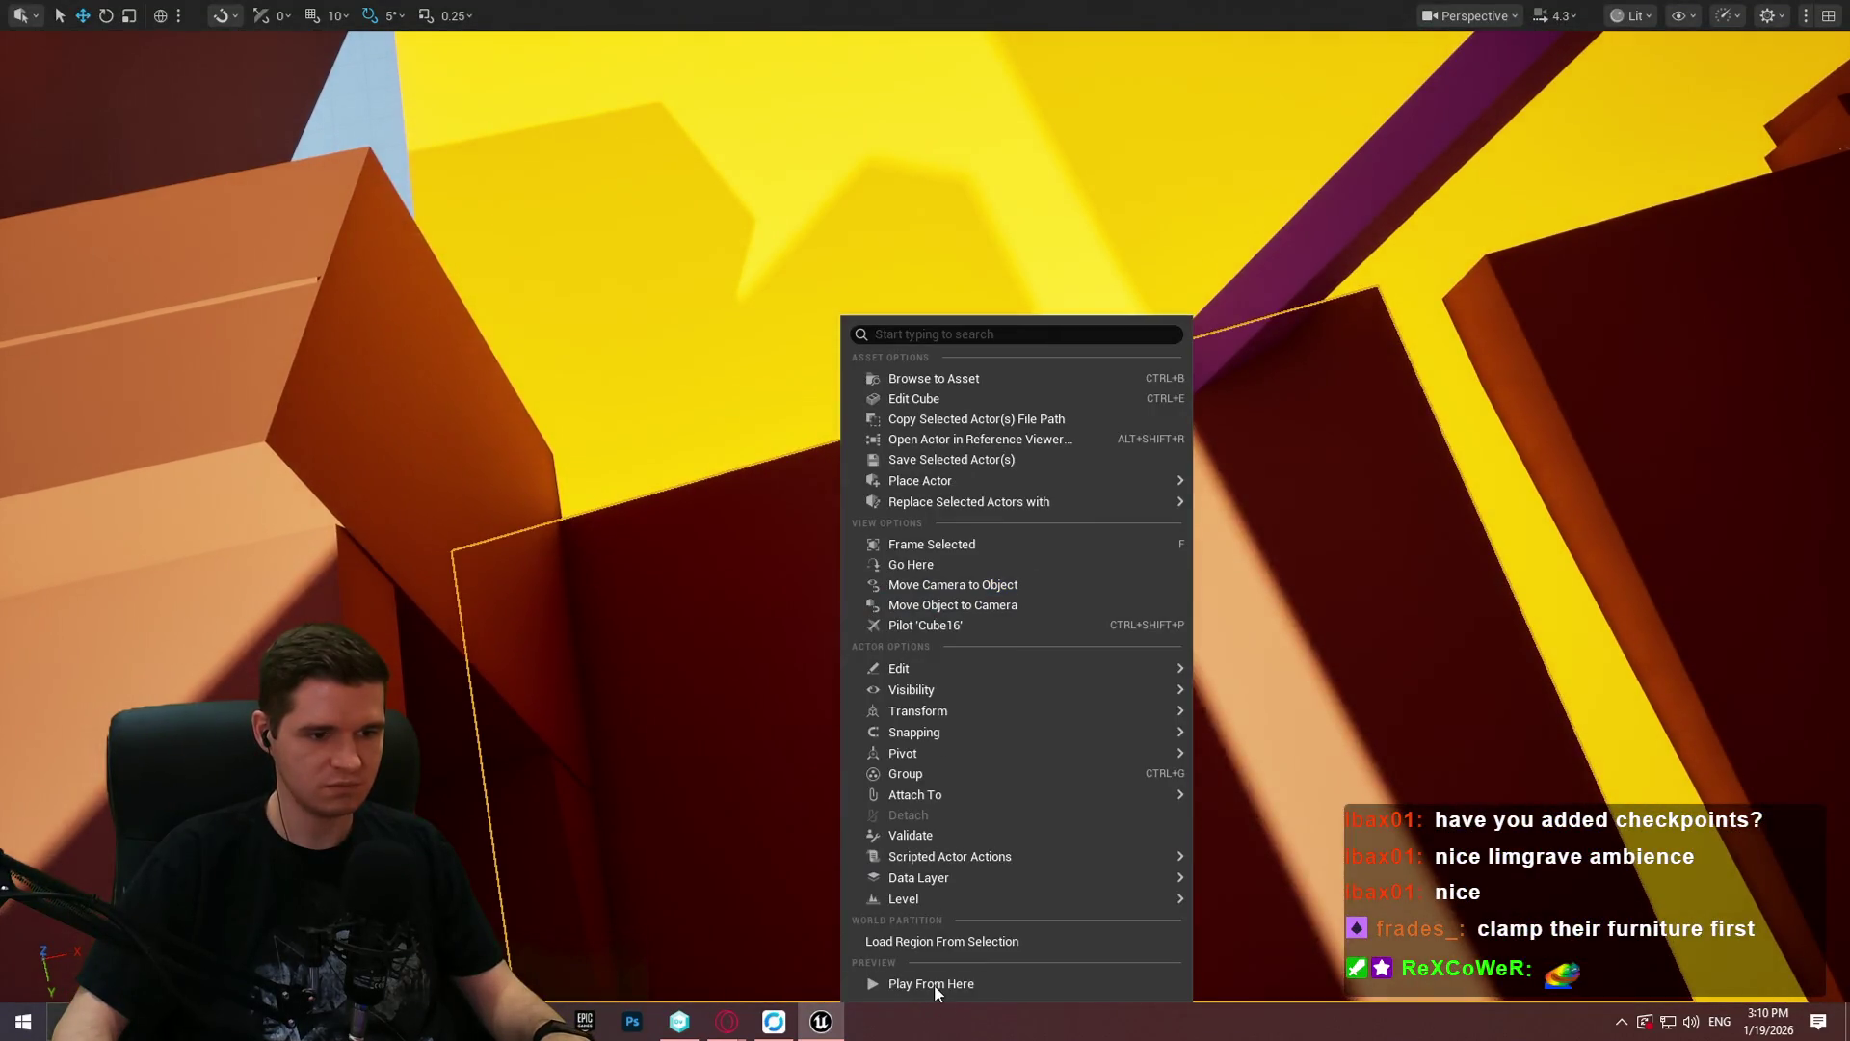
click(933, 983)
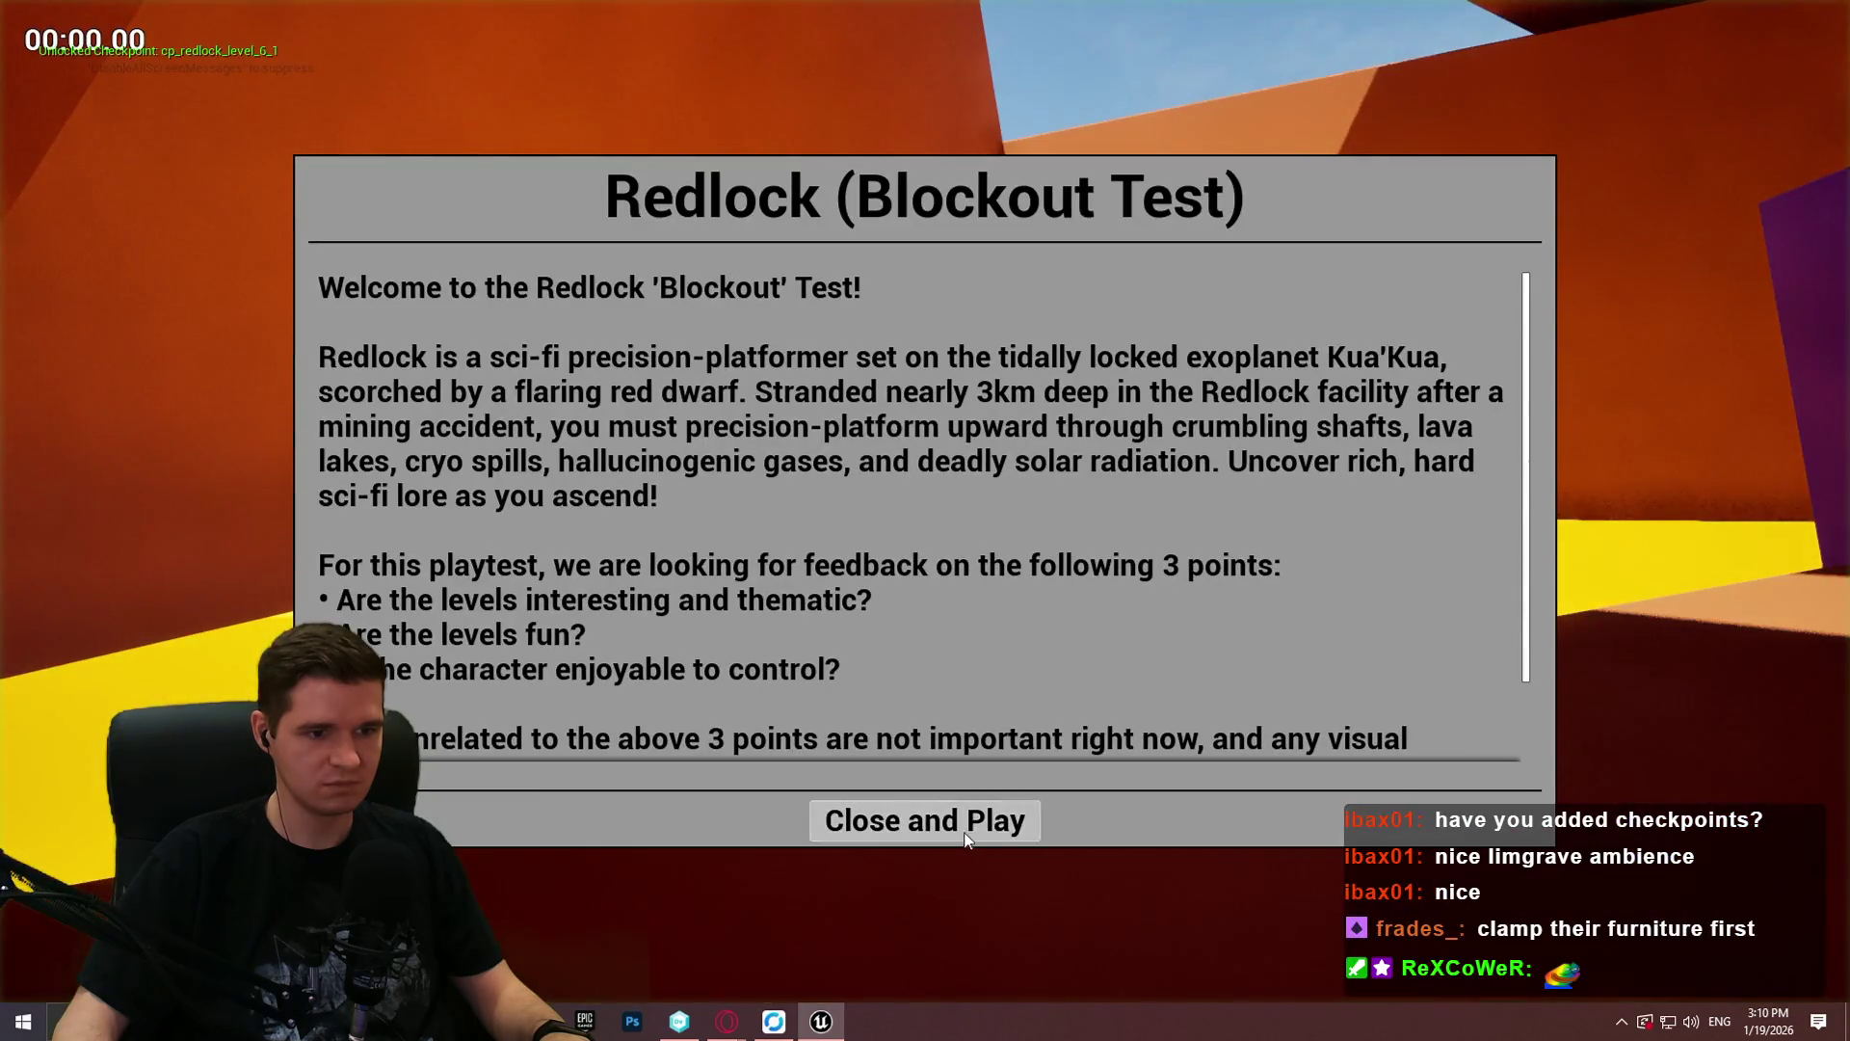
click(925, 819)
key(w)
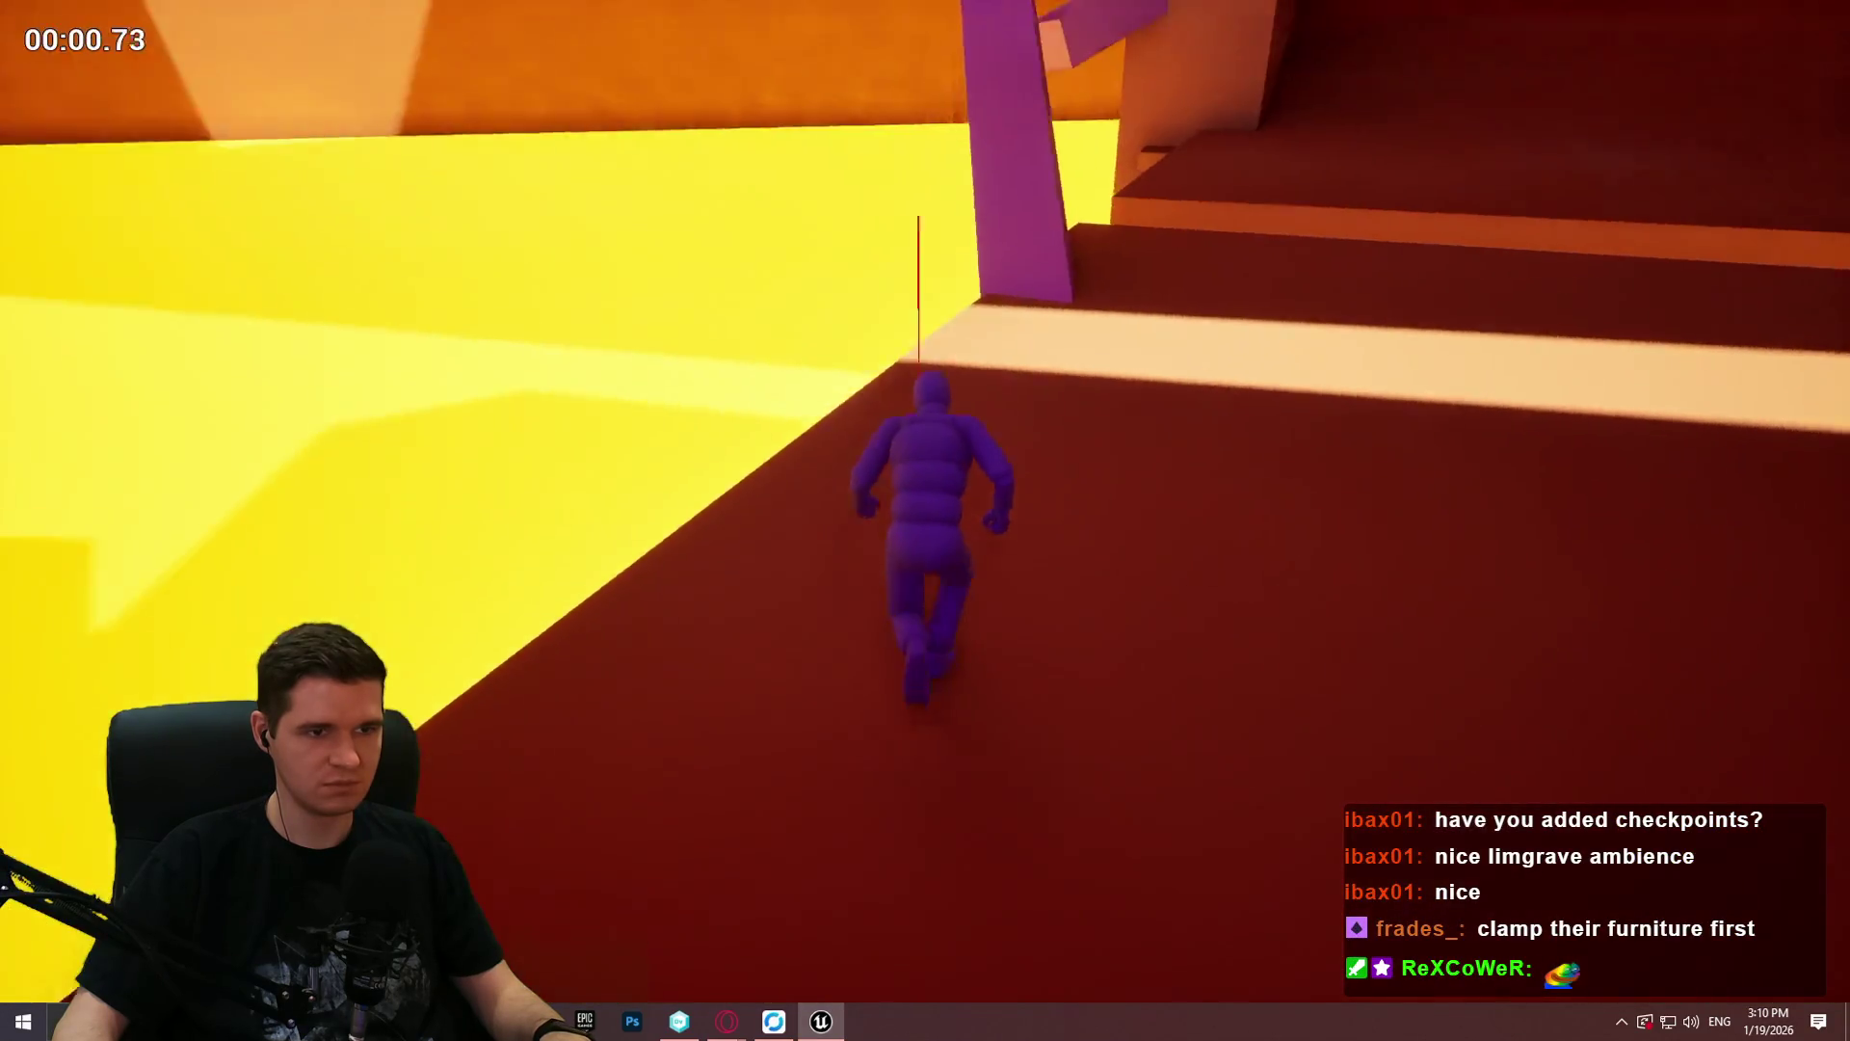
key(w)
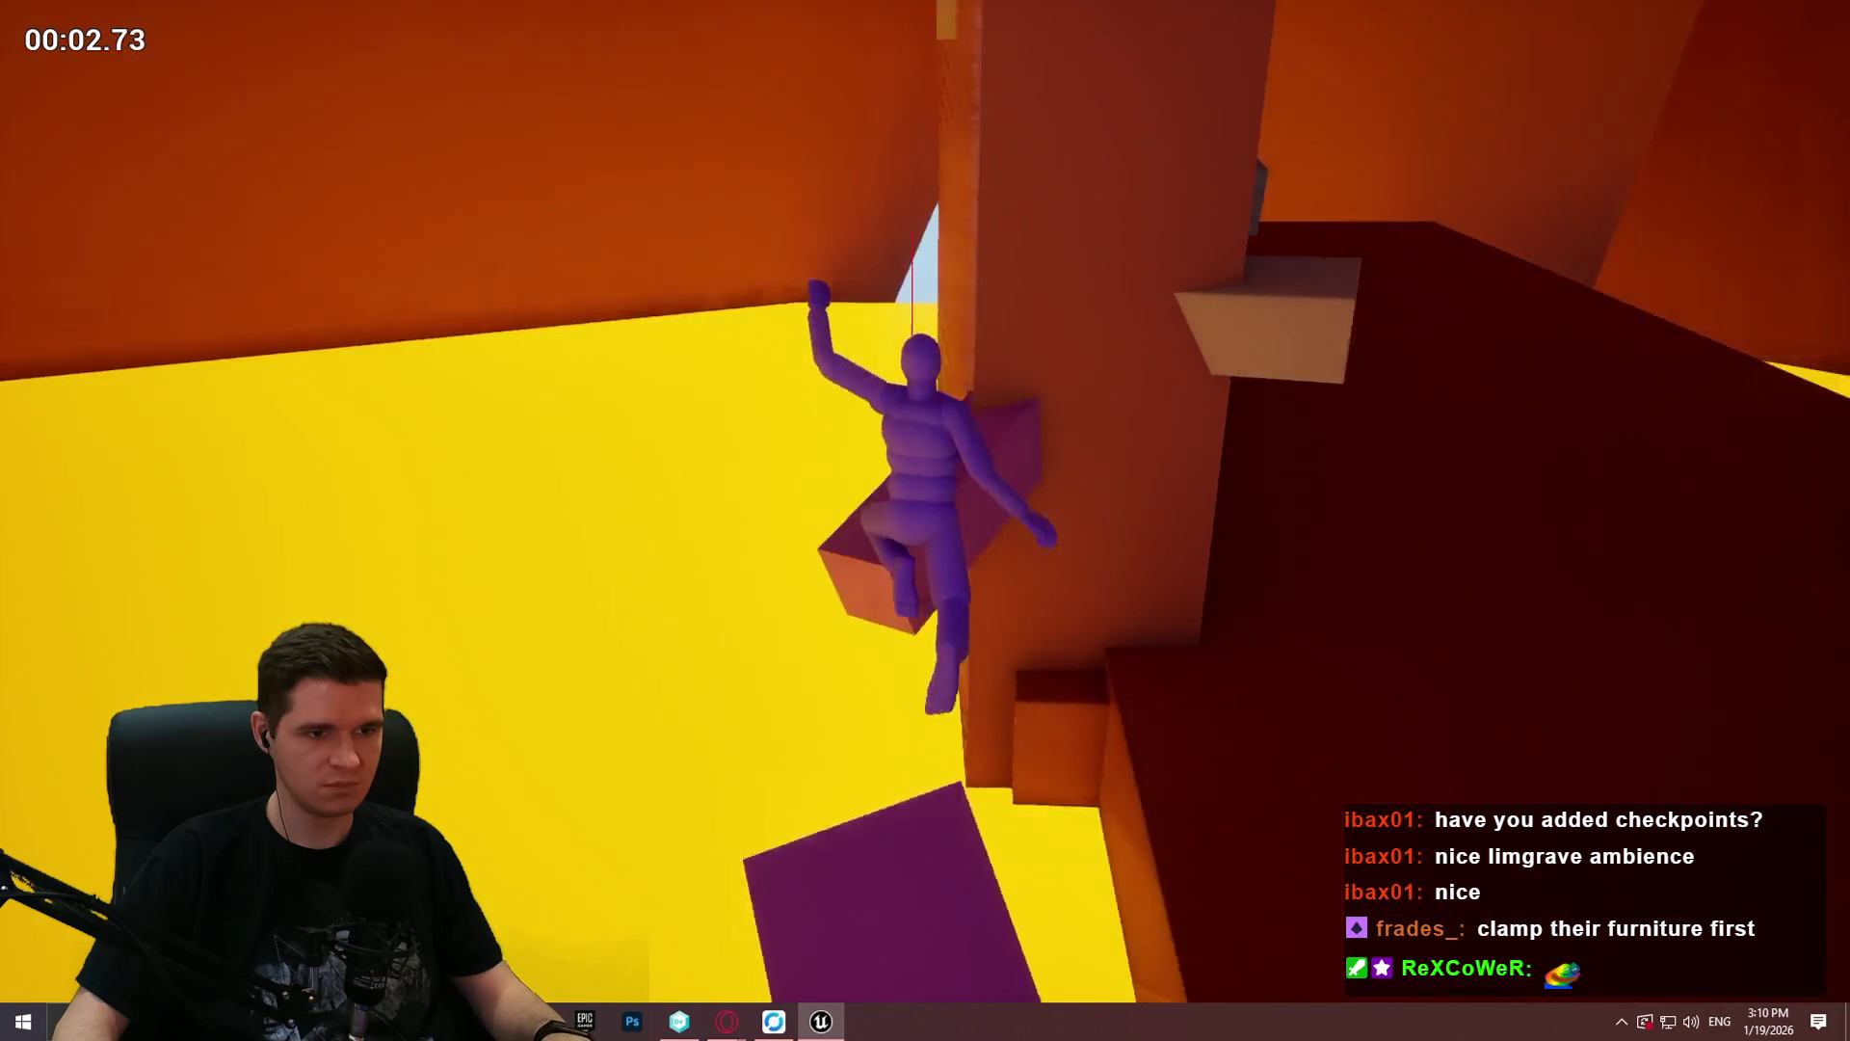
key(Escape)
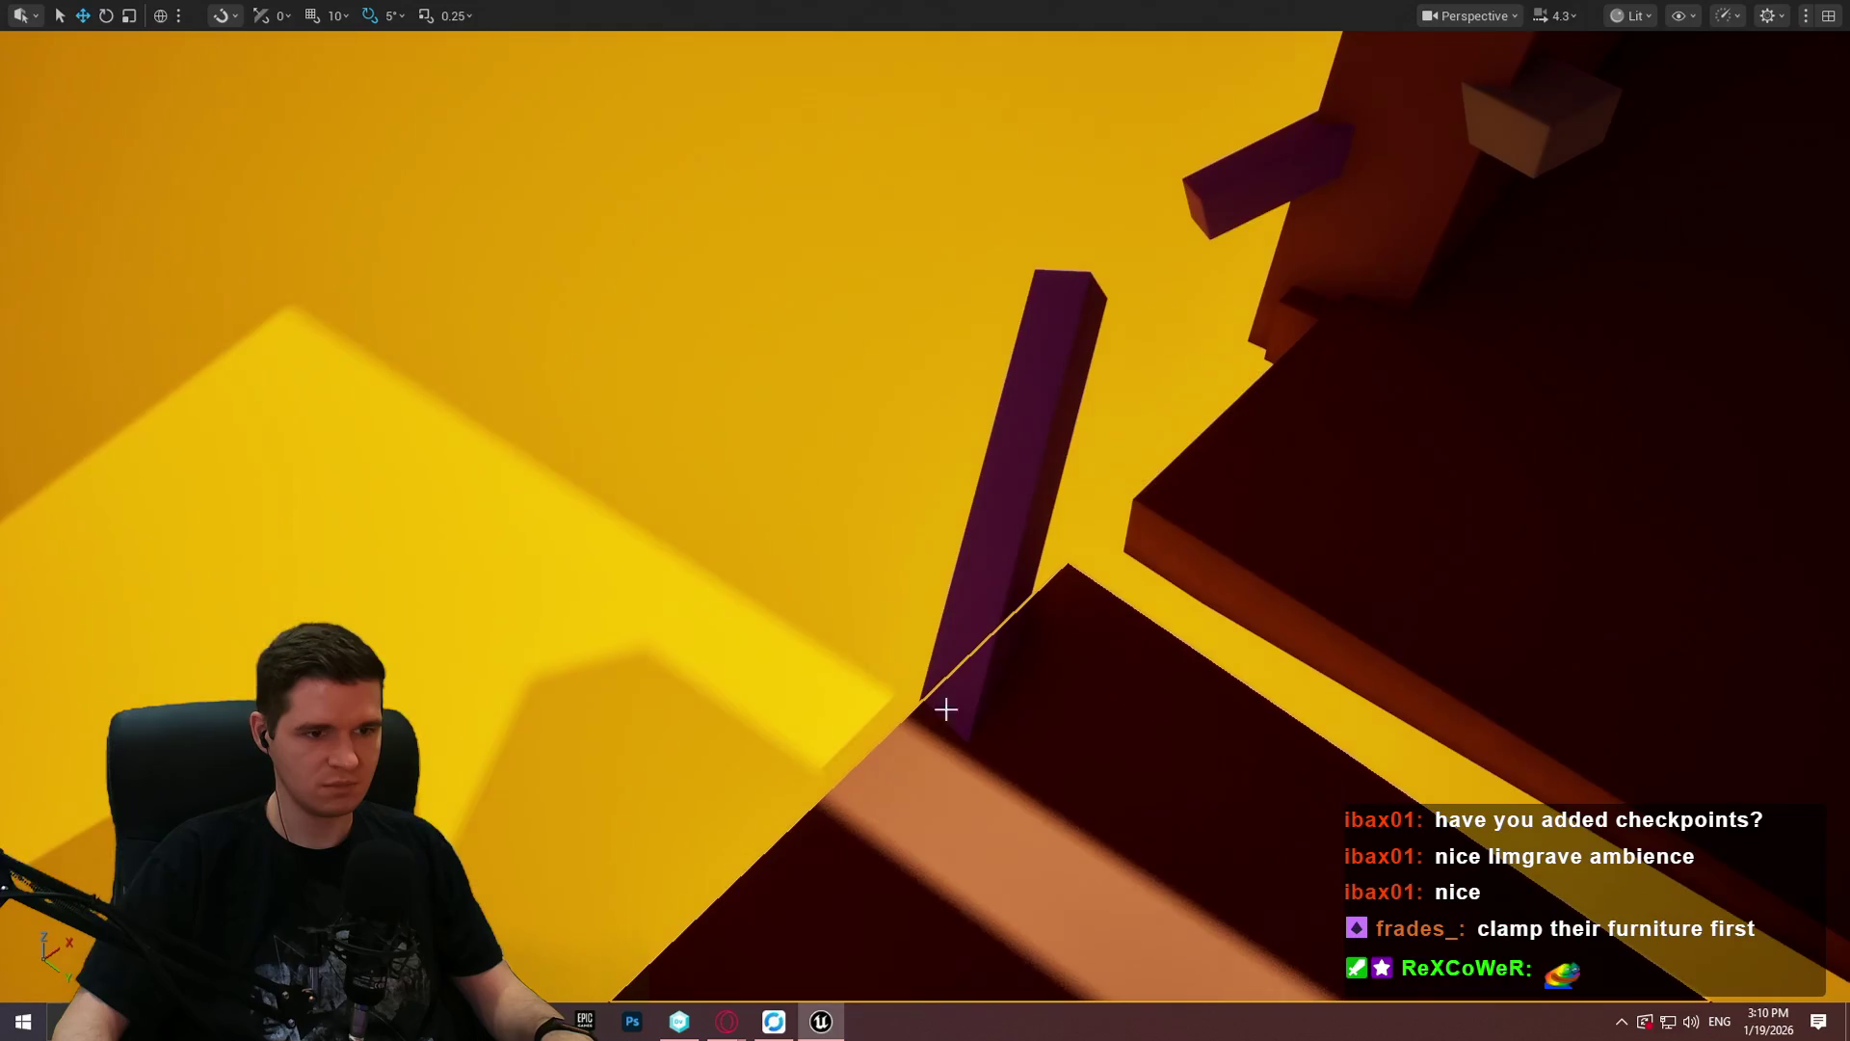
Step: Play from Cube16, go up the purple slope, drop onto the box and run along the ledge
right_click(933, 792)
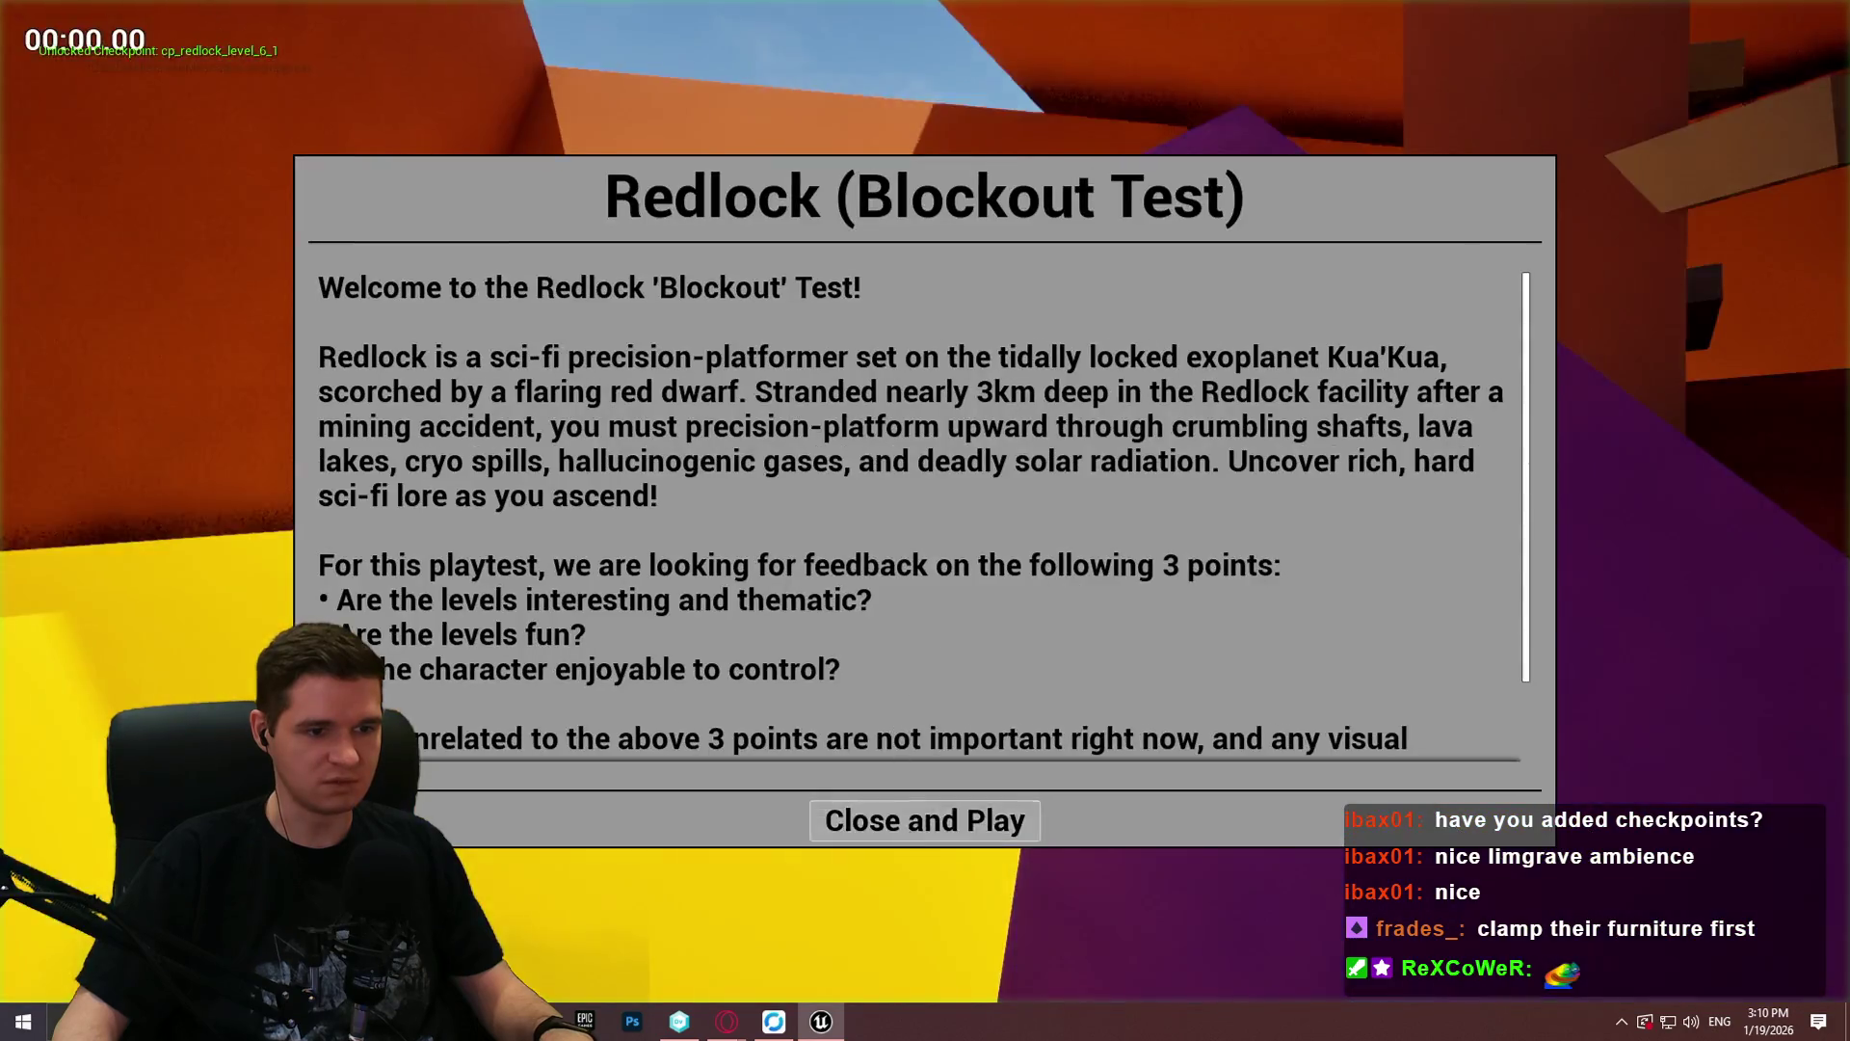
click(925, 817)
key(w)
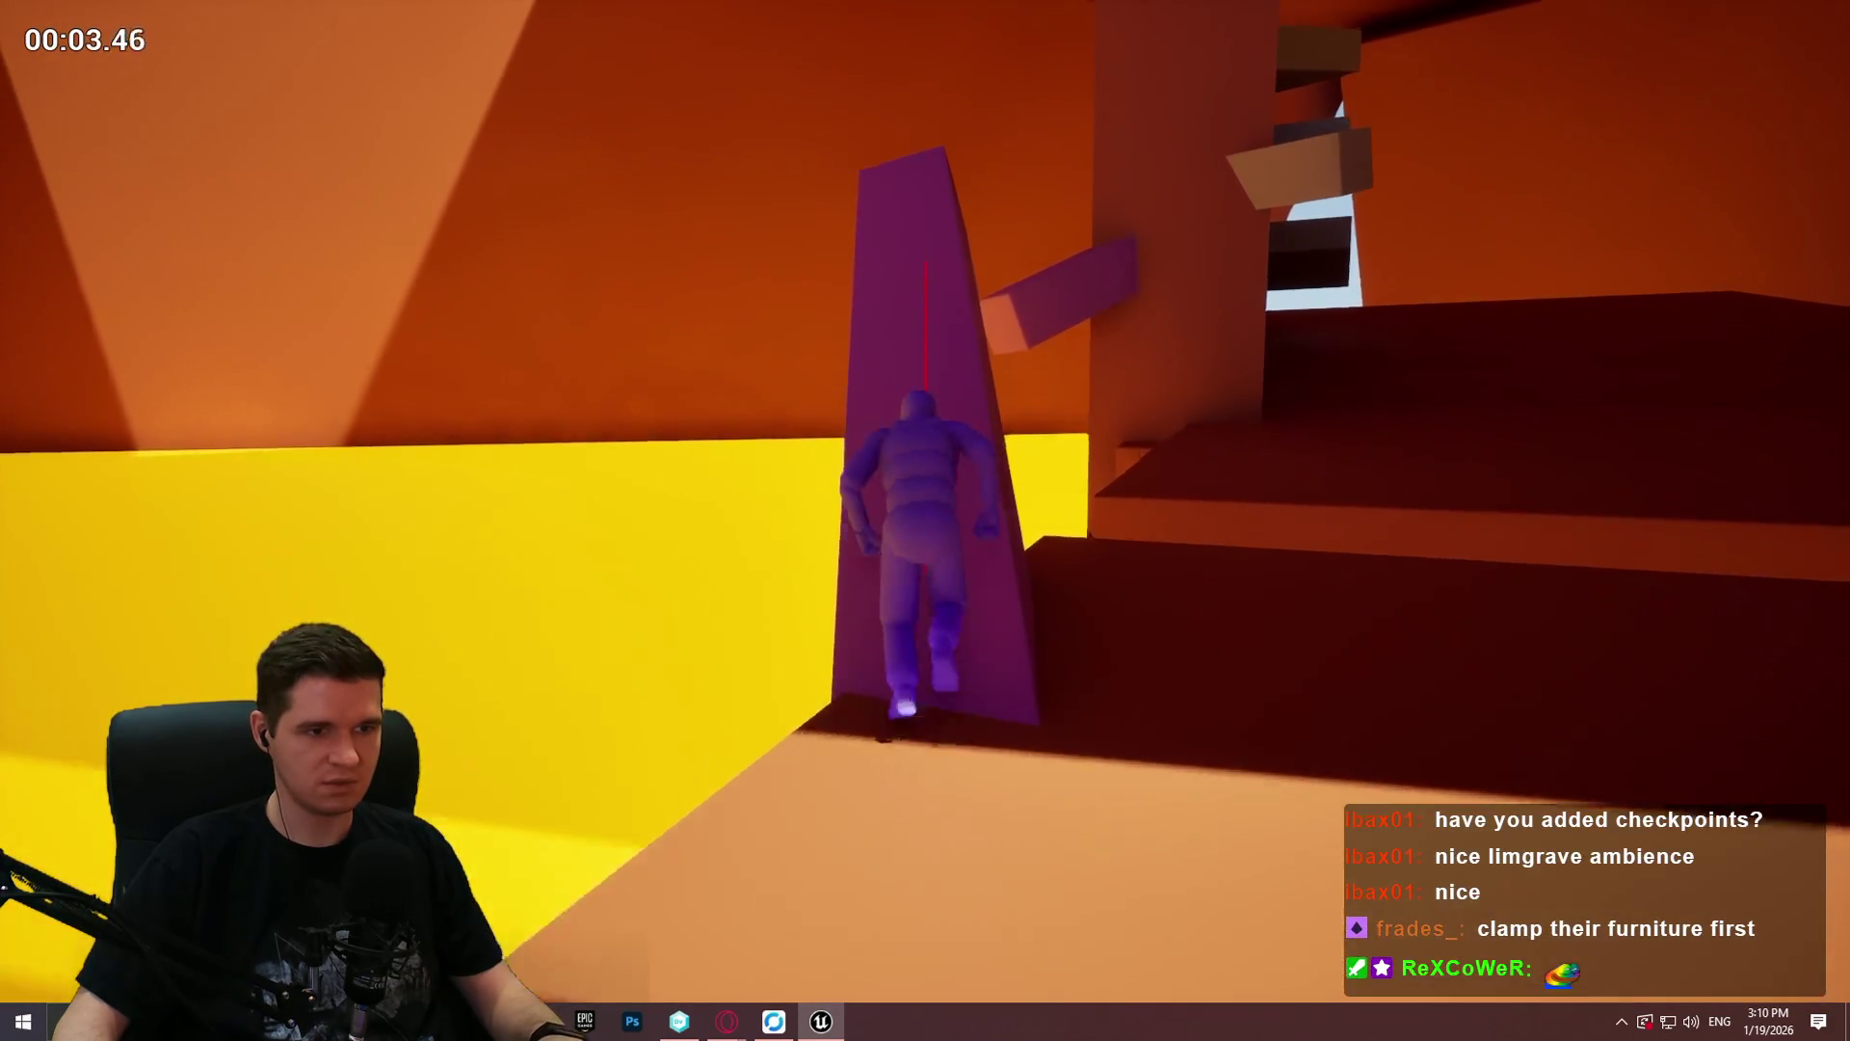
key(space)
key(w)
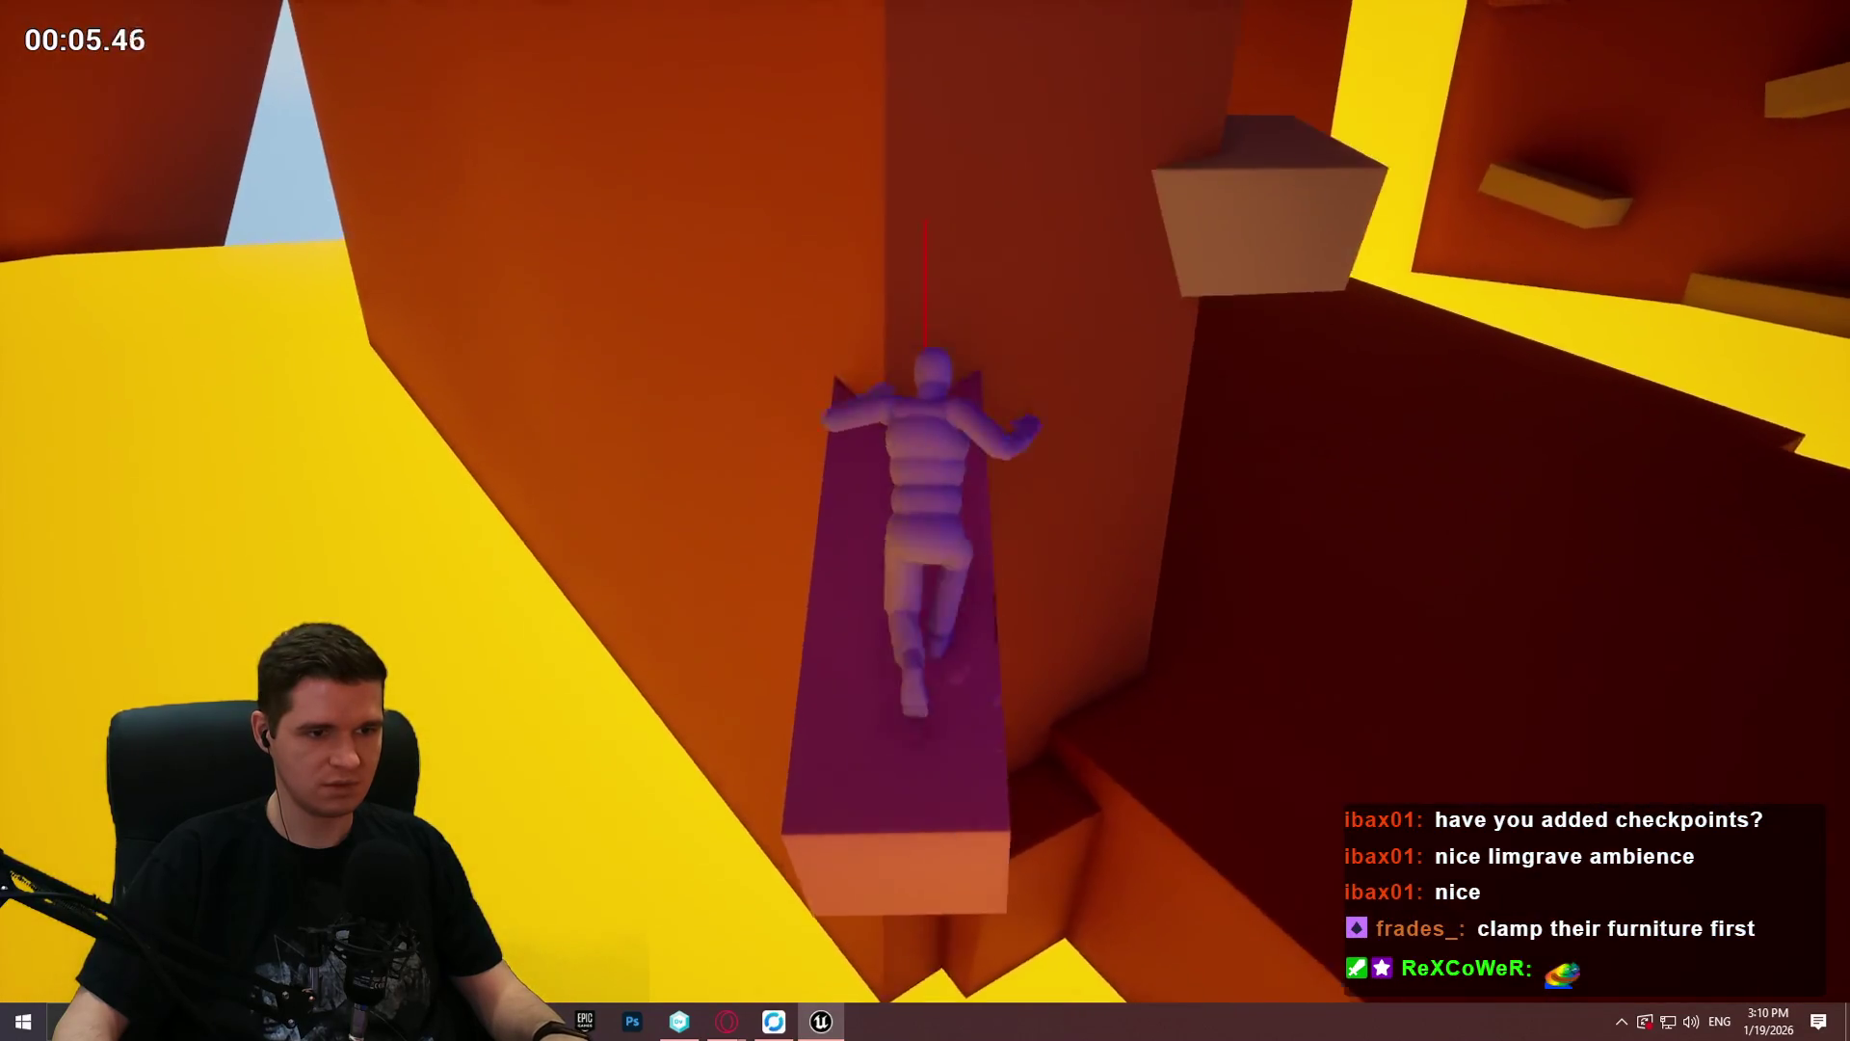
key(w)
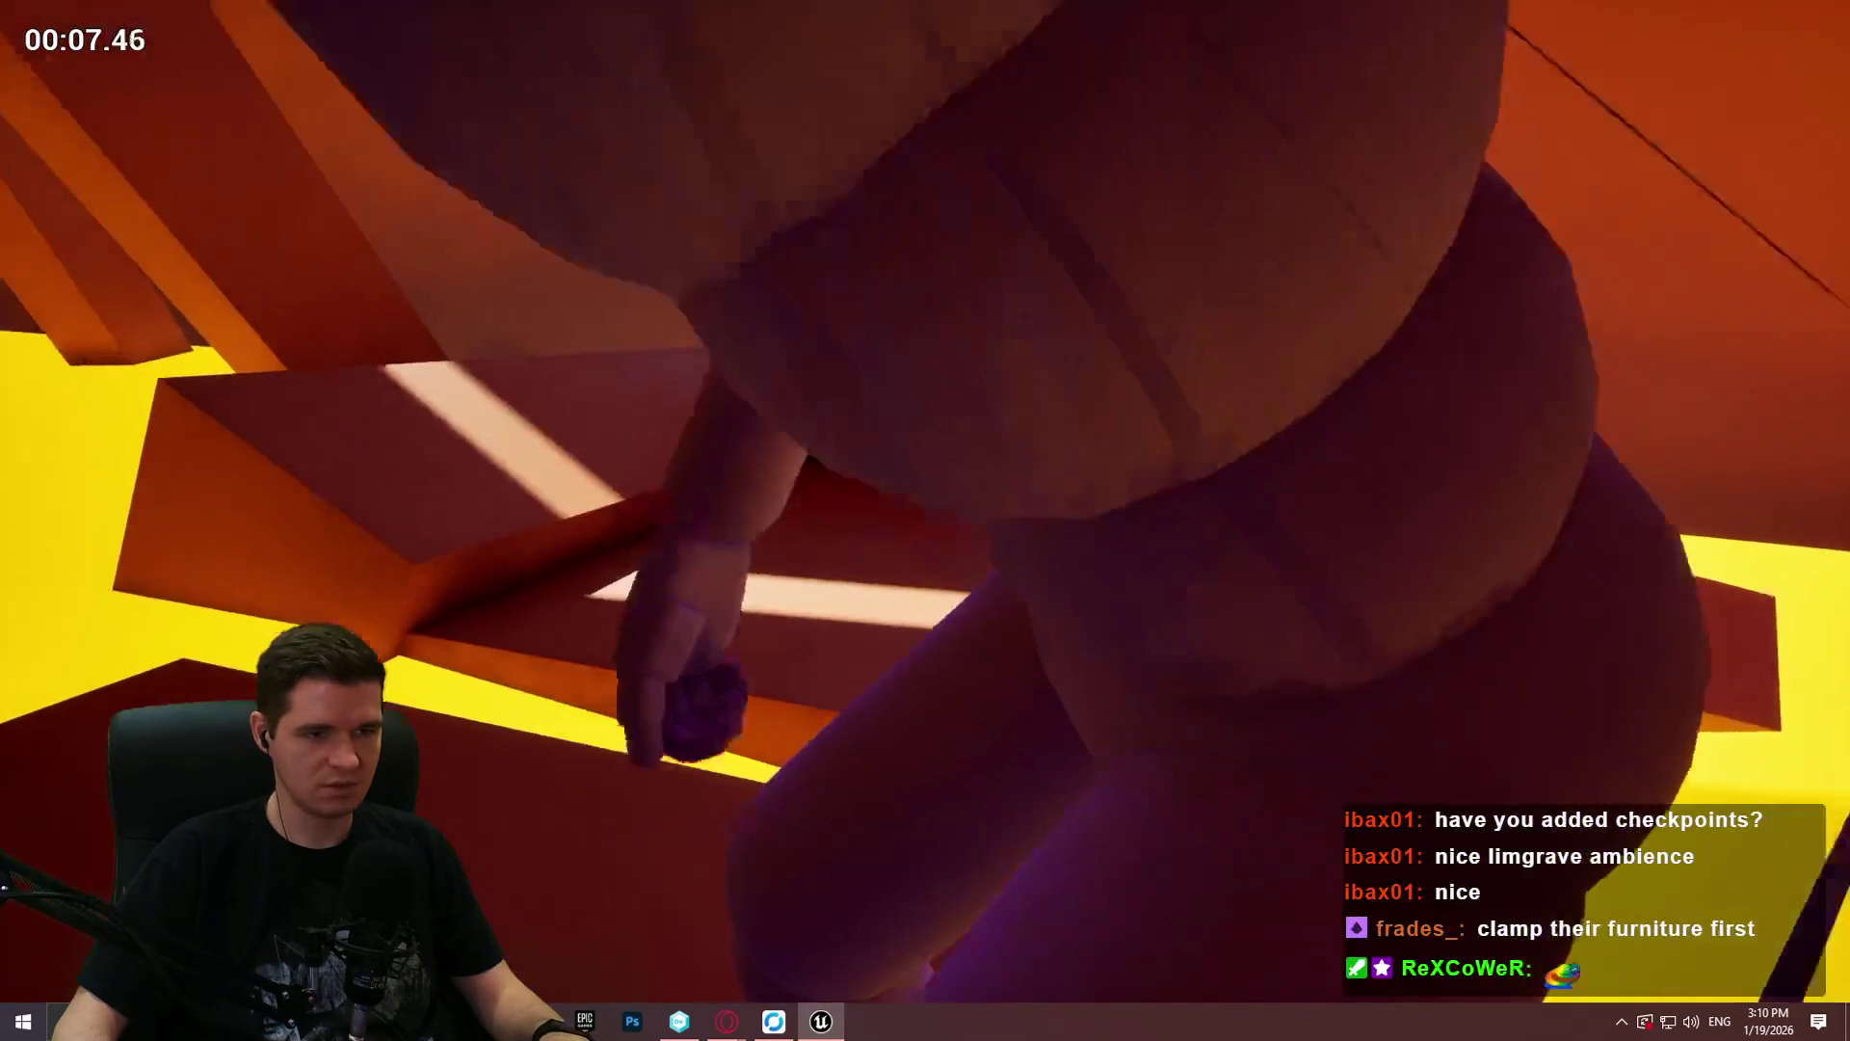
Step: Climb across the purple beams and blocks onto the diagonal beam, then stop playing
key(space)
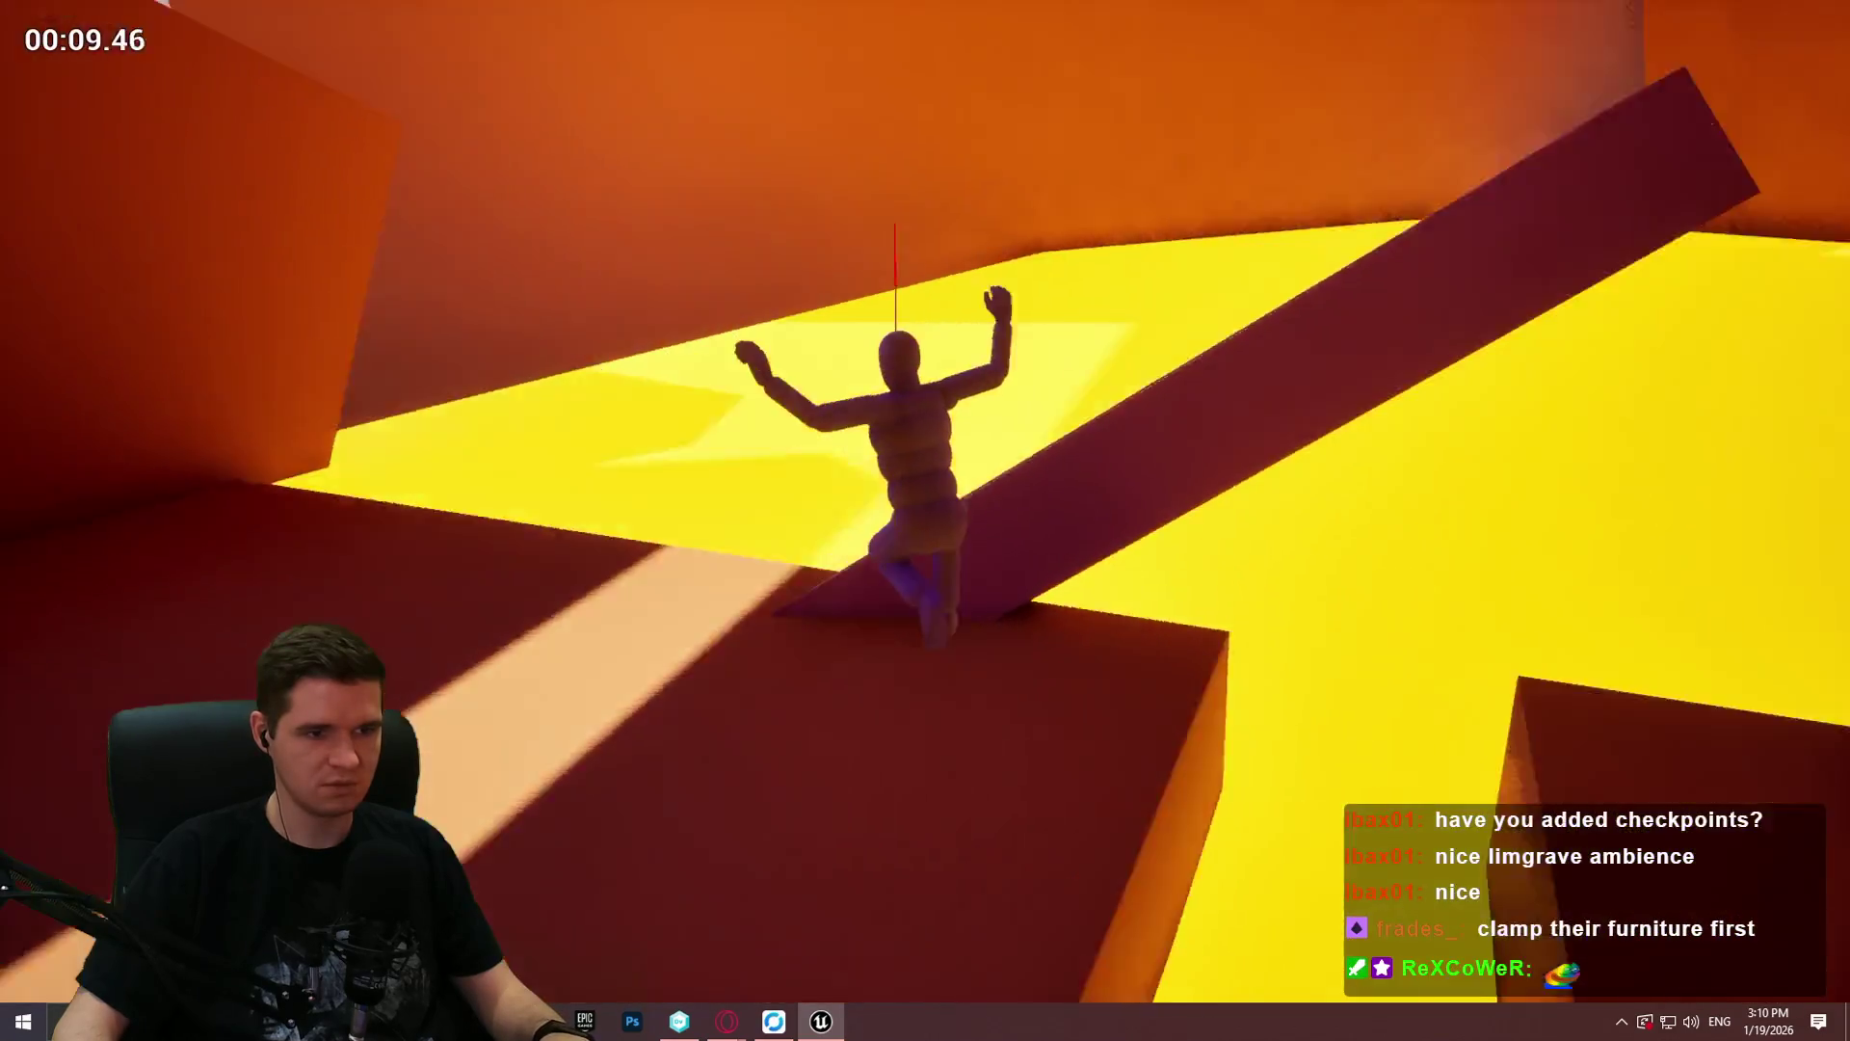
key(space)
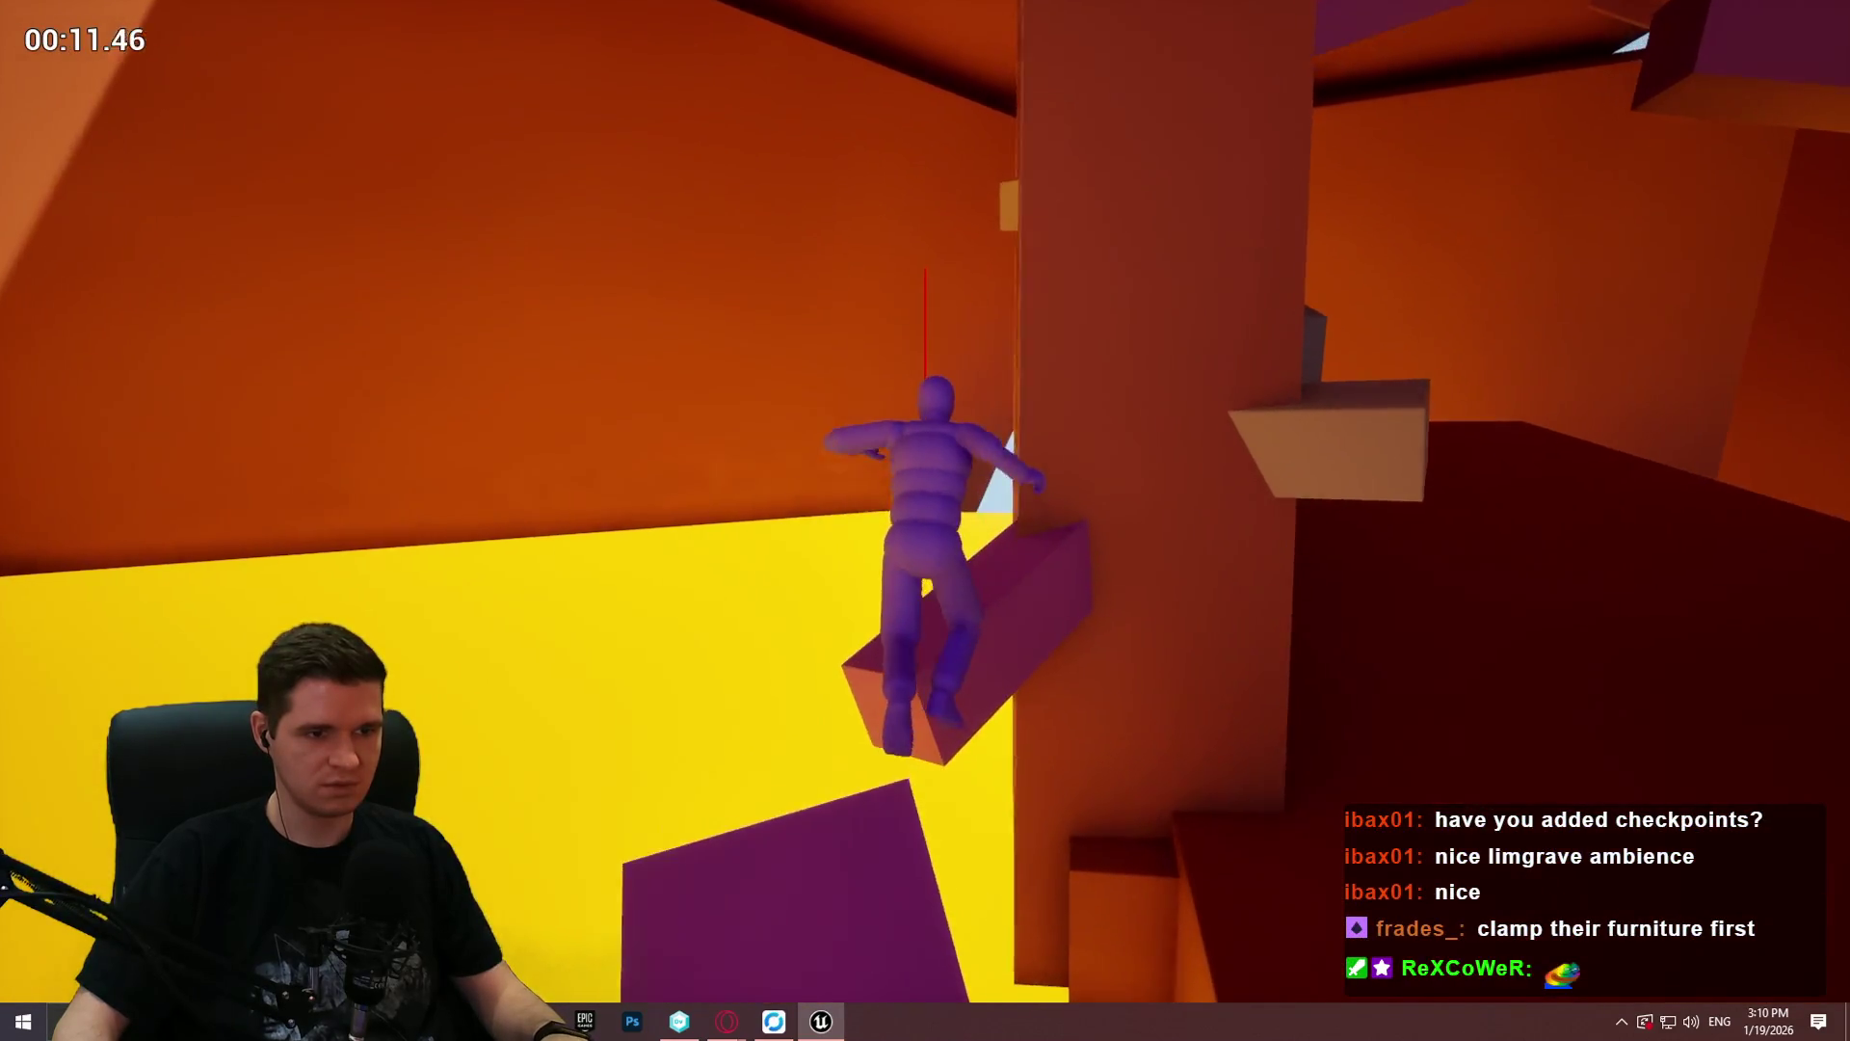
key(space)
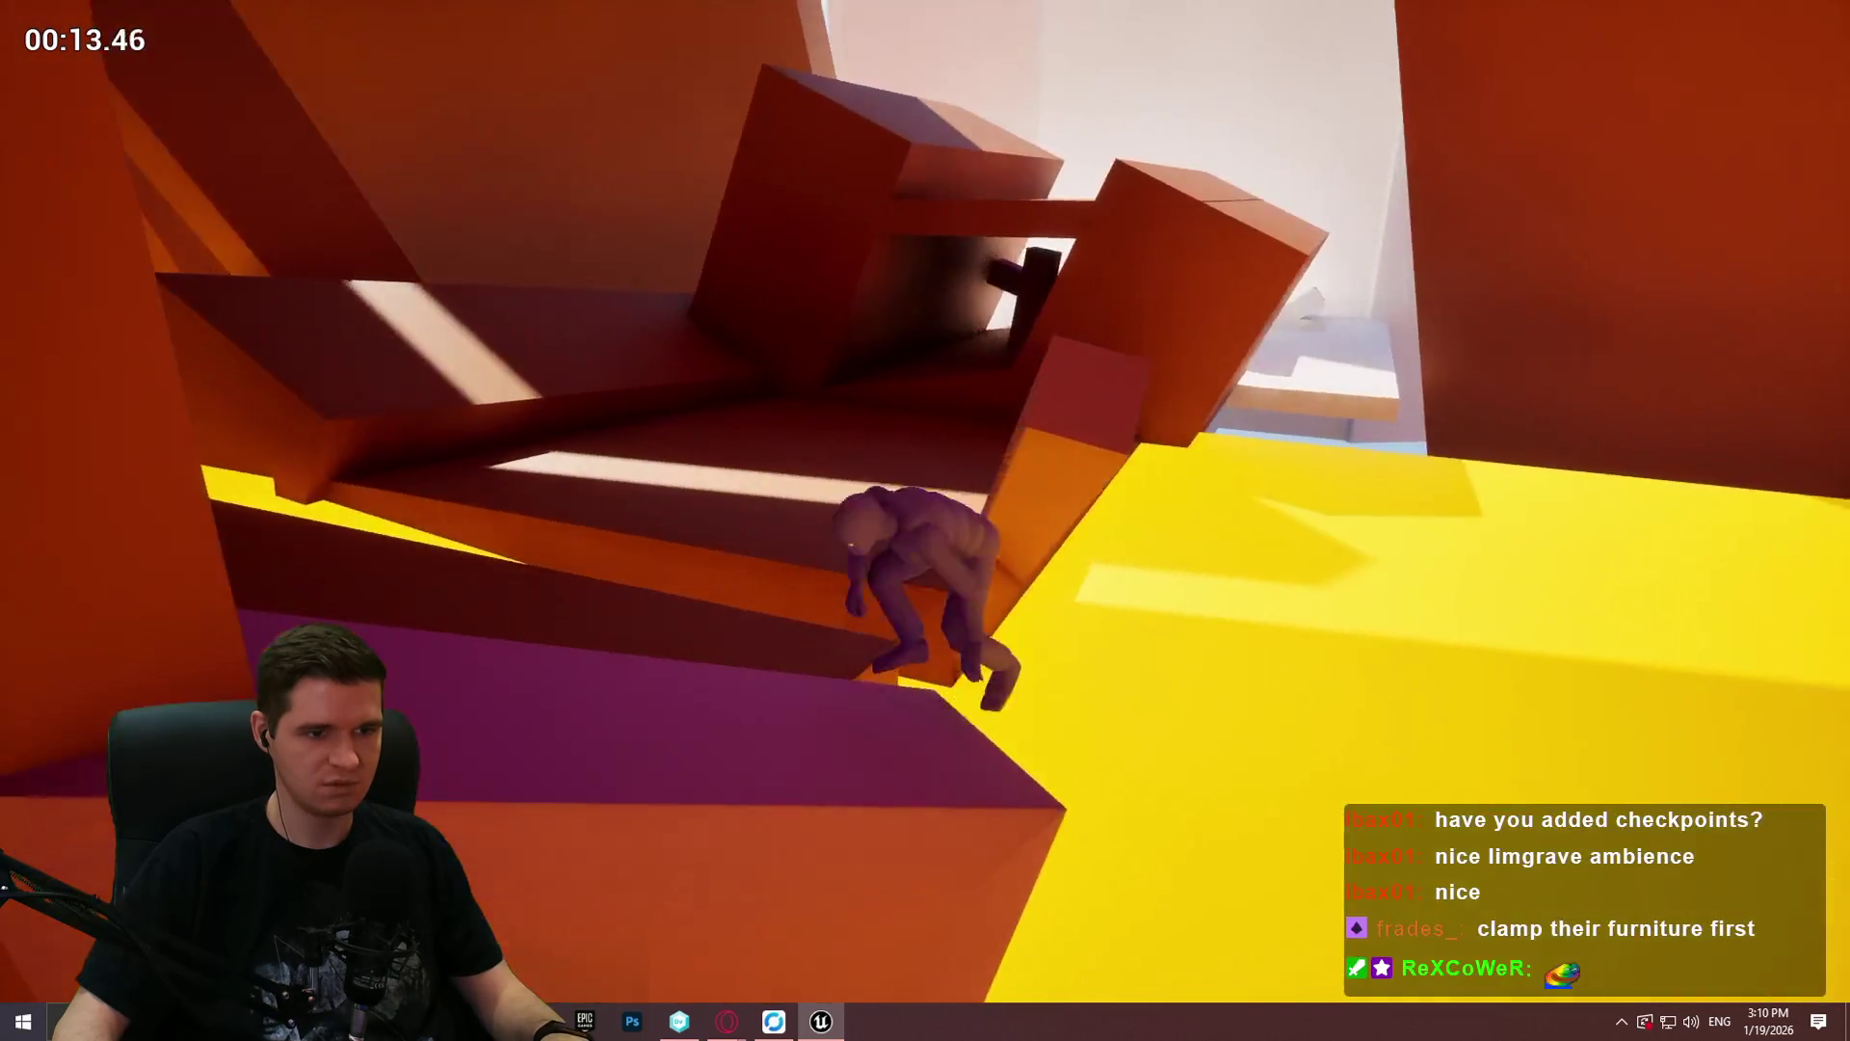
key(space)
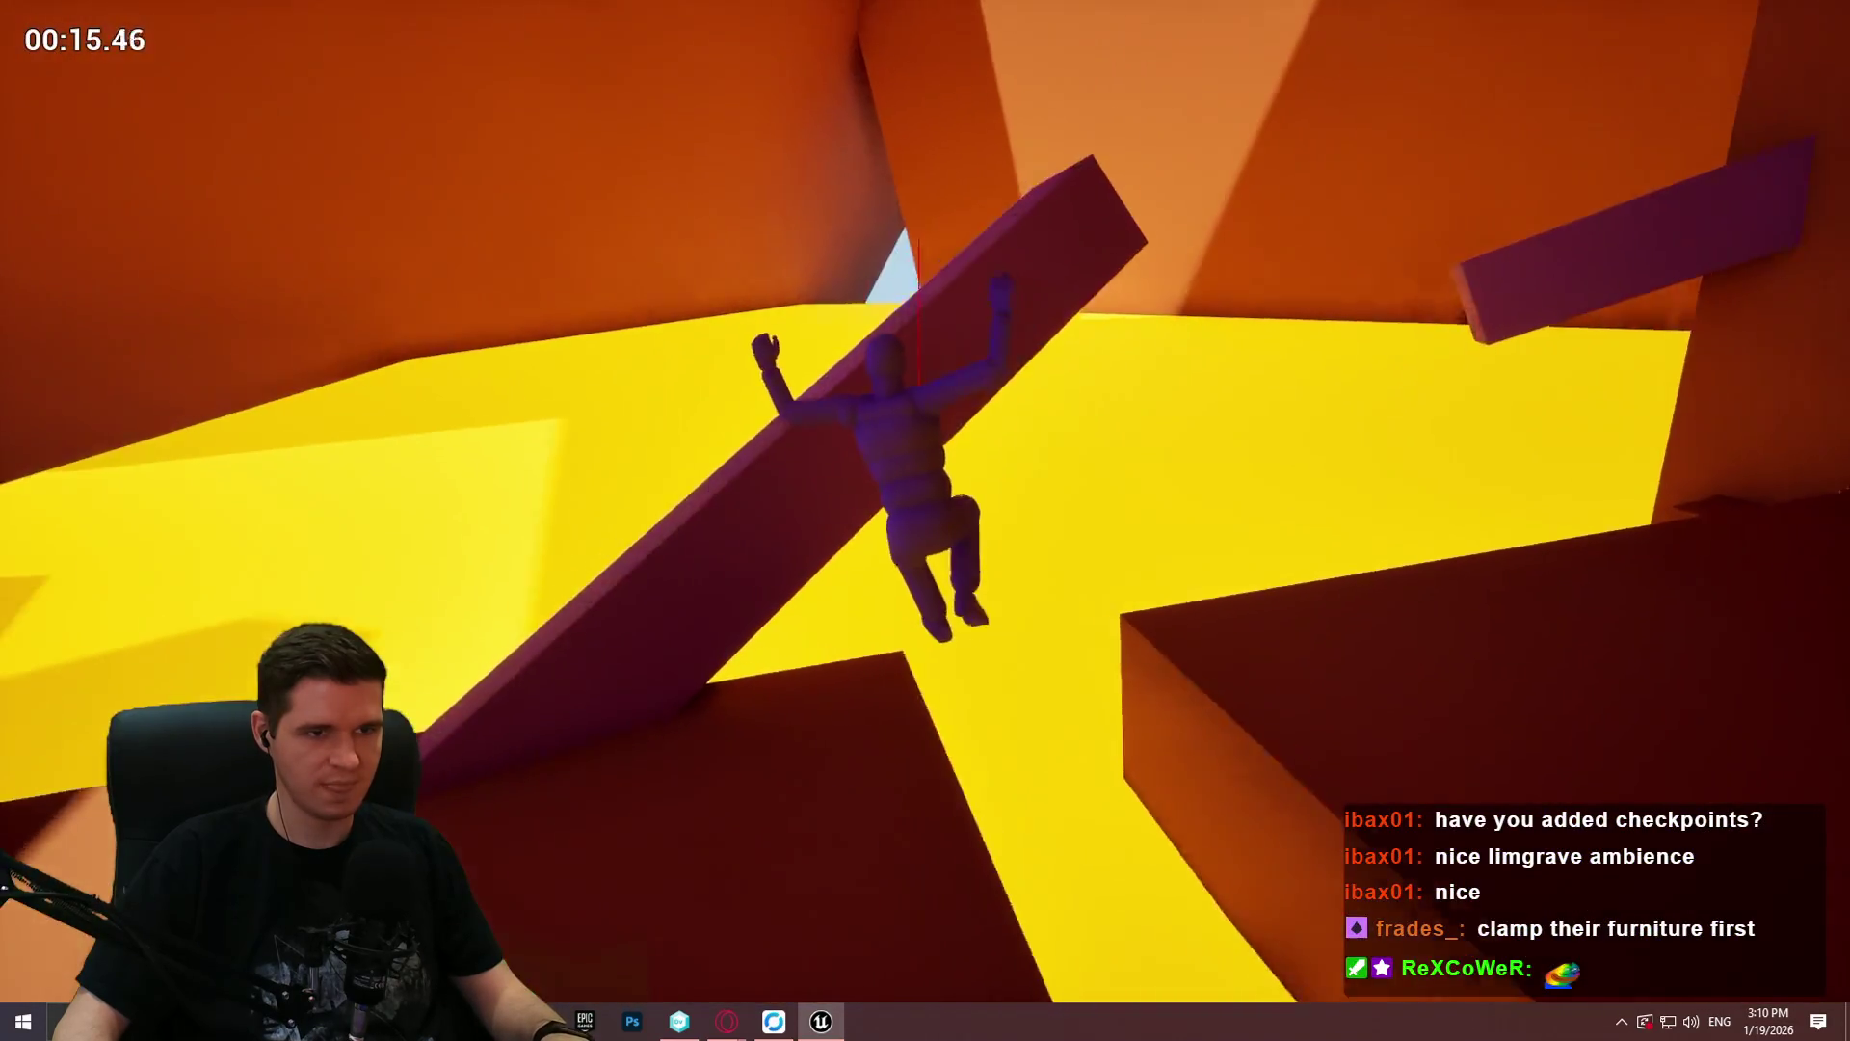
key(Escape)
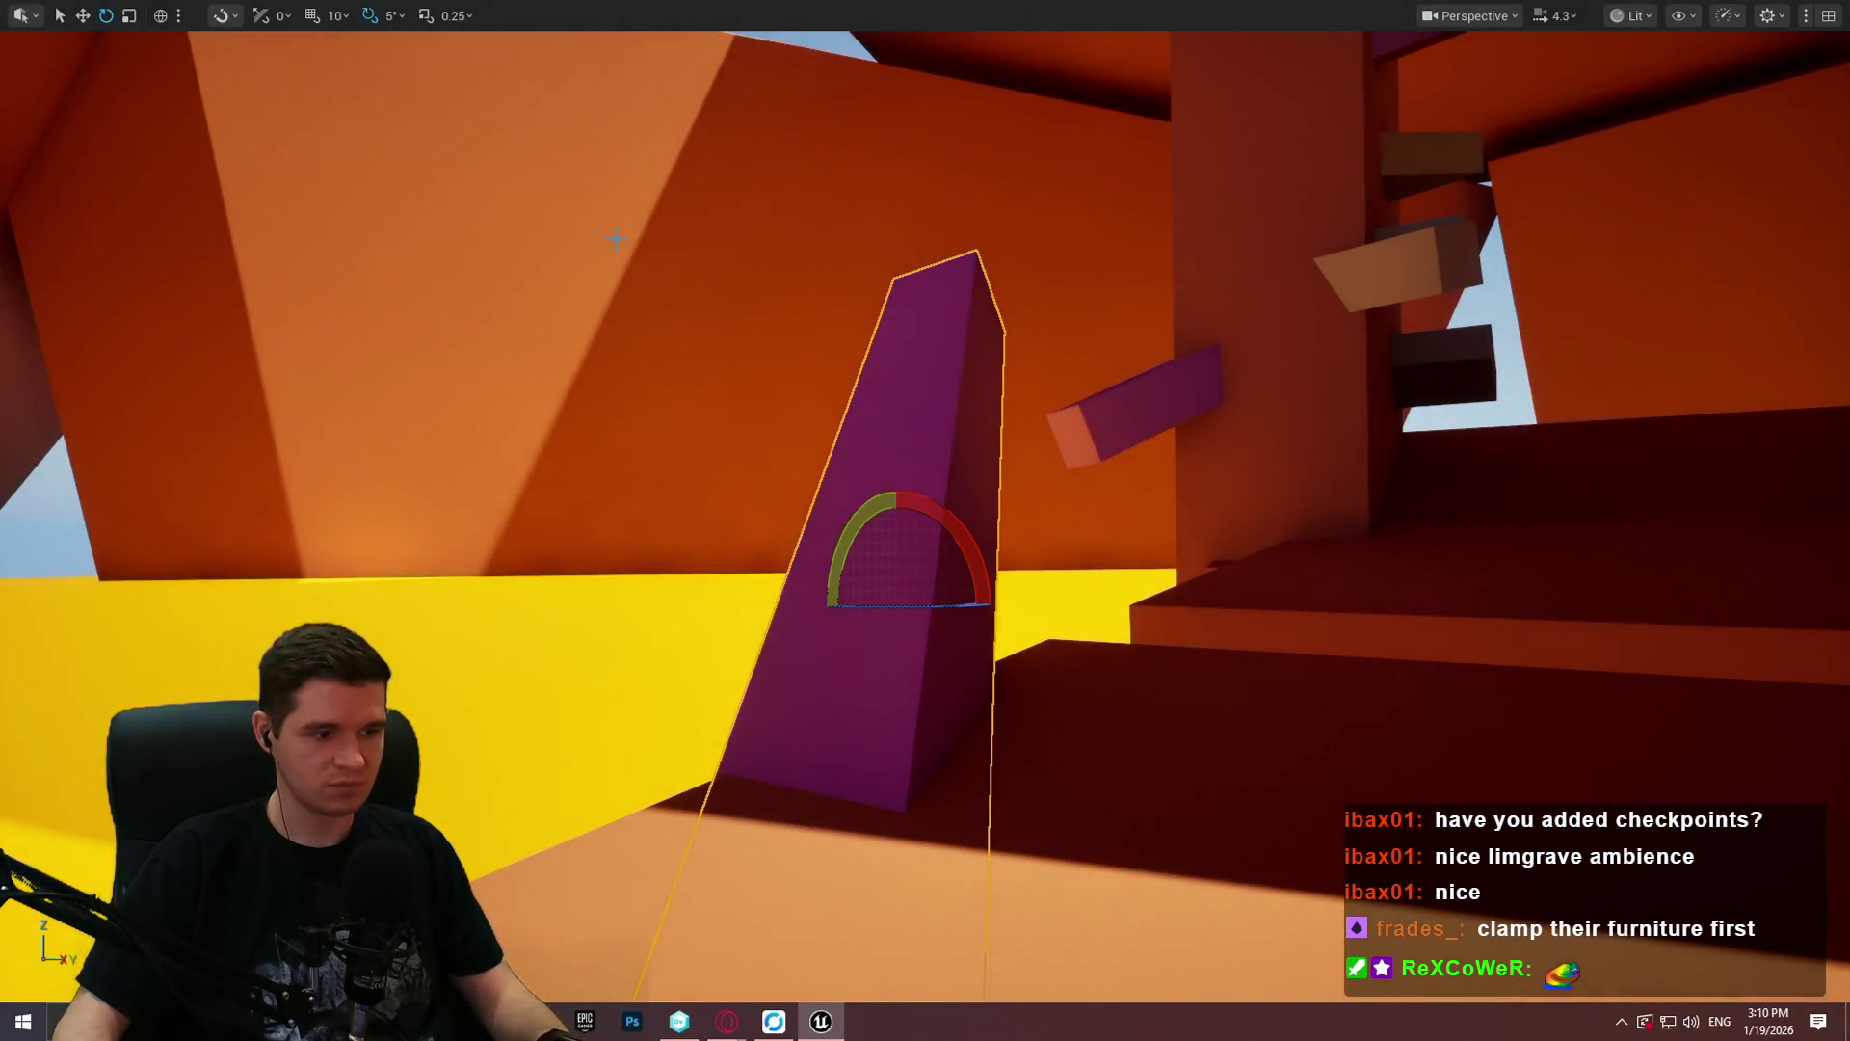
Step: Rotate the purple beam to -25 degrees, then playtest with Alt+P running up it
drag(922, 678, 888, 676)
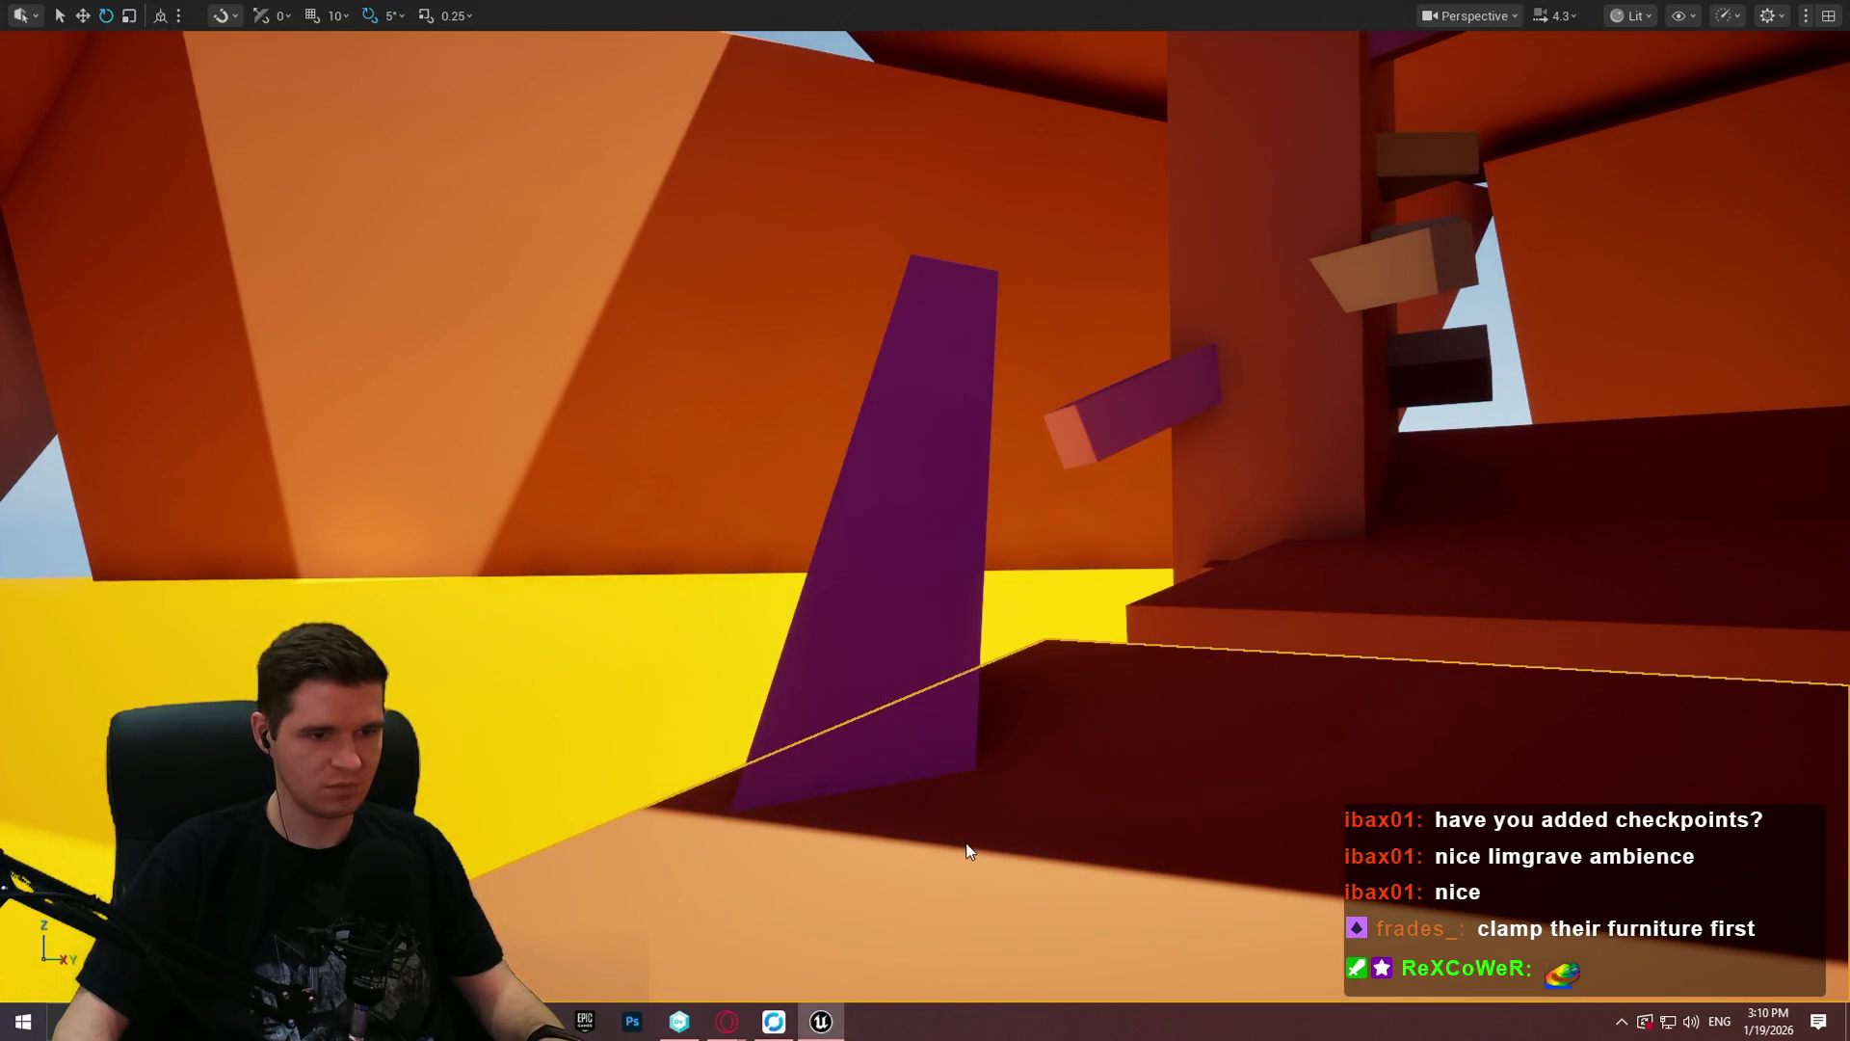
key(alt+p)
click(917, 822)
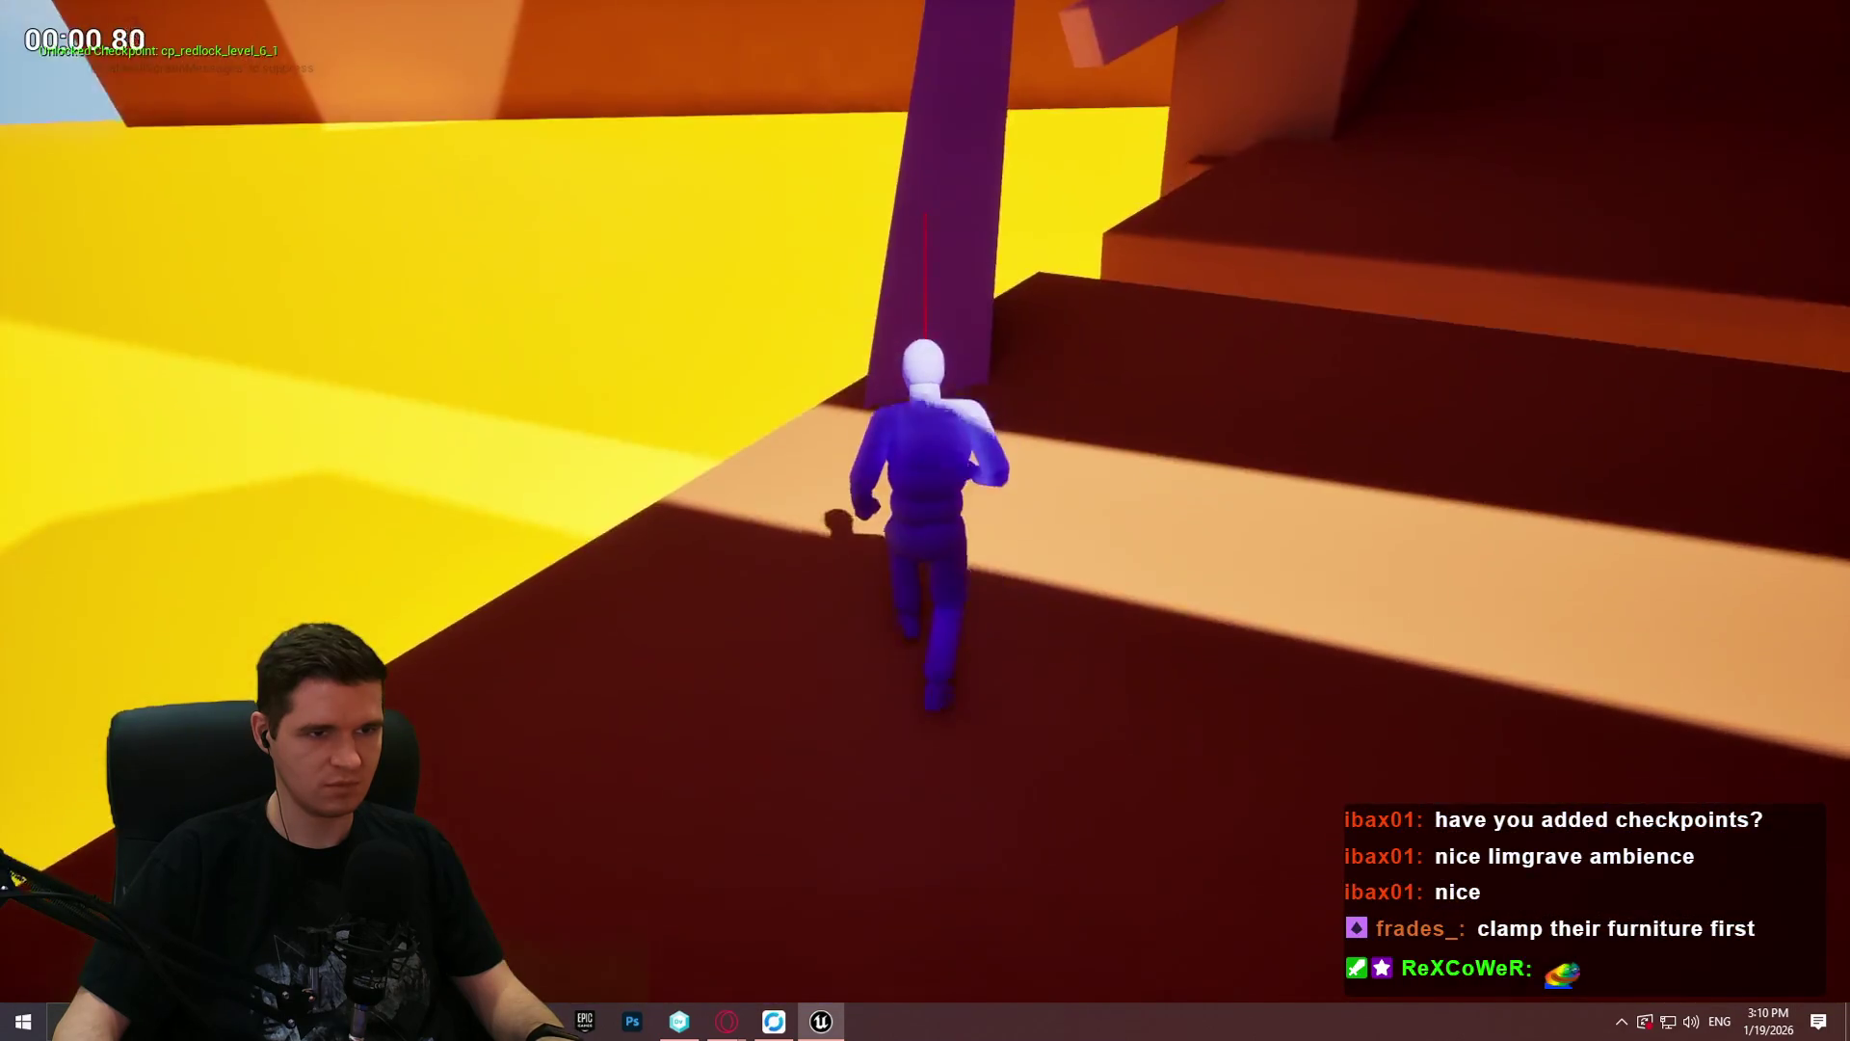
key(w)
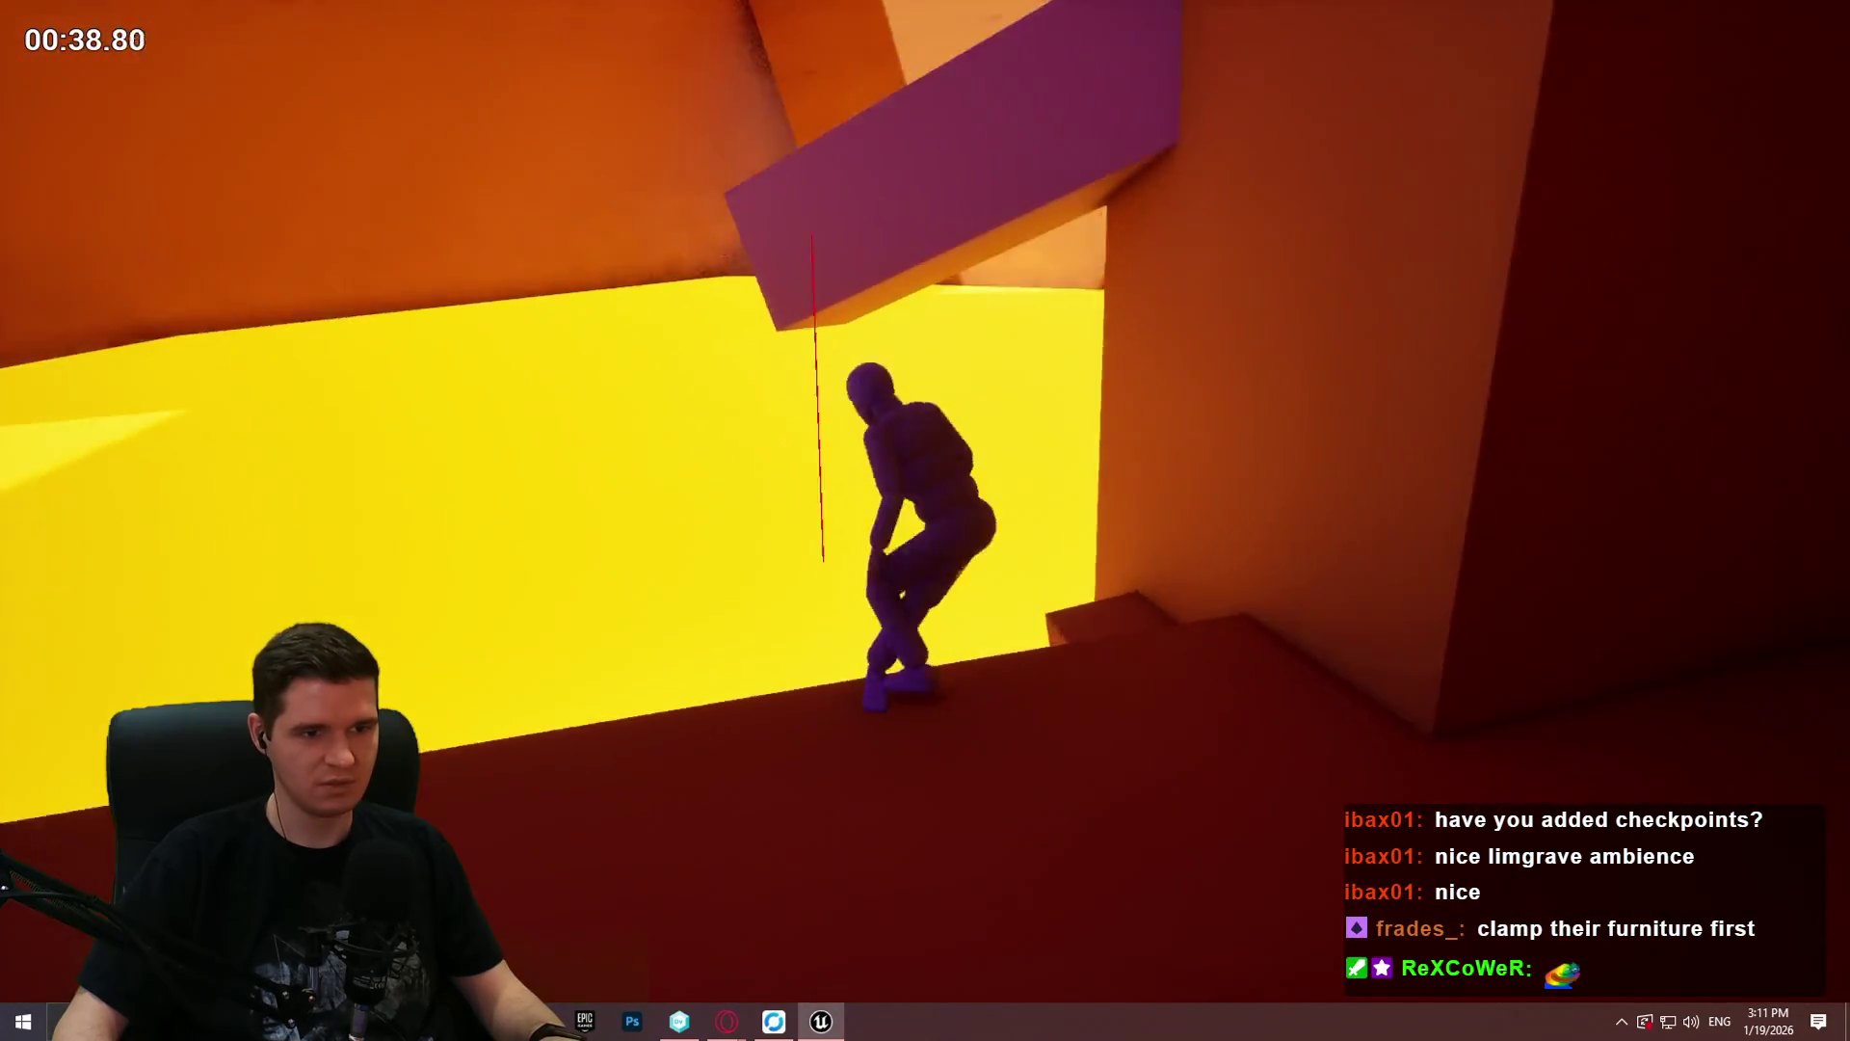
key(Escape)
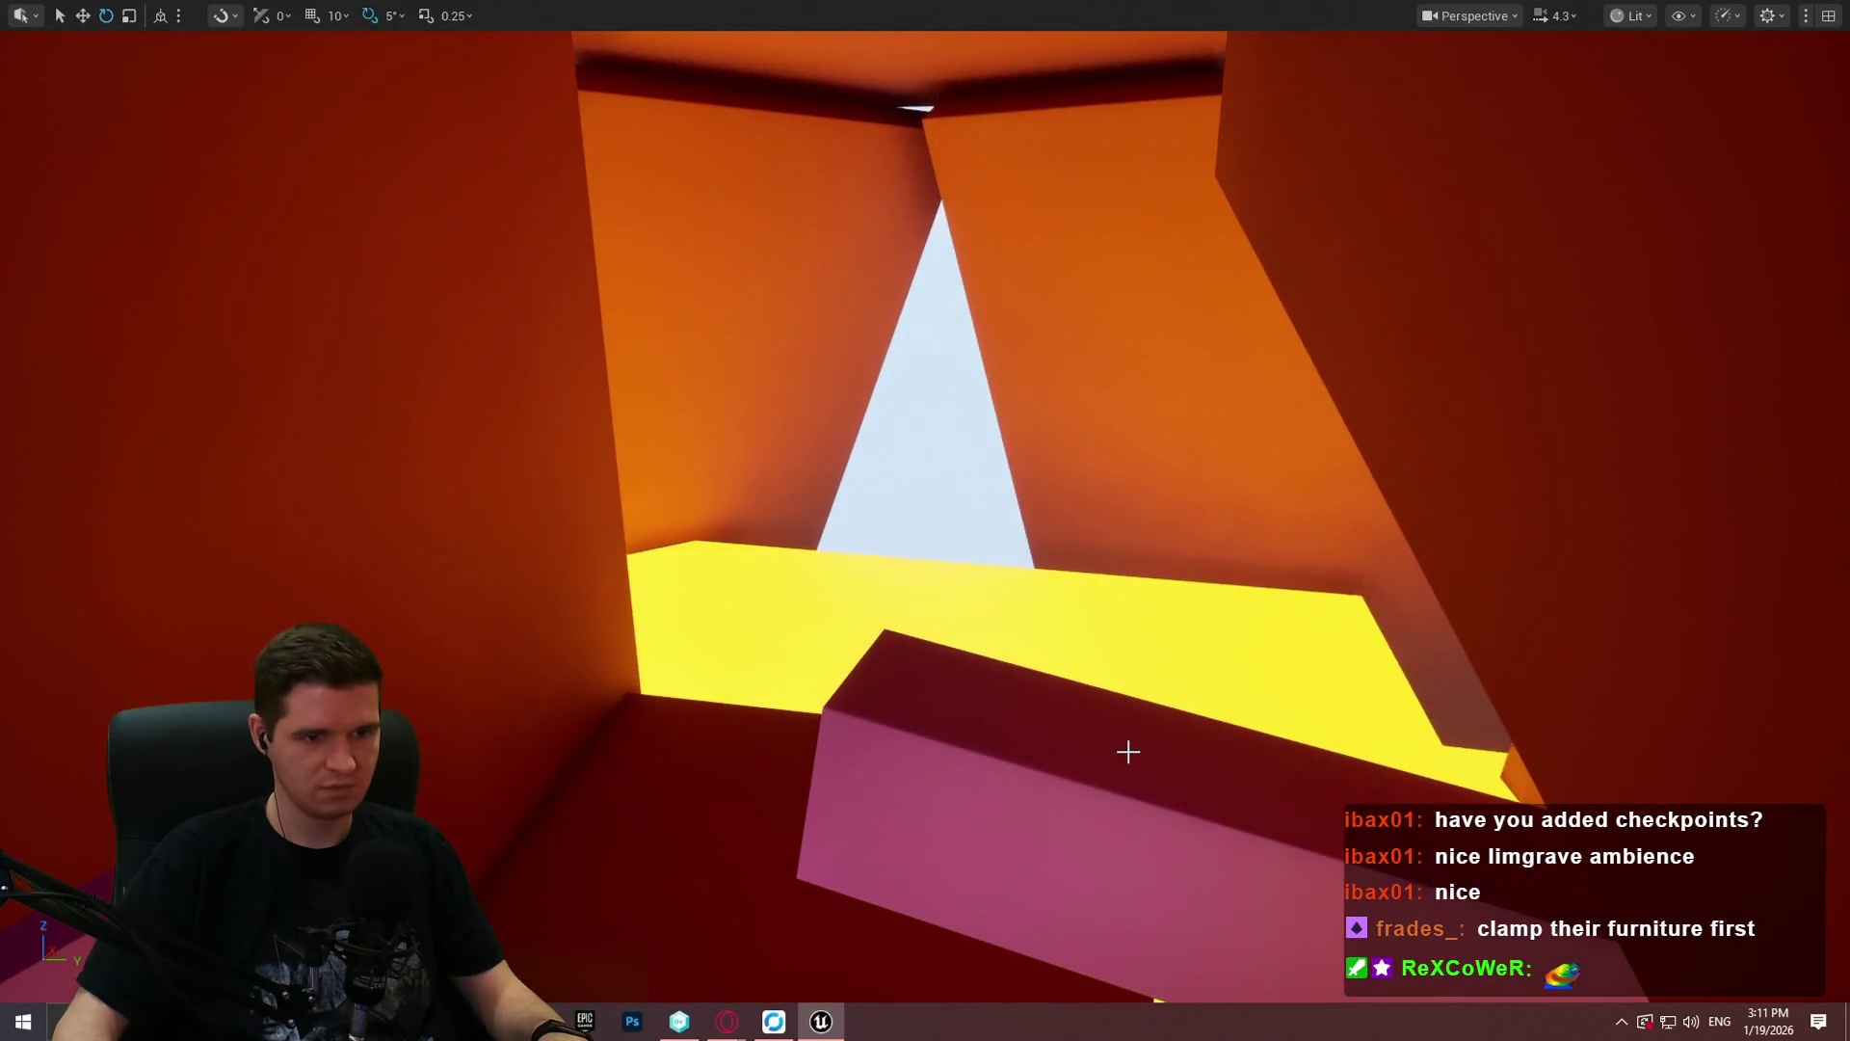
Step: Run a short playtest of the level and end it
click(1272, 733)
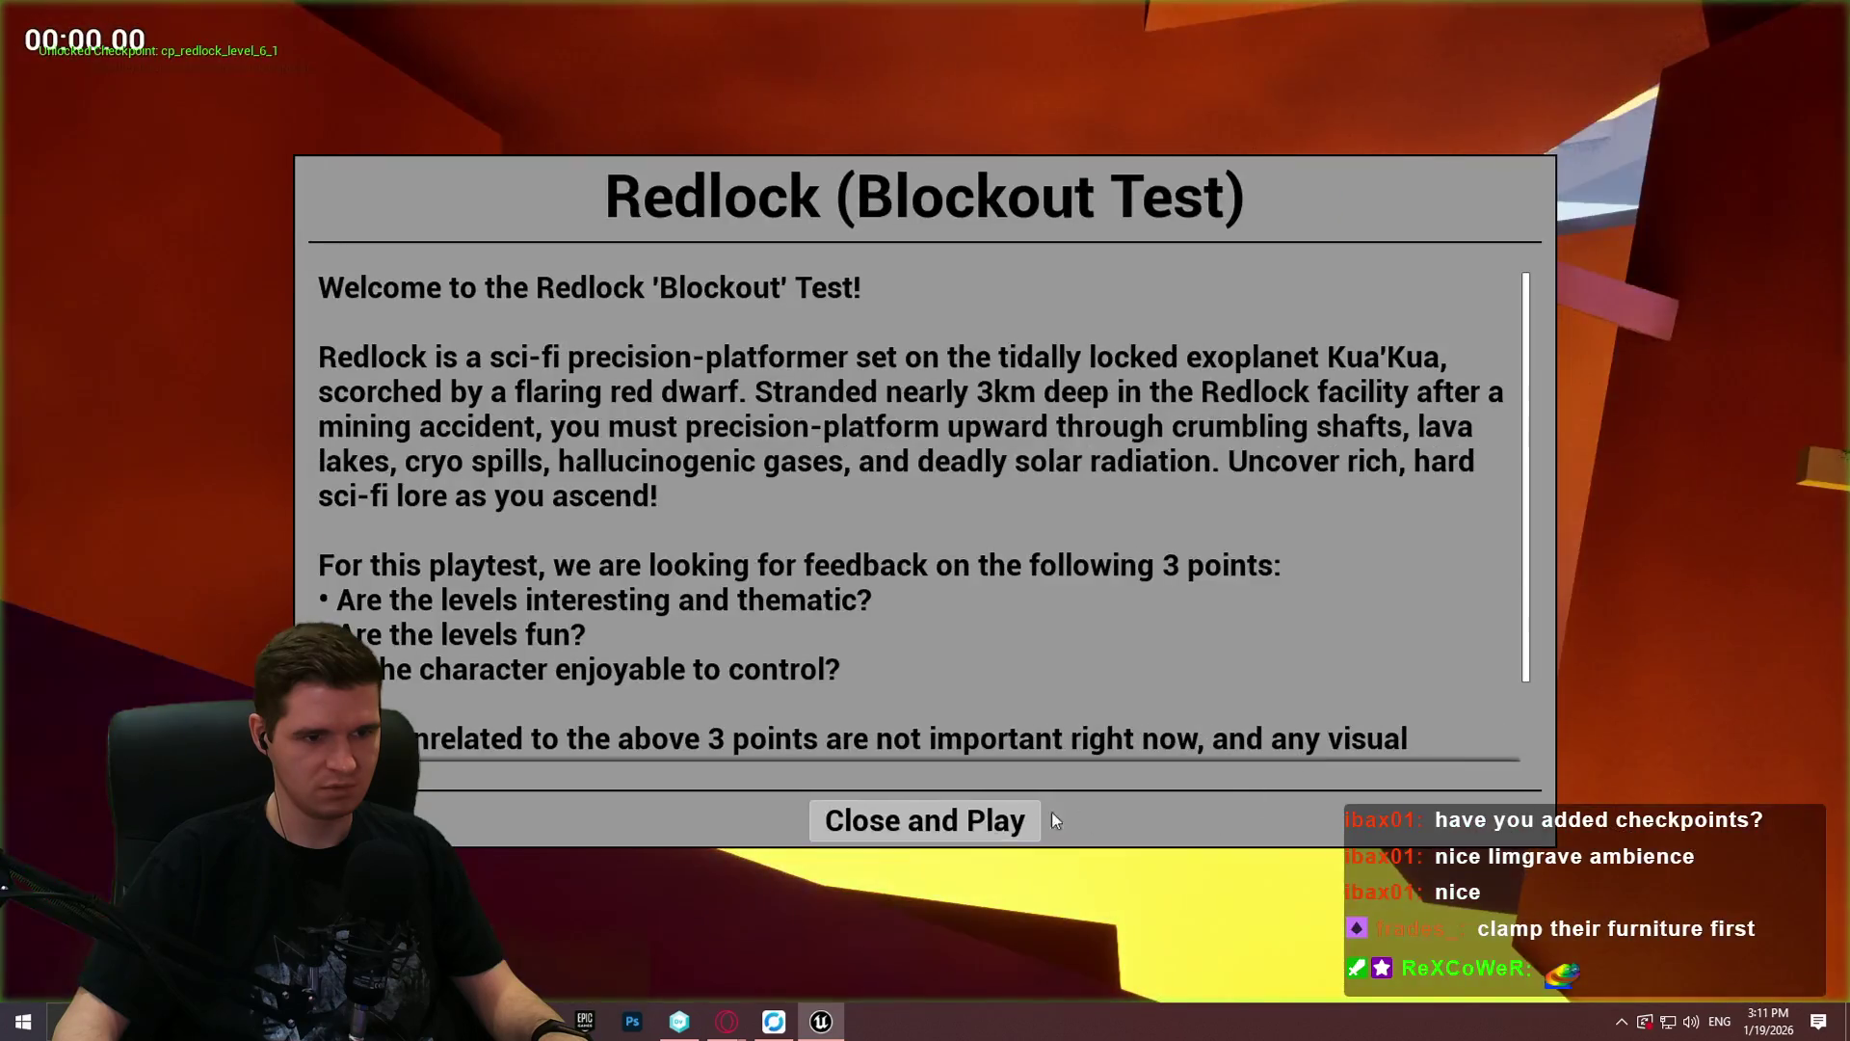
click(1048, 813)
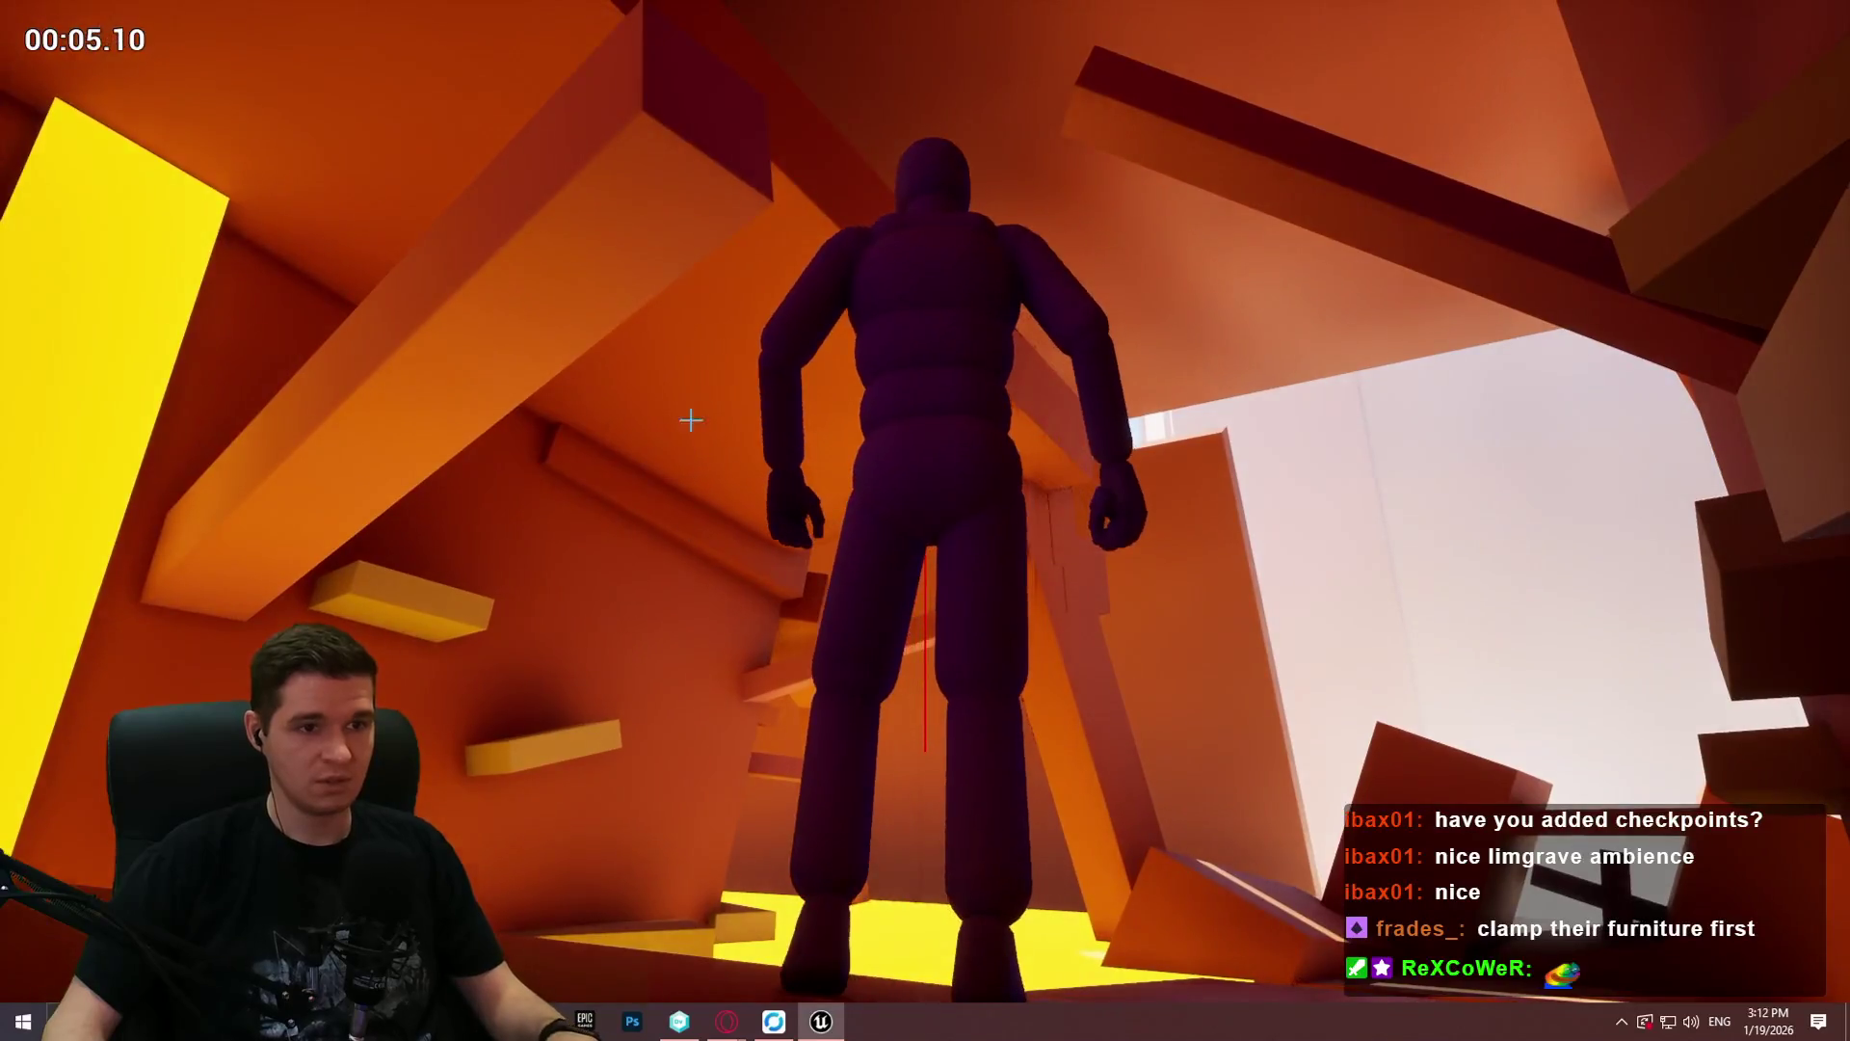
key(Escape)
Step: Play From Here at the dark red block, then select the pink beam on the wall
drag(1301, 401, 1301, 401)
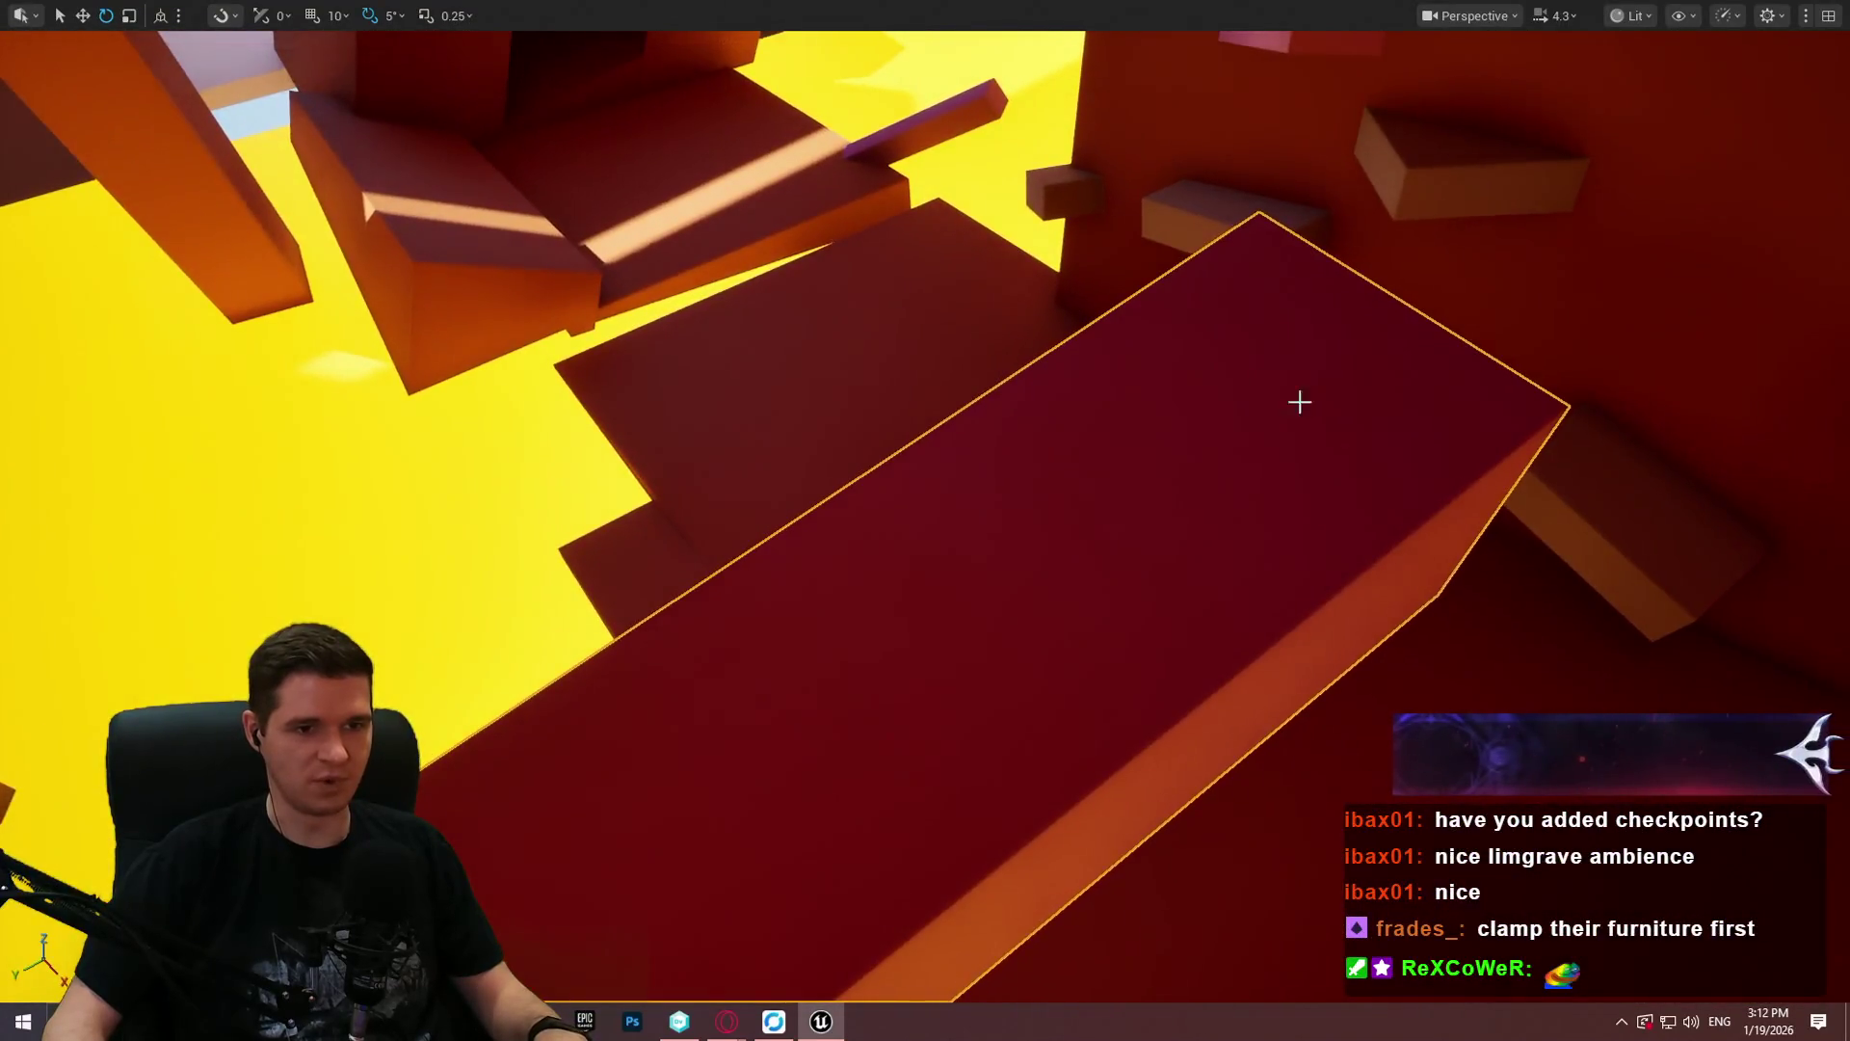
right_click(1323, 959)
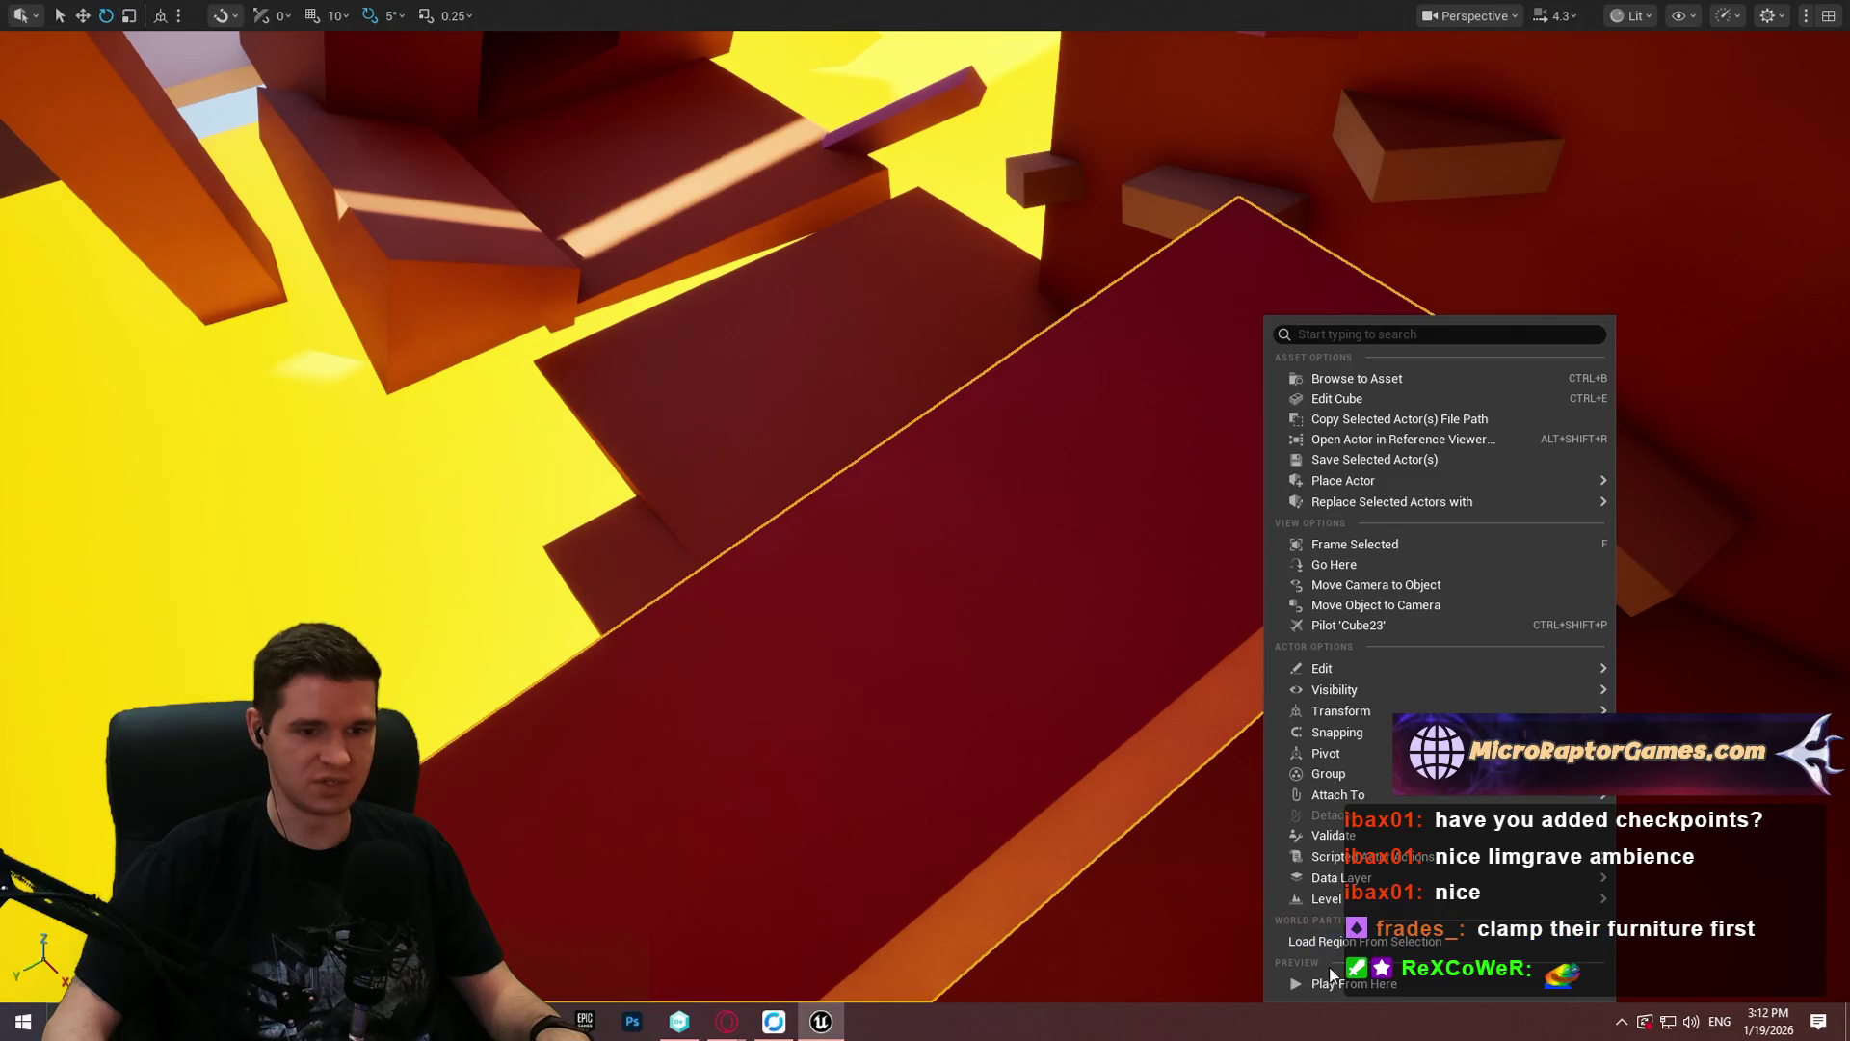
click(1335, 984)
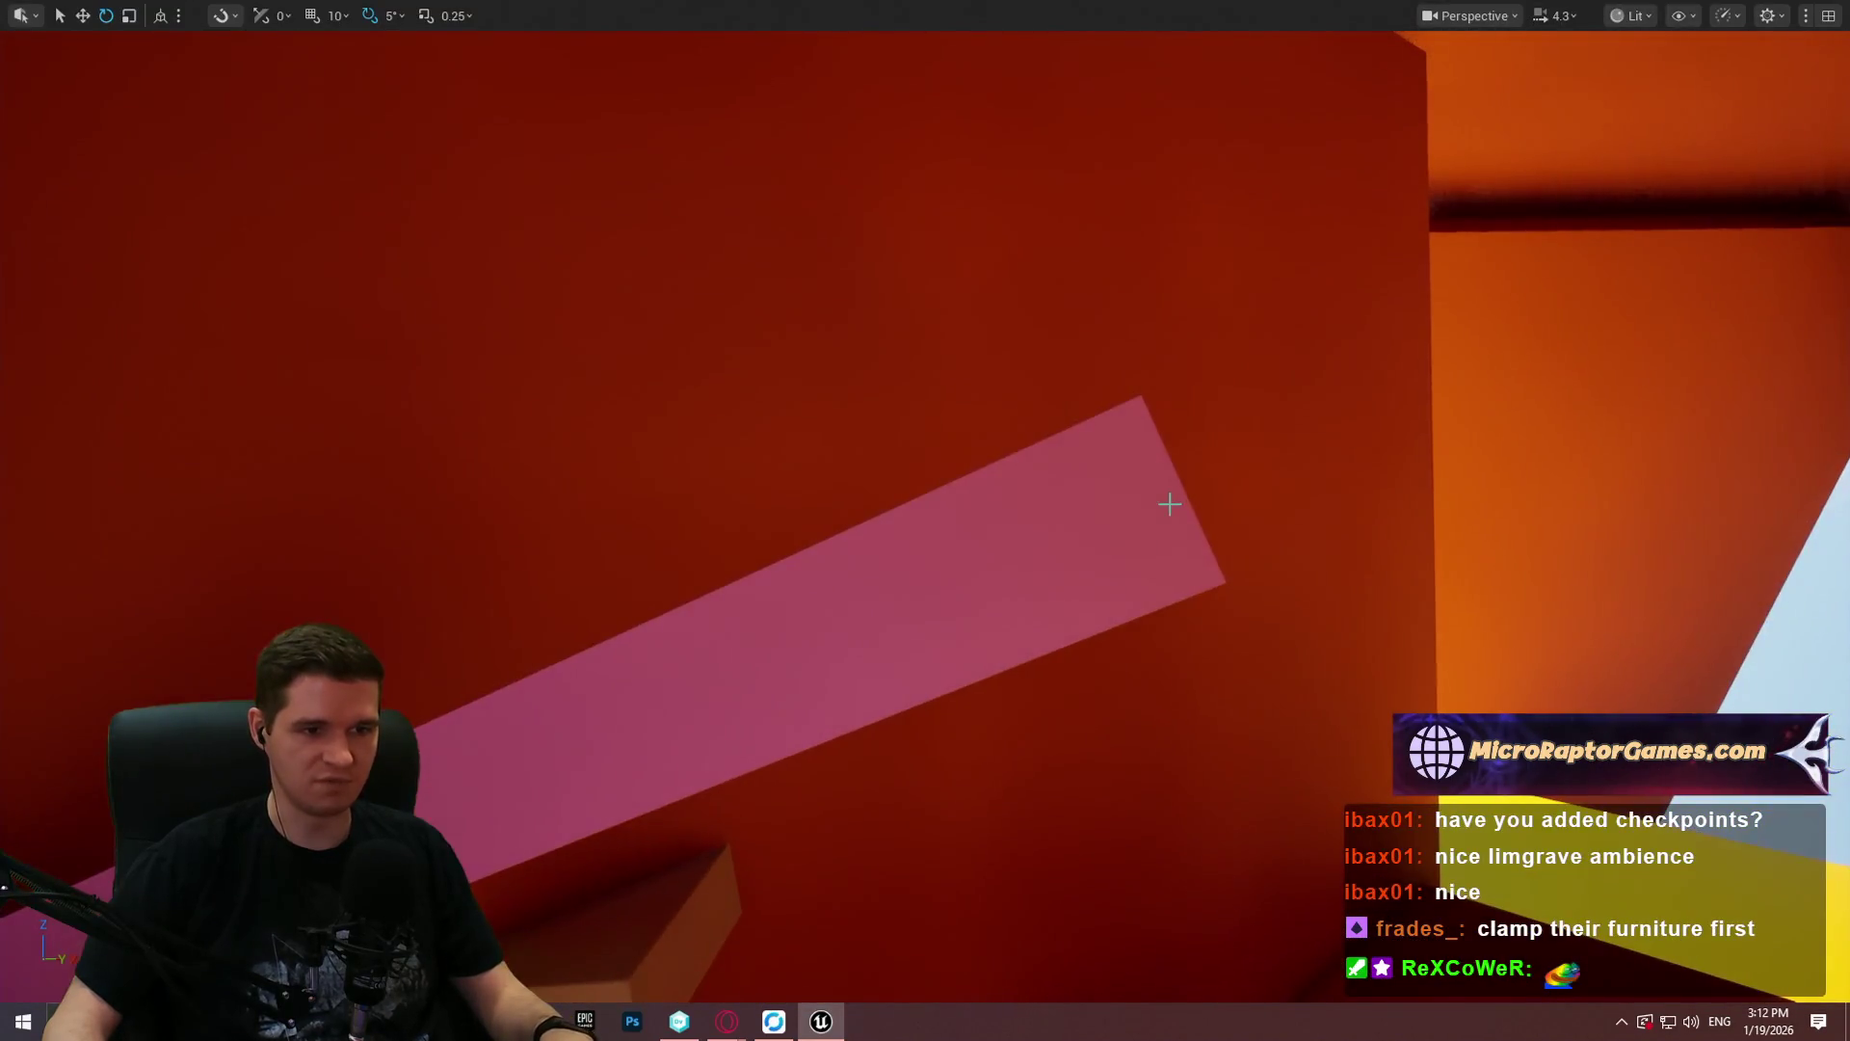
click(1169, 499)
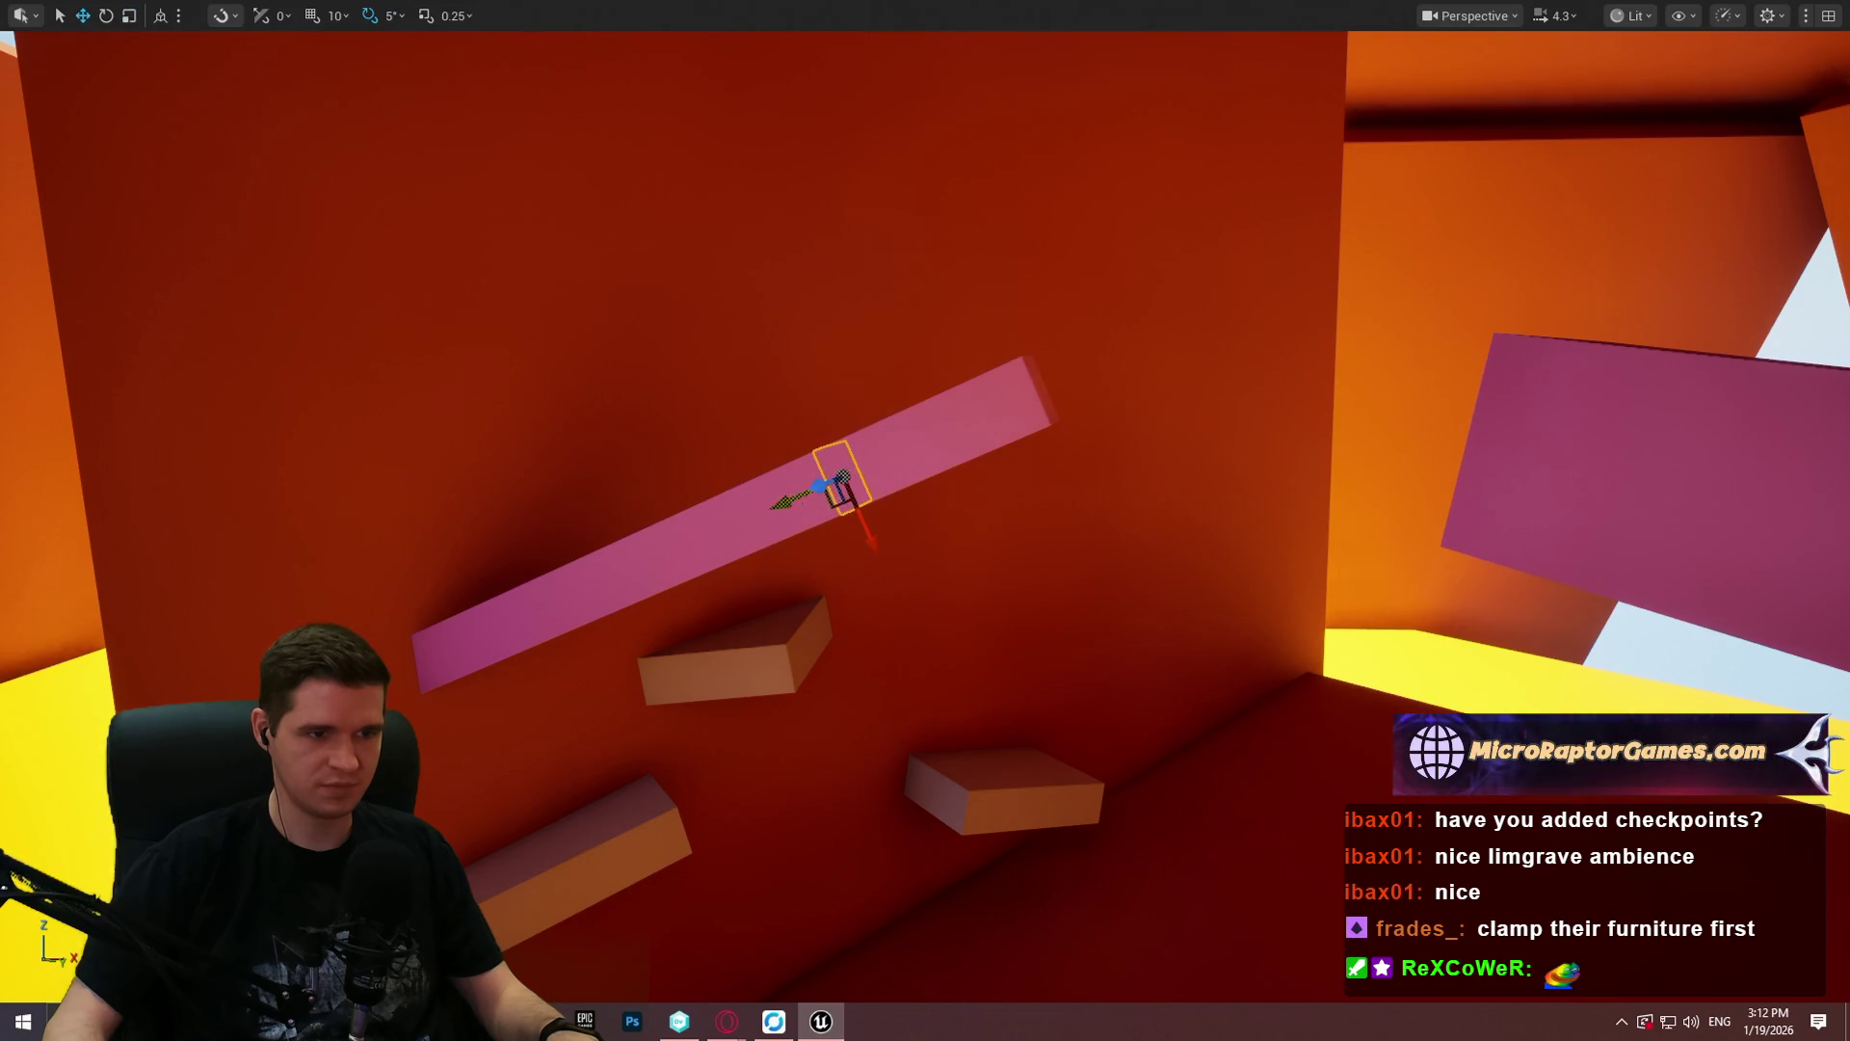
drag(1011, 470, 1011, 339)
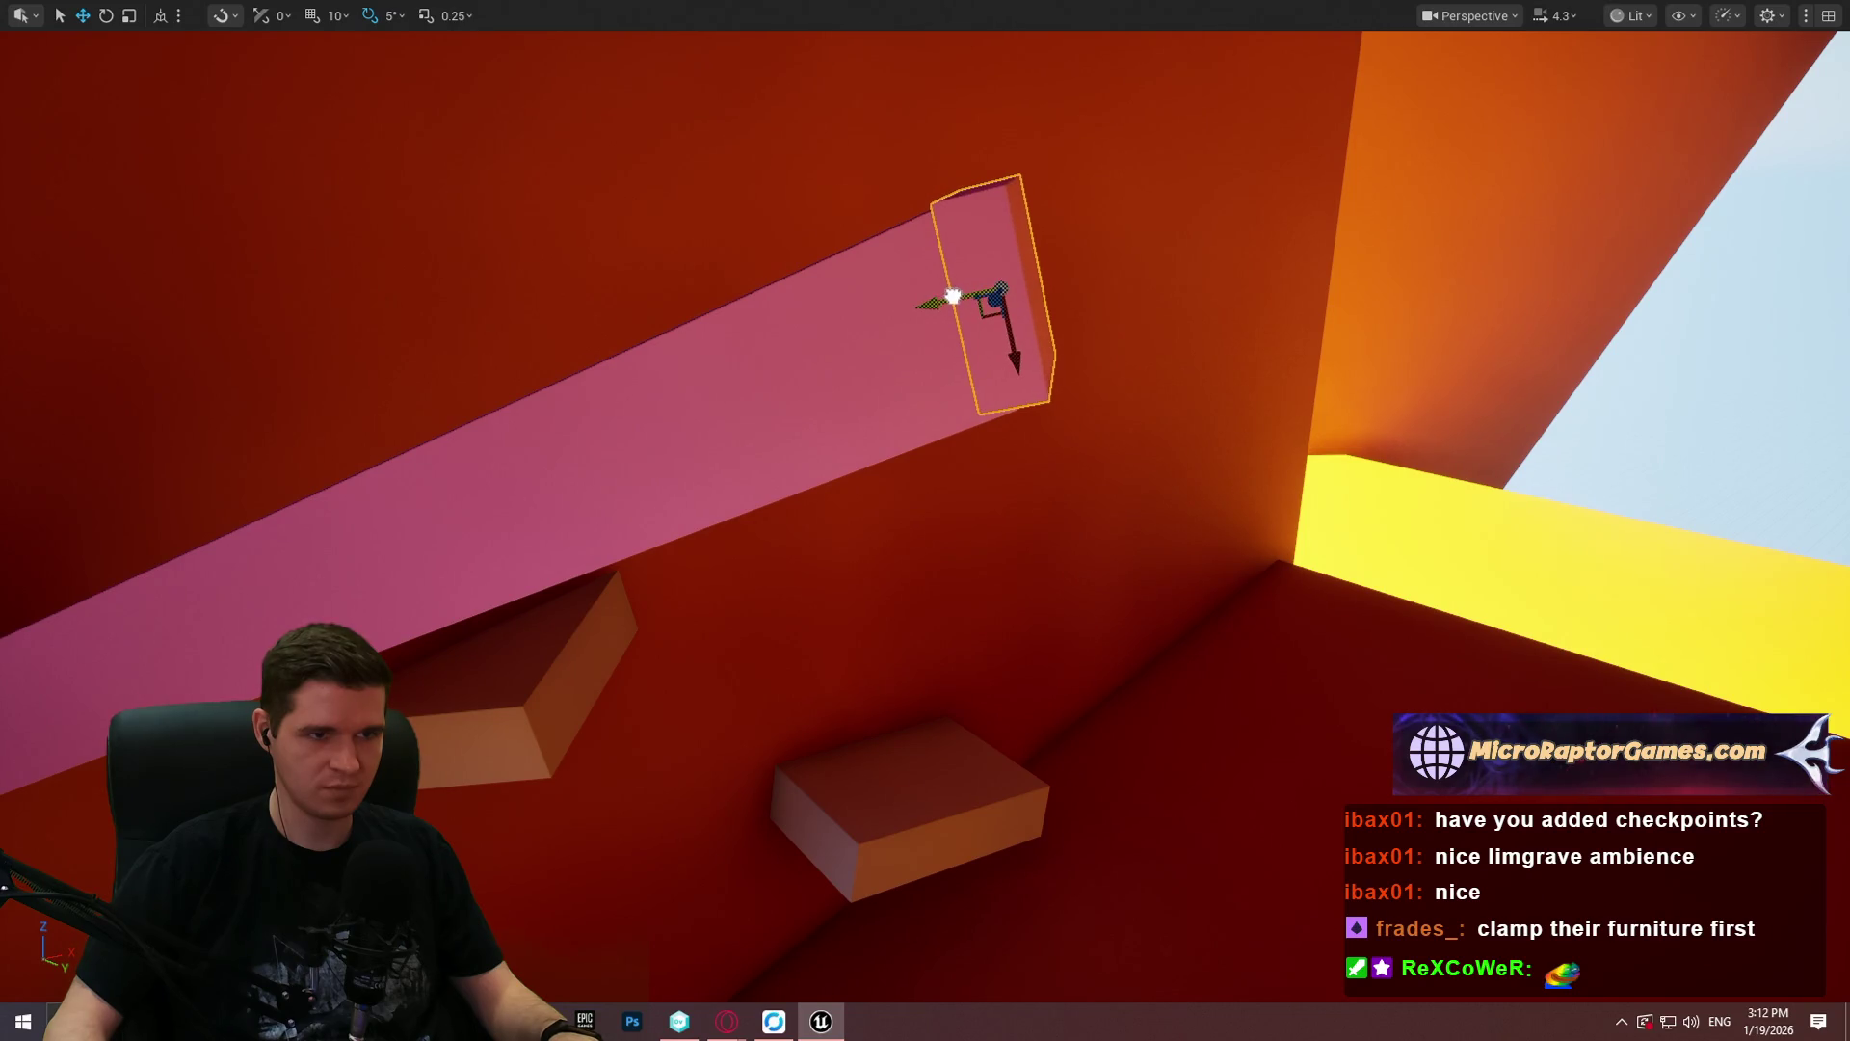
drag(1011, 339, 1011, 298)
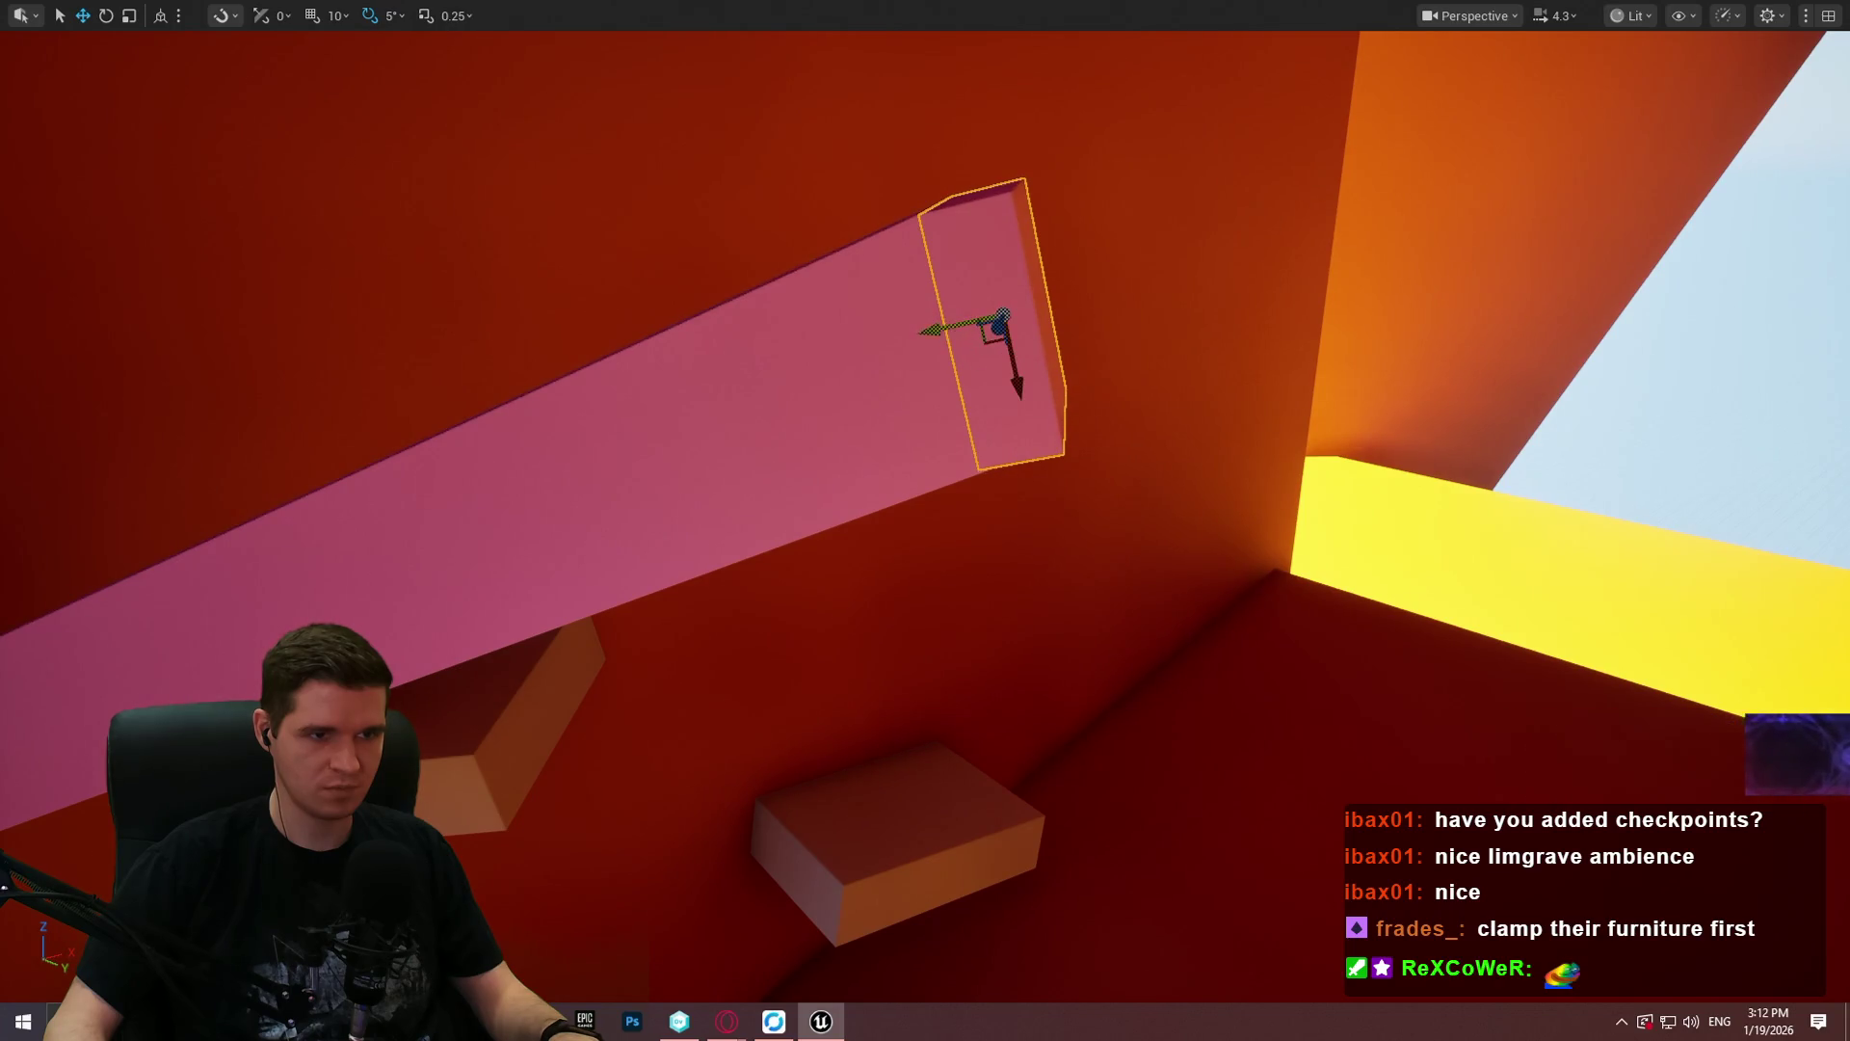
drag(943, 329, 909, 197)
right_click(921, 414)
Step: Dismiss the actions list, start an Alt+P playtest and climb the walls up the red ramp
key(Escape)
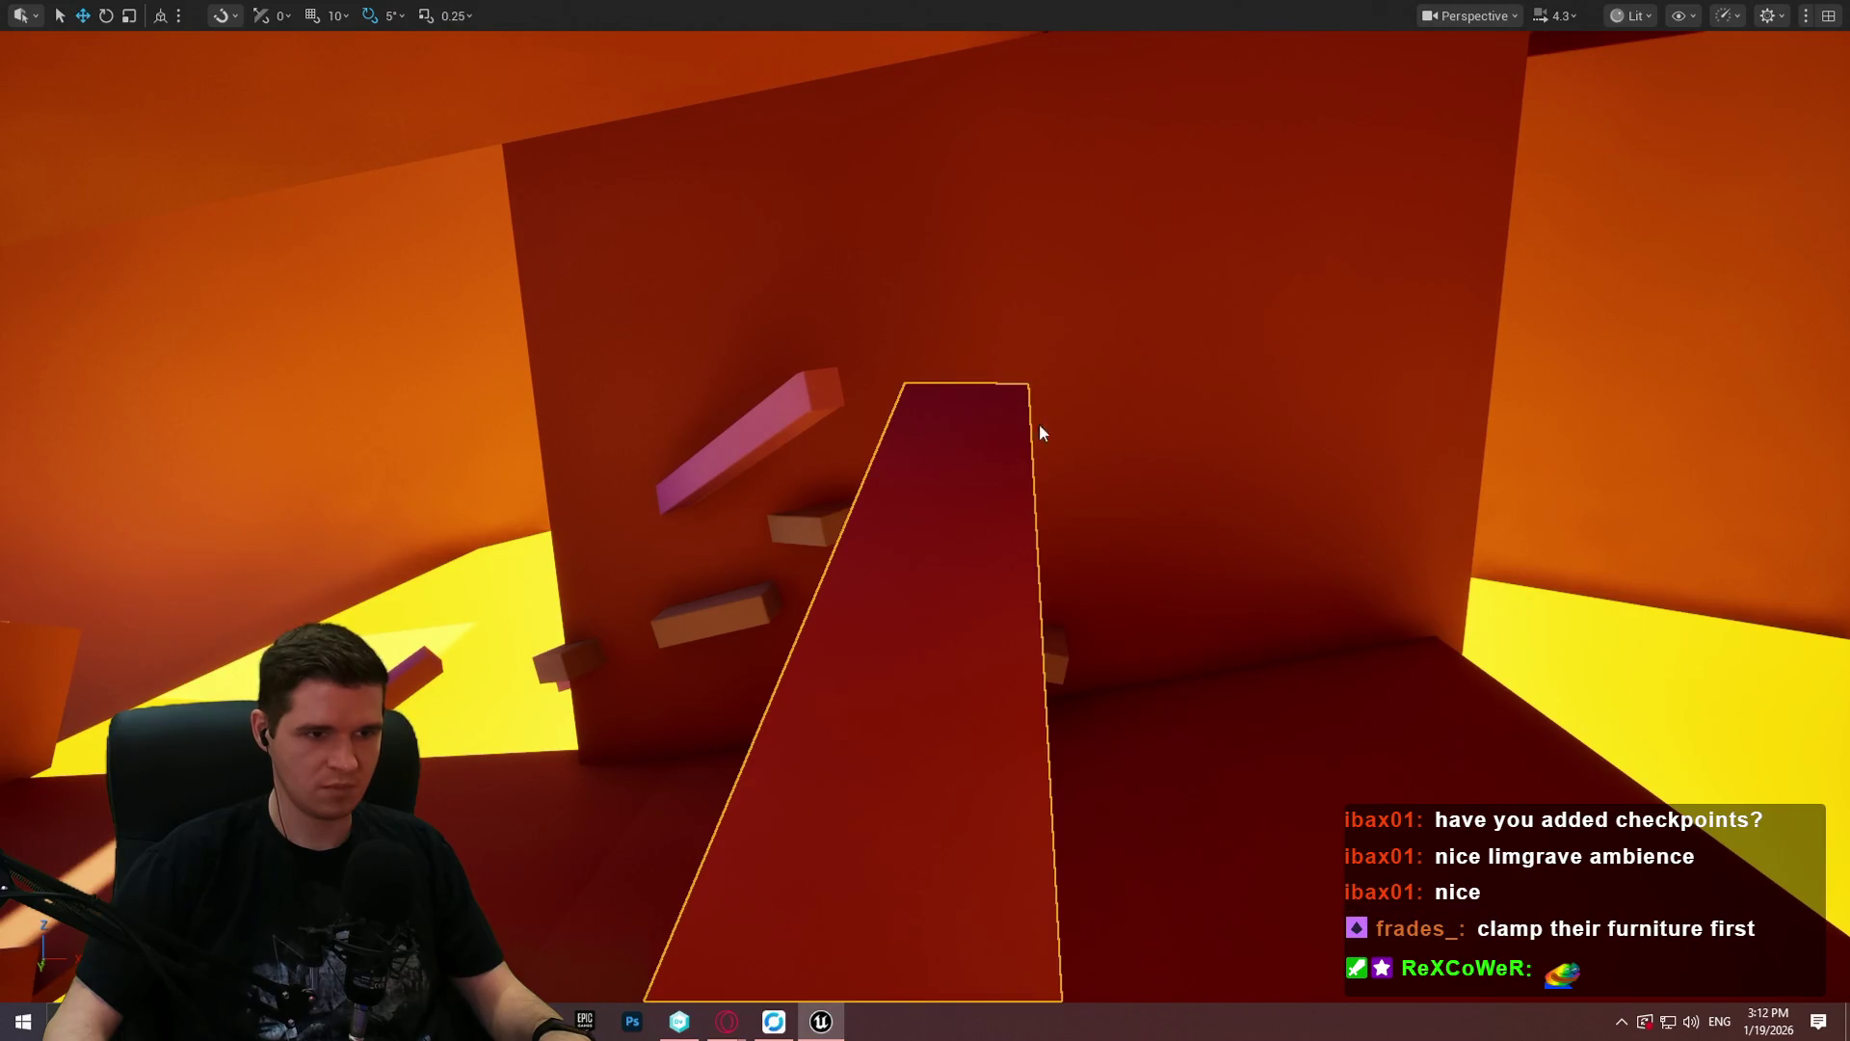
key(alt+p)
click(925, 817)
key(w)
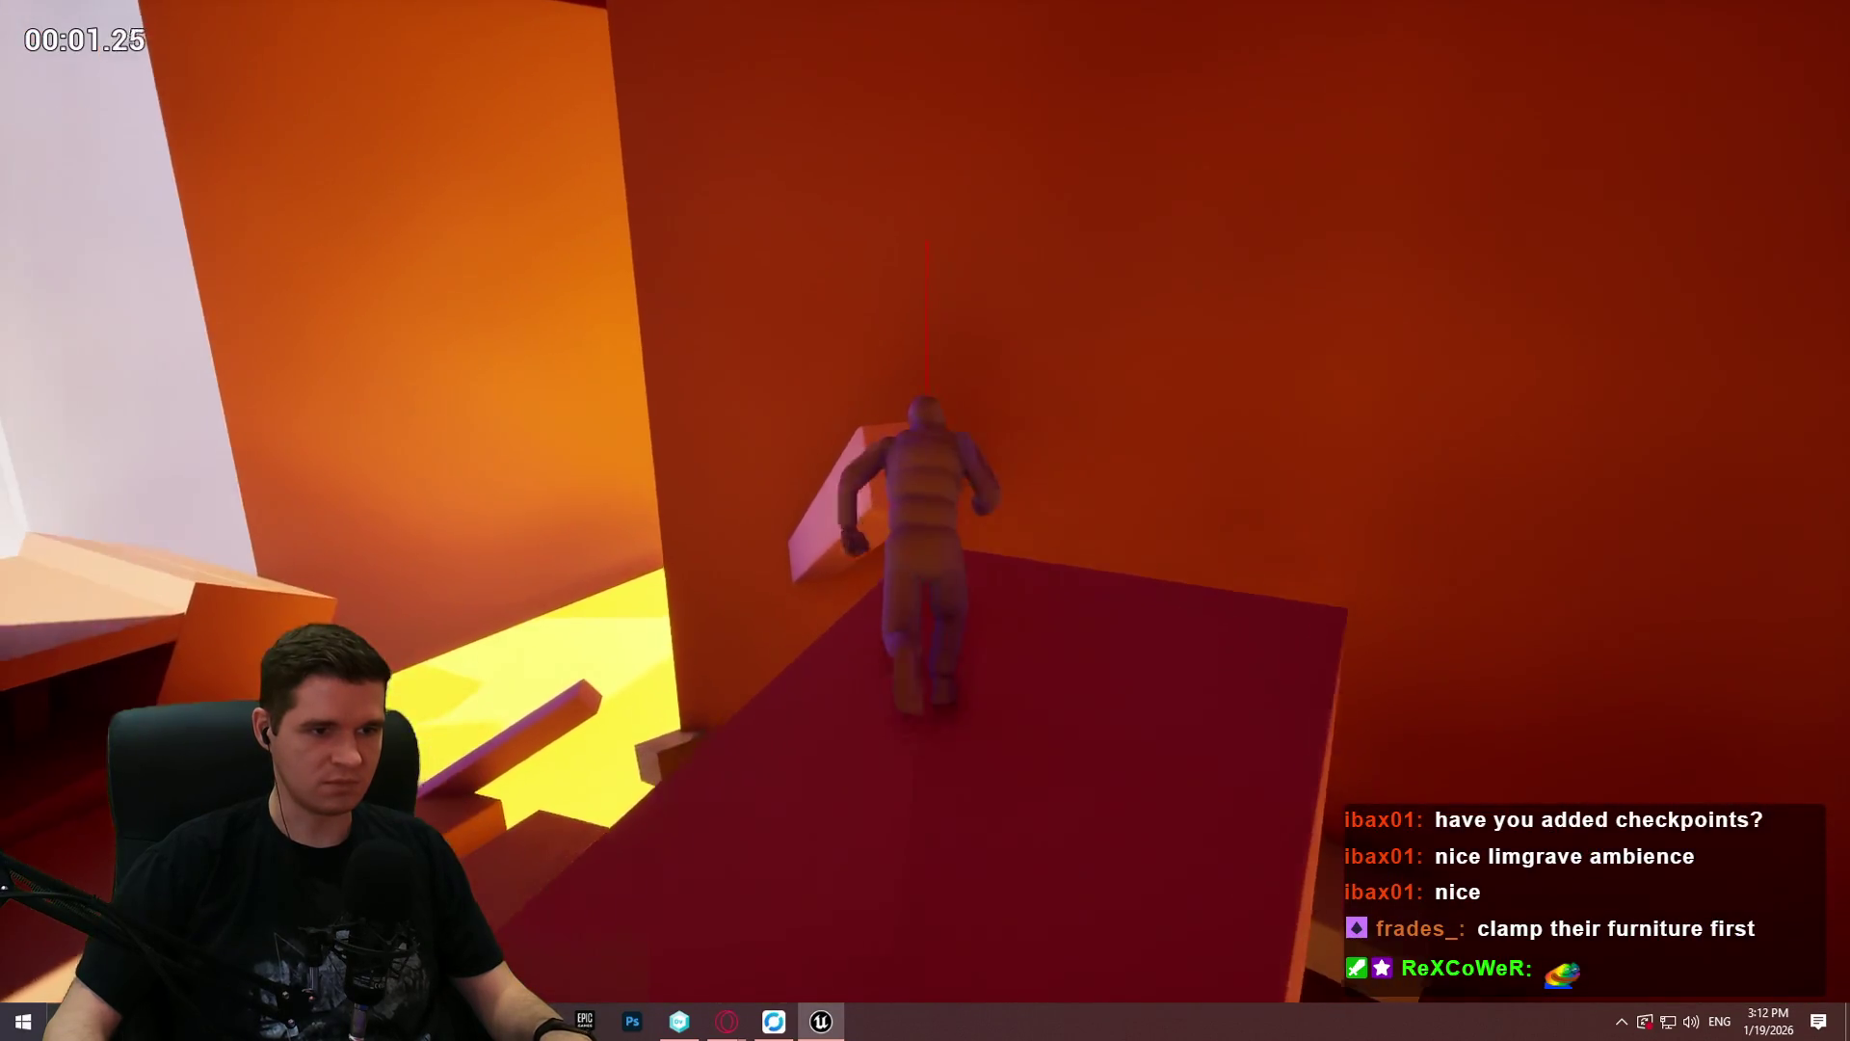
key(space)
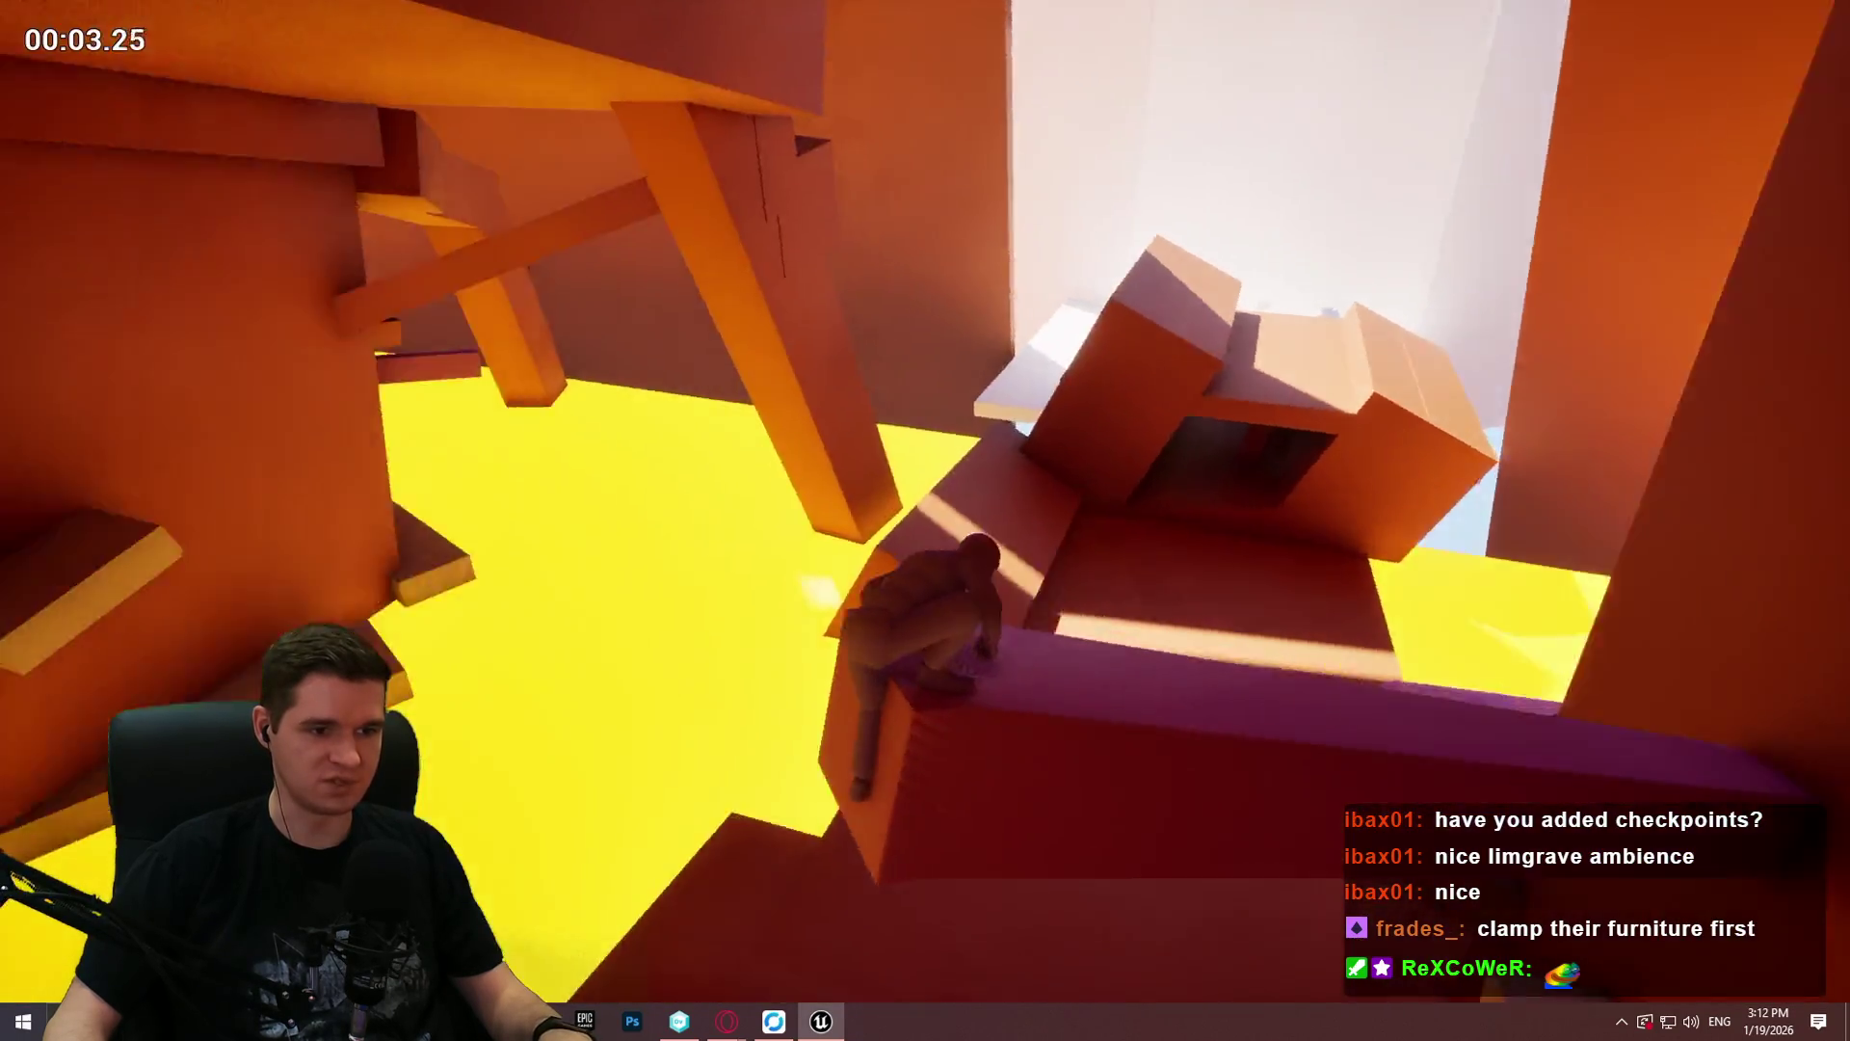
key(w)
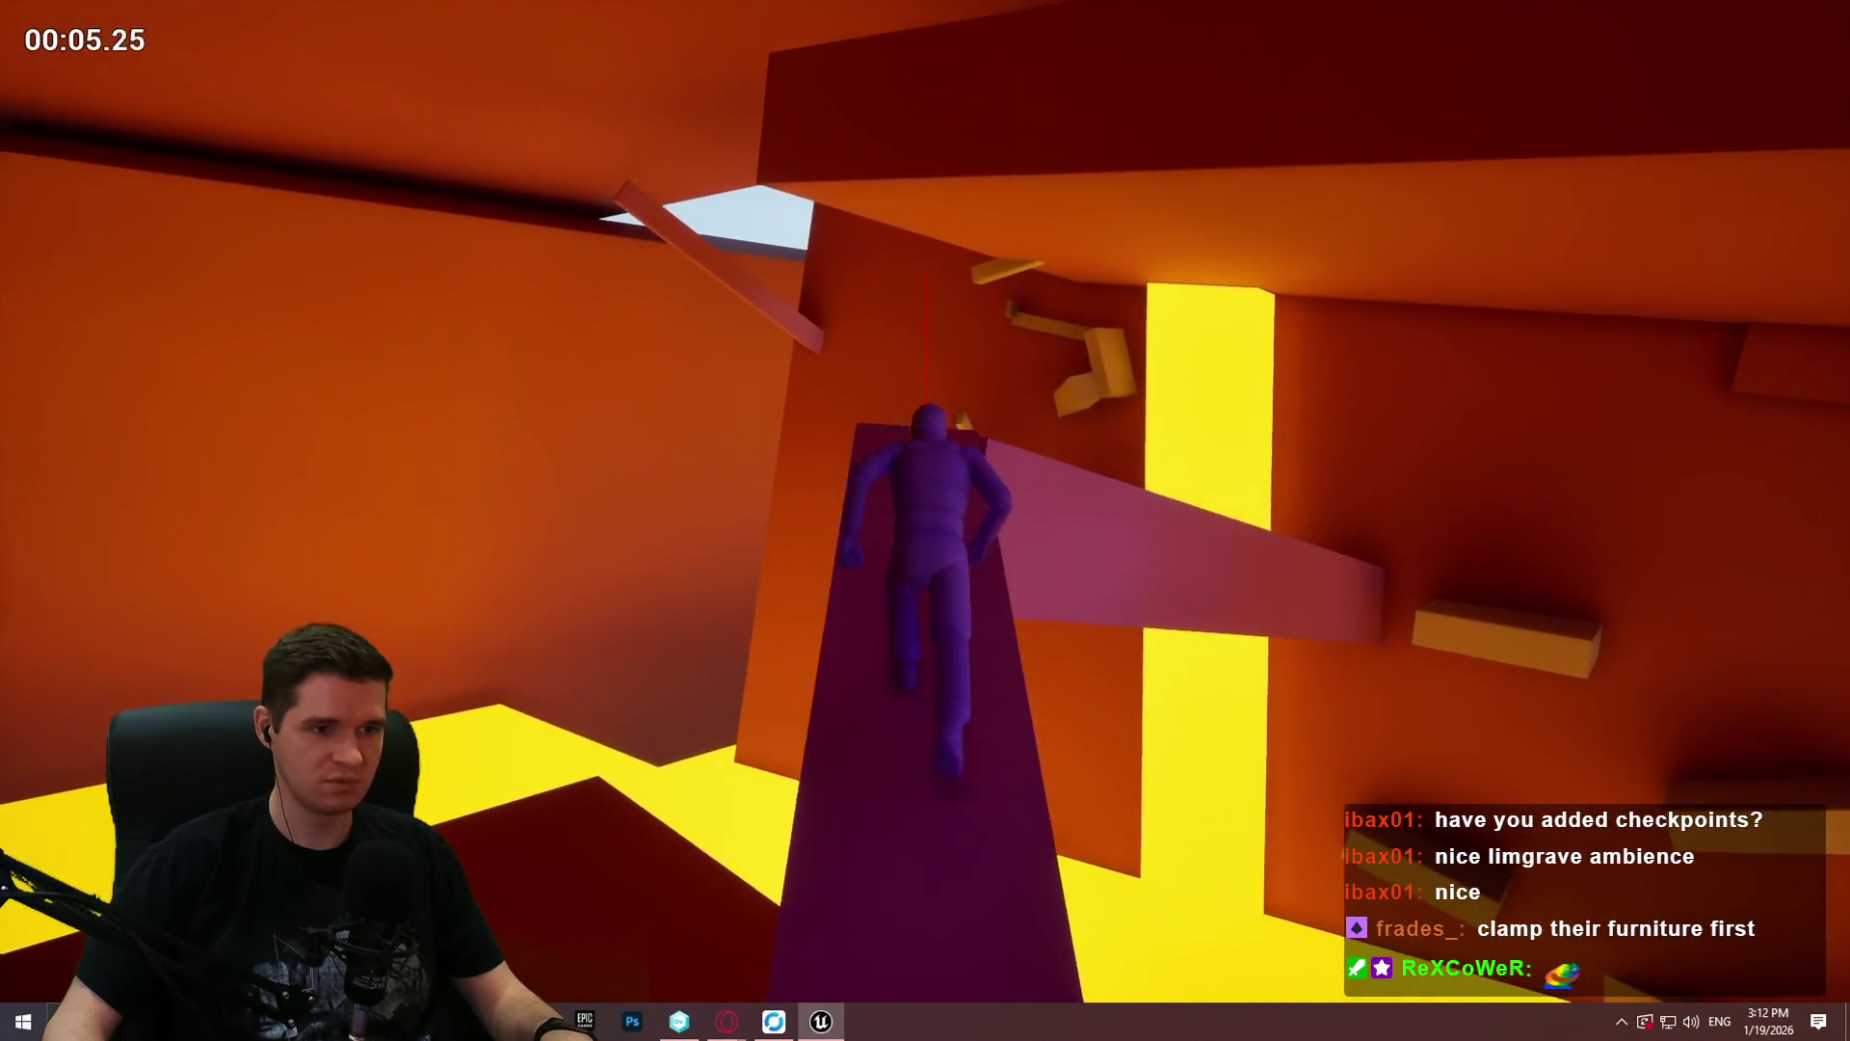
key(space)
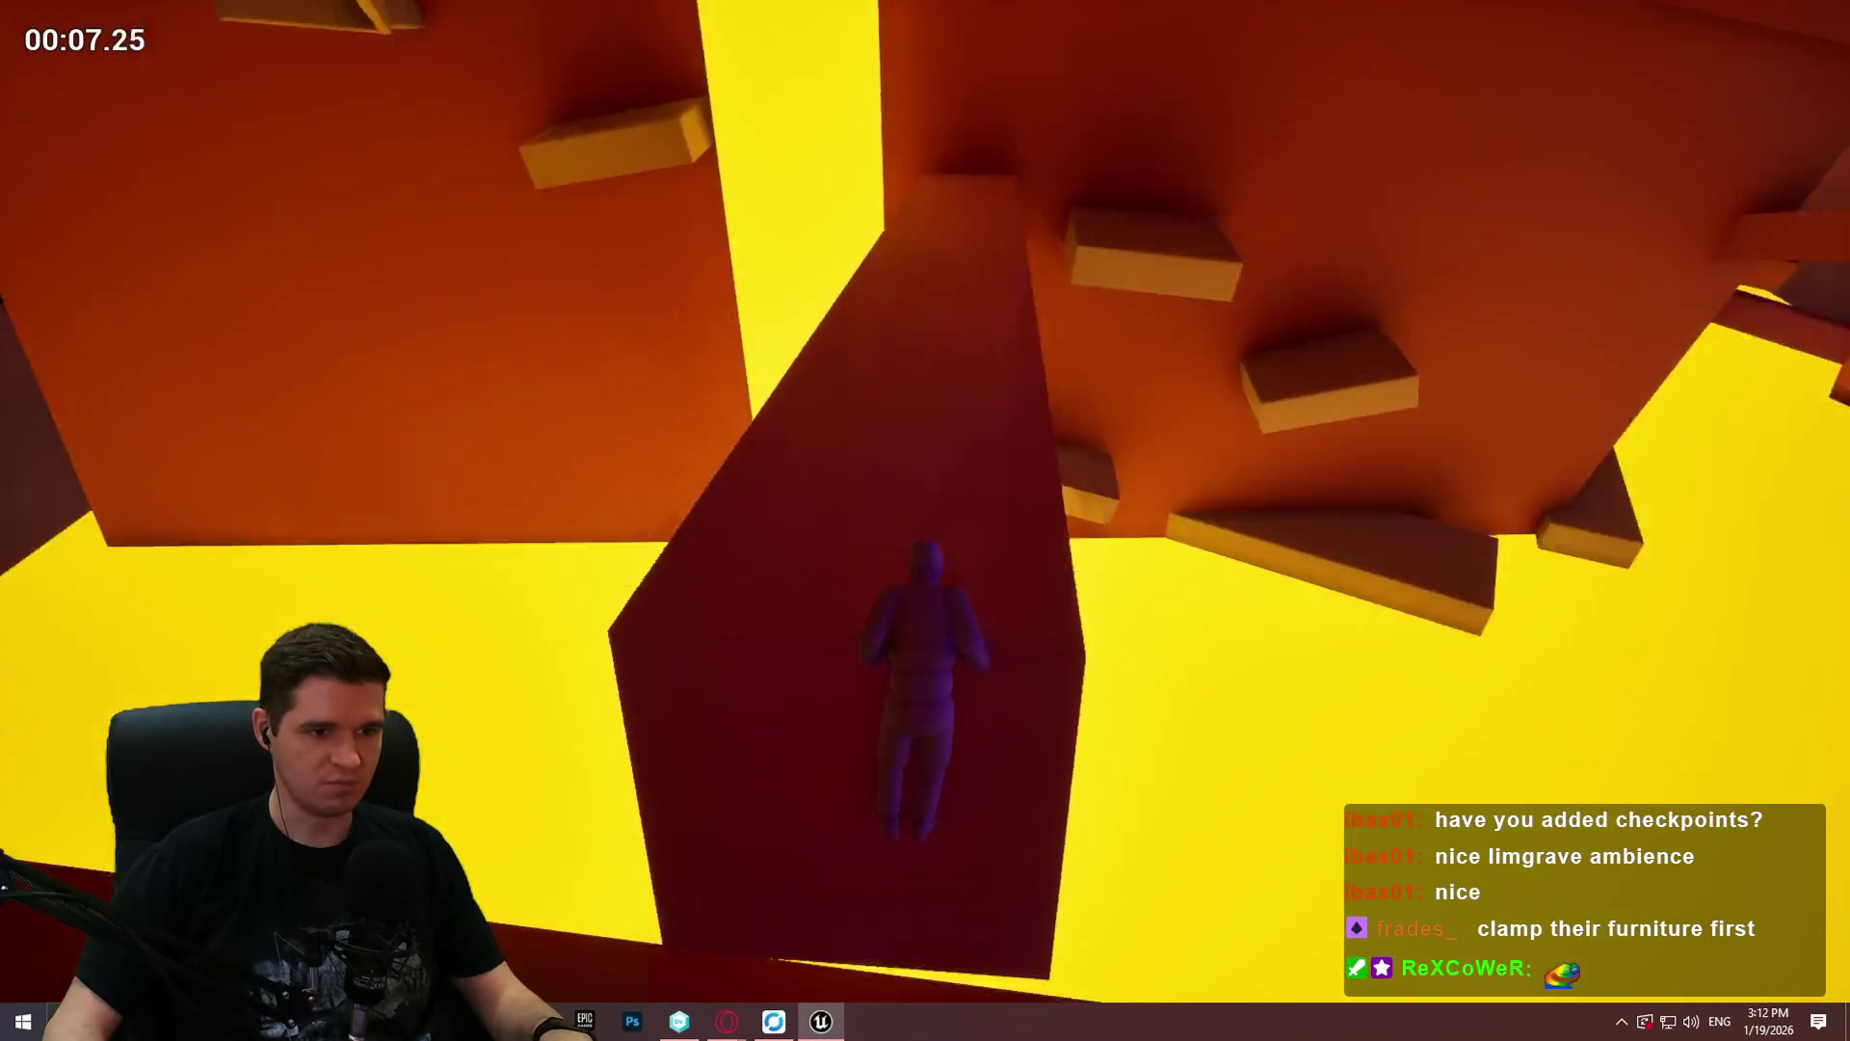
Step: Cross the ledge and beam to the wall ledge, then run over the red floor to the angled orange structure
key(w)
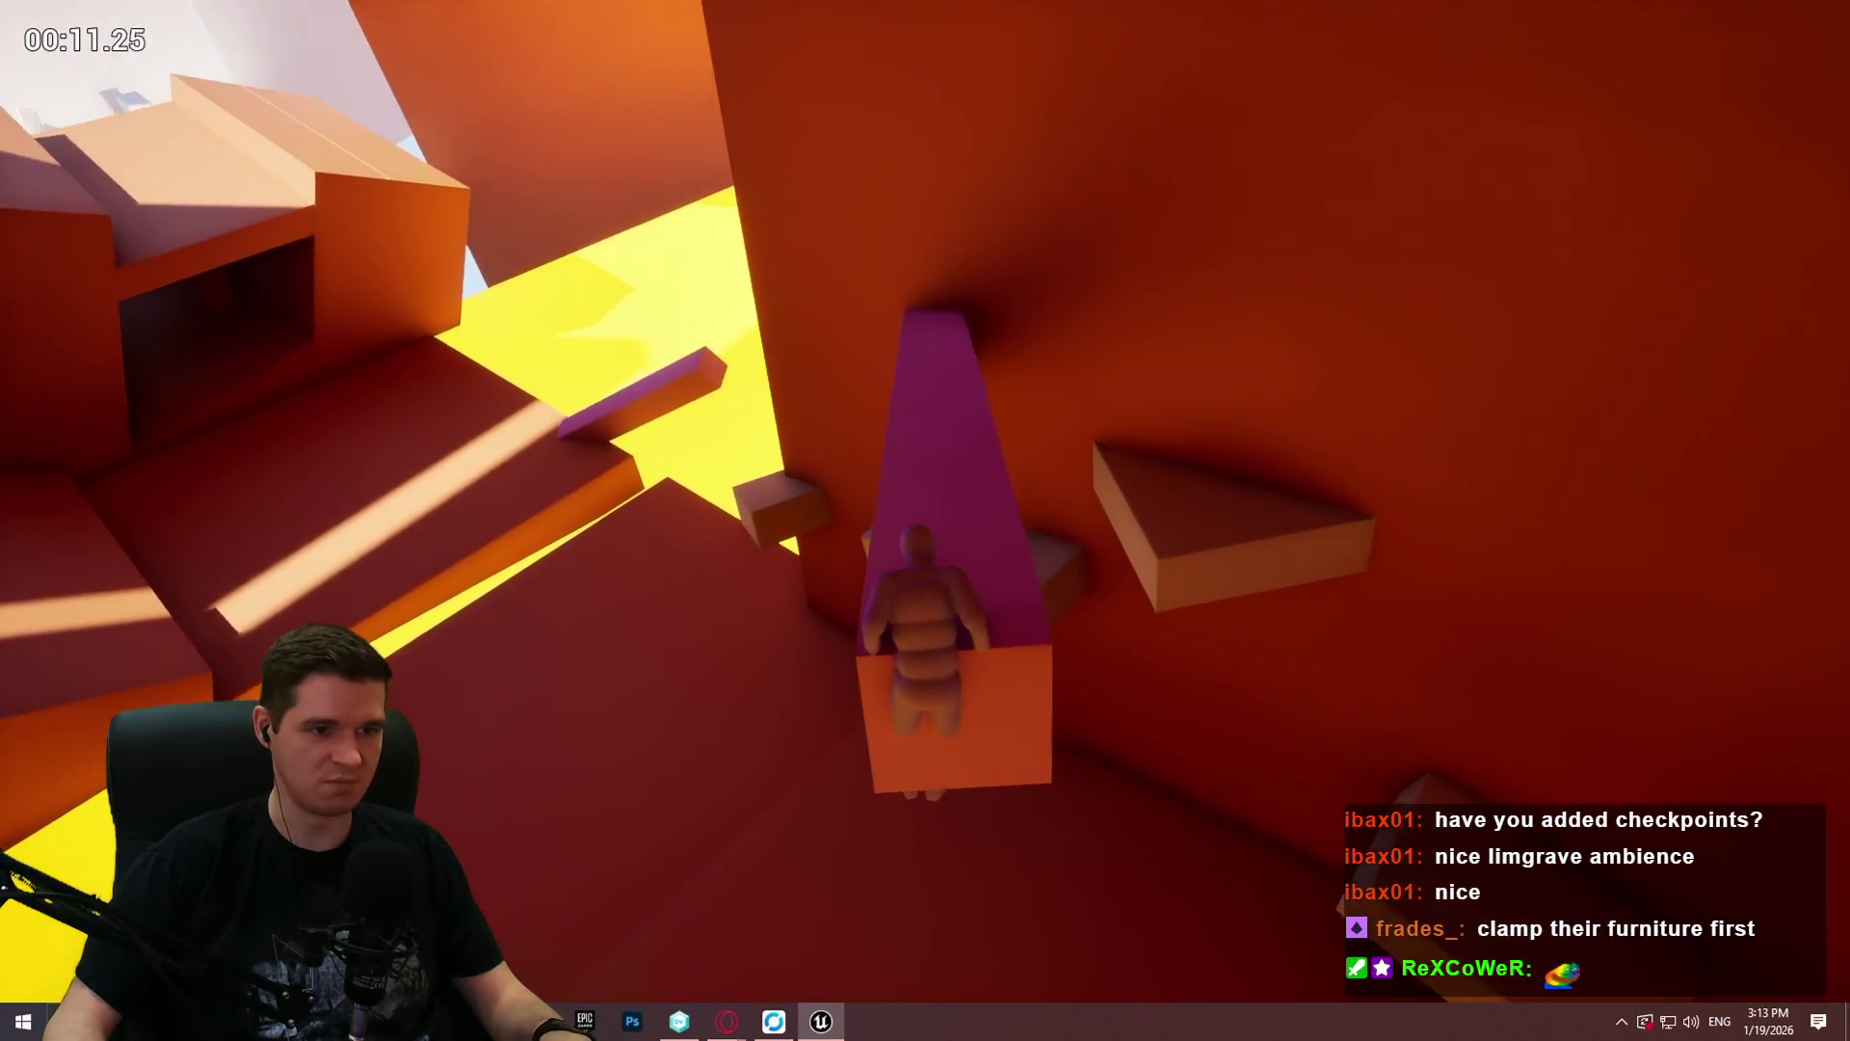
key(w)
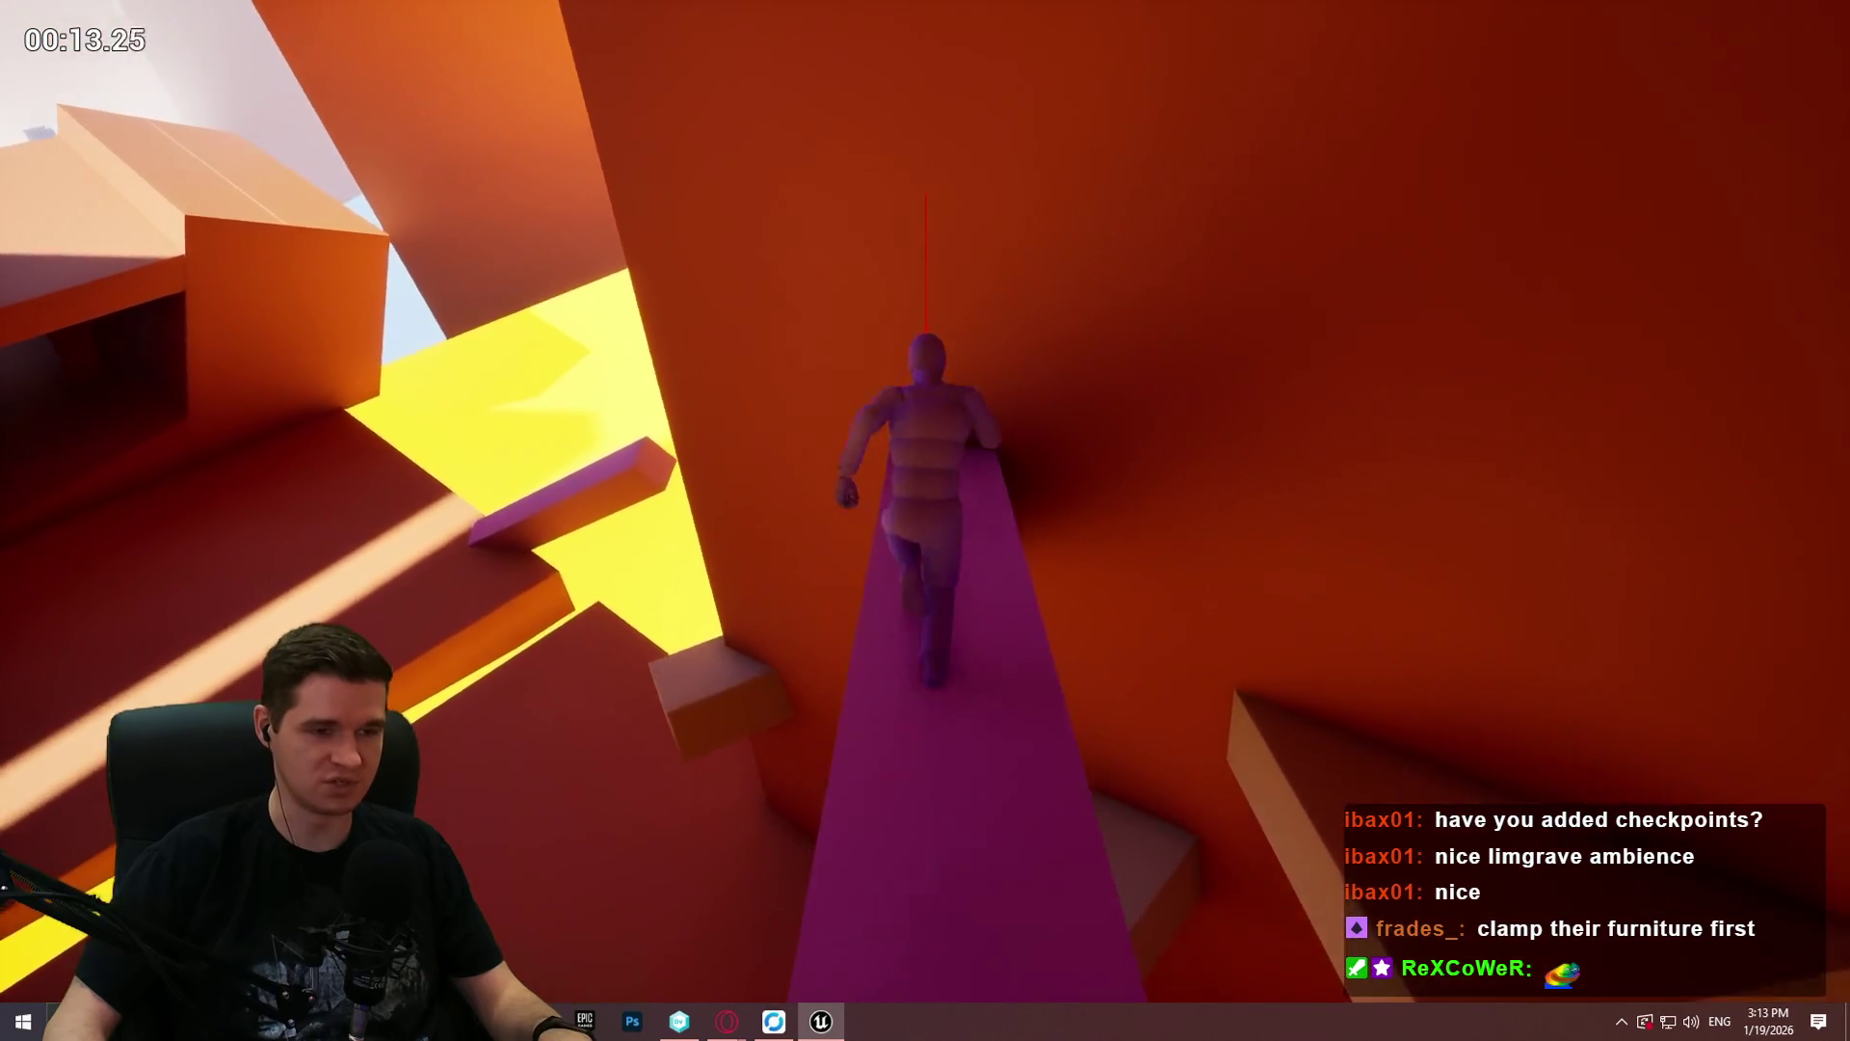
key(space)
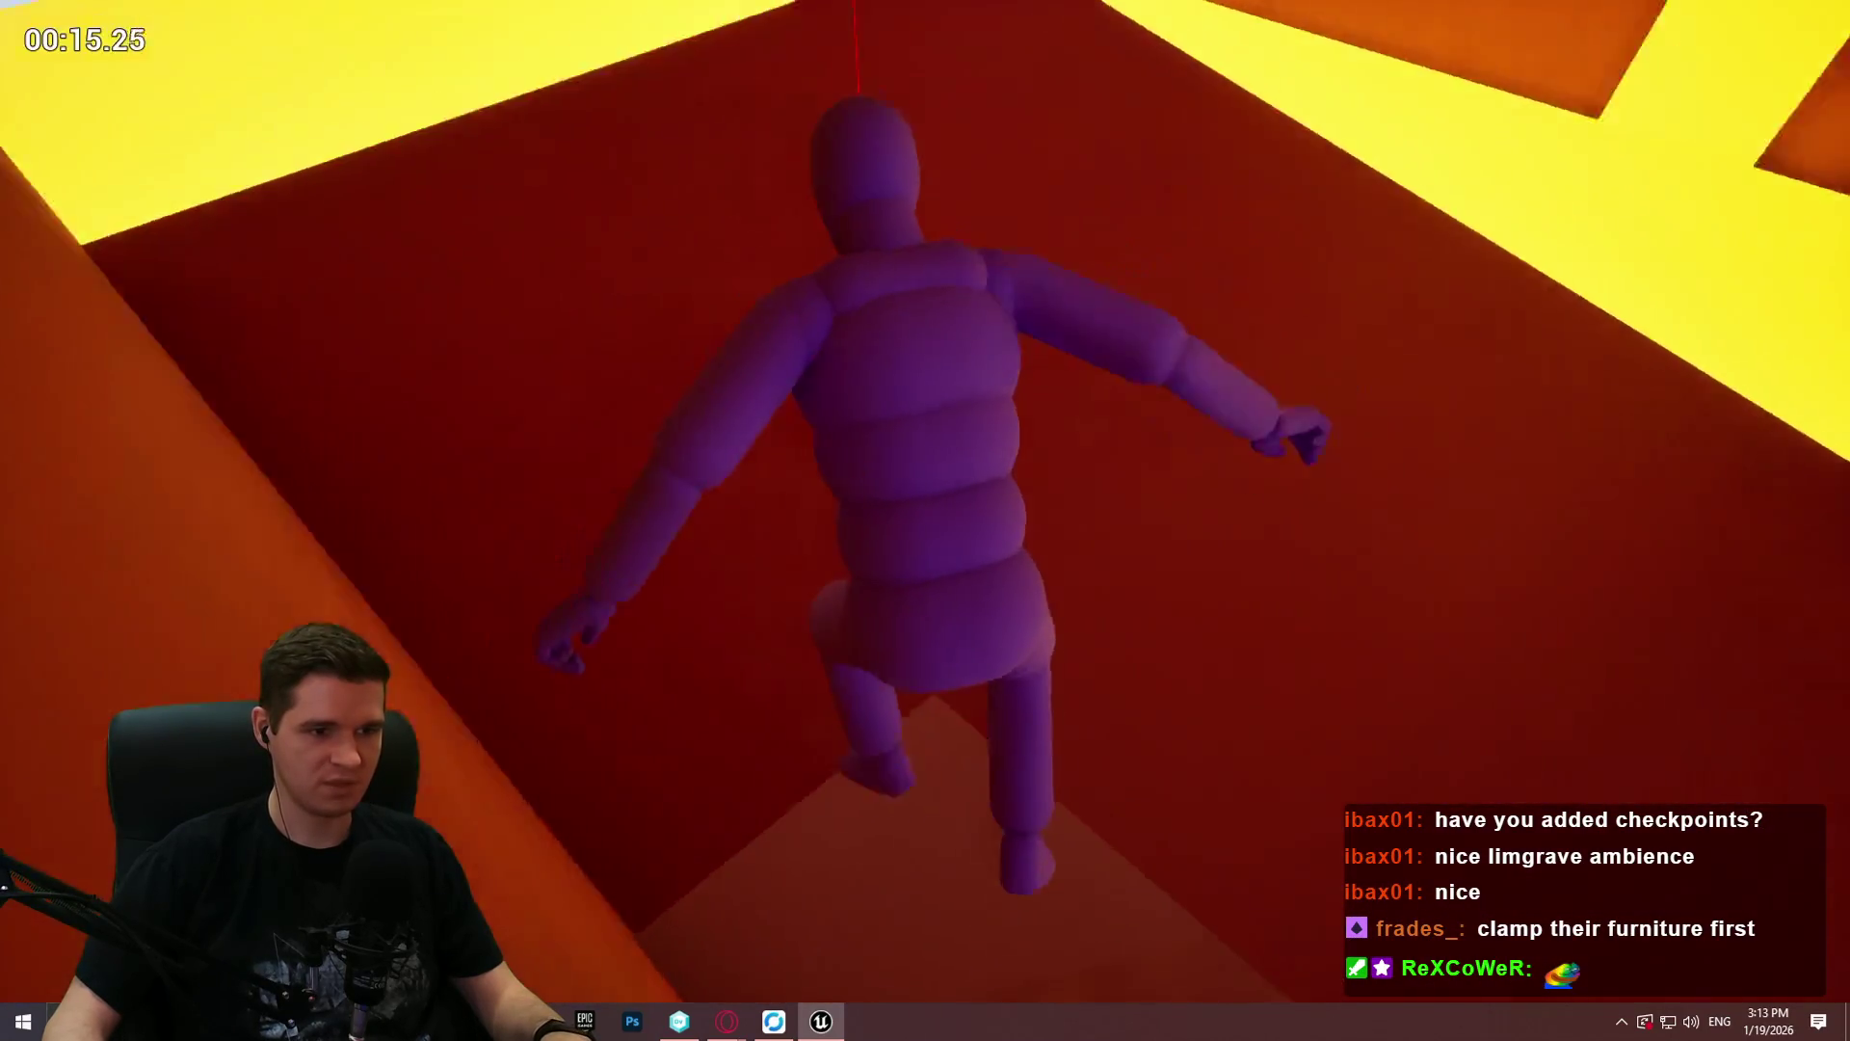
key(w)
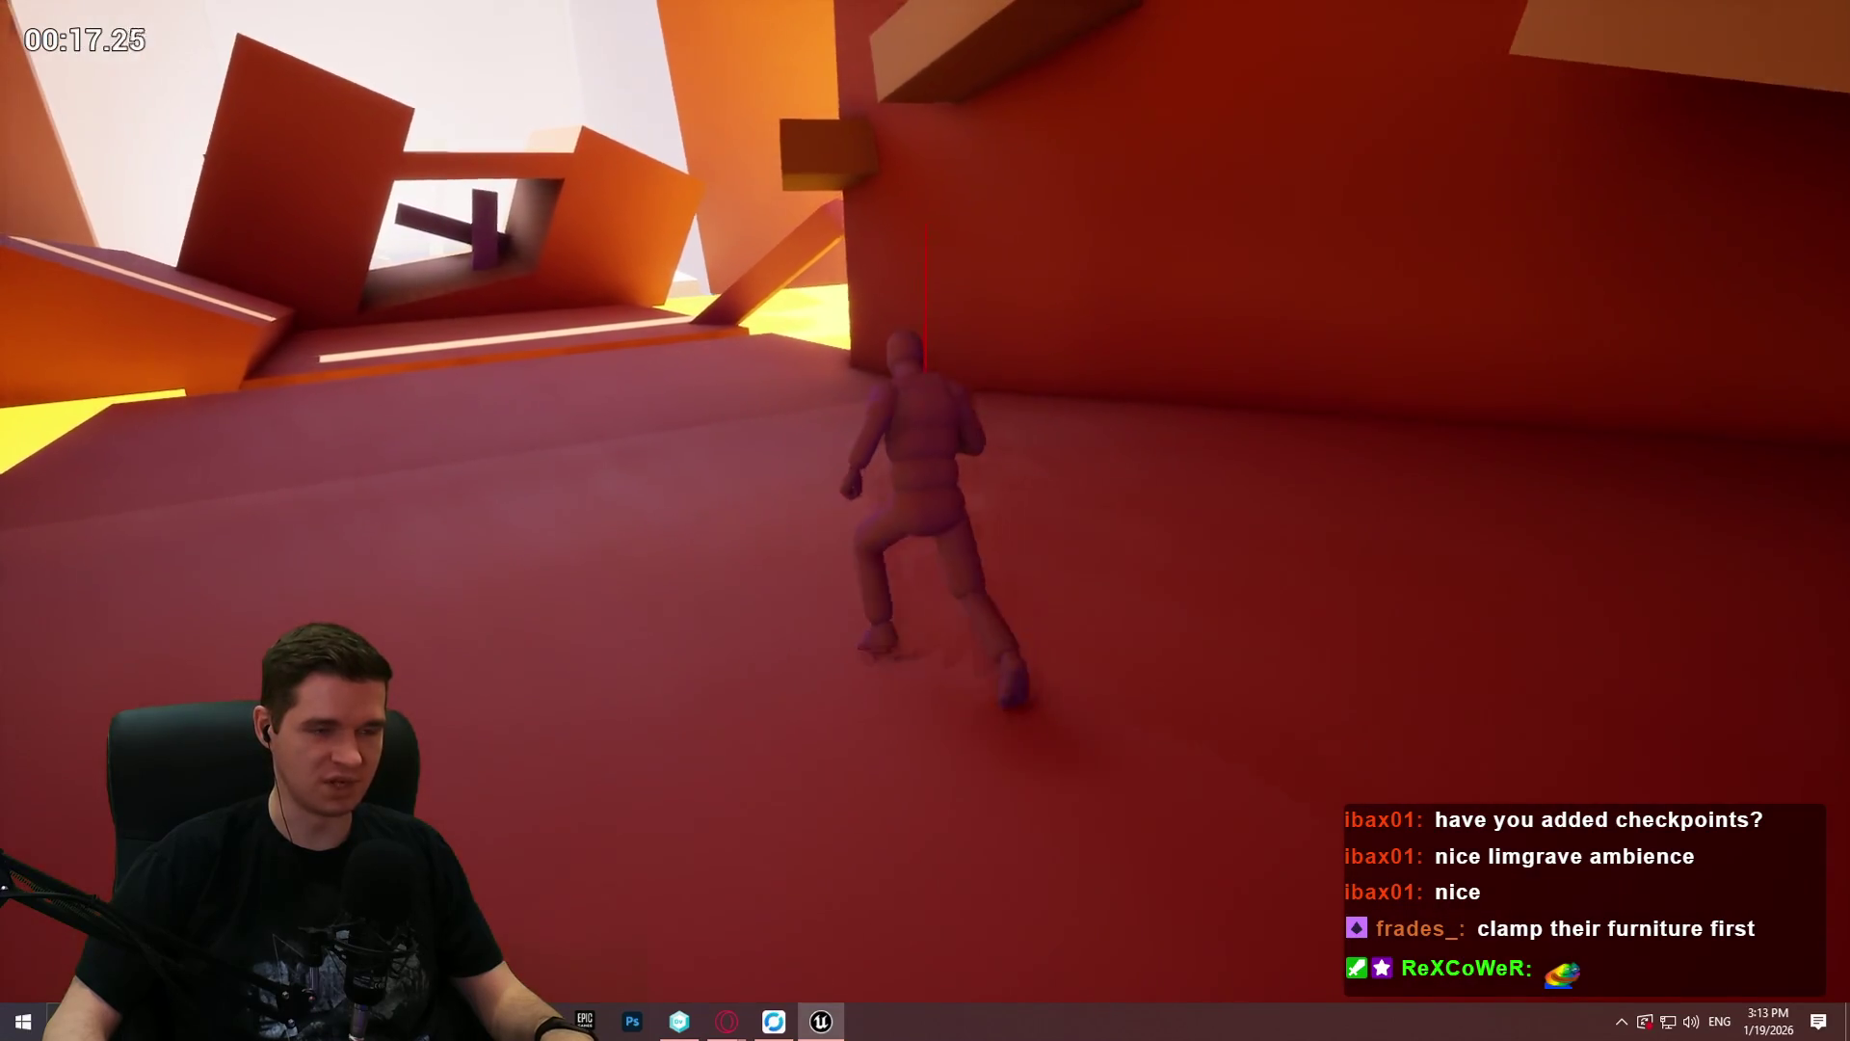
key(w)
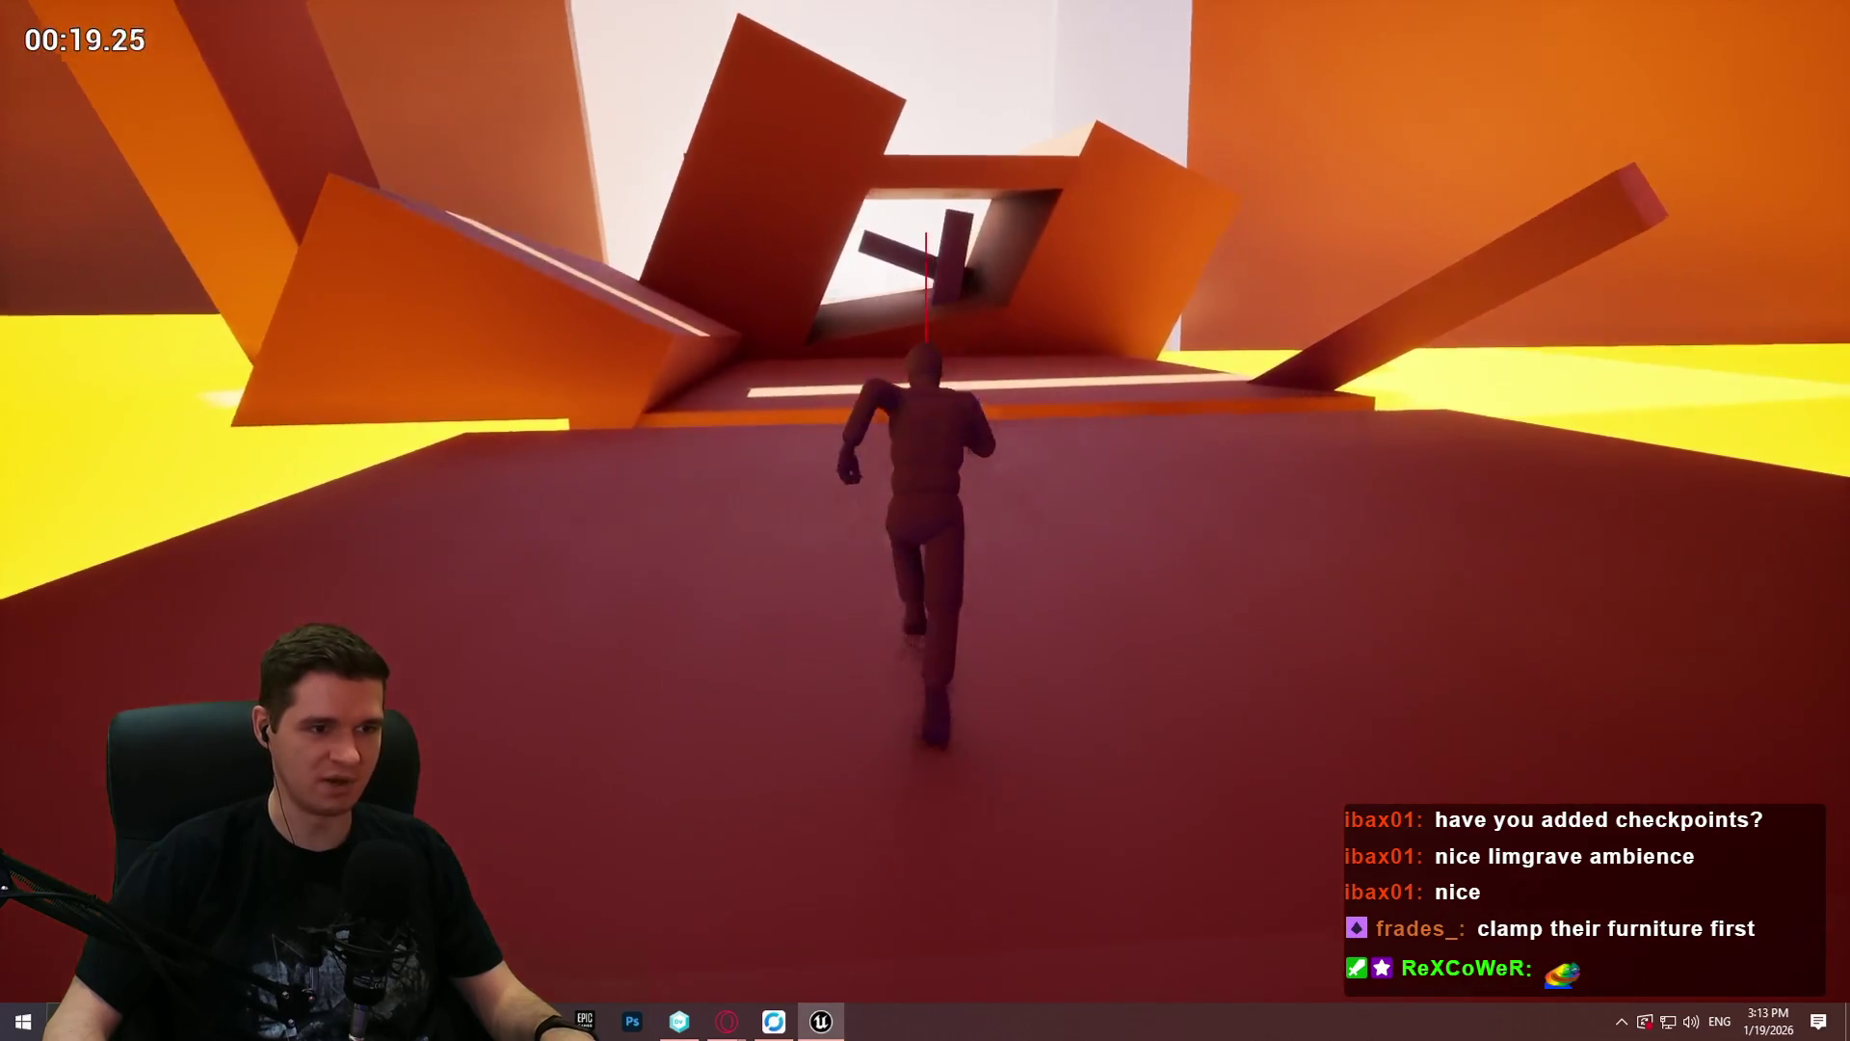
key(w)
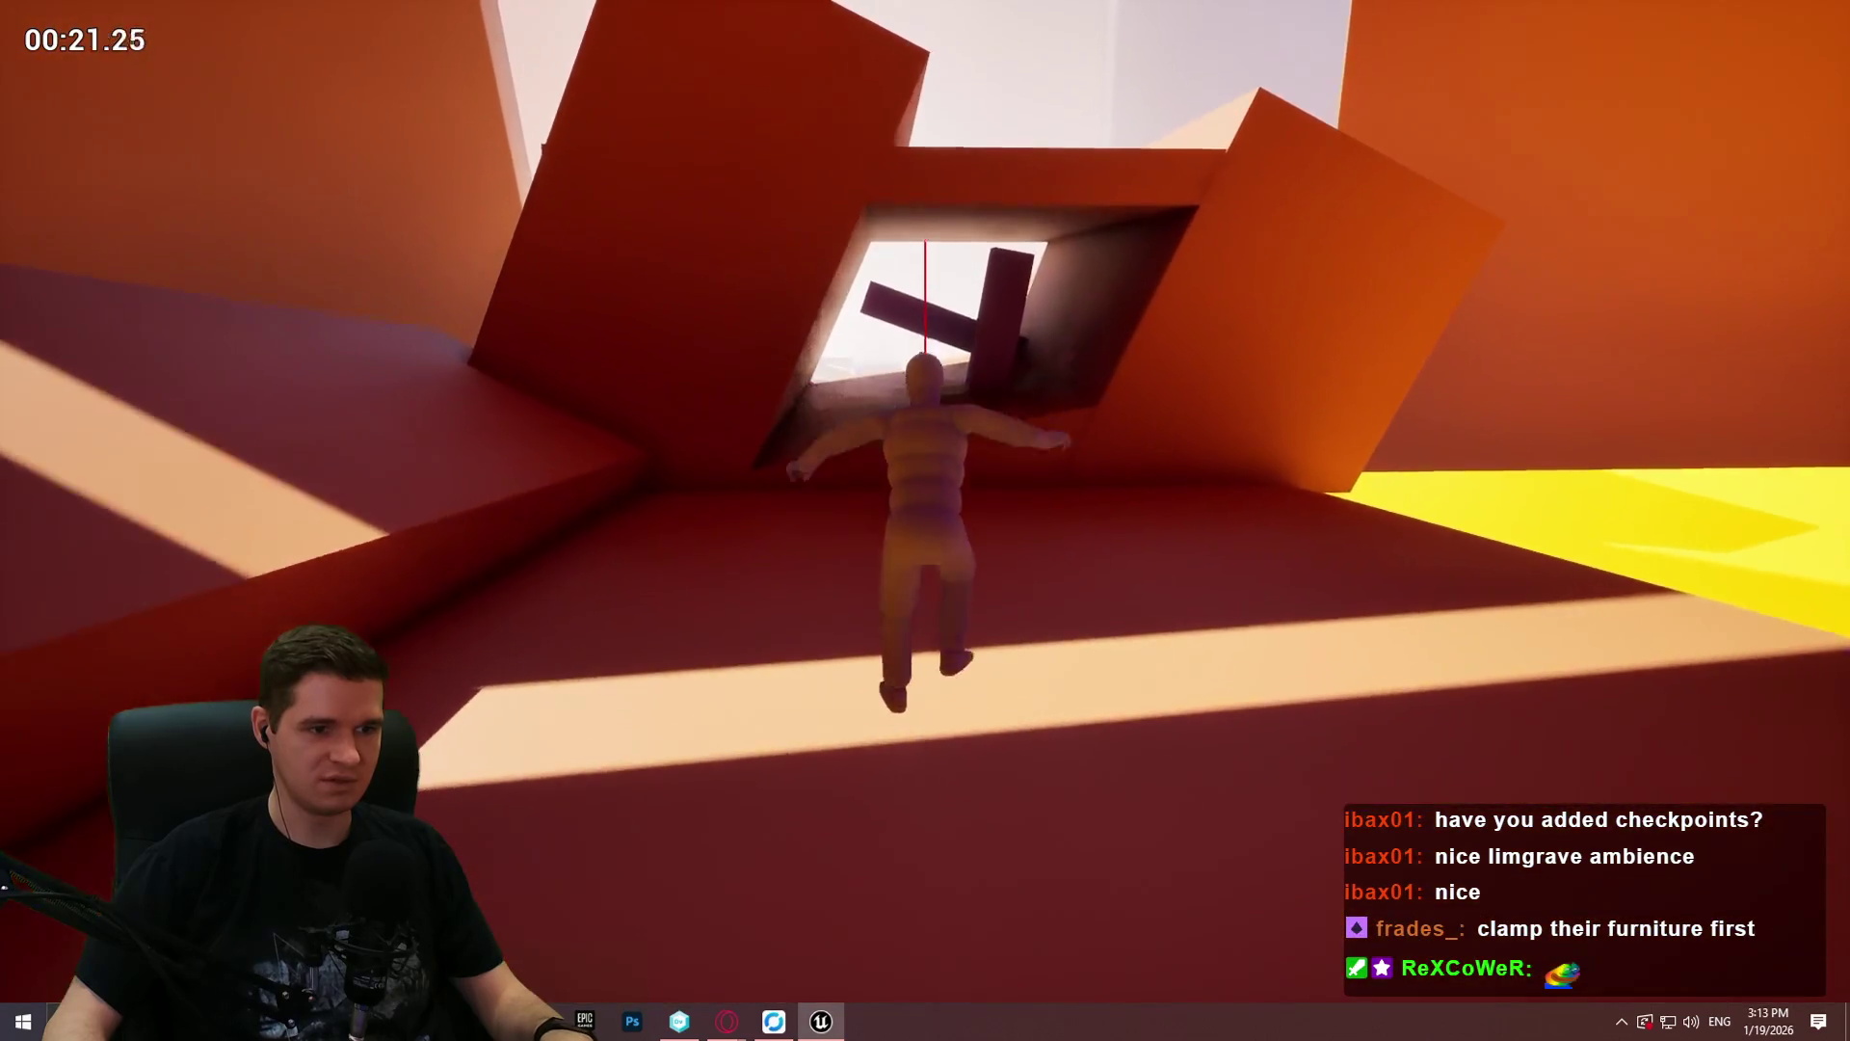
key(w)
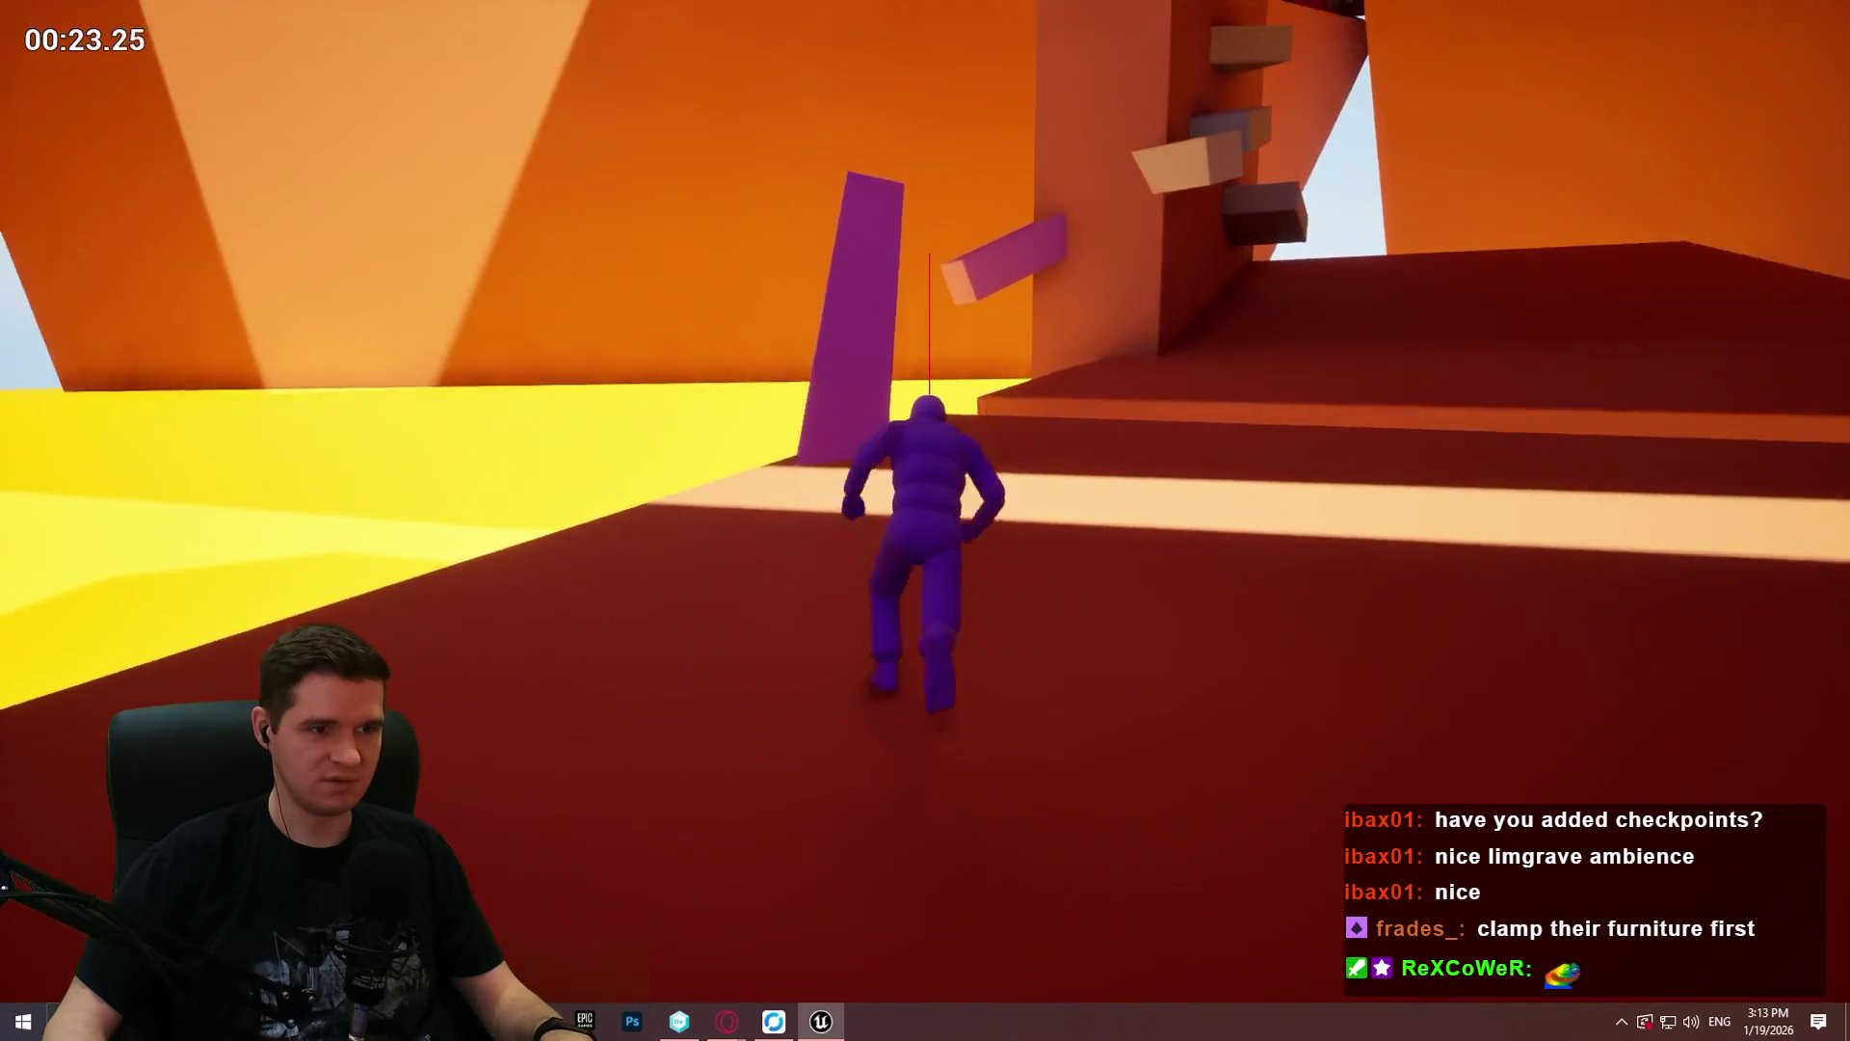
Step: Climb the pillar's purple, grey and beige ledges onto the purple beam
key(w)
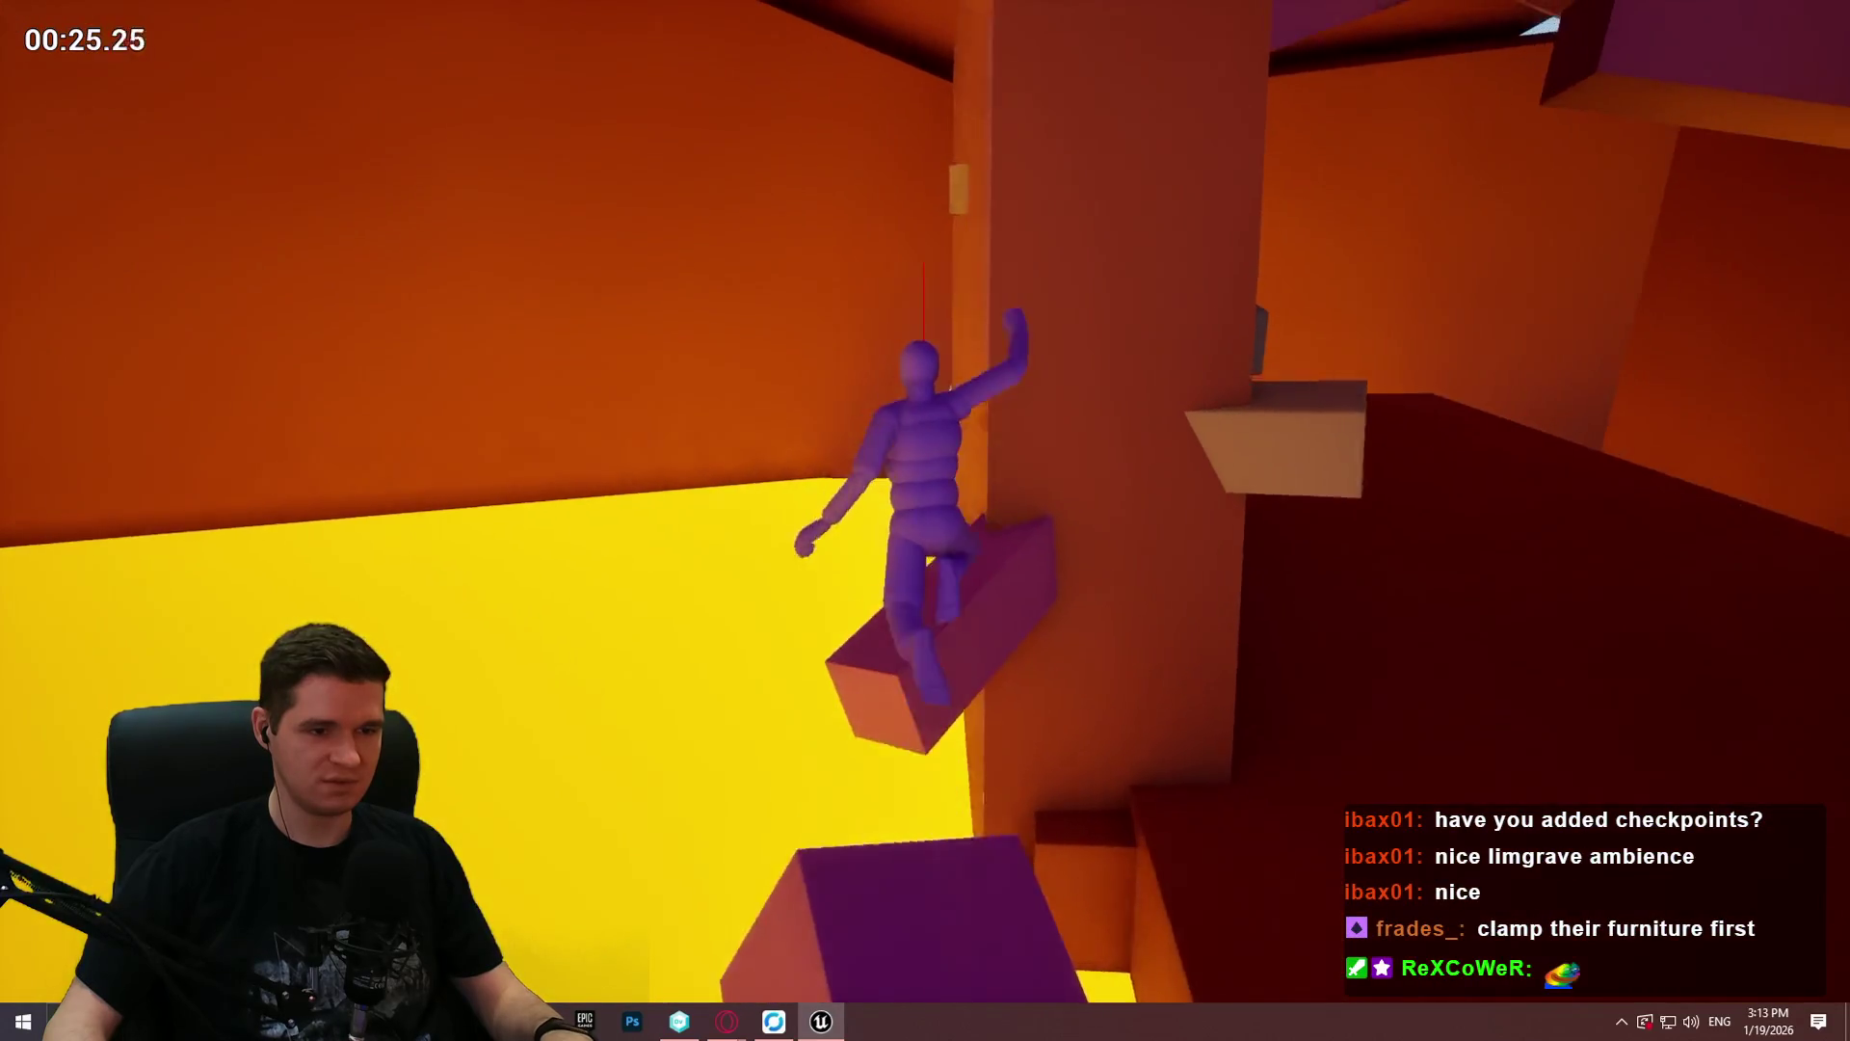
key(w)
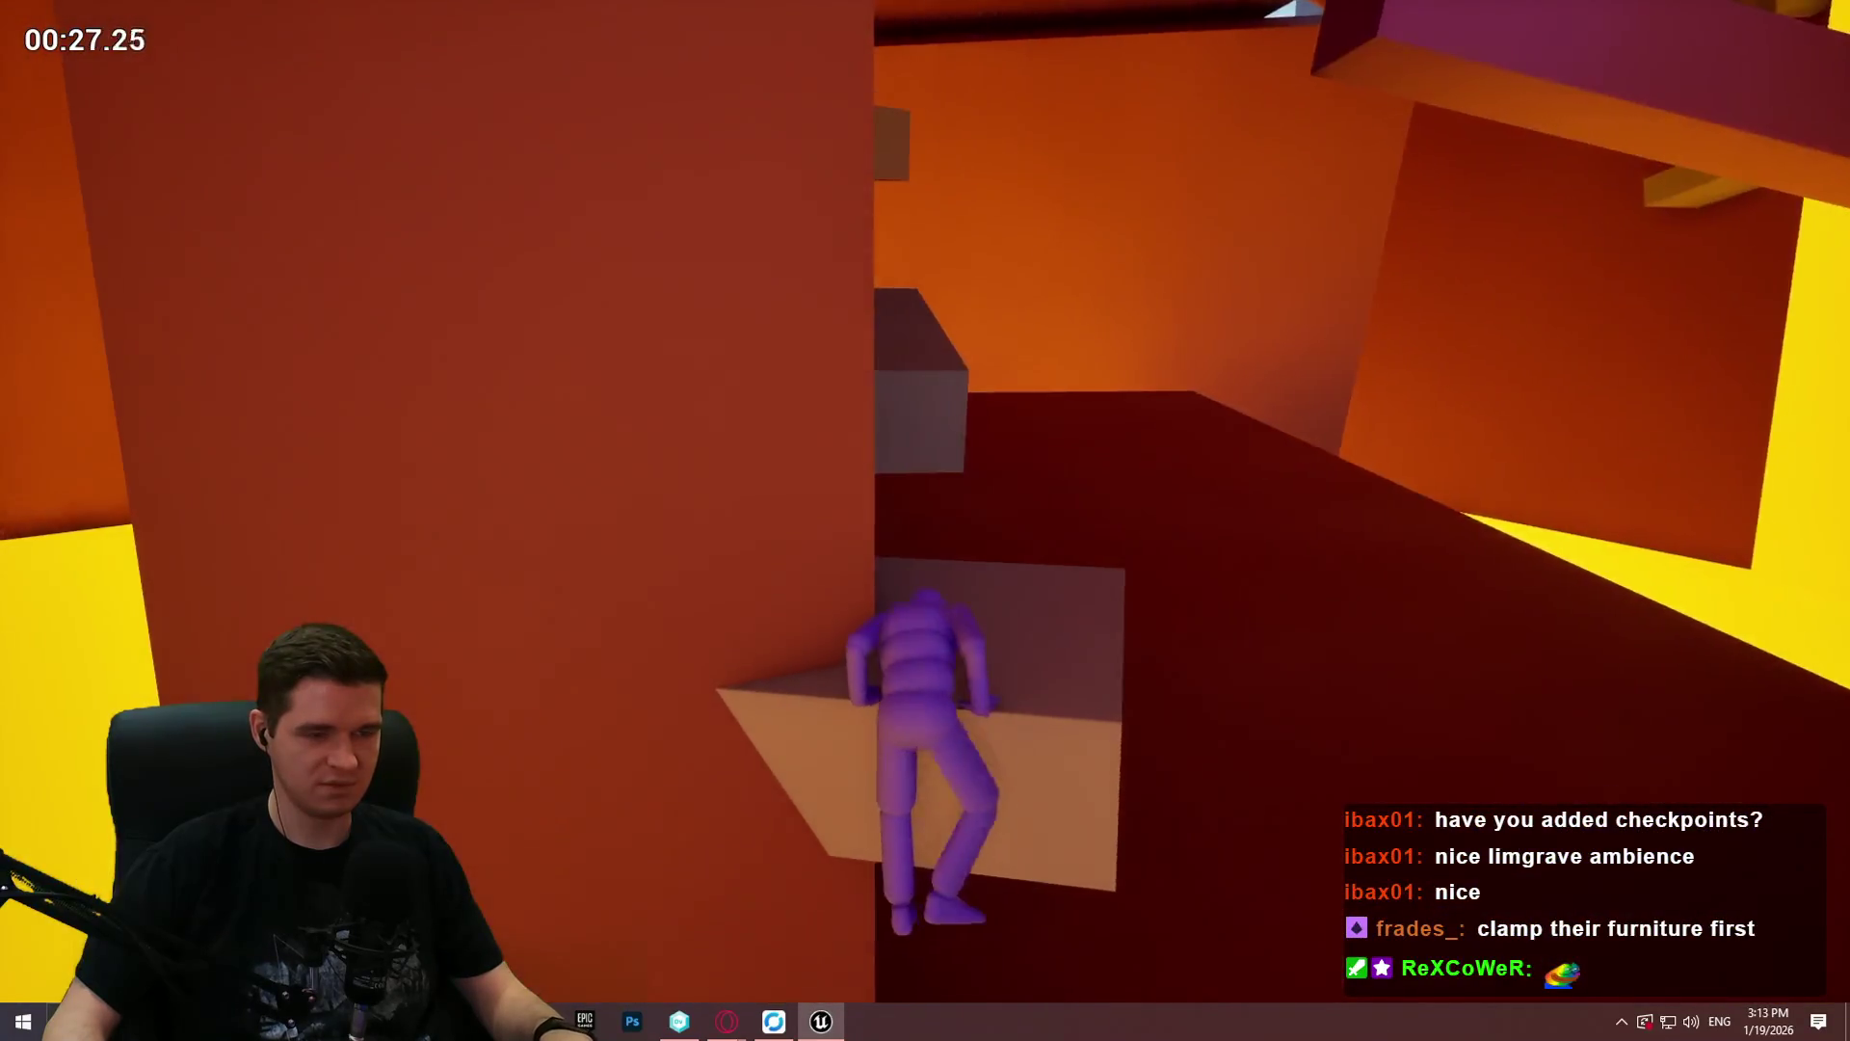
key(w)
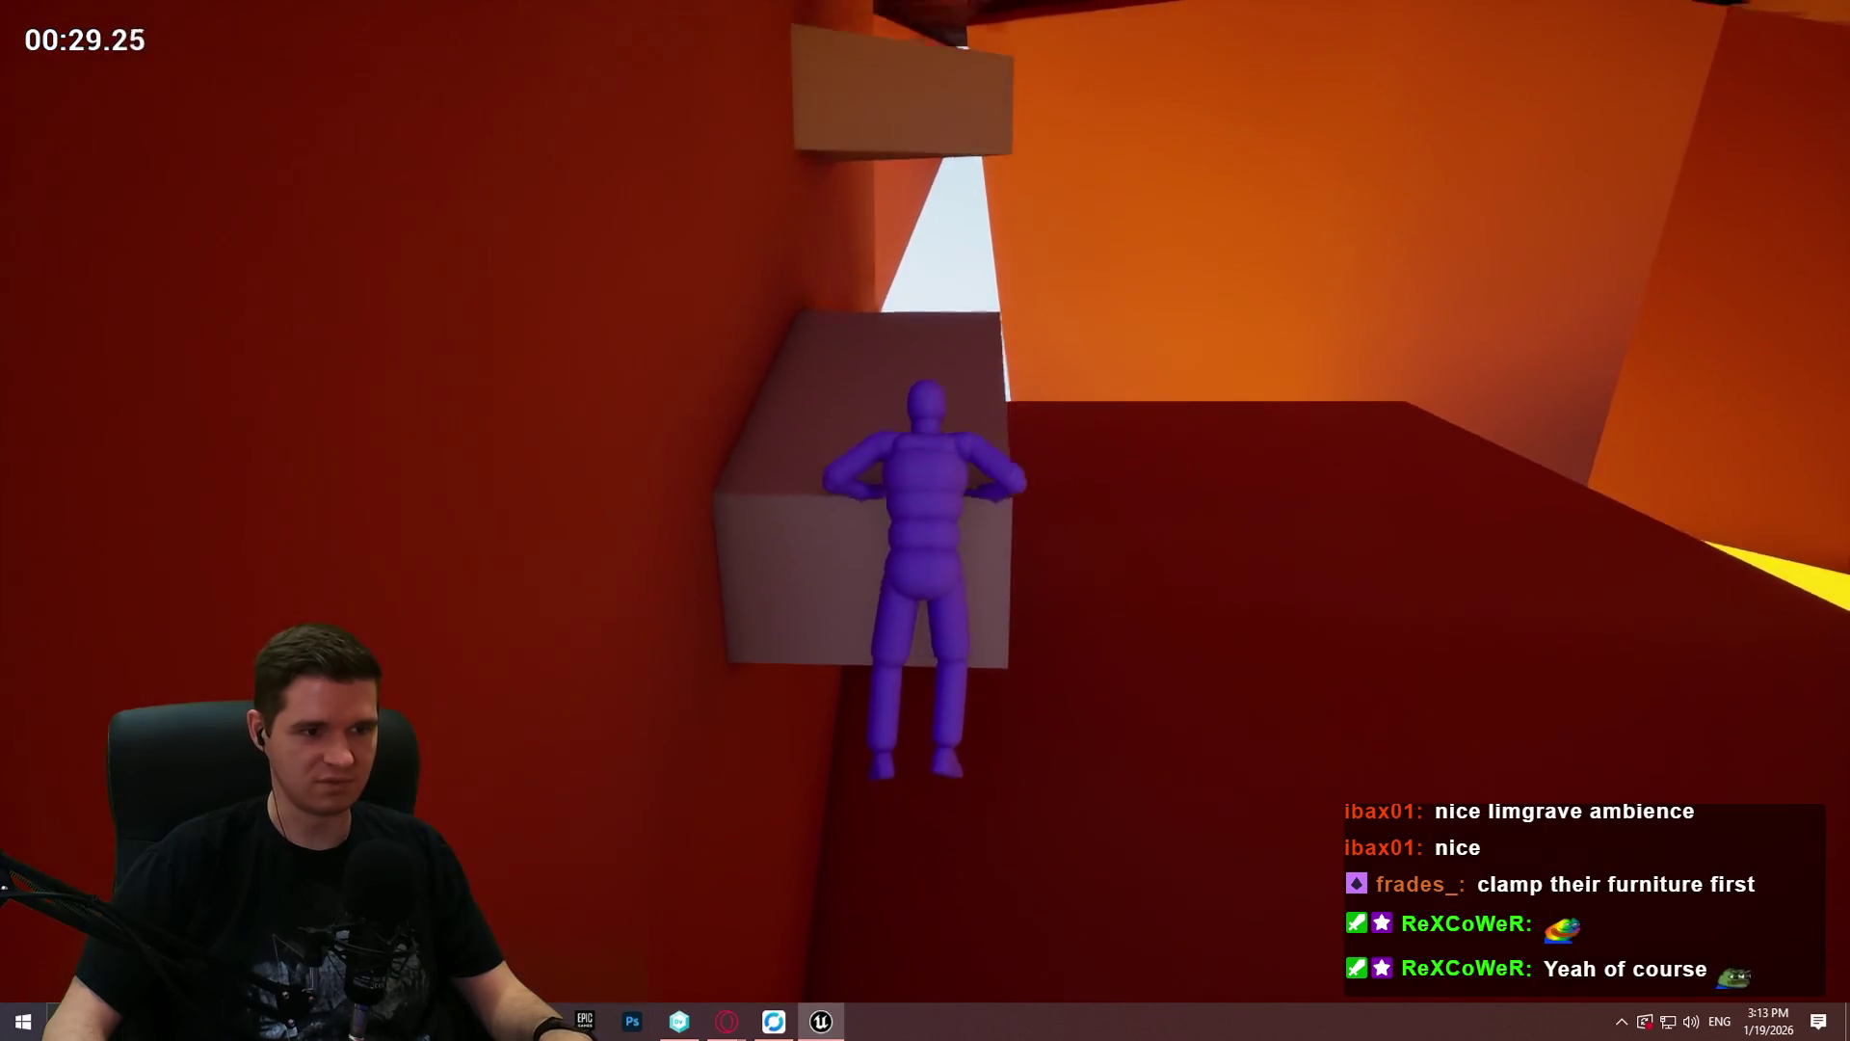
key(w)
key(w)
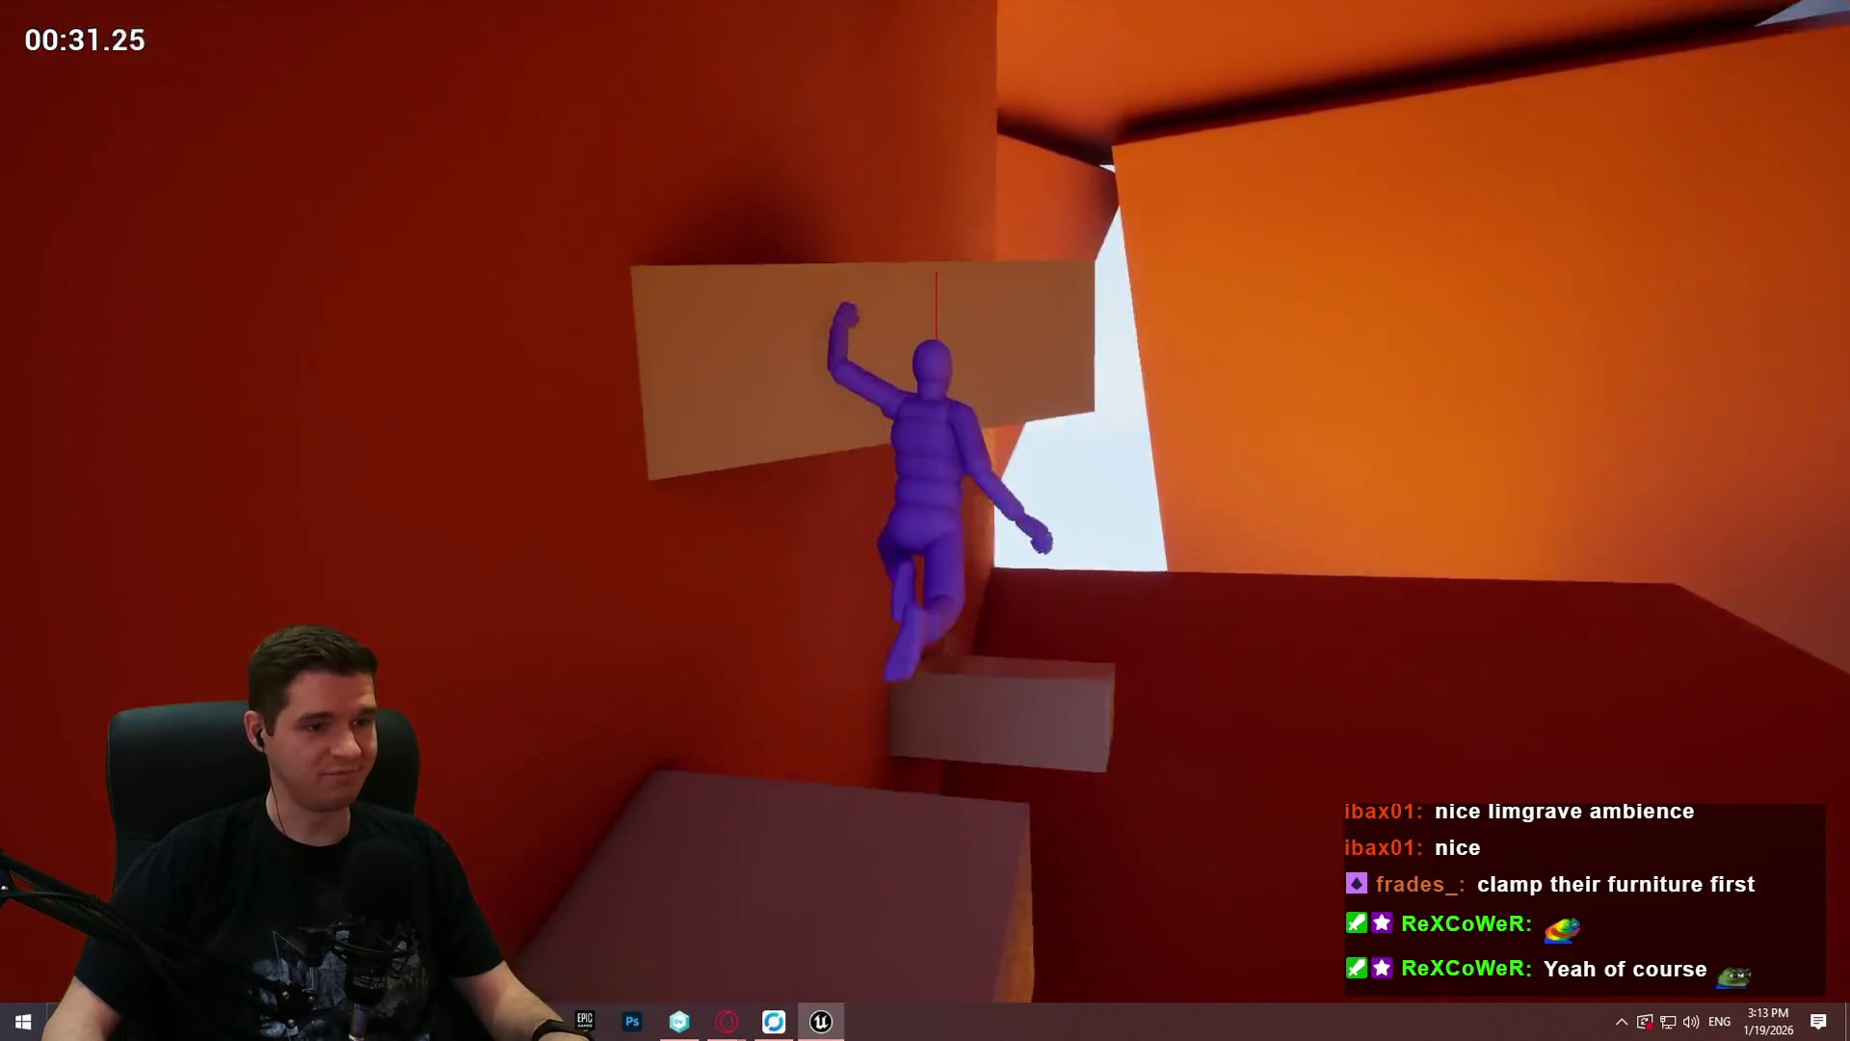
key(w)
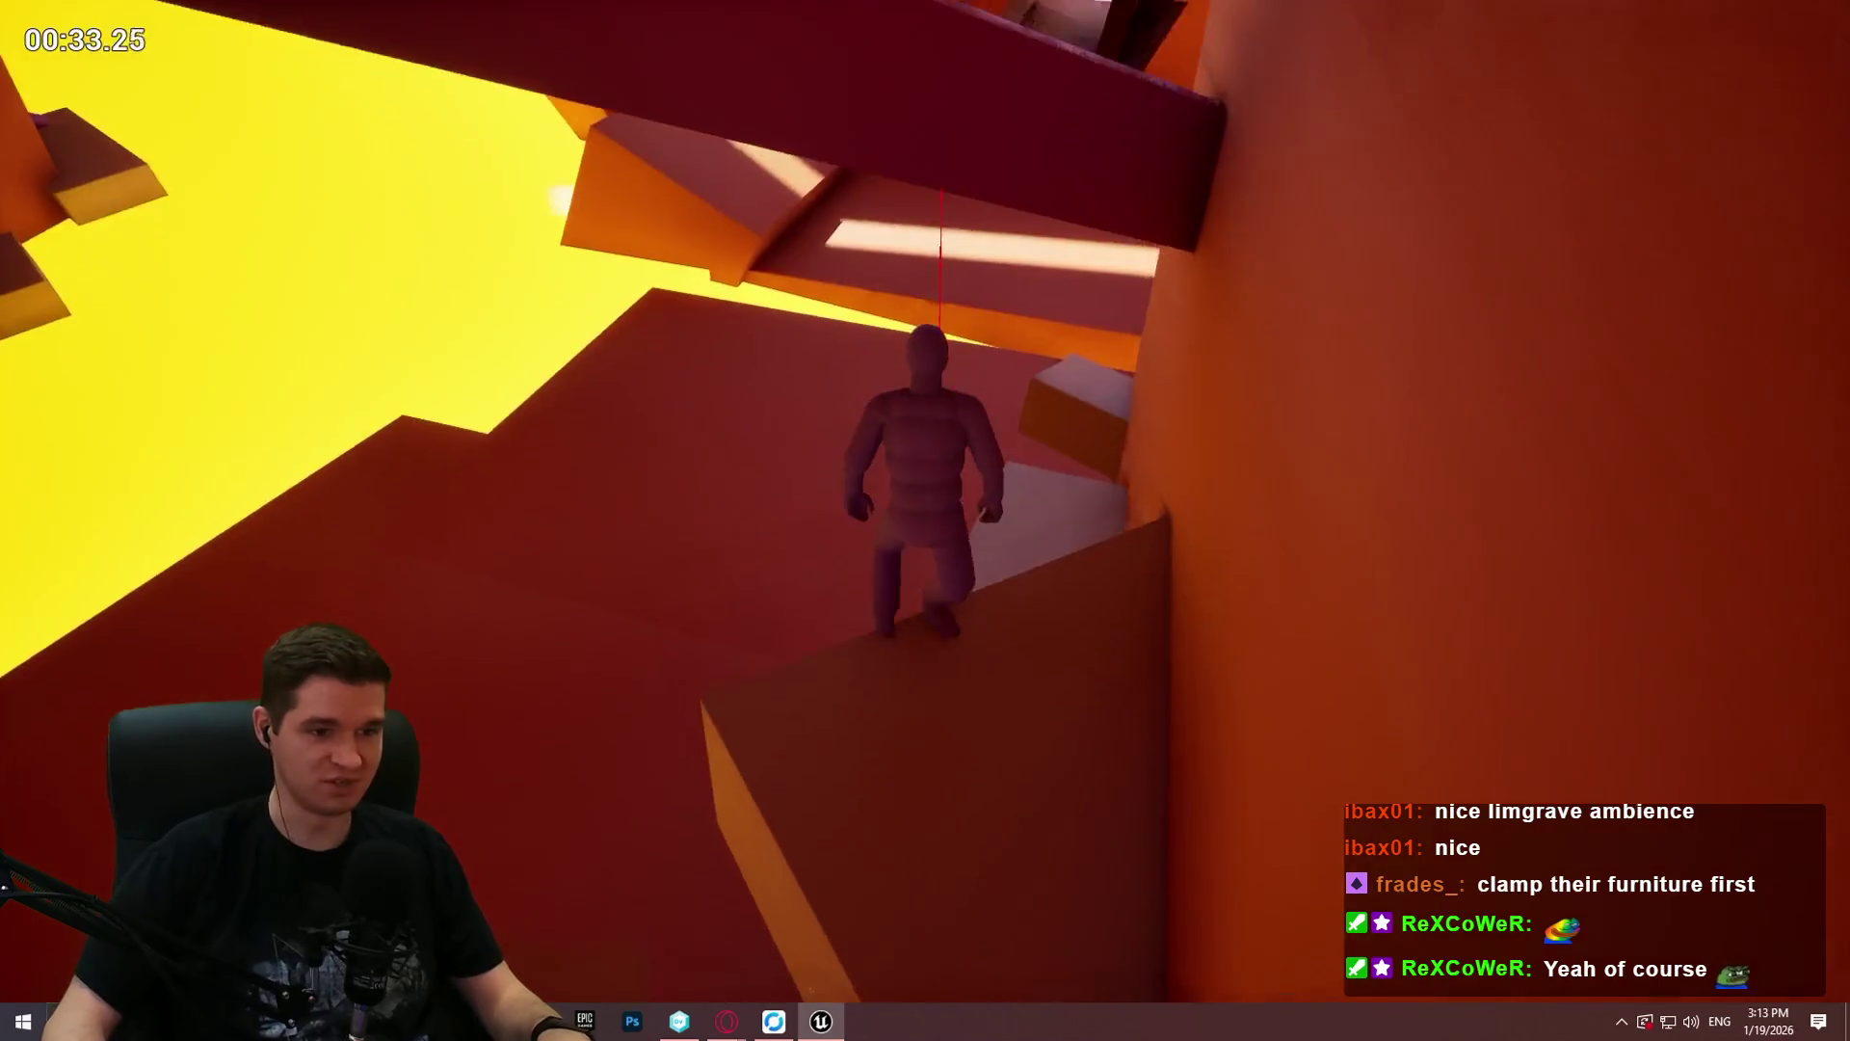
key(w)
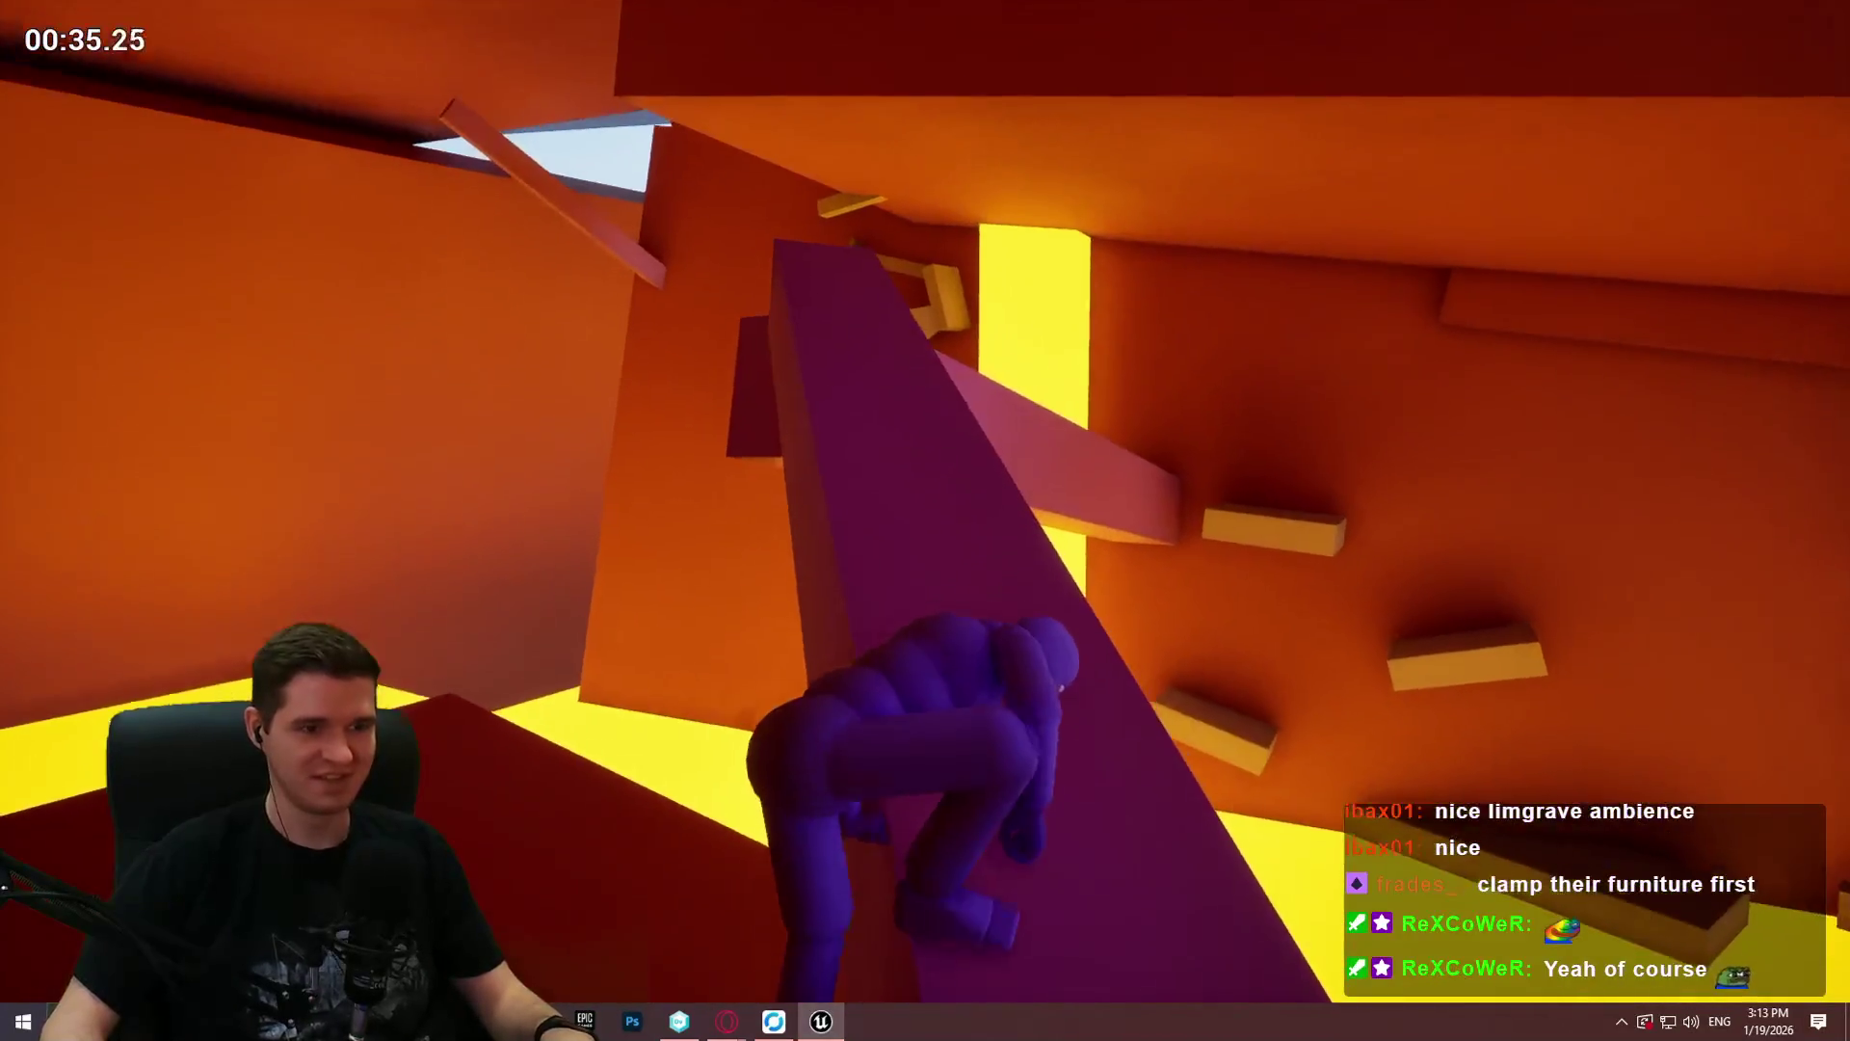
key(w)
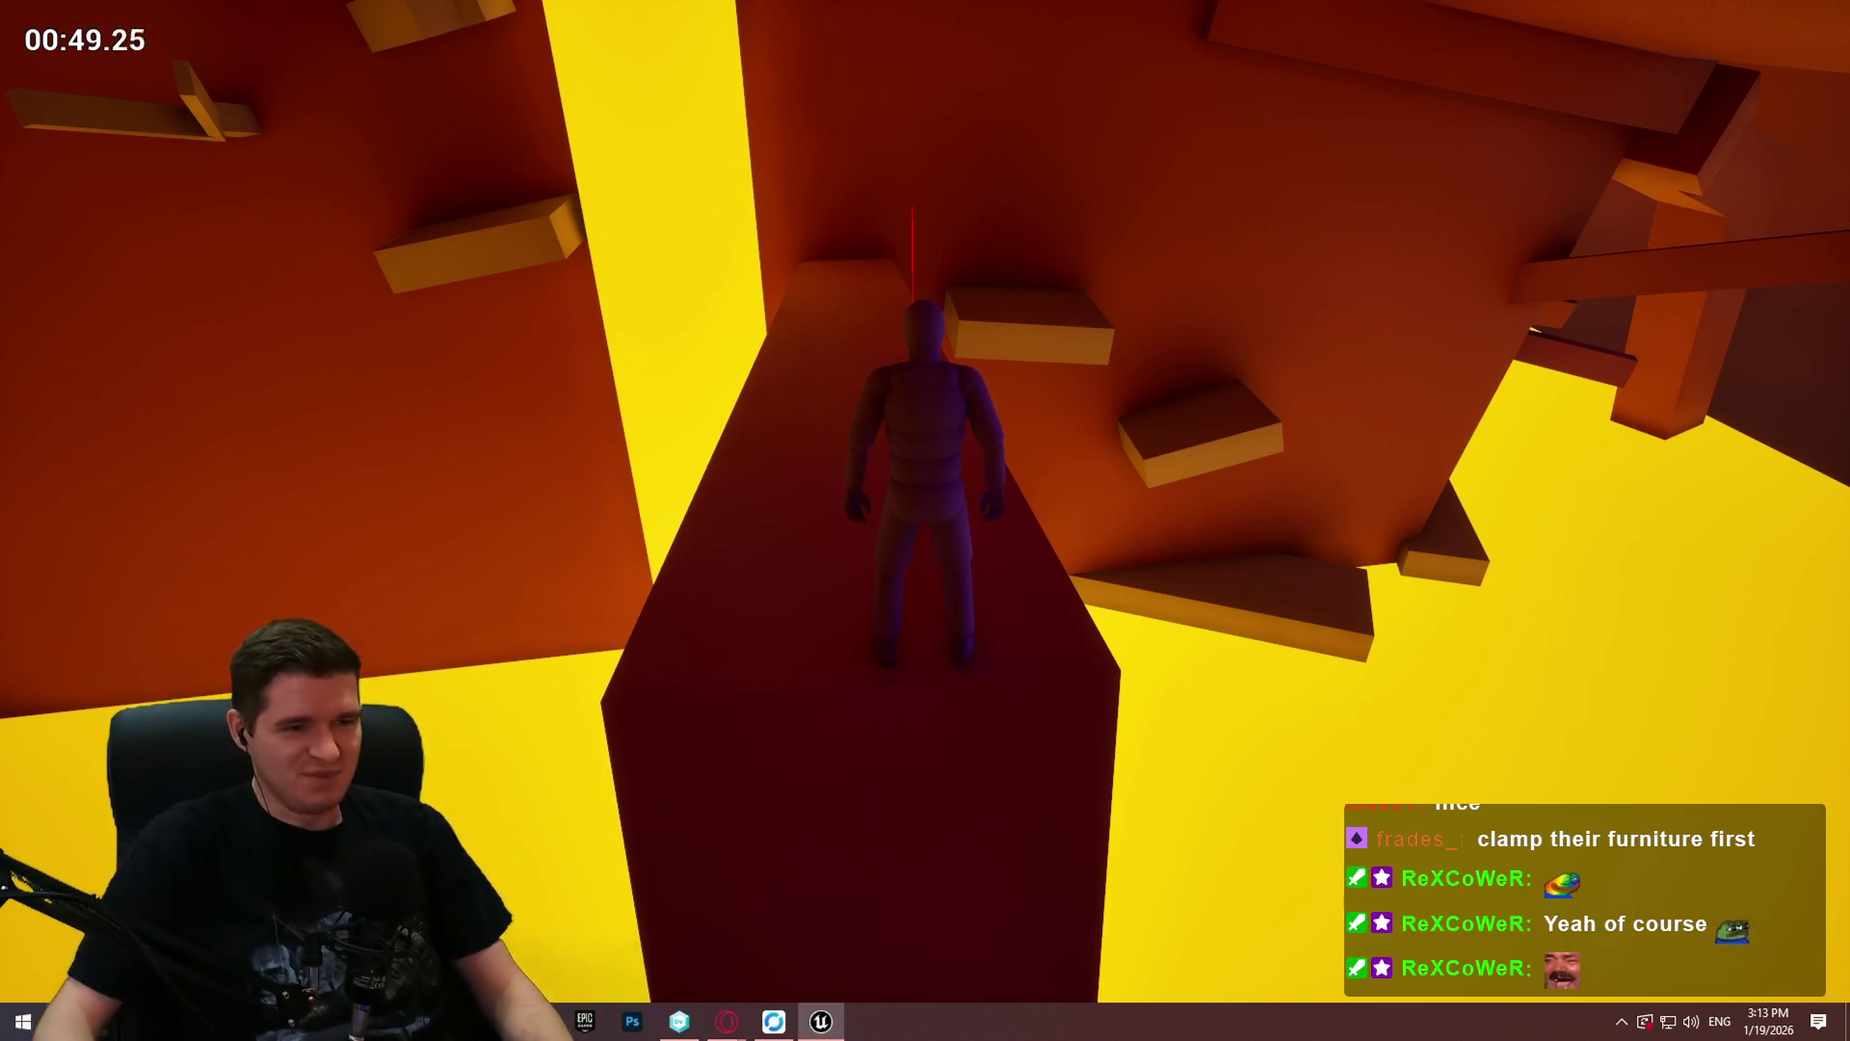
Step: Run the red beam, pull up onto ledges and the overhead beam to the raised platform
key(w)
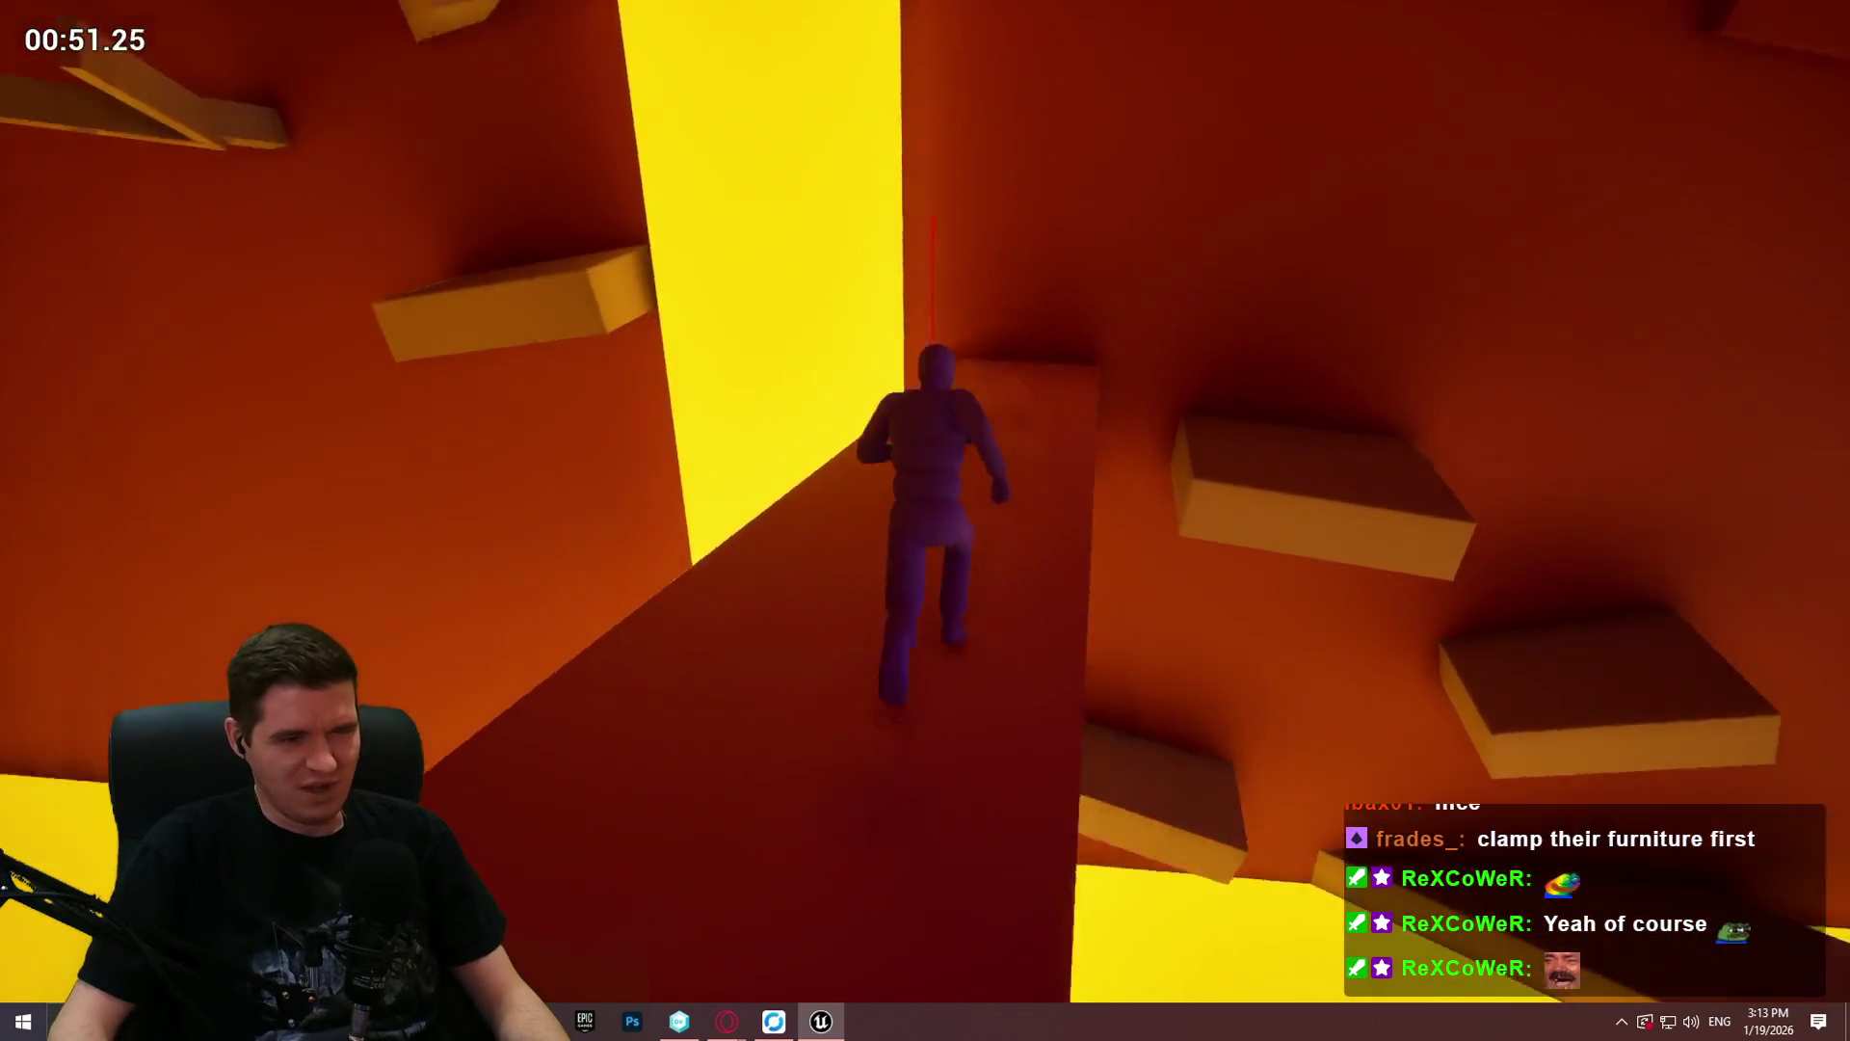
key(space)
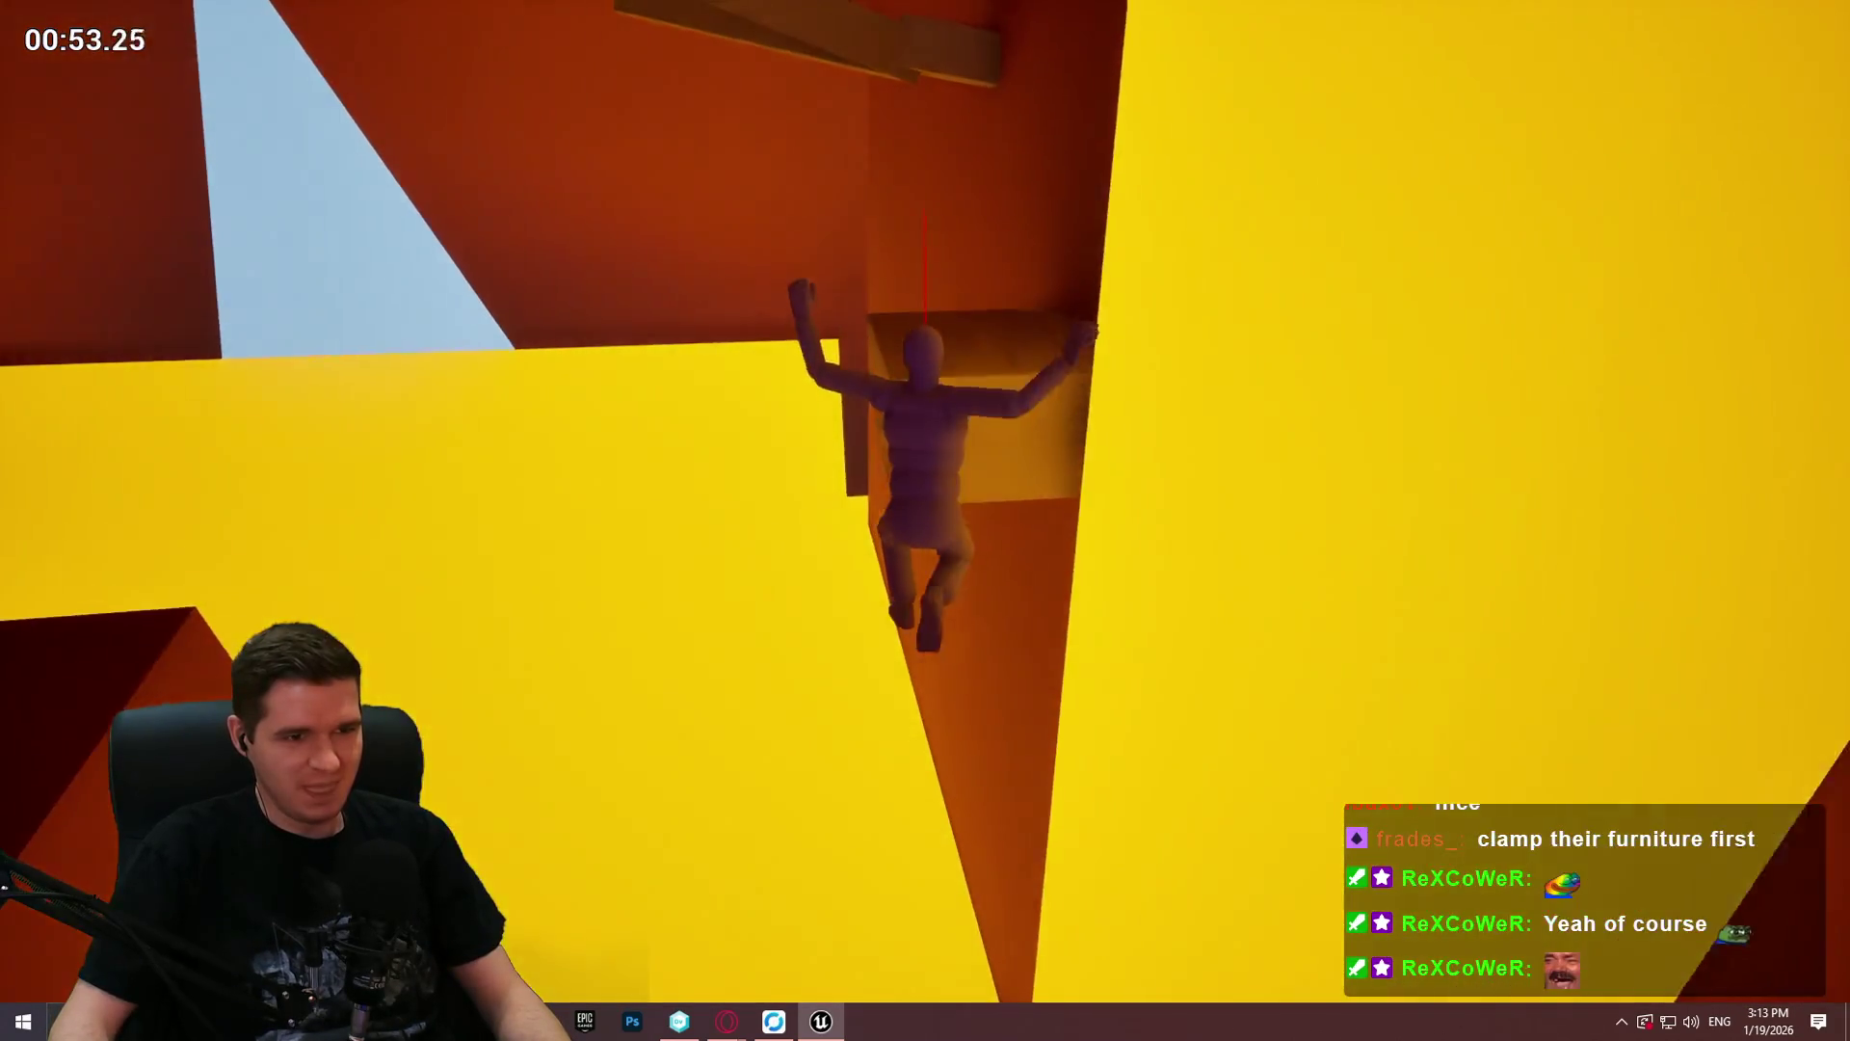
key(w)
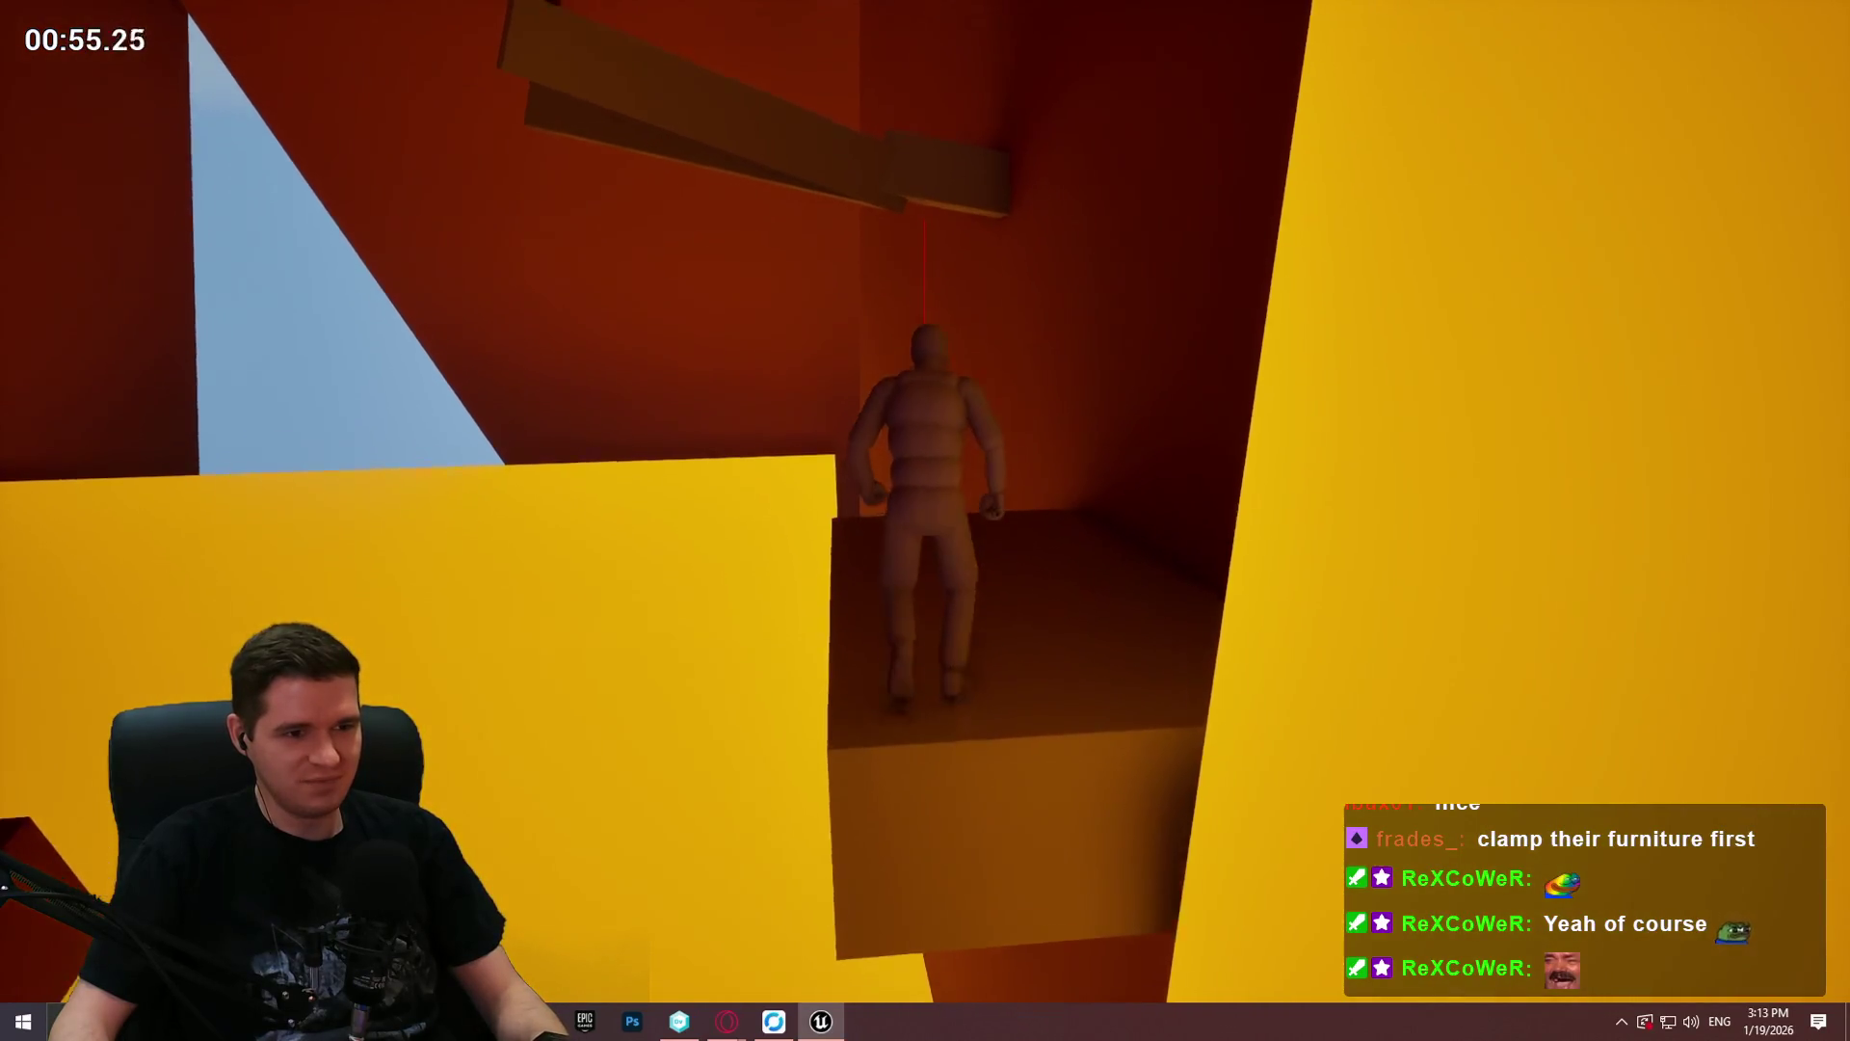
key(space)
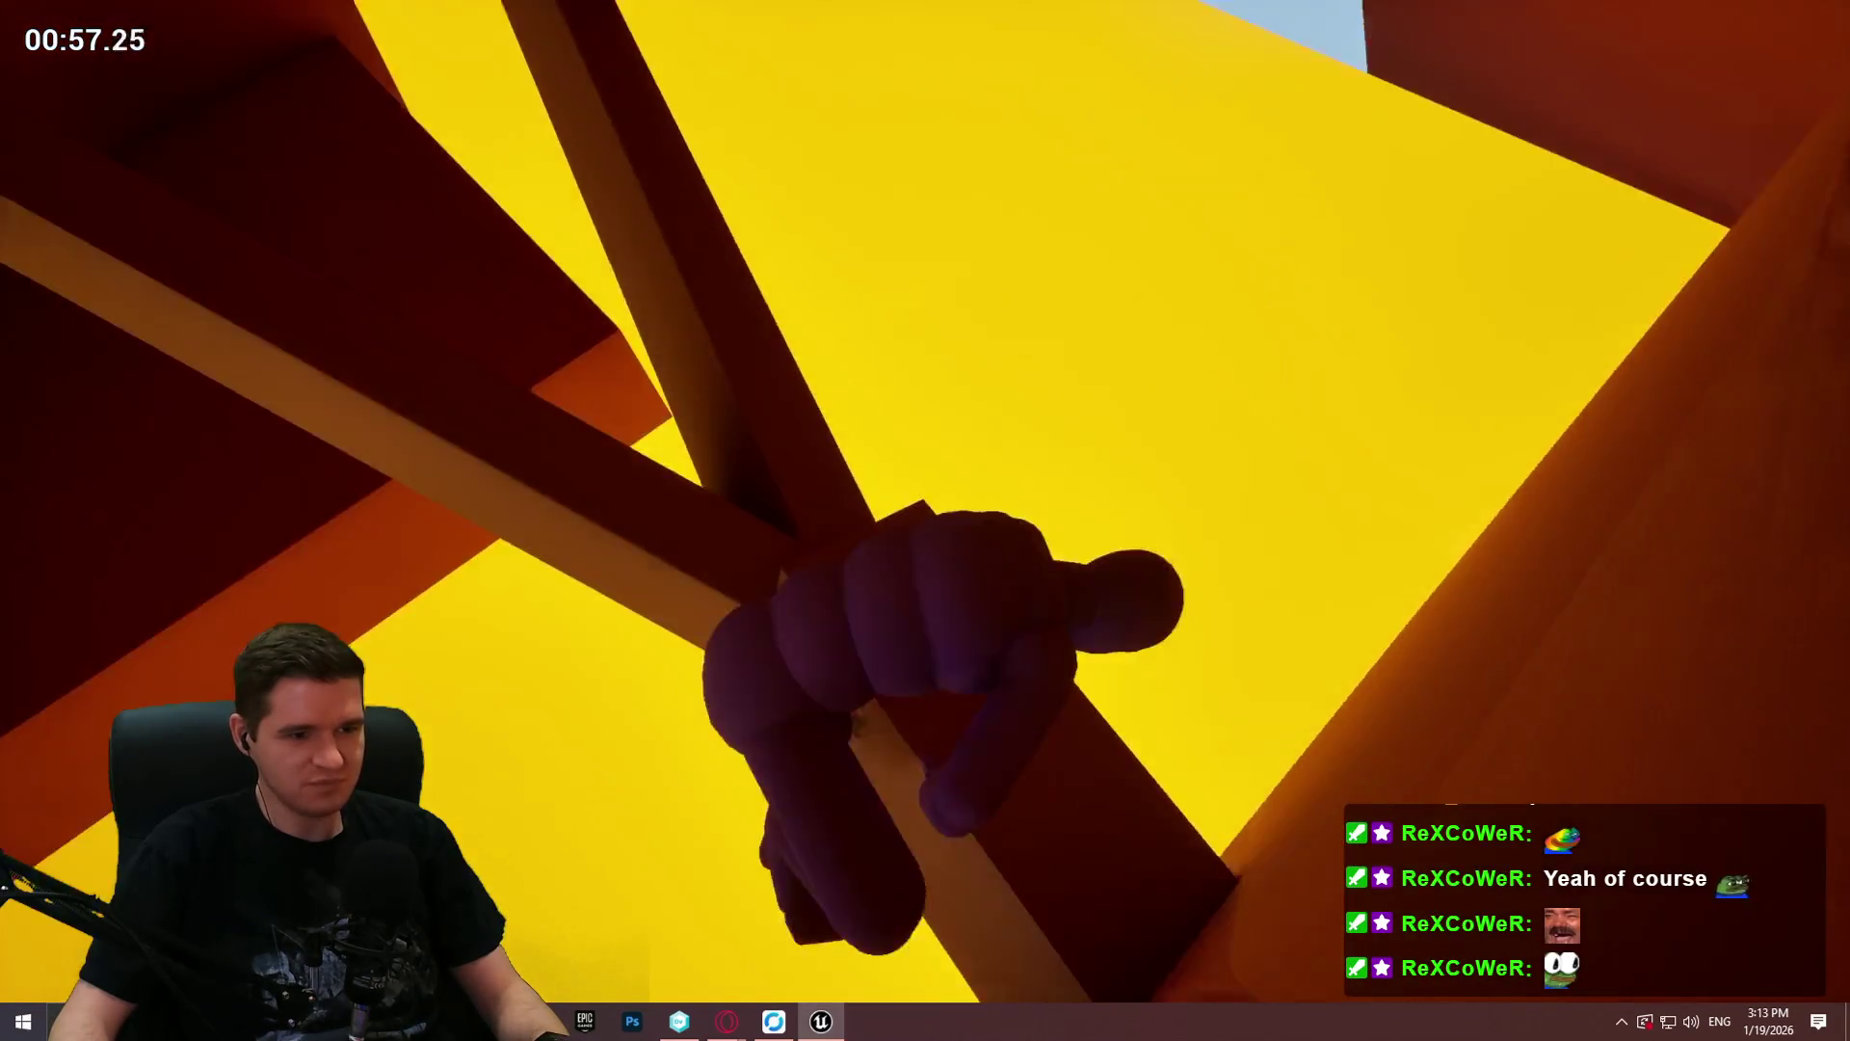
key(w)
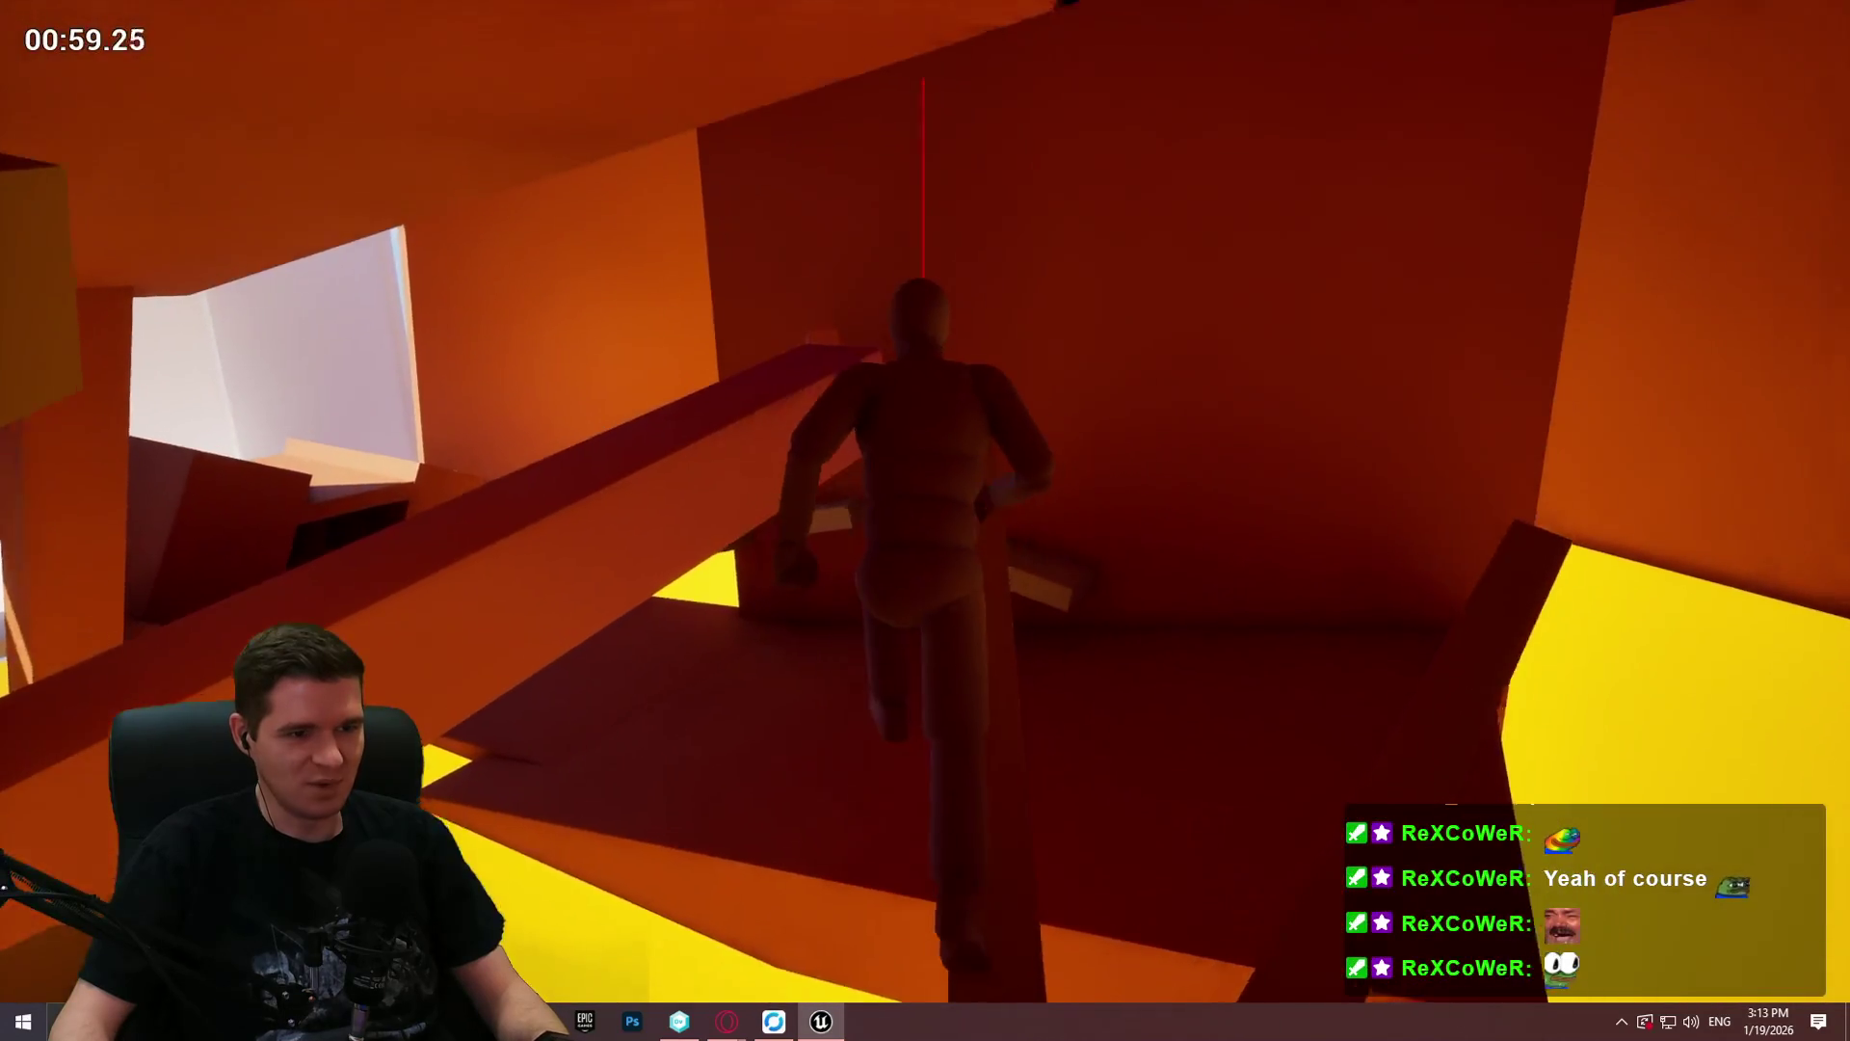
key(w)
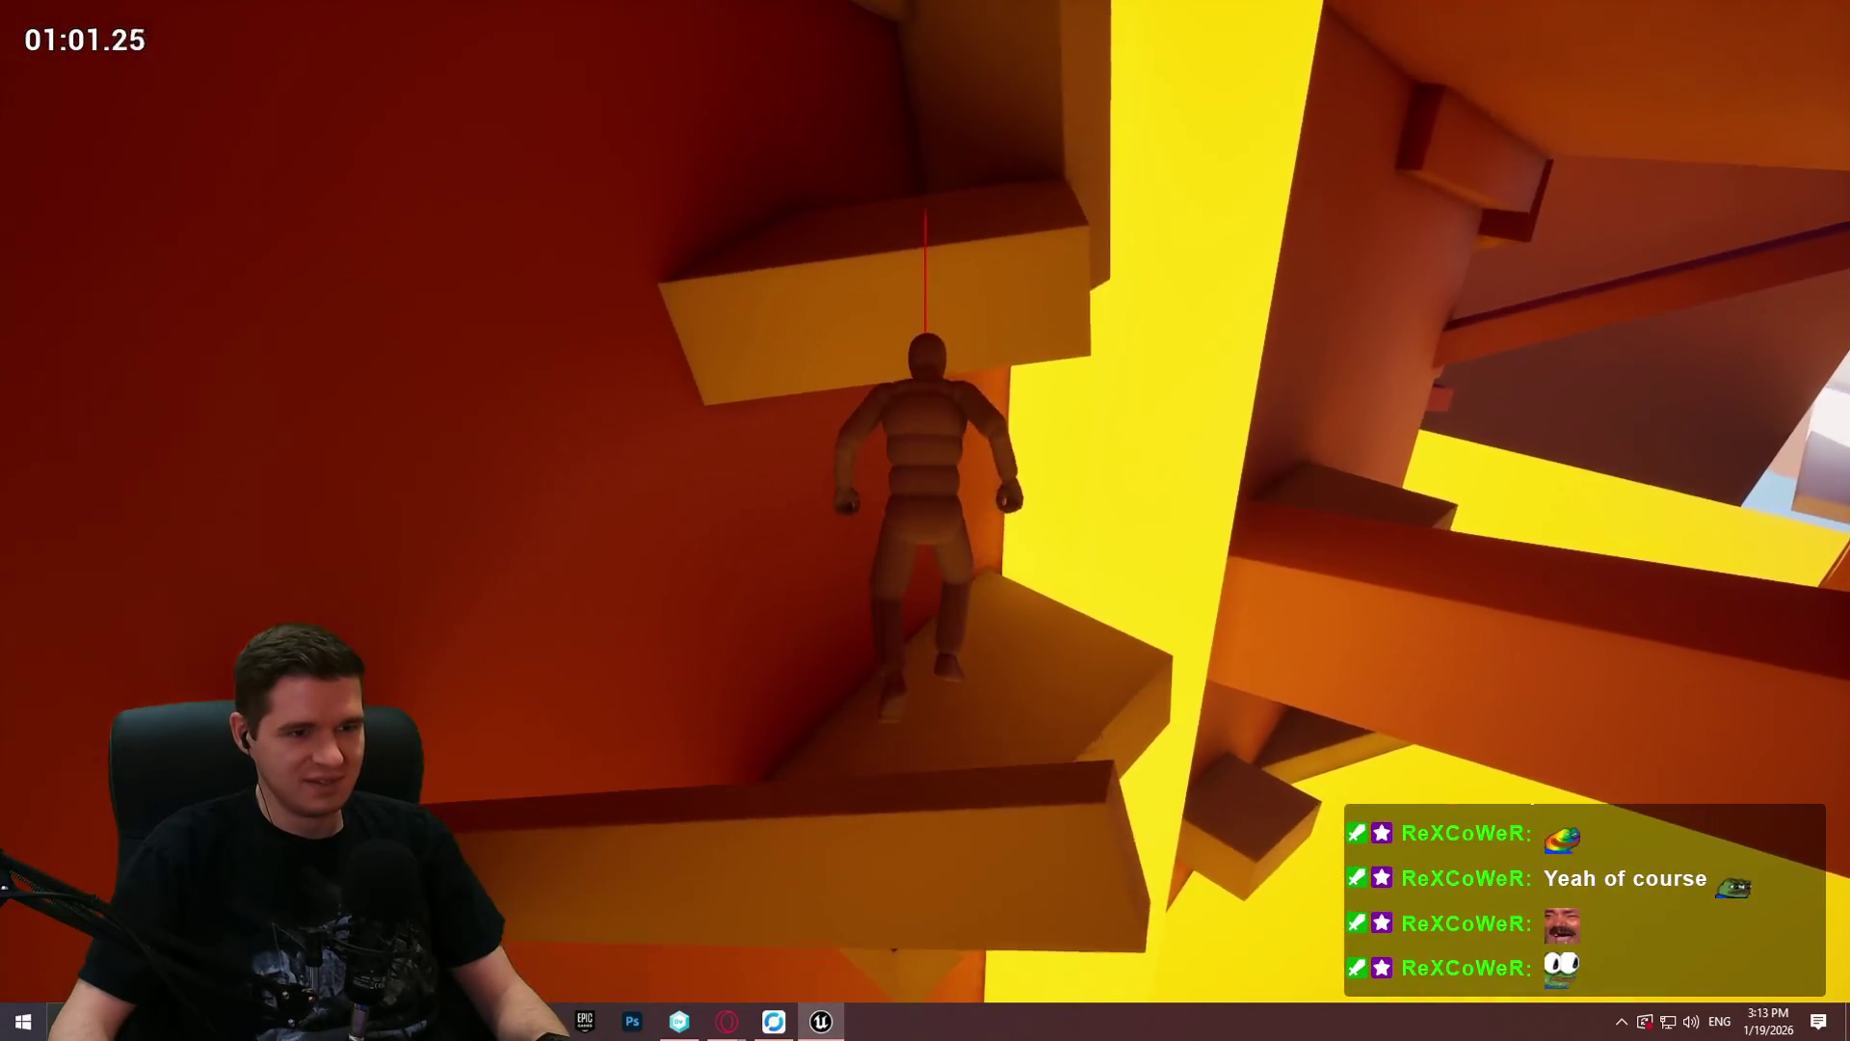
key(w)
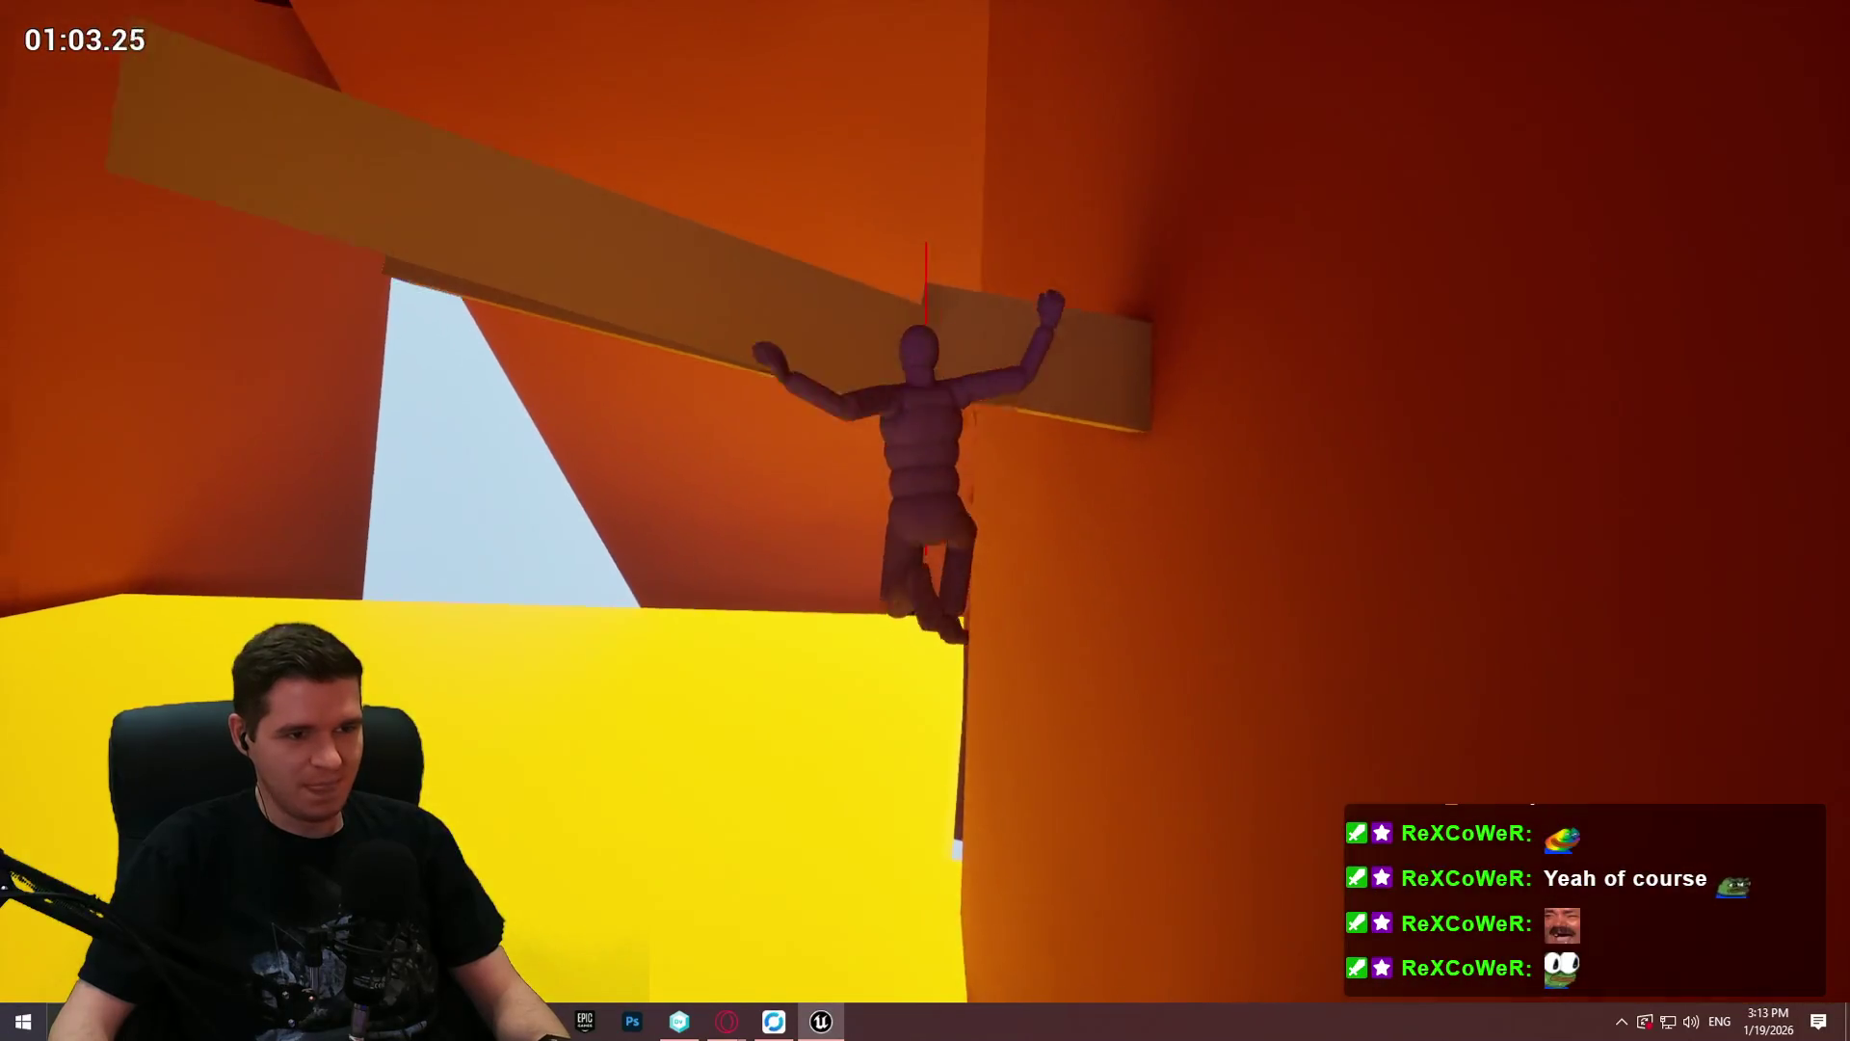
key(w)
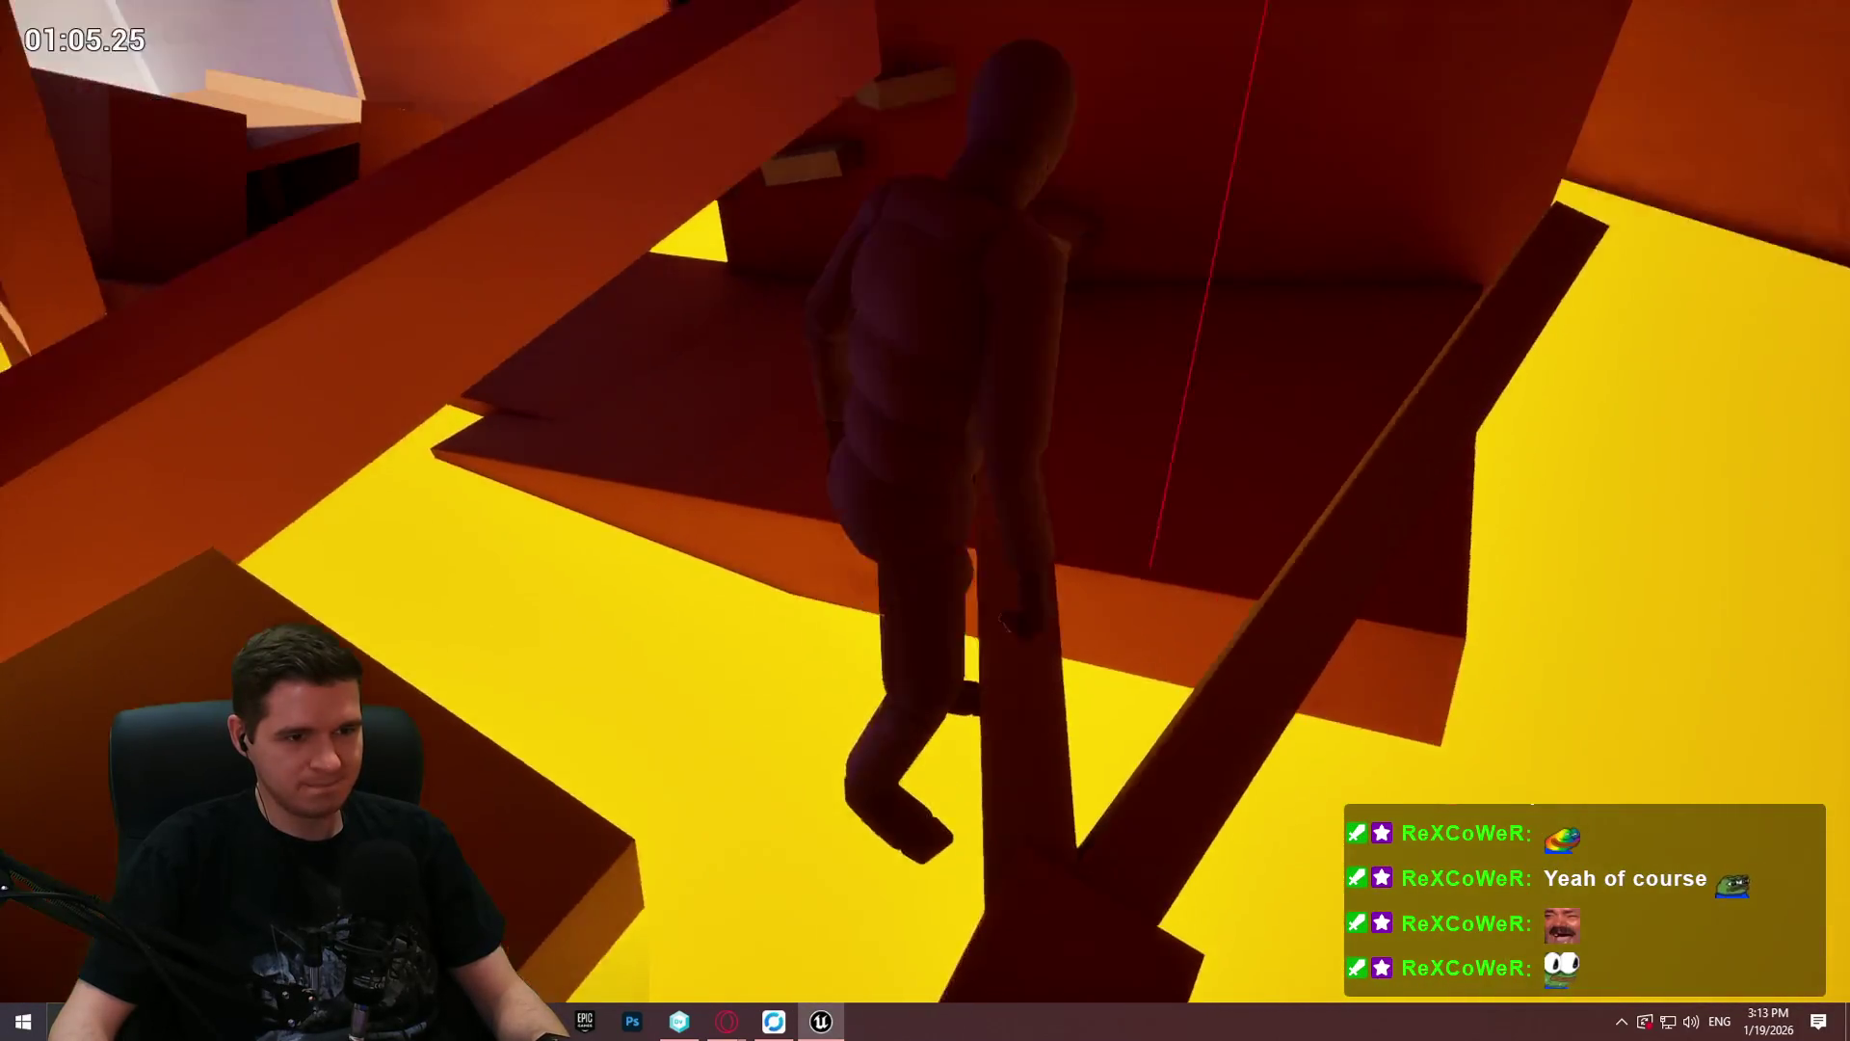
Step: Cross the beams, climb the wall up through the shaft, and jump to the next ledge
key(w)
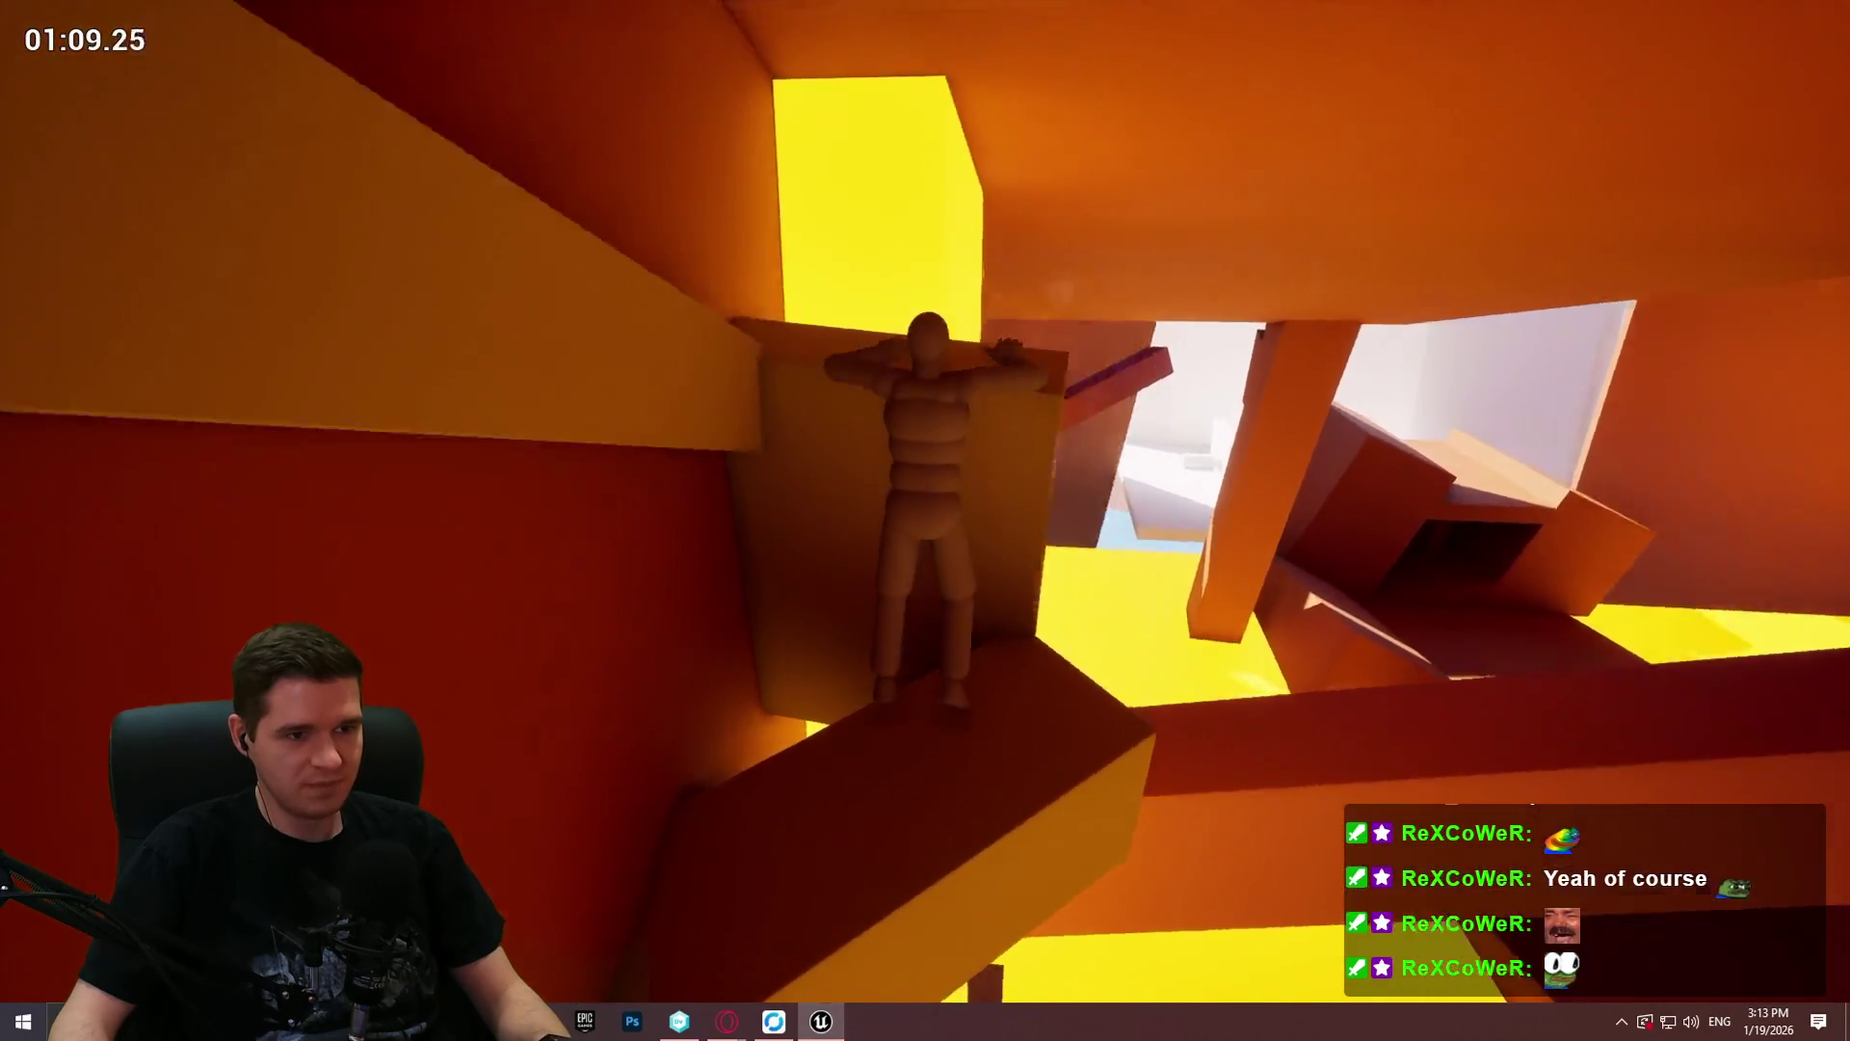
key(w)
key(w)
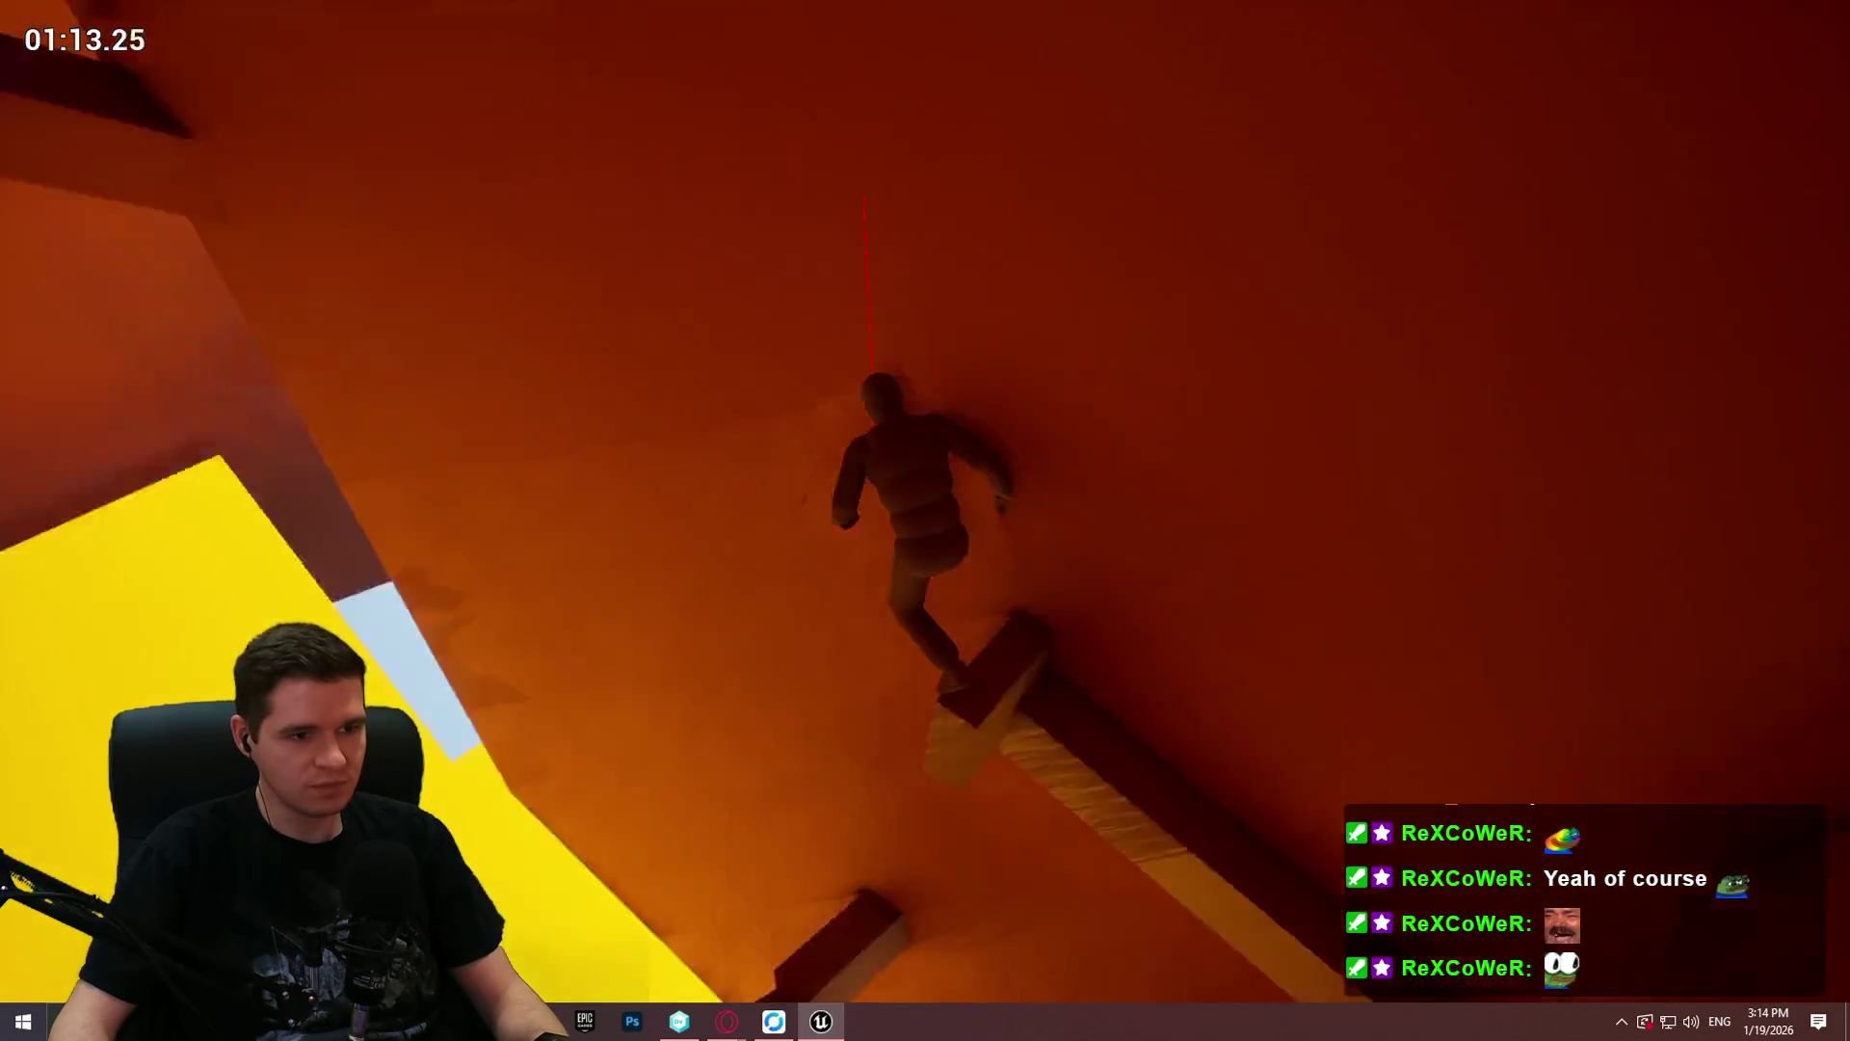
key(w)
key(w)
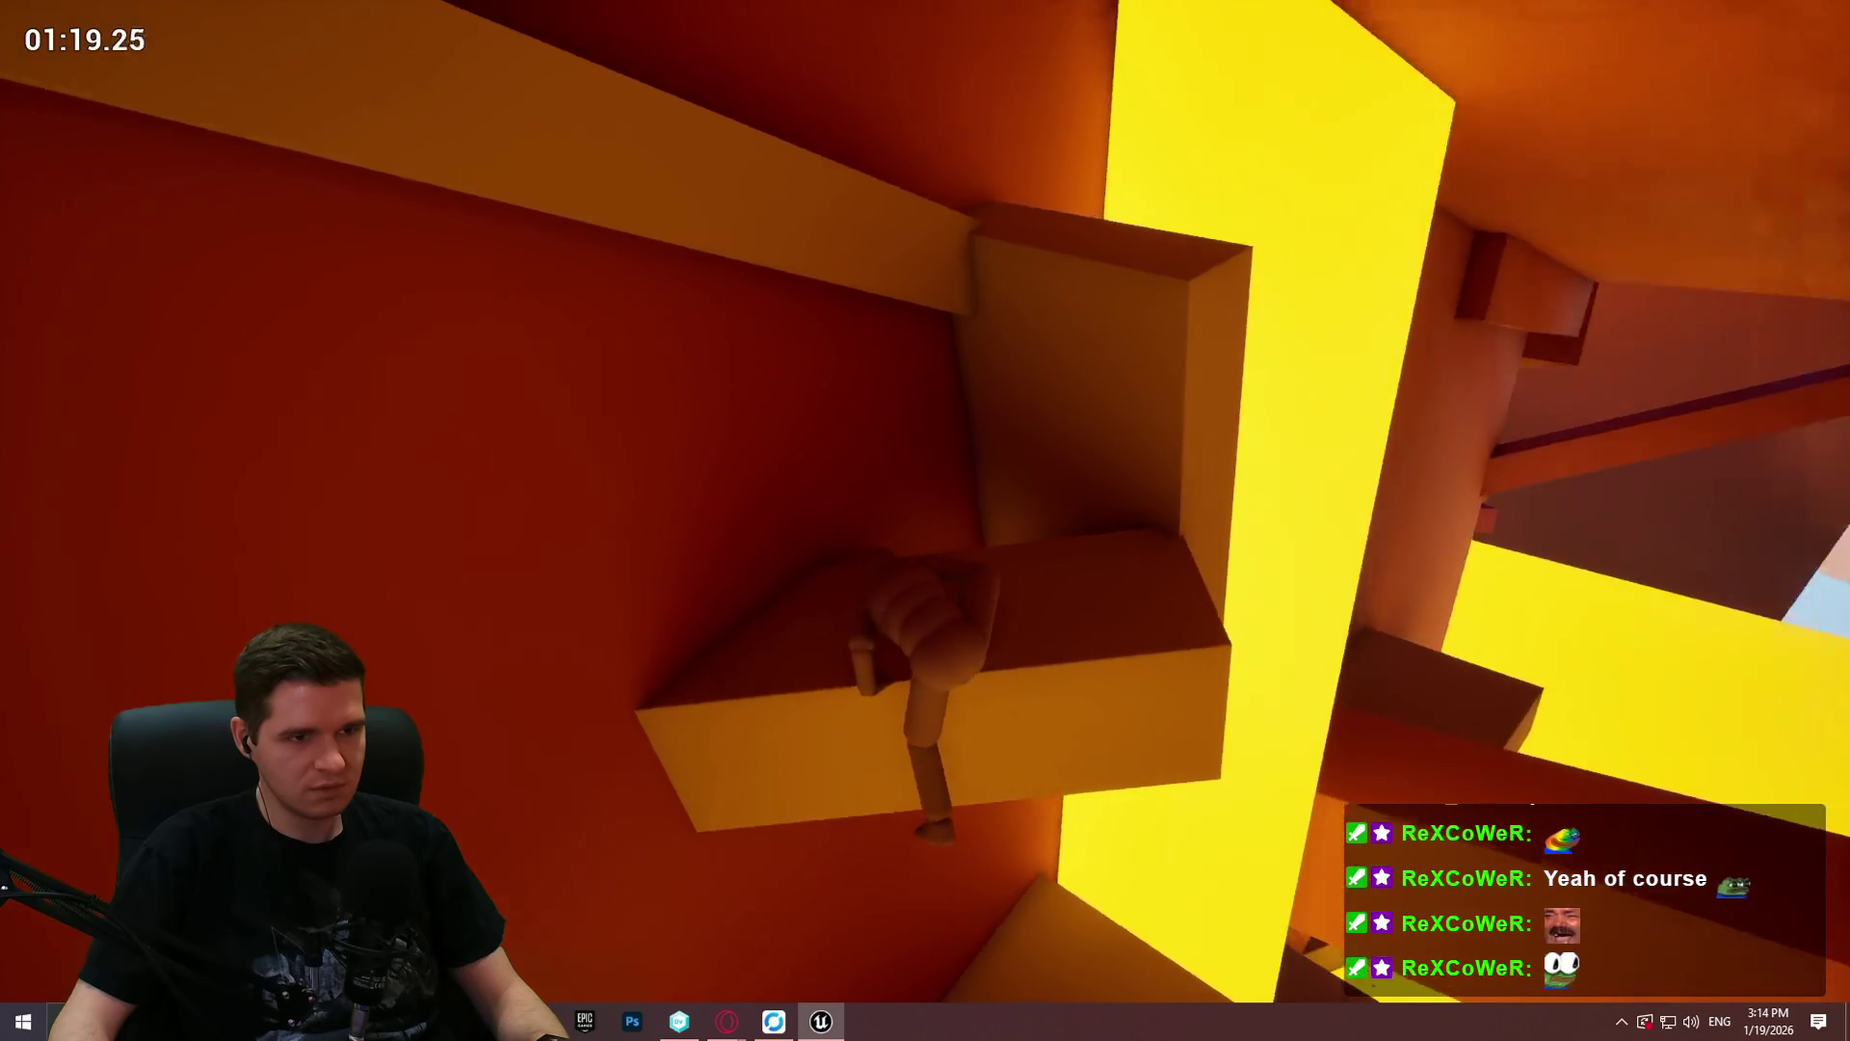
key(w)
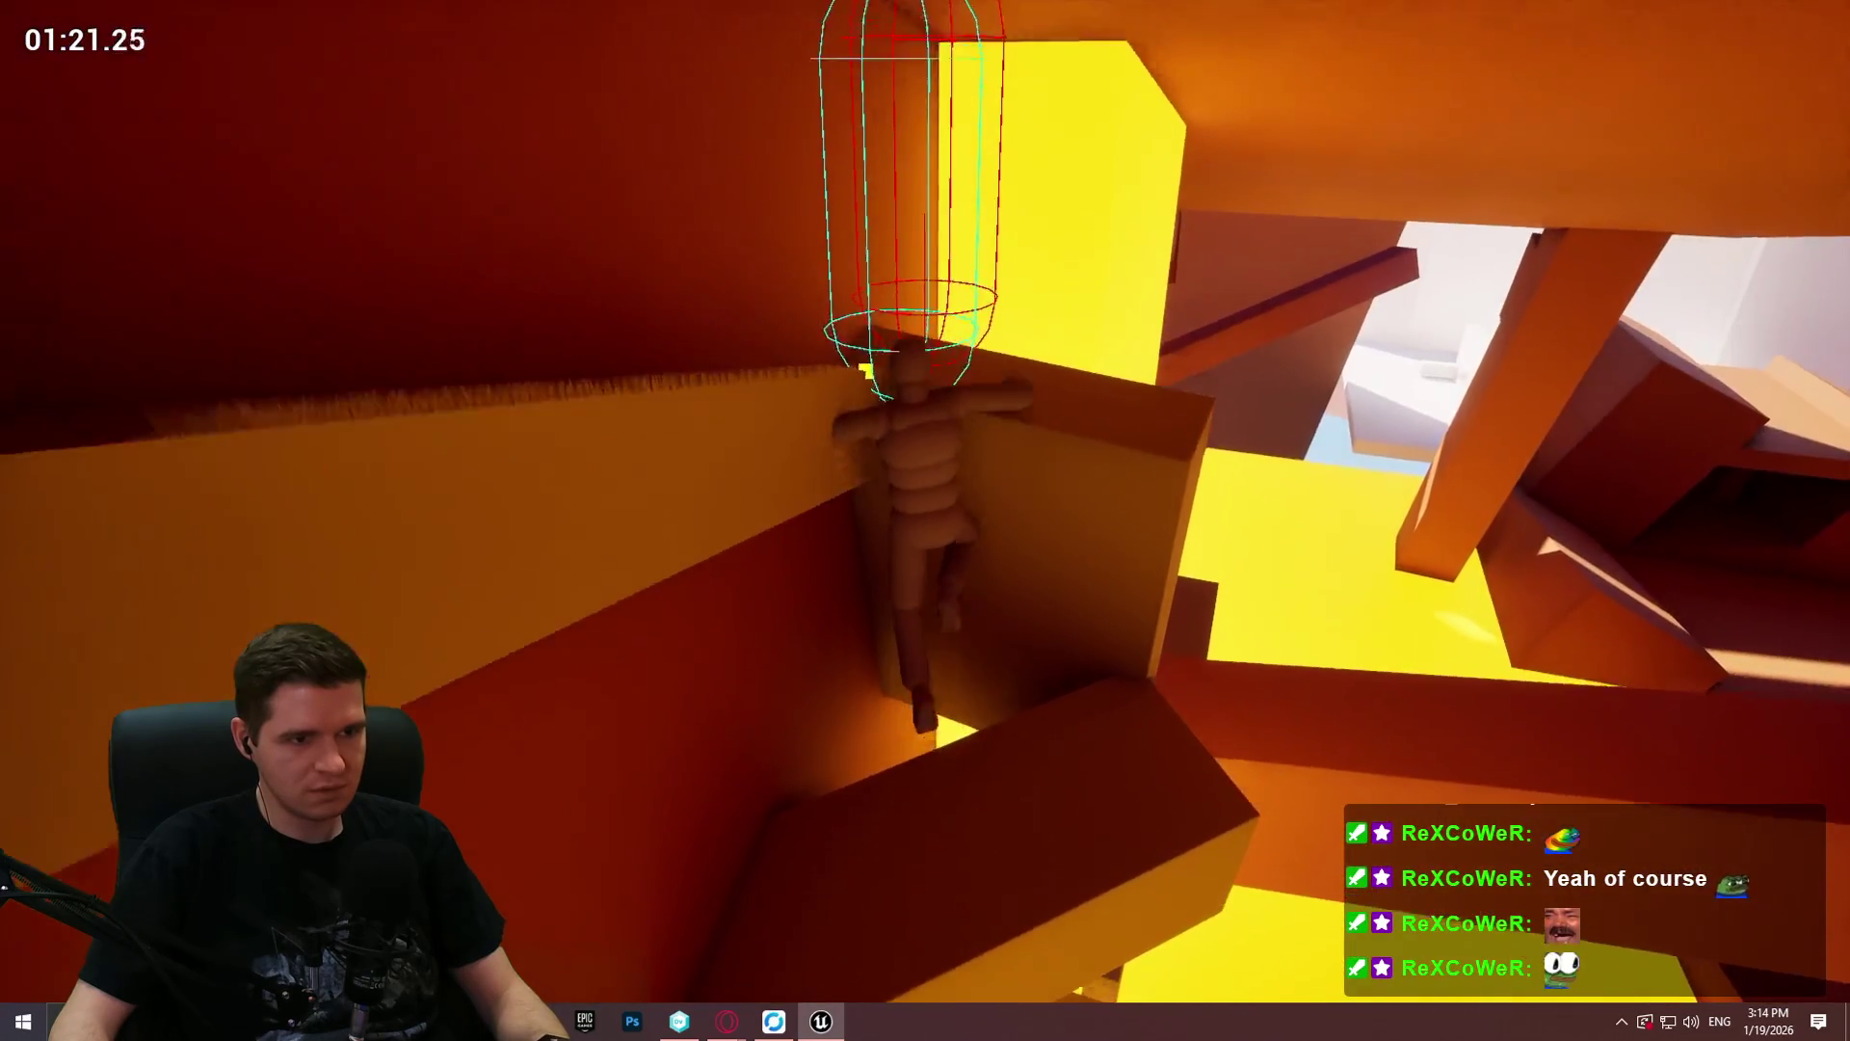
key(w)
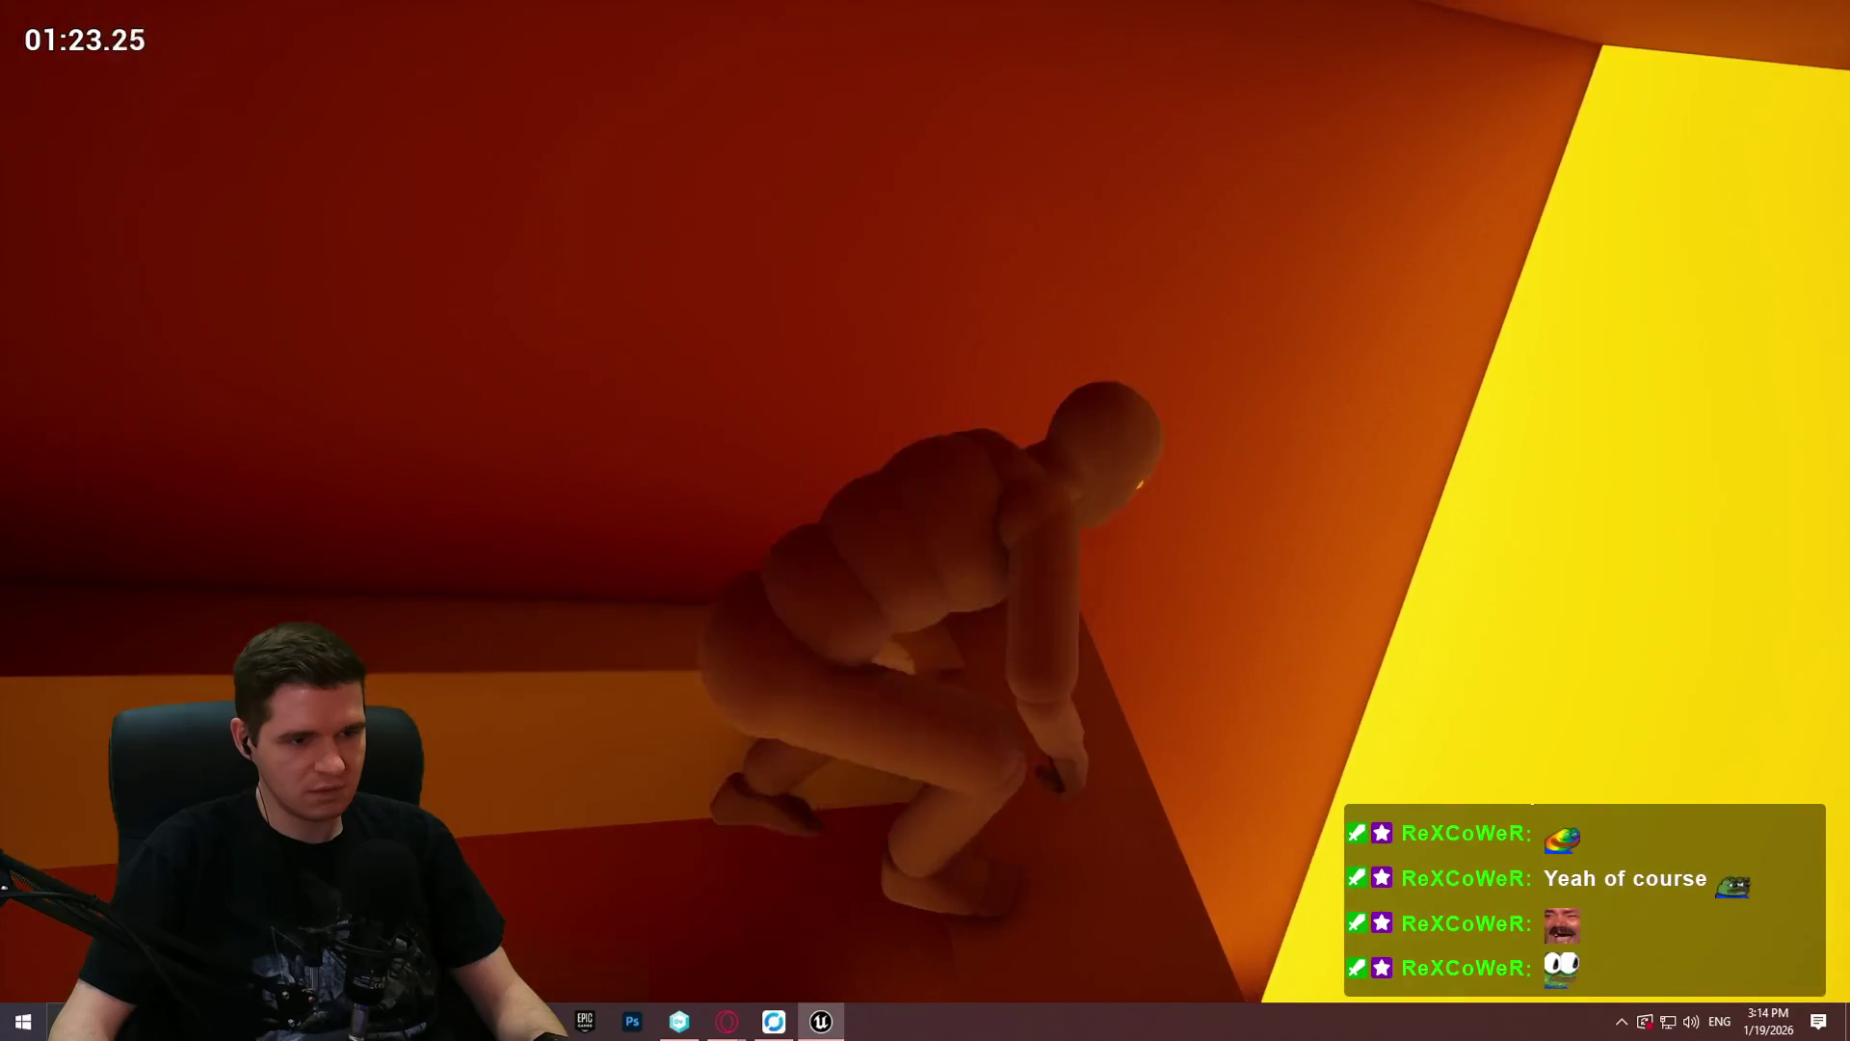
key(w)
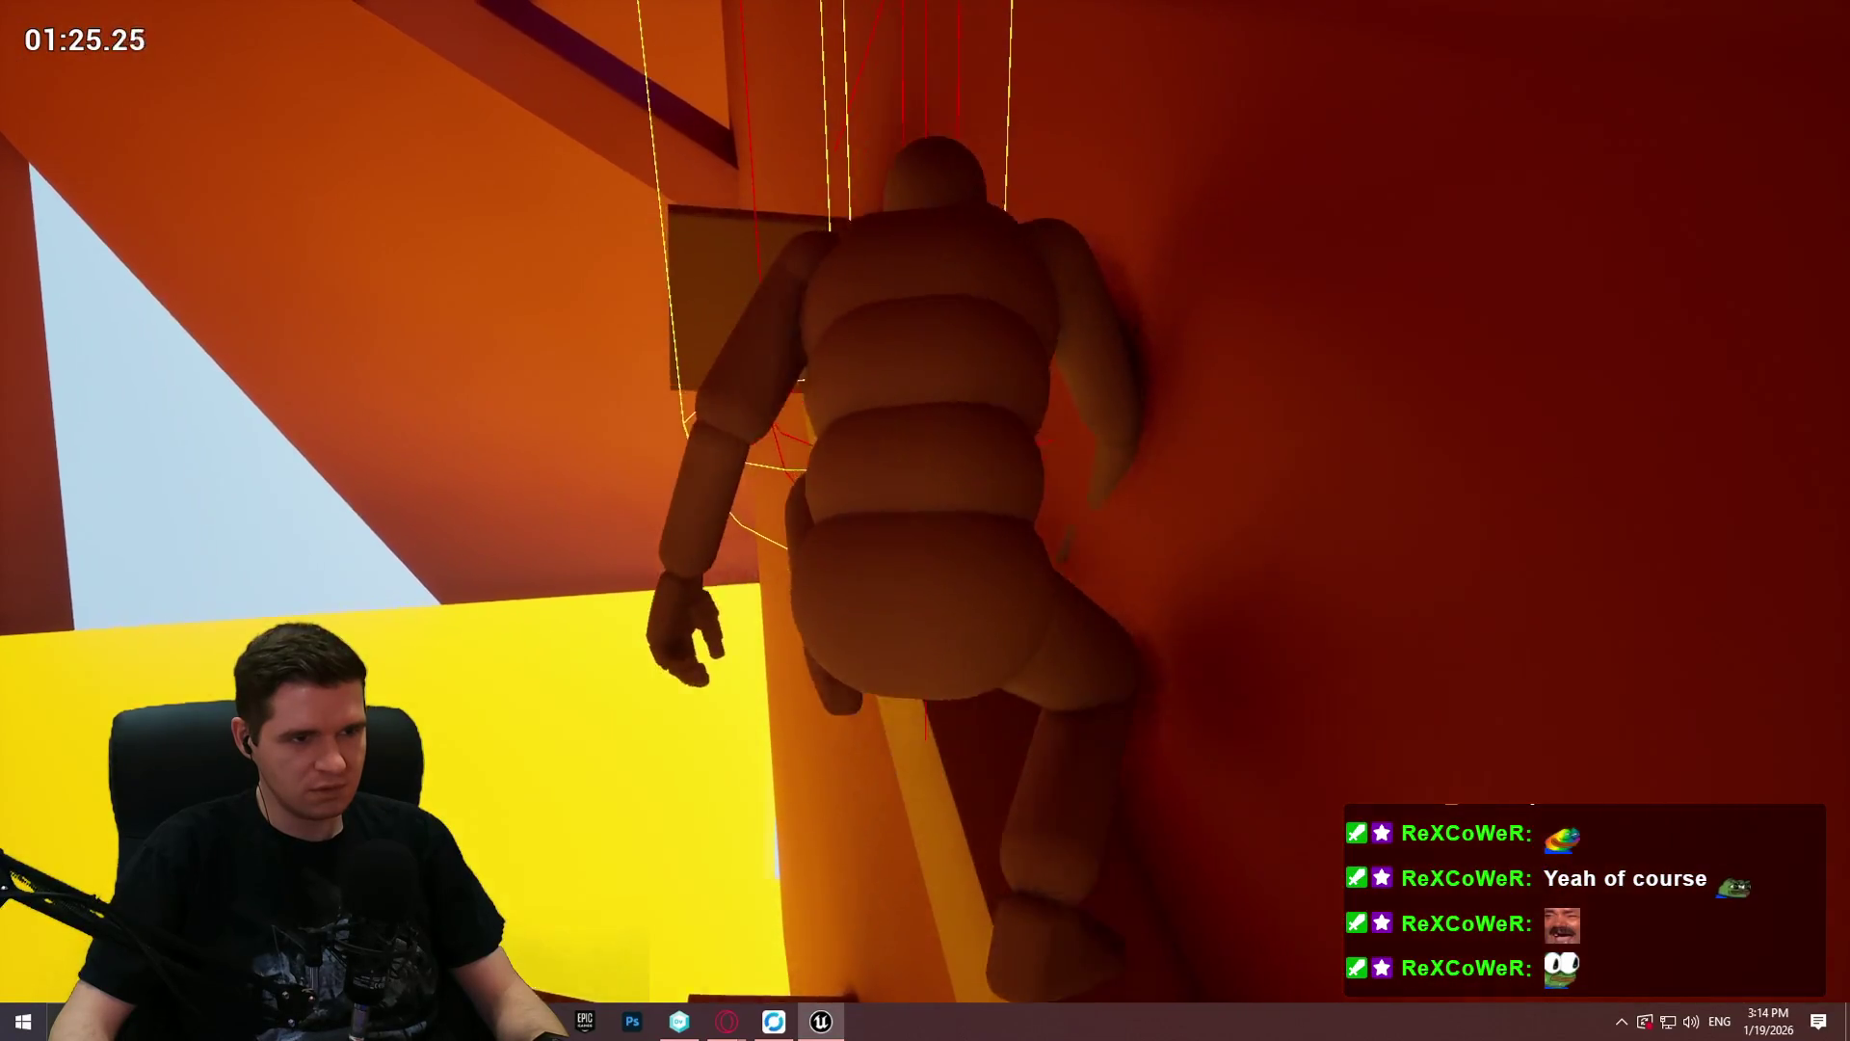
key(w)
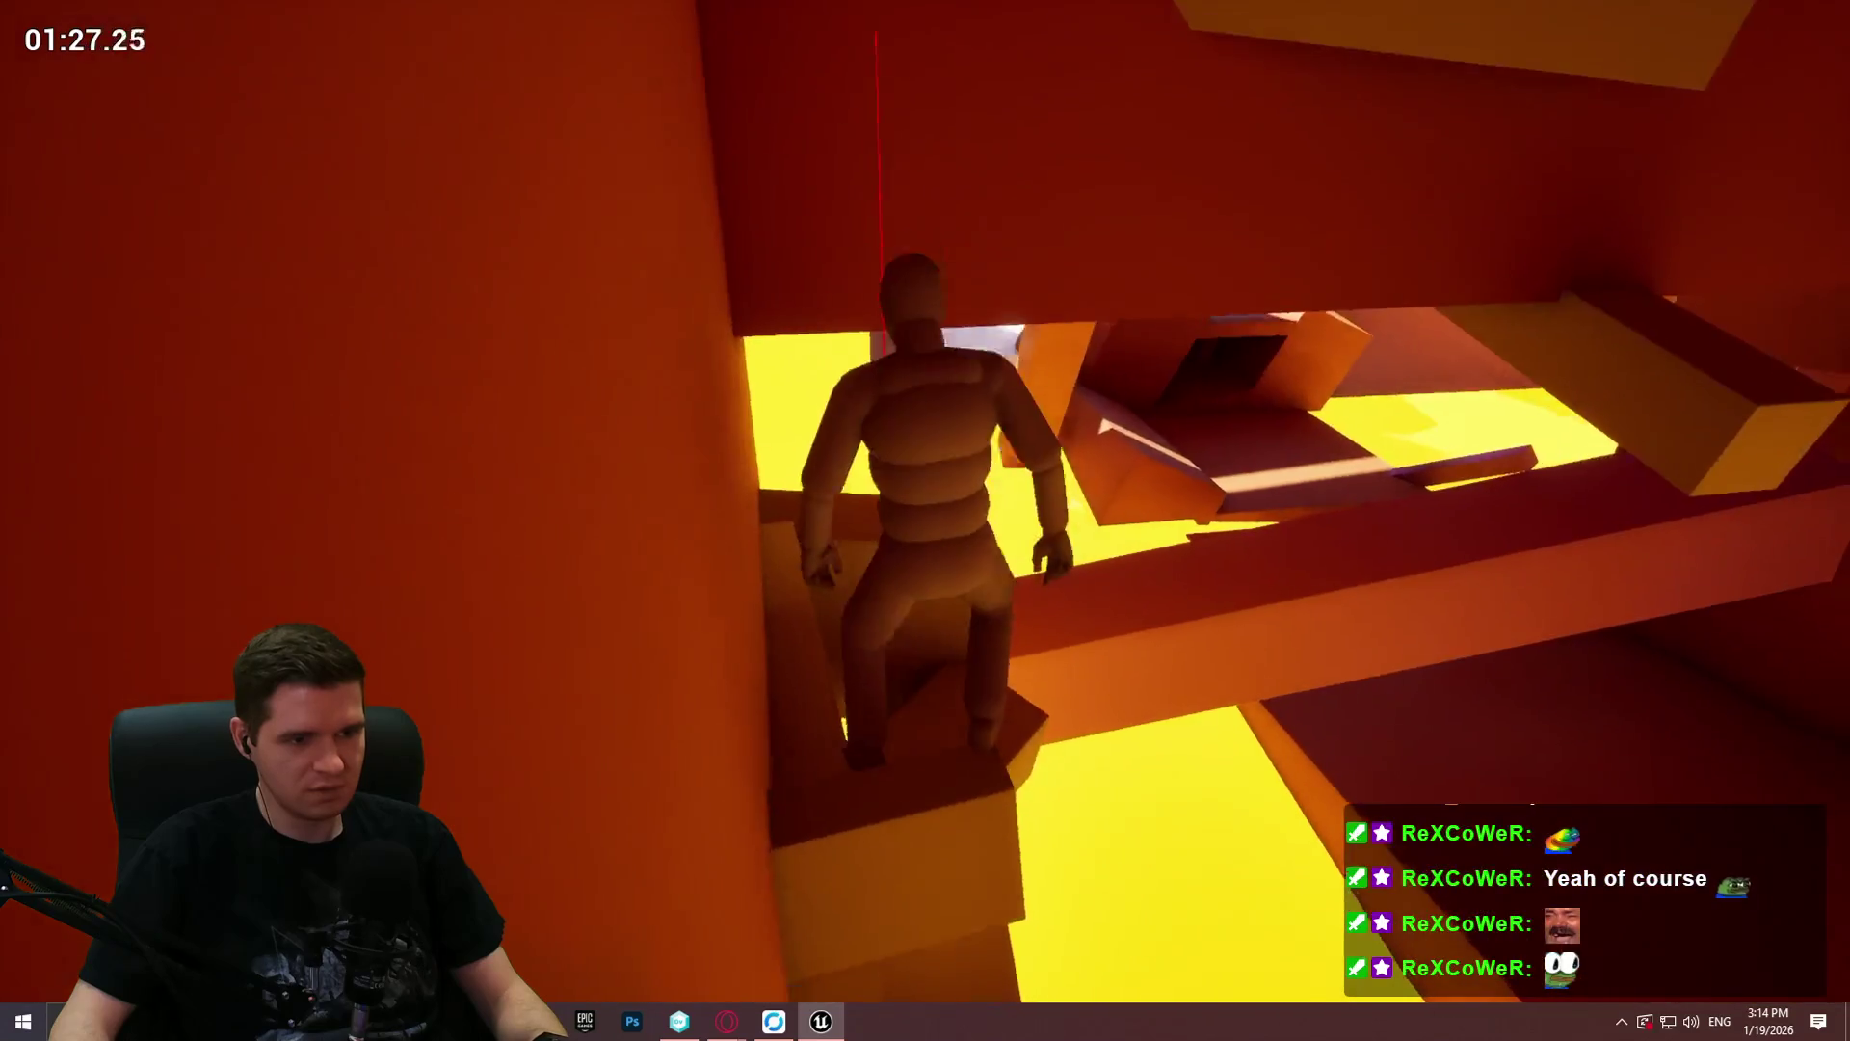
key(space)
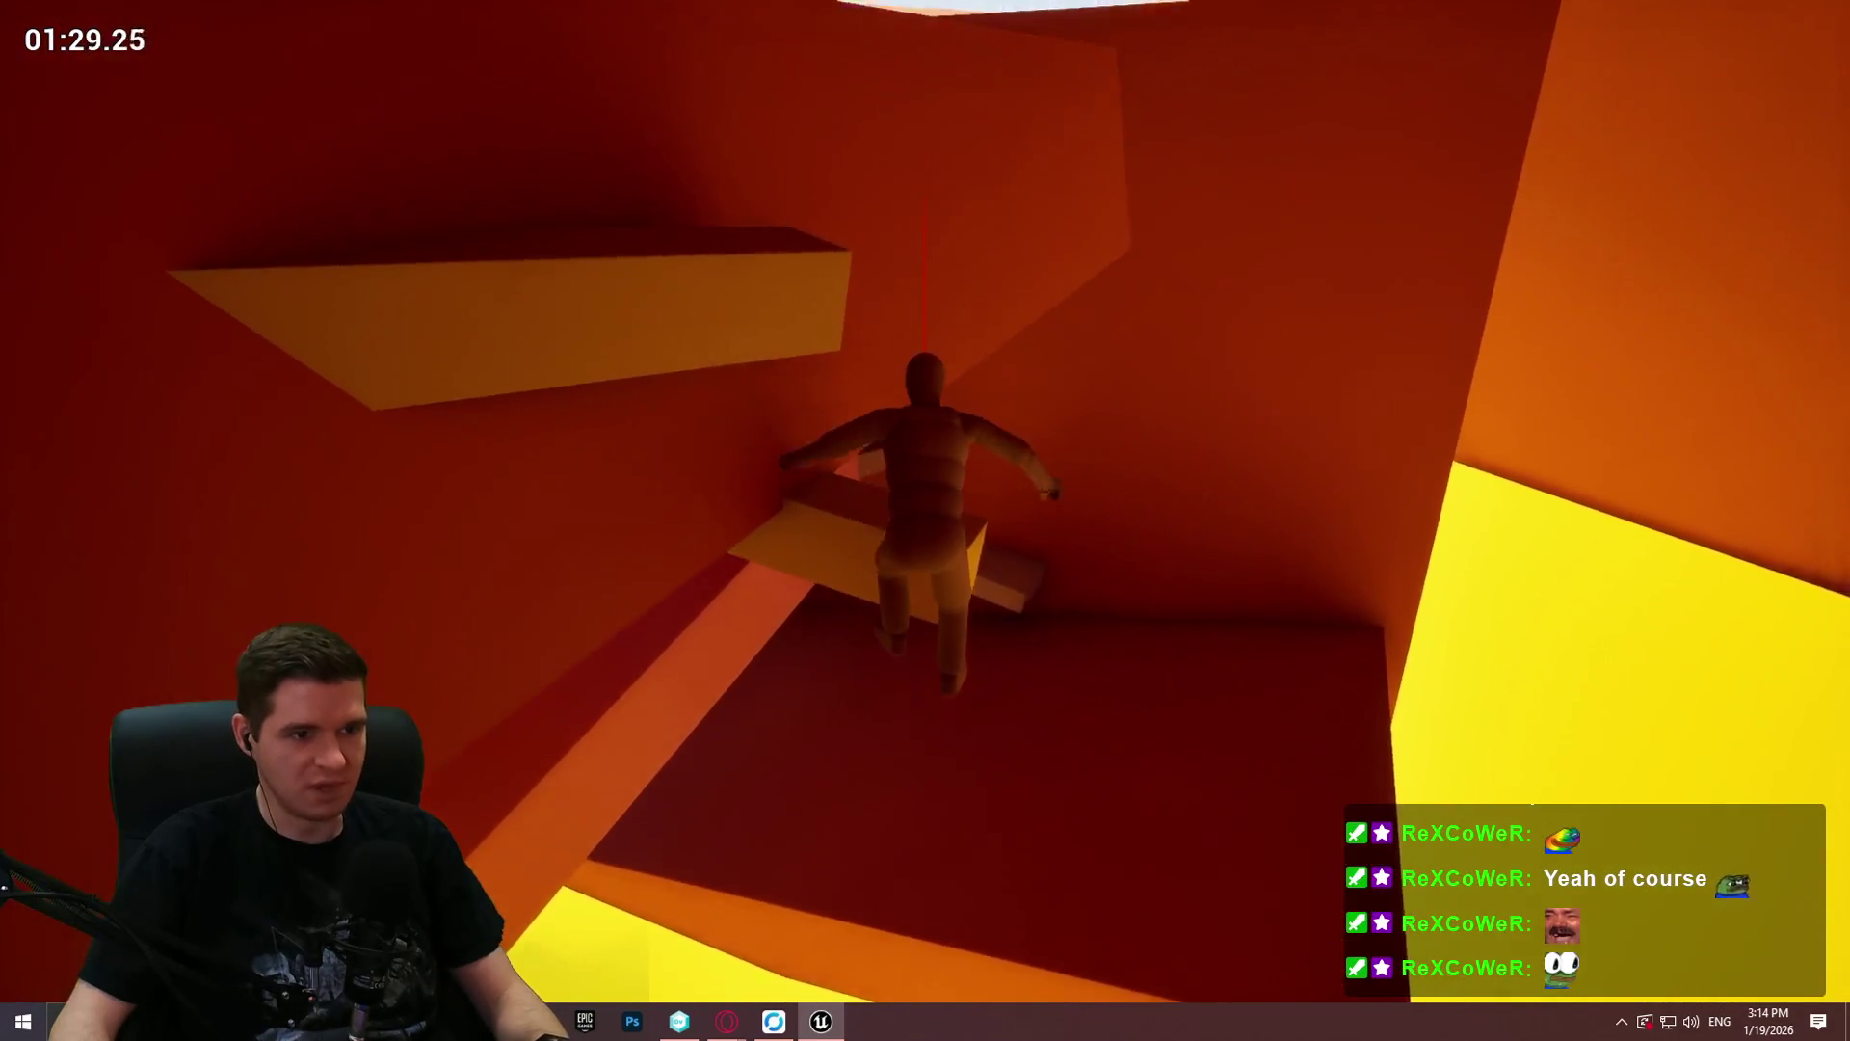
Step: Walk the character onto the platform, through the purple-lit area and corridor toward the orange opening
key(w)
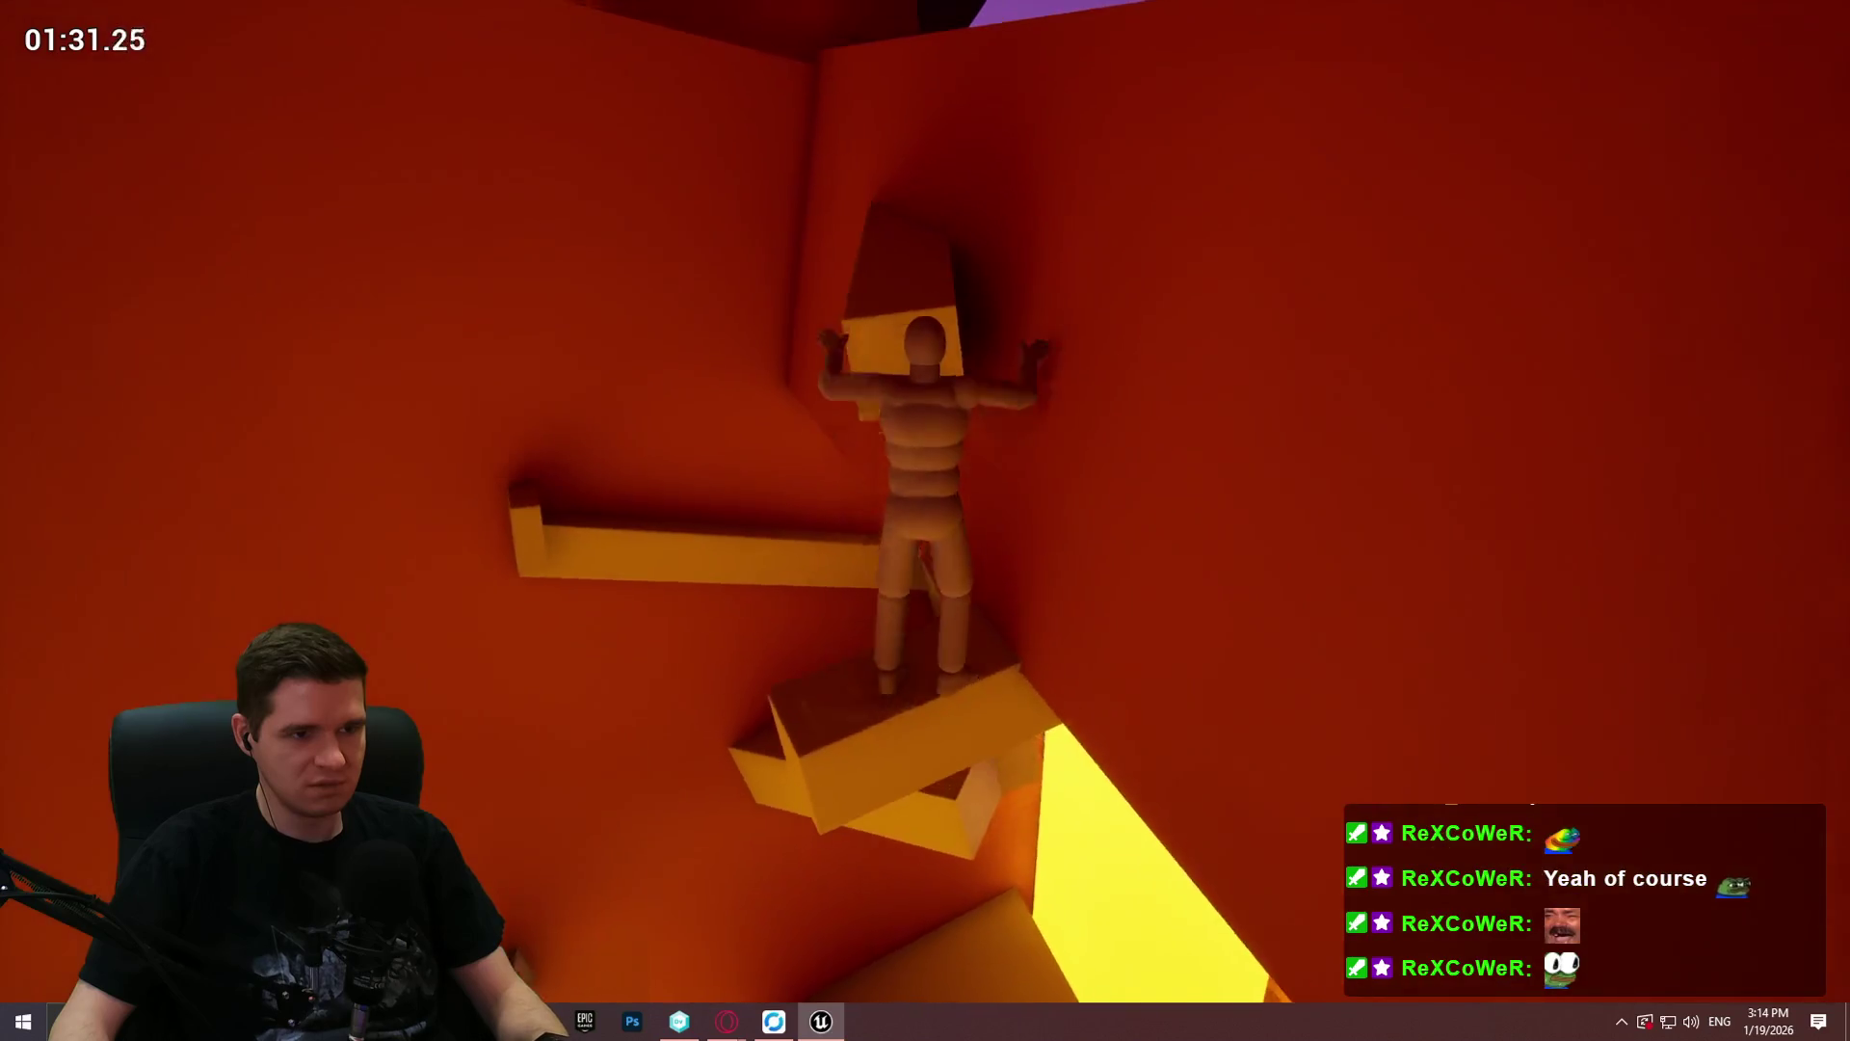
key(w)
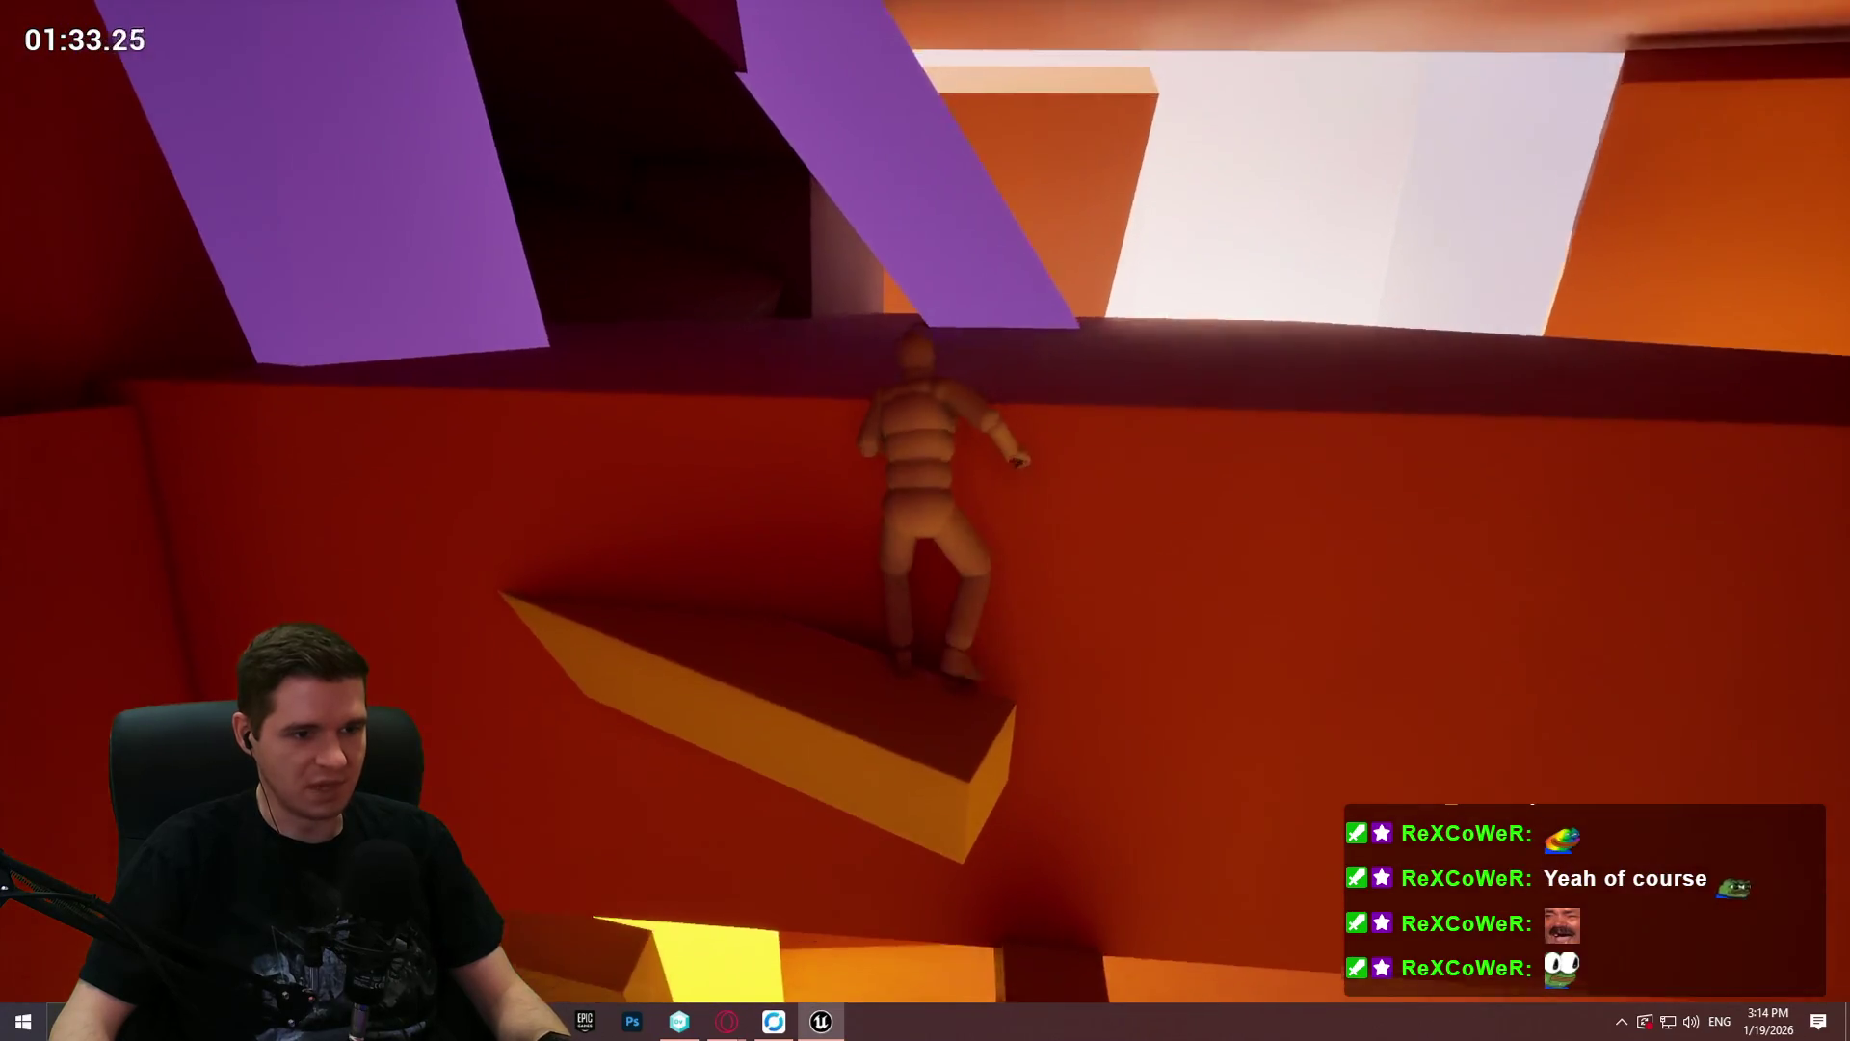
key(w)
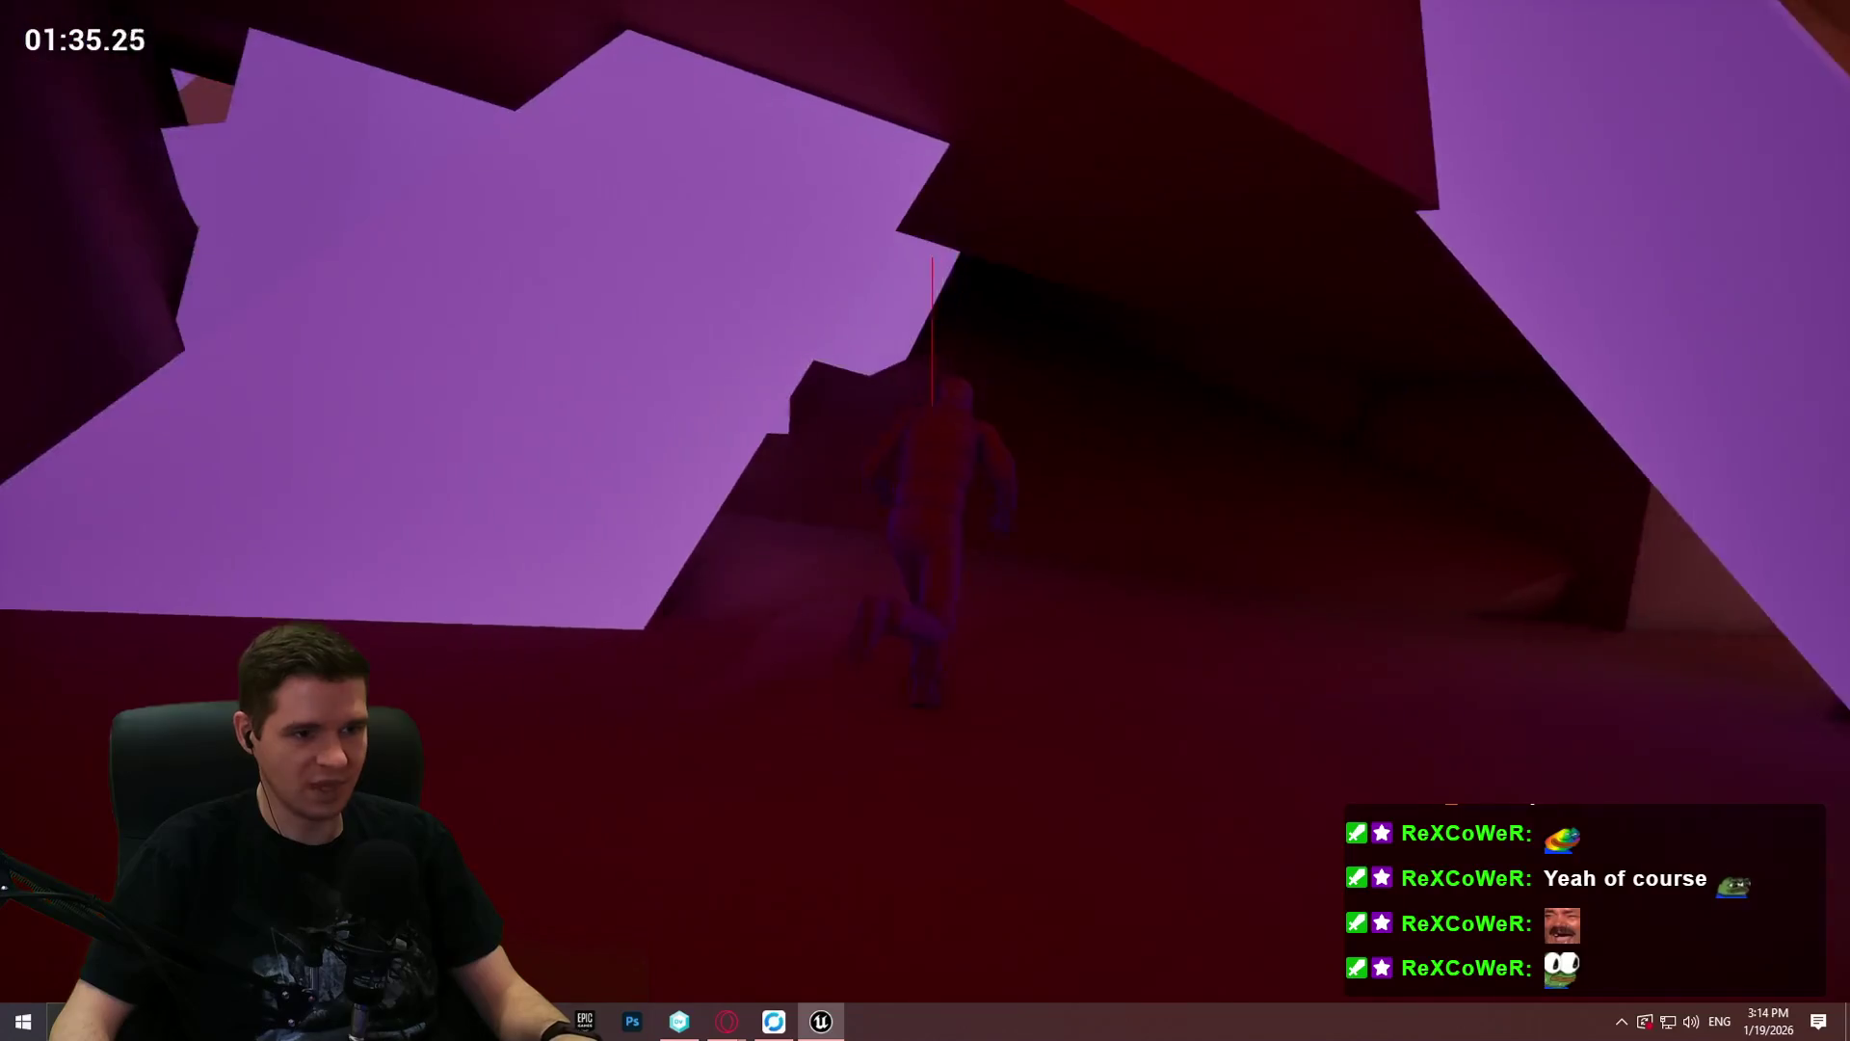
key(w)
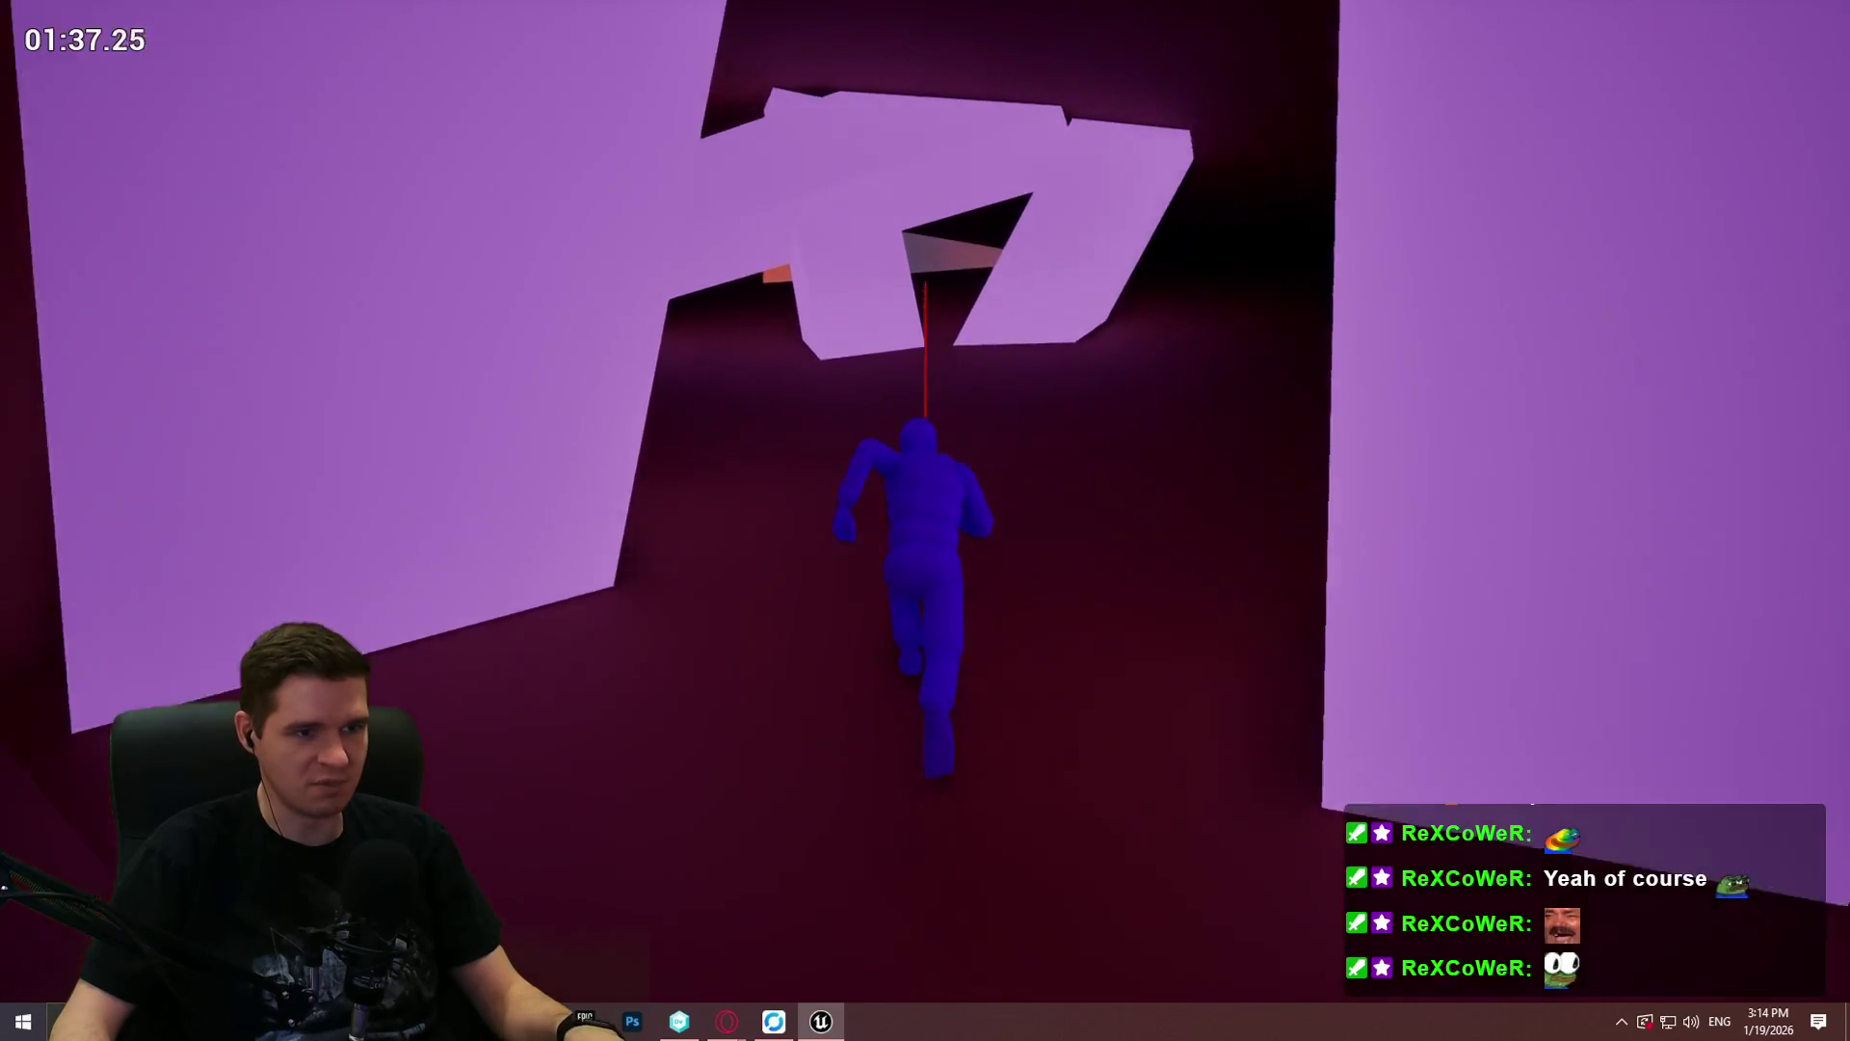
key(w)
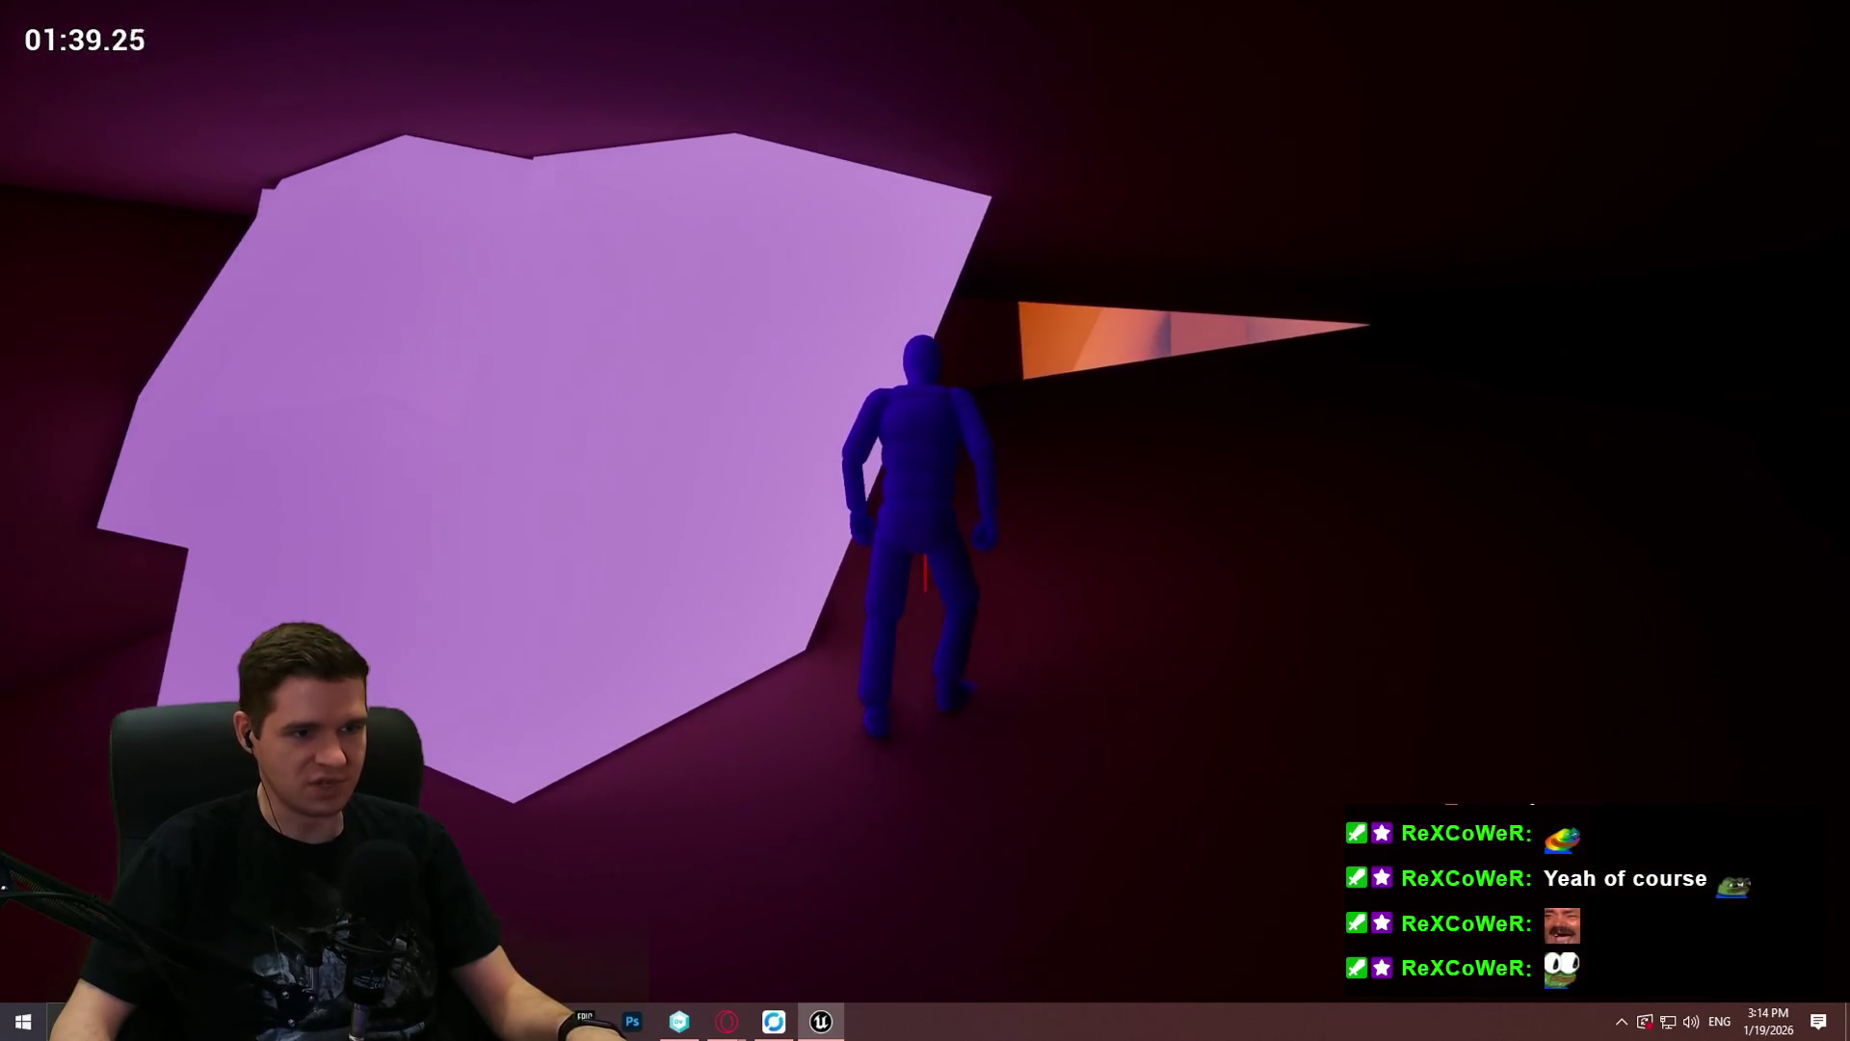
key(w)
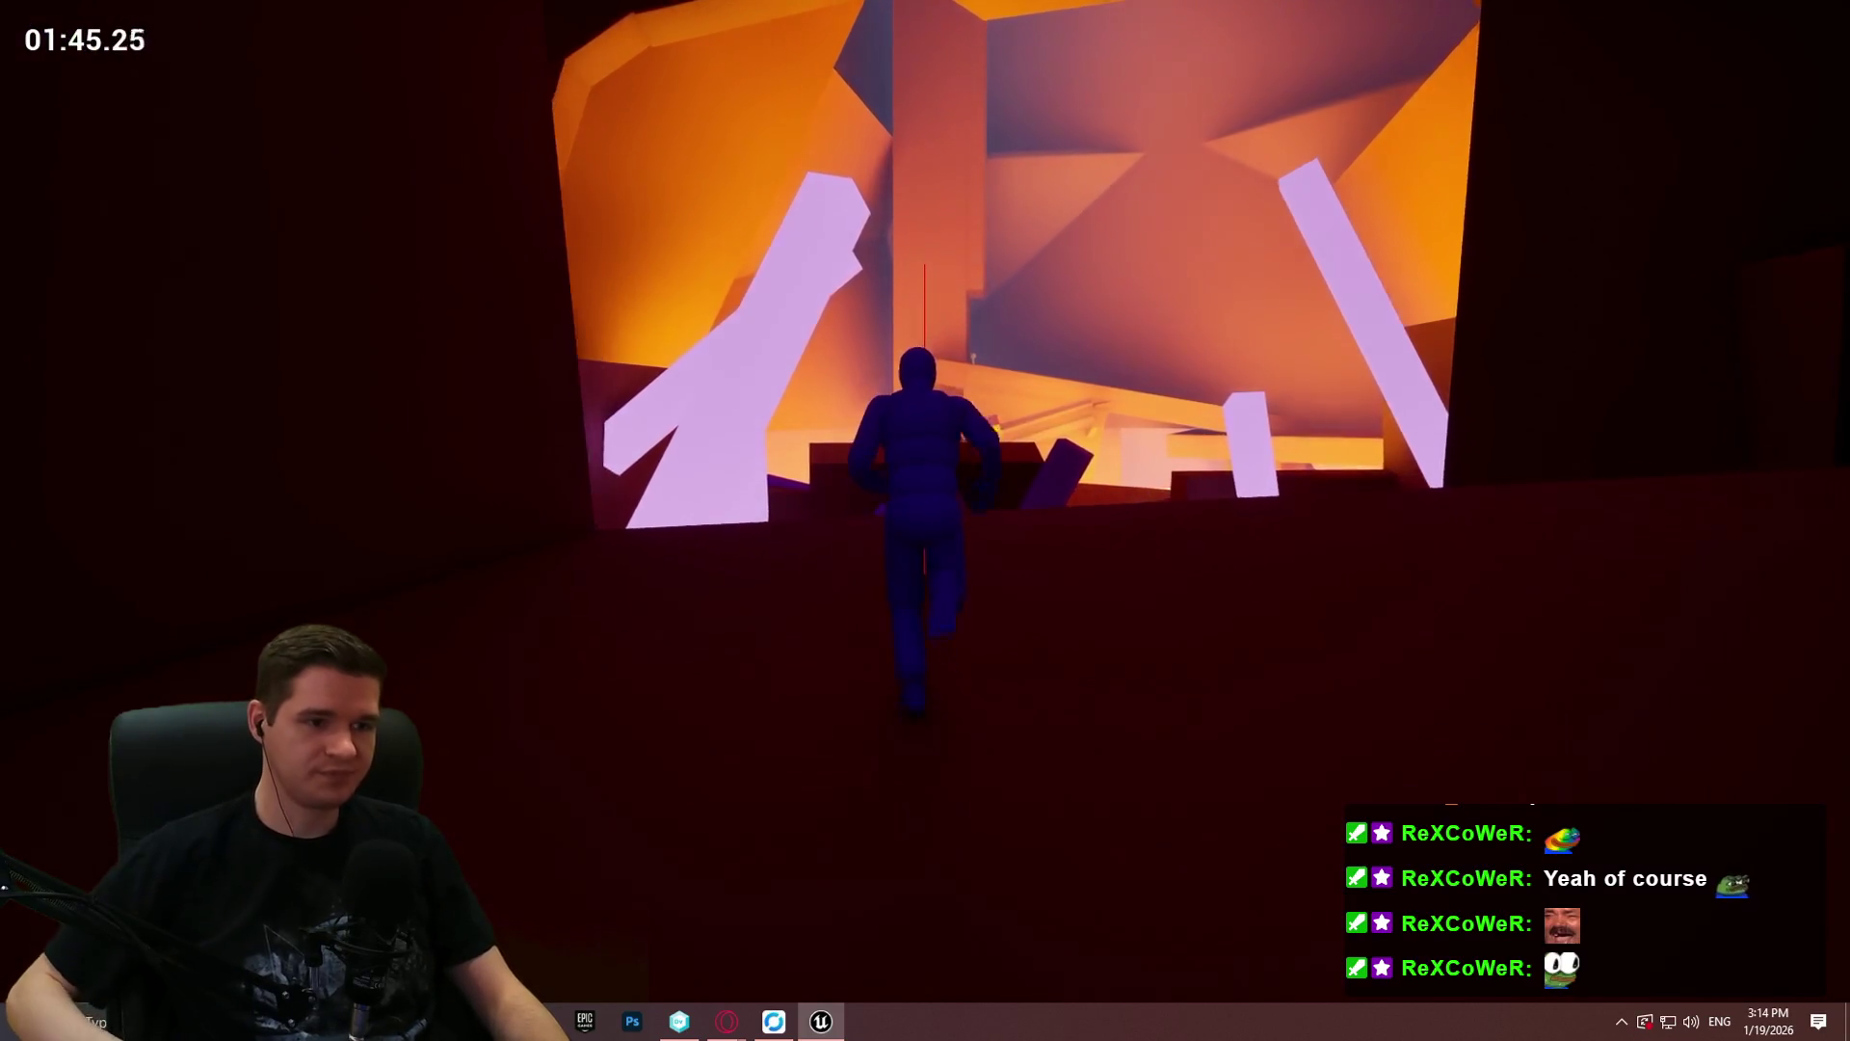
Step: Jump up across the yellow-edged platforms and glowing boxes, then climb the wall onto the ledge
key(space)
key(w)
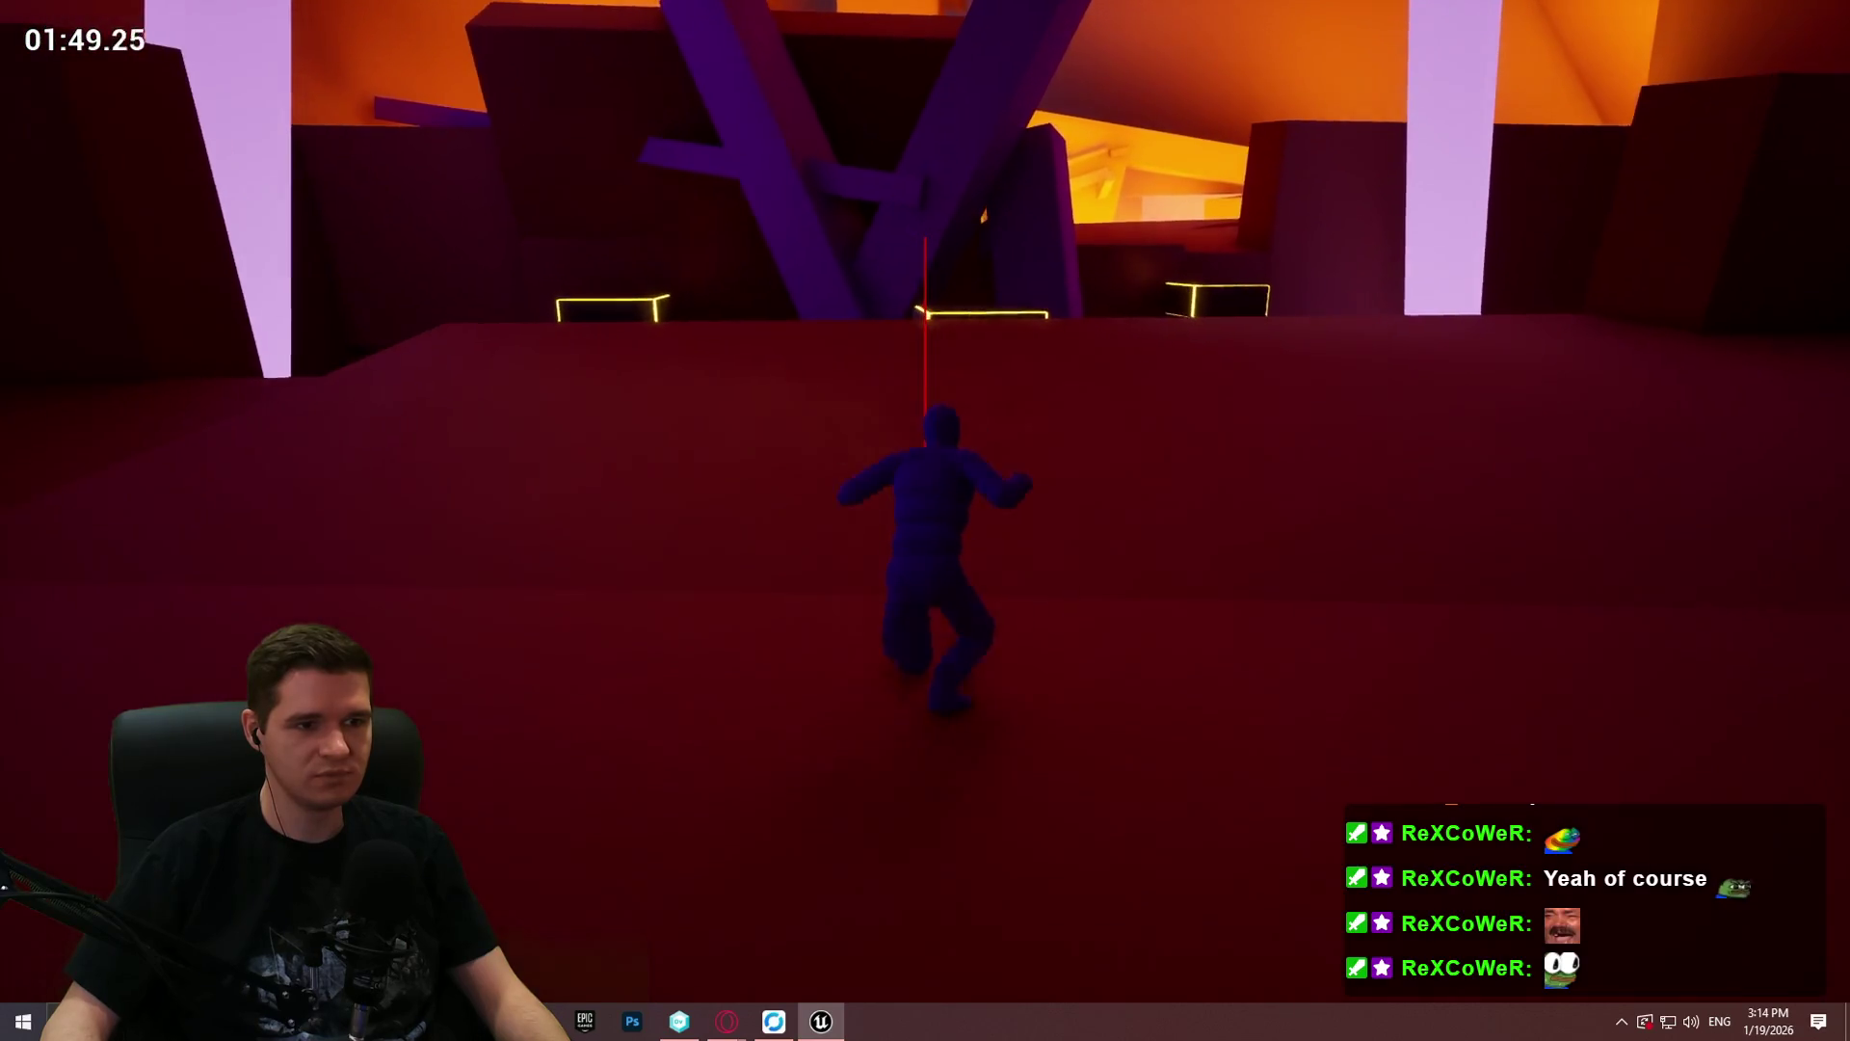
key(space)
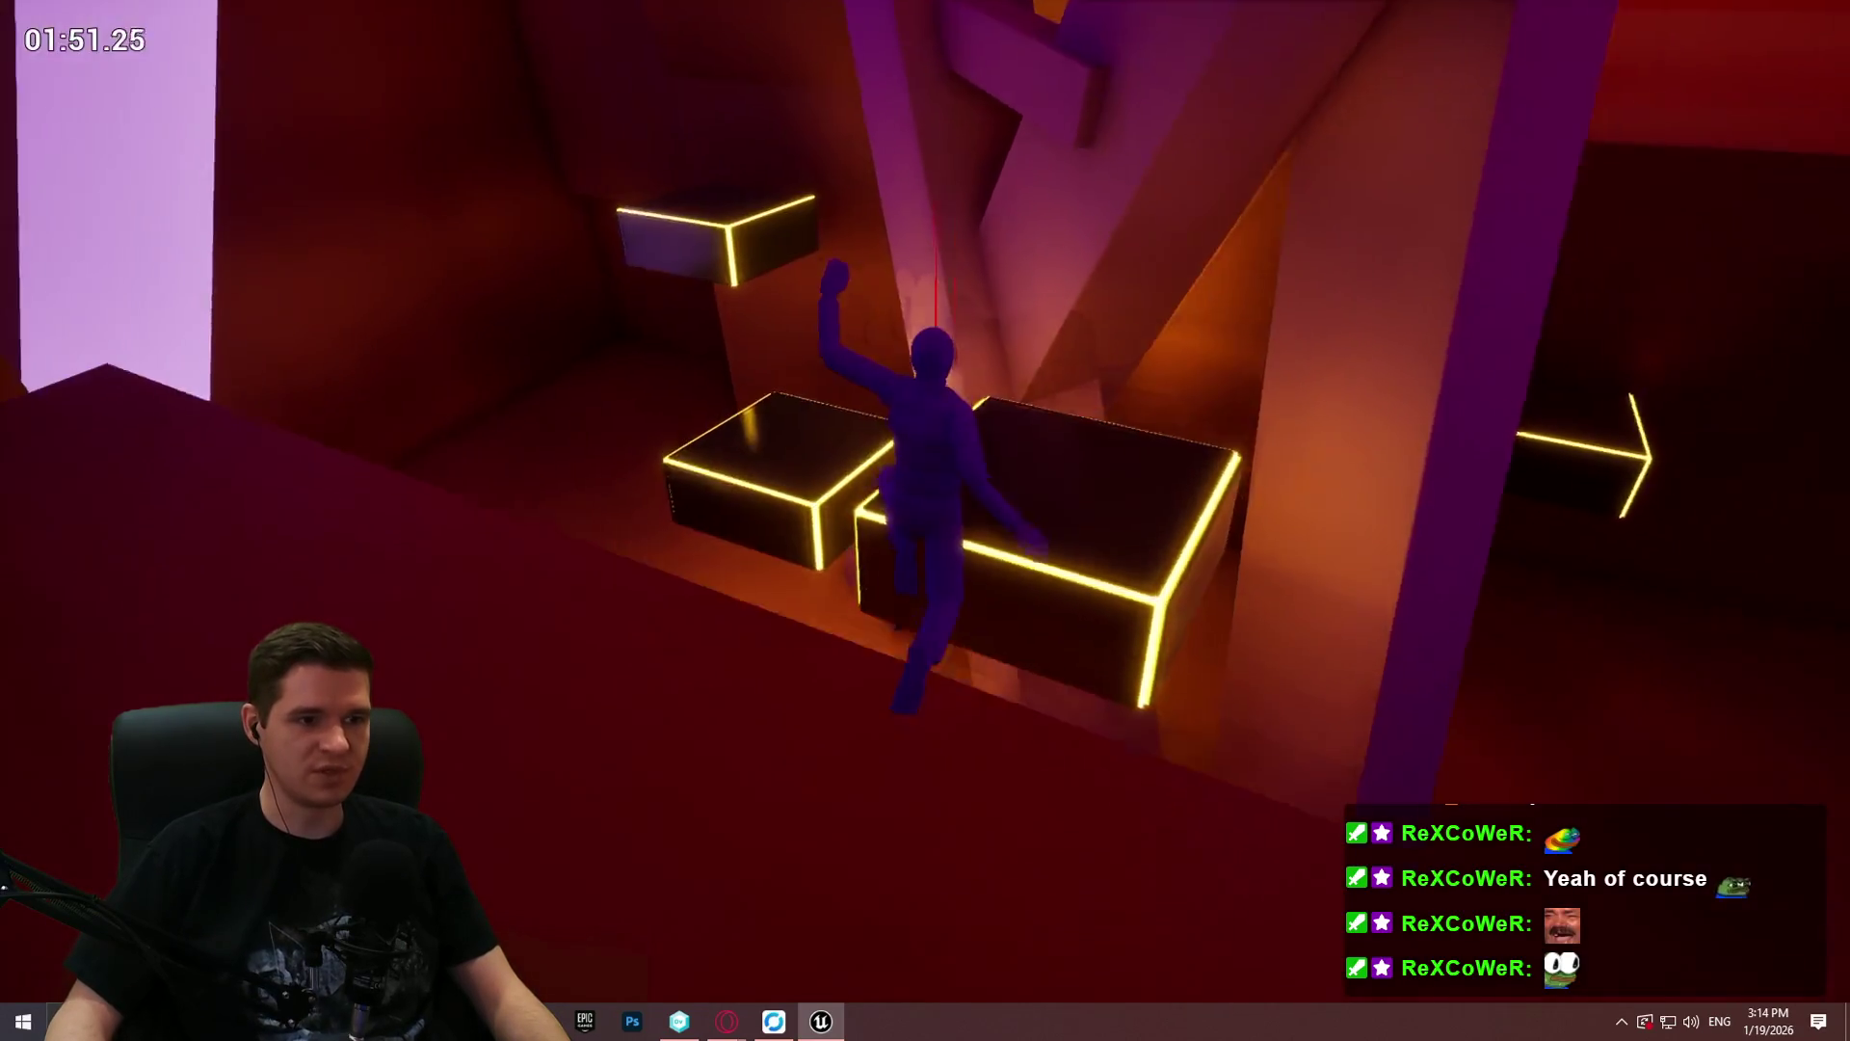
key(space)
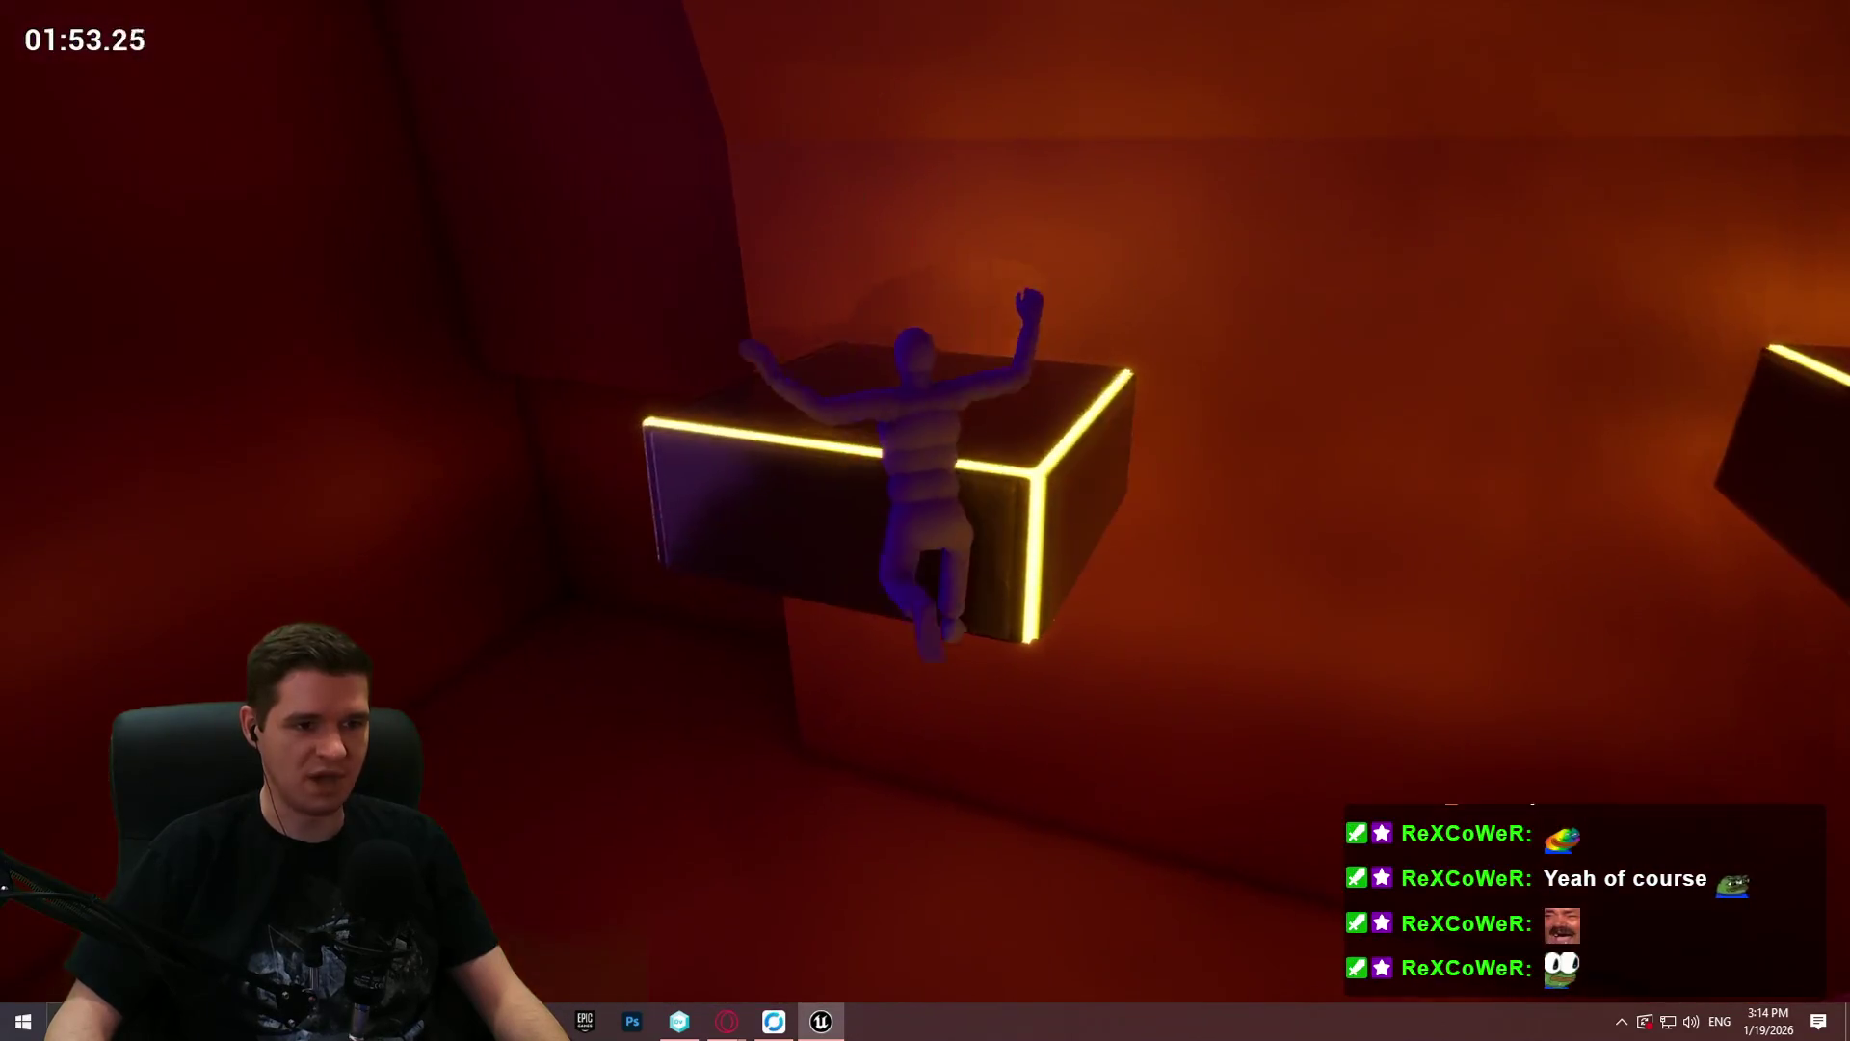
key(space)
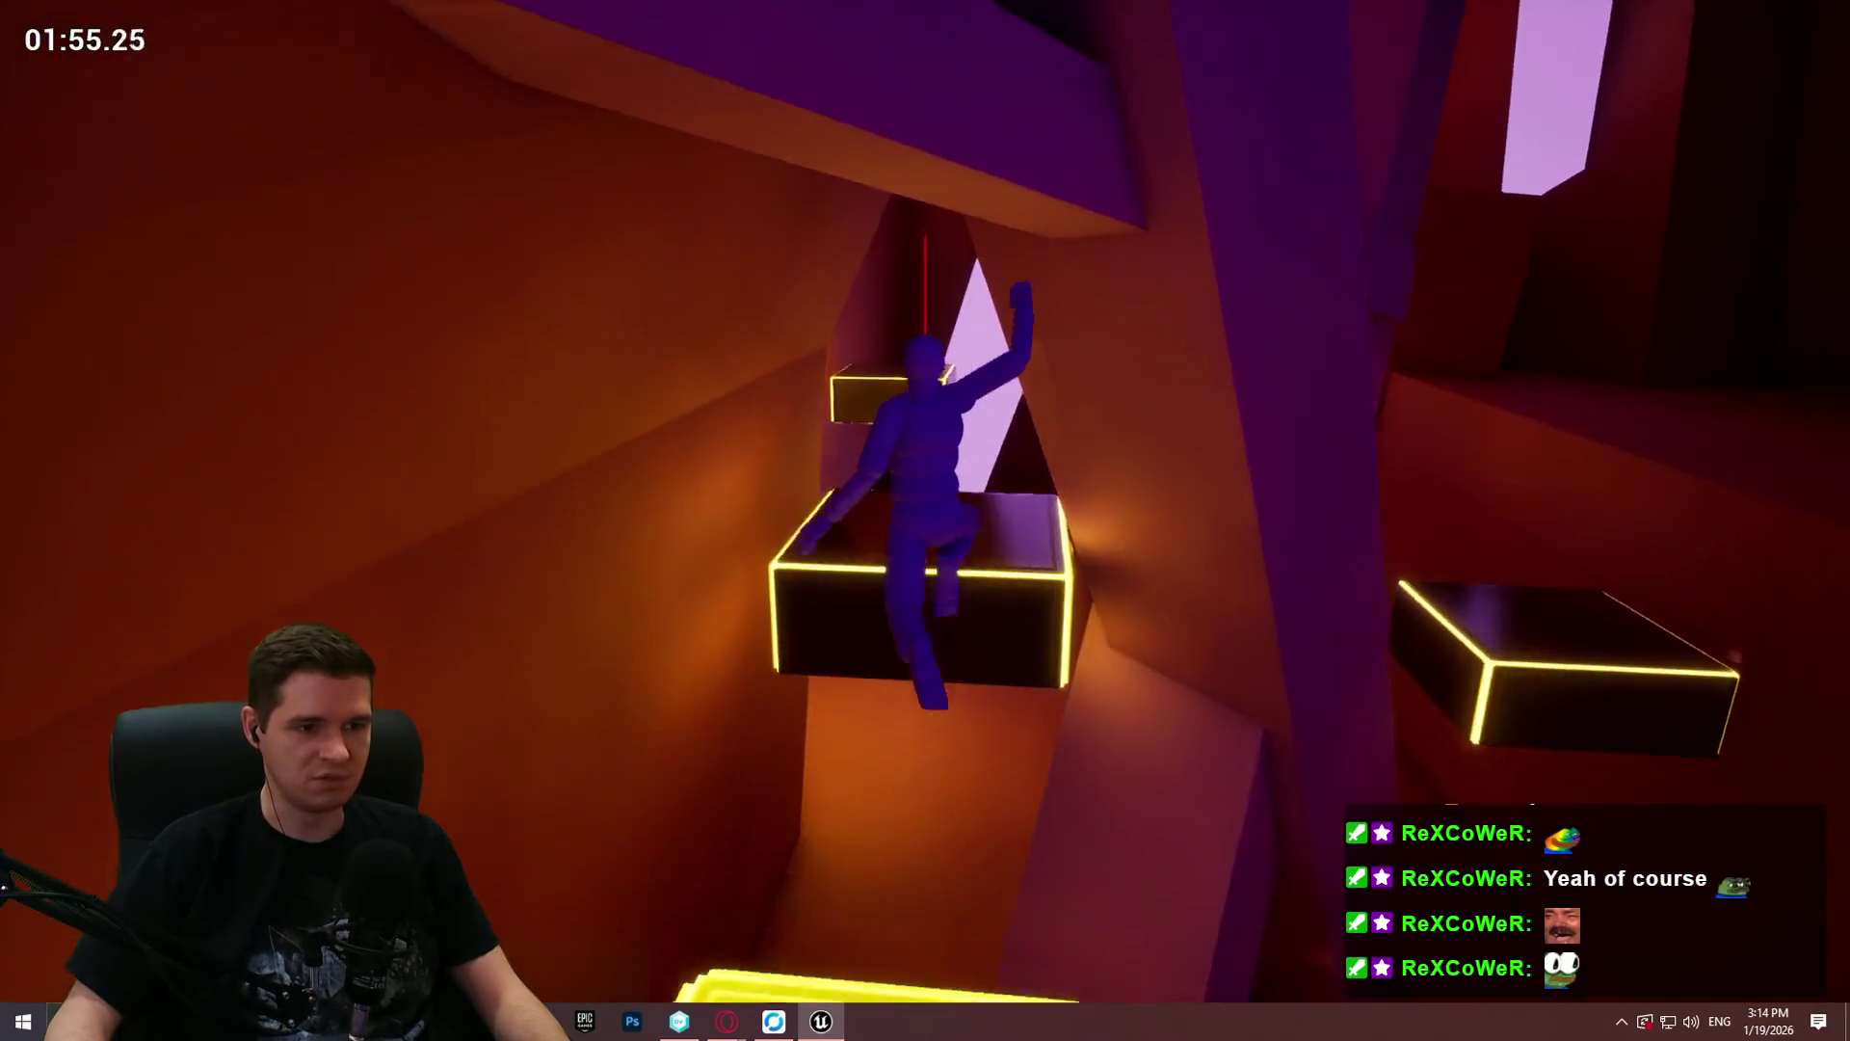
key(space)
key(space)
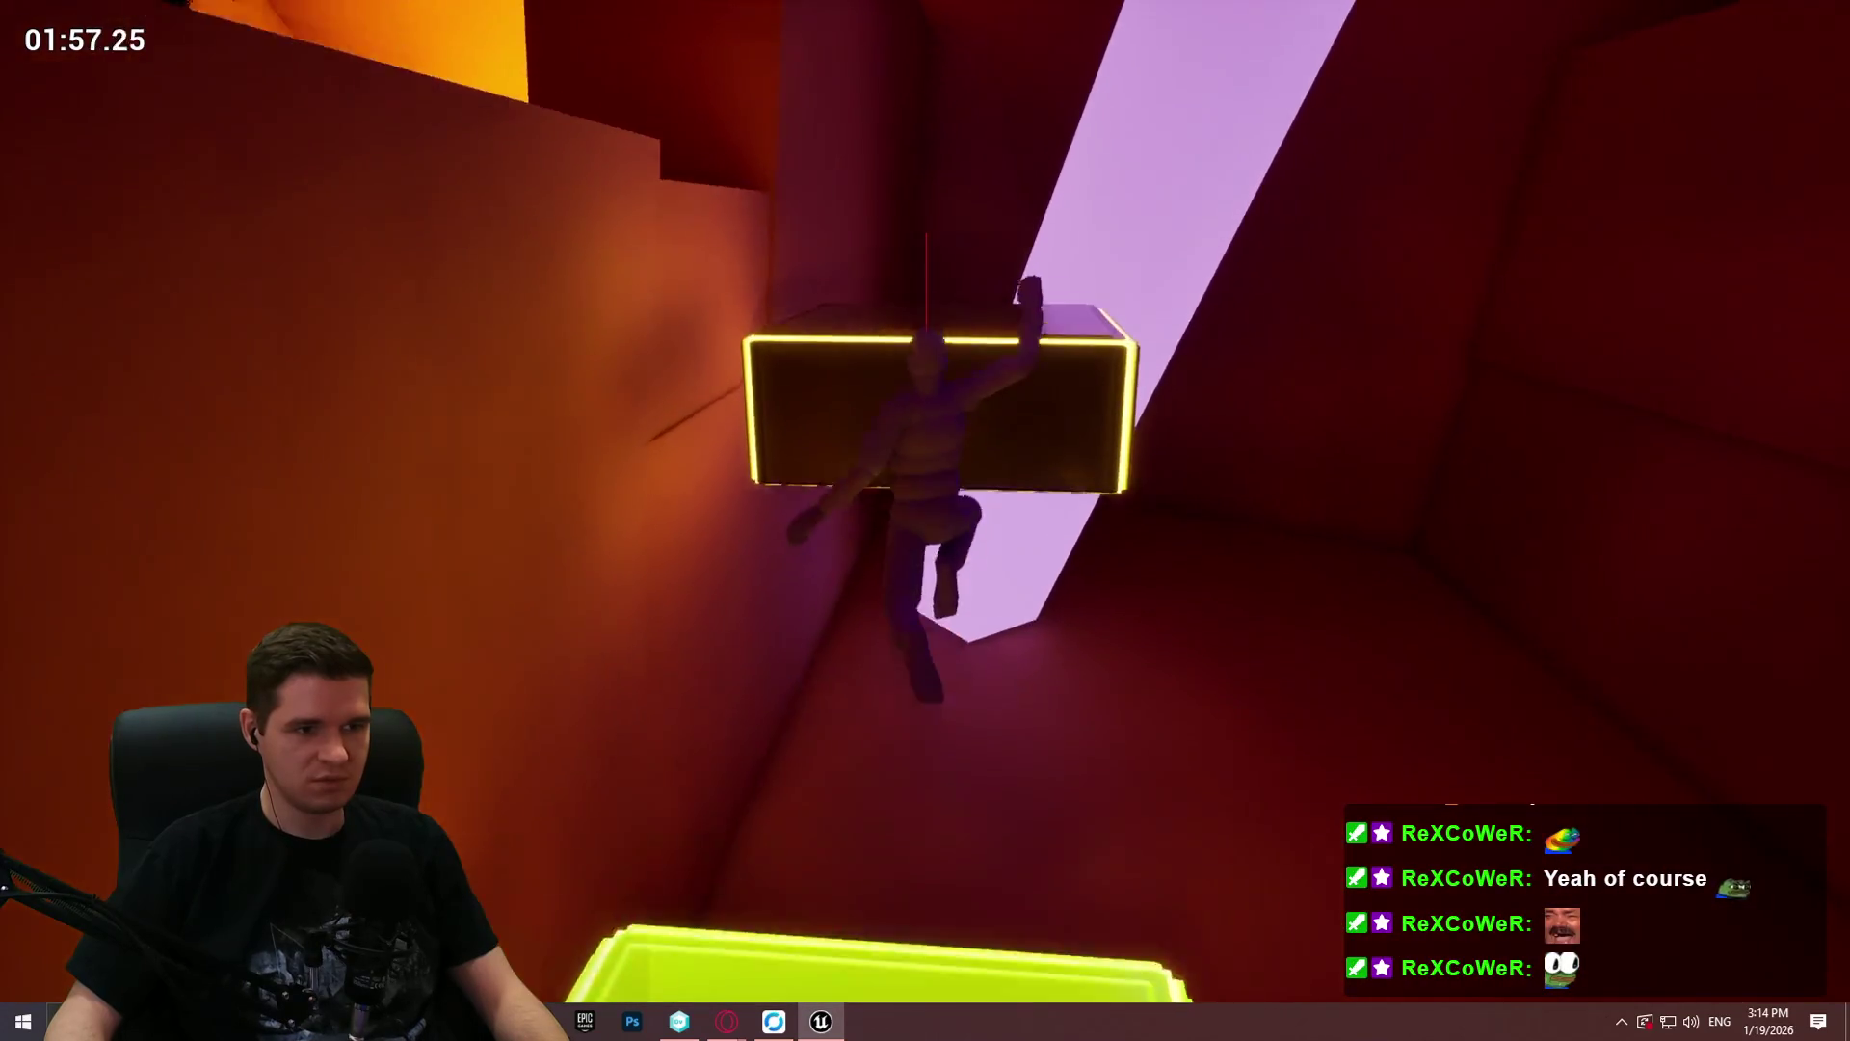
key(space)
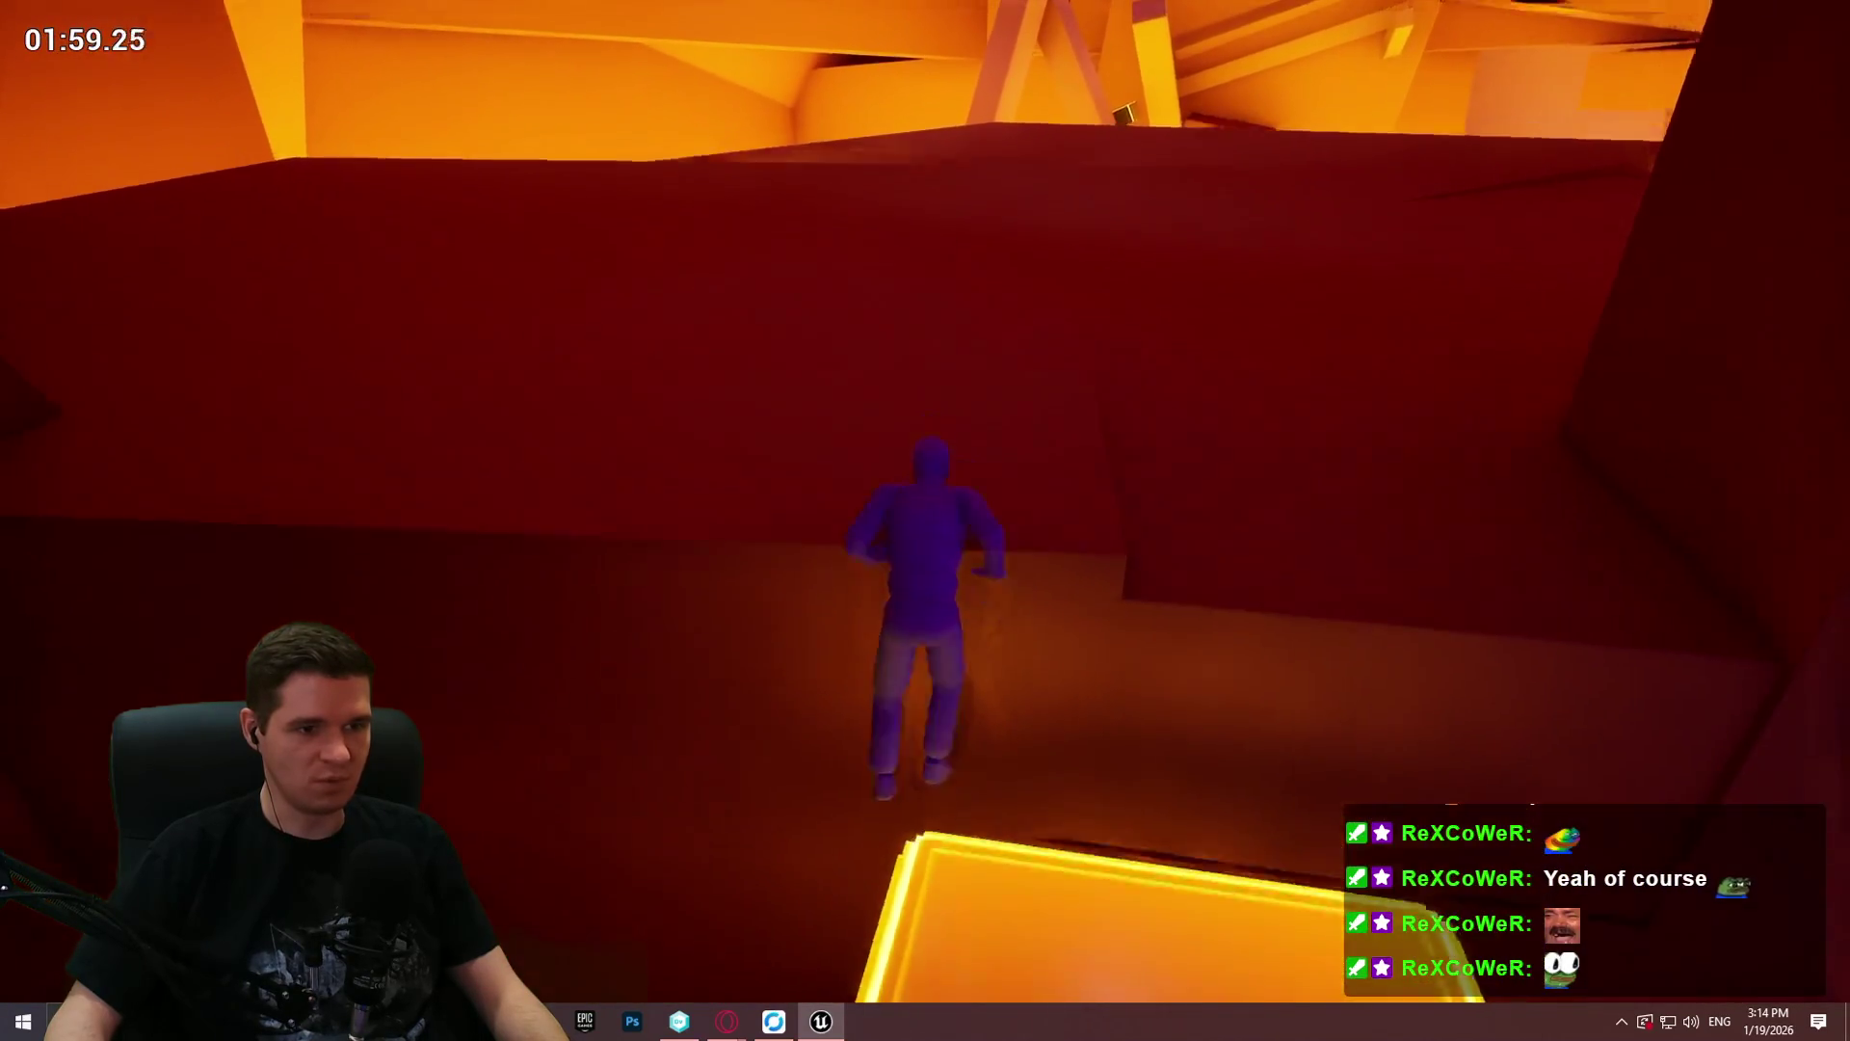
key(space)
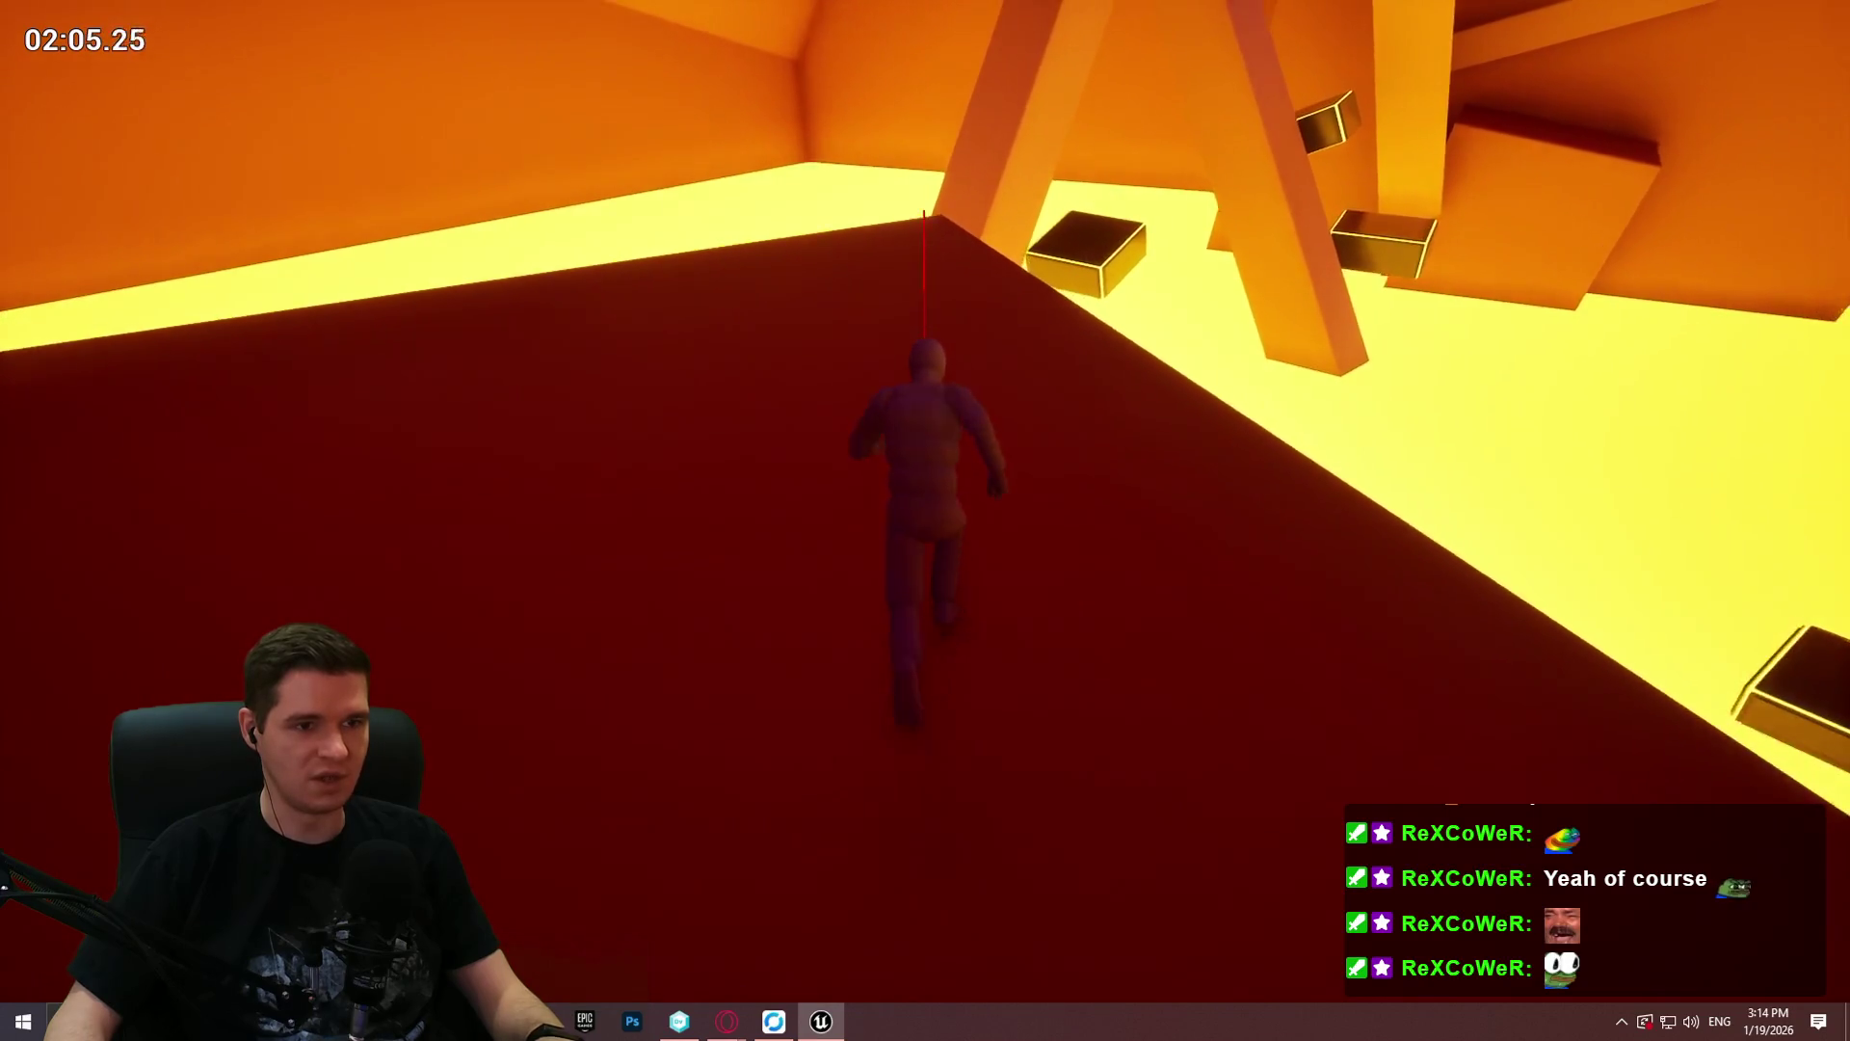
Step: Leap off the red slope, climb the stacked boxes and beam, cling to the orange wall and run for the doorway
key(space)
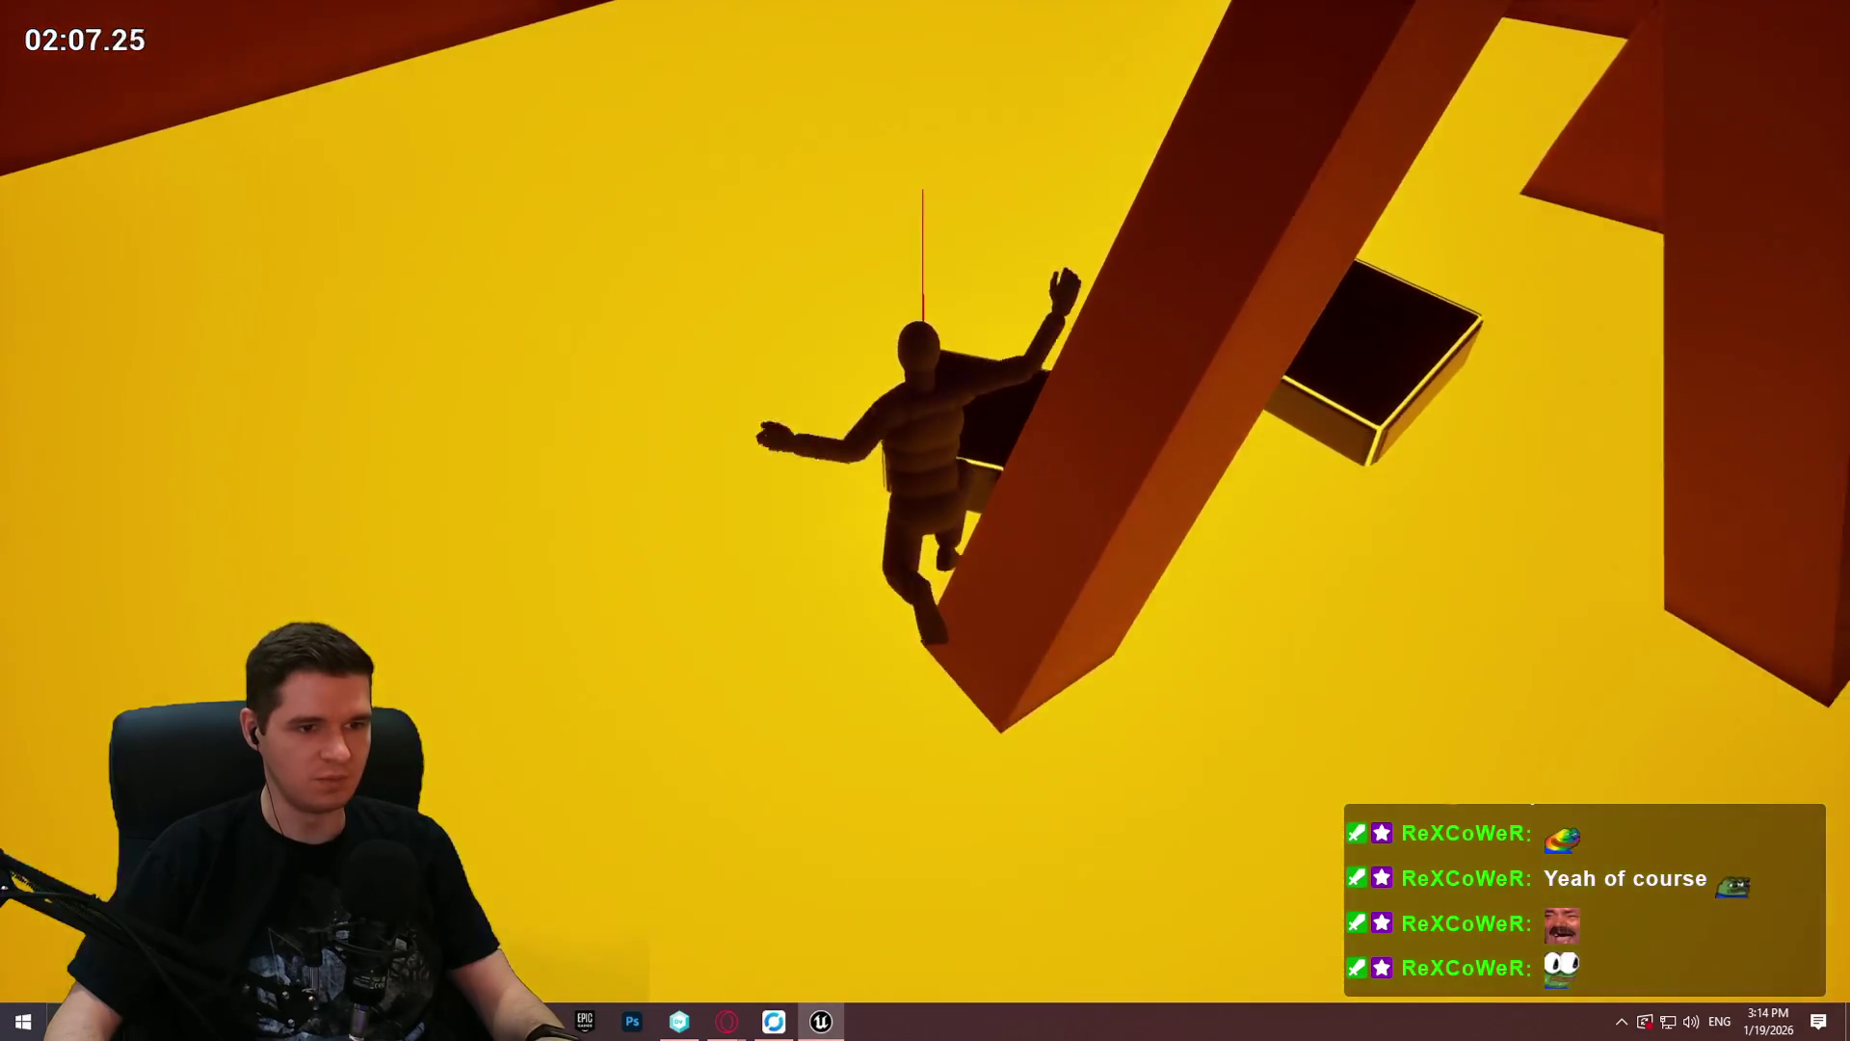
key(space)
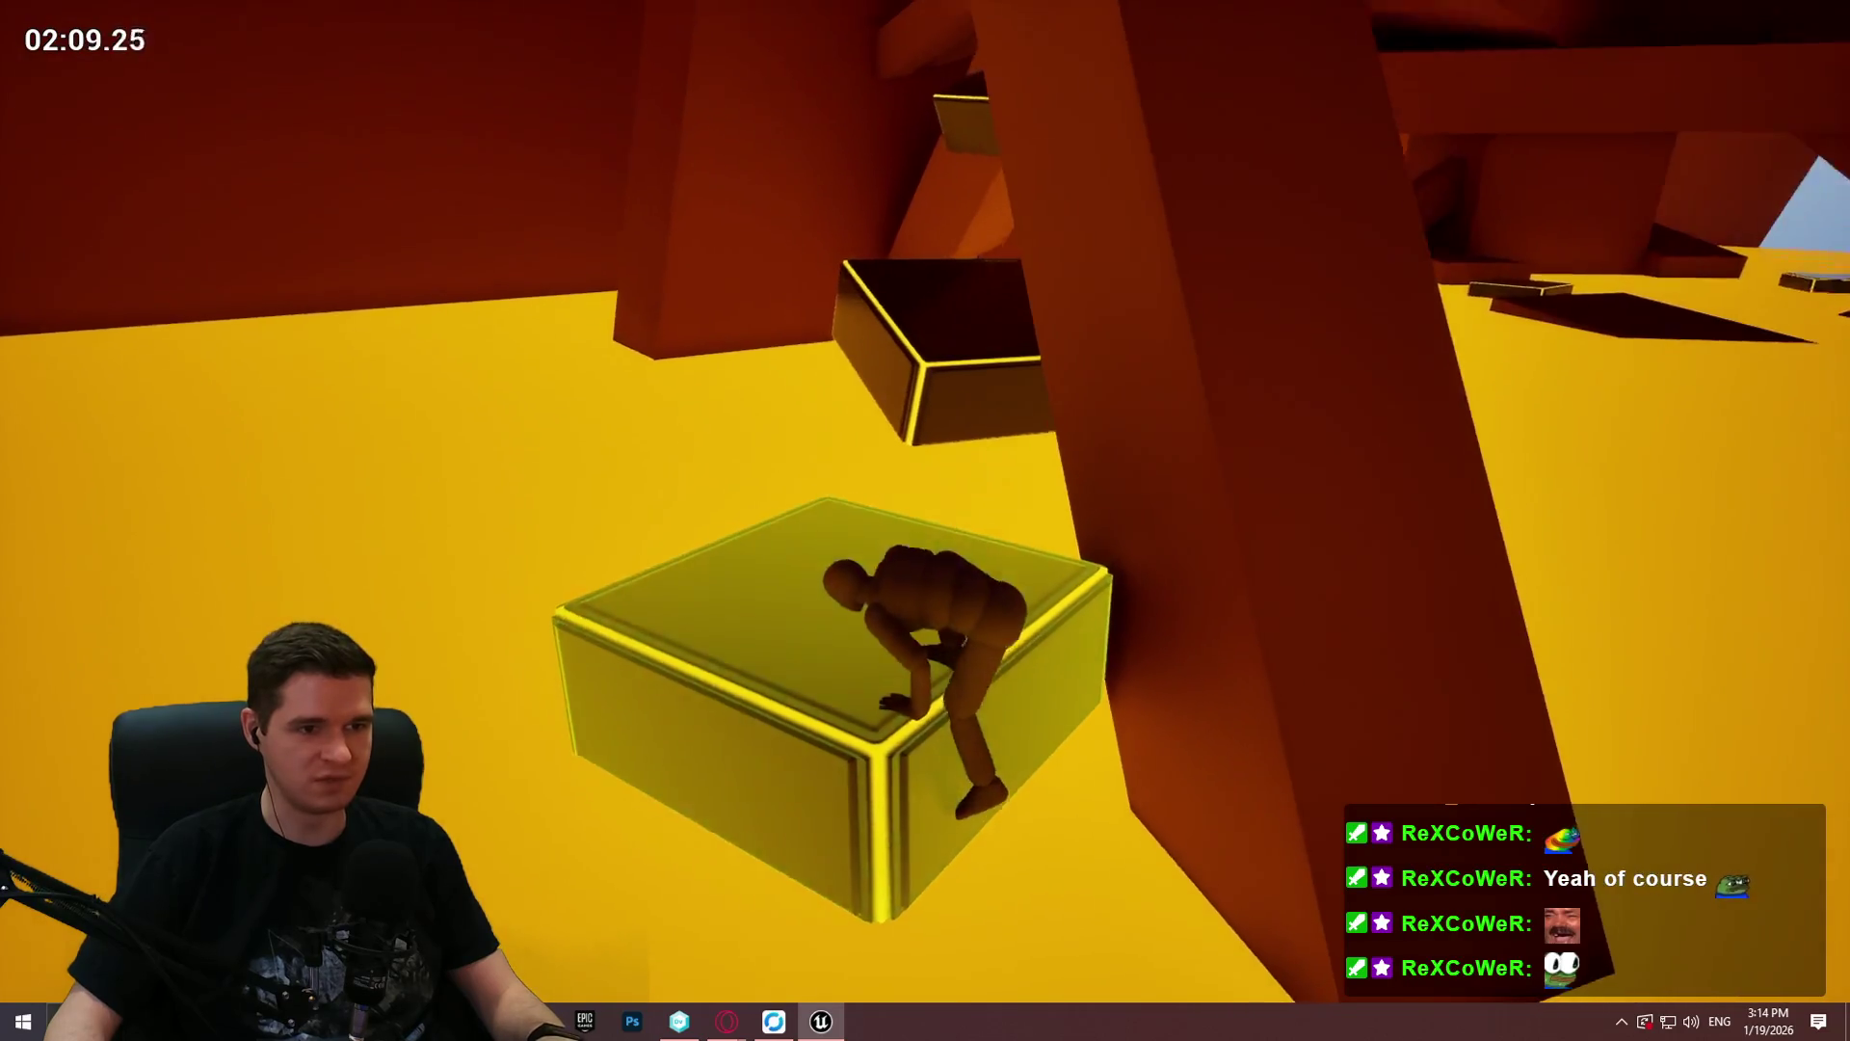
key(space)
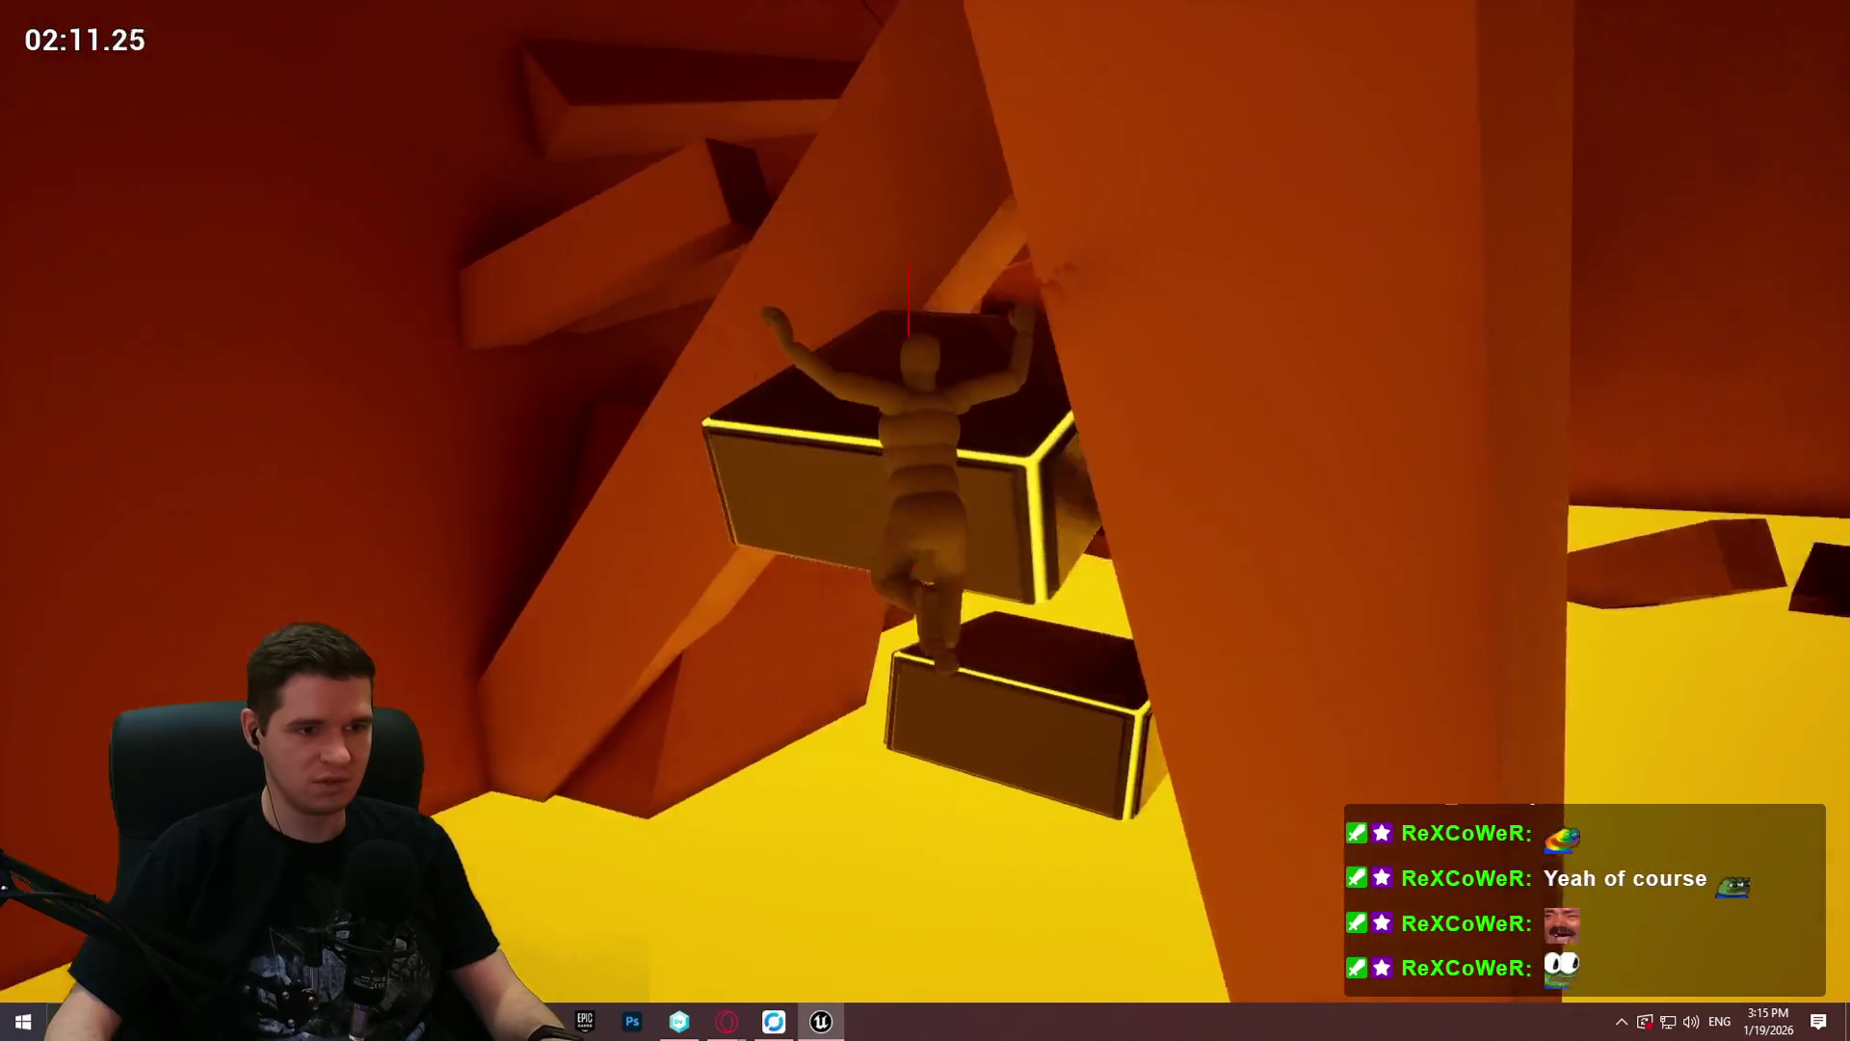
key(space)
key(space)
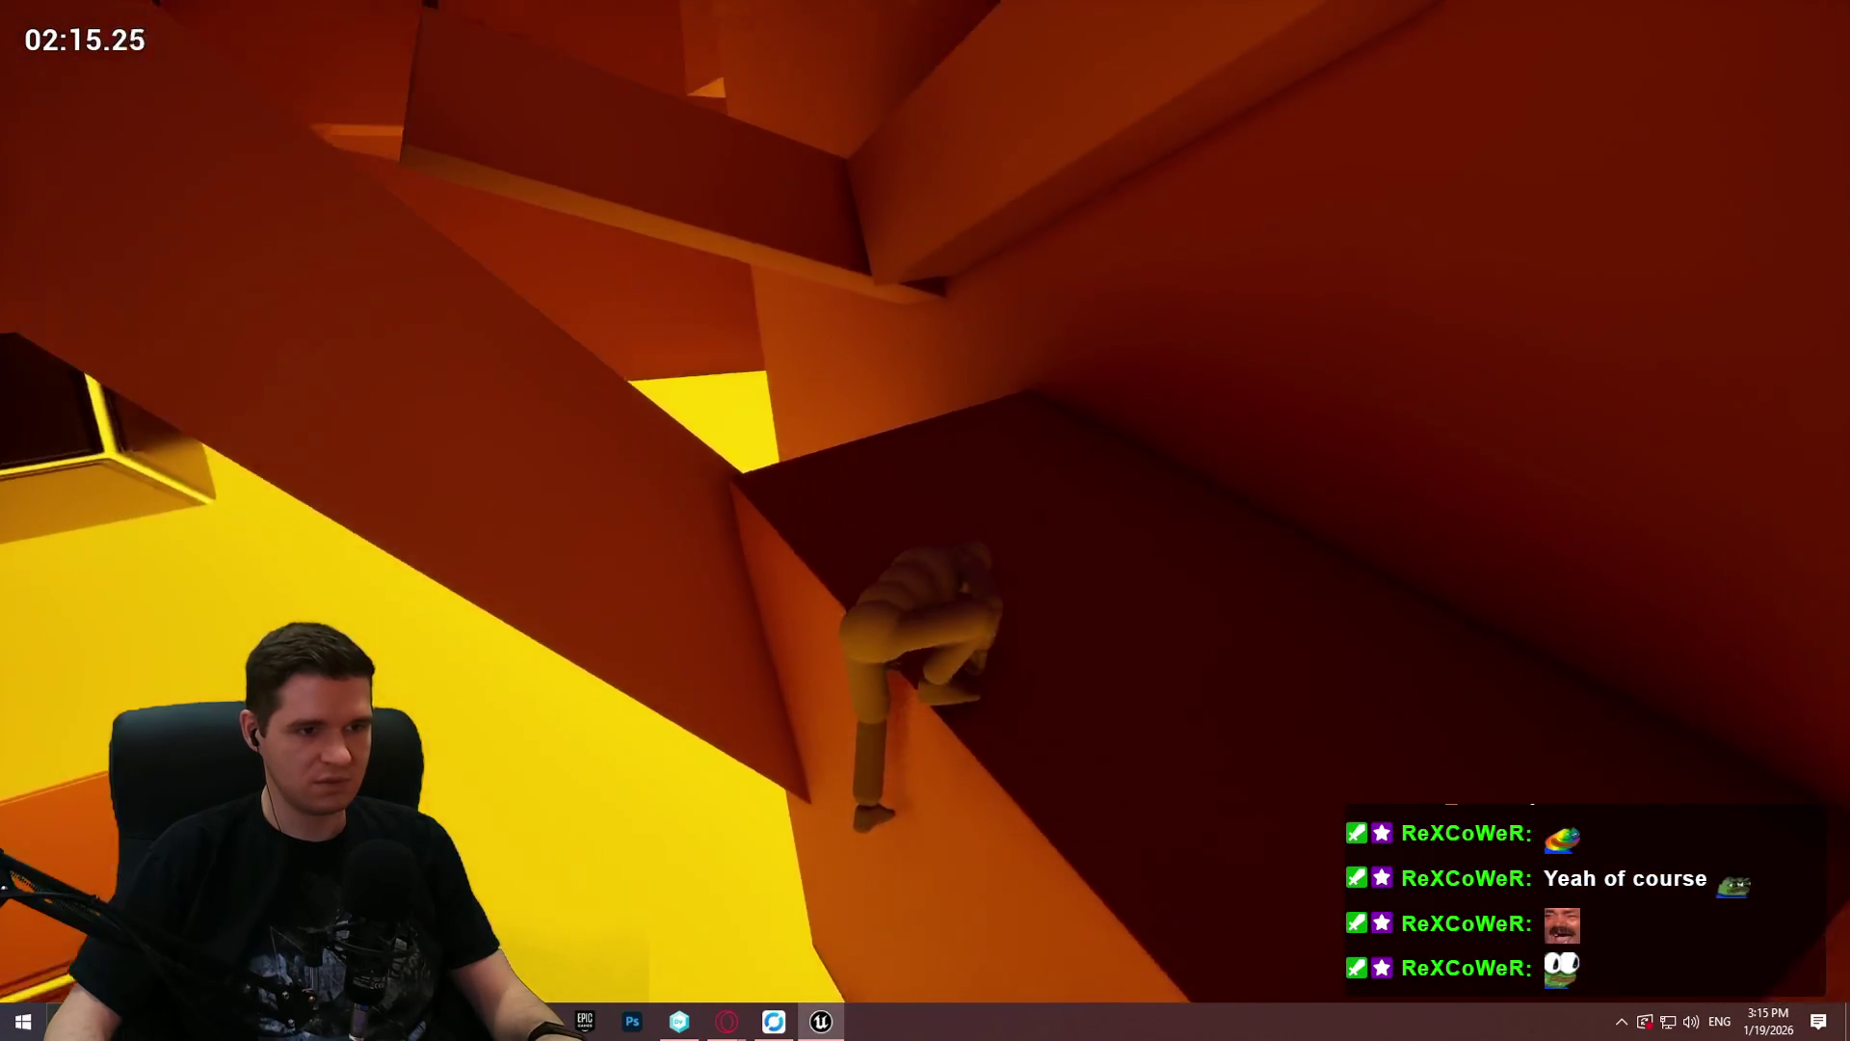
key(space)
key(space)
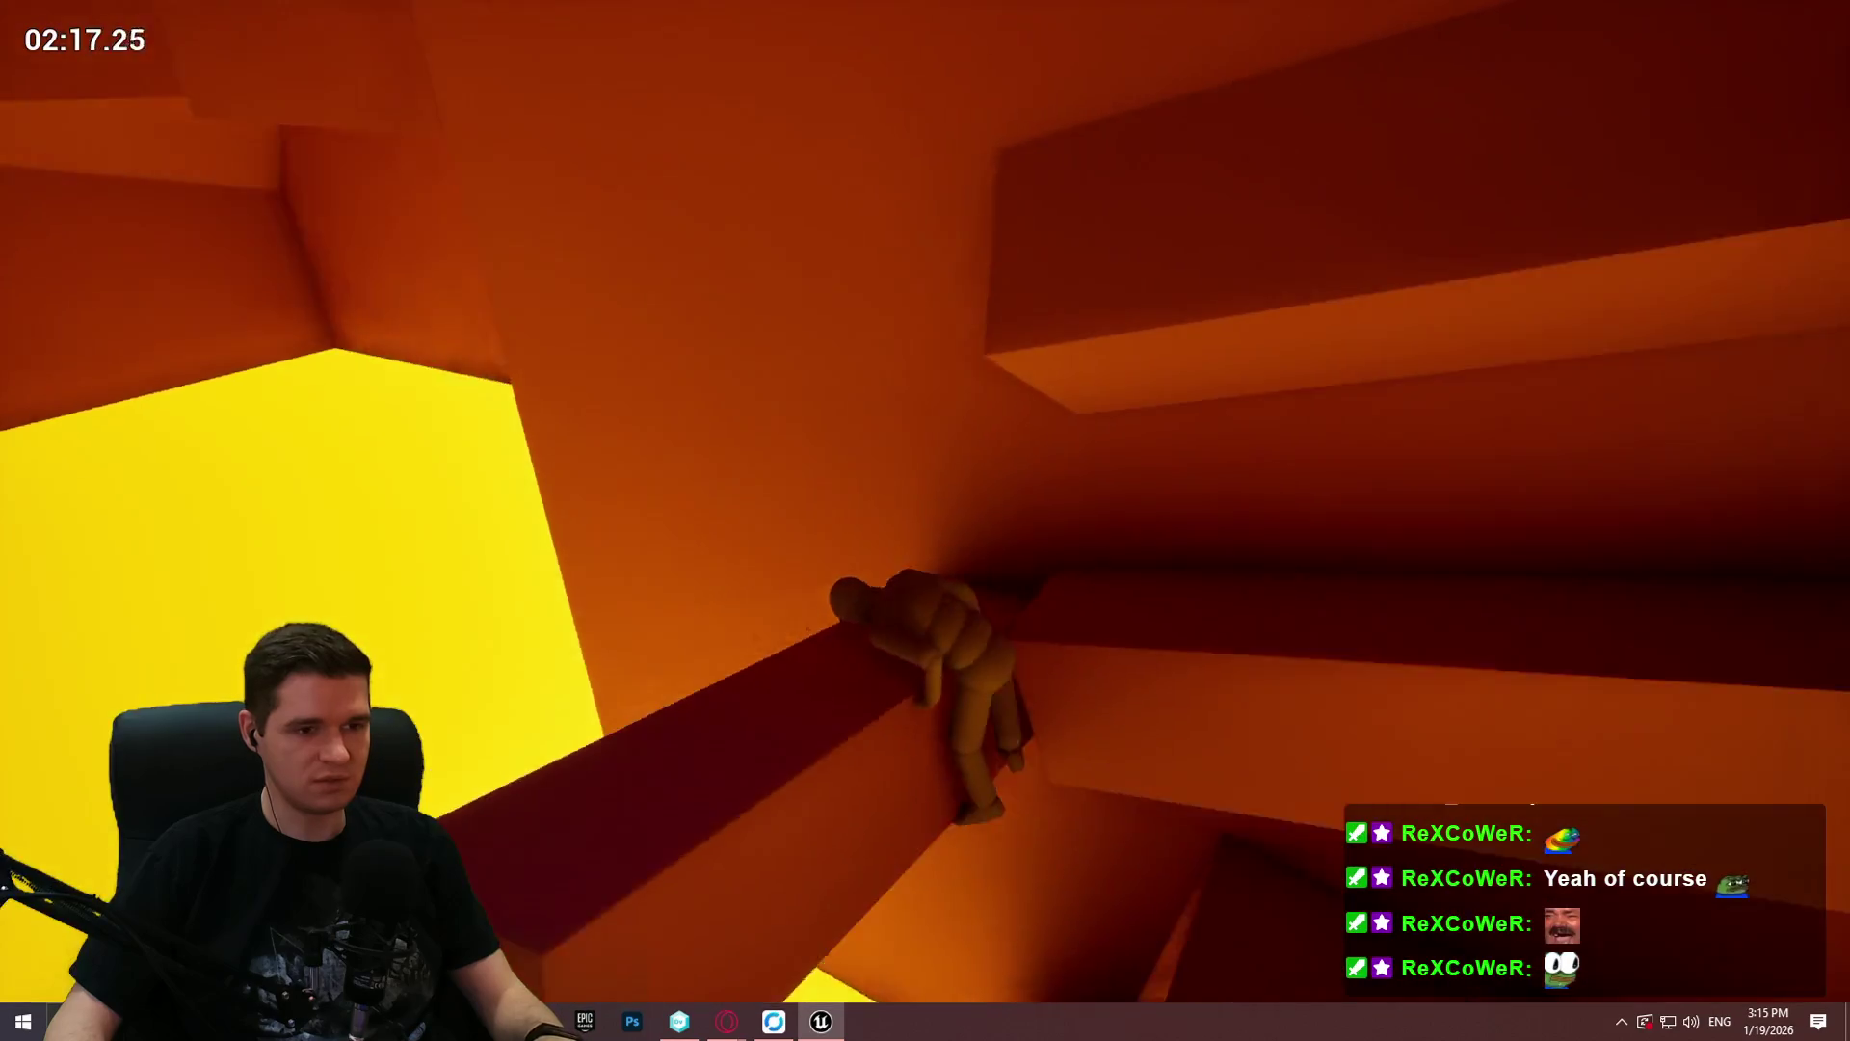
key(space)
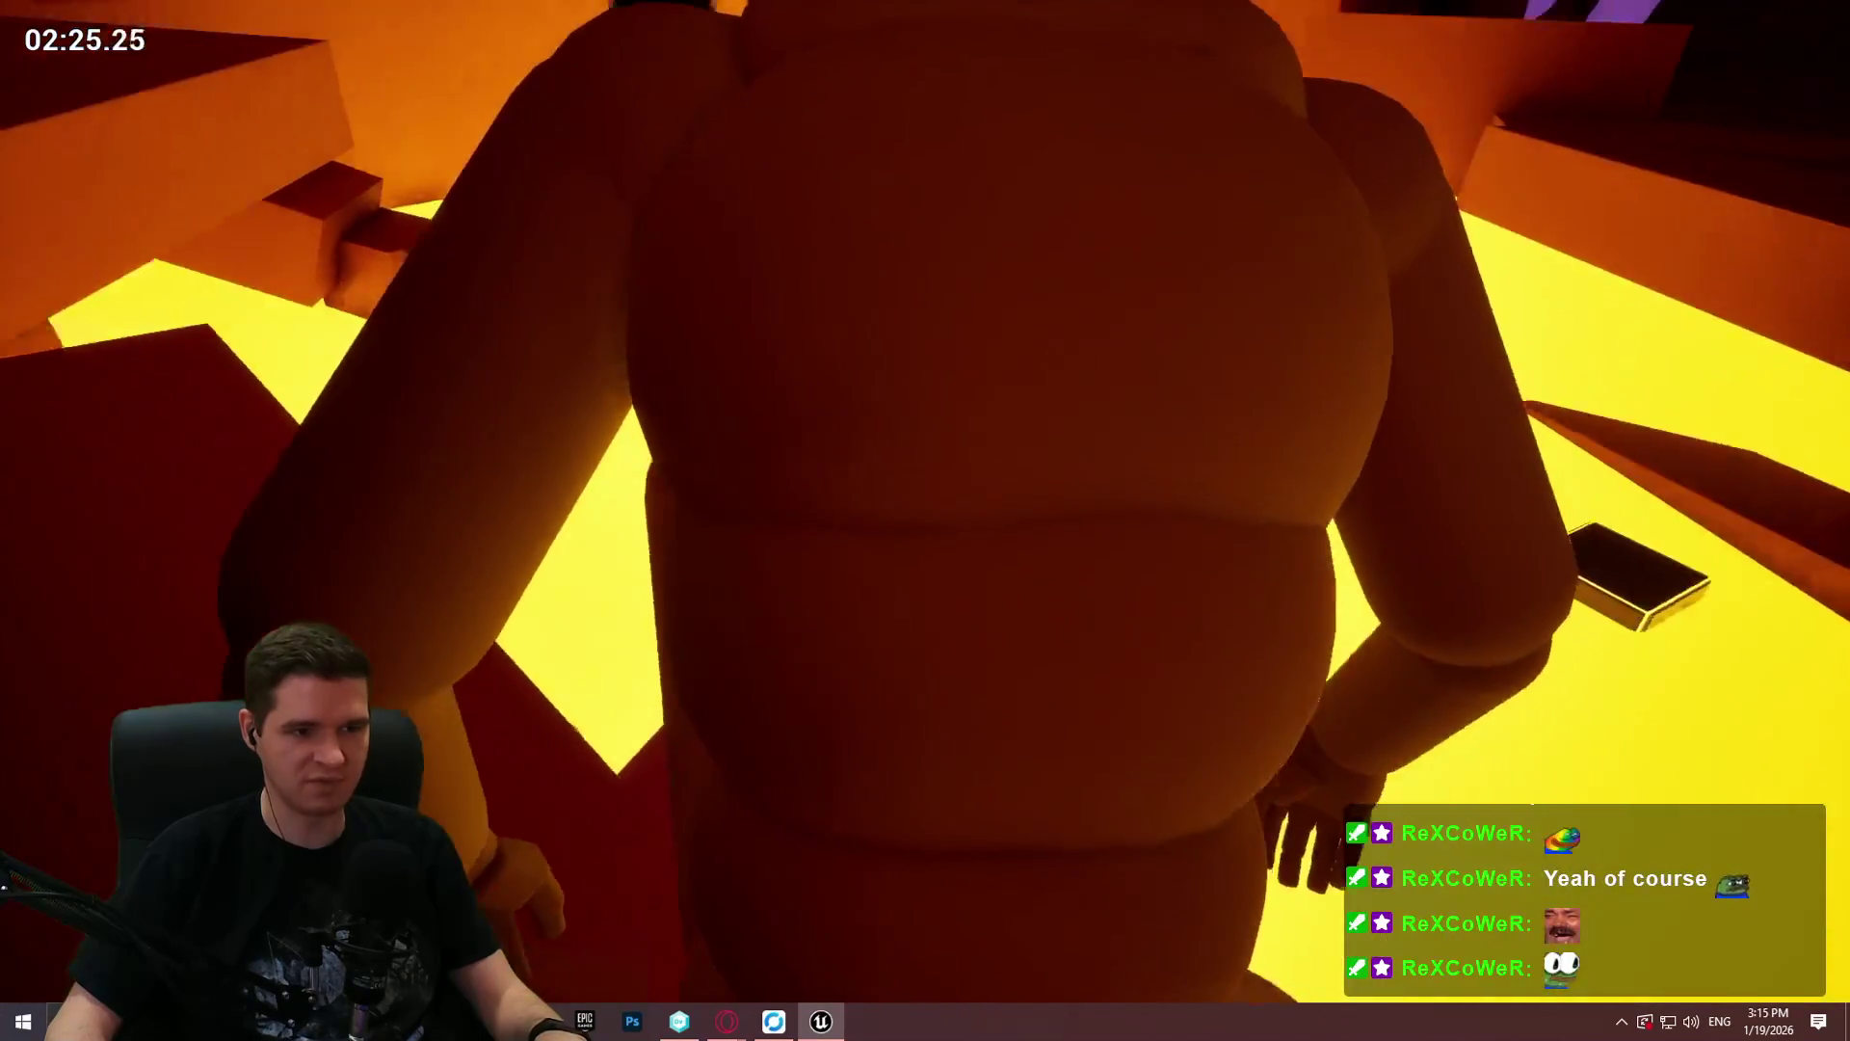
key(space)
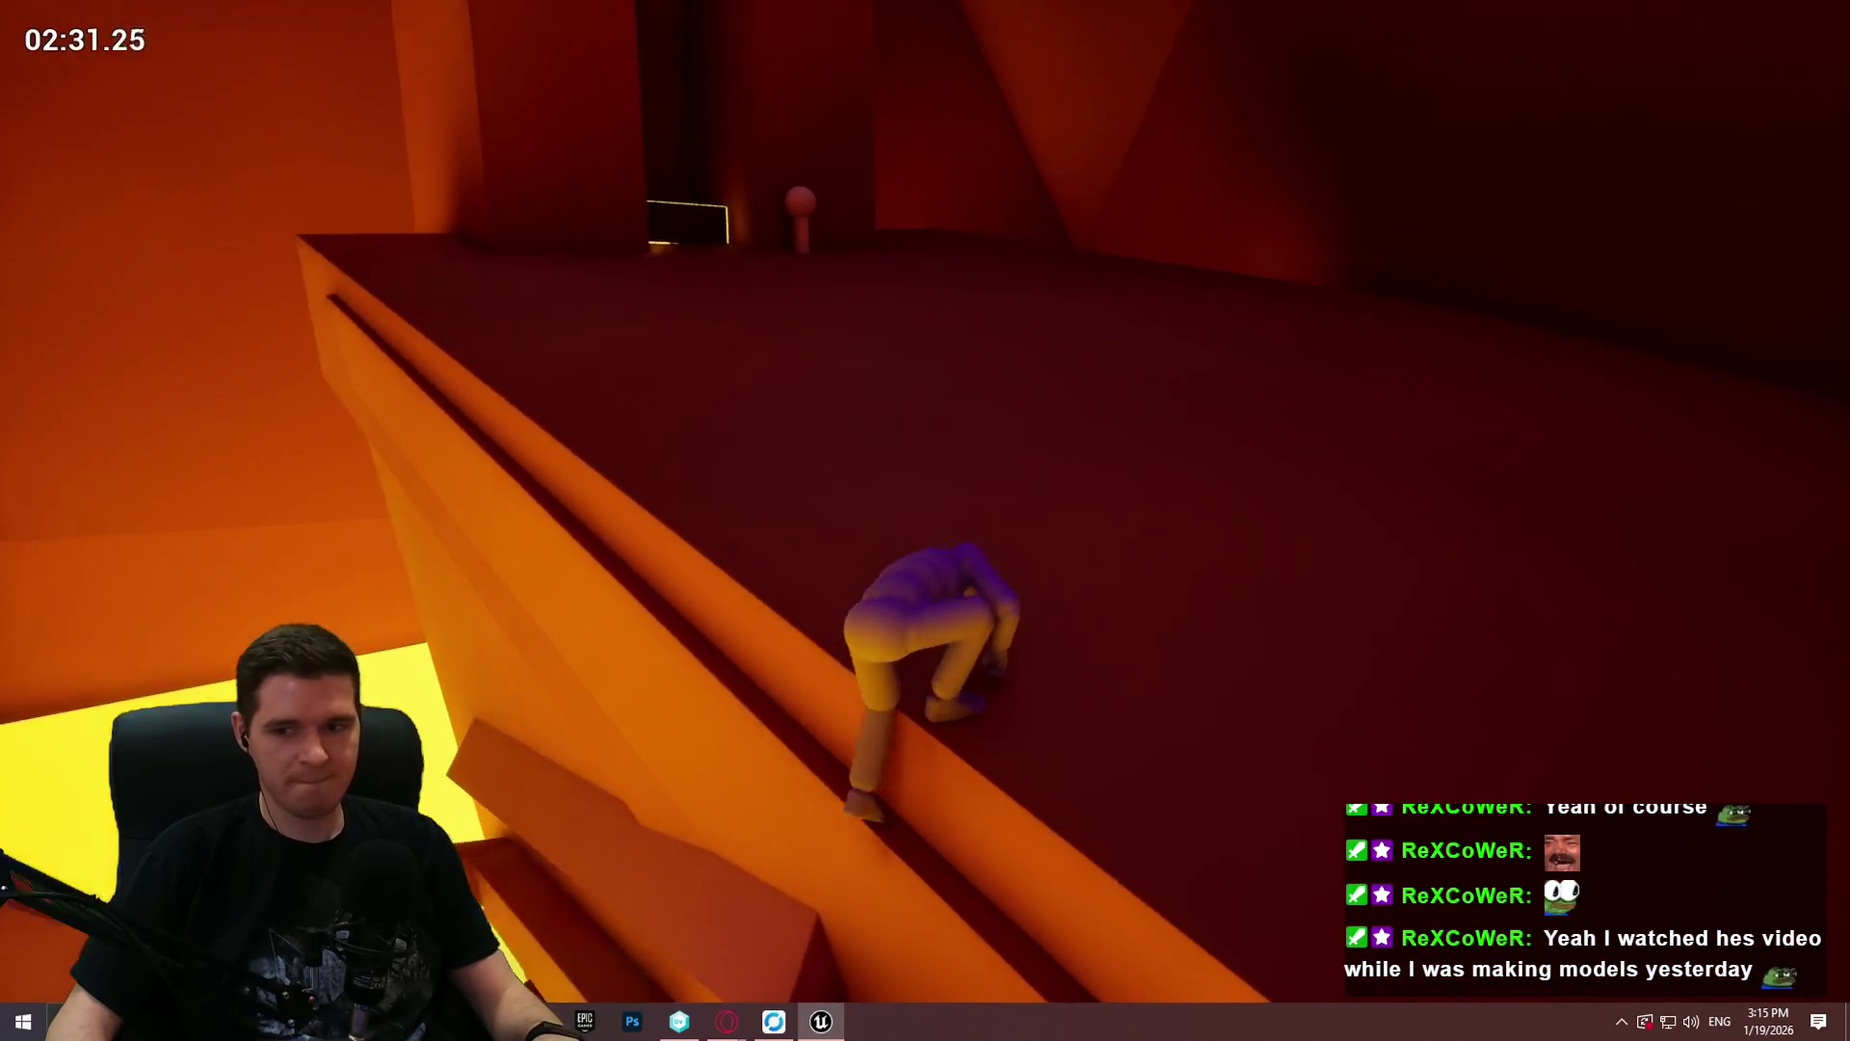
key(w)
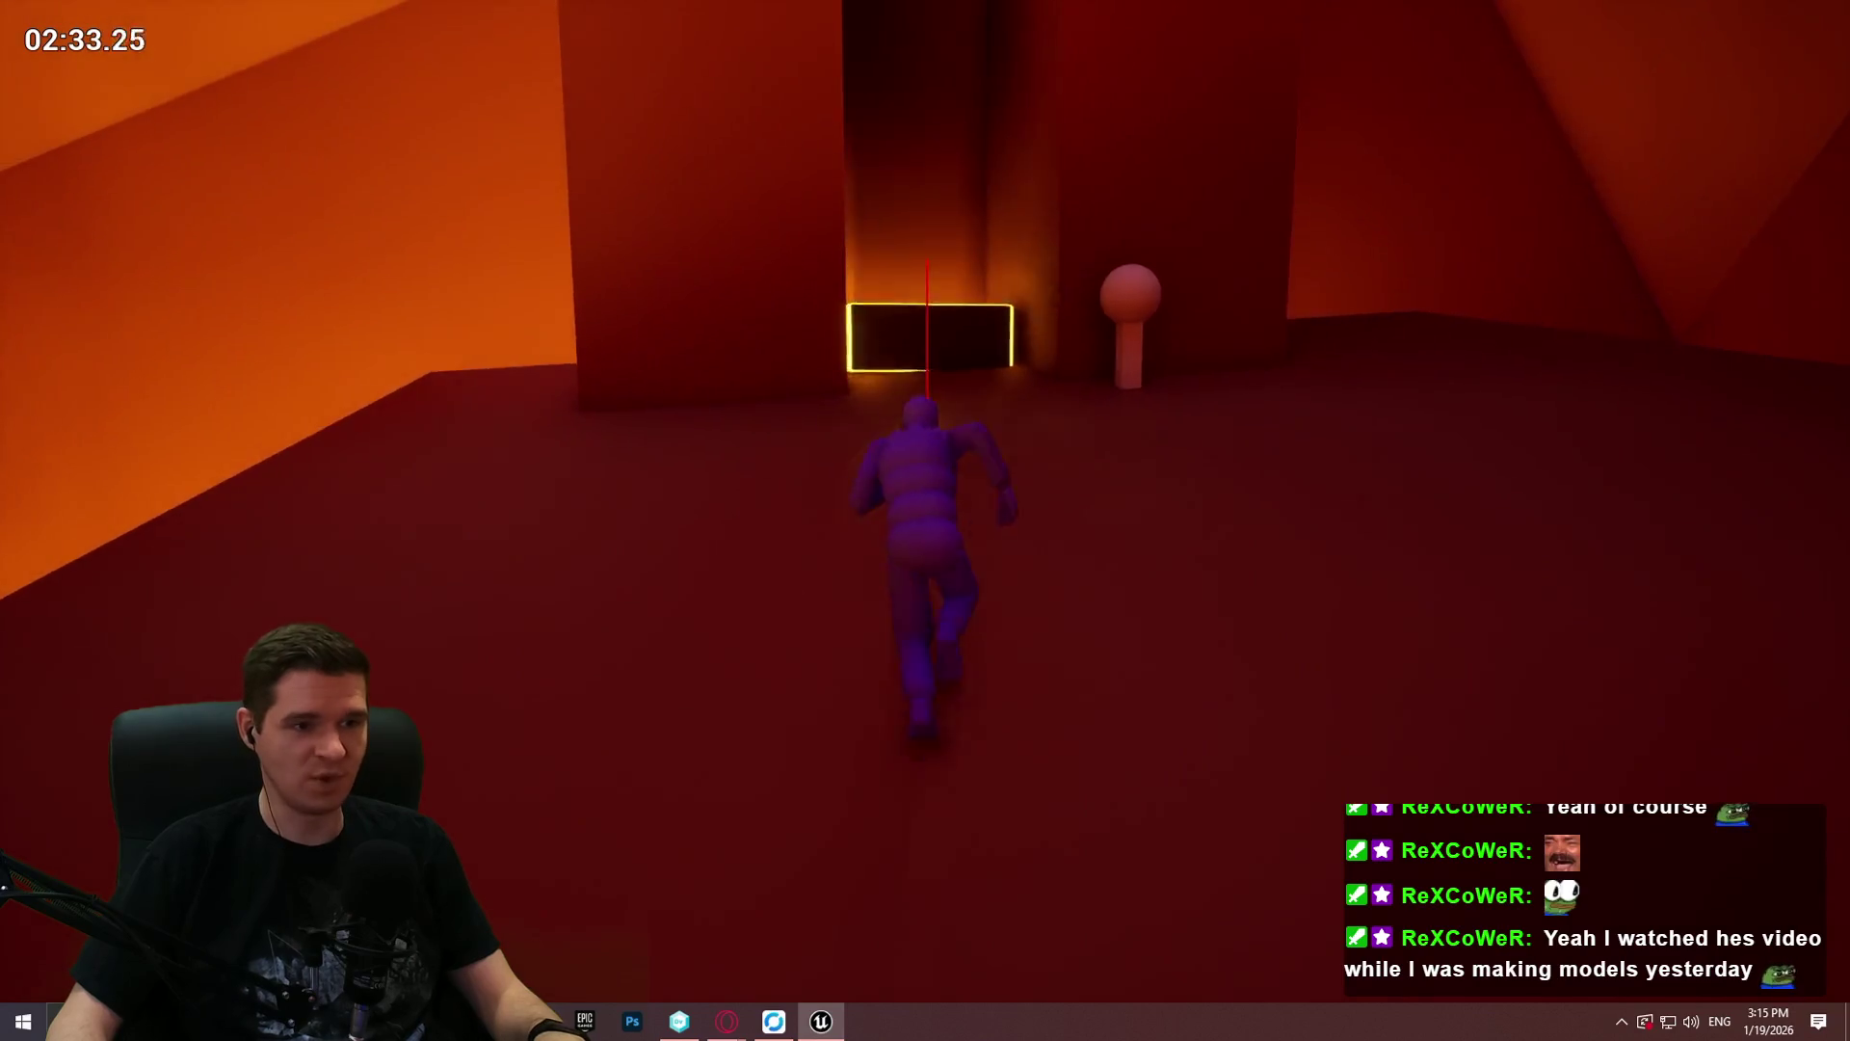
Step: Enter the doorway, climb the lit box and move toward the tall figure
key(space)
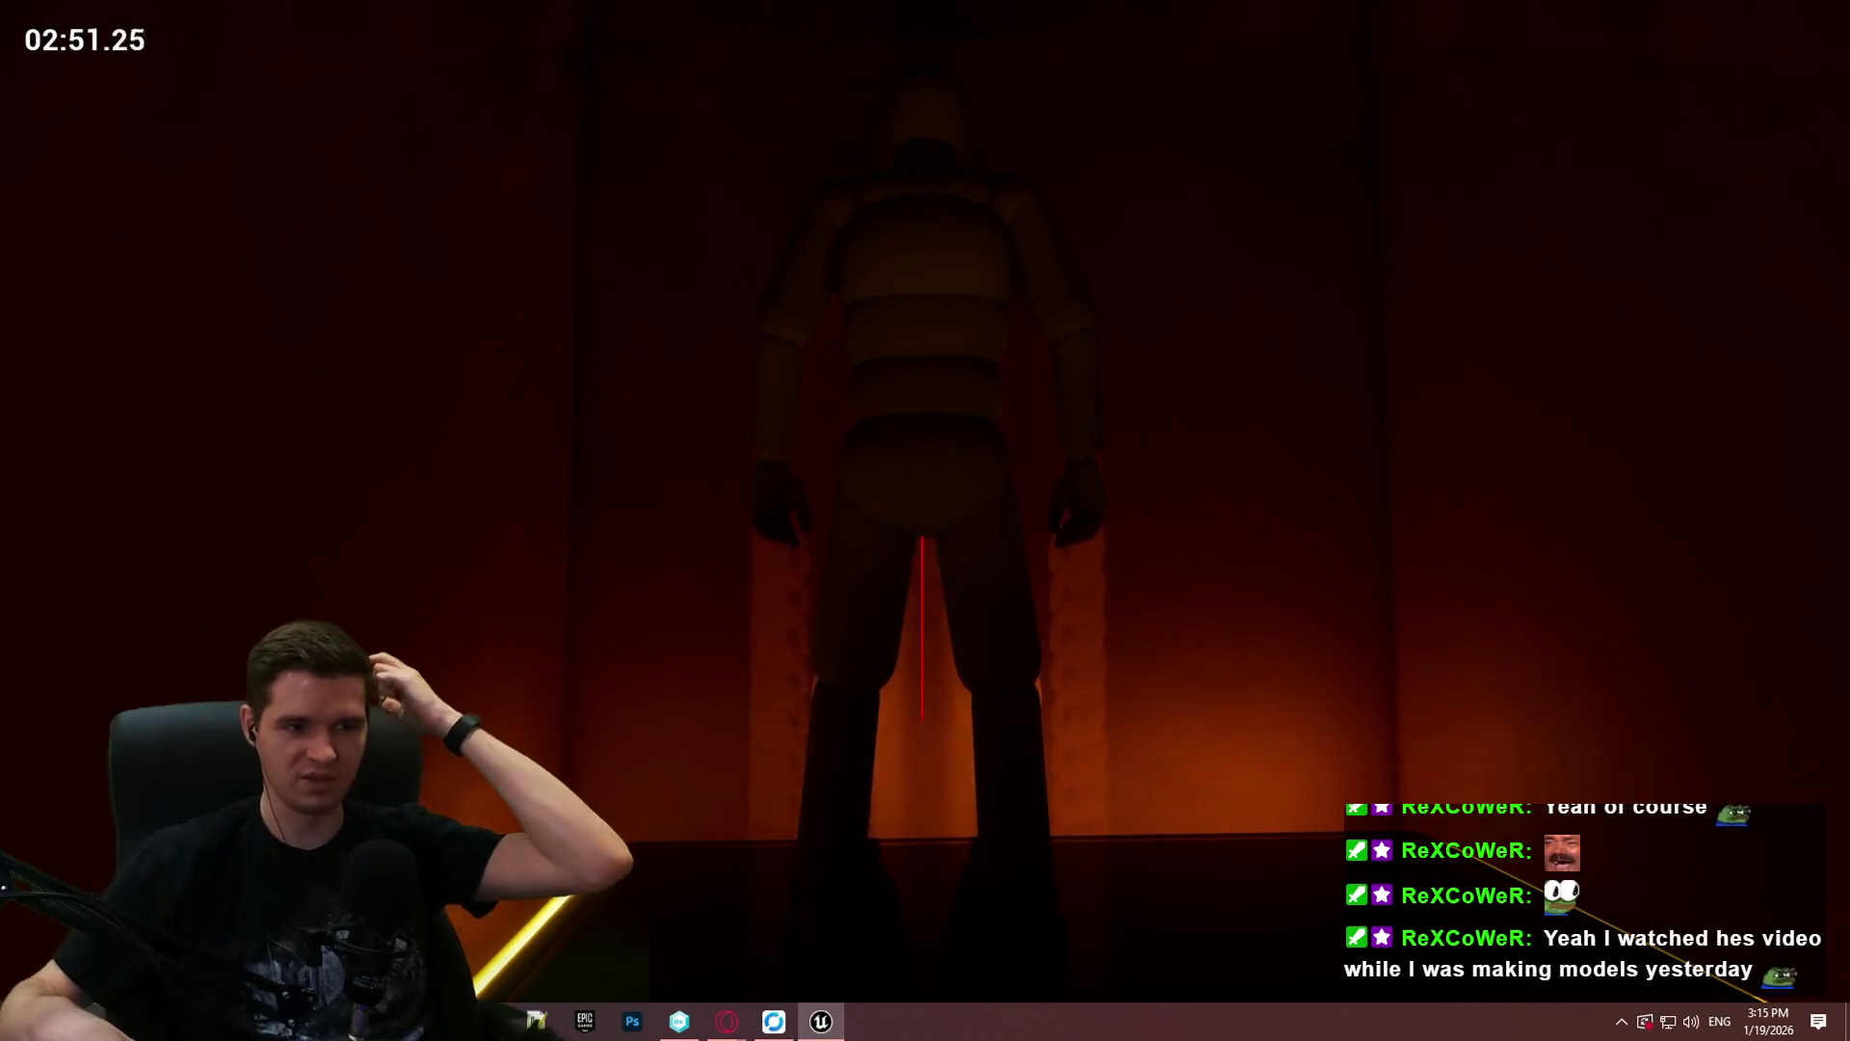
key(w)
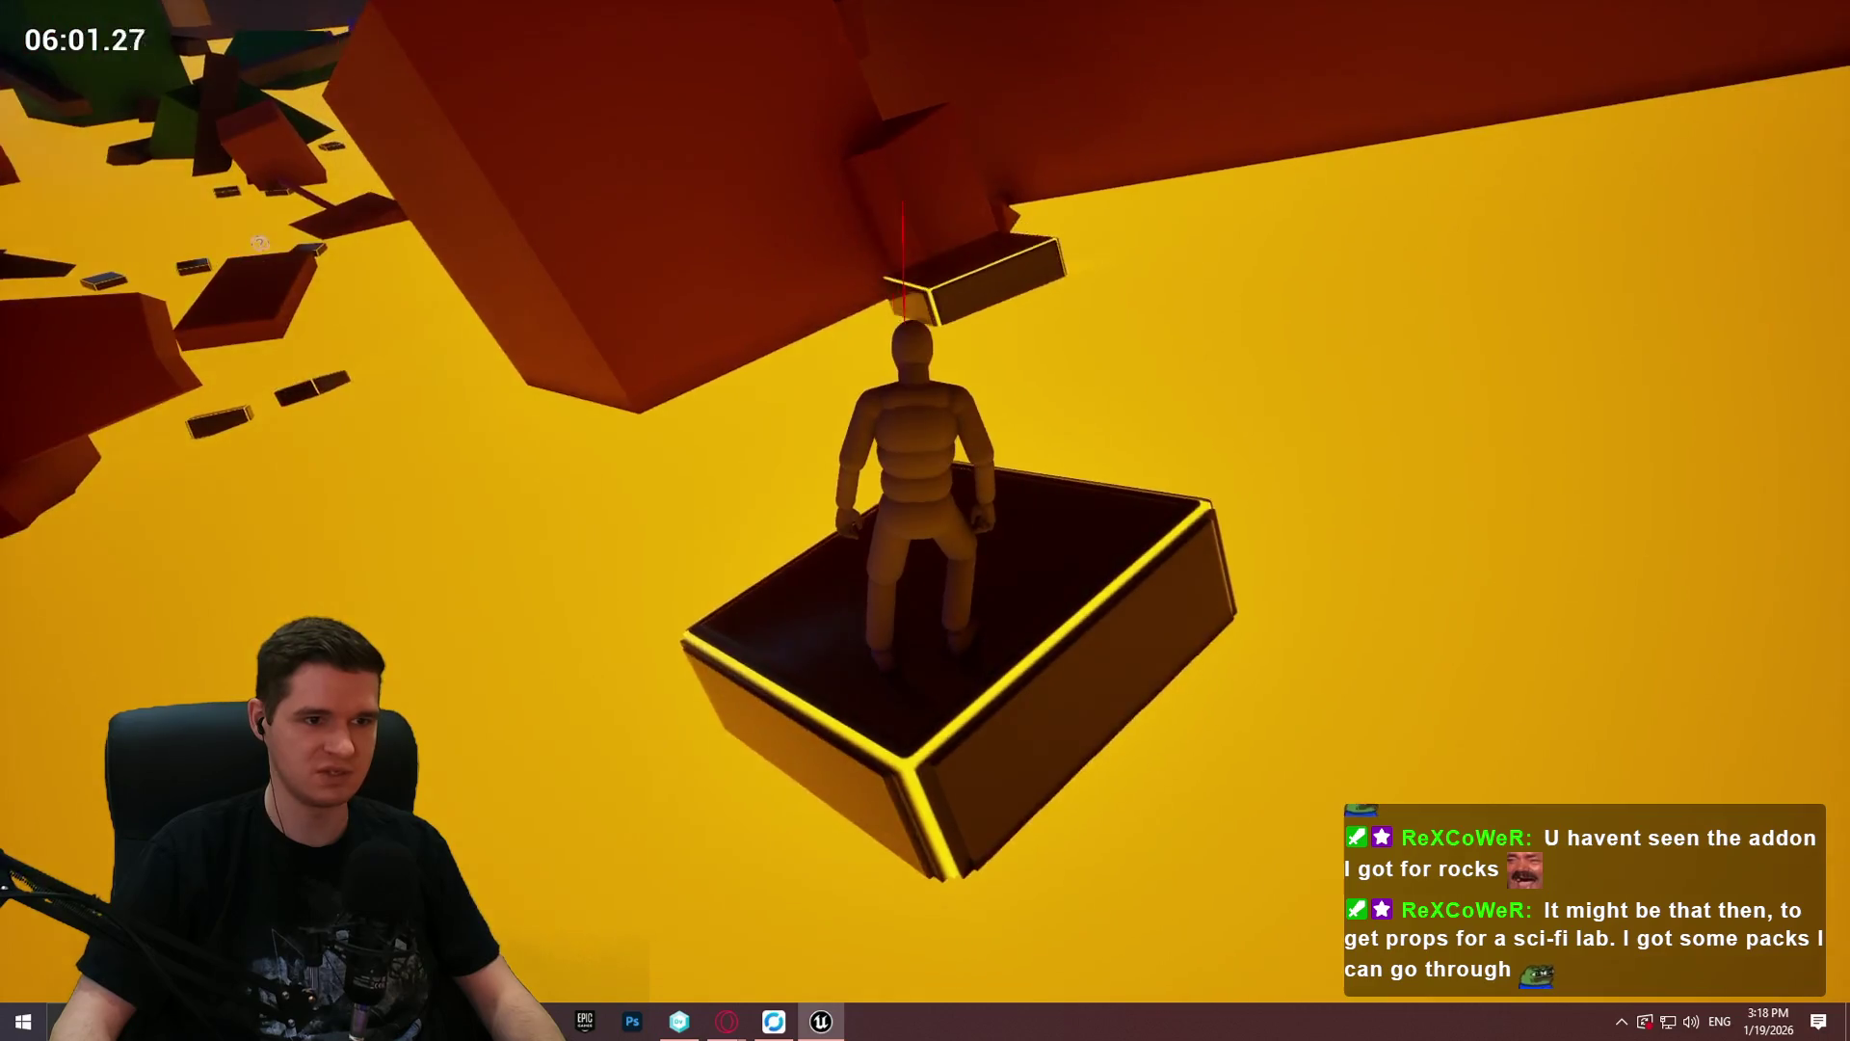
Step: Jump to hang on the overhanging block and climb the wall face up over the ridge
key(space)
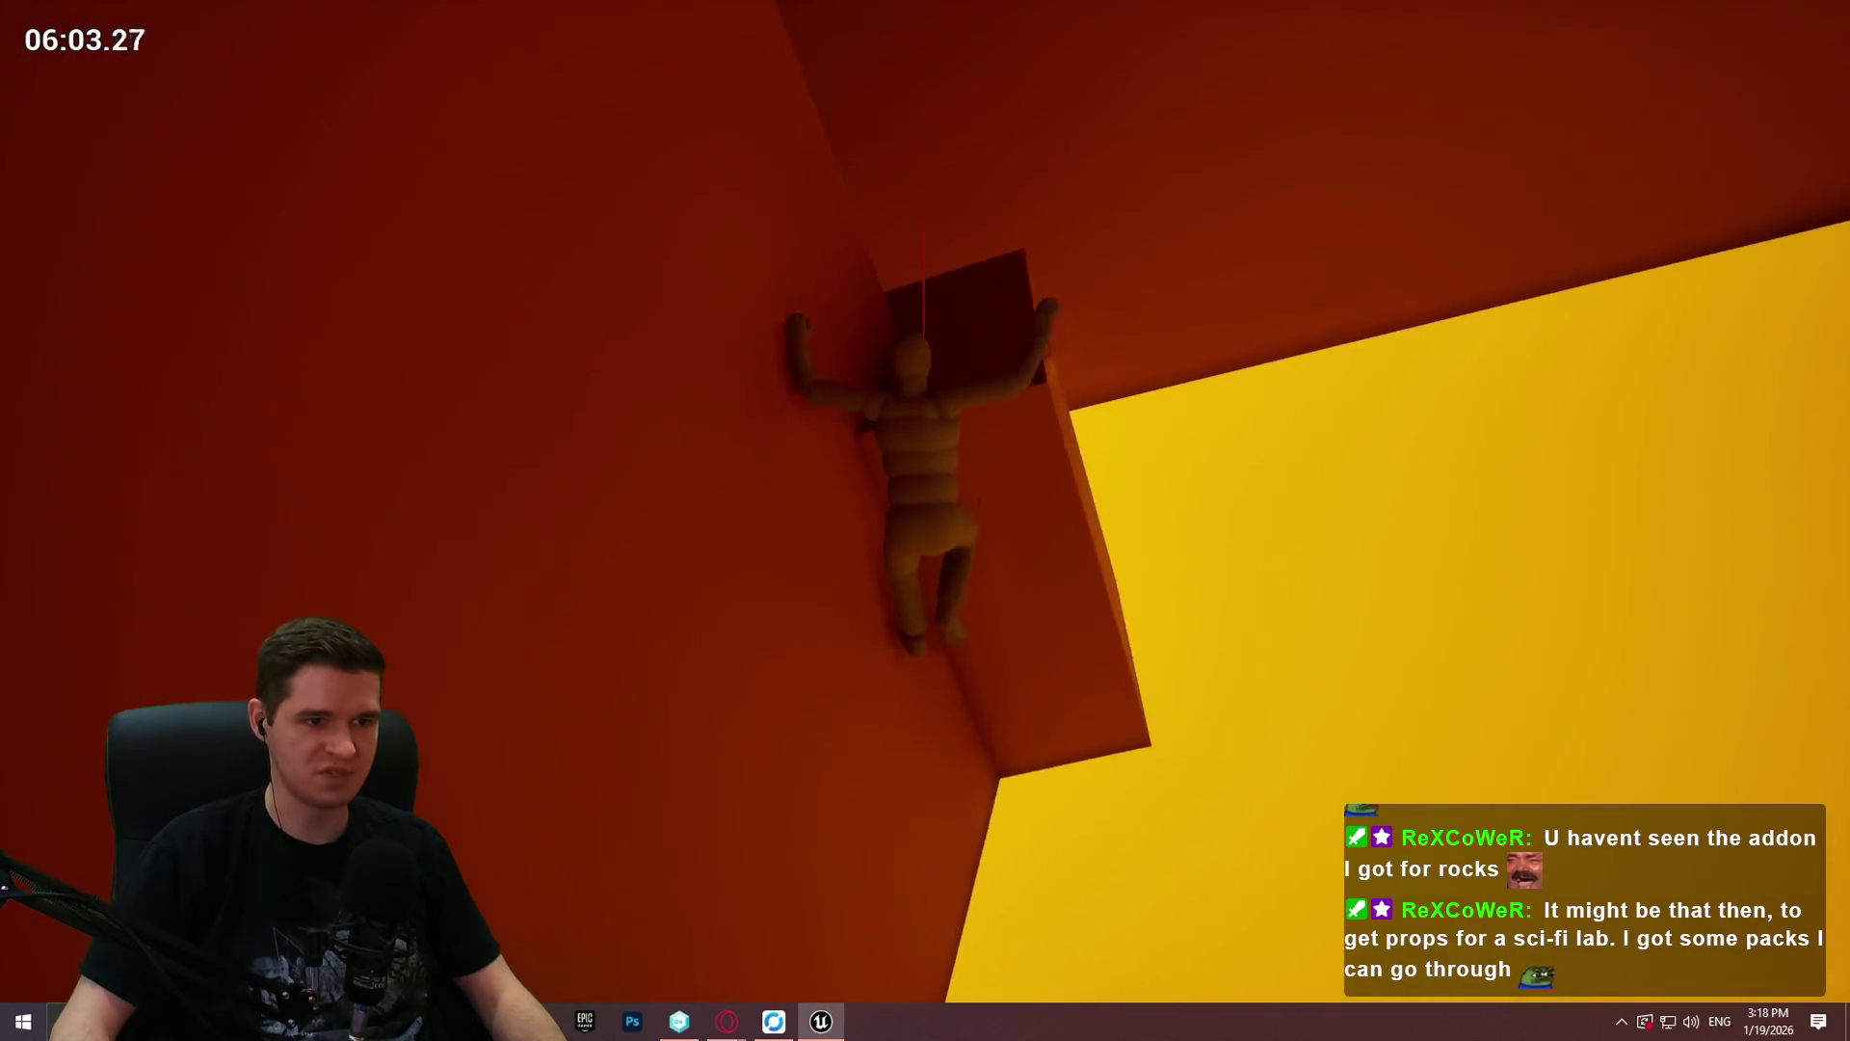
key(space)
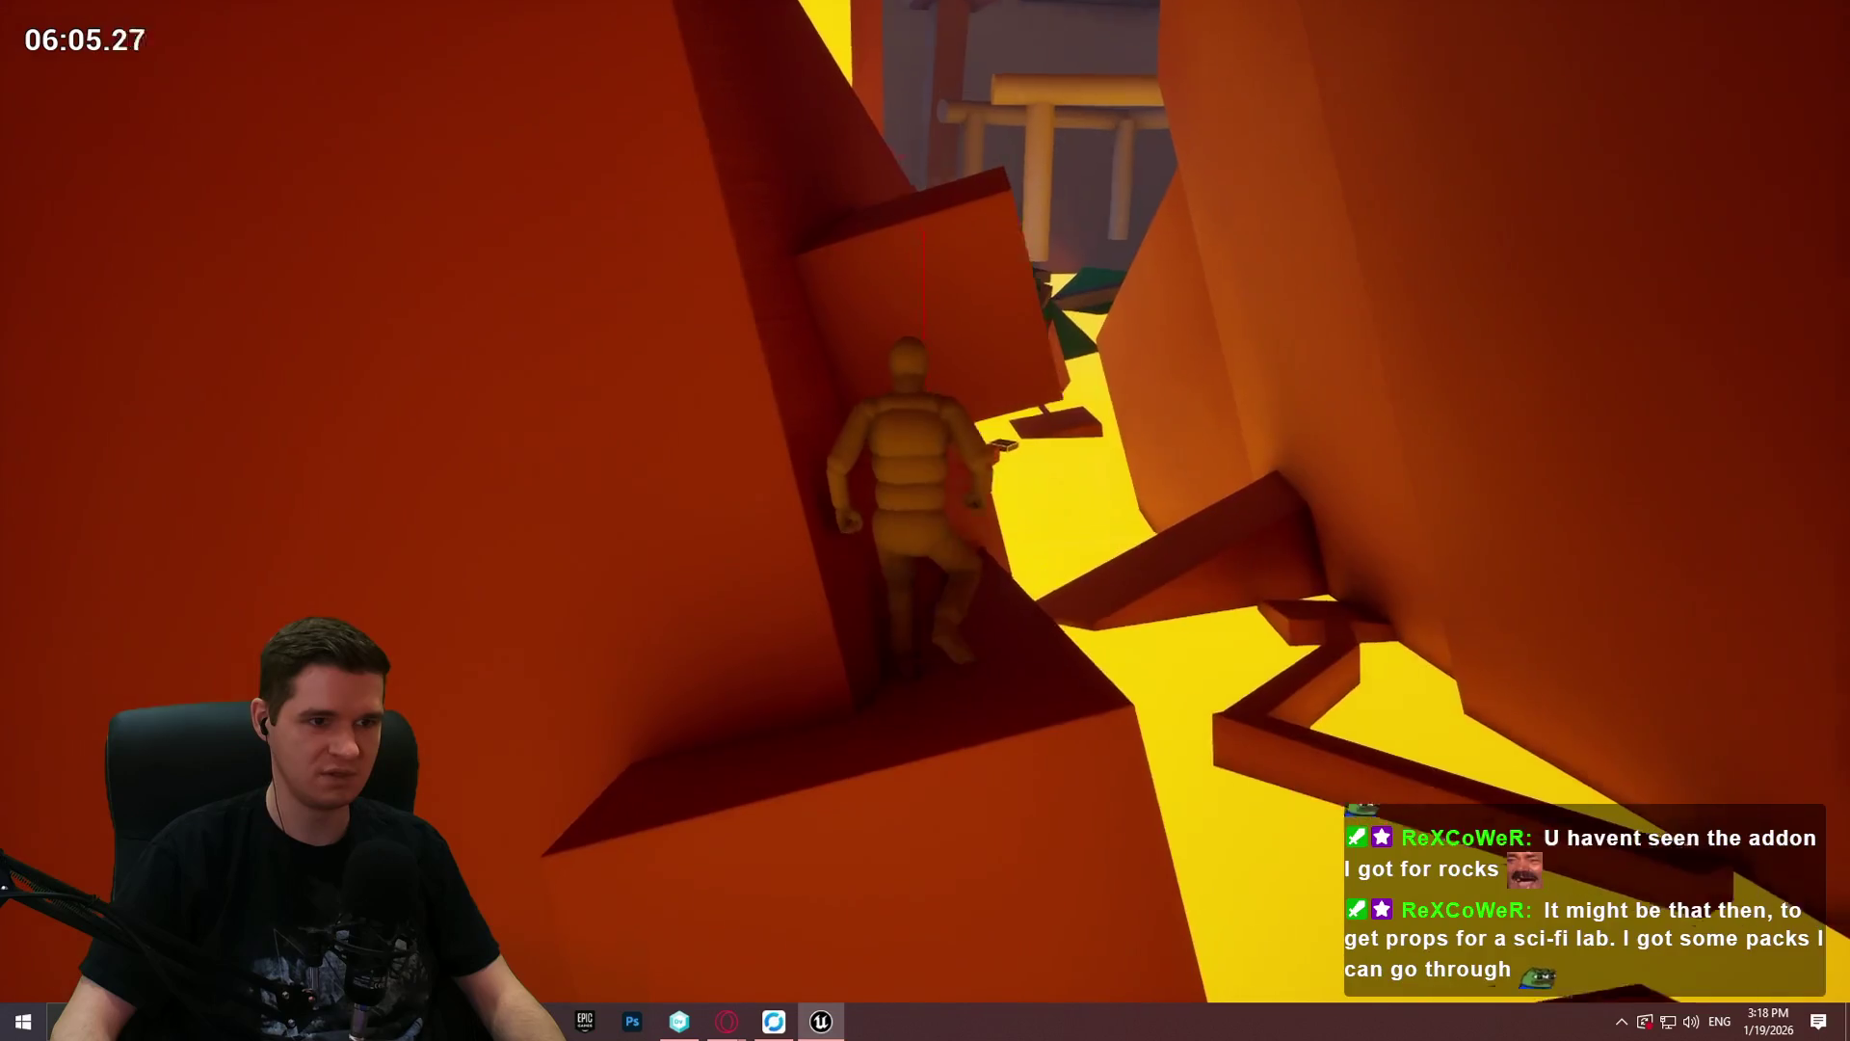
key(w)
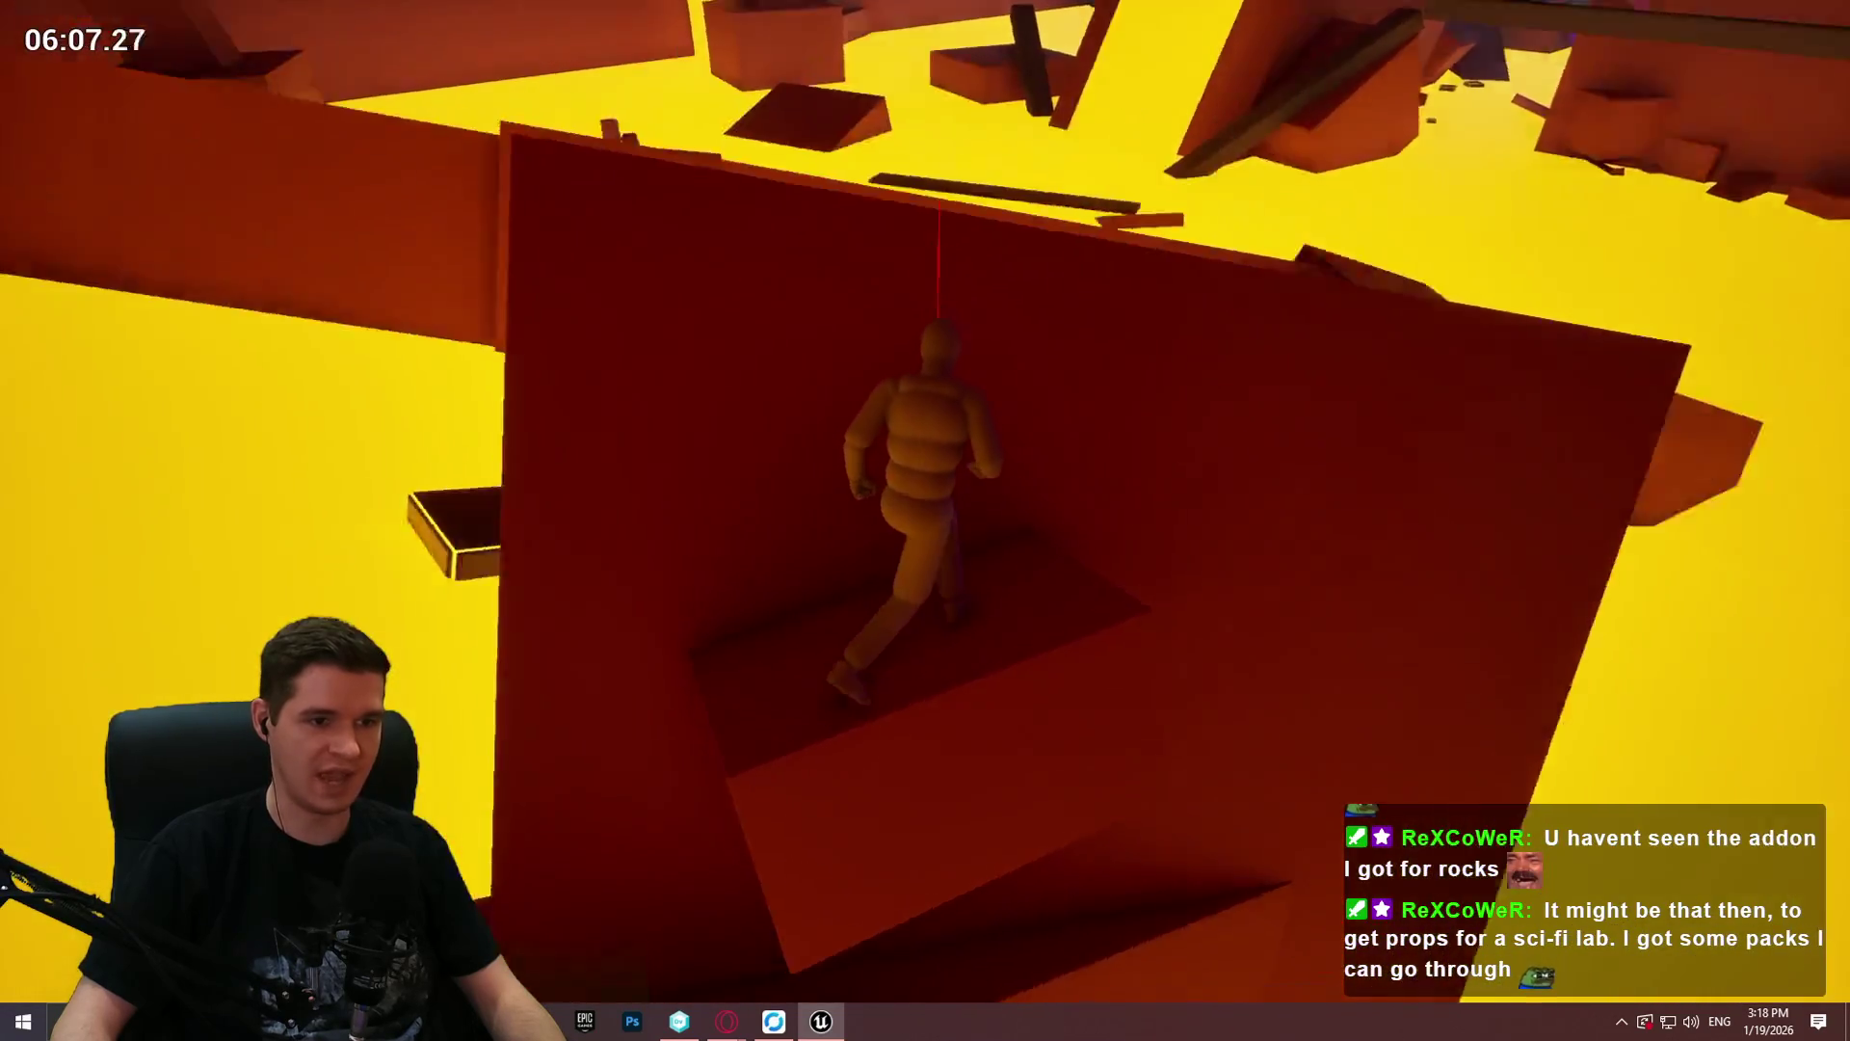
key(w)
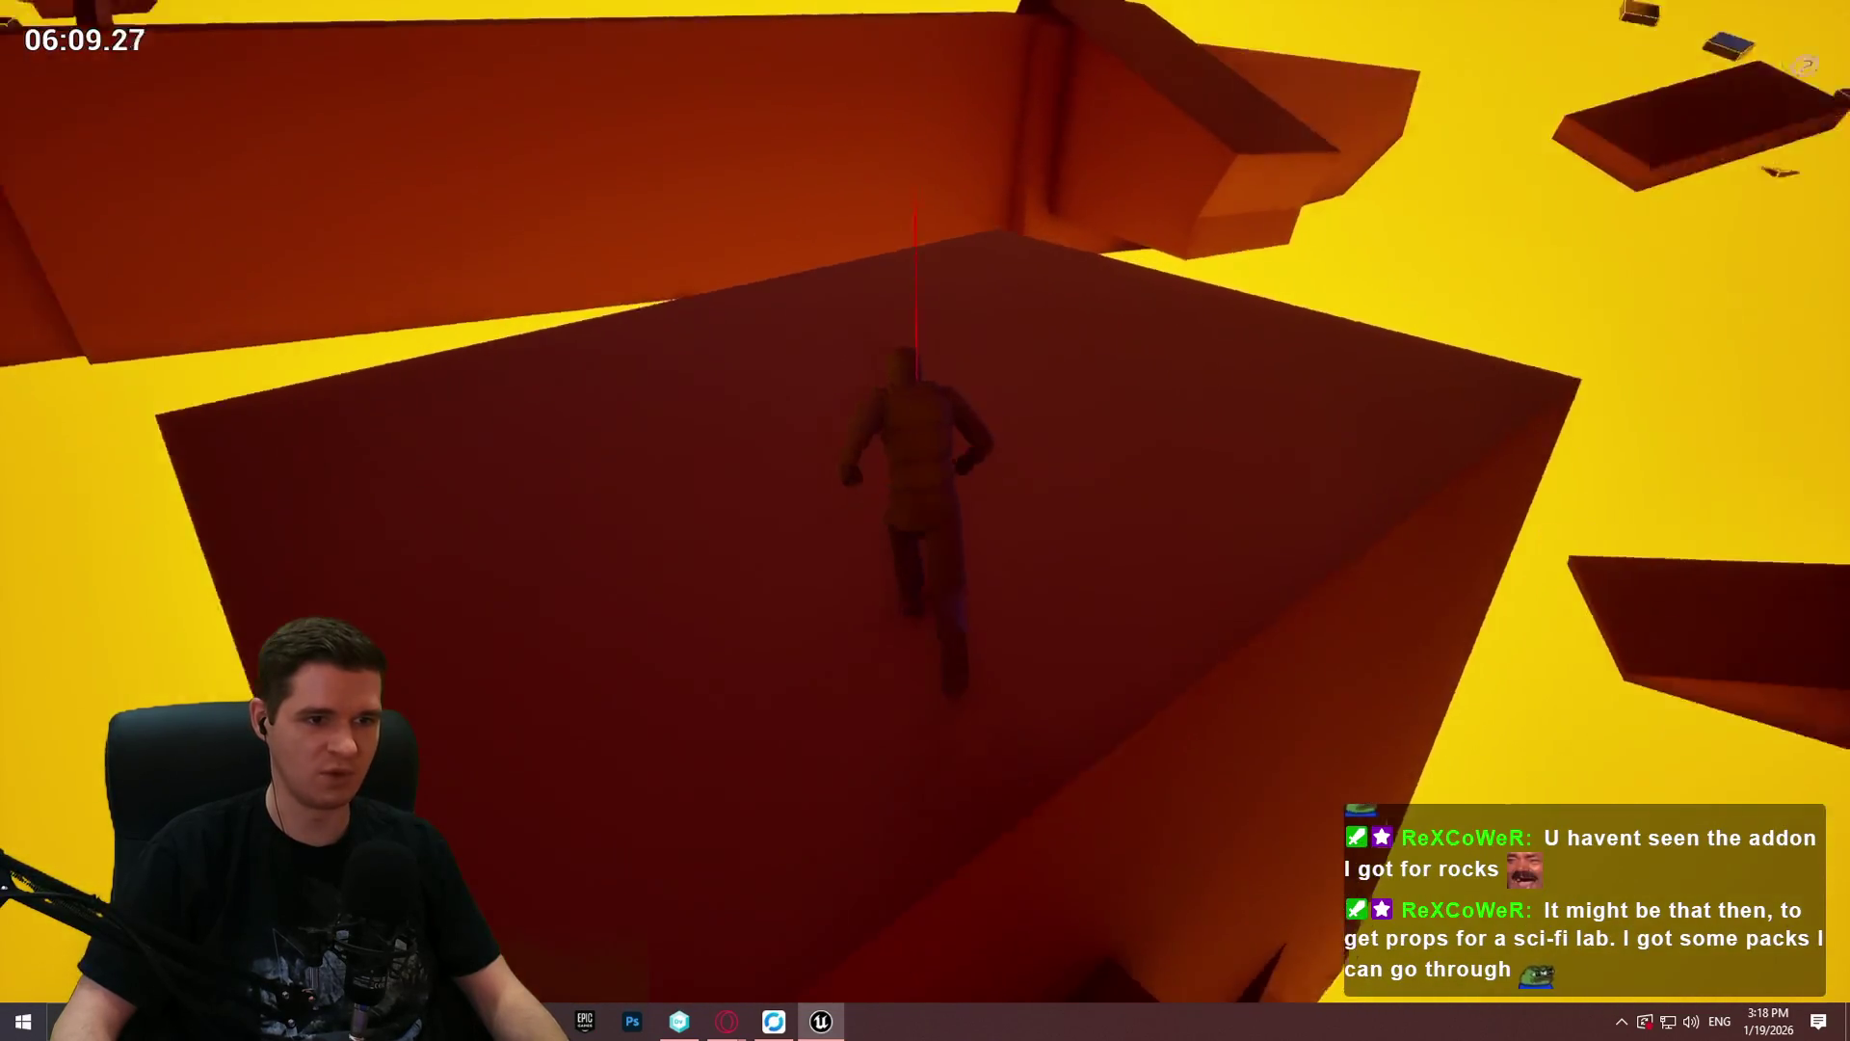
key(w)
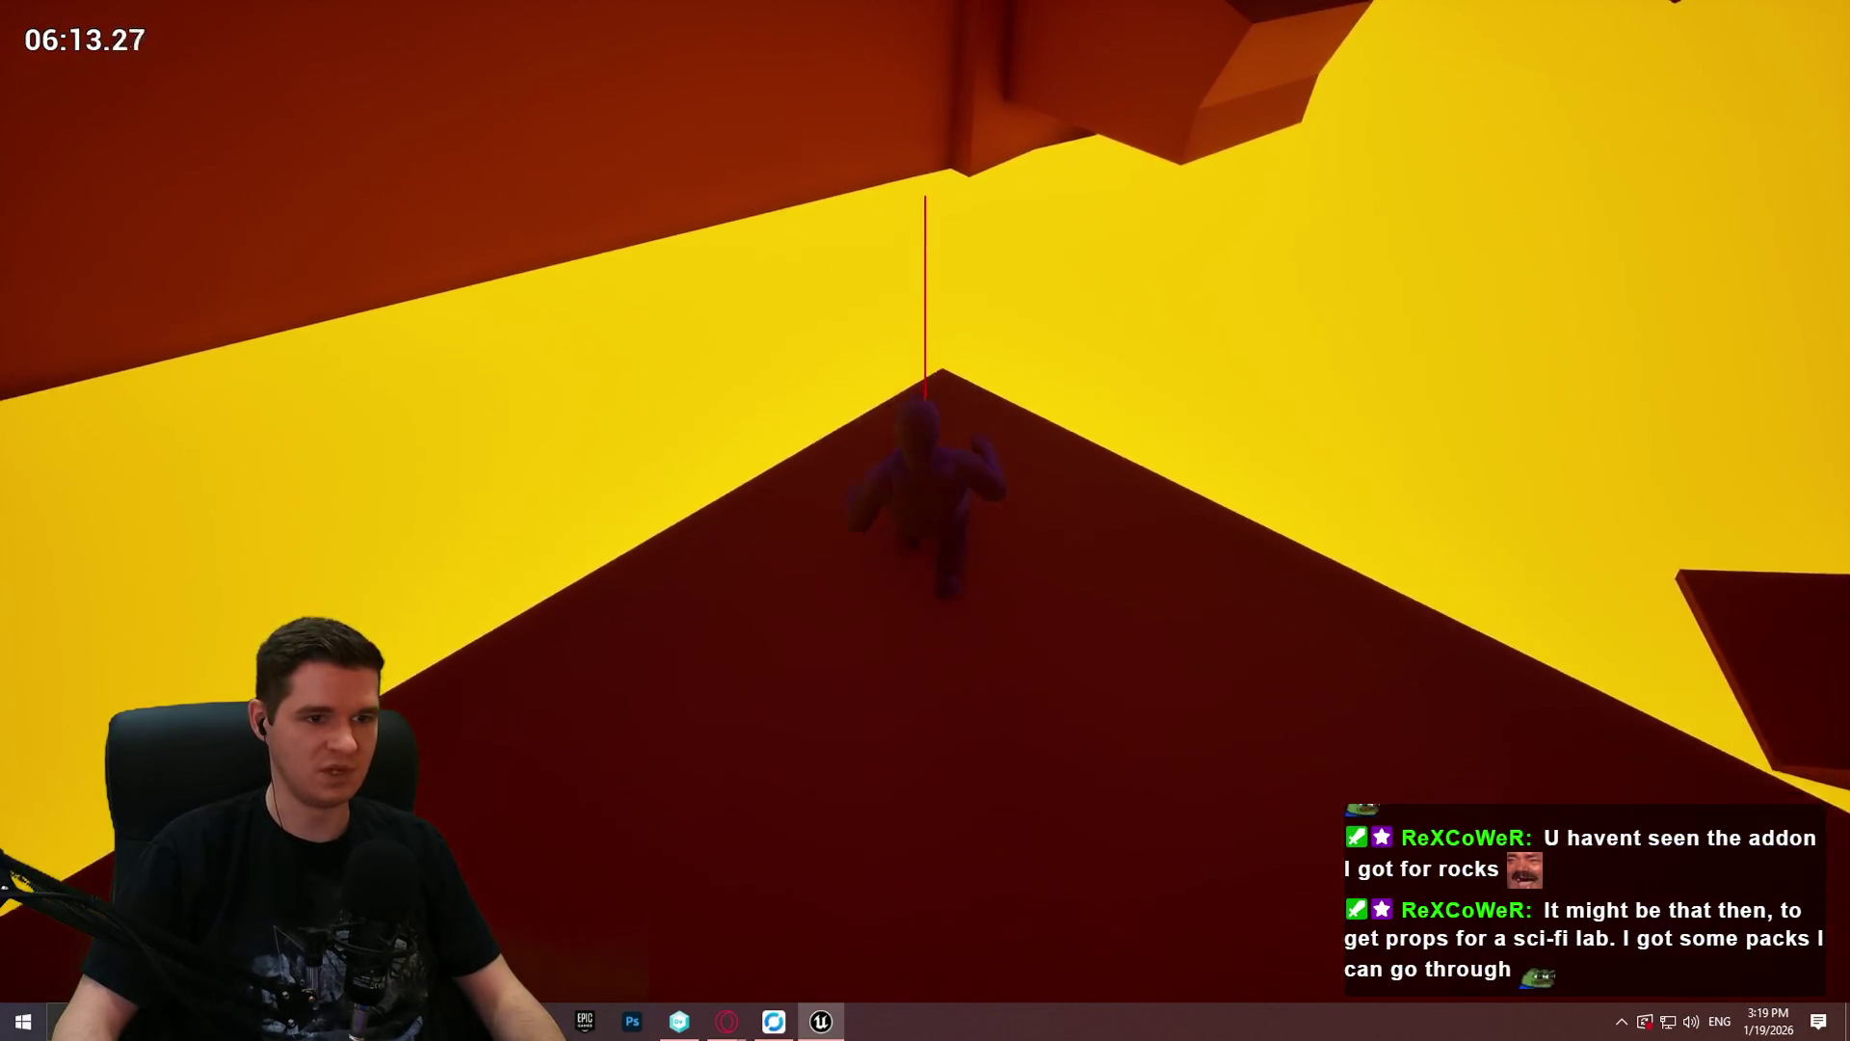
key(w)
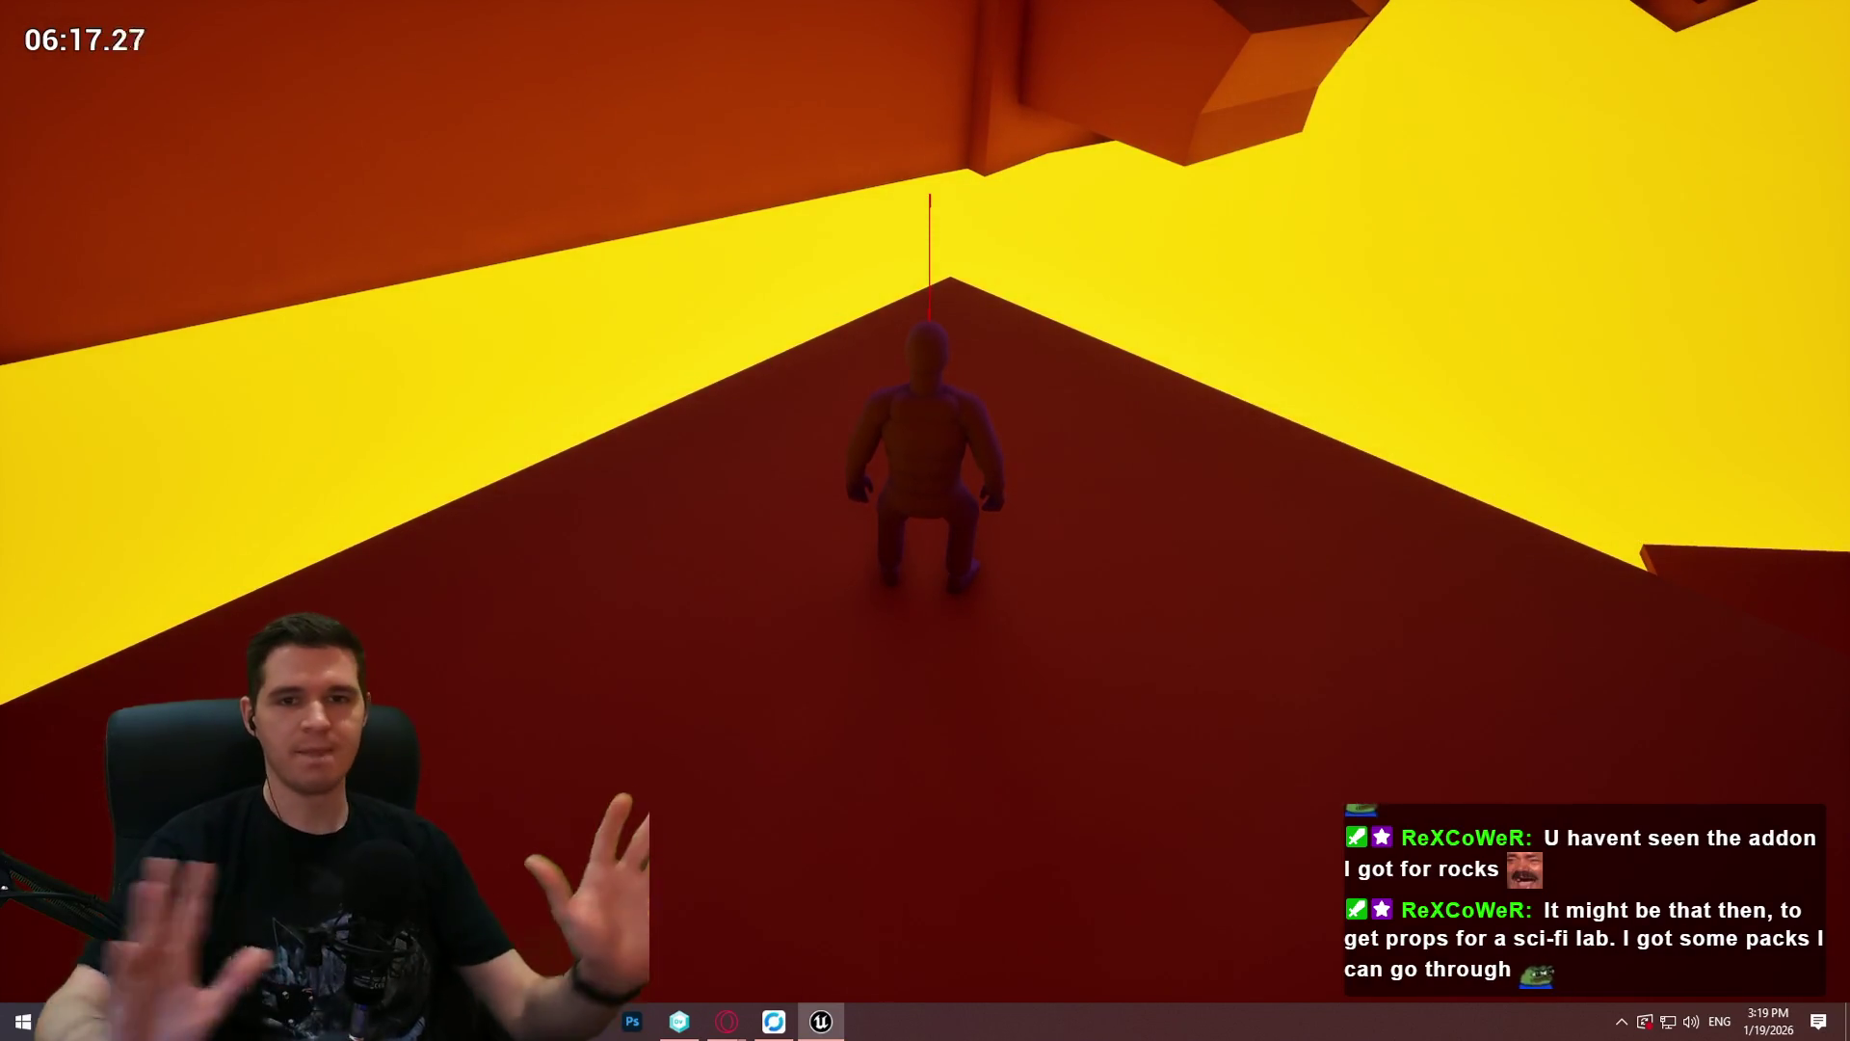
key(w)
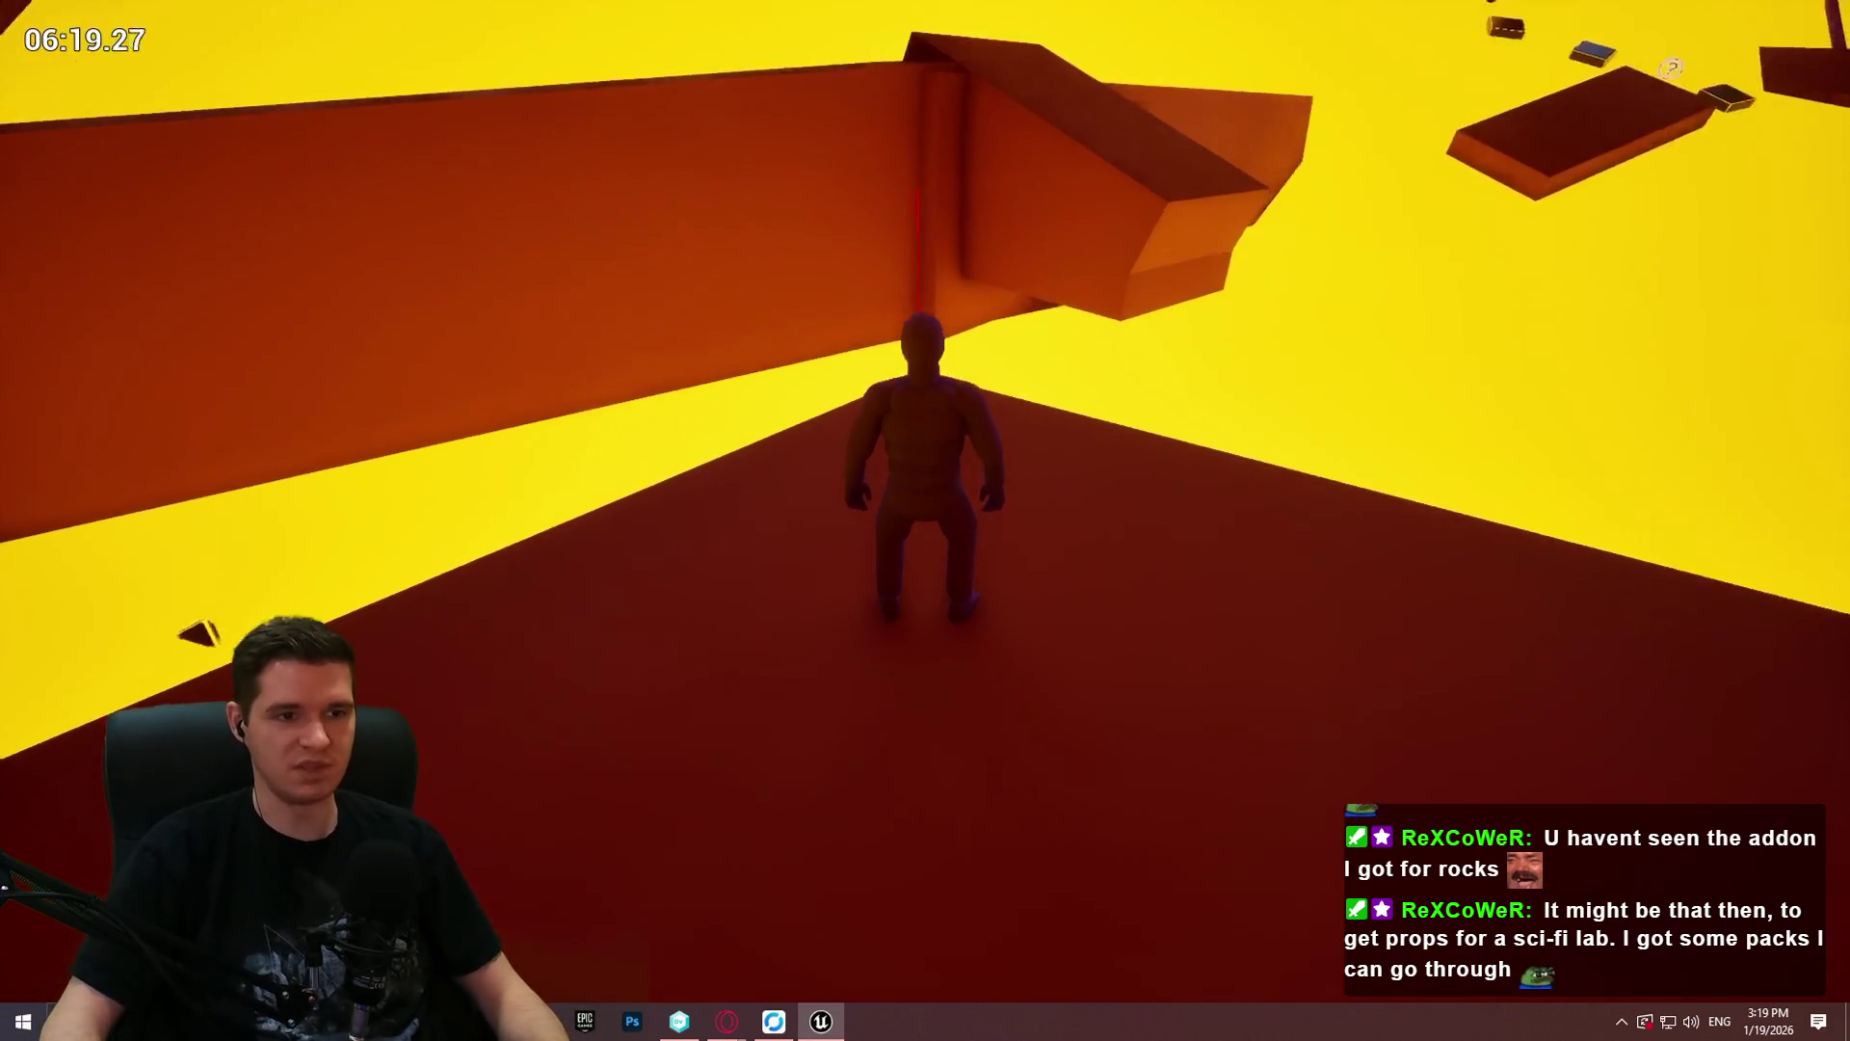
Step: Leap across the floating dark boxes and up the slanted red slab to the ? marker
key(space)
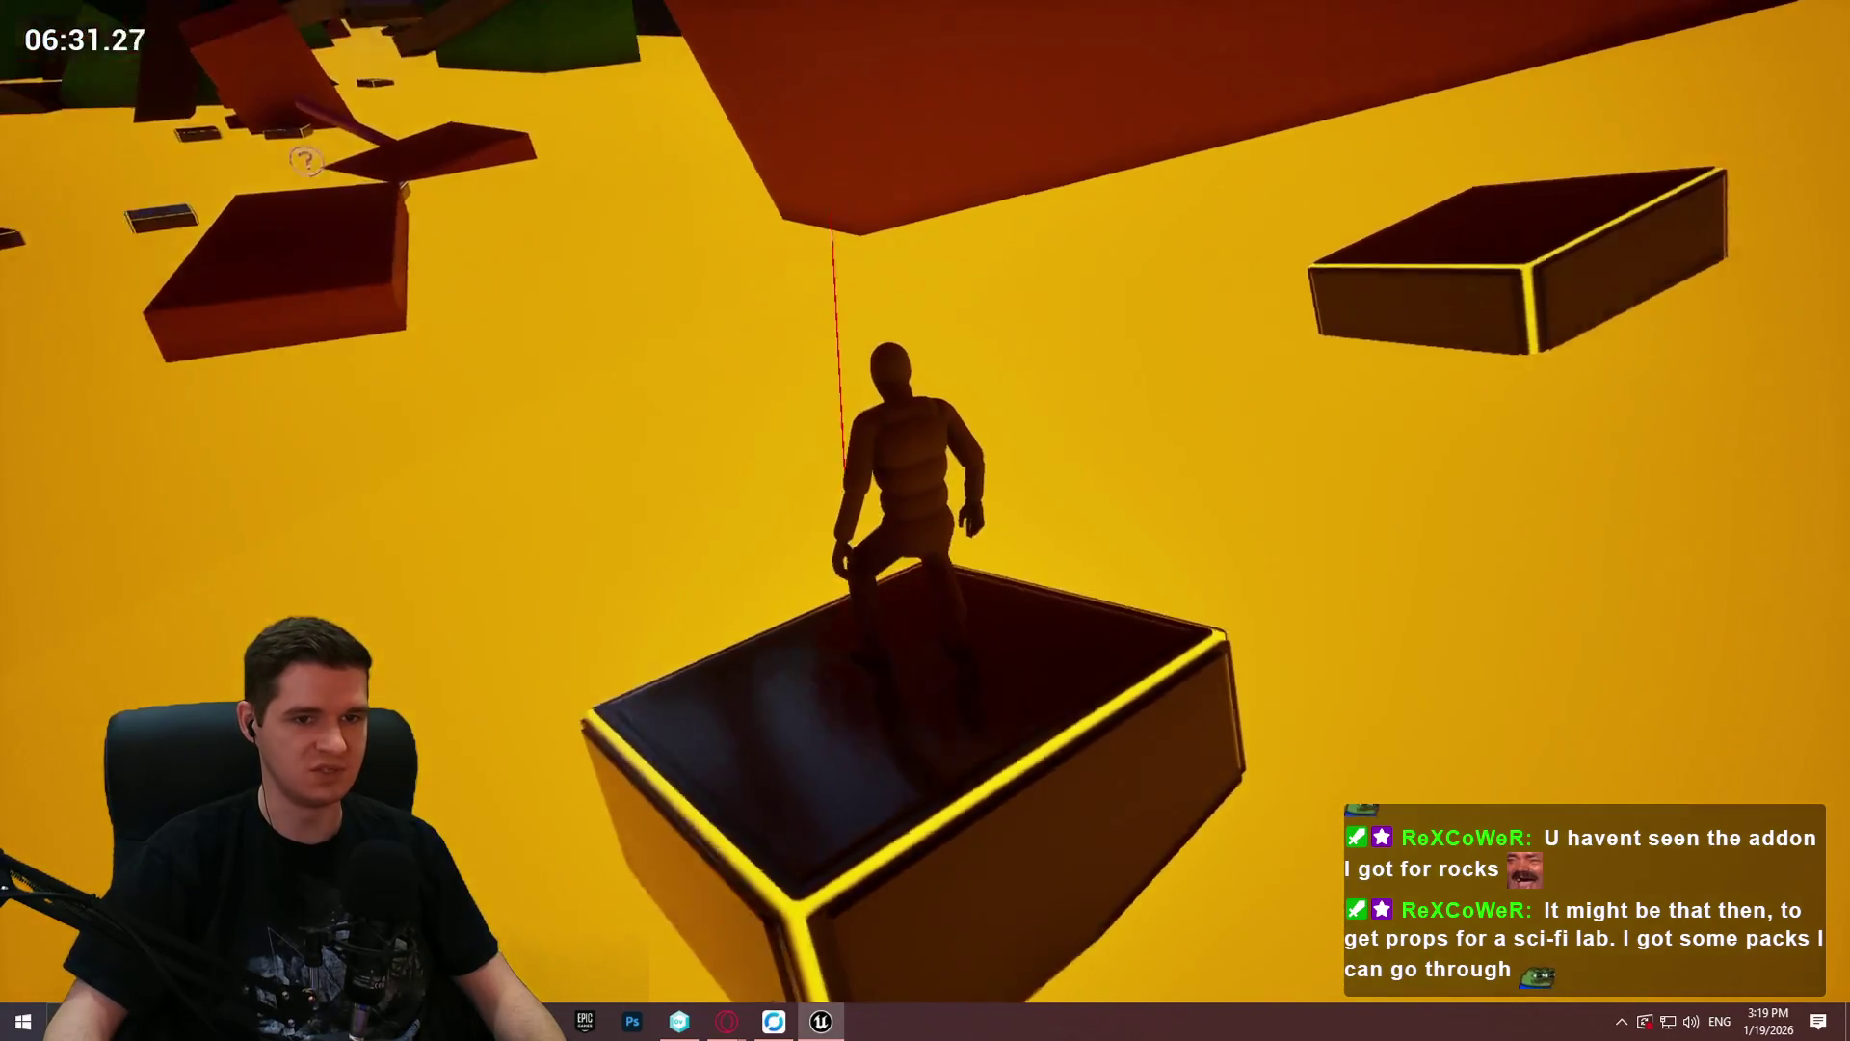
key(space)
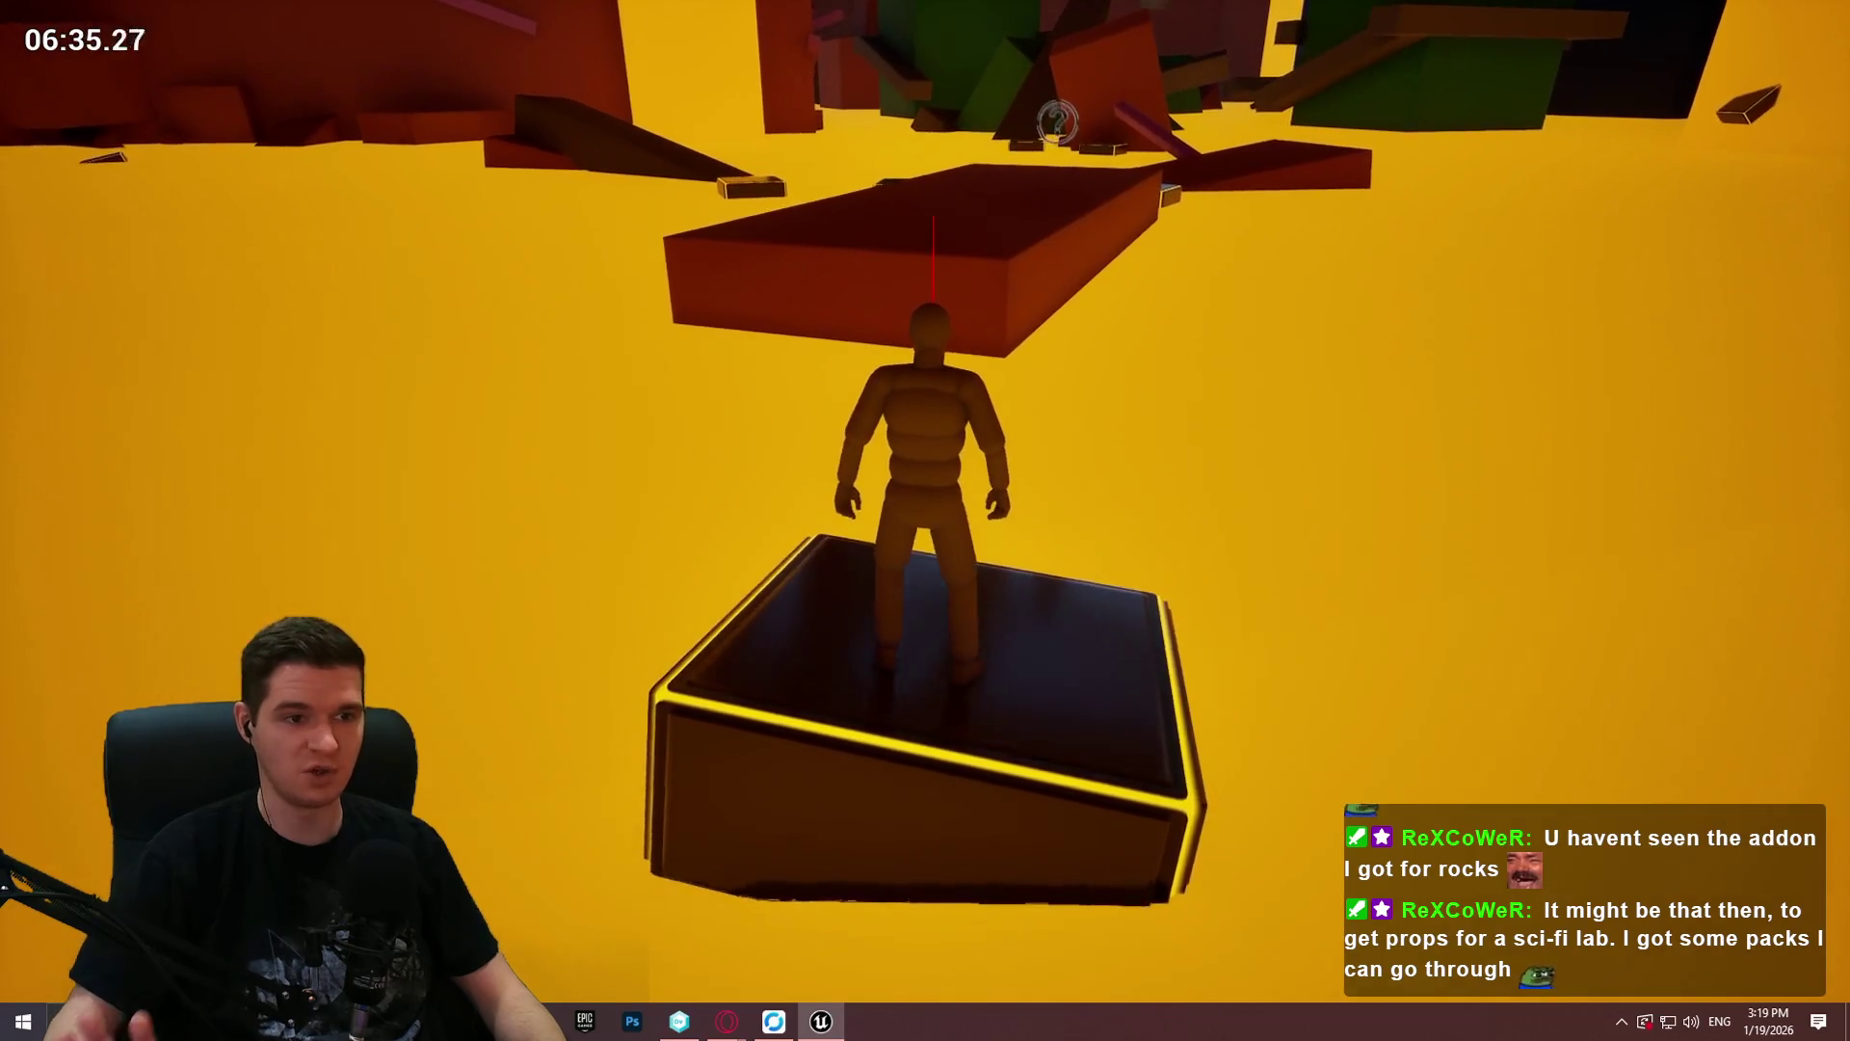
key(space)
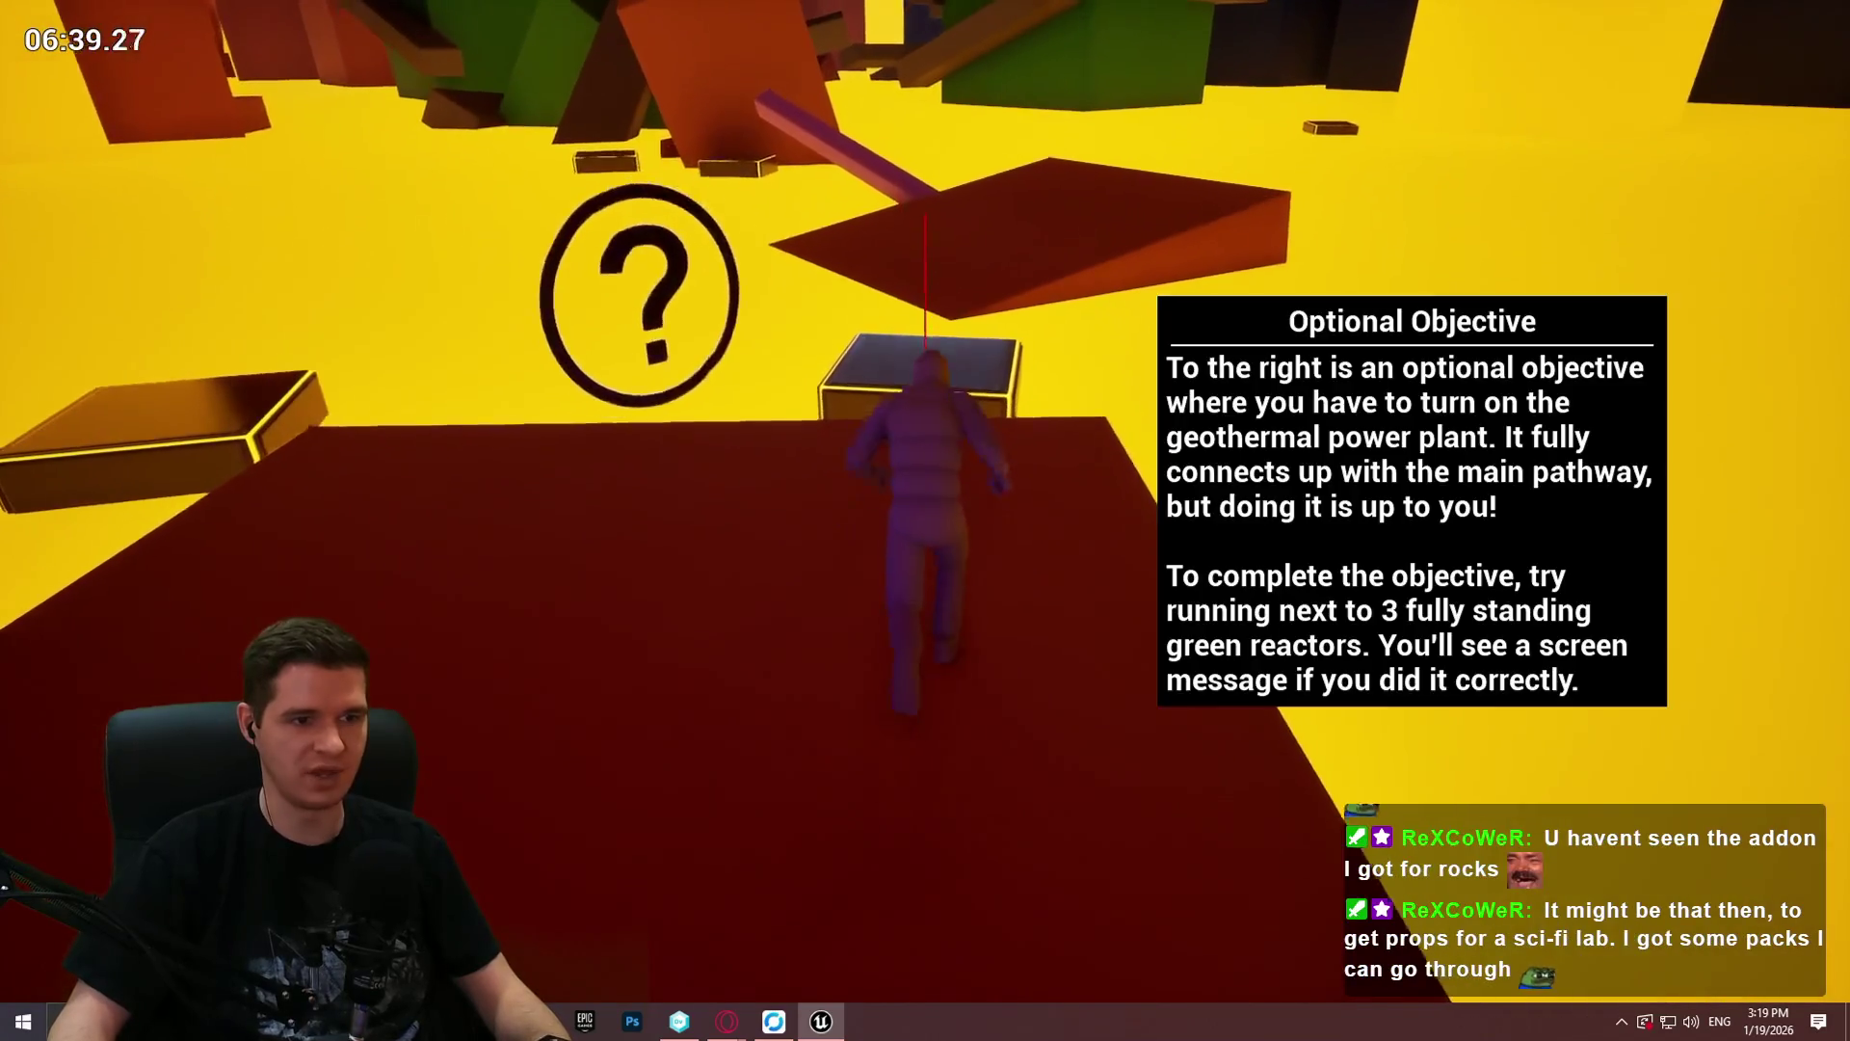
Step: Jump past the marker onto the yellow-rimmed box, cross the red slab, hop to the green-topped box and pull up onto the red wall
key(space)
key(space)
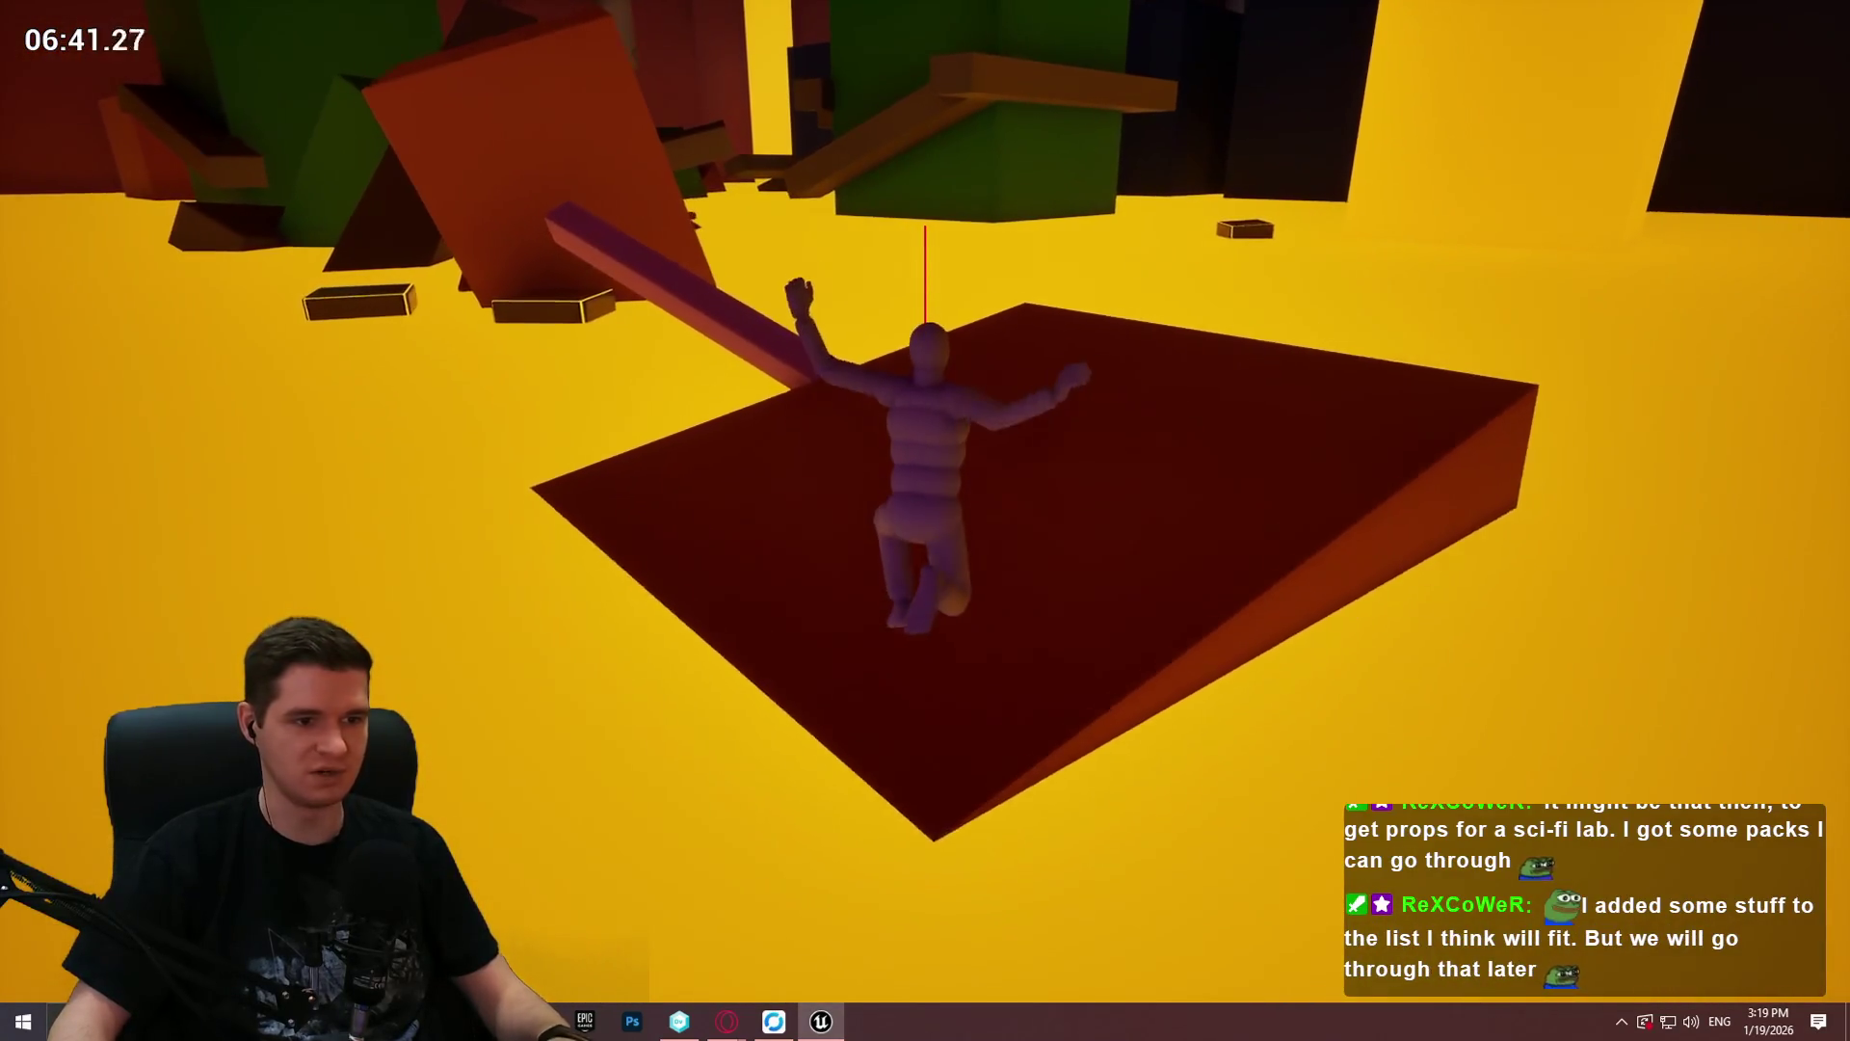
key(space)
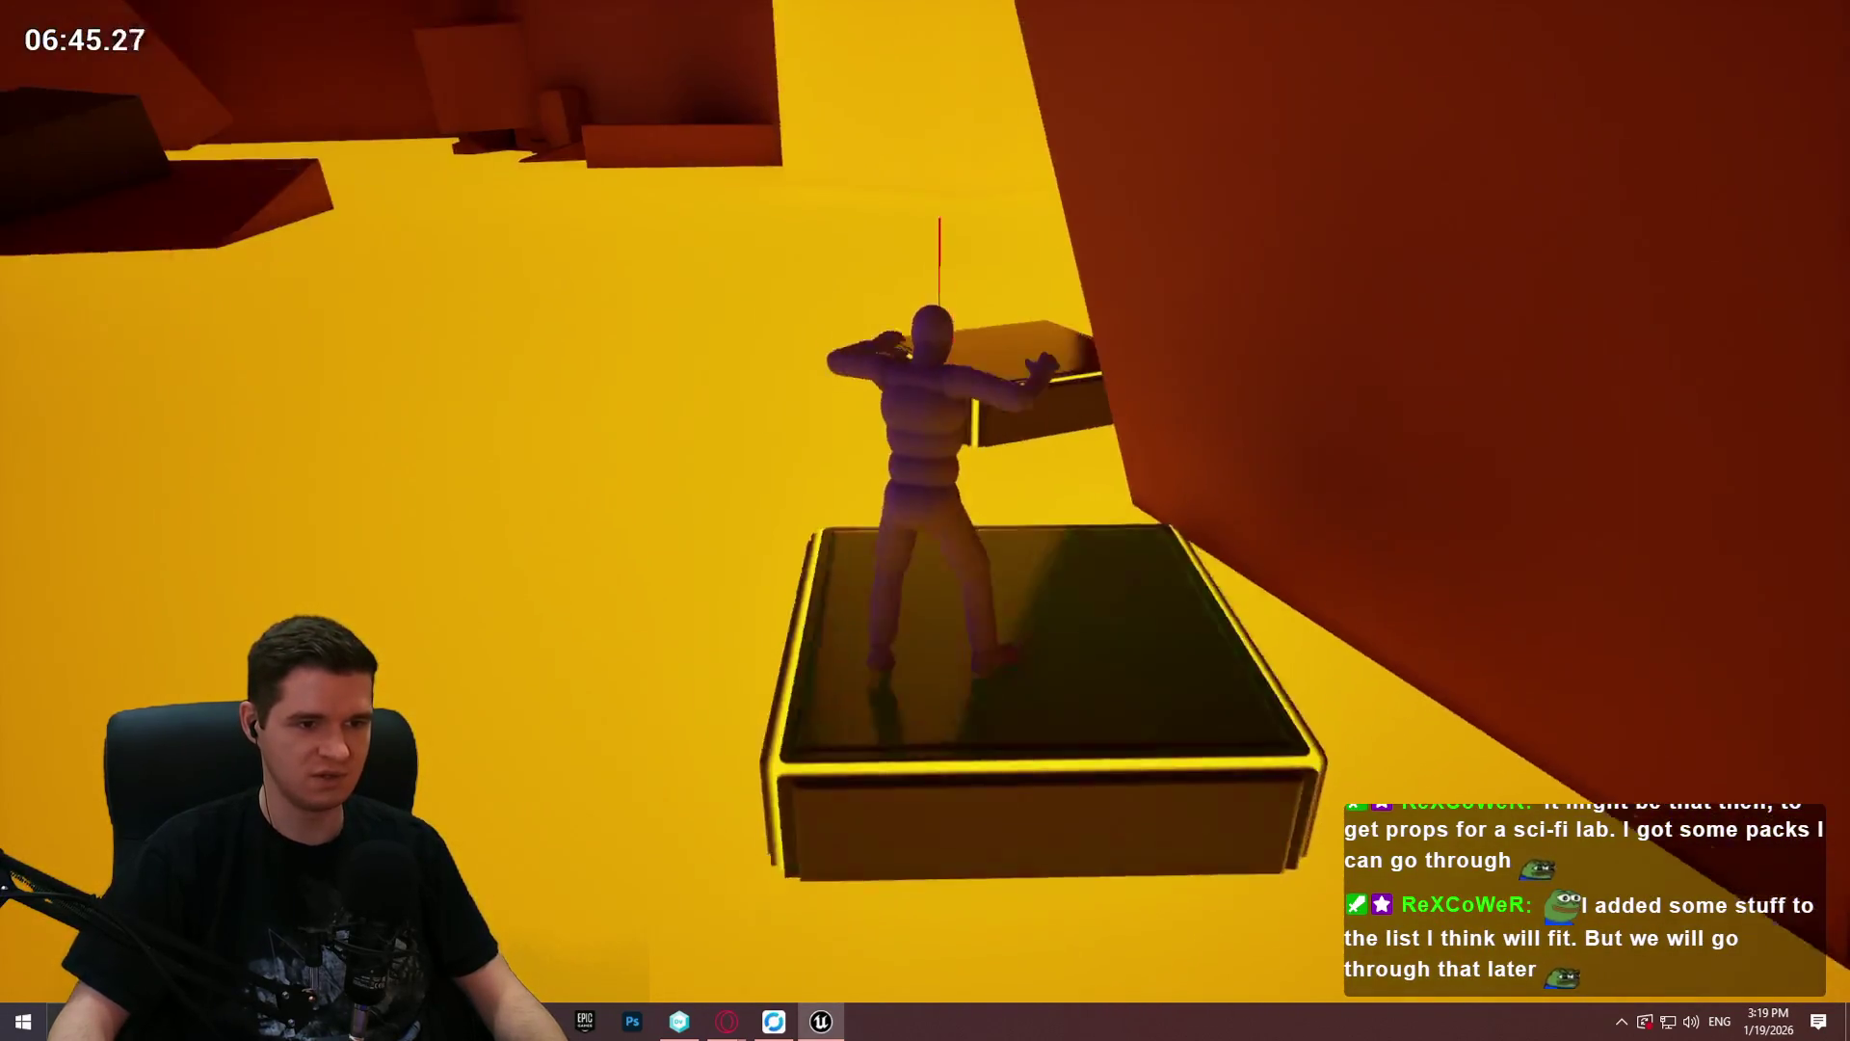
key(space)
key(space)
key(space)
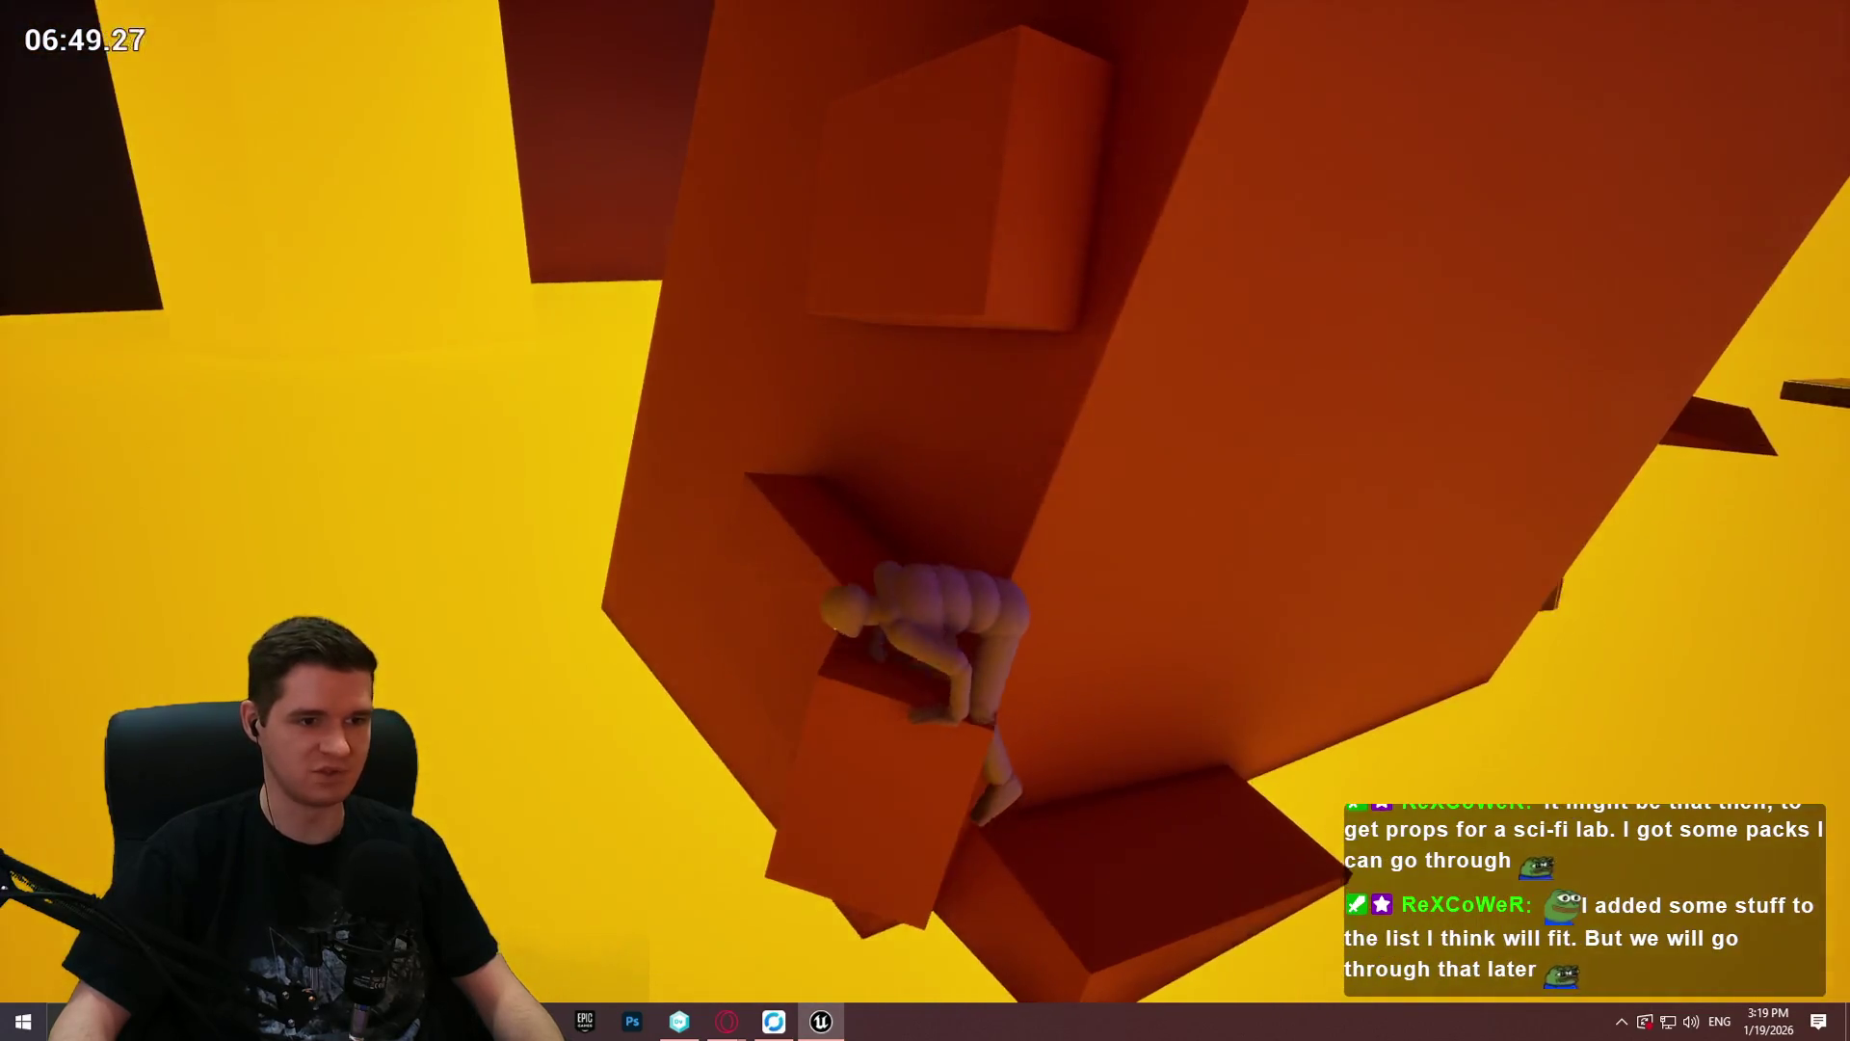
key(space)
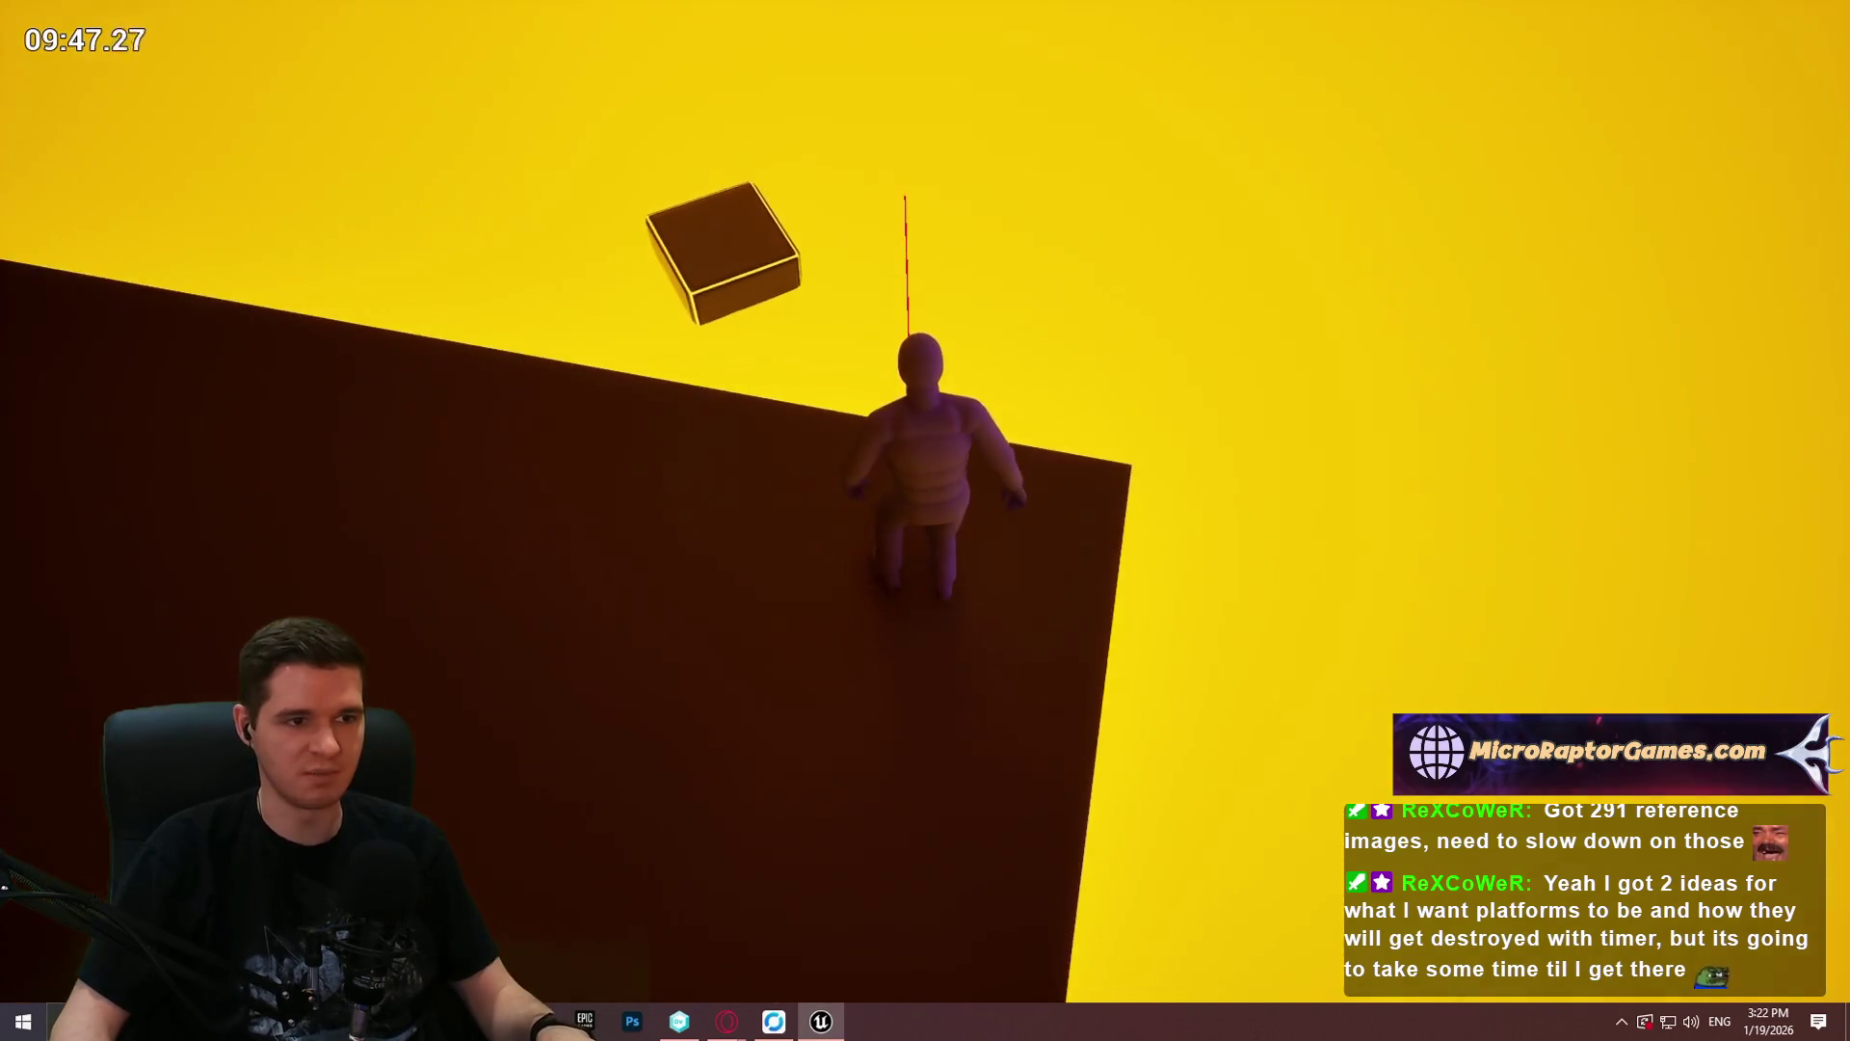
Step: Climb the green slope and cross the brown platform, surveying the floating blocks for the route
key(space)
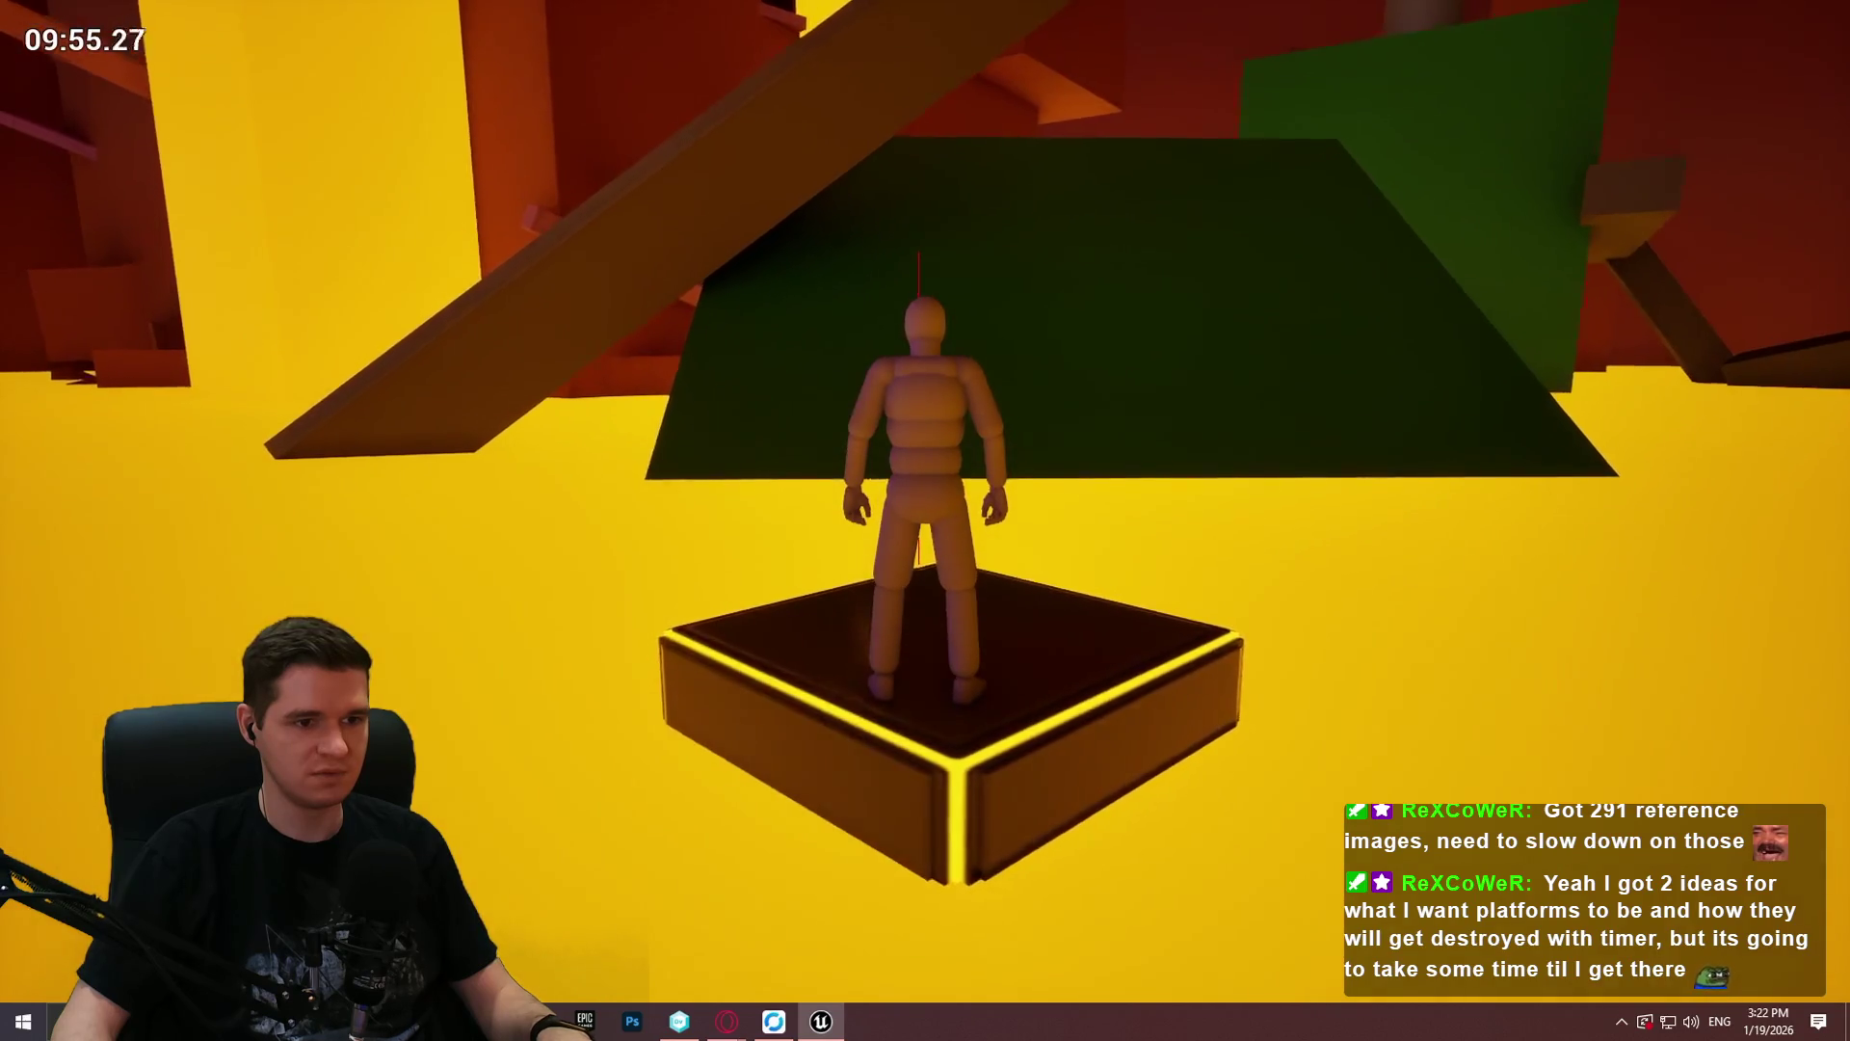
key(w)
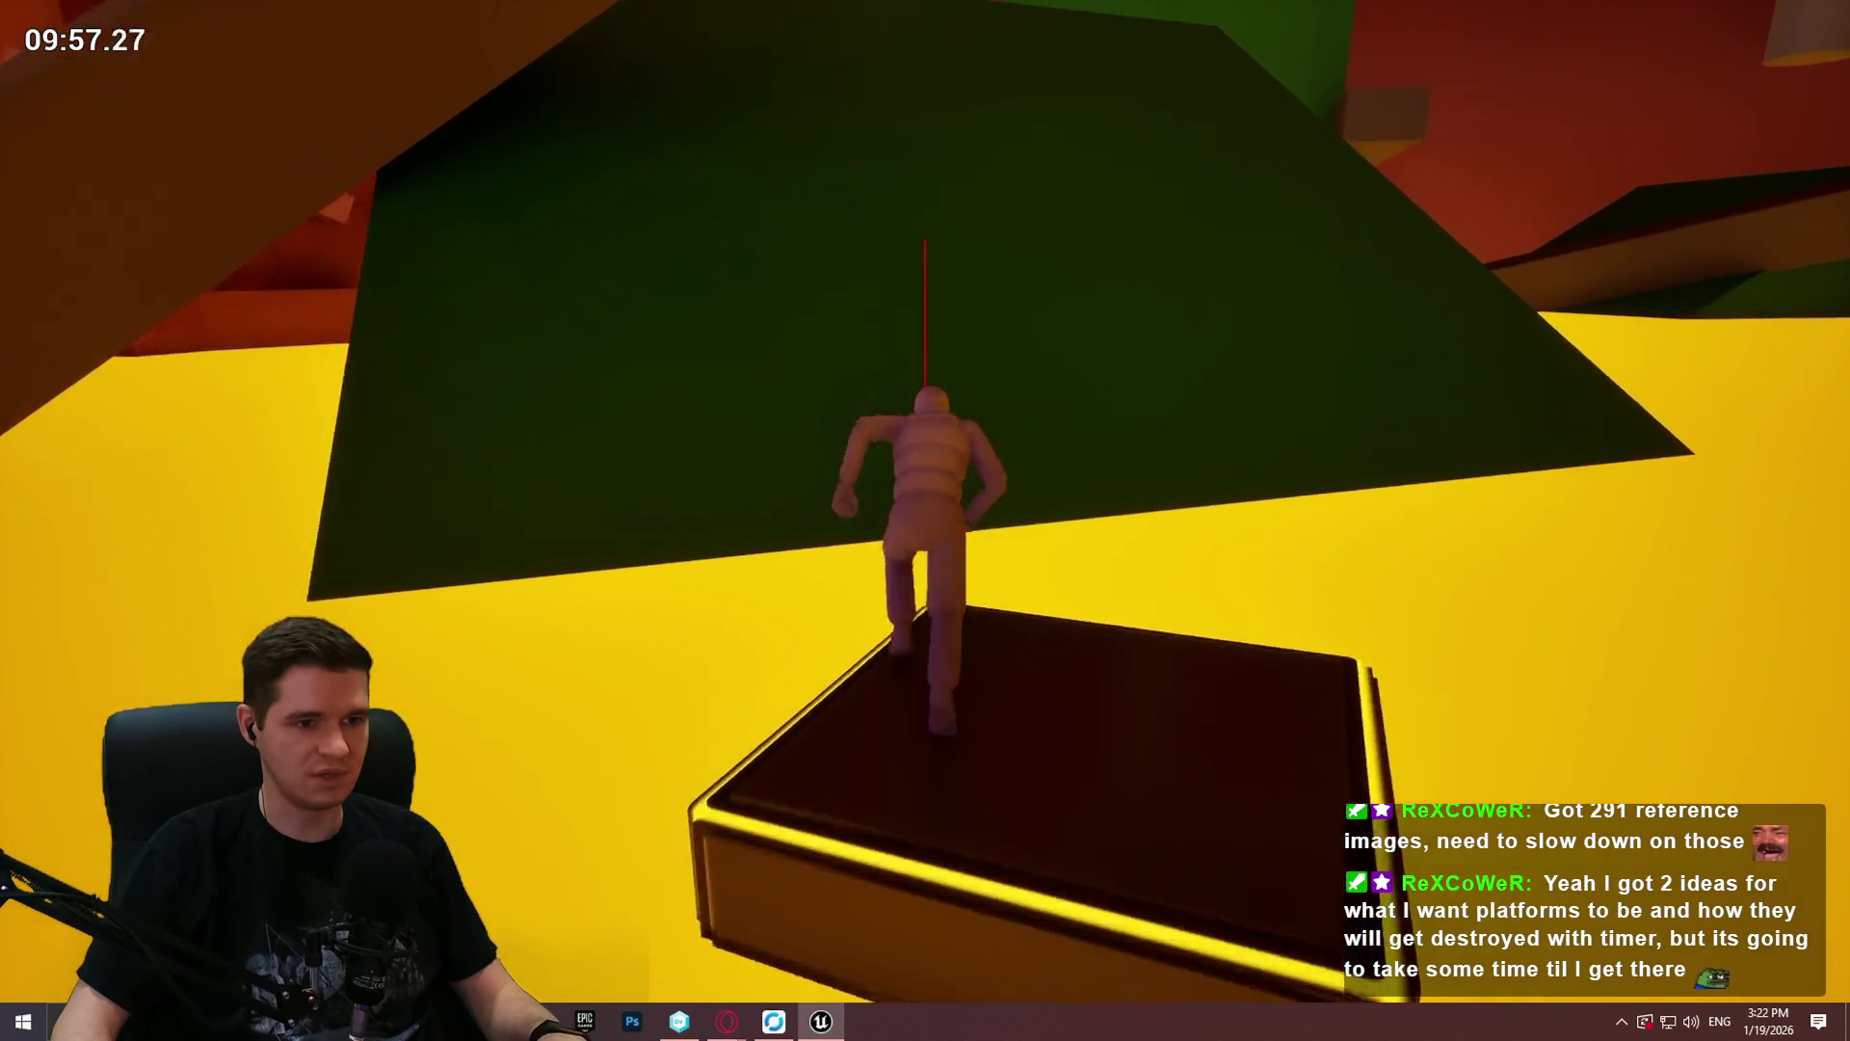
key(w)
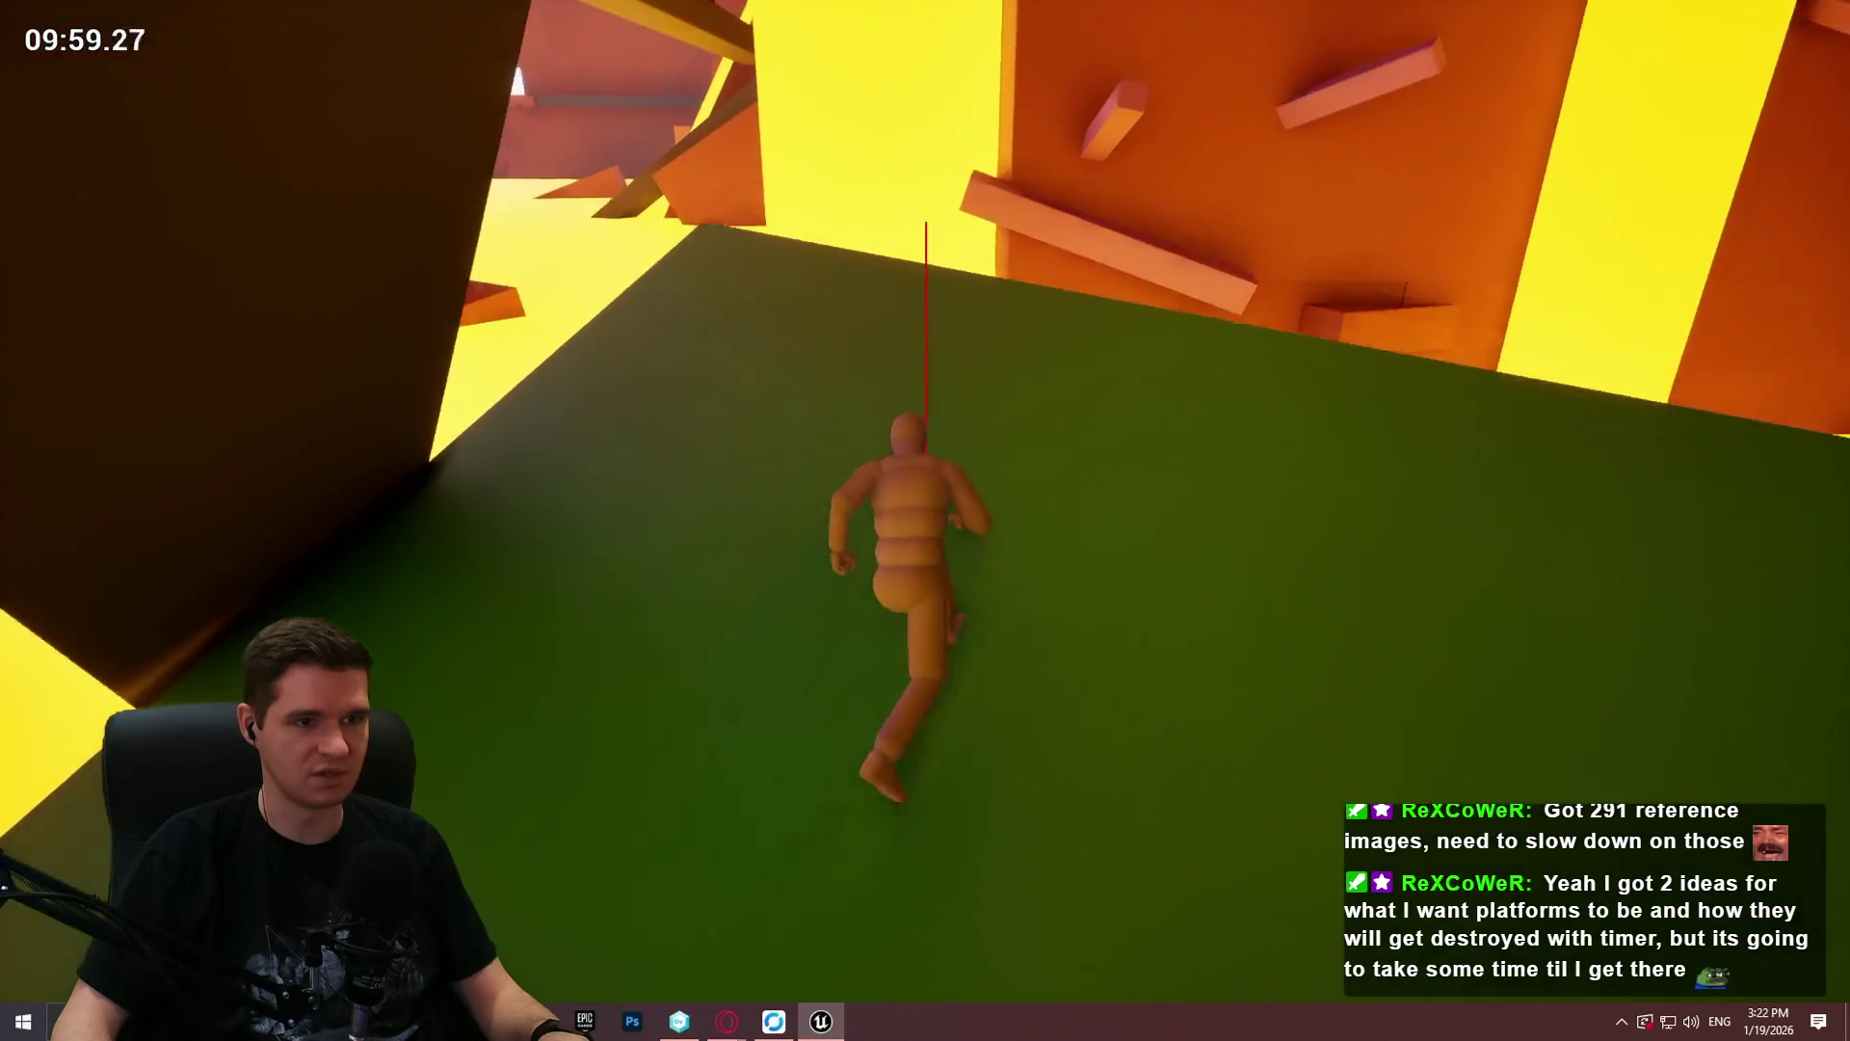
key(w)
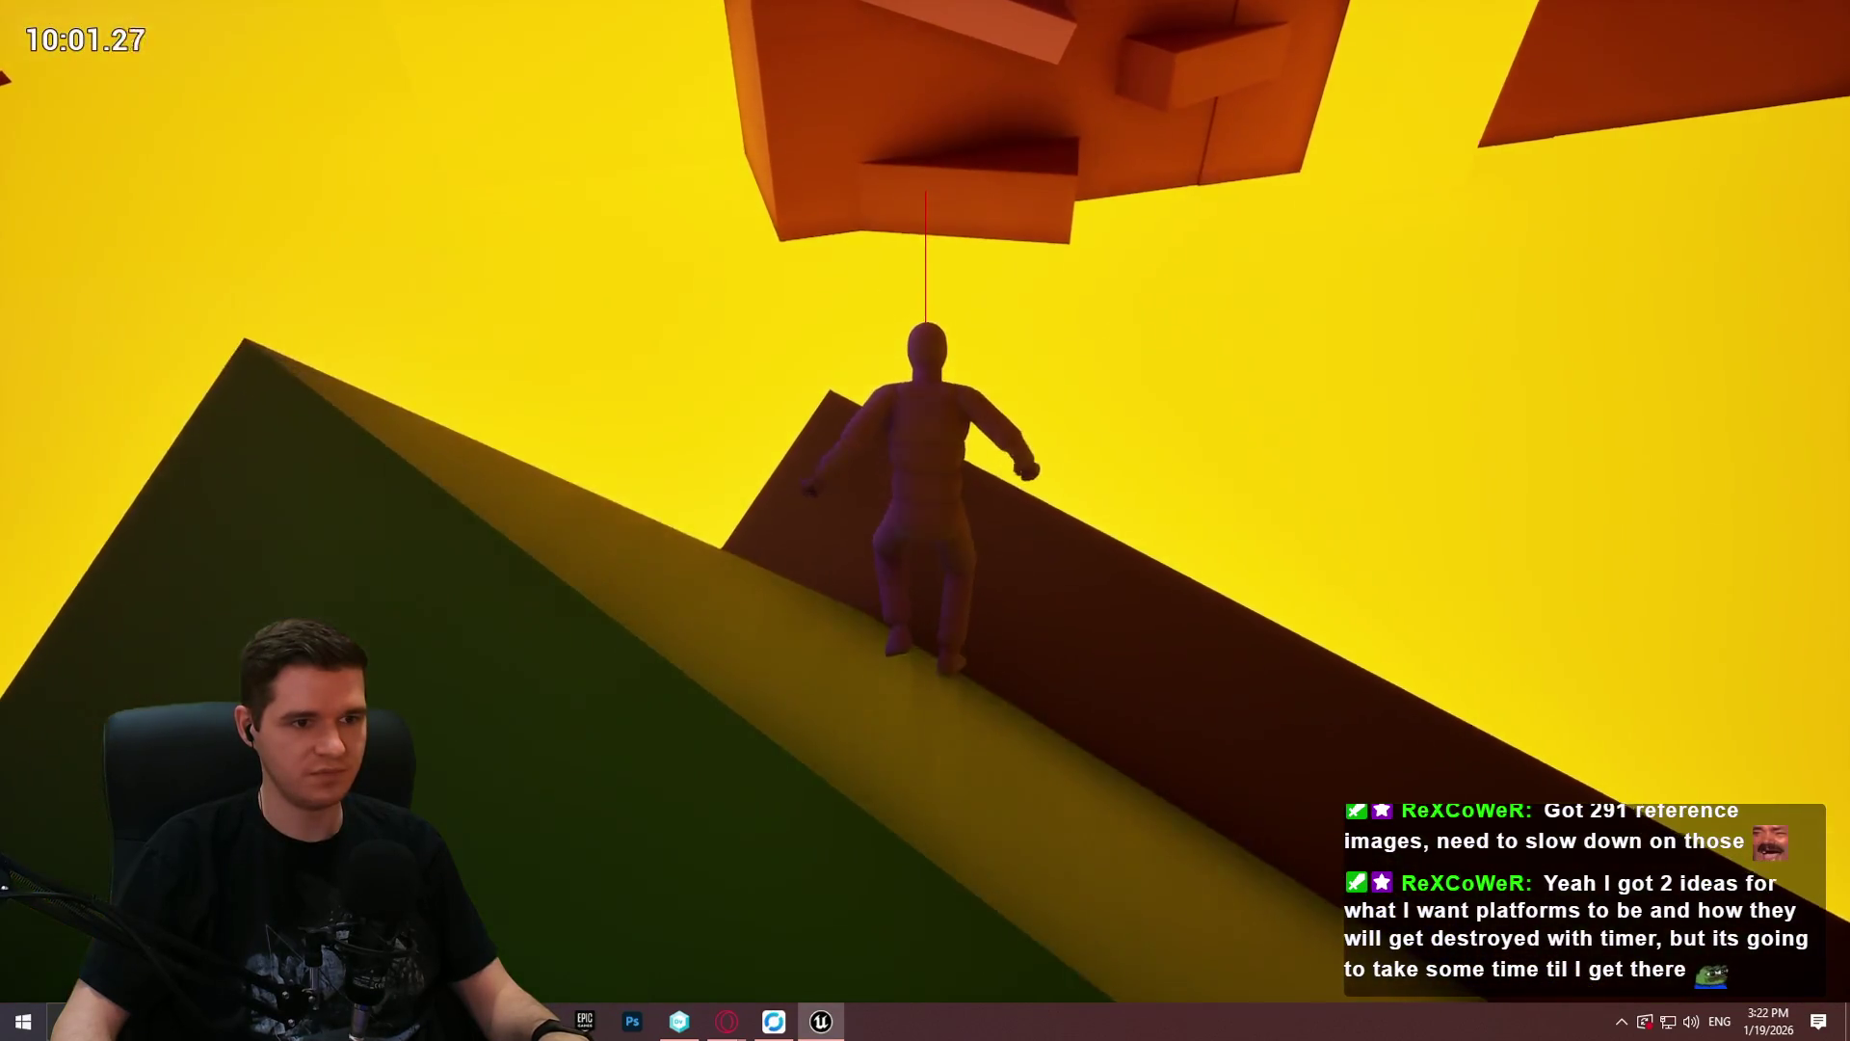
key(w)
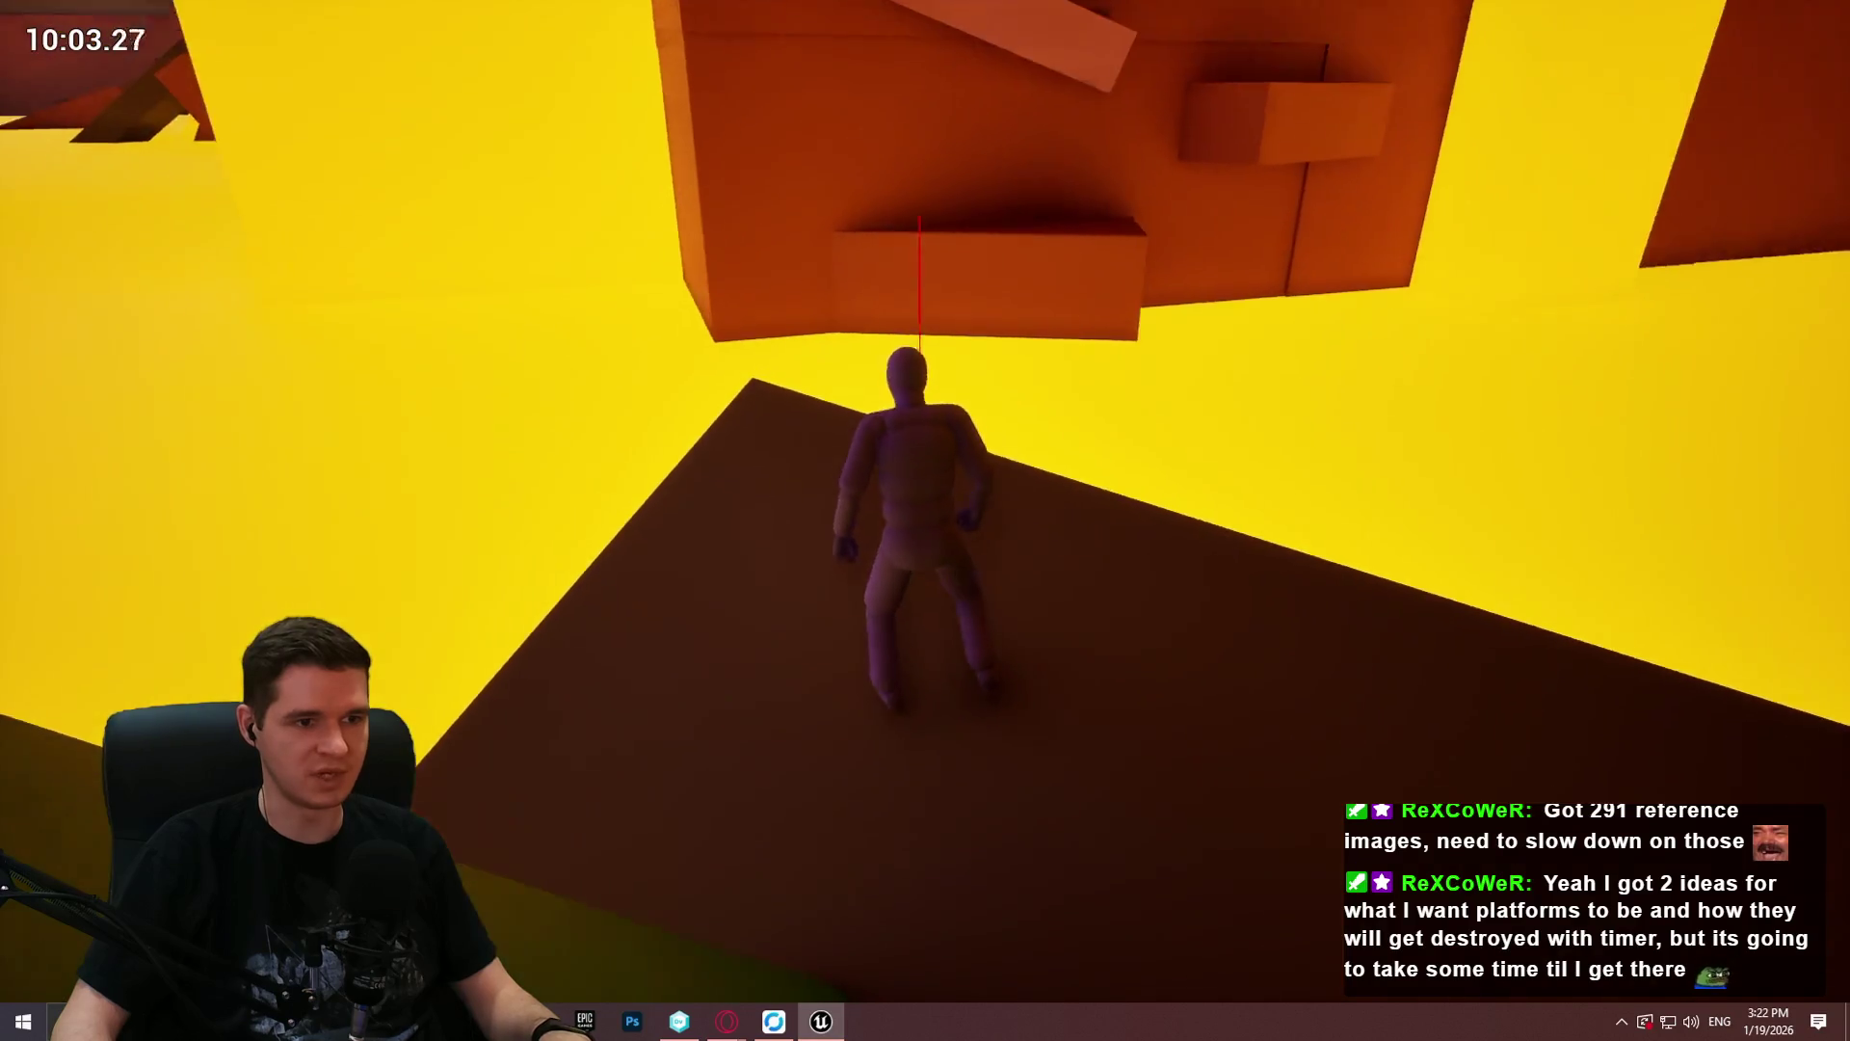
key(w)
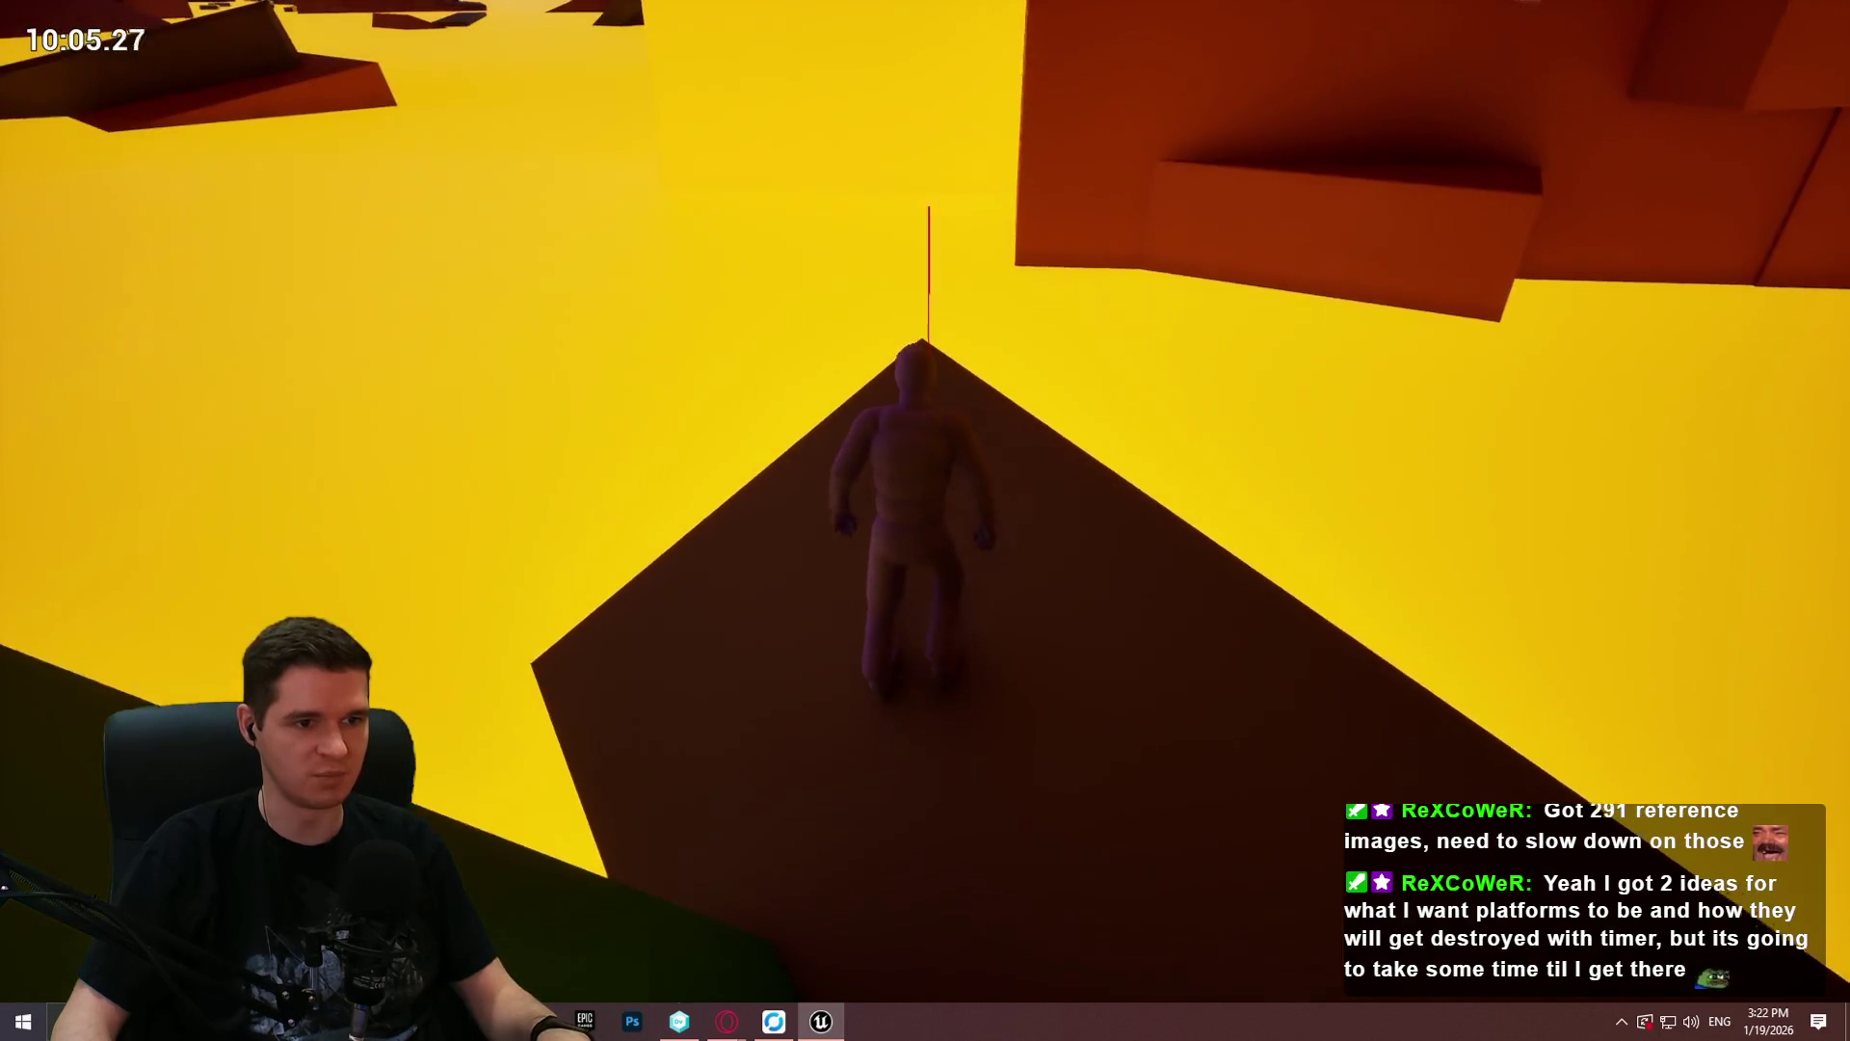
key(w)
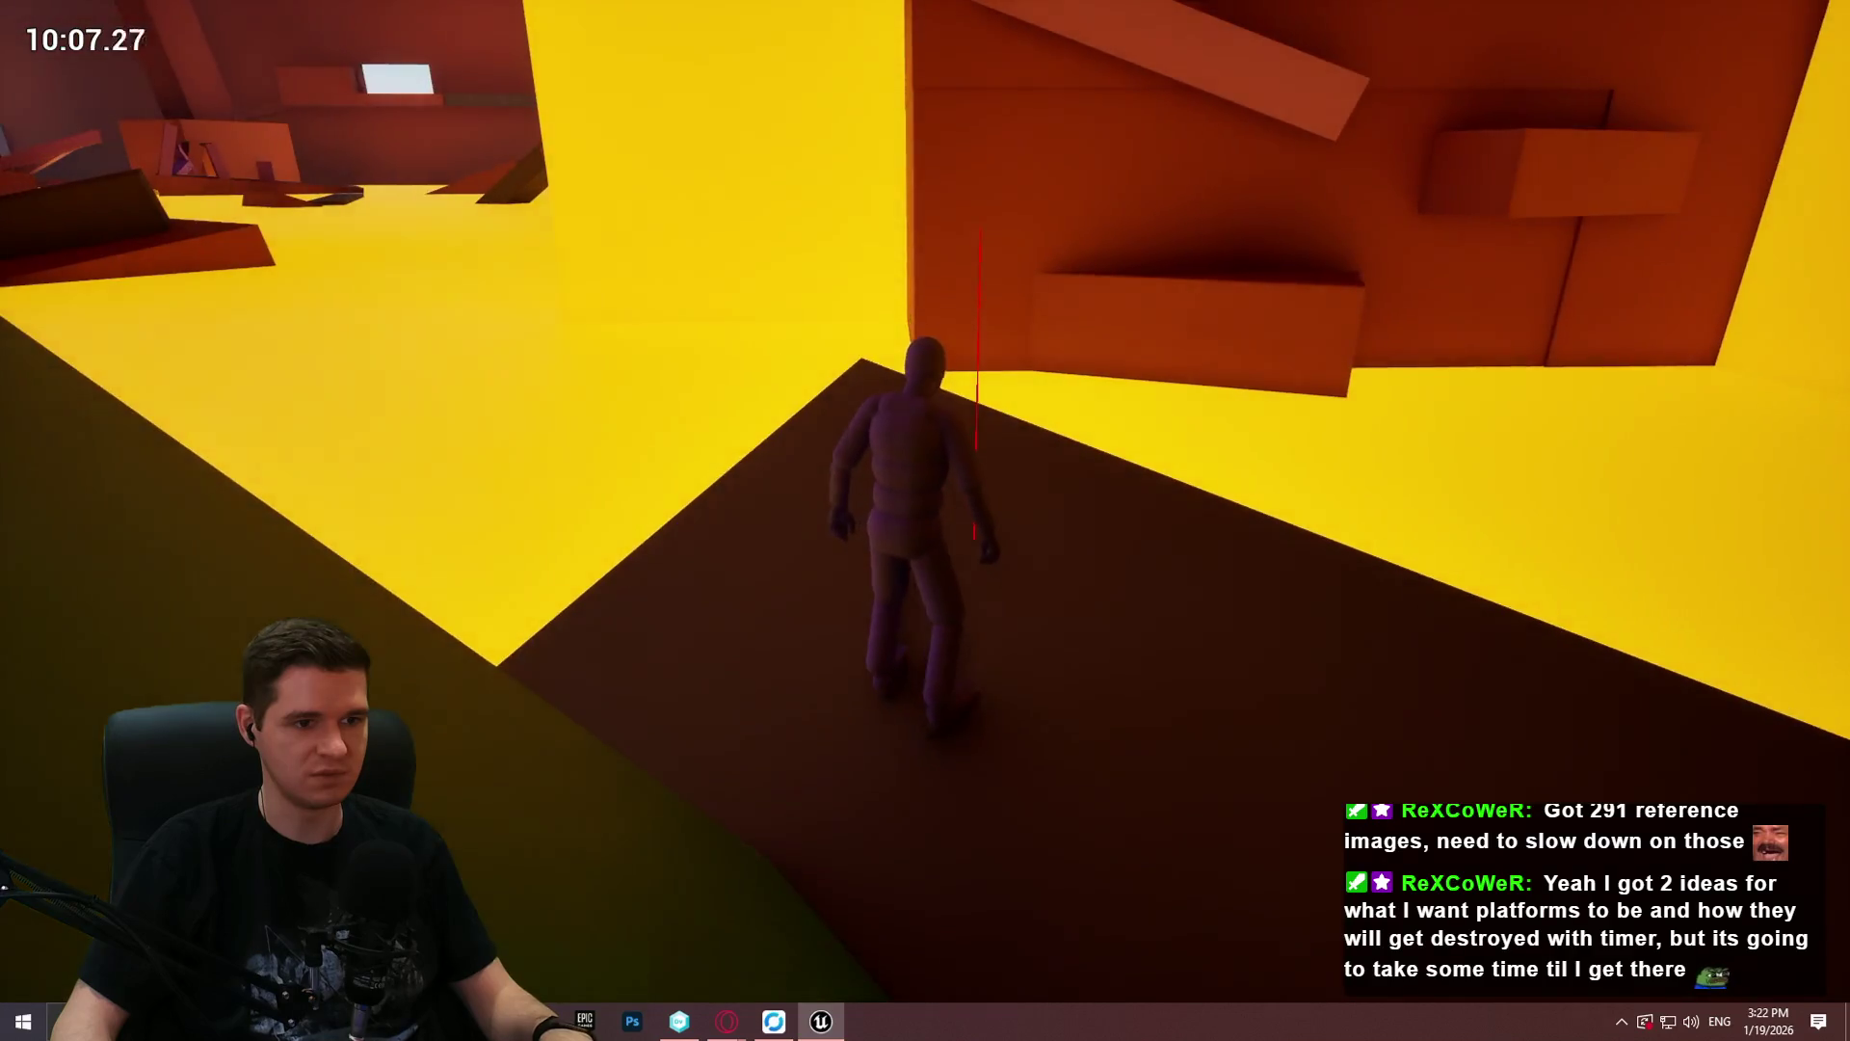
key(w)
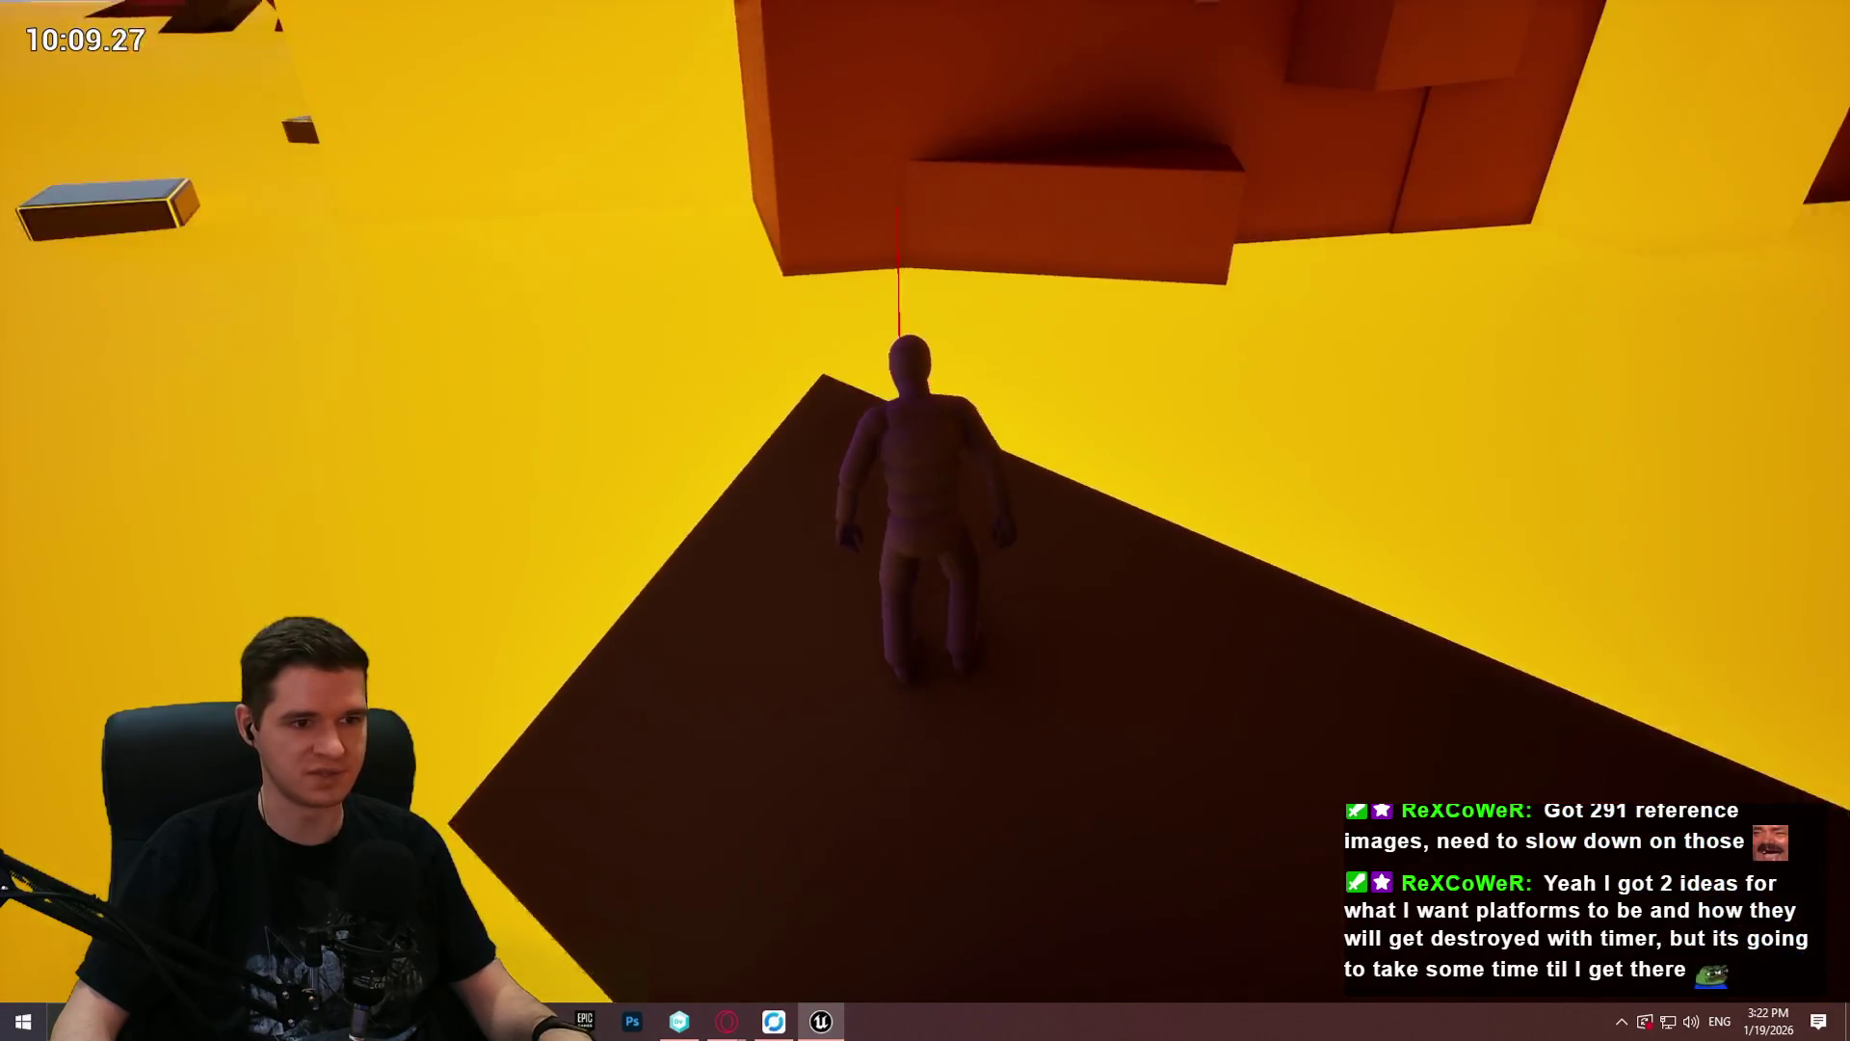
key(w)
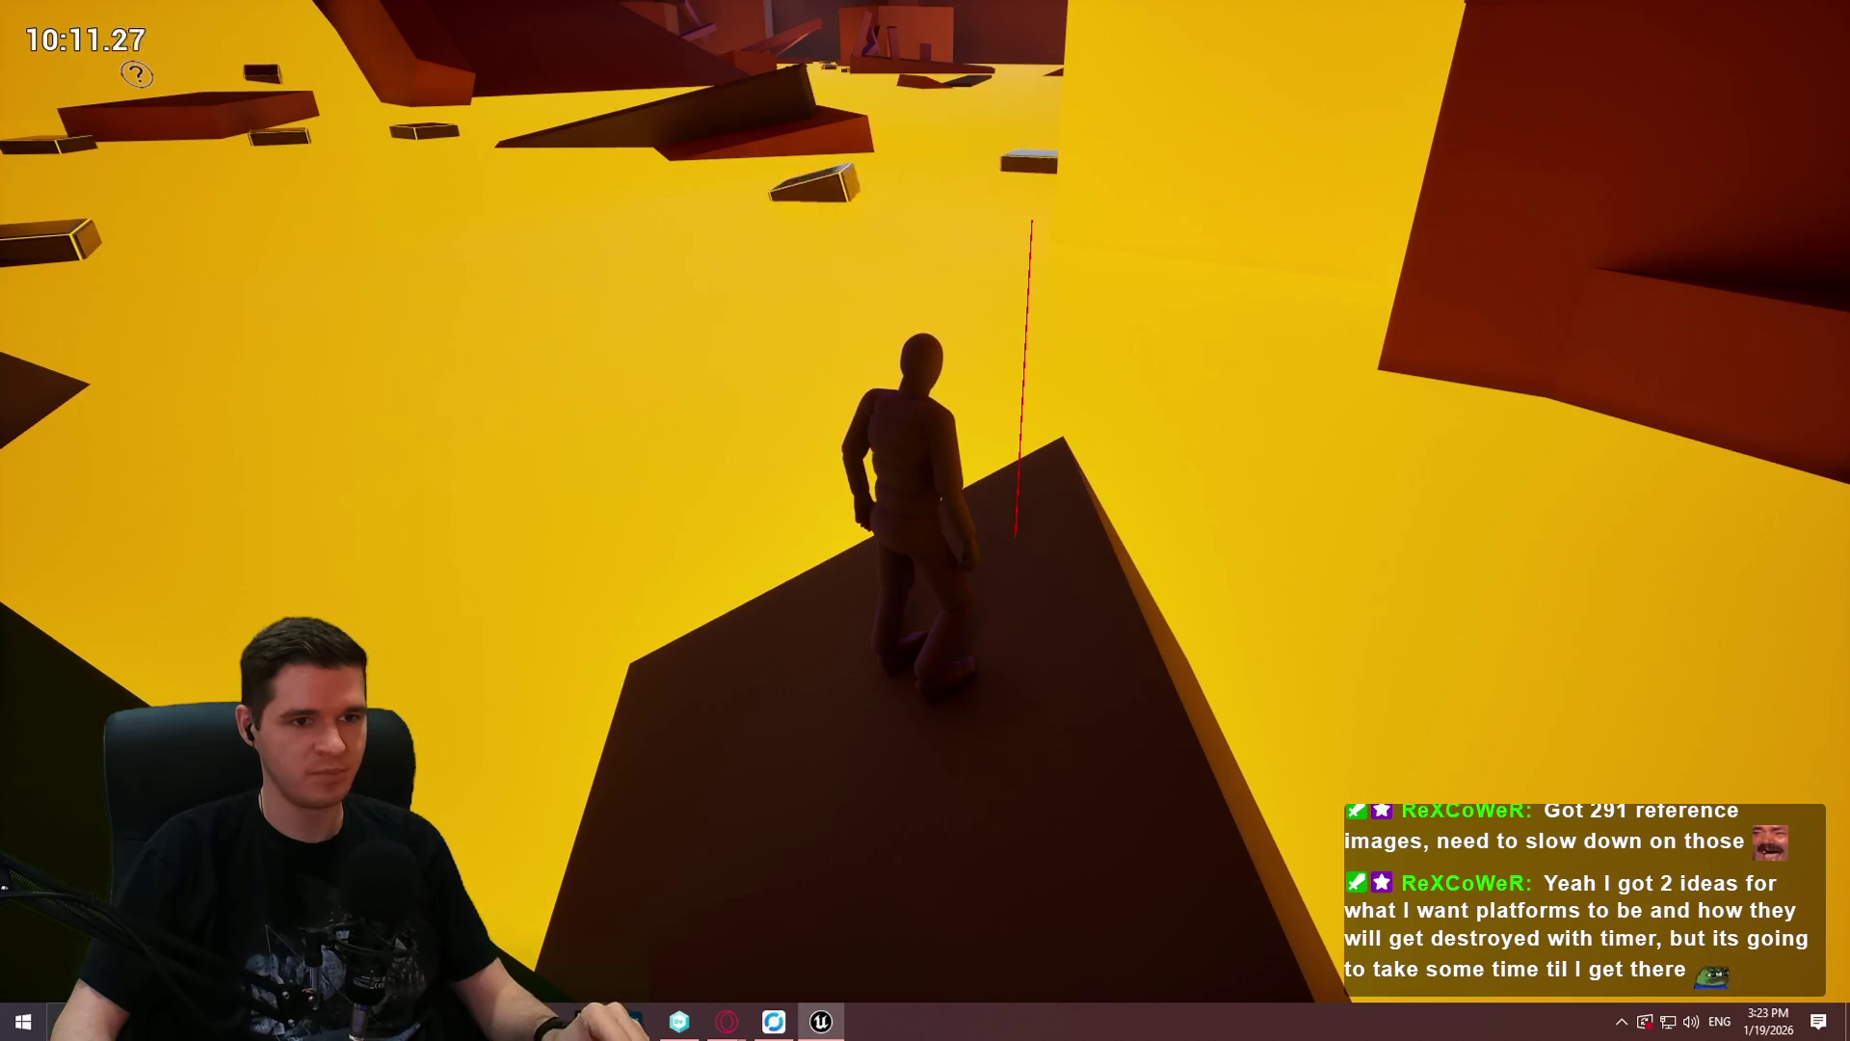
key(w)
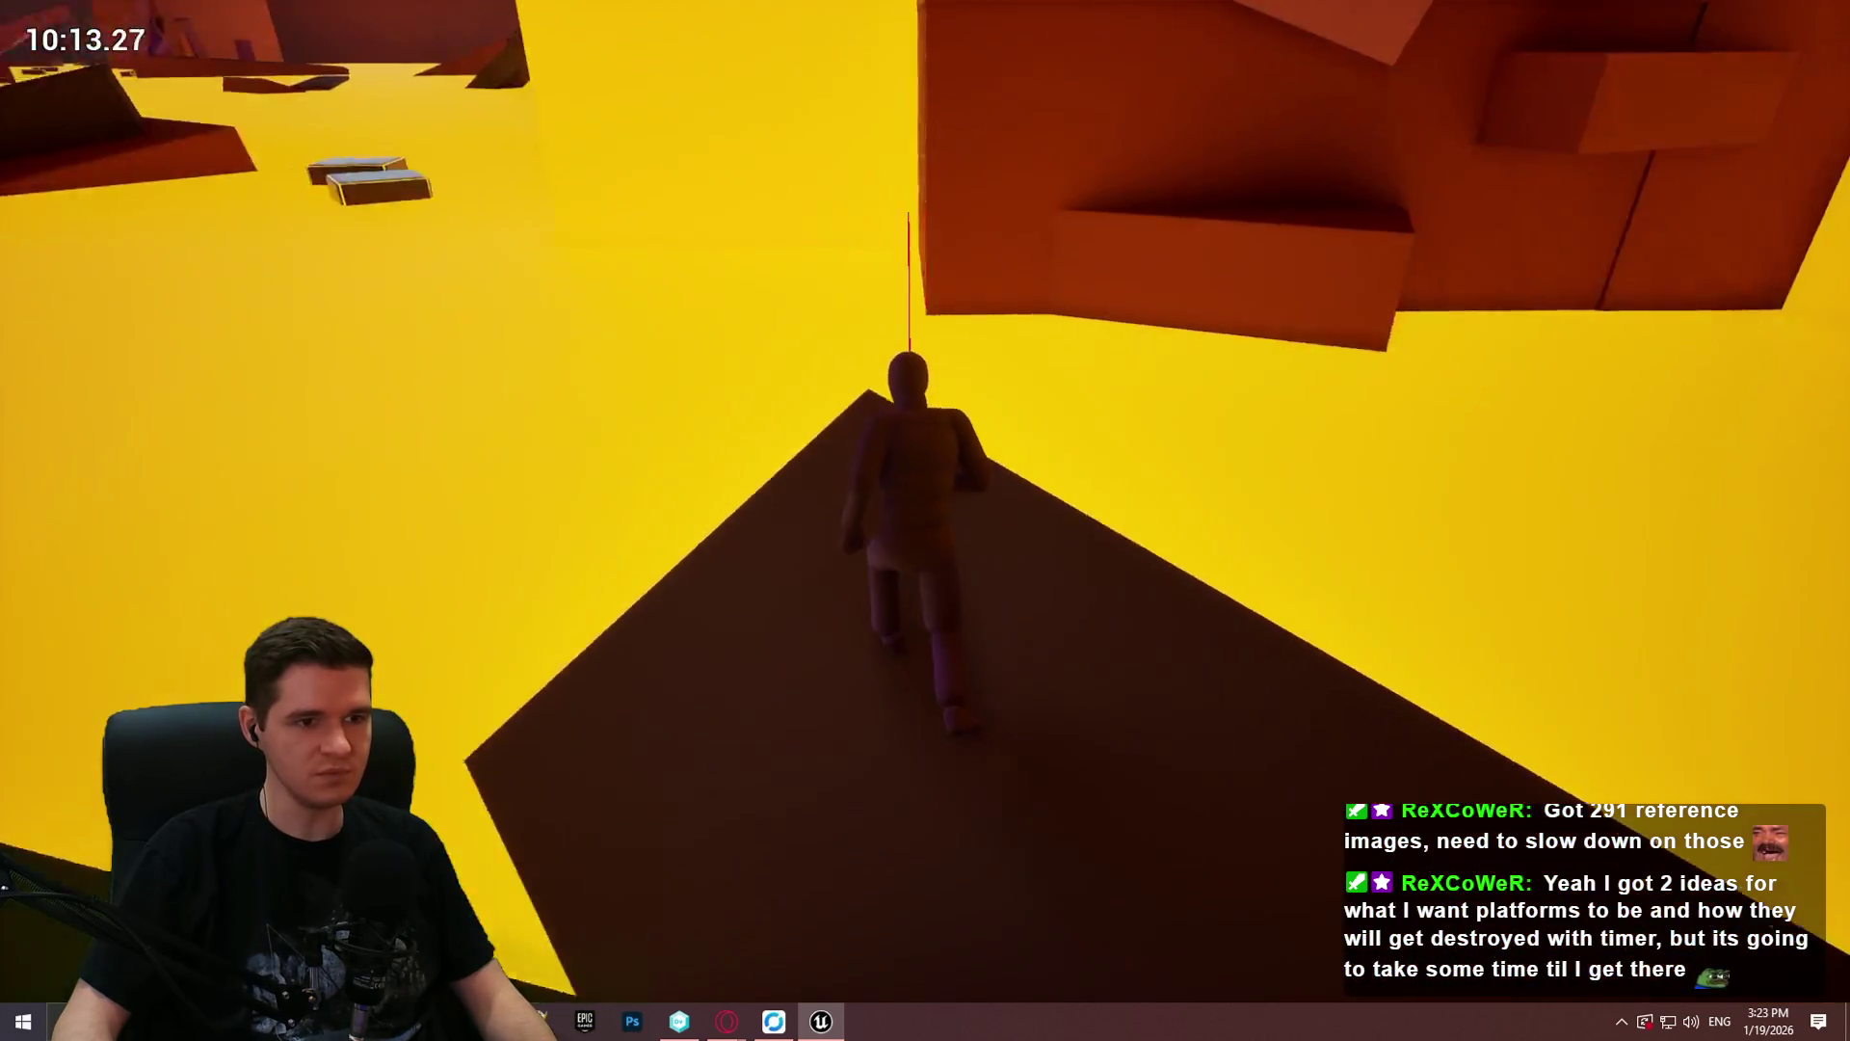
key(w)
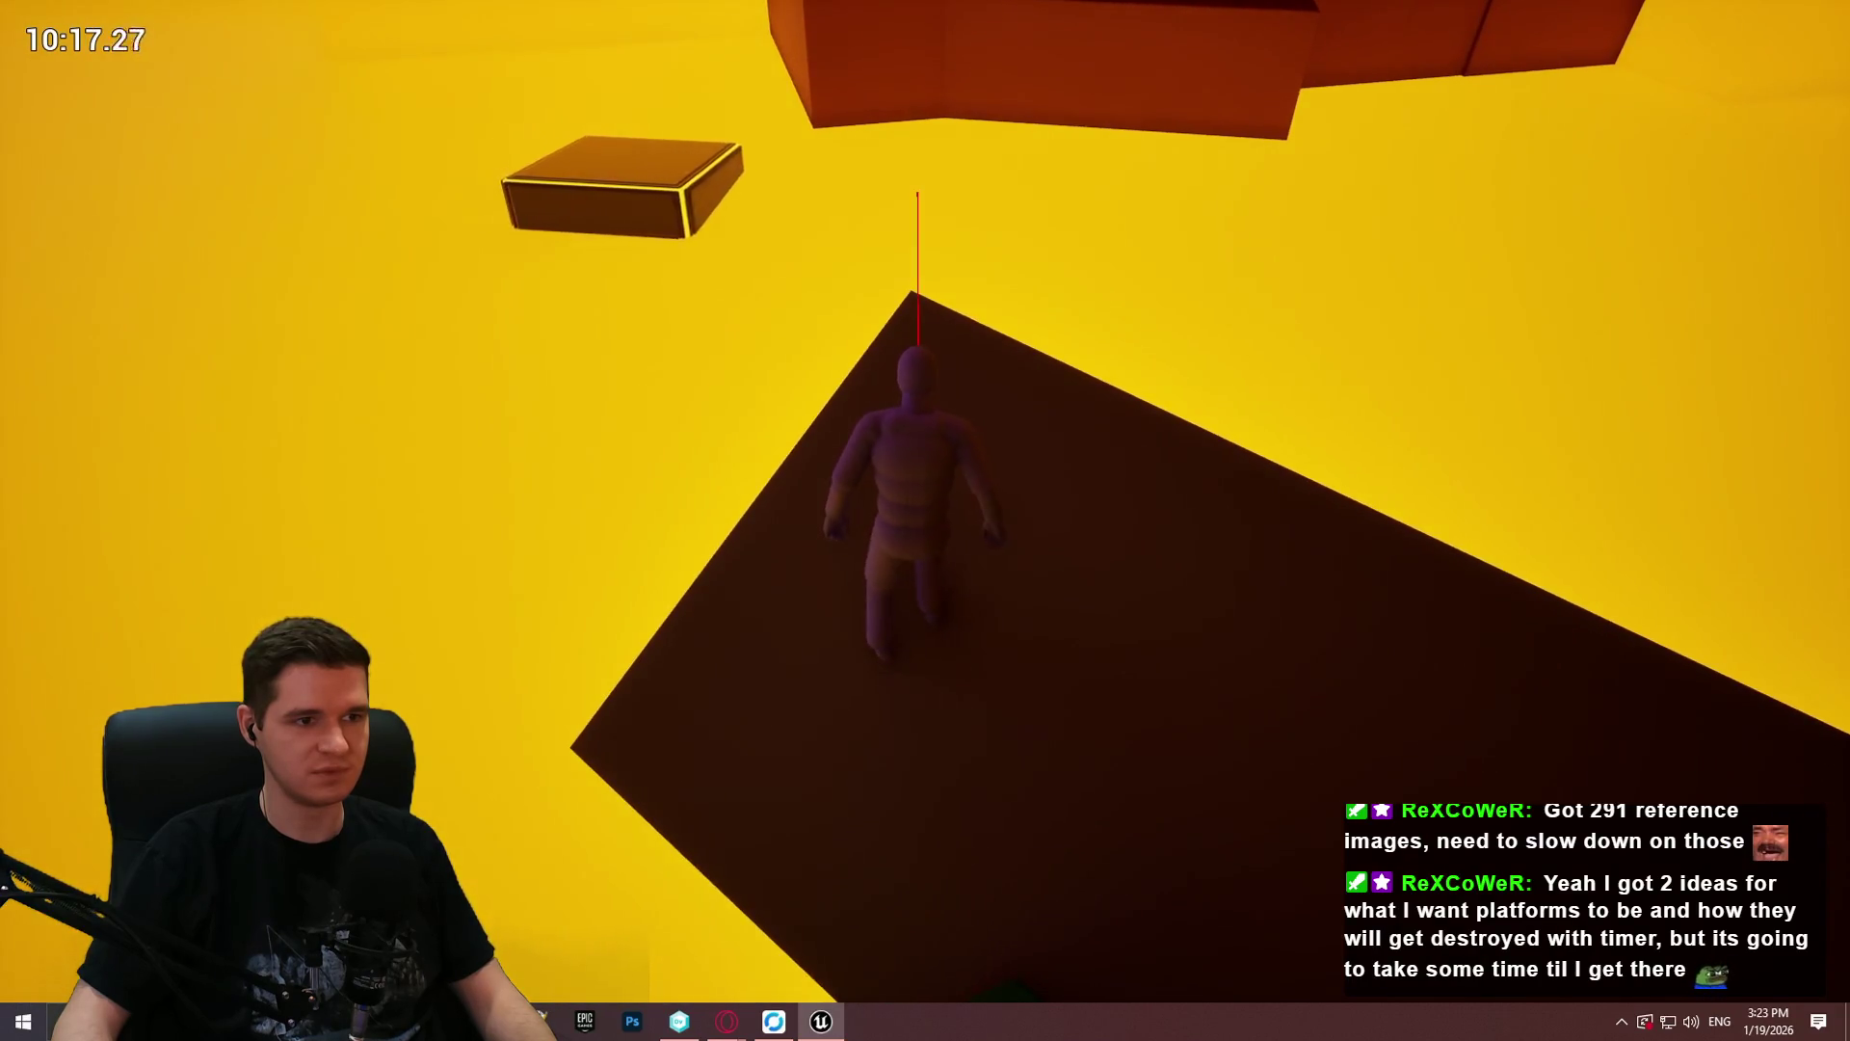
Step: Leap to the outlined block, run at the orange wall and mantle onto the ledge beside the pink beam
key(space)
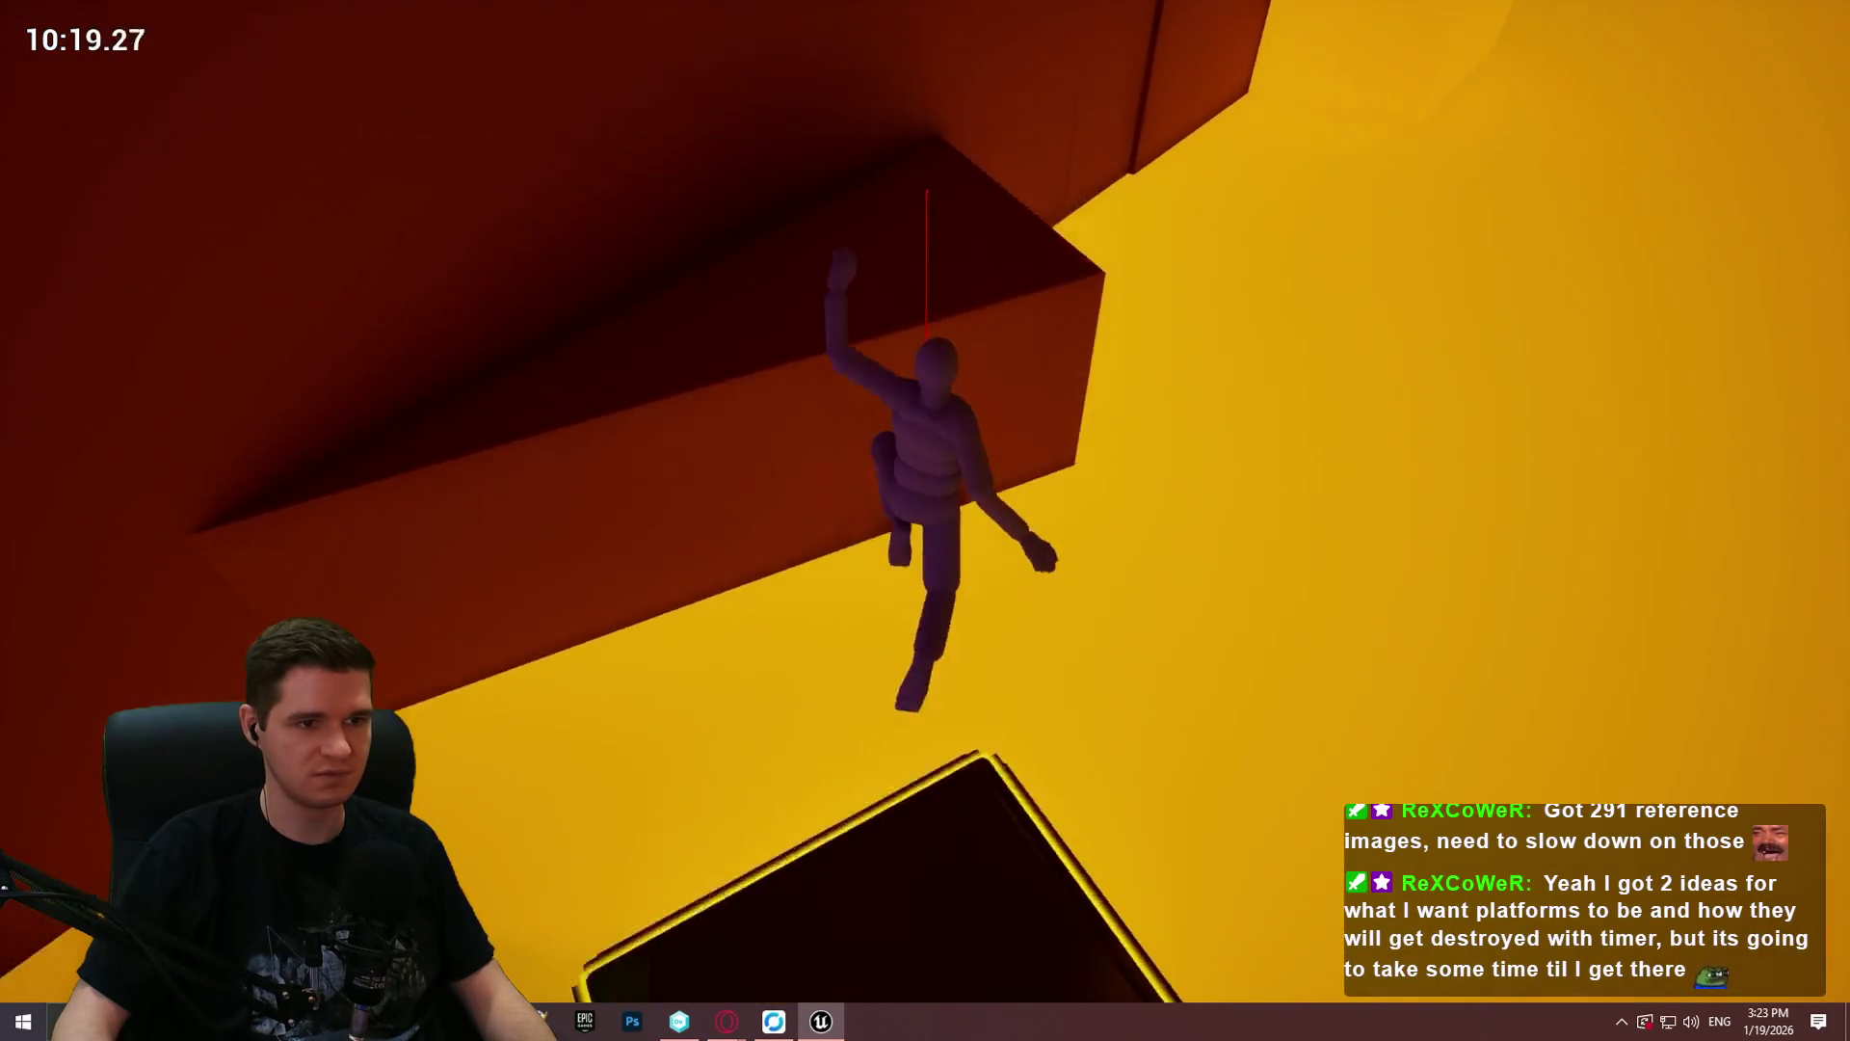
key(w)
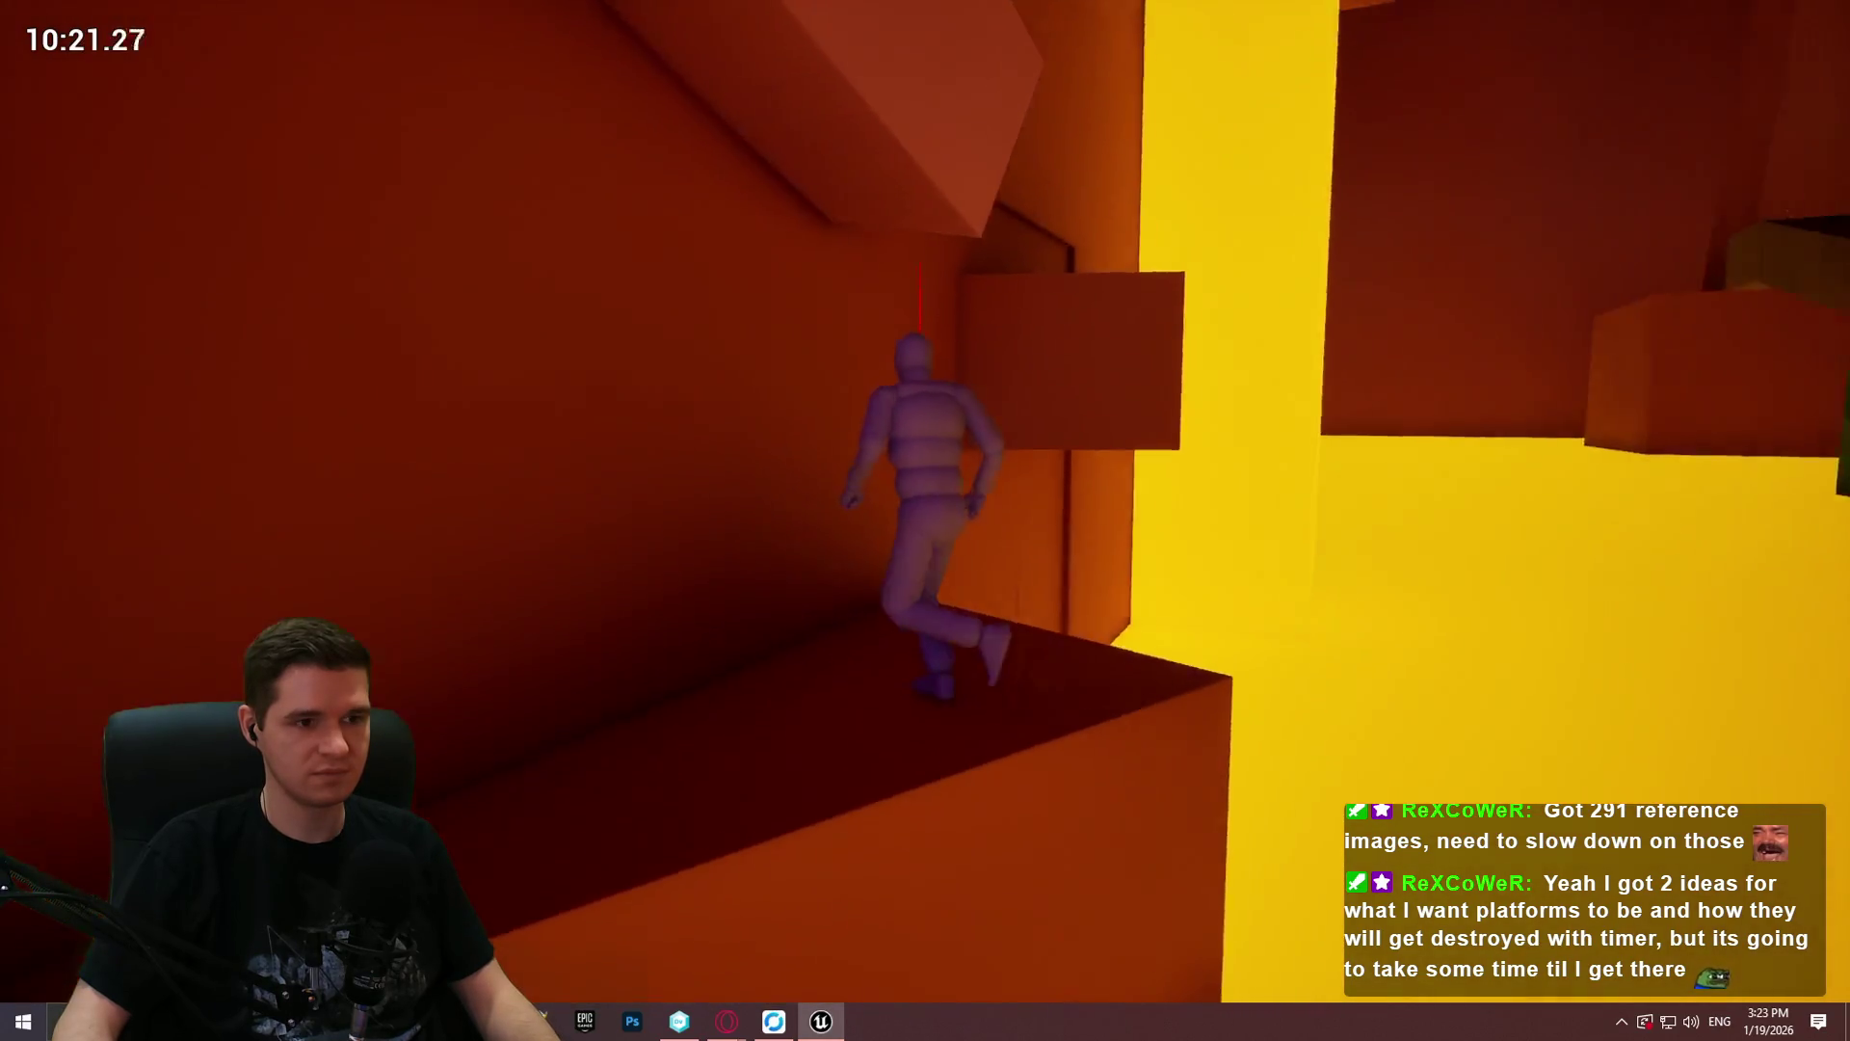
key(space)
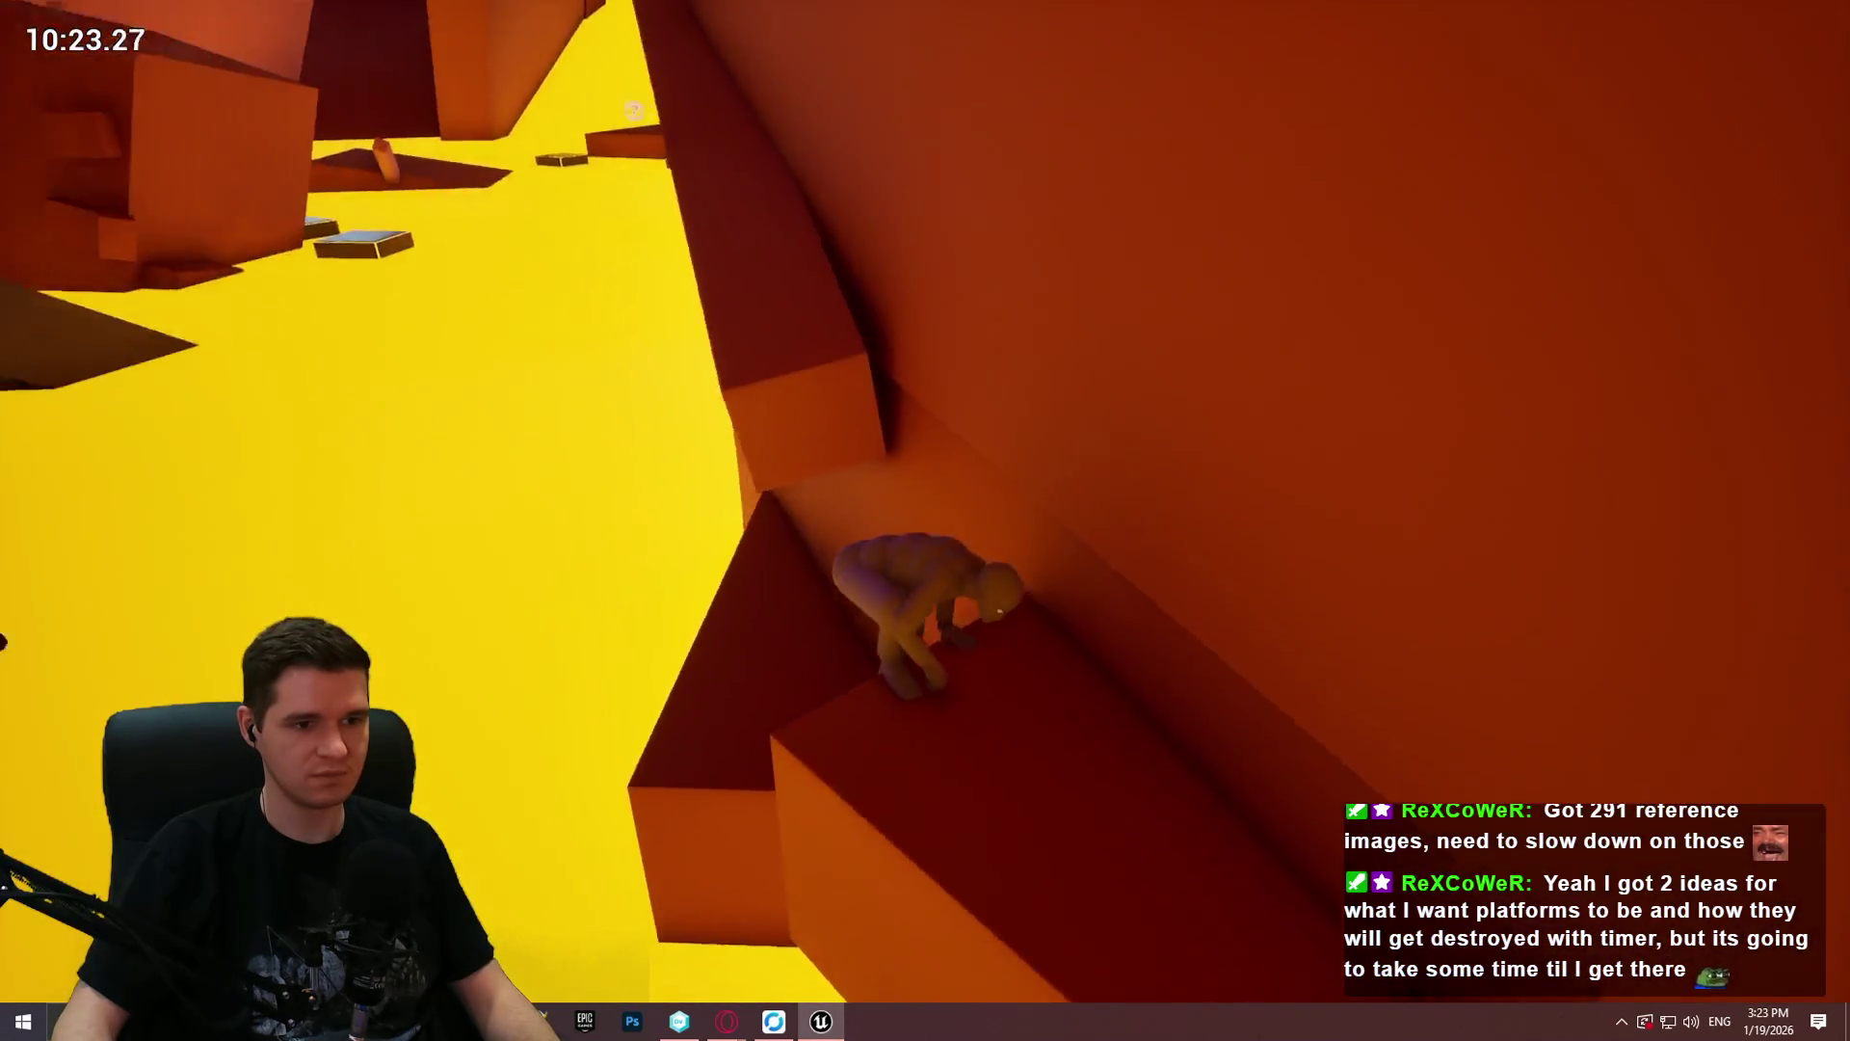
key(w)
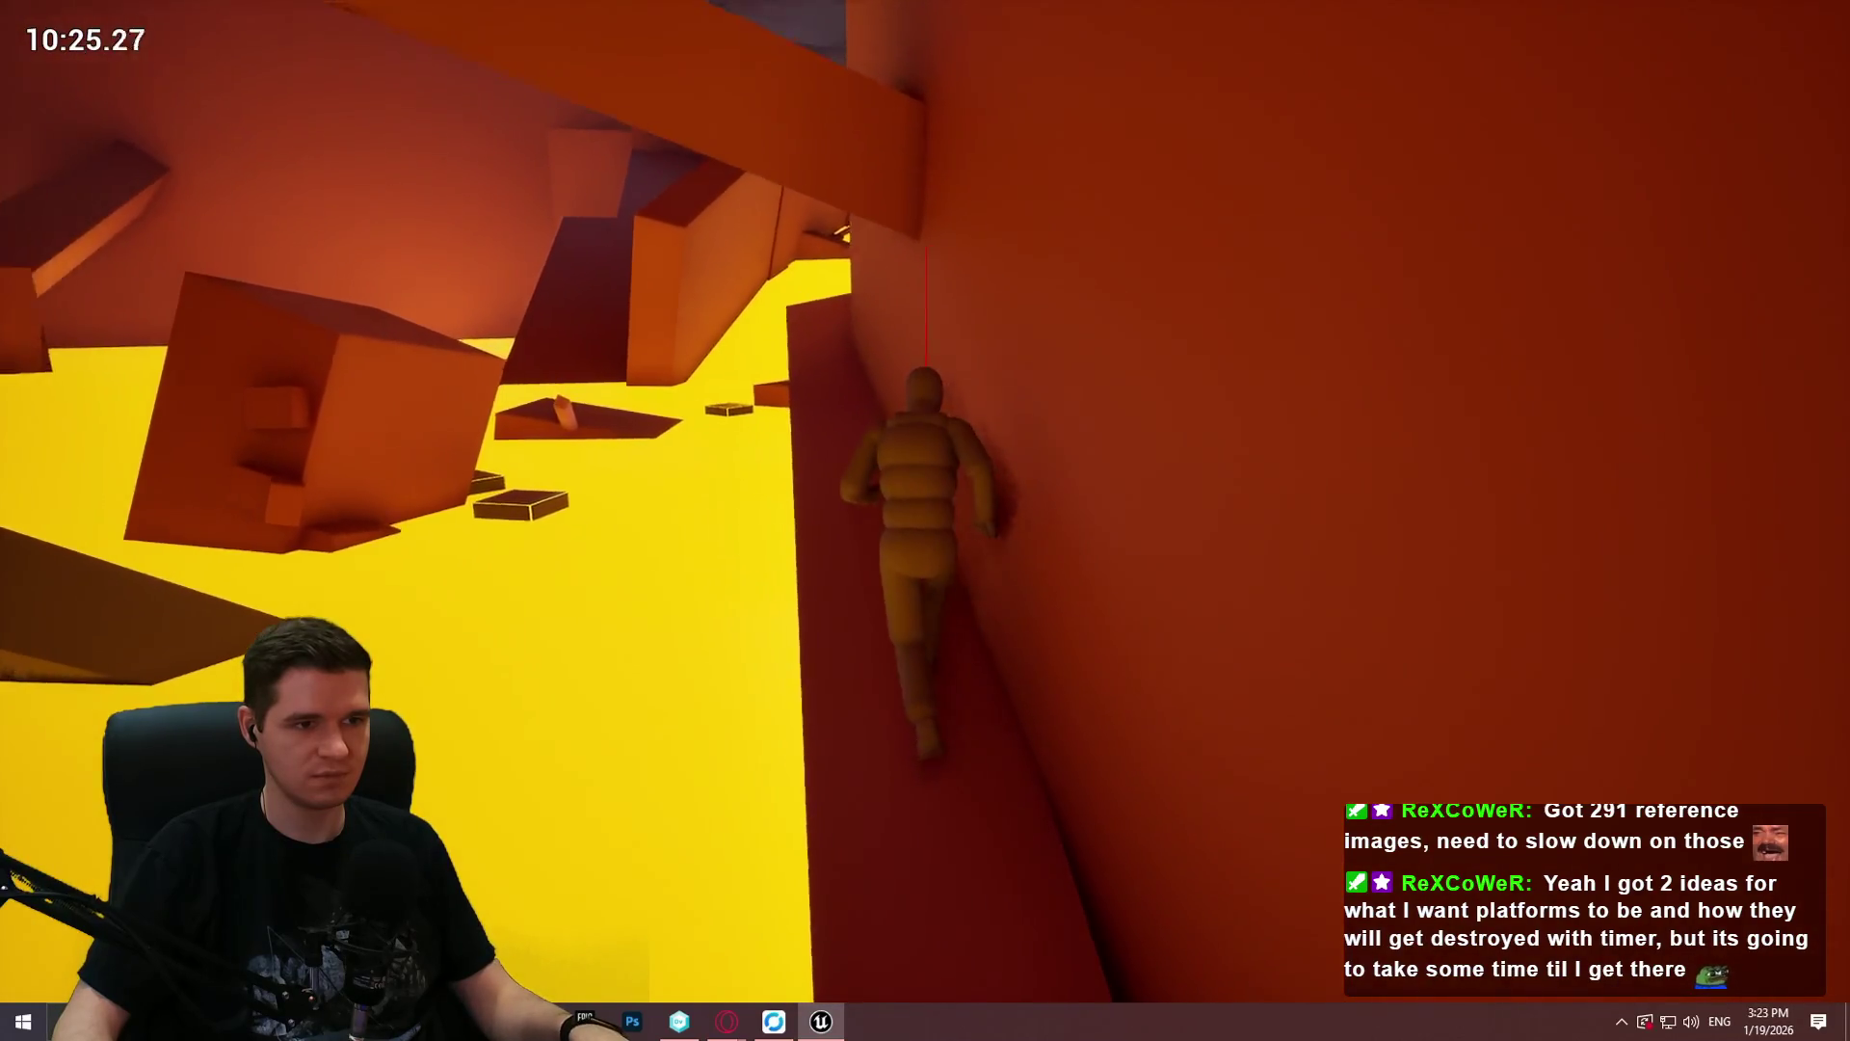
key(w)
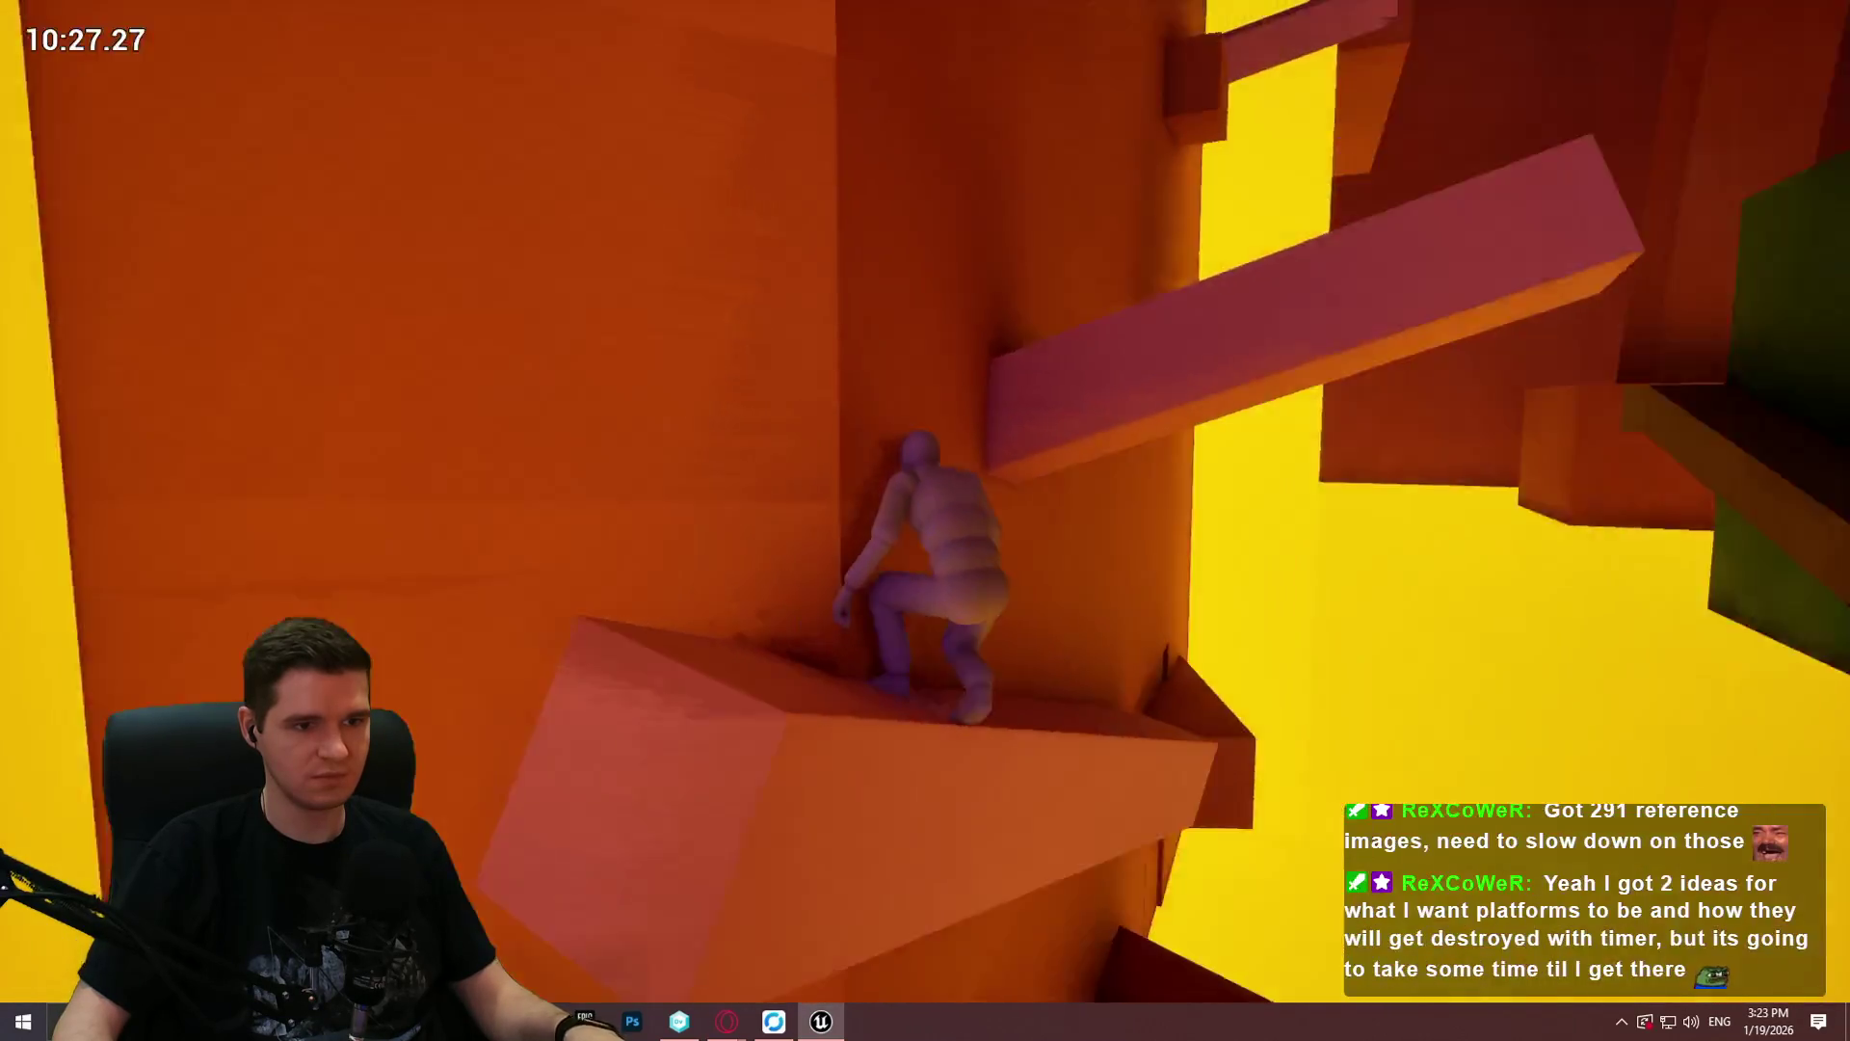
key(w)
key(w)
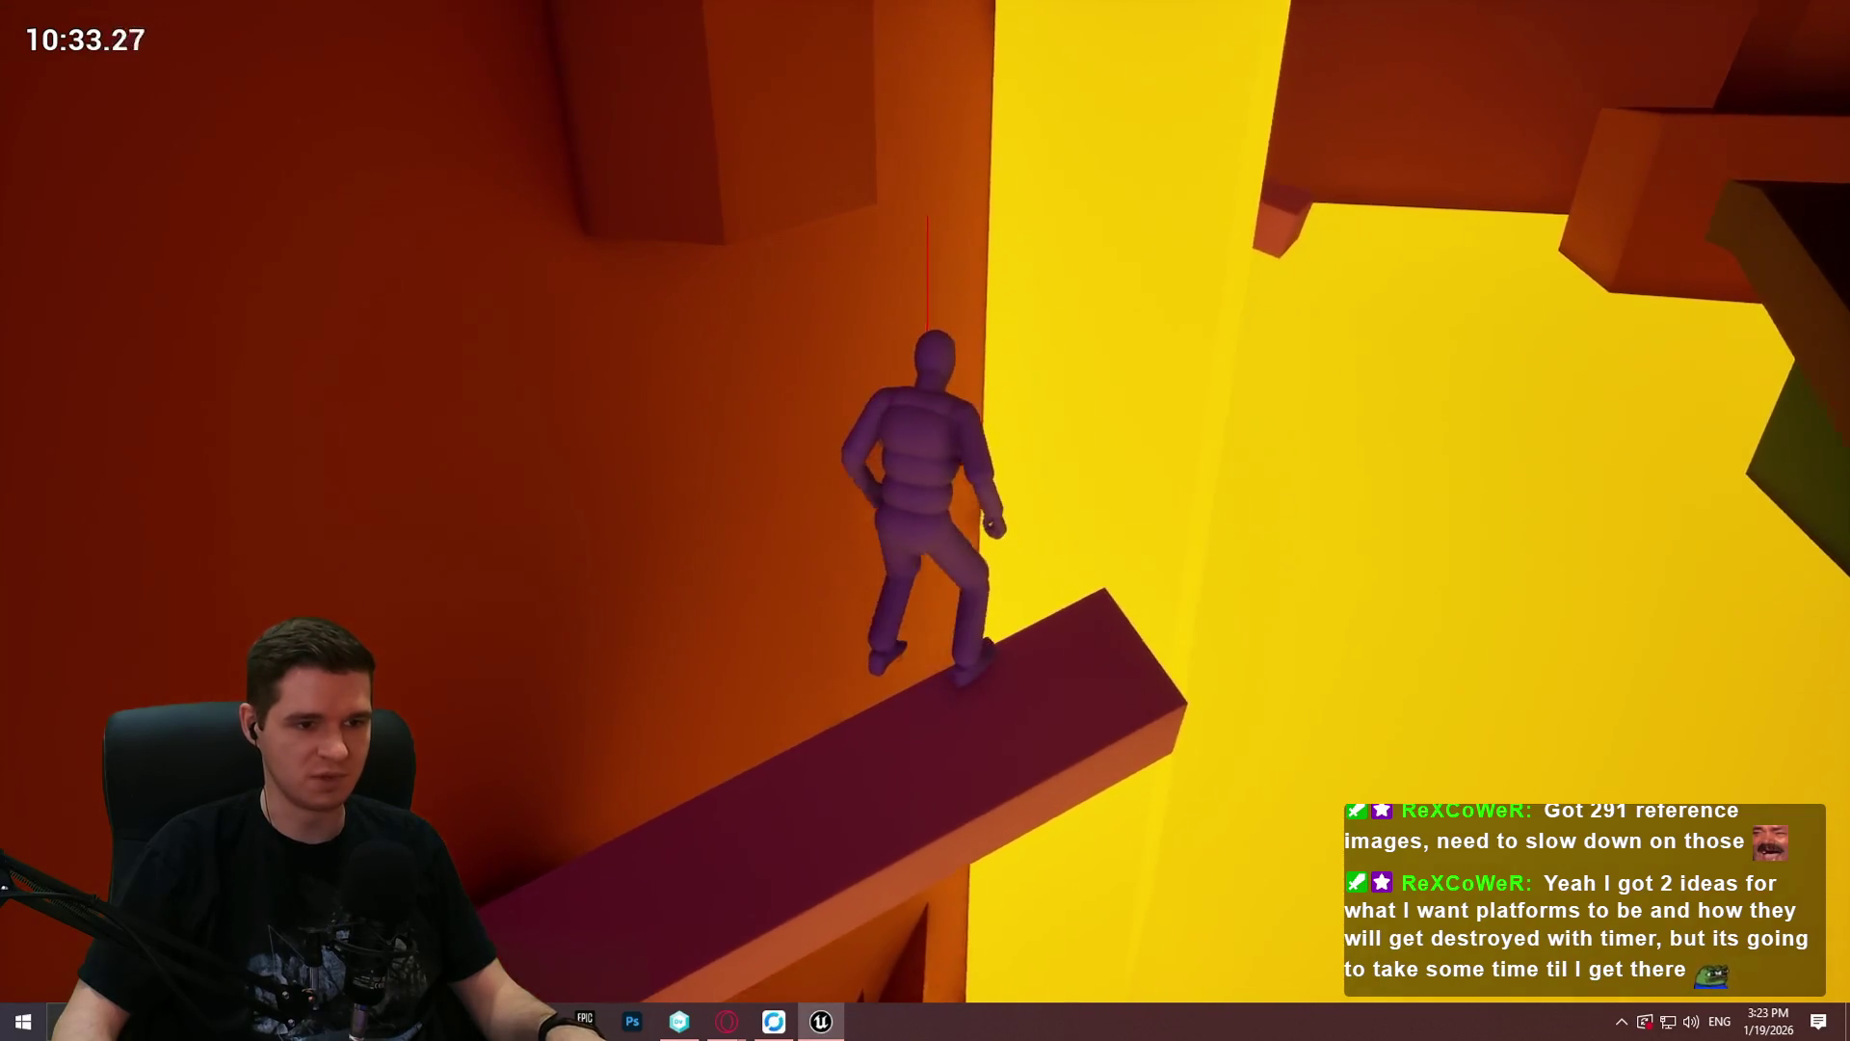
Step: Jump from the beam onto the block ledge, hang from the pink beam and reach the wall edge
key(space)
key(w)
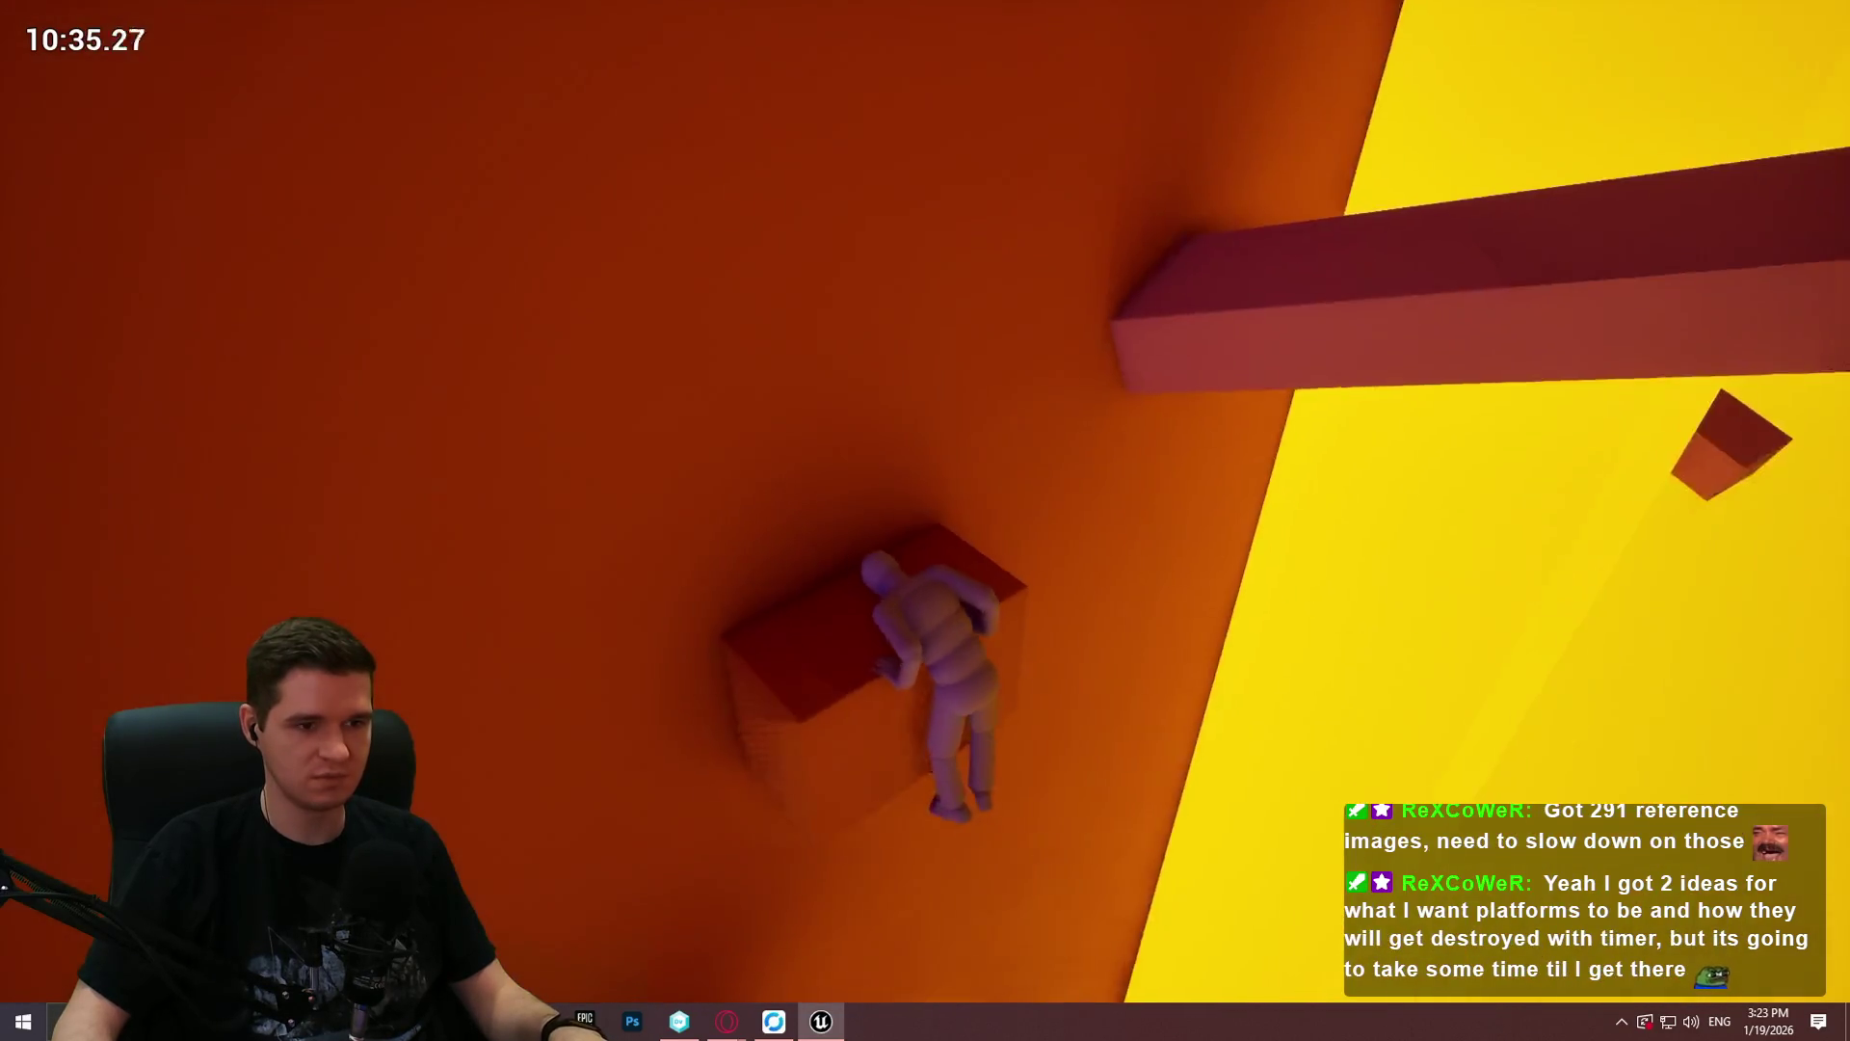
key(space)
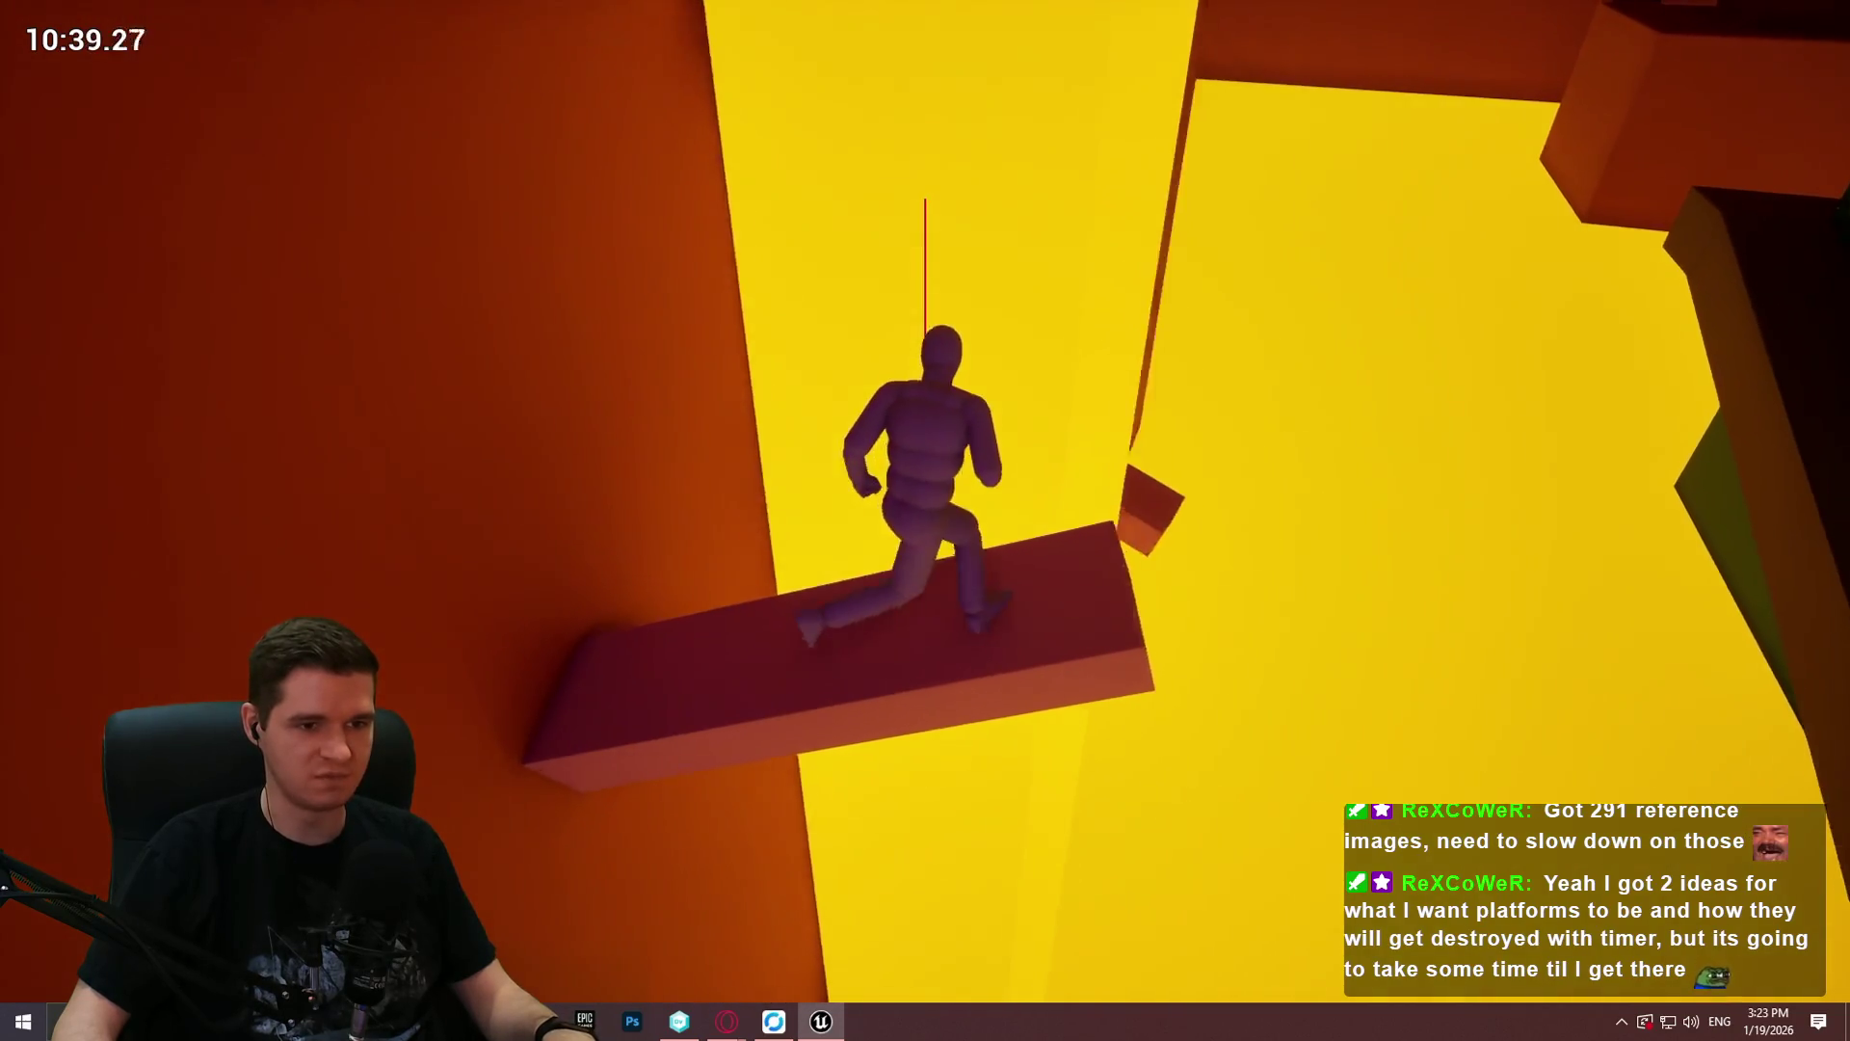
key(w)
key(space)
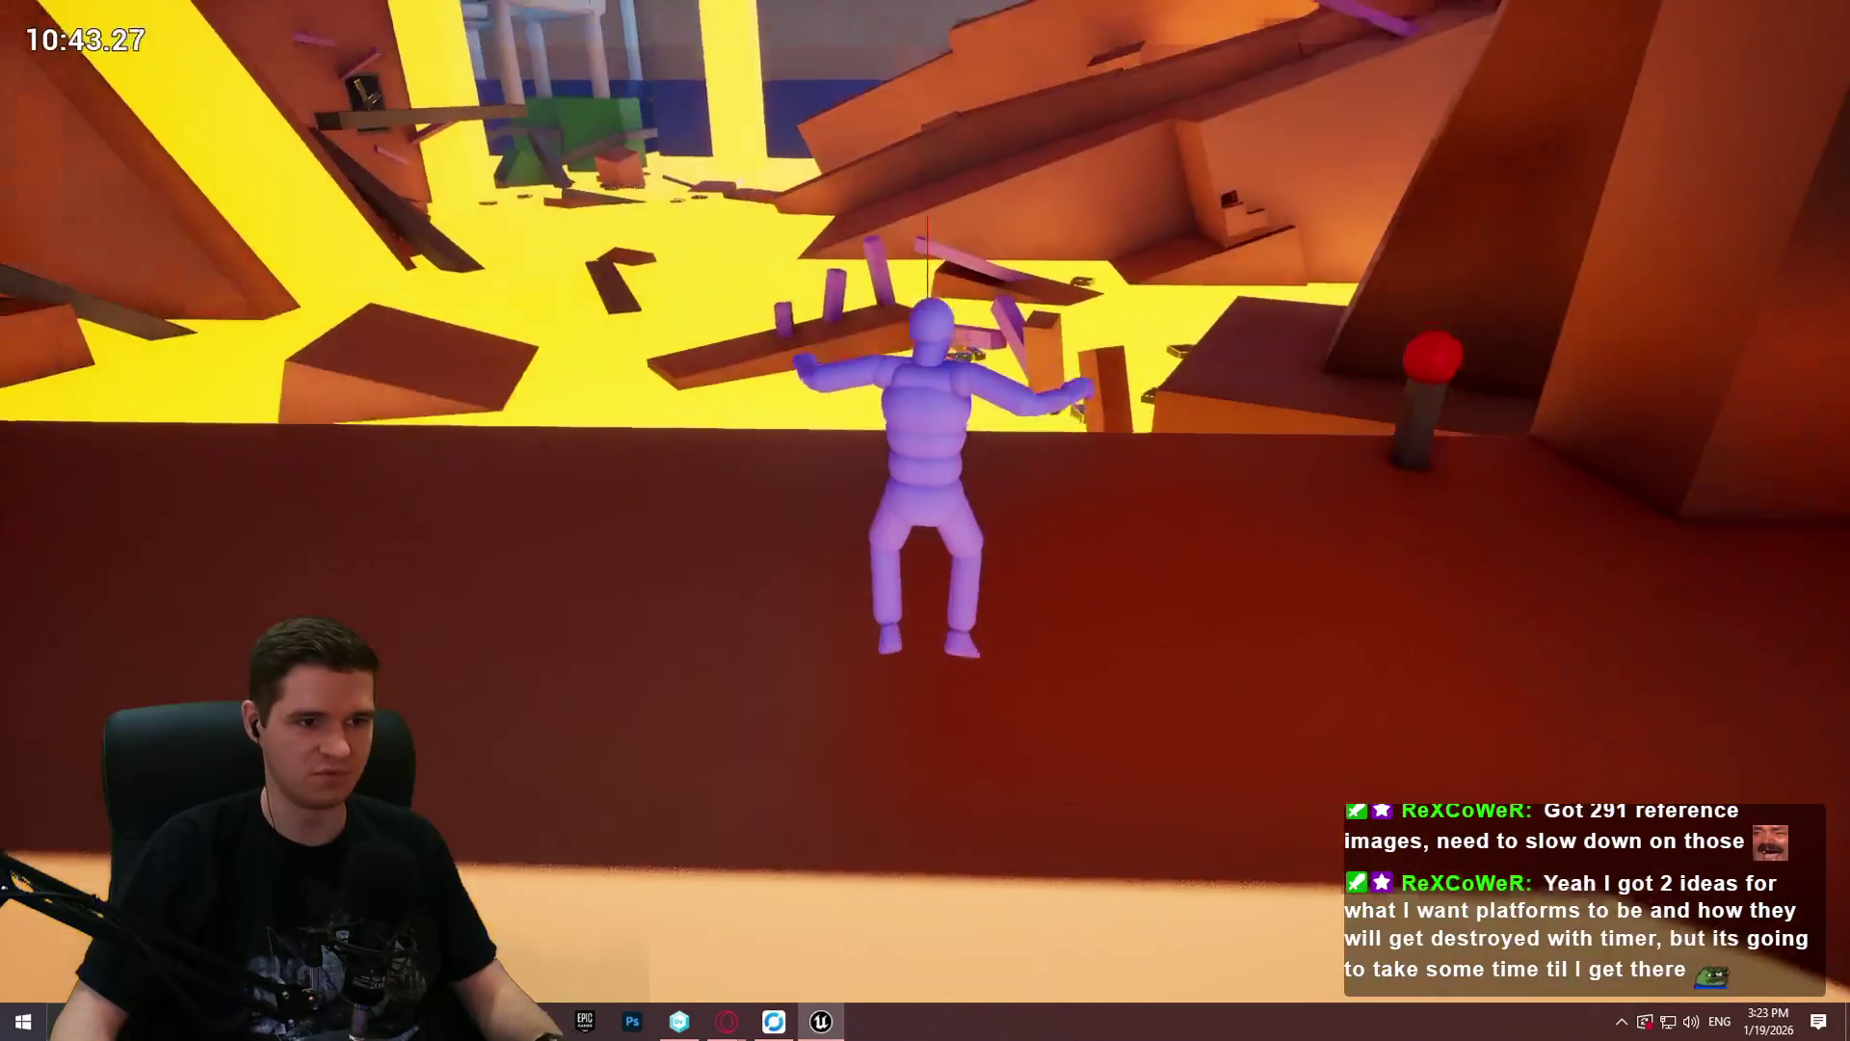
Step: Run down the narrow red corridor, jump to the floating platforms and wall-run the dark red wall
key(w)
key(w)
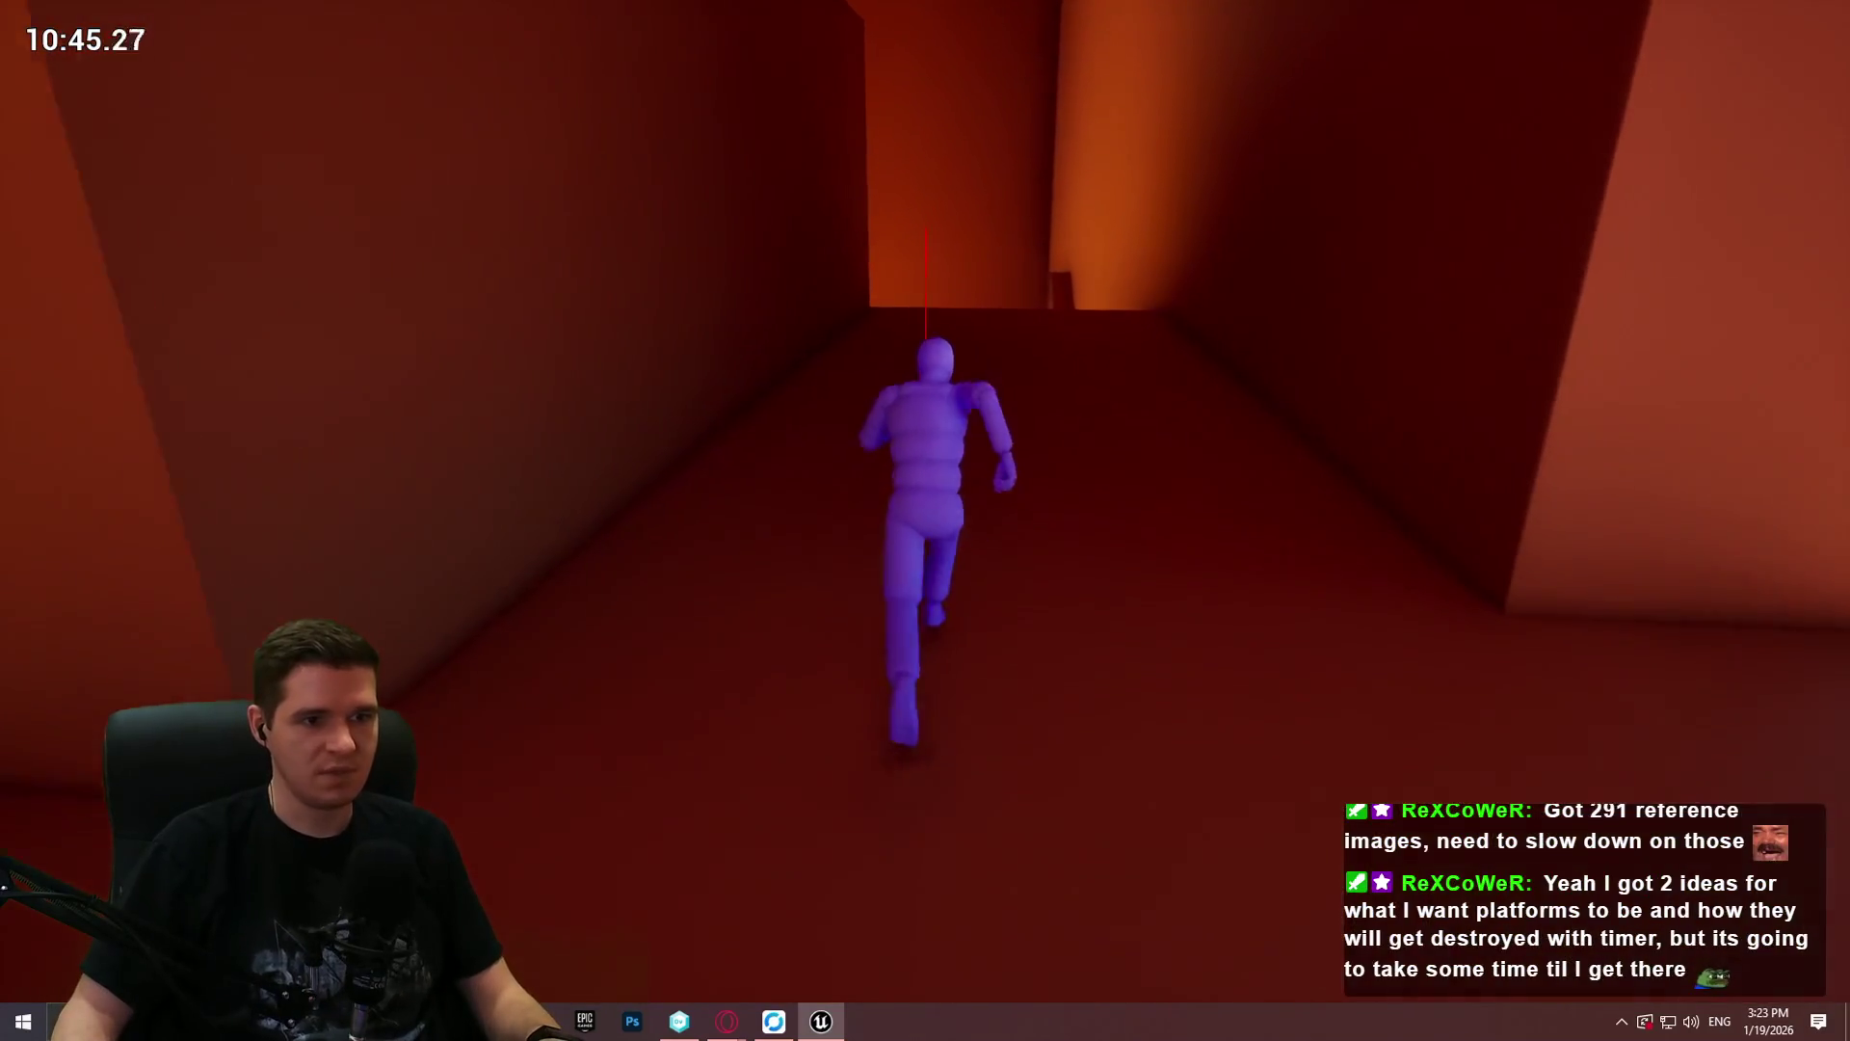
key(w)
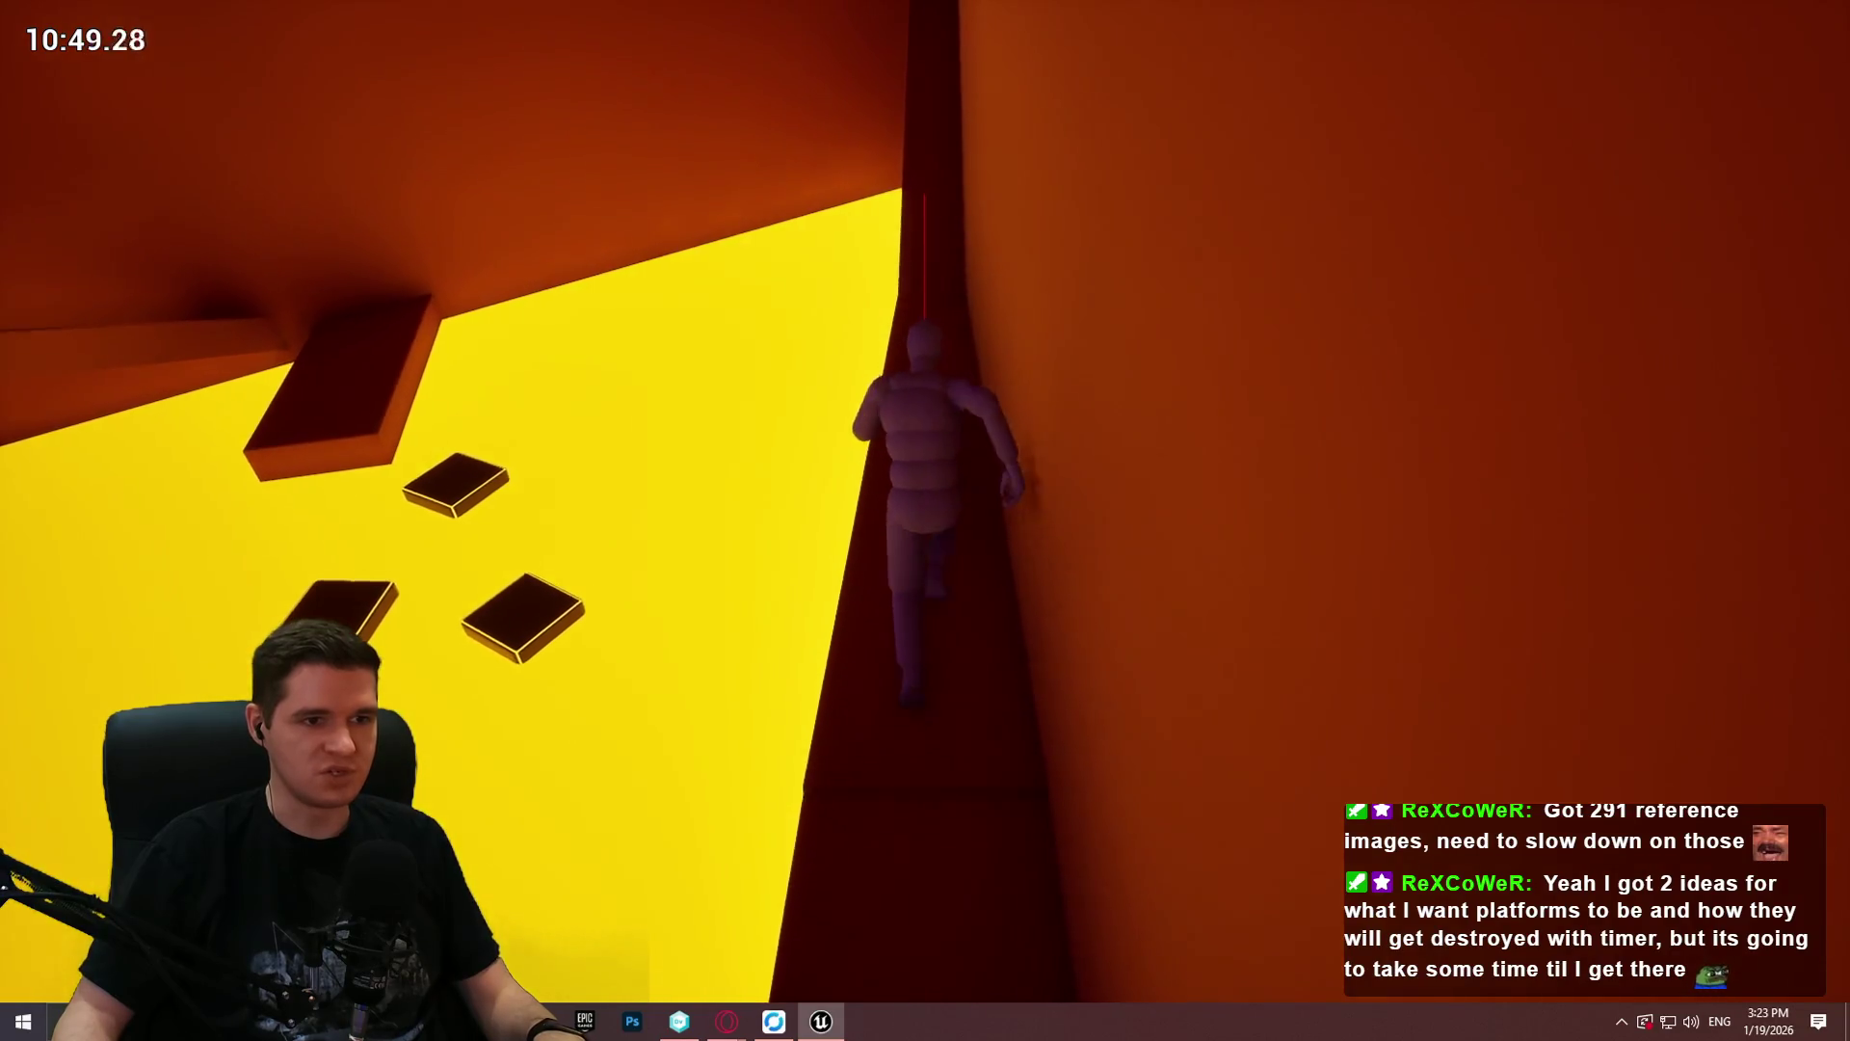
key(space)
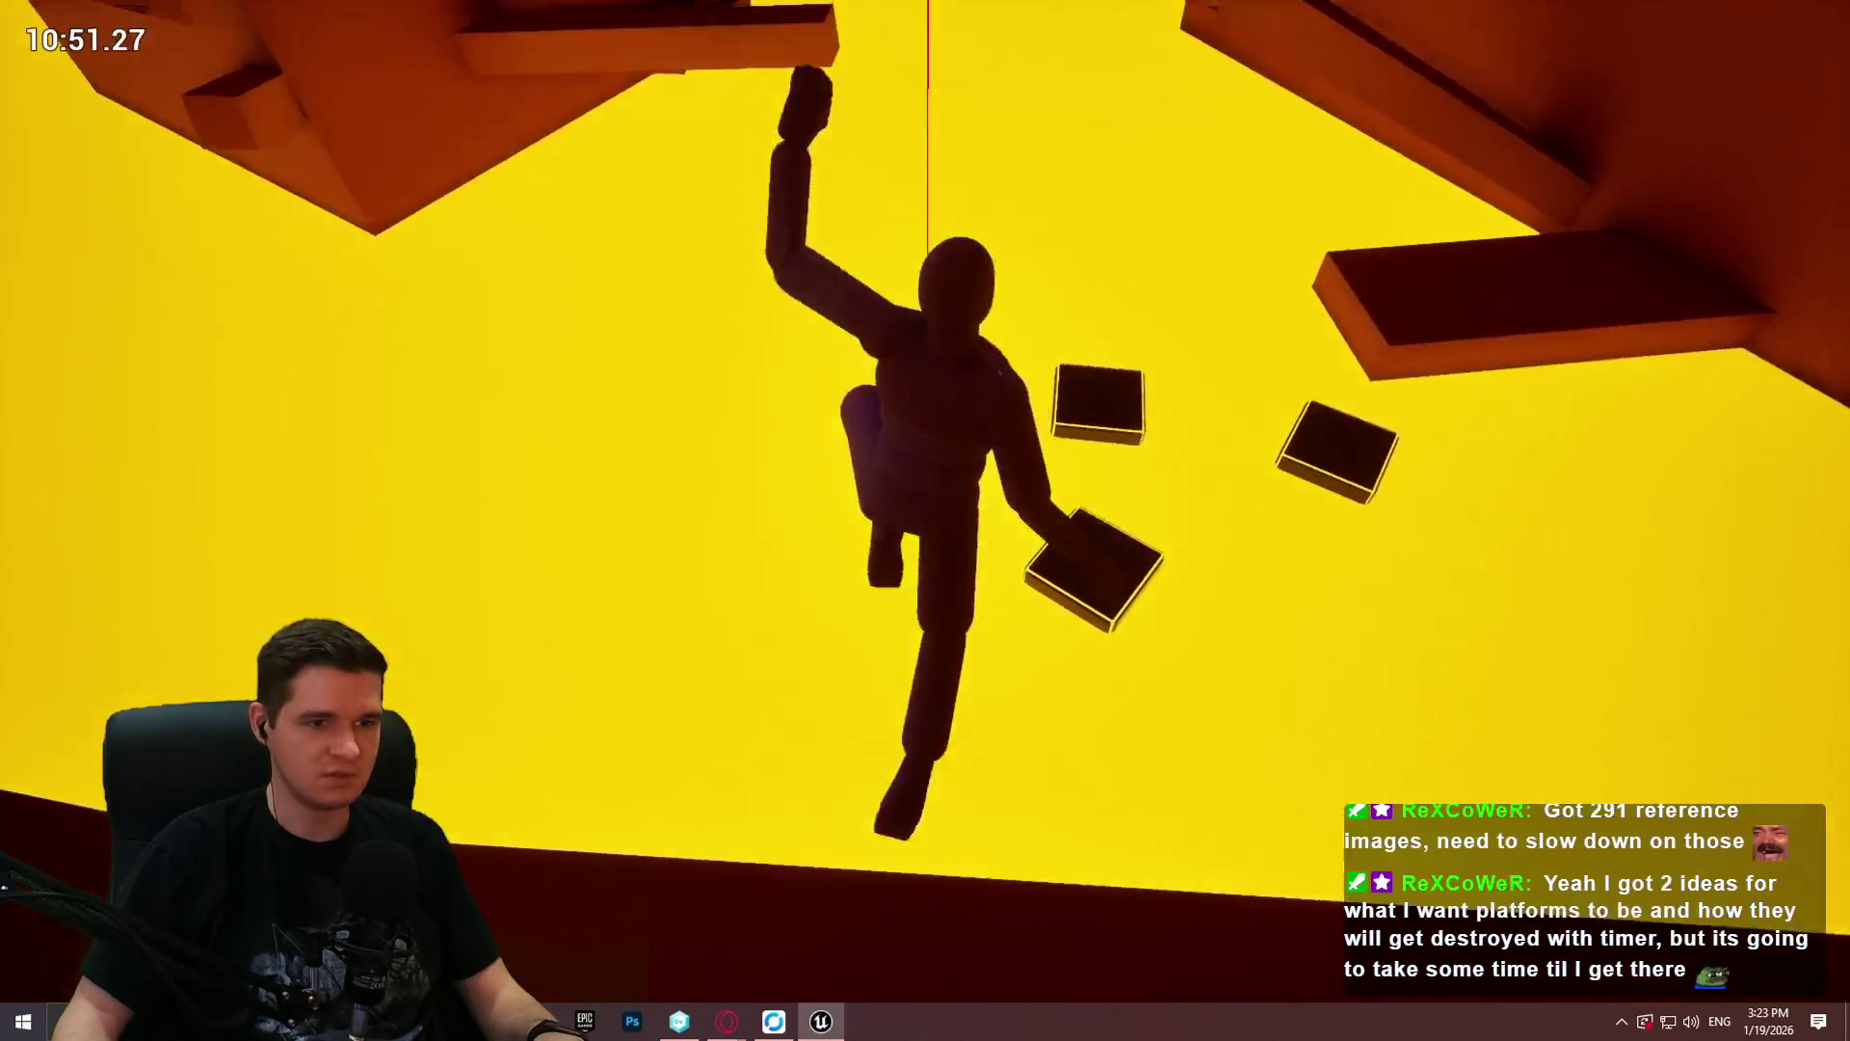
key(space)
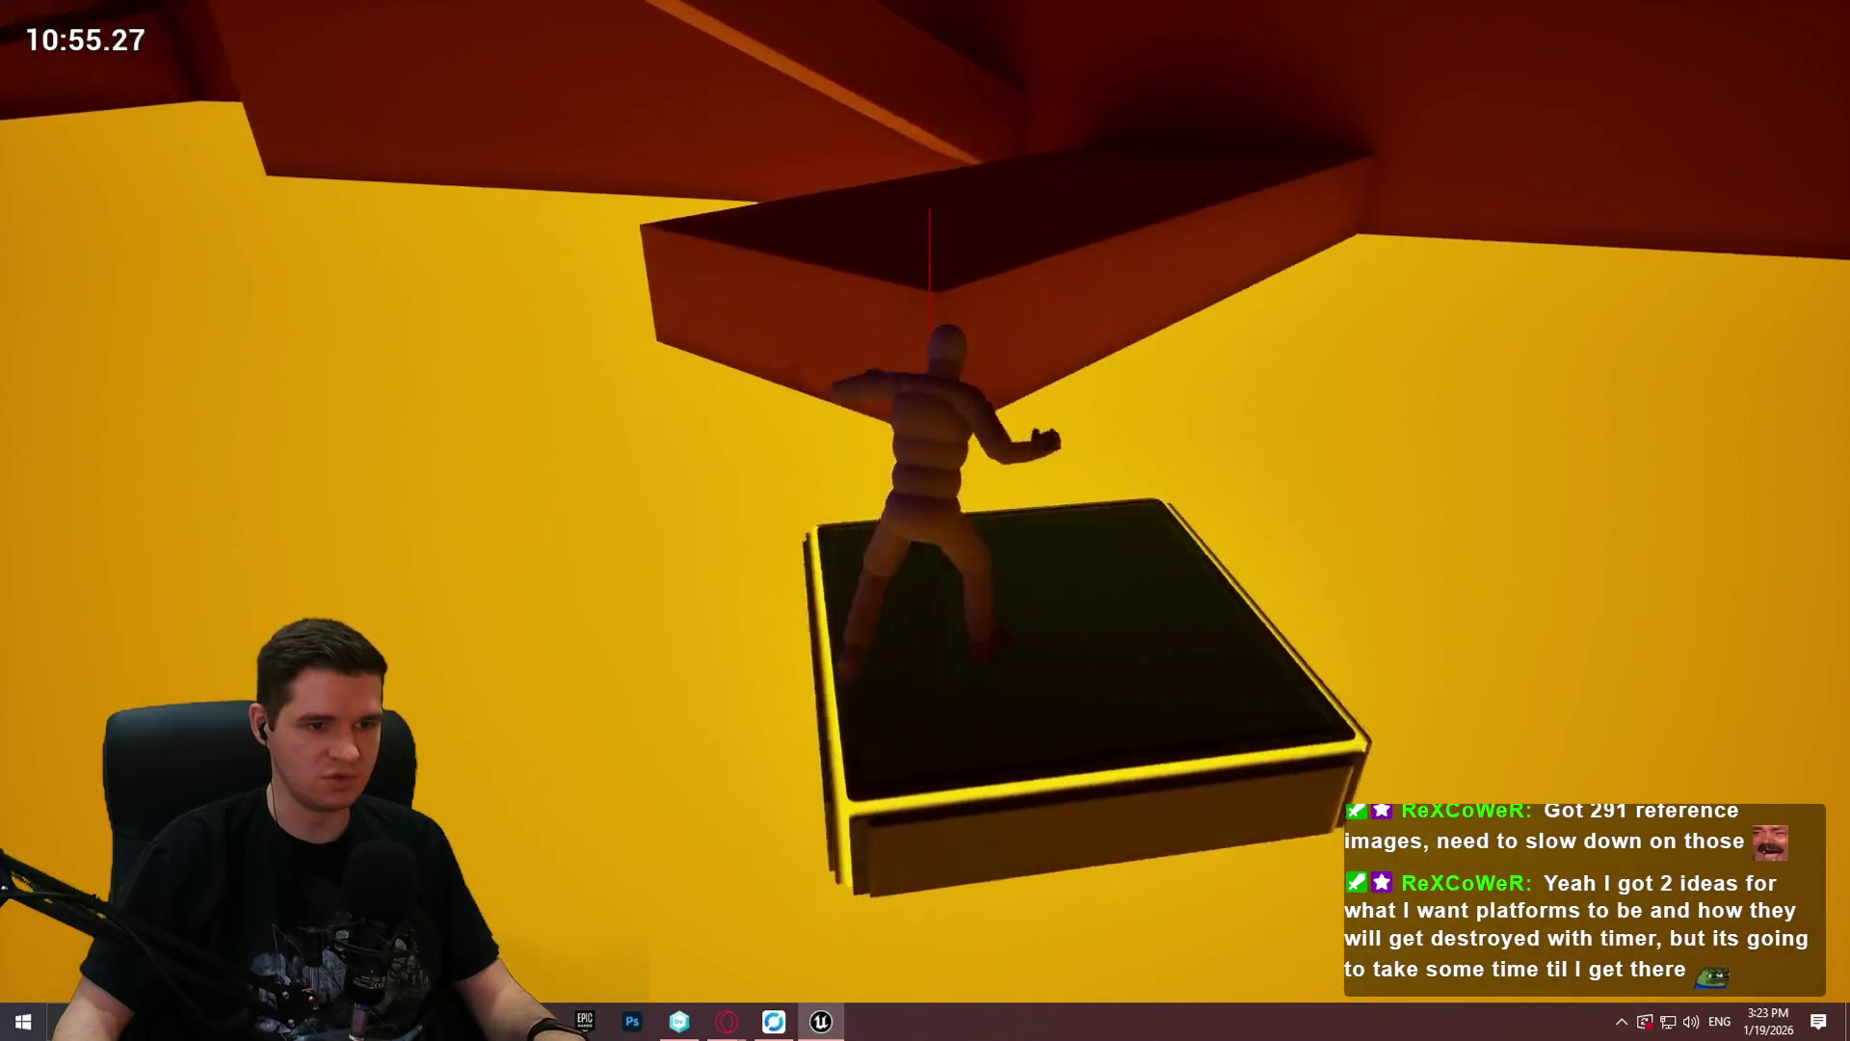
key(space)
key(space)
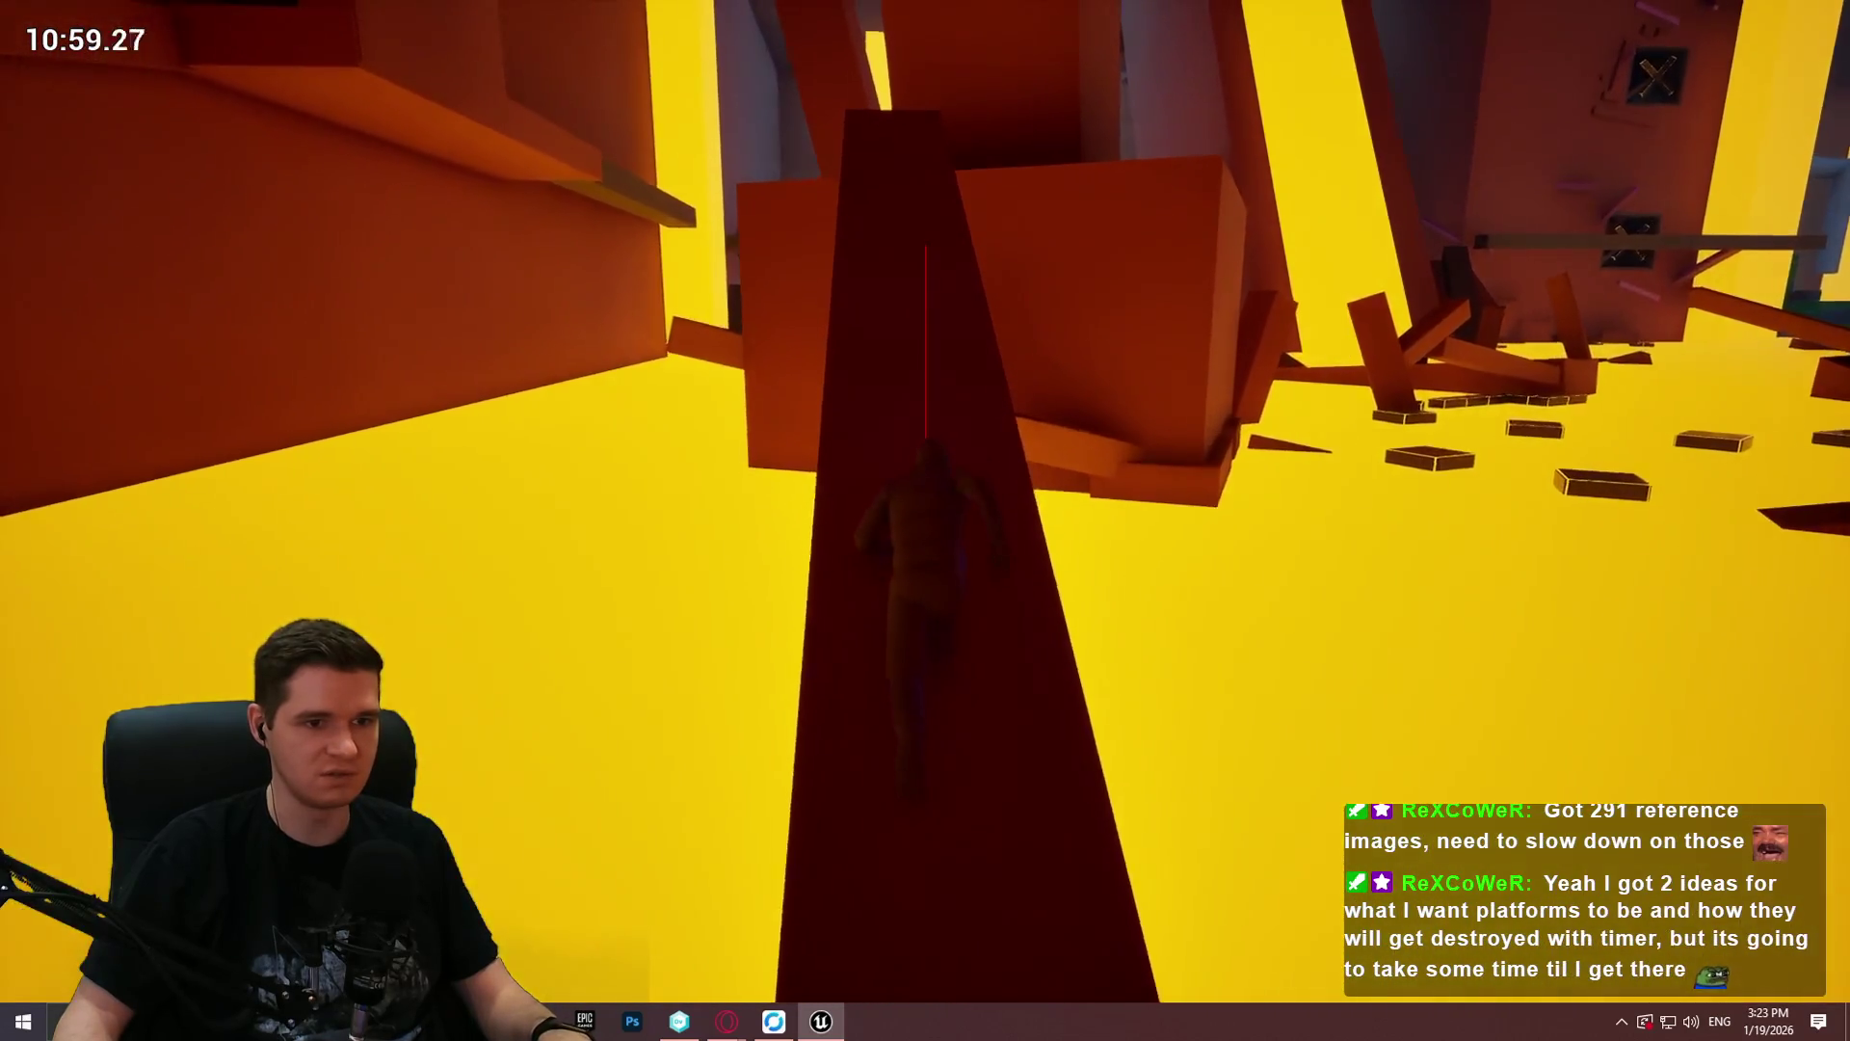
key(space)
key(space)
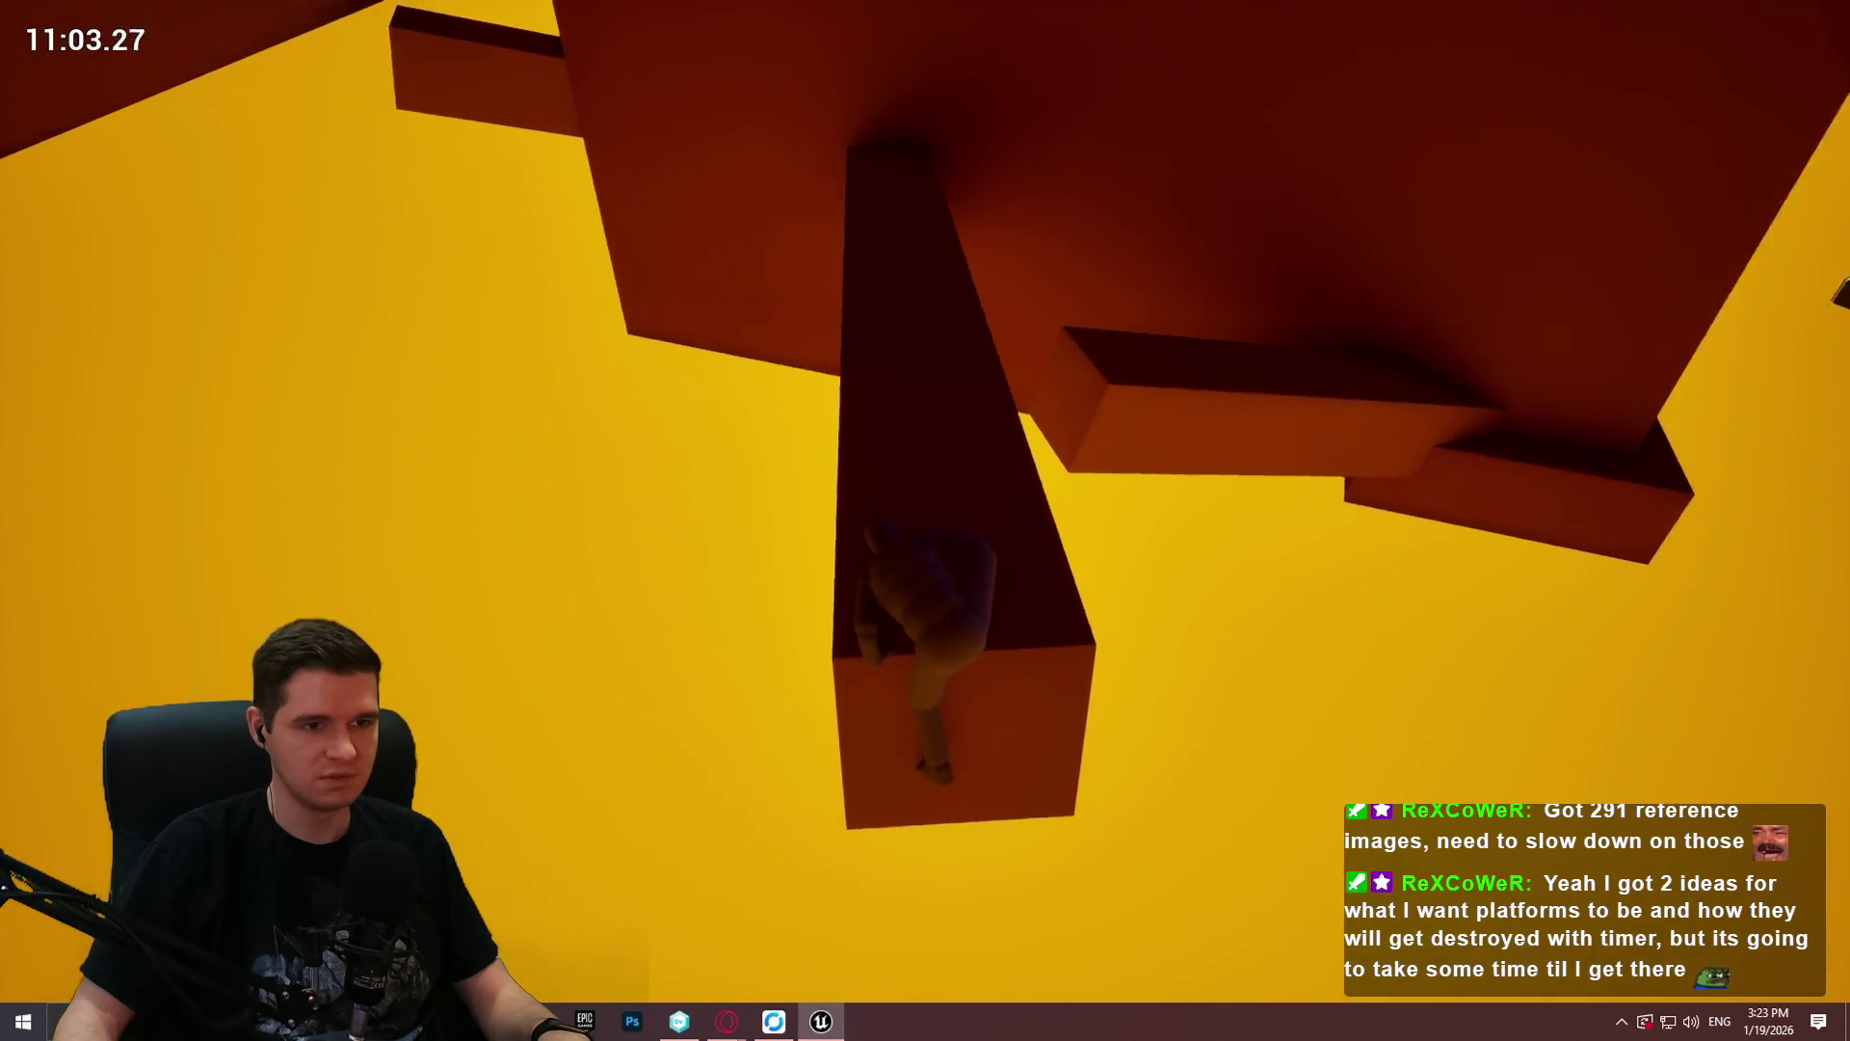
Step: Leap off the beam's end, climb up the platforms, cling to the slanted beam and run off its end
key(space)
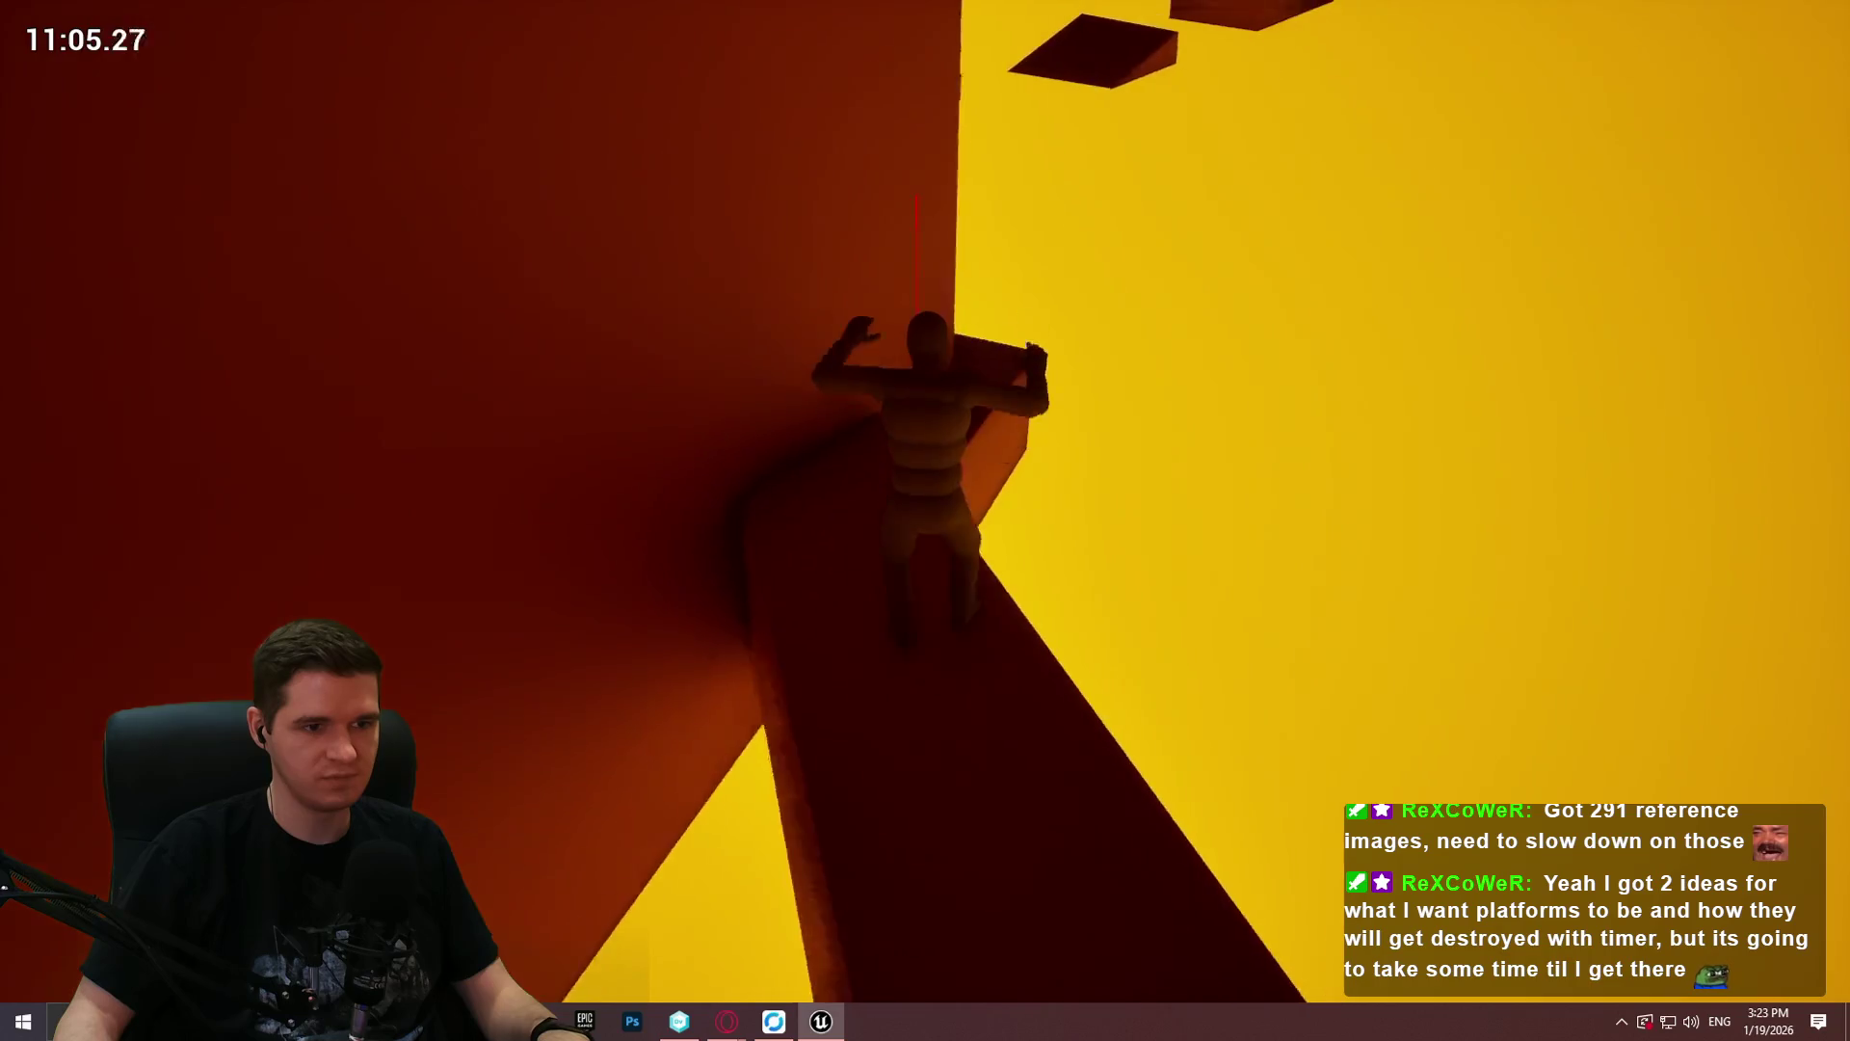
key(space)
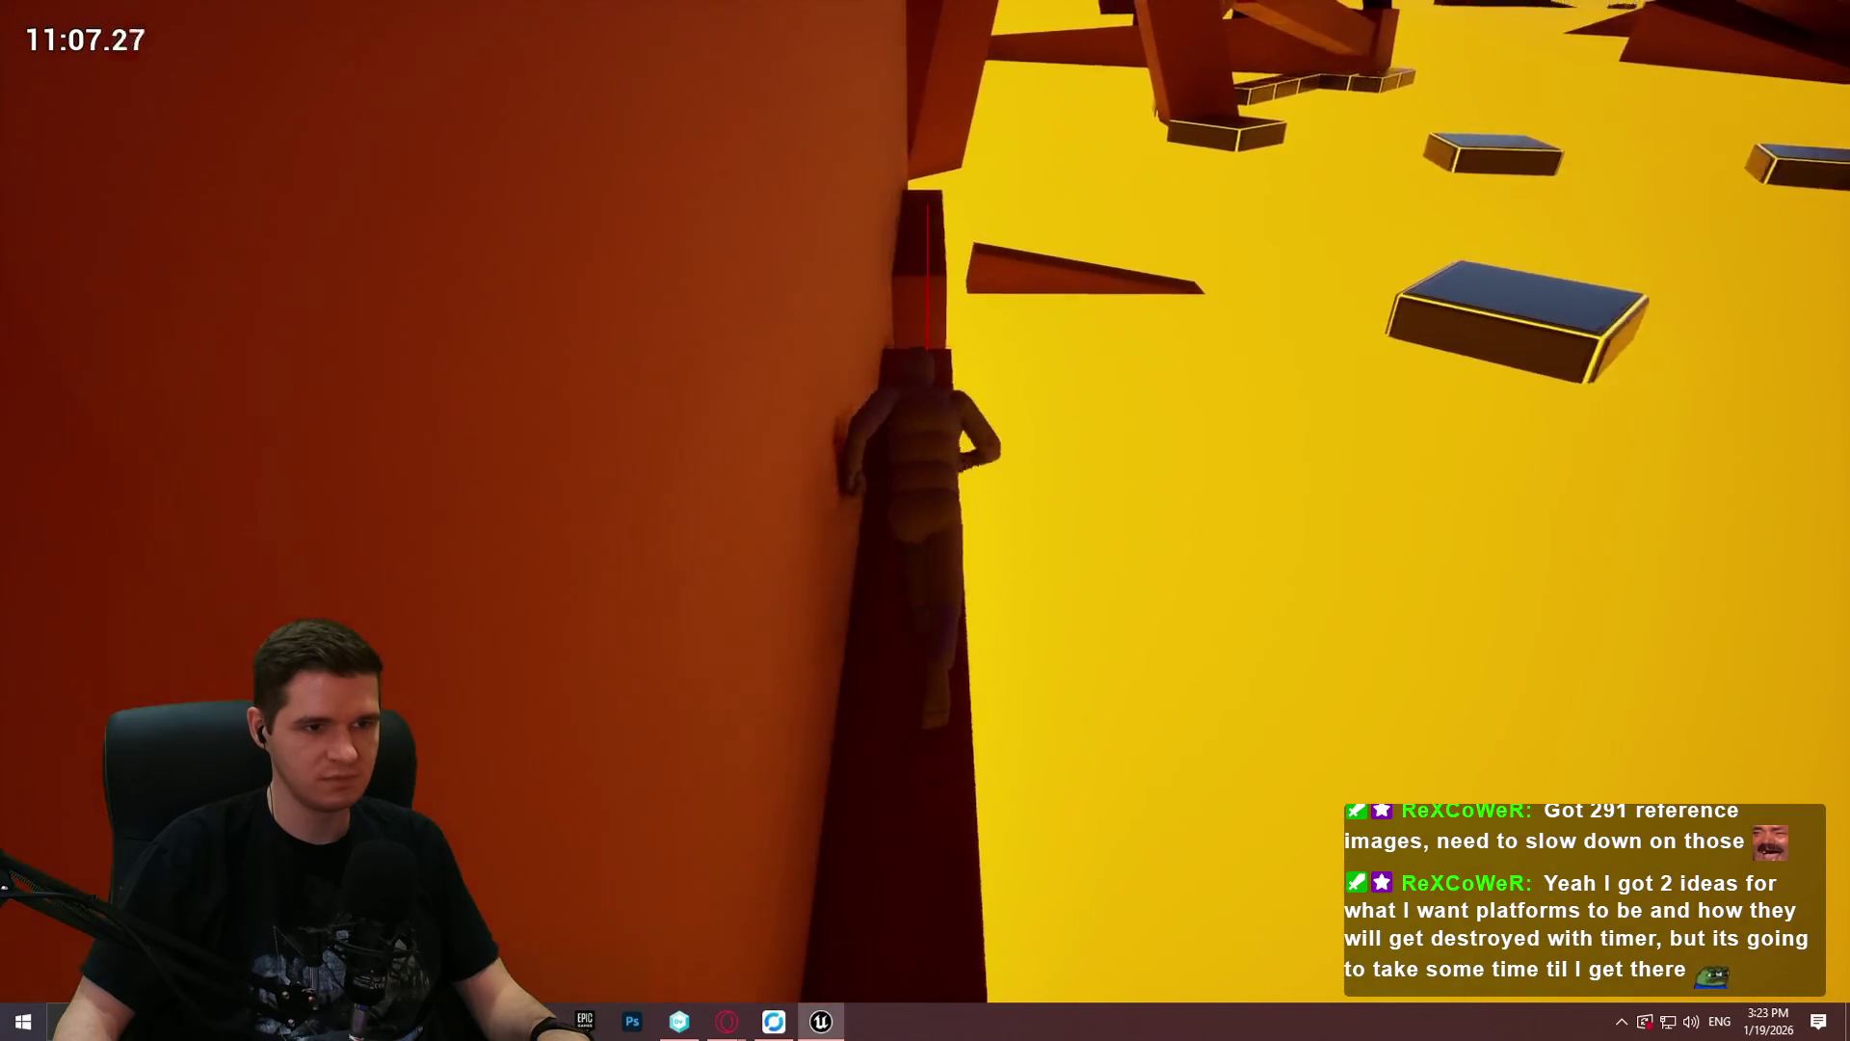
key(space)
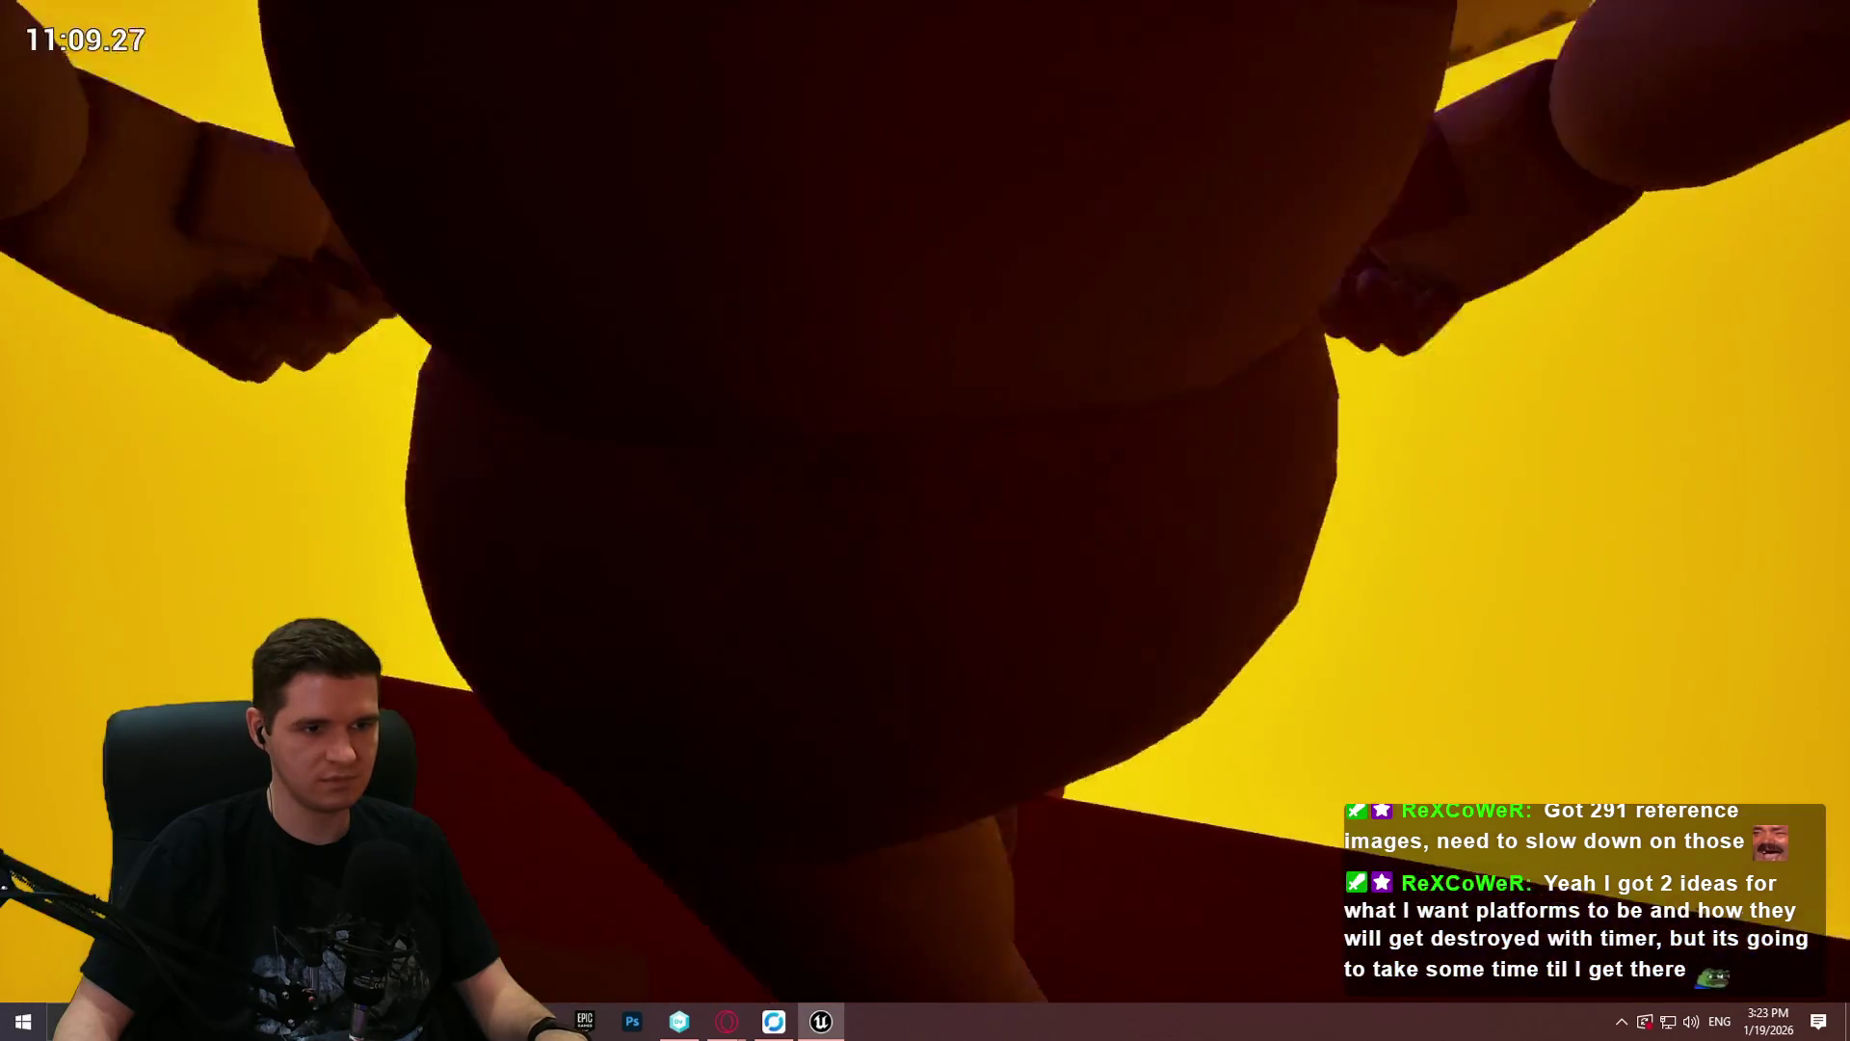
key(space)
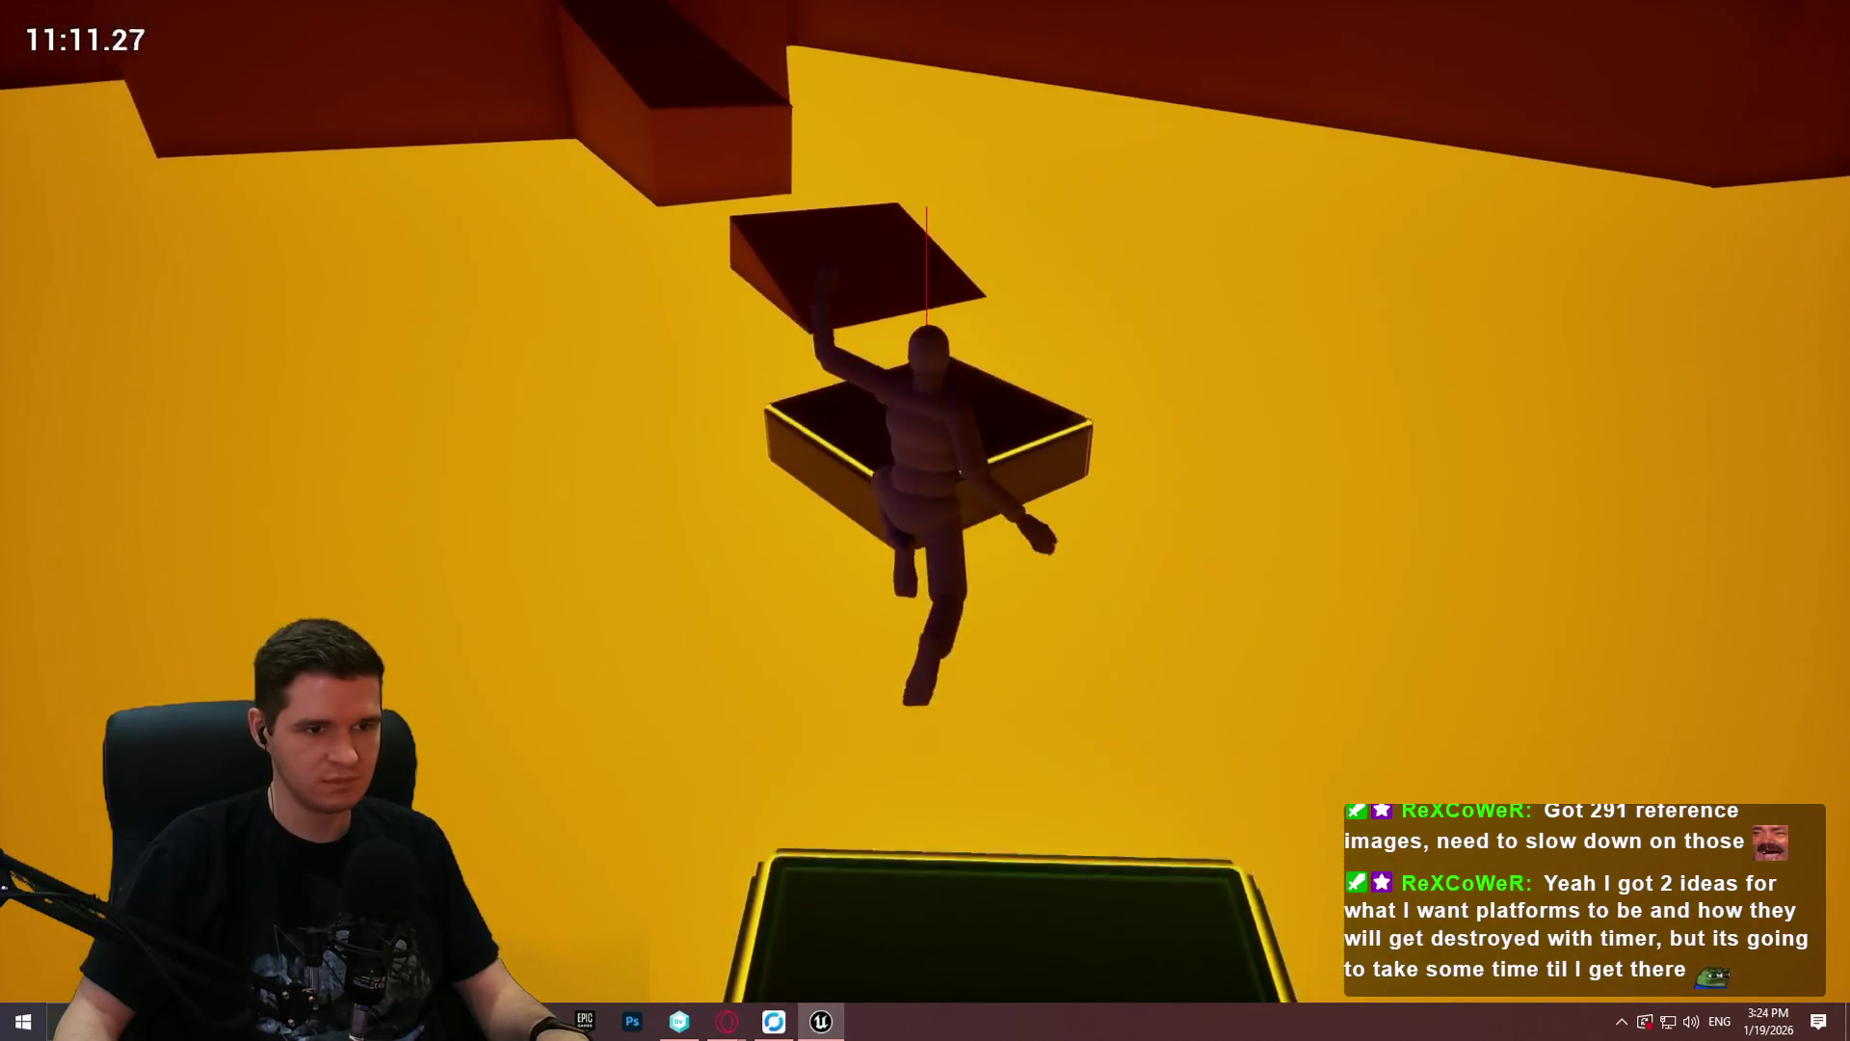
key(space)
key(space)
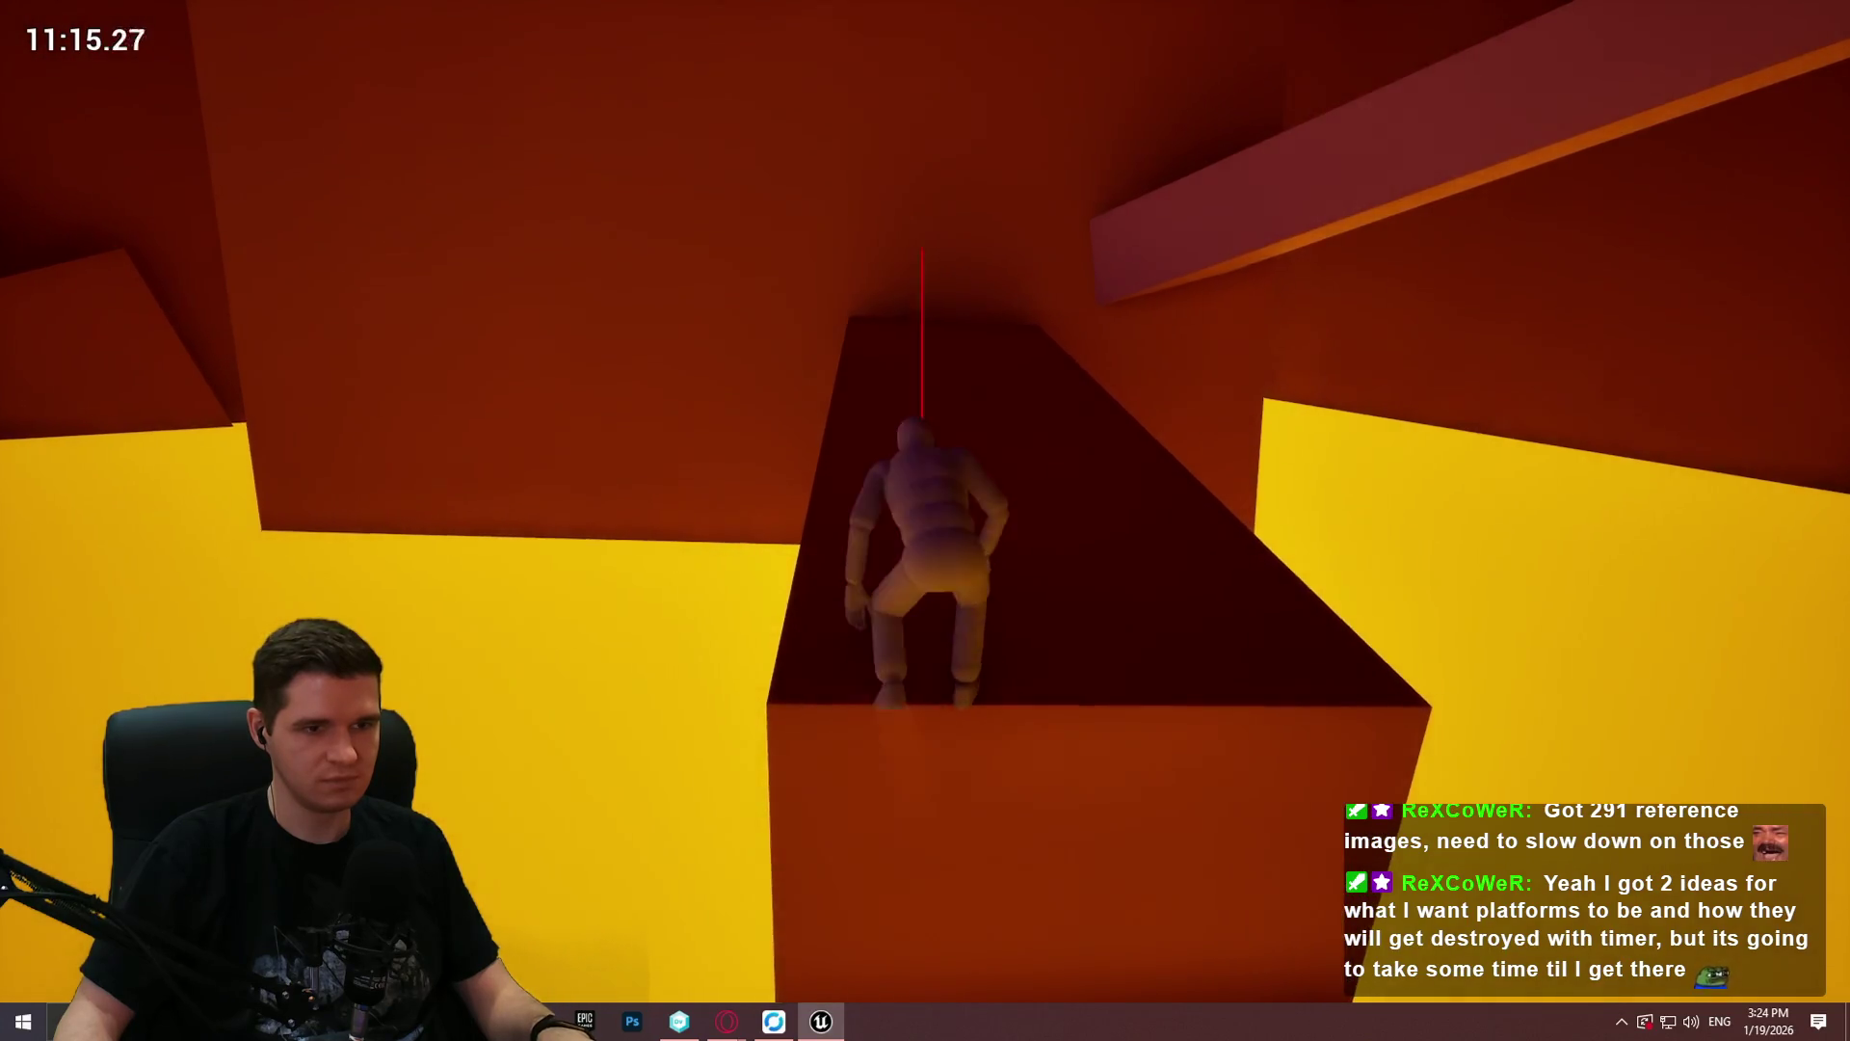
key(space)
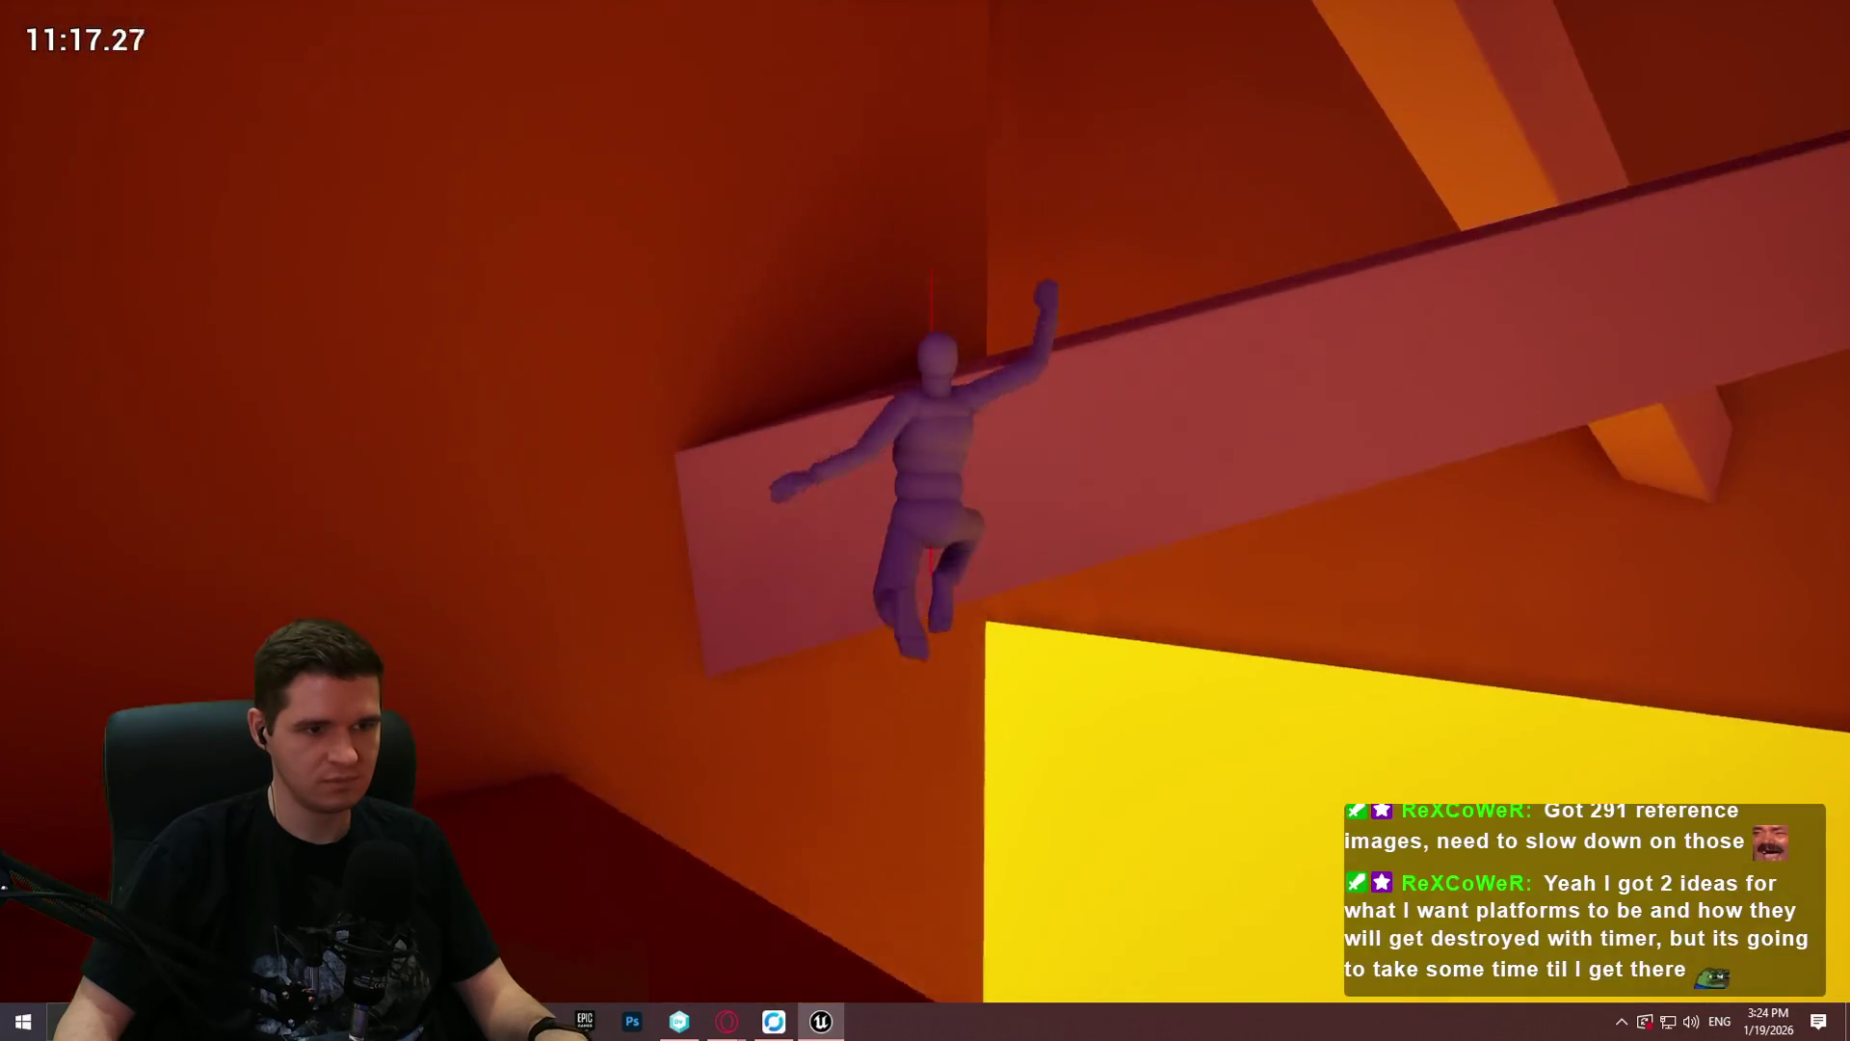
key(w)
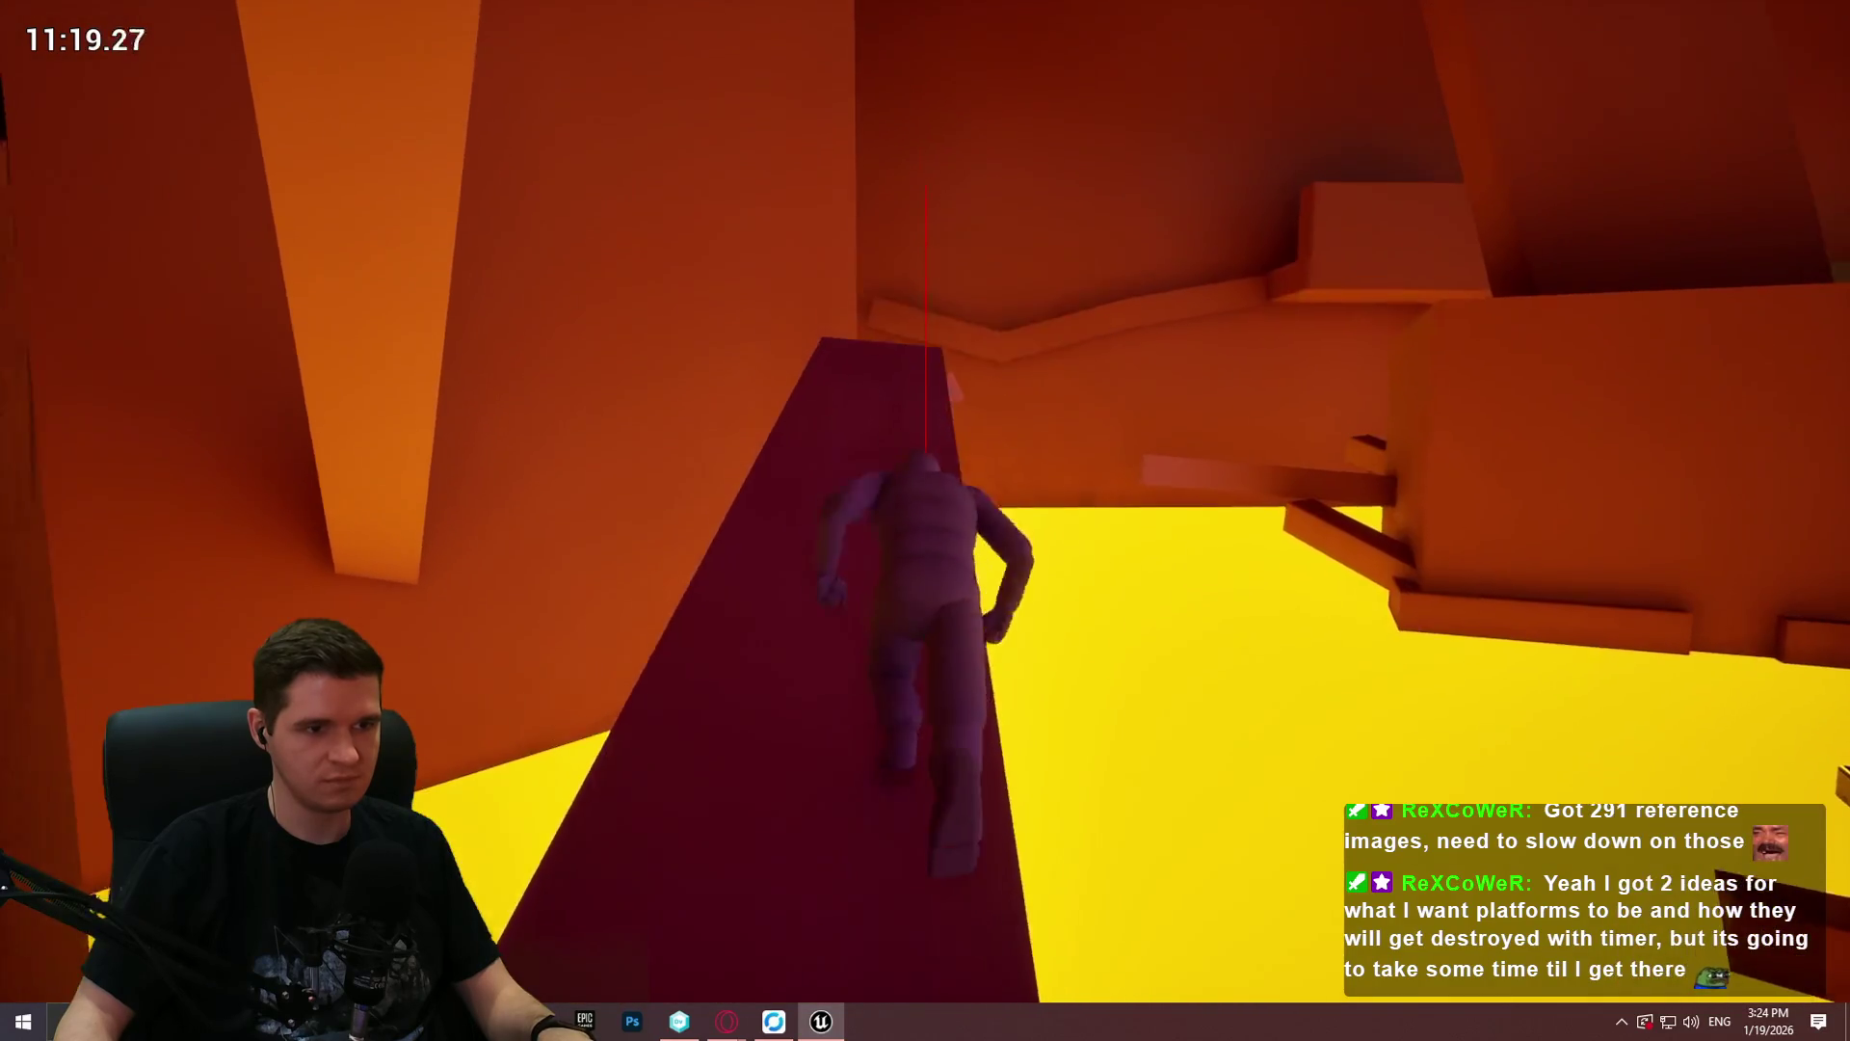
key(space)
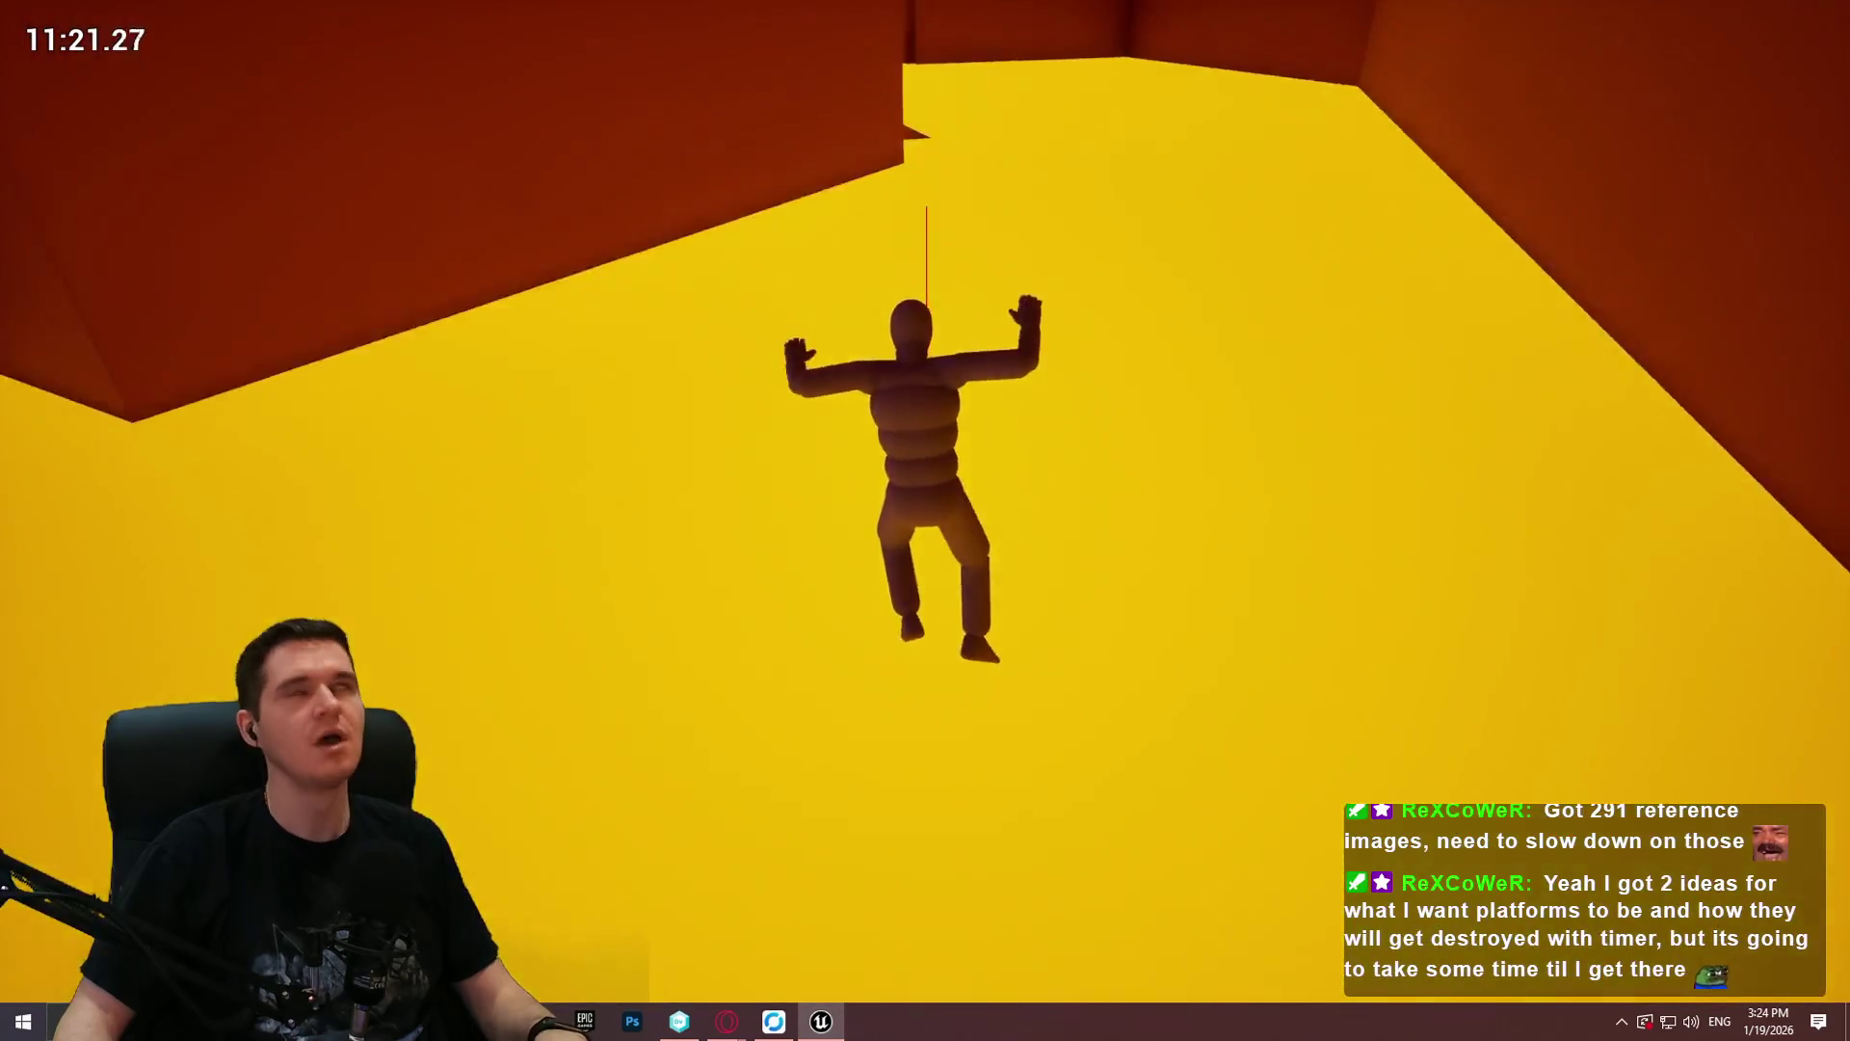
Step: After respawning, run the orange corridor, jump to the green platform and pull up onto the dark beam
key(w)
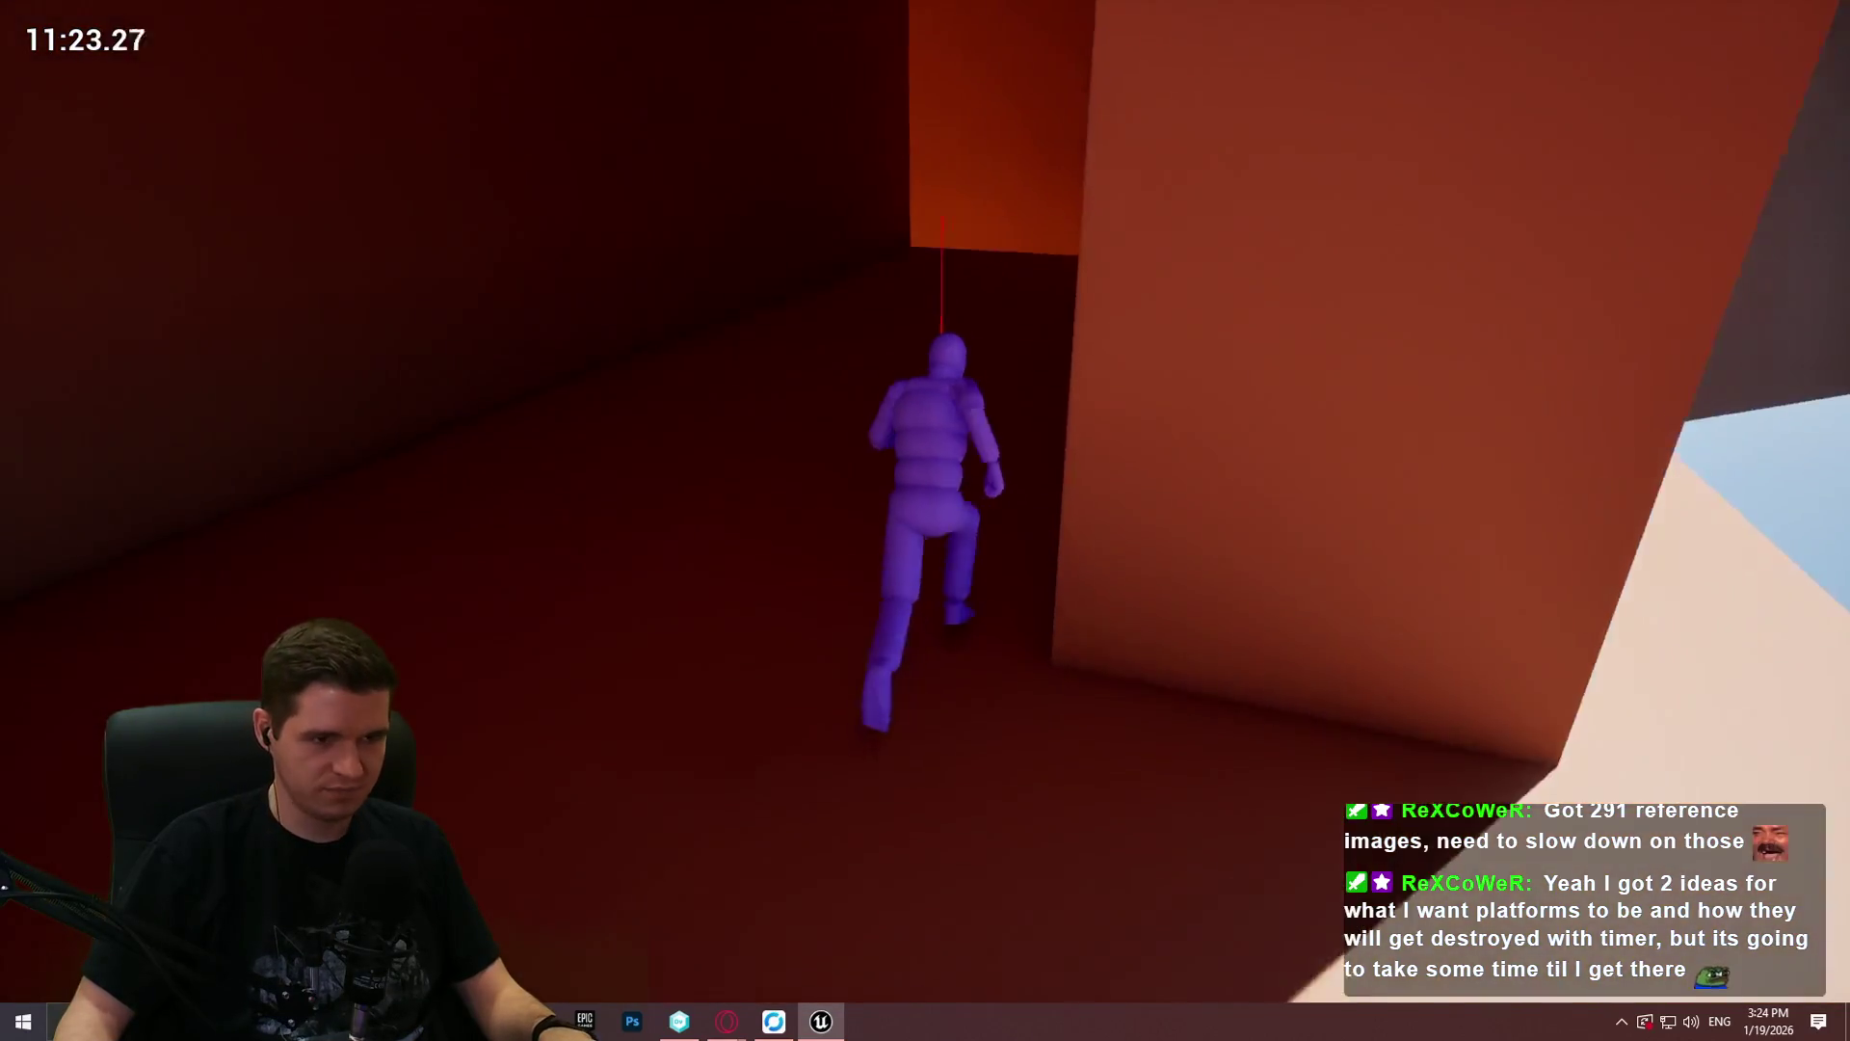
key(w)
key(w)
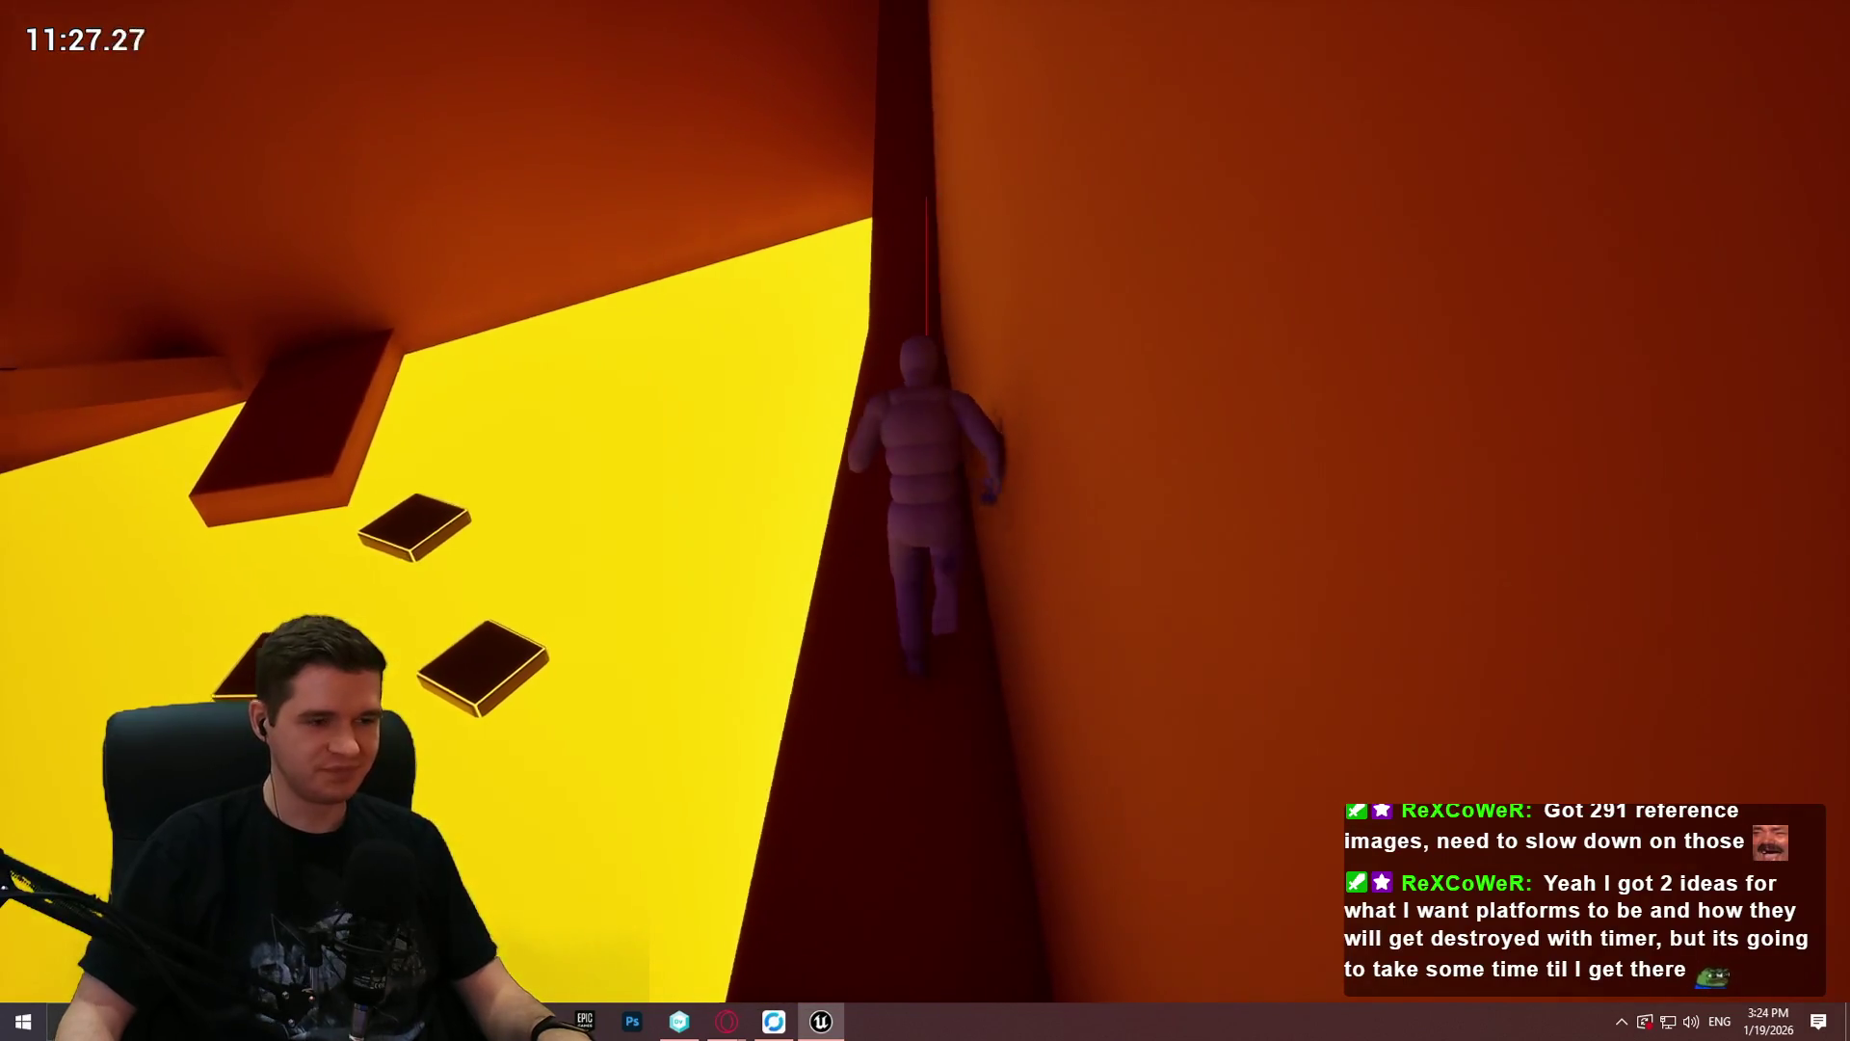
key(space)
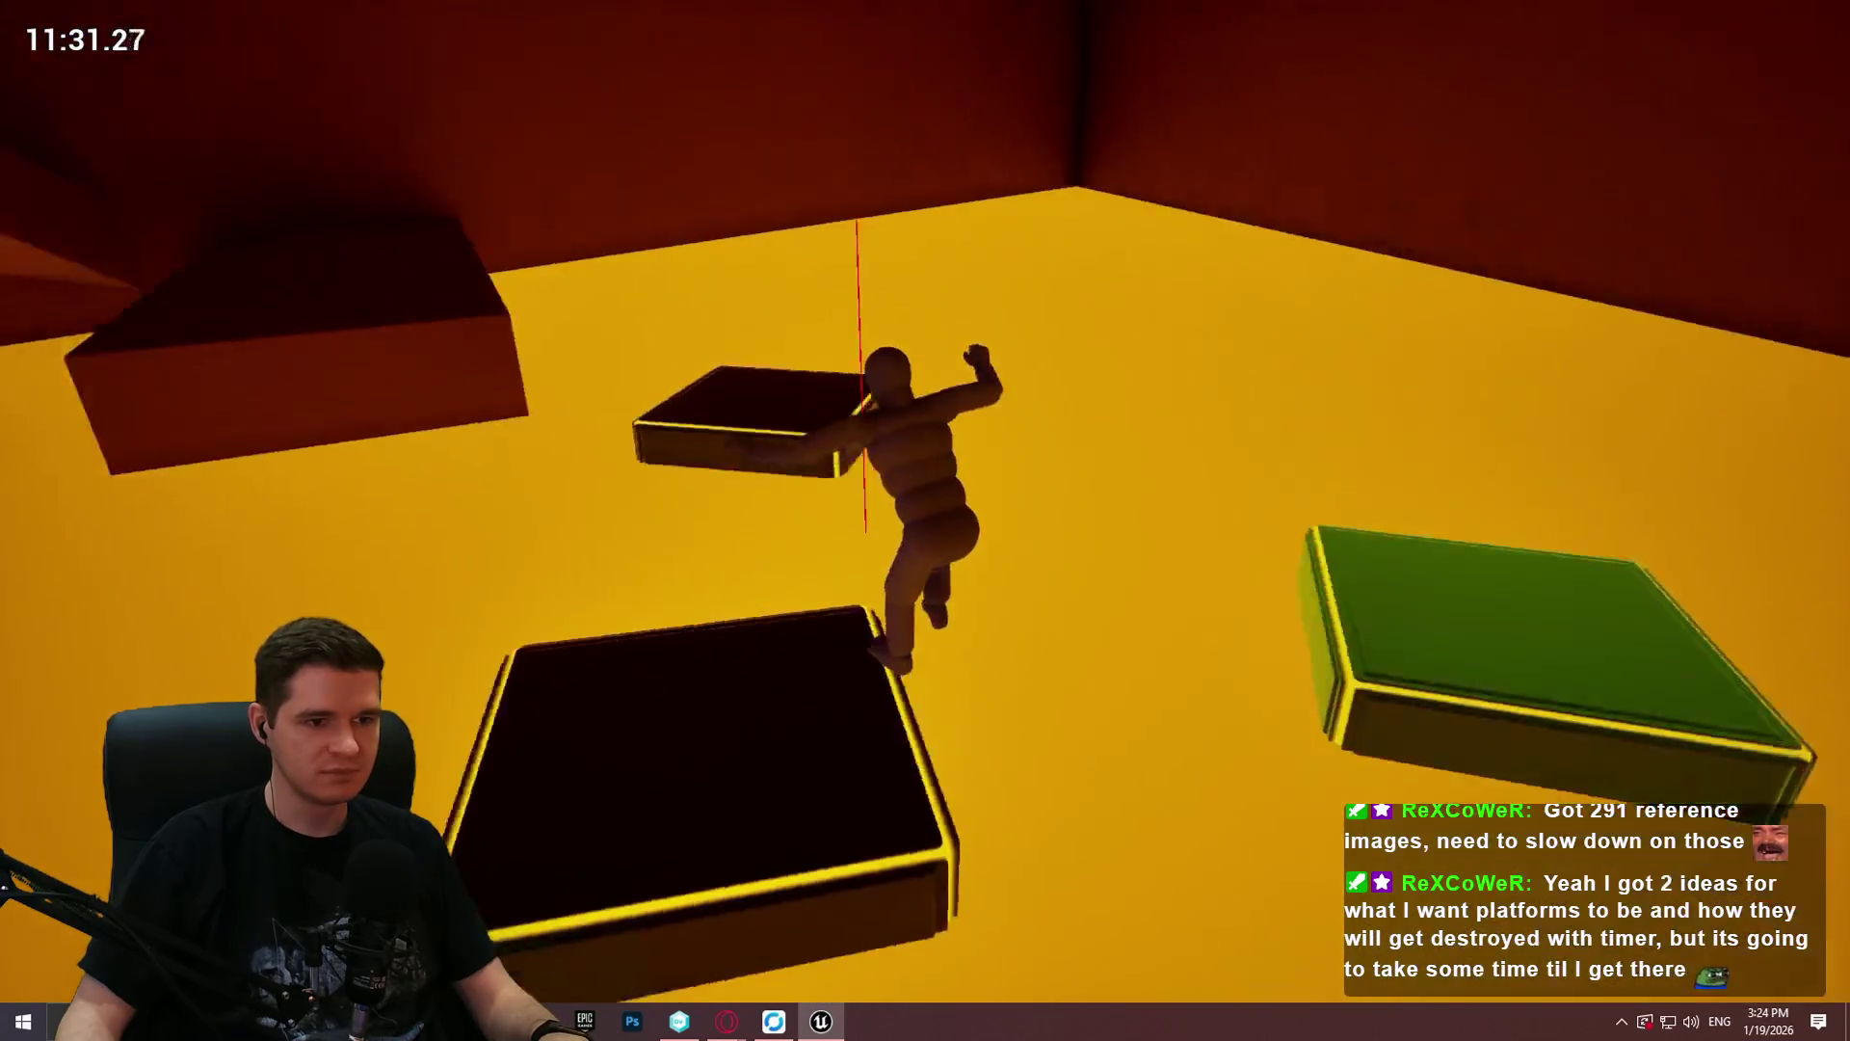
key(space)
key(w)
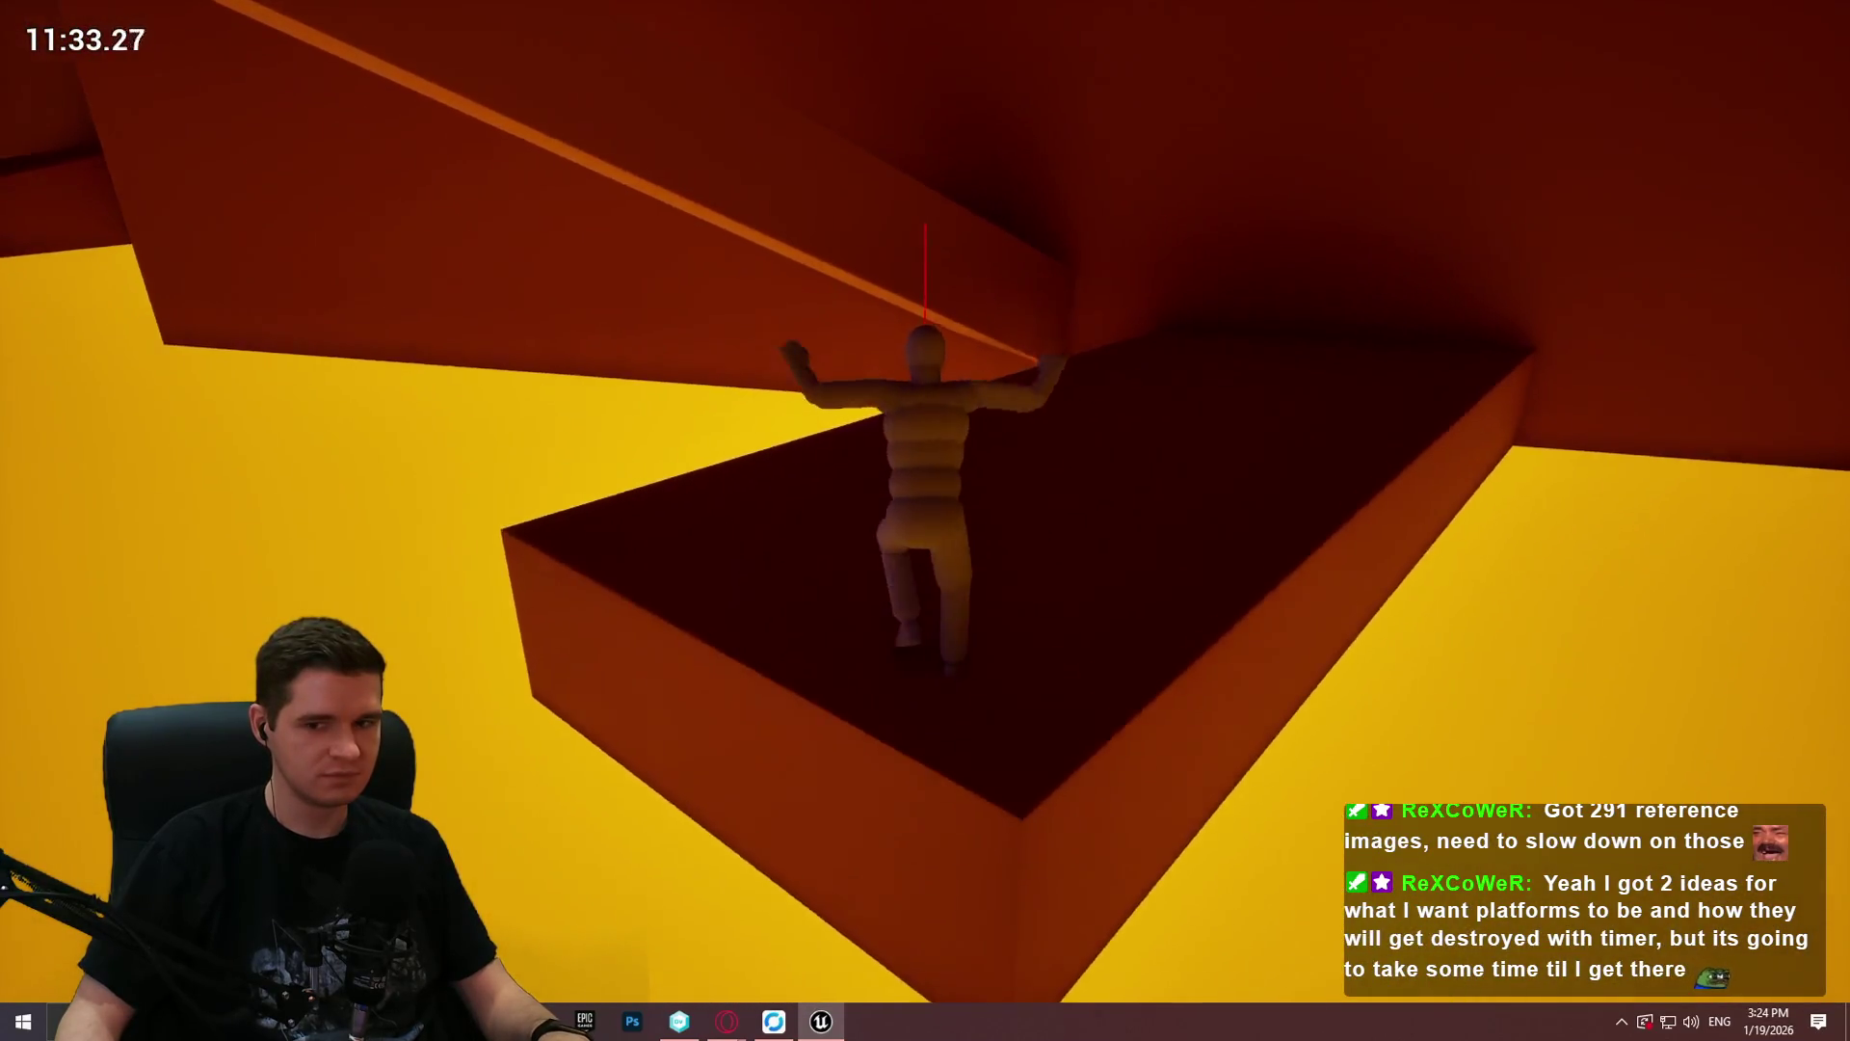
key(w)
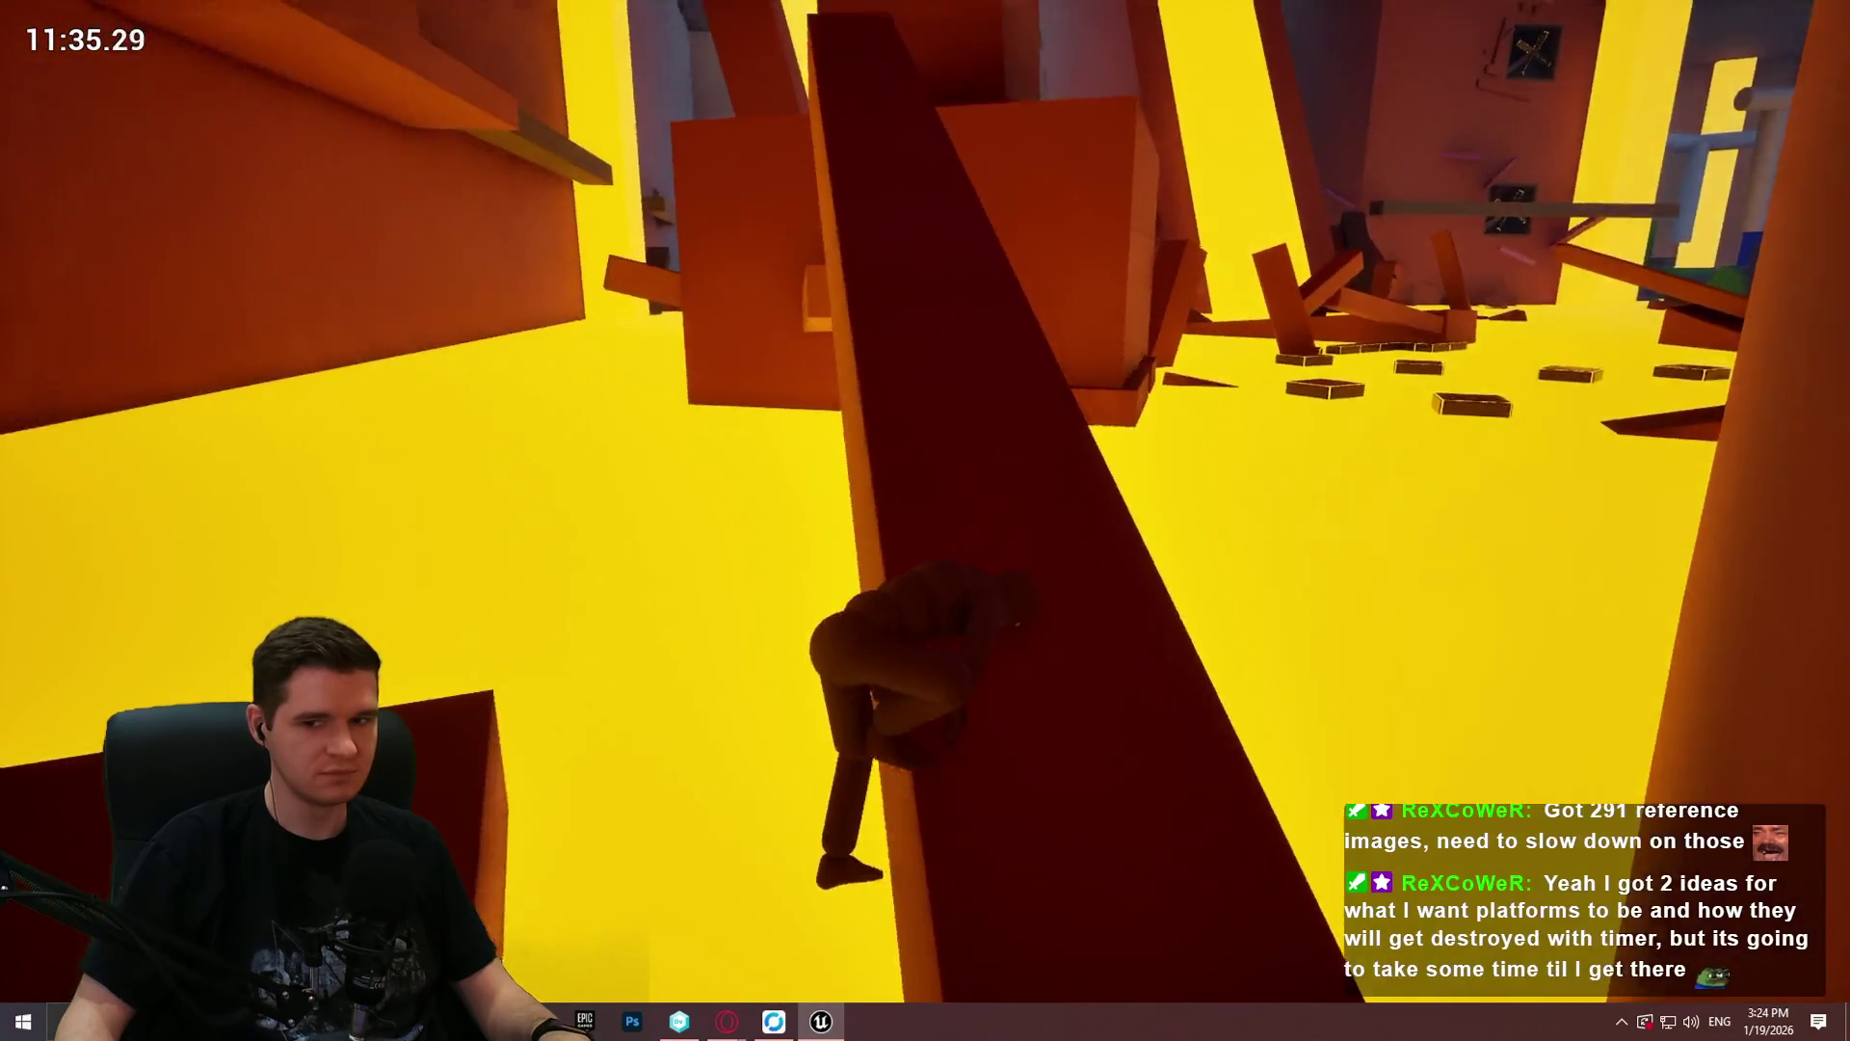
Step: Climb the pillar, edge along the wall ledge onto the pillar top and leap toward the overhead block
key(w)
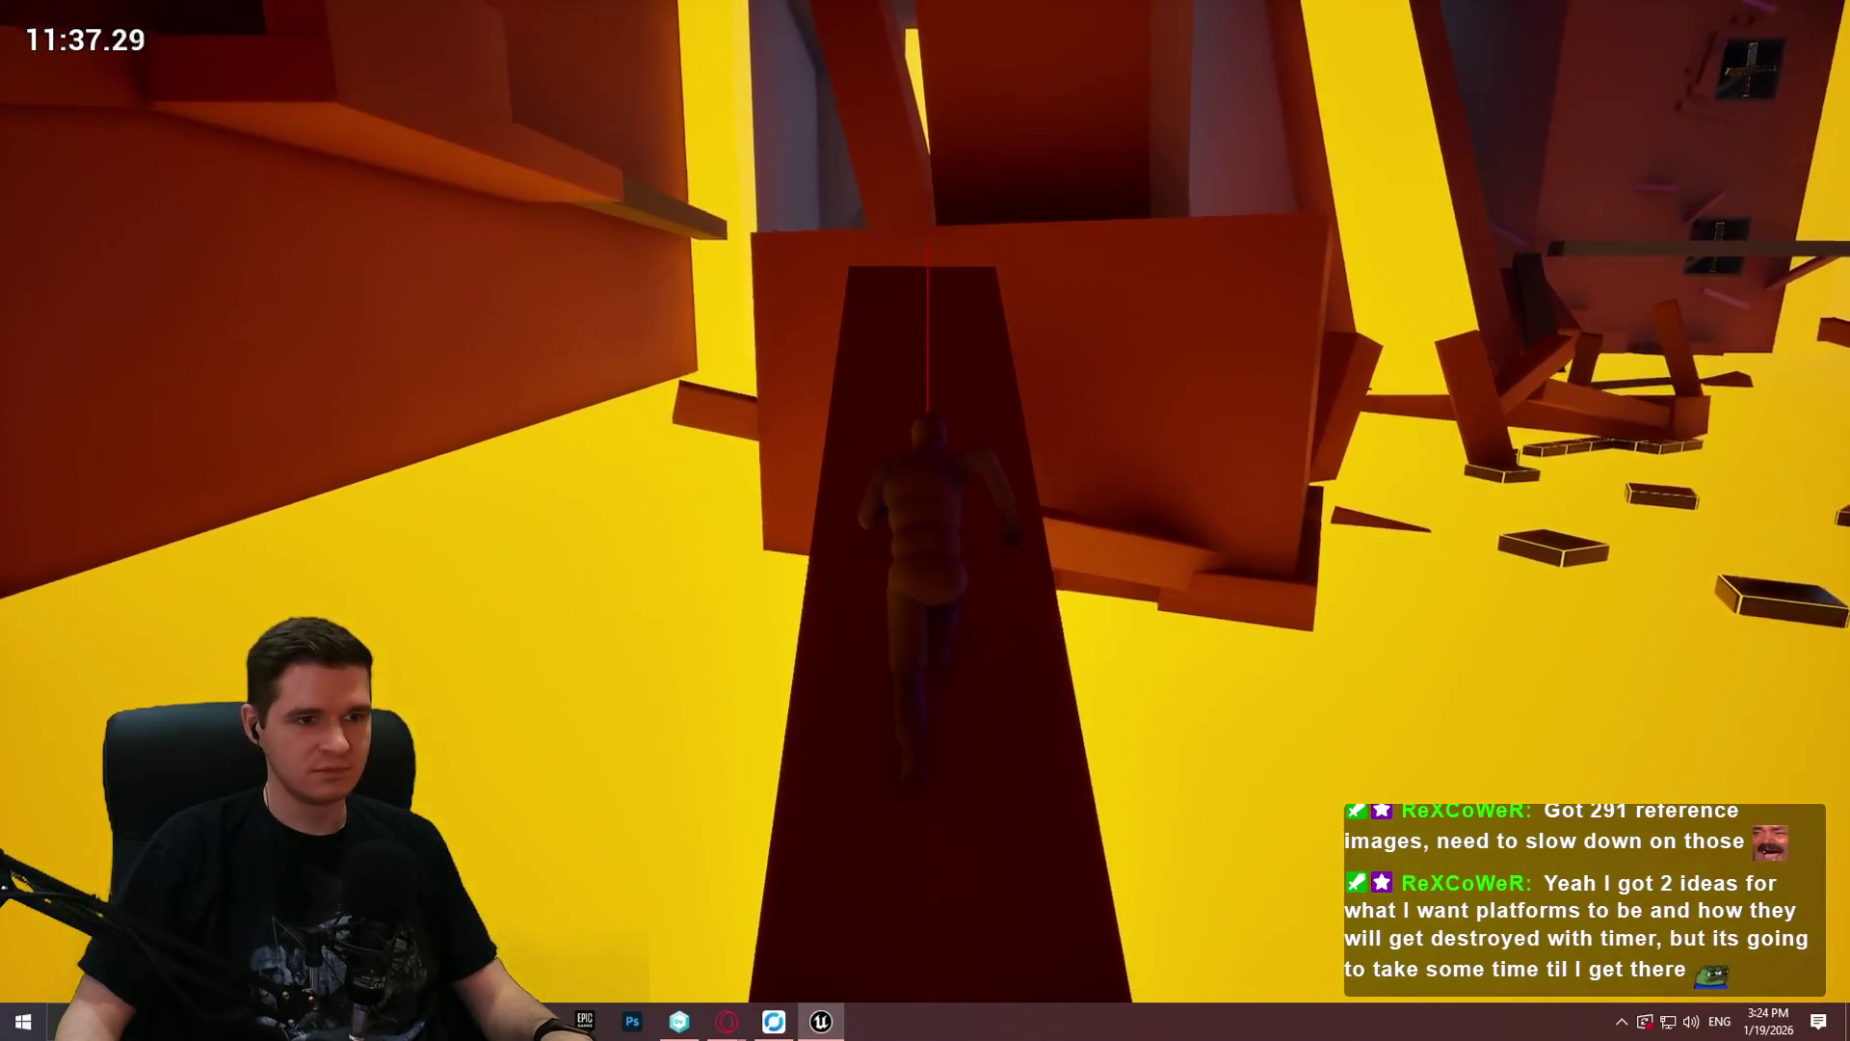
key(w)
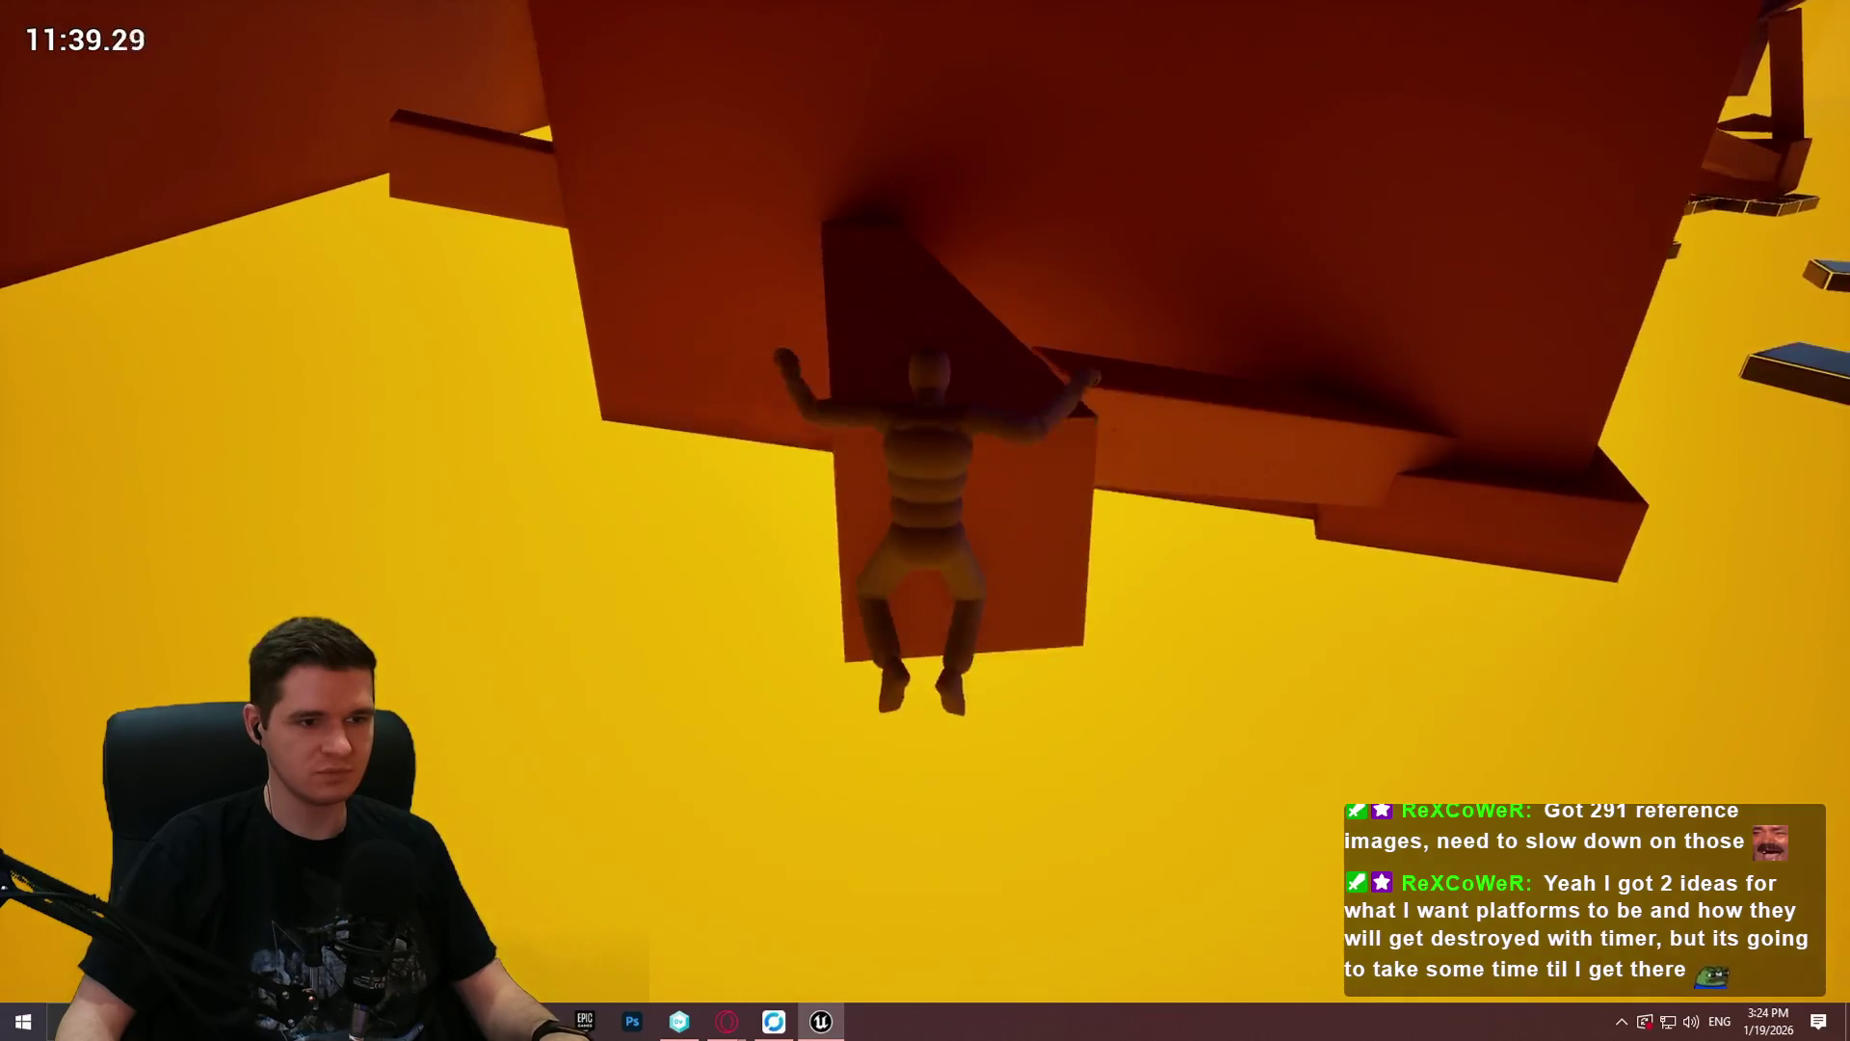
key(w)
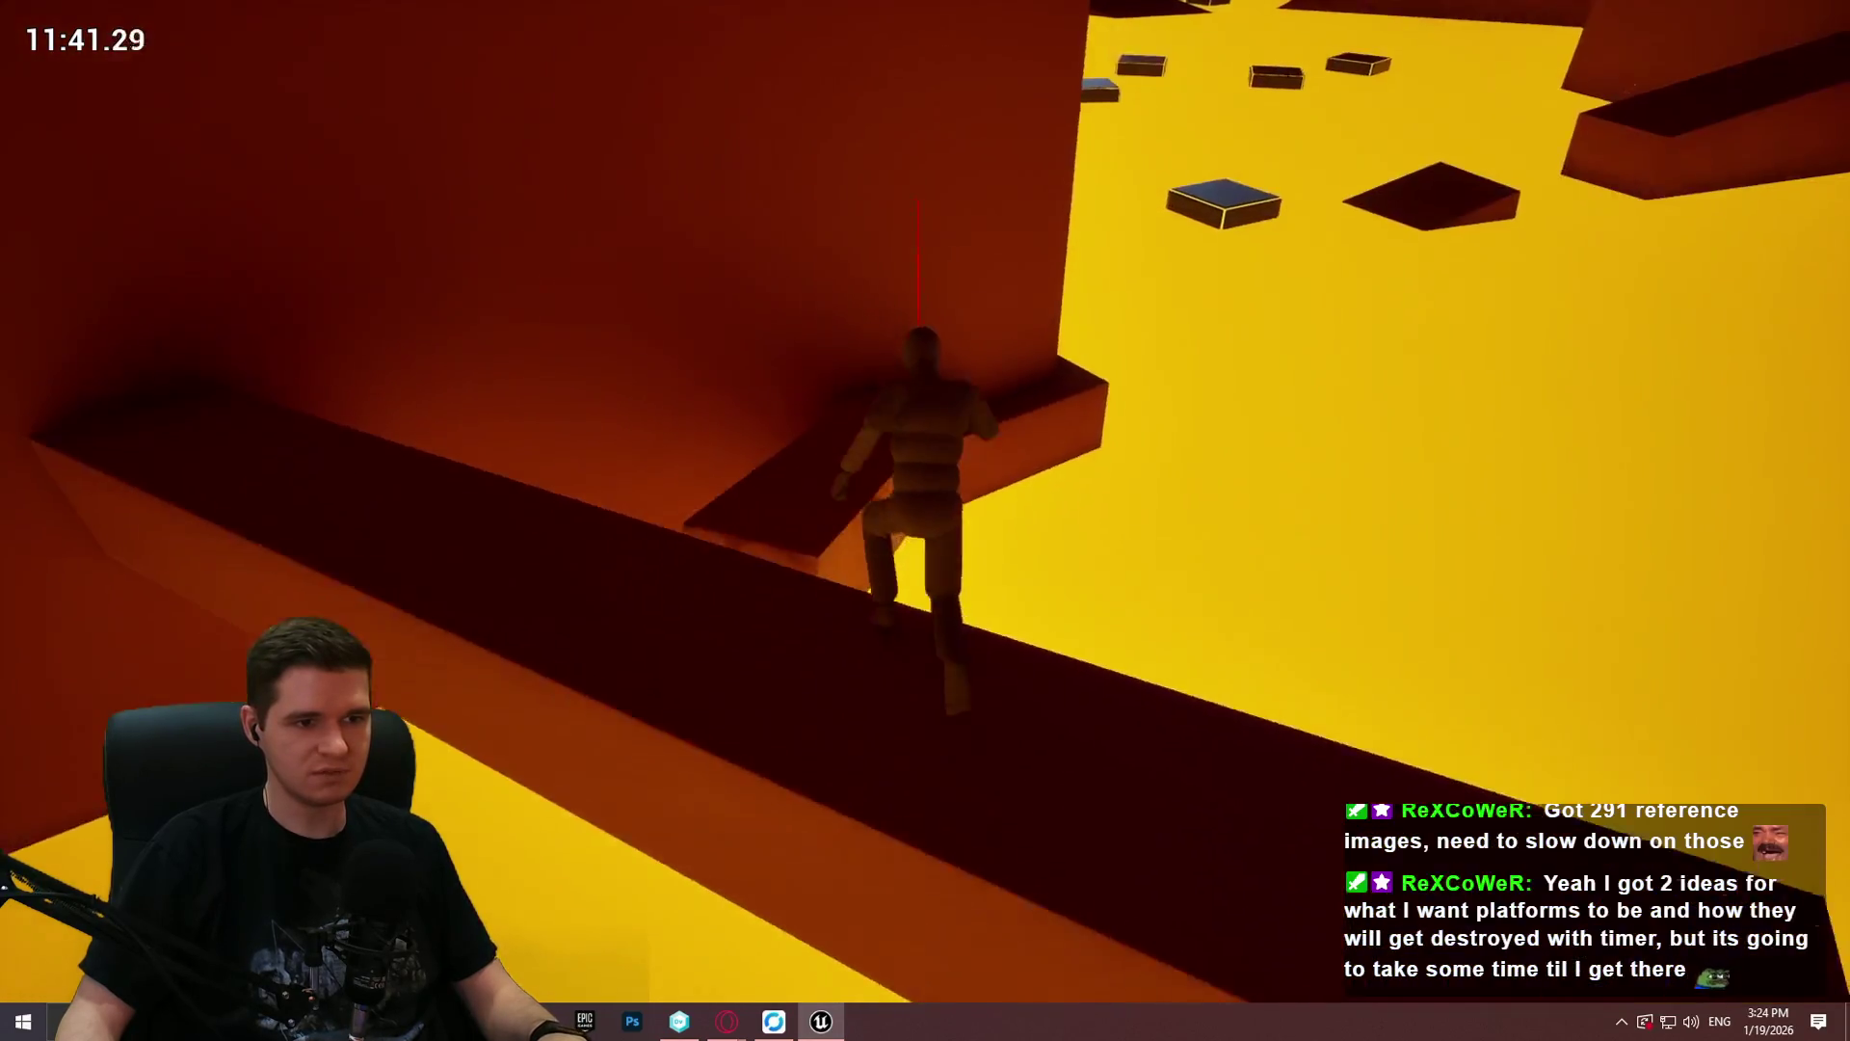
key(w)
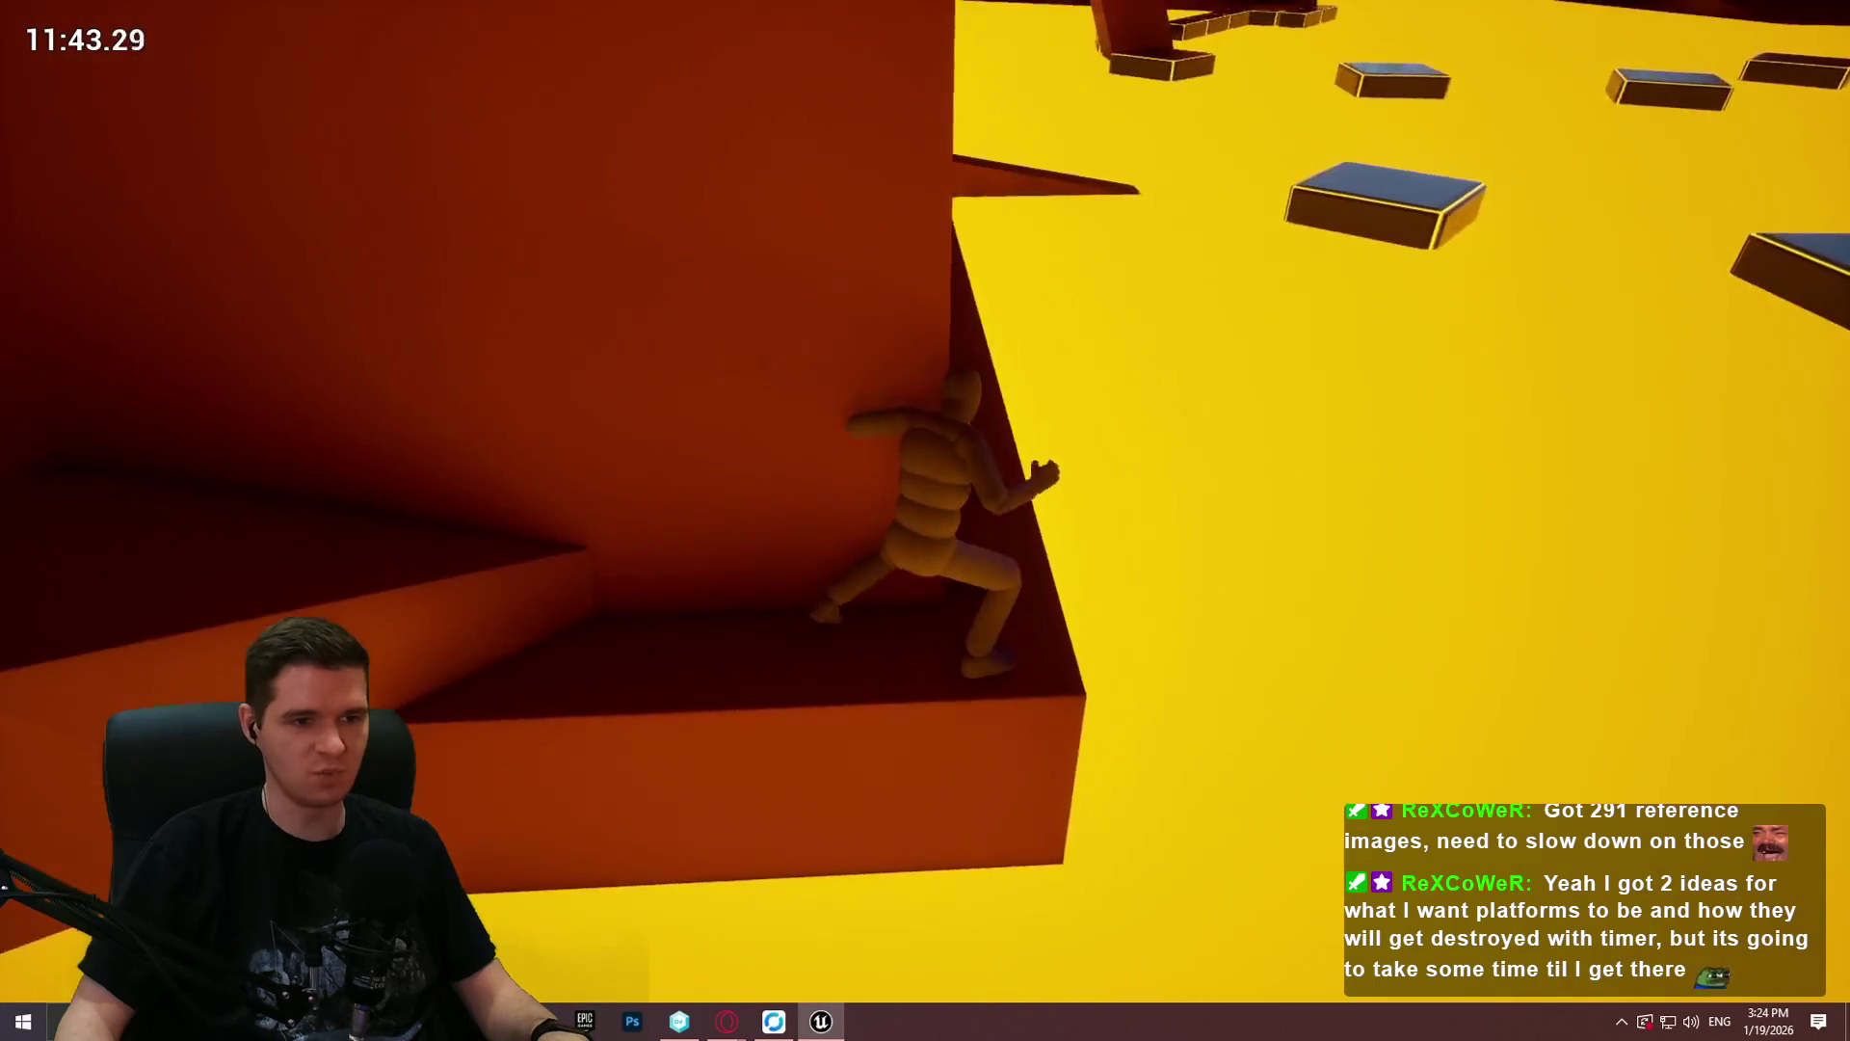
key(w)
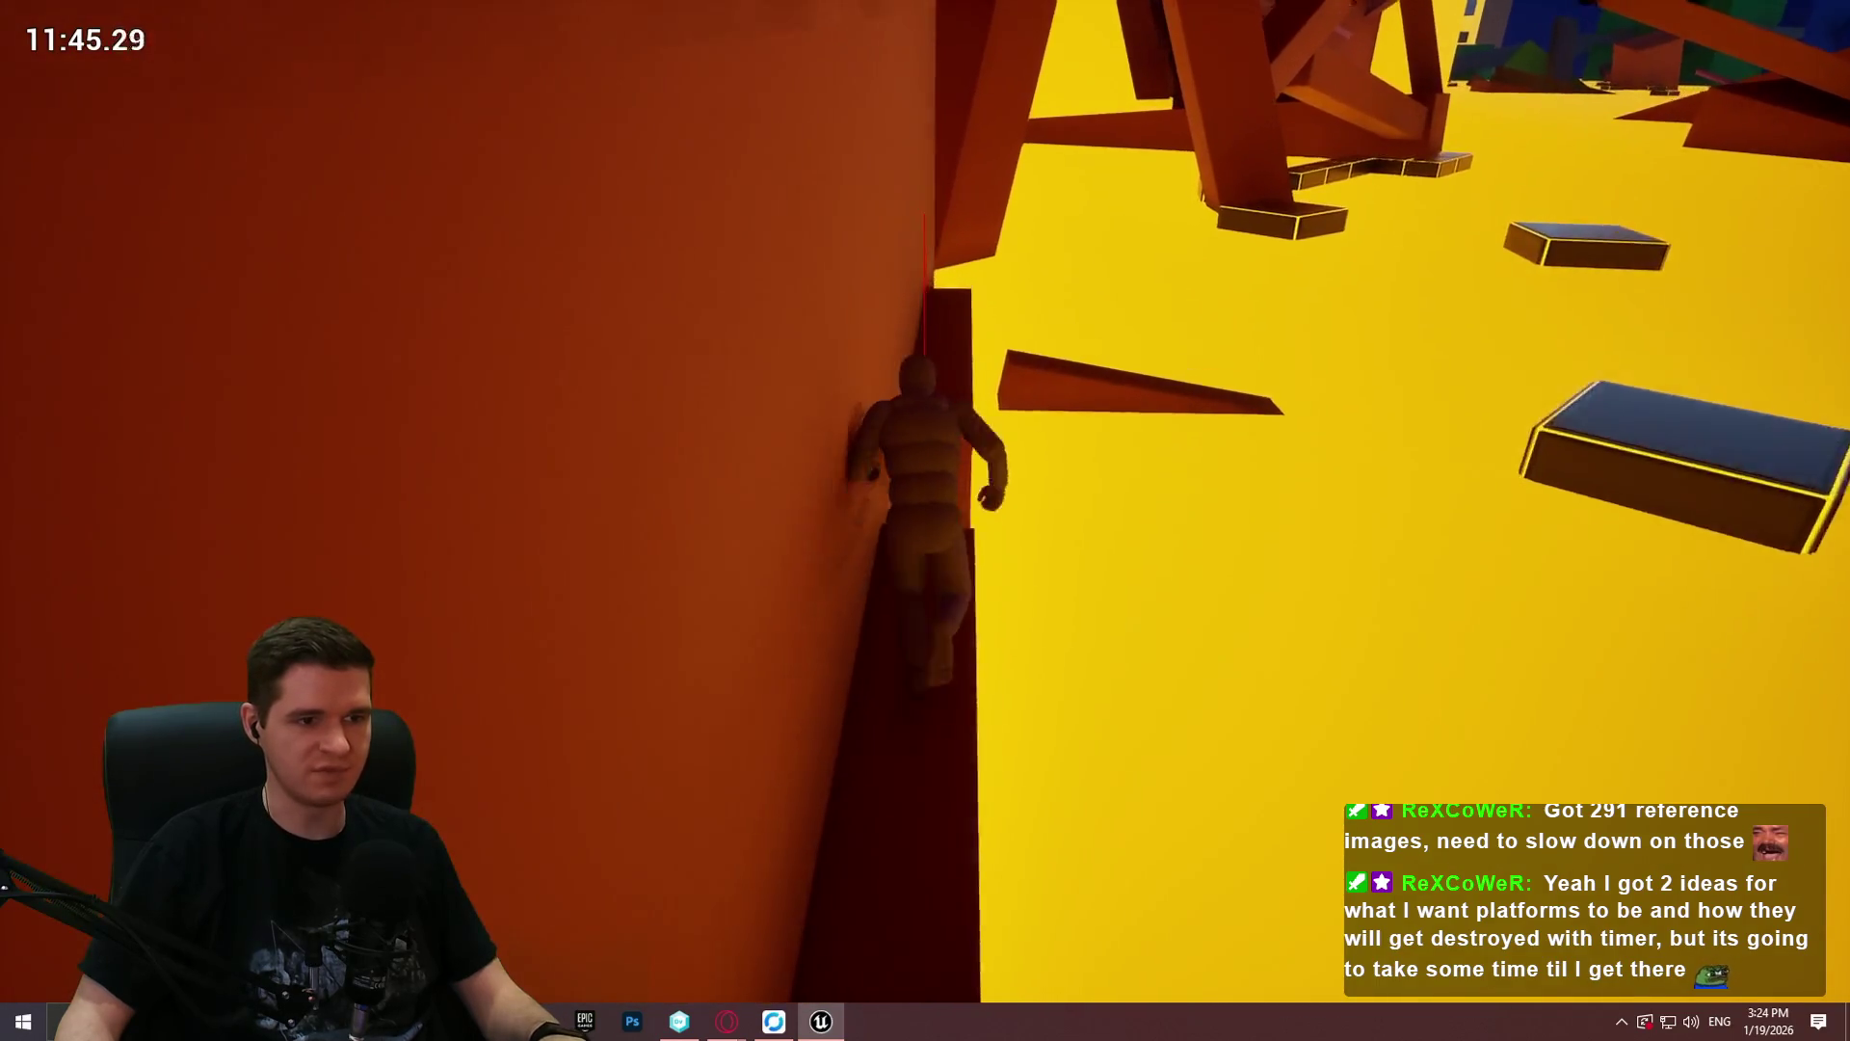
key(w)
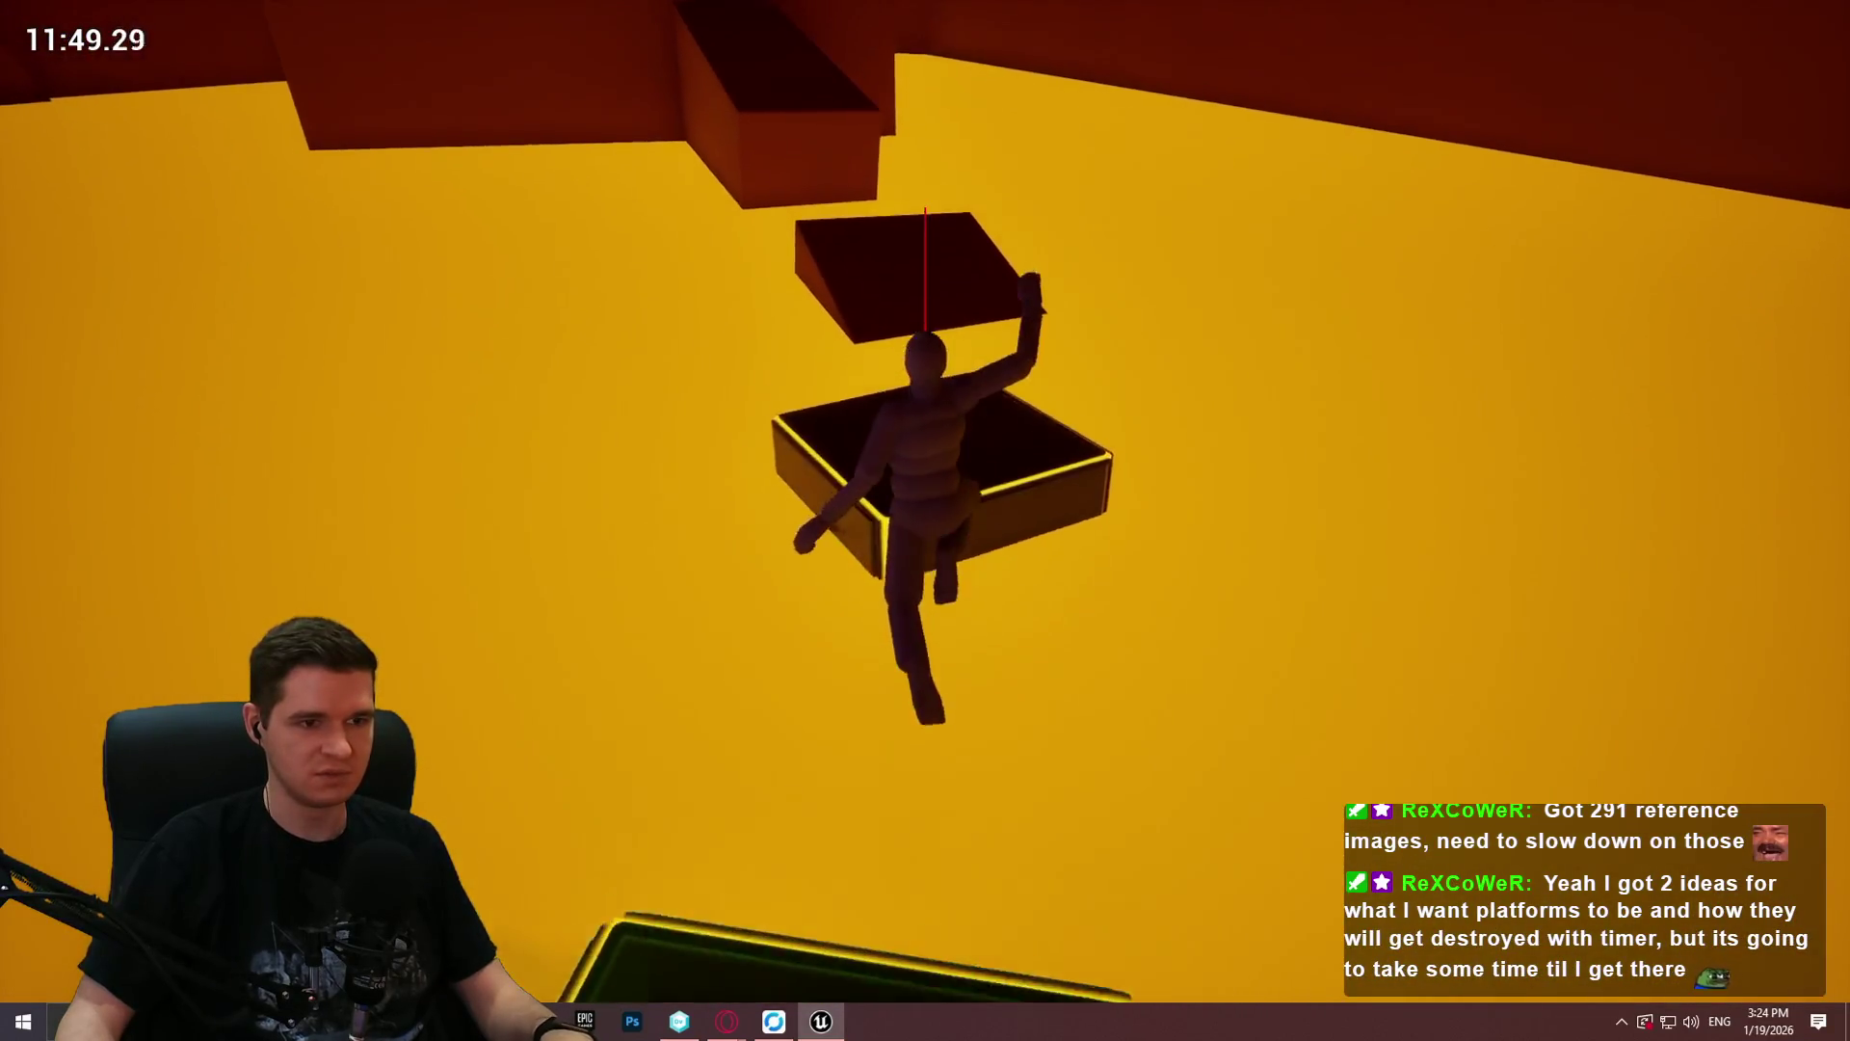
key(space)
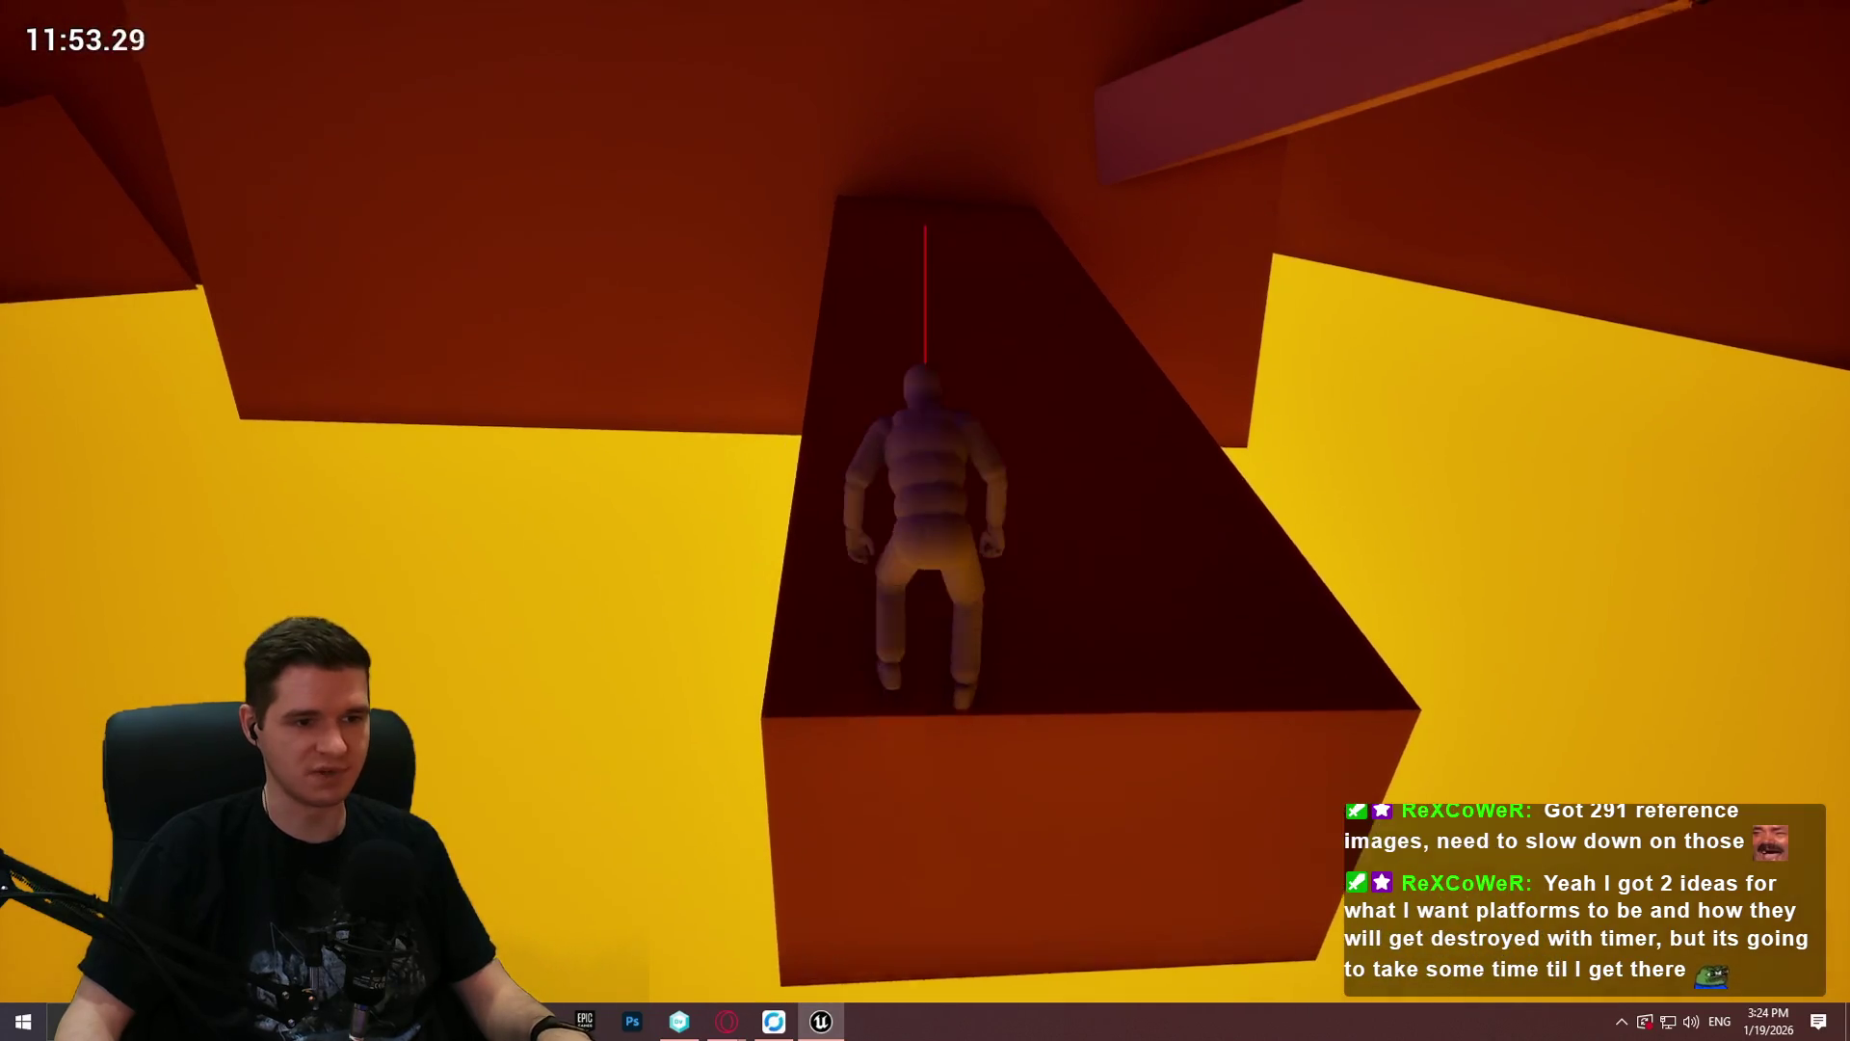
Step: Catch the wall ledge, climb the sloped dark beam onto the dark block and drop to a floating platform
key(w)
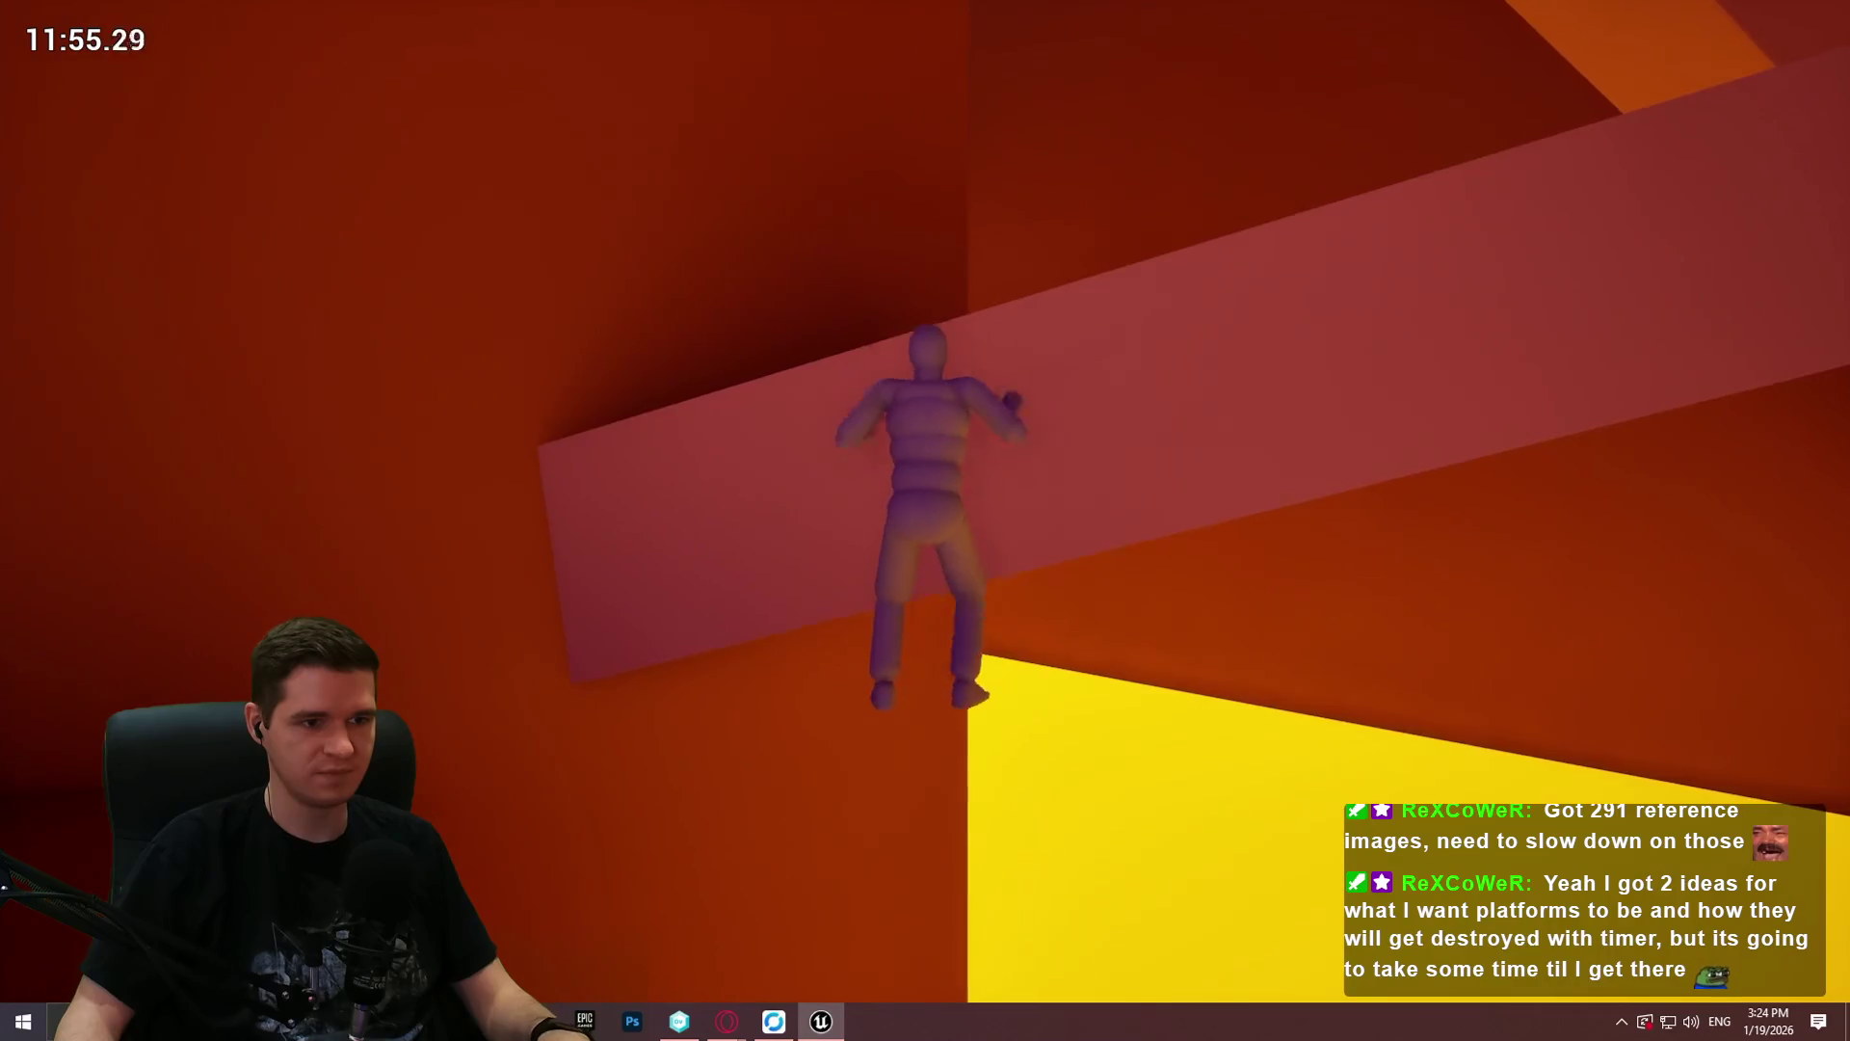
key(w)
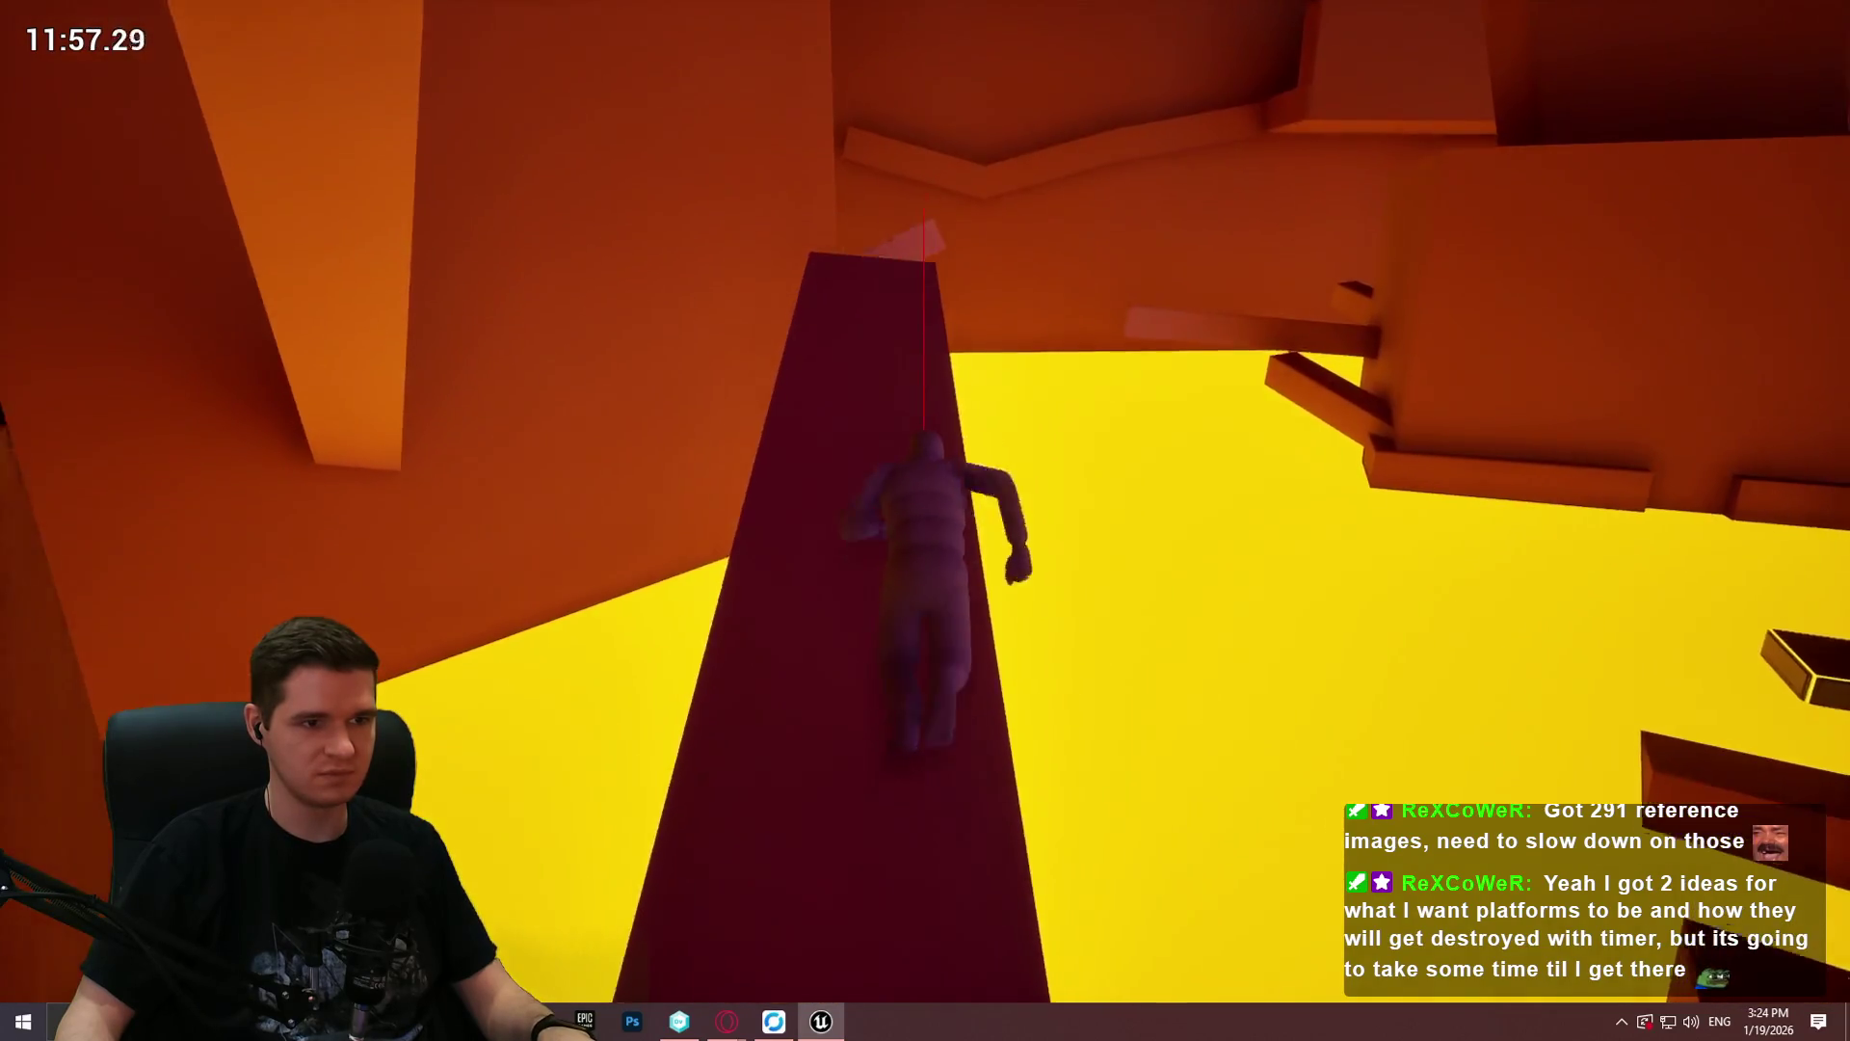
key(w)
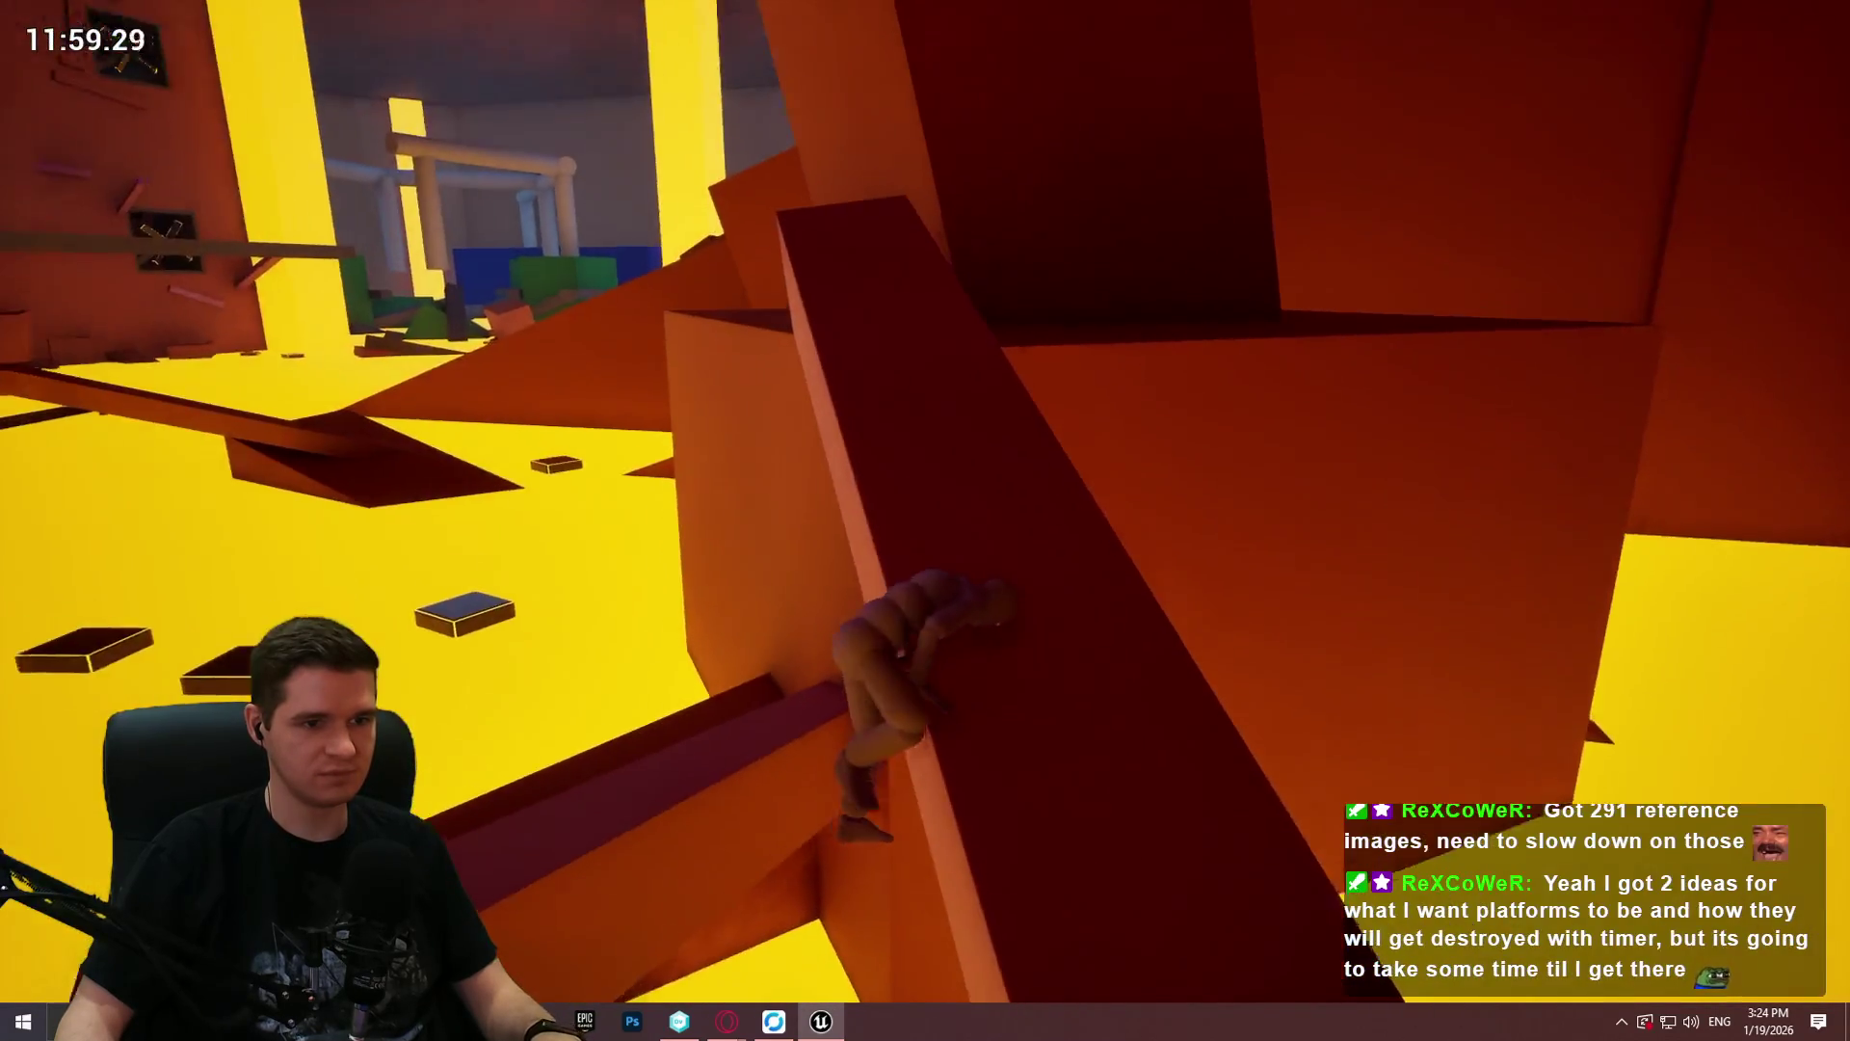
key(w)
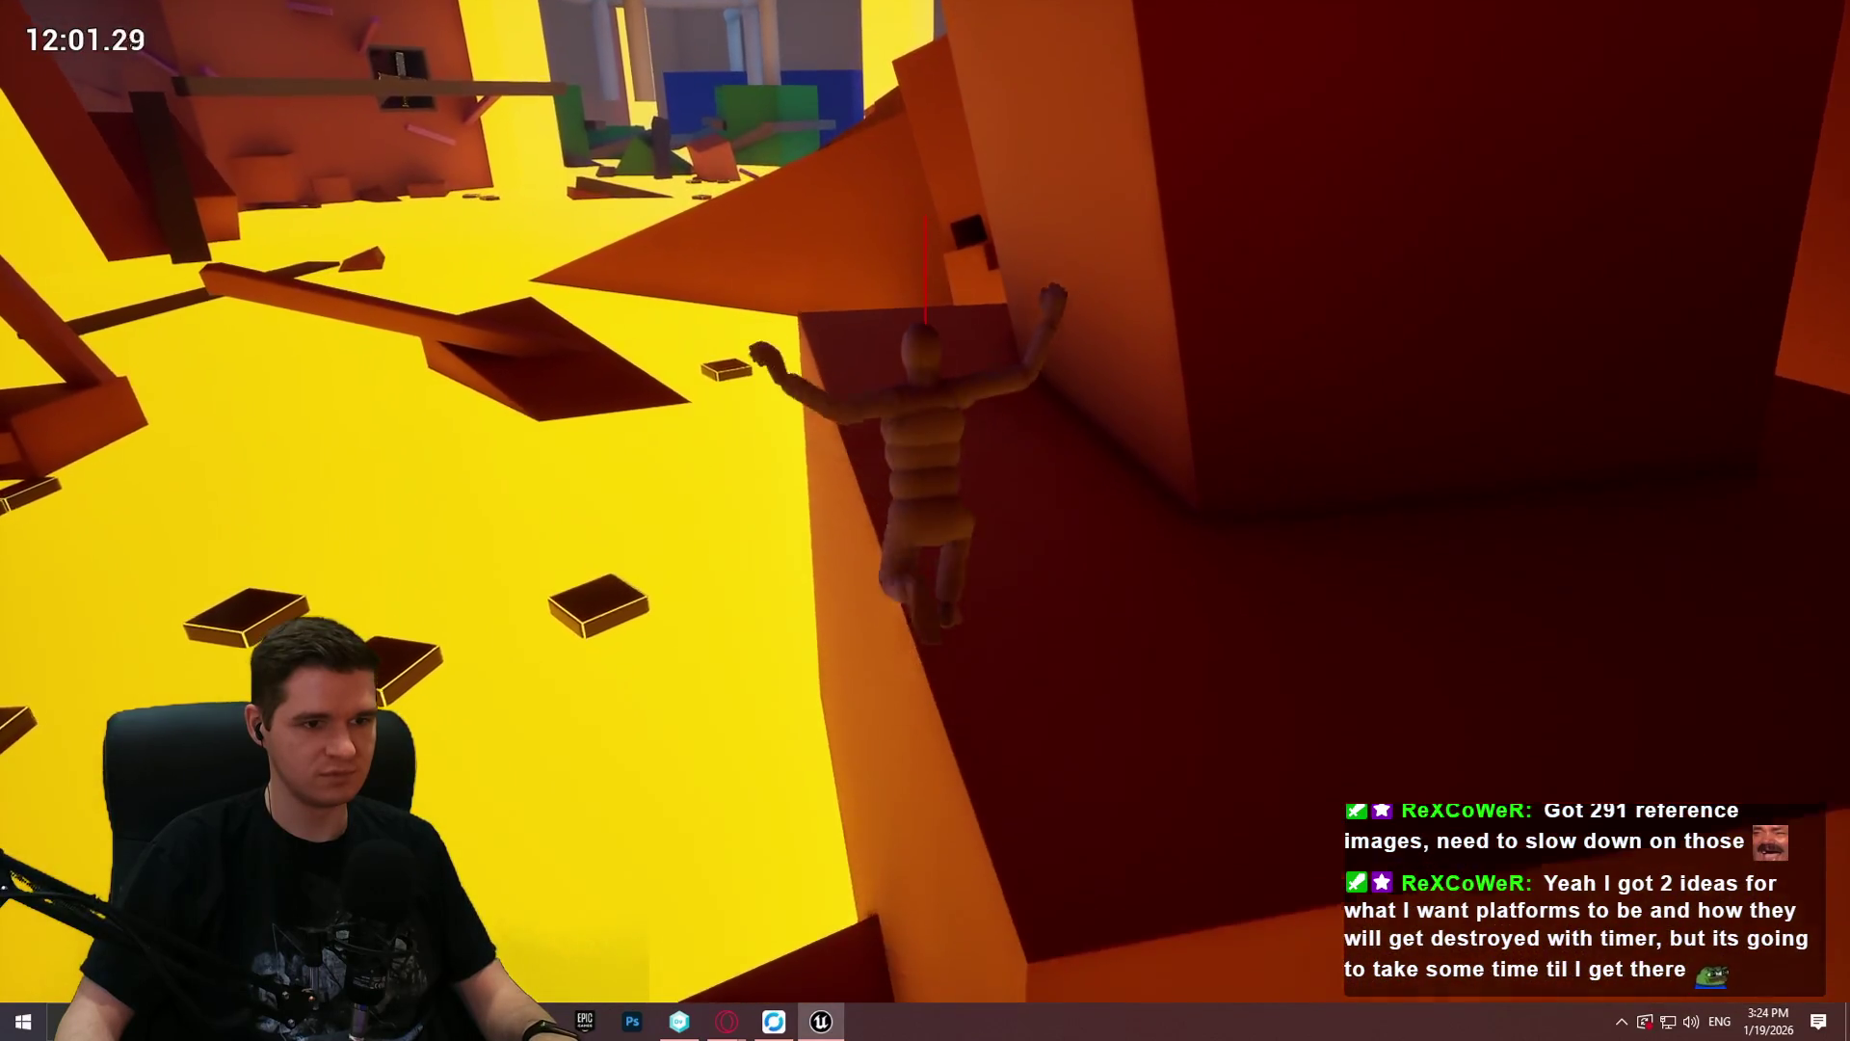
key(w)
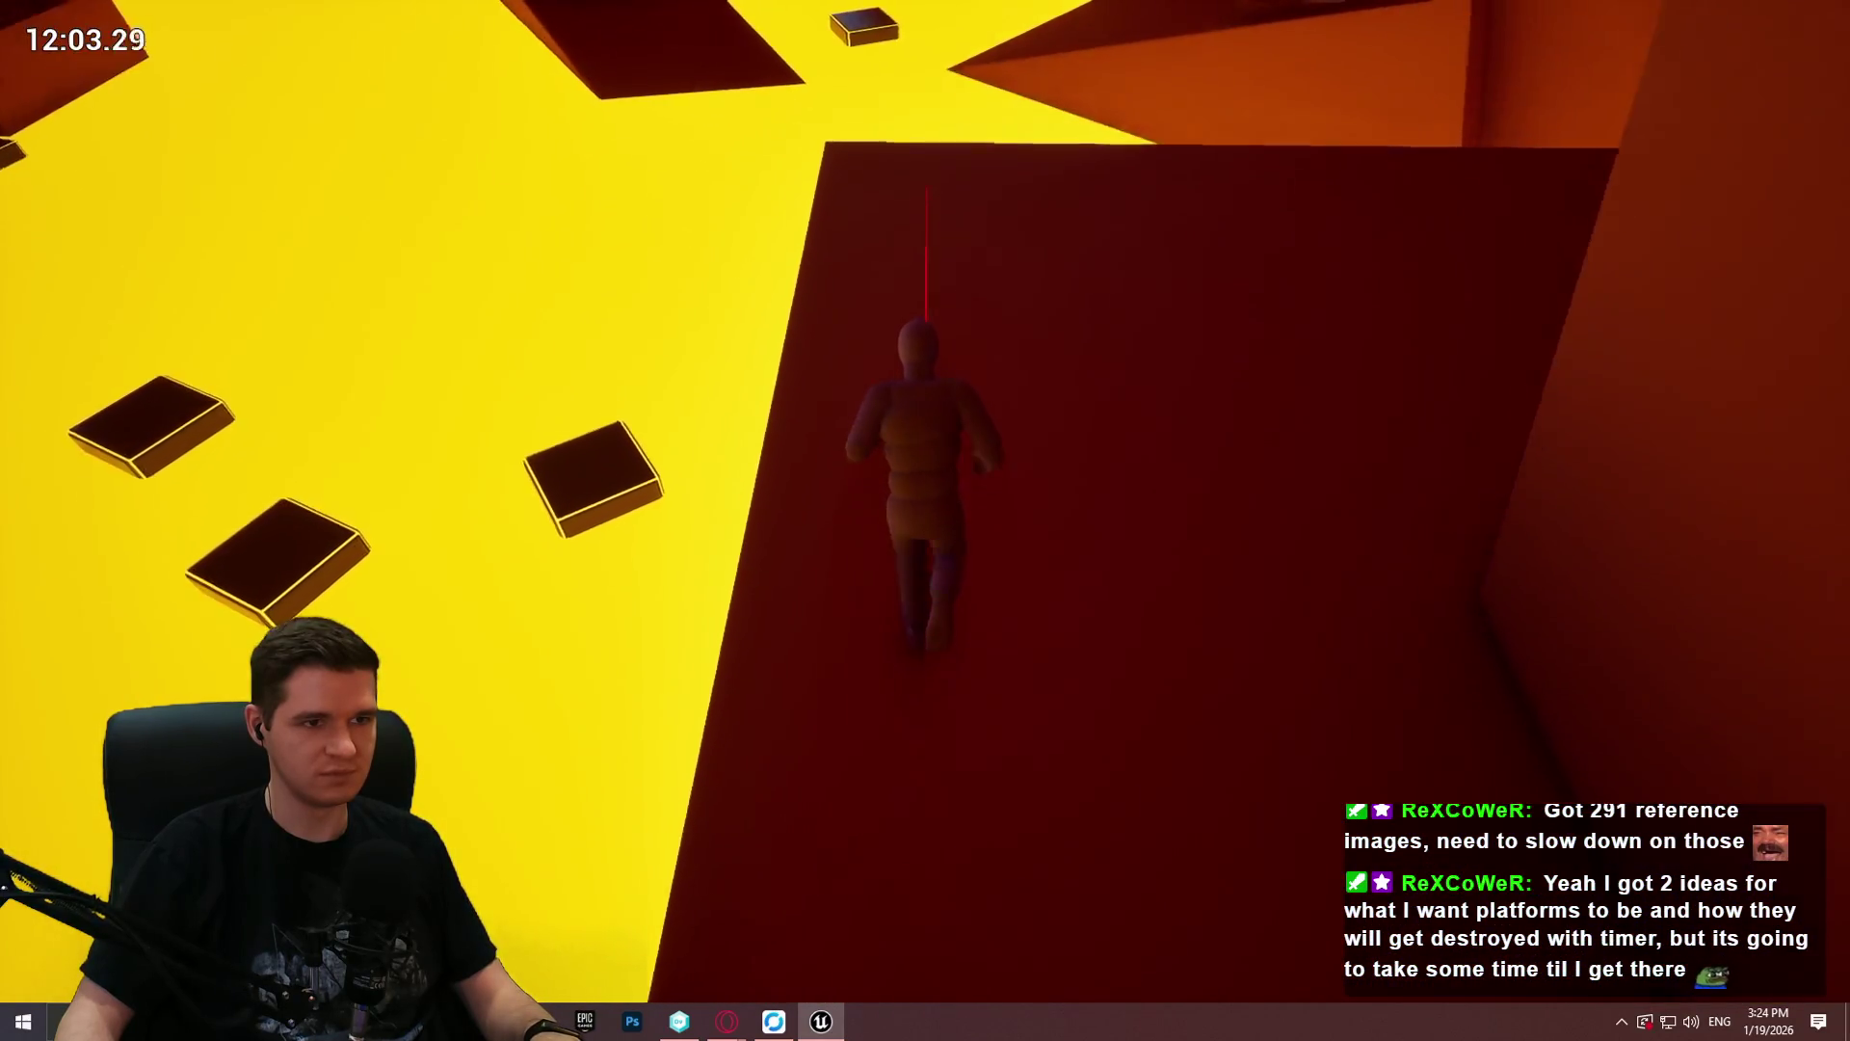
key(w)
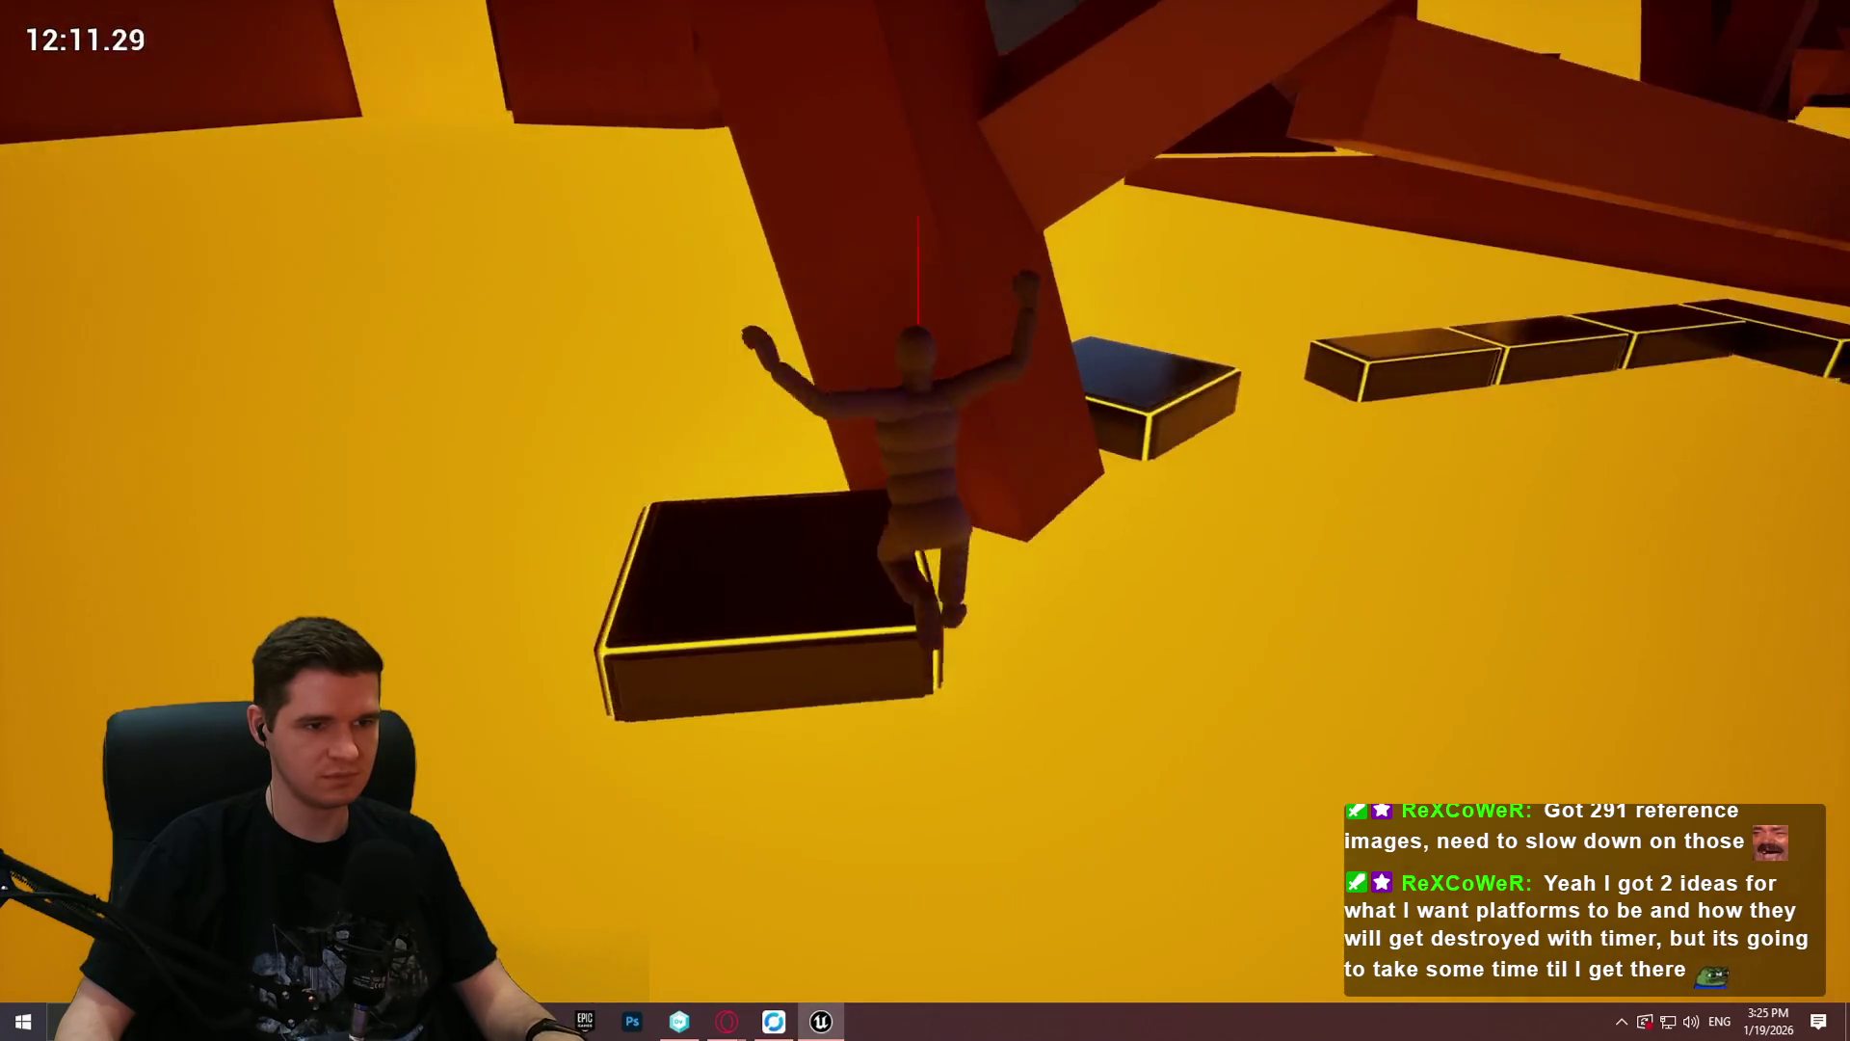
Step: Cross the floating and green platforms, mantle onto the tall red block and catch the pillar ledge
key(w)
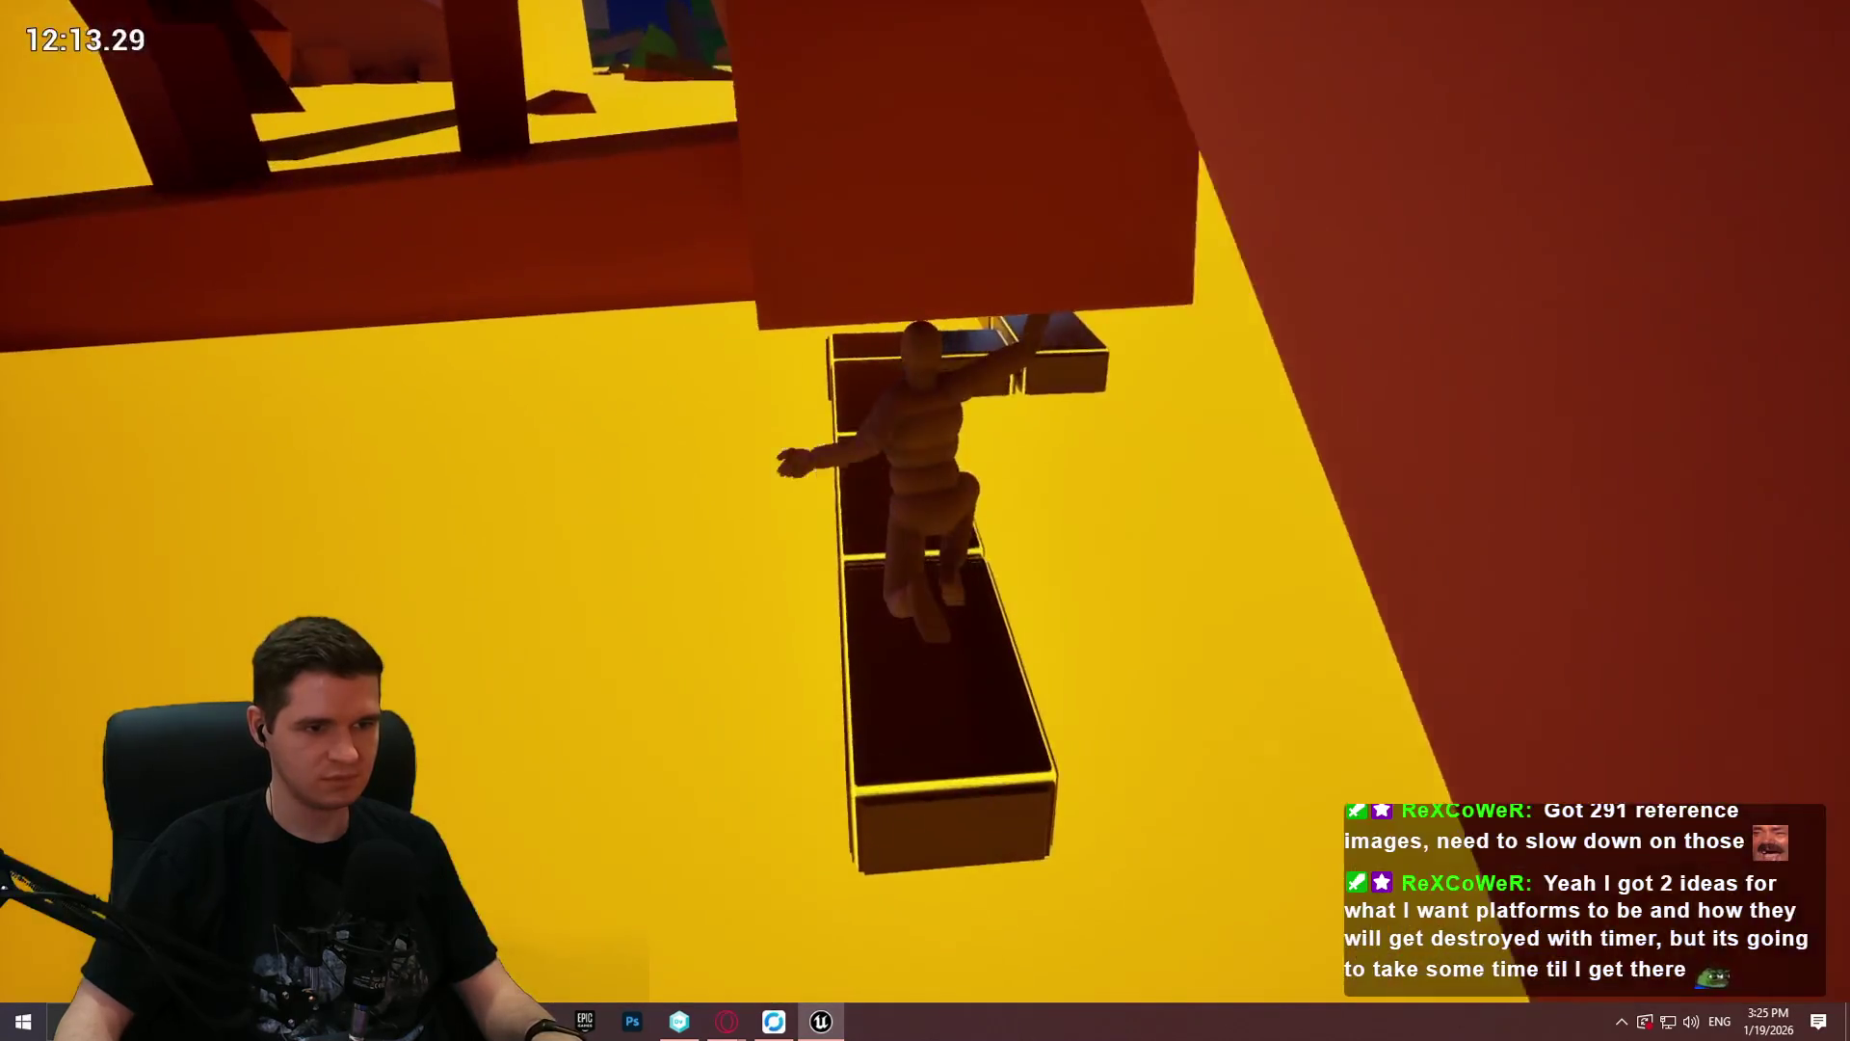
key(w)
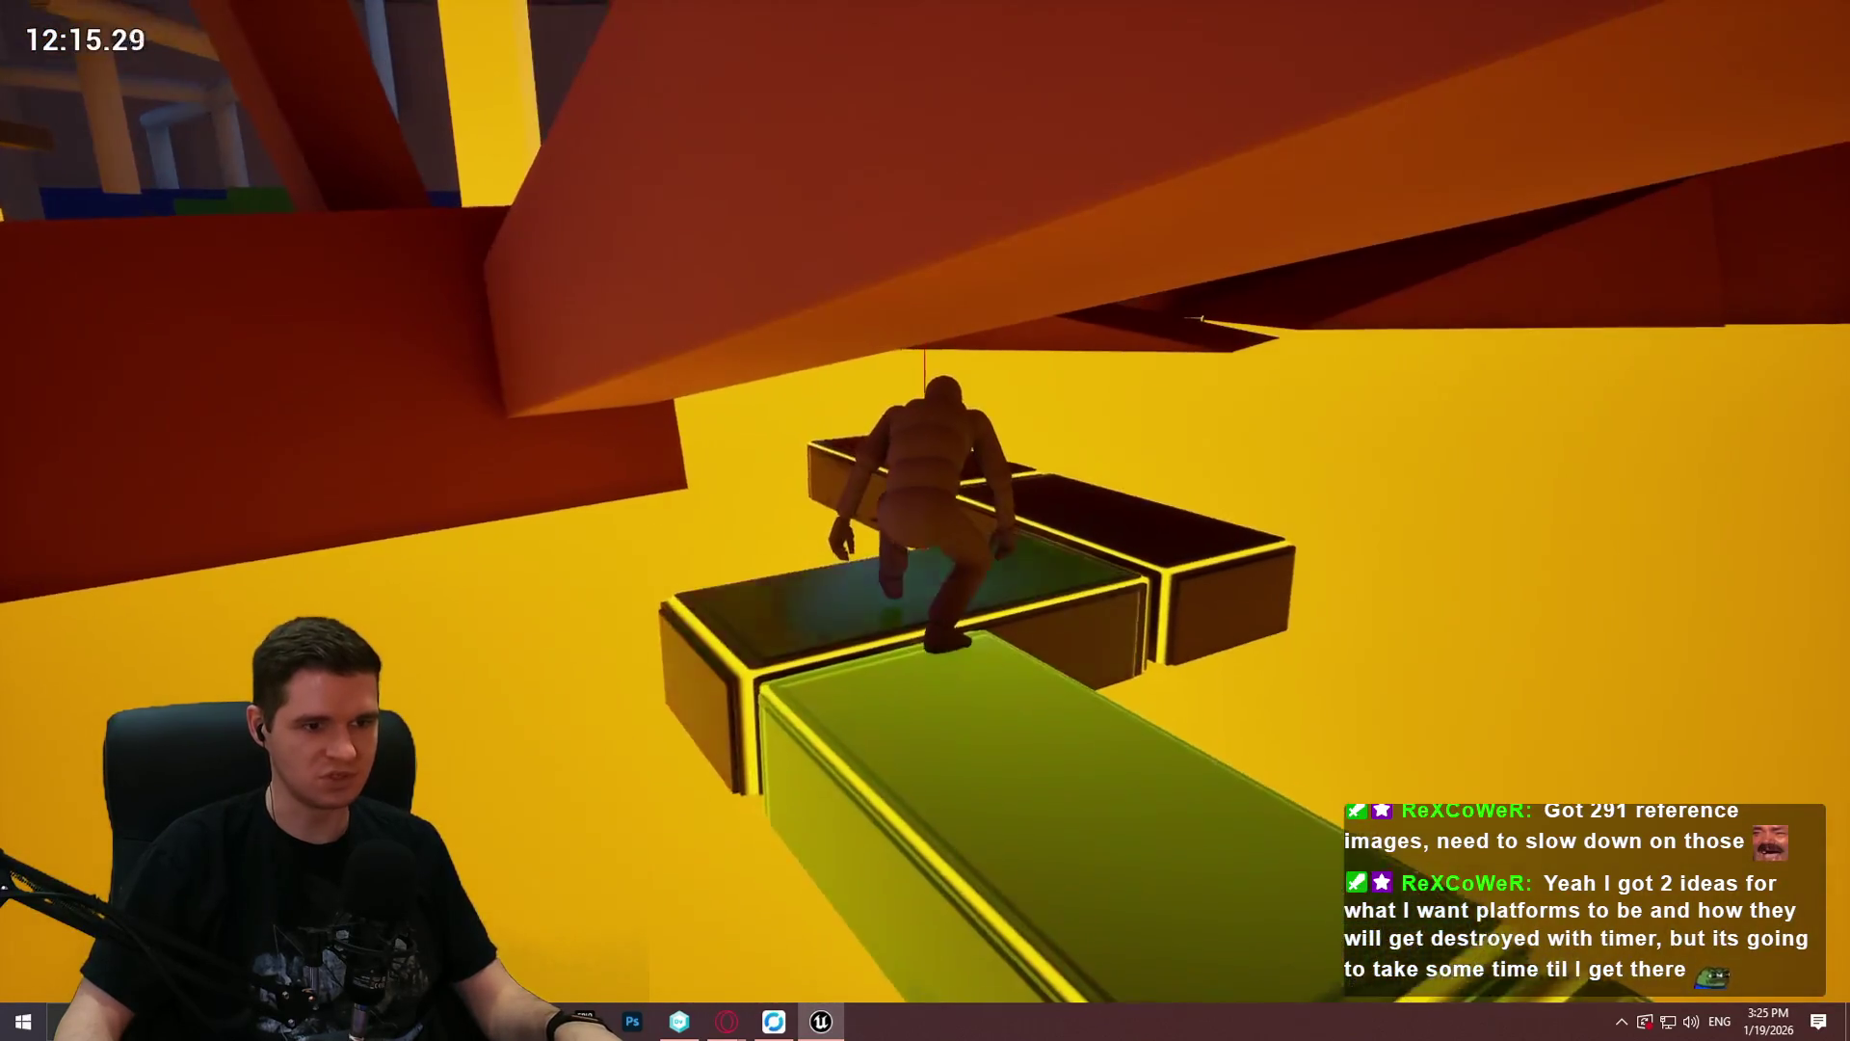
key(w)
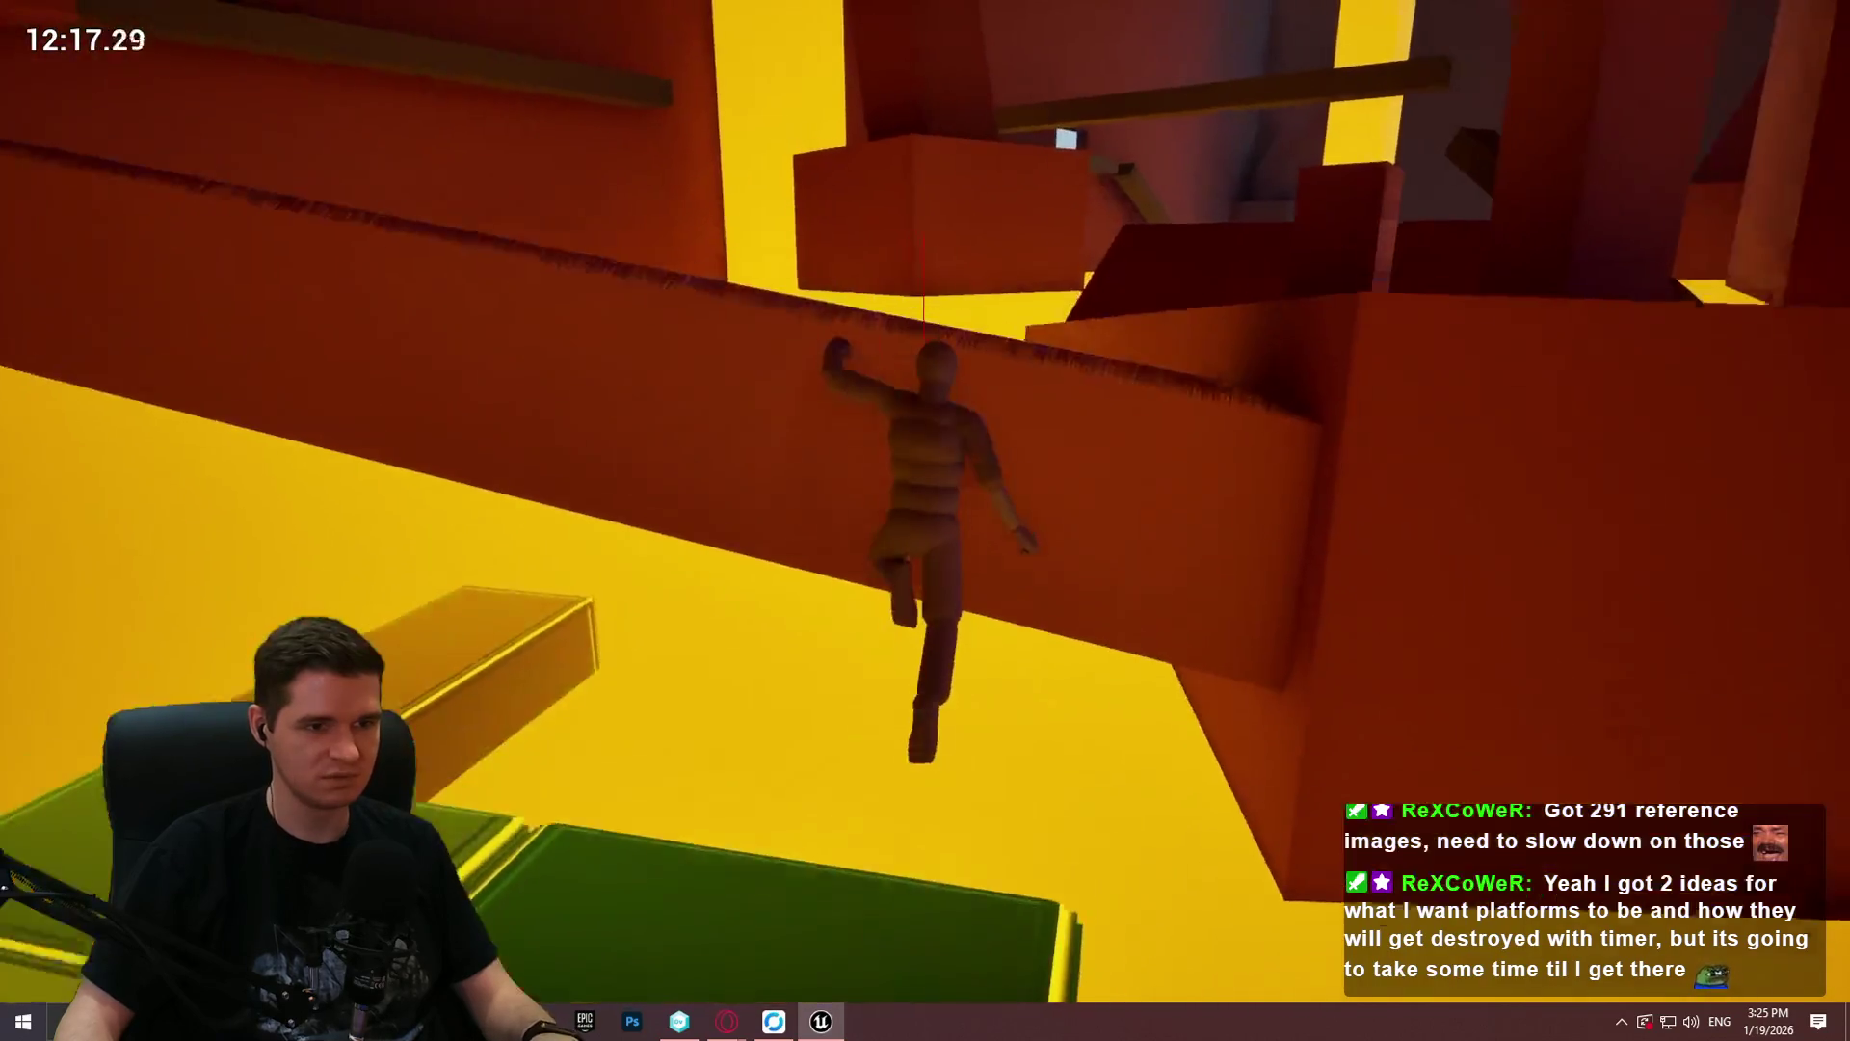
key(w)
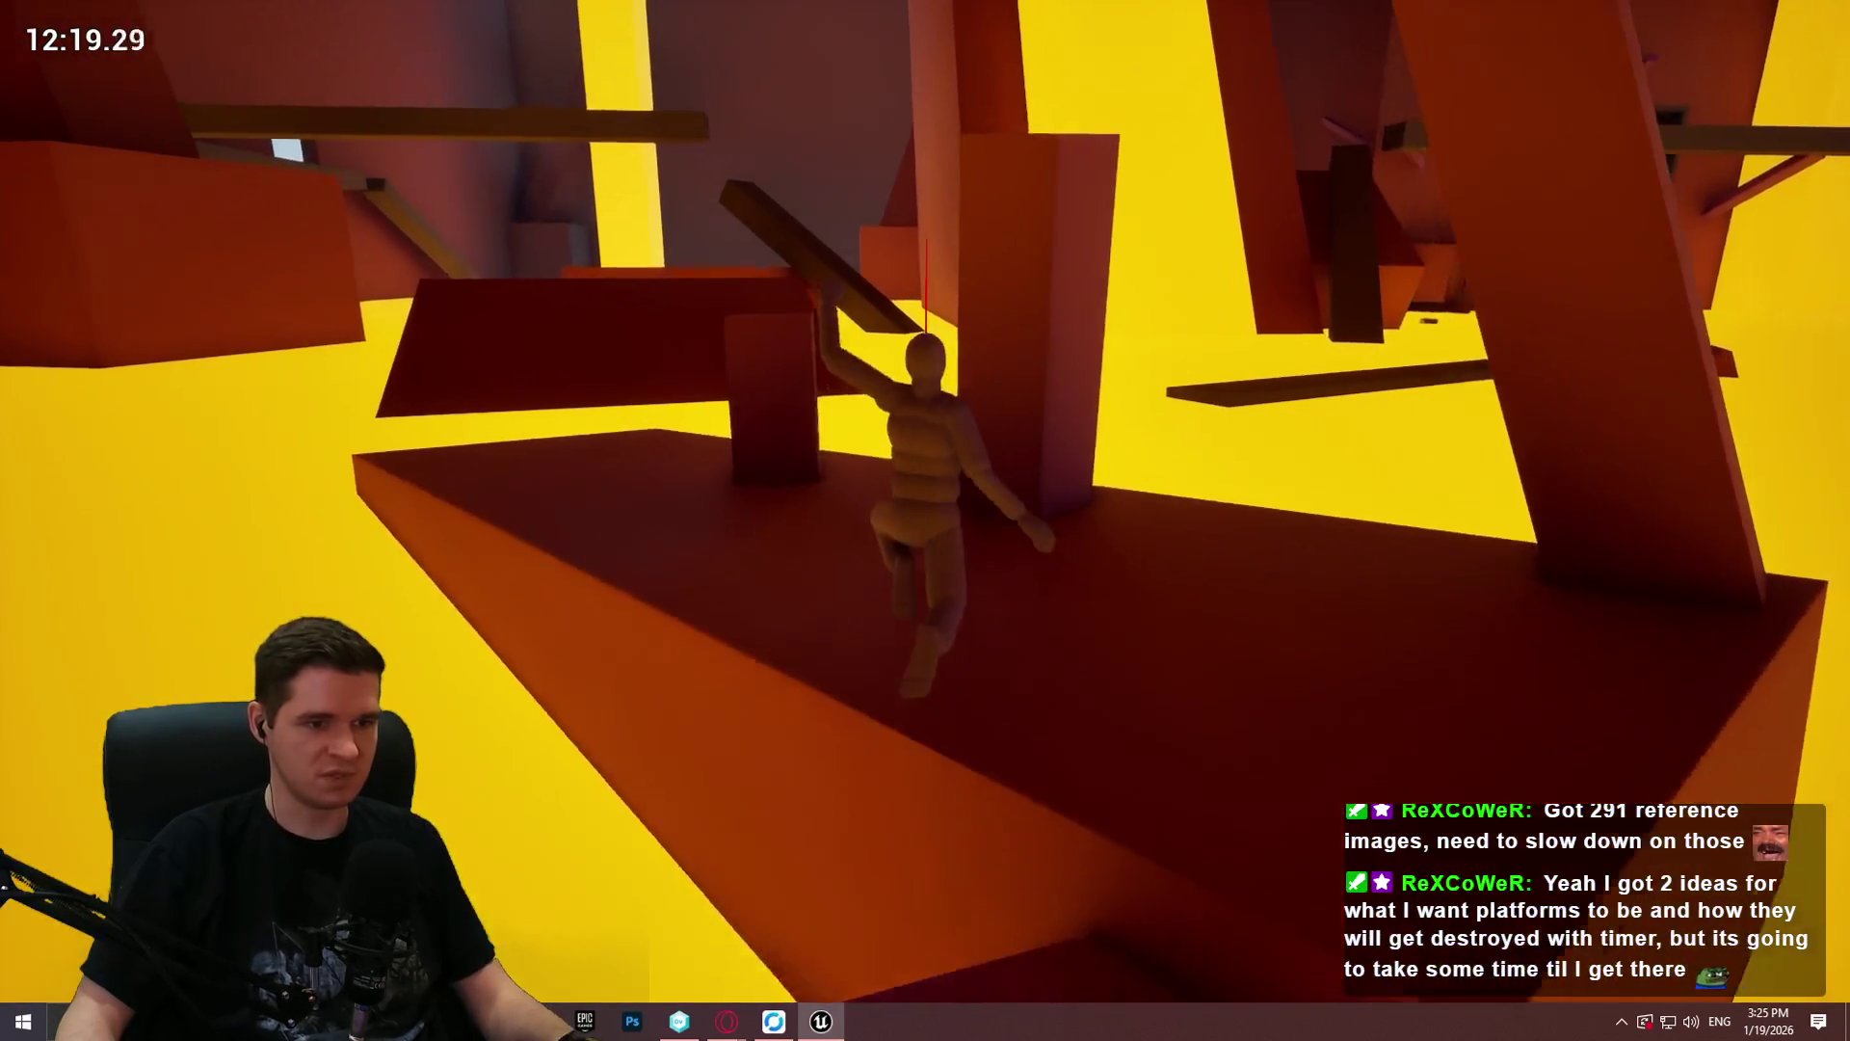
key(w)
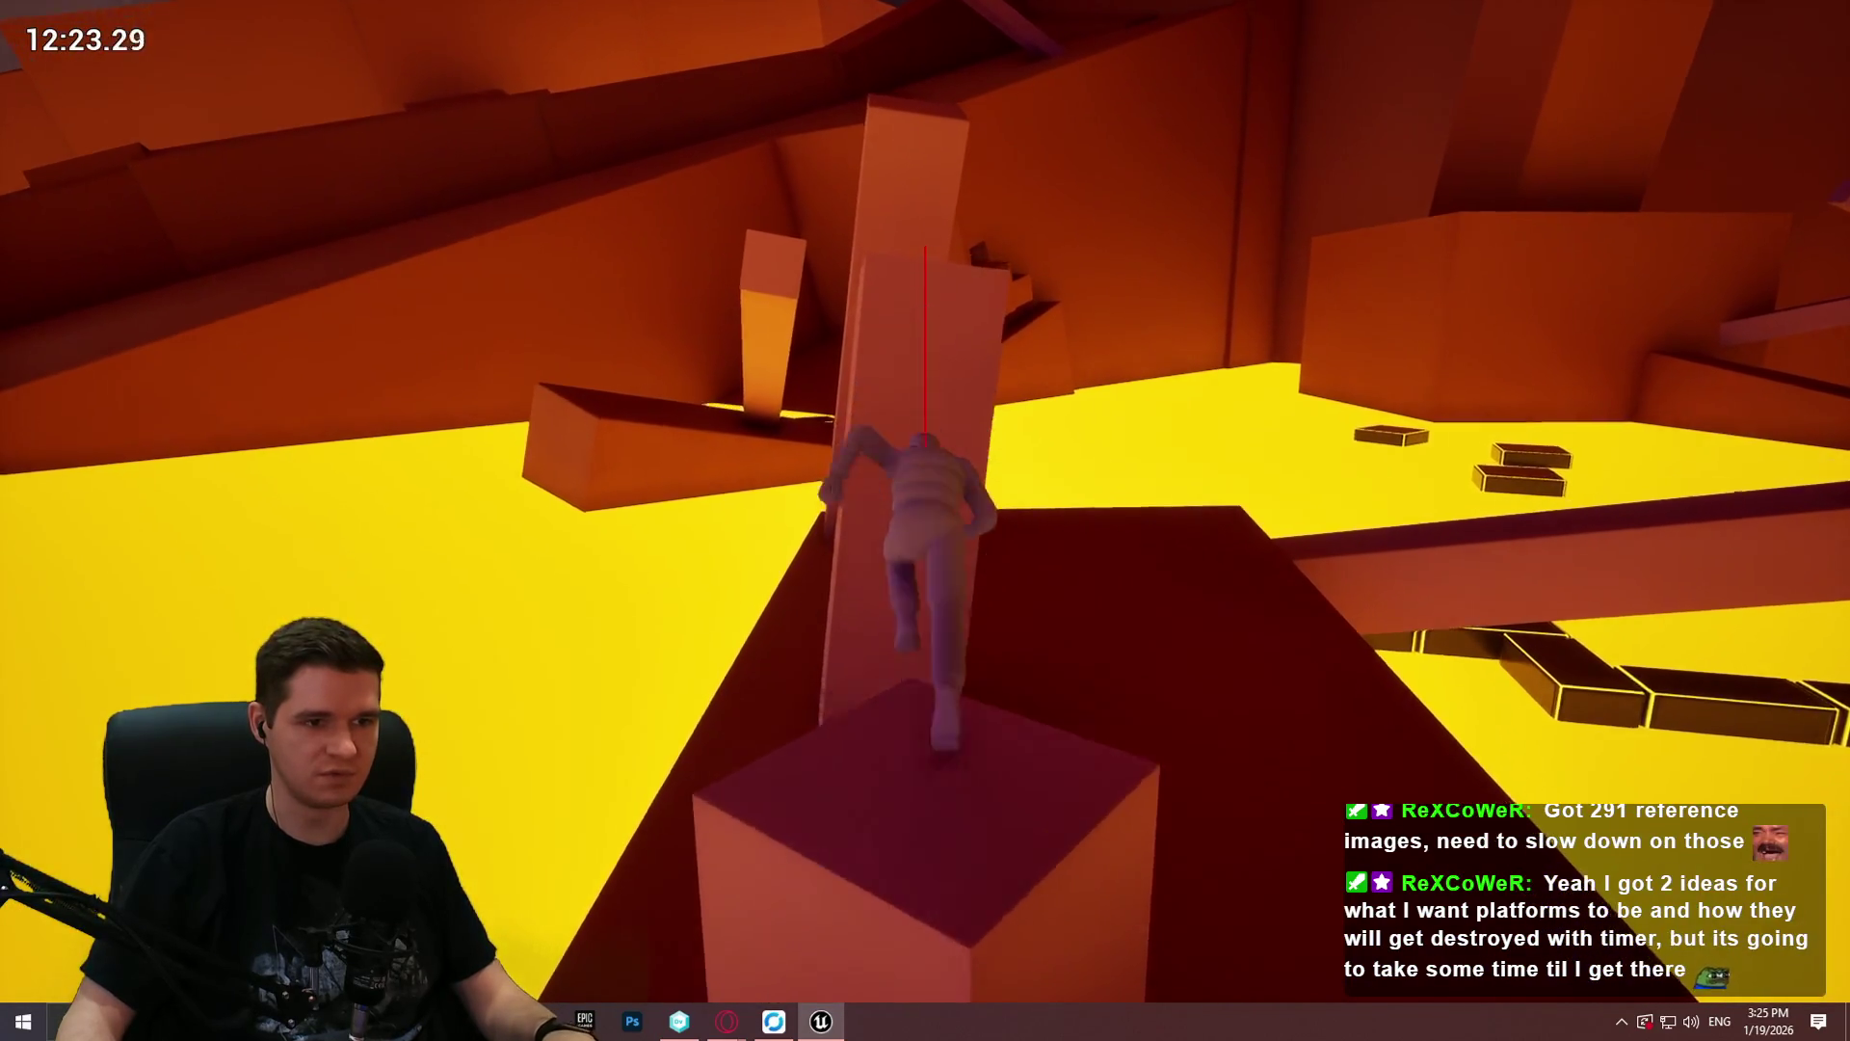
key(w)
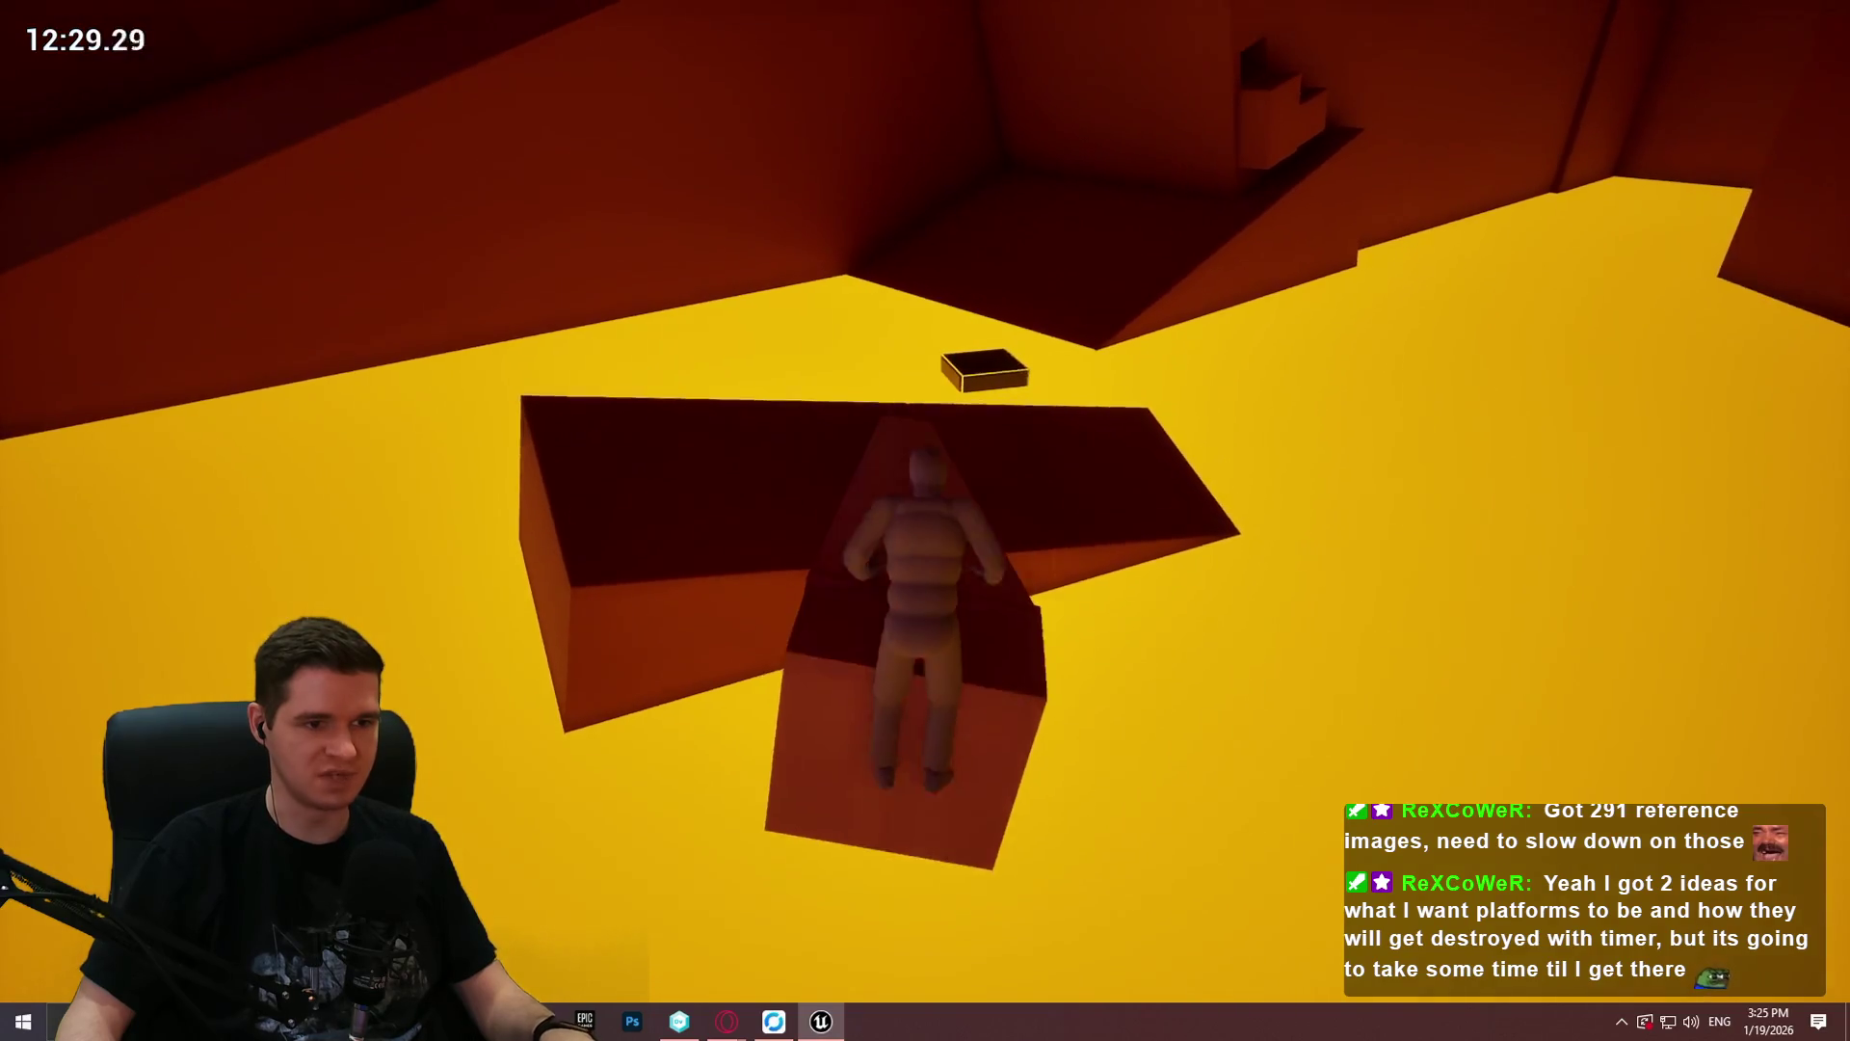
Step: Run the dark path, land on the floating platform so it turns green, and run up the ramp corridor
key(w)
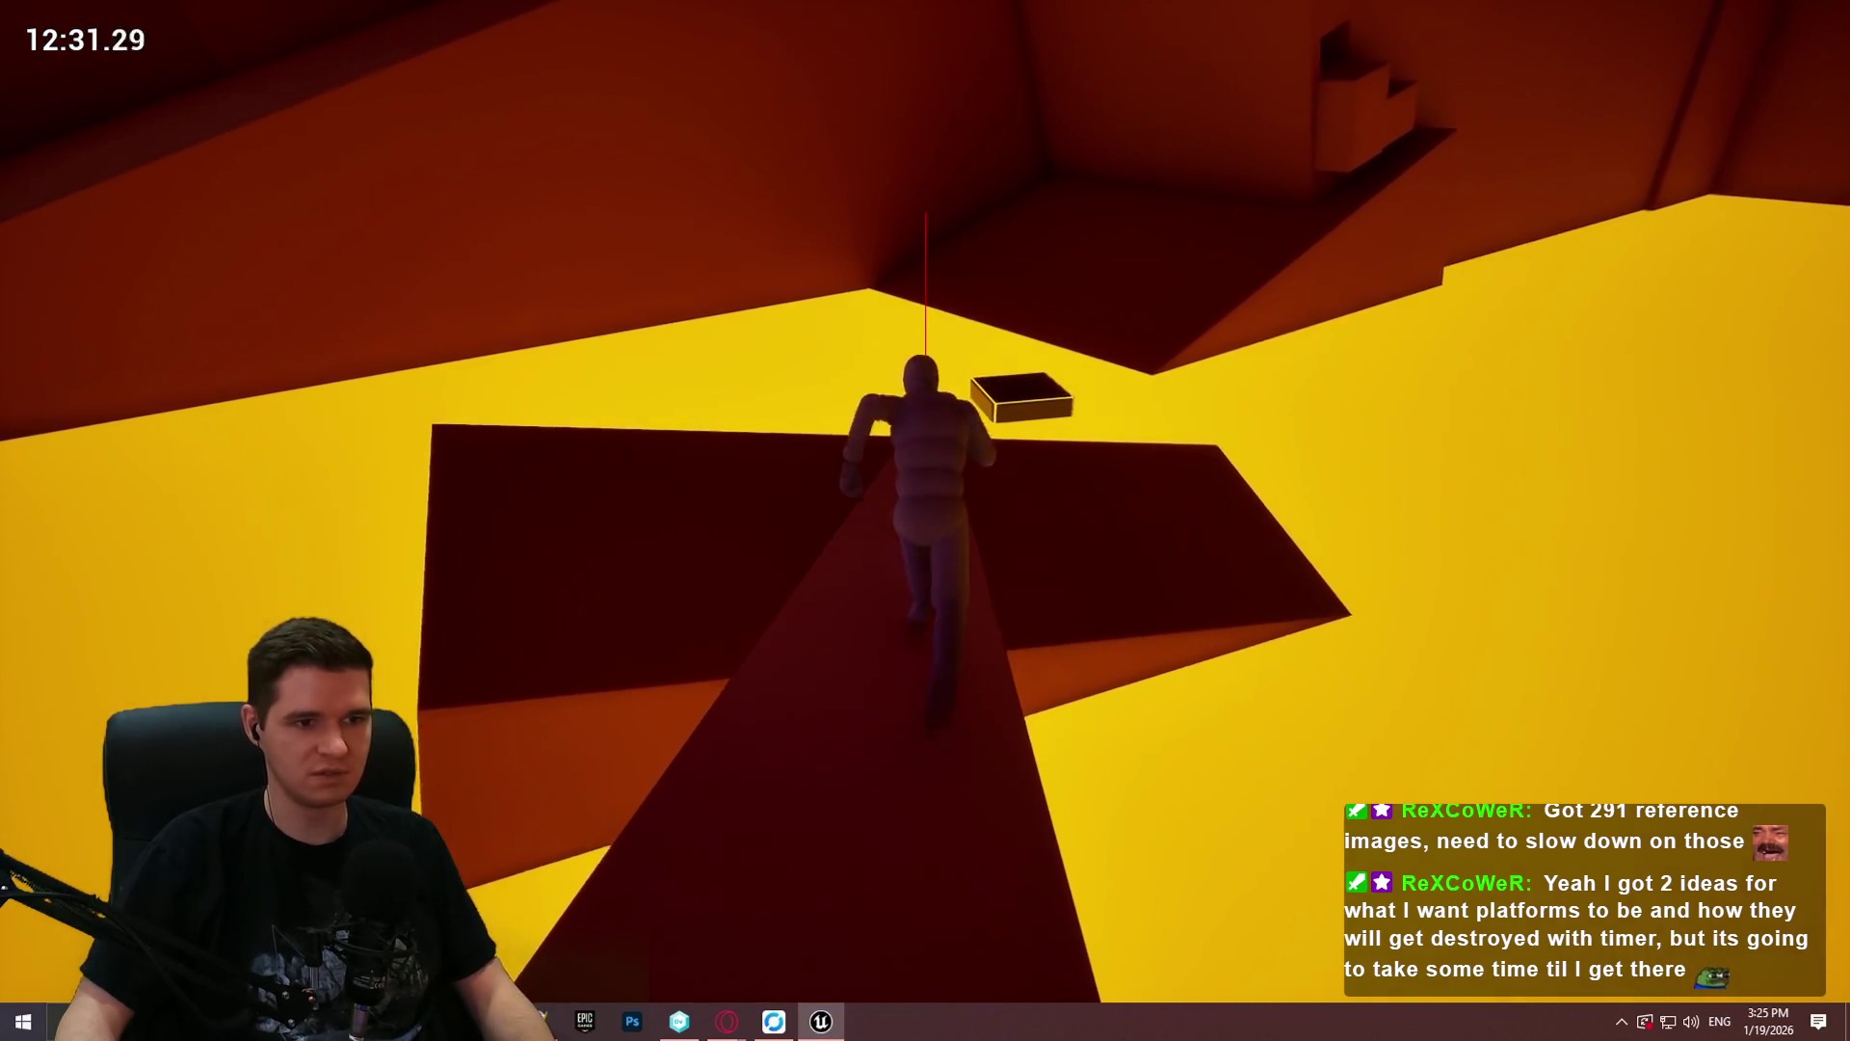
key(space)
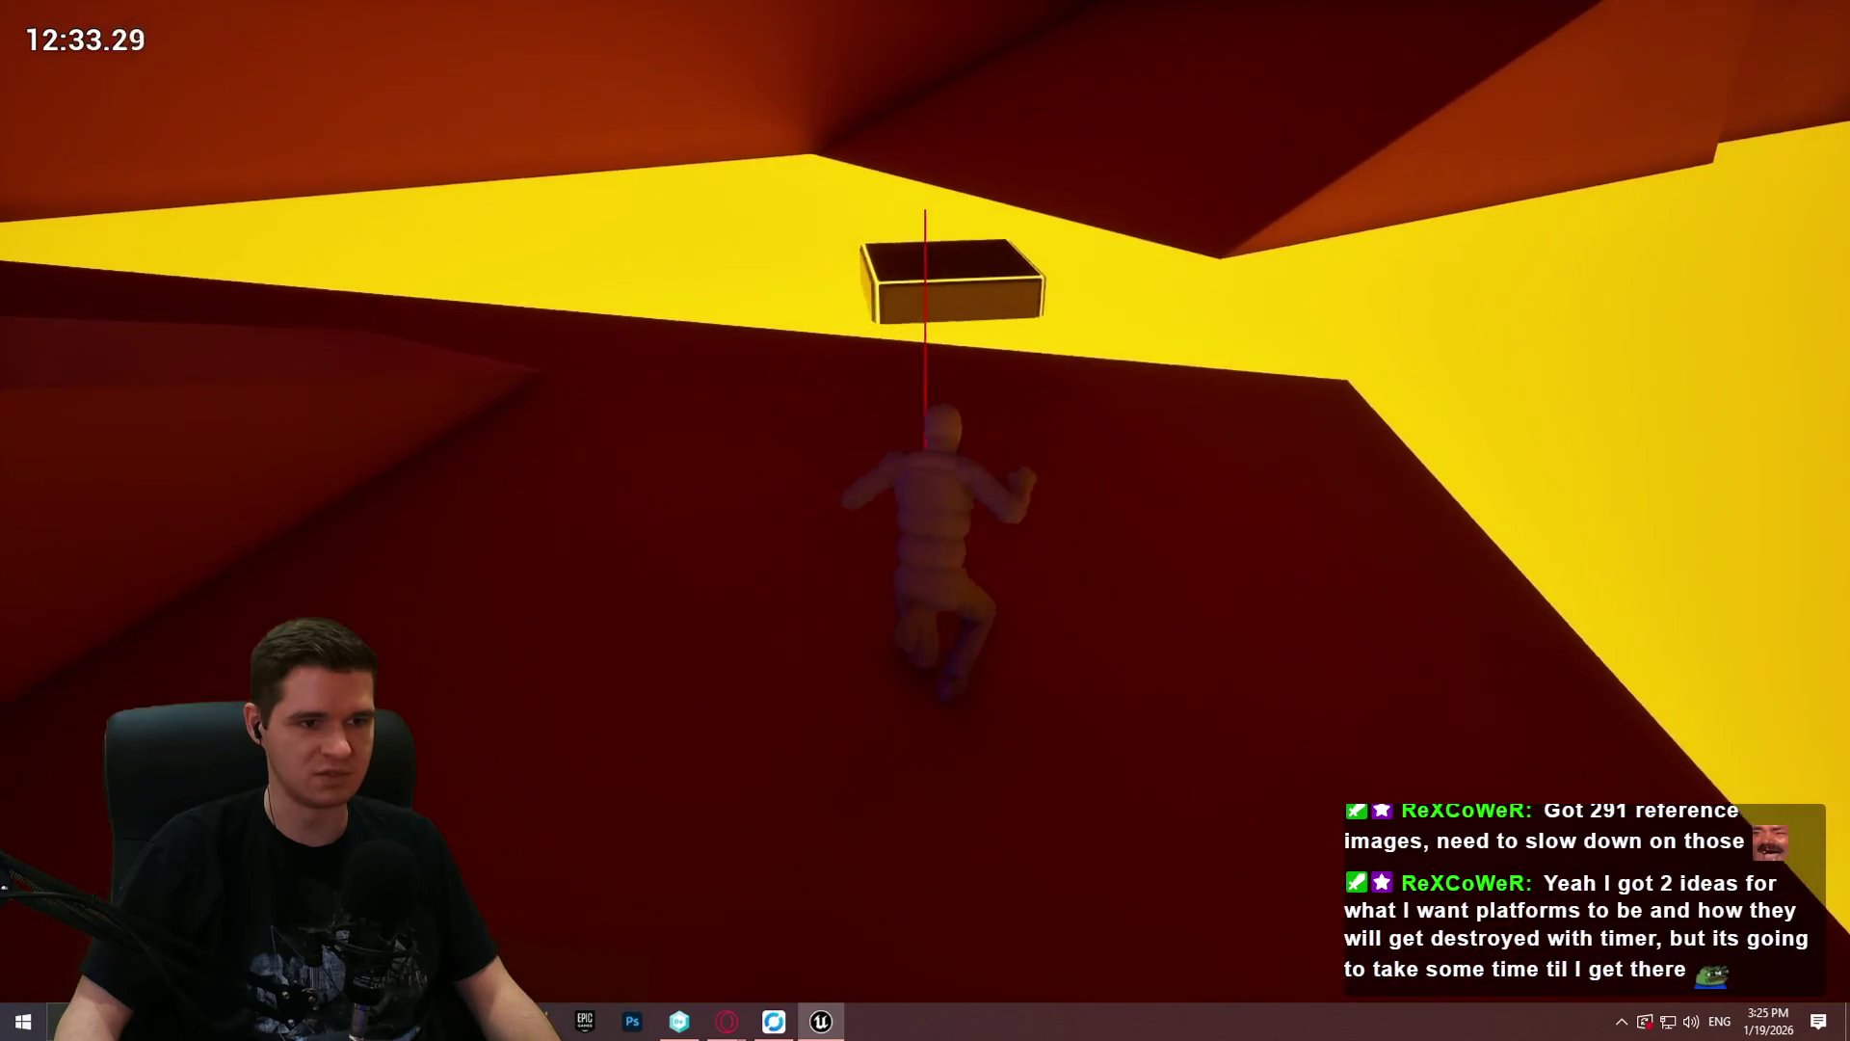
key(space)
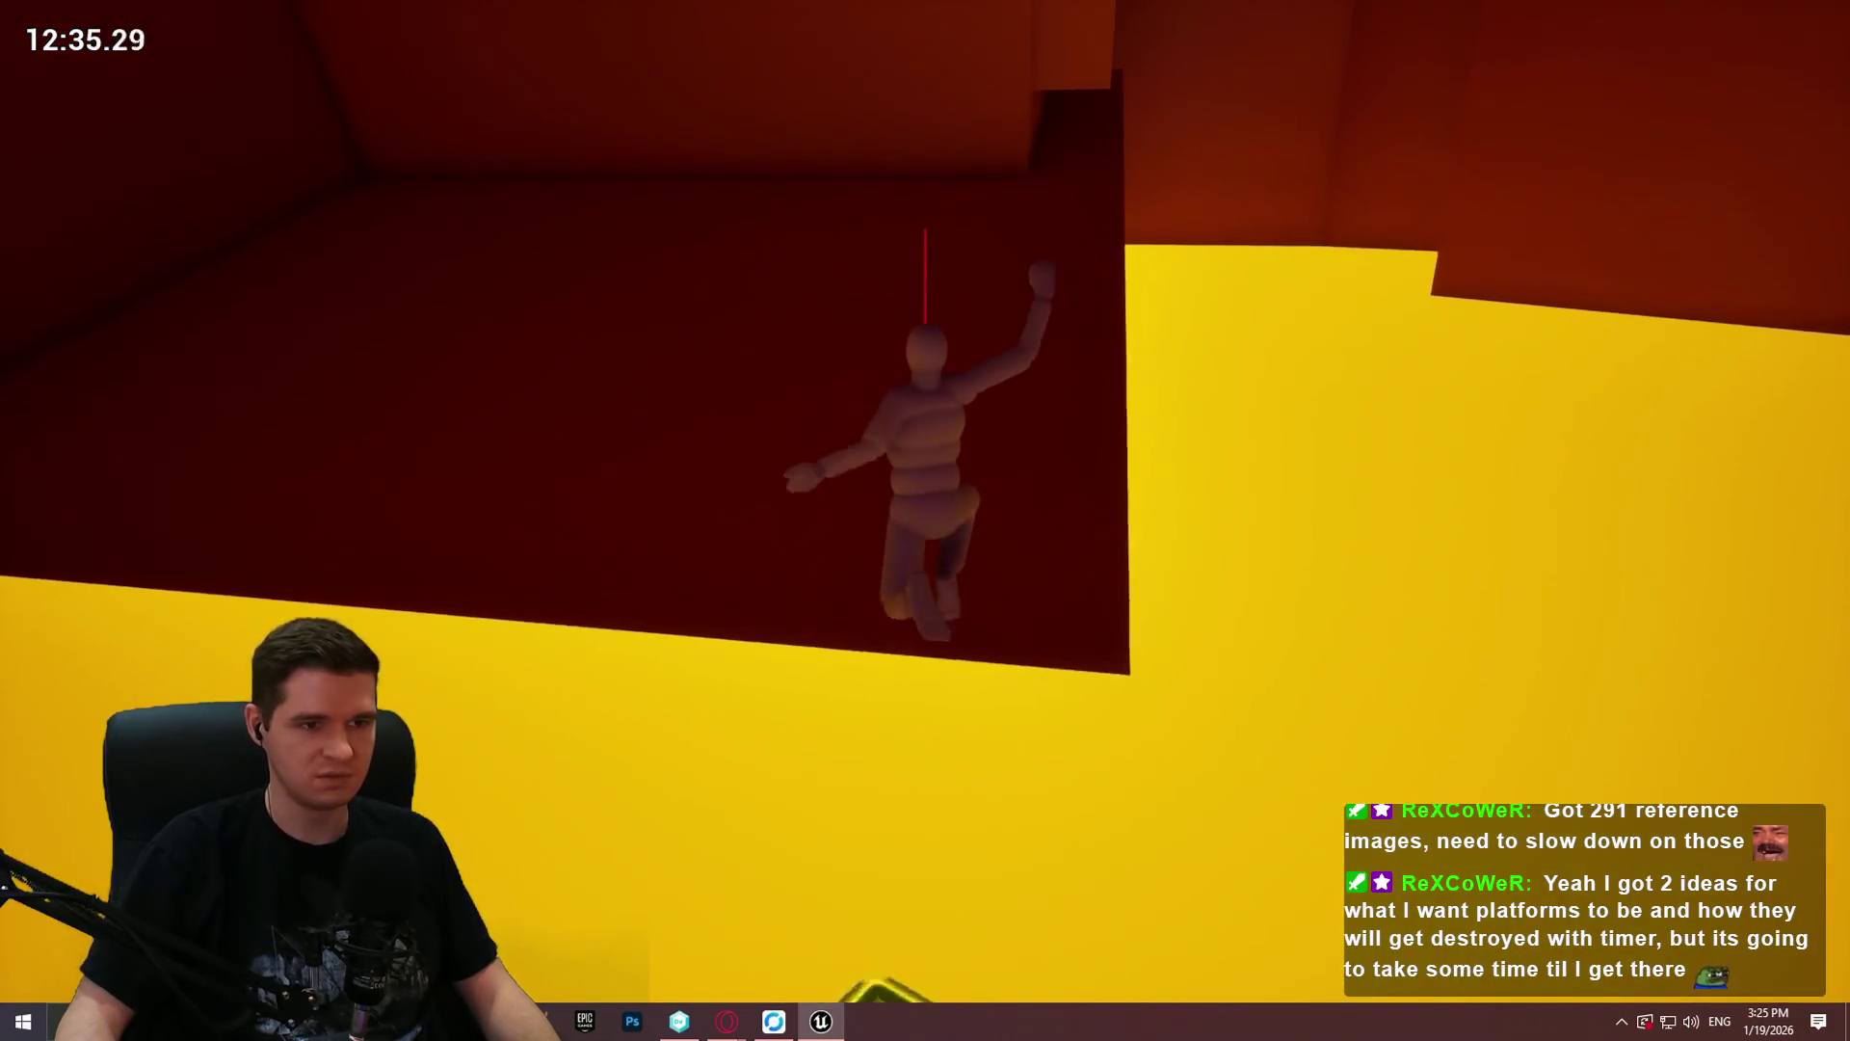
key(w)
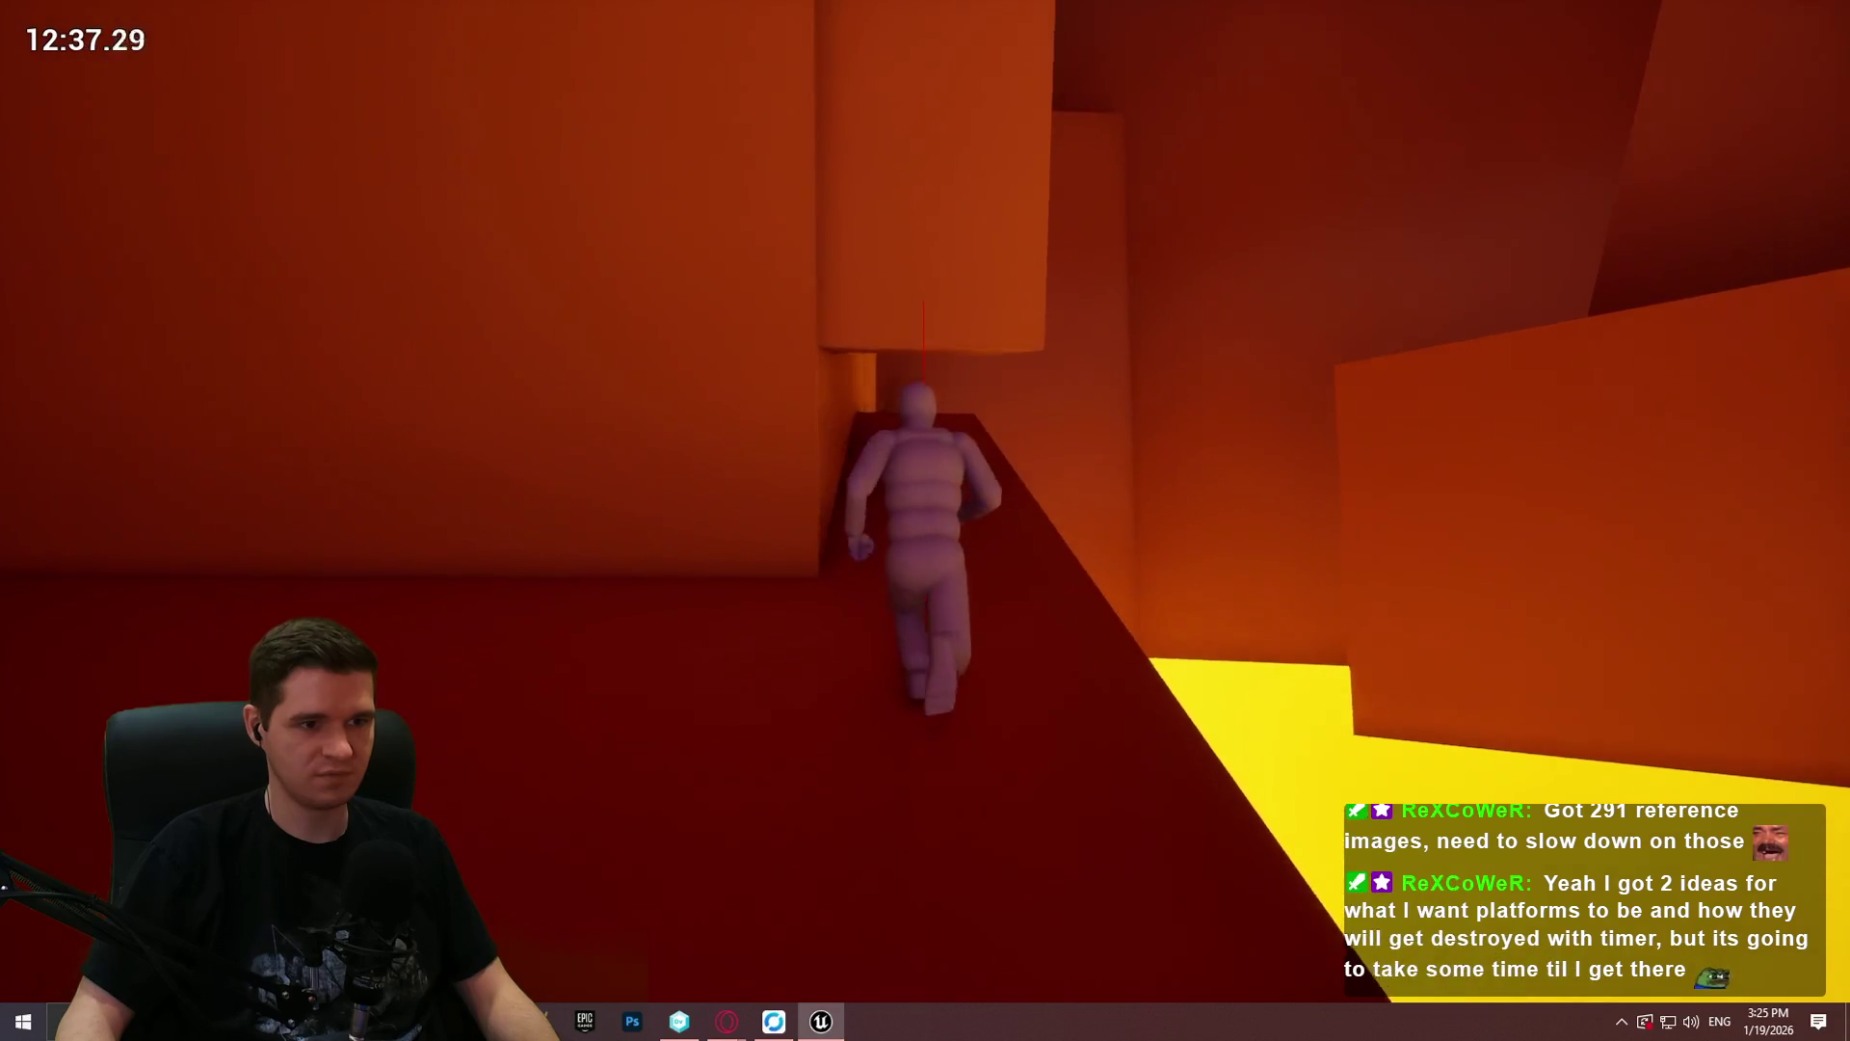
key(w)
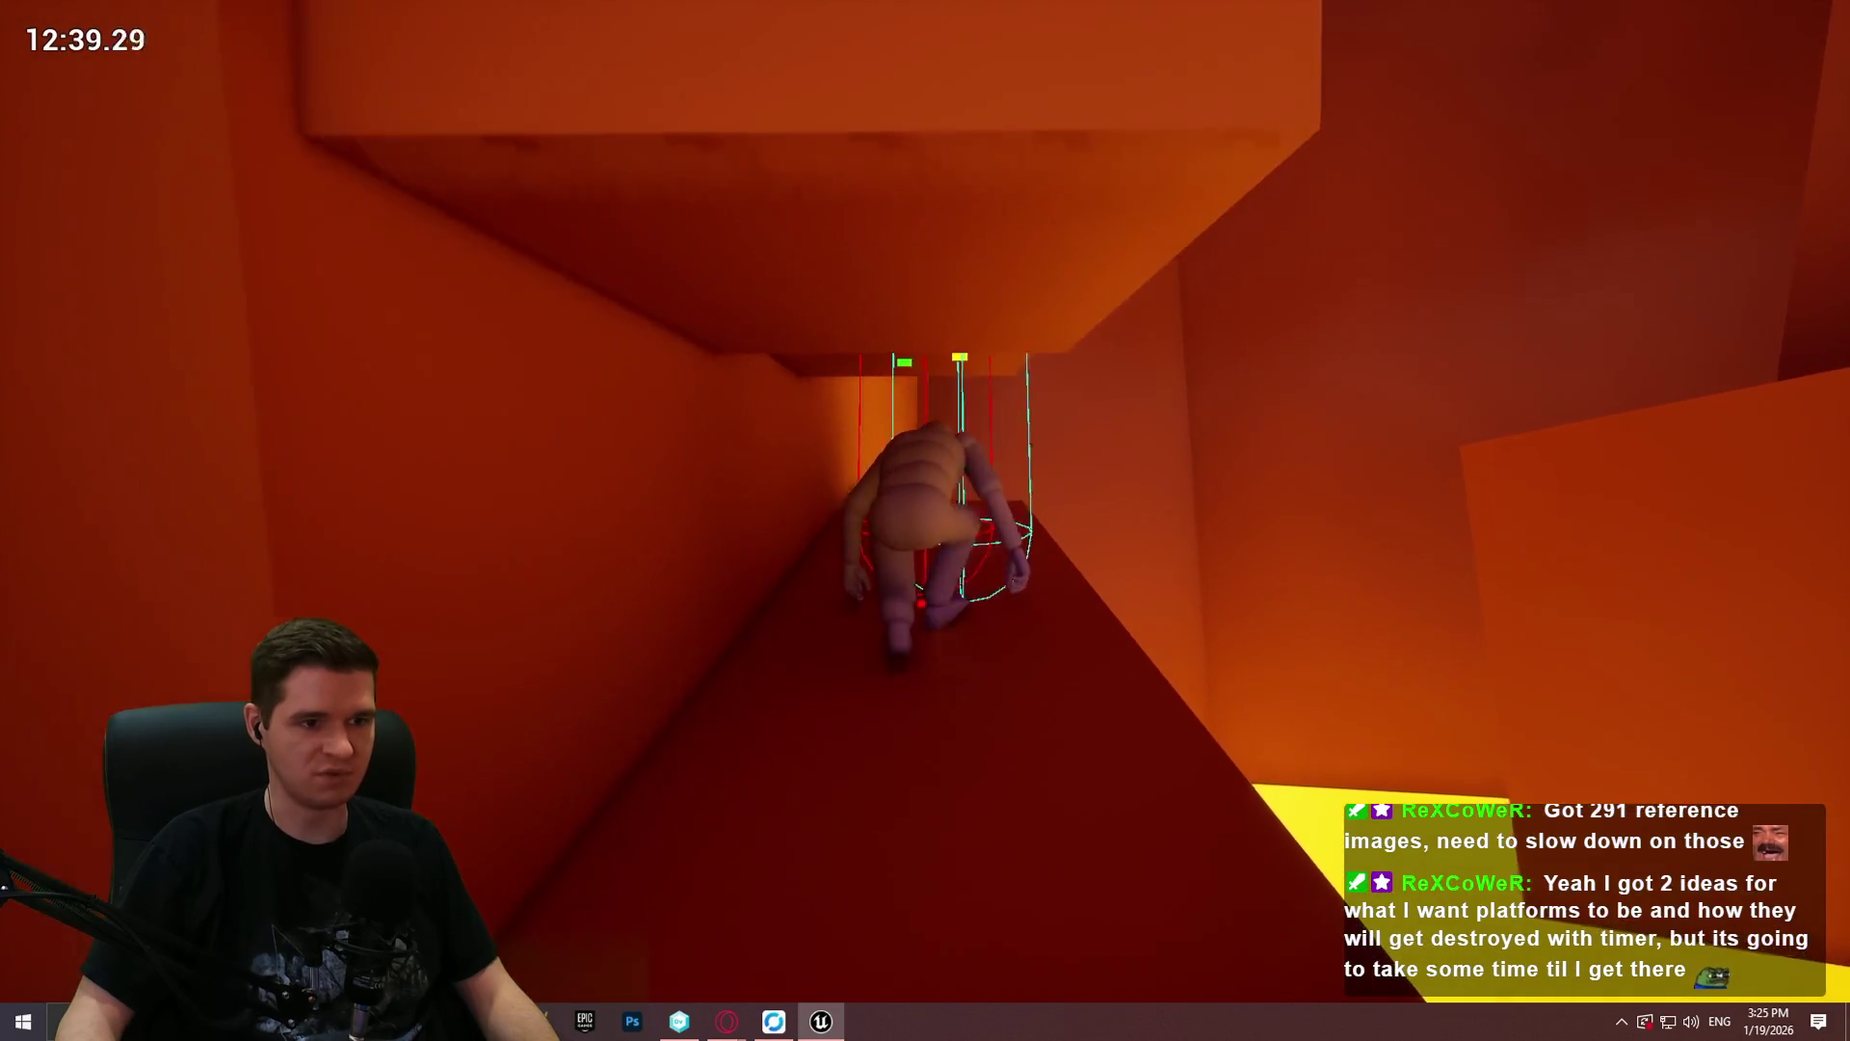
Step: Climb the wall into the next corridor, jump onto the block, climb its top and head into the dark tunnel
key(space)
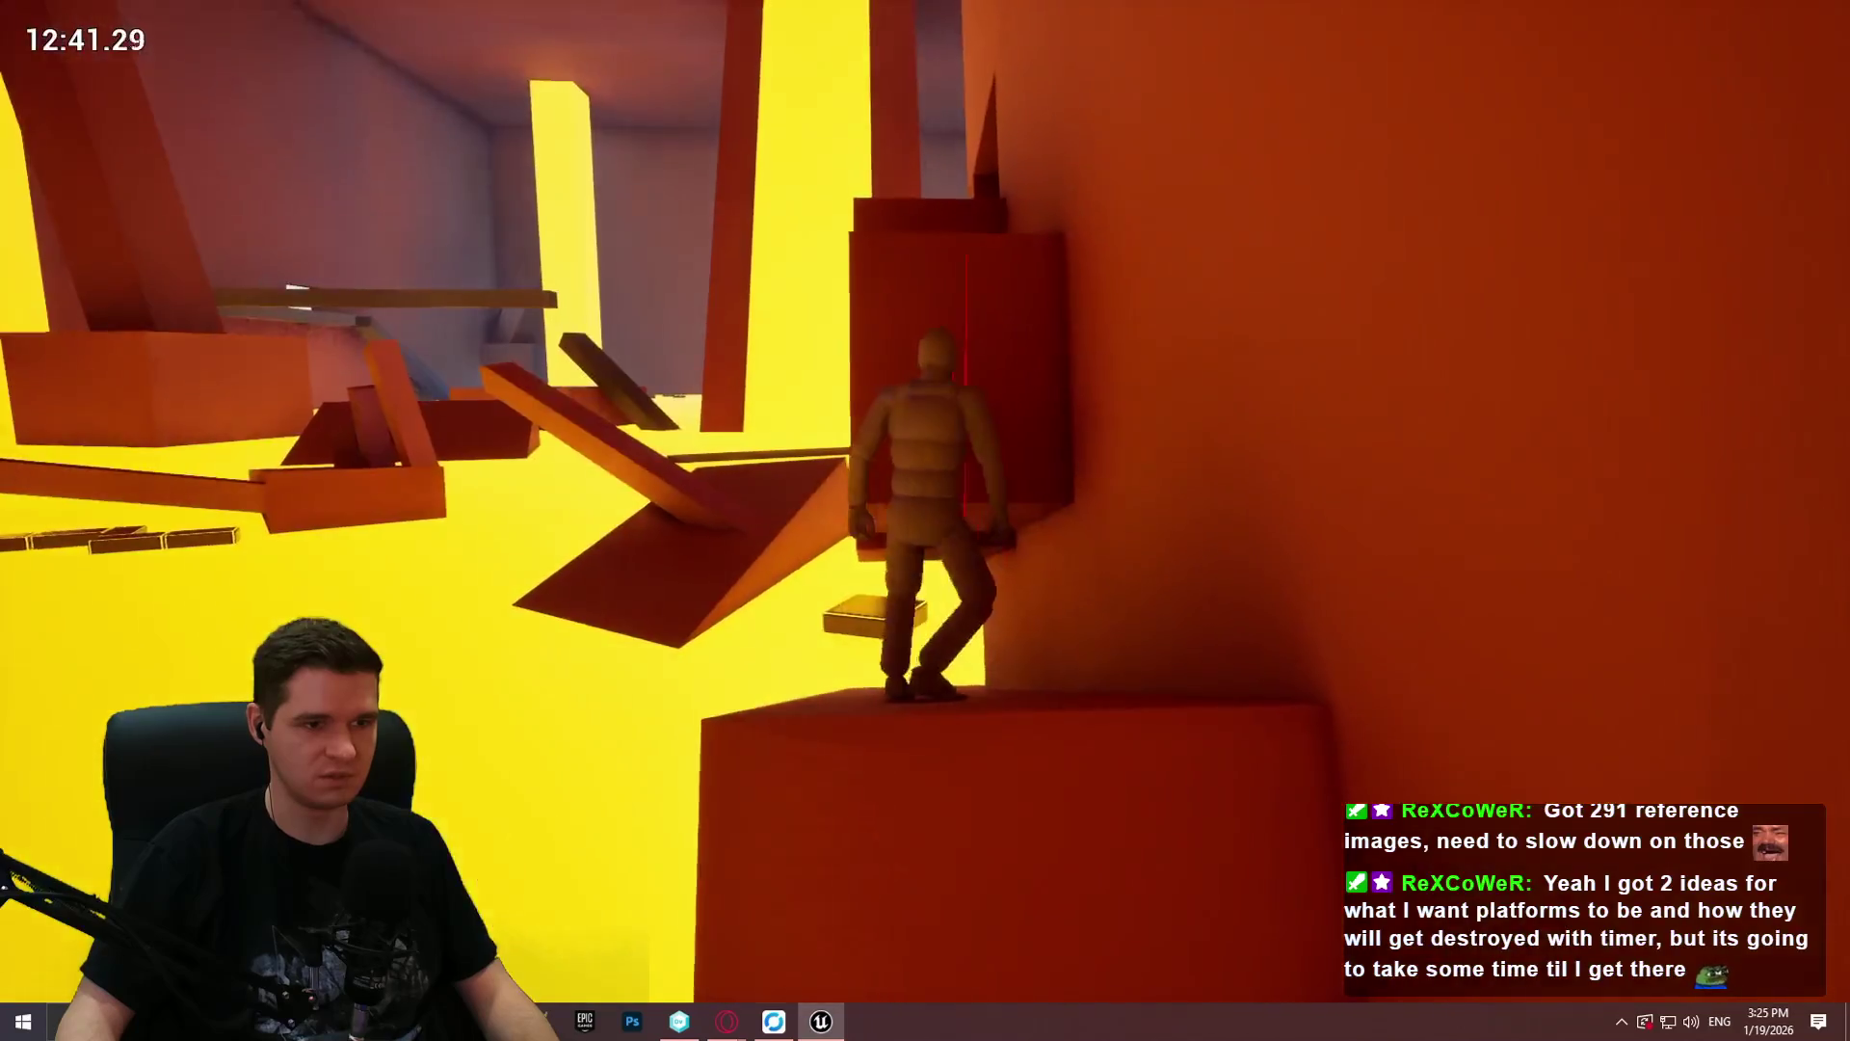
key(w)
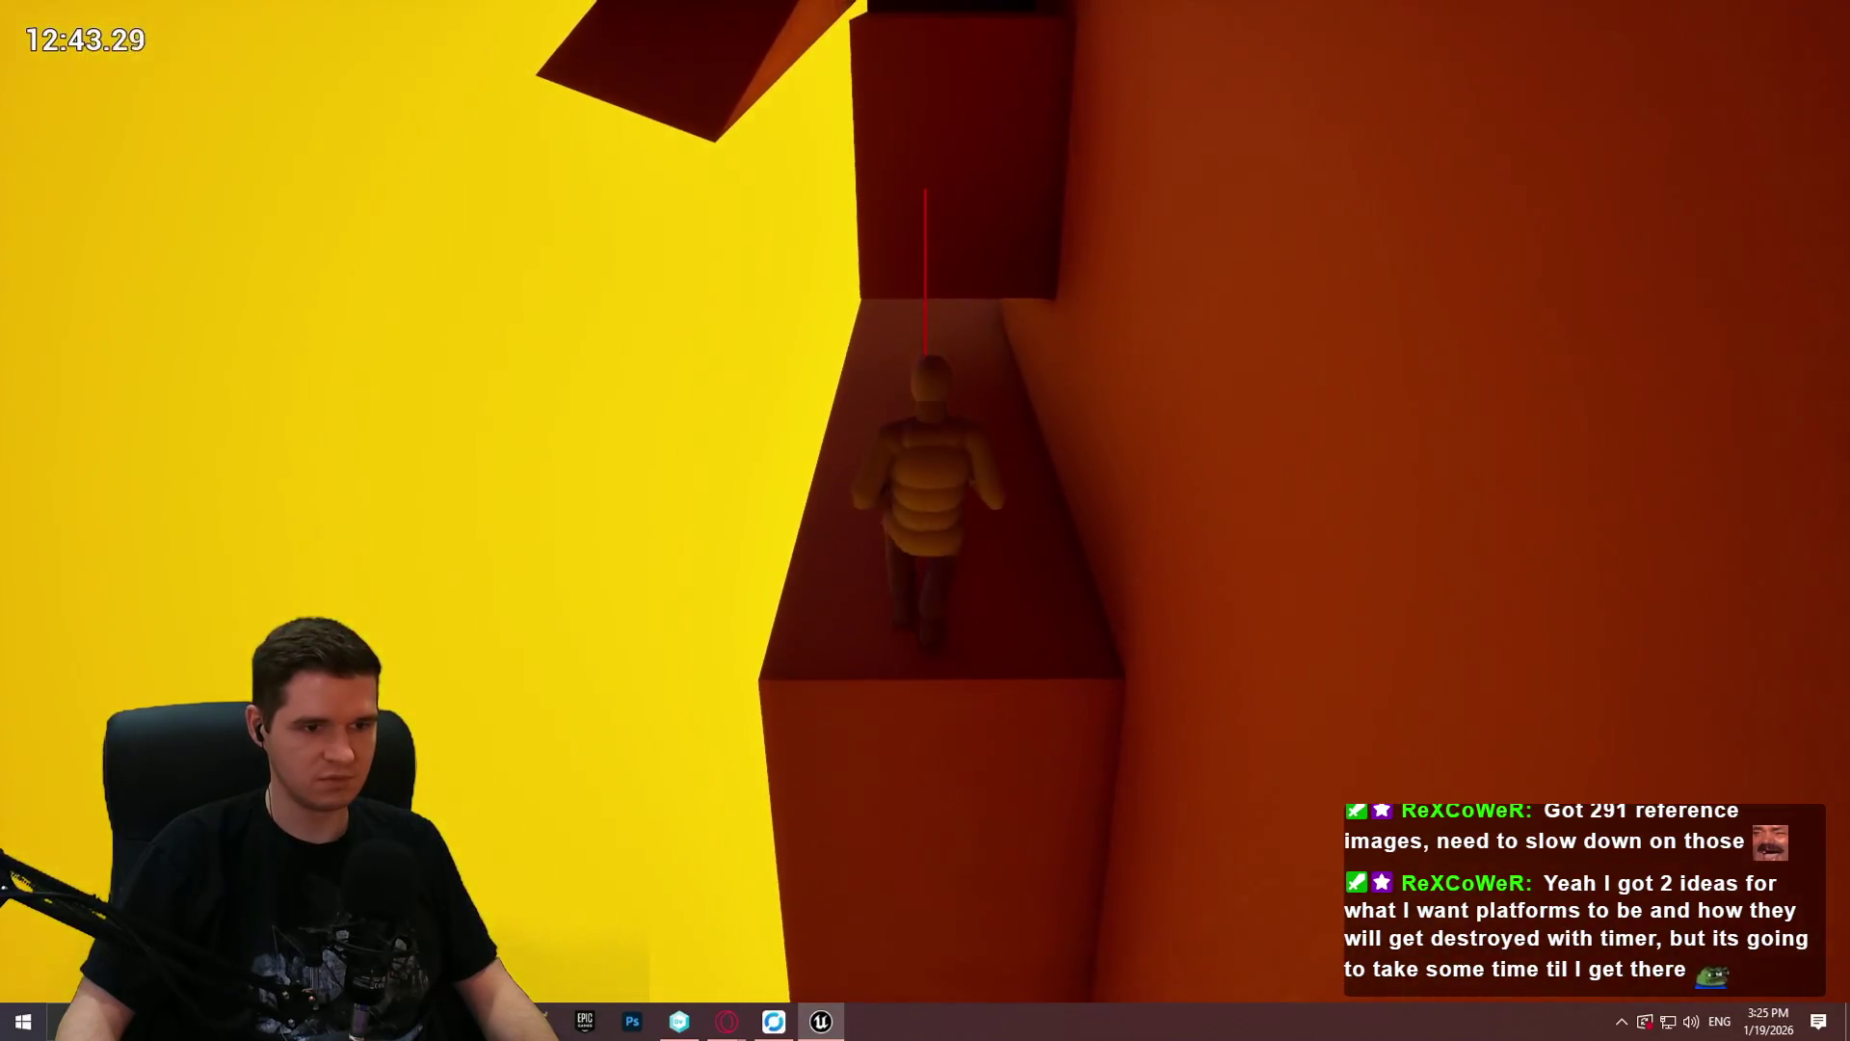
key(space)
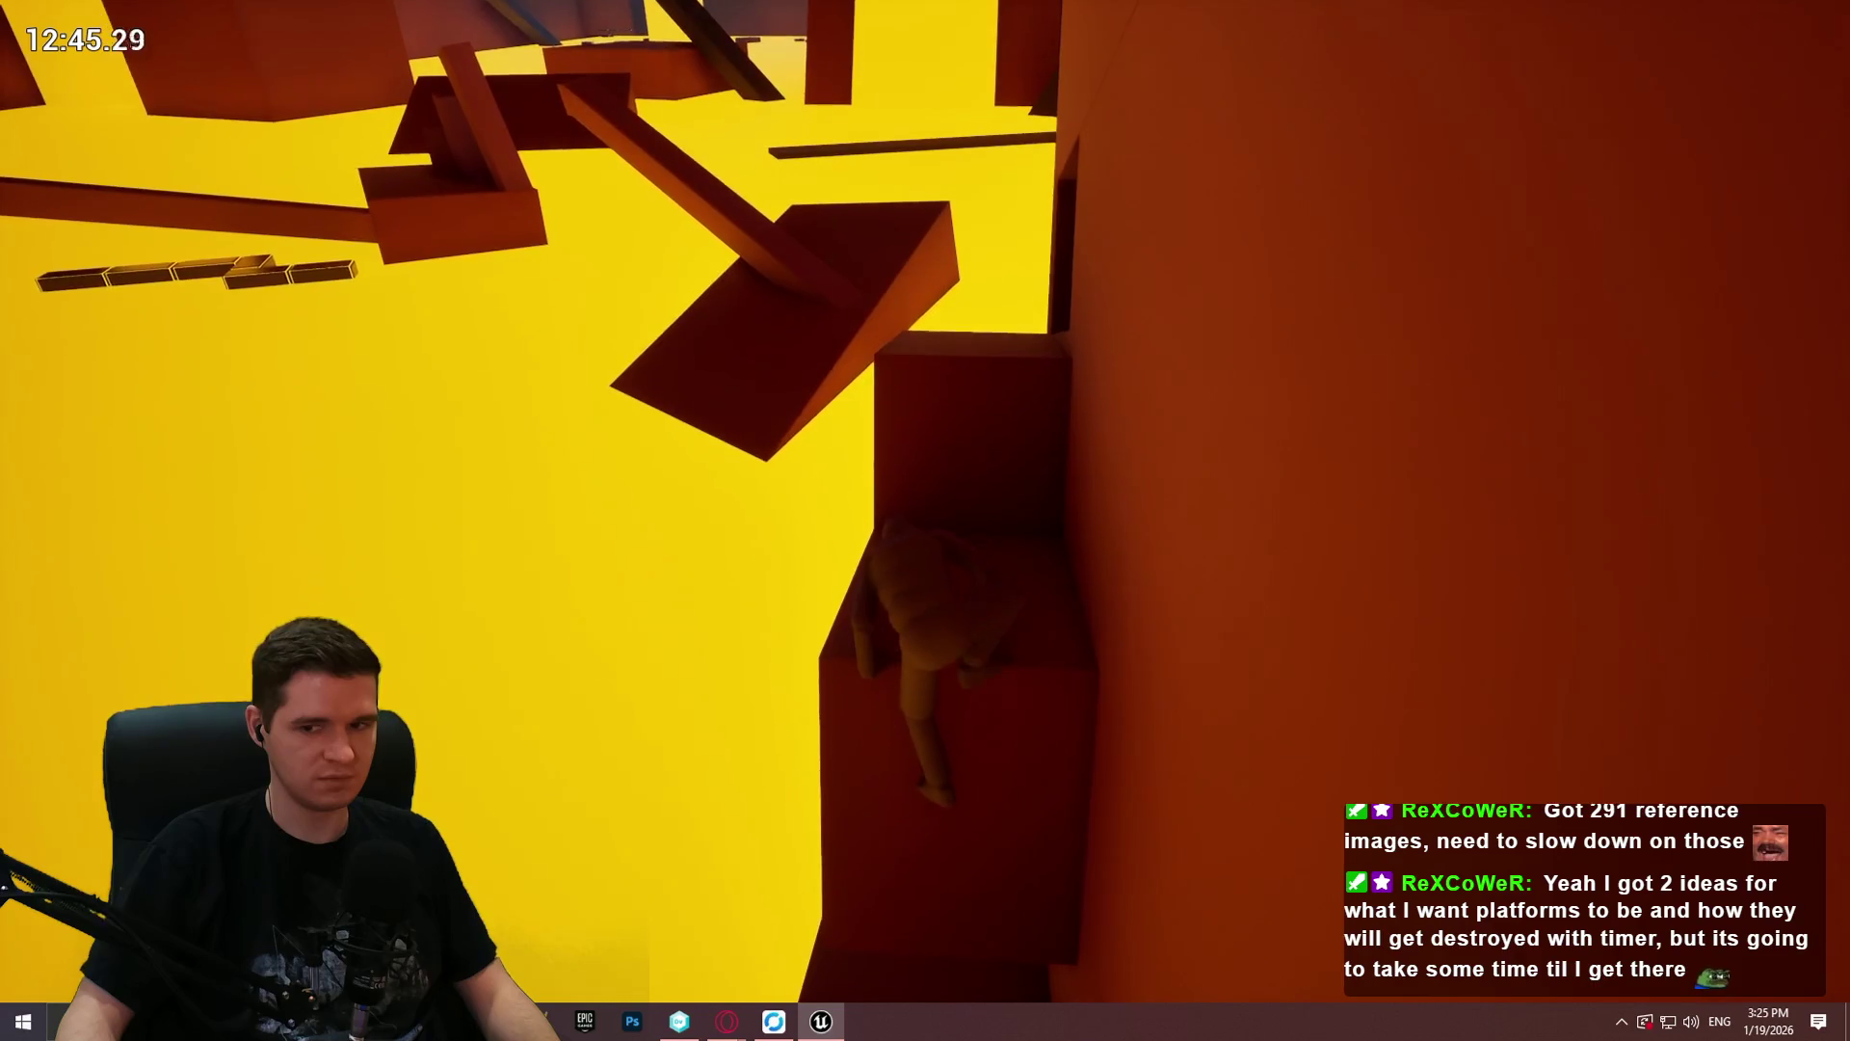
key(w)
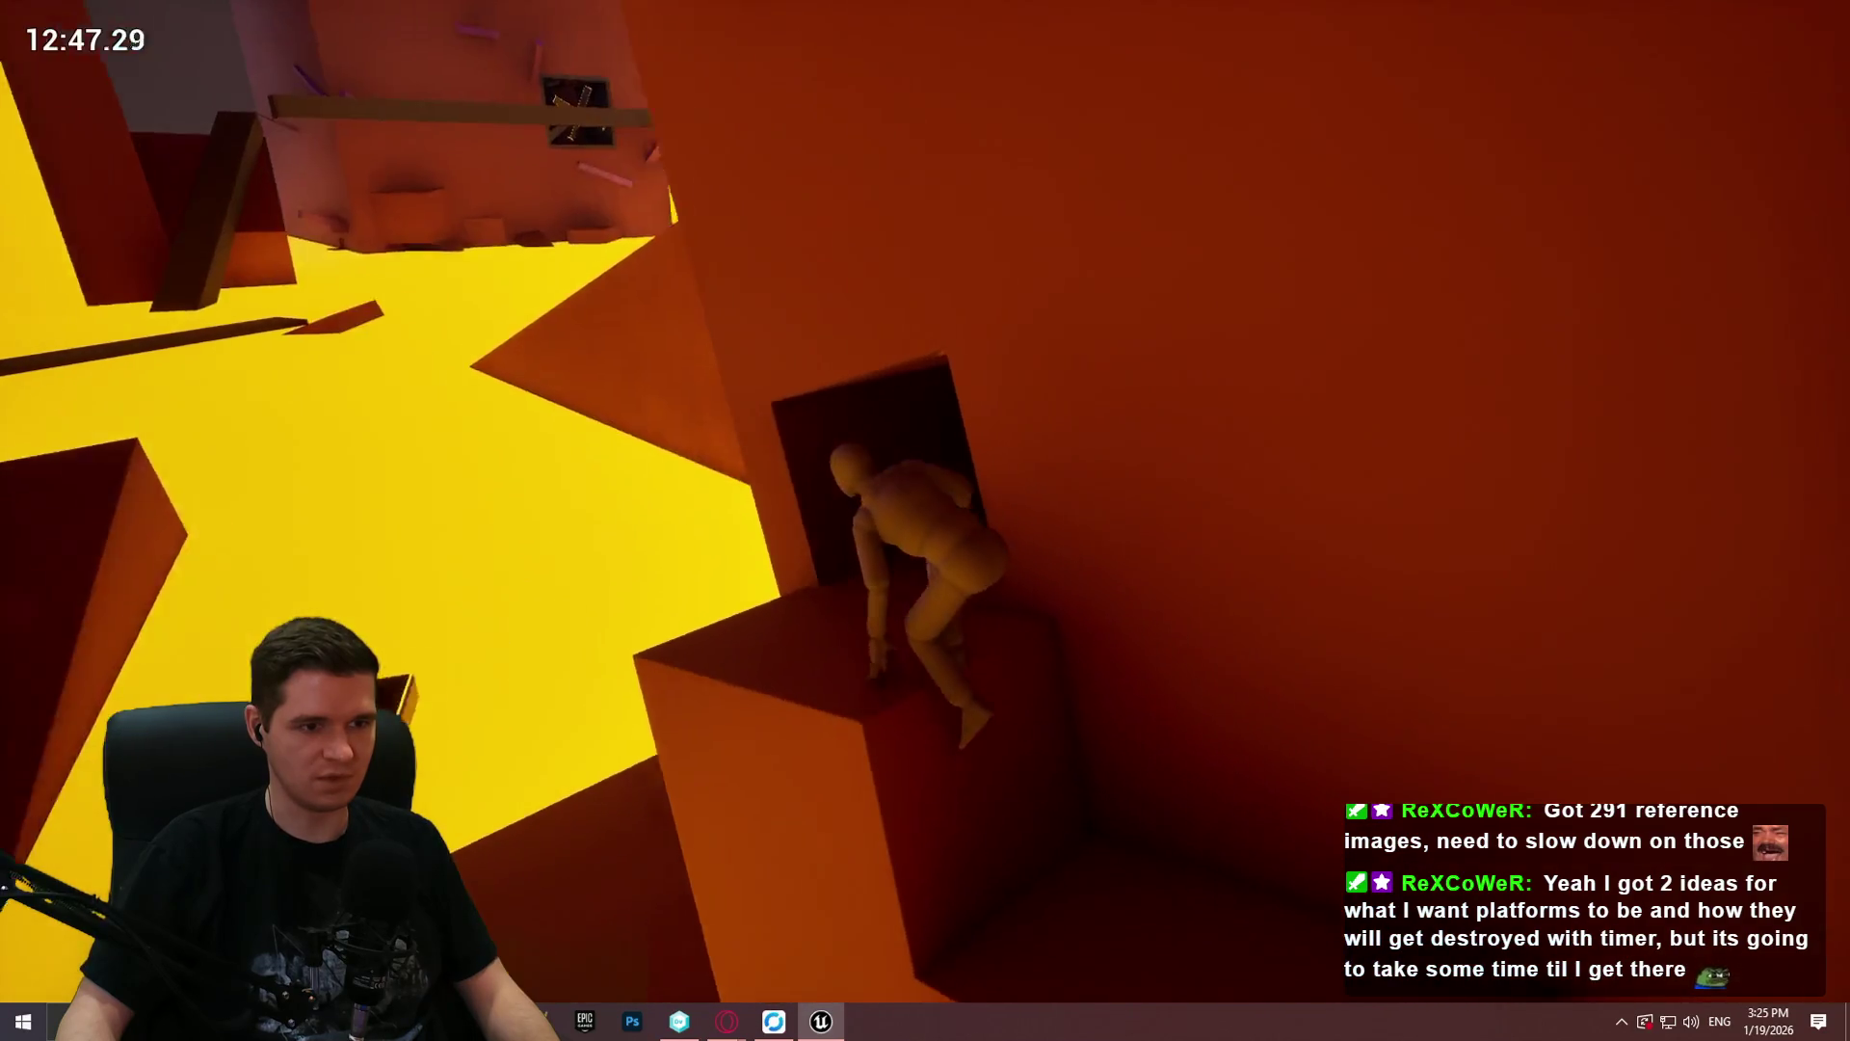
key(w)
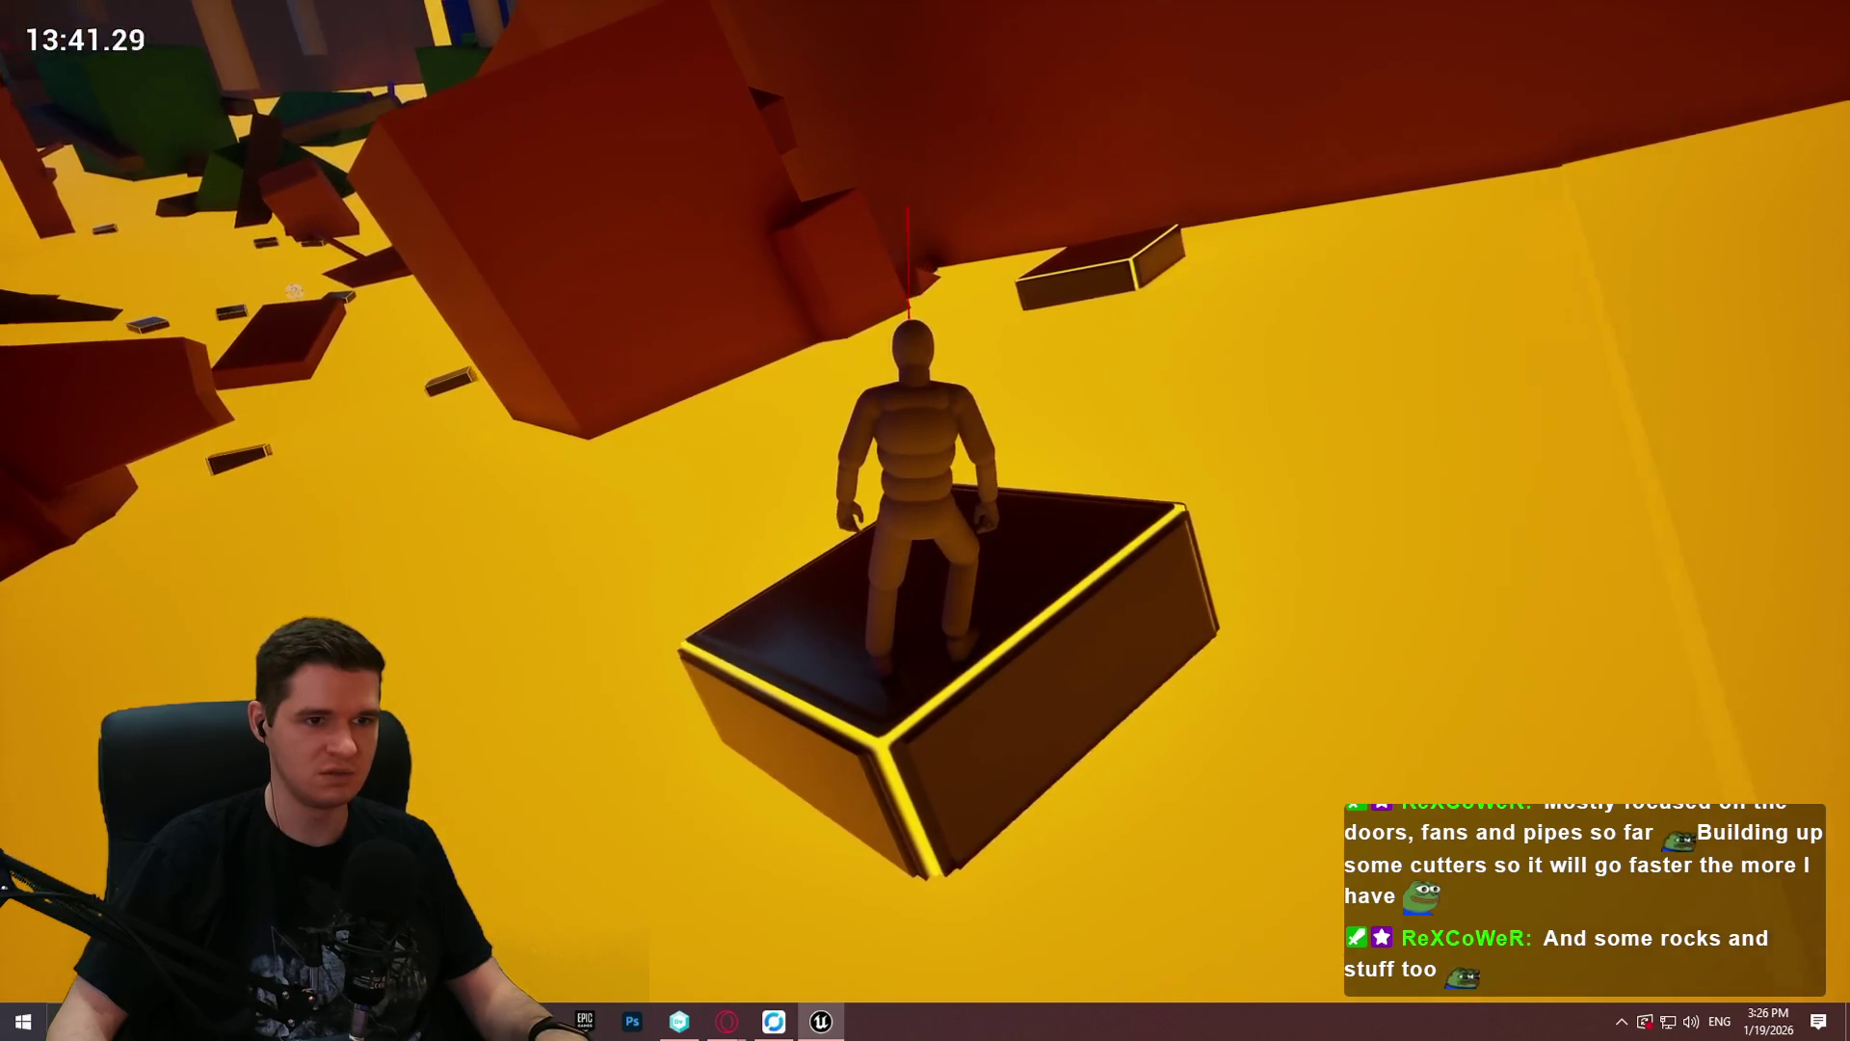
Step: Leap from the yellow-edged platform toward the red wall ledge
key(space)
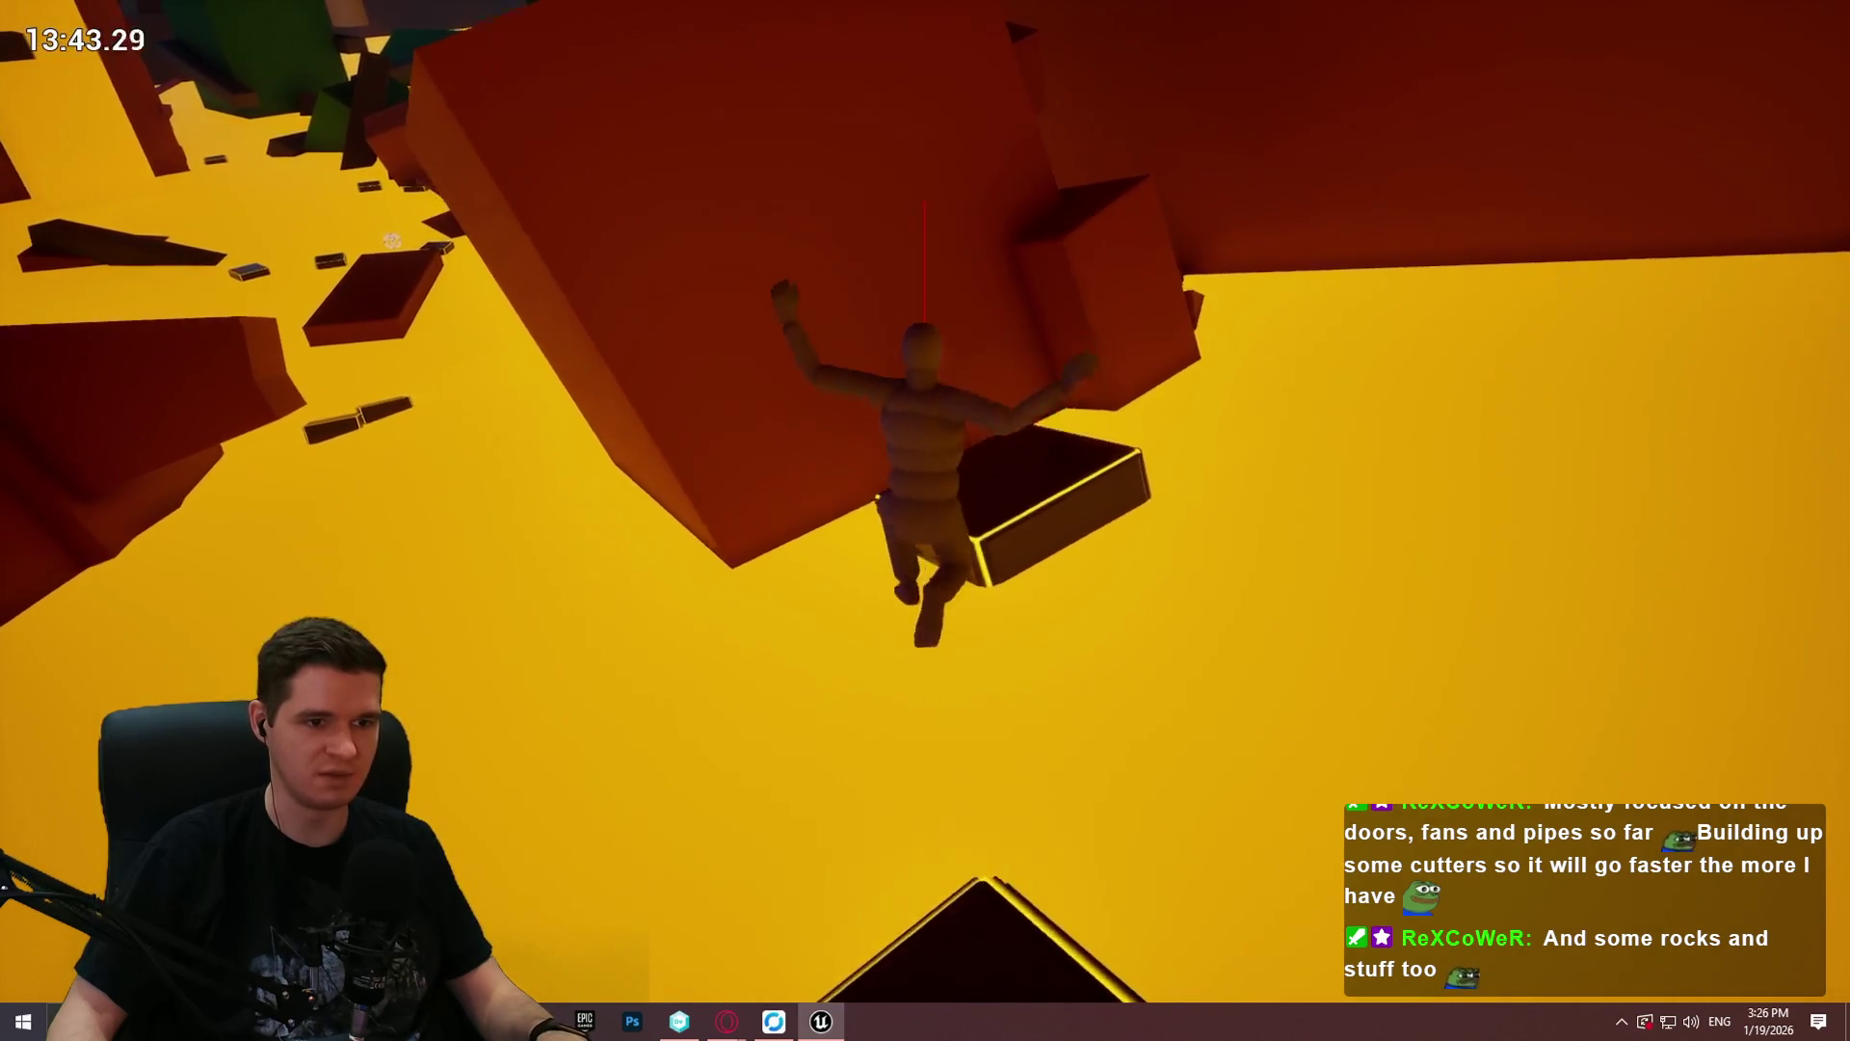
Step: Climb from the ledge up the red blocks, run along the big block and drop to the lower platform
key(space)
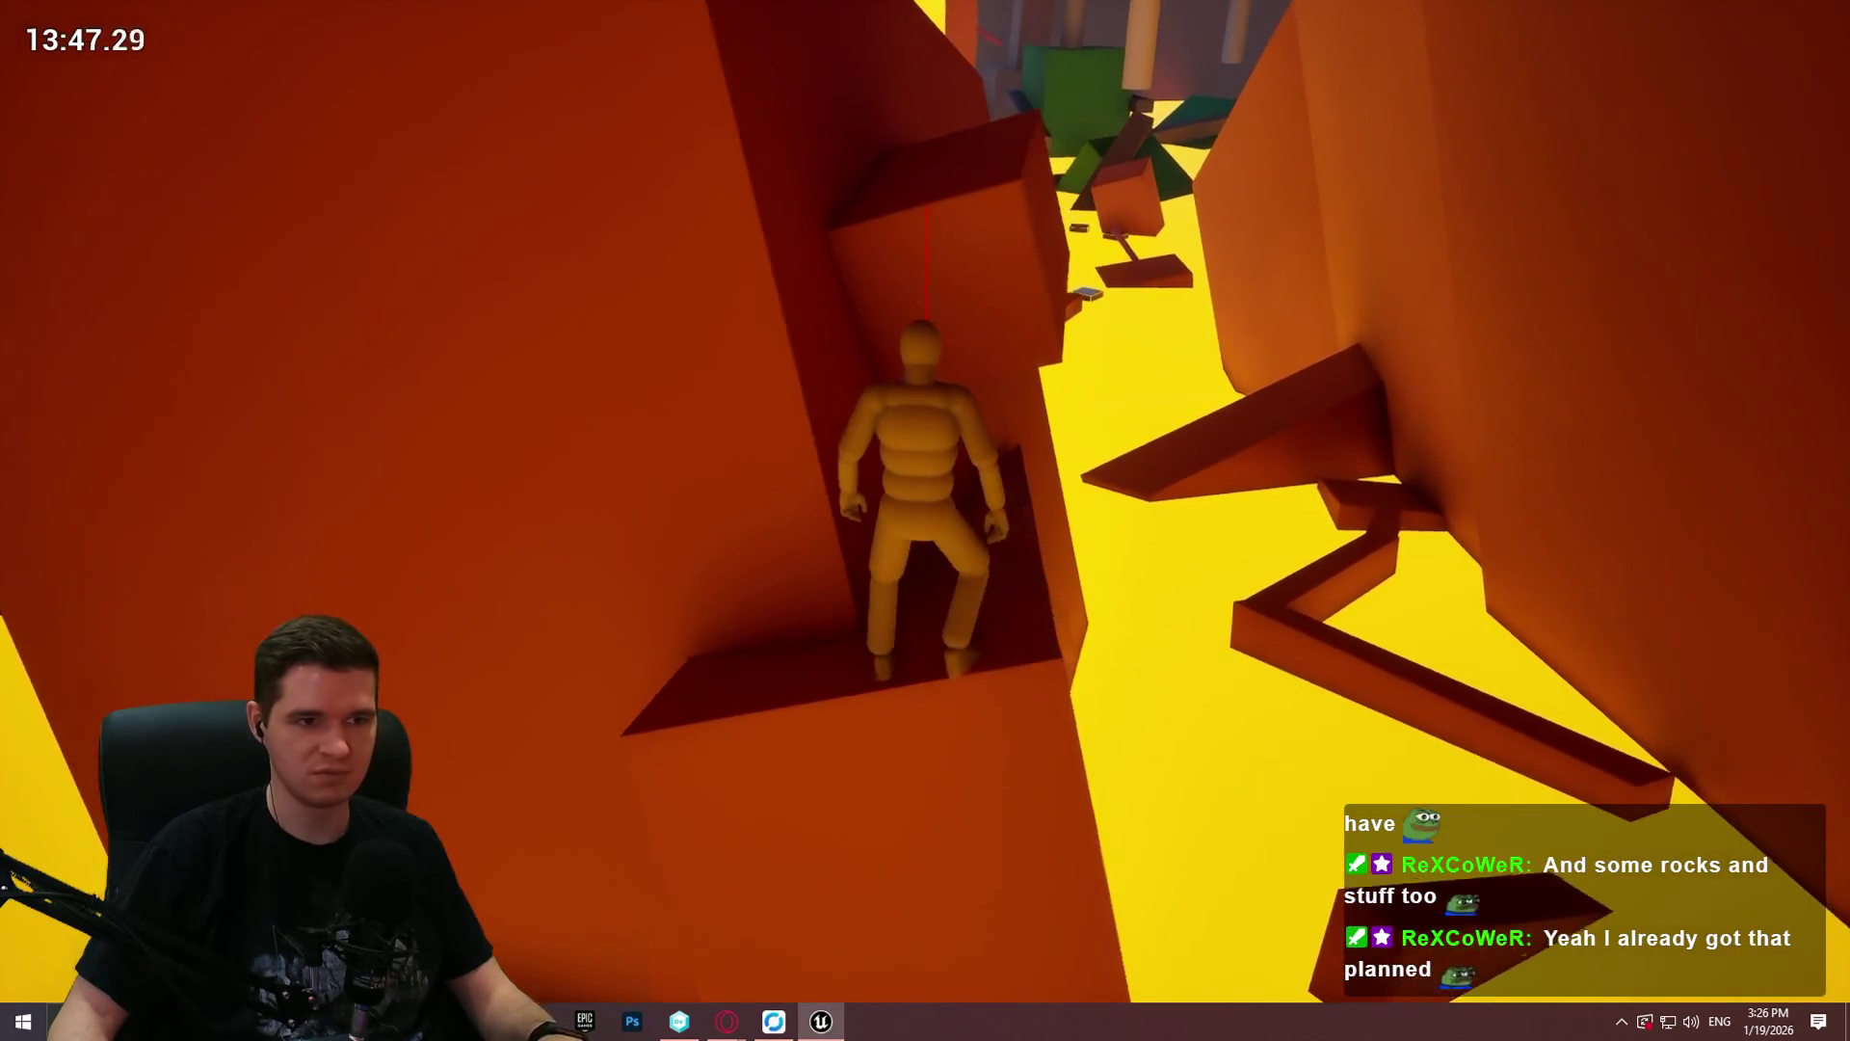
key(space)
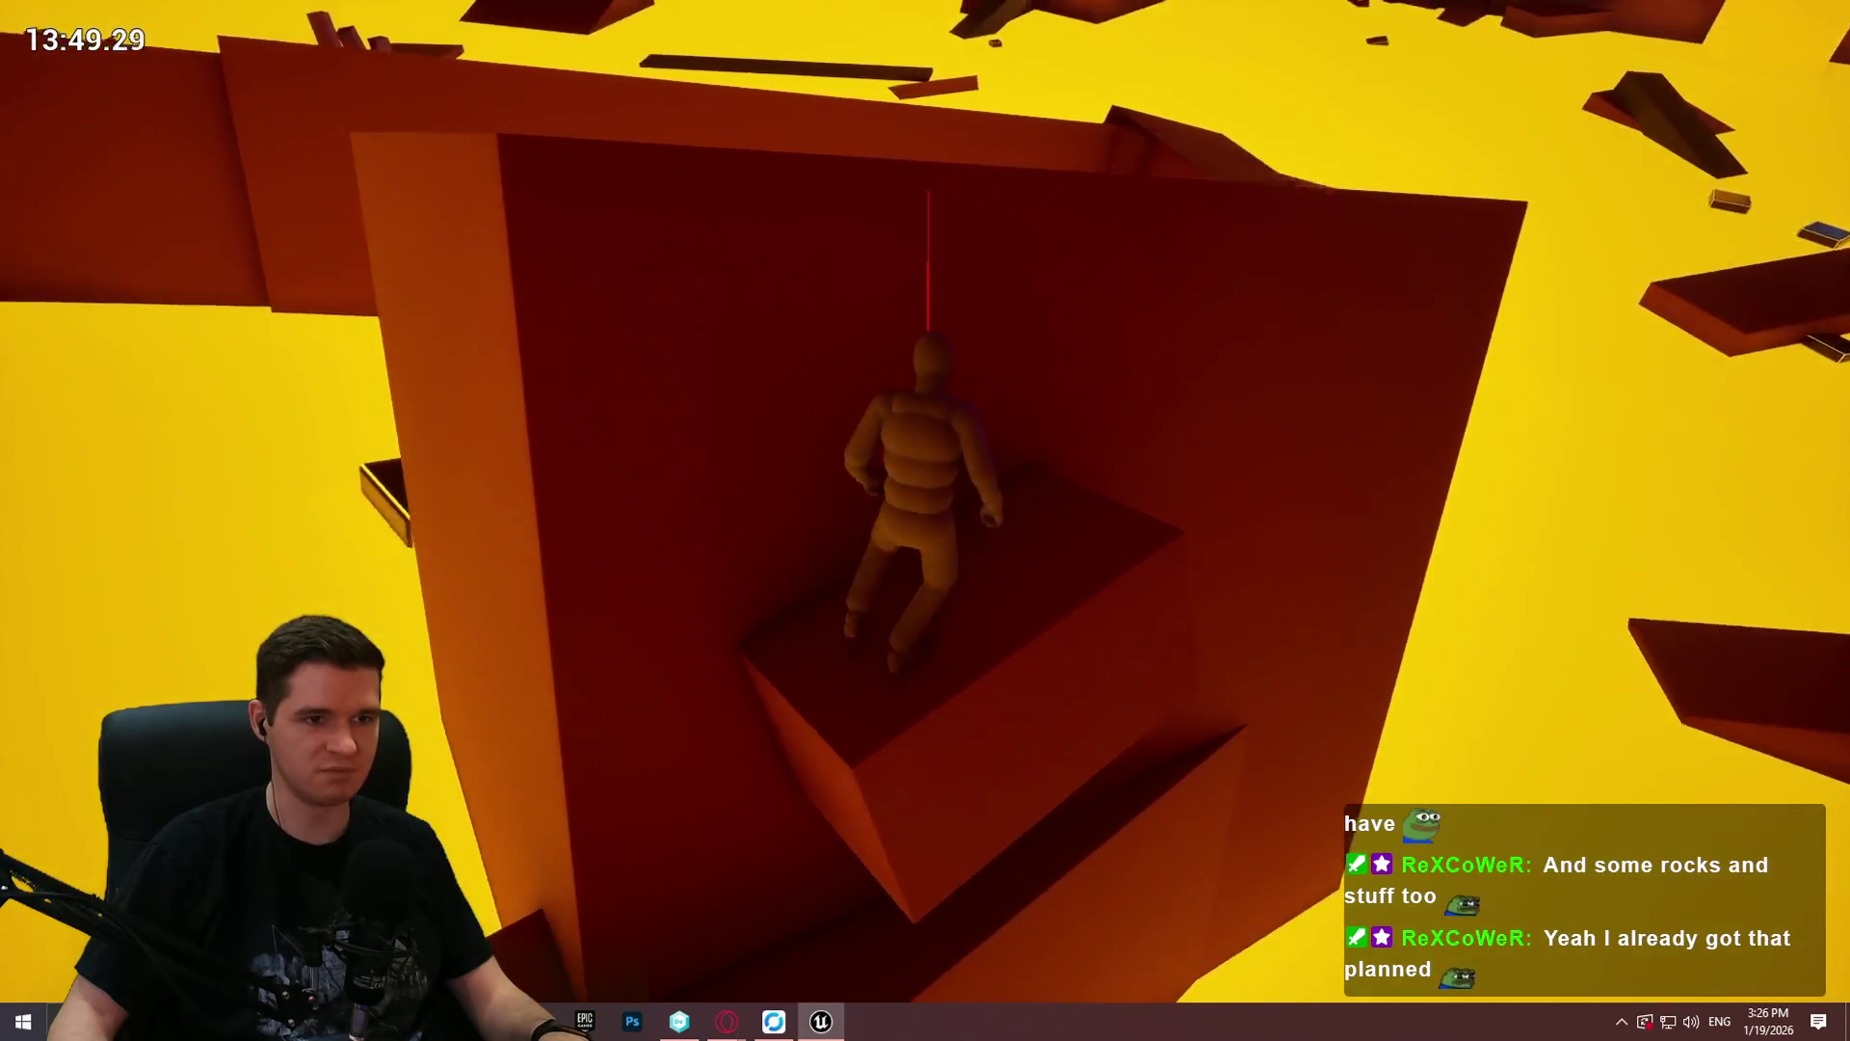
key(space)
key(w)
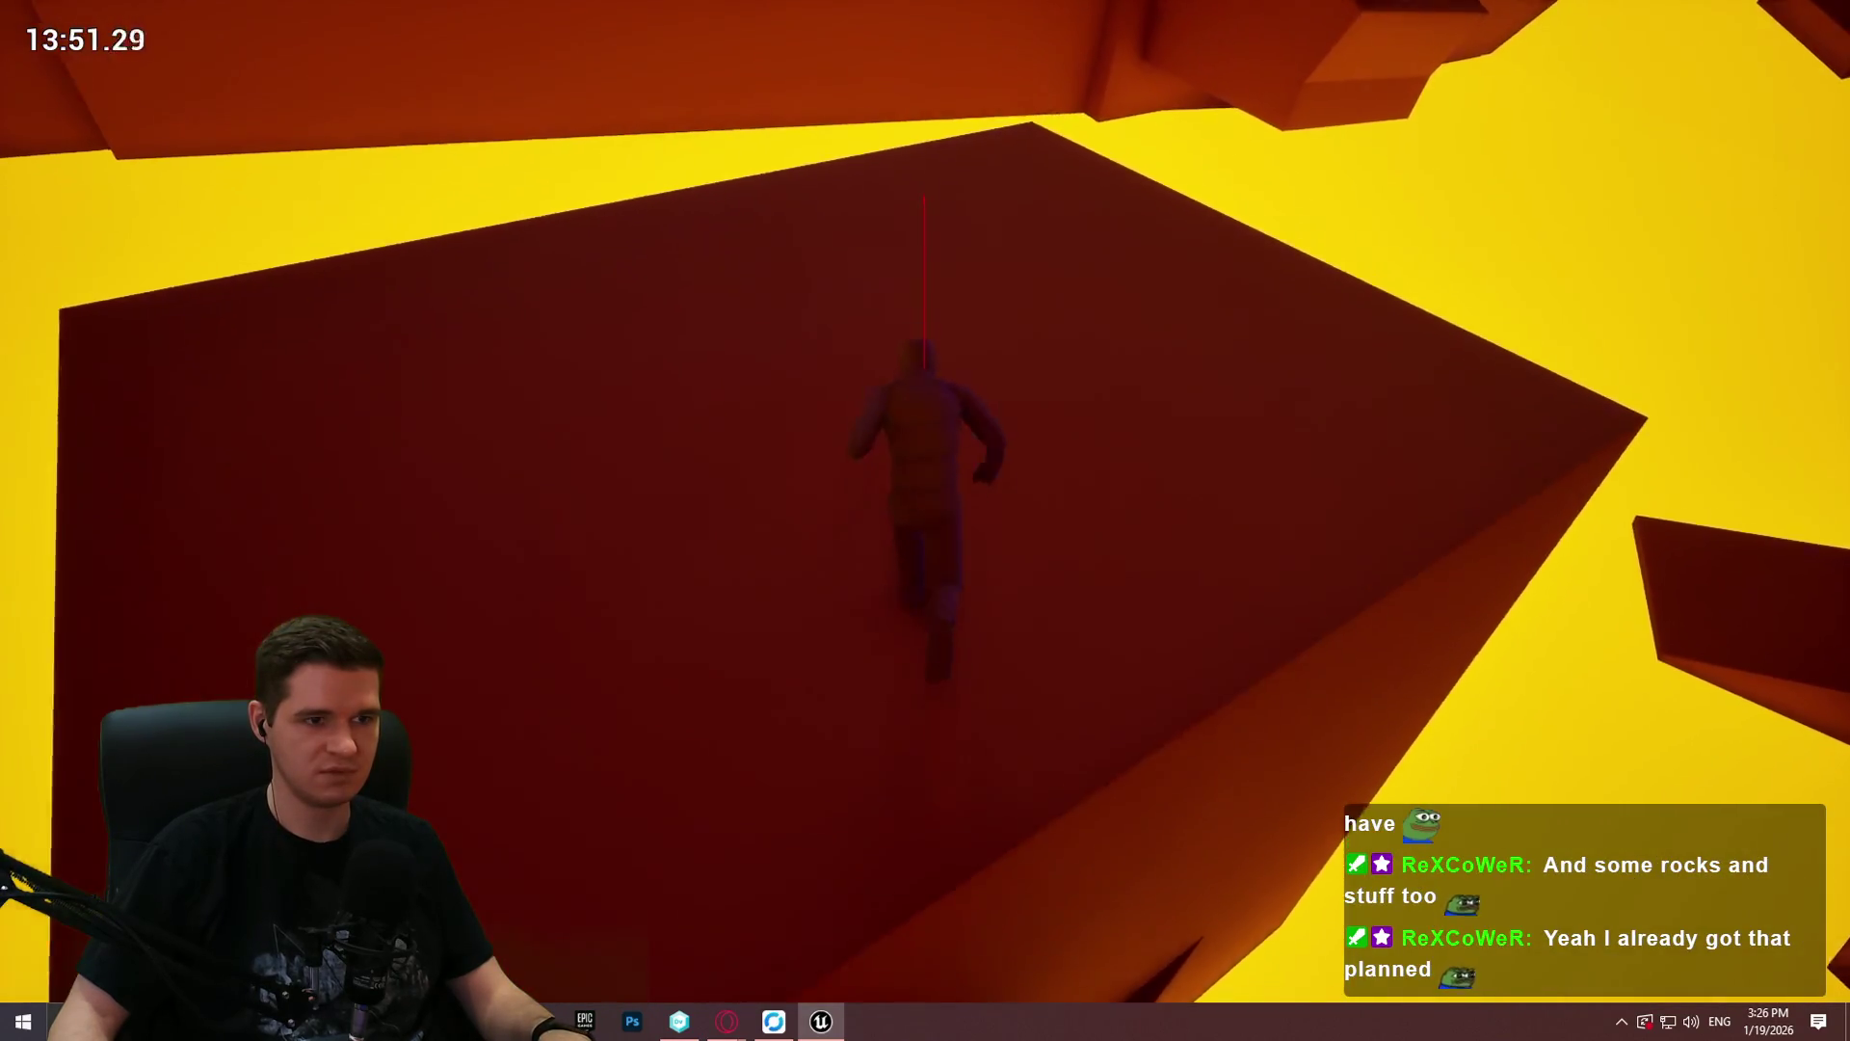
key(w)
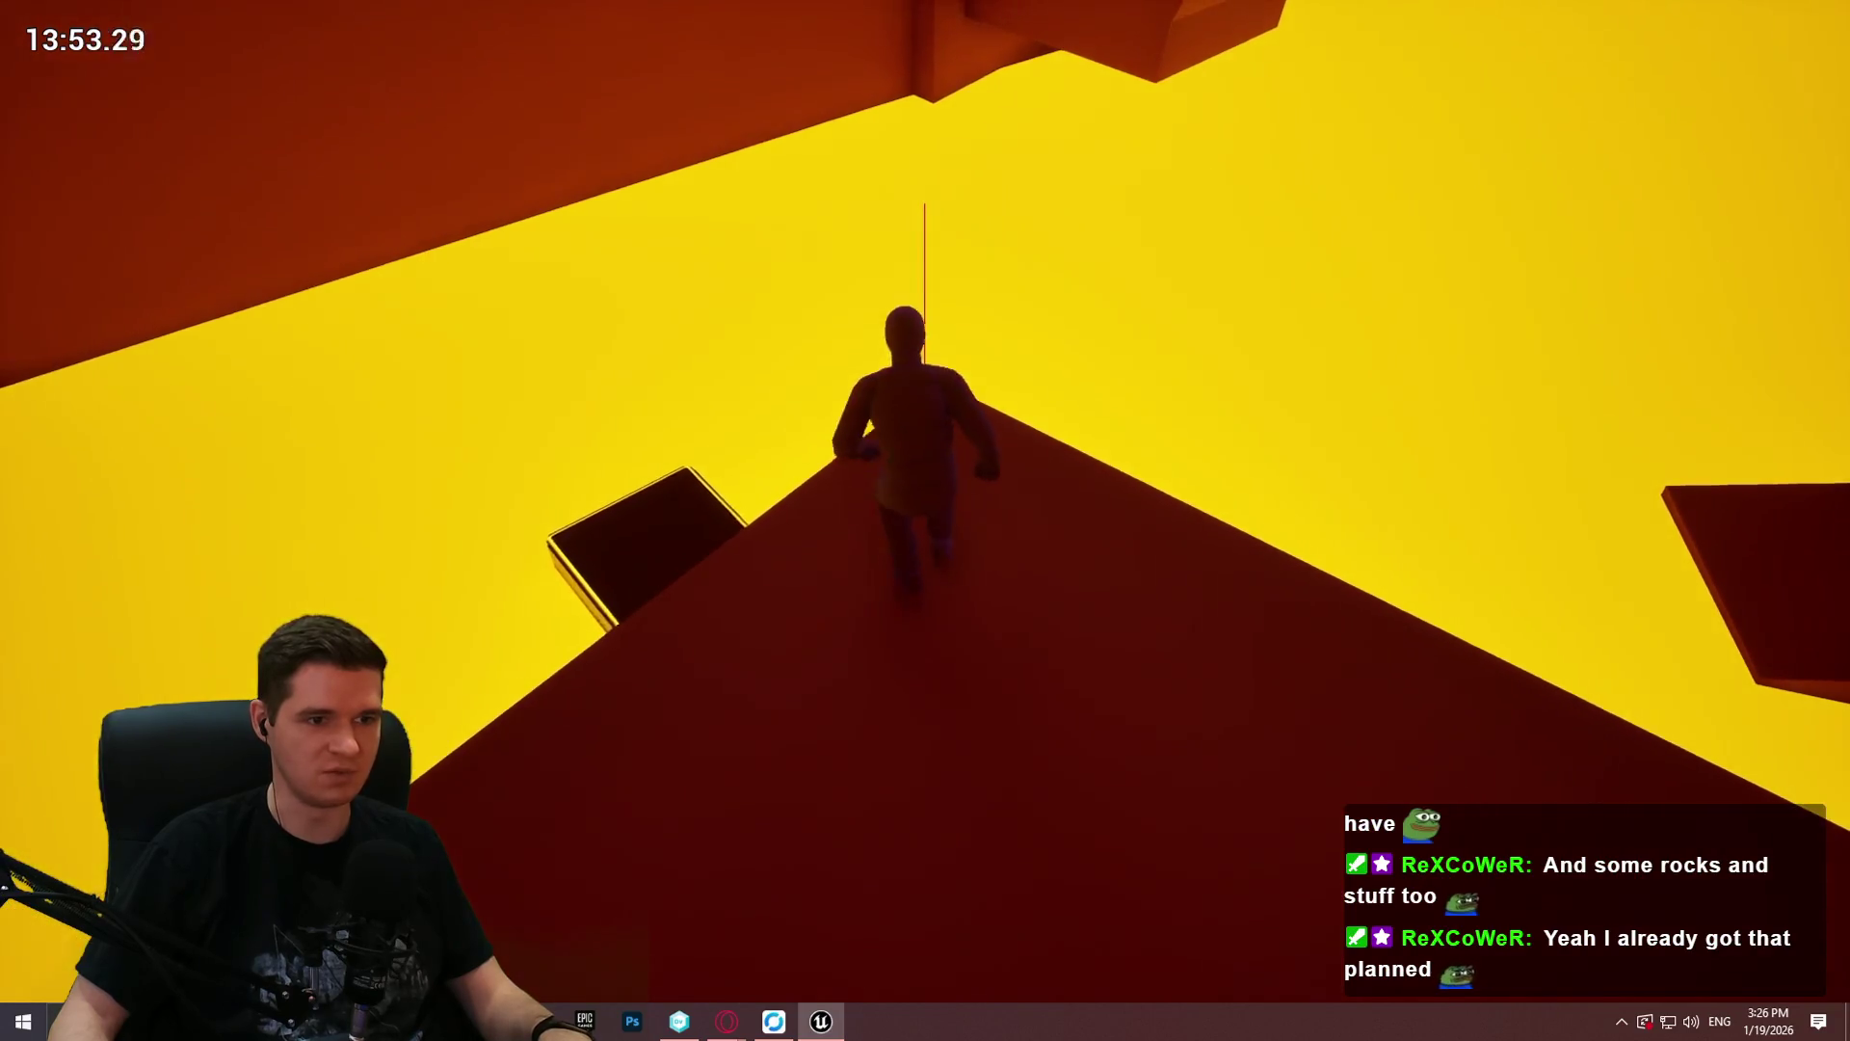
key(w)
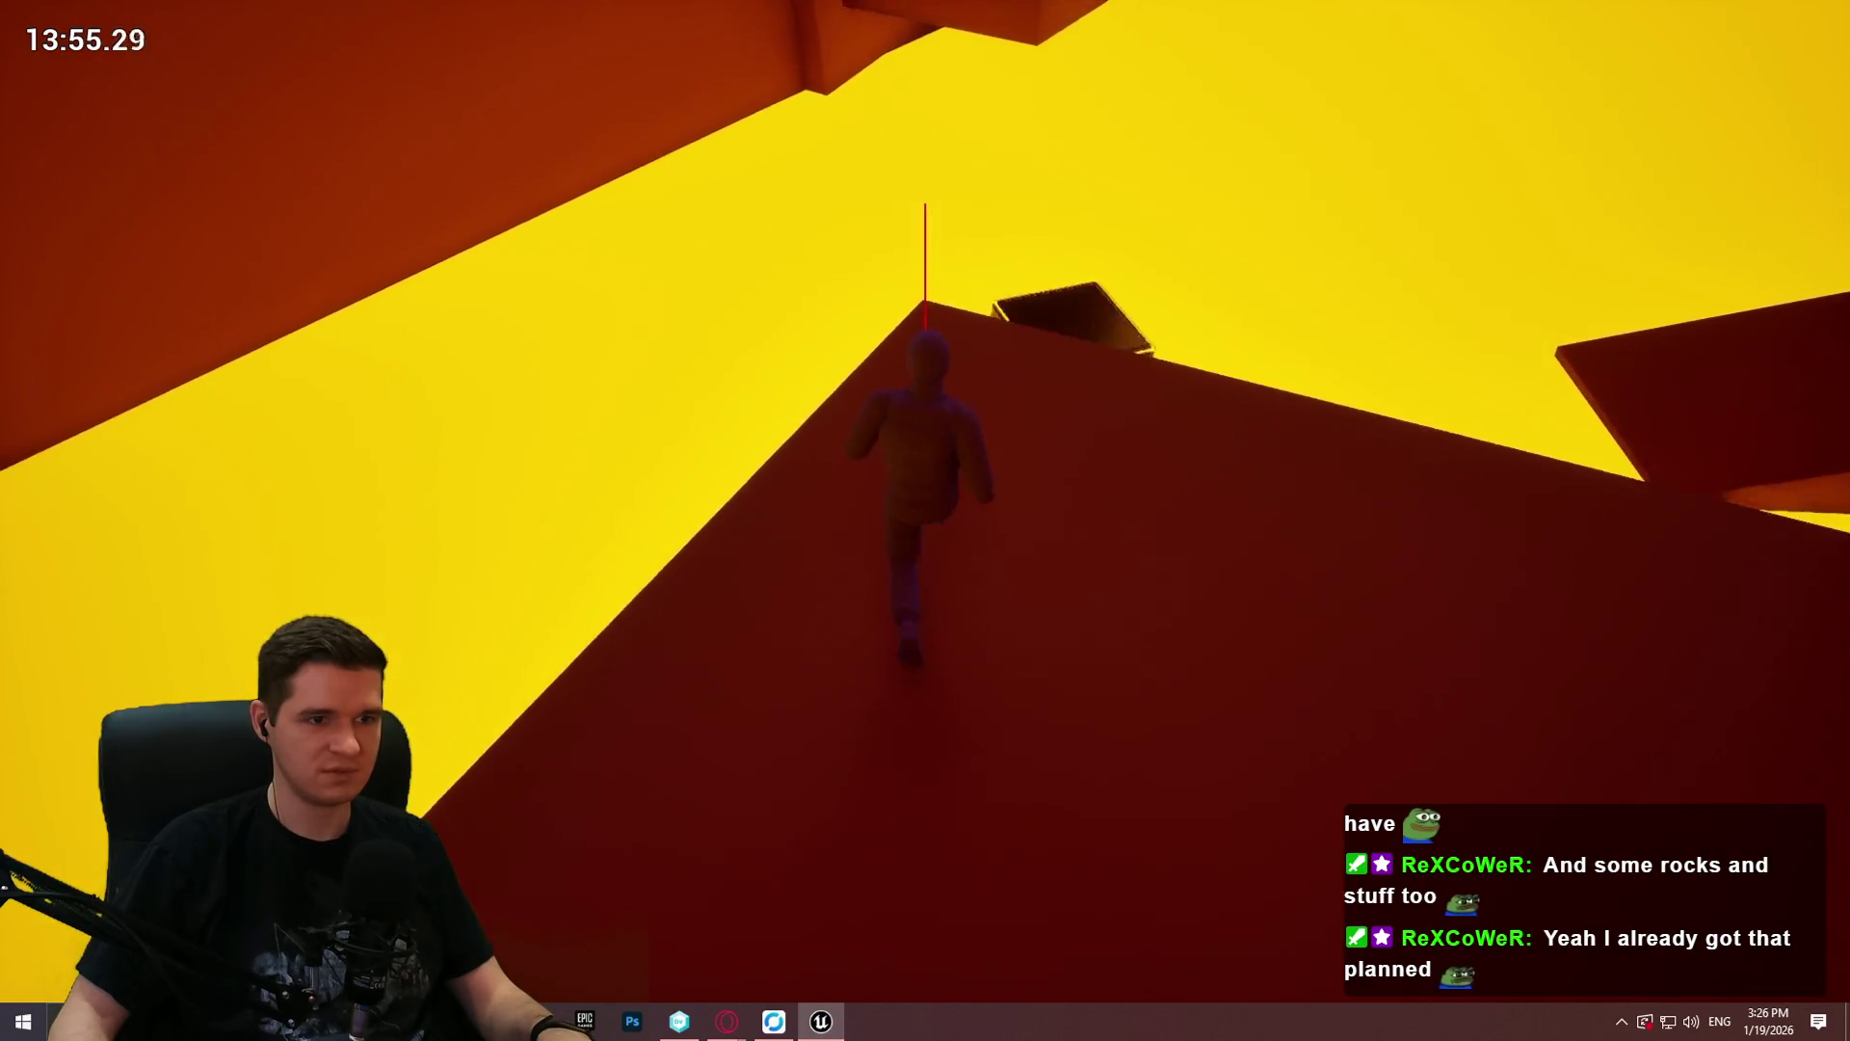
key(w)
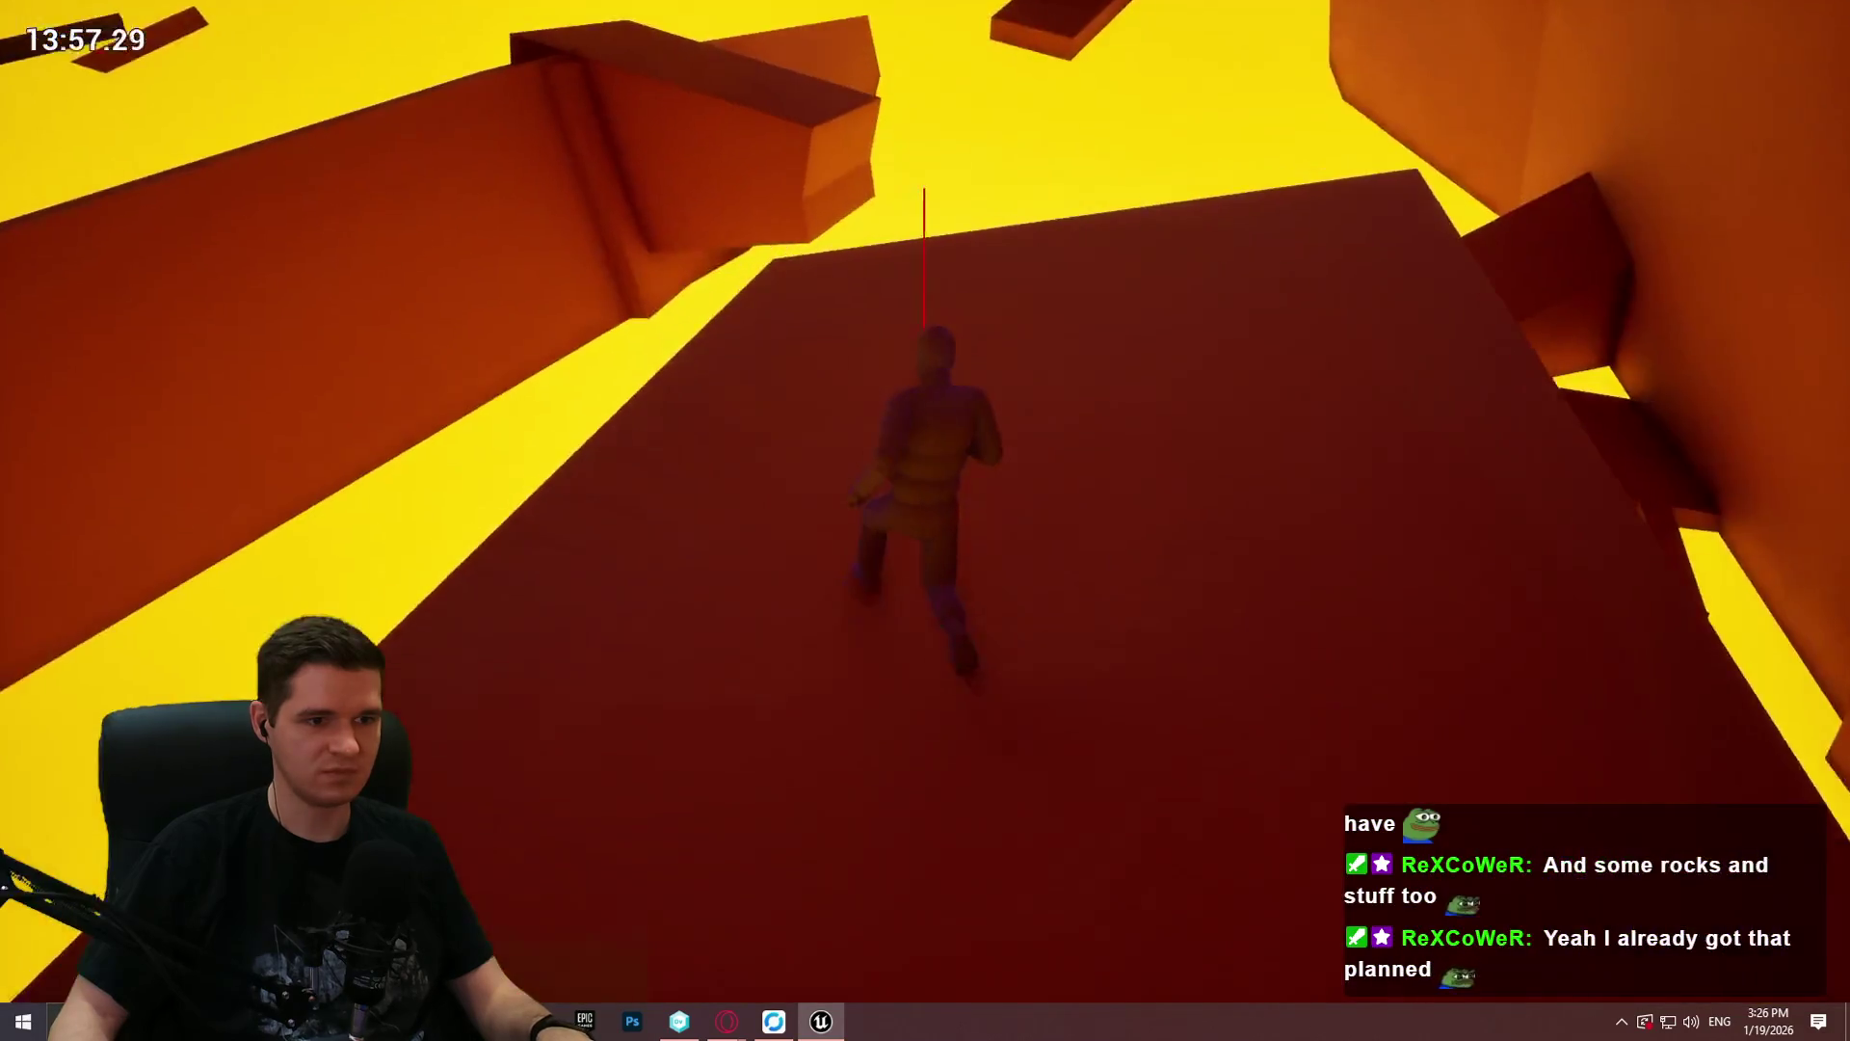
Step: Run across the red platforms, hang from the high ledge and climb onto the dark box platform
key(w)
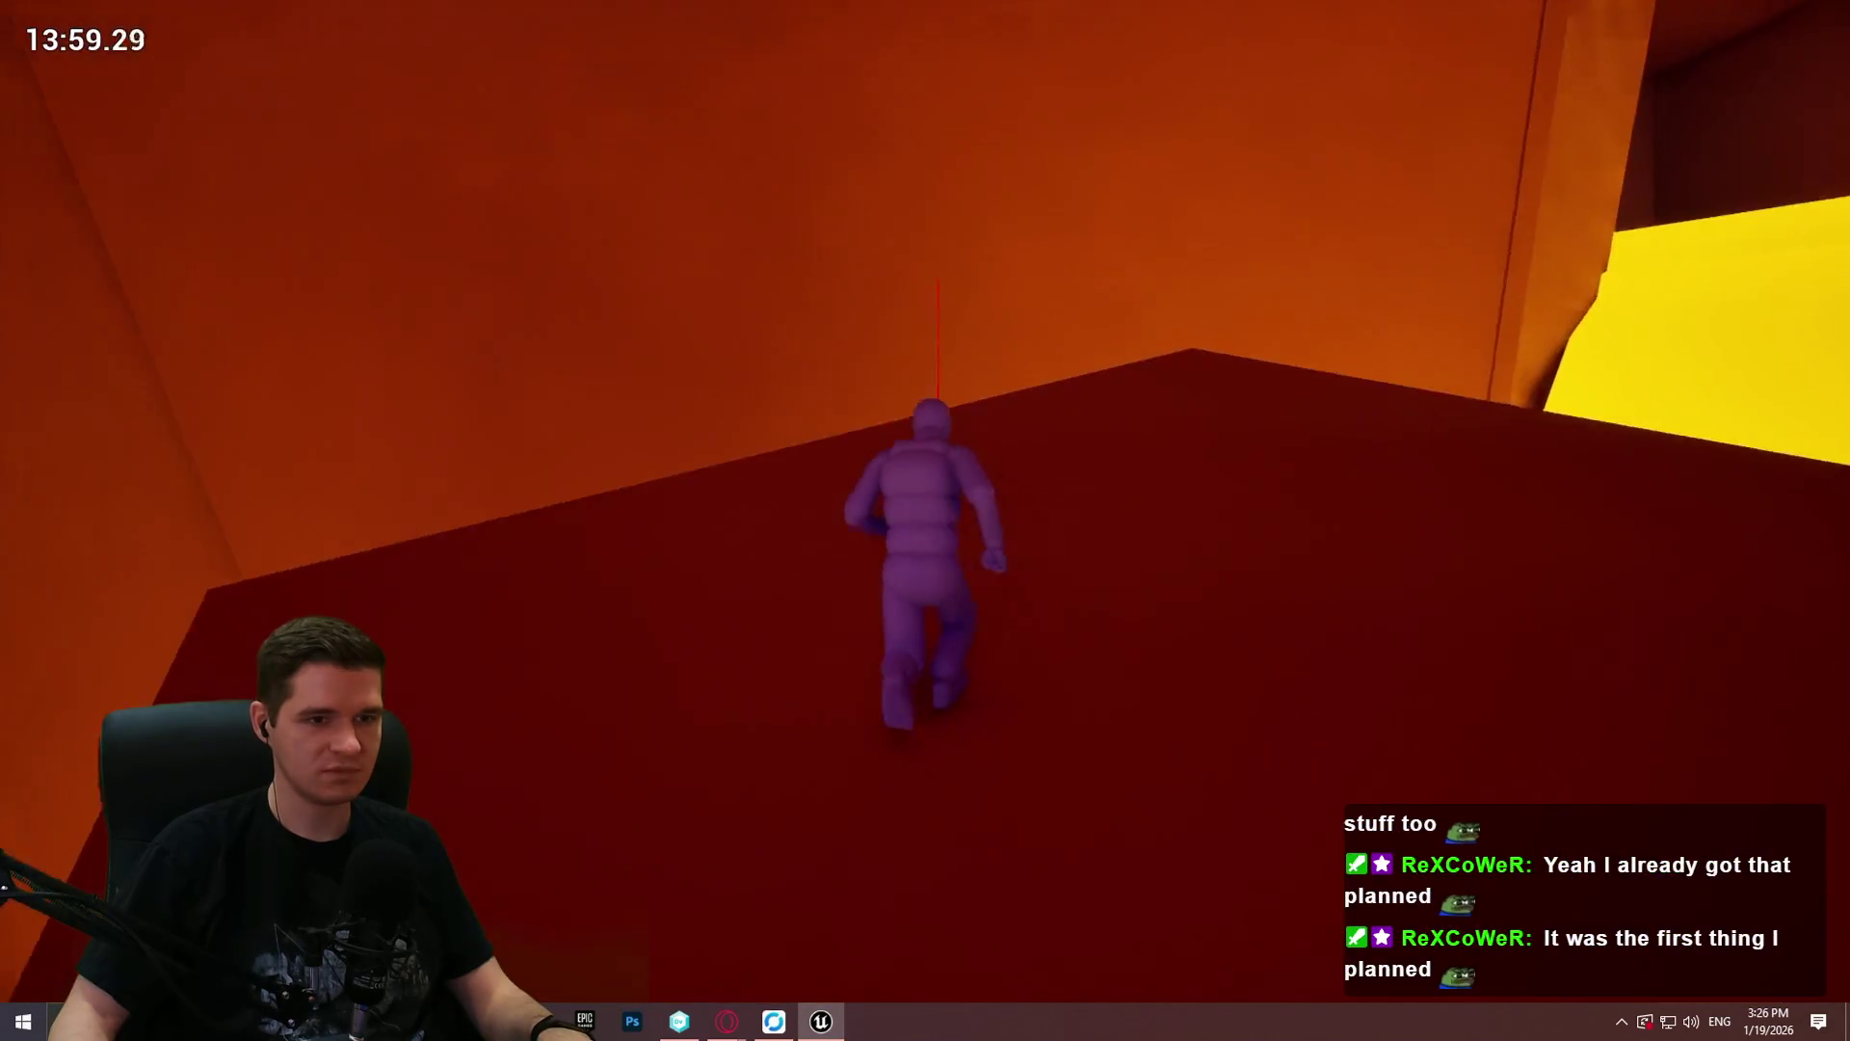
key(w)
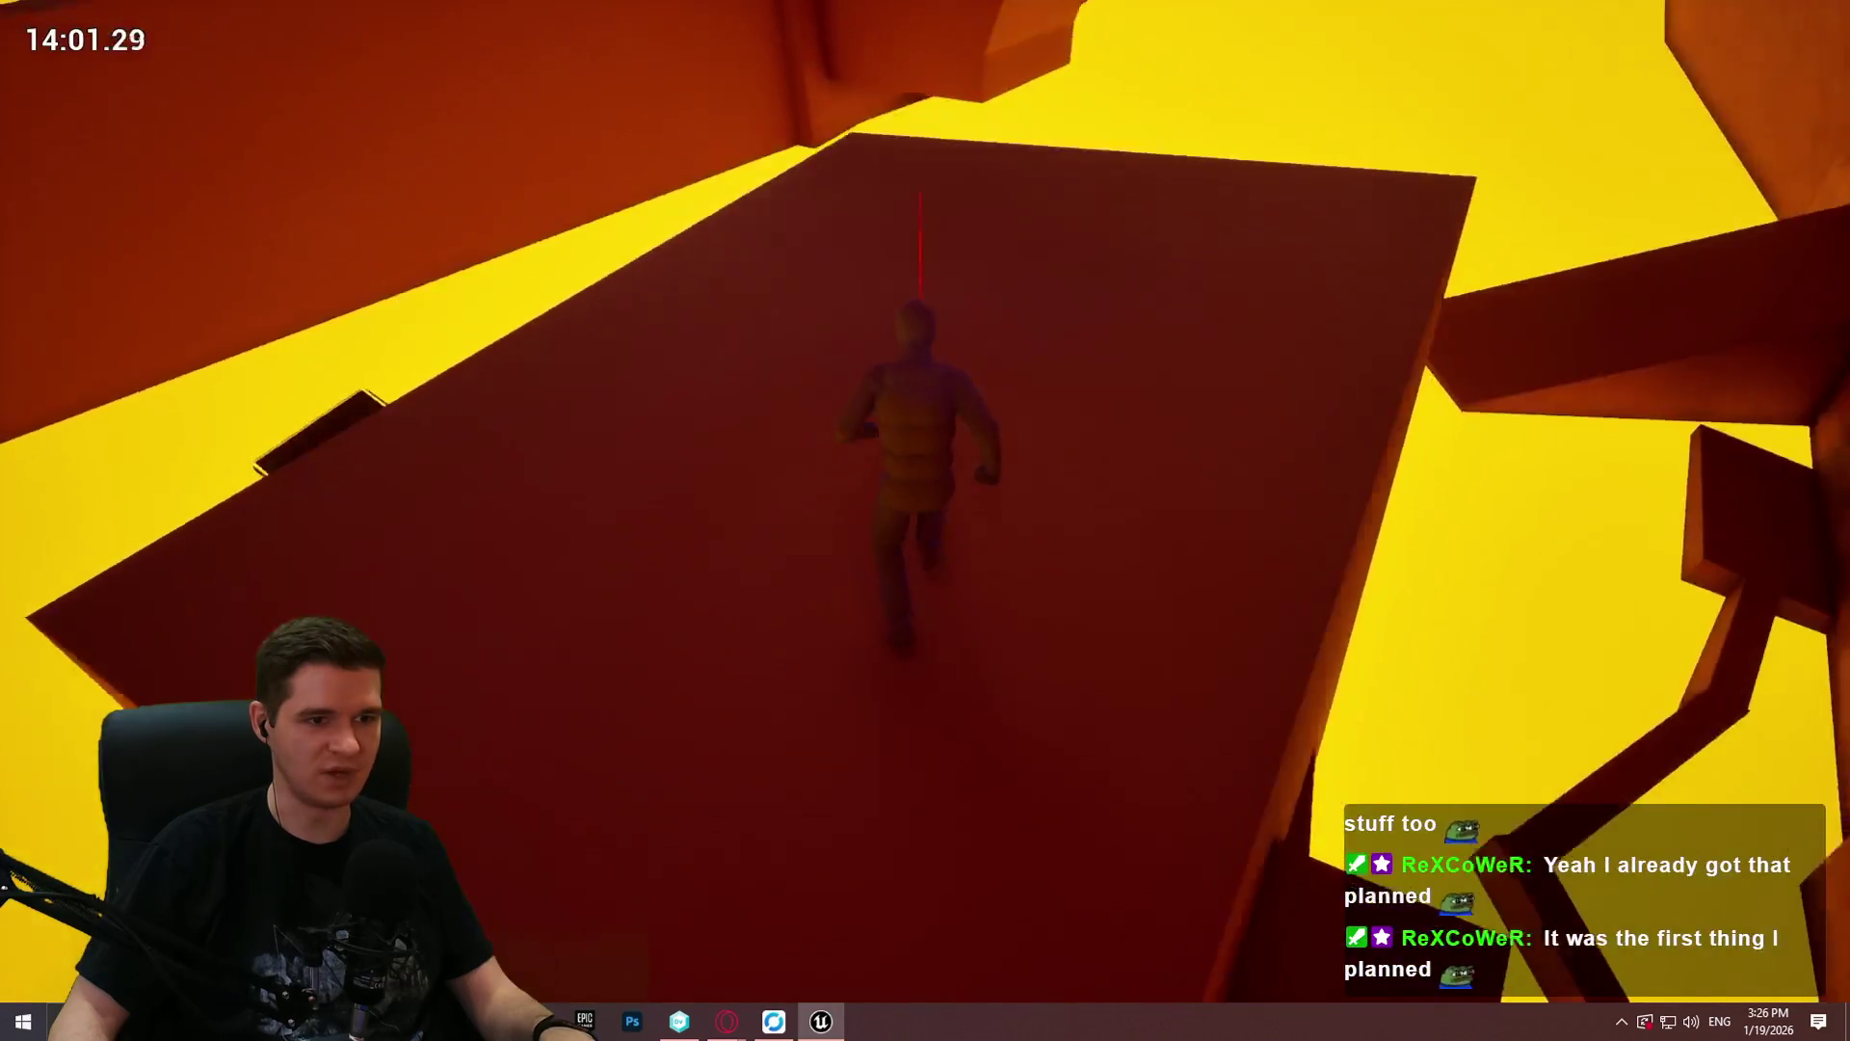
key(w)
key(space)
key(w)
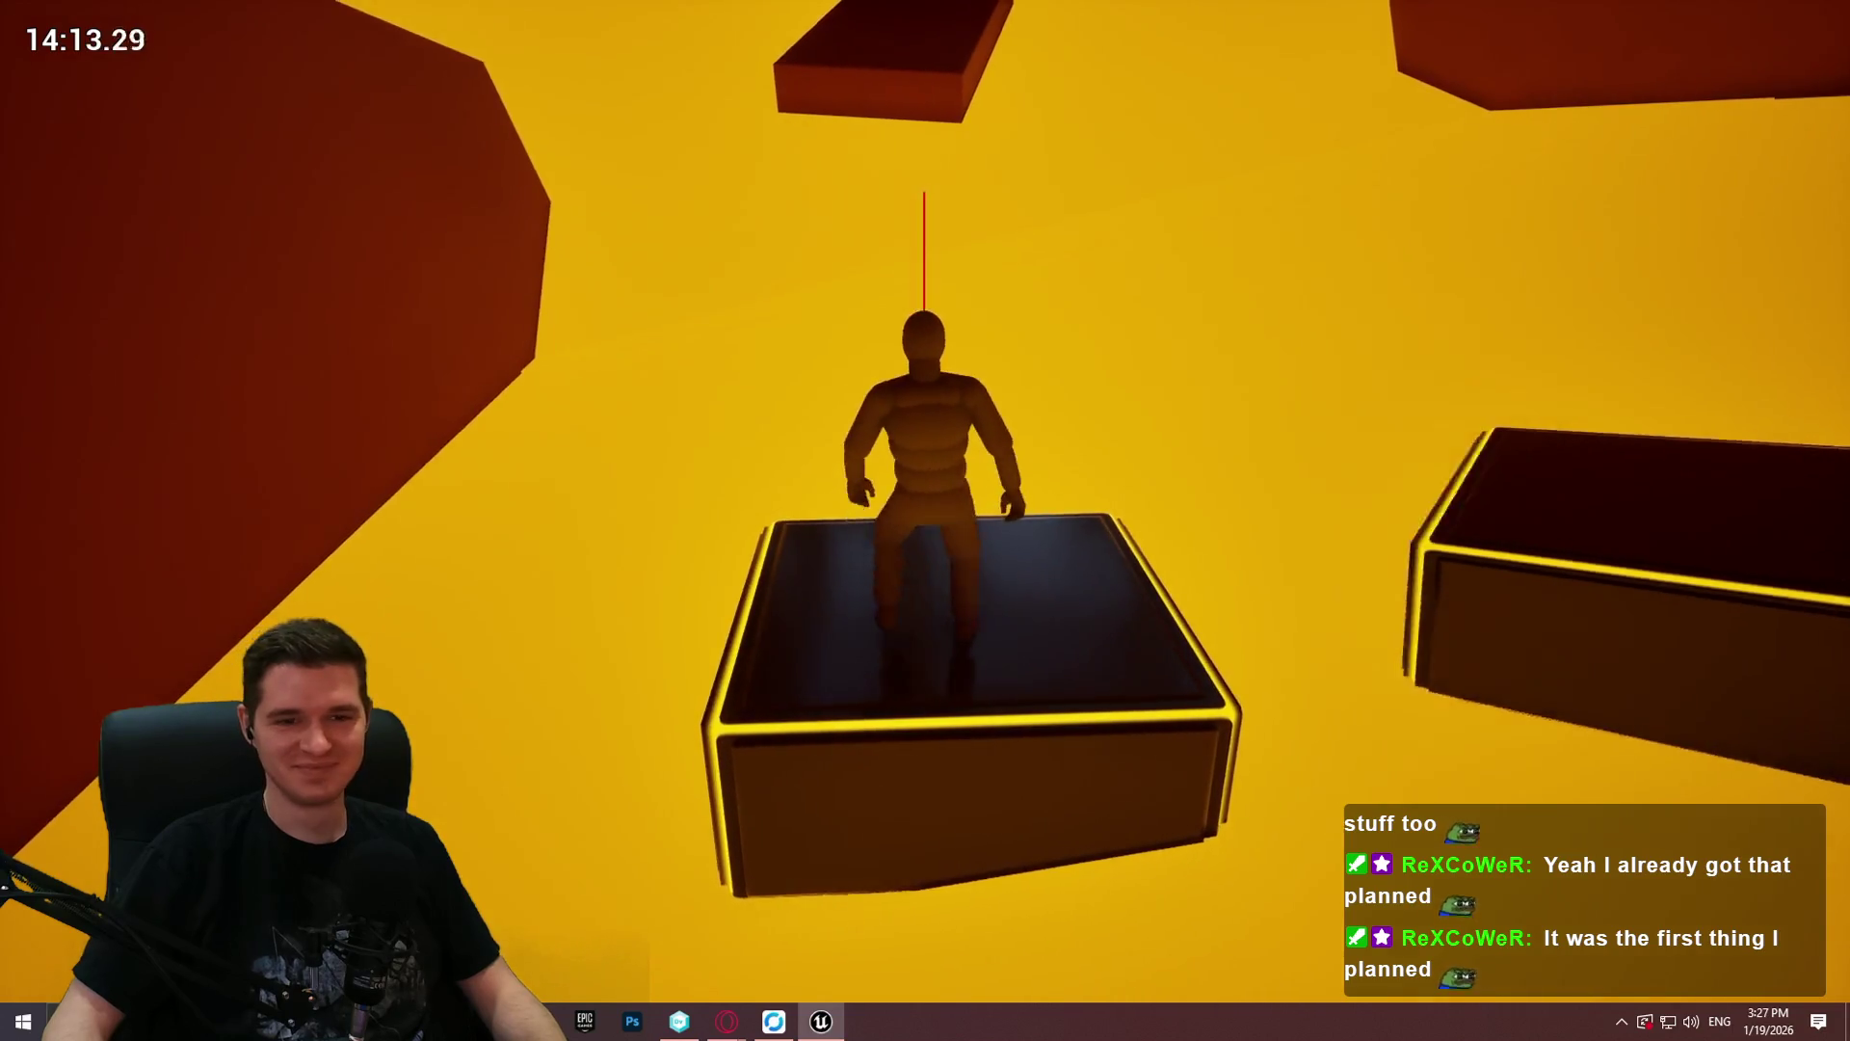
Step: Hop across the boxes and large red platform toward the green box
key(space)
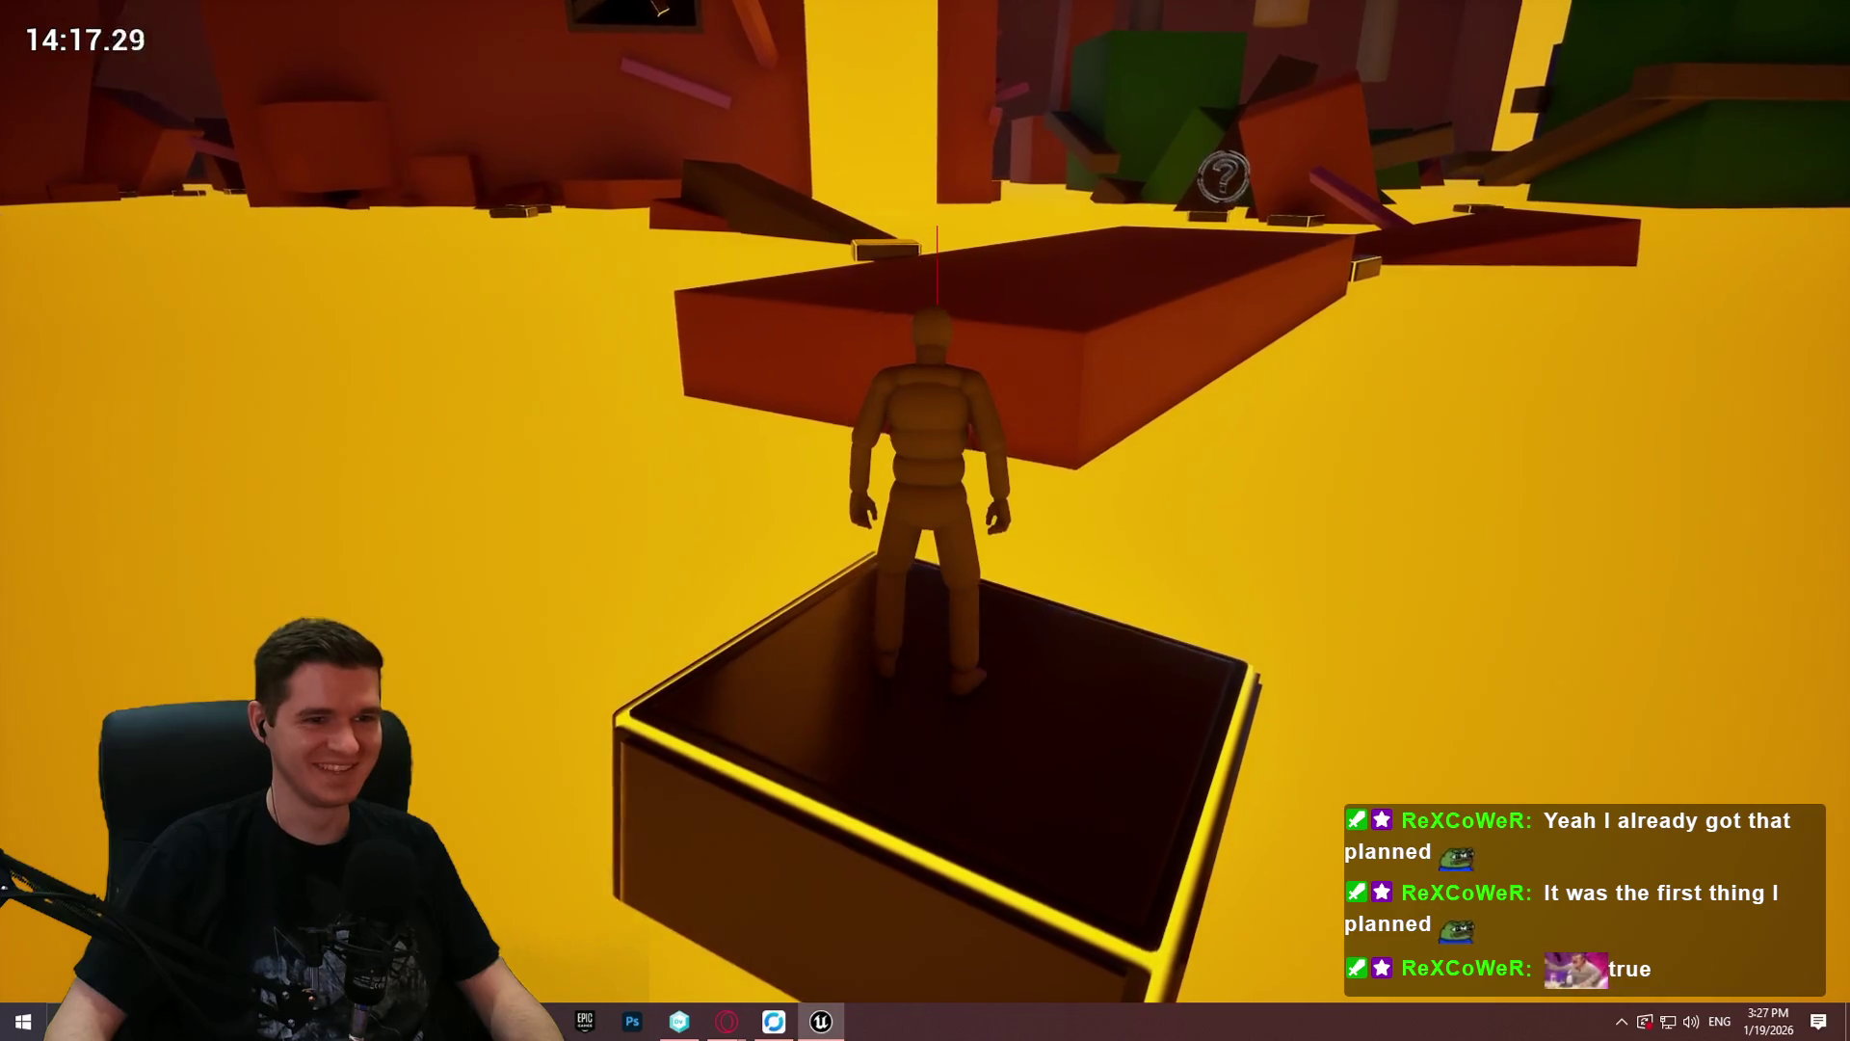
key(space)
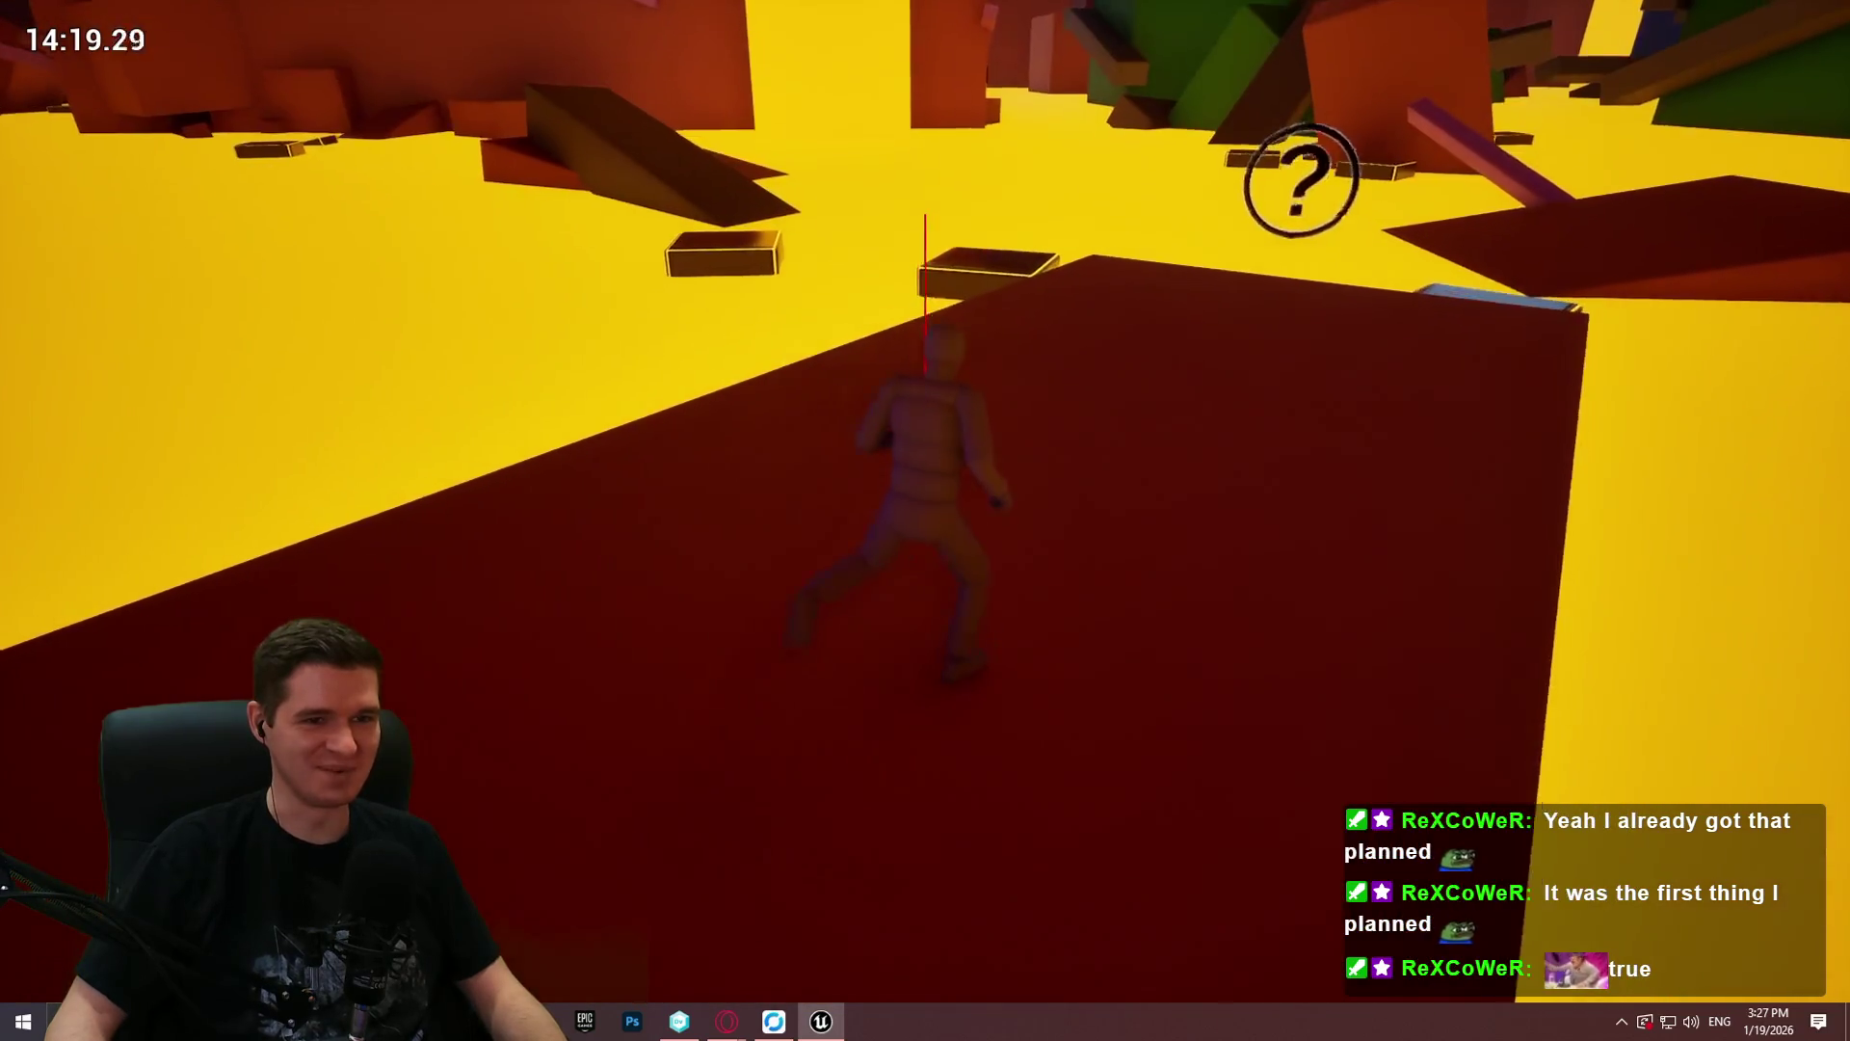
key(space)
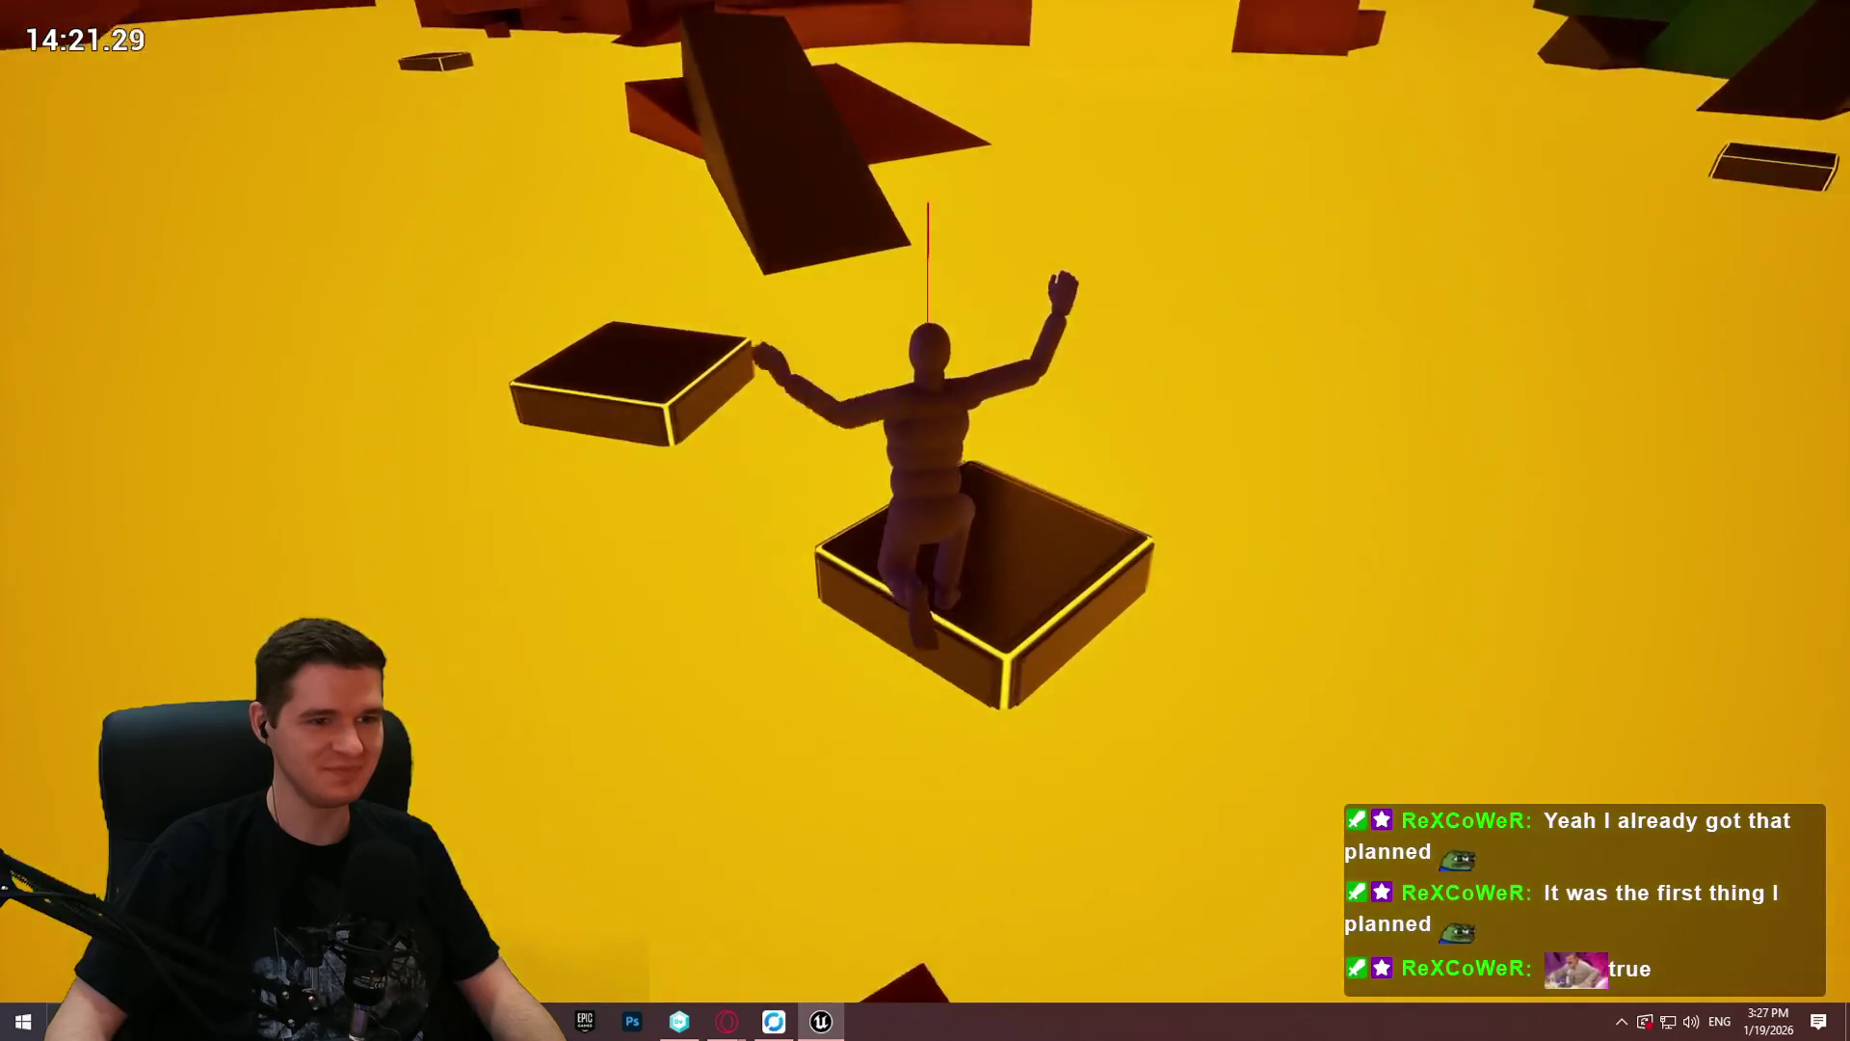
key(space)
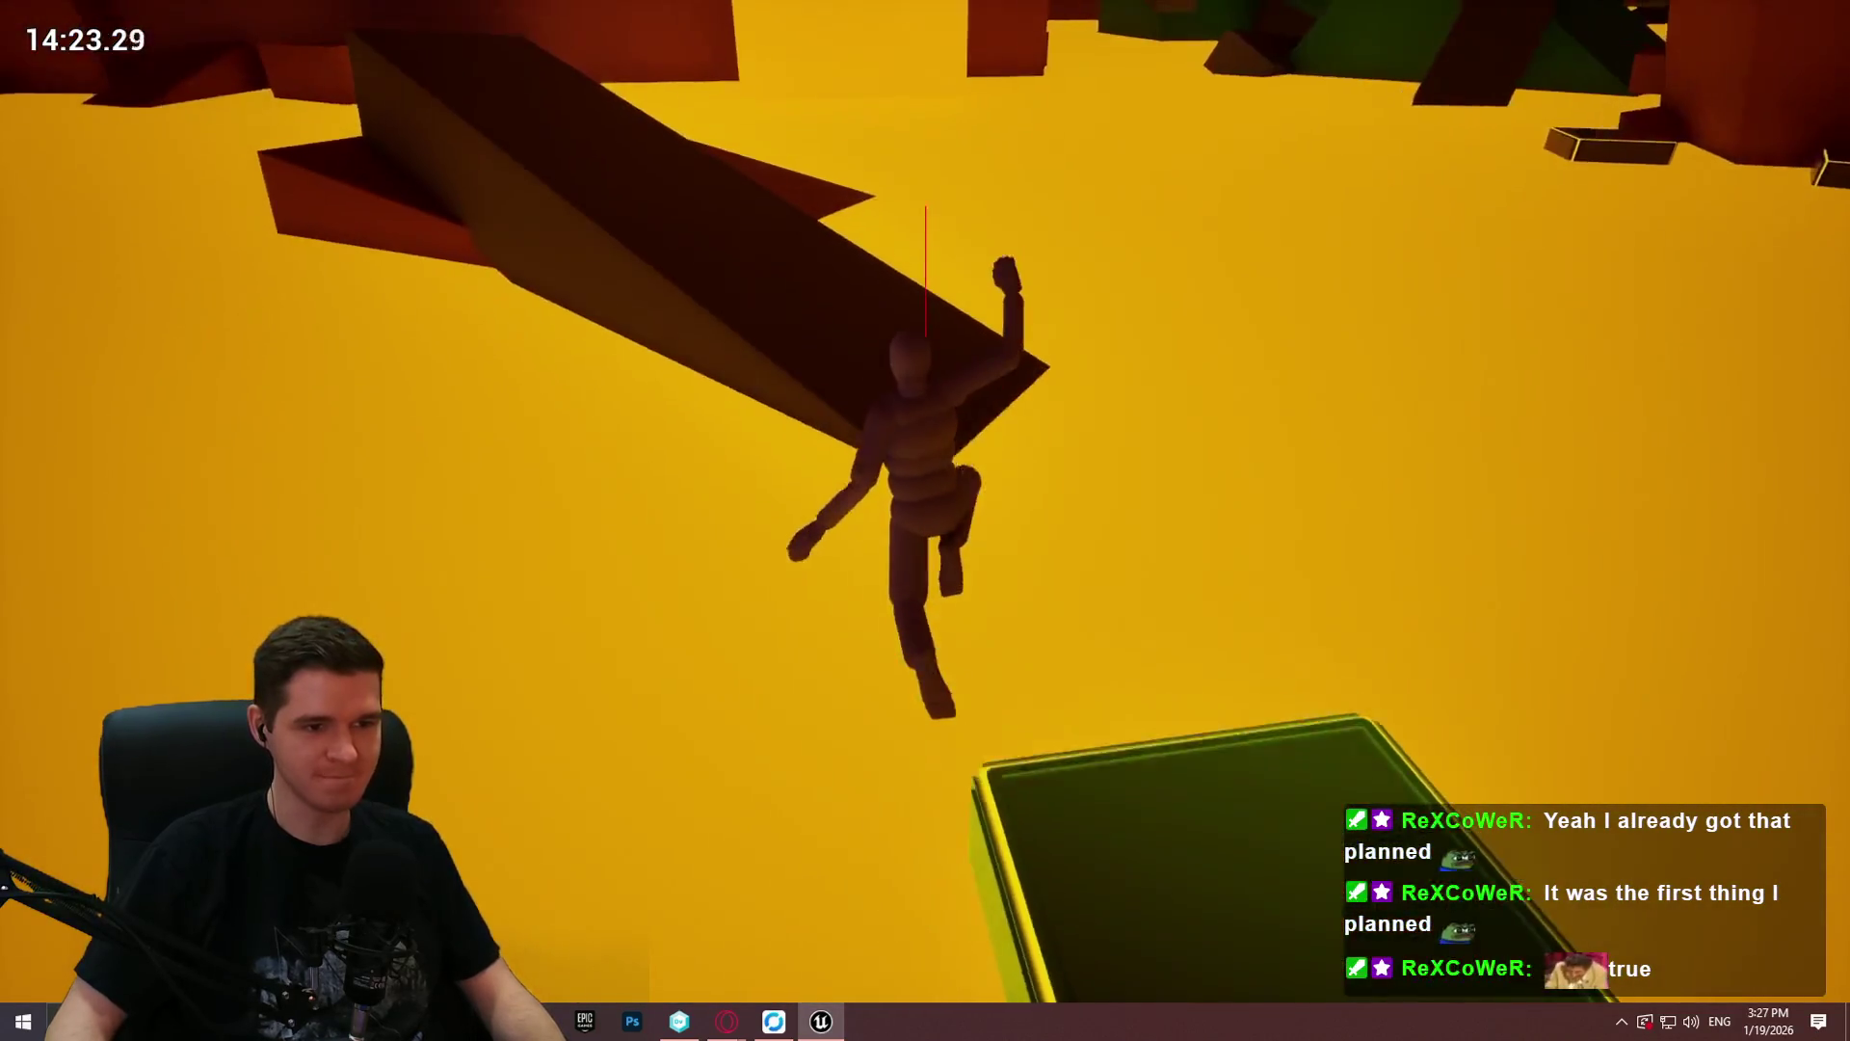
Step: Run the red corridor, wall-run the right wall, and leap the yellow void to grab the red ledge
key(w)
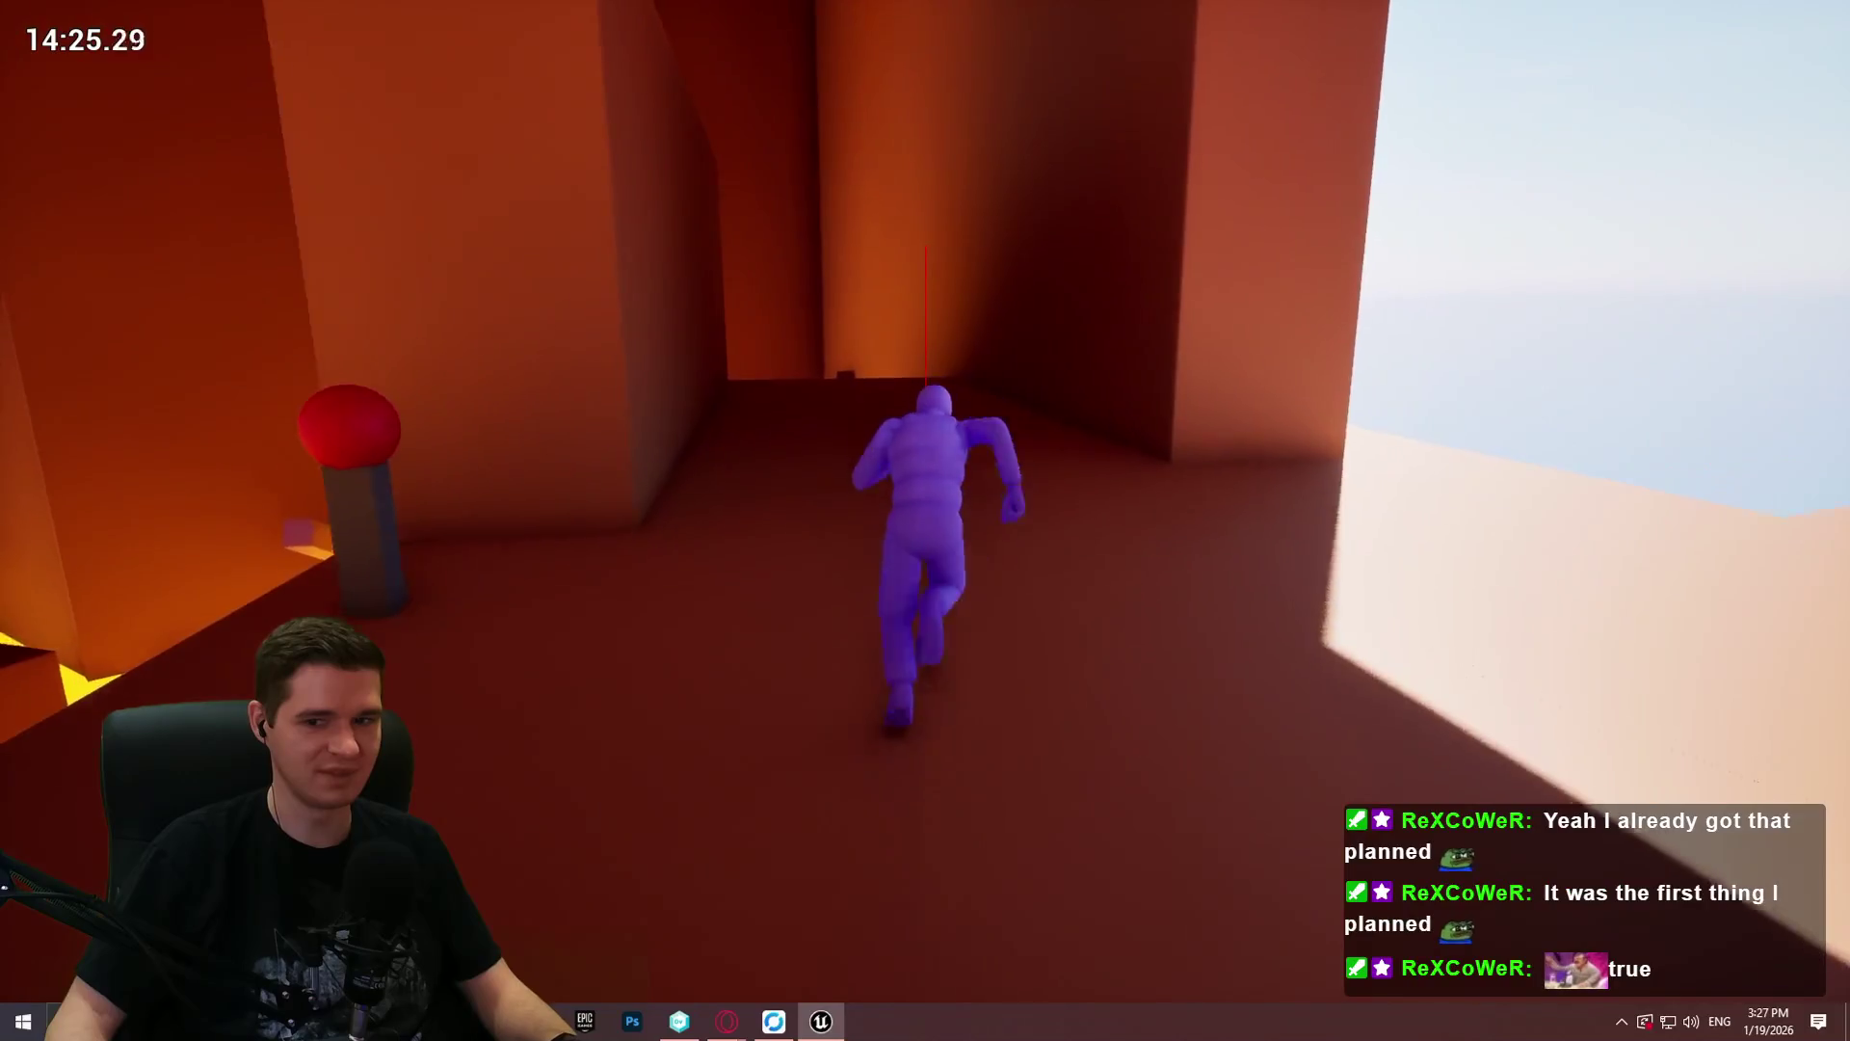
key(w)
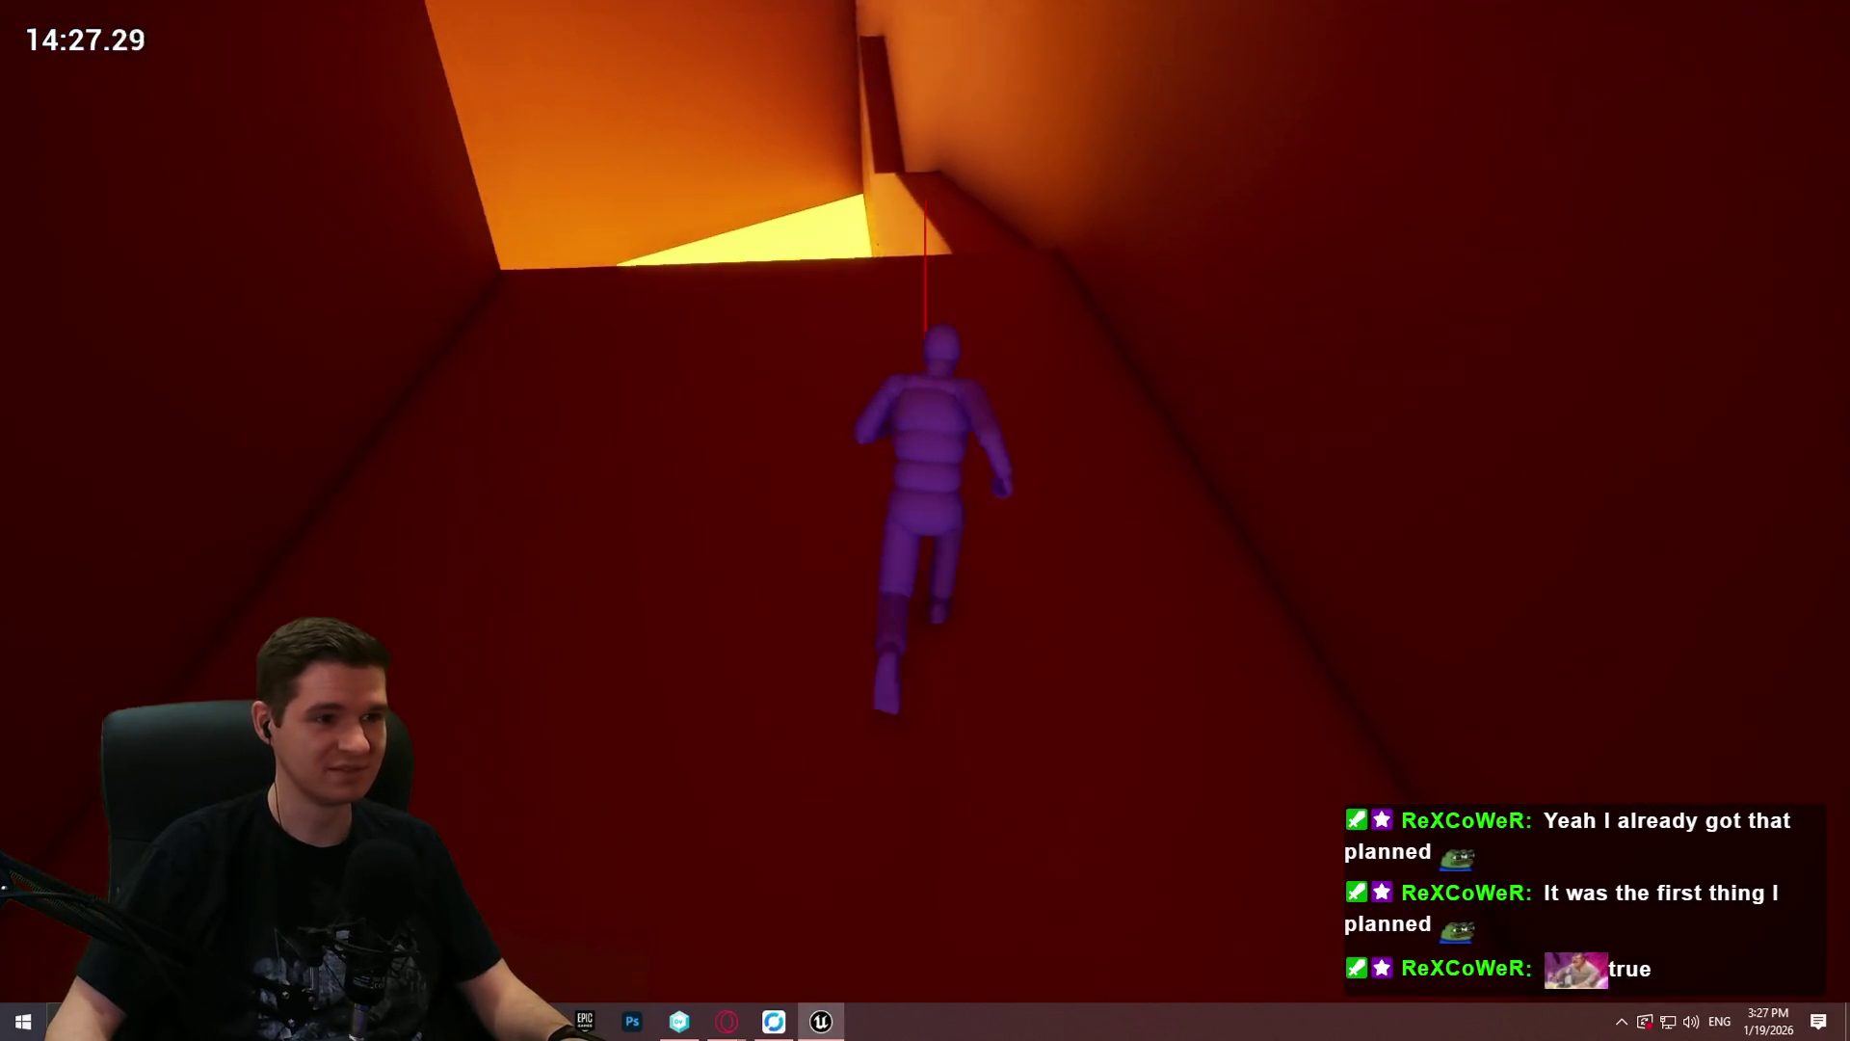
key(space)
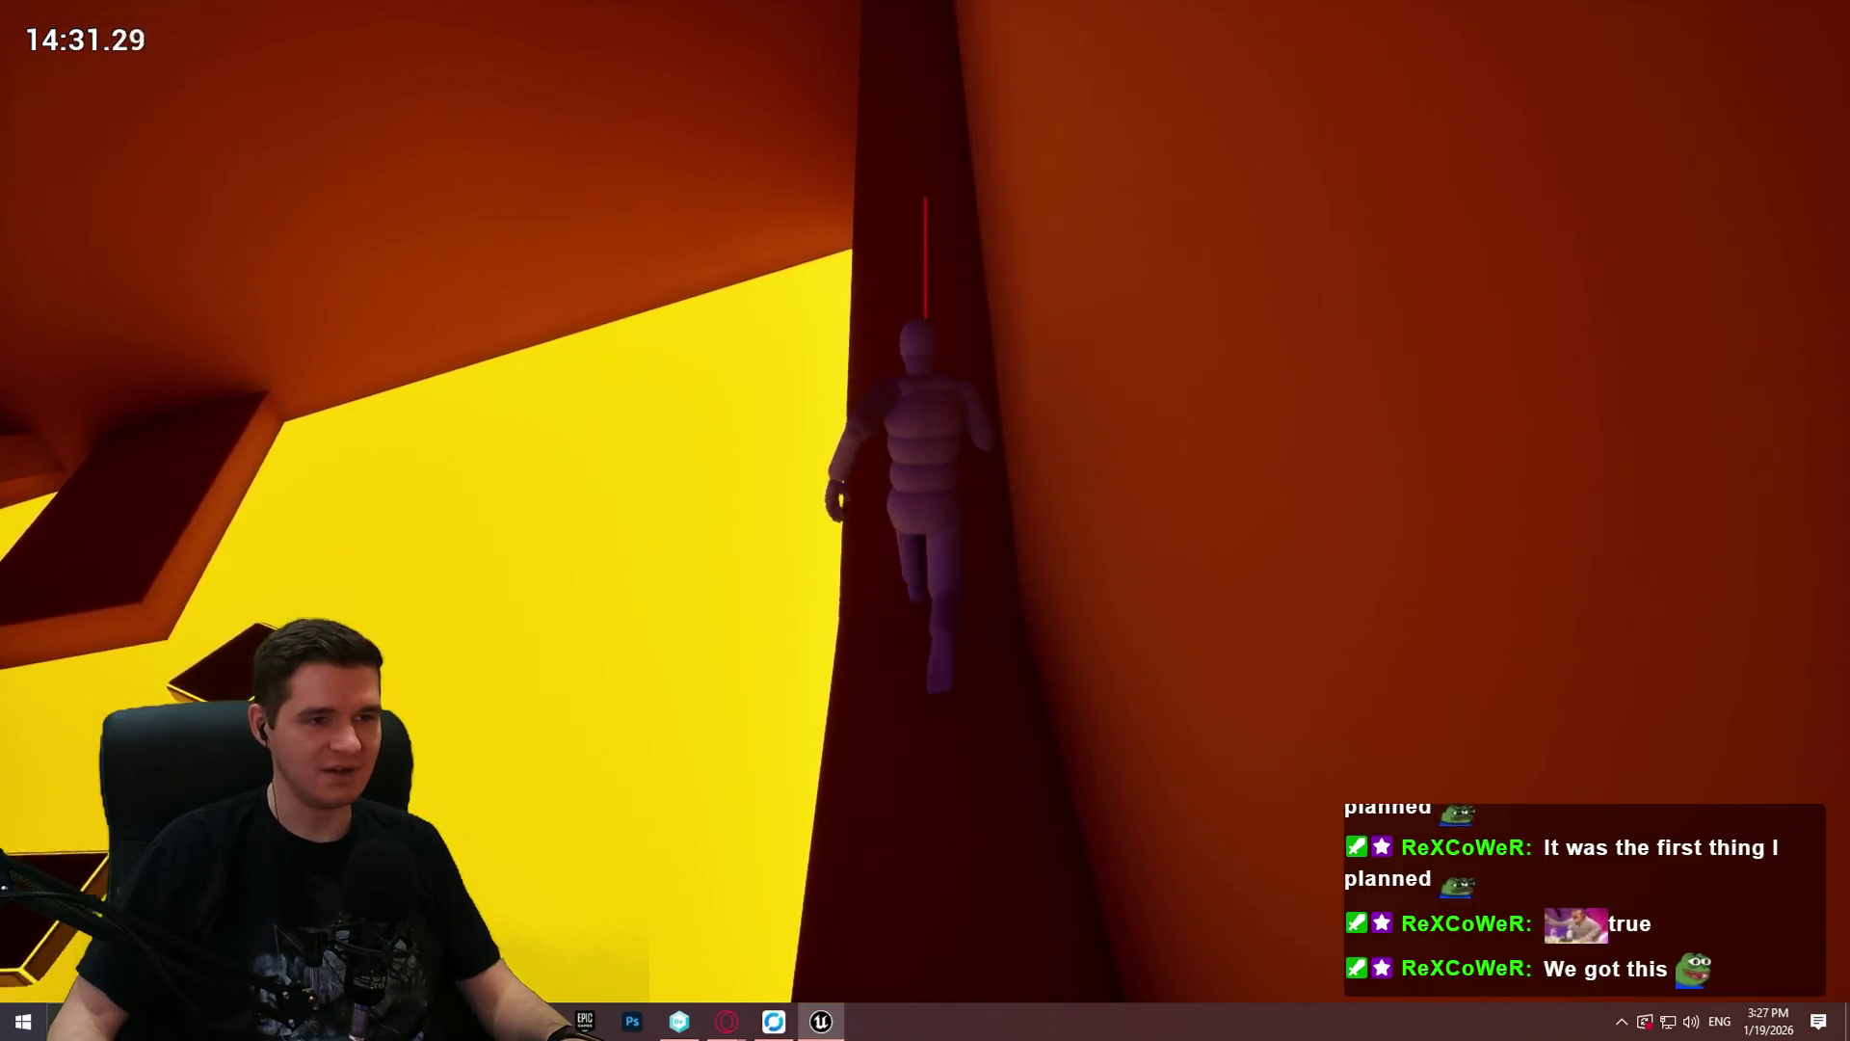
key(space)
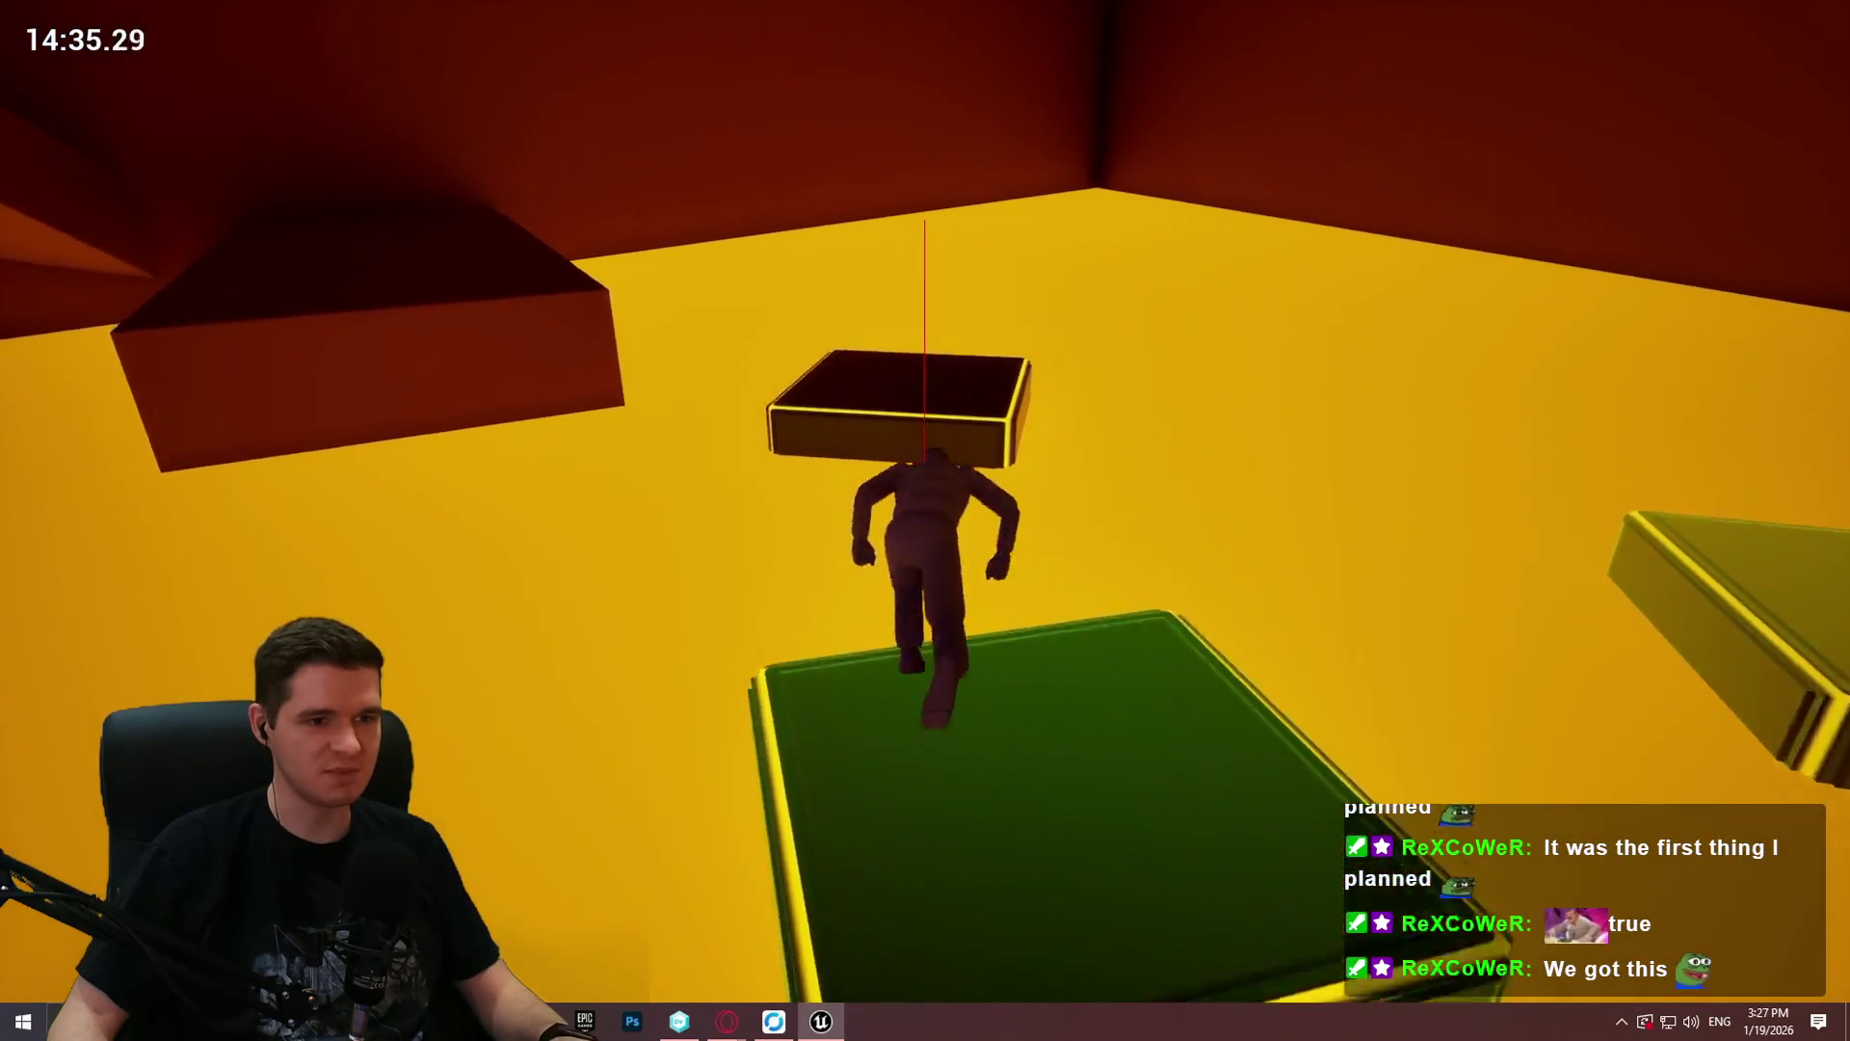
key(space)
key(space)
Step: Climb up the diagonal red beam, jump to the ledge above, and climb onto the pillar top
key(w)
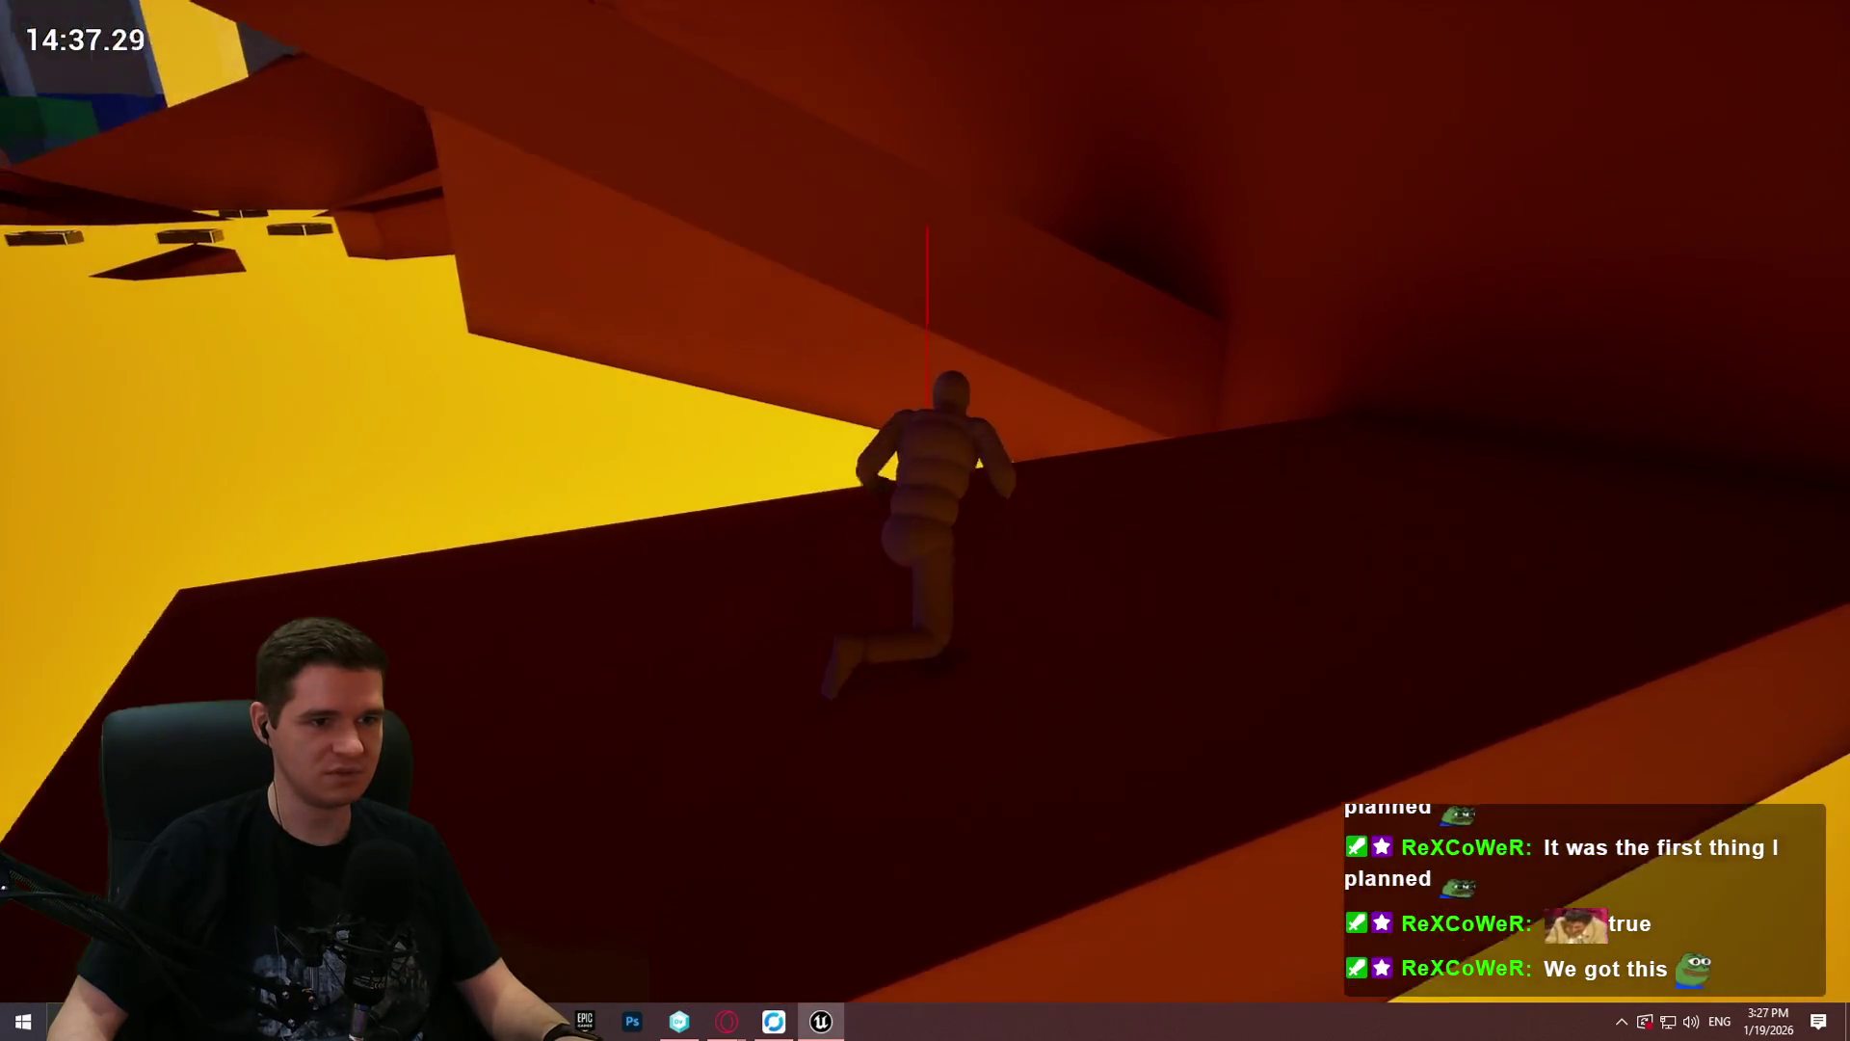
key(w)
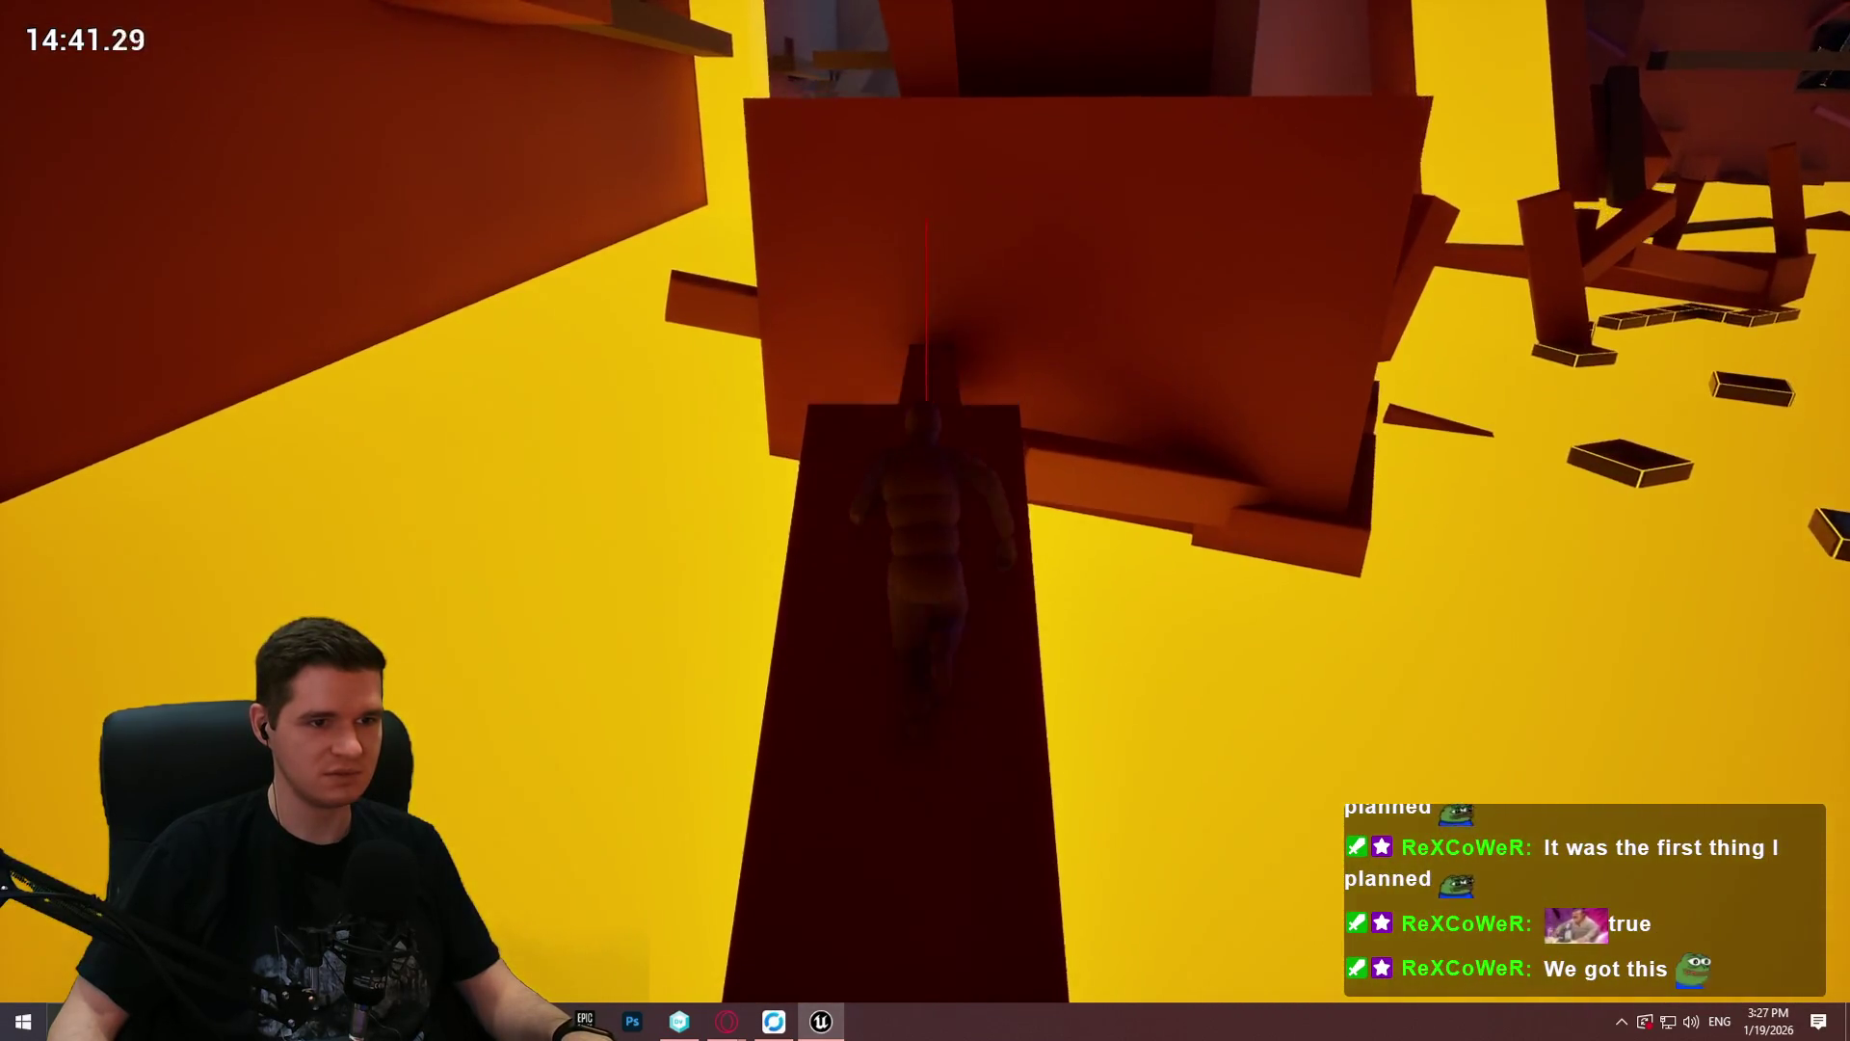
key(space)
key(w)
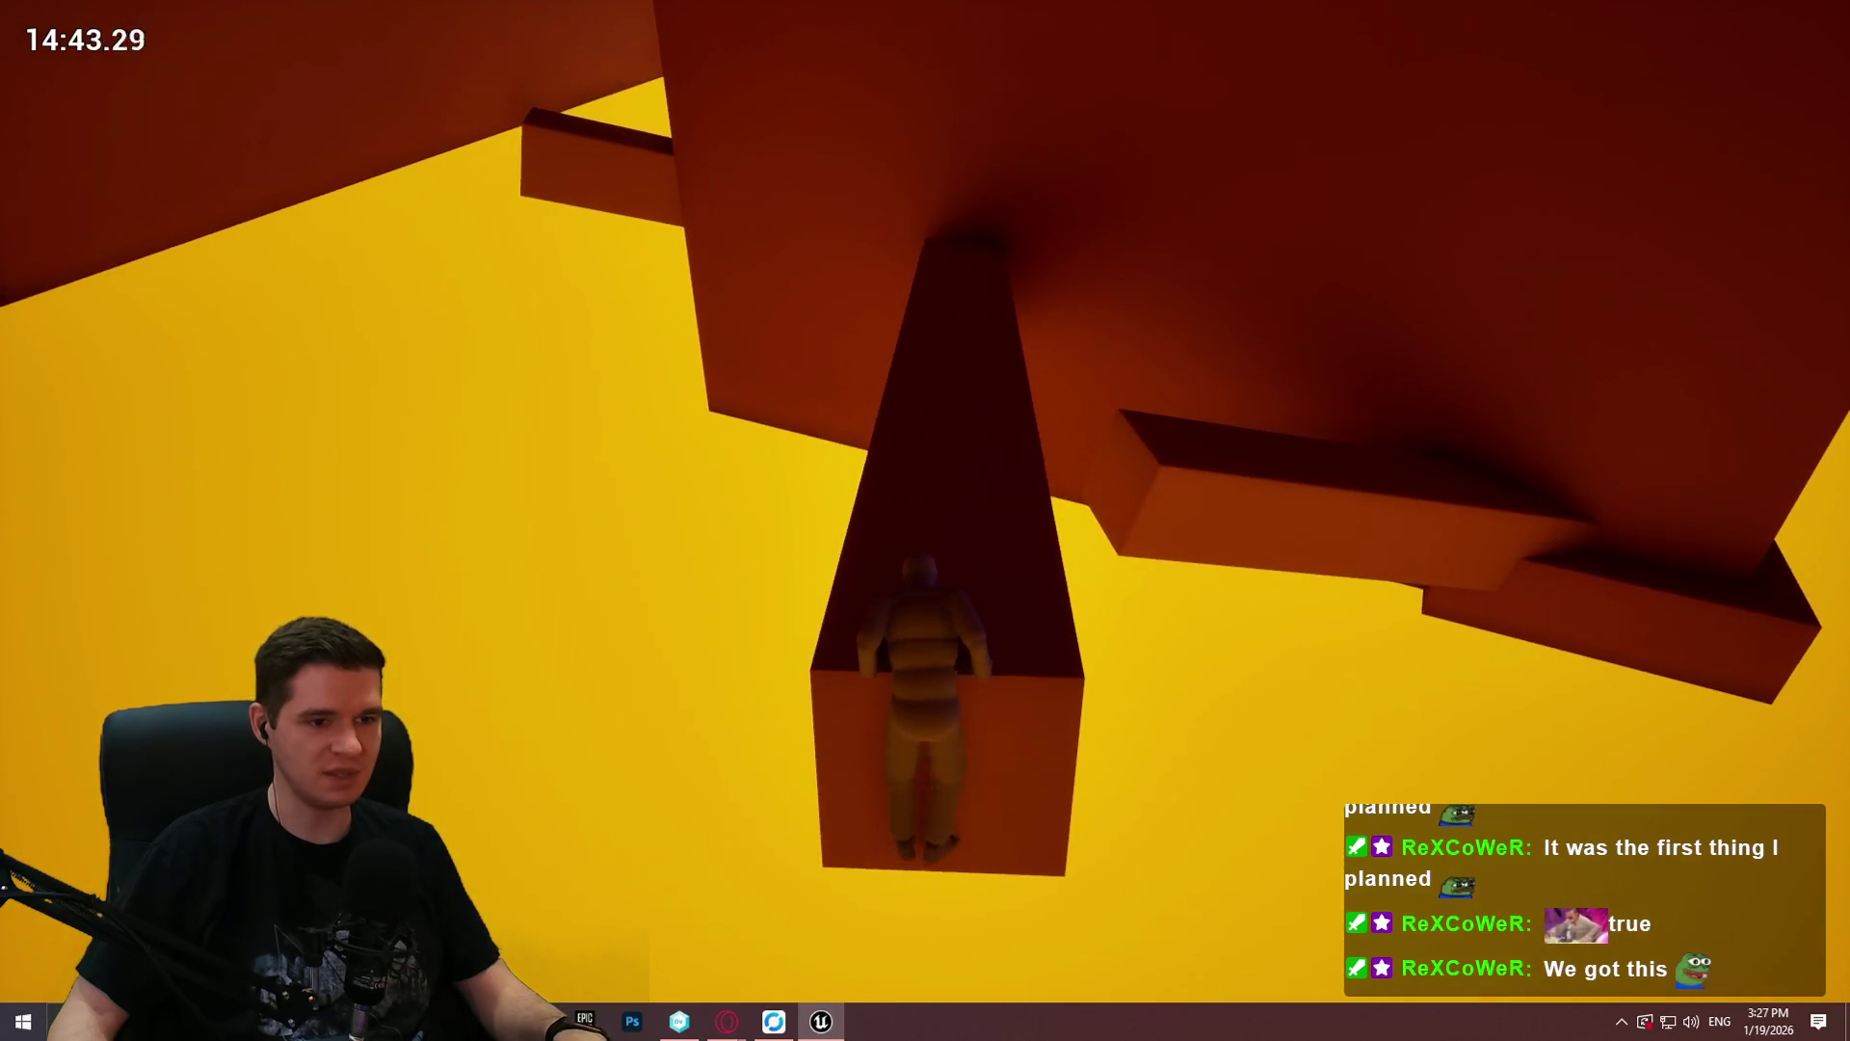
key(w)
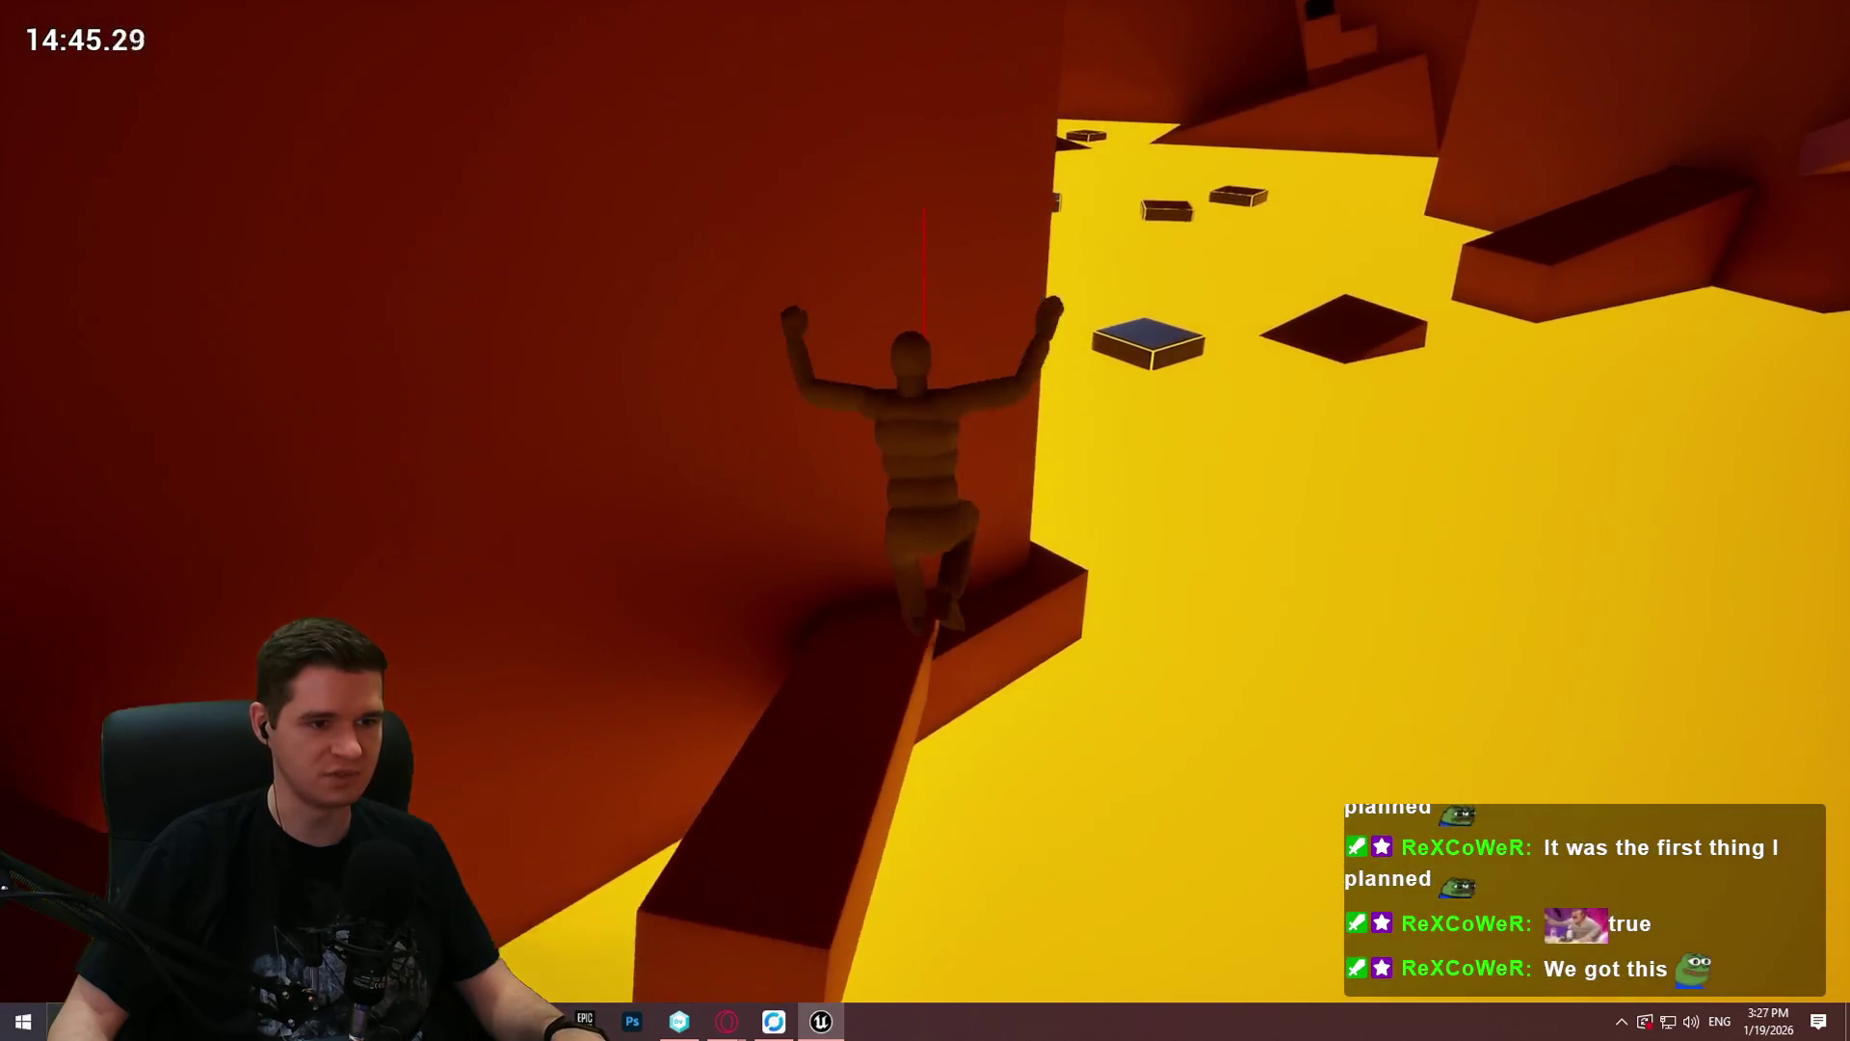
Step: Shuffle along the narrow wall ledge to the pillar and jump to grab the dark box's ledge
key(w)
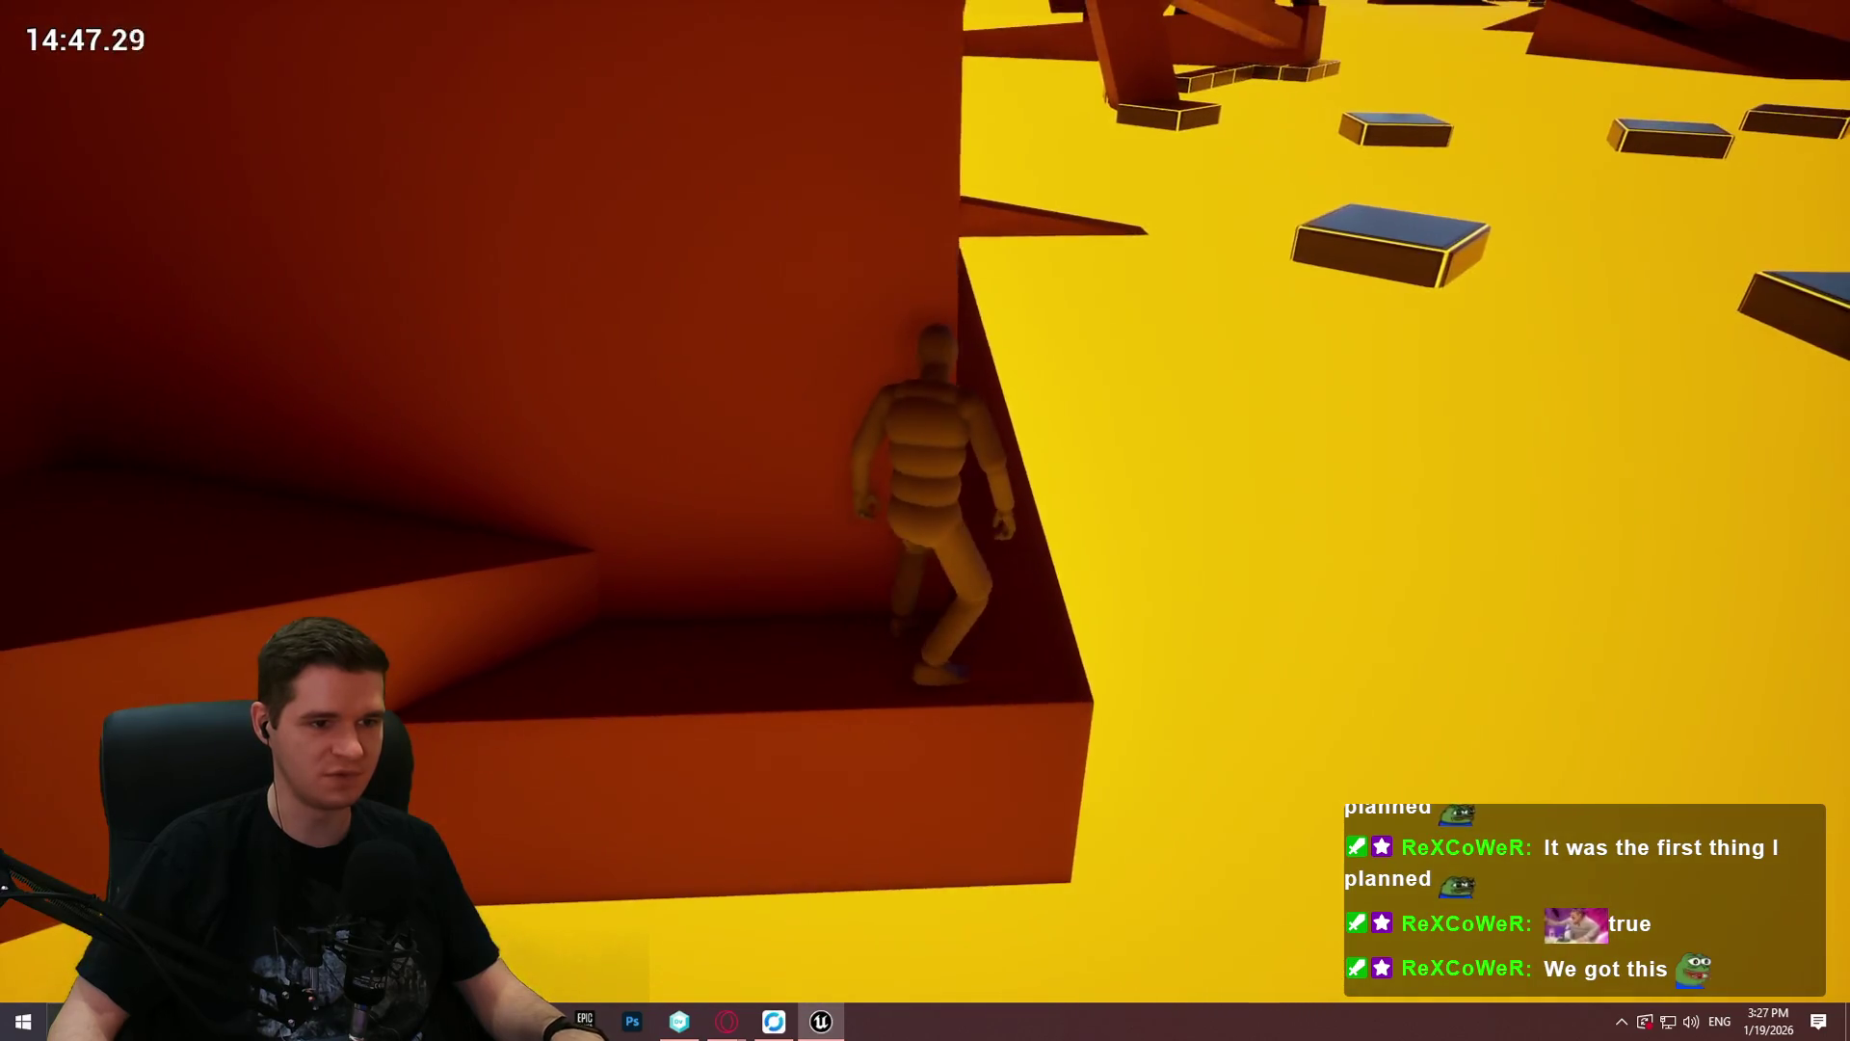
key(w)
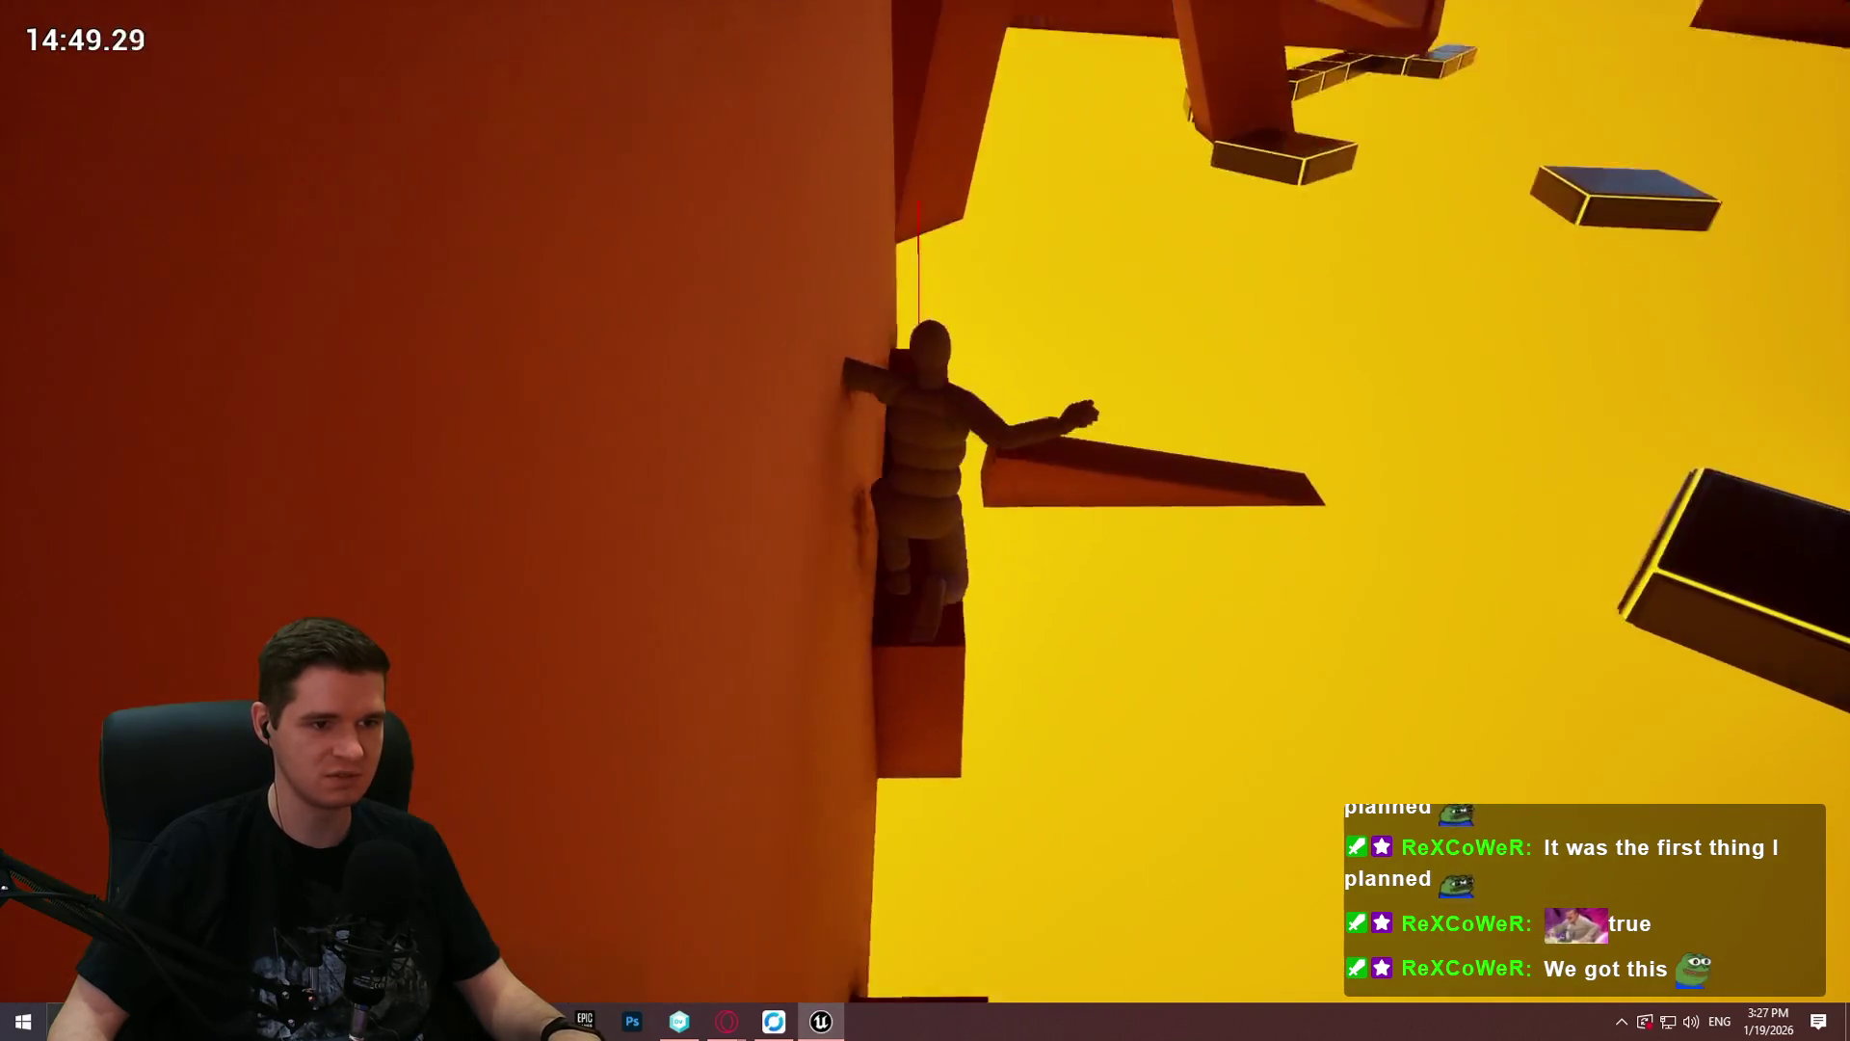
key(w)
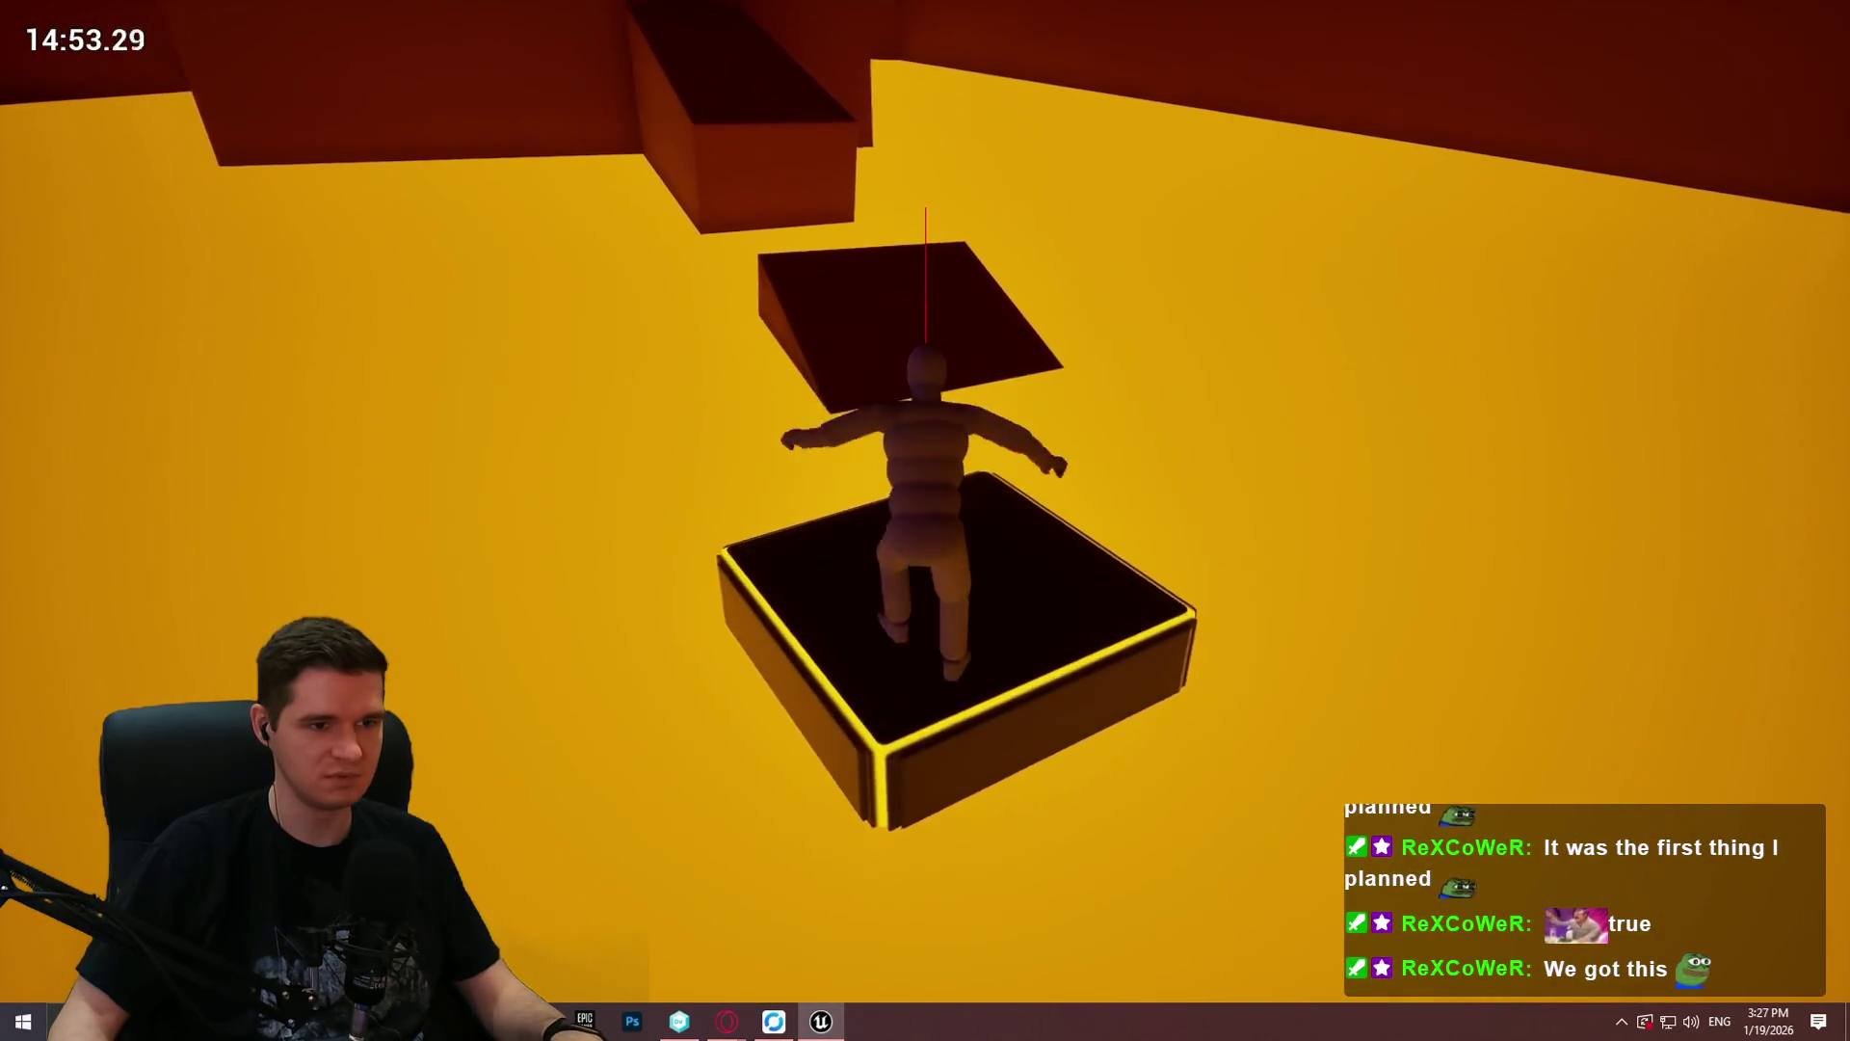
key(space)
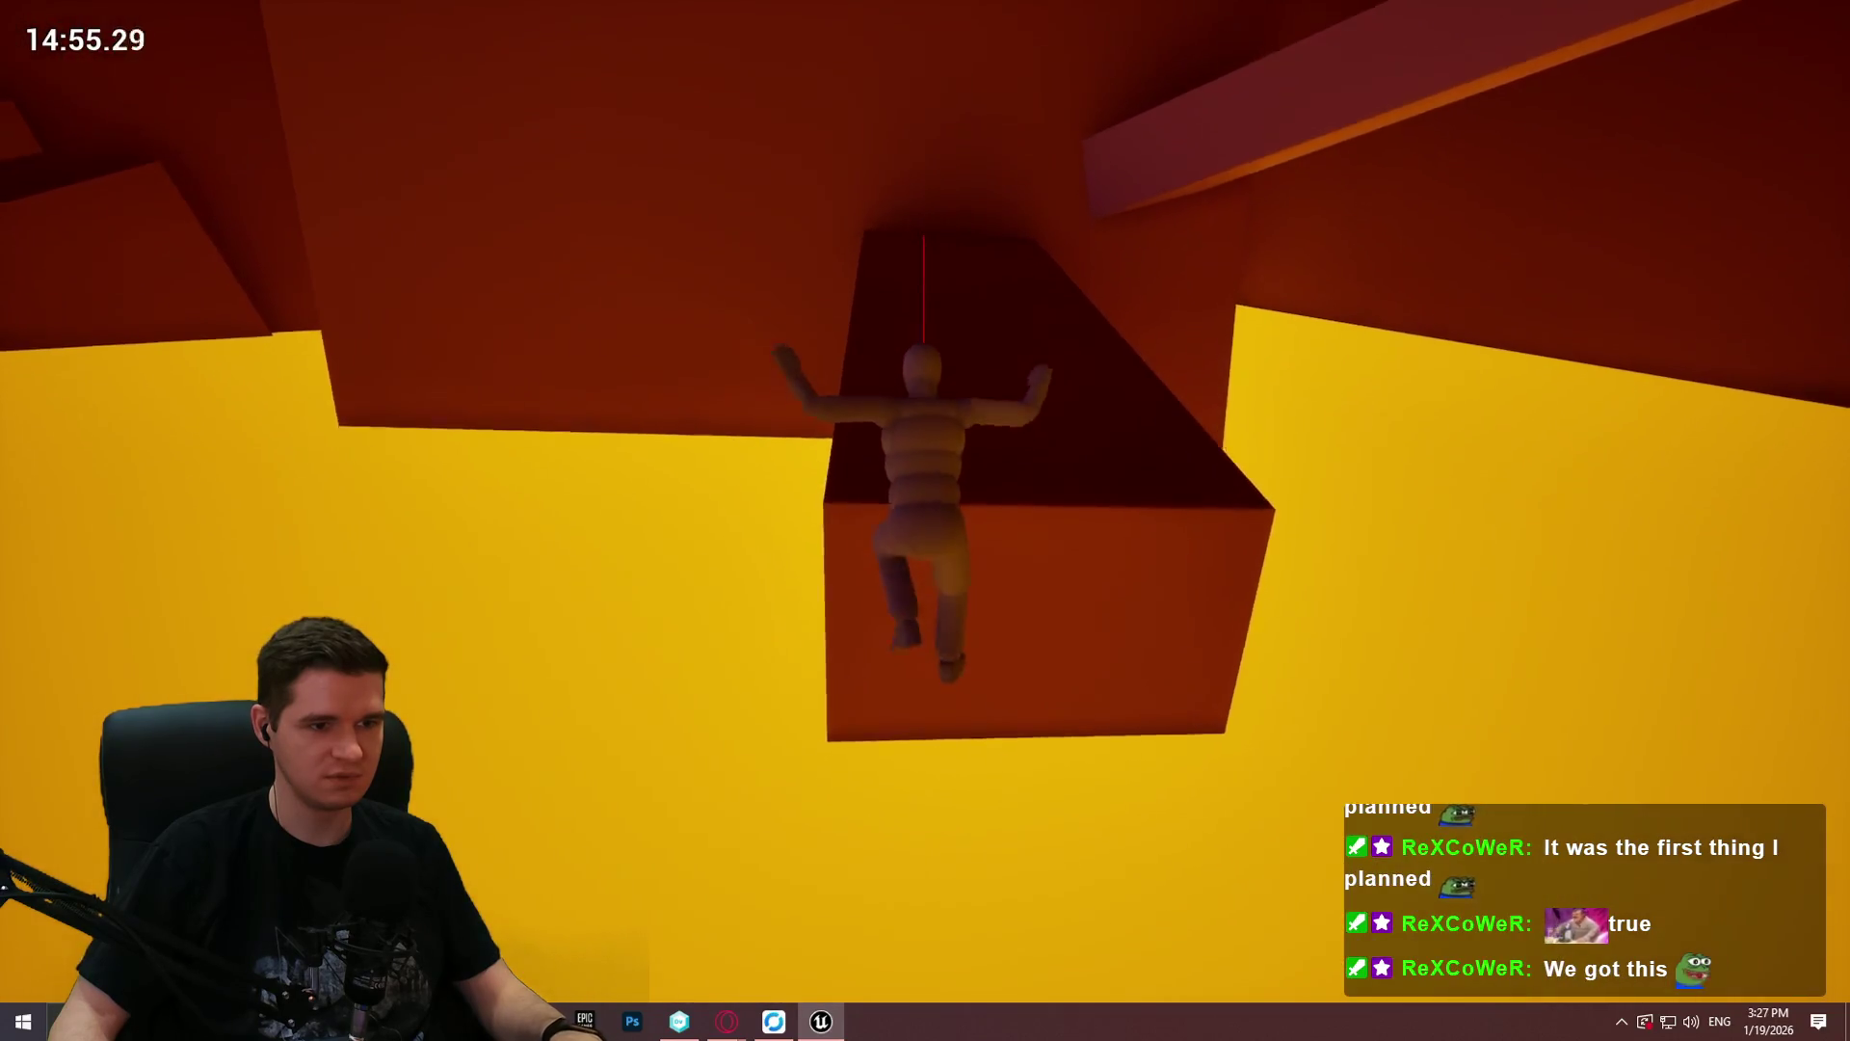
Step: Leap to the pink beam, walk along it, then climb onto and cross the dark beam
key(w)
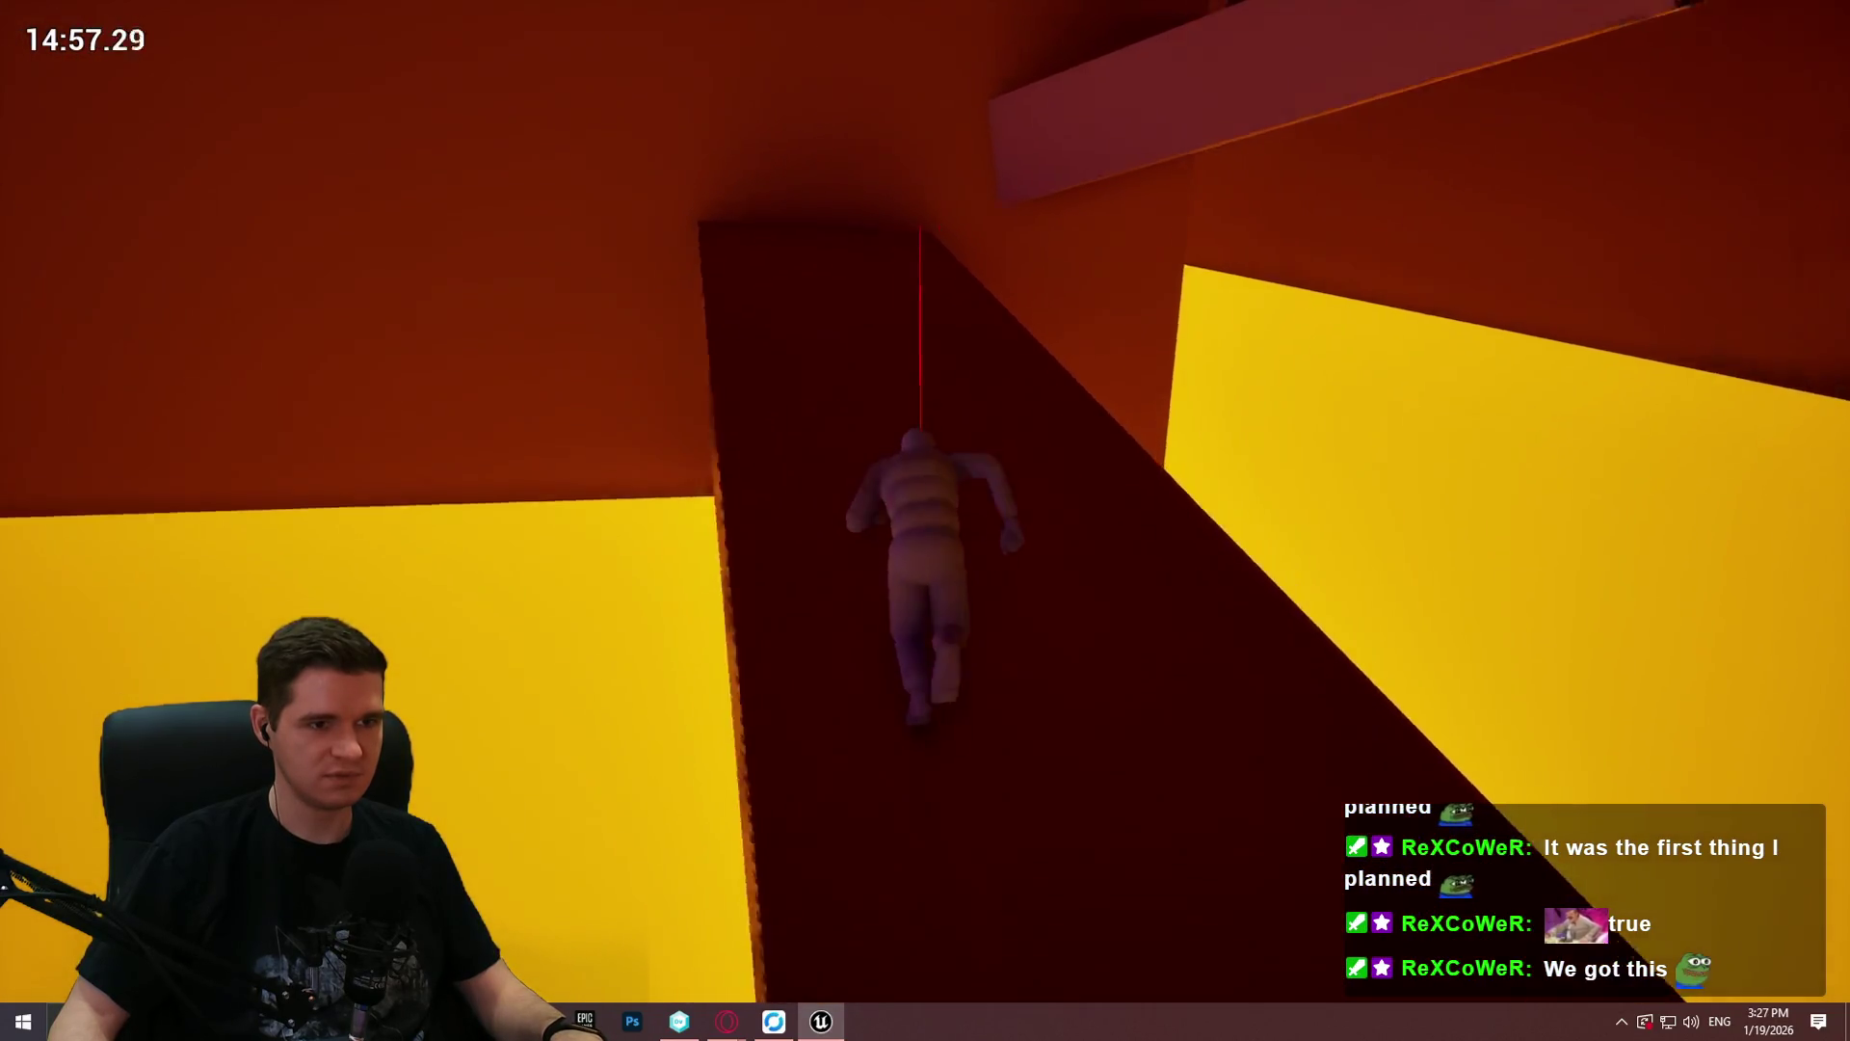
key(space)
key(w)
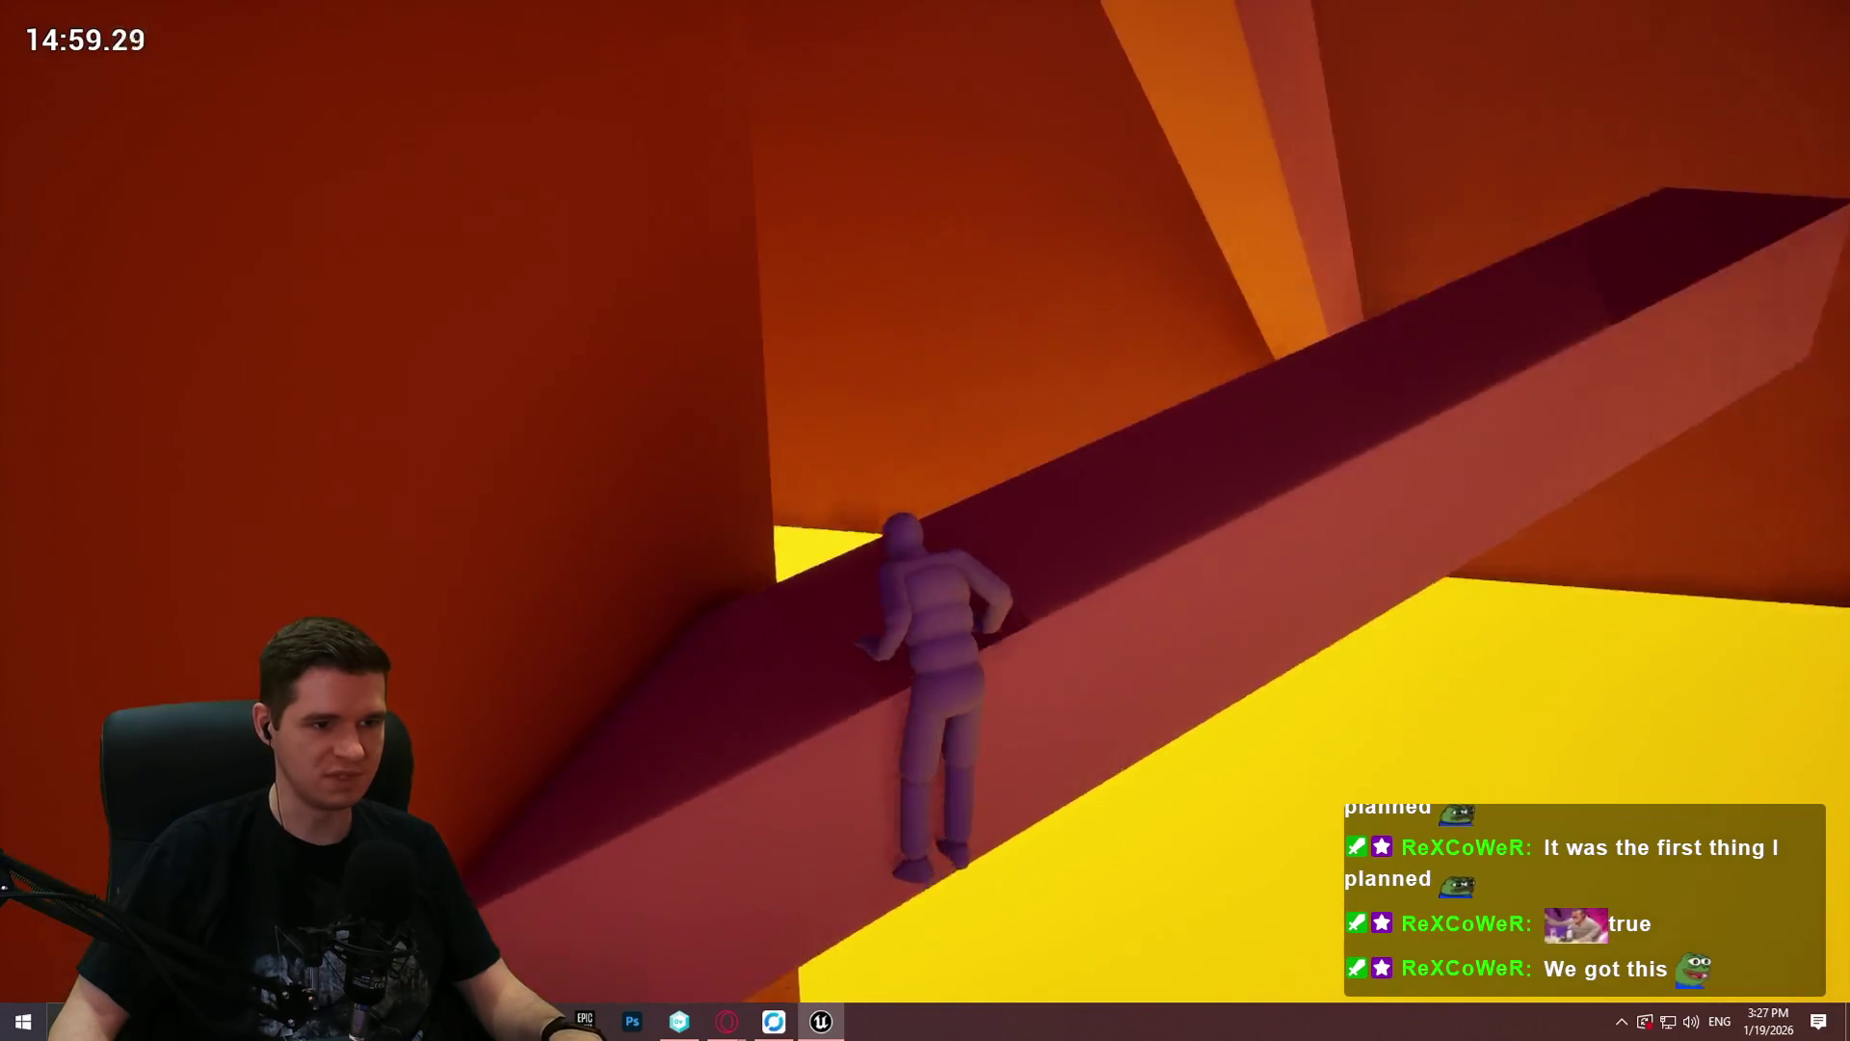
key(w)
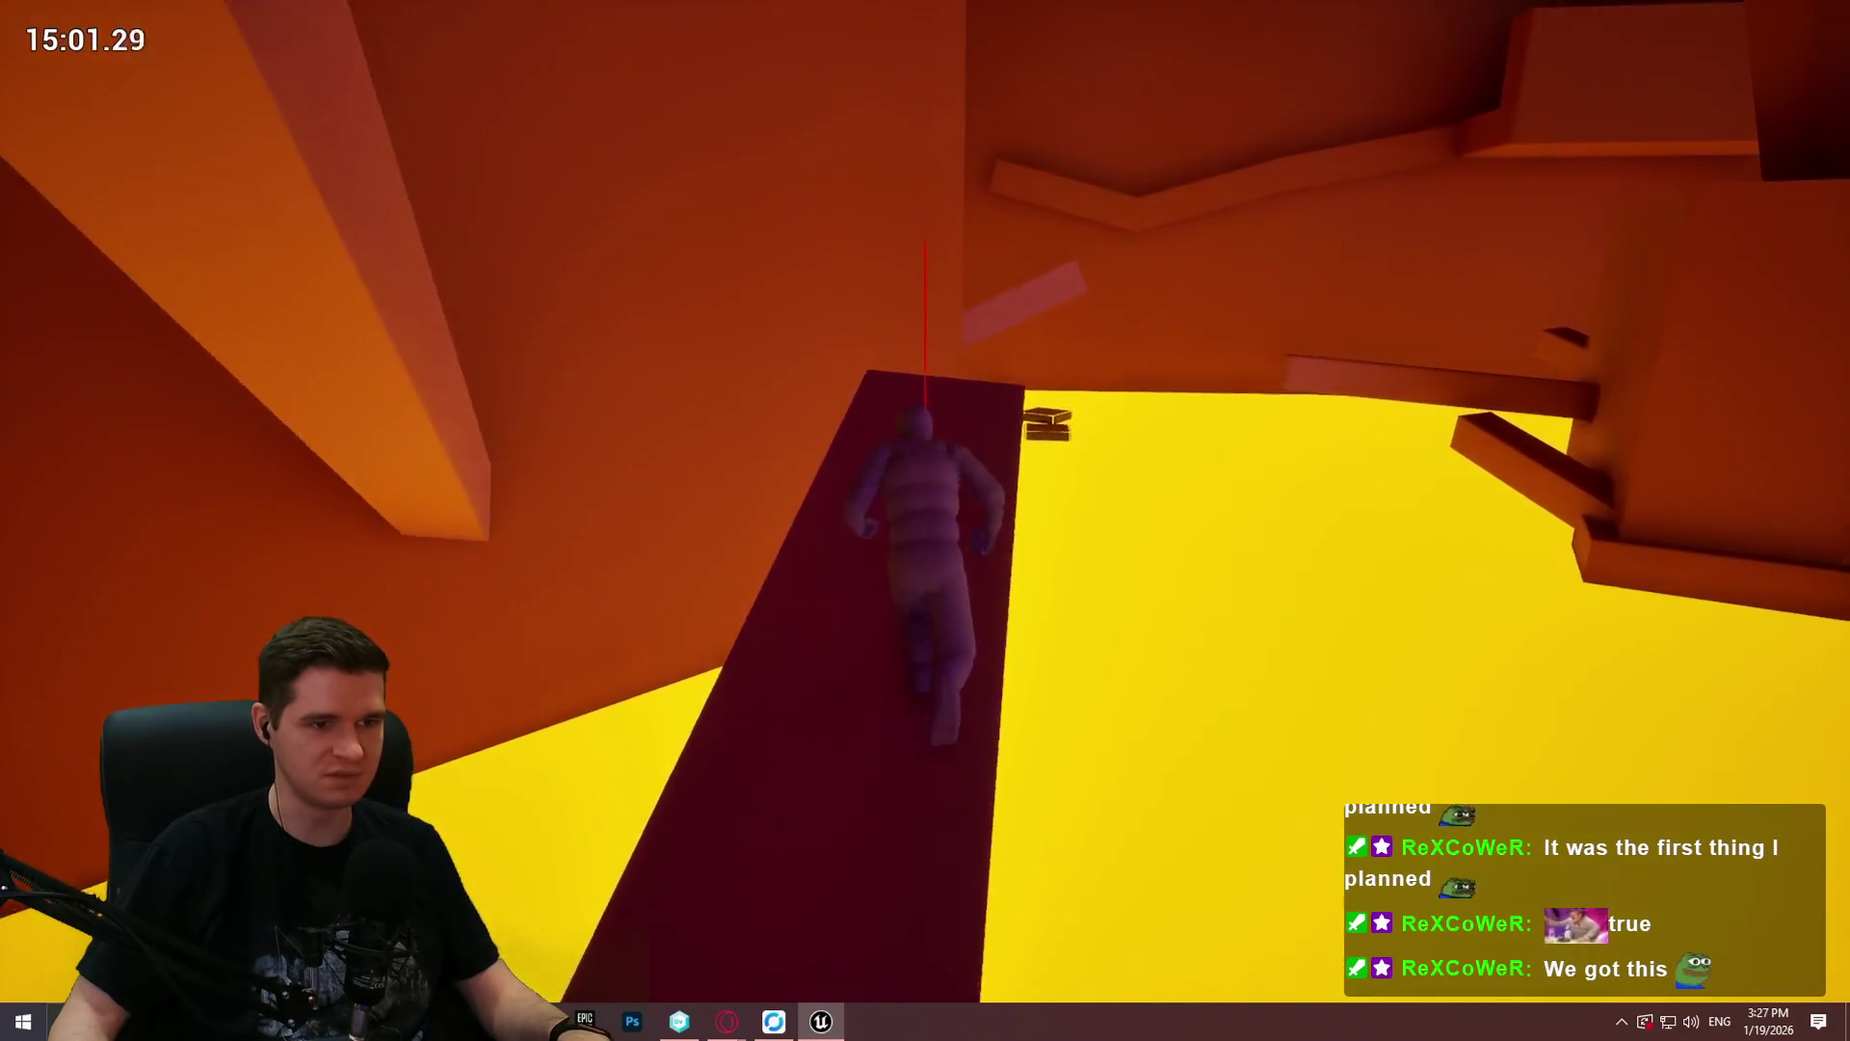
key(w)
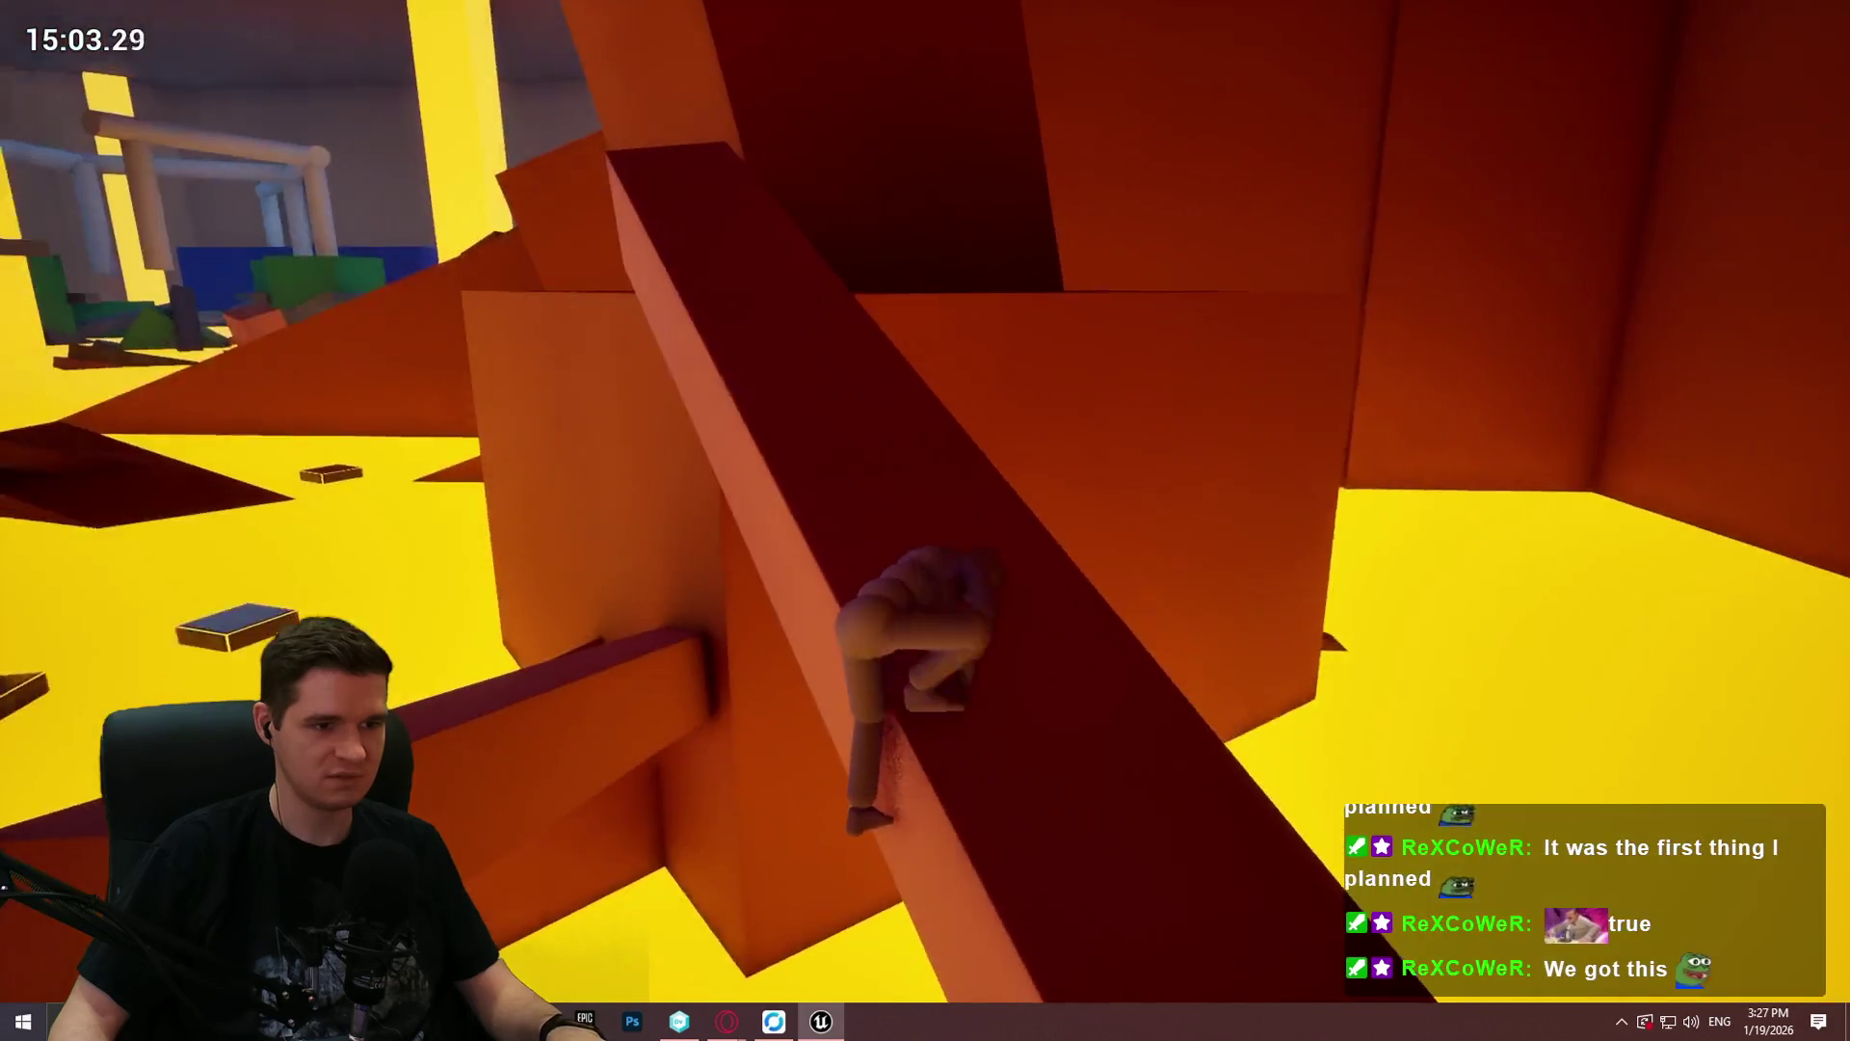
Step: Climb the red block's slope to its peak and leap onto a floating block
key(w)
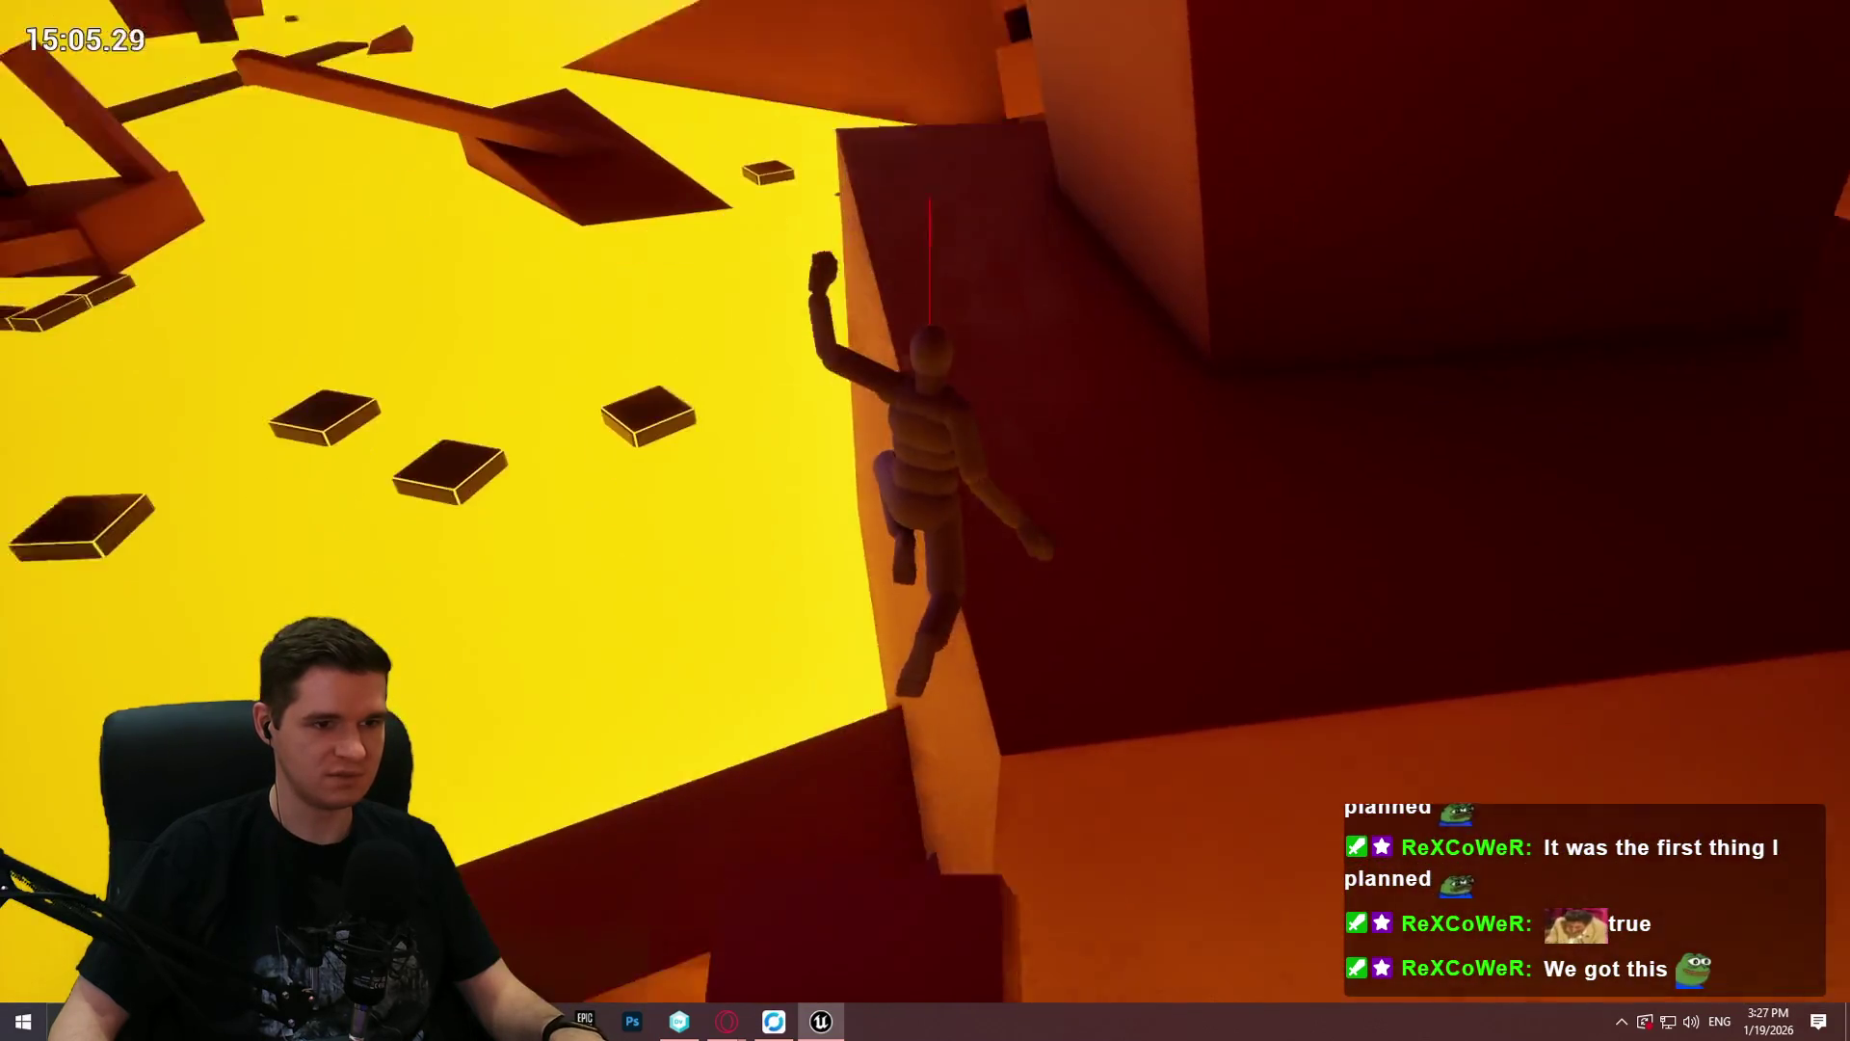
key(w)
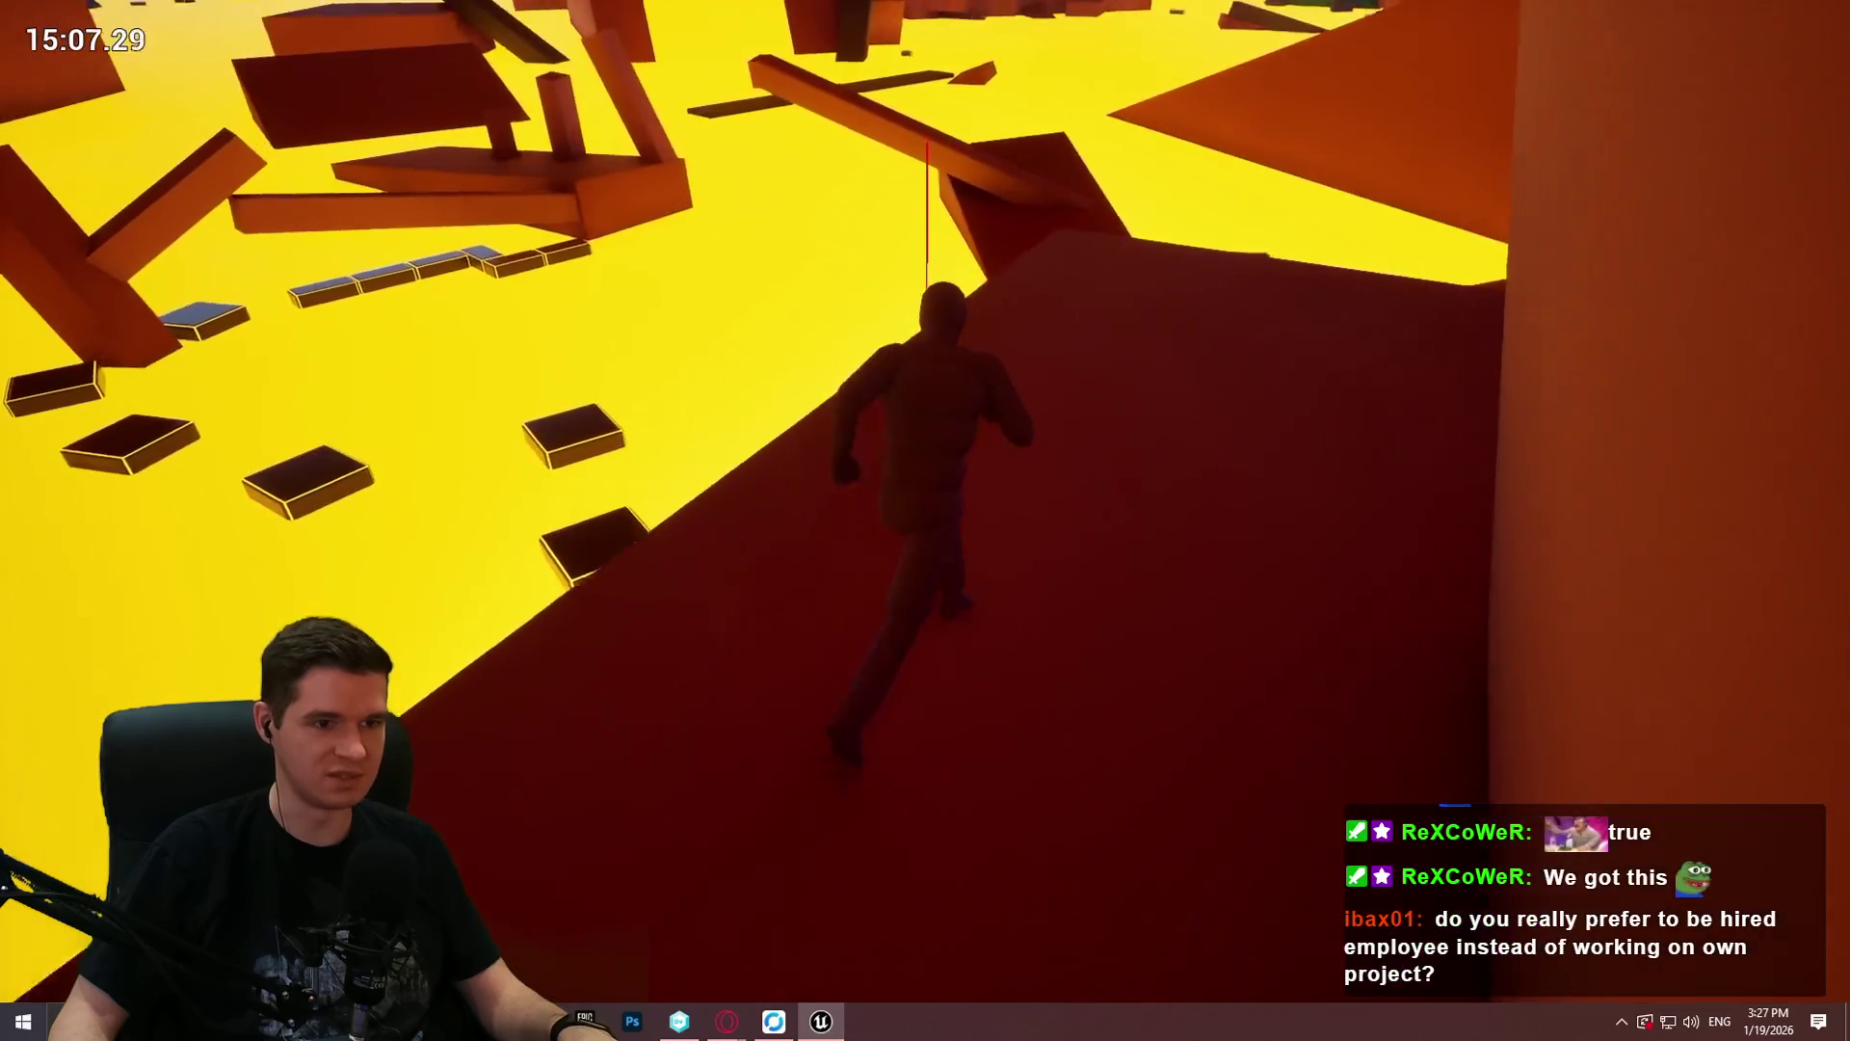
key(space)
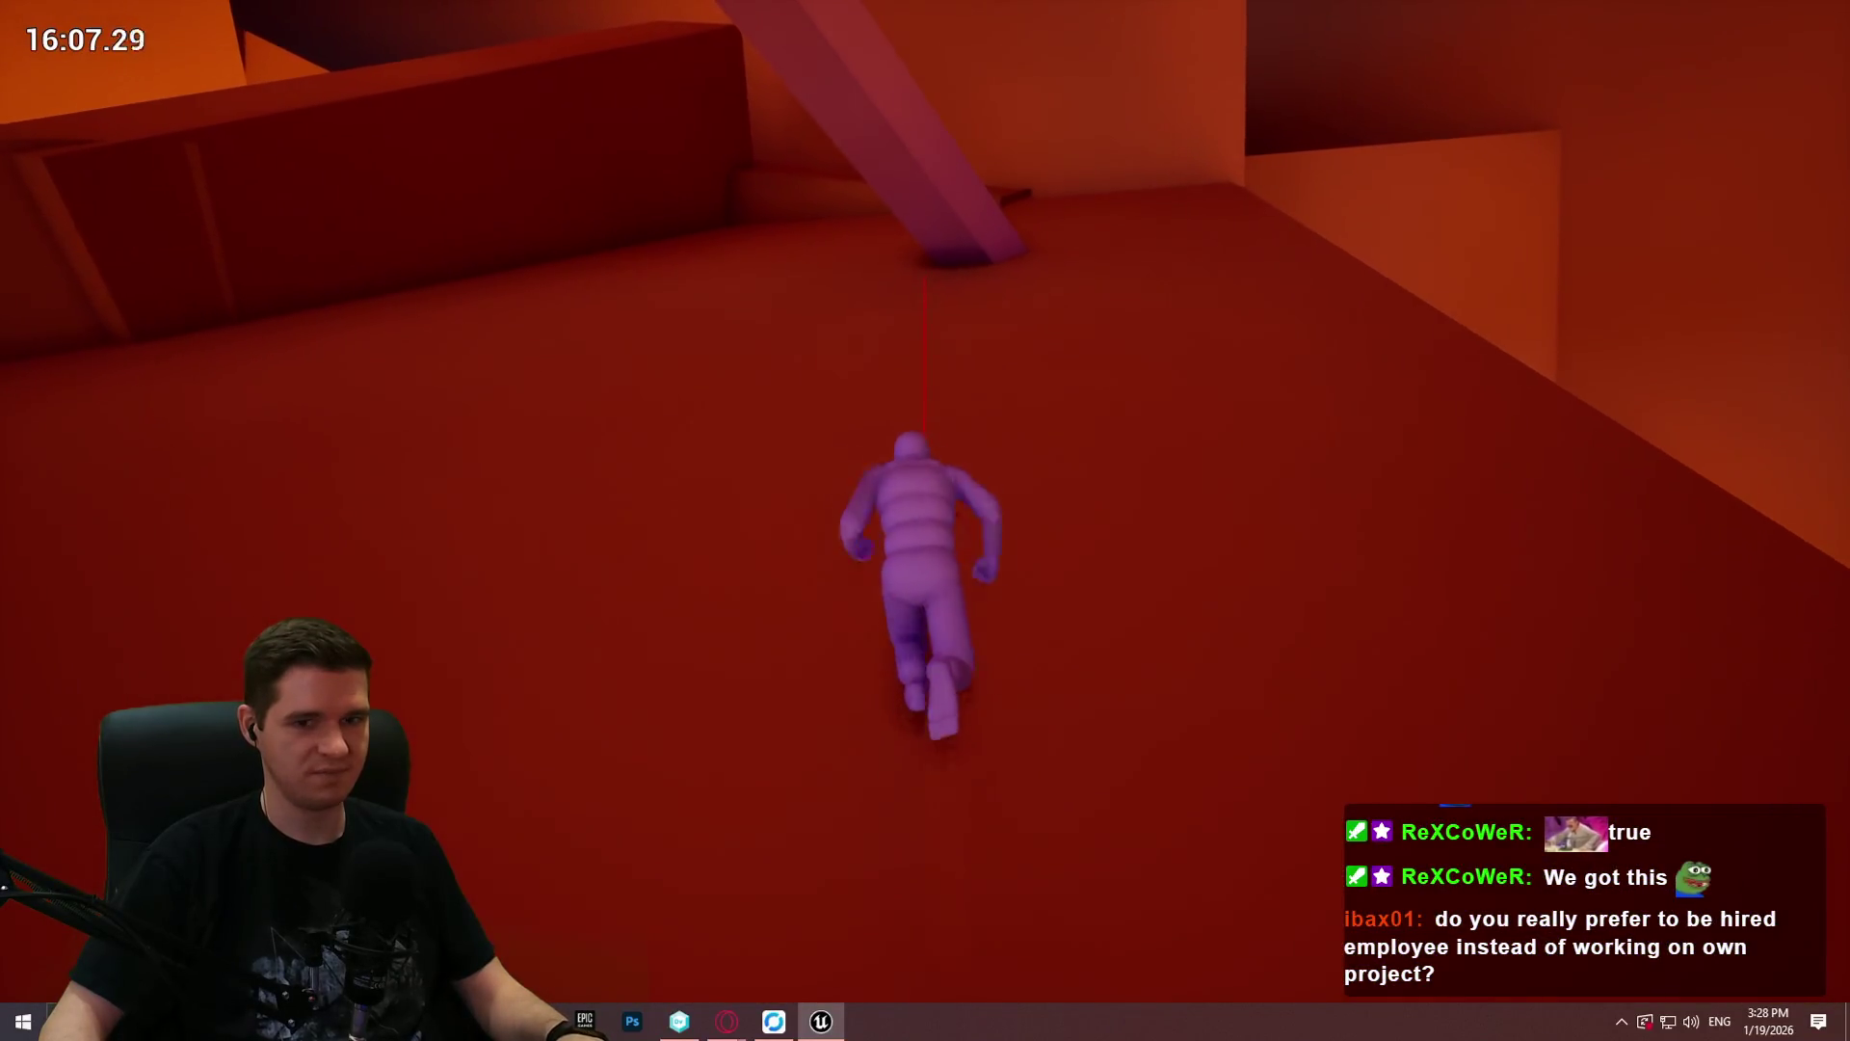
Step: Run past the pillar and climb the tall wall's ledge onto its top
key(w)
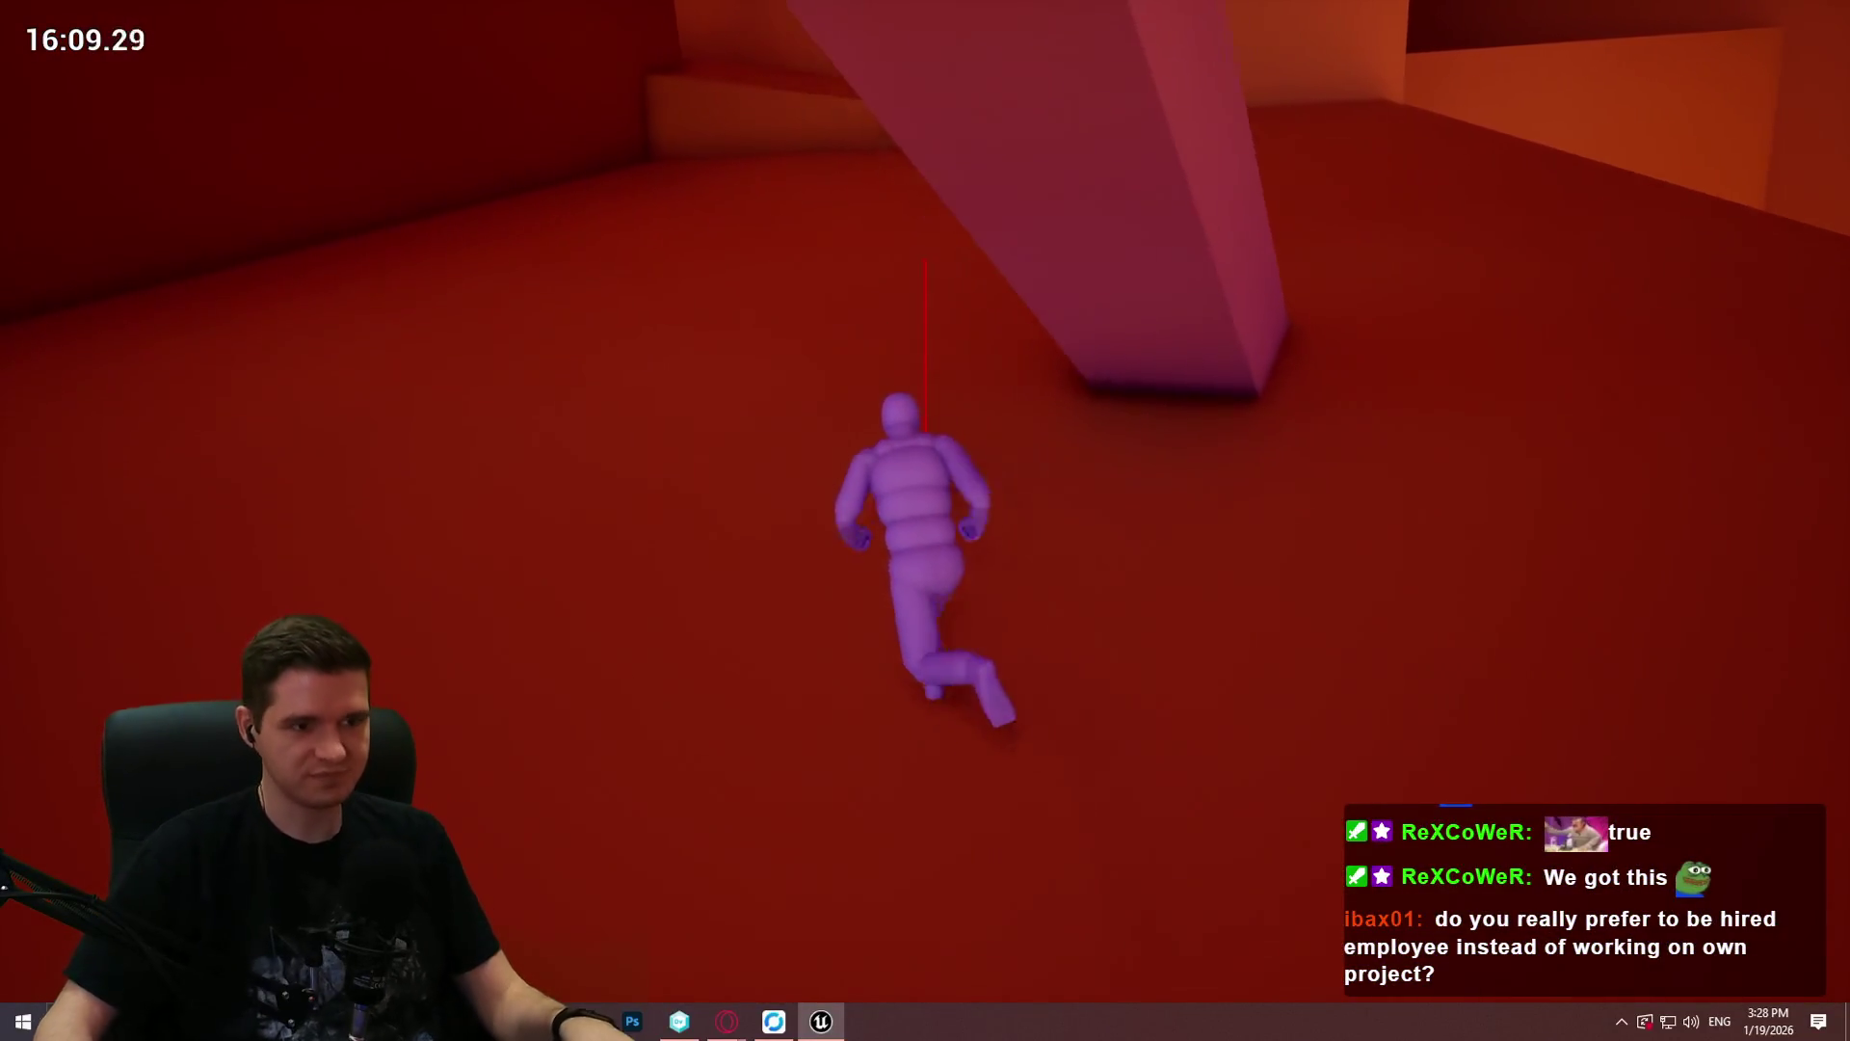
key(w)
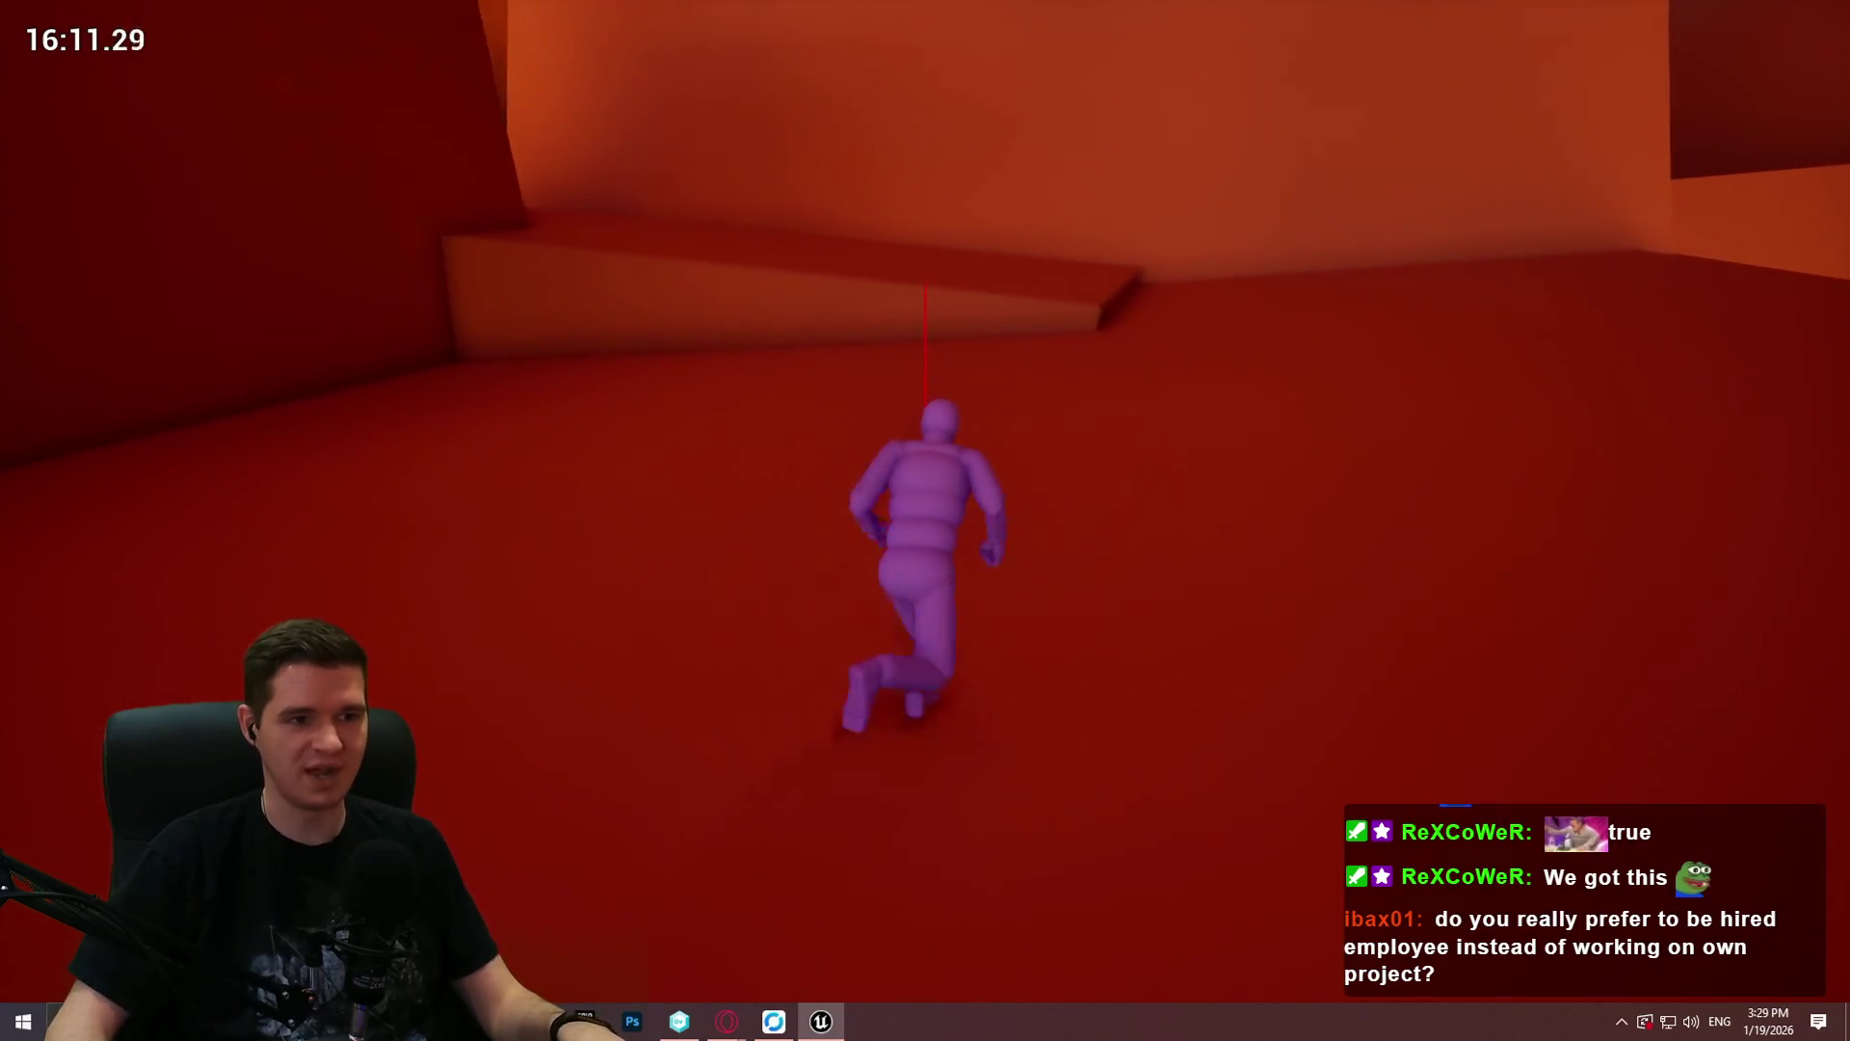
key(w)
key(w)
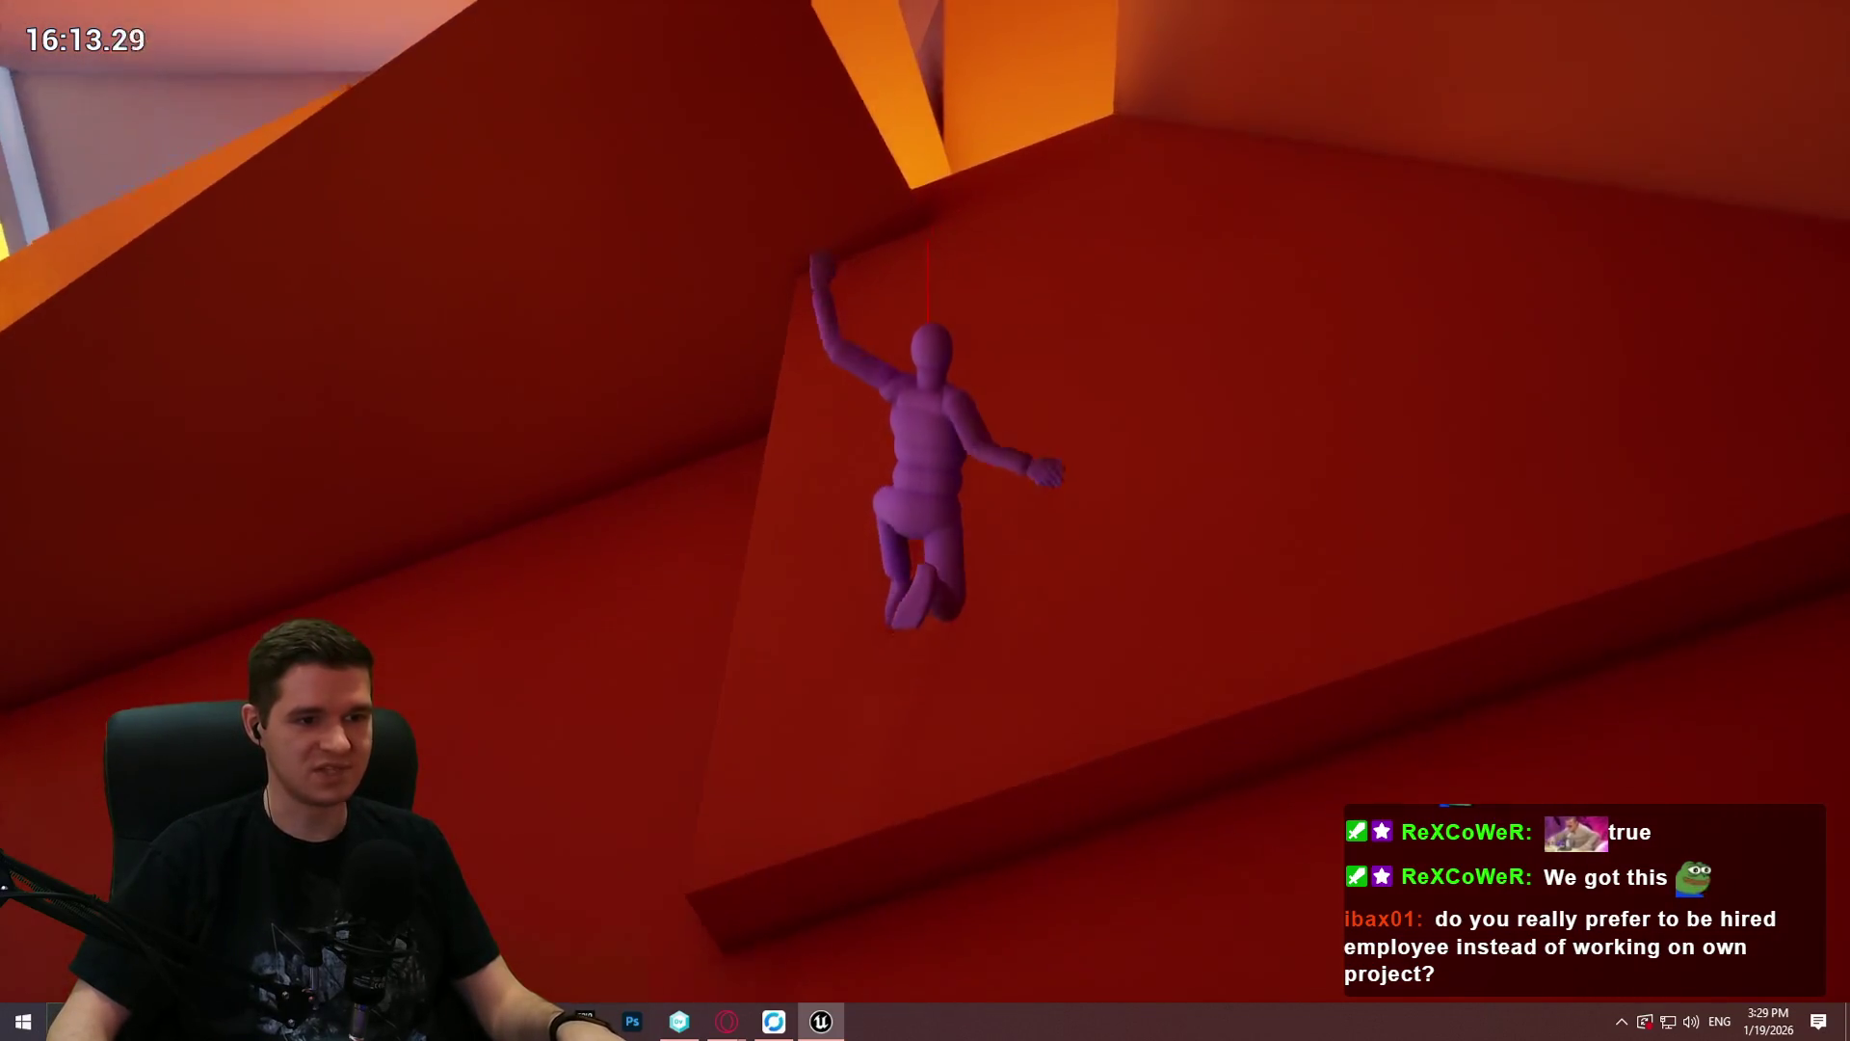
key(w)
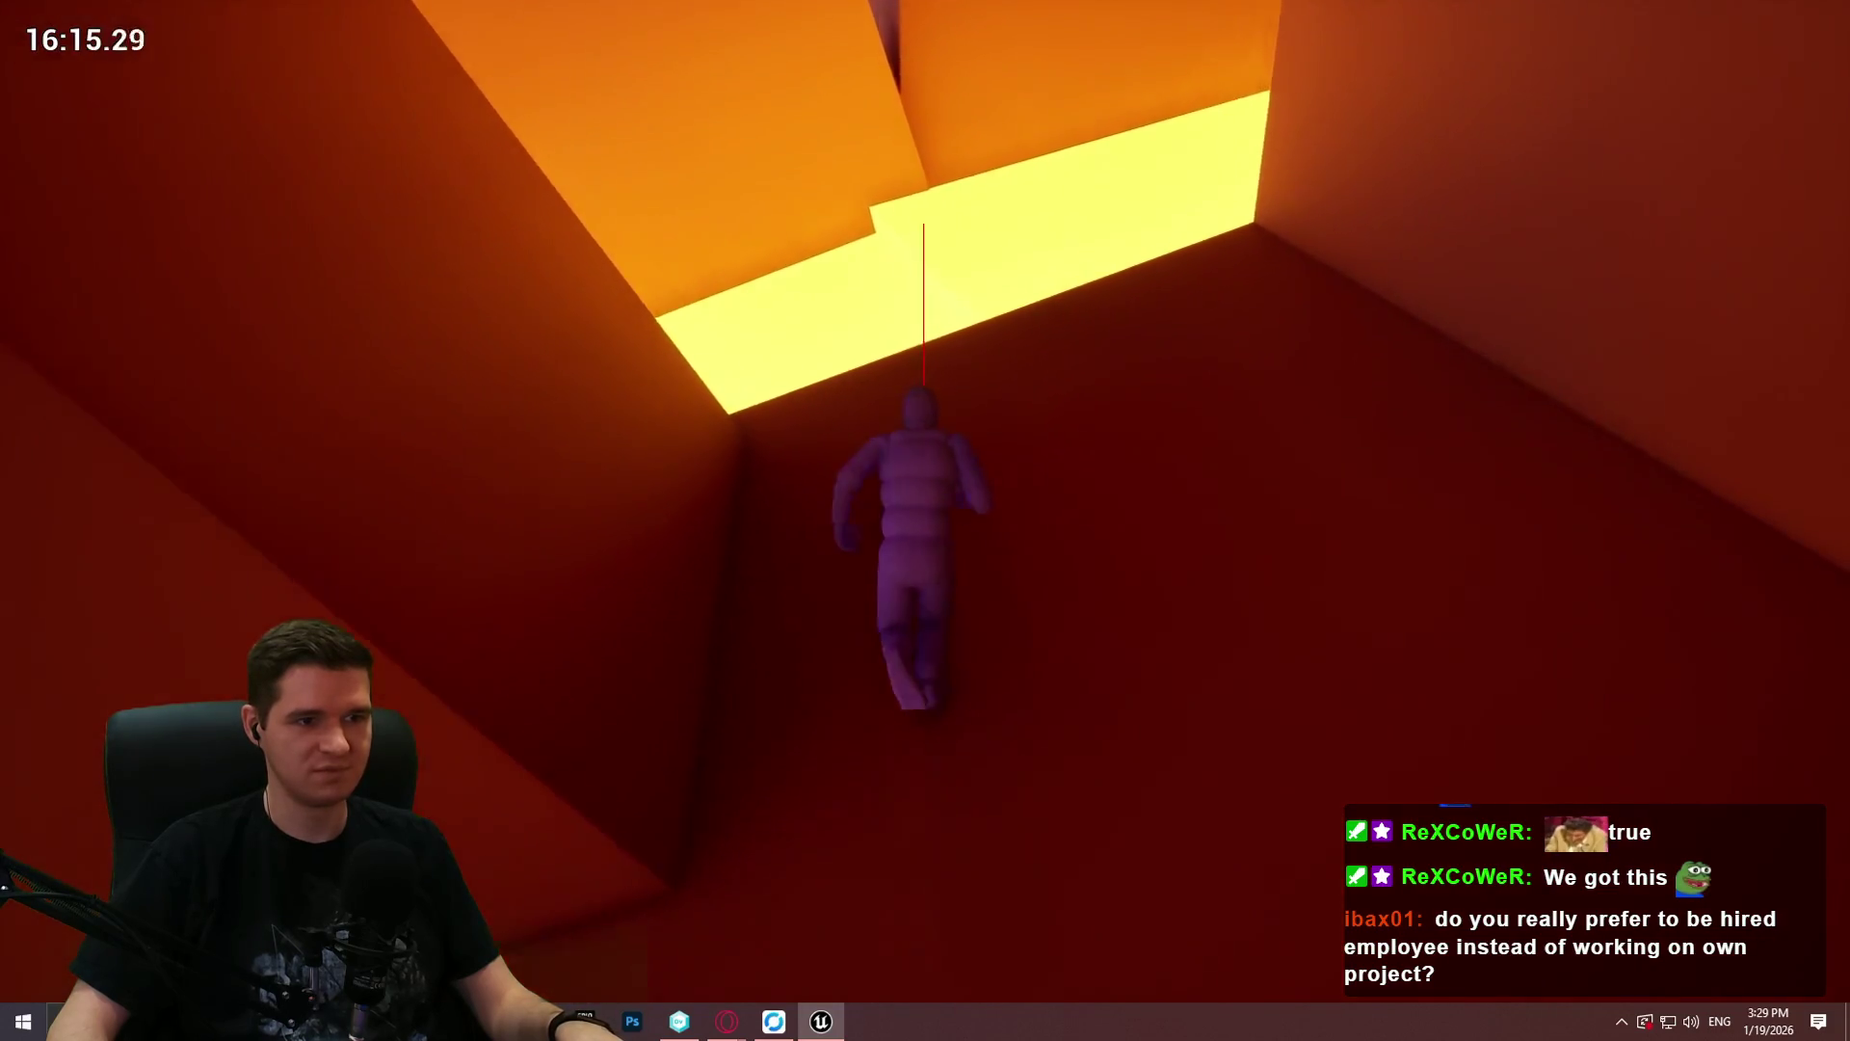
key(w)
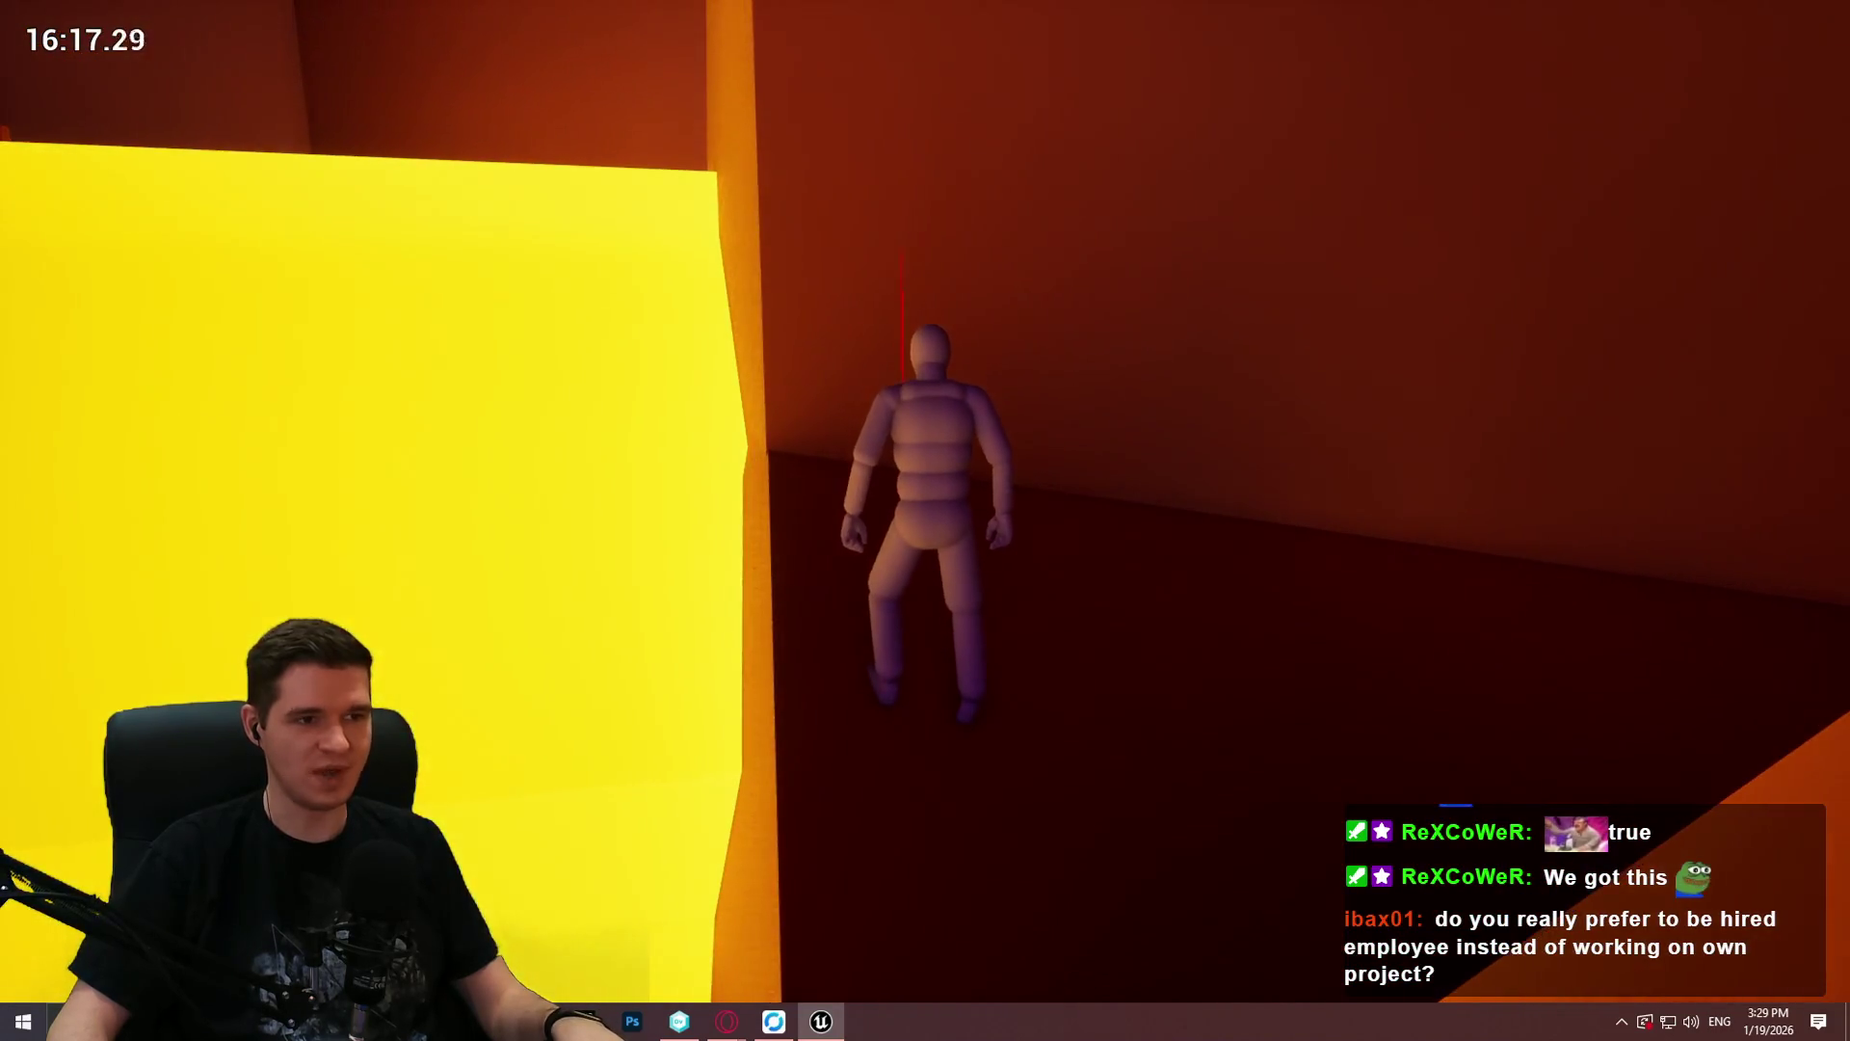
key(w)
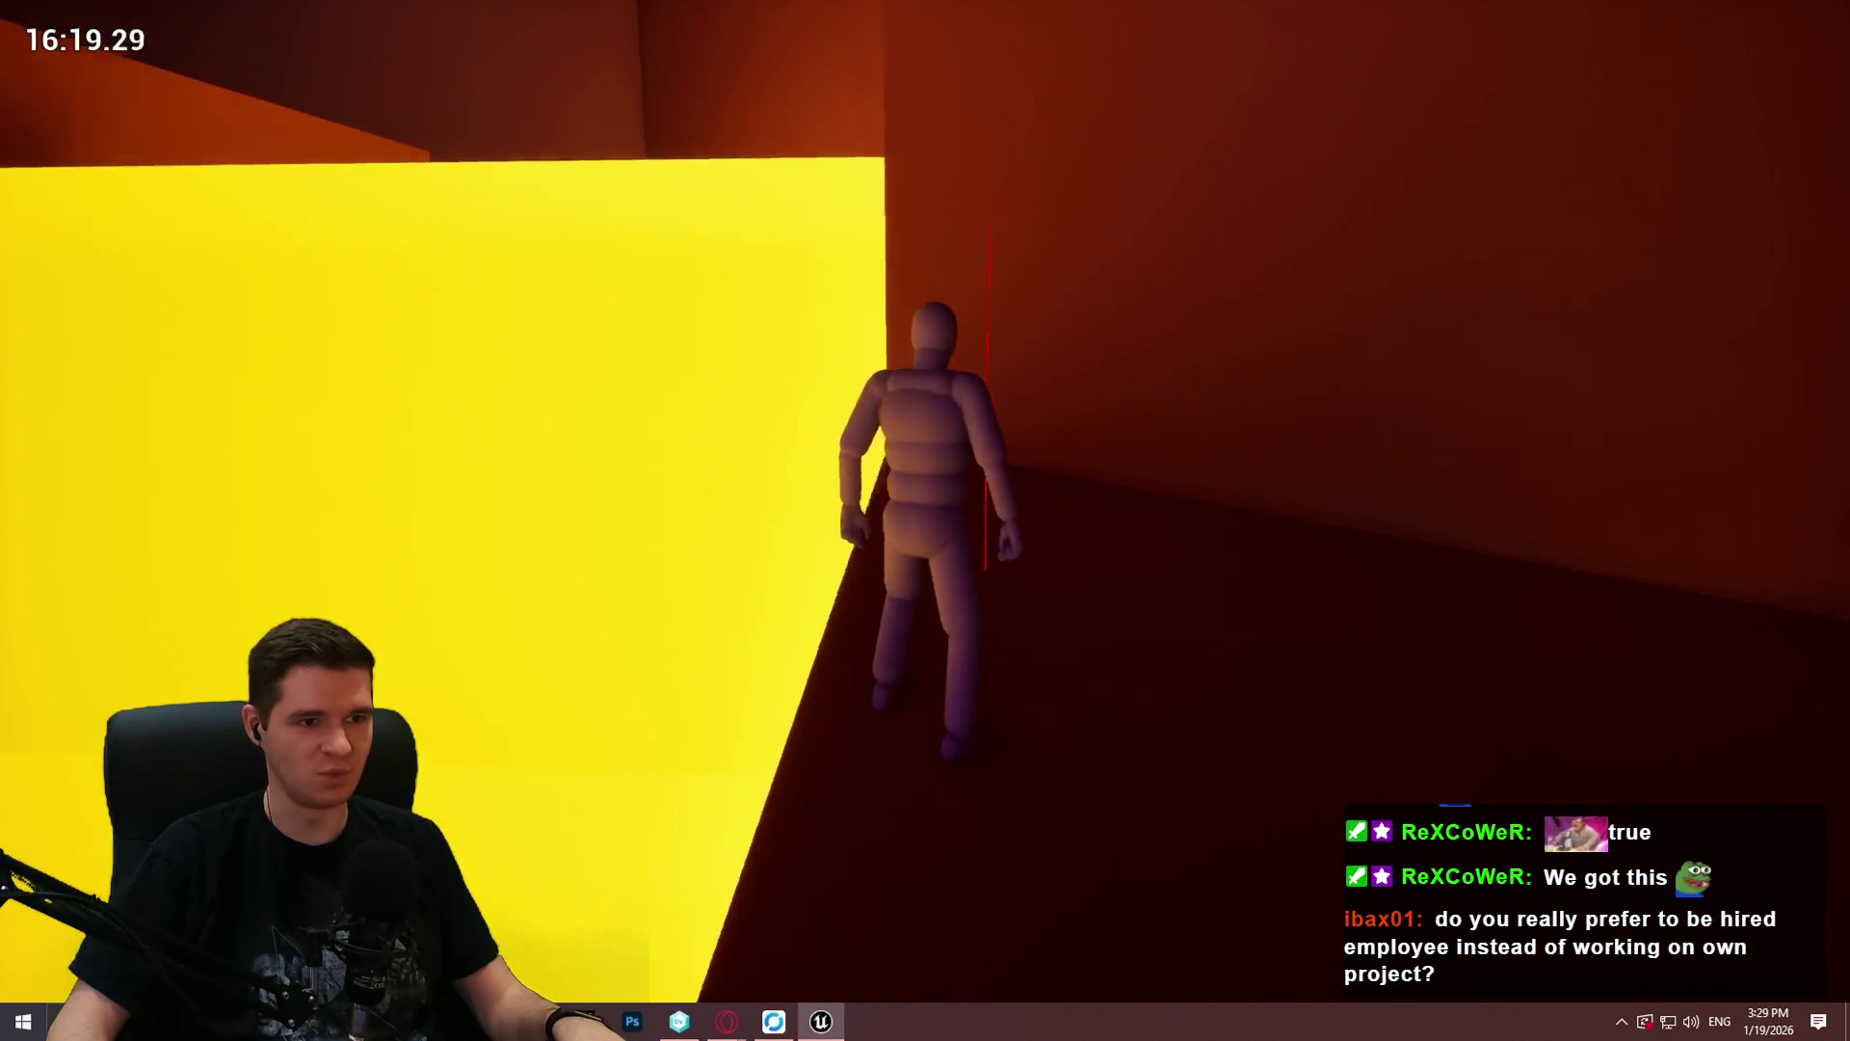
Step: Follow the yellow wall through the corridors into the red corner
key(w)
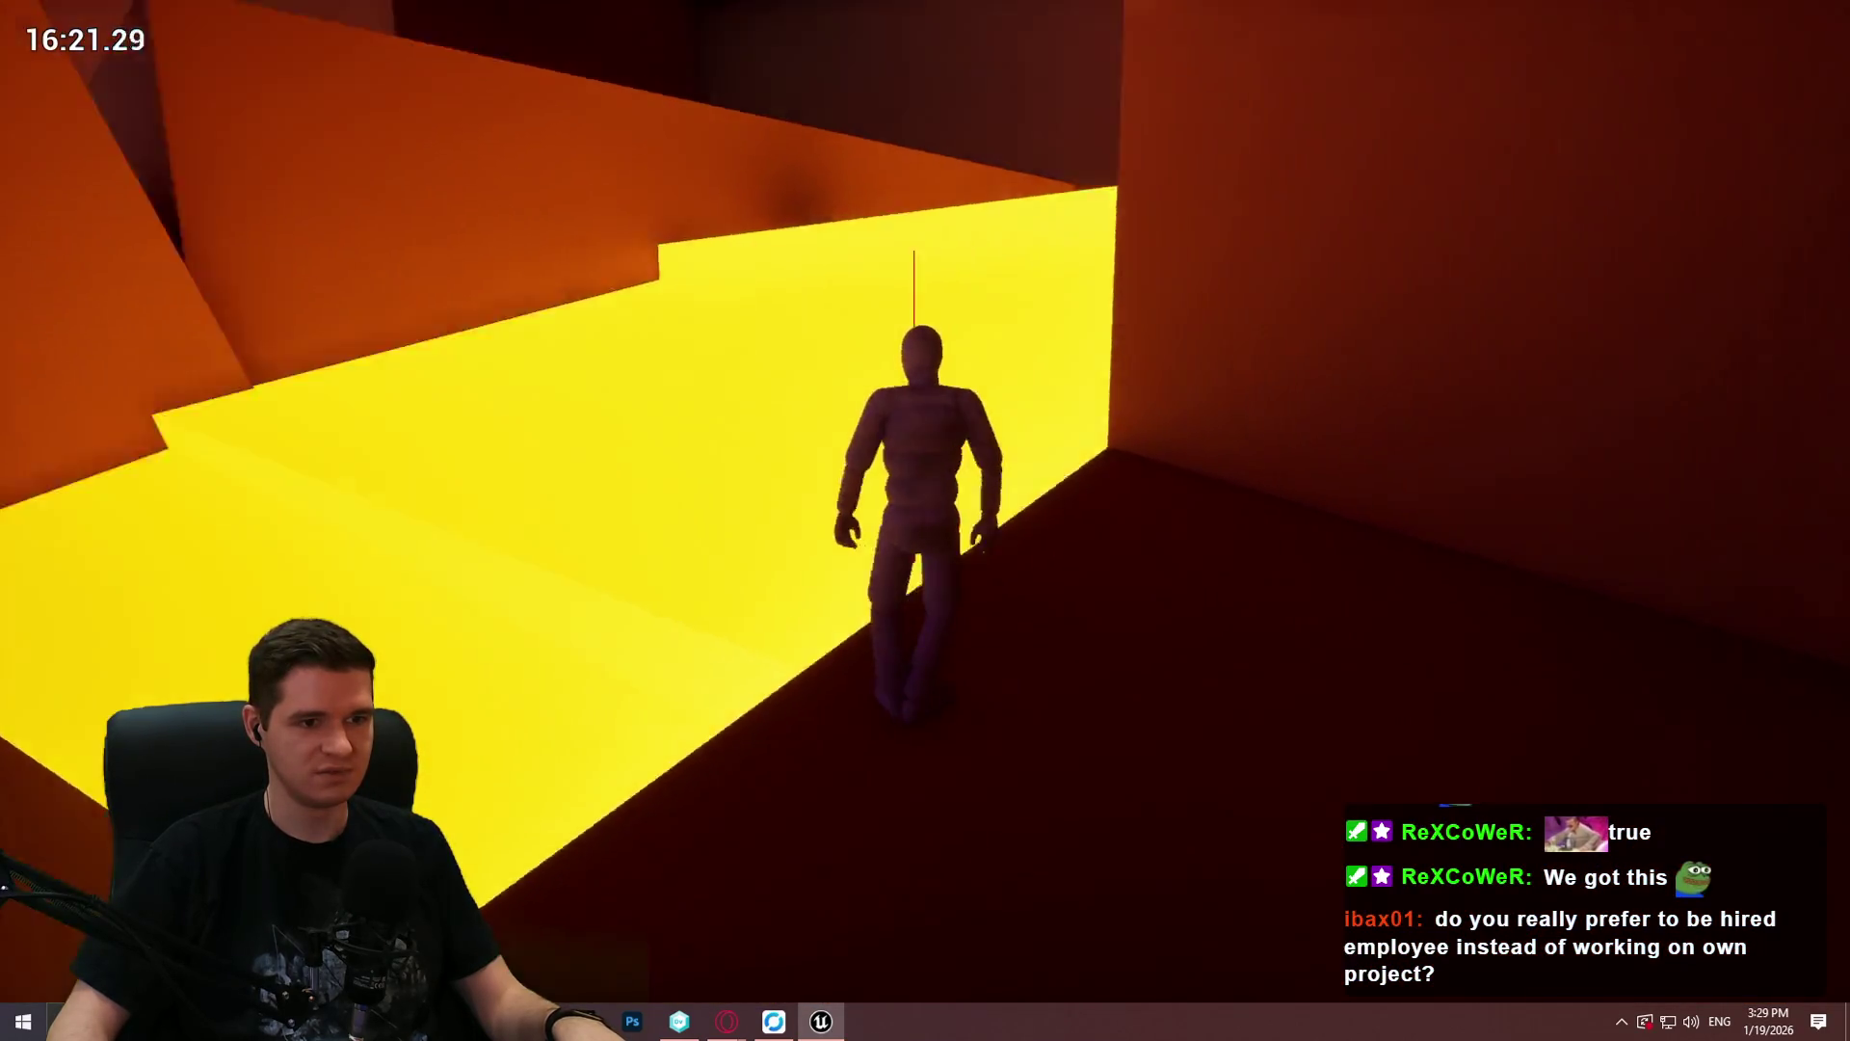
key(w)
key(w)
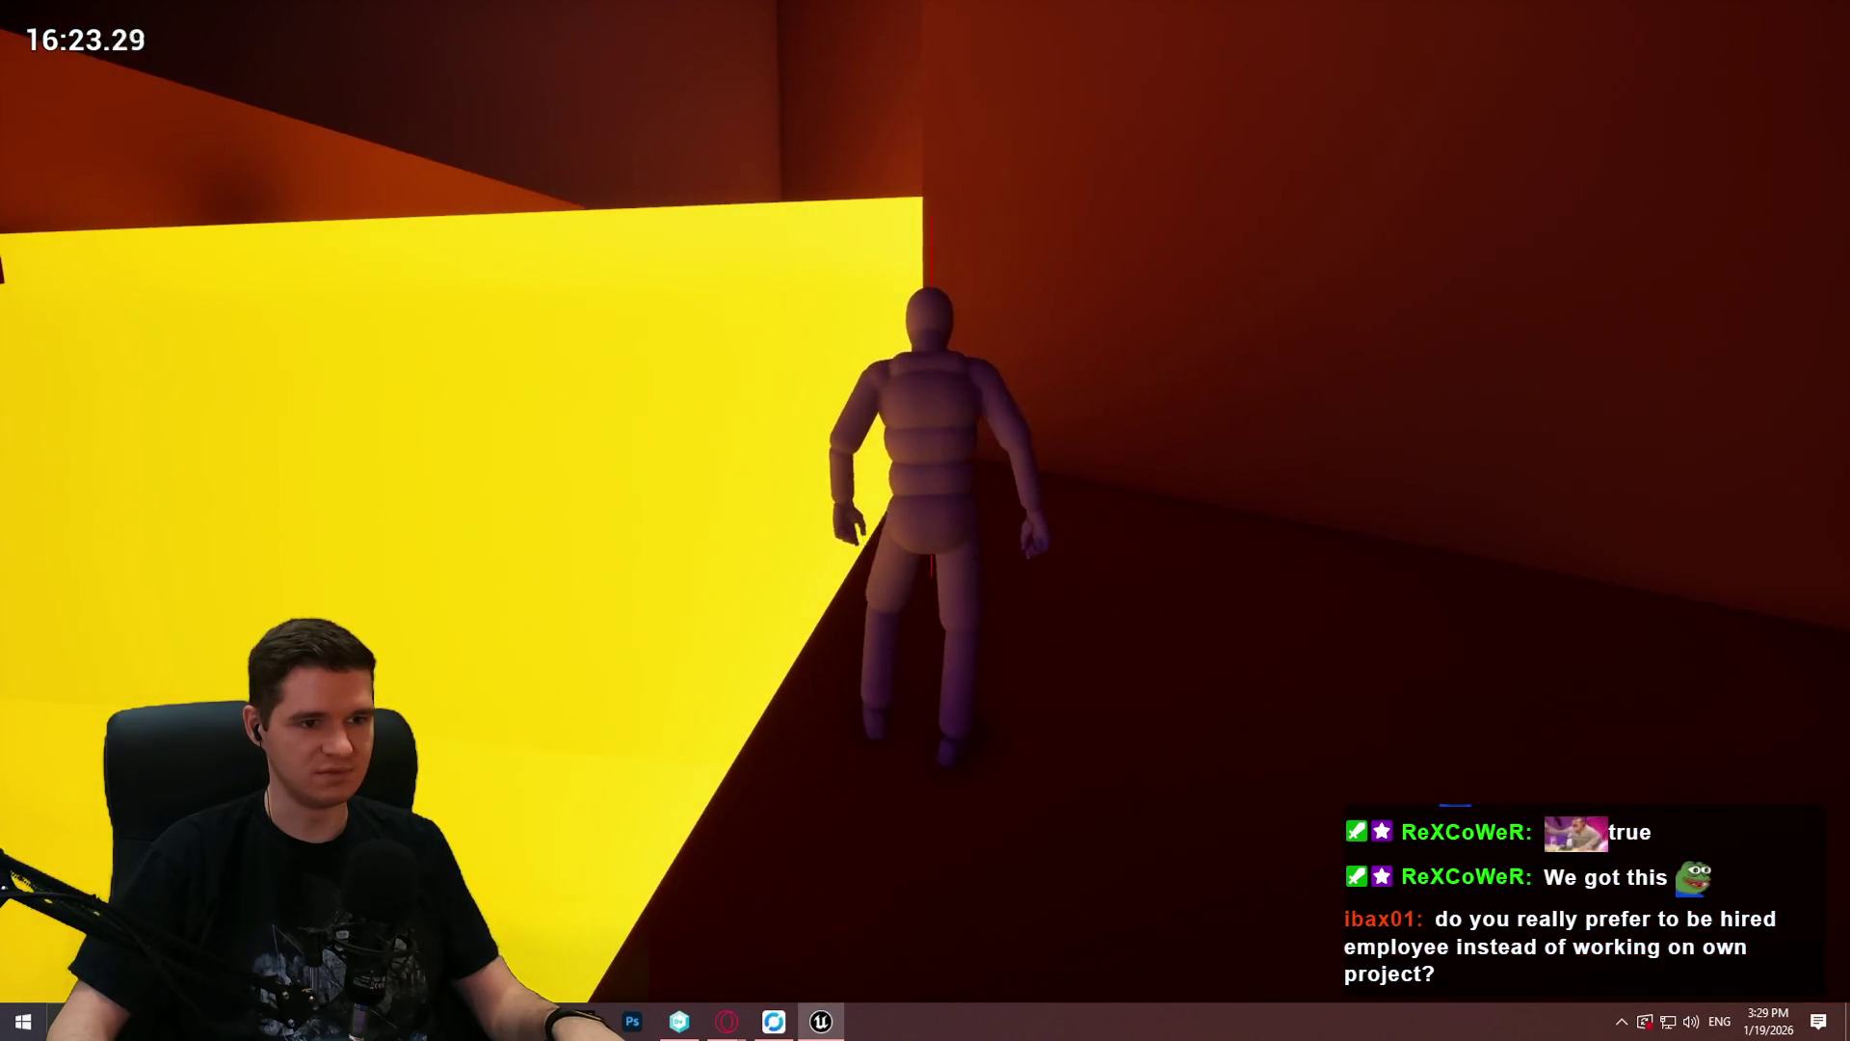
key(w)
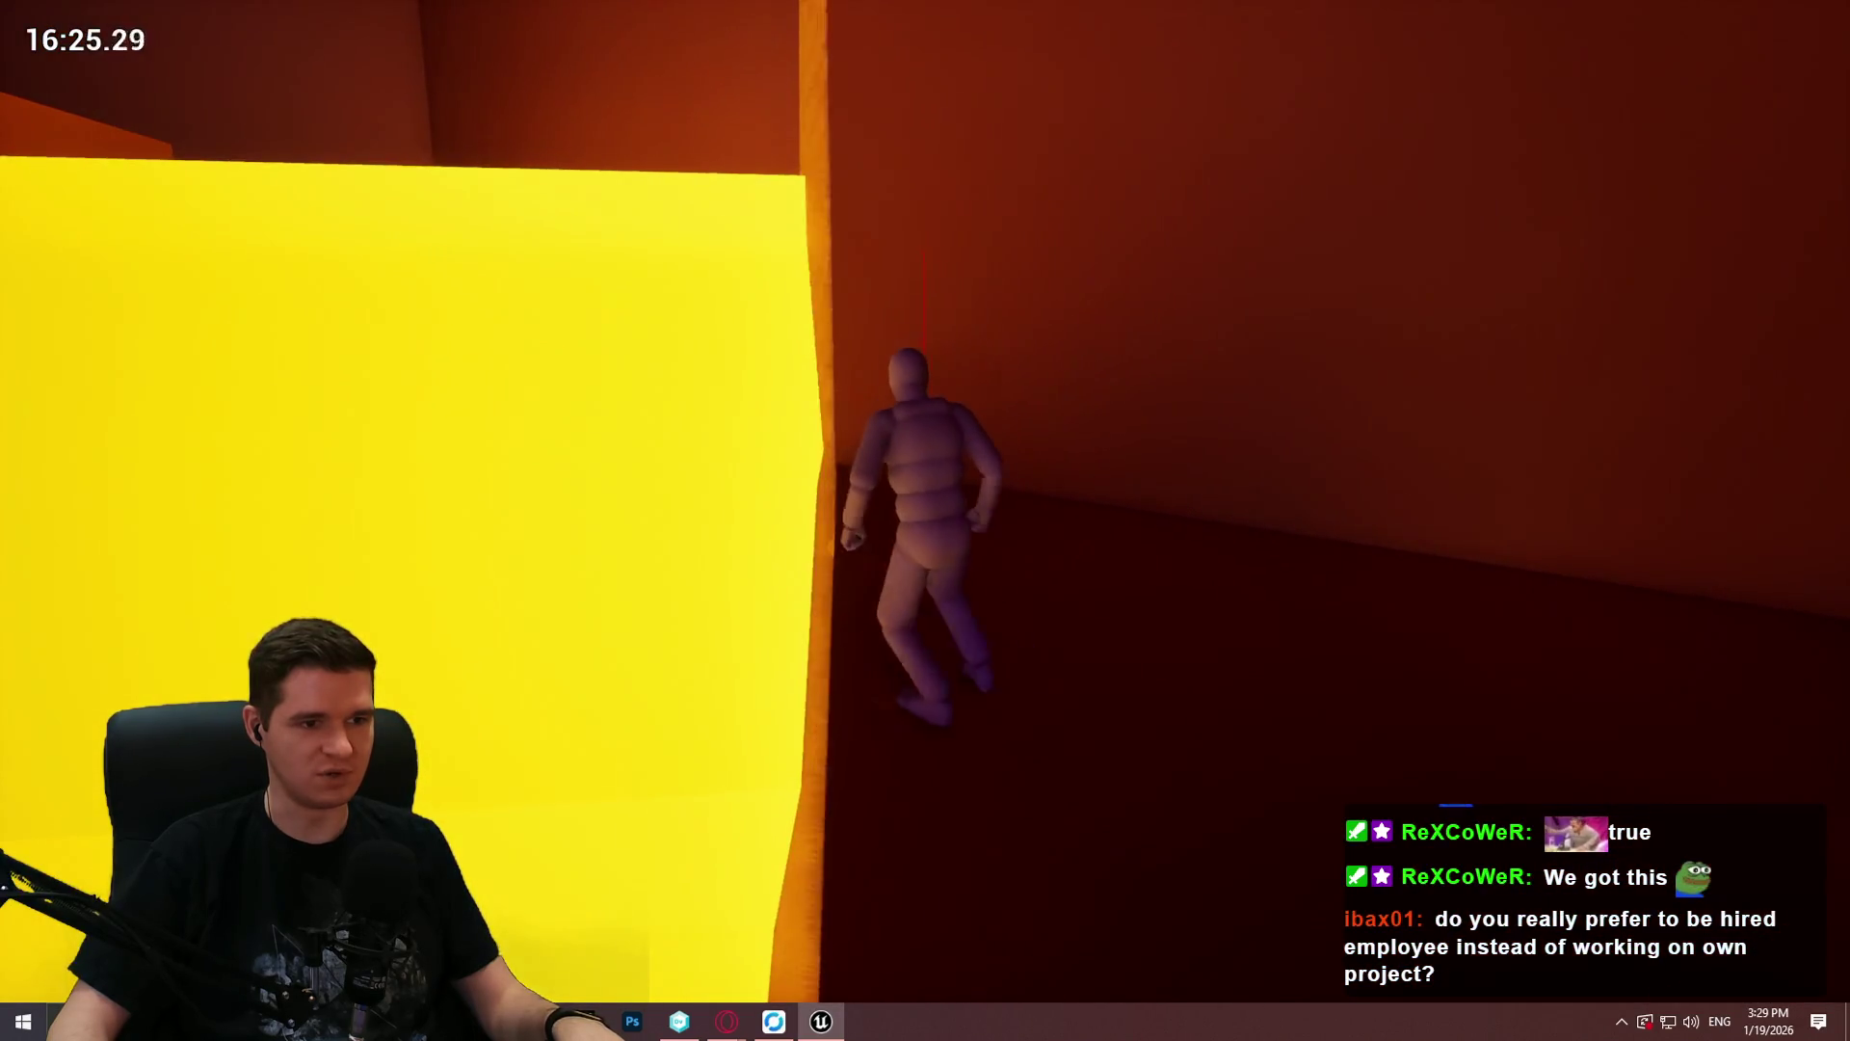
key(w)
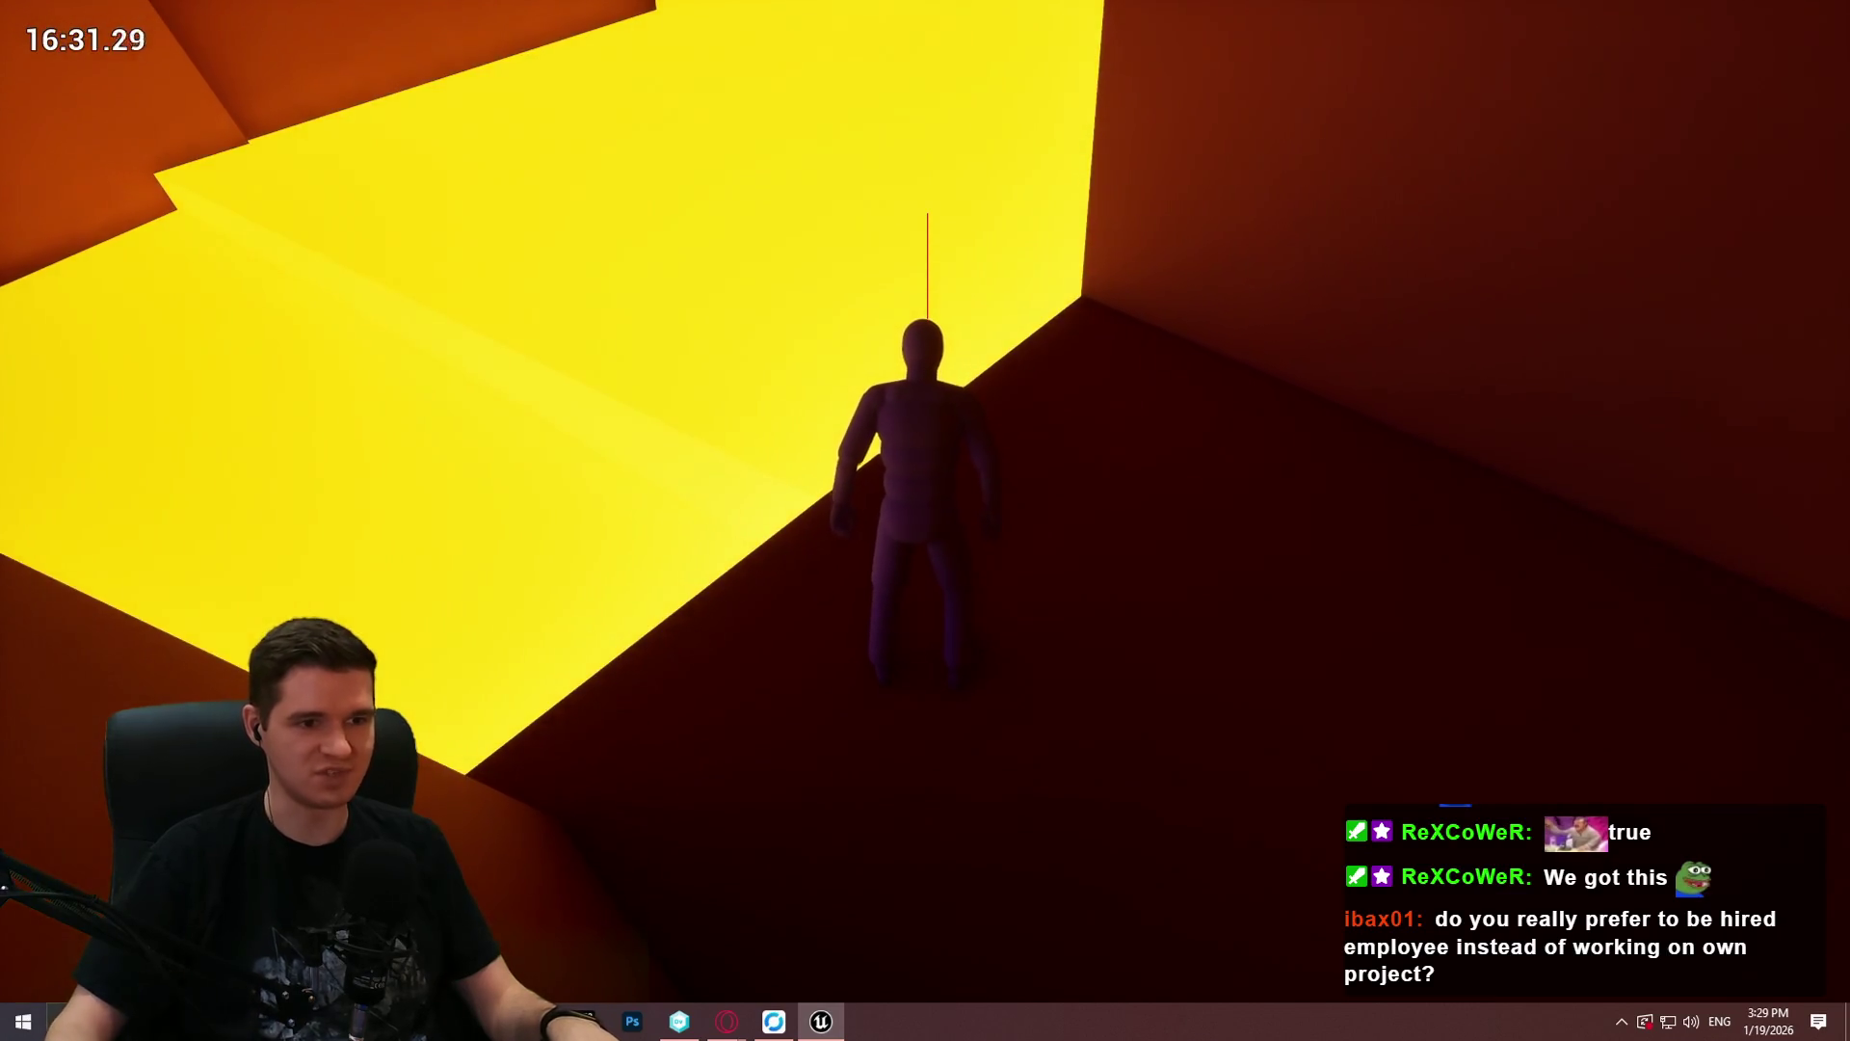
key(w)
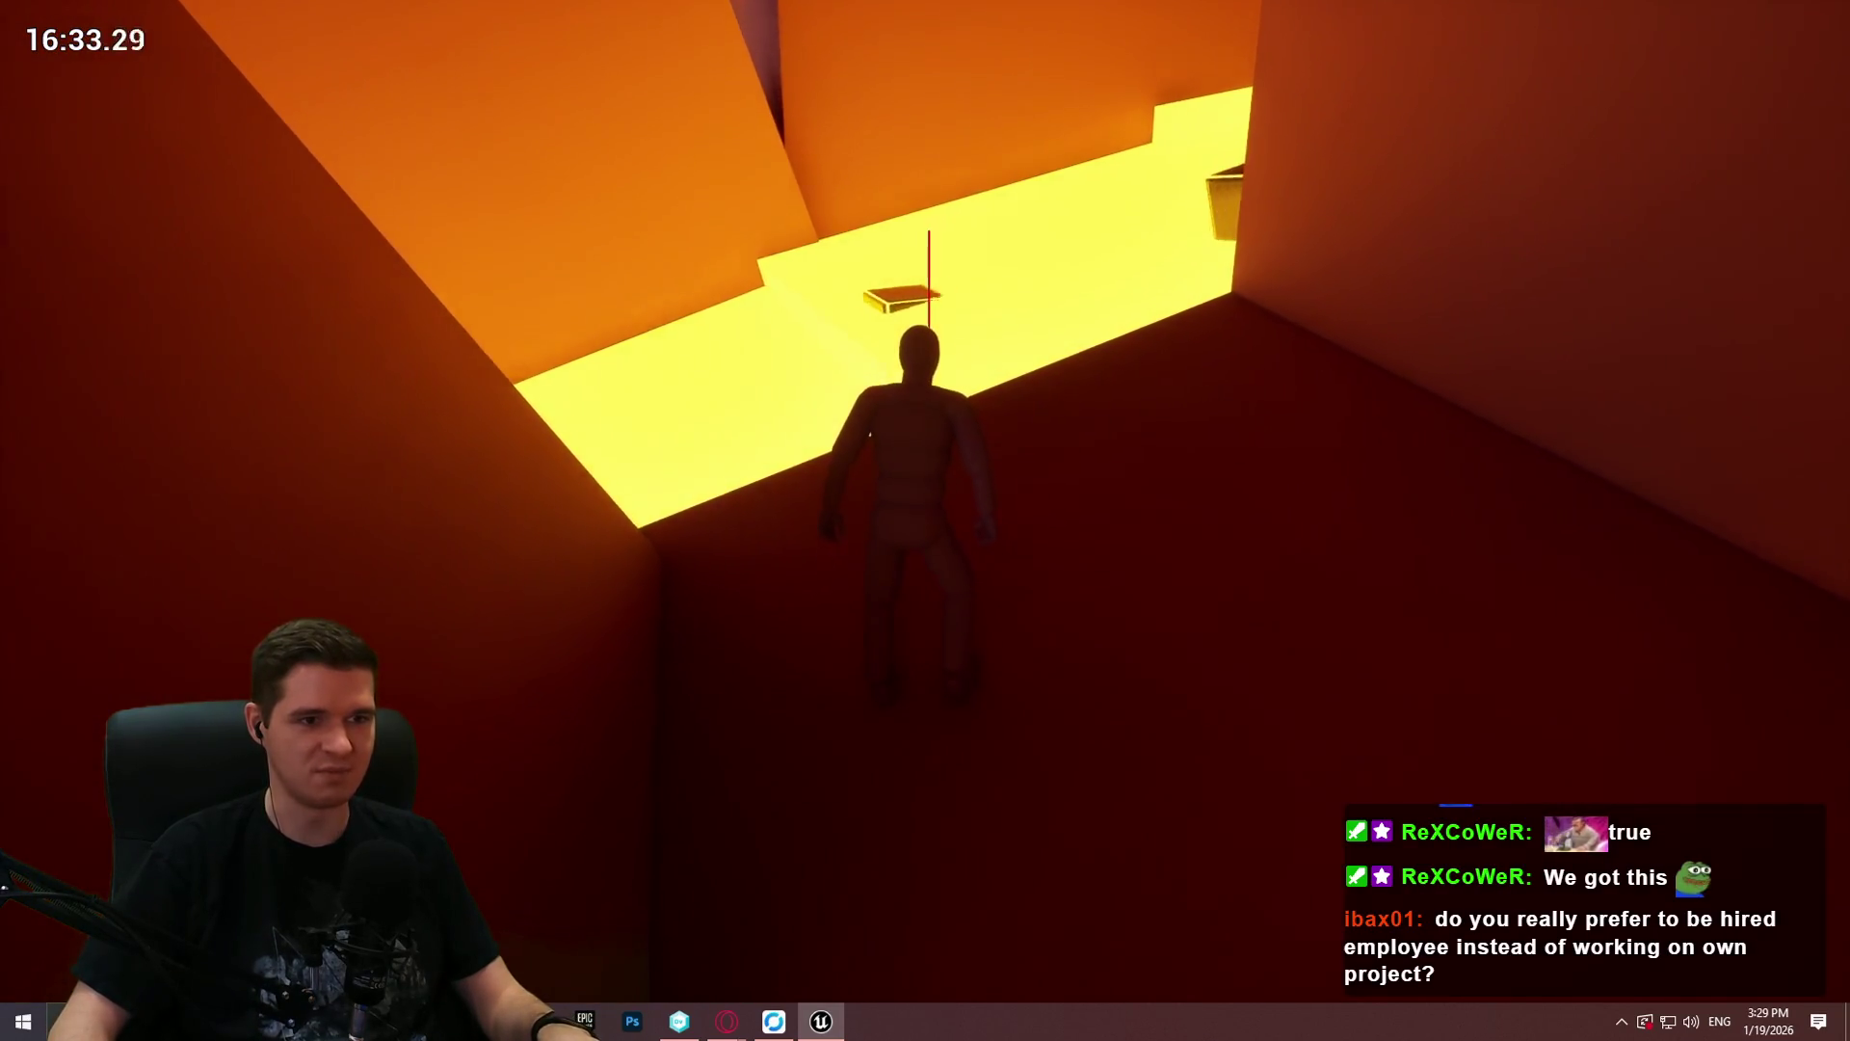
Step: Climb onto the dark yellow-edged box, jump up the walls above, and run down the corridor
key(space)
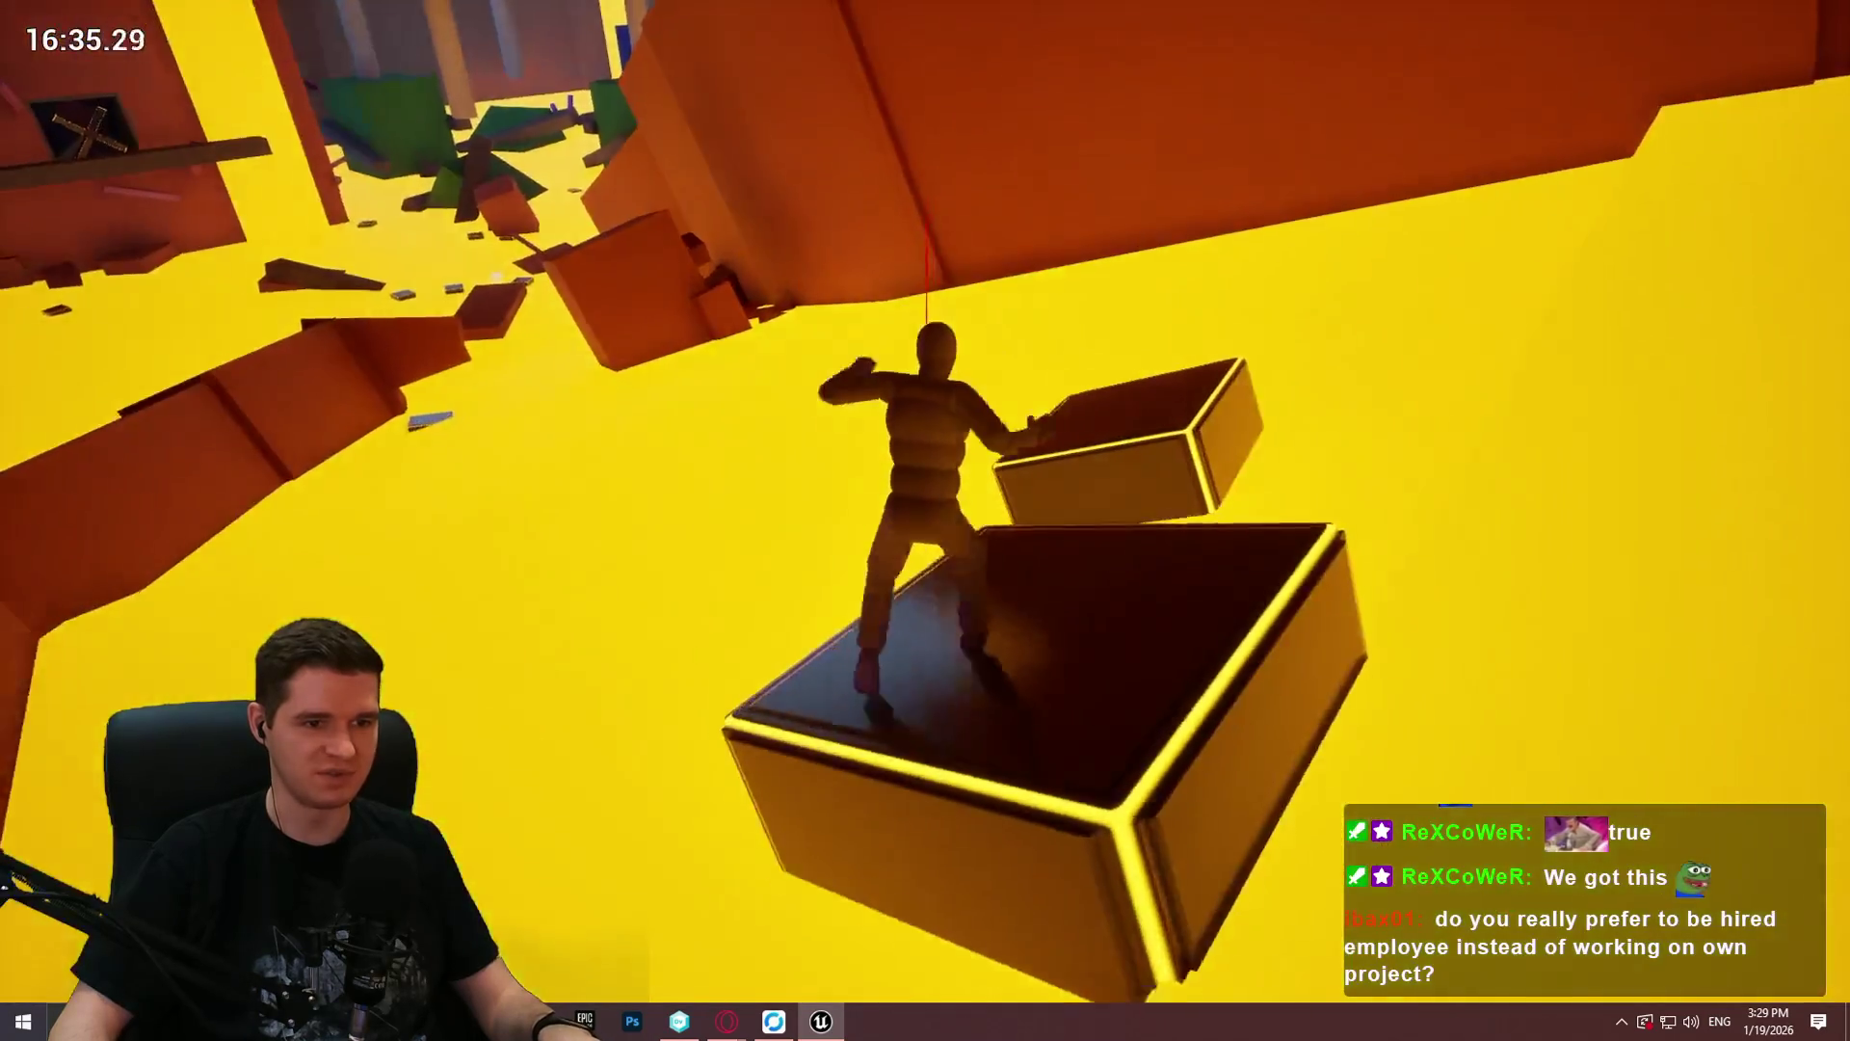
key(w)
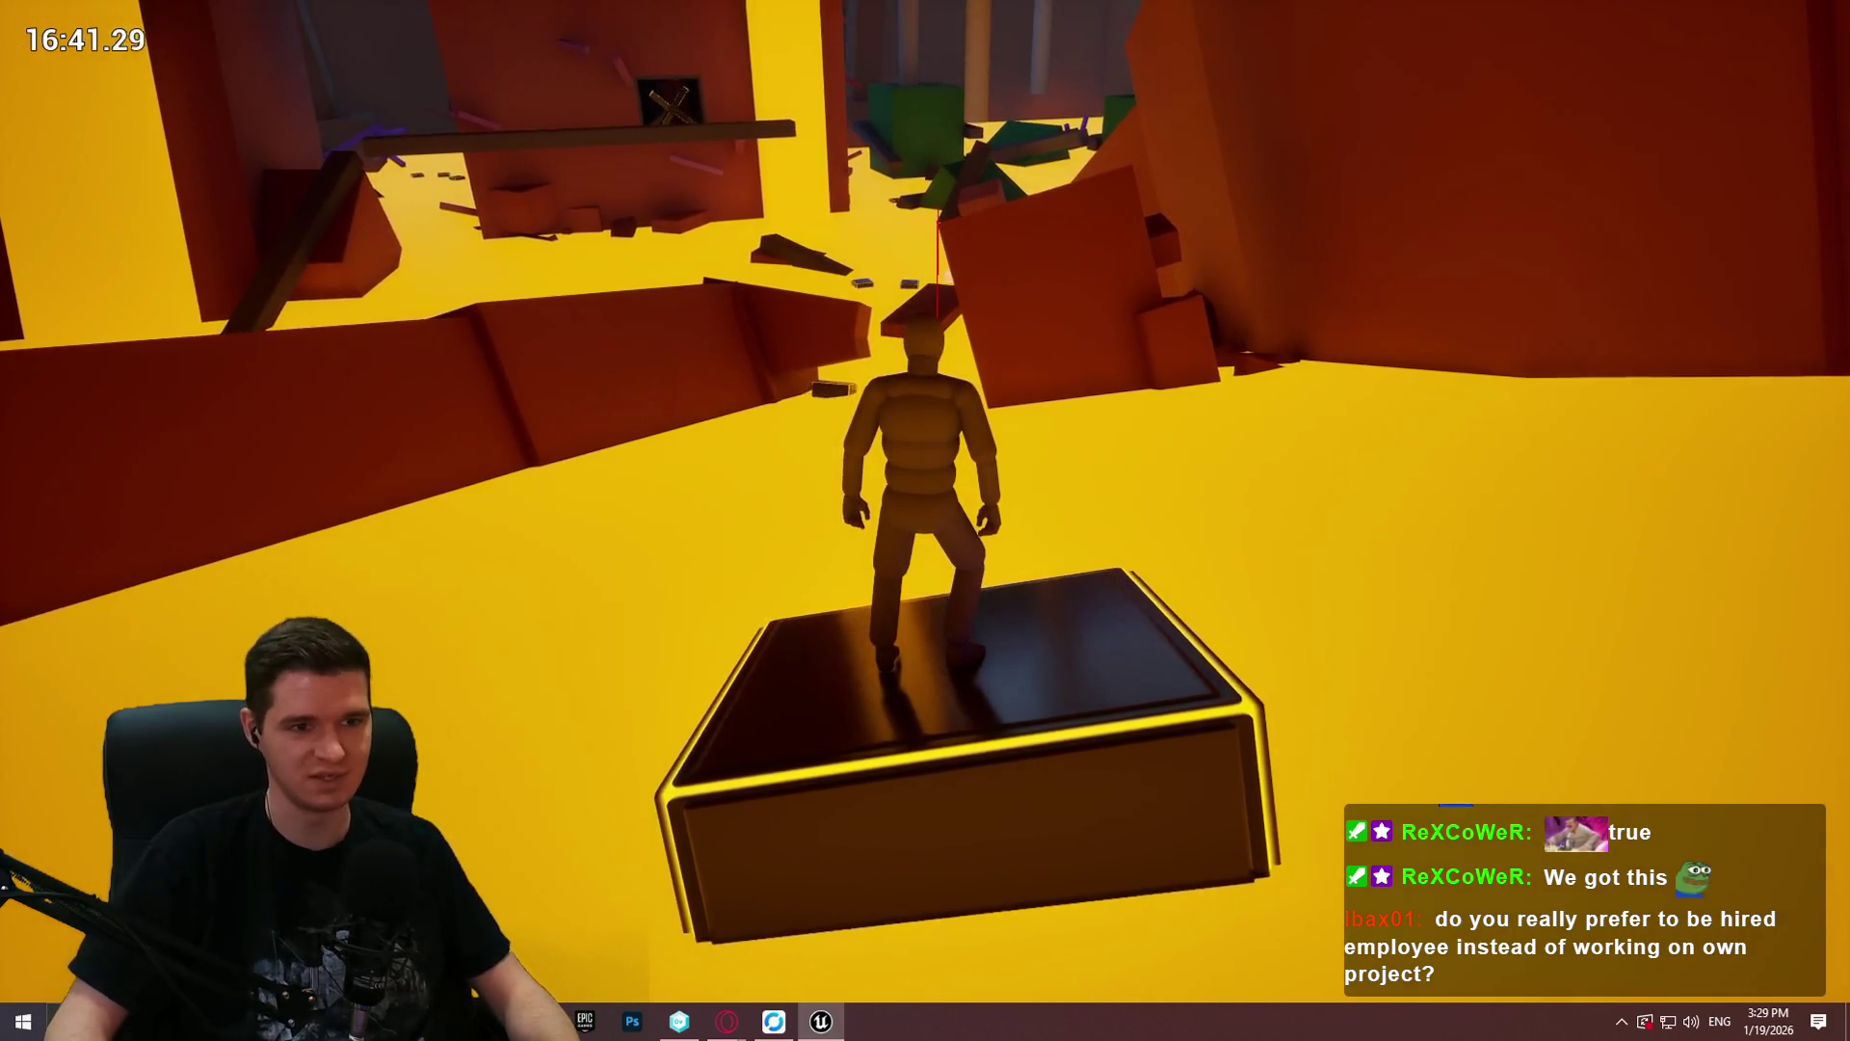
key(space)
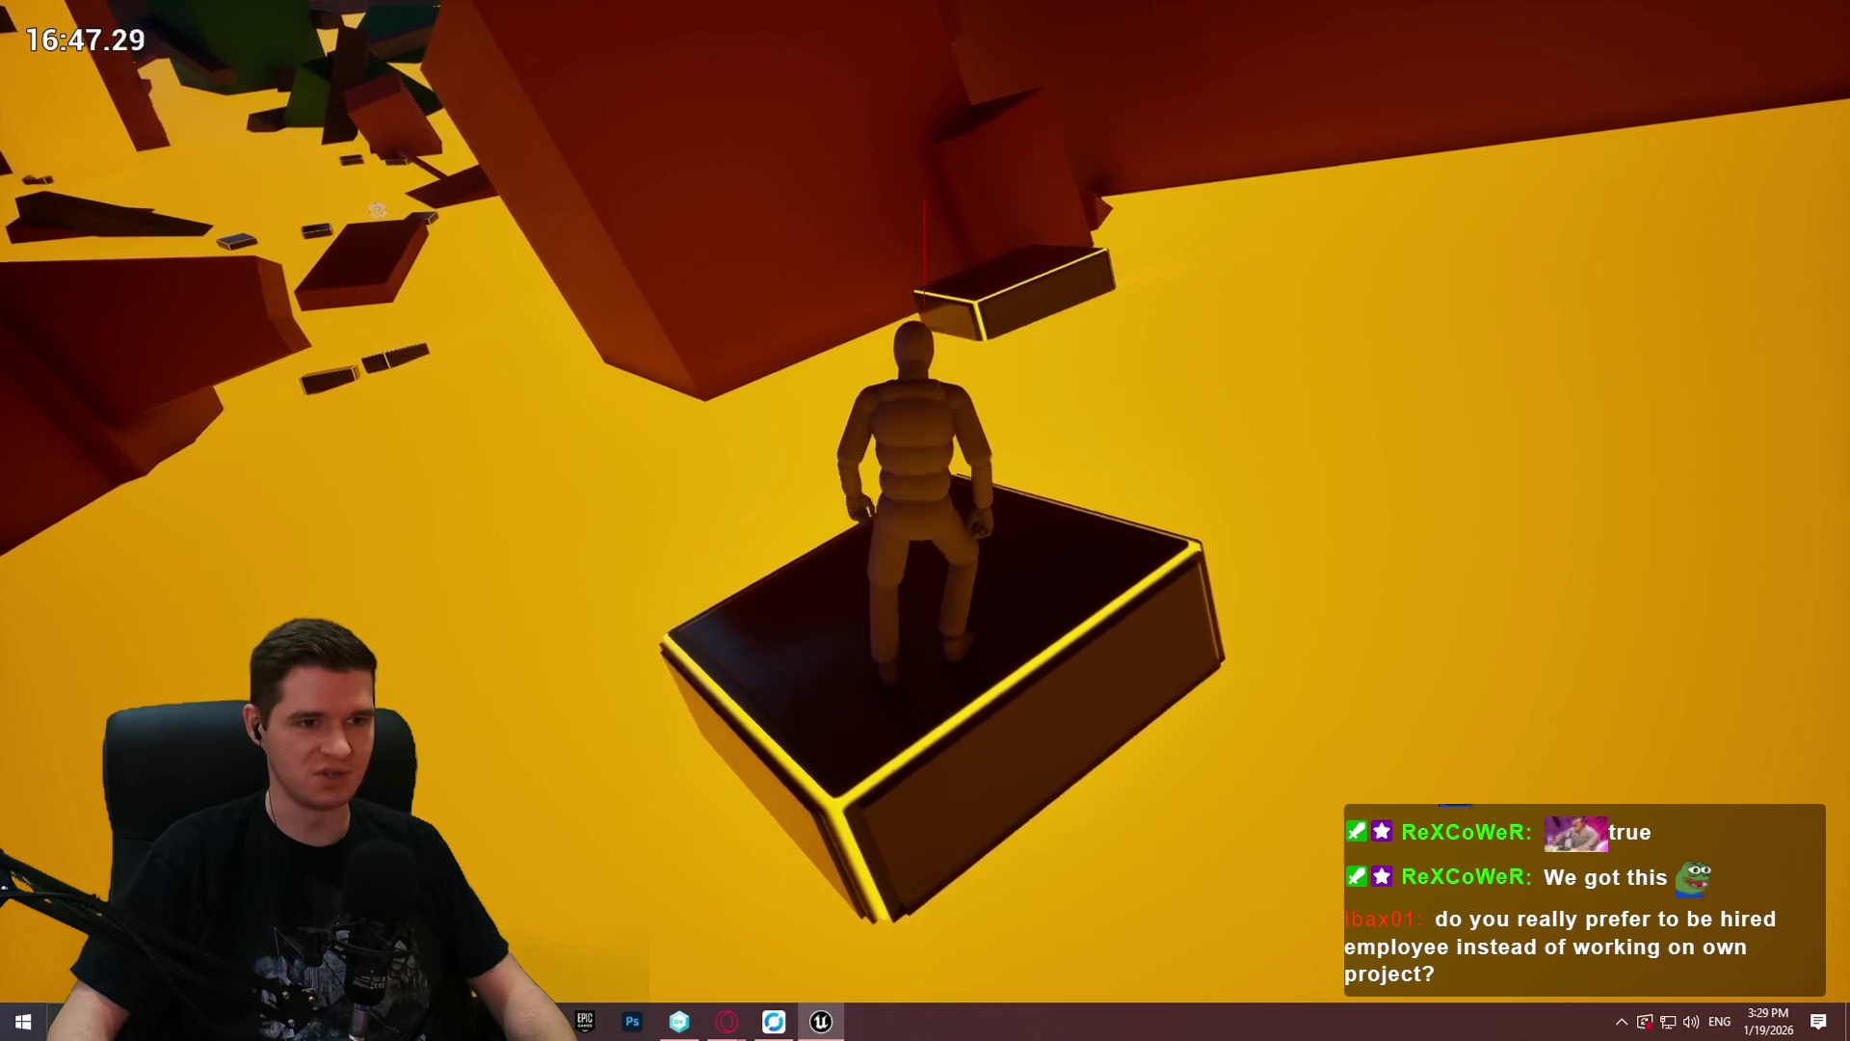
key(space)
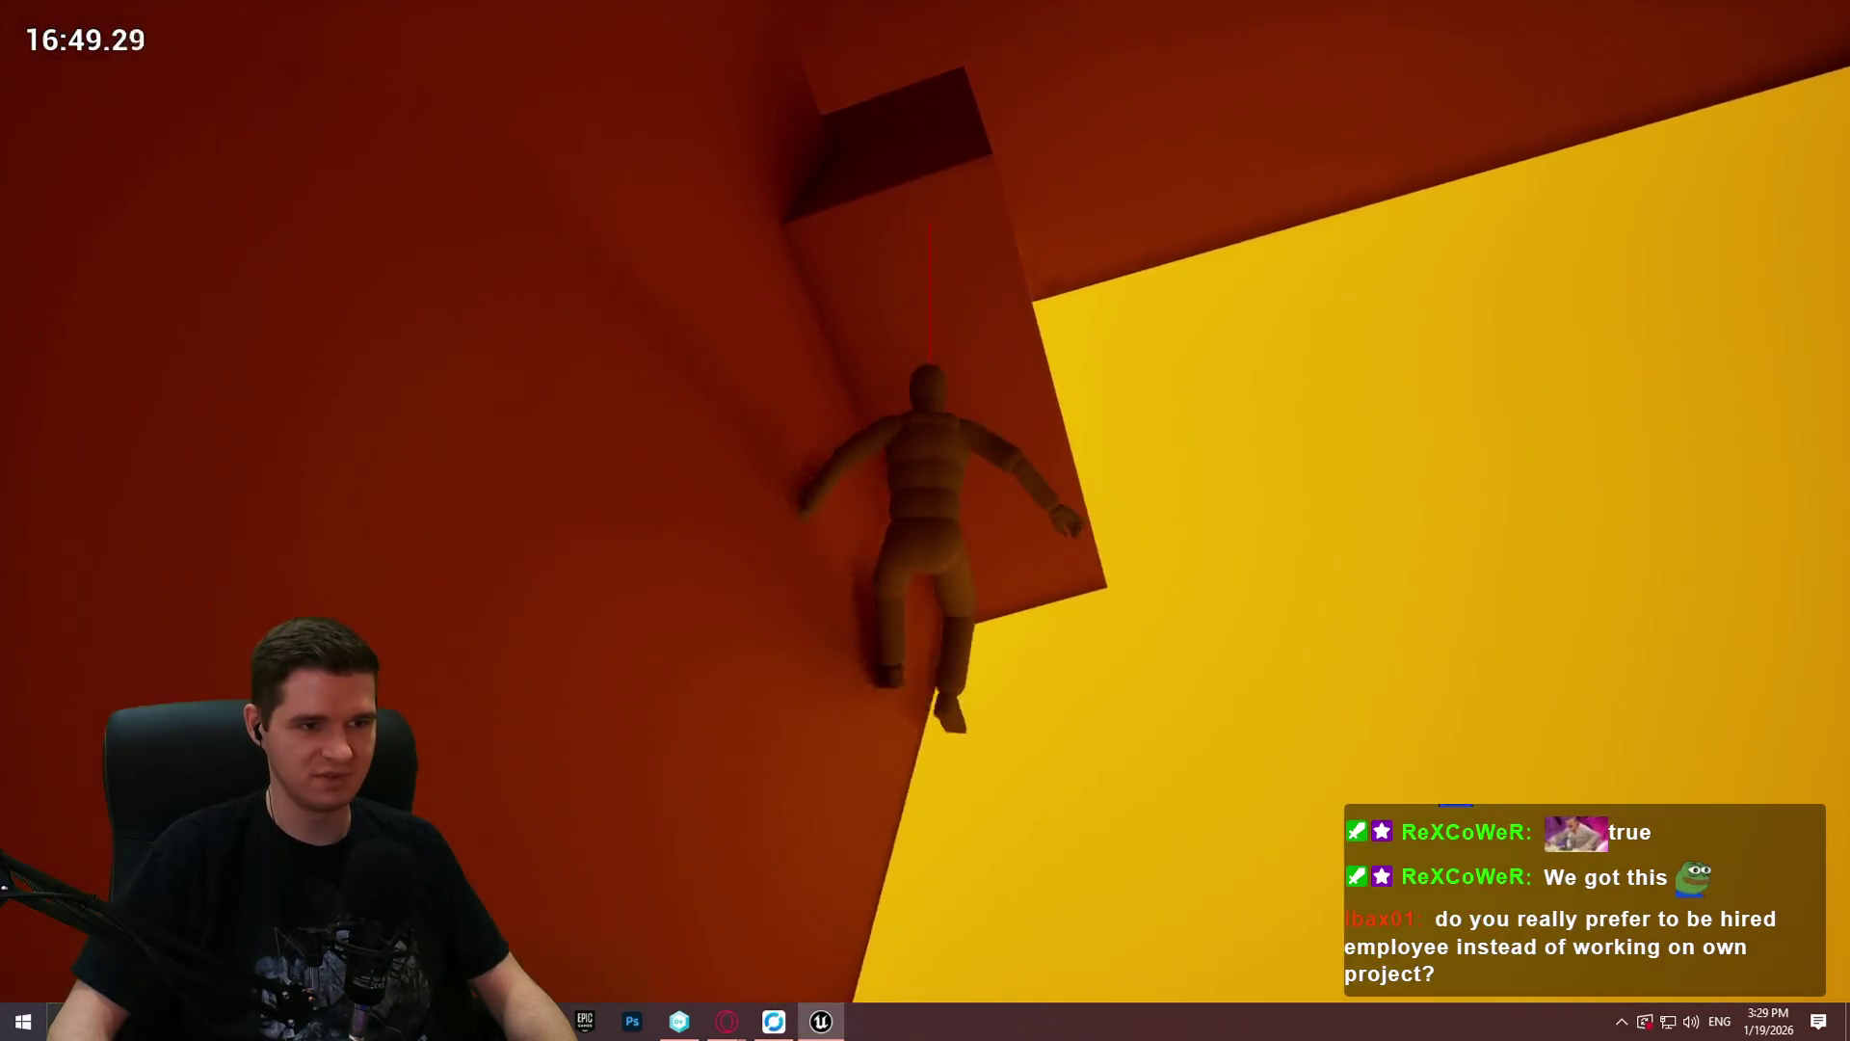
key(w)
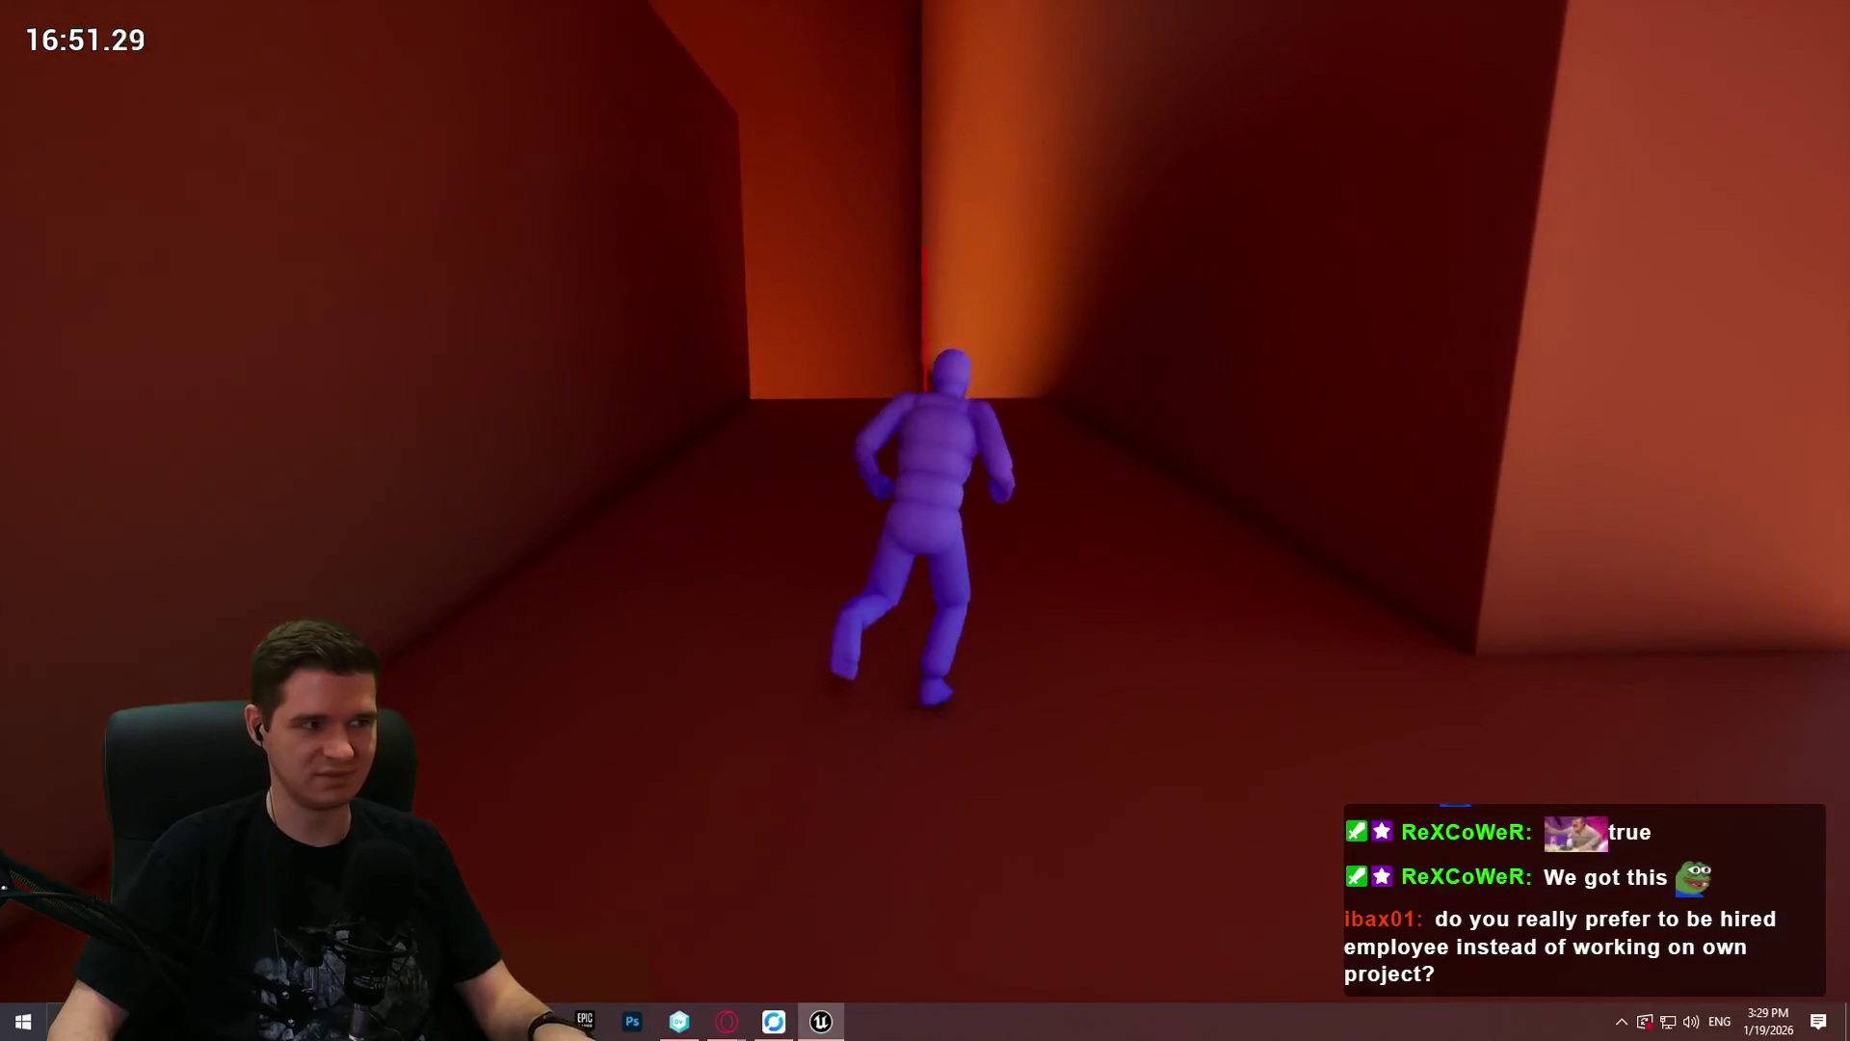
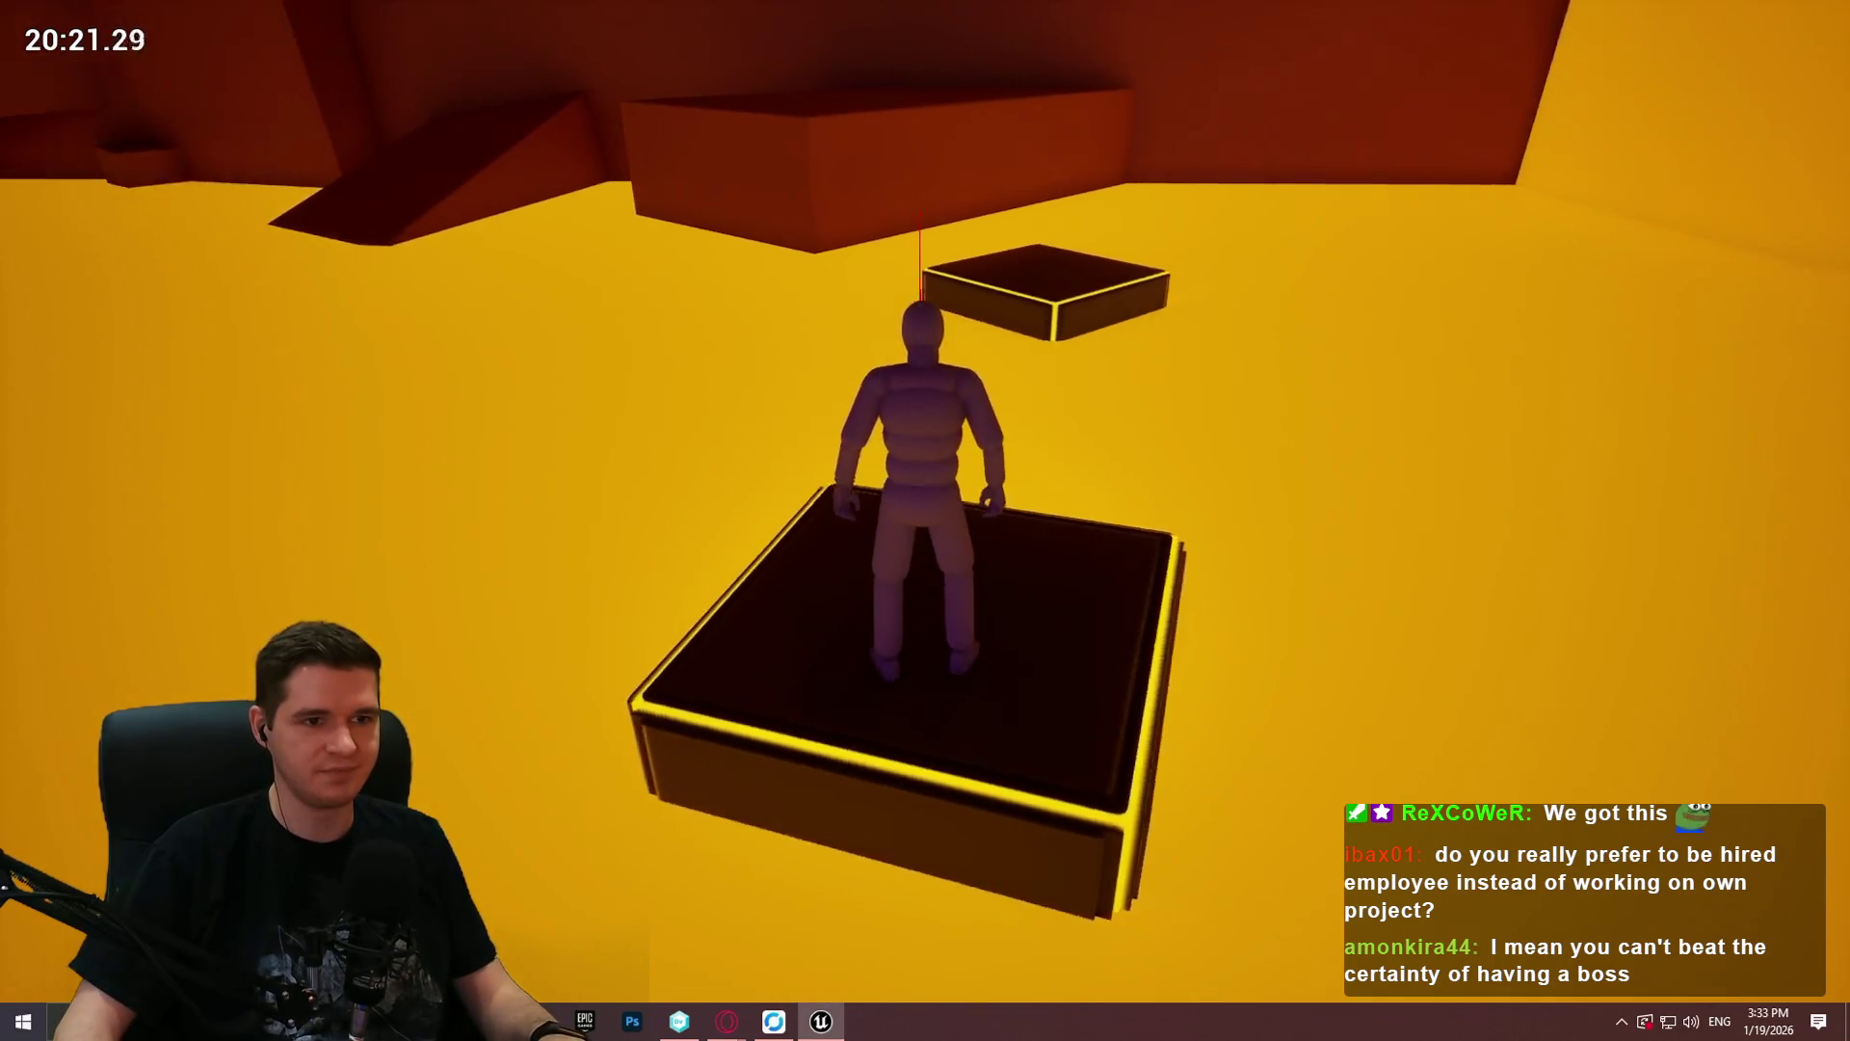
Step: Jump onto the dark ramp, run up it and vault over the wall onto the next platform
key(space)
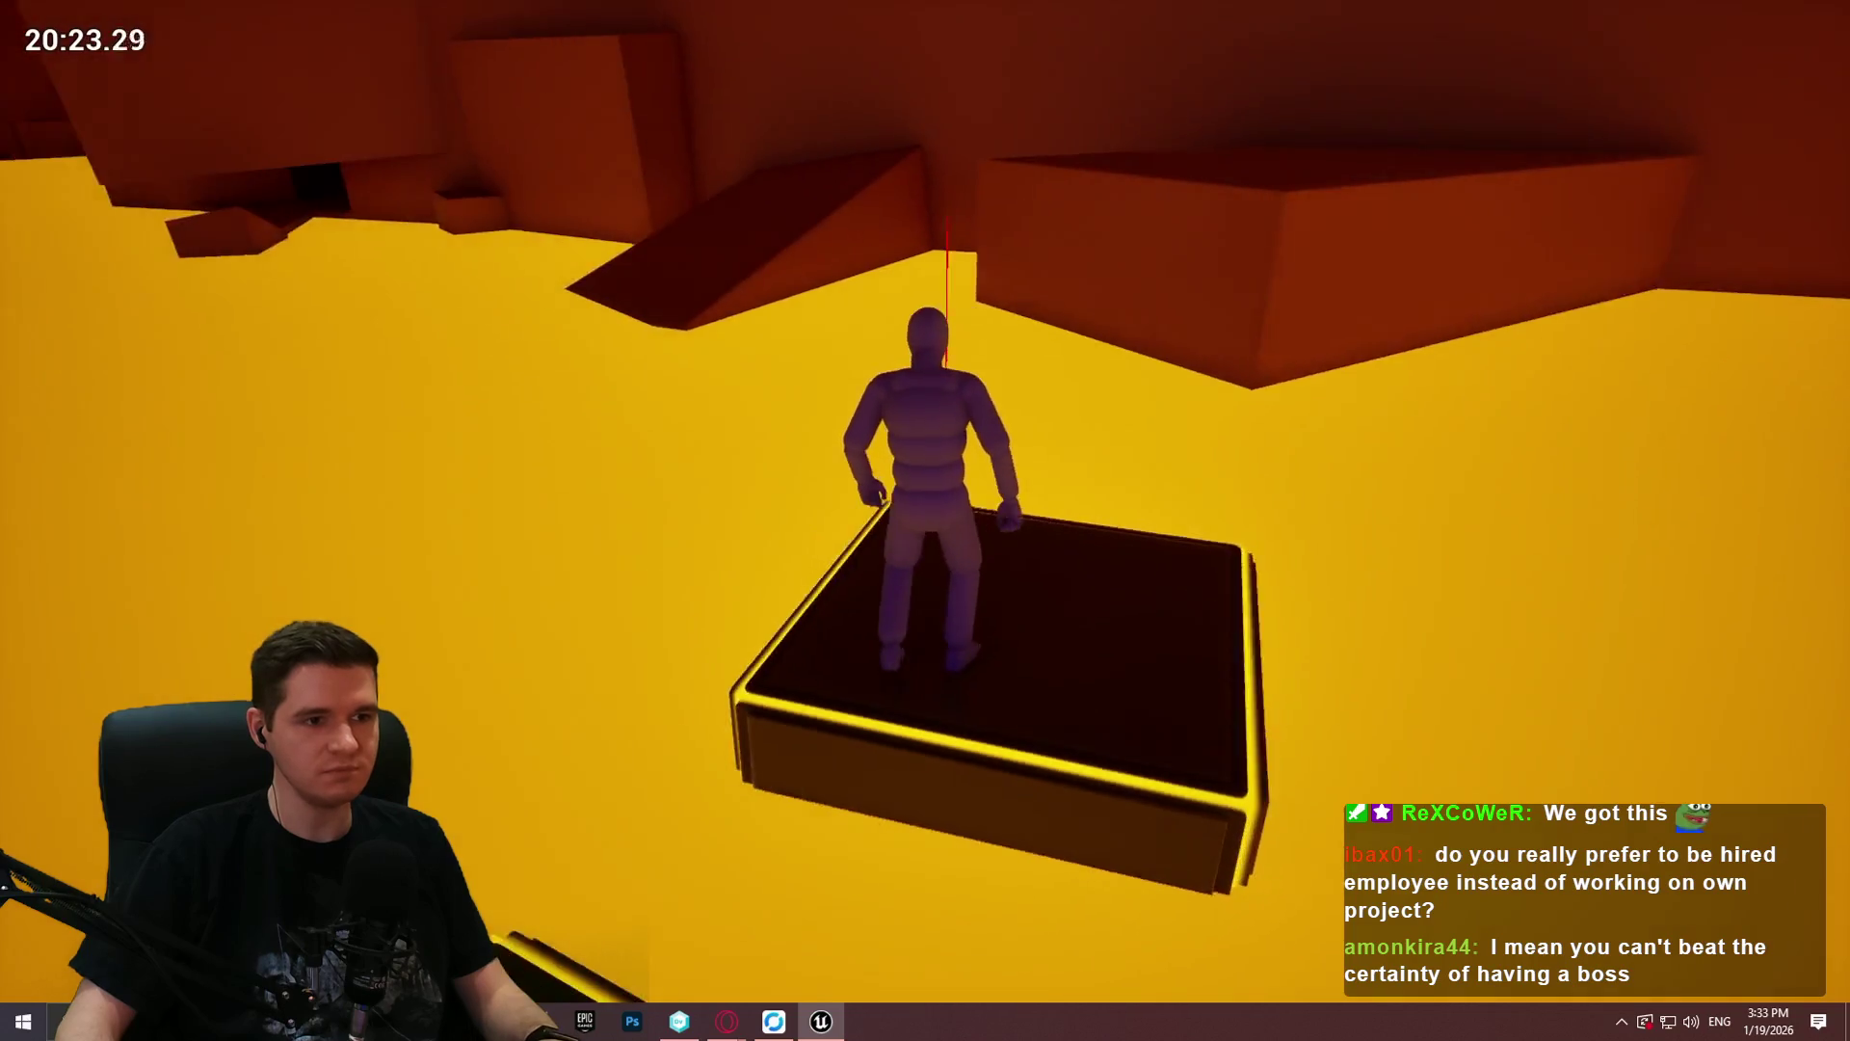
key(space)
key(w)
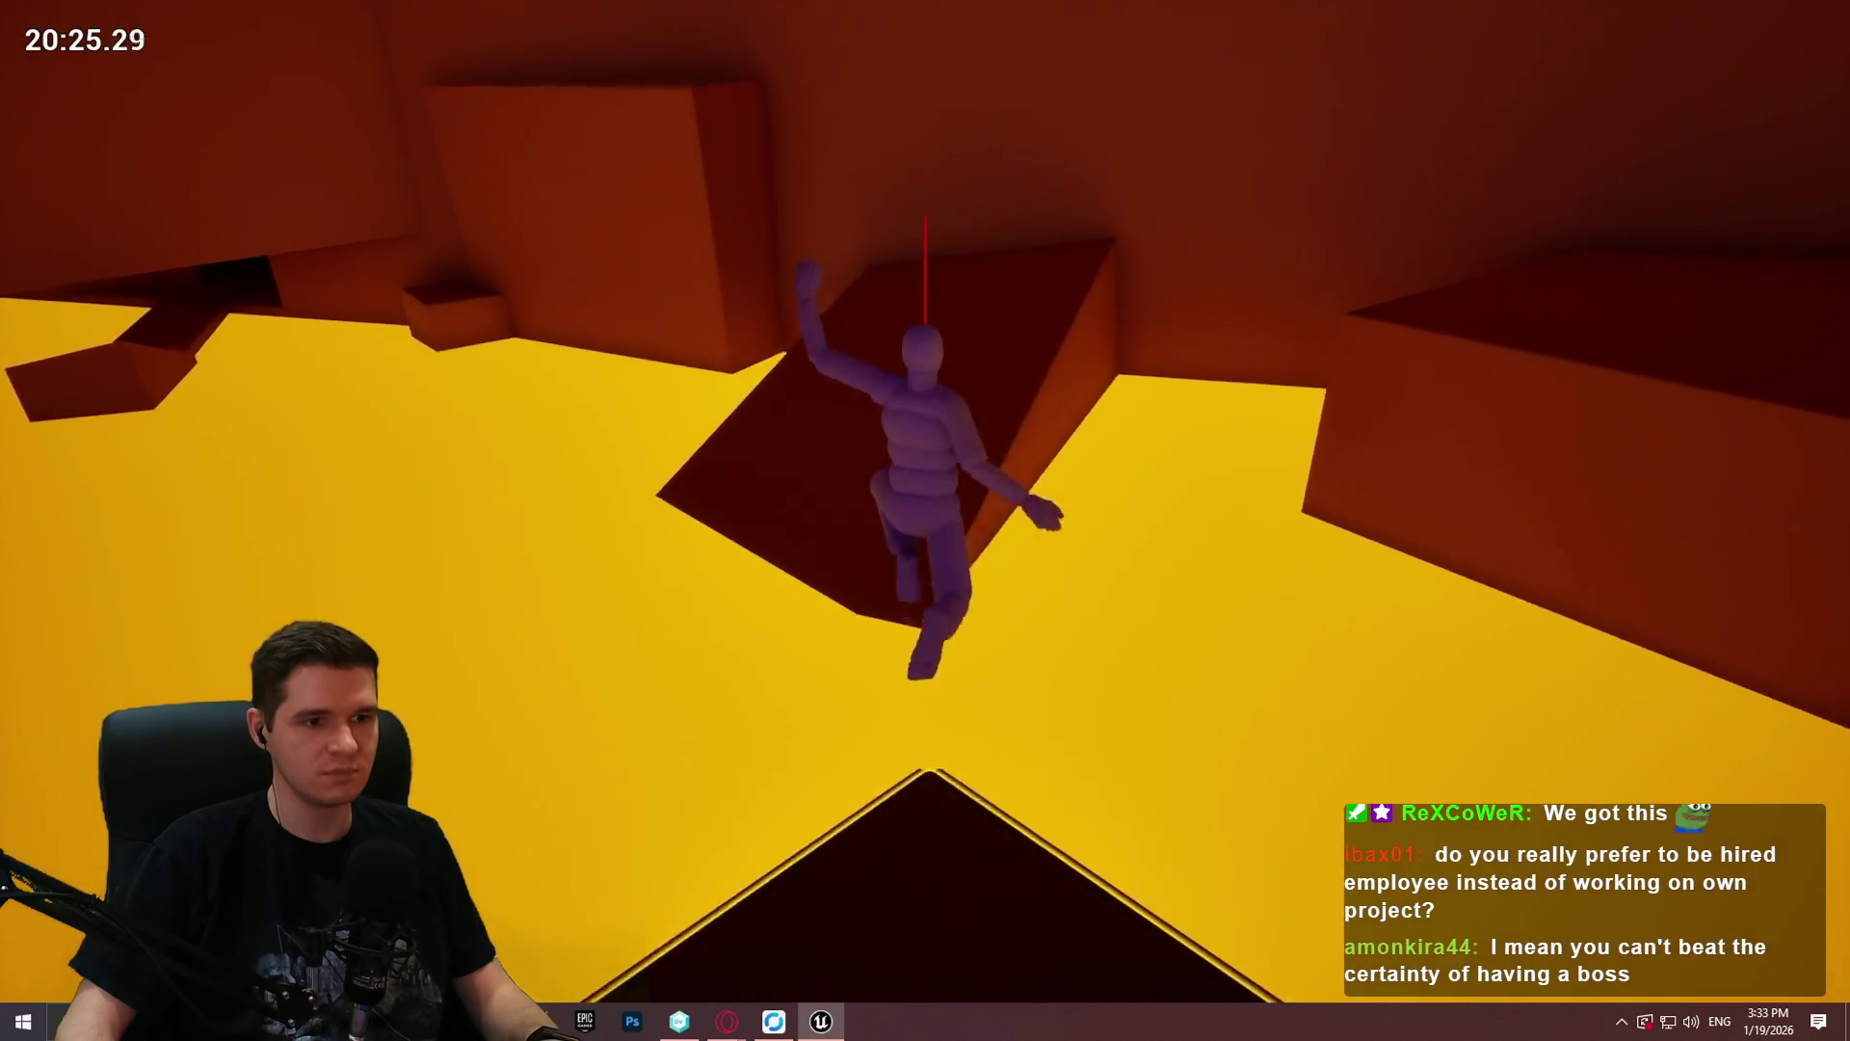
key(w)
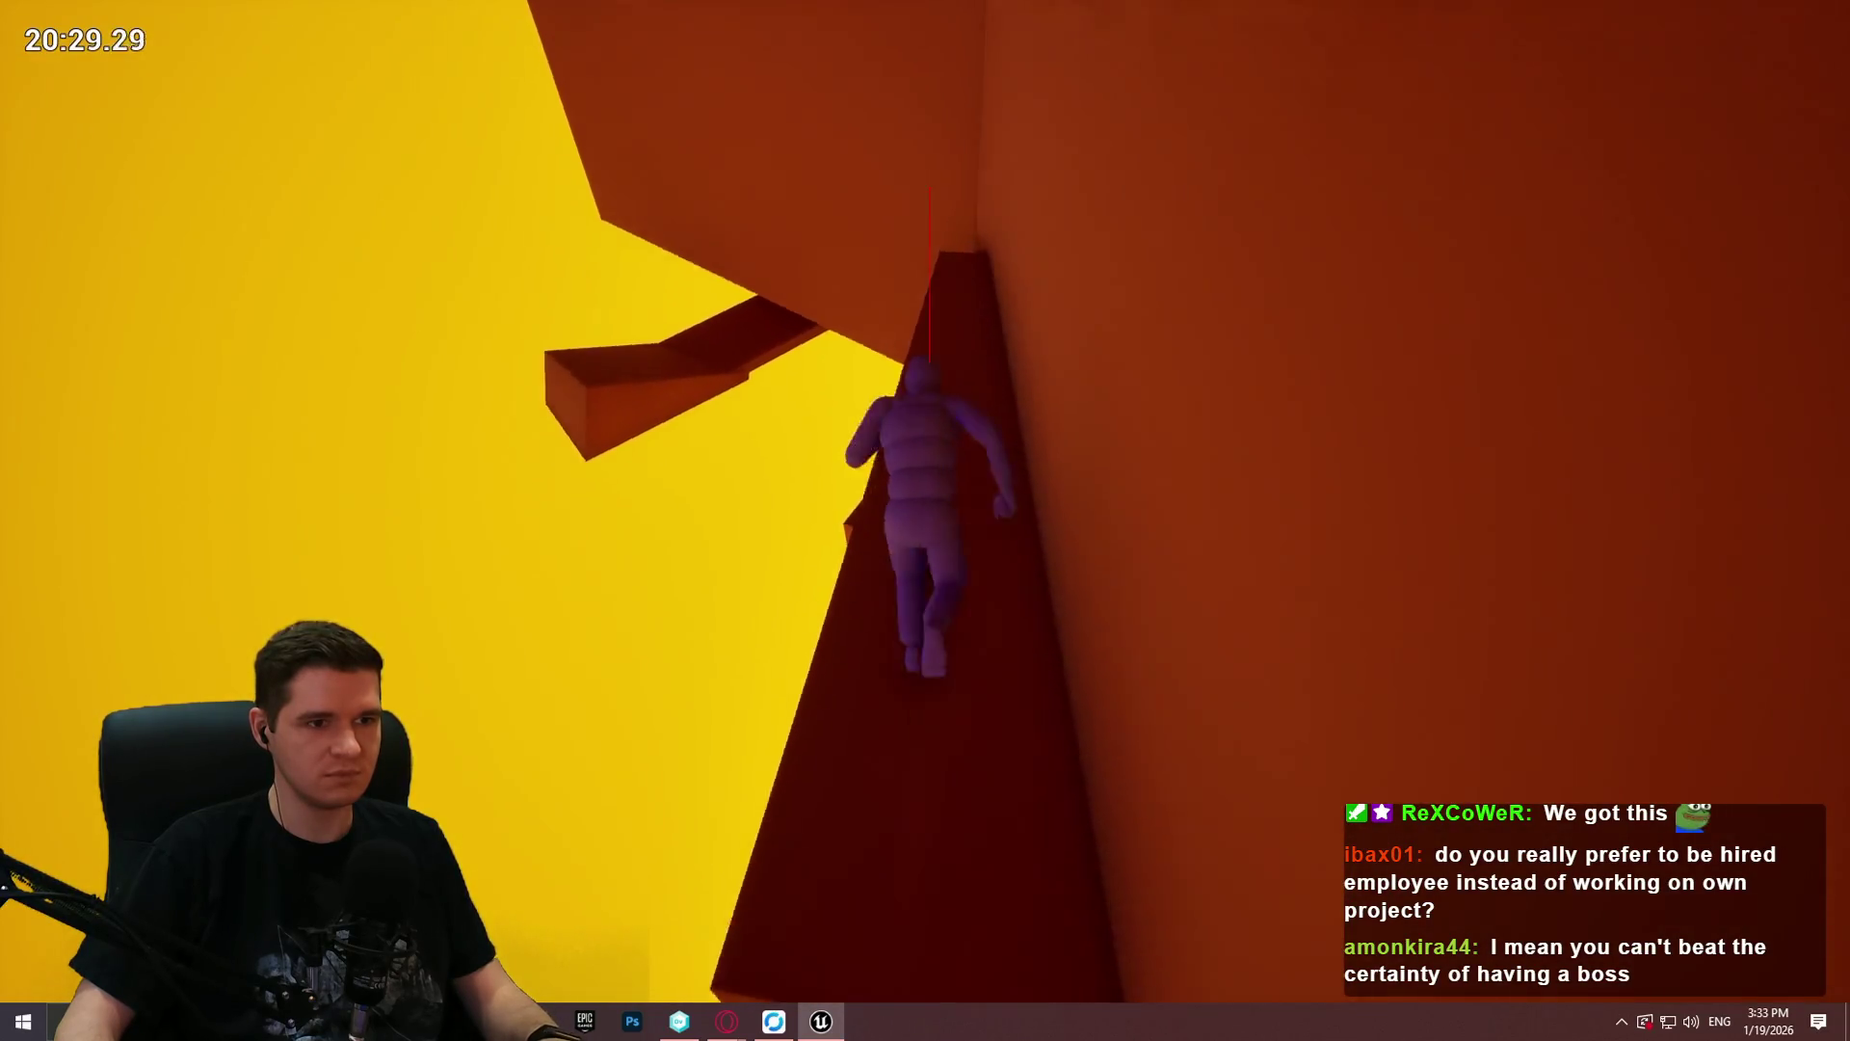
key(w)
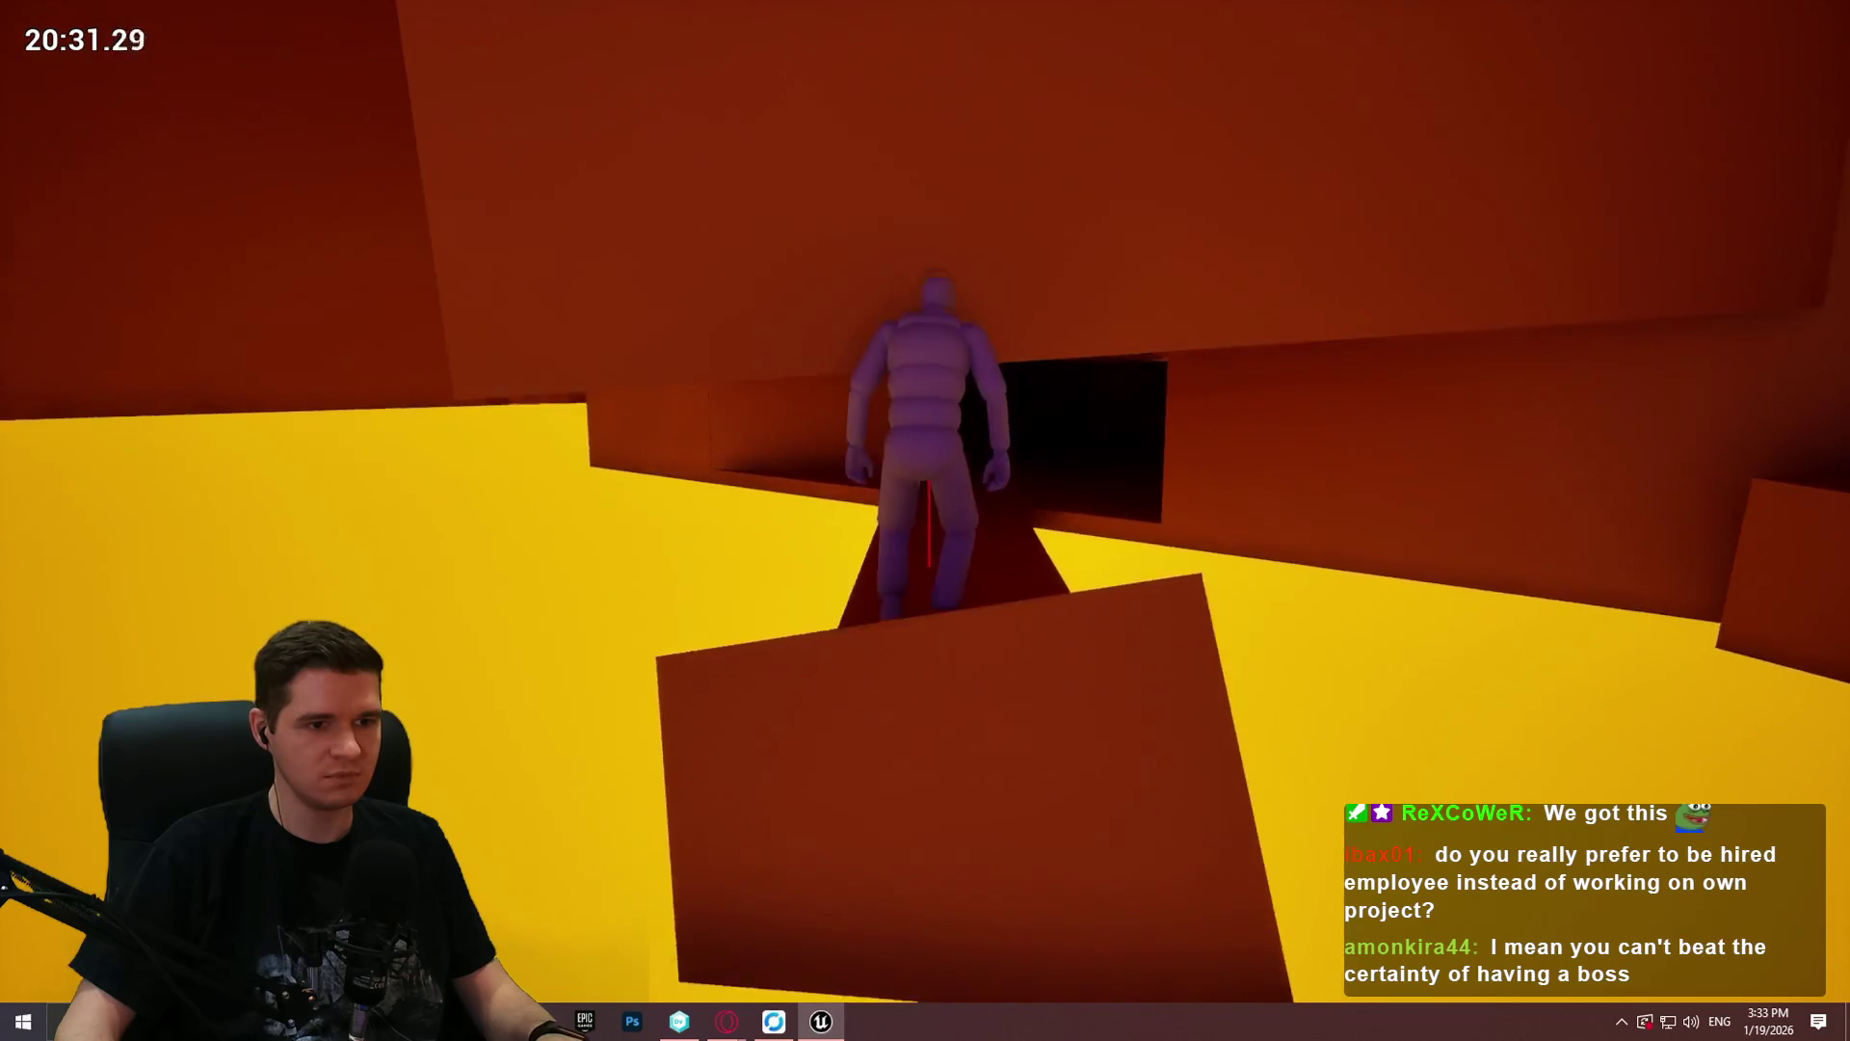
Step: Crouch through the low tunnel into the orange room and mantle up the stacked box ledges
key(w)
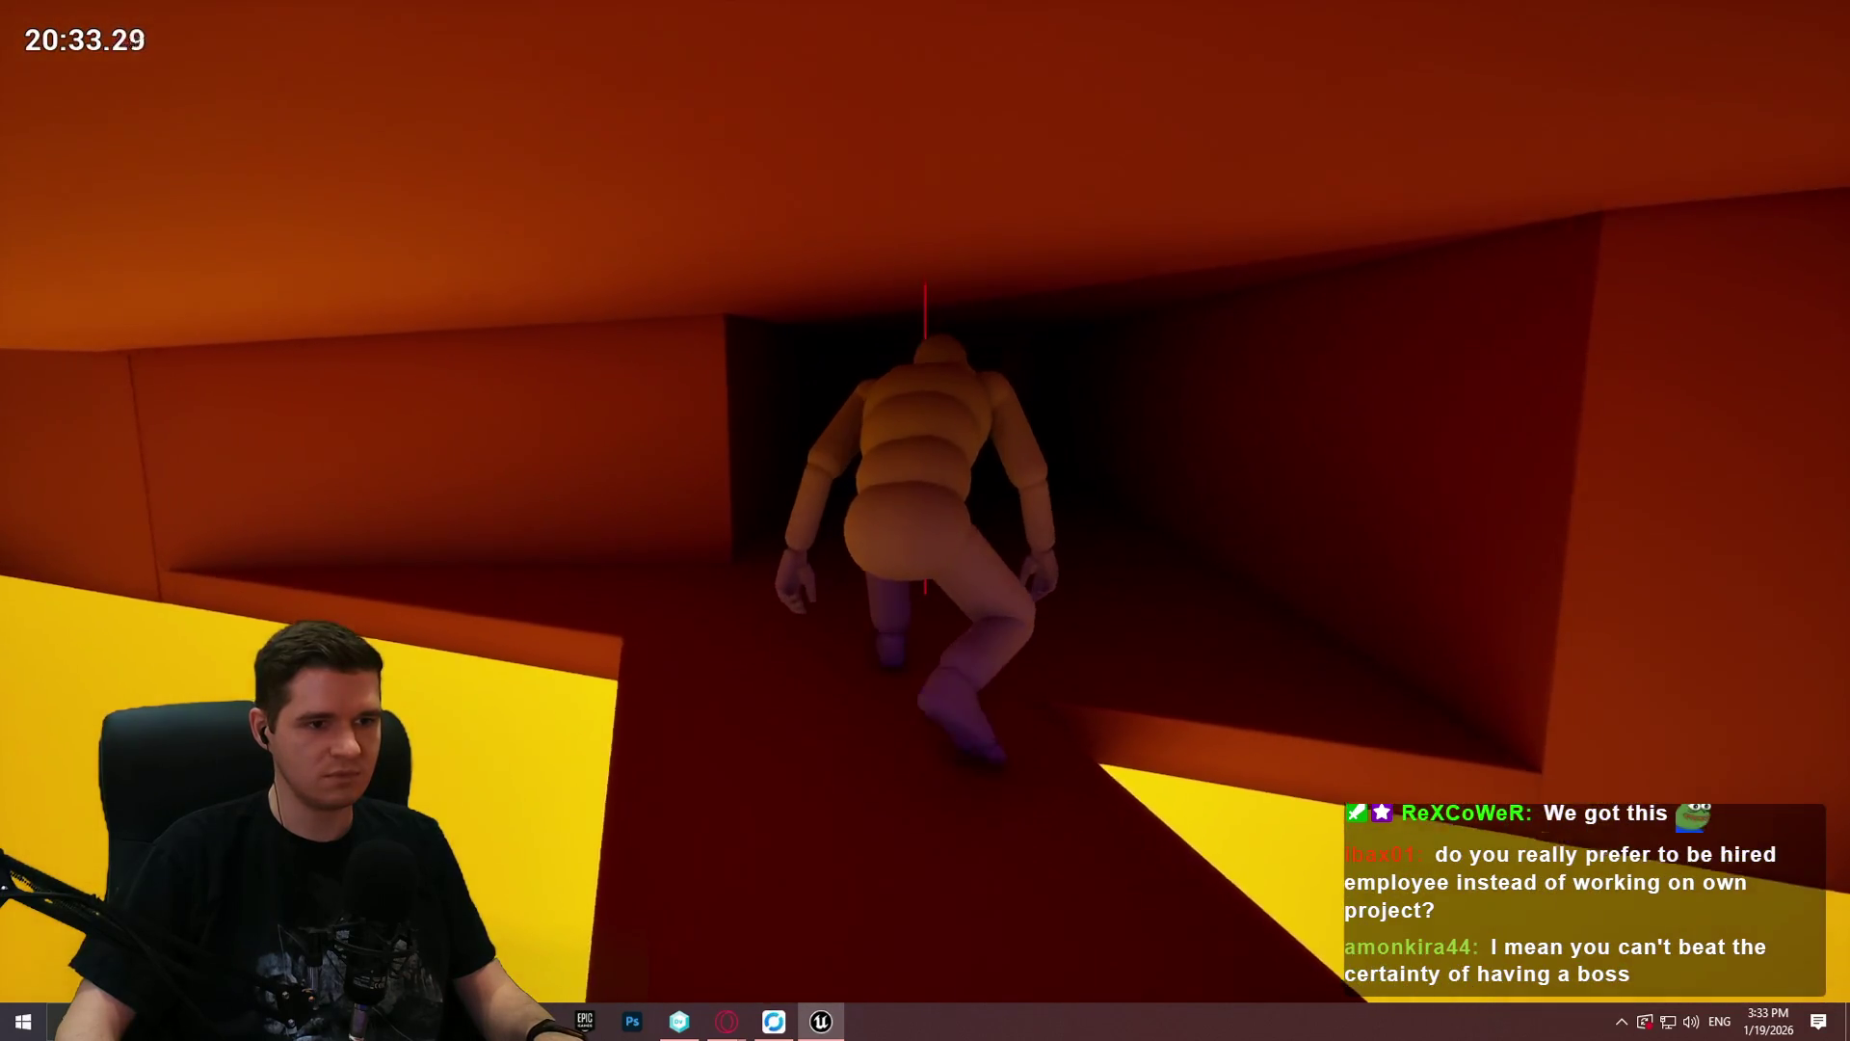
key(w)
key(w)
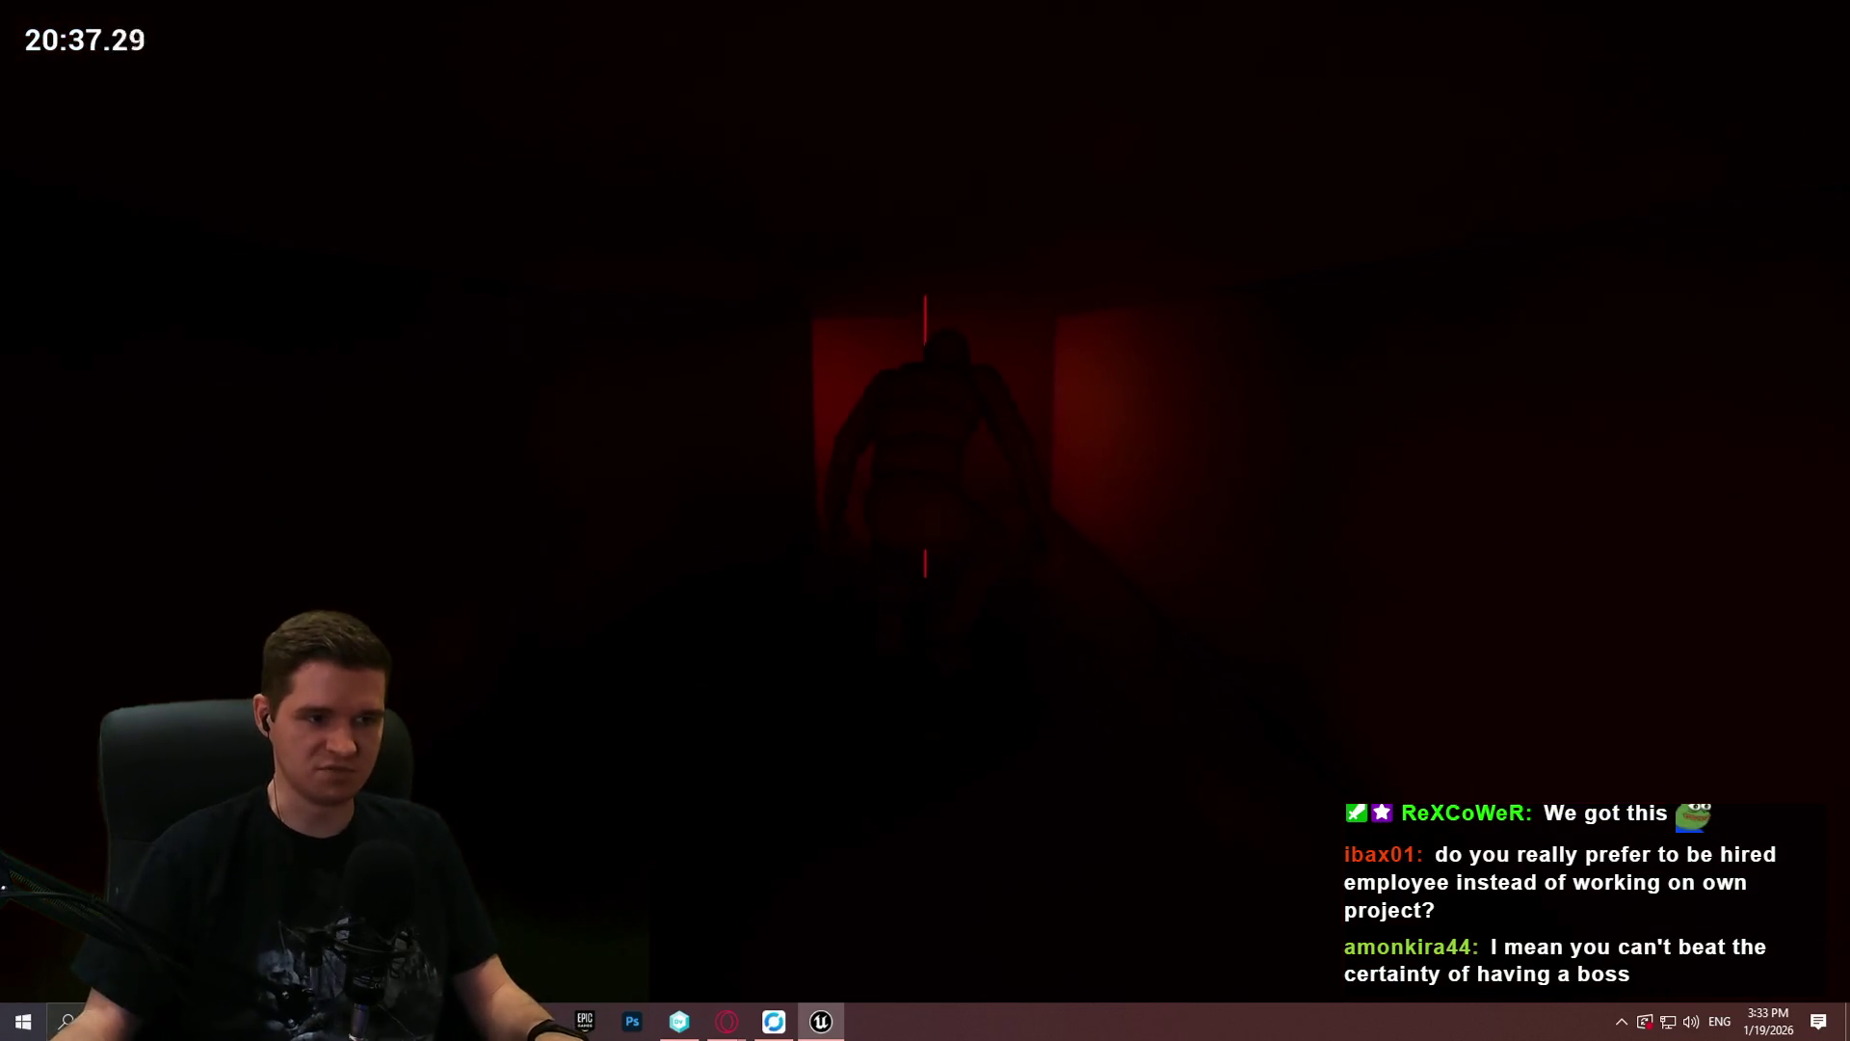
key(w)
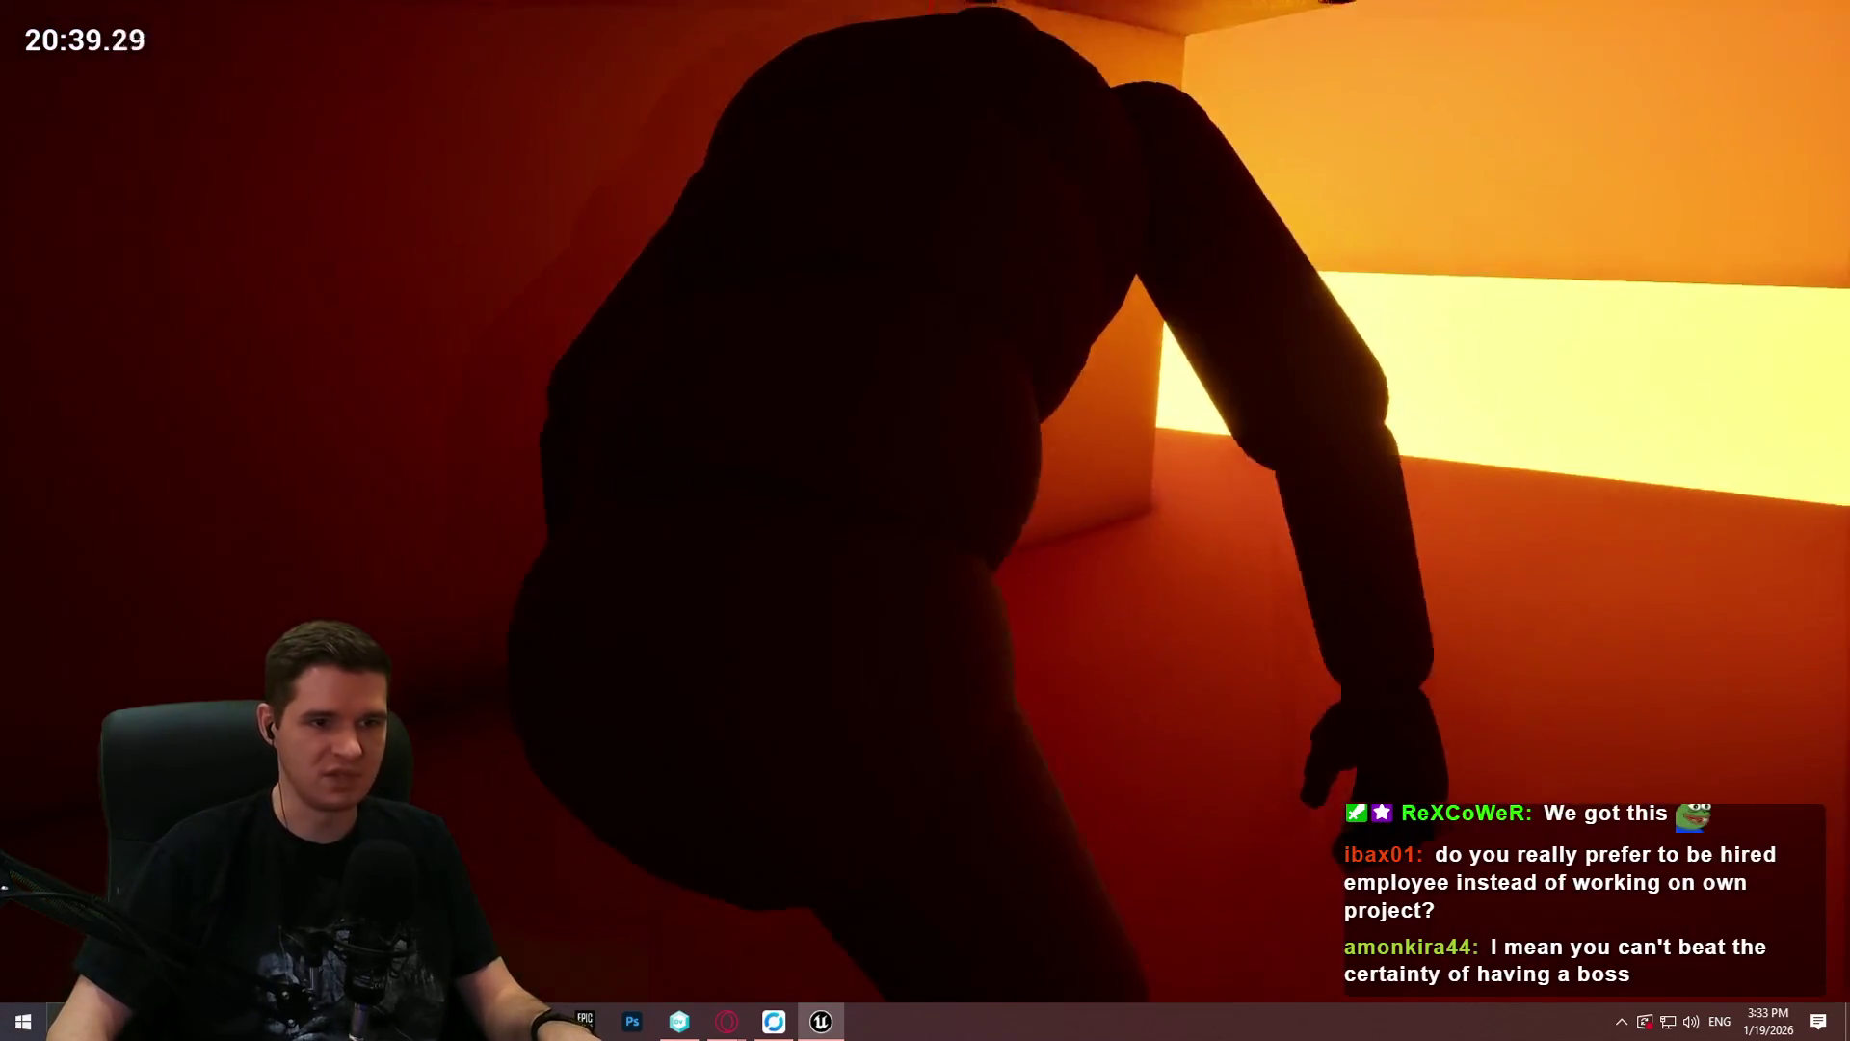
key(w)
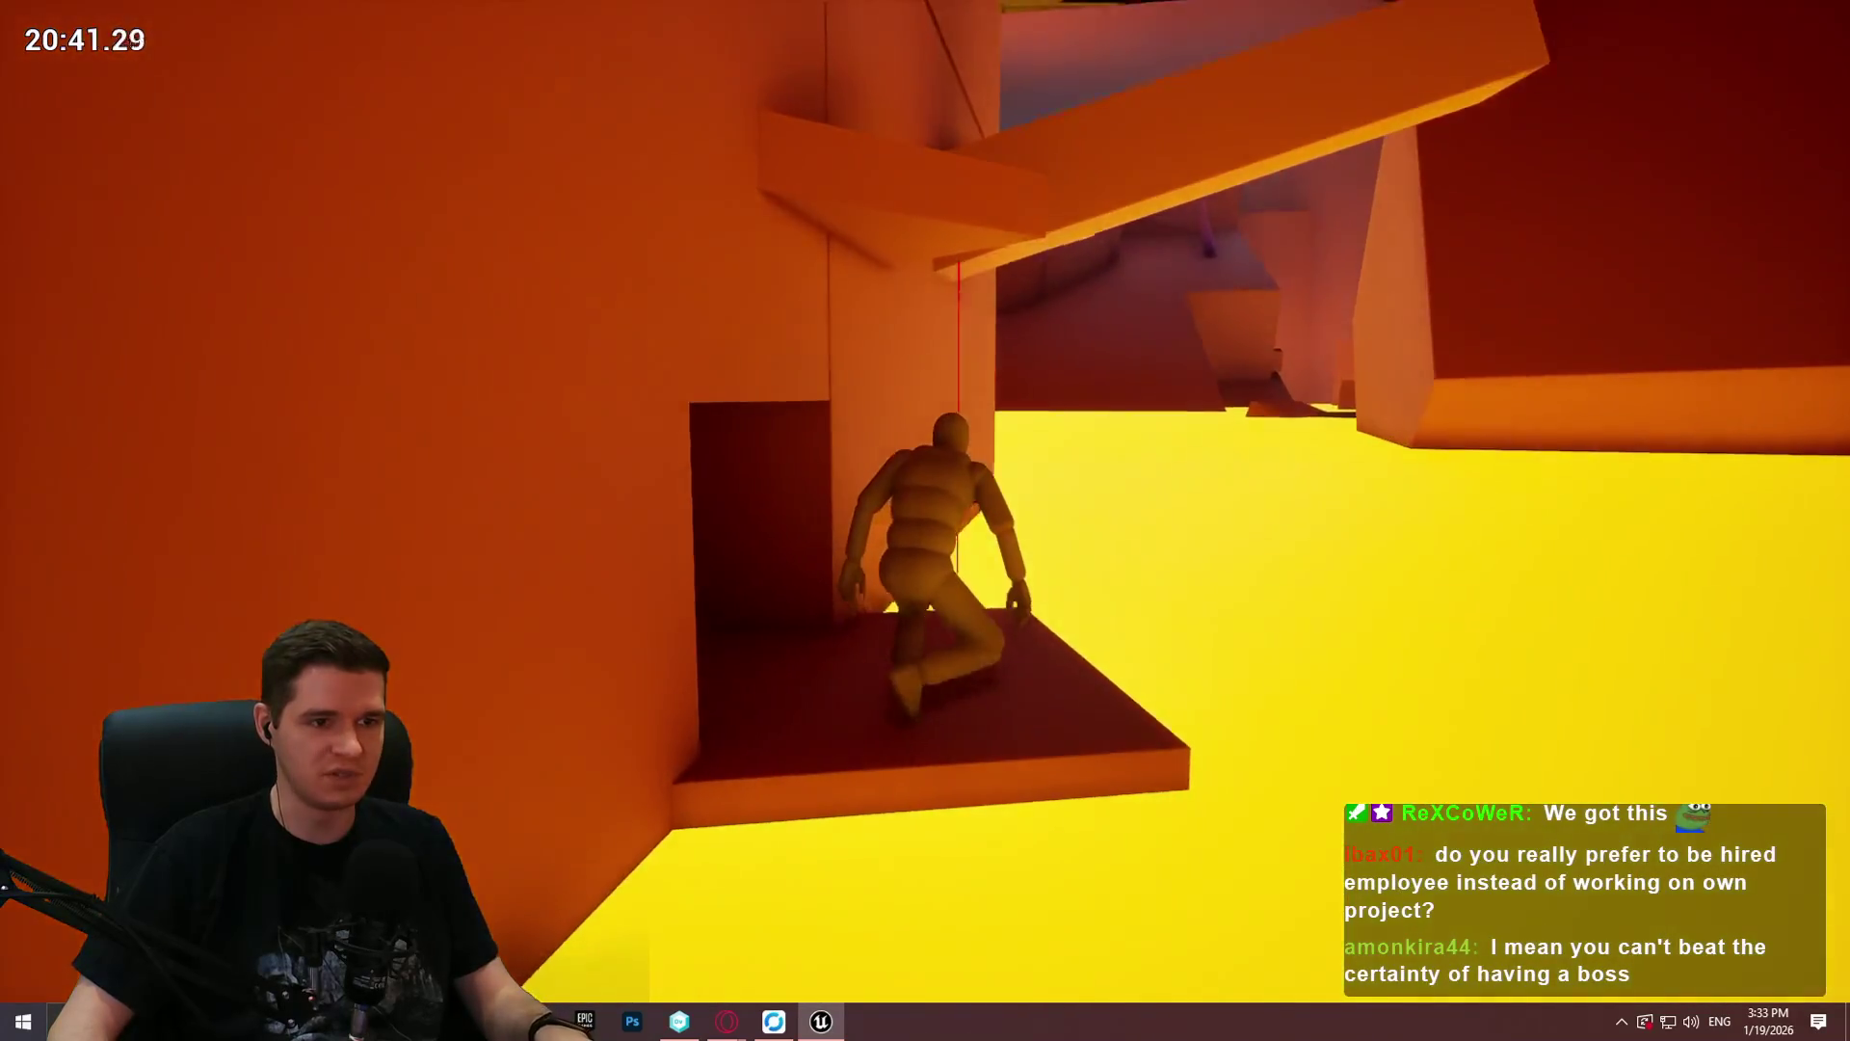
key(space)
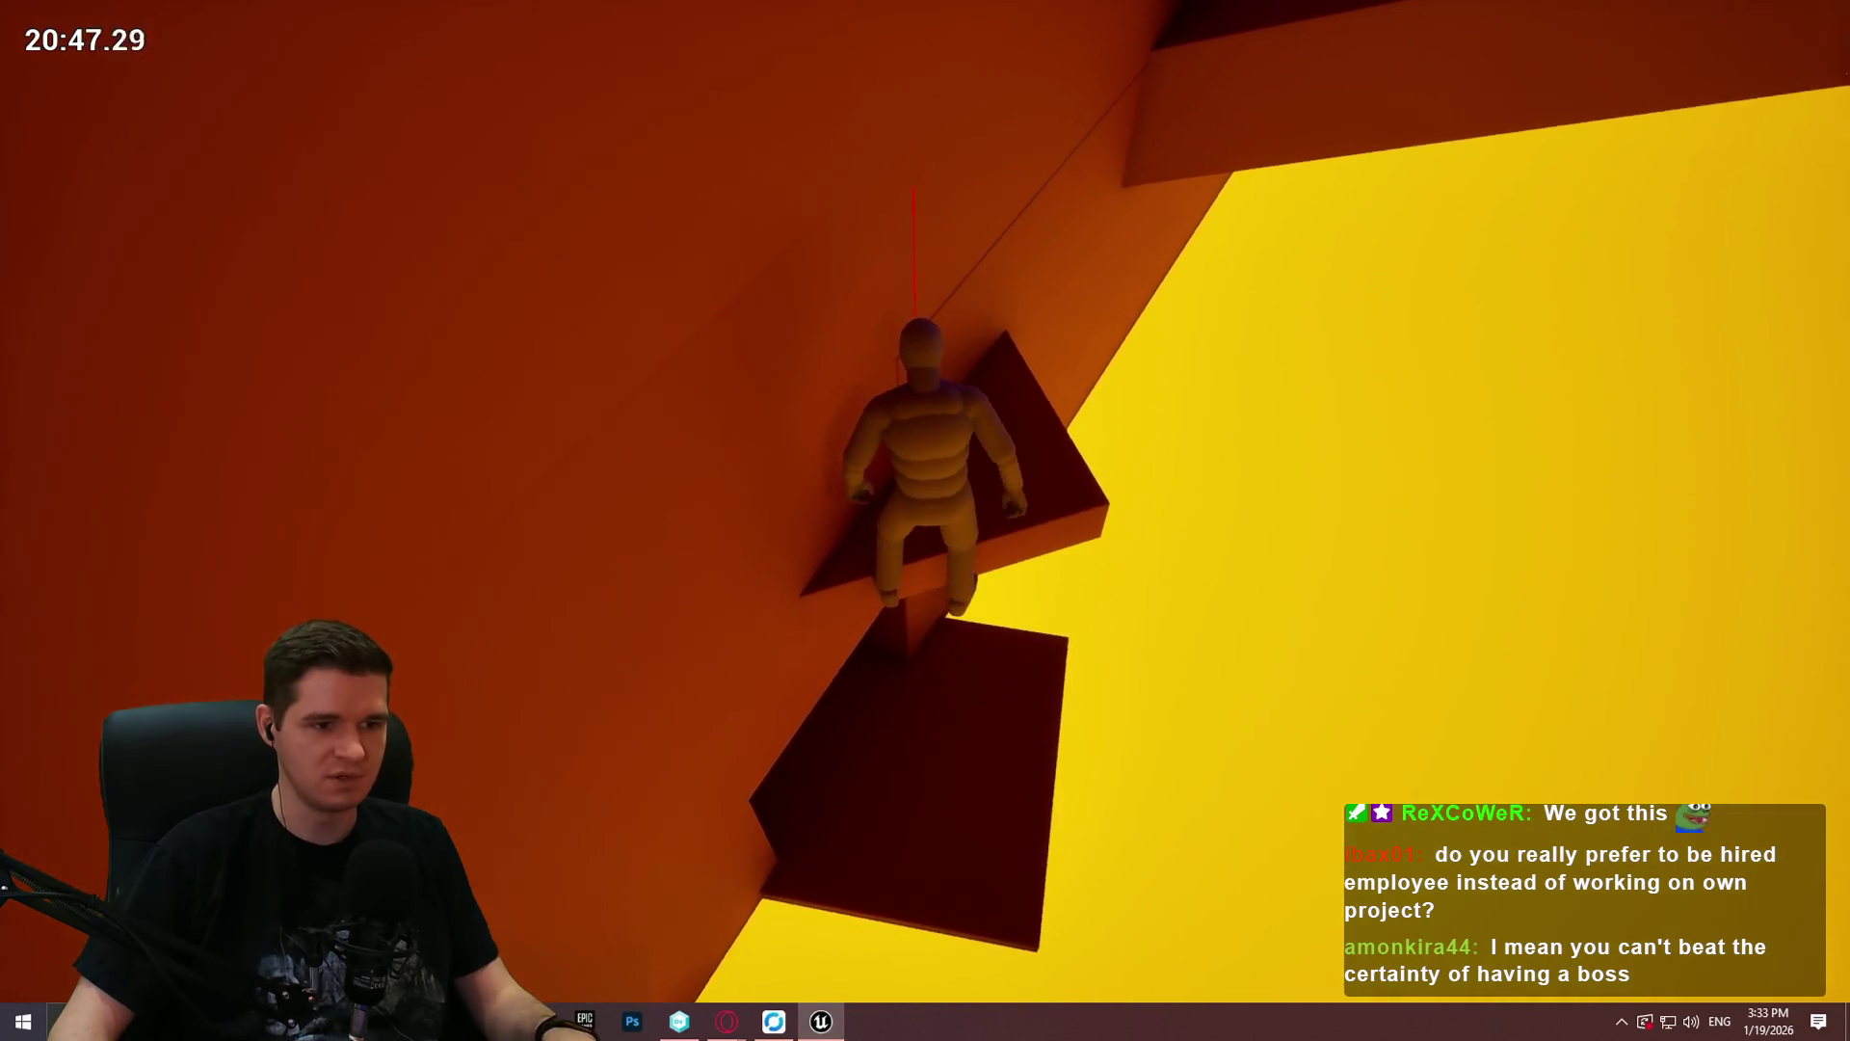
key(space)
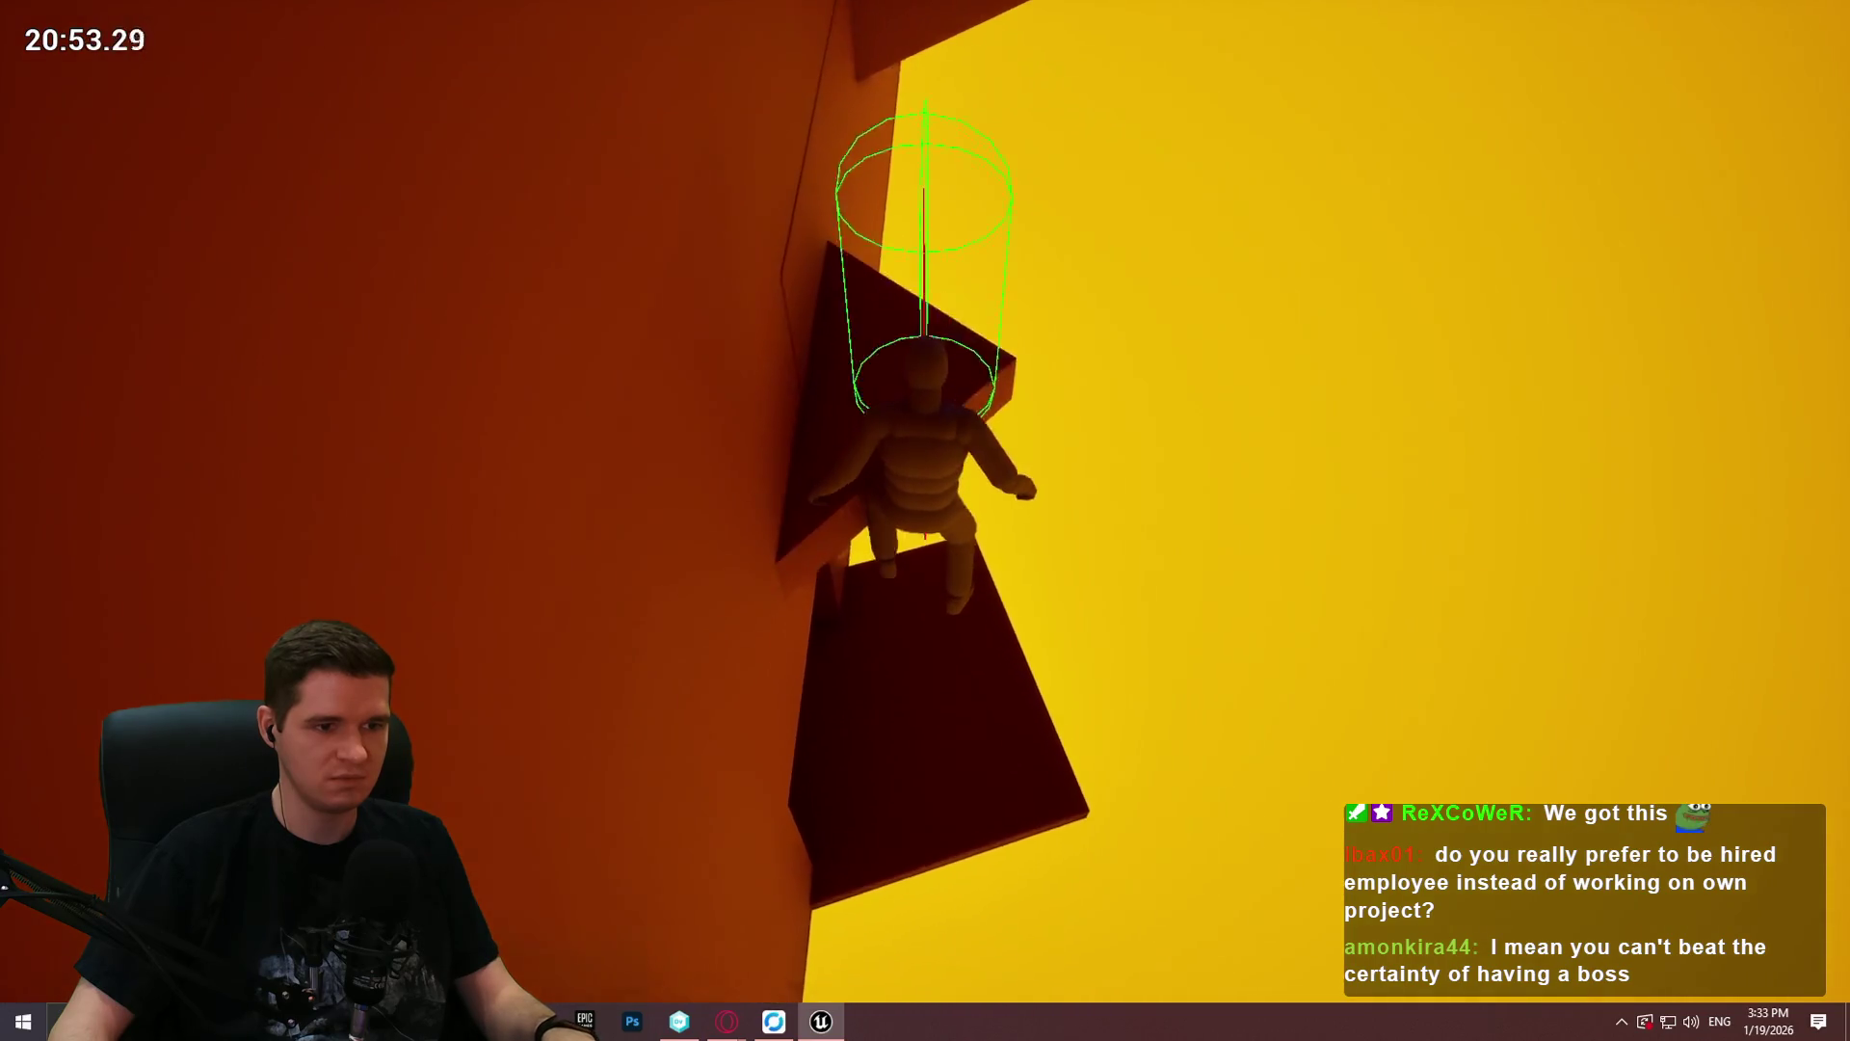
key(space)
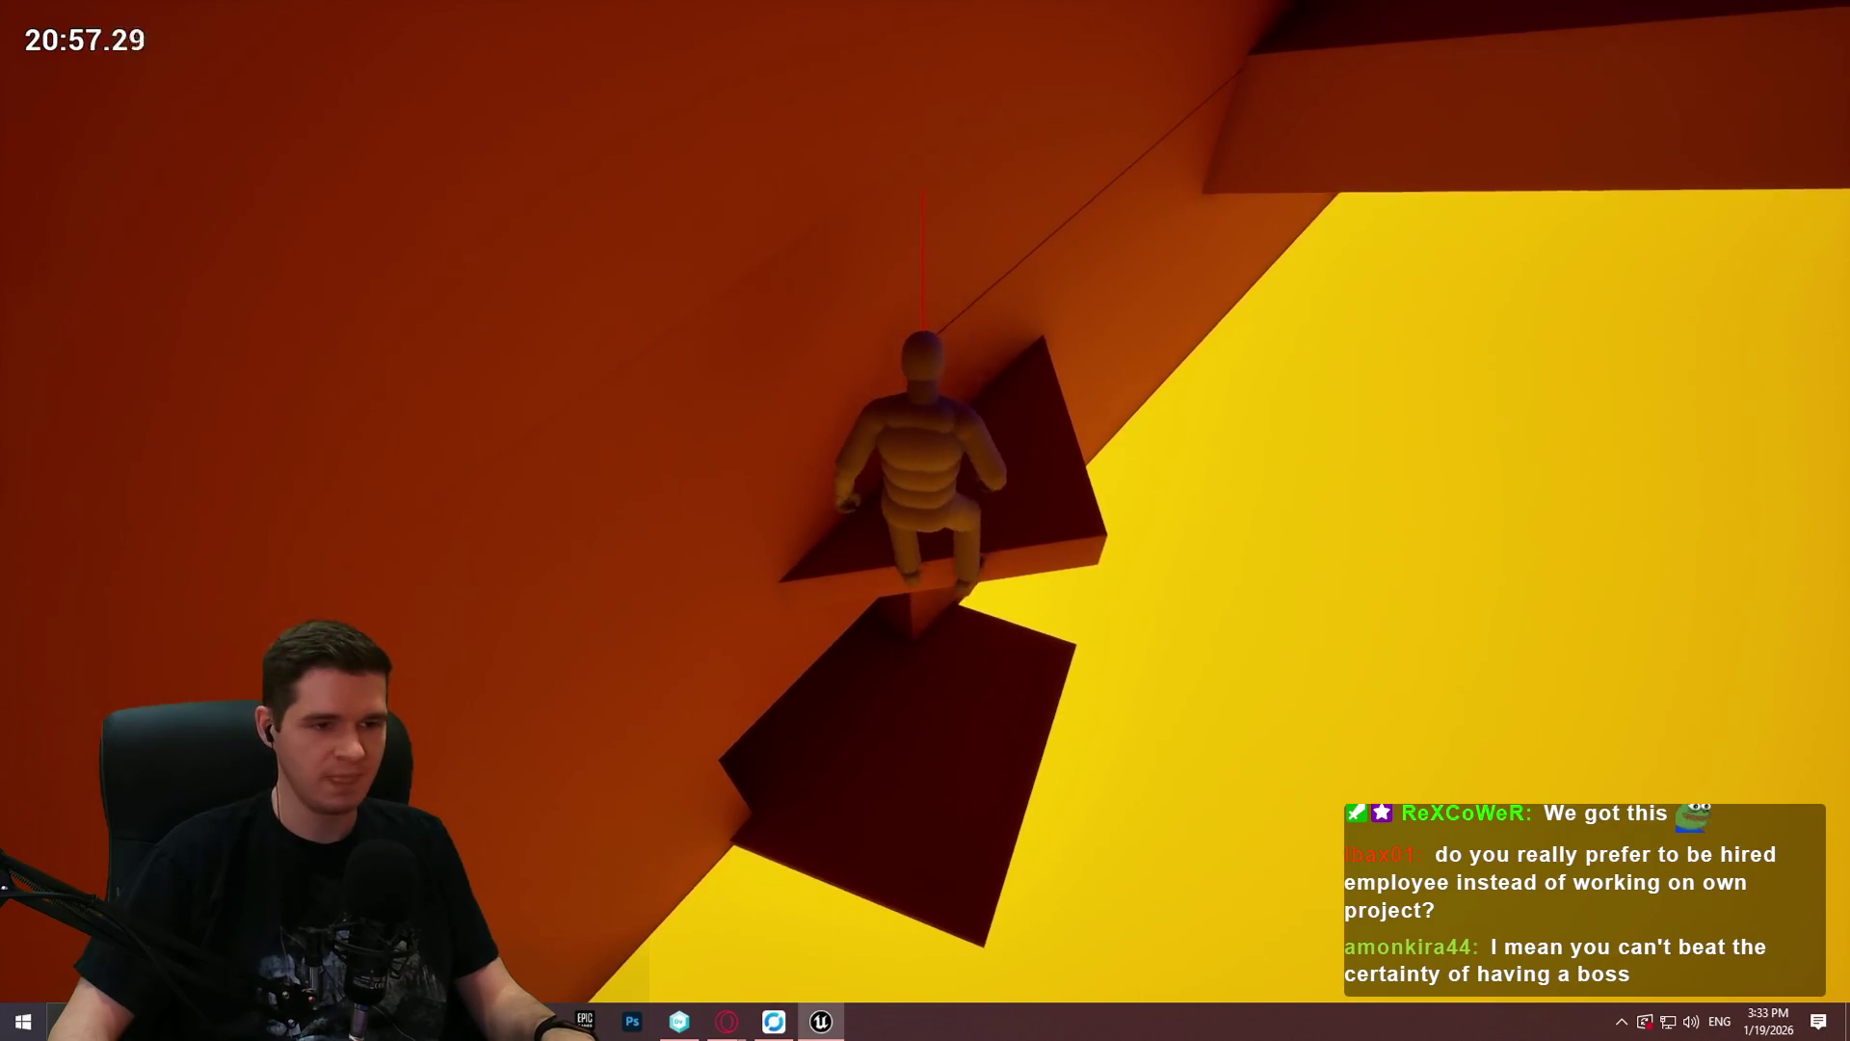
key(space)
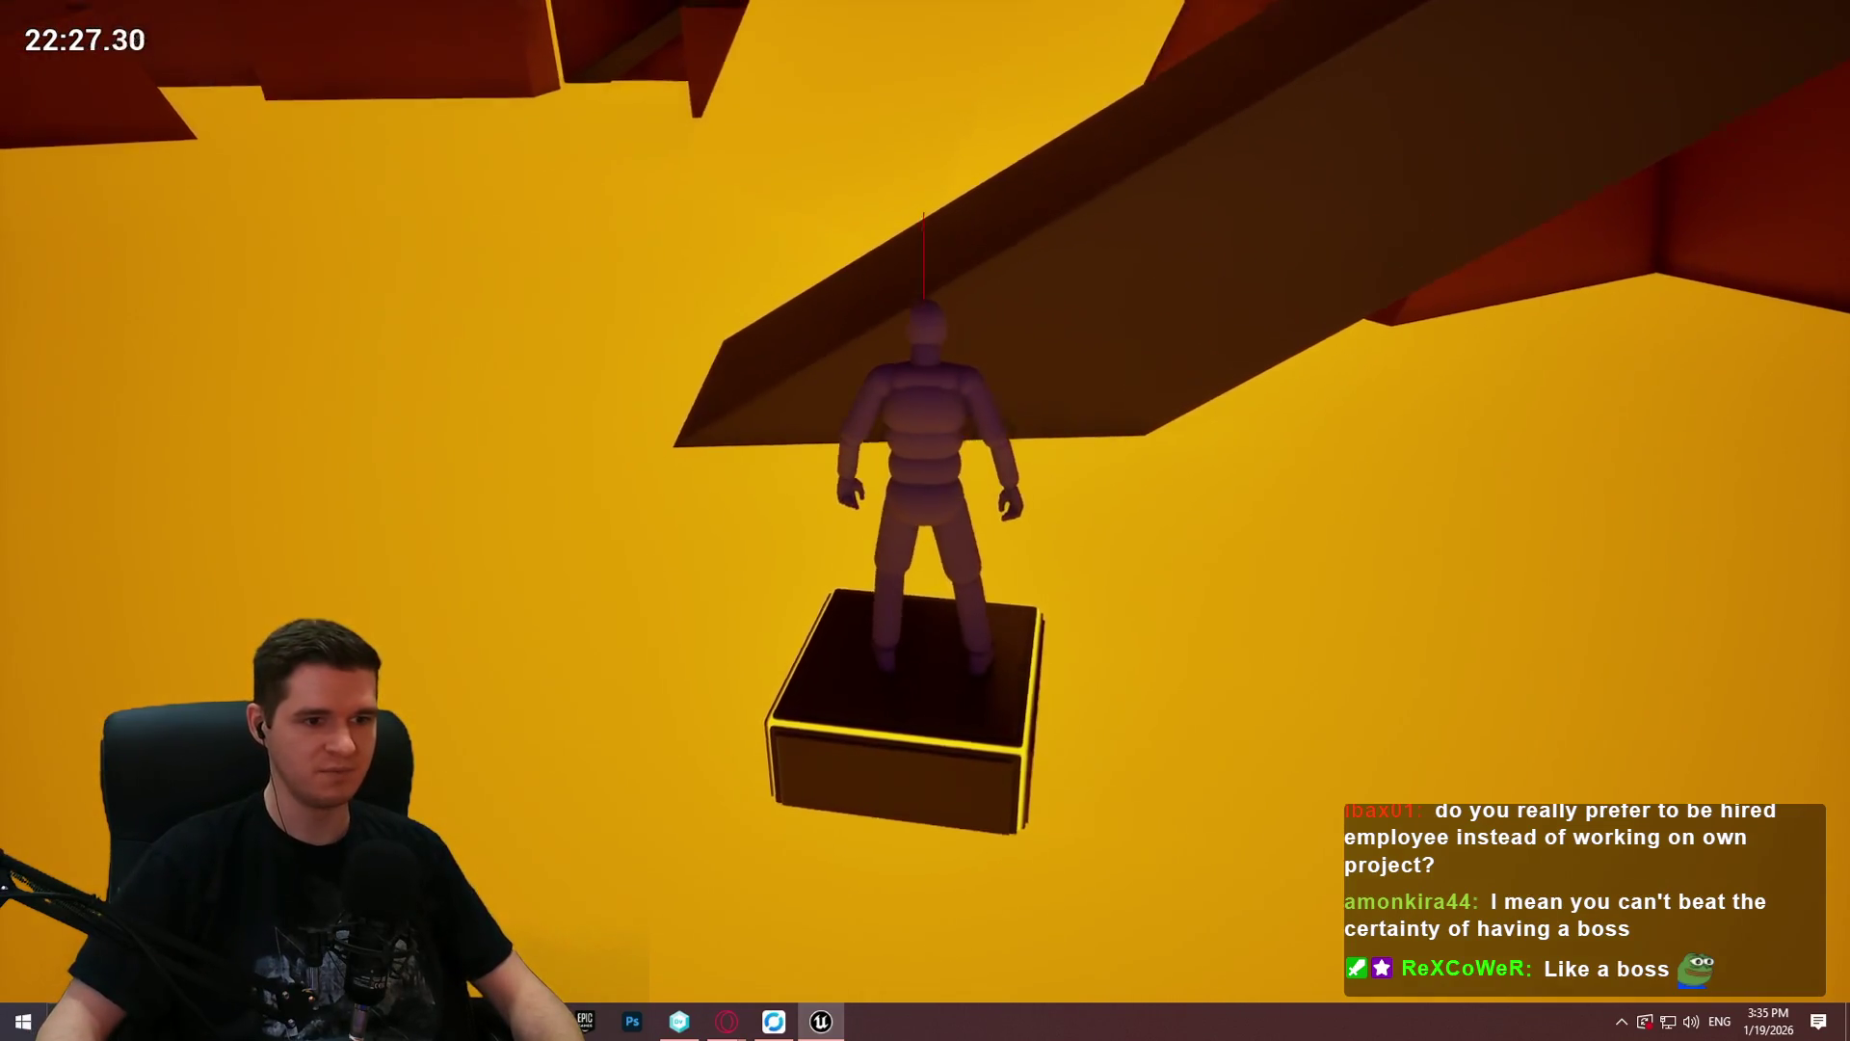
Step: Jump onto the sloped beam and climb it, then end Play-In-Editor with Esc
key(space)
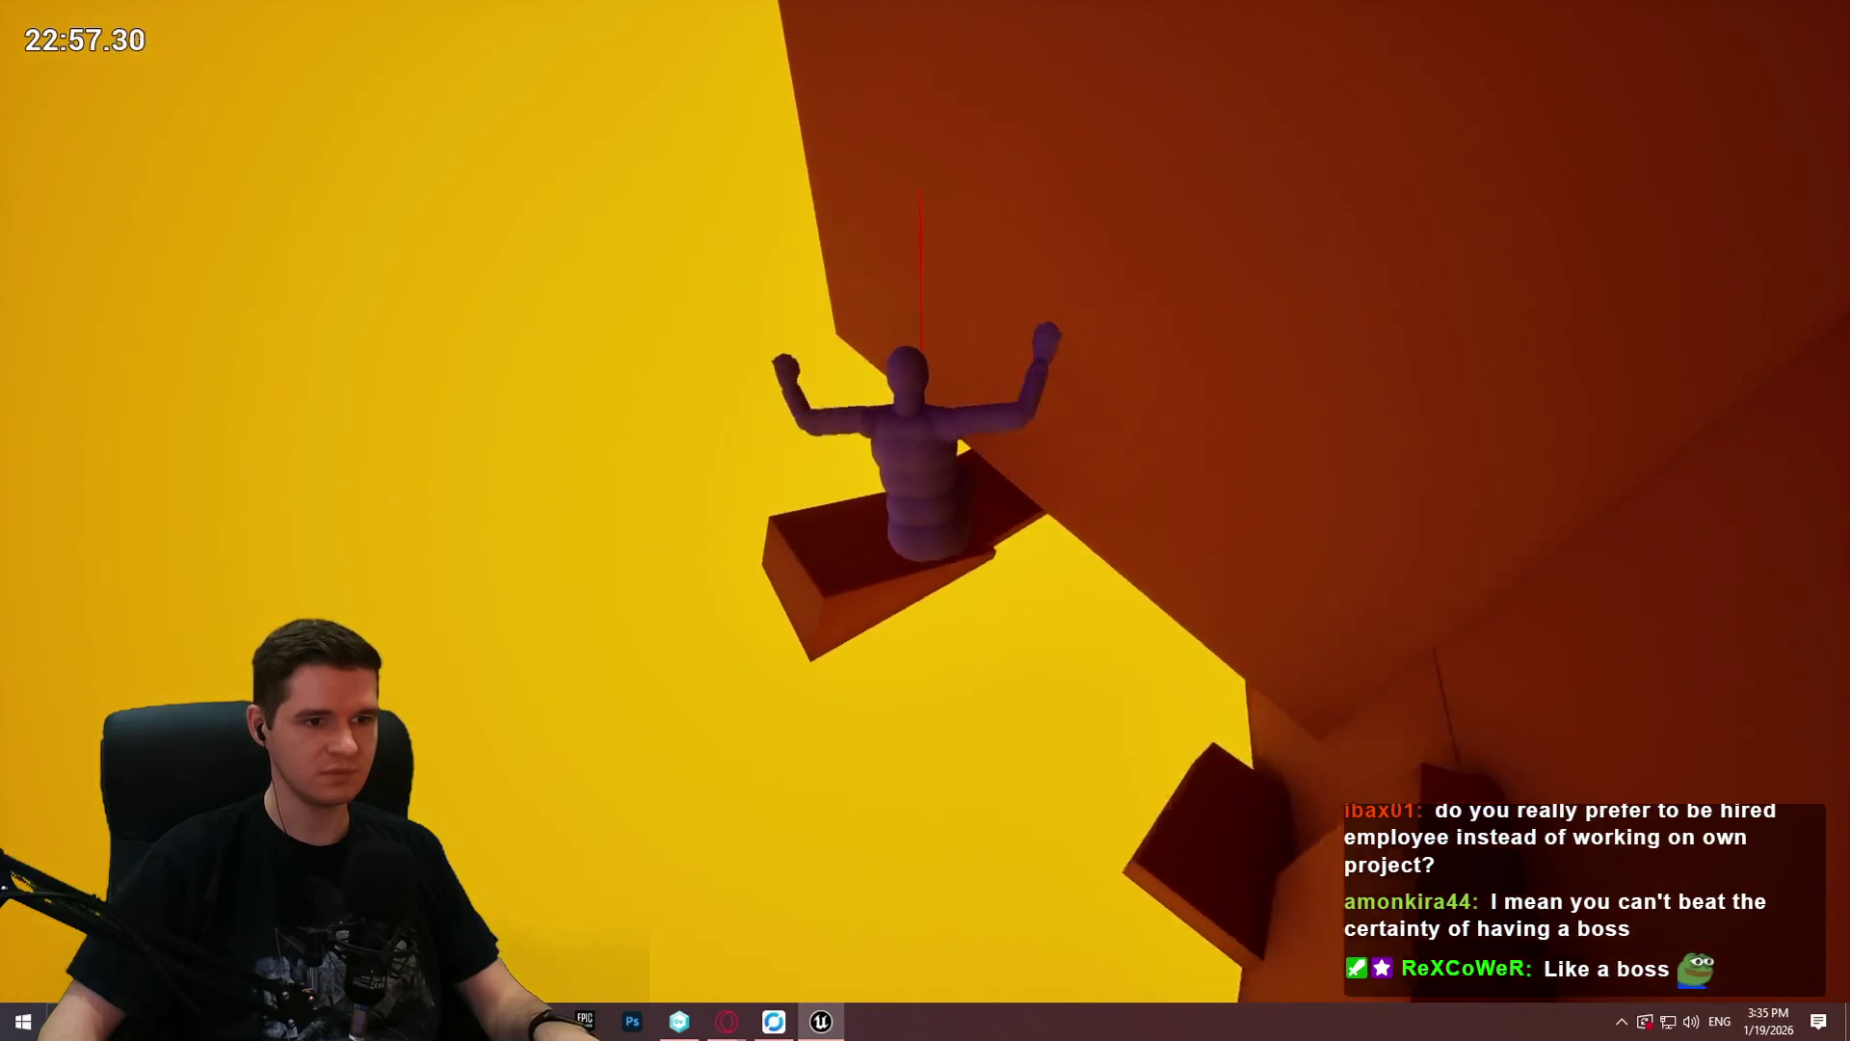
key(Escape)
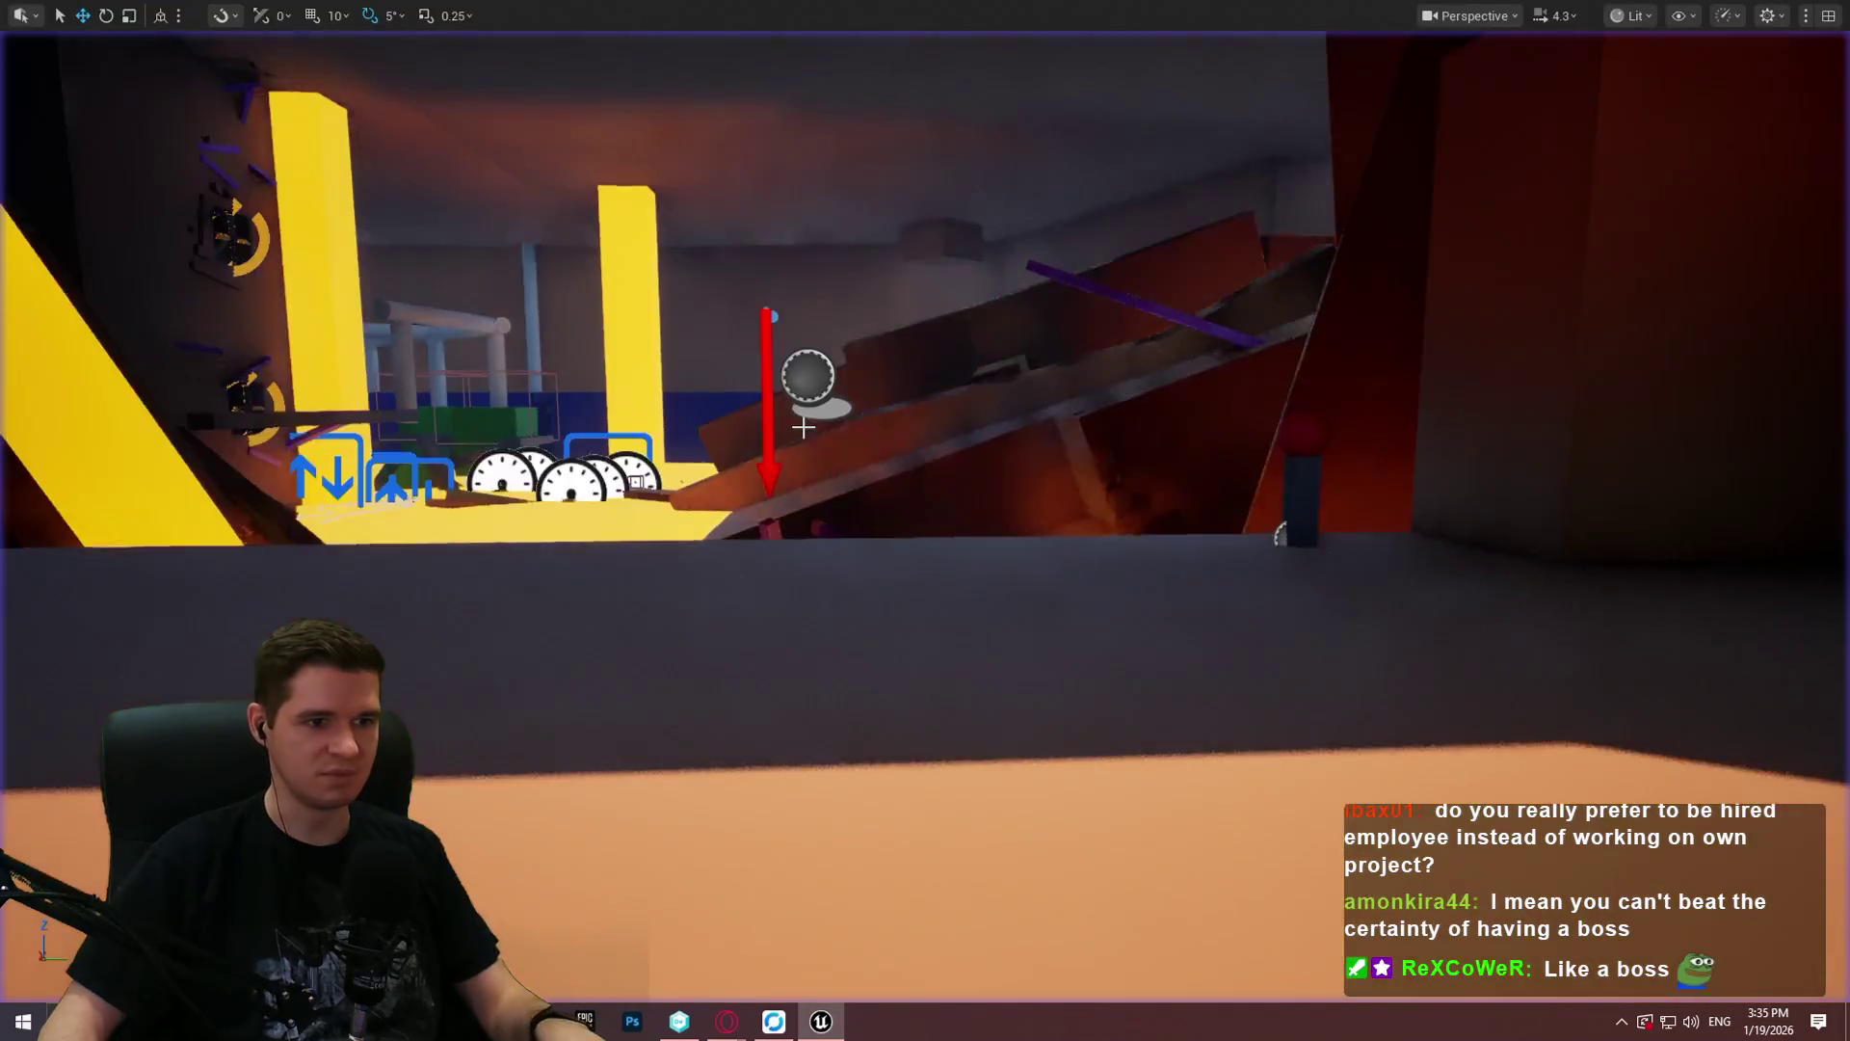
Step: Fly the editor view past the green blocks and purple pillars up to the dark slab
scroll(925, 520, up, 3)
key(w)
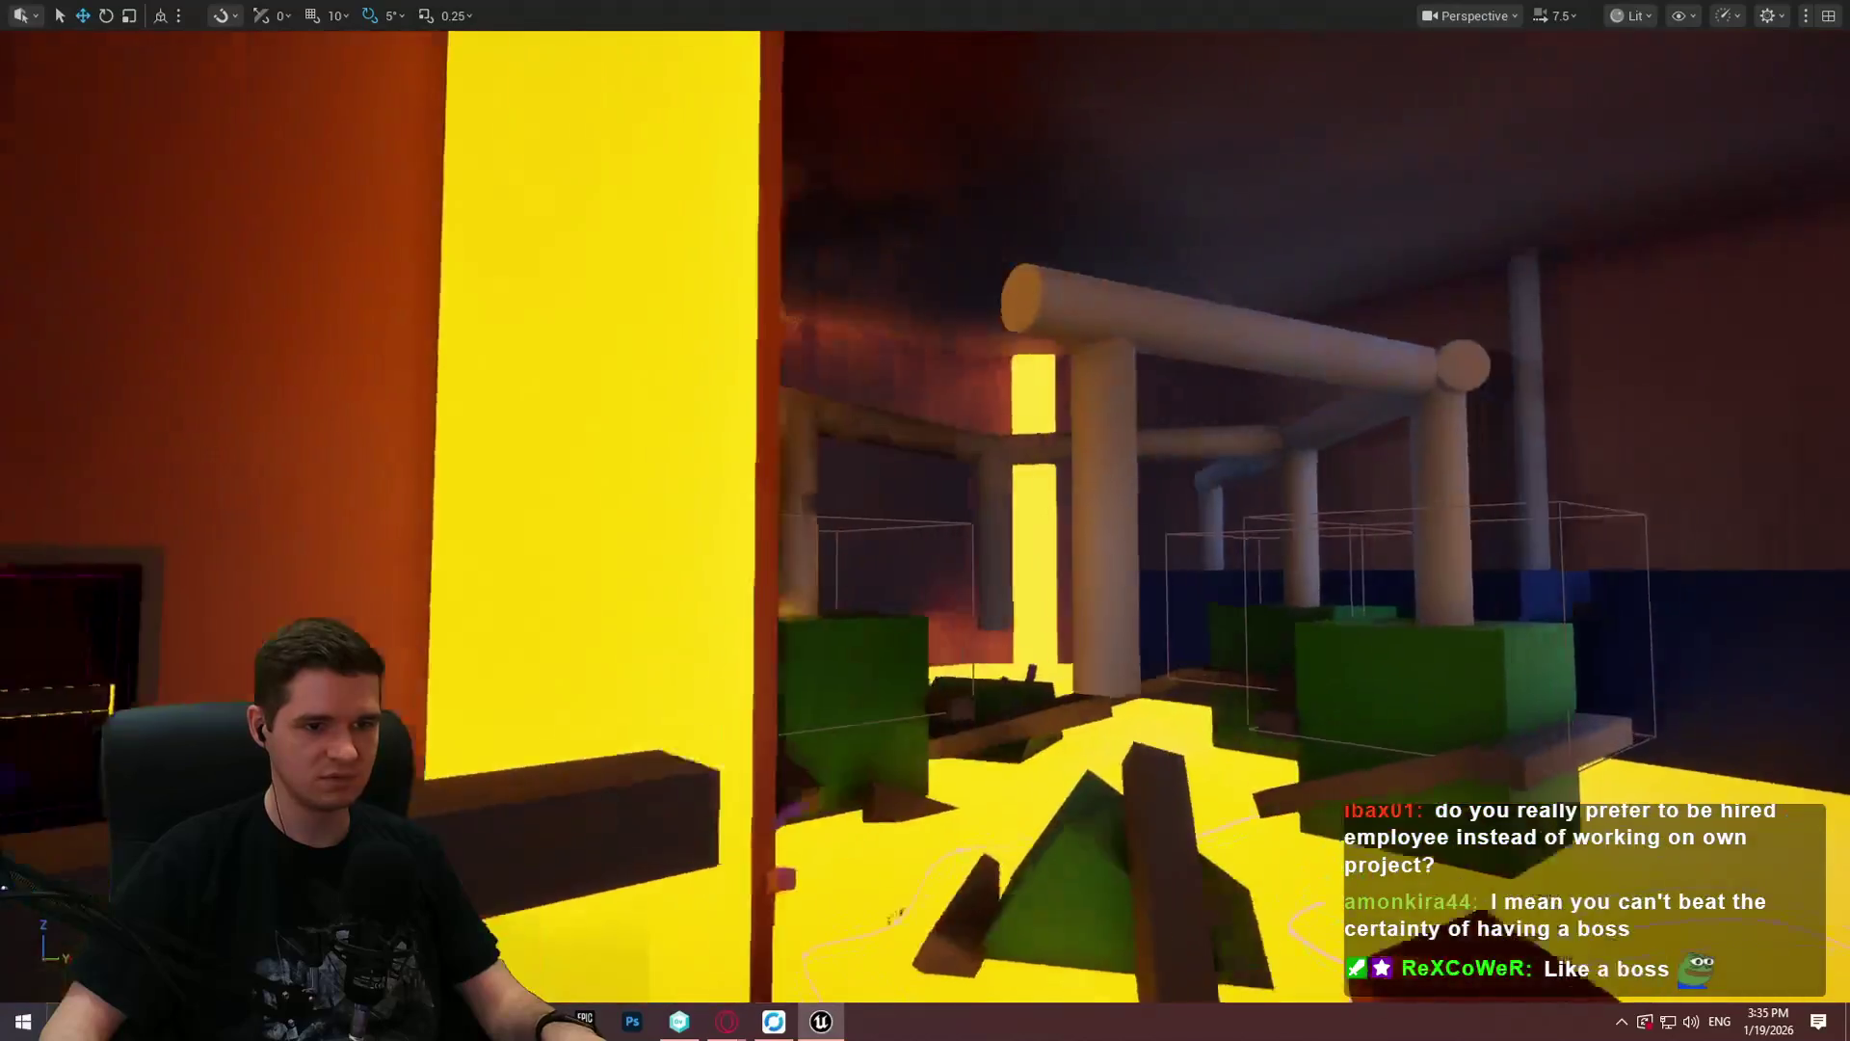
key(w)
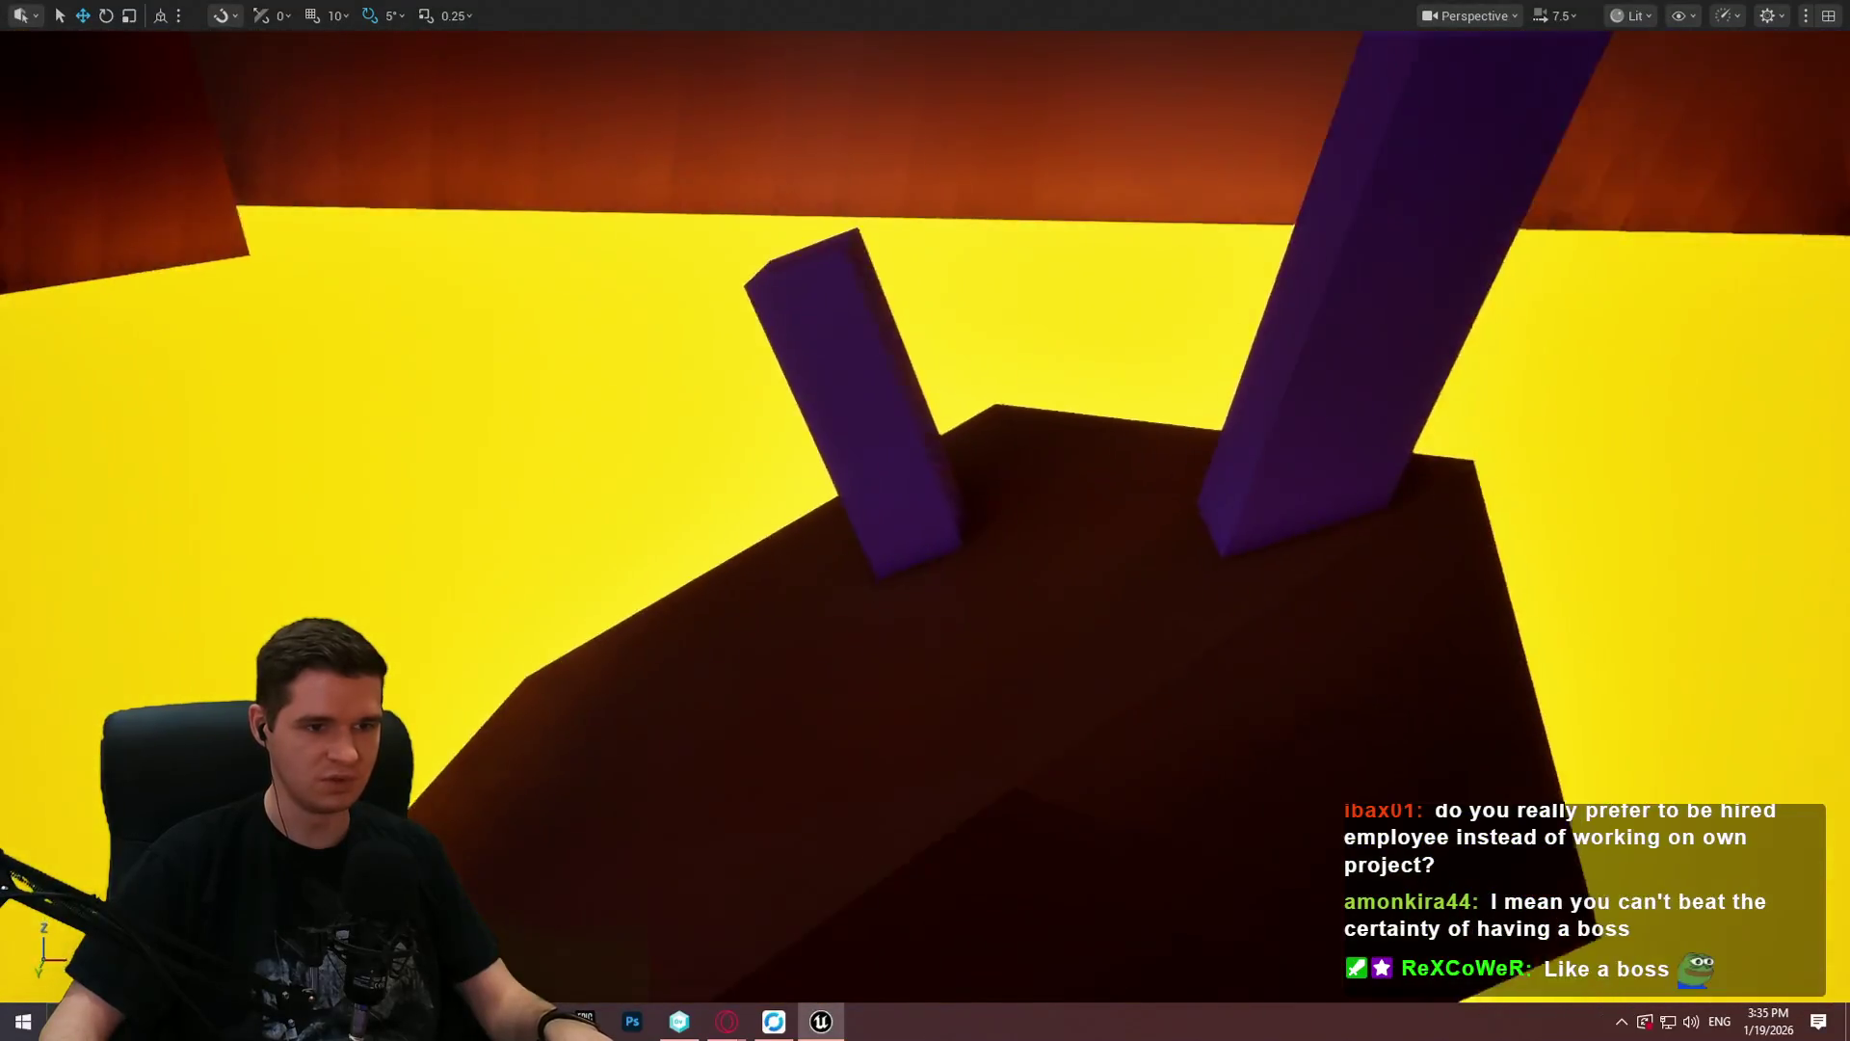
key(w)
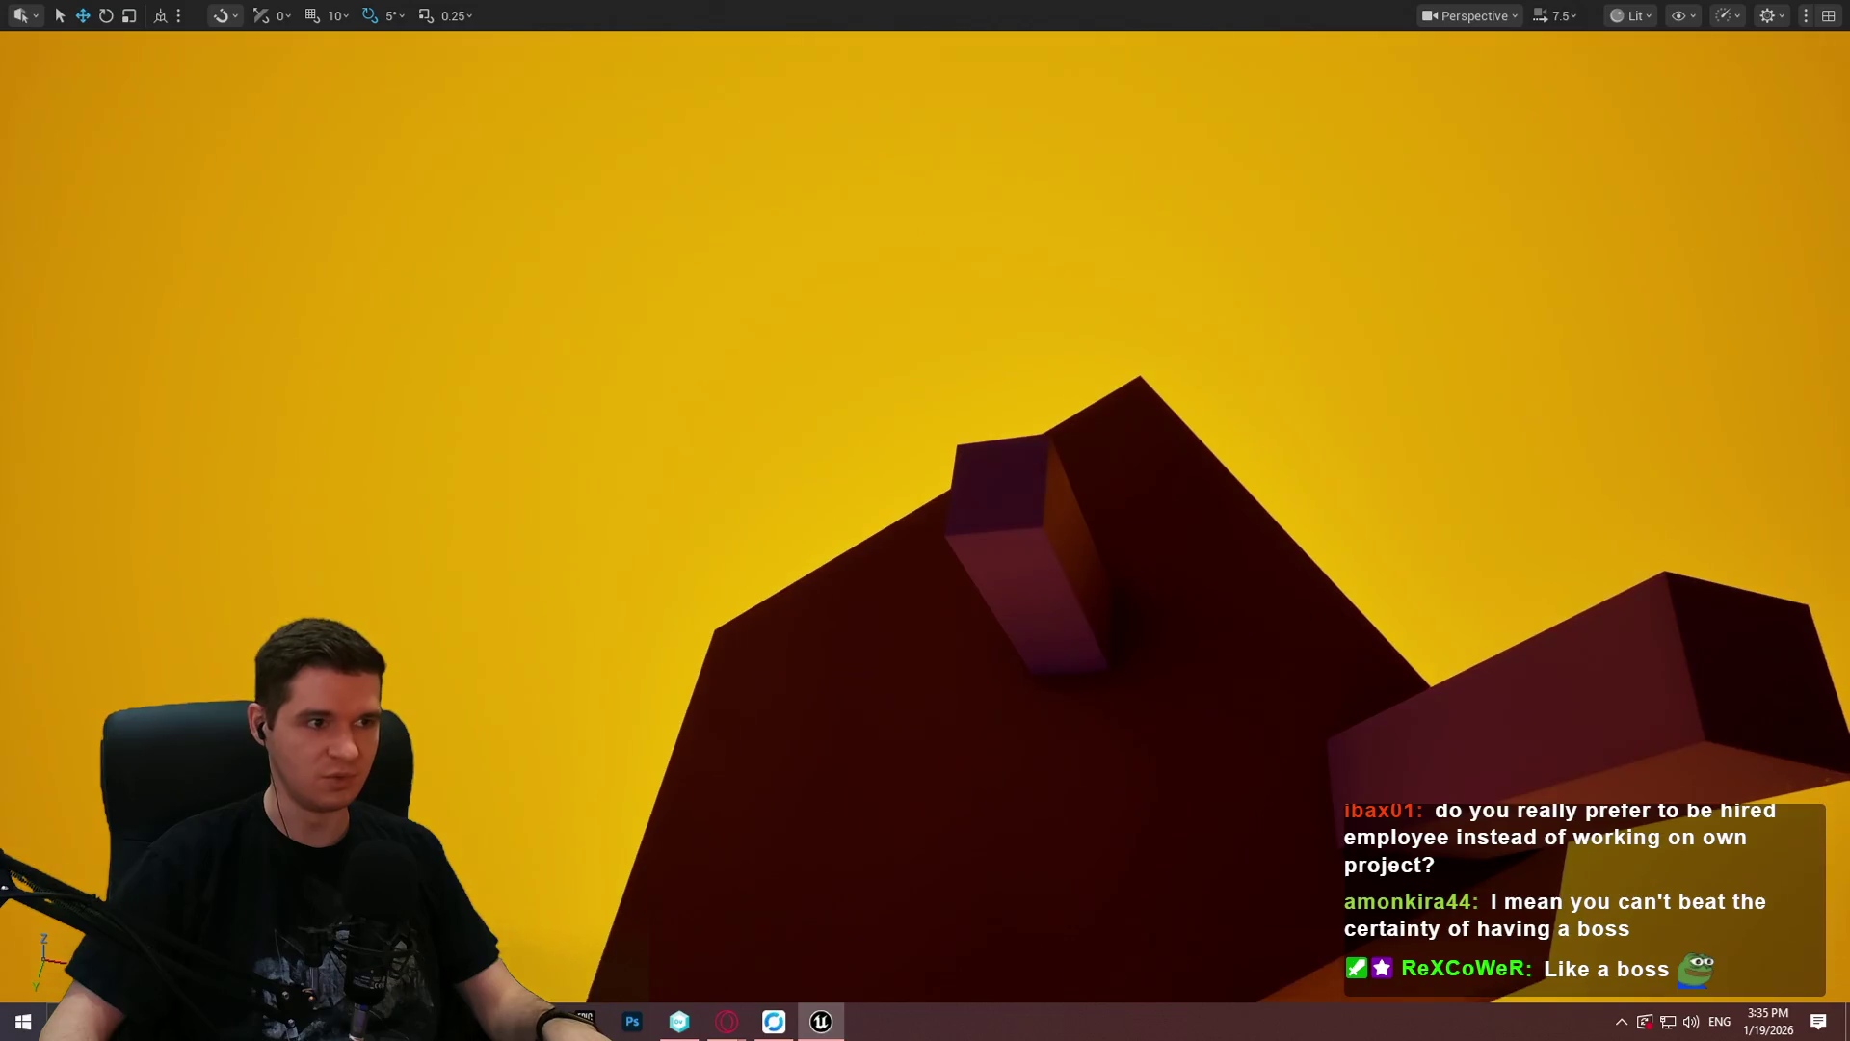
Step: Exit full-screen, check the MantleCheck graph in BP_ImSimBaseCharacter, then return to Redlock
key(F11)
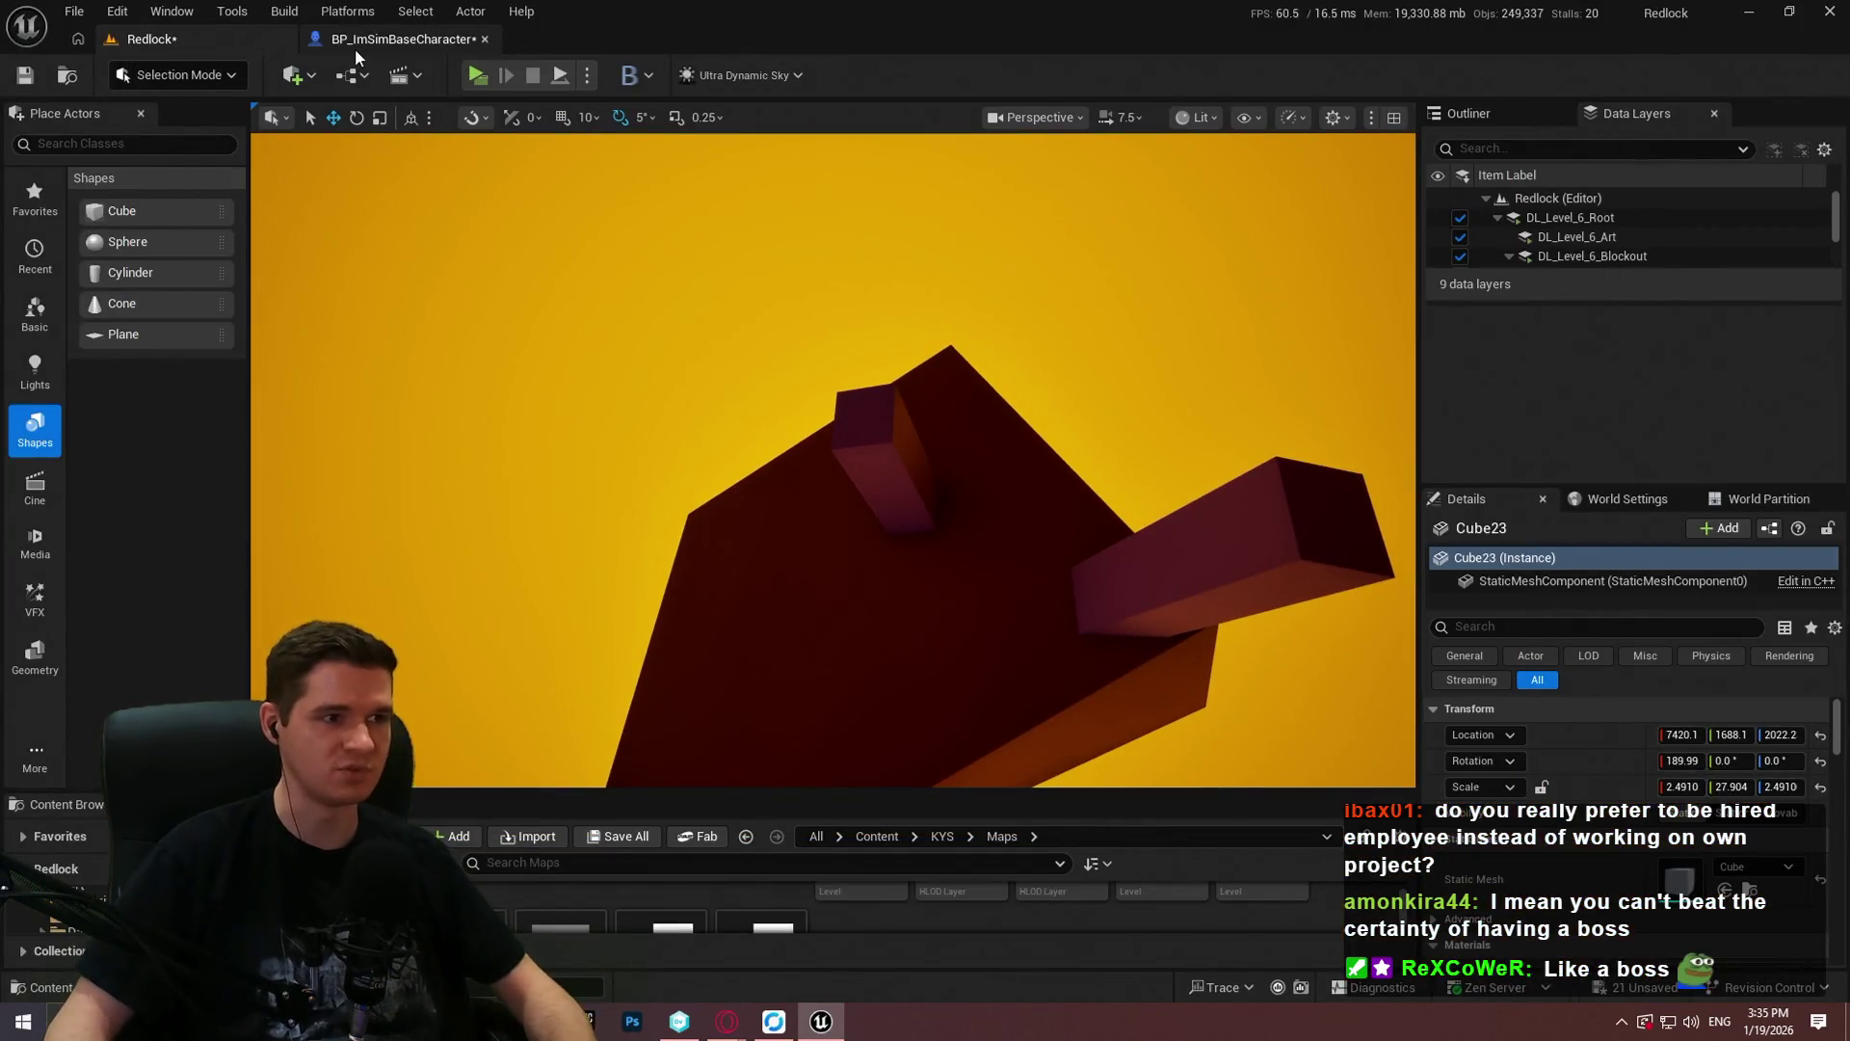
click(356, 48)
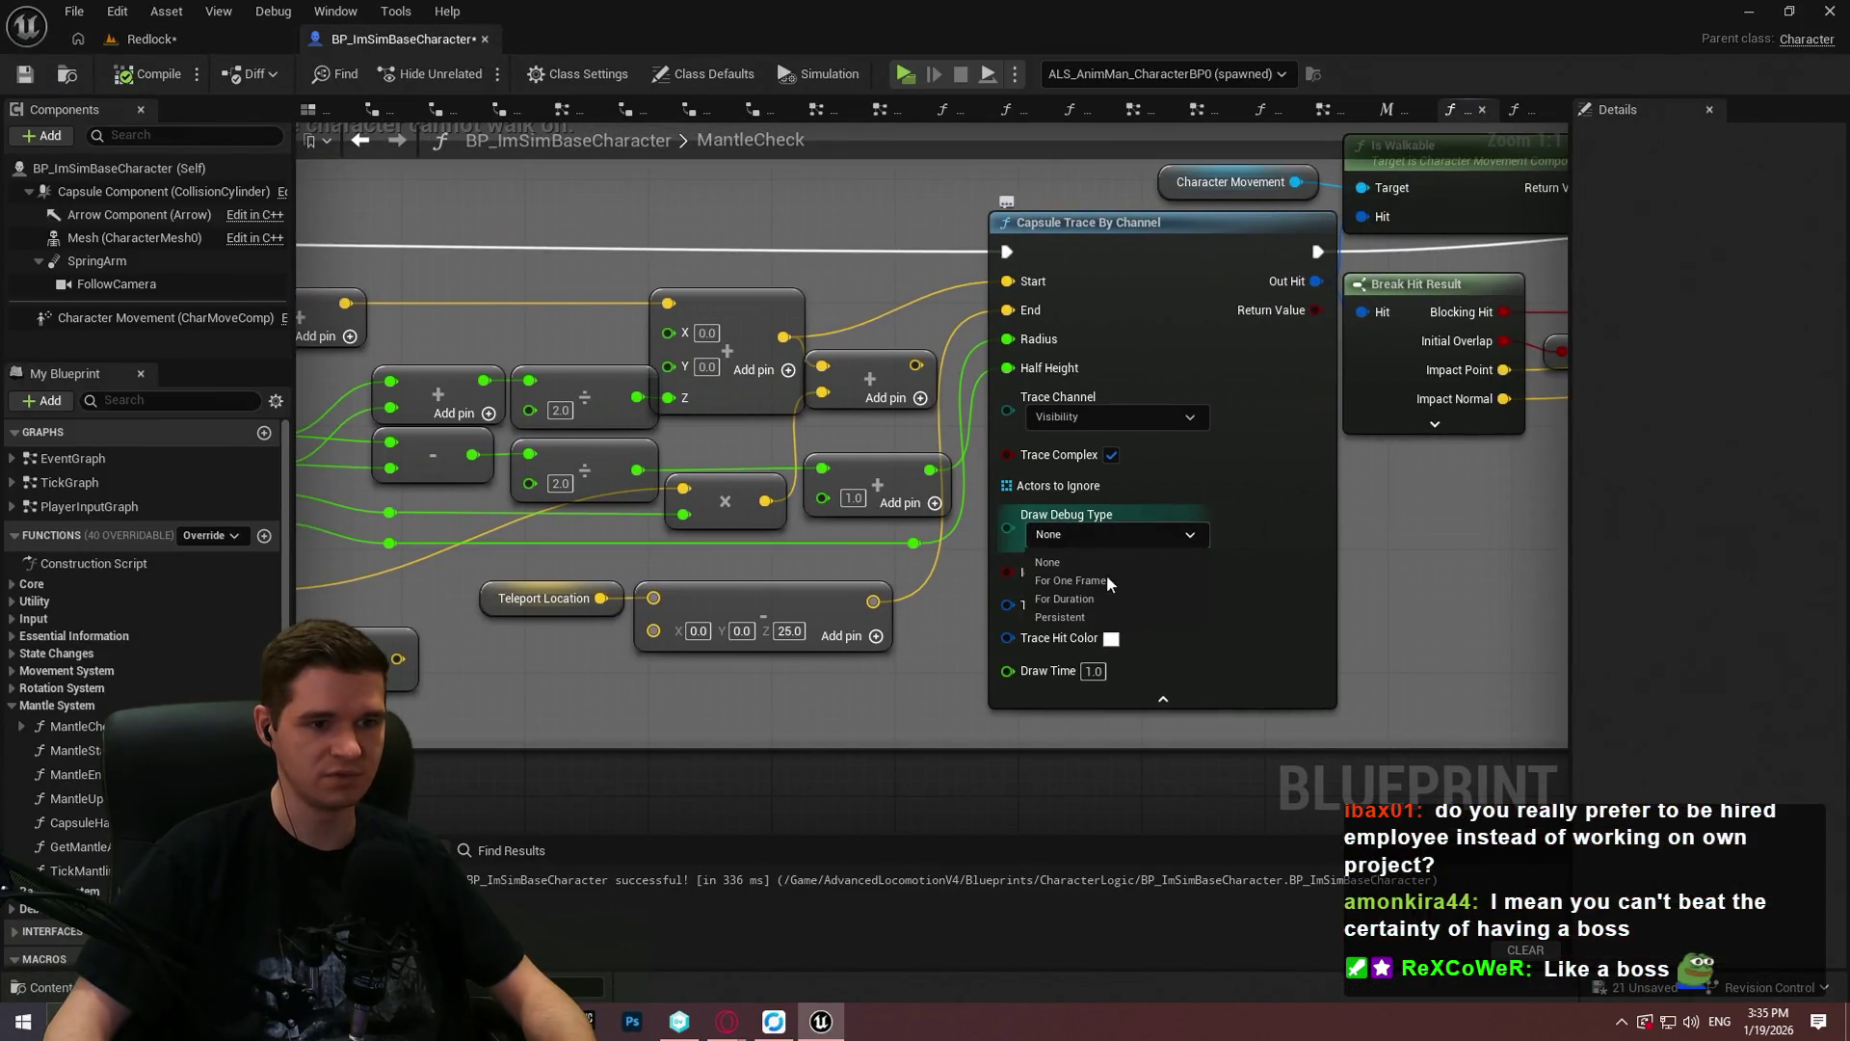
click(147, 40)
Step: Start a Play From Here session on the dark slab and dismiss the welcome dialog
right_click(1036, 493)
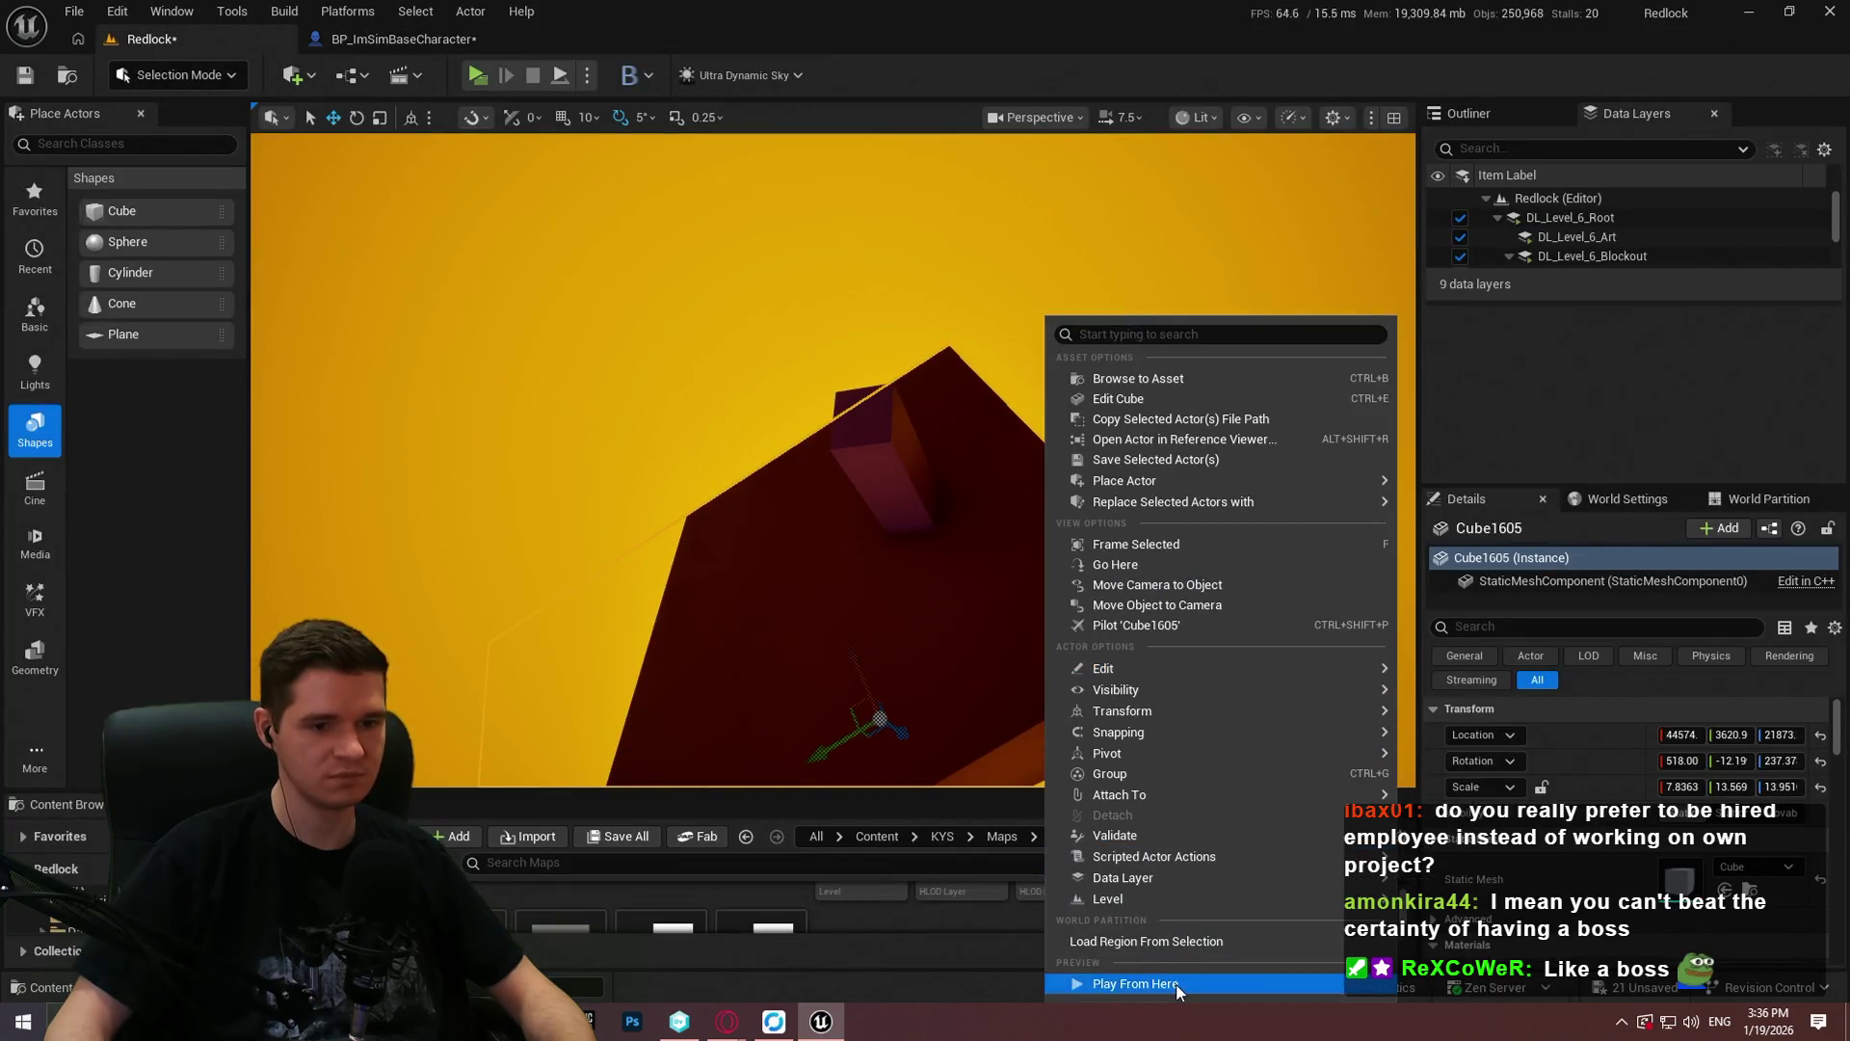
click(1176, 985)
click(832, 669)
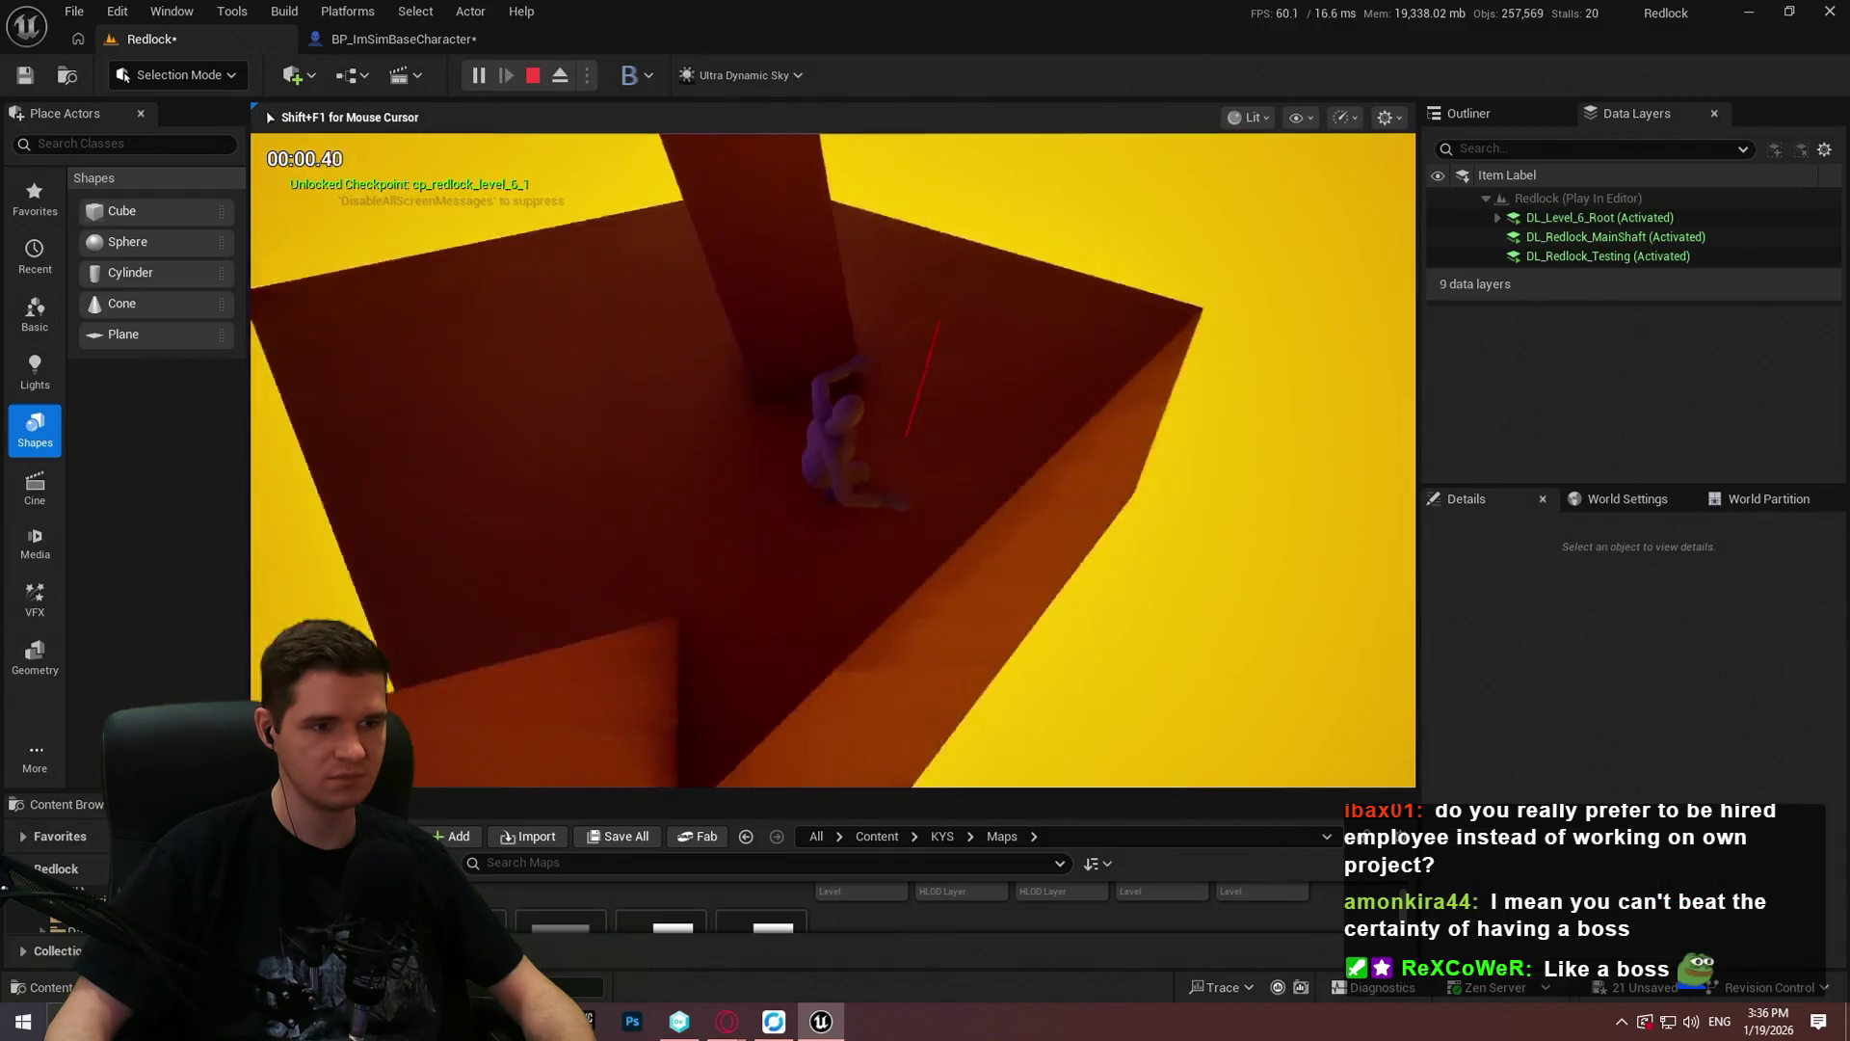
Step: Move across the platforms, end the playtest and go to the blueprint to set Teleport Location Z to 50
key(w)
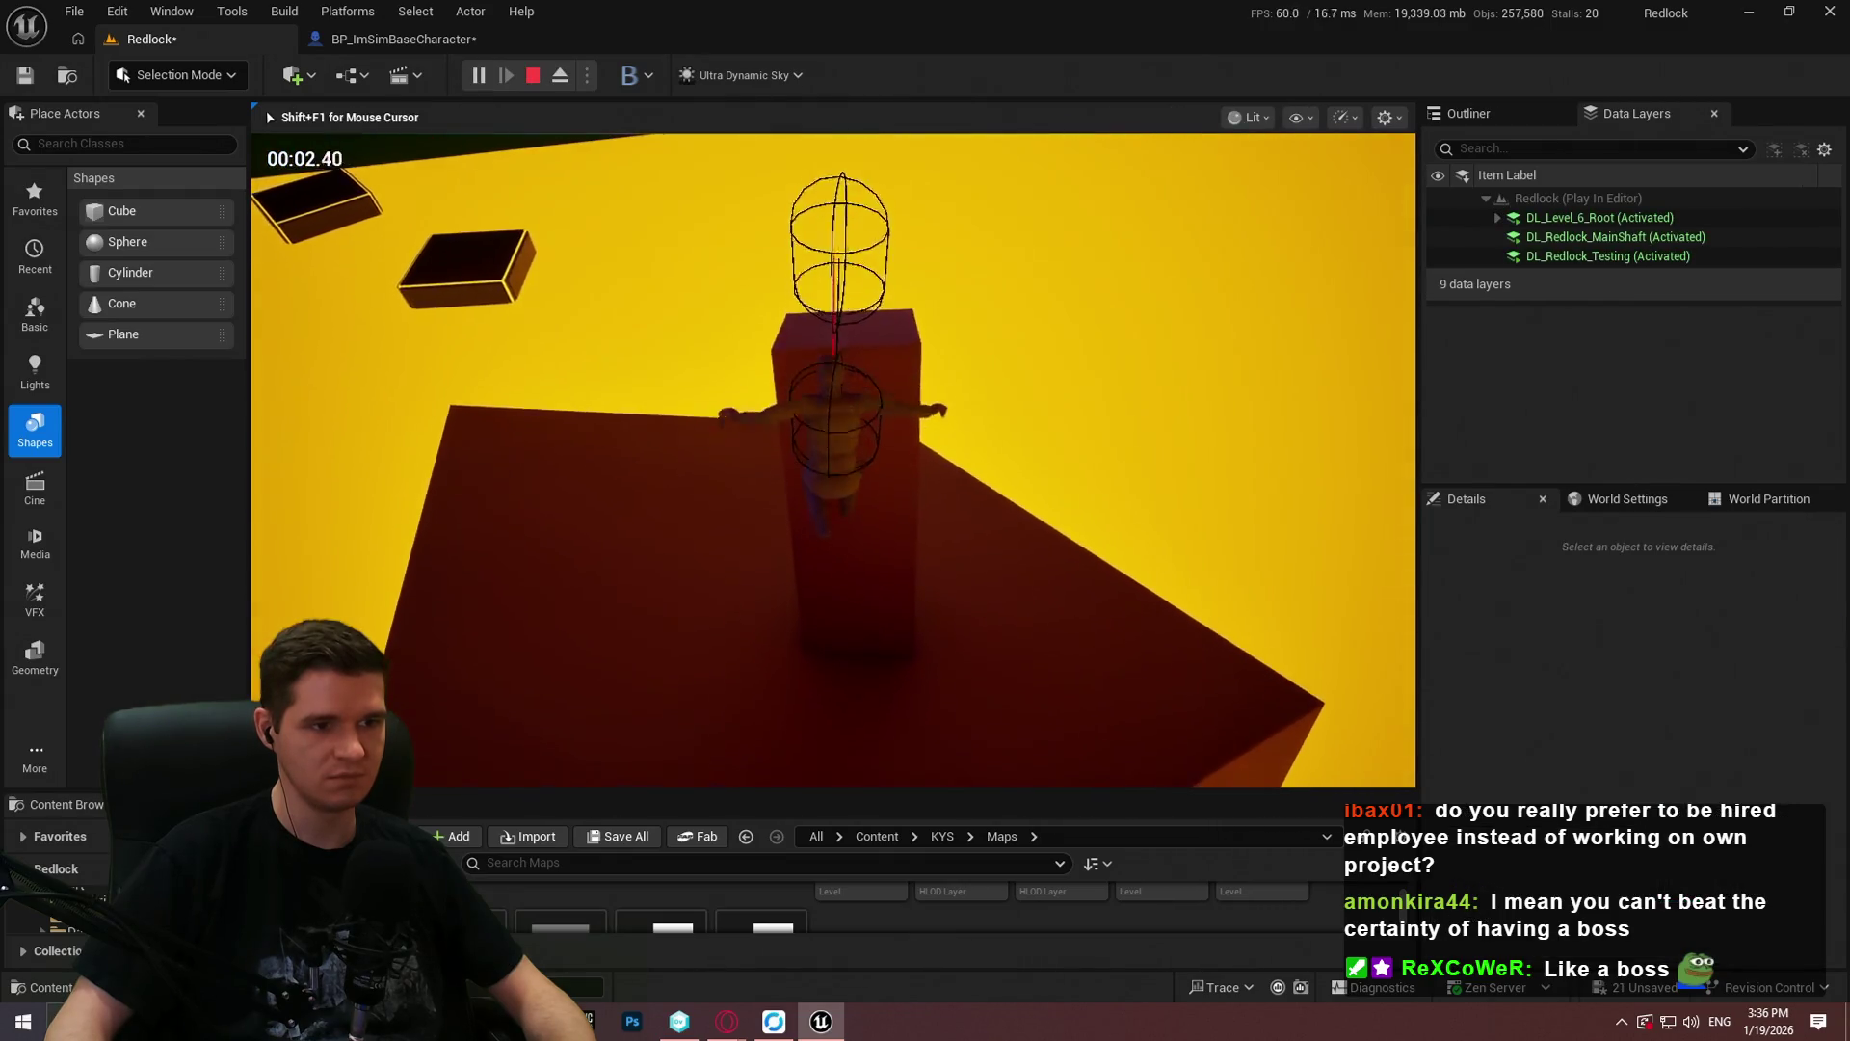
key(w)
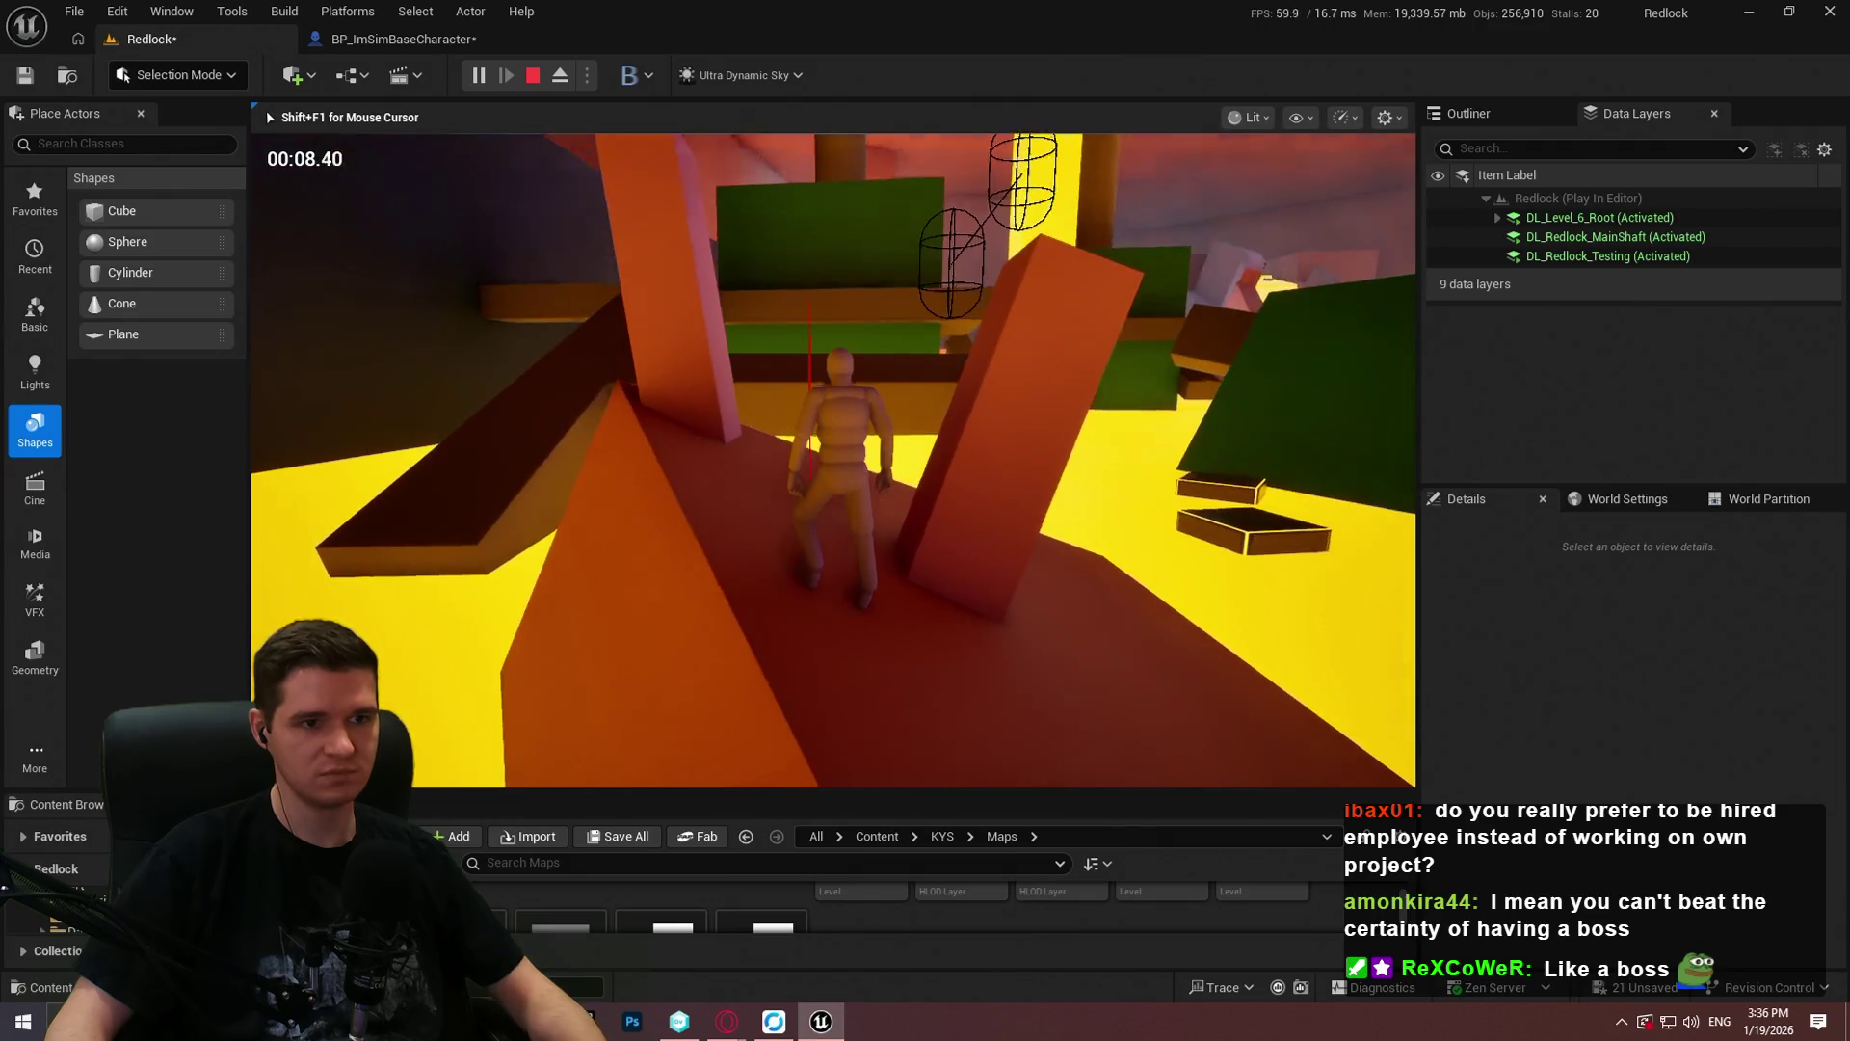
key(Escape)
click(445, 39)
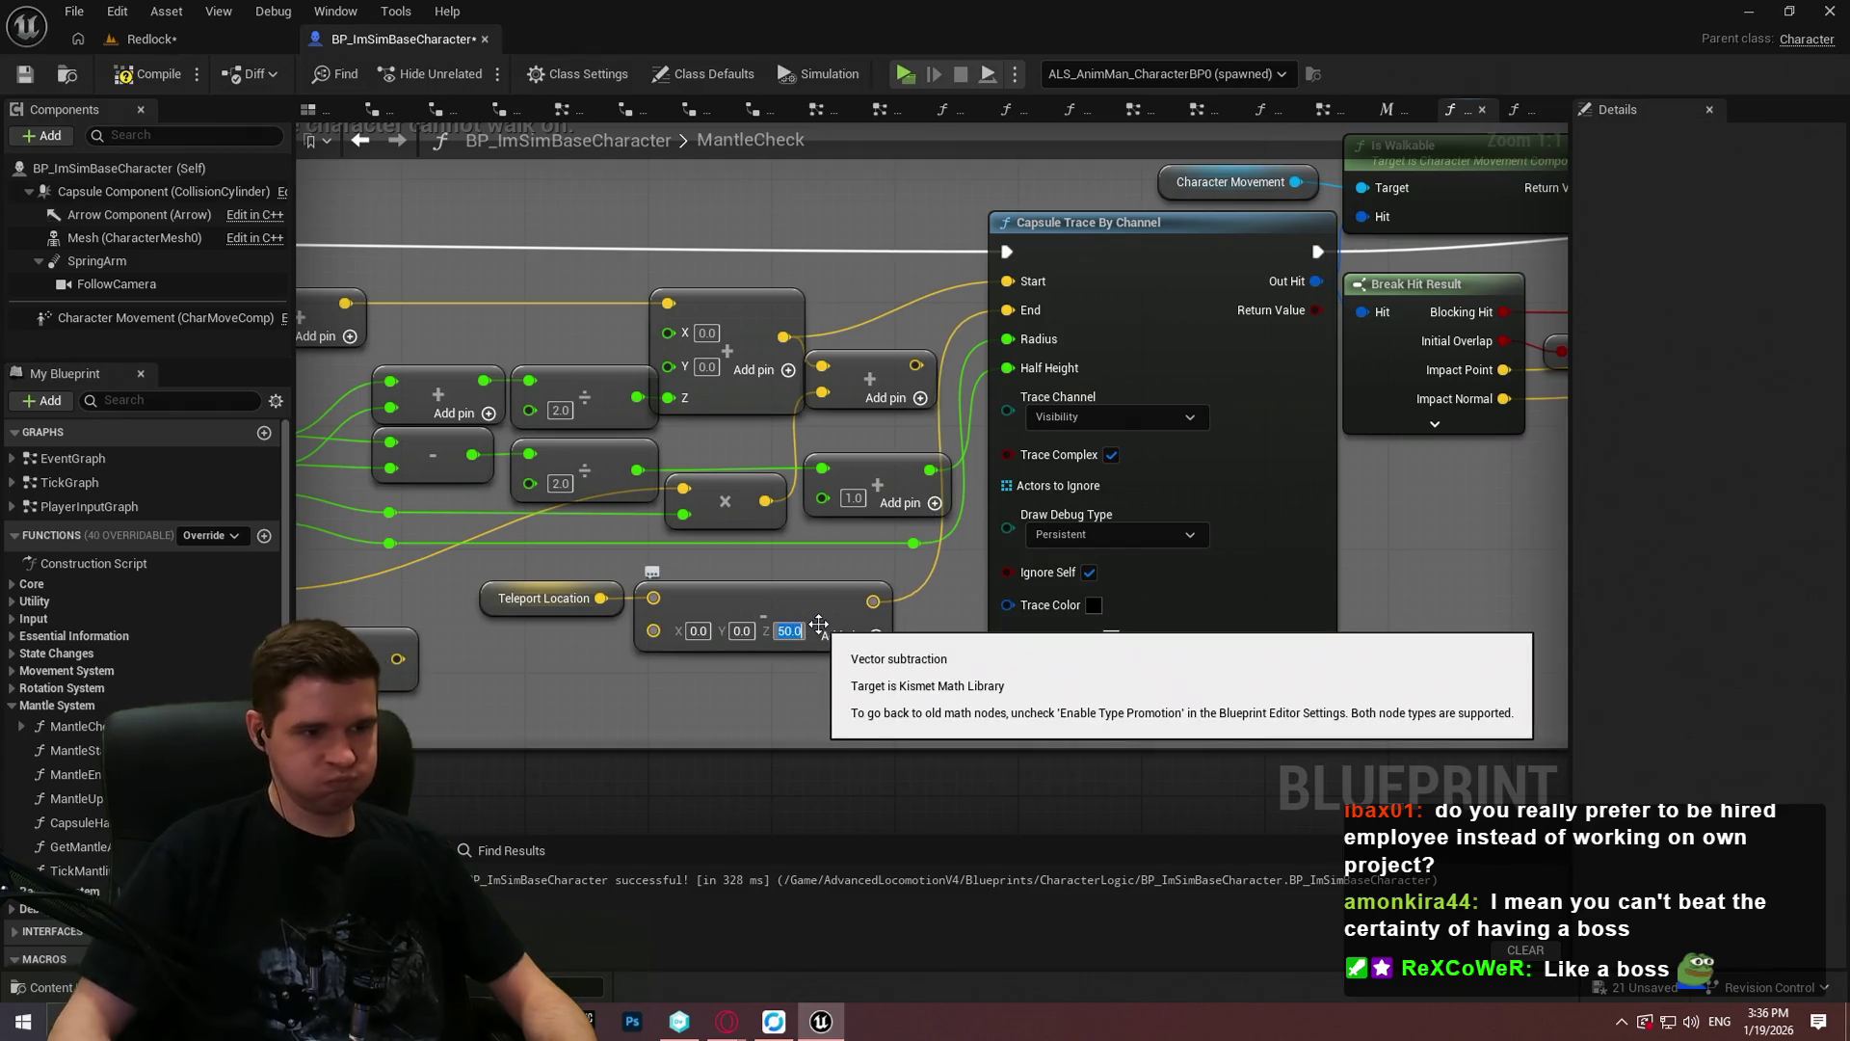
Step: Save BP_ImSimBaseCharacter and frame the Cube1605 slab in the Redlock level
click(25, 76)
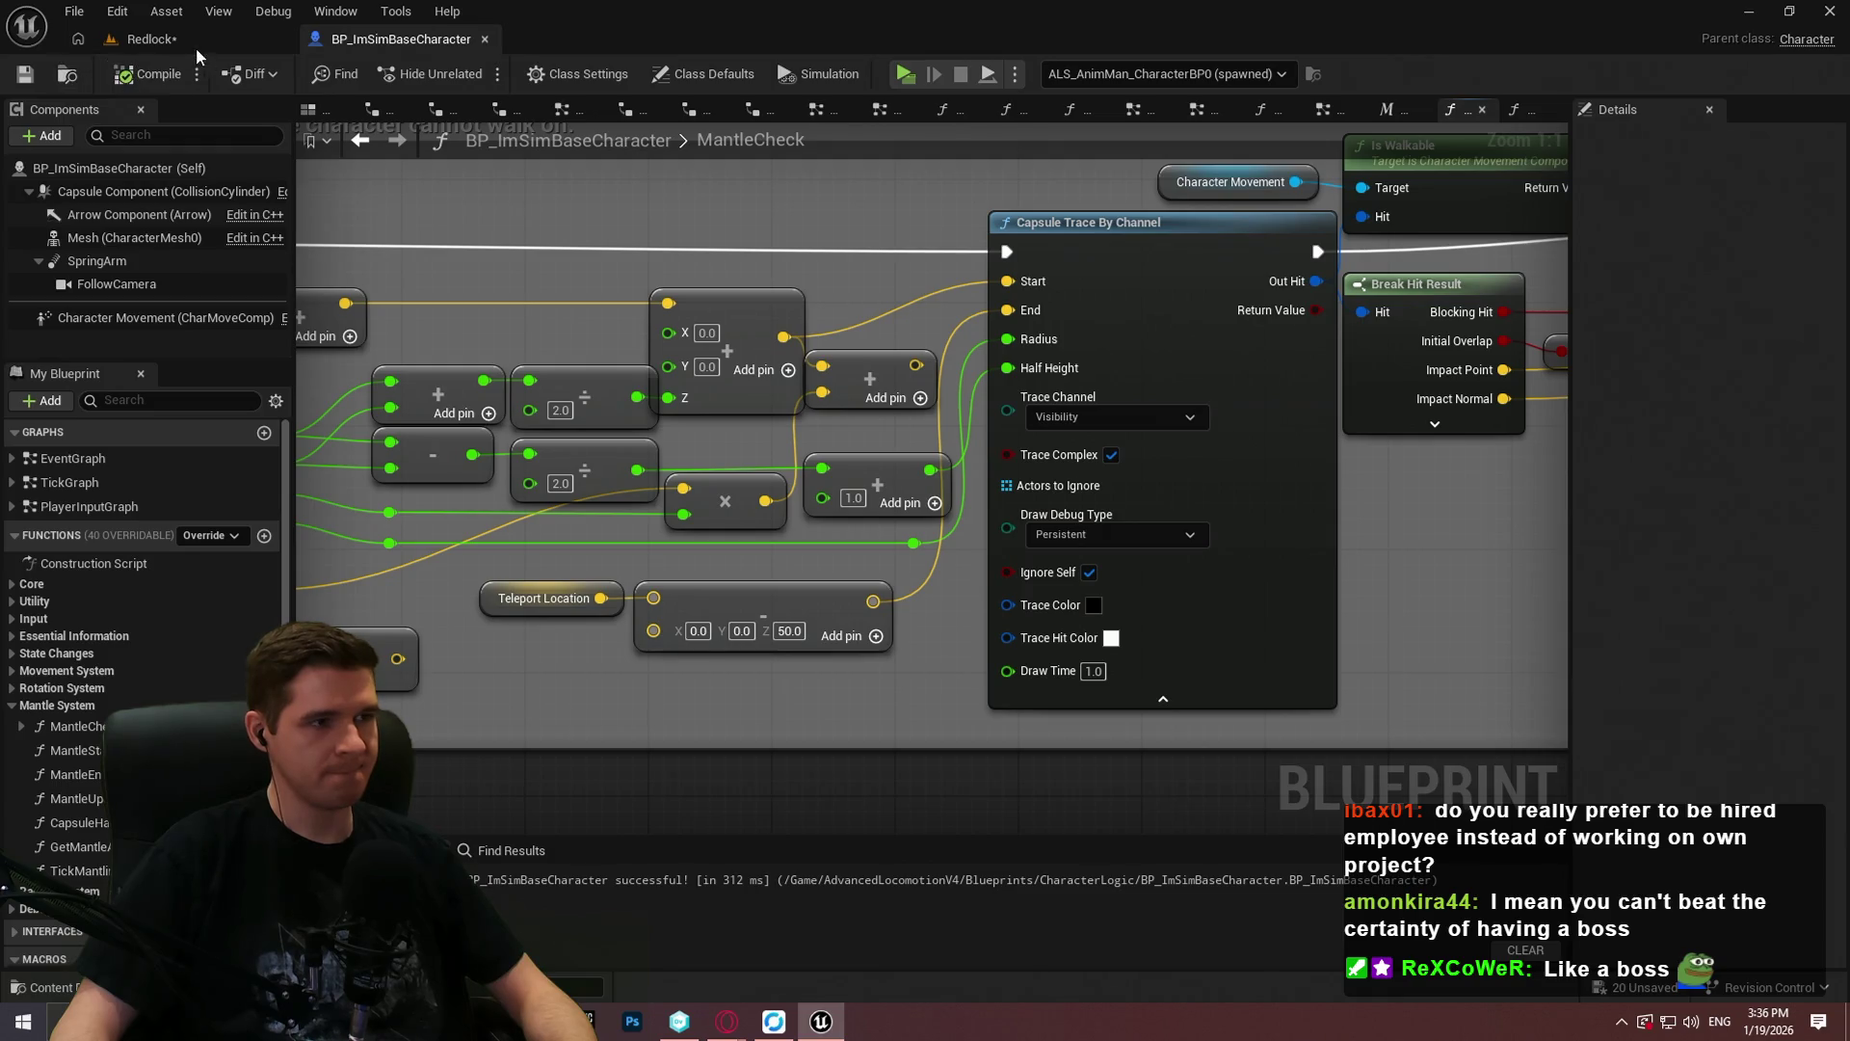
click(195, 48)
key(f)
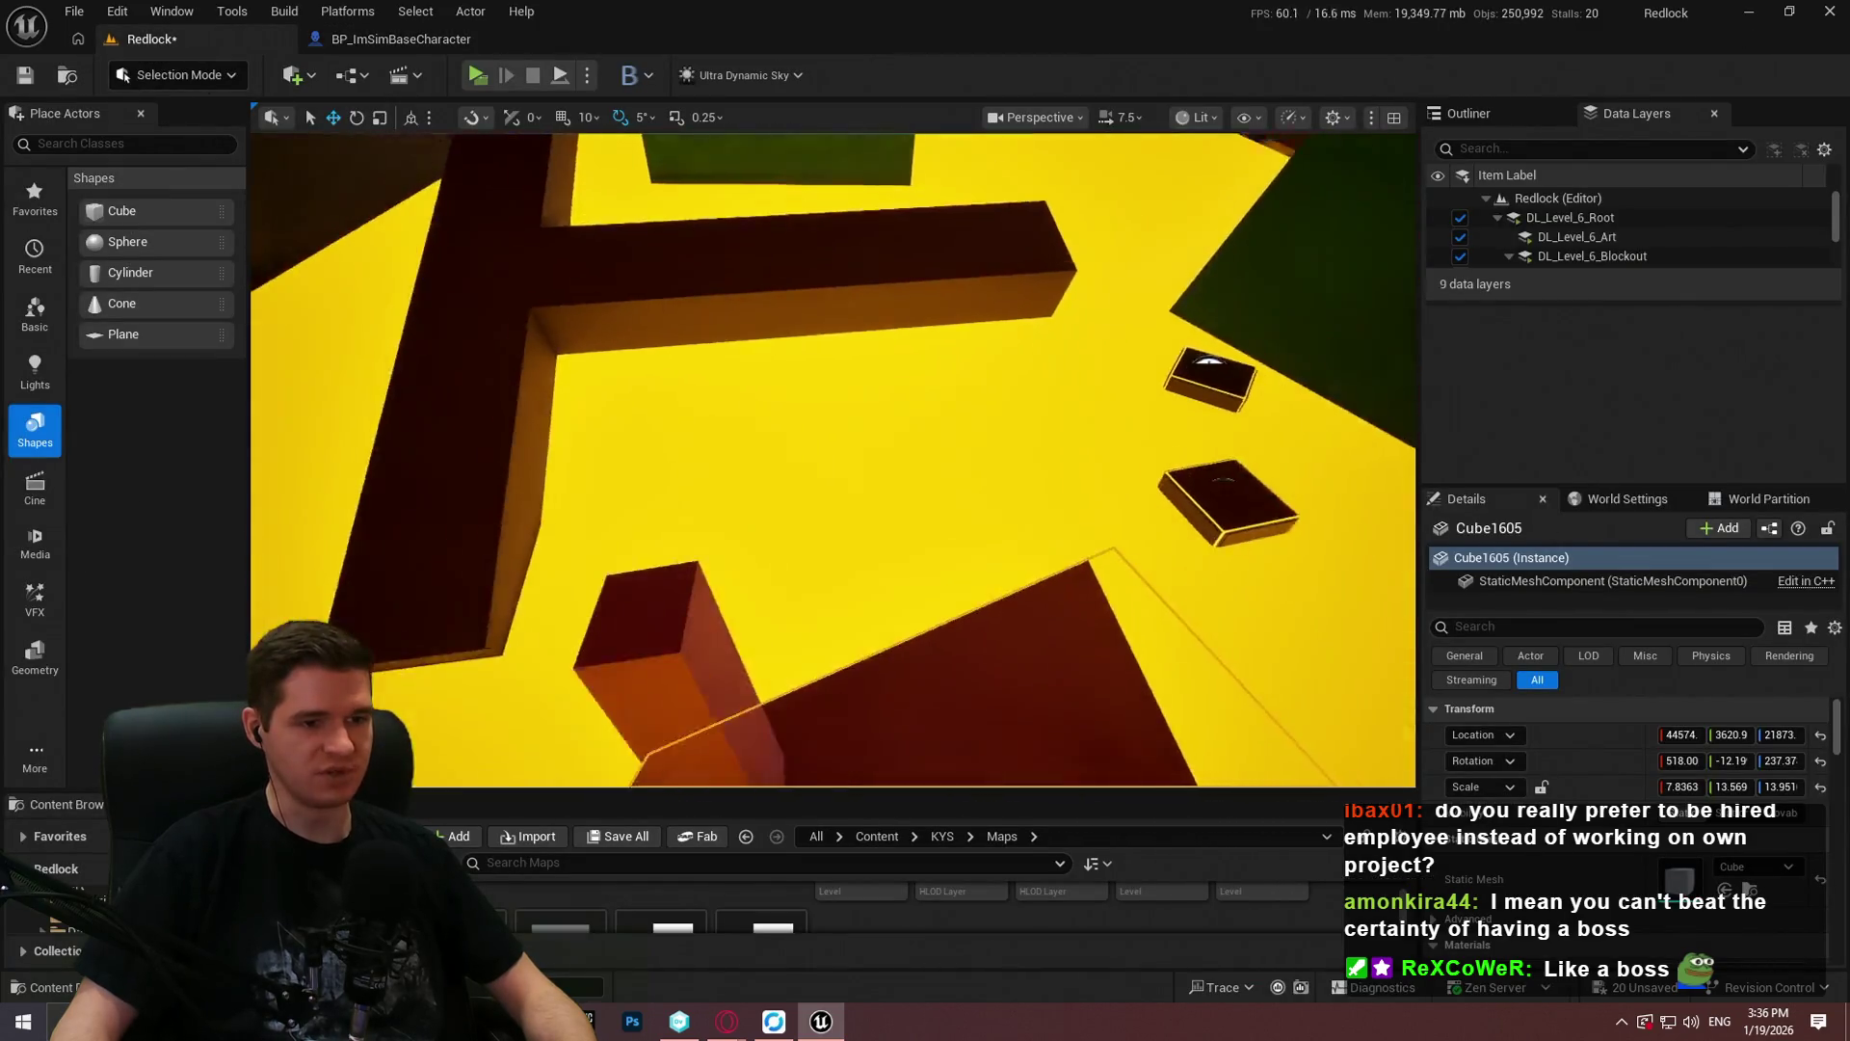
Step: Start a Play From Here playtest on Cube1605, closing the welcome dialog
right_click(579, 650)
click(683, 711)
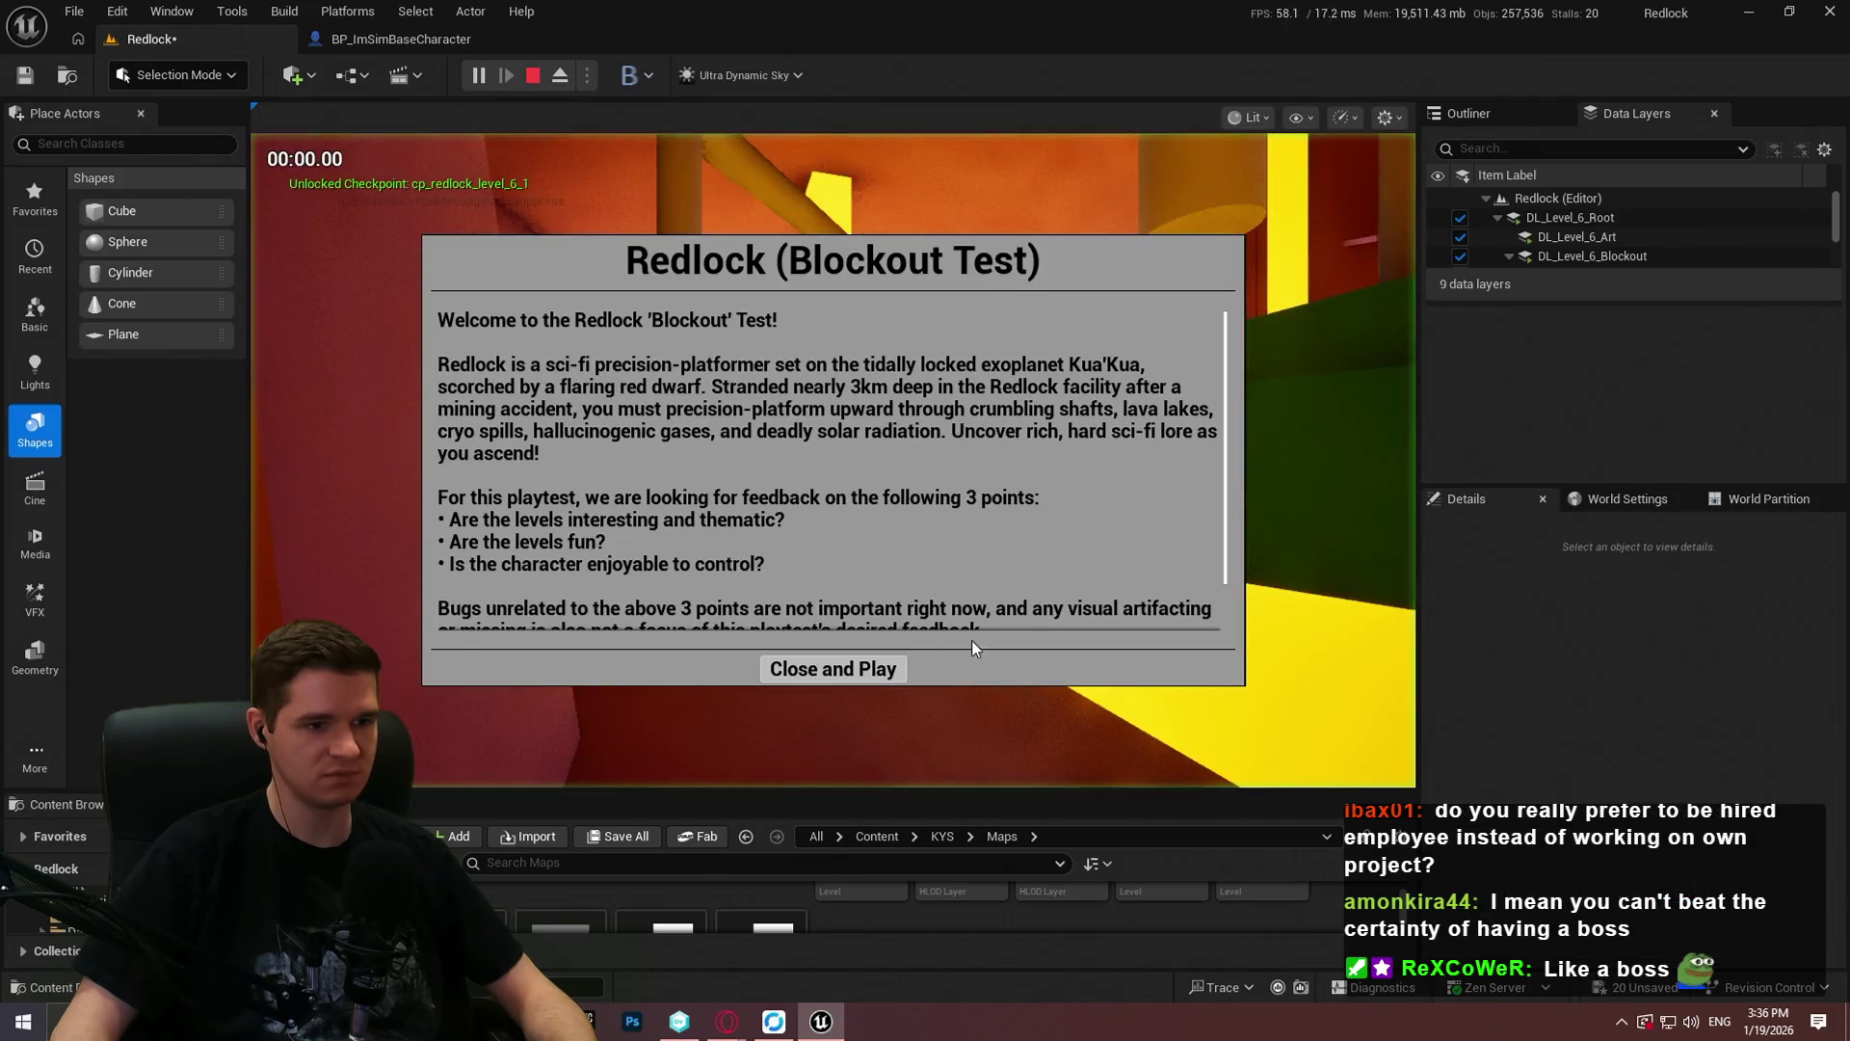
click(826, 665)
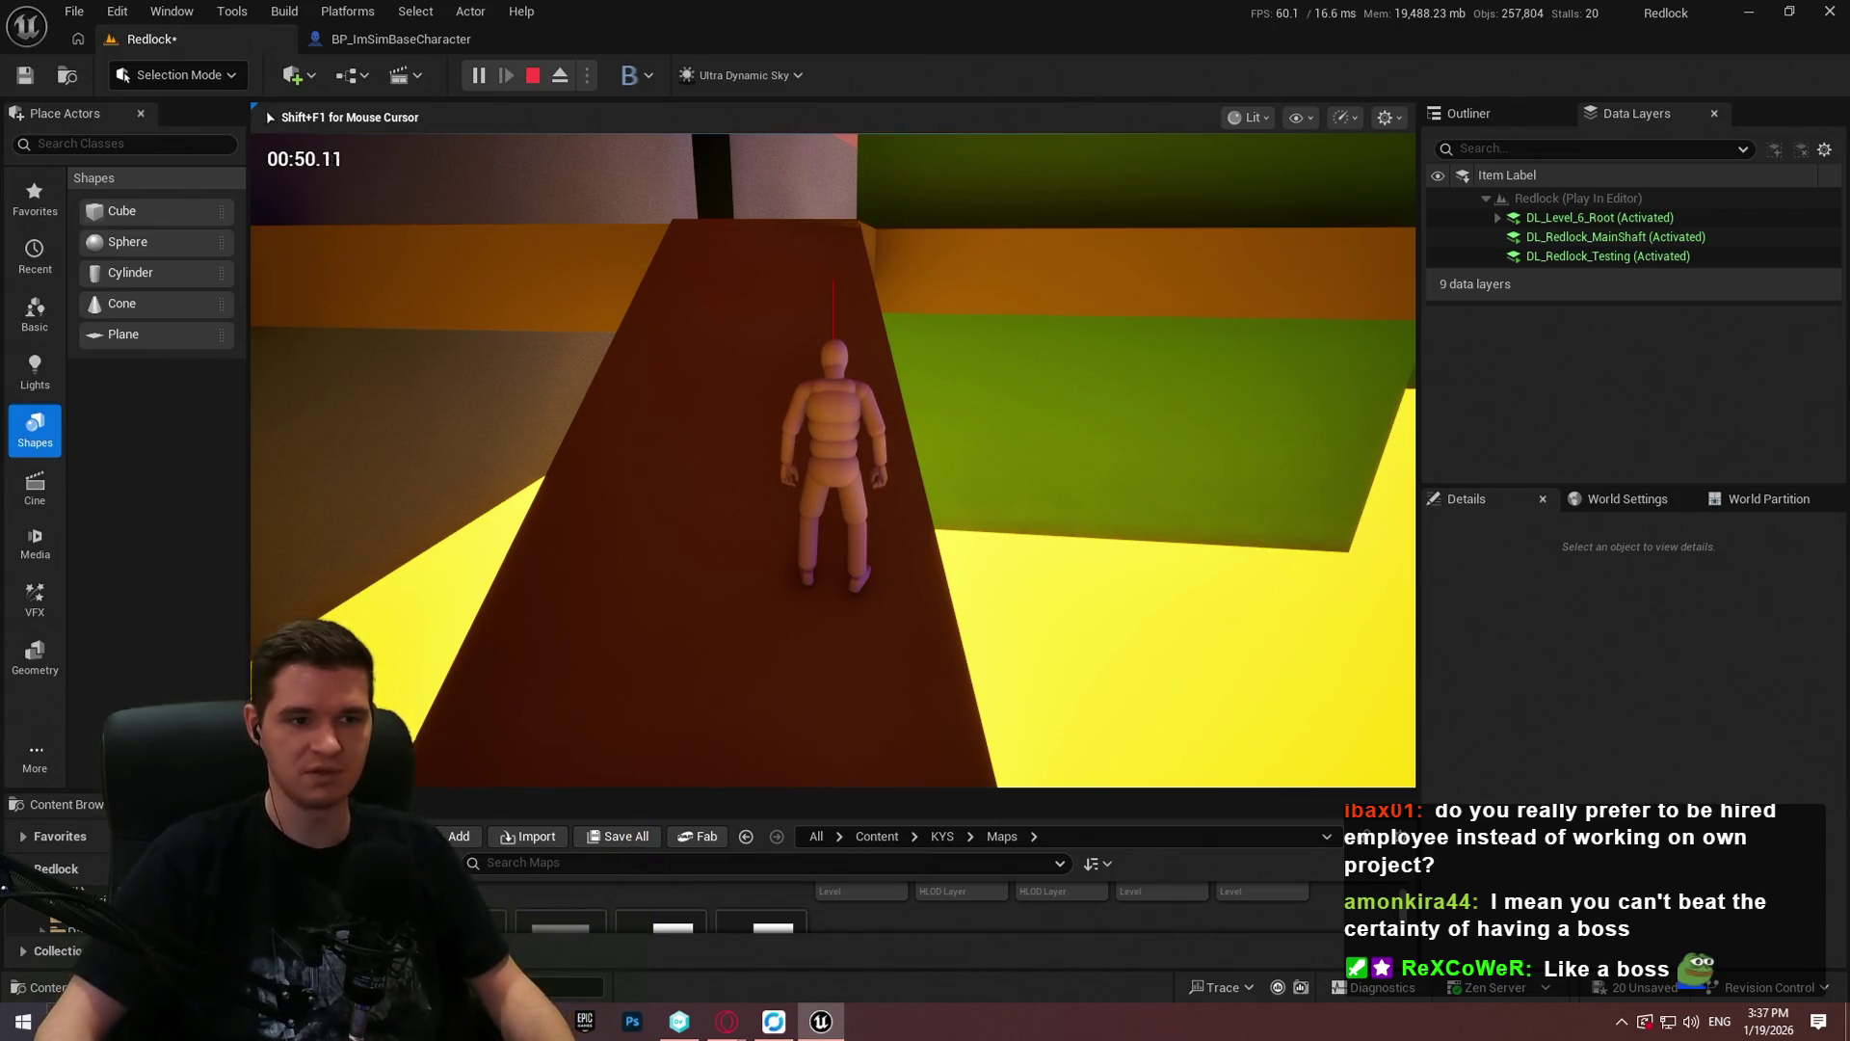
Step: Run the character forward across the ledge toward the wall
key(w)
key(w)
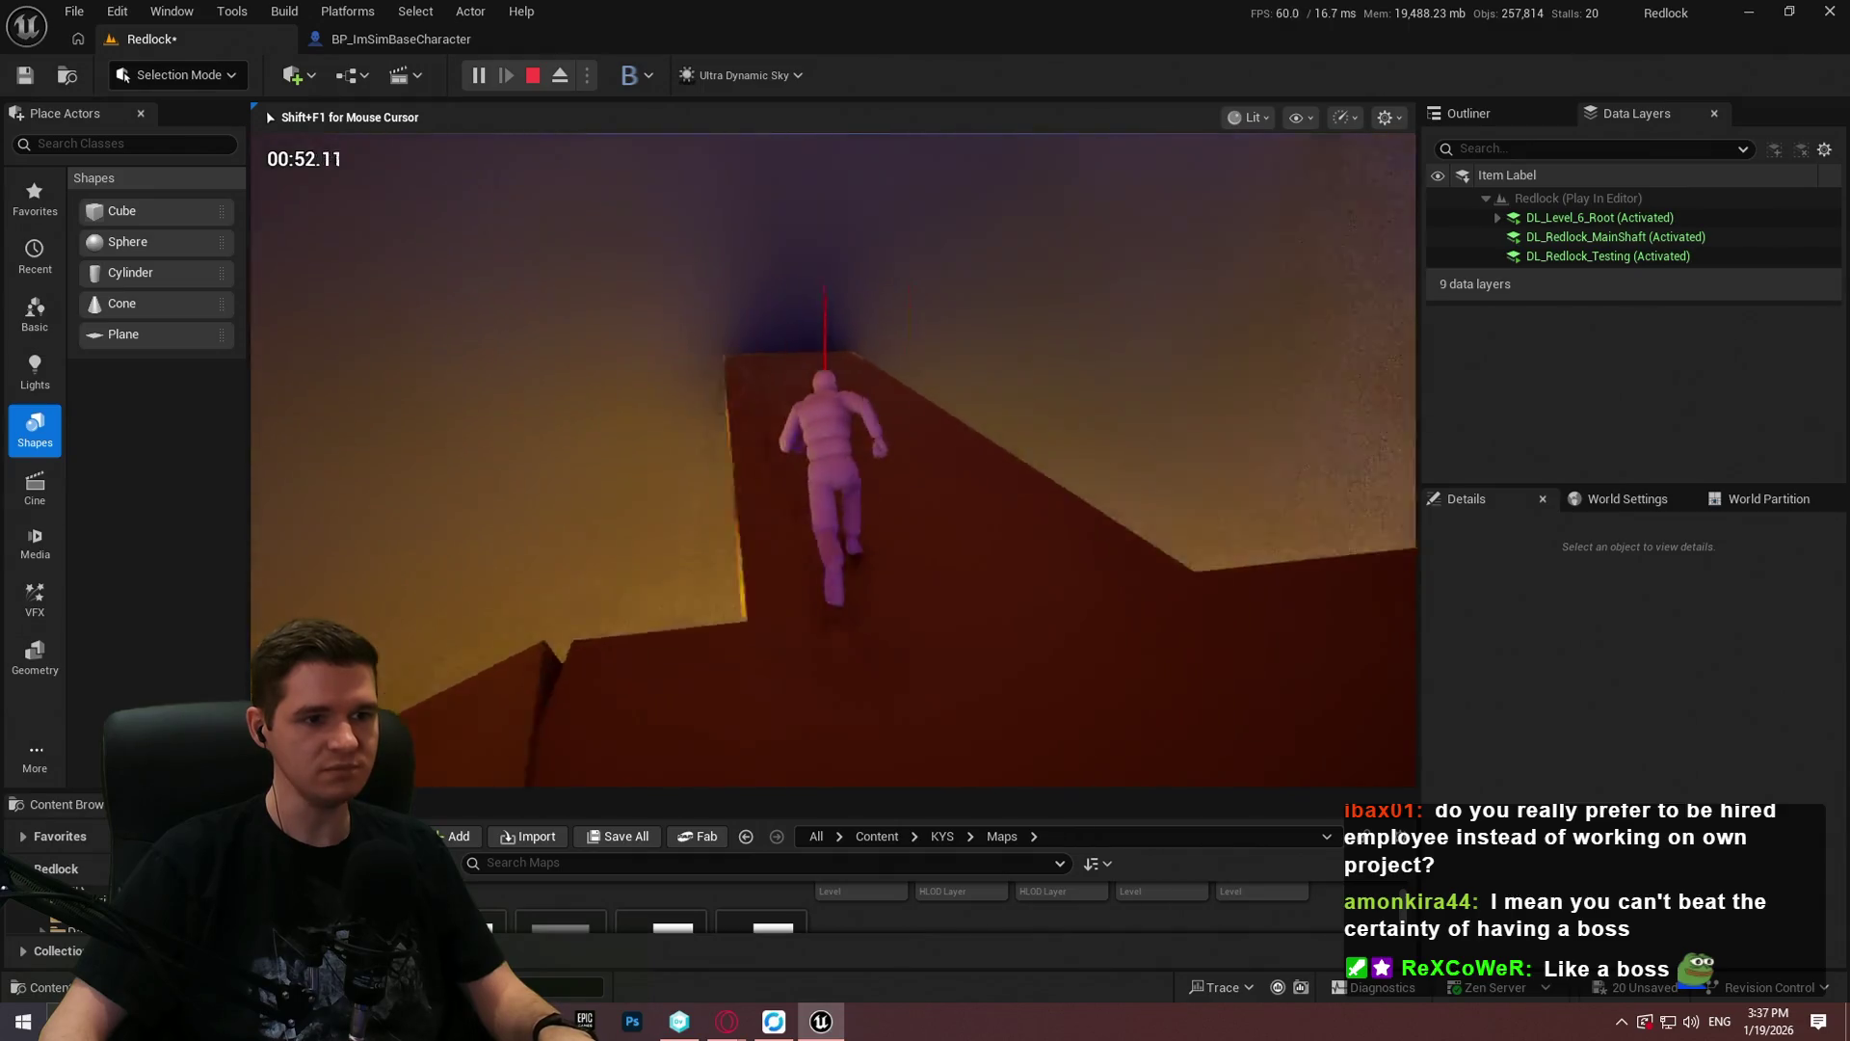
key(w)
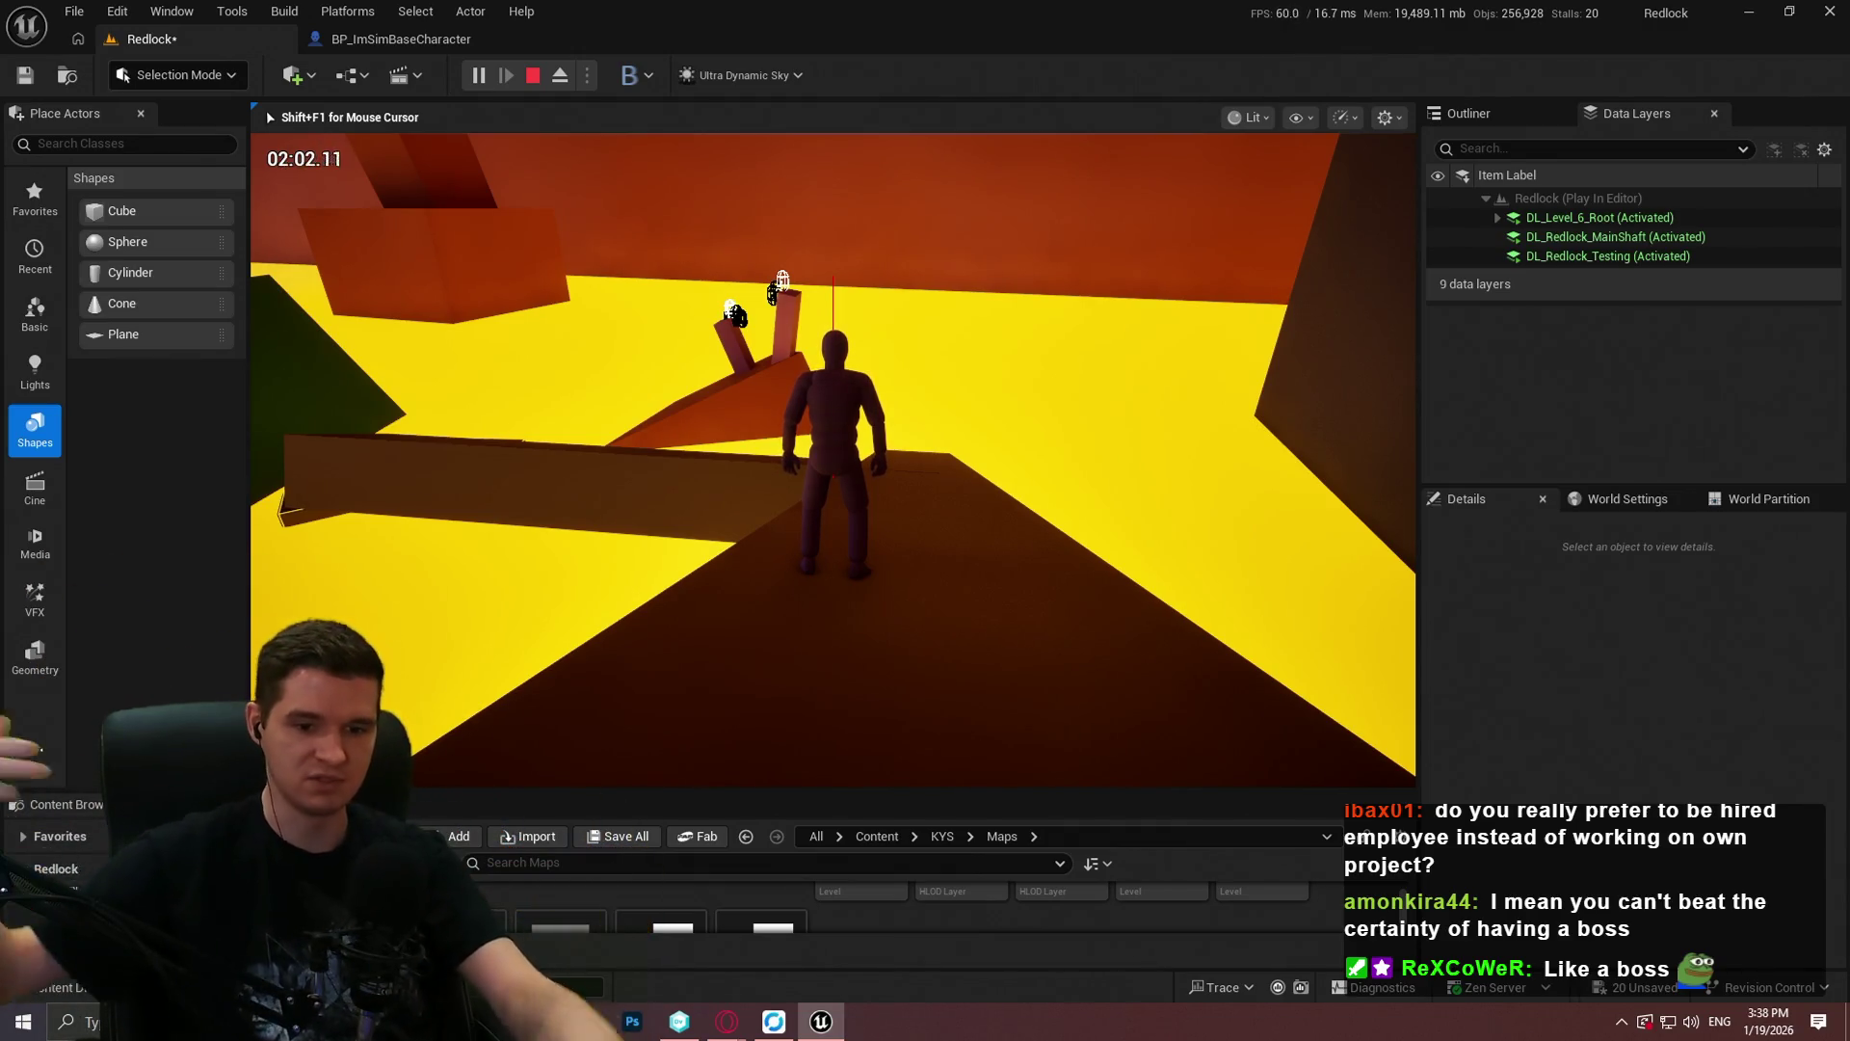
Step: Run along the green-walled corridor, jump to the next platform and mantle the ledge
key(w)
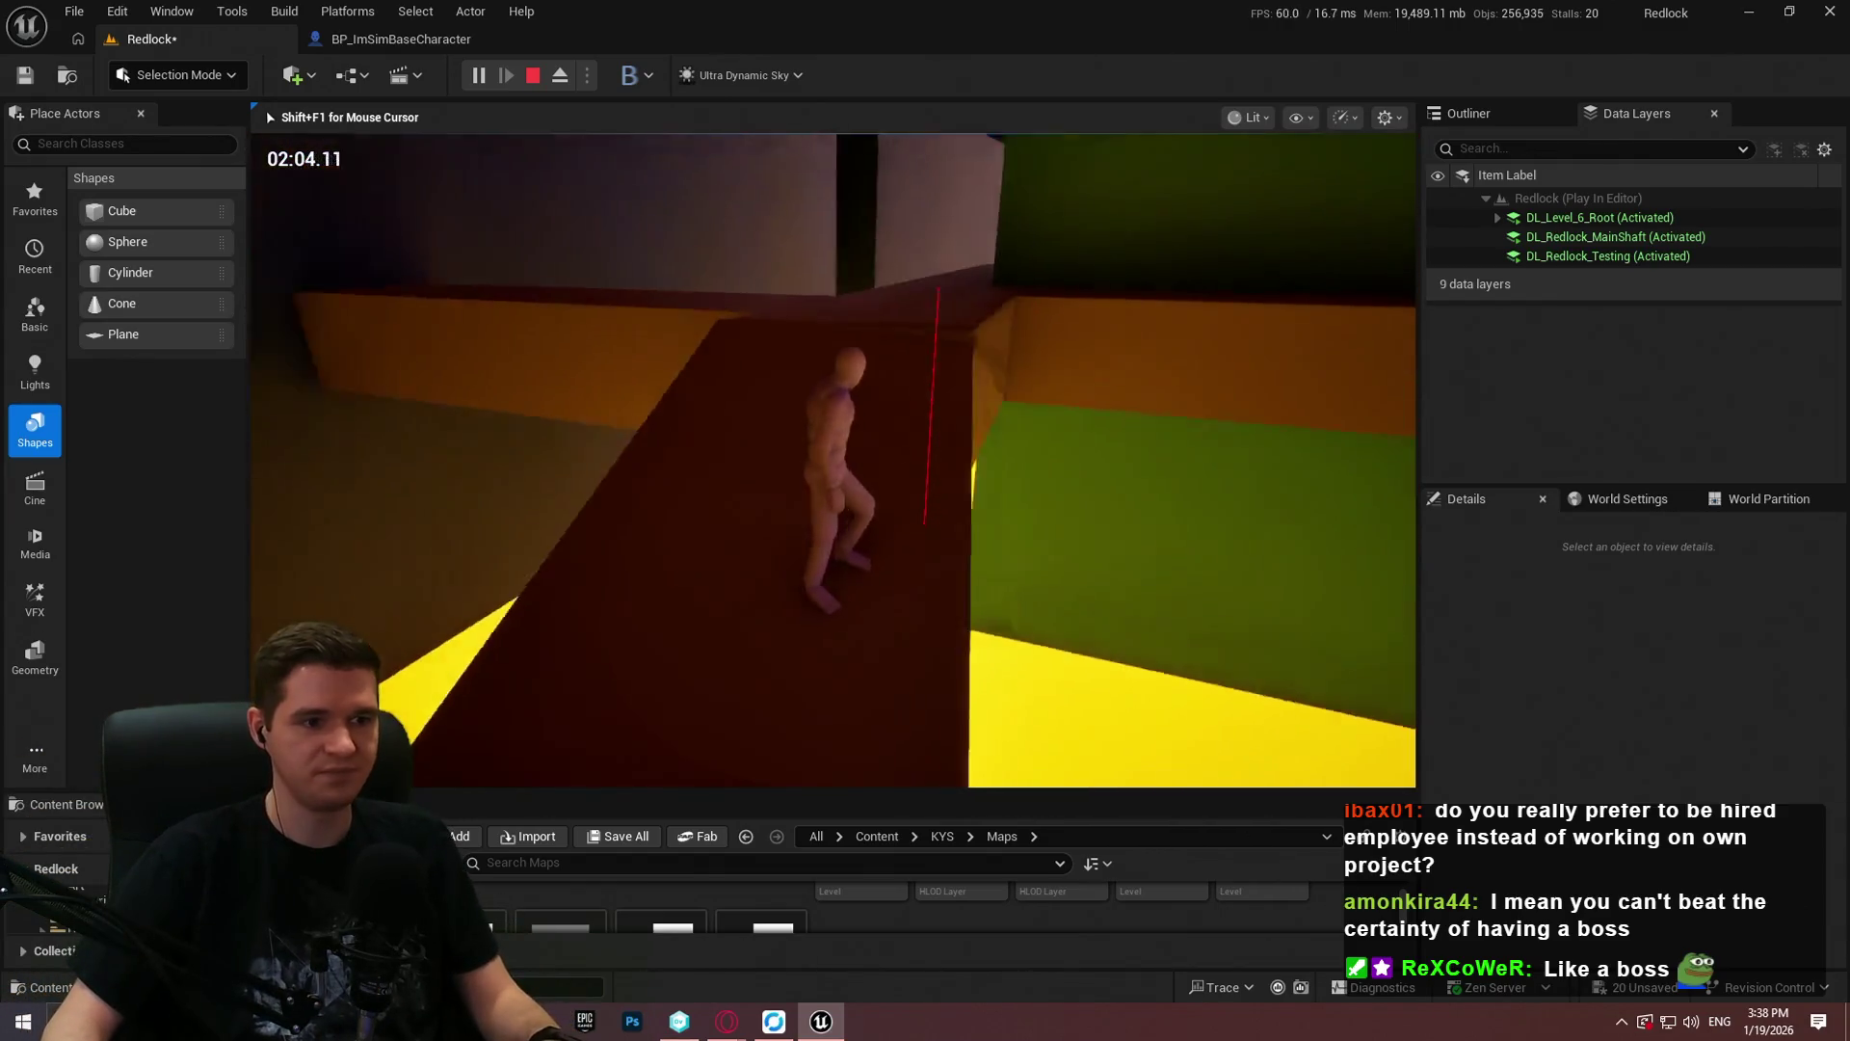
key(w)
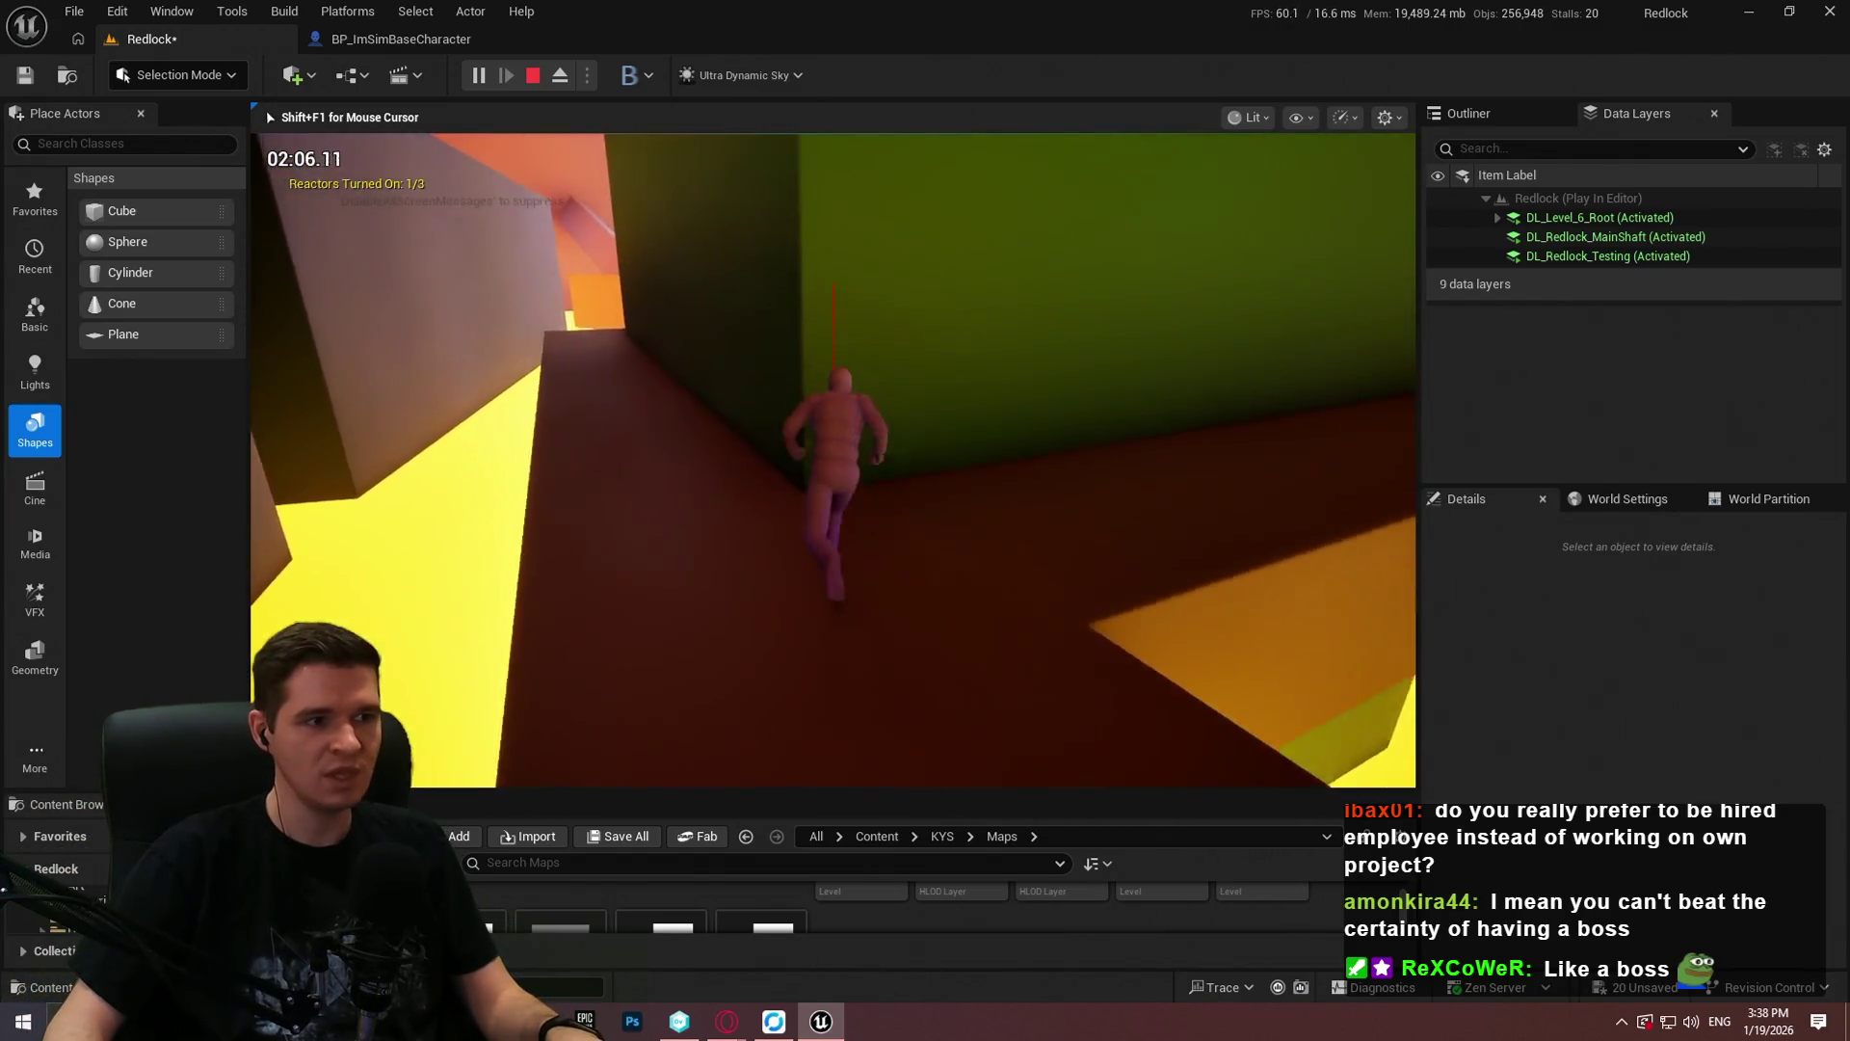
key(w)
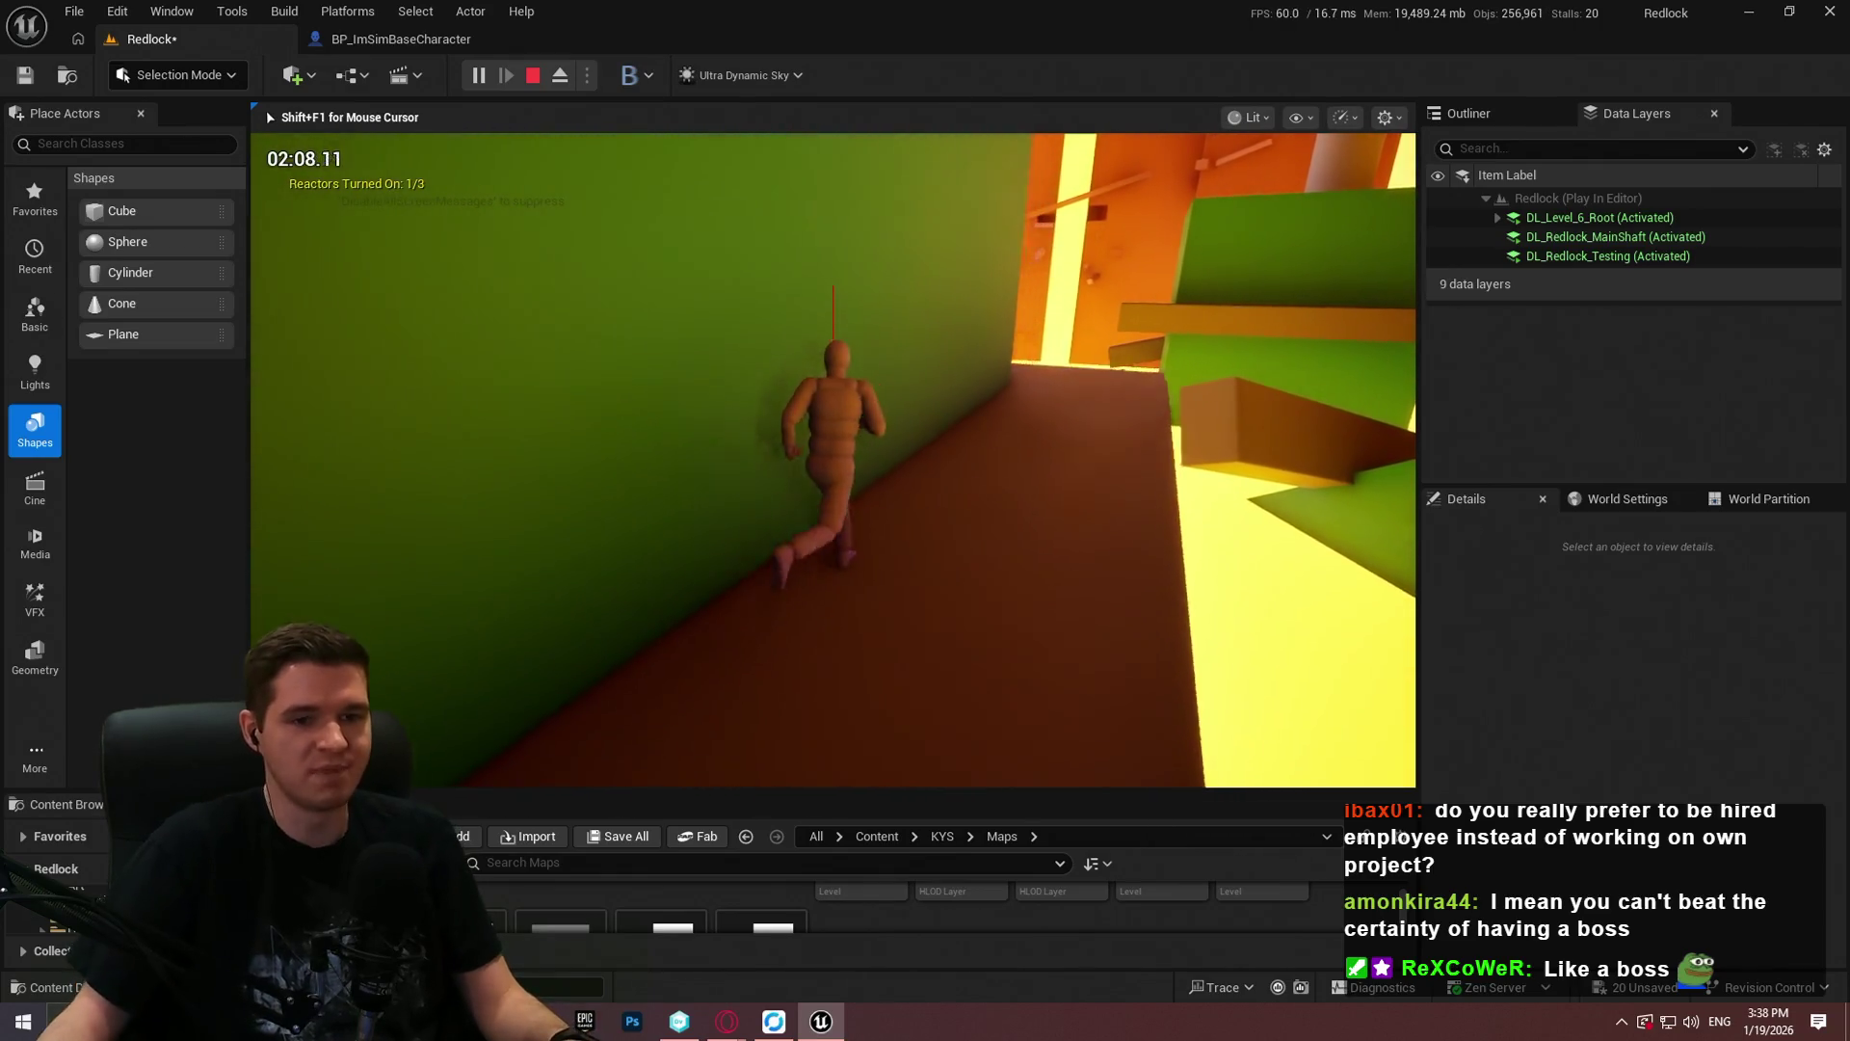
key(w)
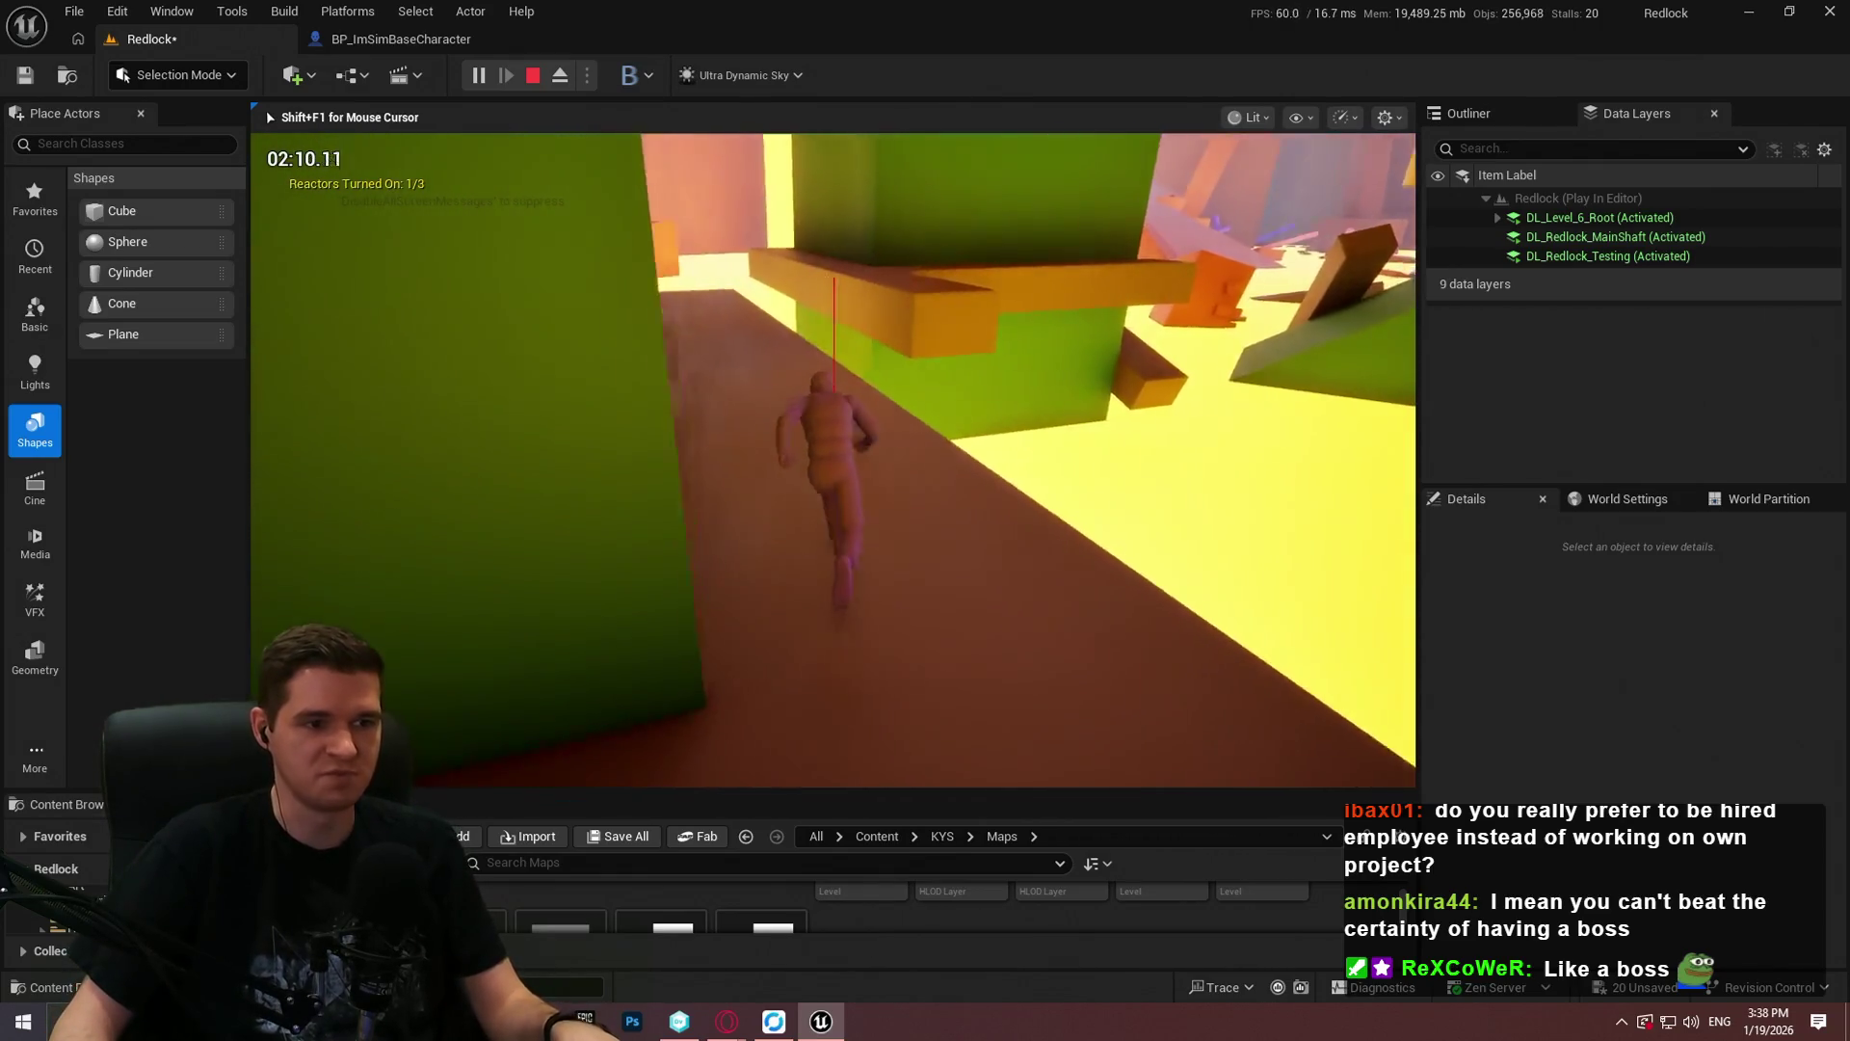
key(w)
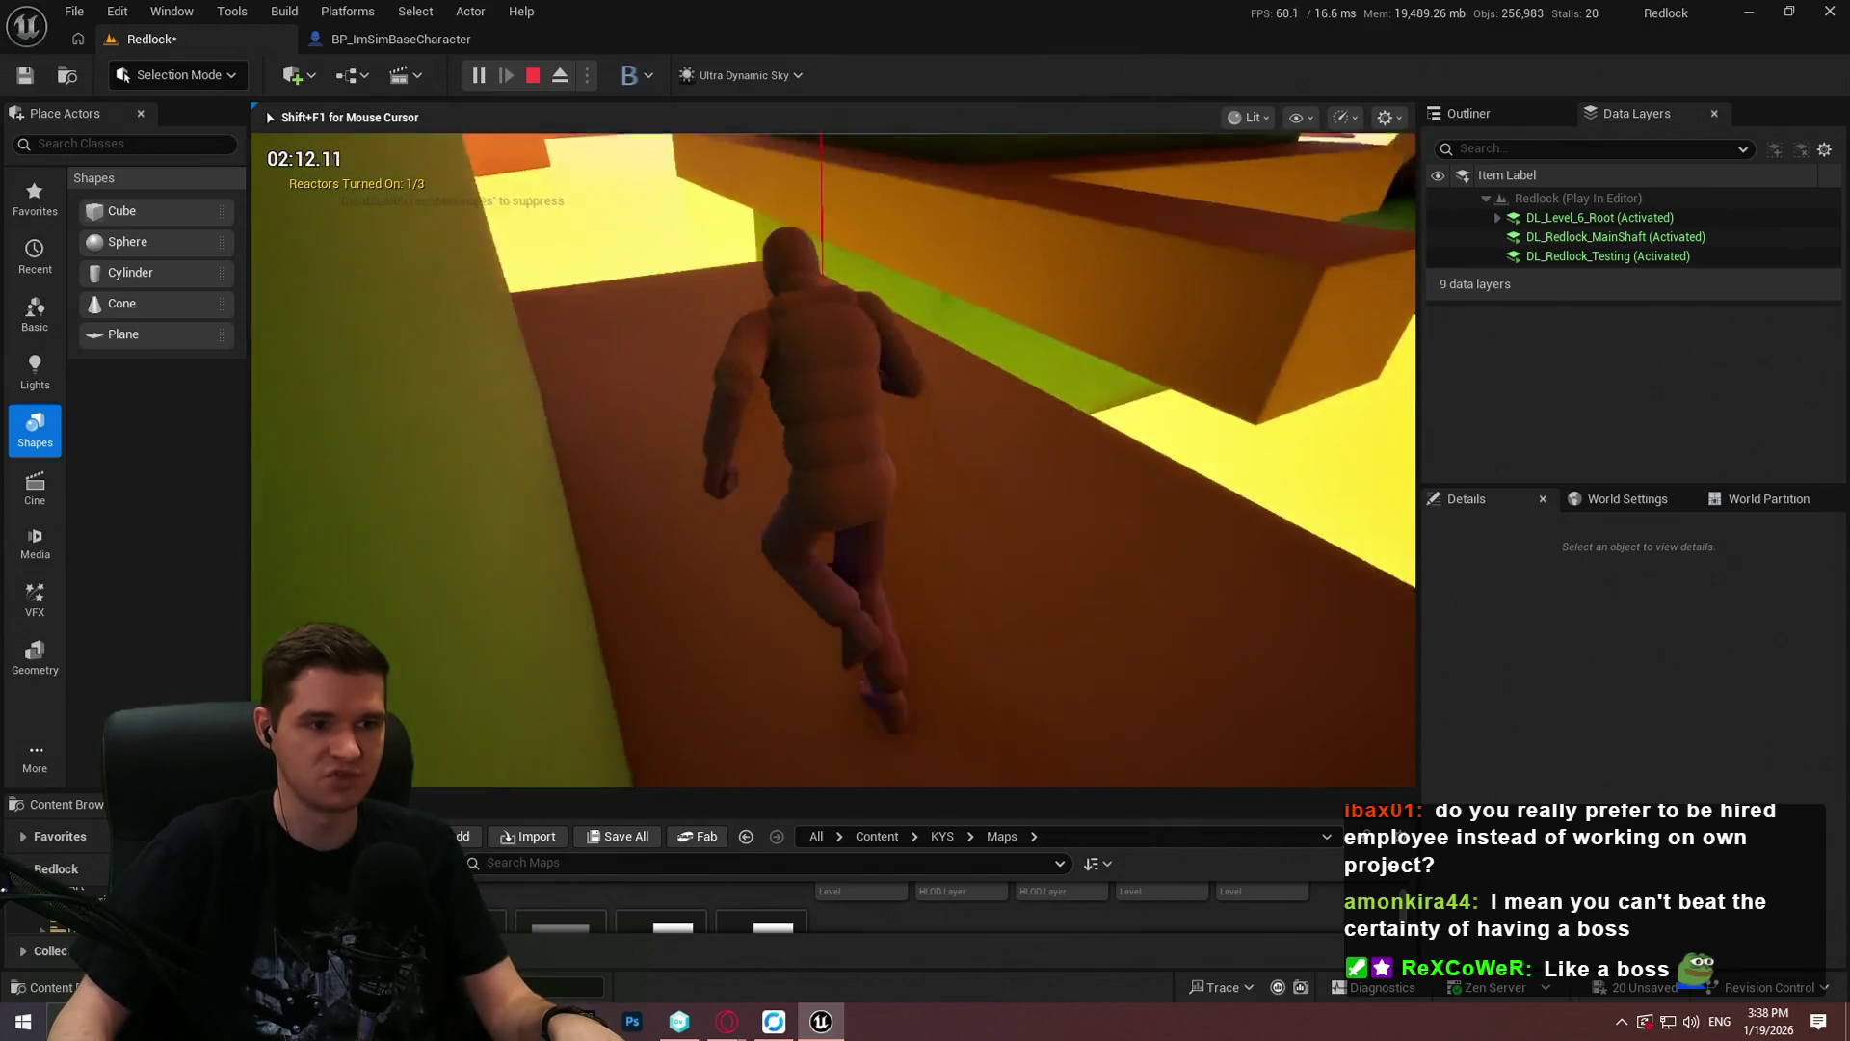
key(space)
key(w)
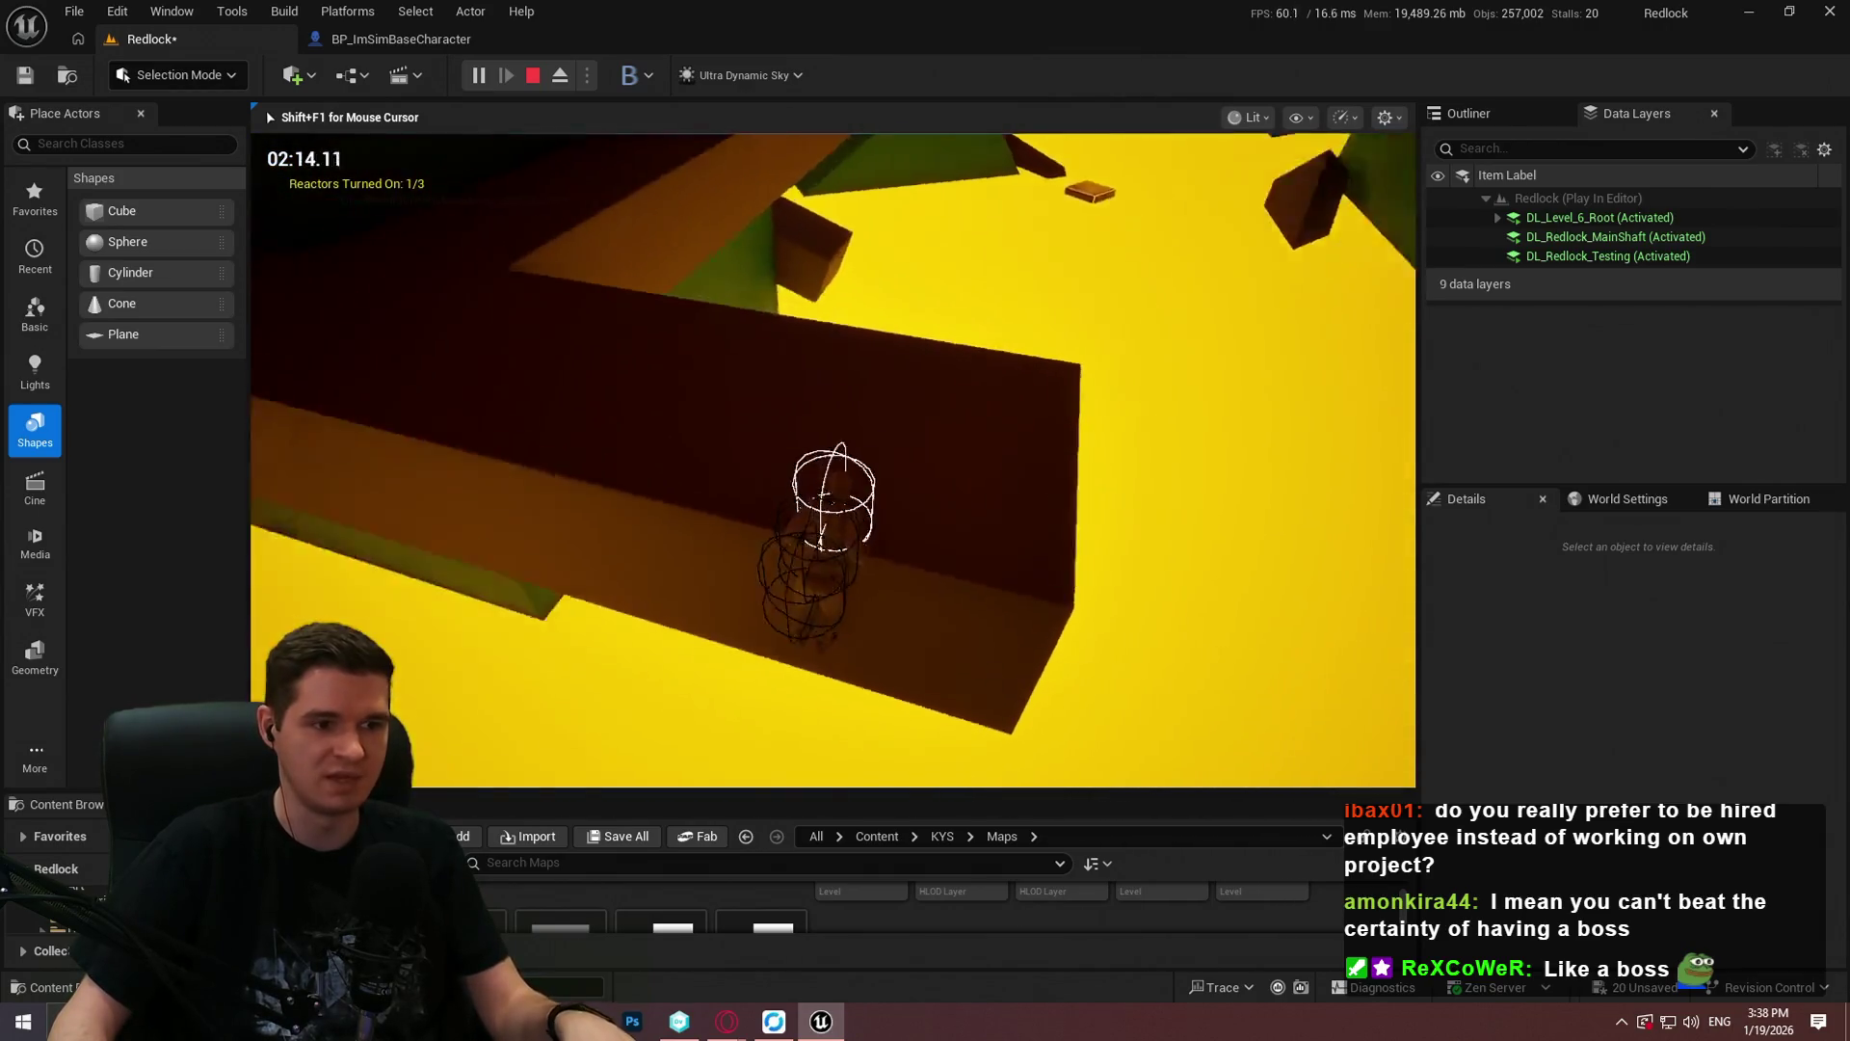
key(w)
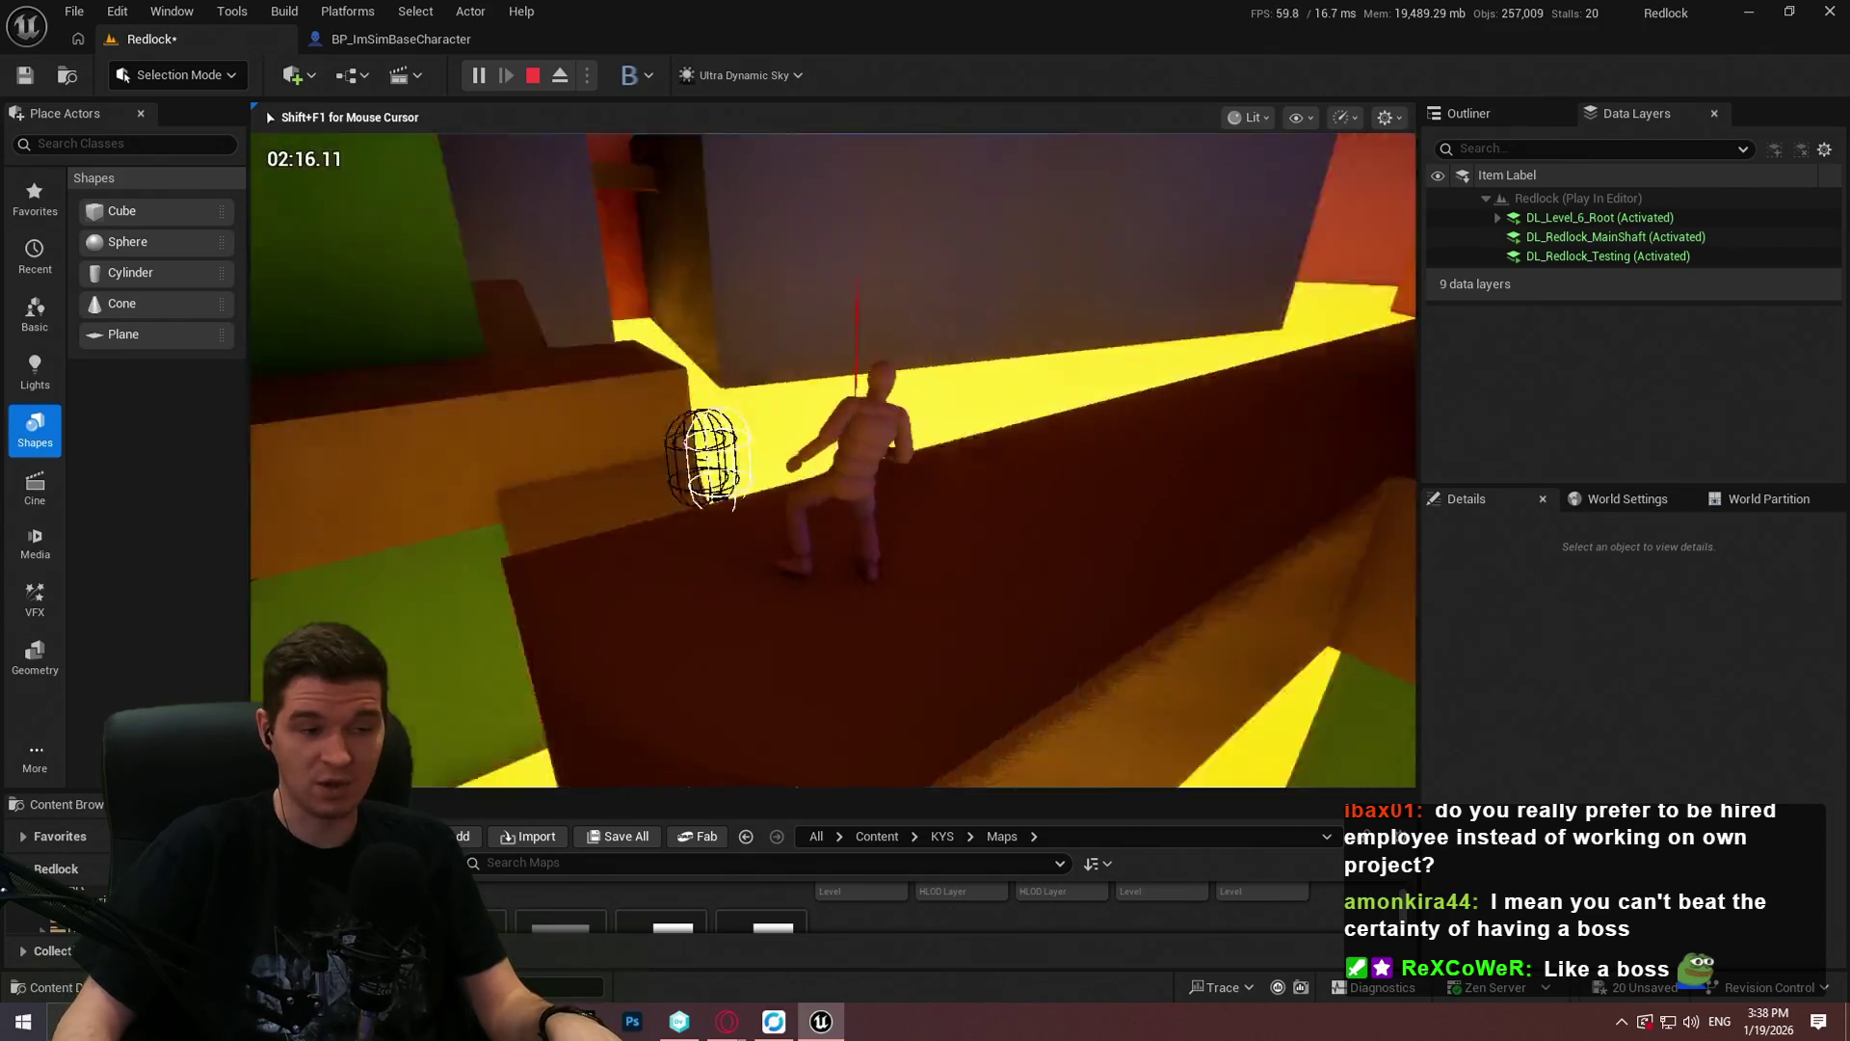
key(w)
key(space)
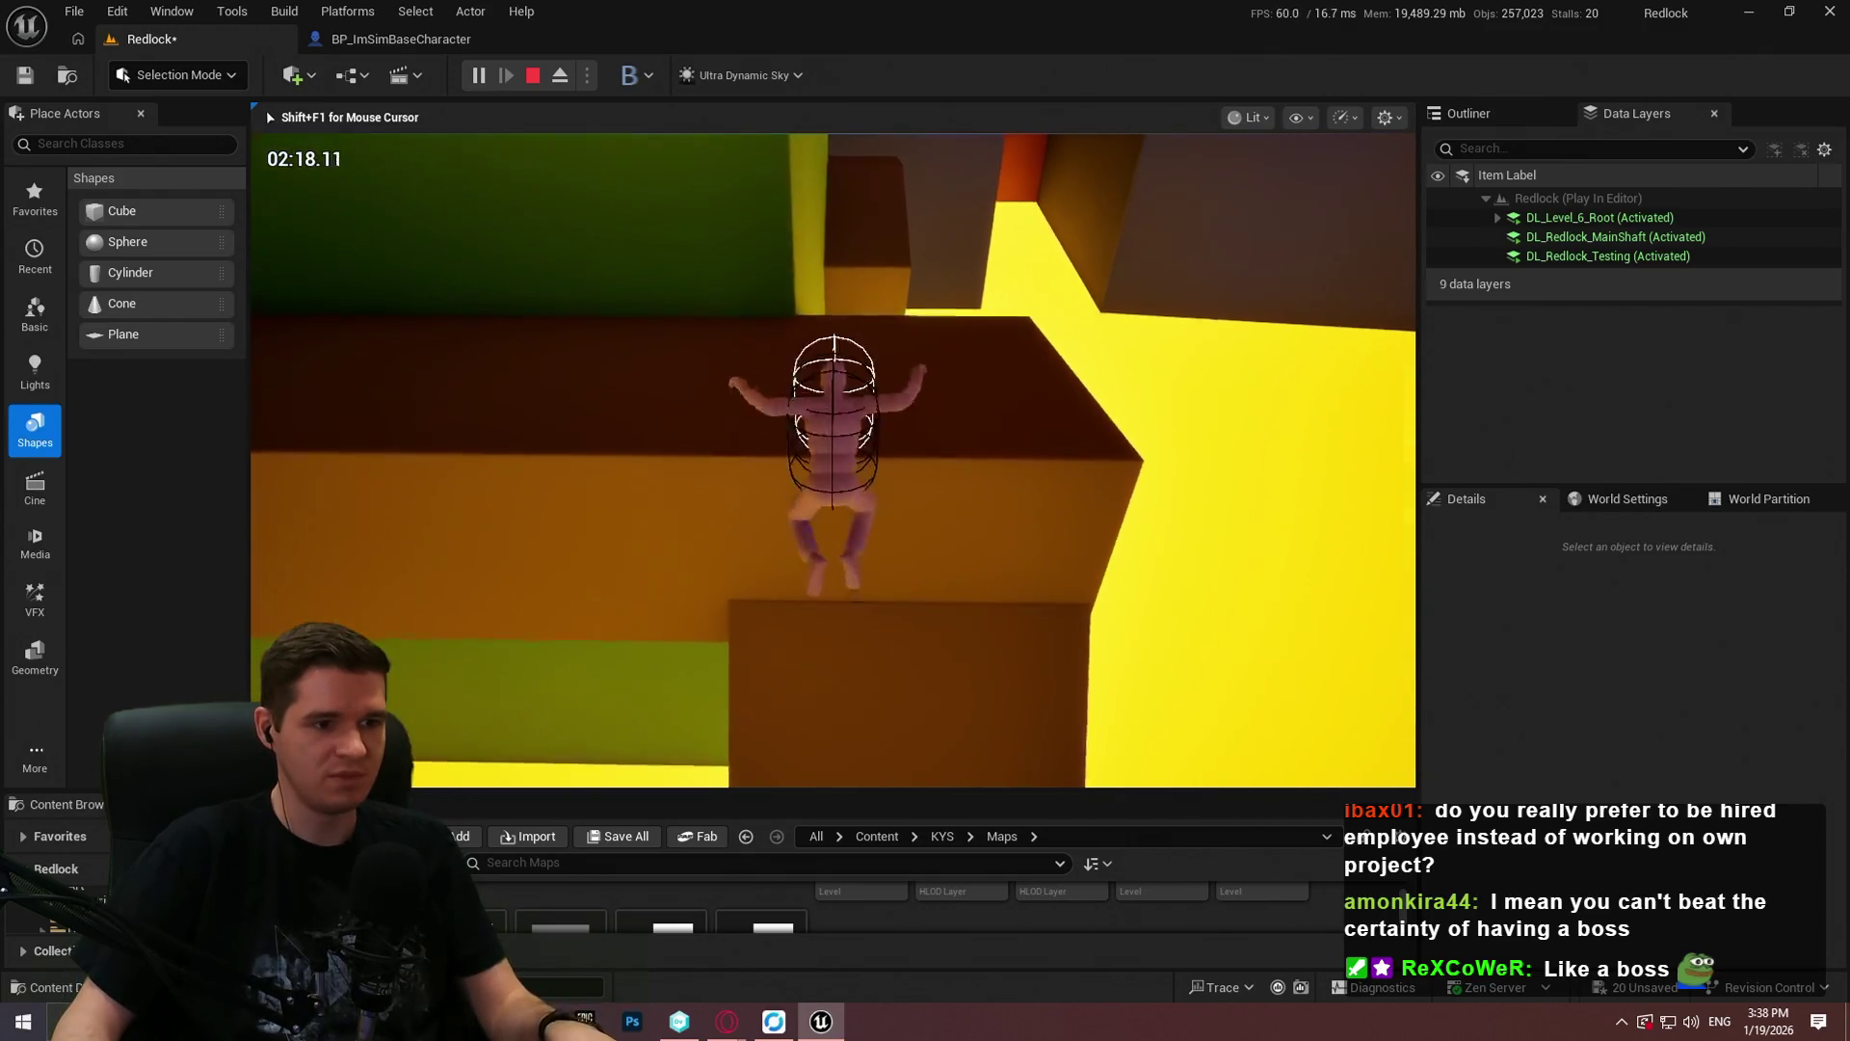
key(w)
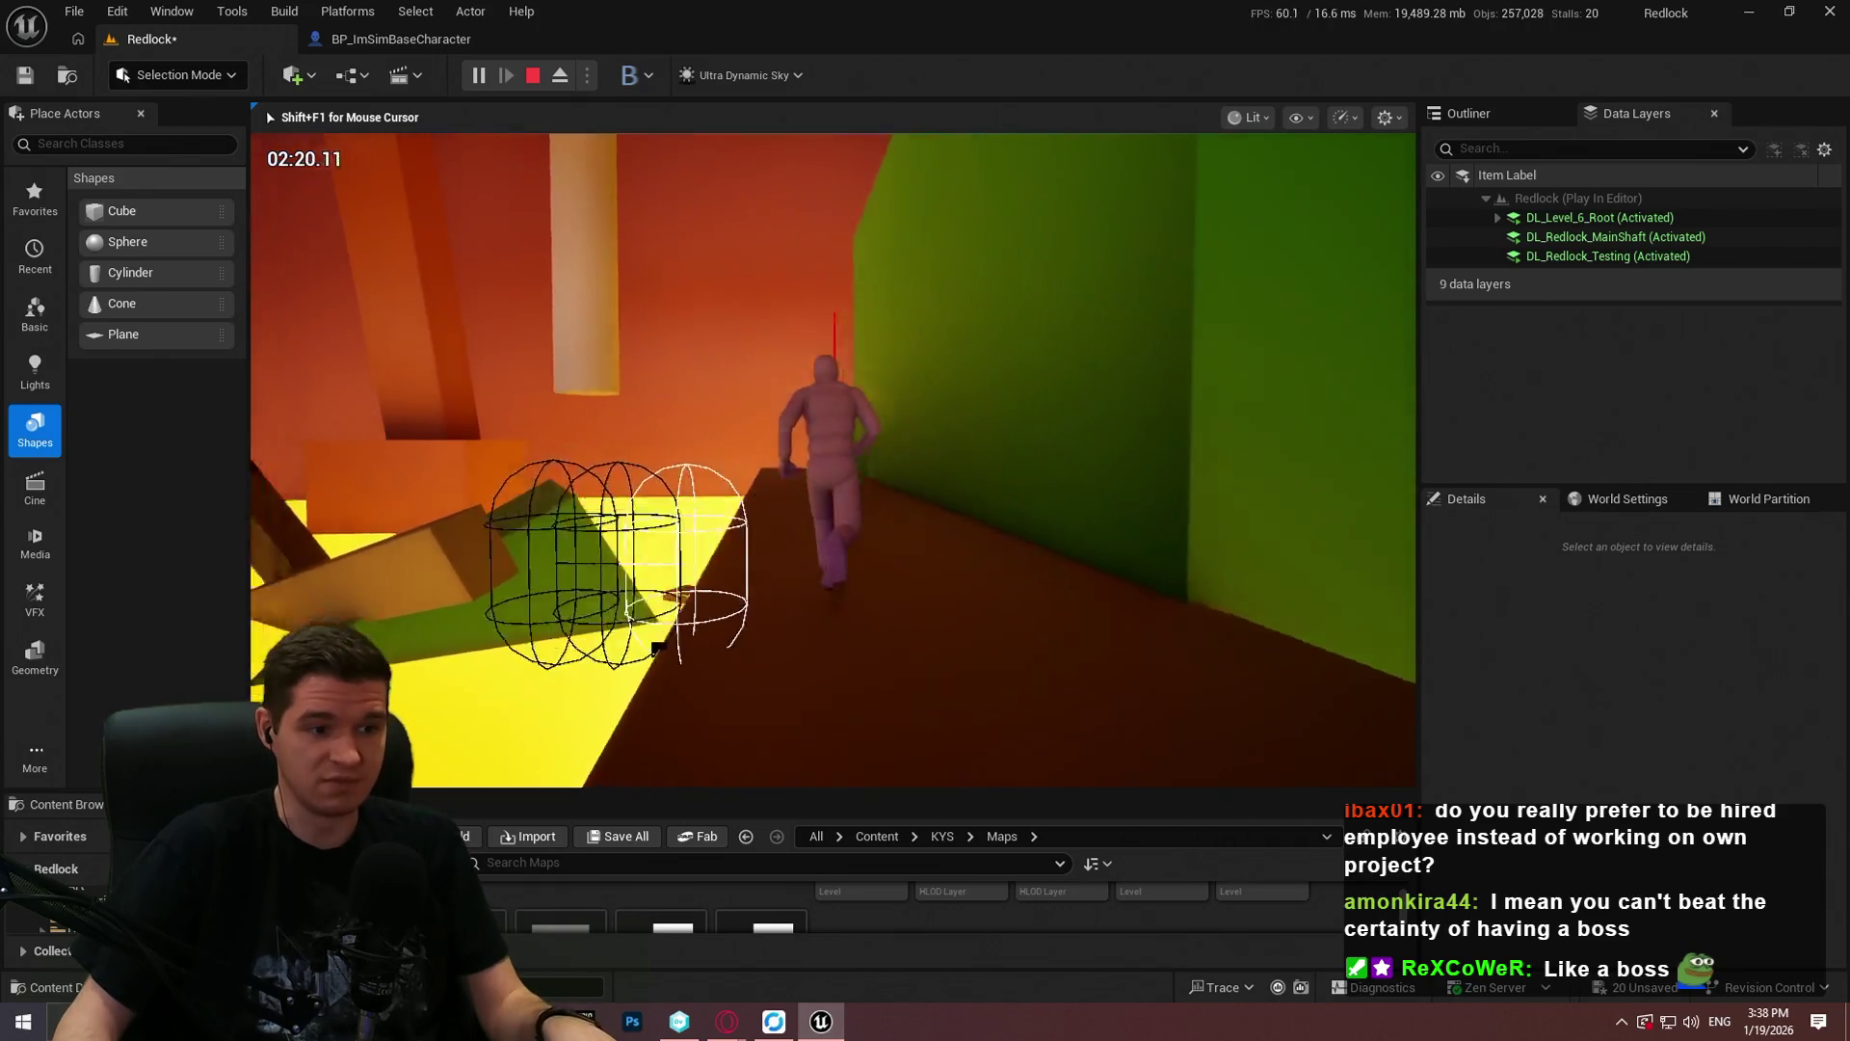
Step: Jump to the next area, mantle along the narrow wall ledge and drop toward the yellow area
key(w)
key(space)
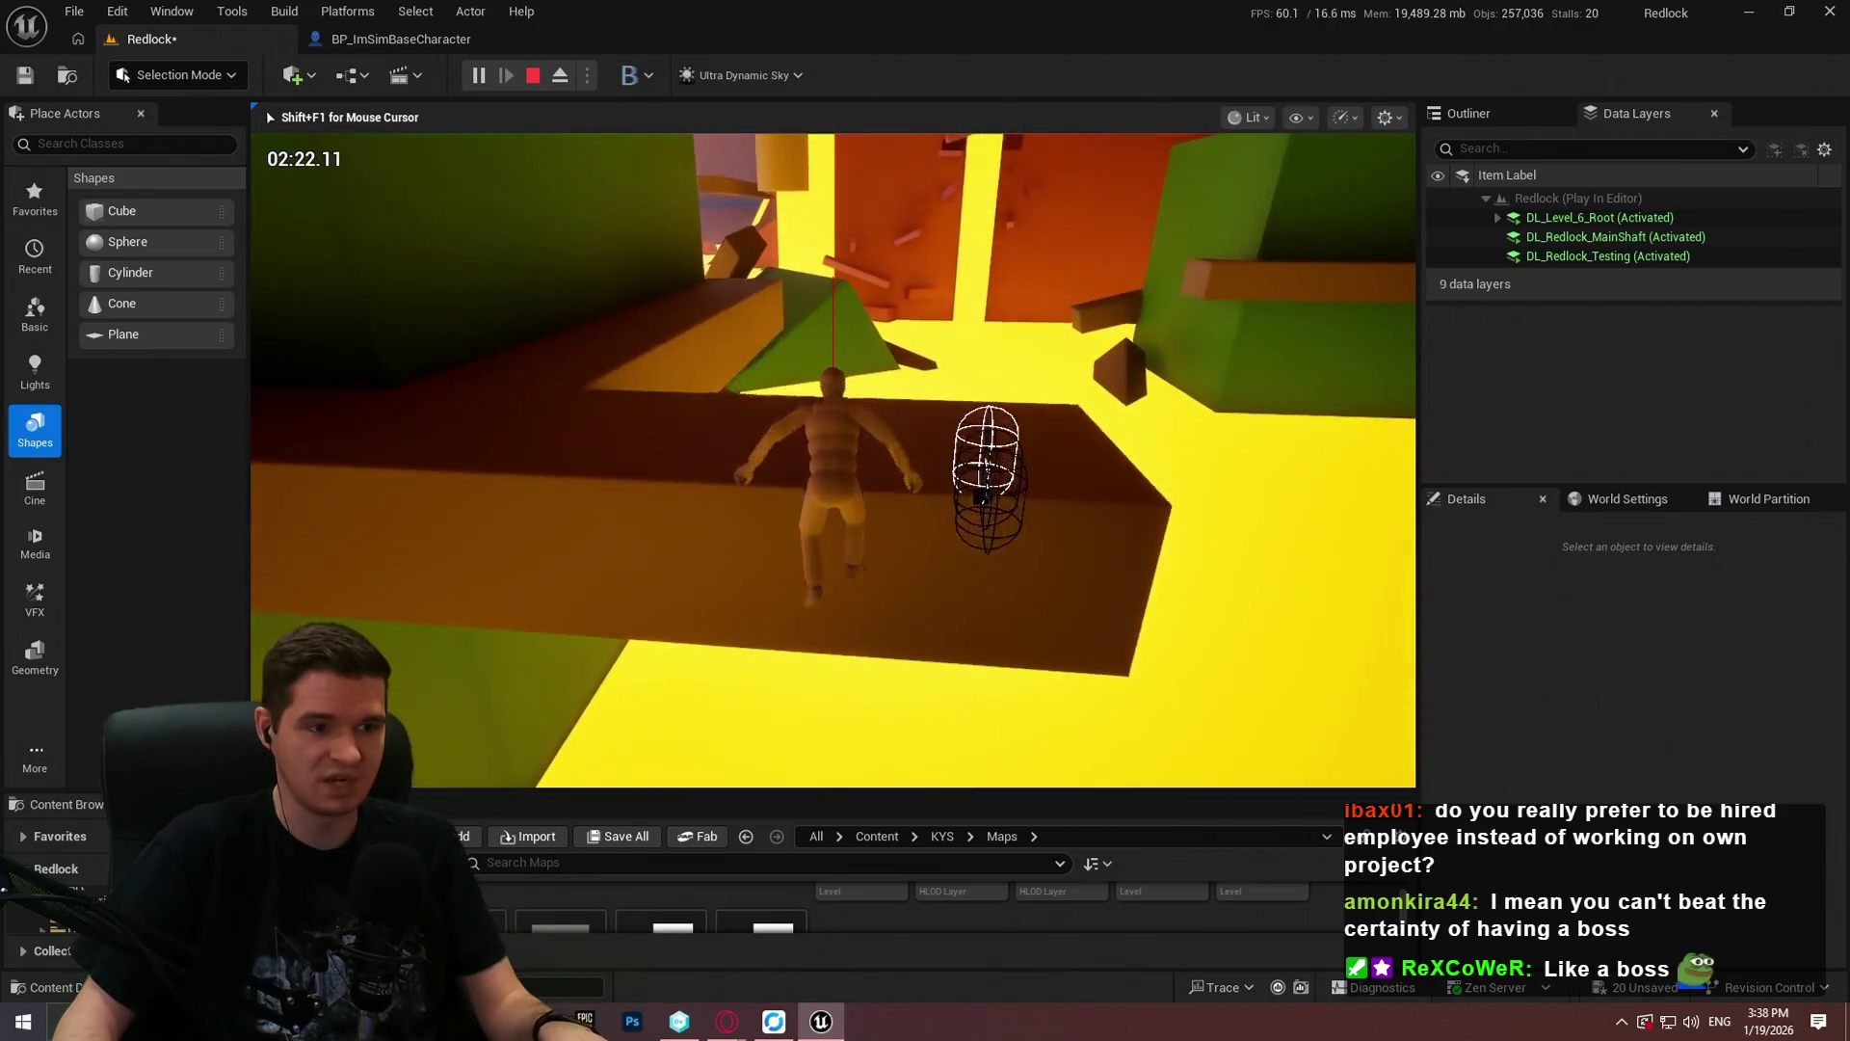
key(w)
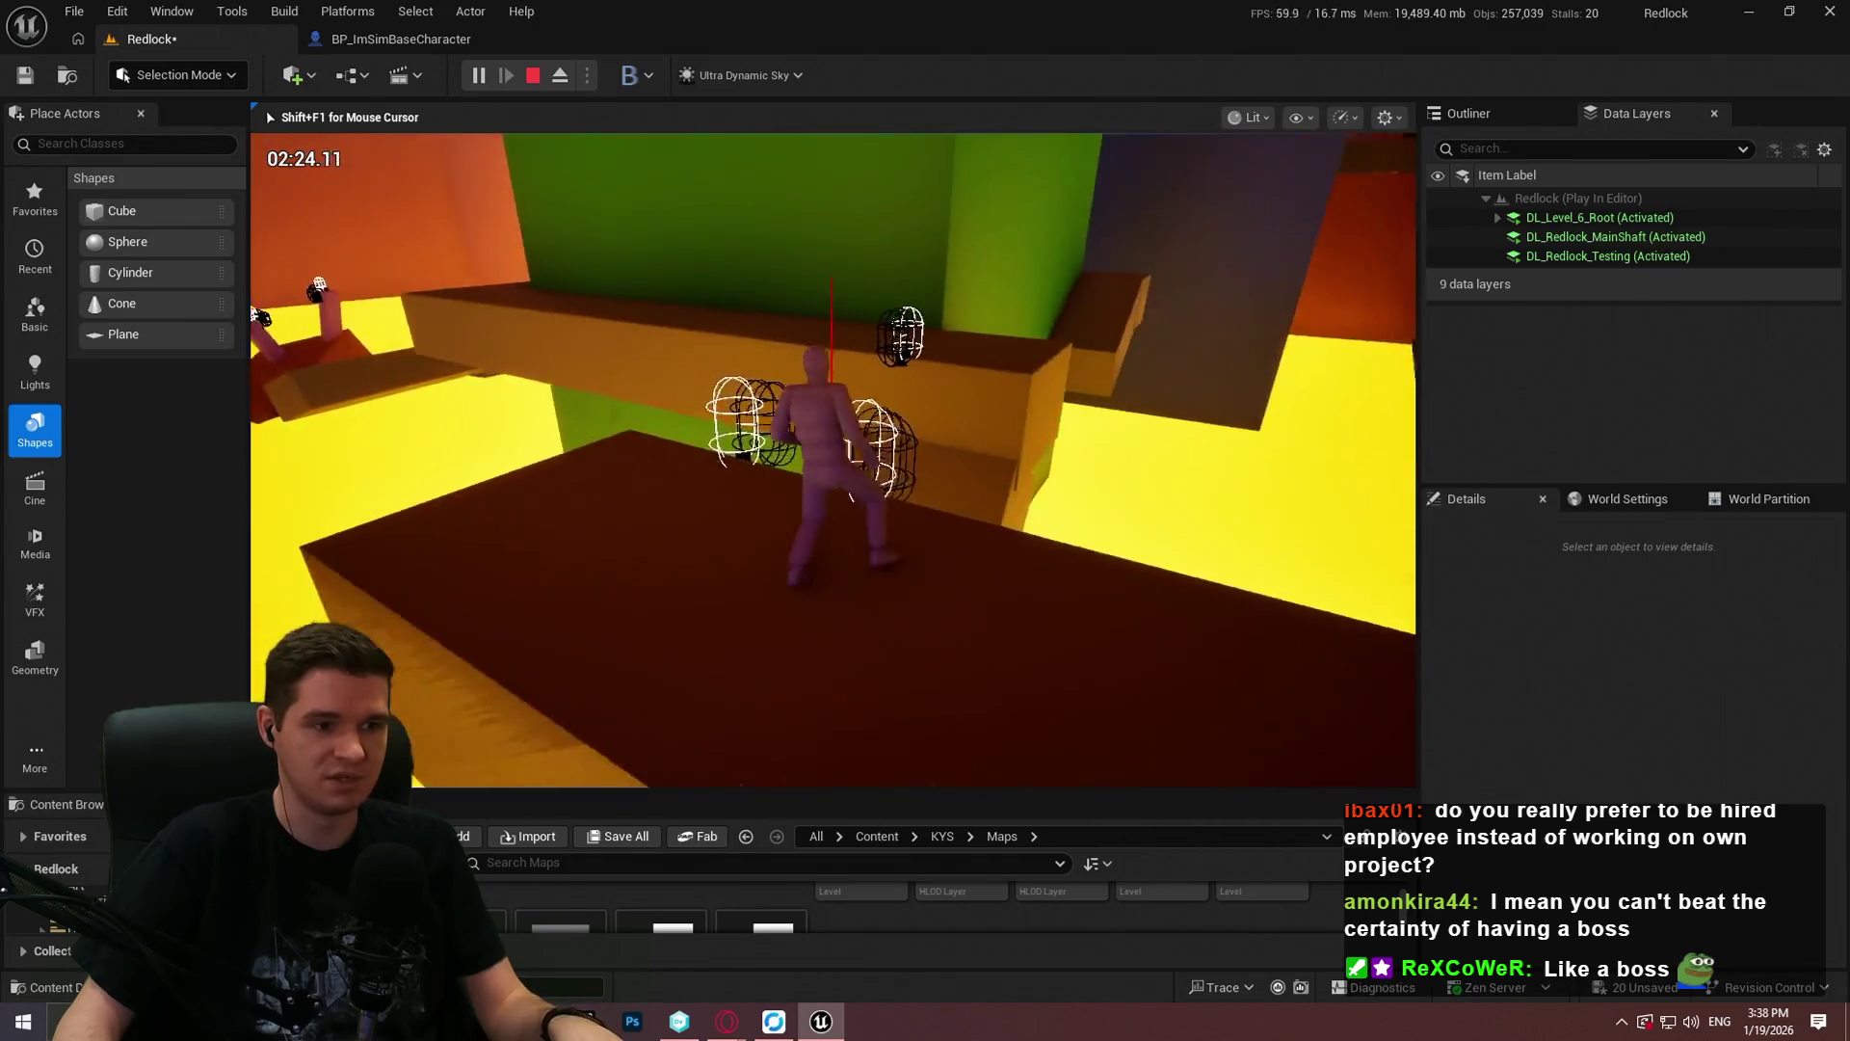
key(space)
key(w)
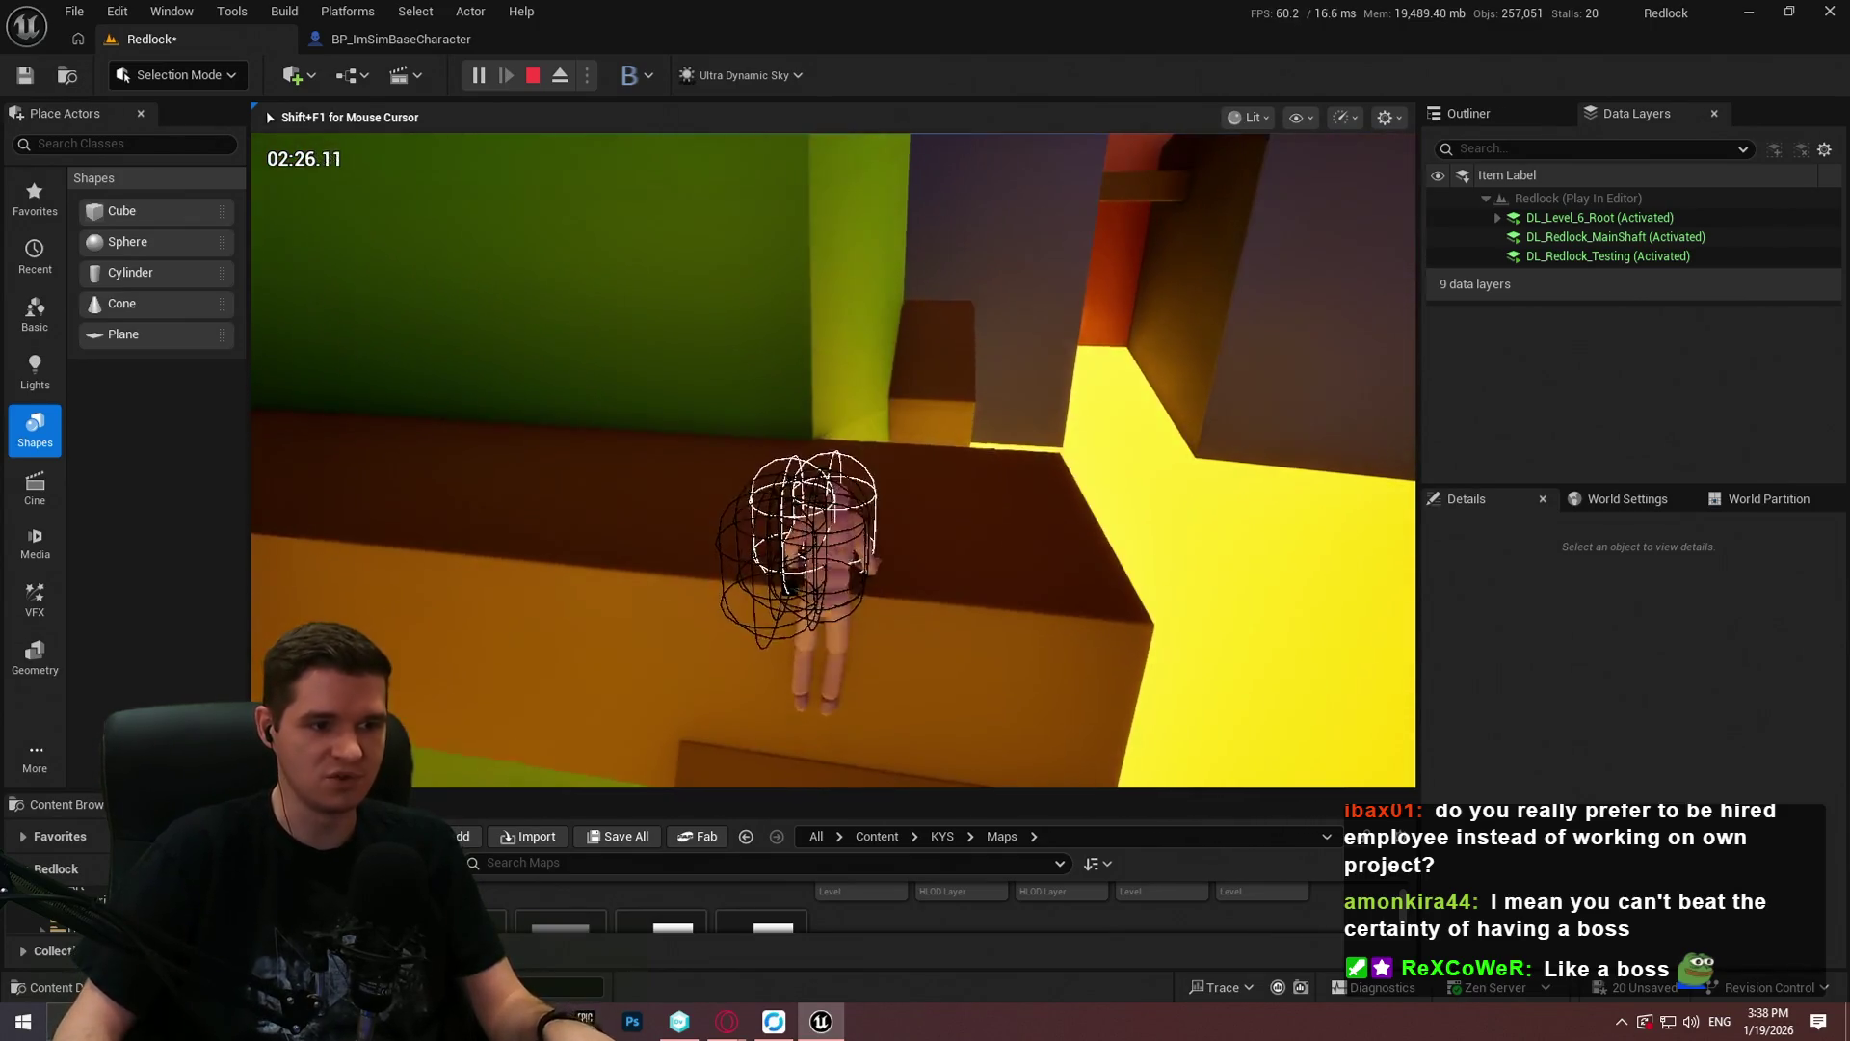
key(w)
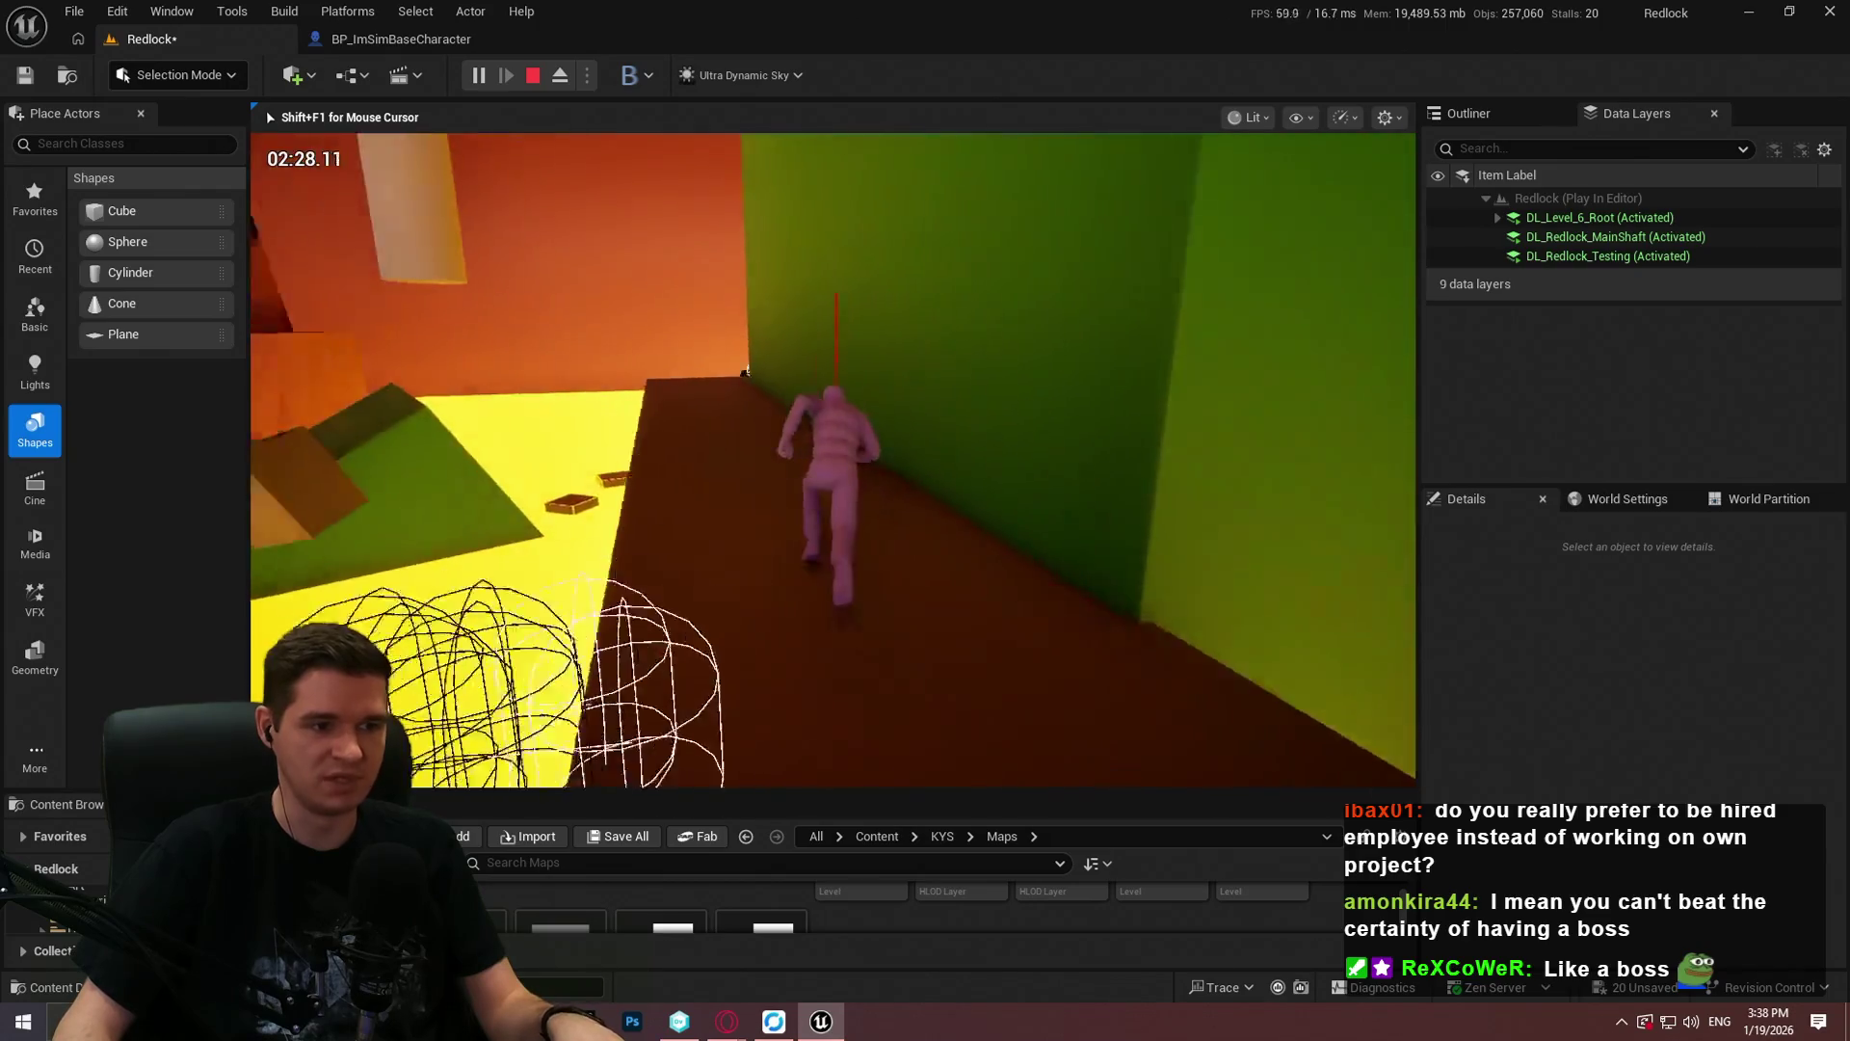
key(w)
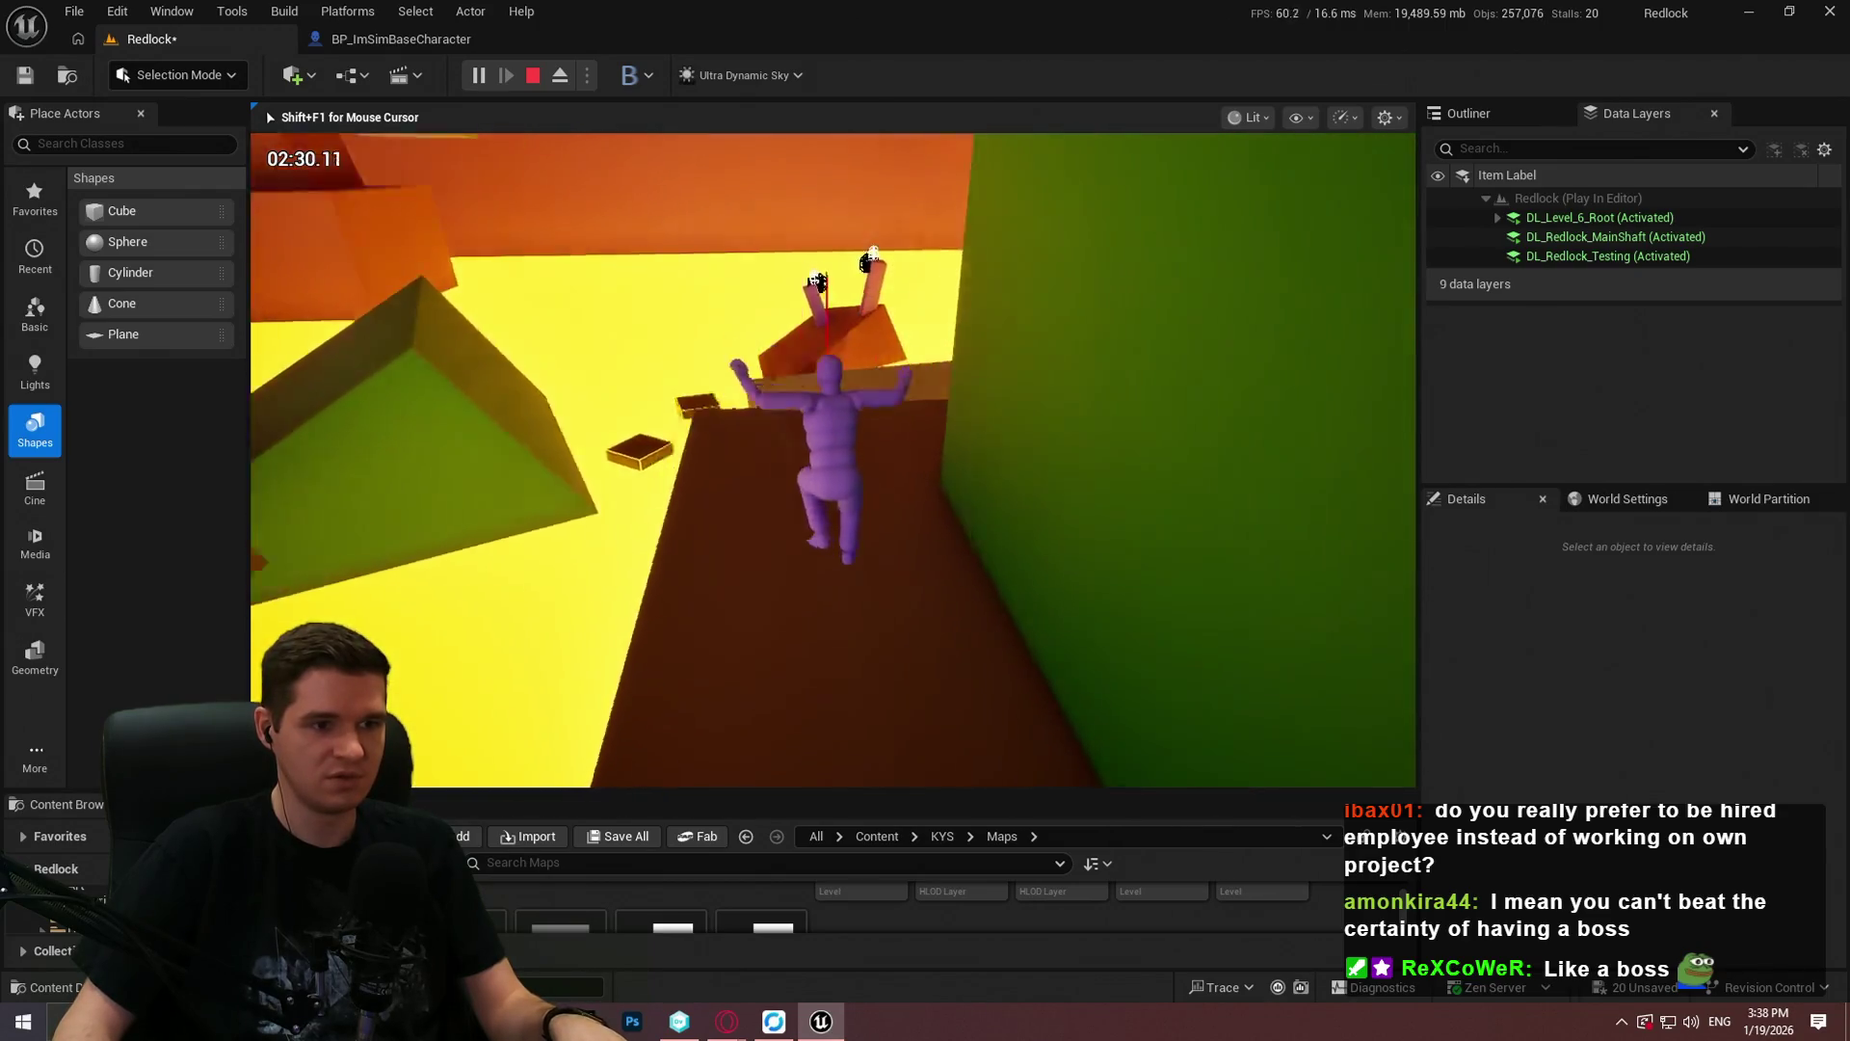
key(w)
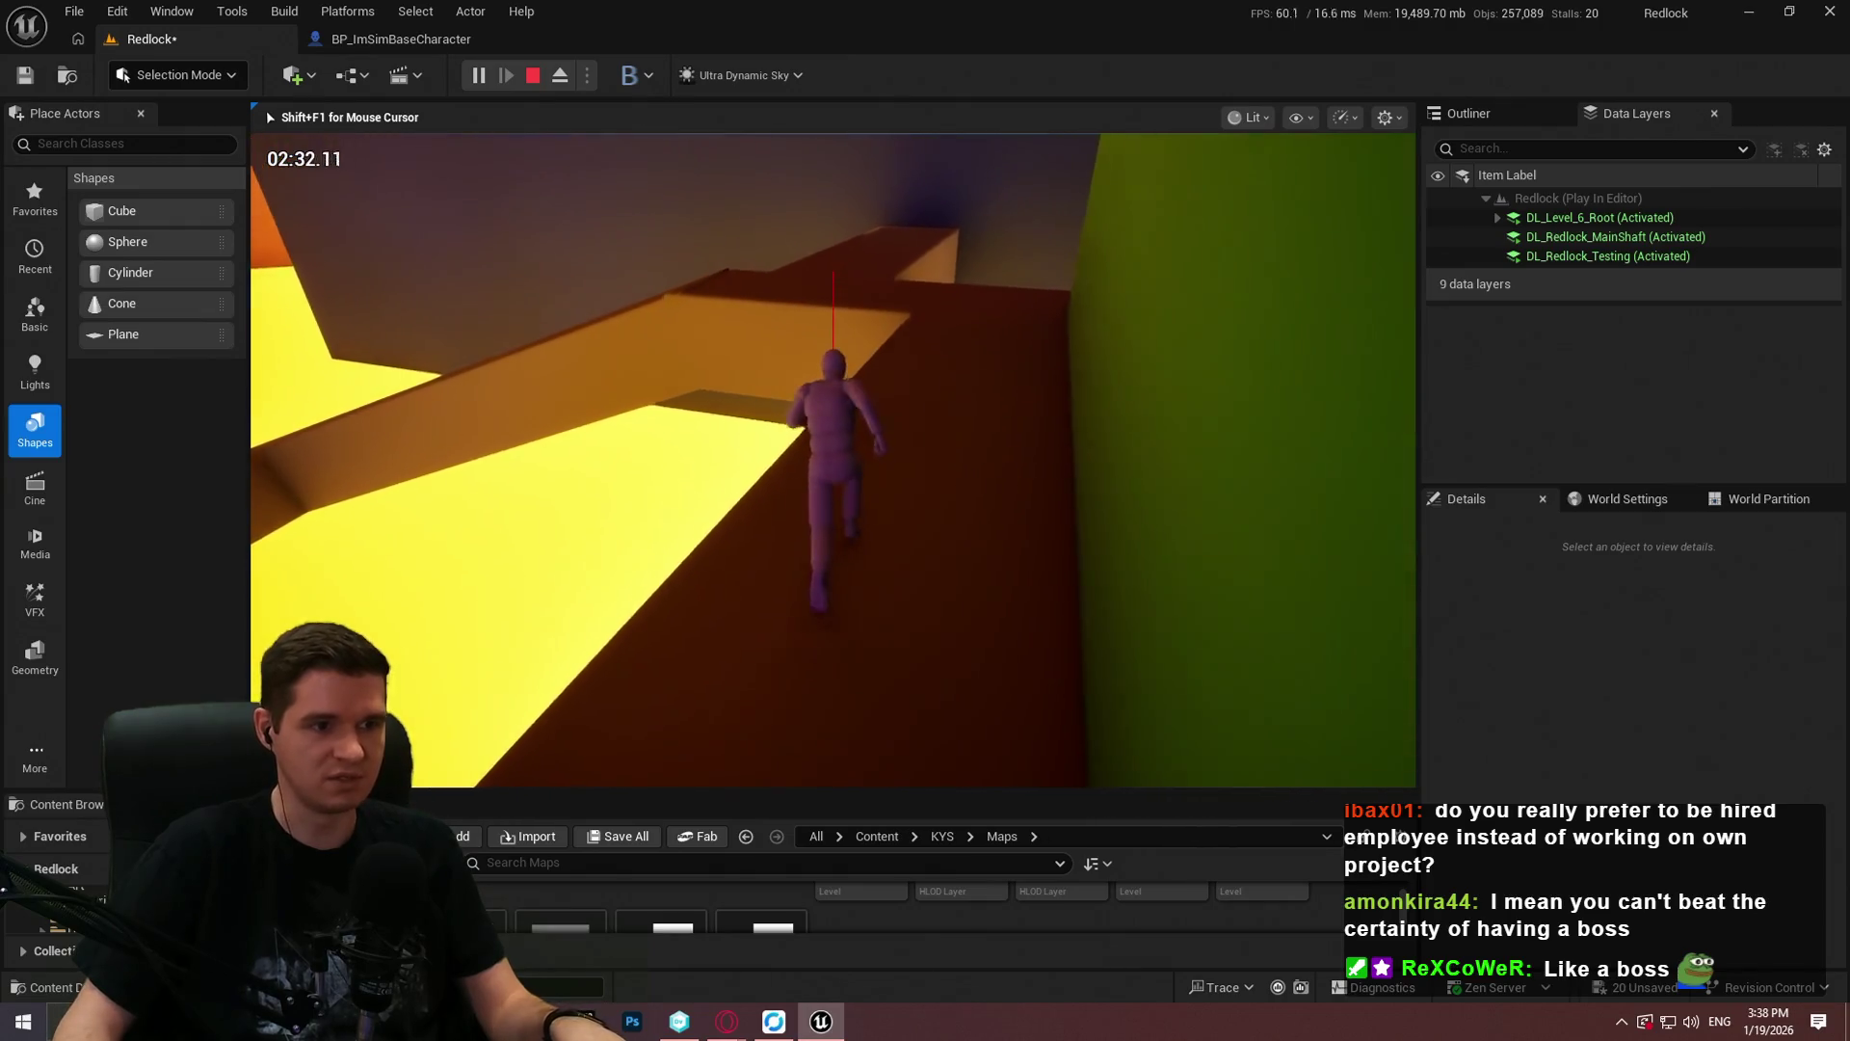
key(w)
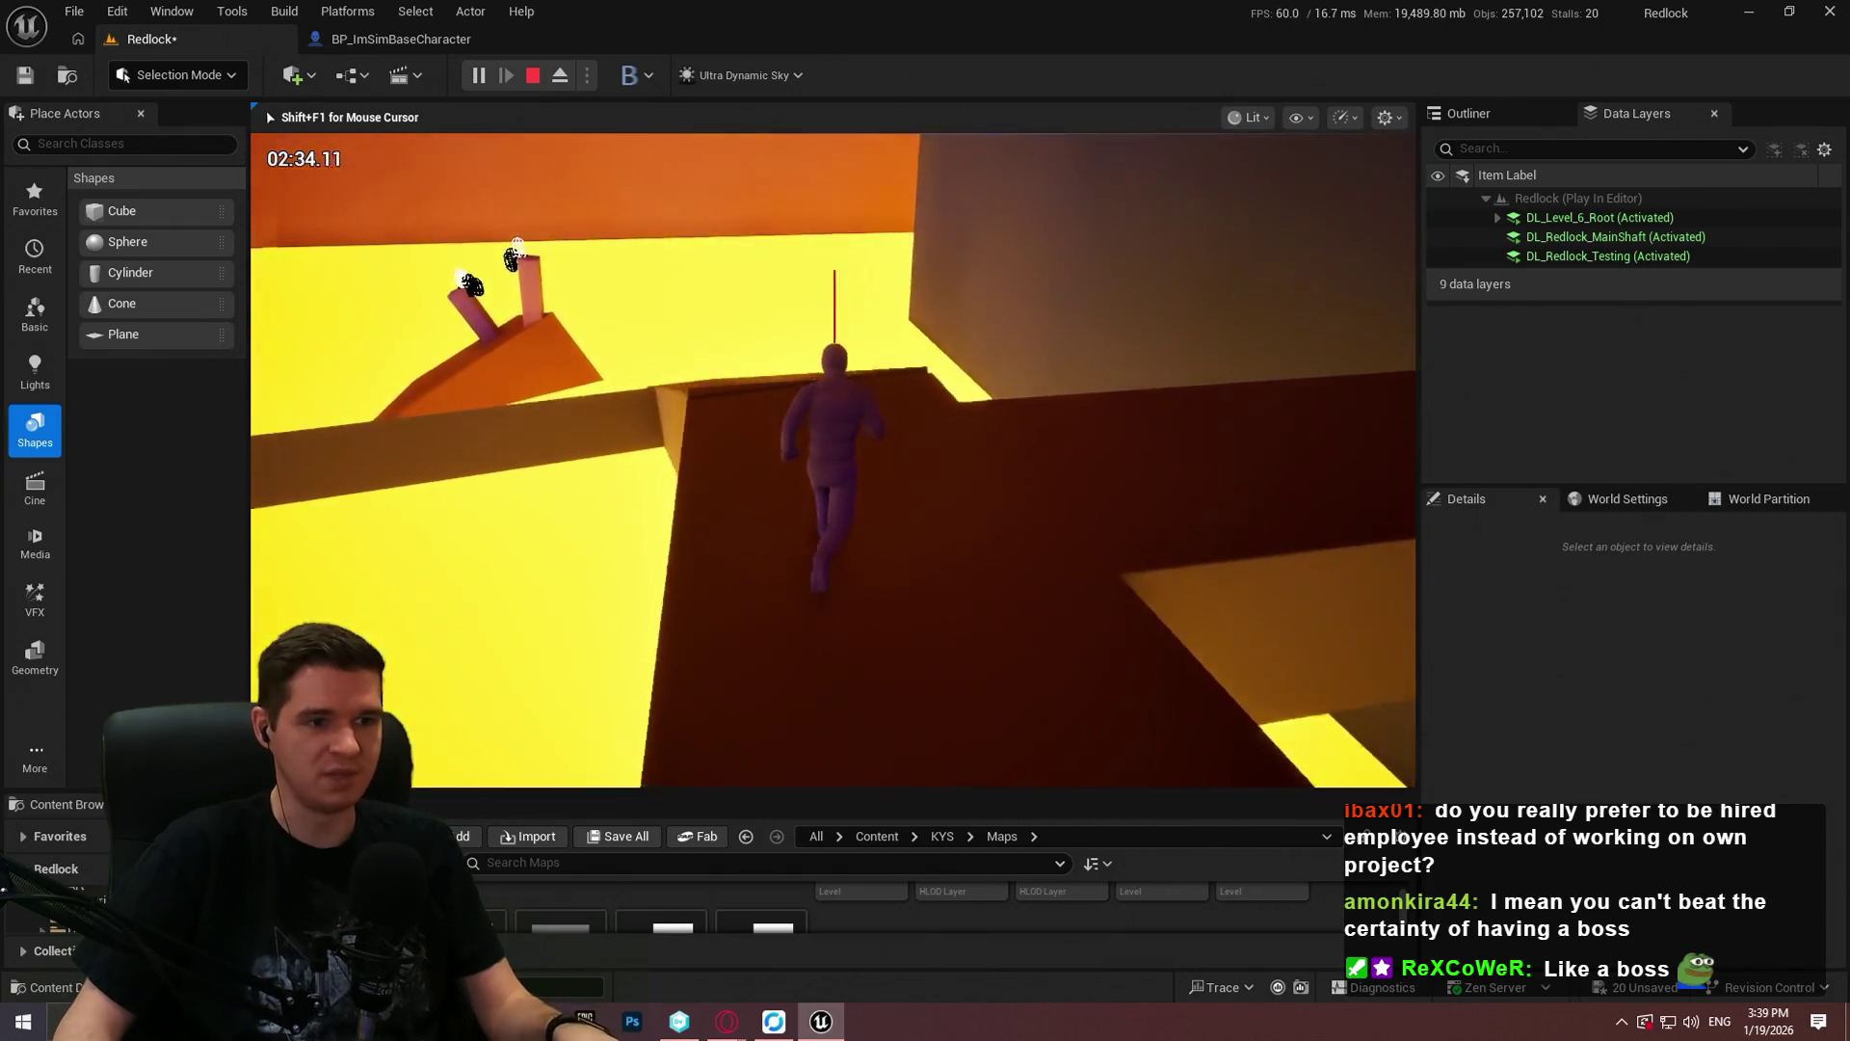
Step: Make the game view fullscreen, wall-run beside the green wall toward the cages, then stop playing
key(F11)
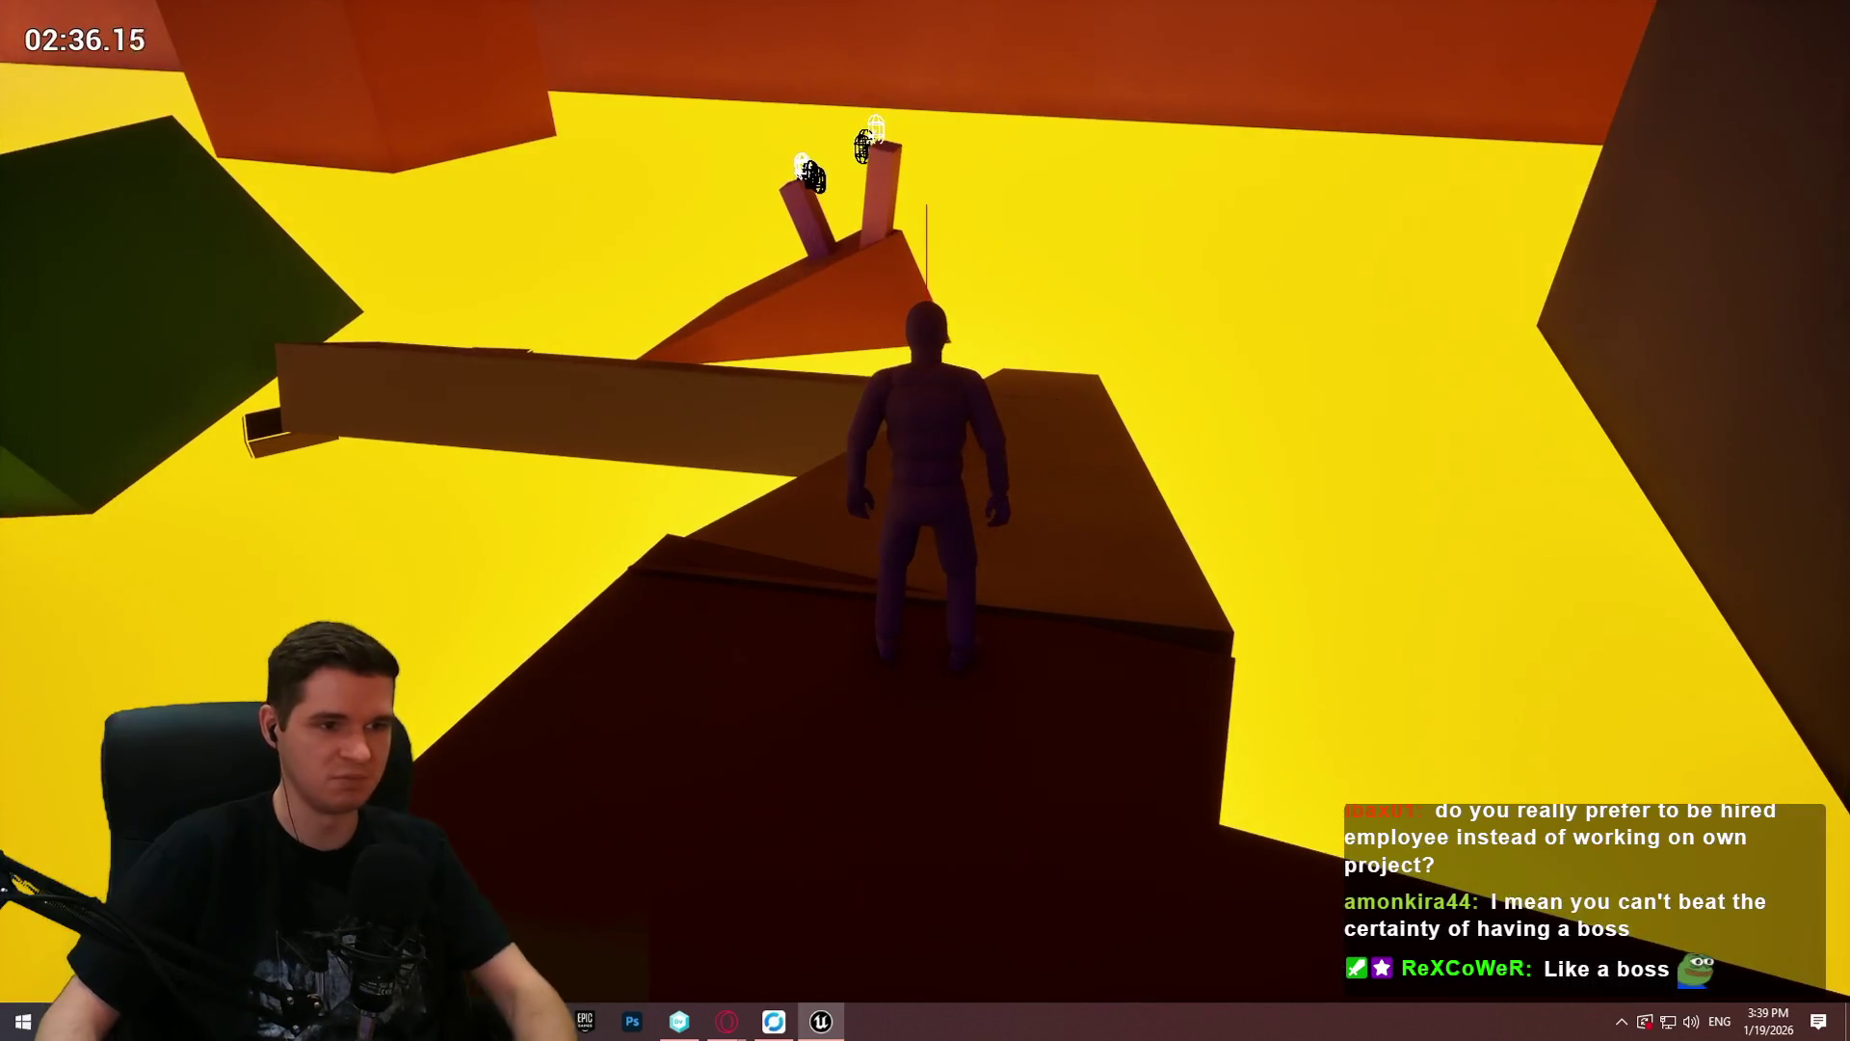
key(w)
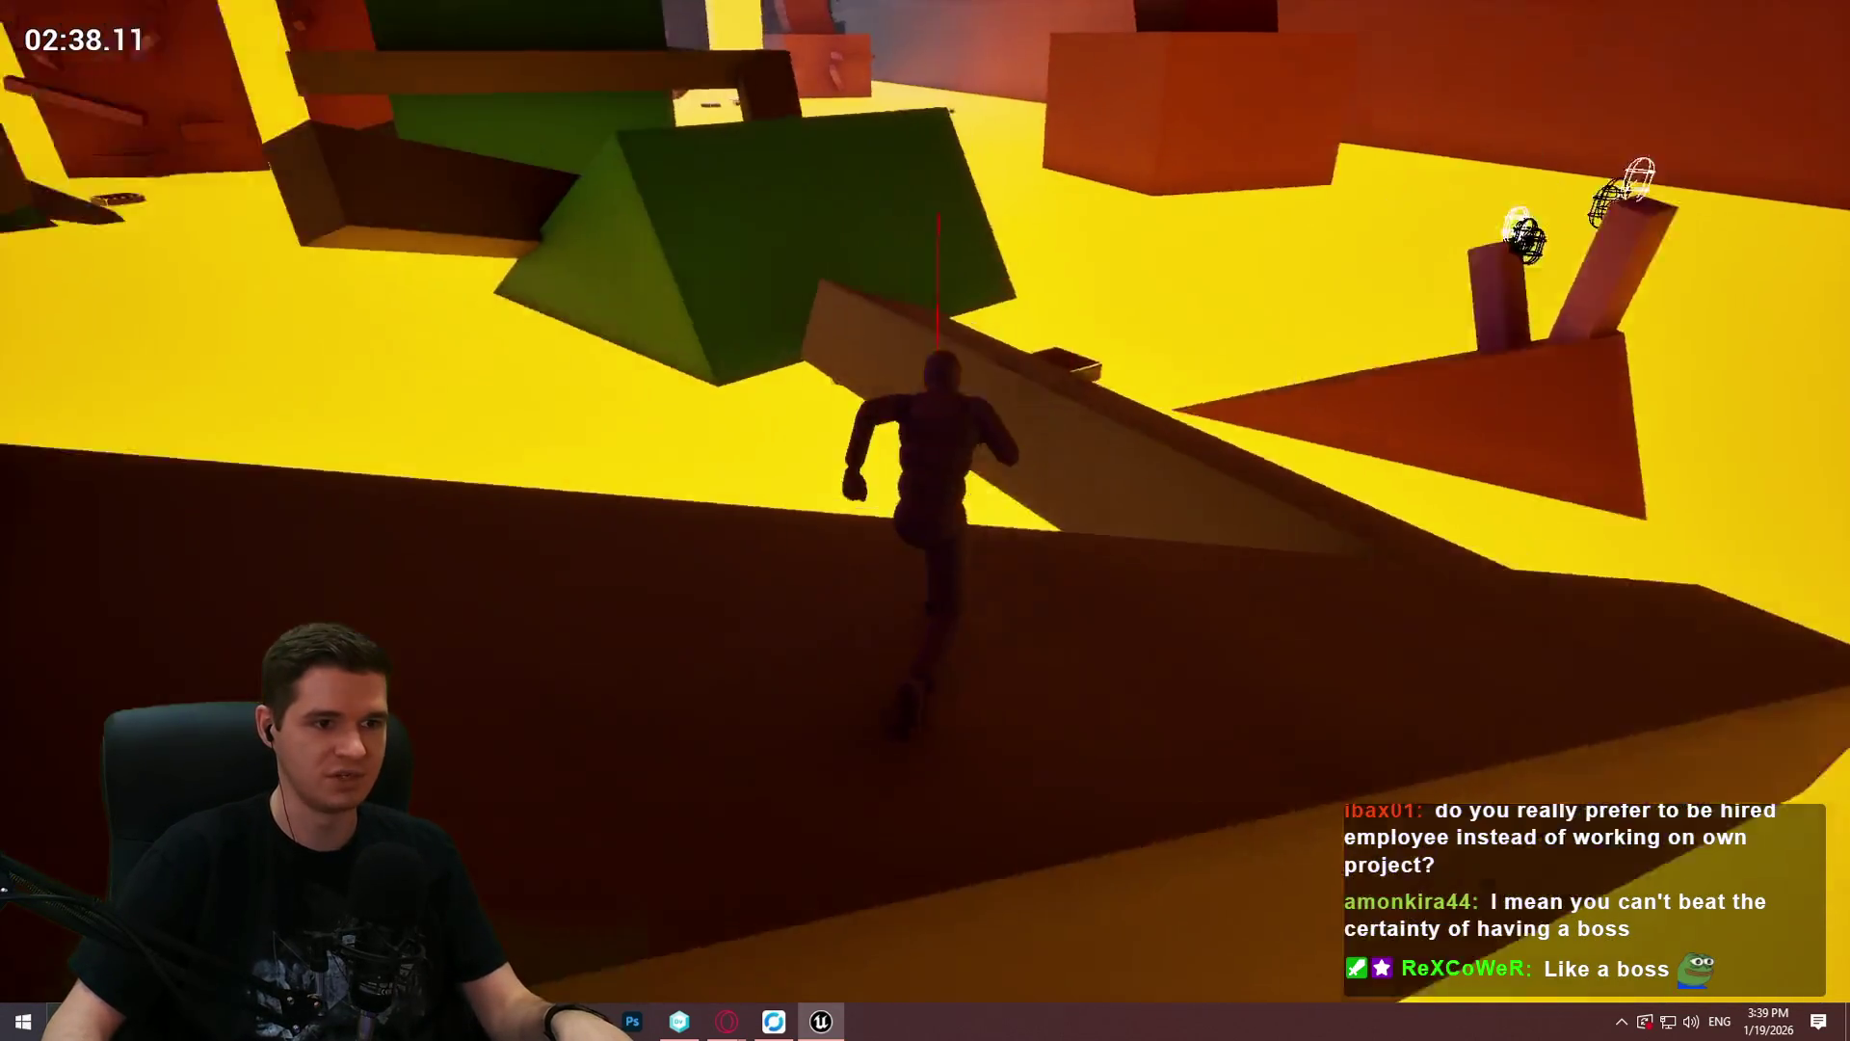
key(w)
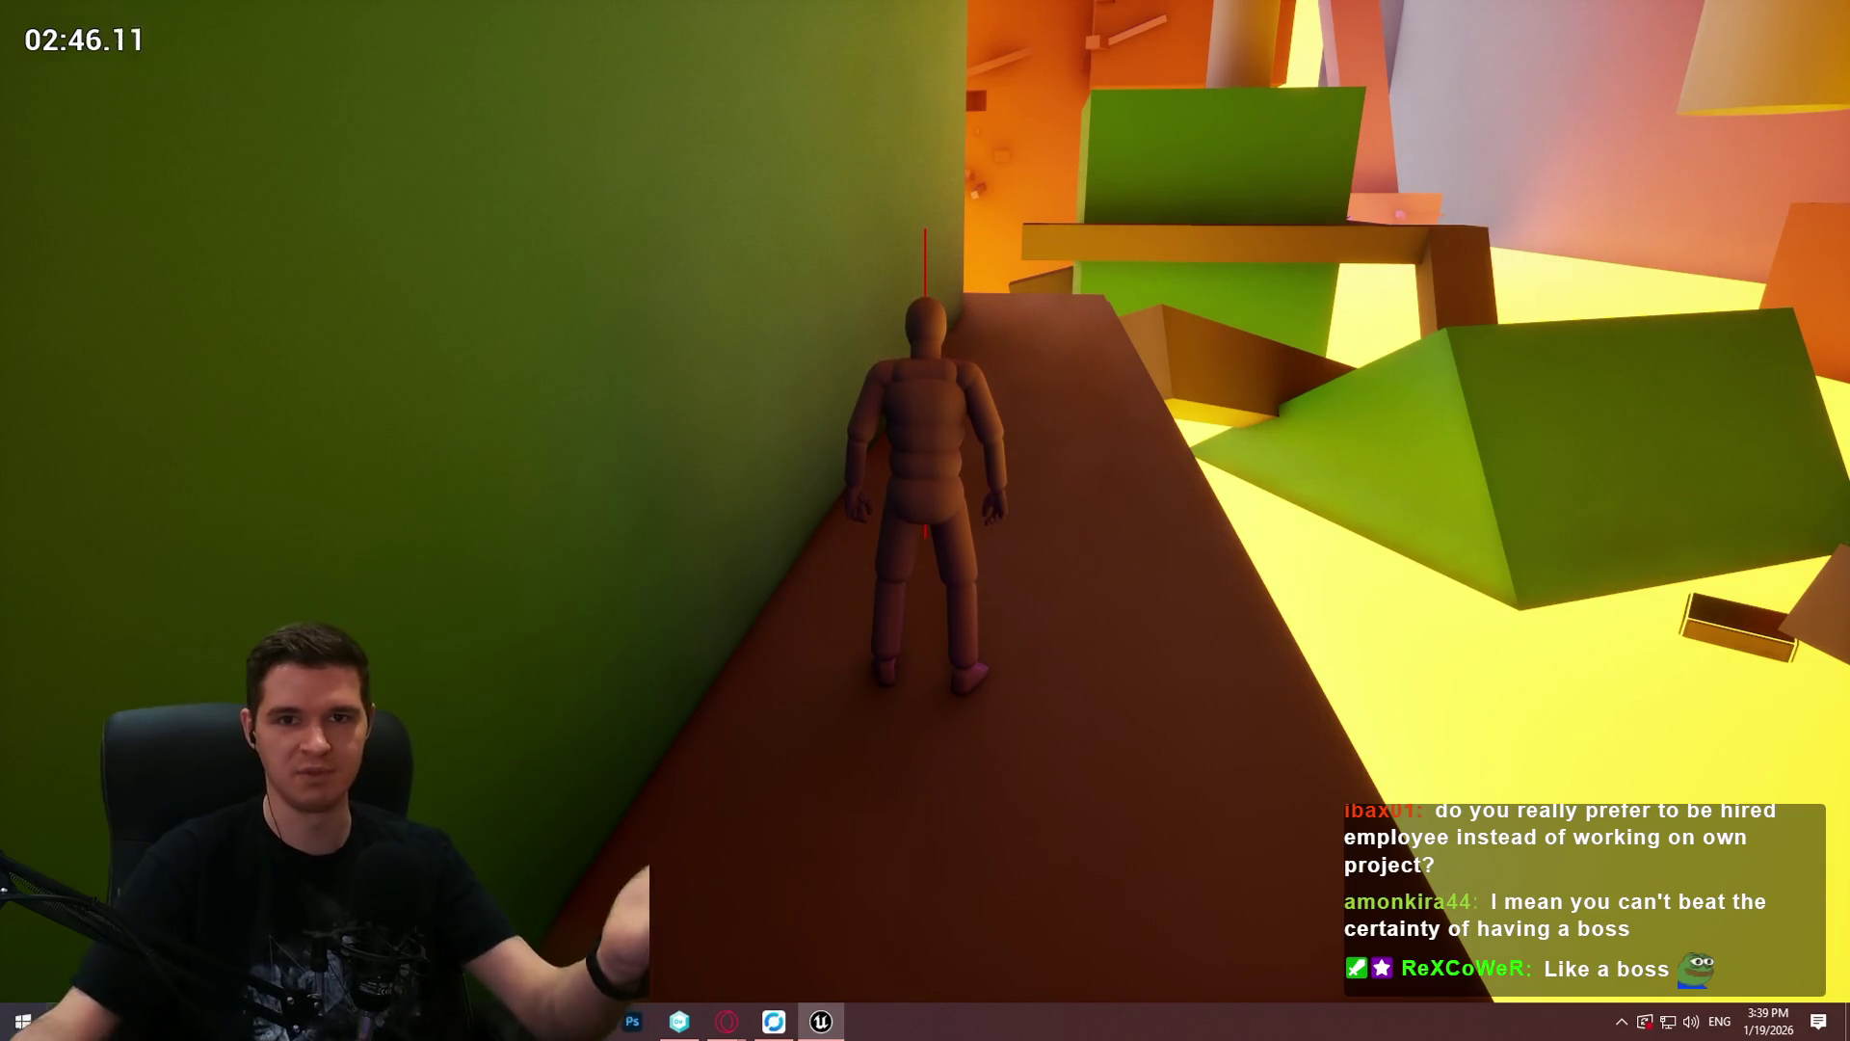
key(w)
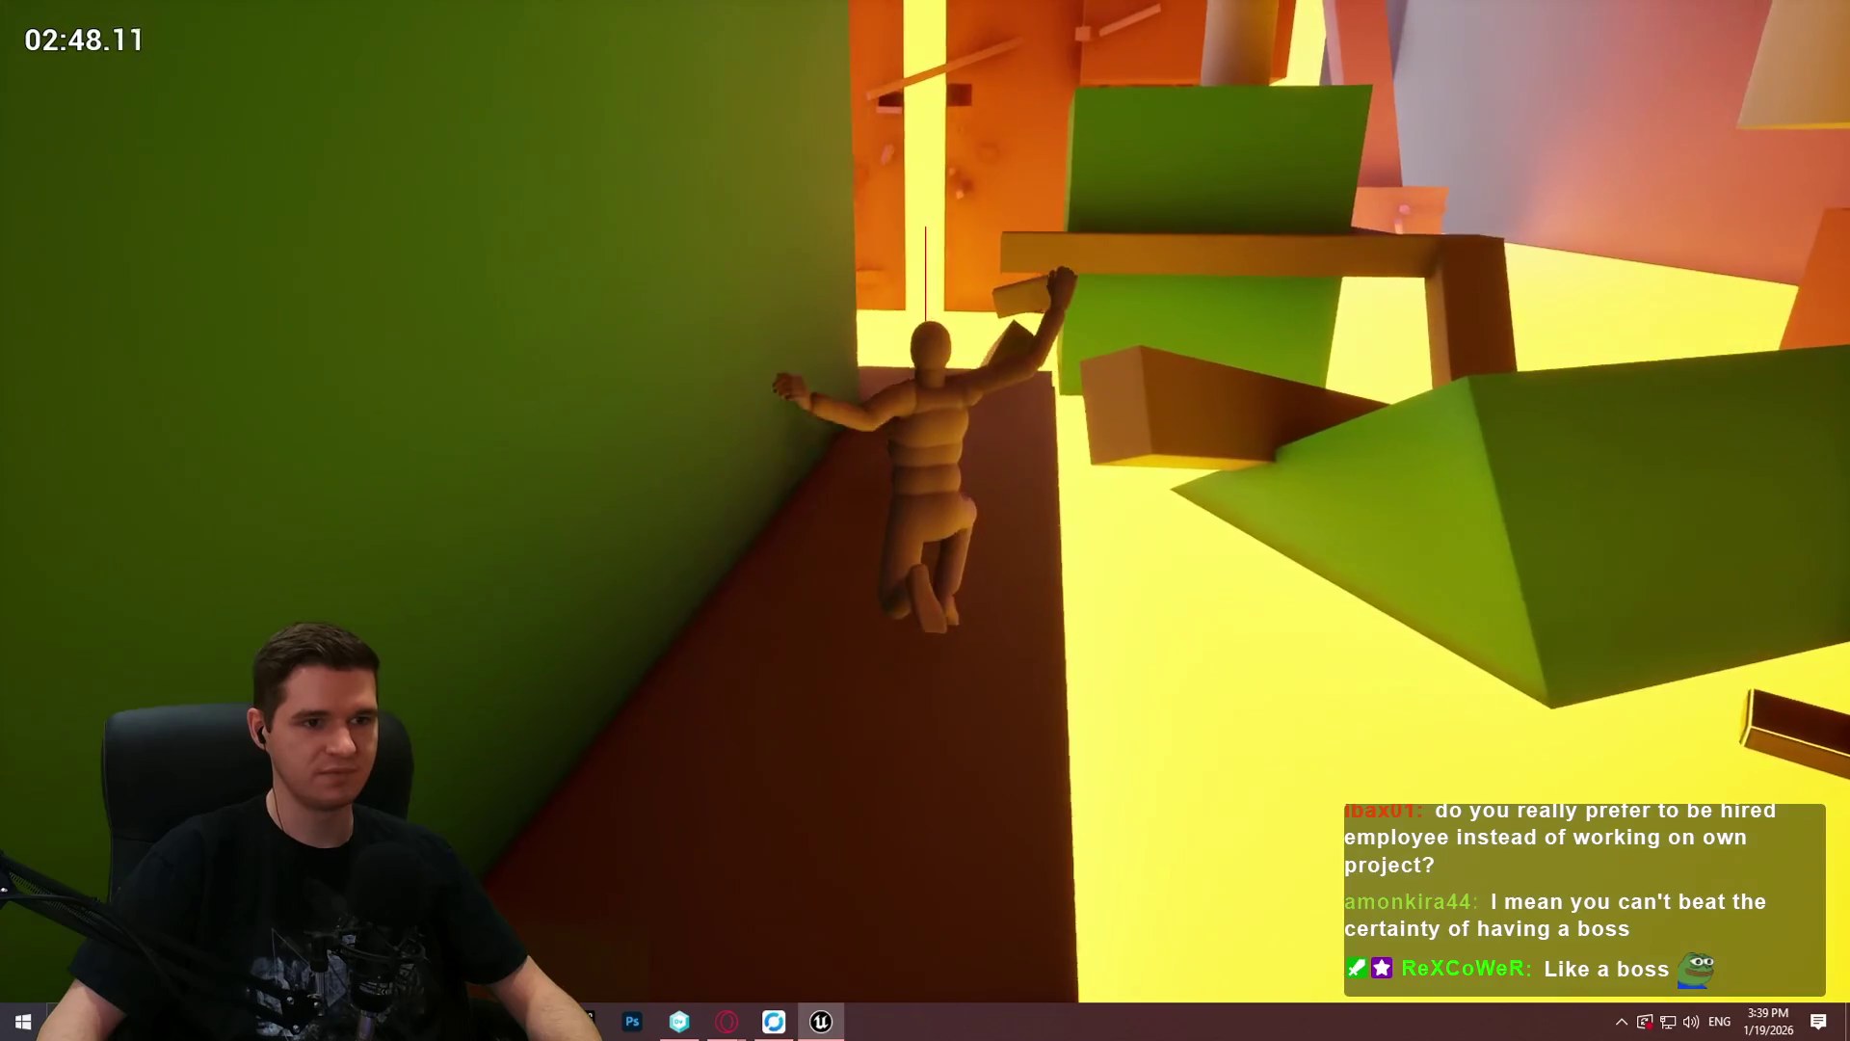
key(w)
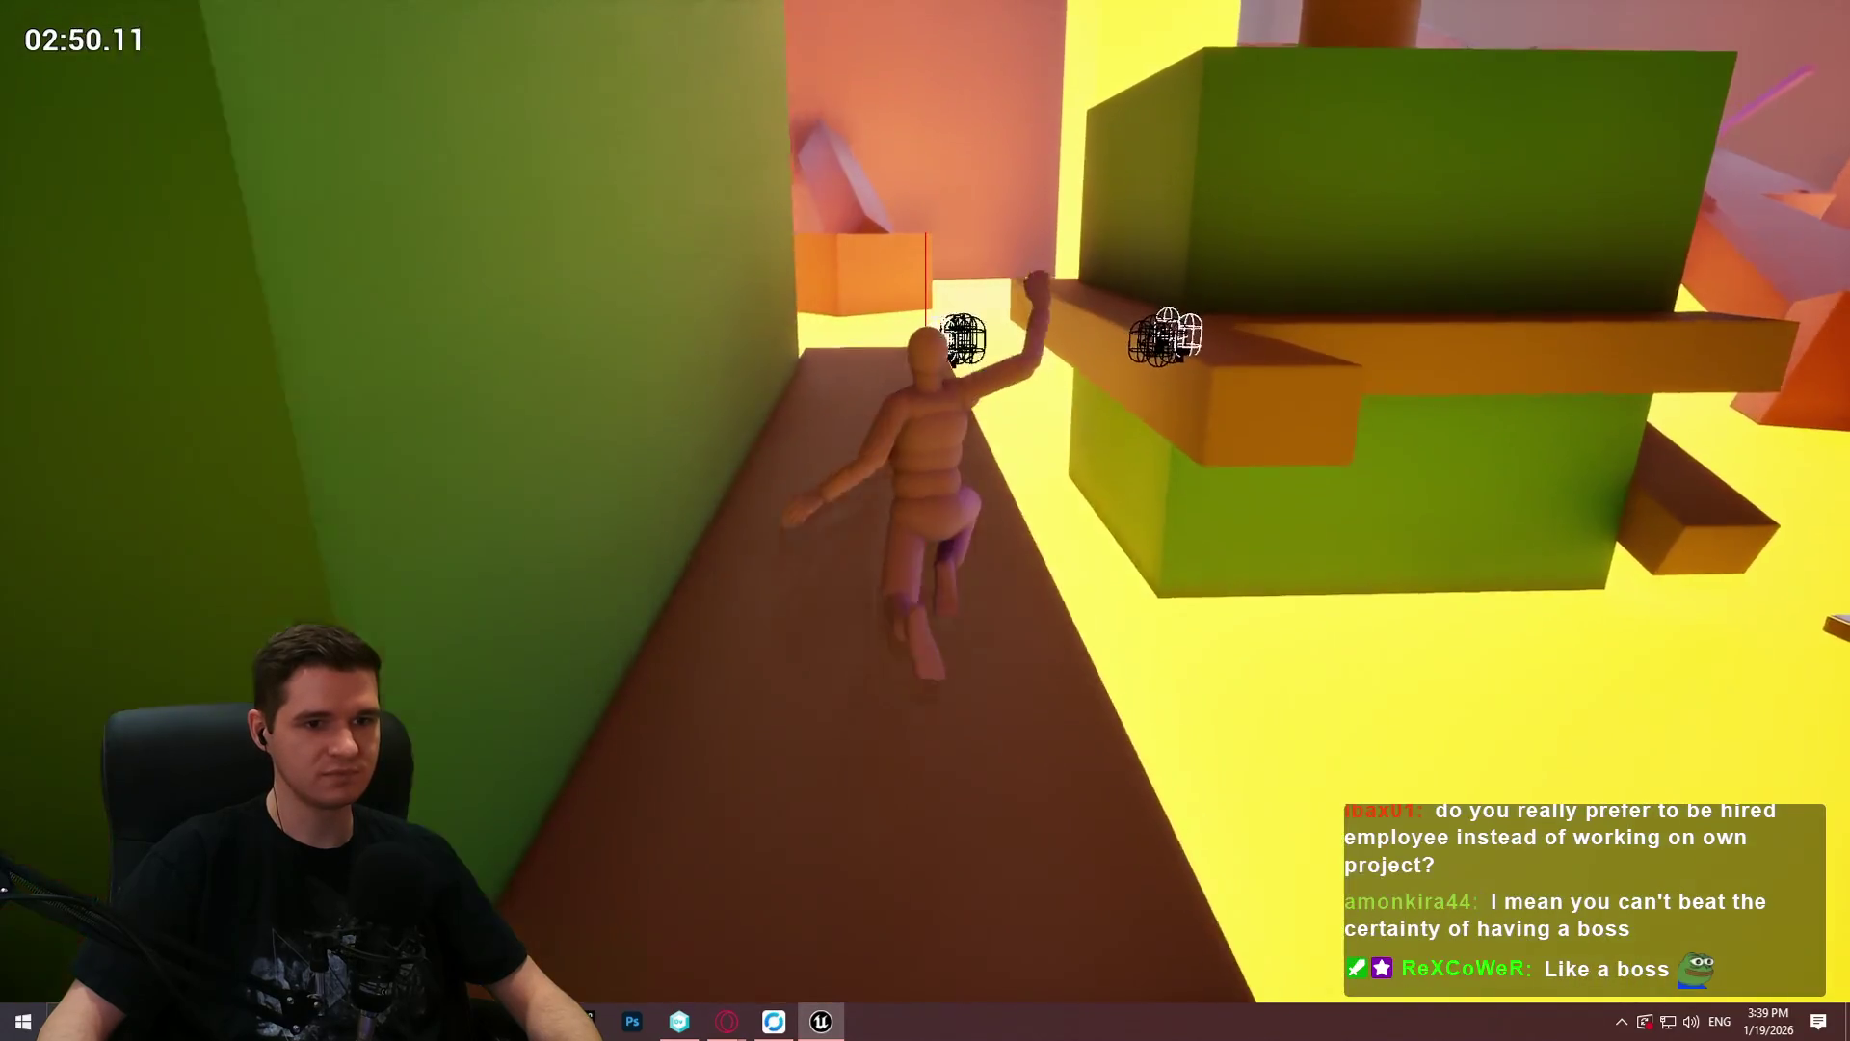
key(w)
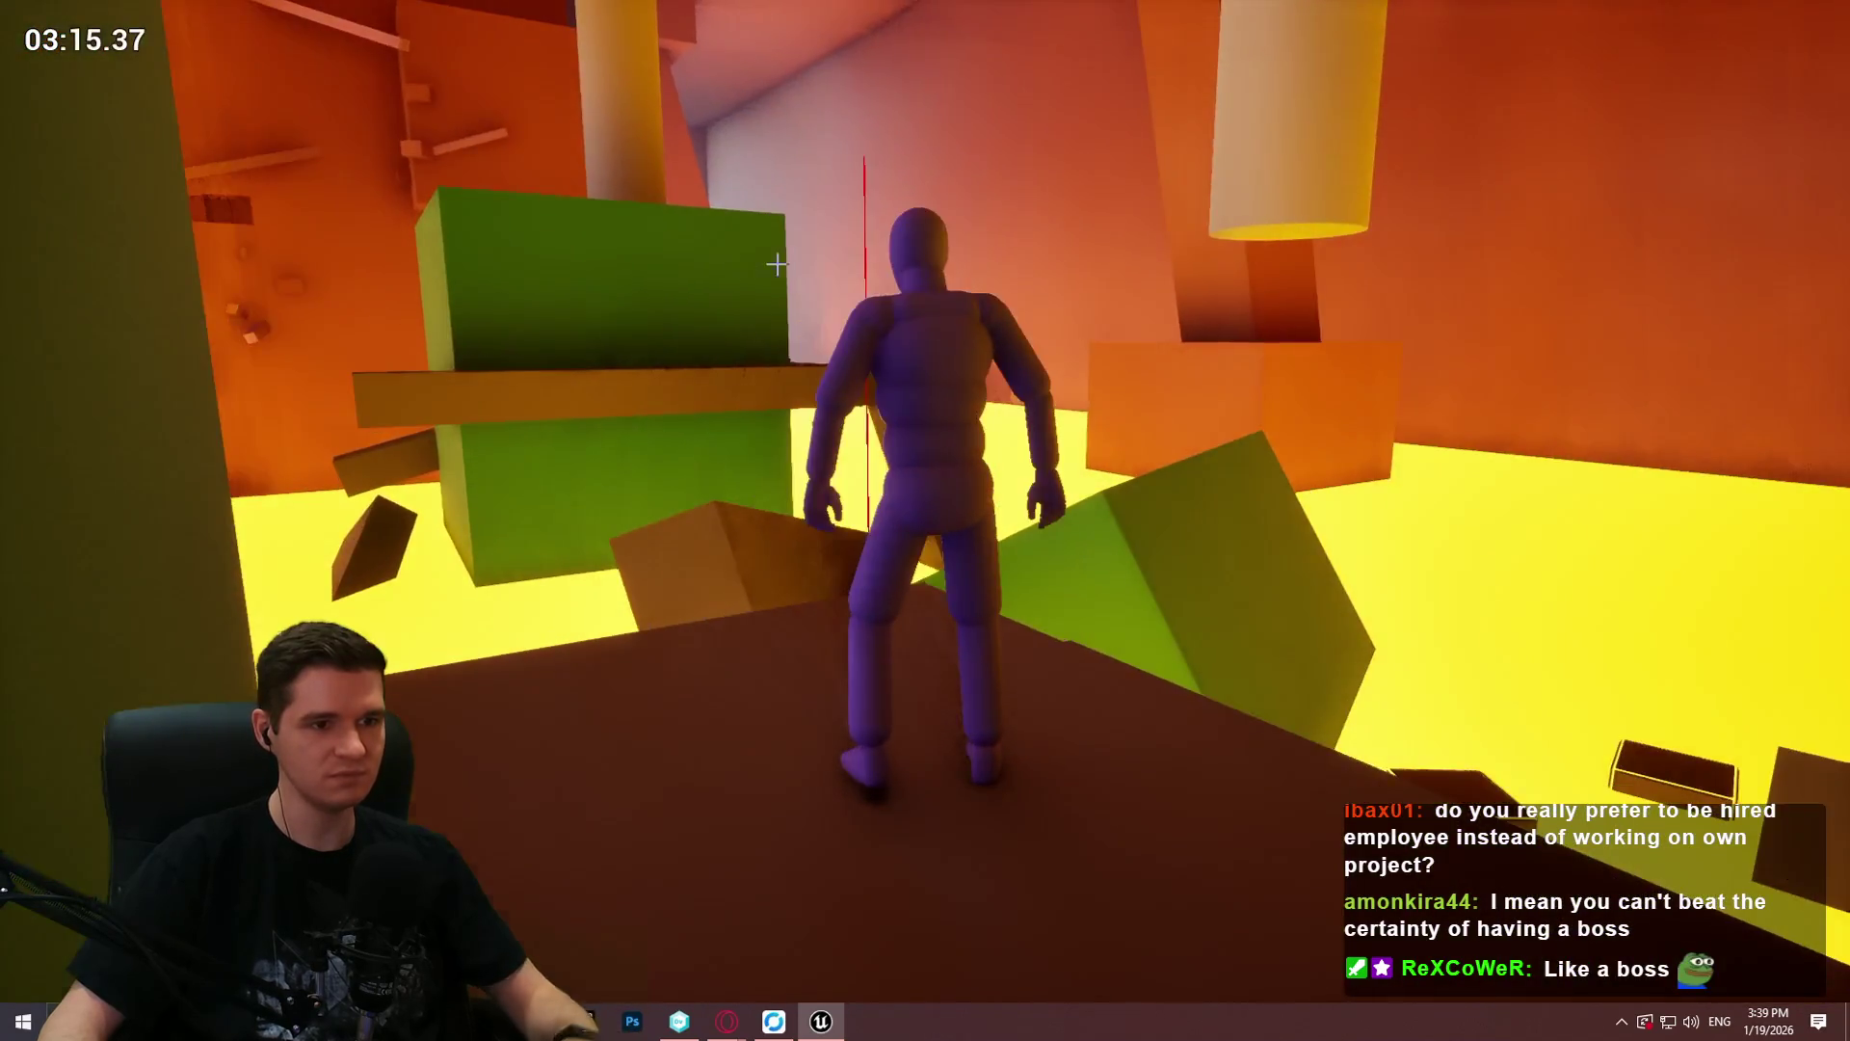
key(Escape)
Step: Play from the red ledge surfaces briefly via Play From Here, then end the session
drag(694, 479, 694, 479)
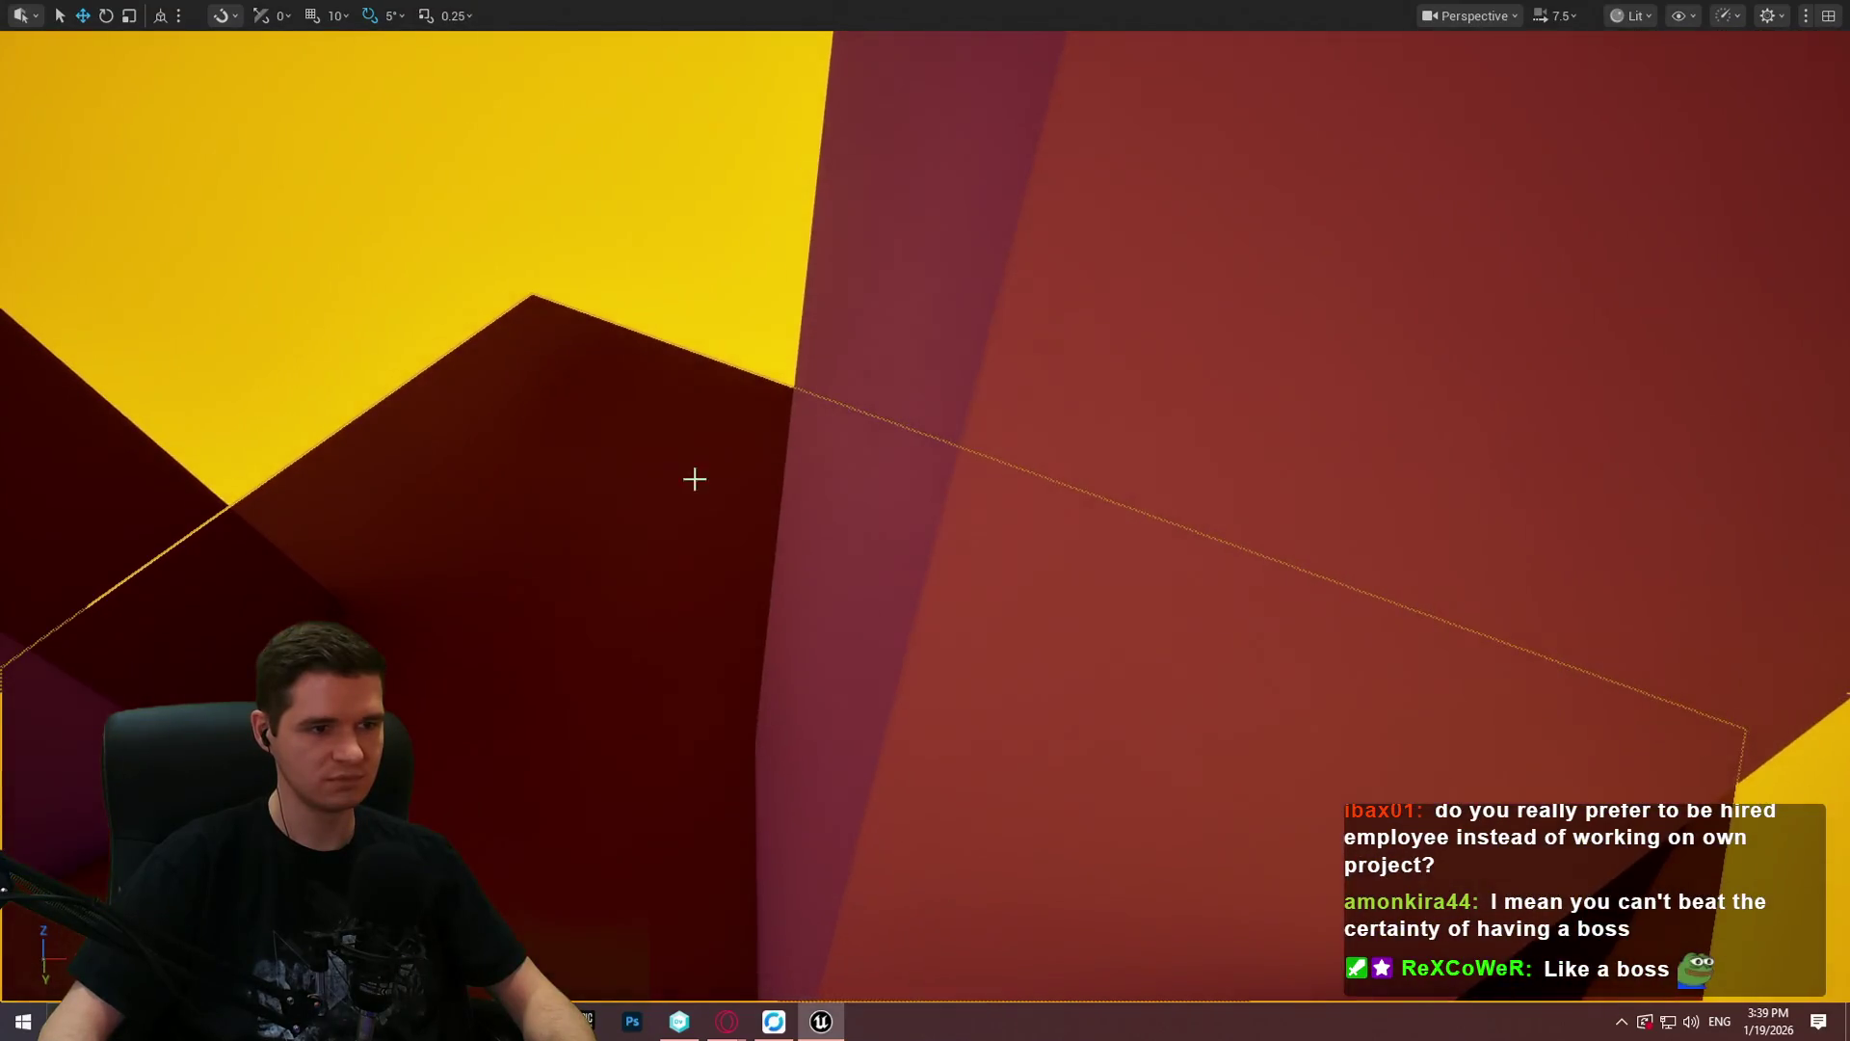
right_click(693, 479)
click(738, 989)
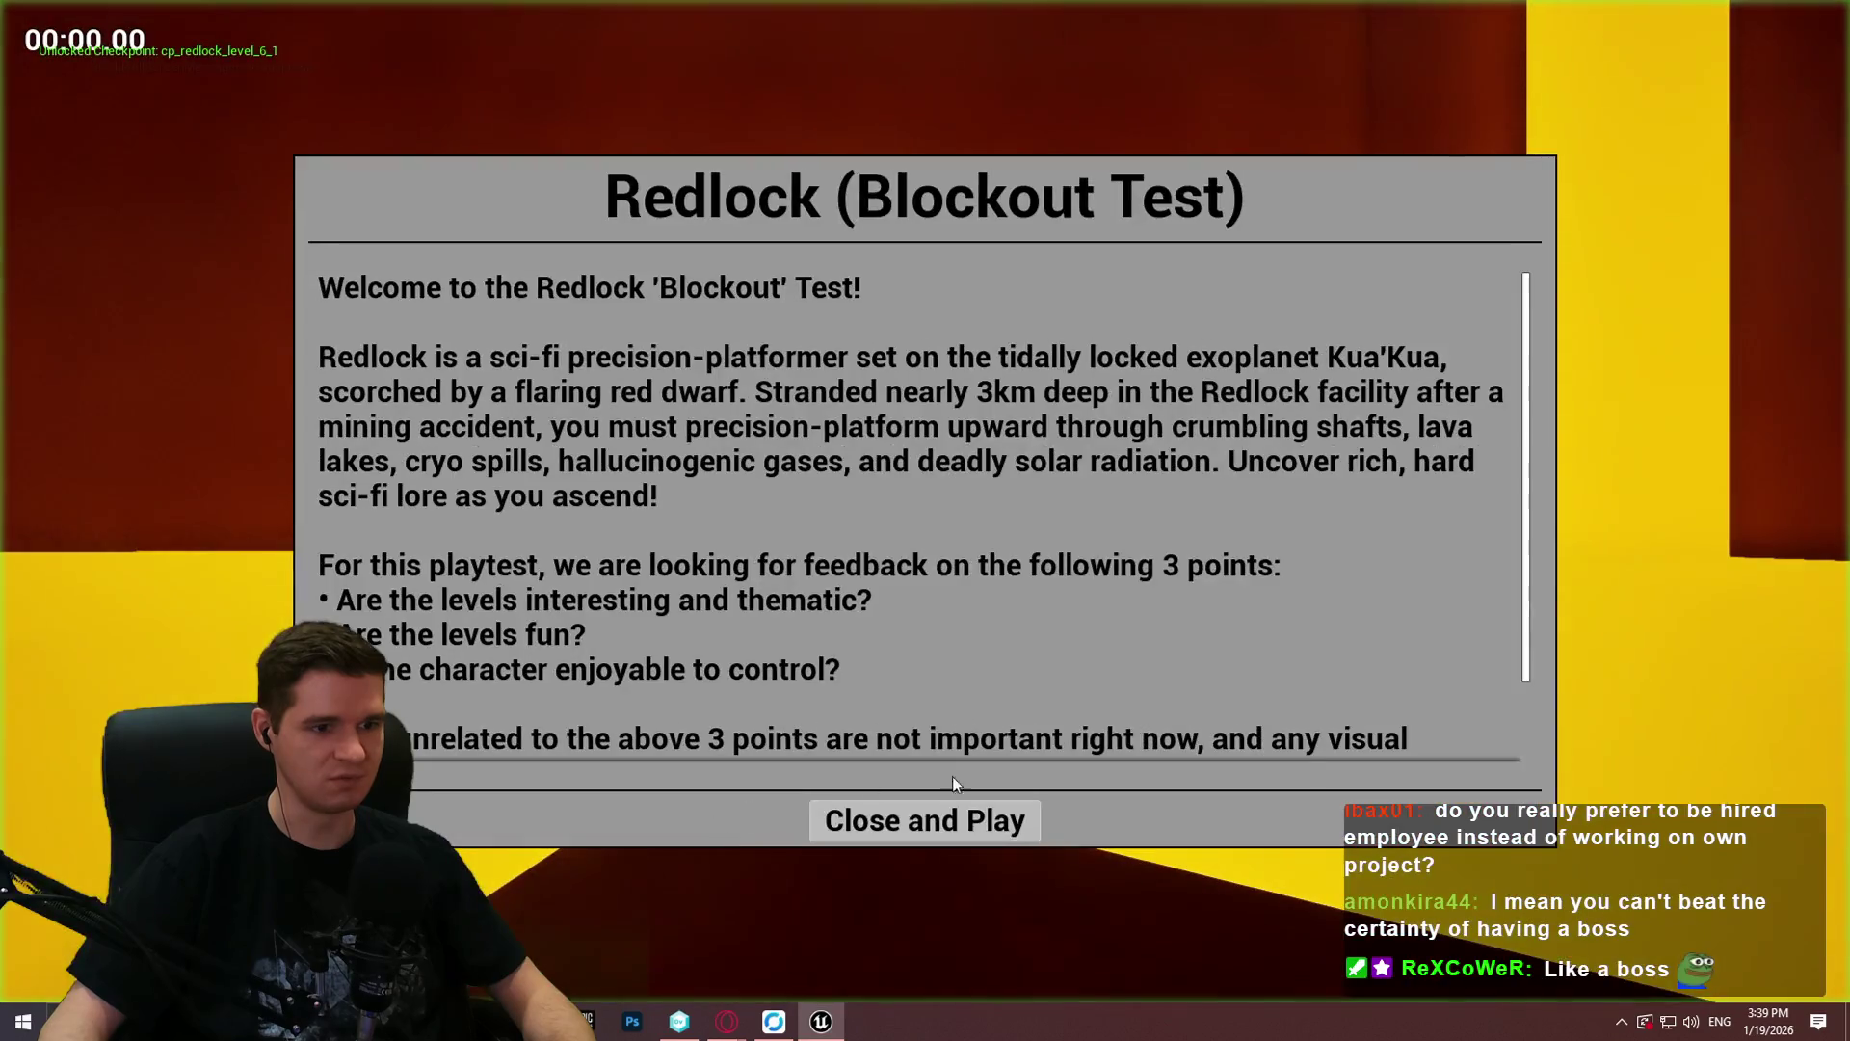
click(949, 820)
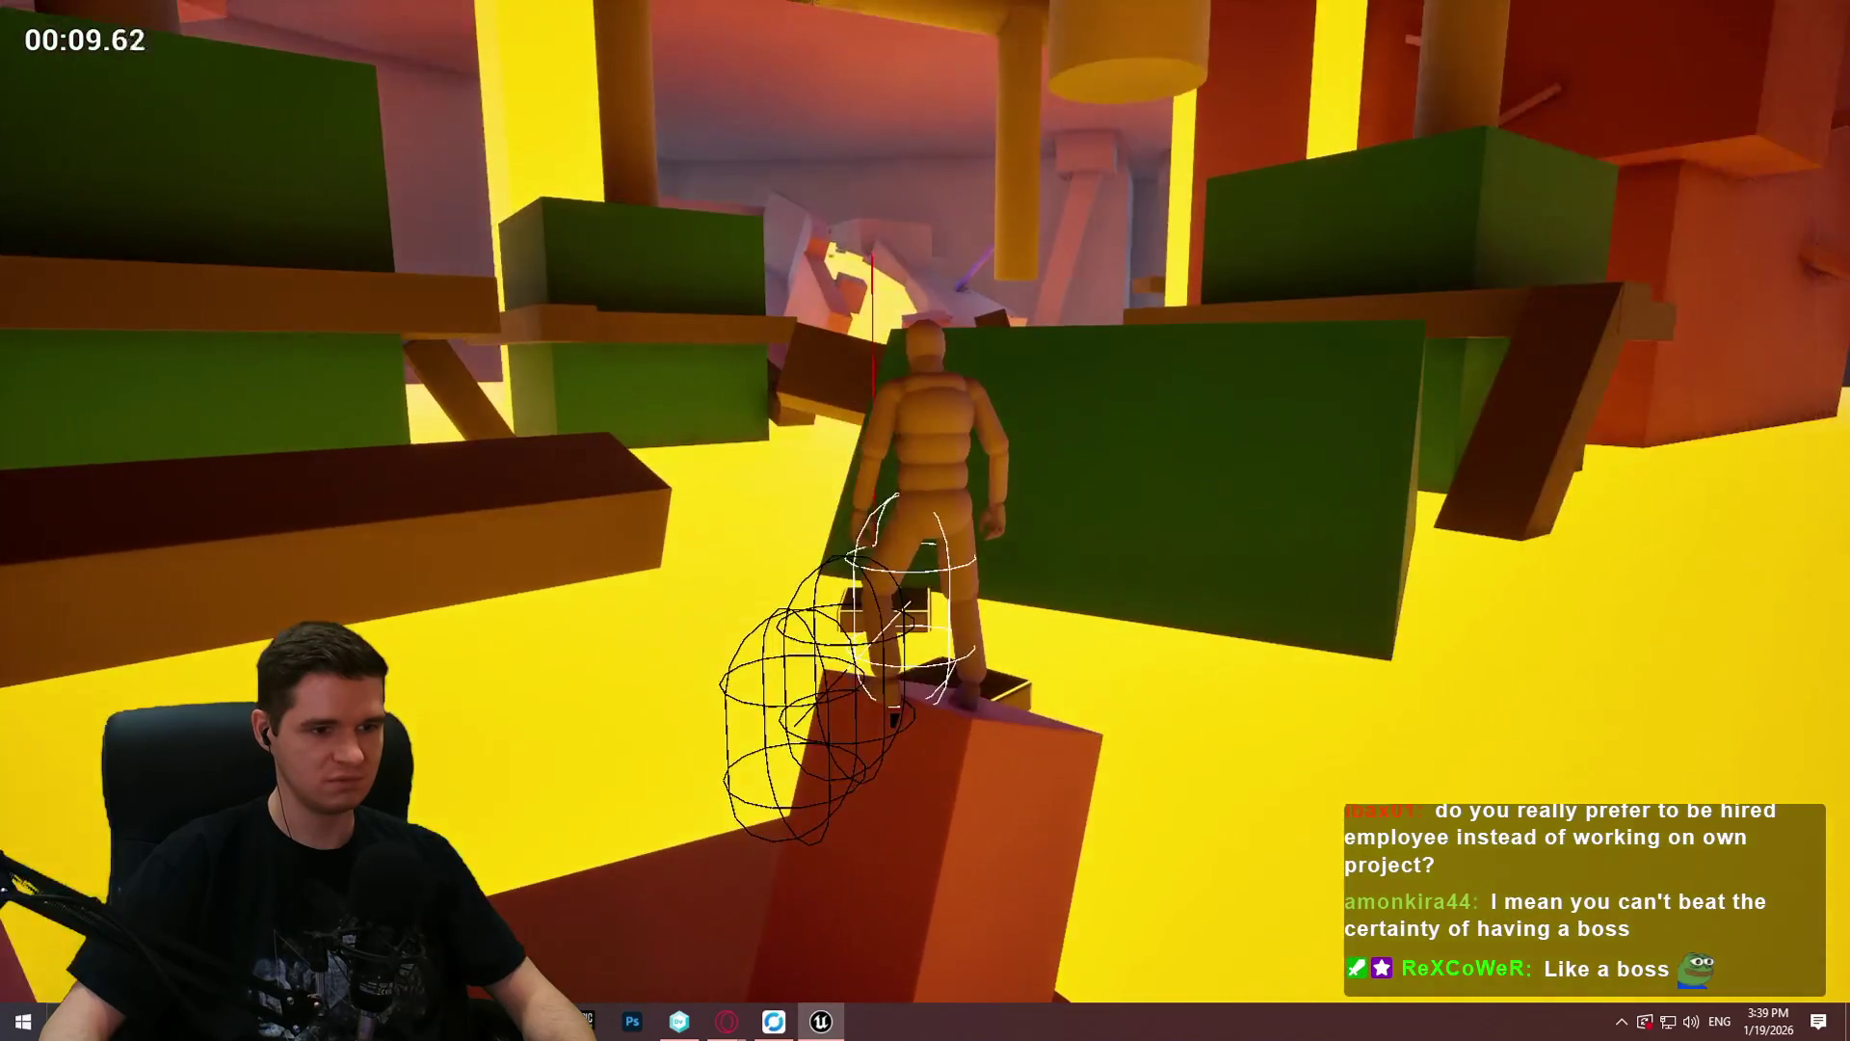
key(Escape)
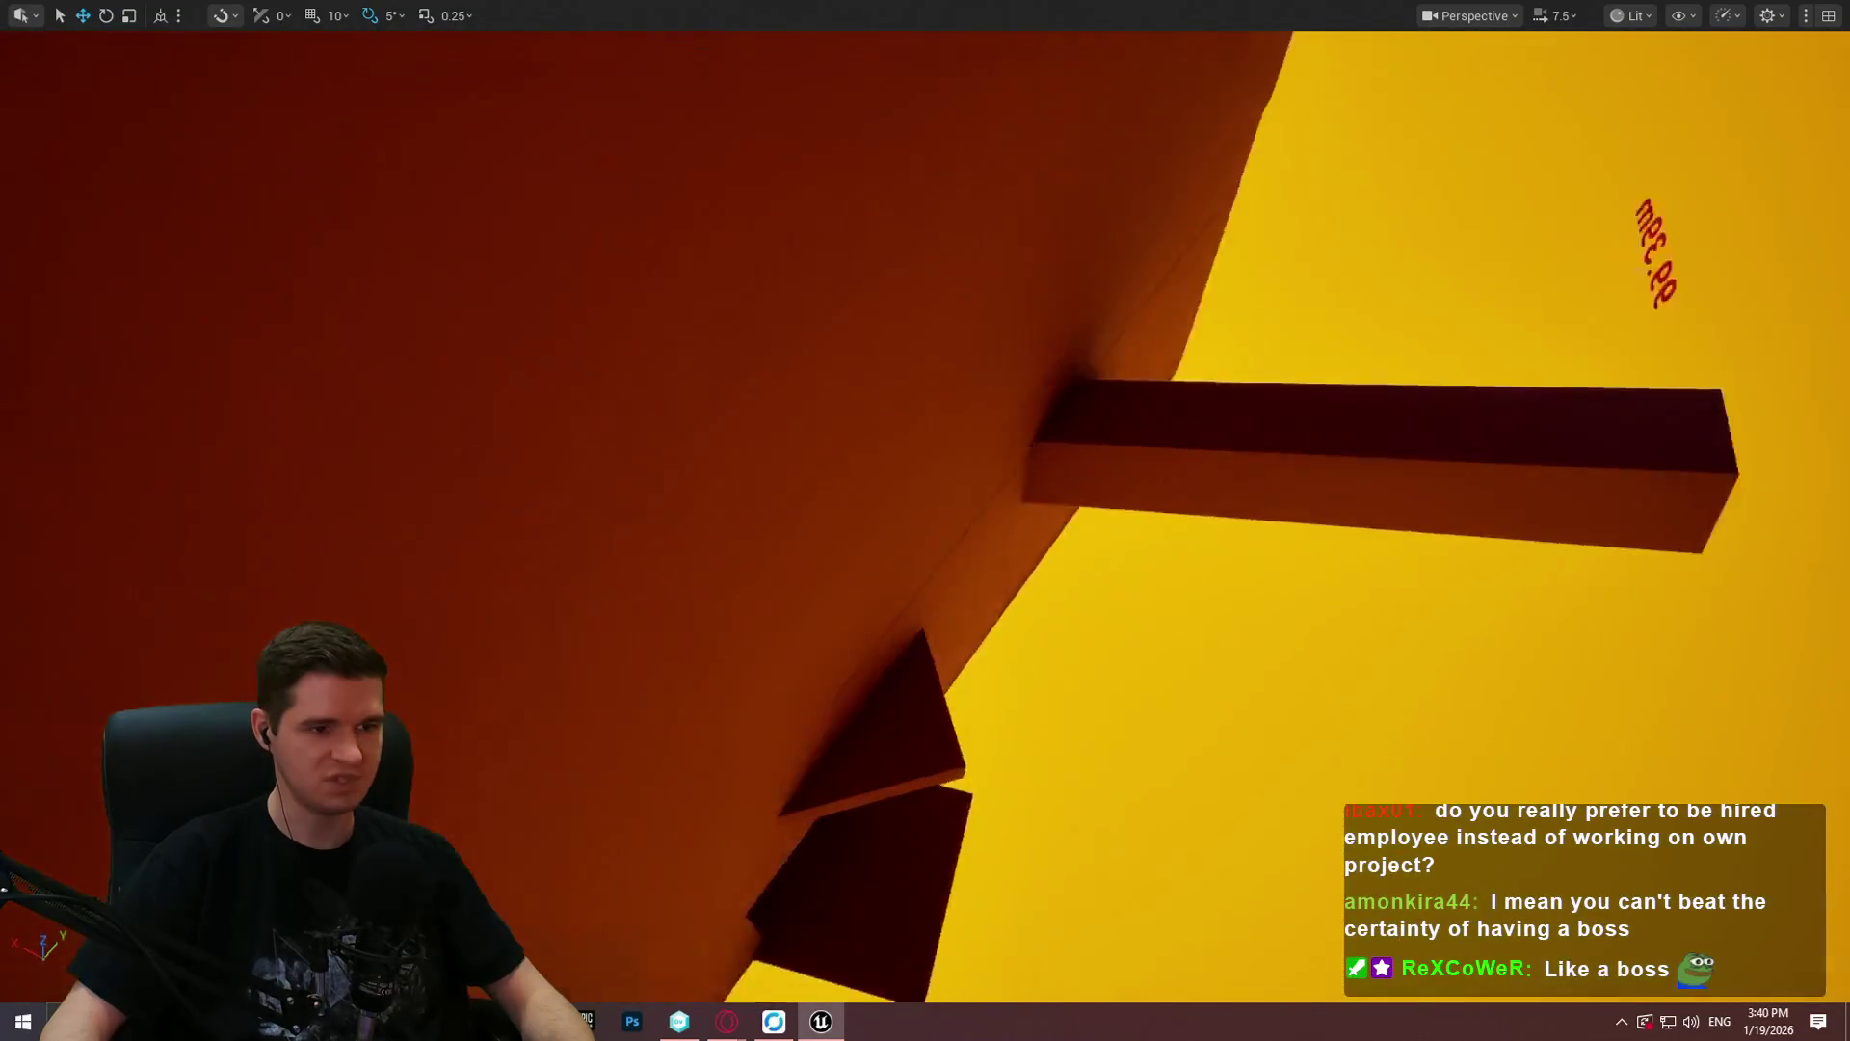
Step: Restart Play From Here on the ledge cube and mantle up onto the higher platform
scroll(925, 521, down, 3)
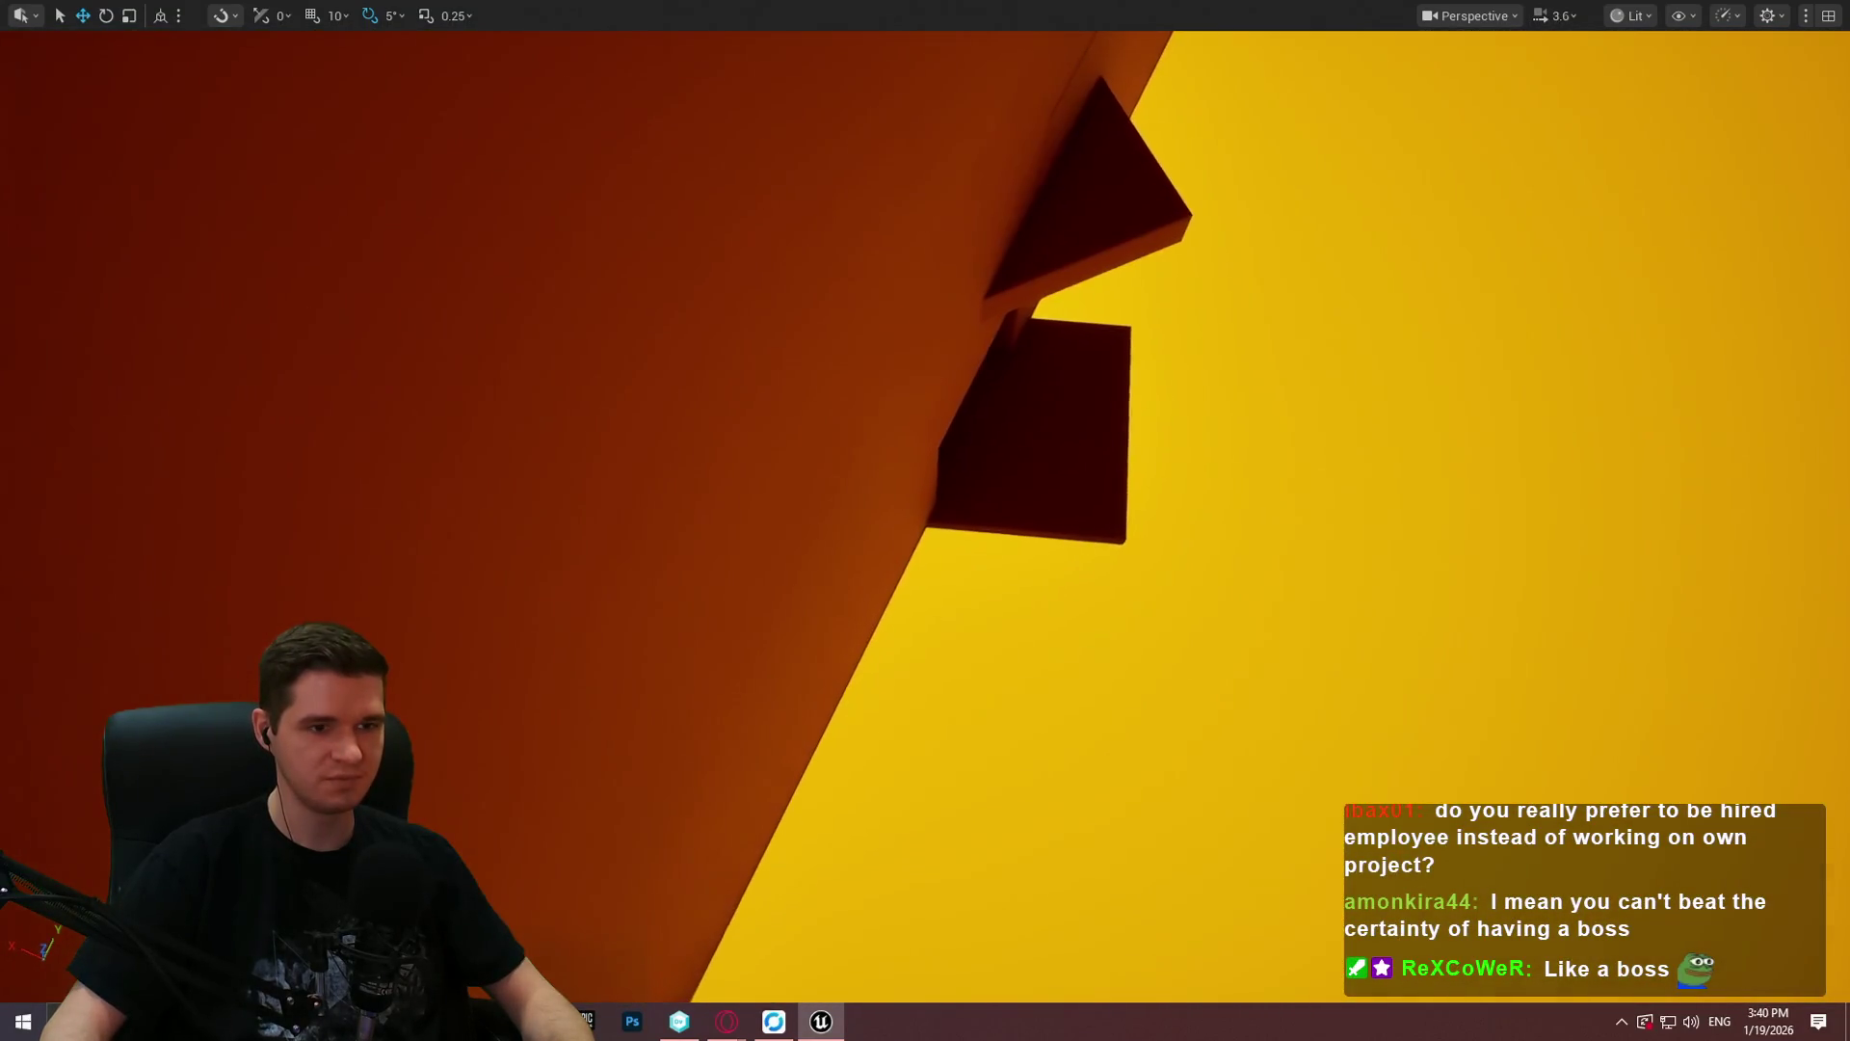
right_click(1054, 484)
click(1184, 985)
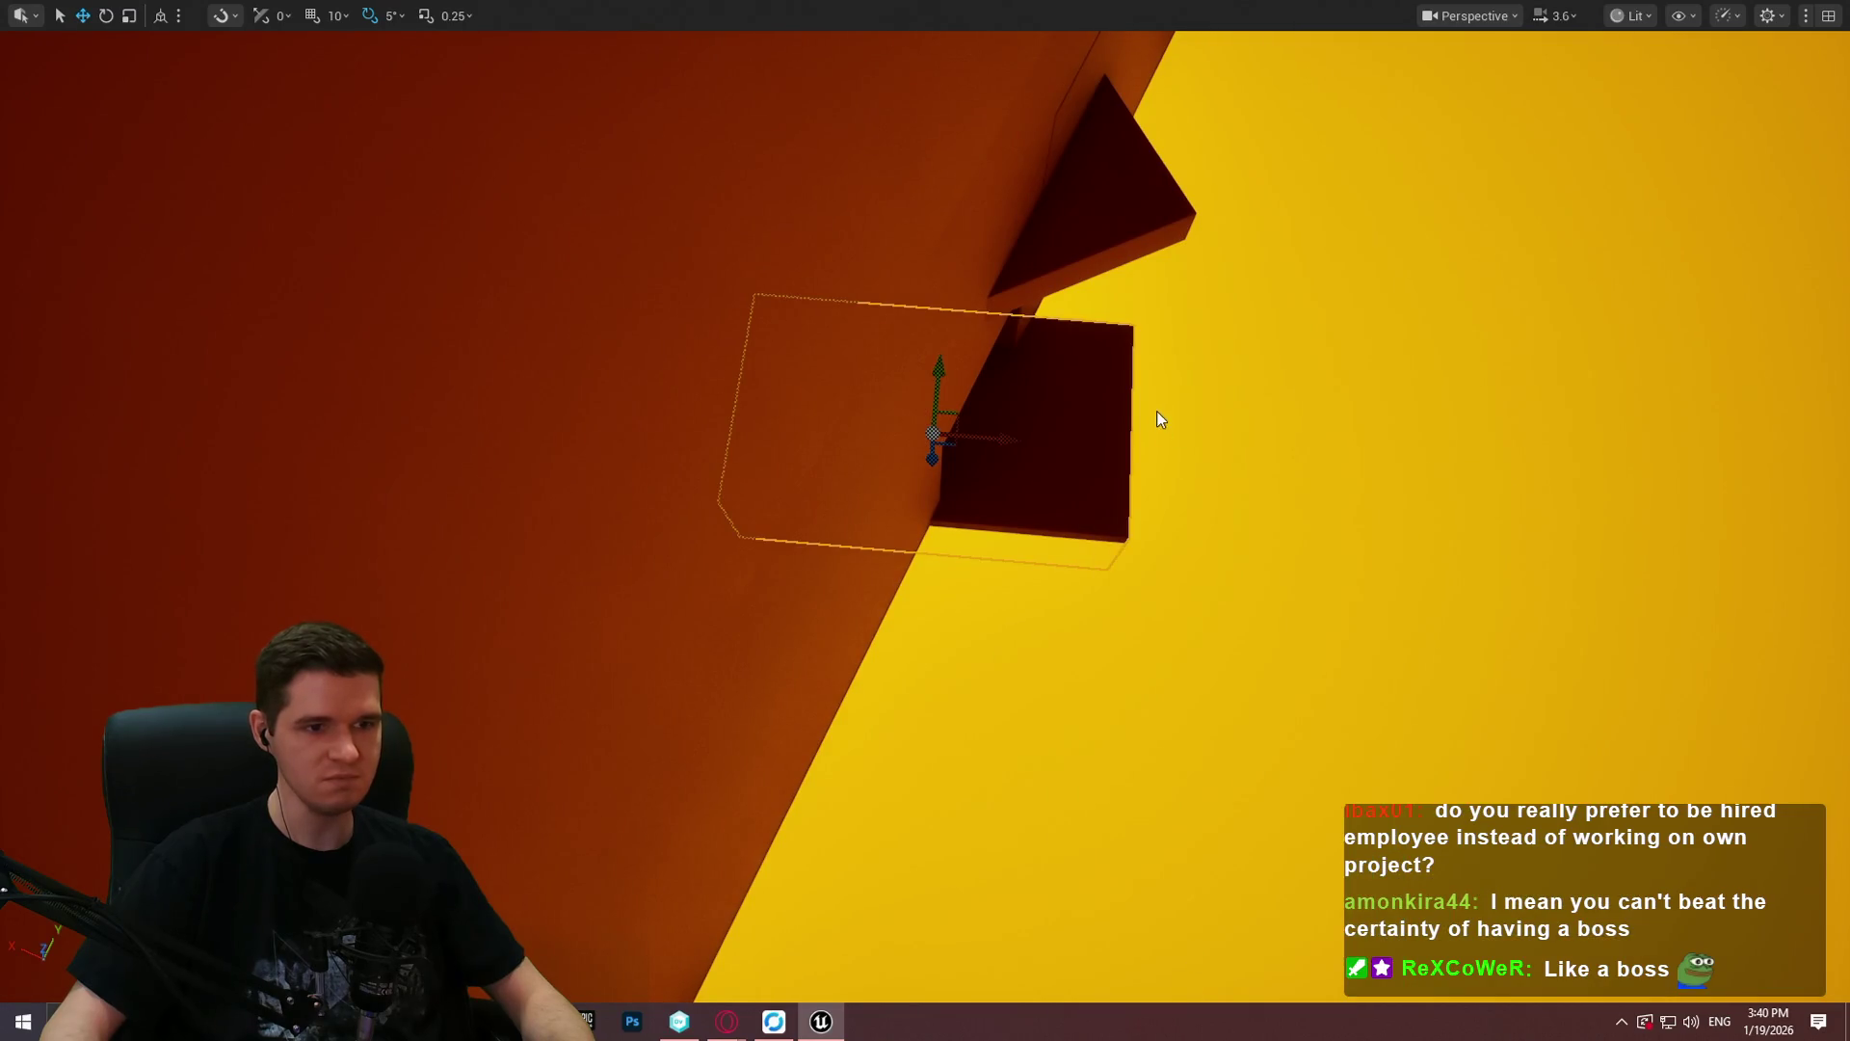
click(913, 810)
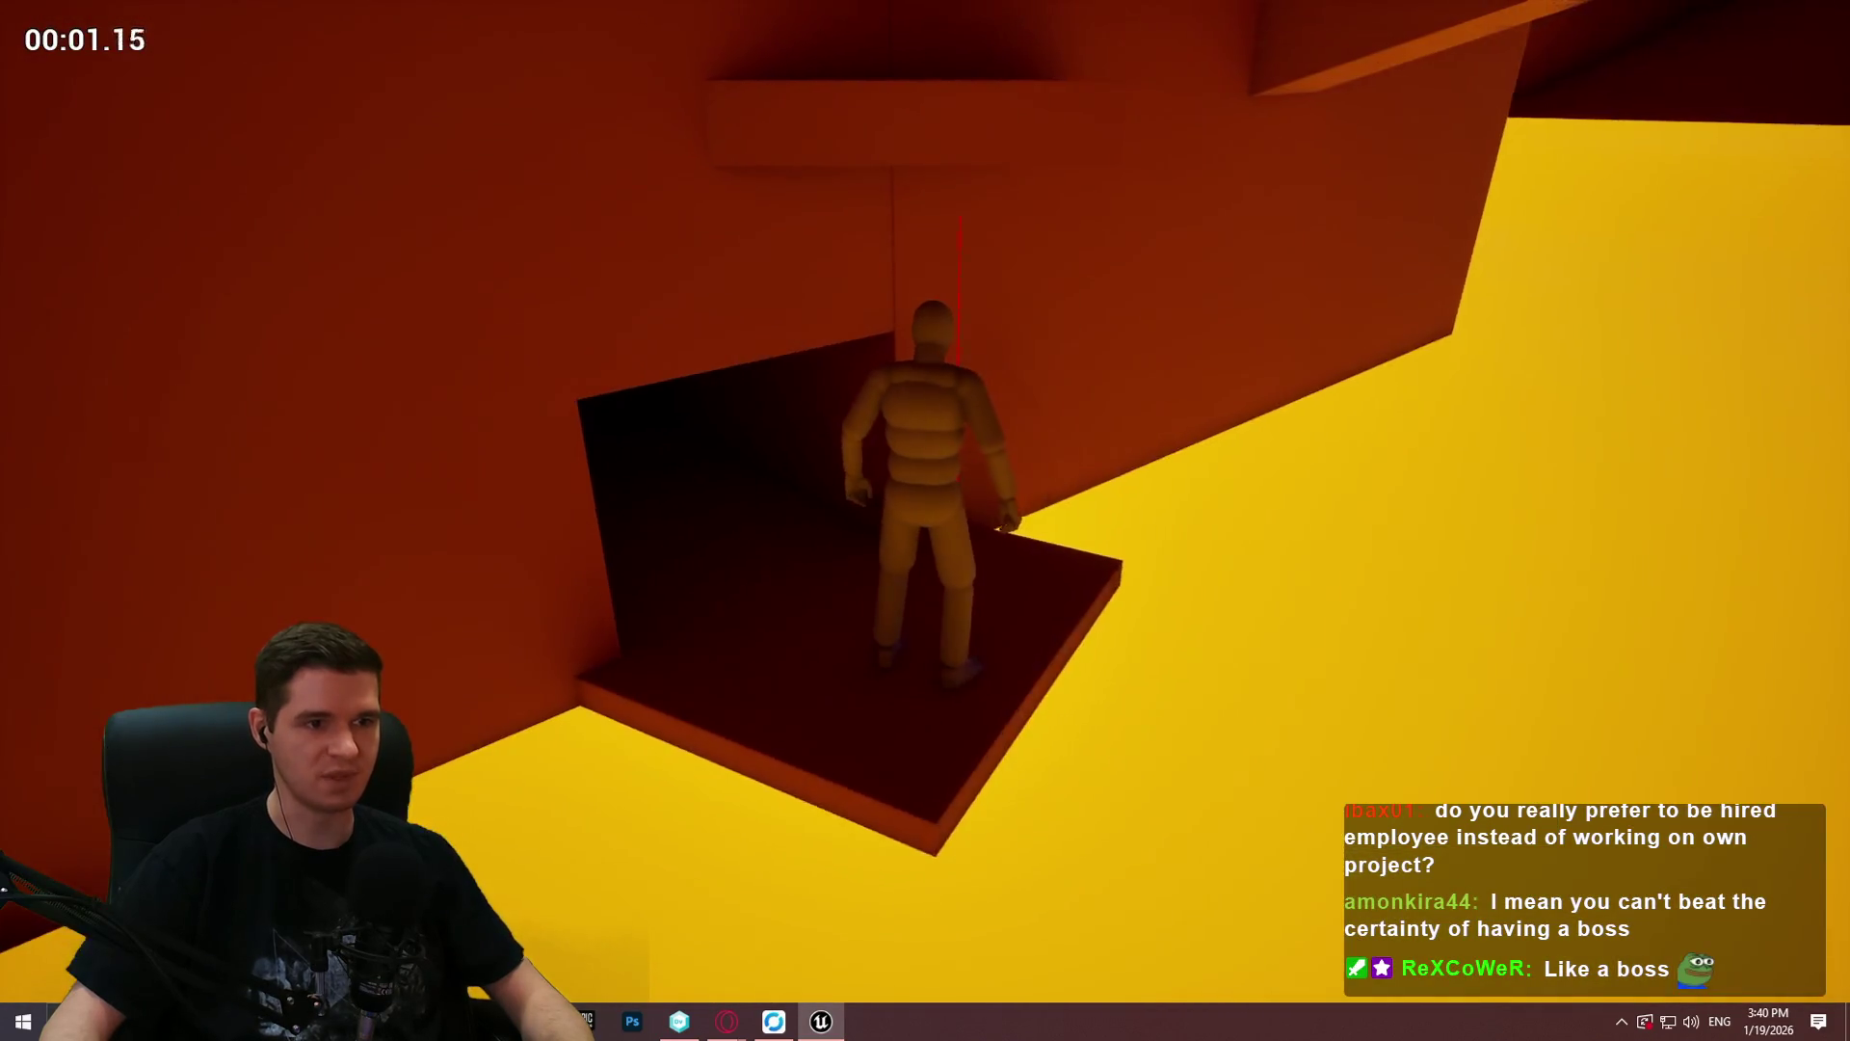
key(space)
key(w)
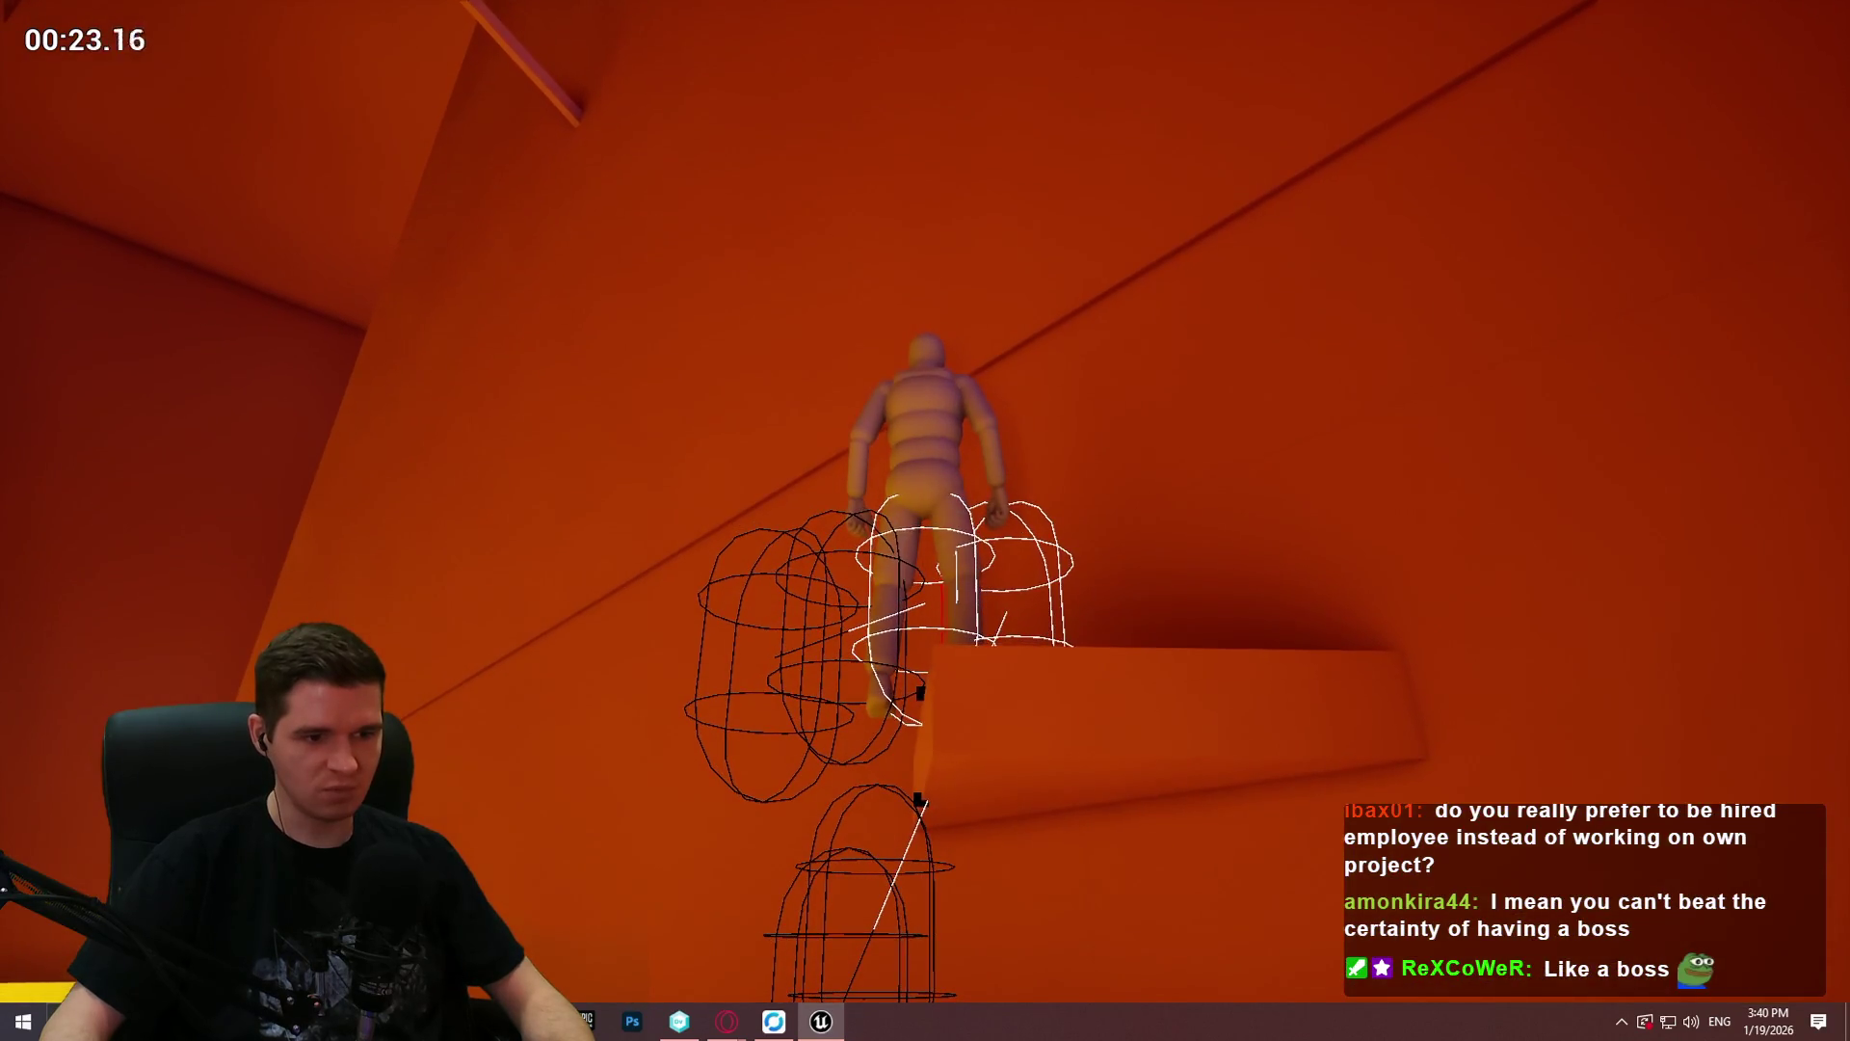
Step: Capture a region screenshot of the debug capsules, close the capture tool, and end the playtest
key(super)
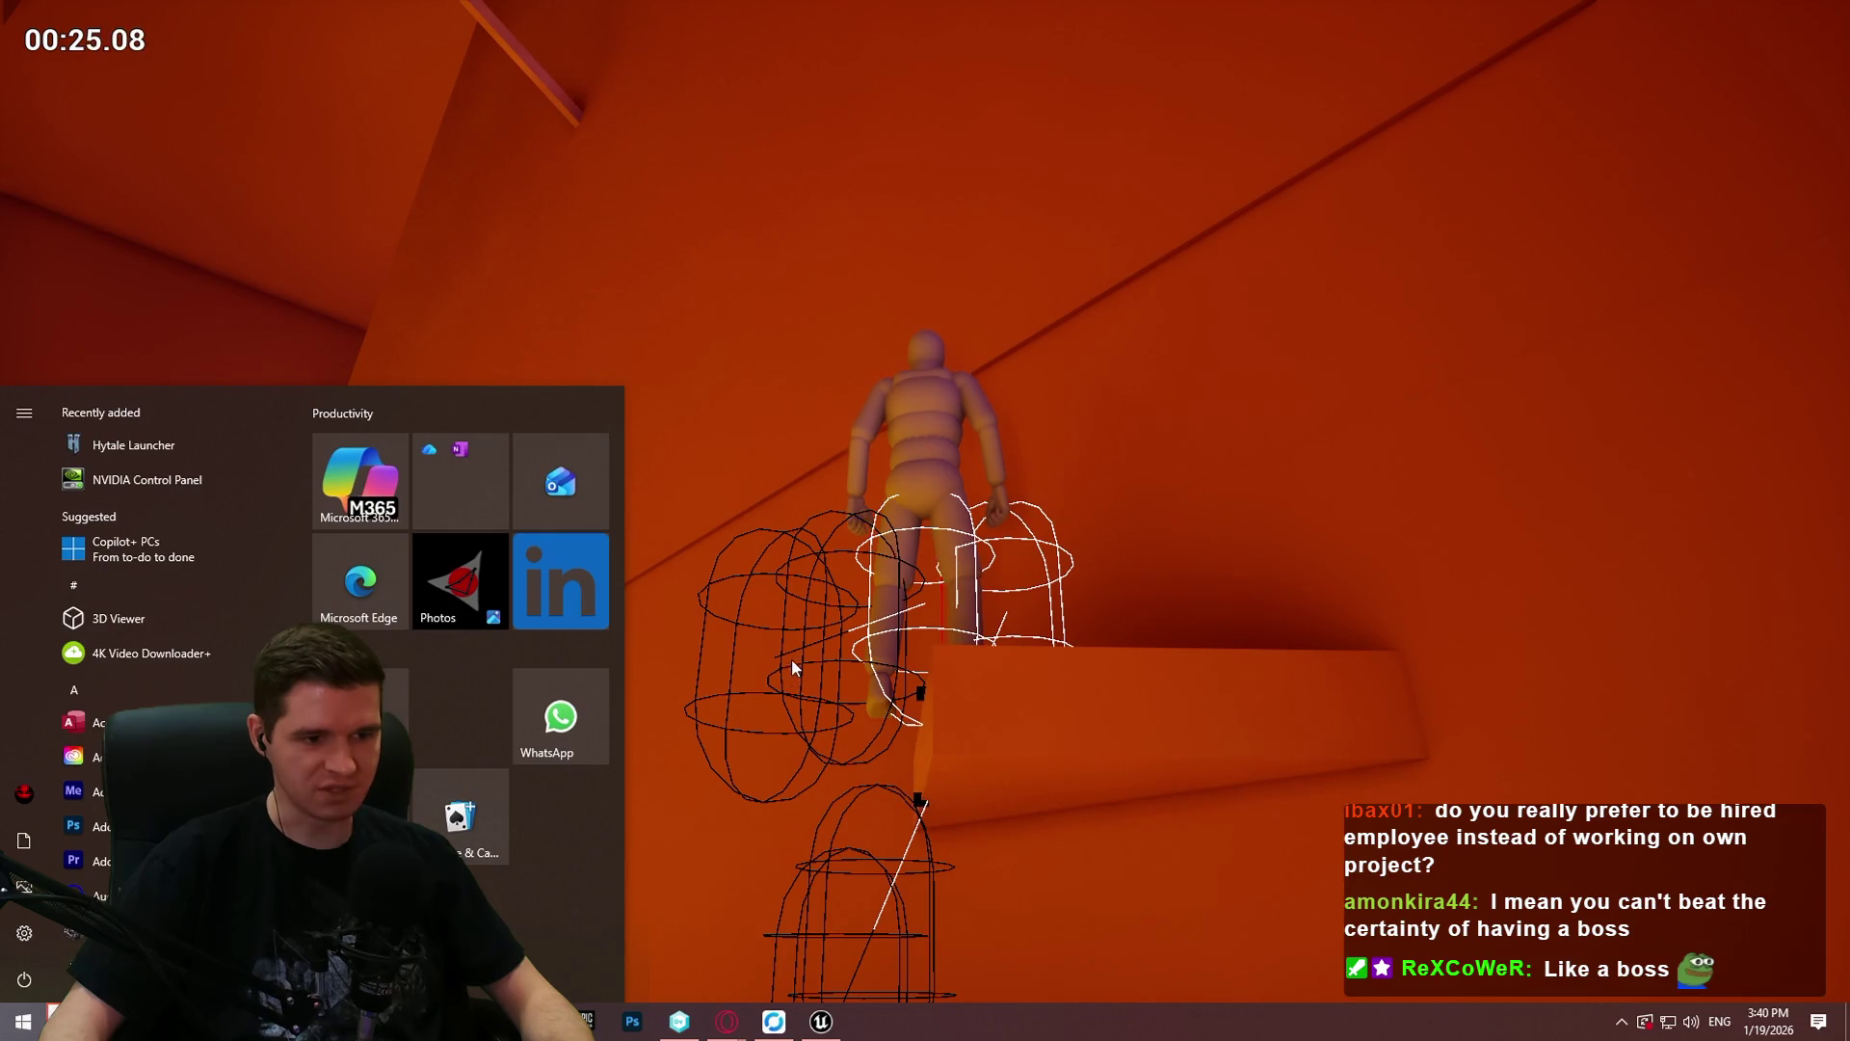
click(792, 665)
key(Print)
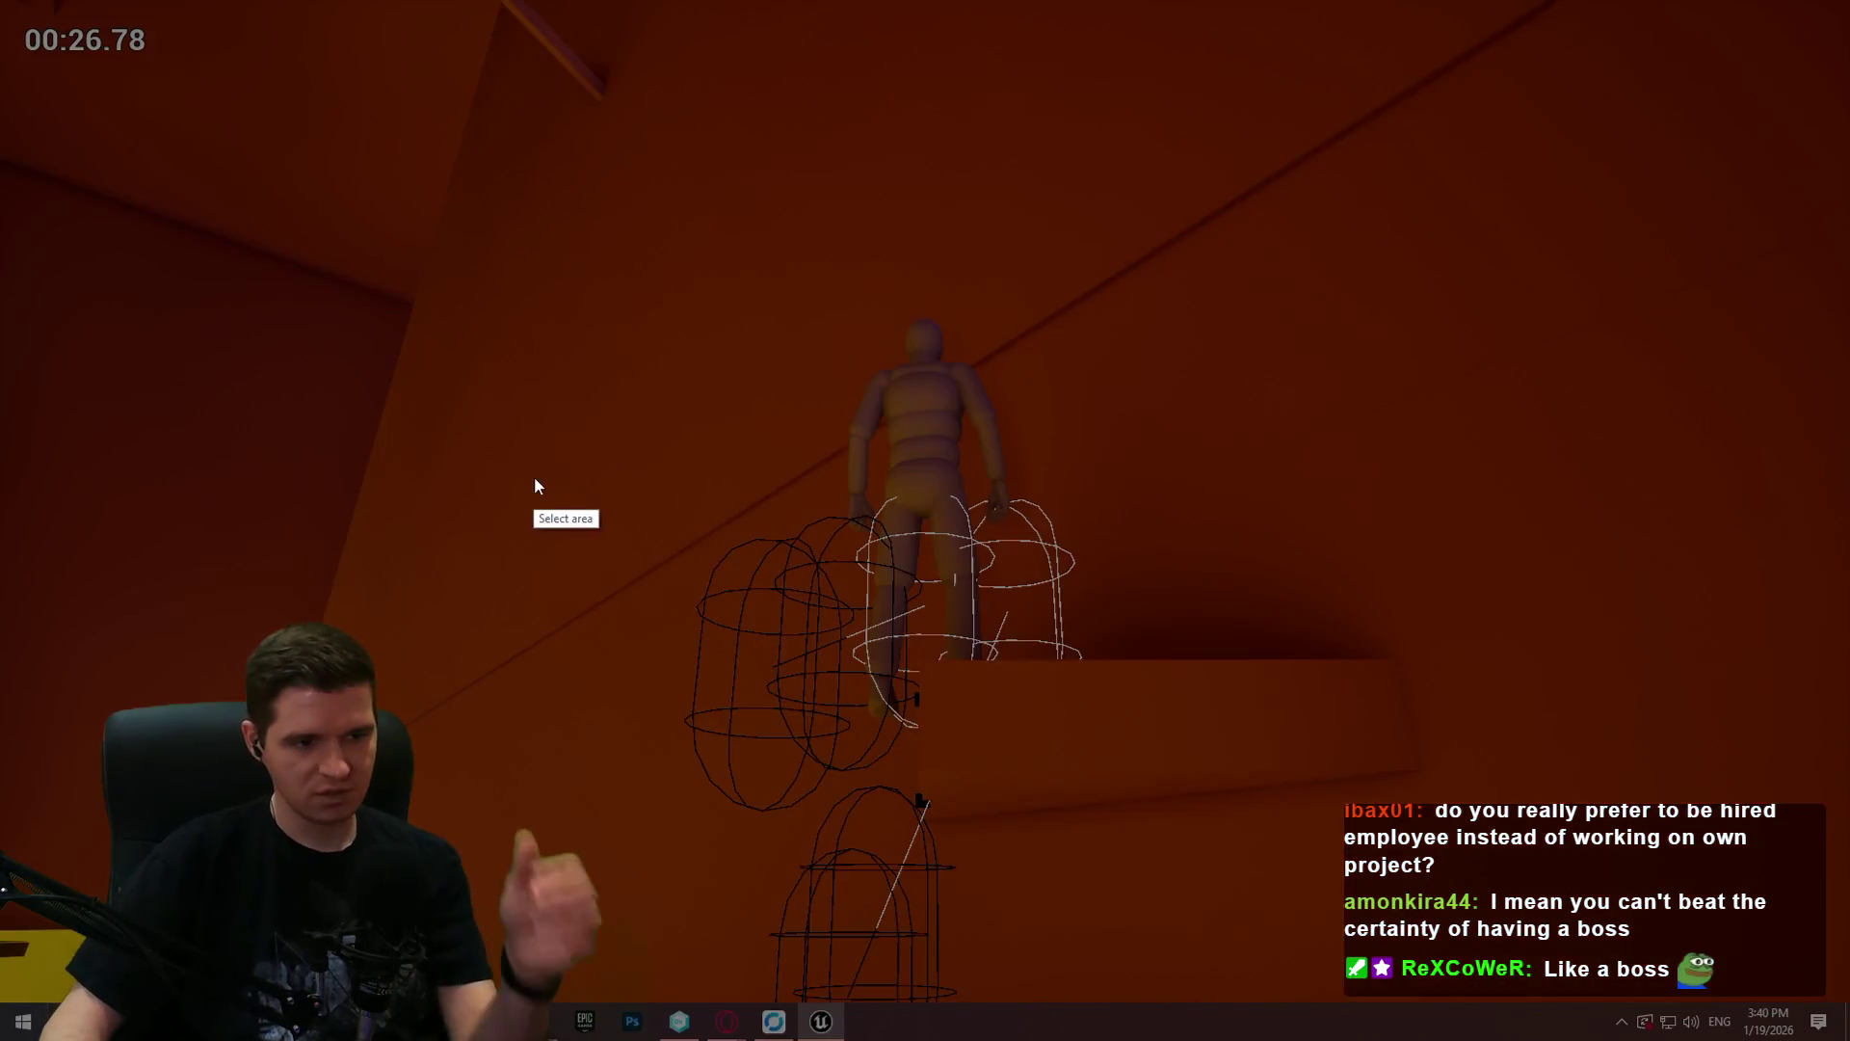
drag(536, 477, 1105, 998)
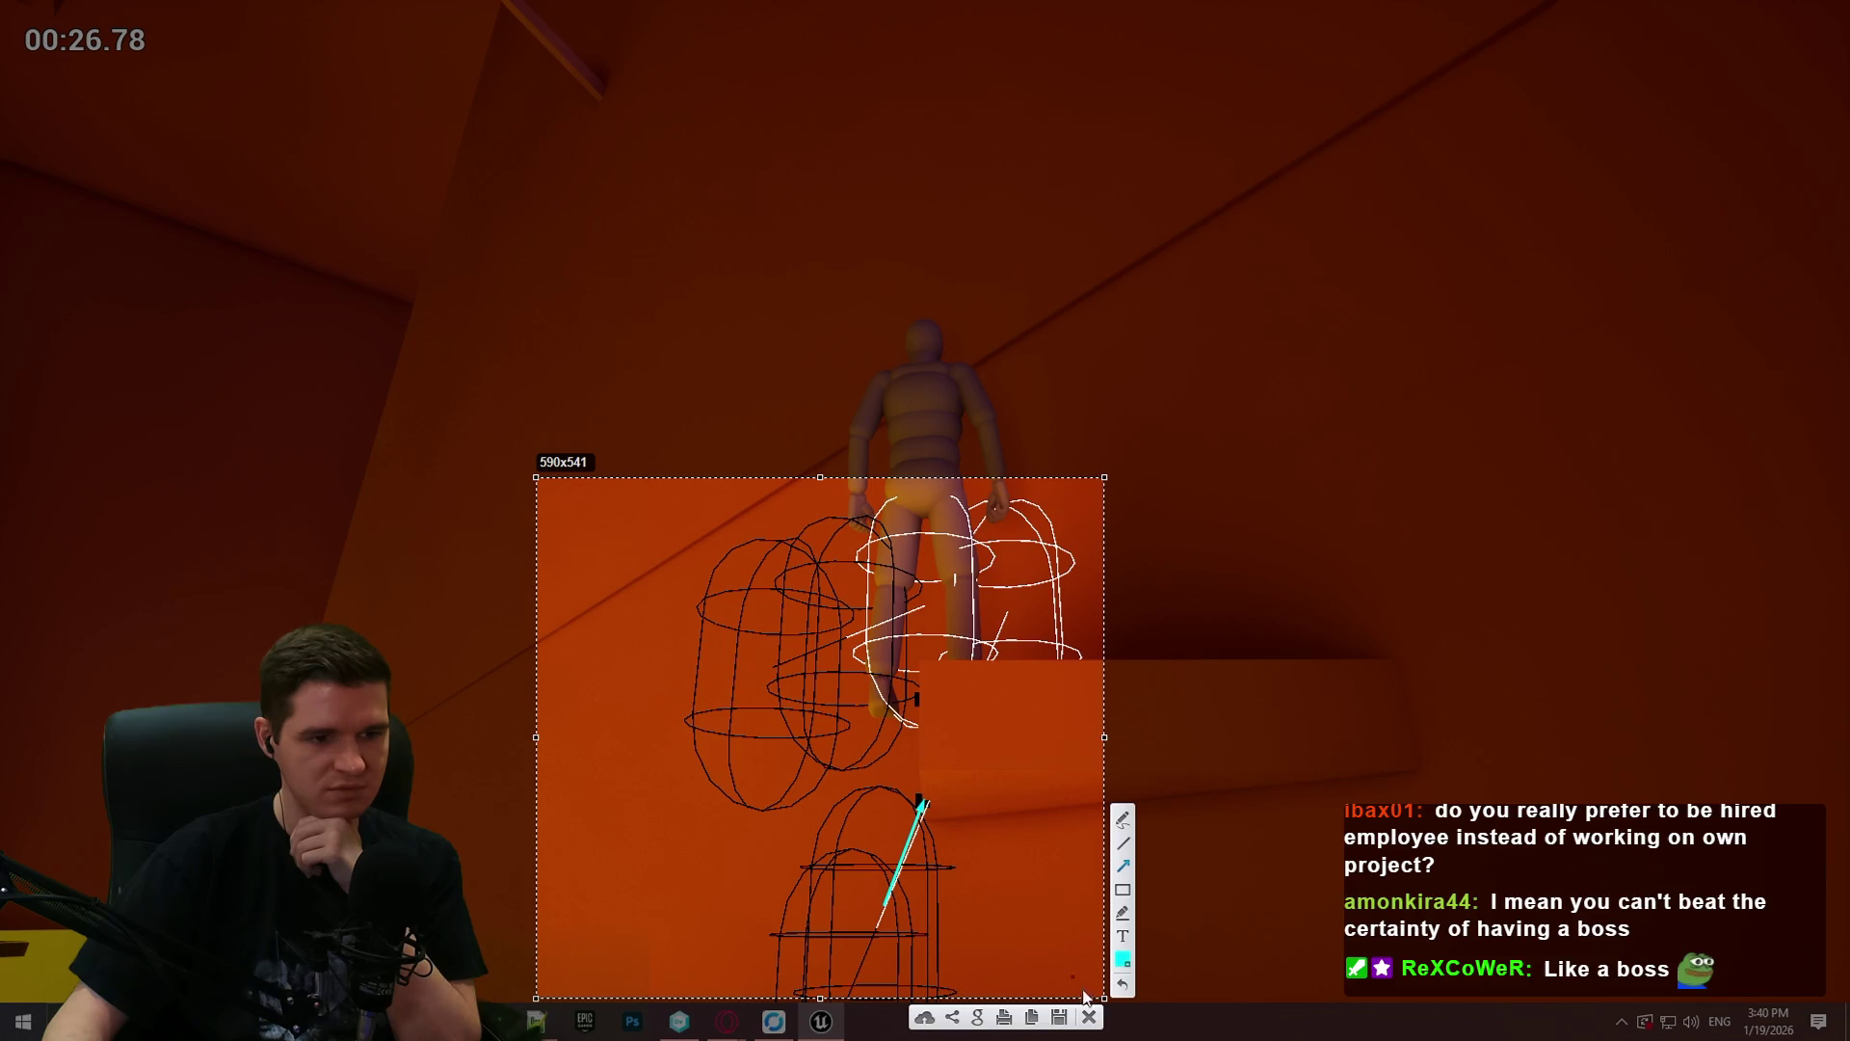
click(1090, 1016)
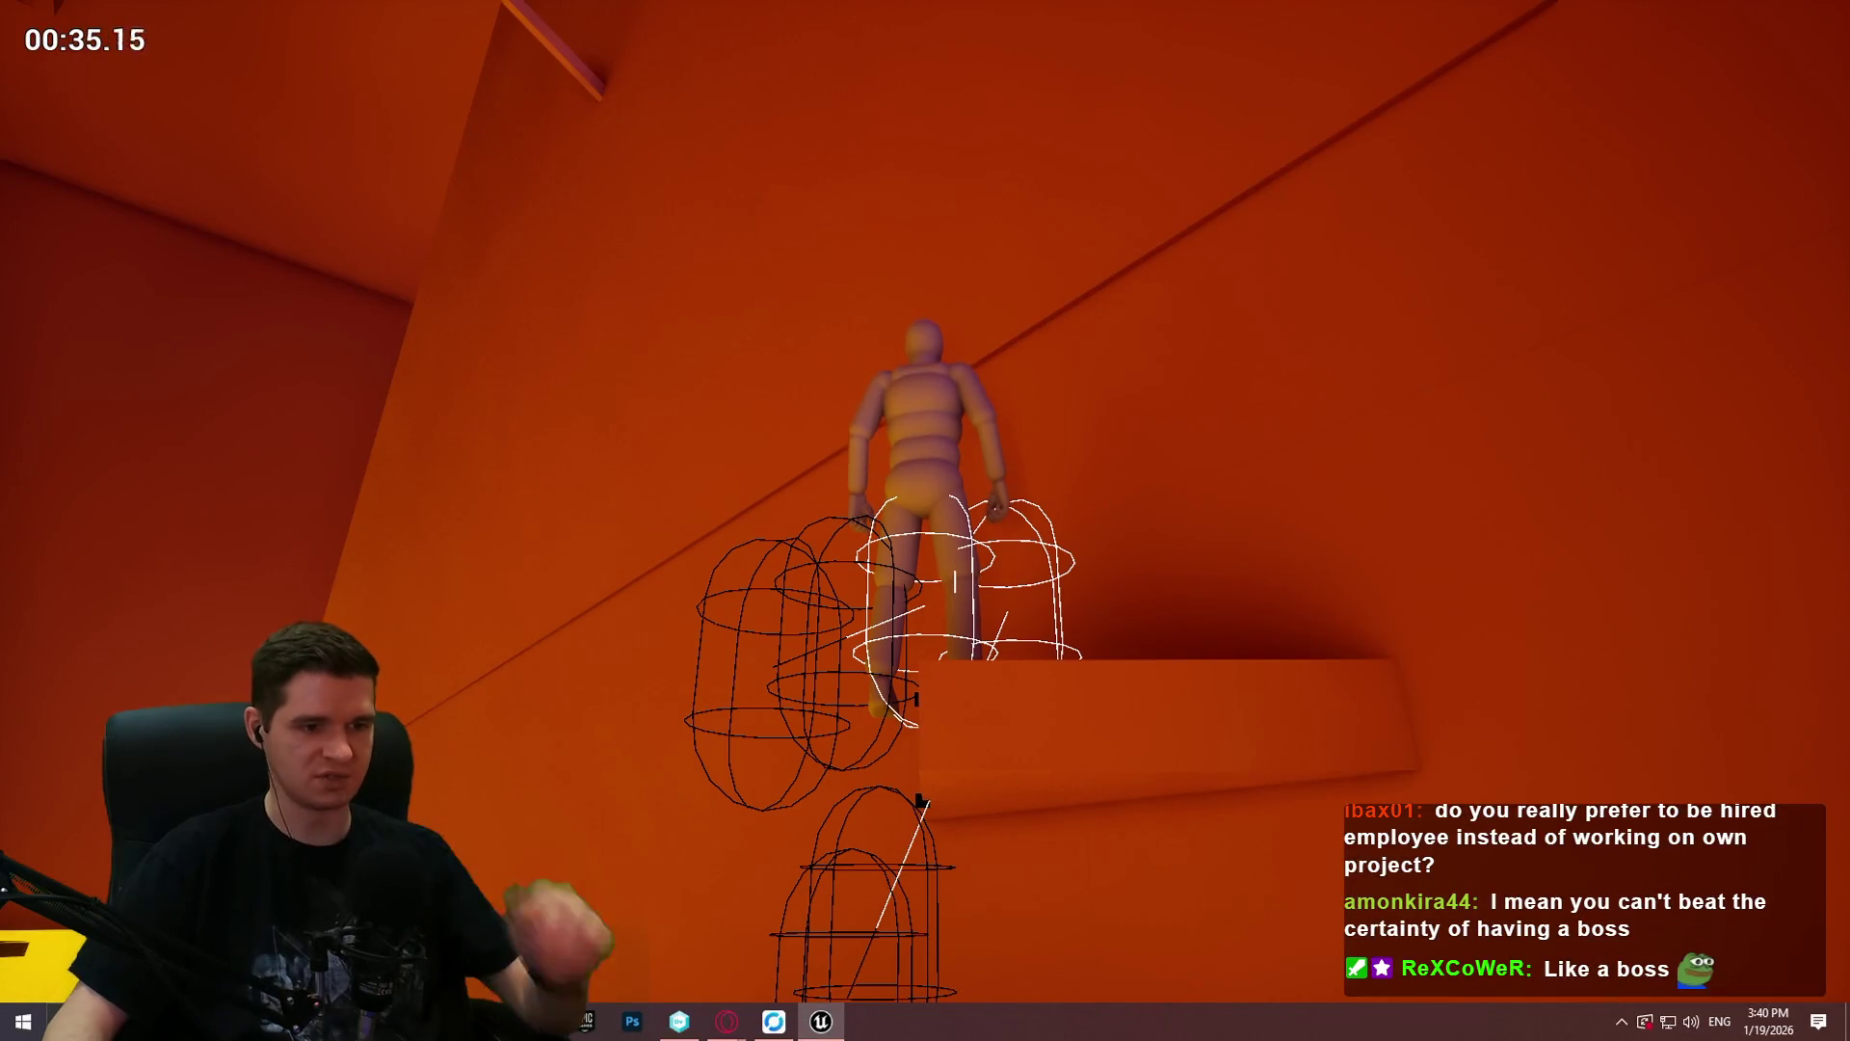
key(Escape)
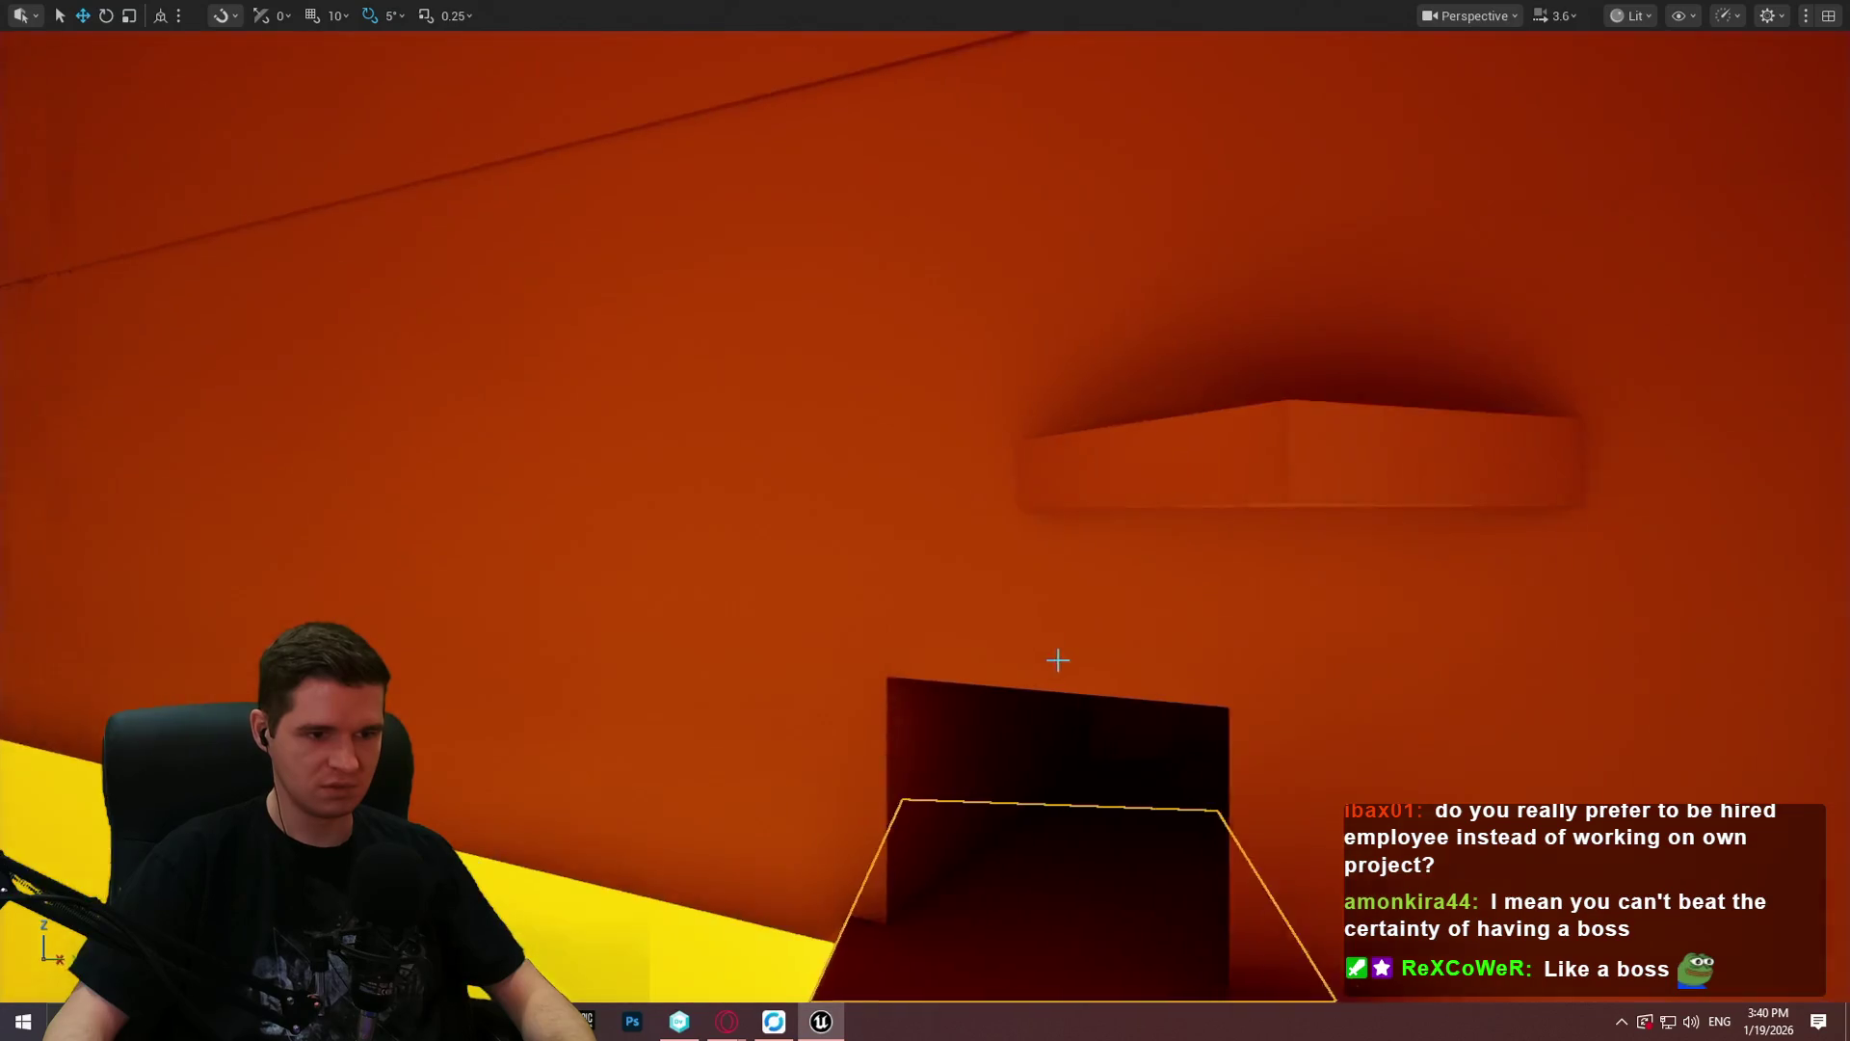
Step: Frame the ledge block and start a Play From Here session on it
key(f)
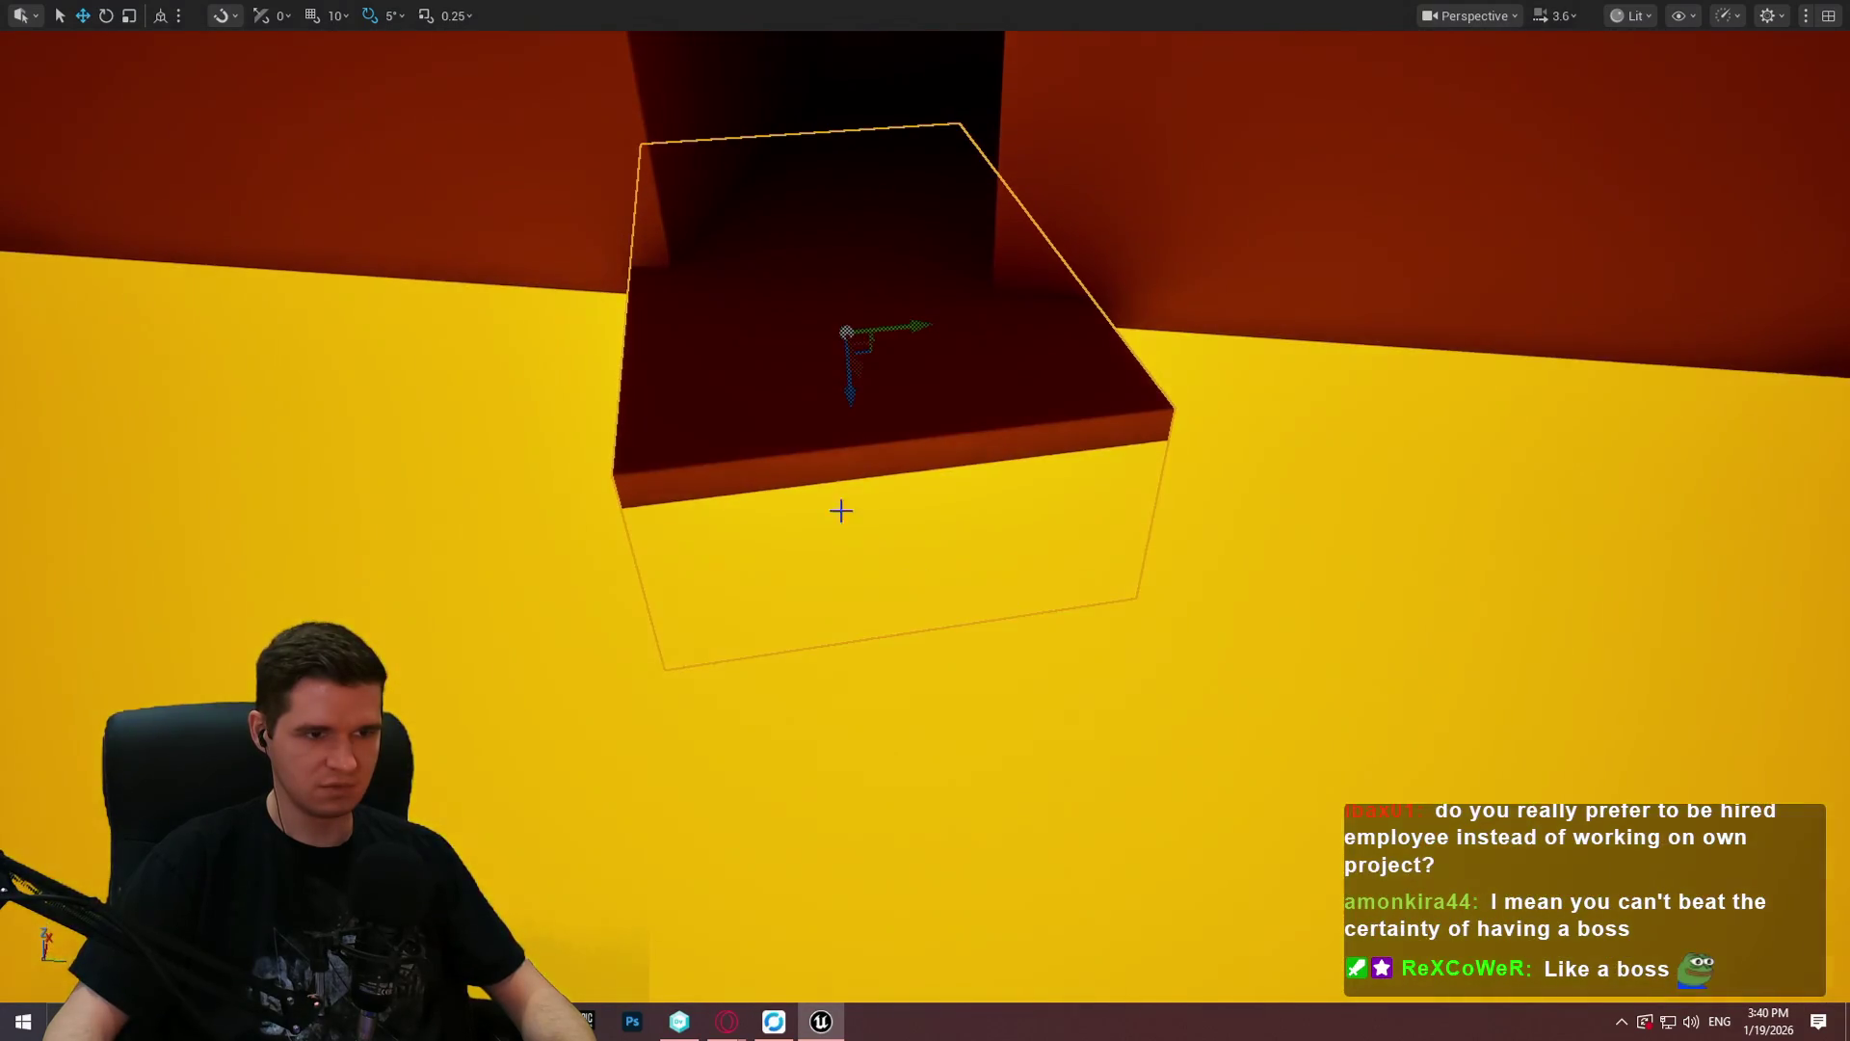
right_click(807, 455)
click(920, 981)
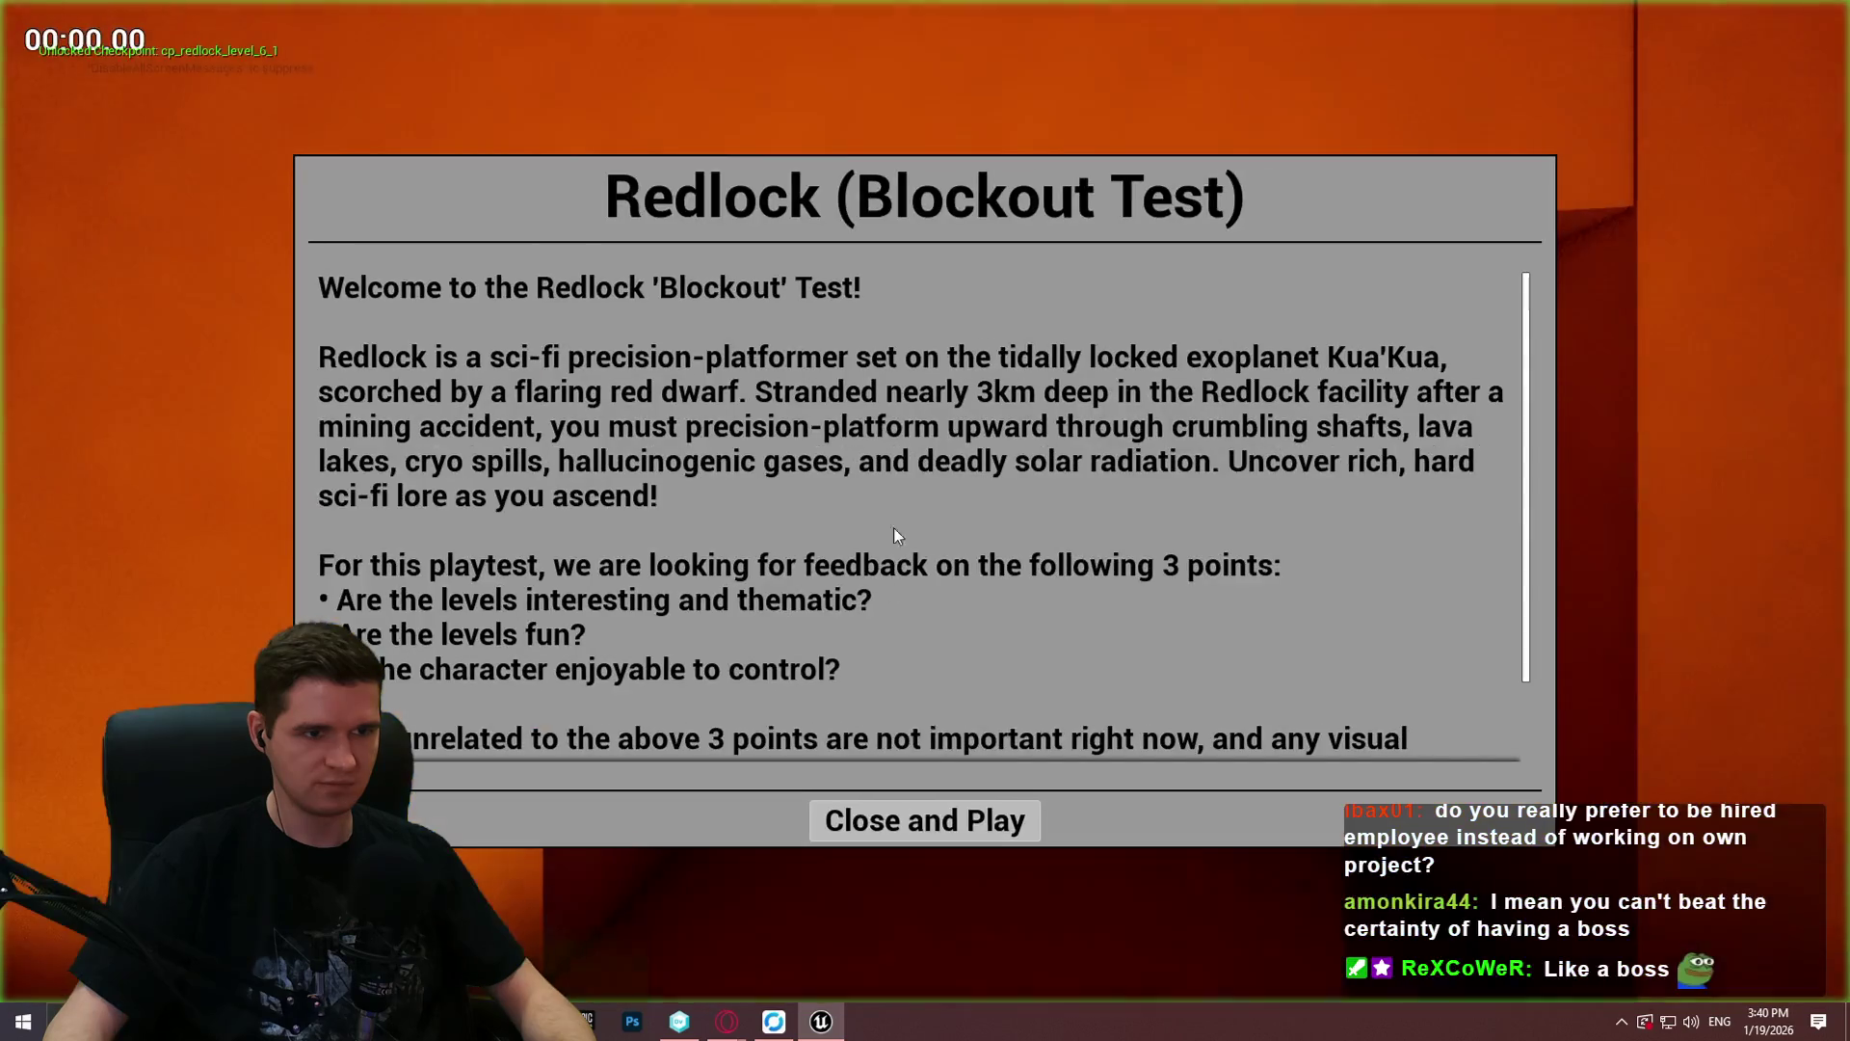
click(925, 831)
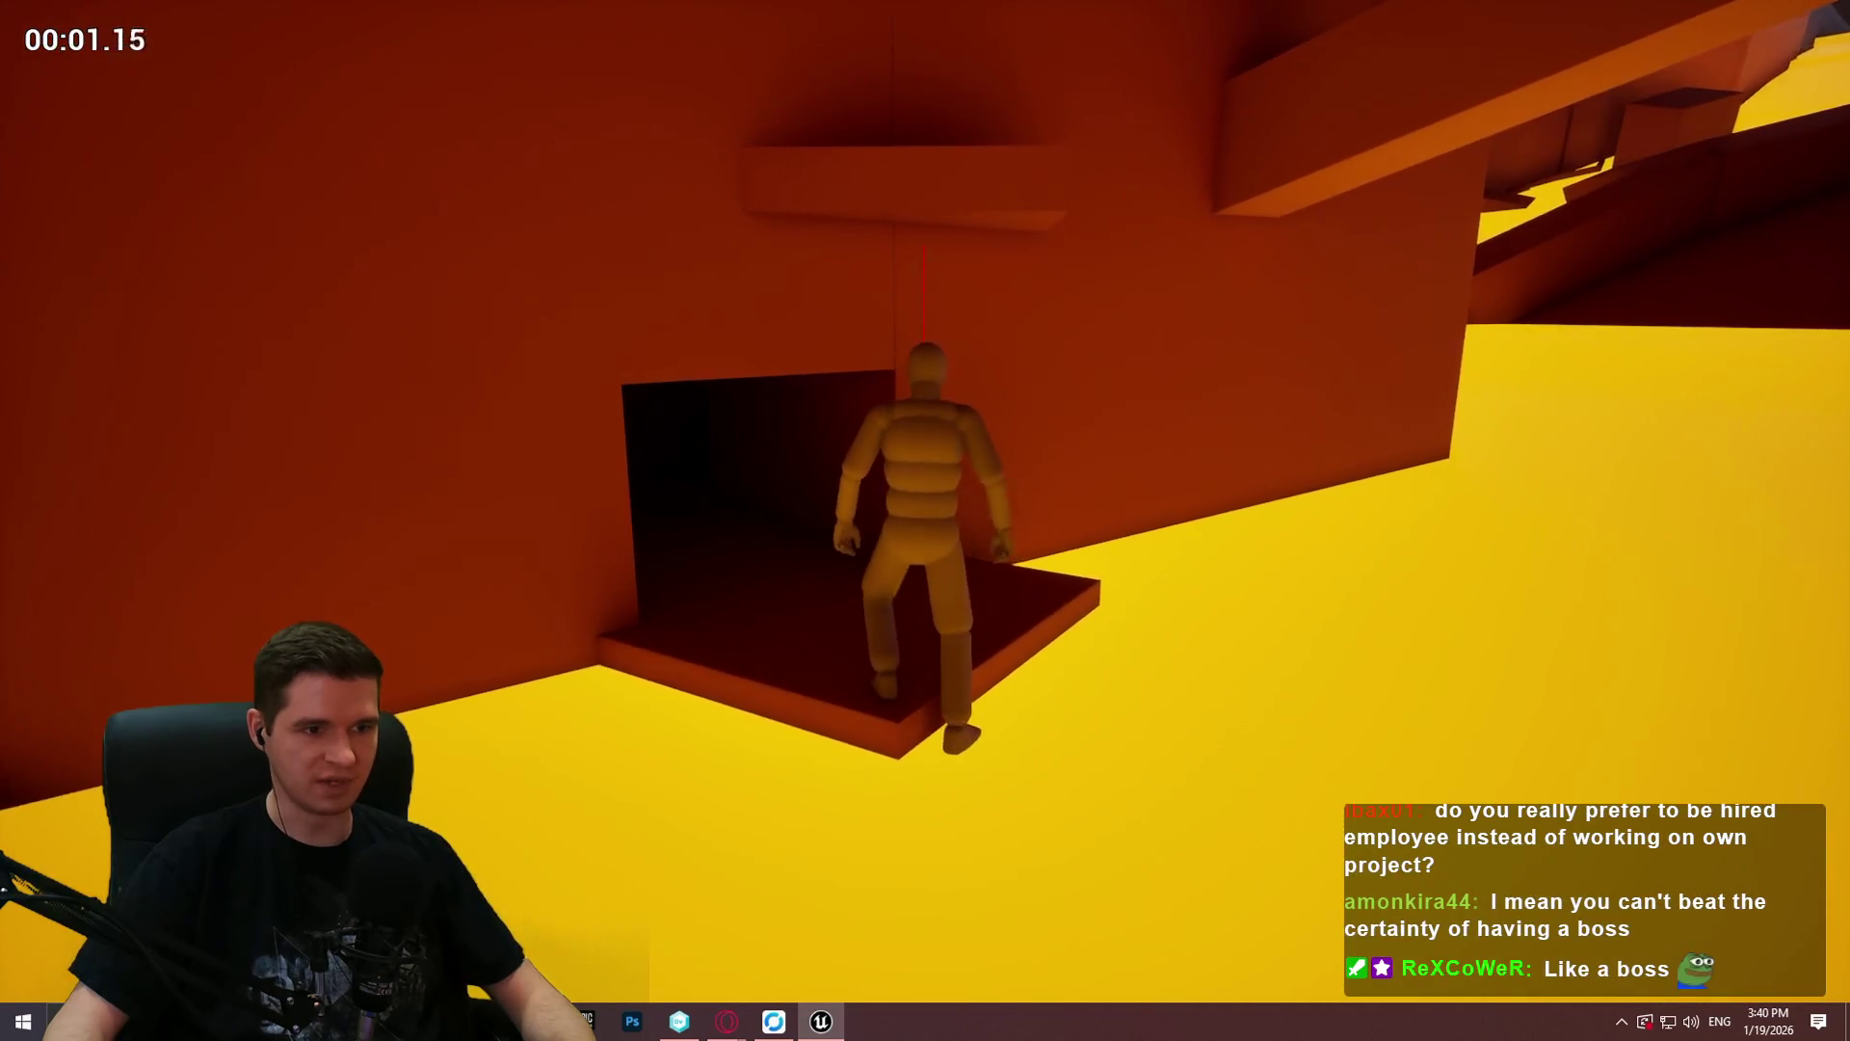
Step: Mantle onto the ledge and up the next wall, then drop toward the dark alcove
key(space)
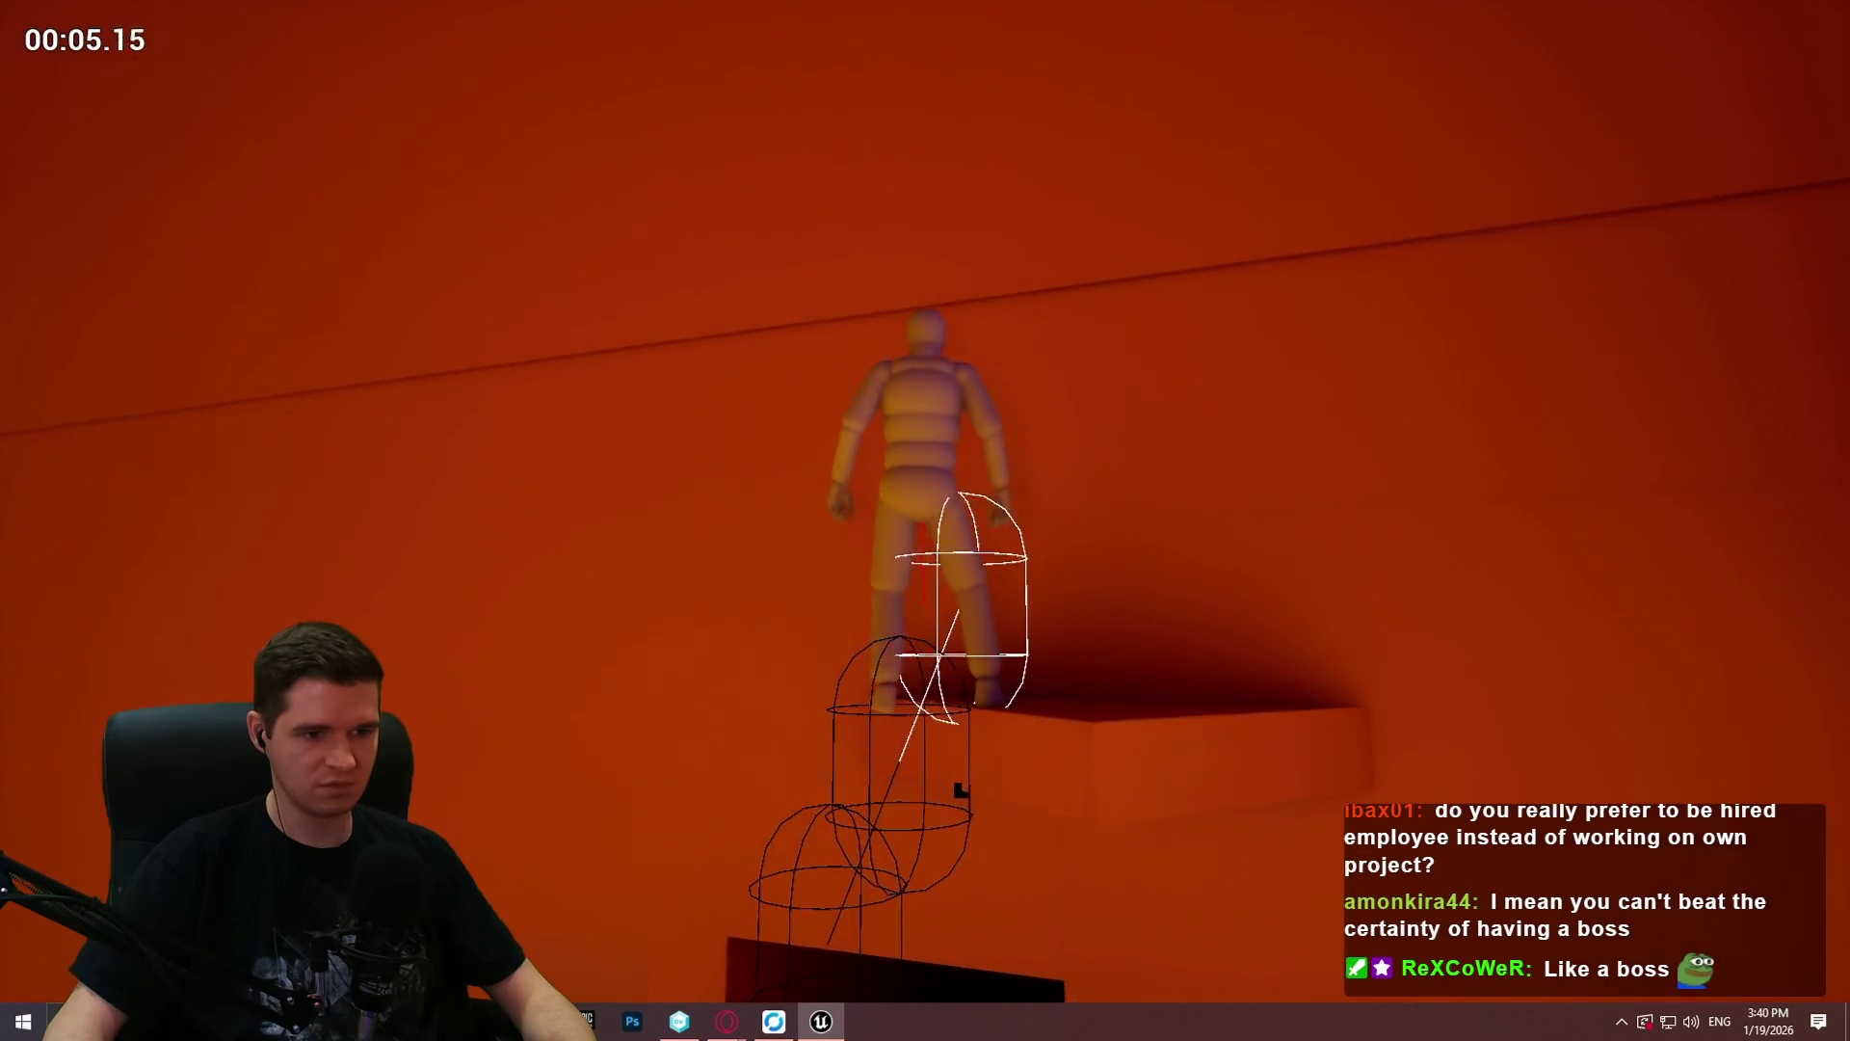
key(w)
key(space)
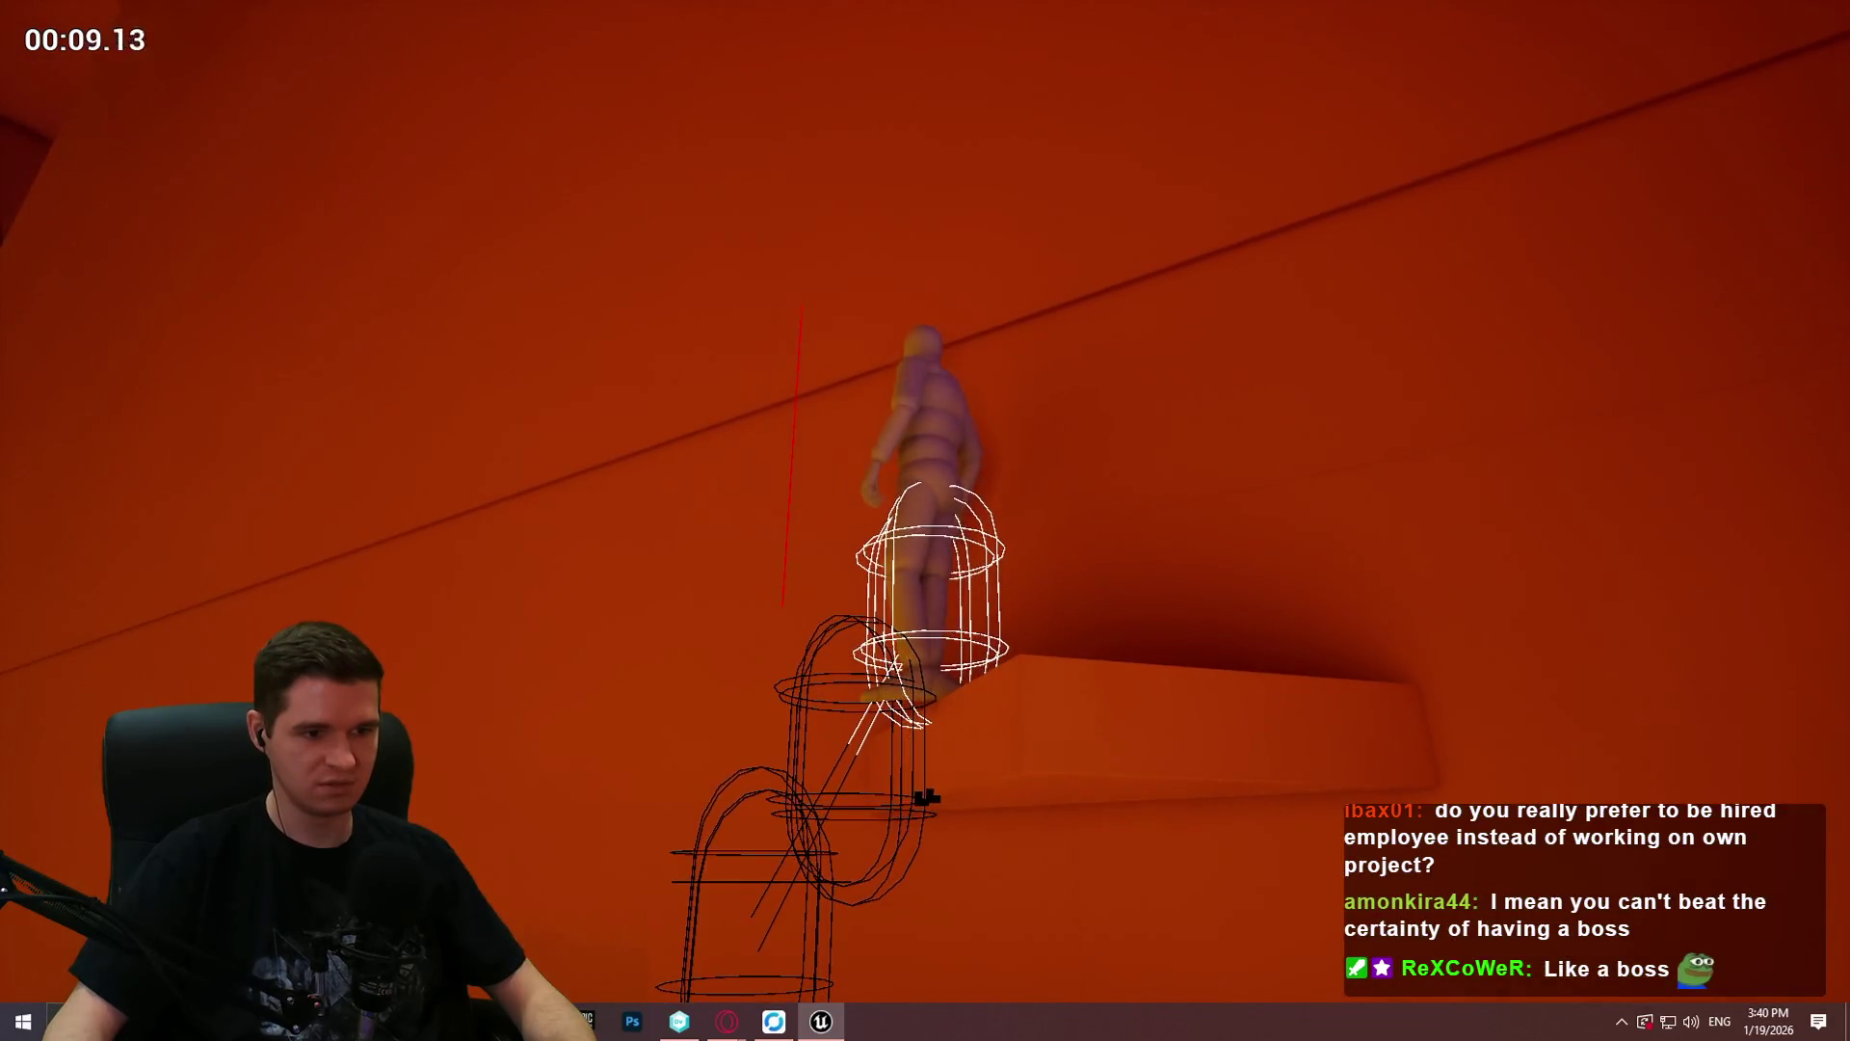
key(space)
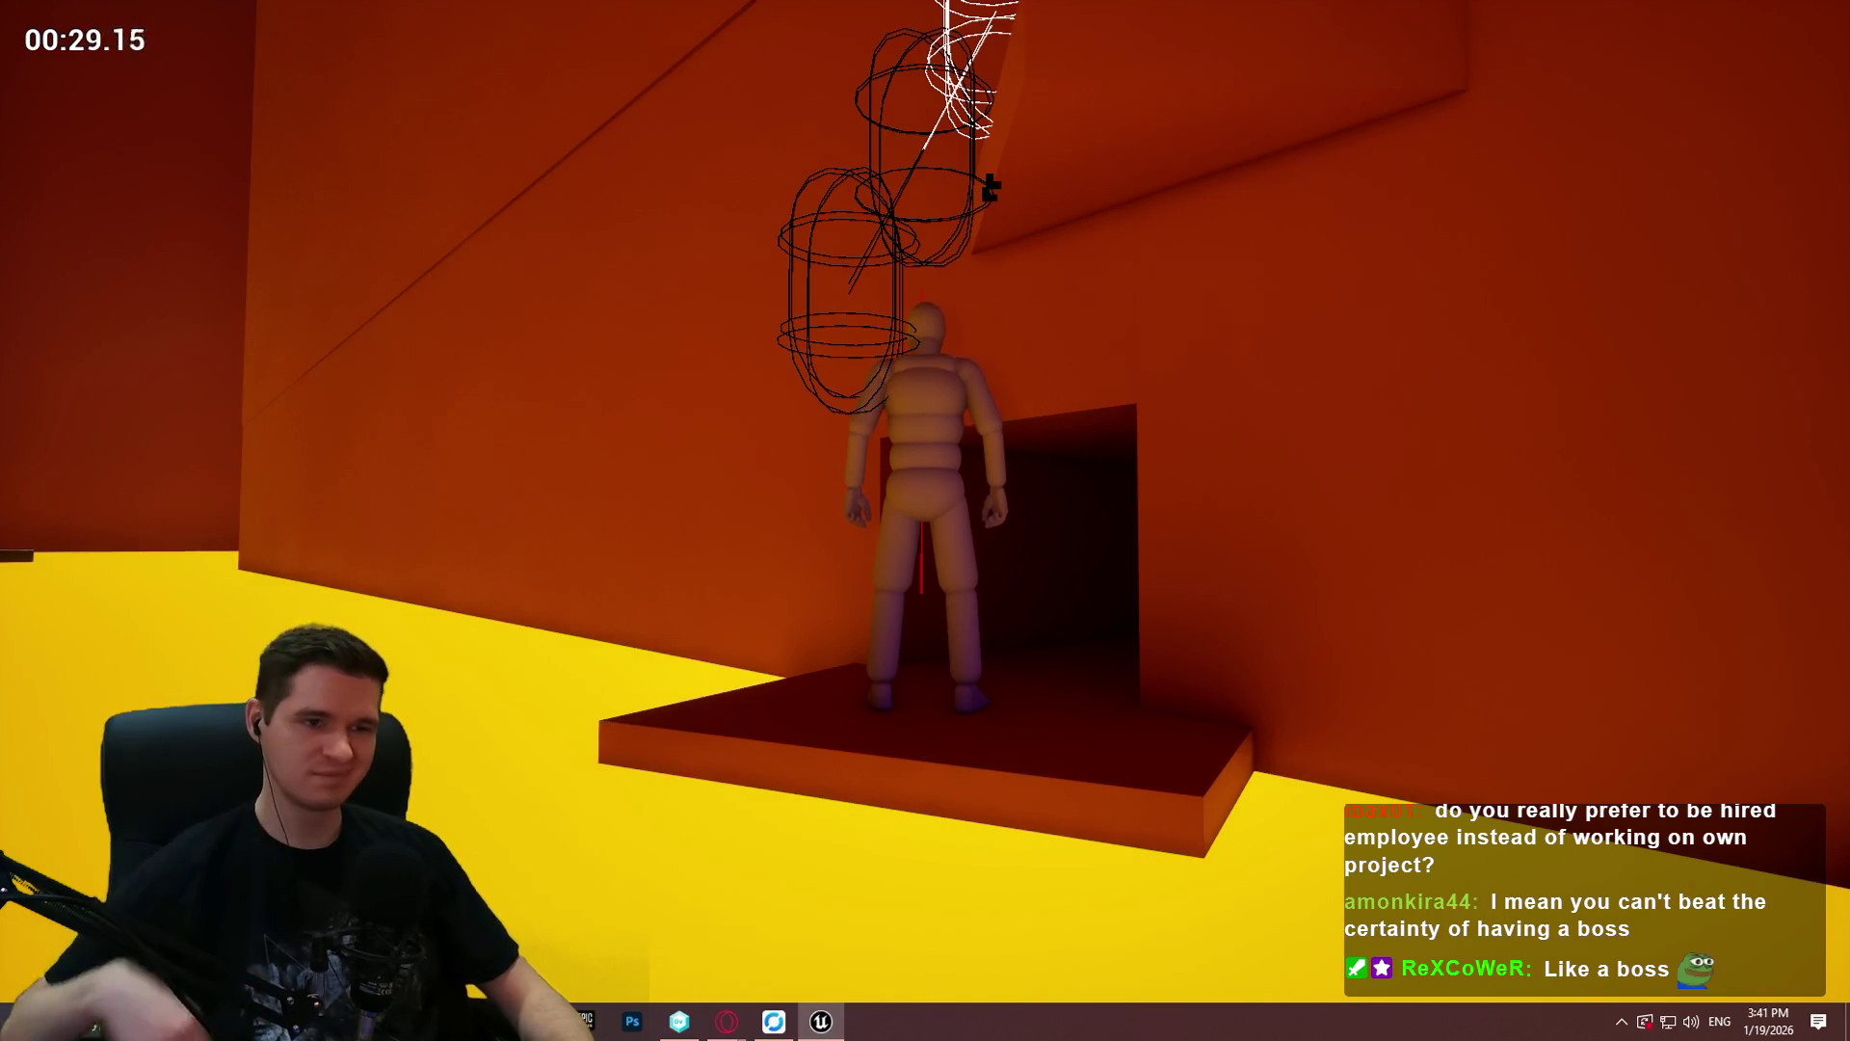
Step: Repeatedly climb the wall beside the dark doorway and pull up onto the ledge
key(w)
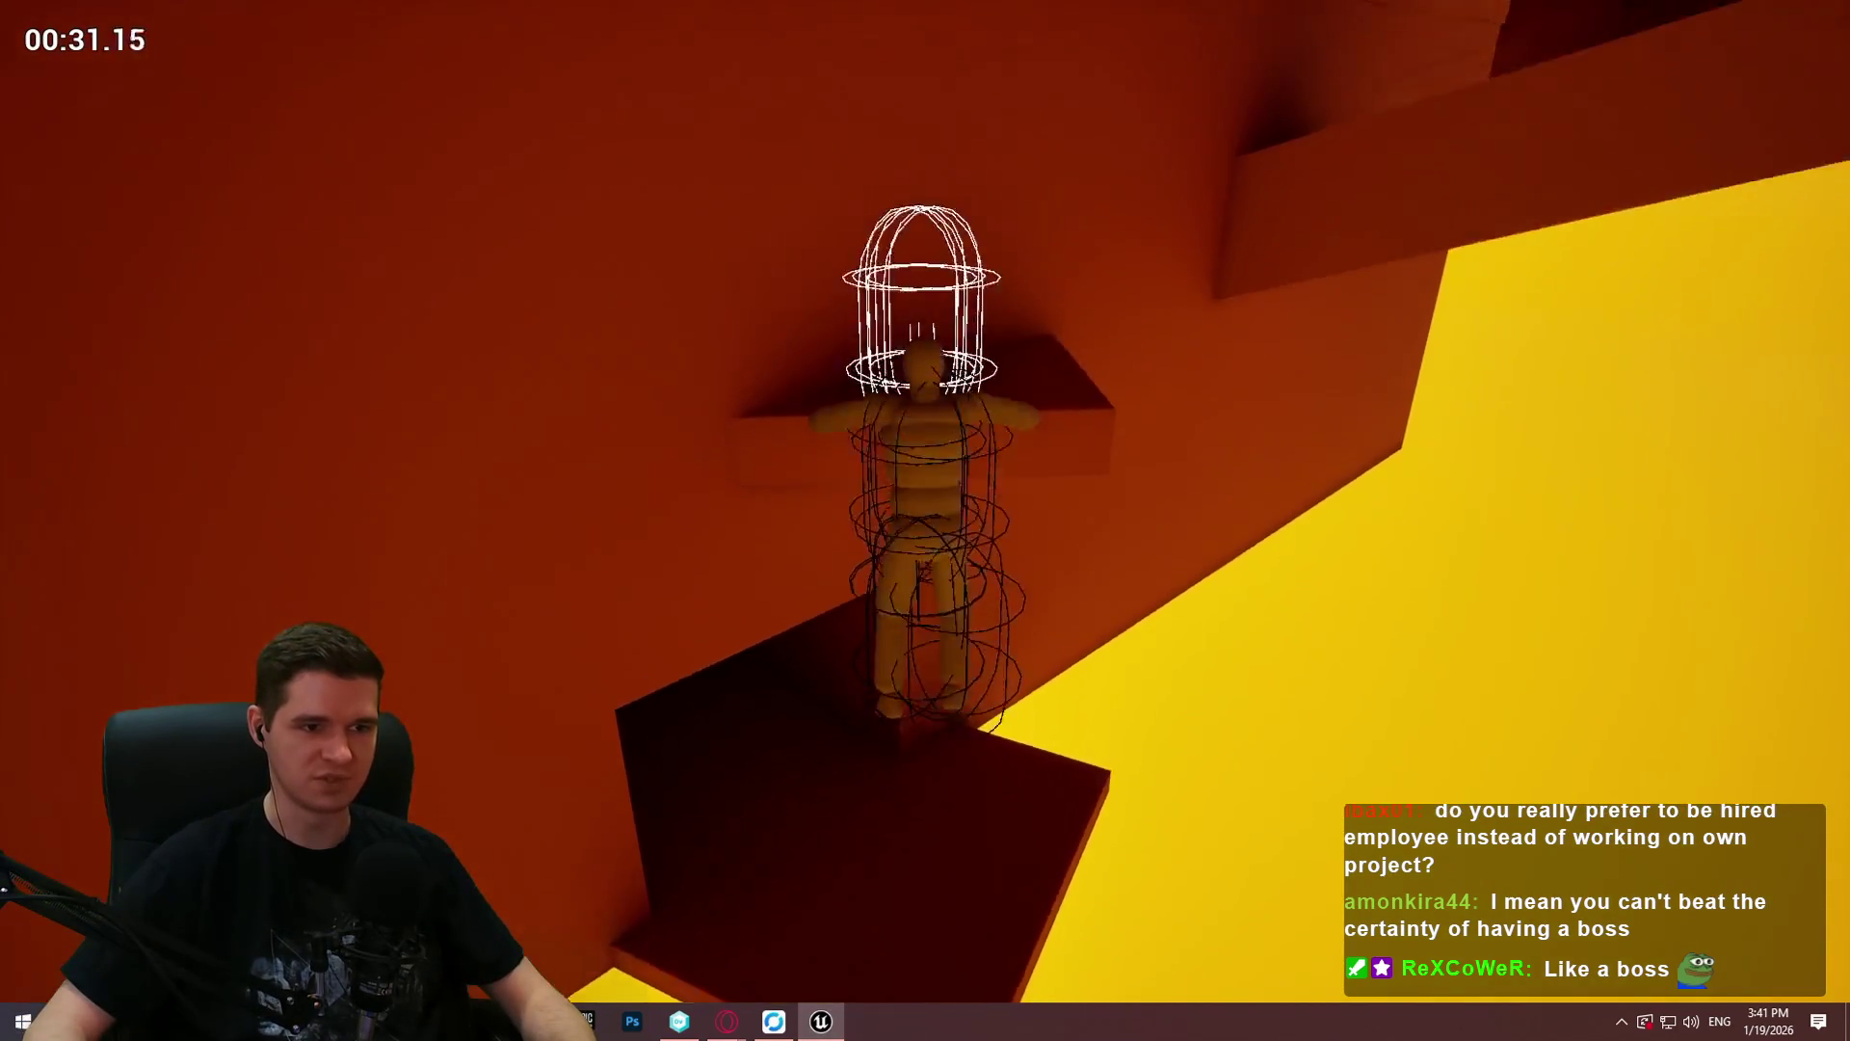
key(w)
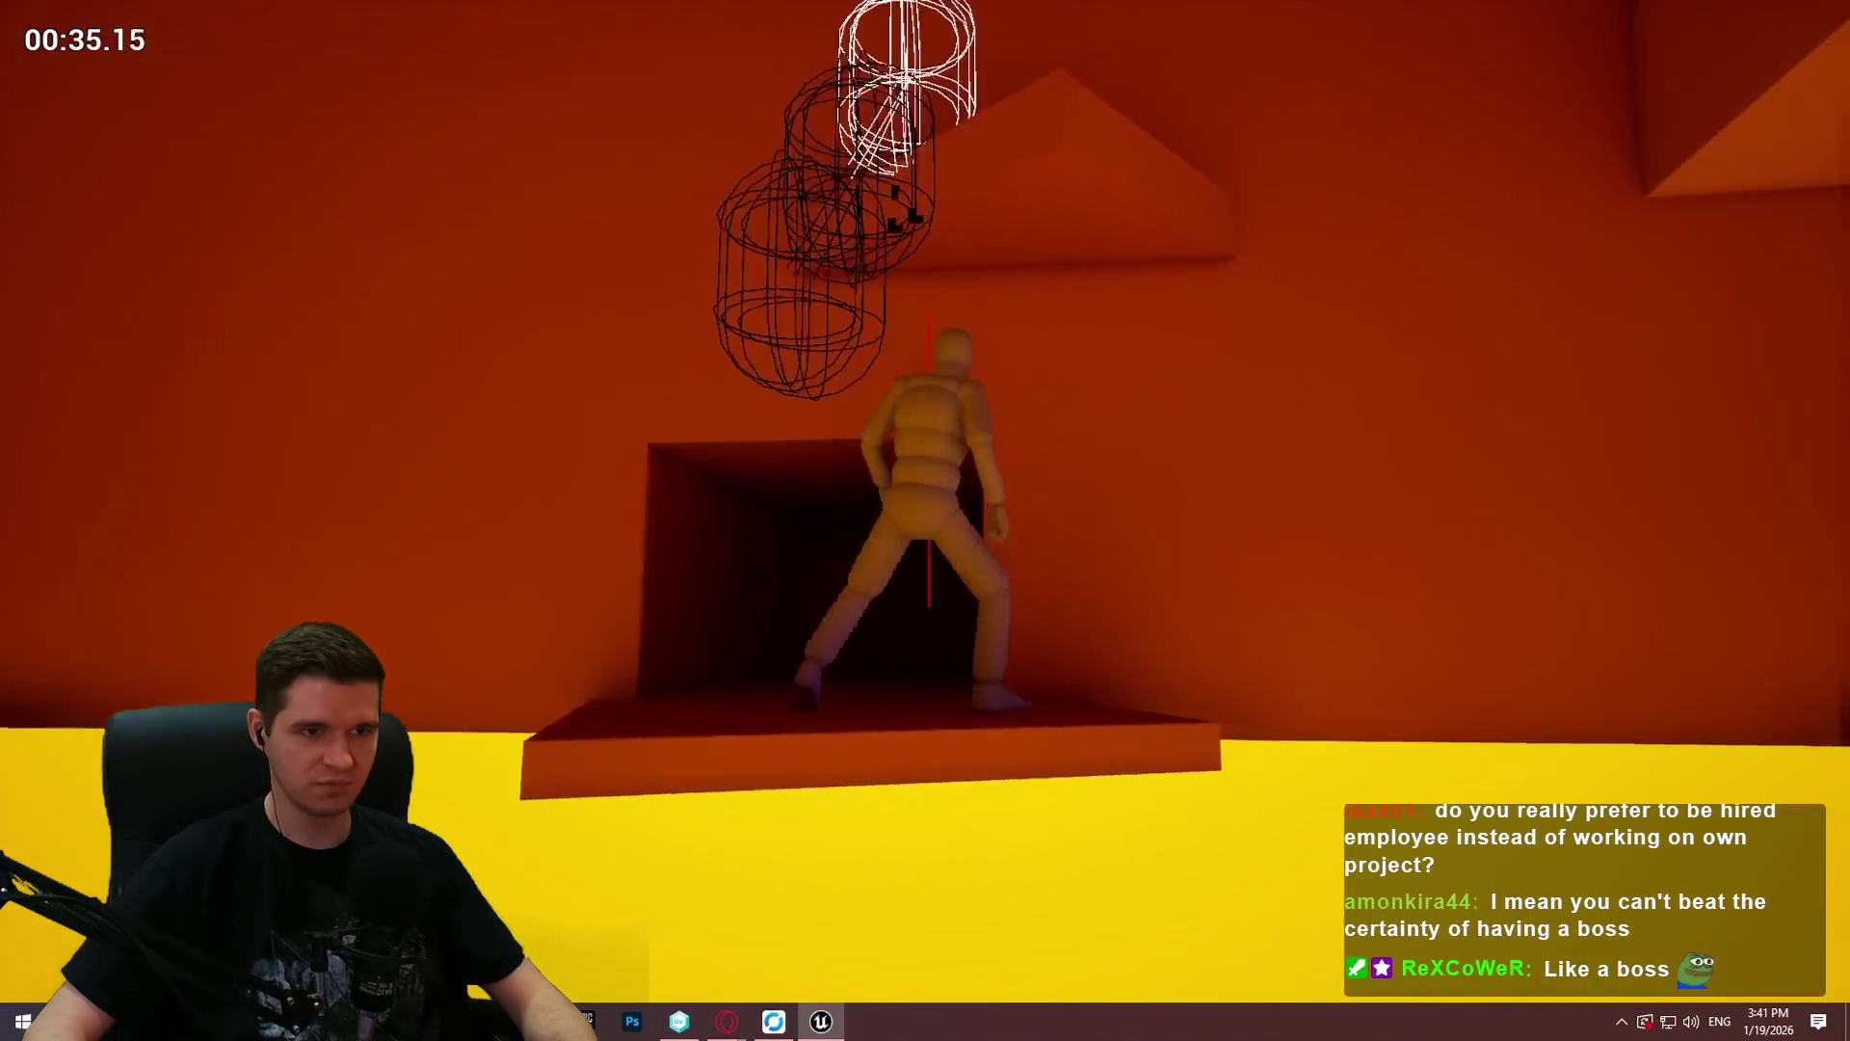
key(space)
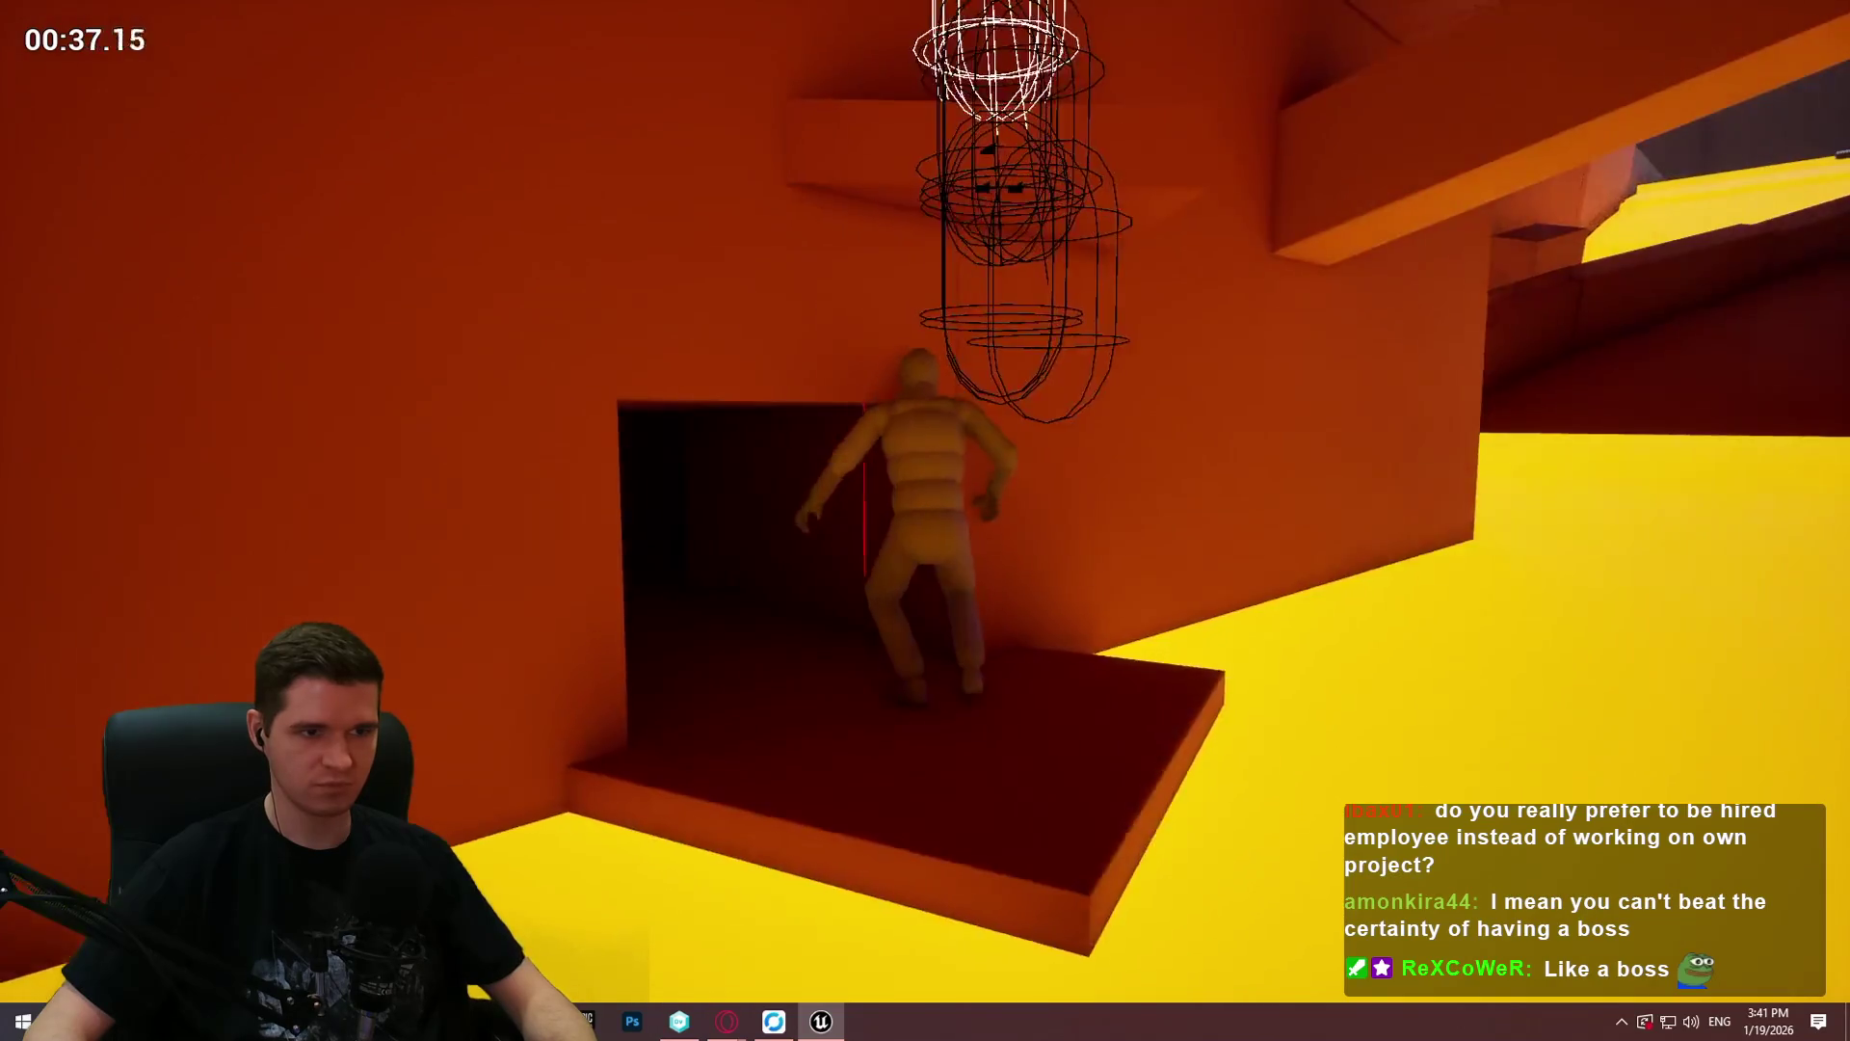
key(space)
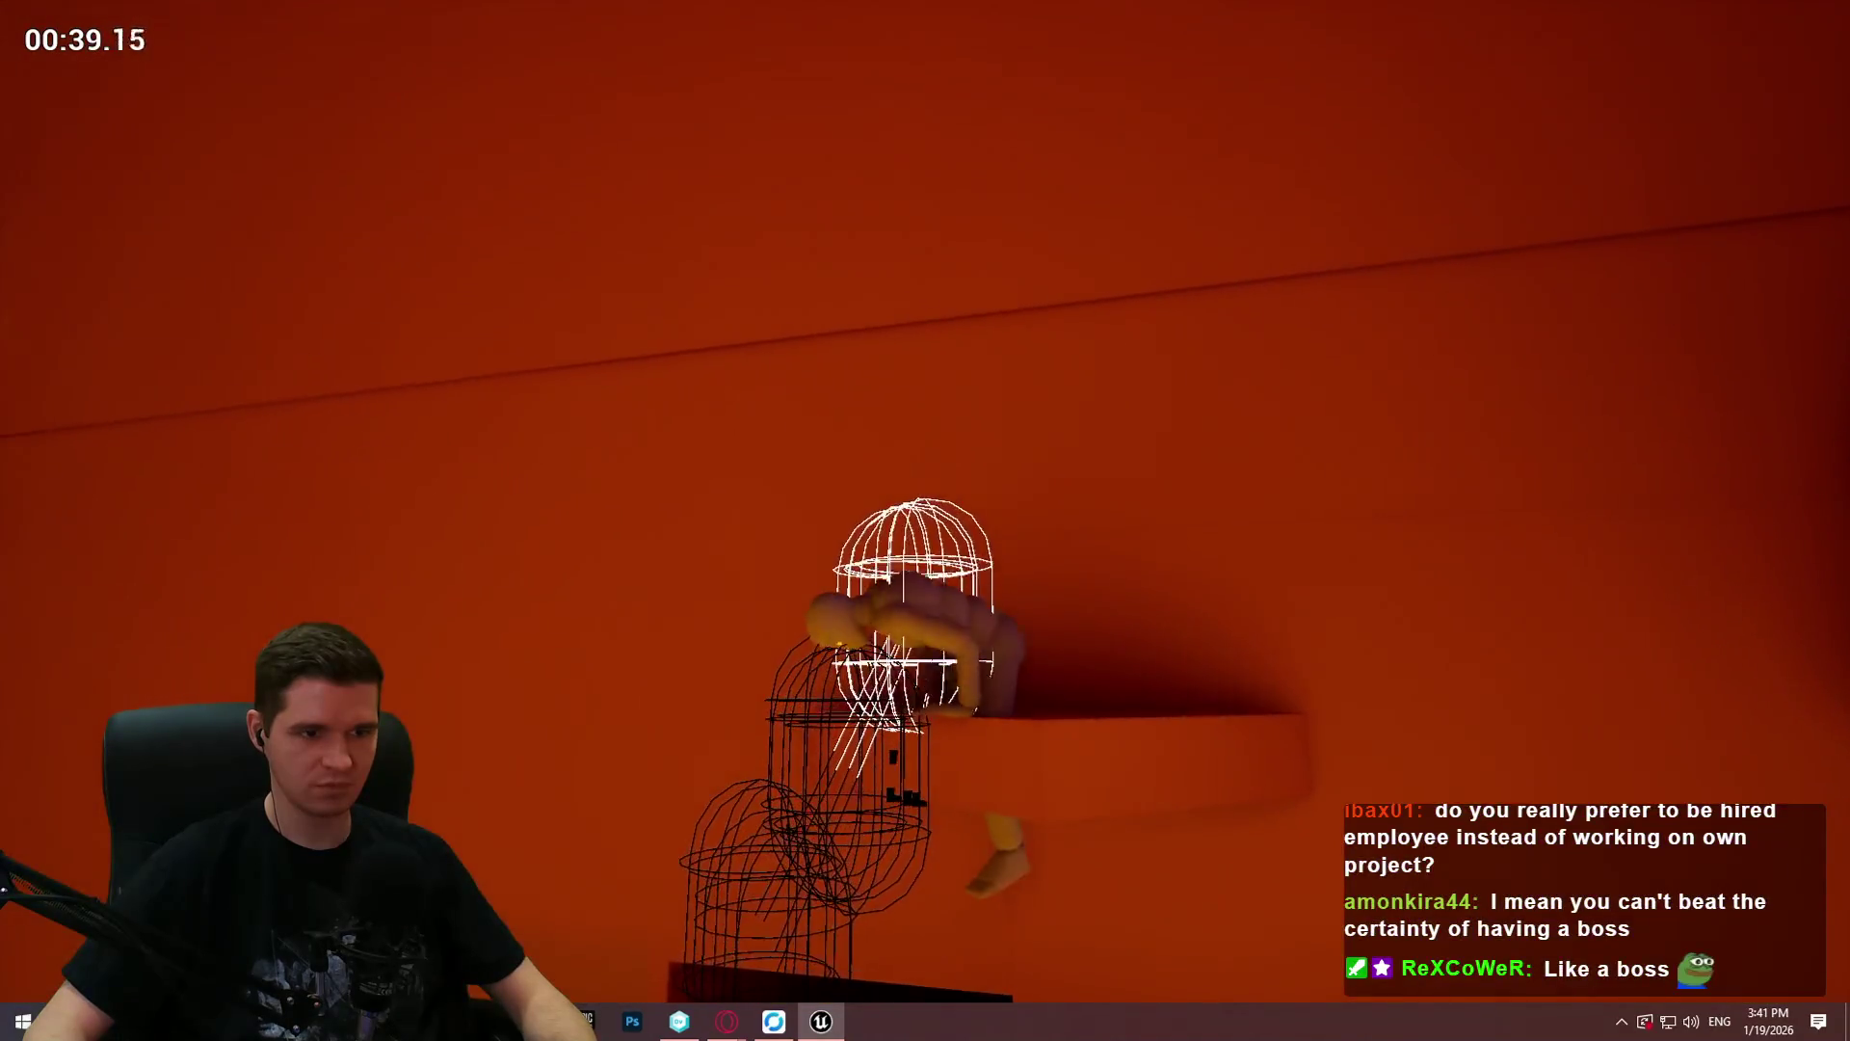
key(s)
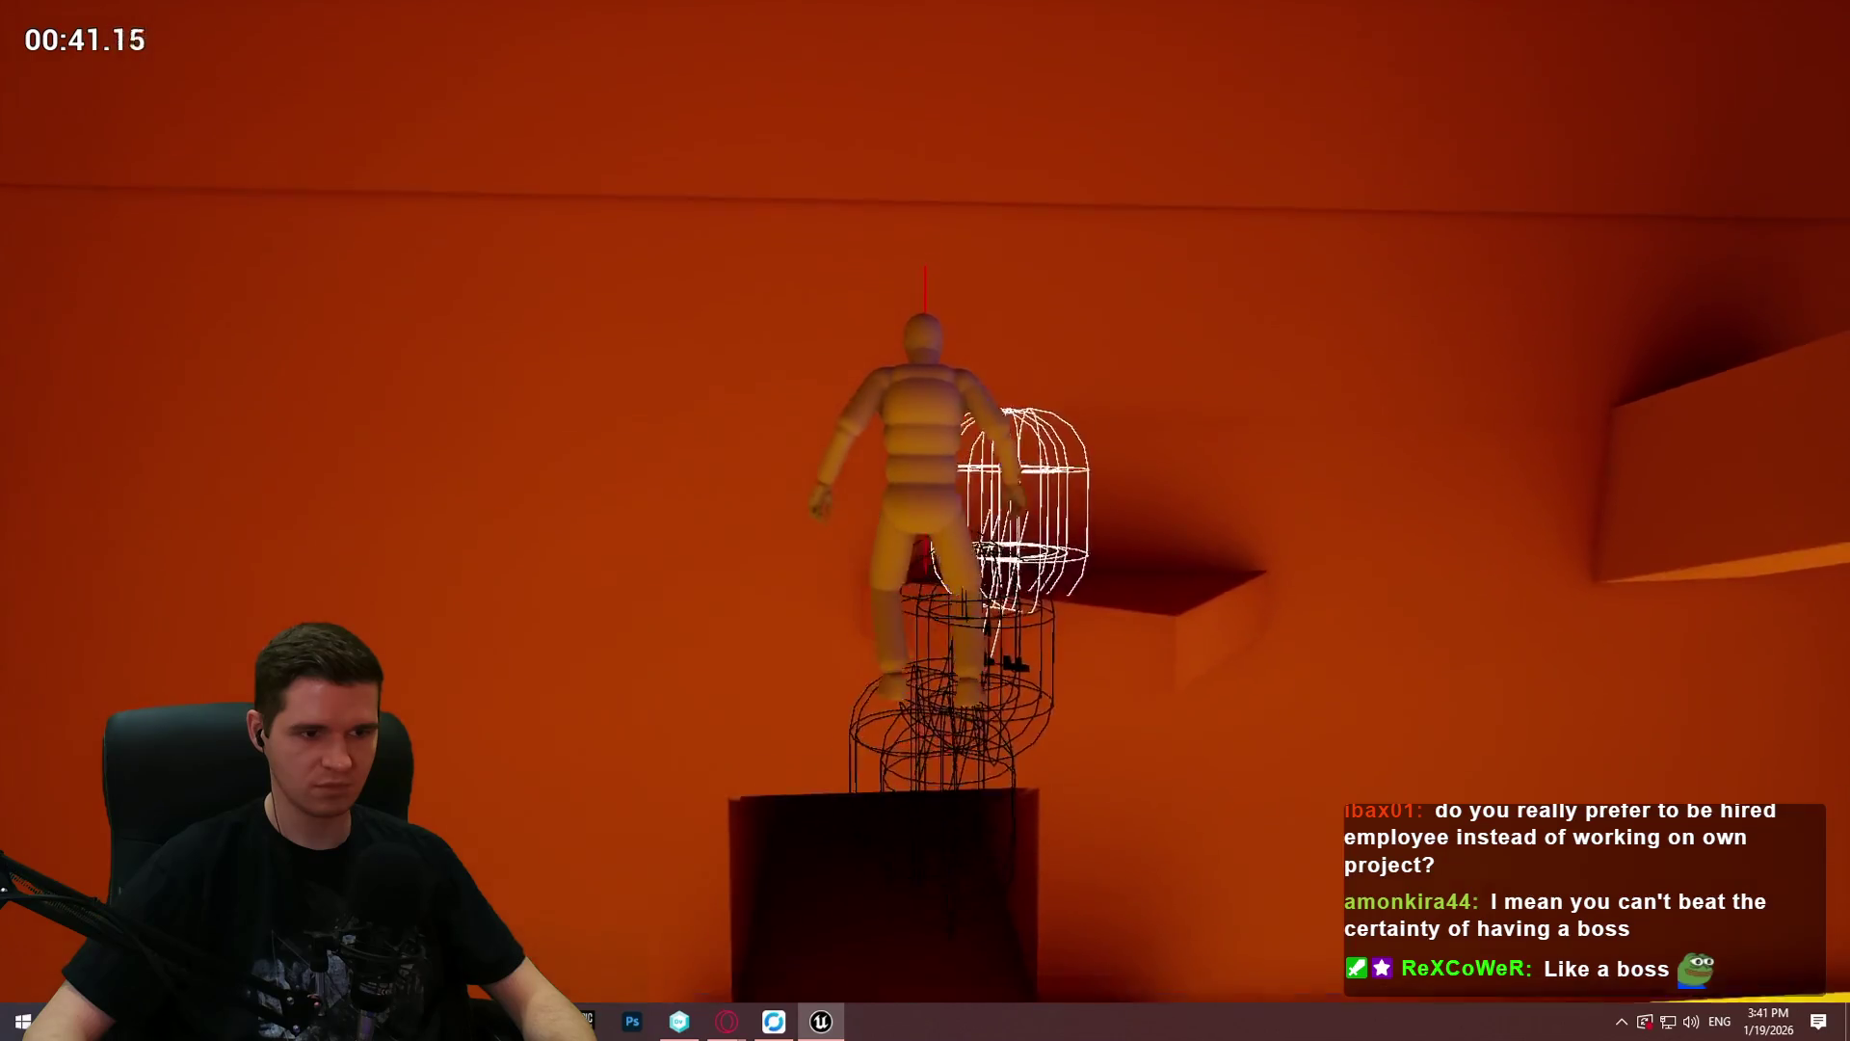
key(w)
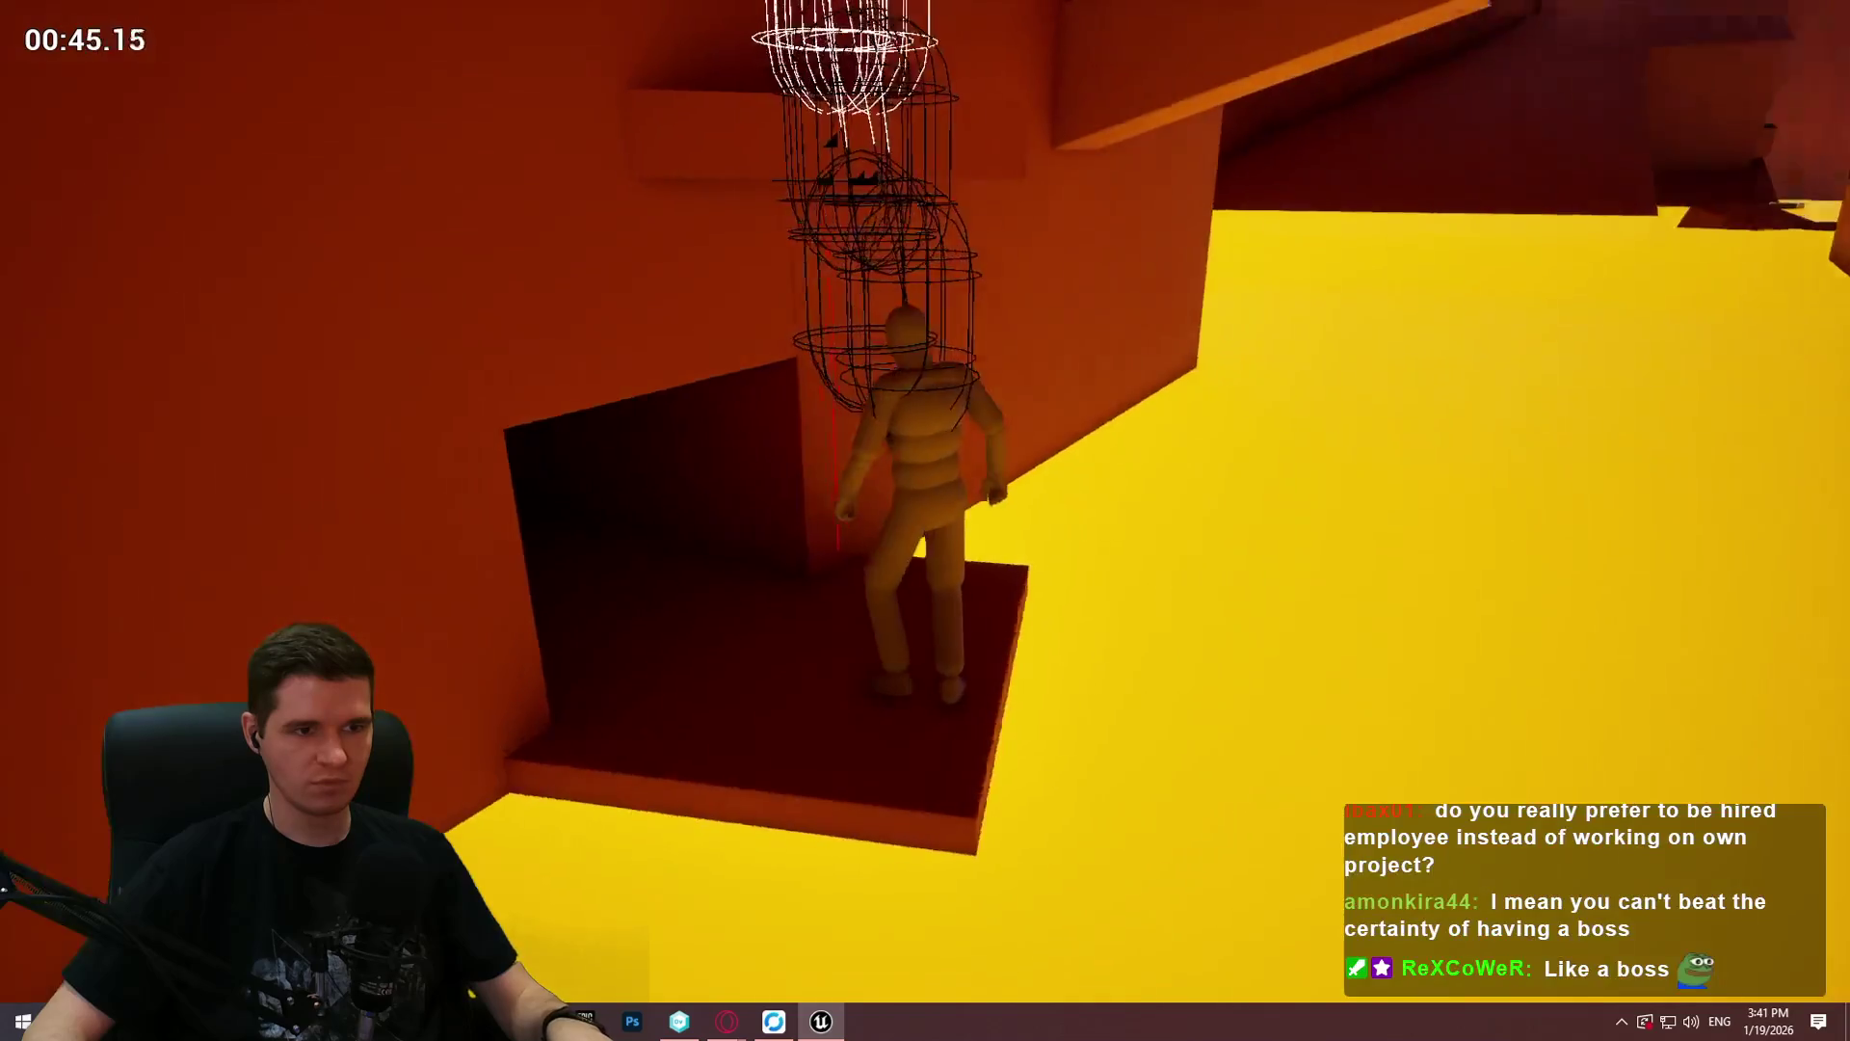
key(space)
key(w)
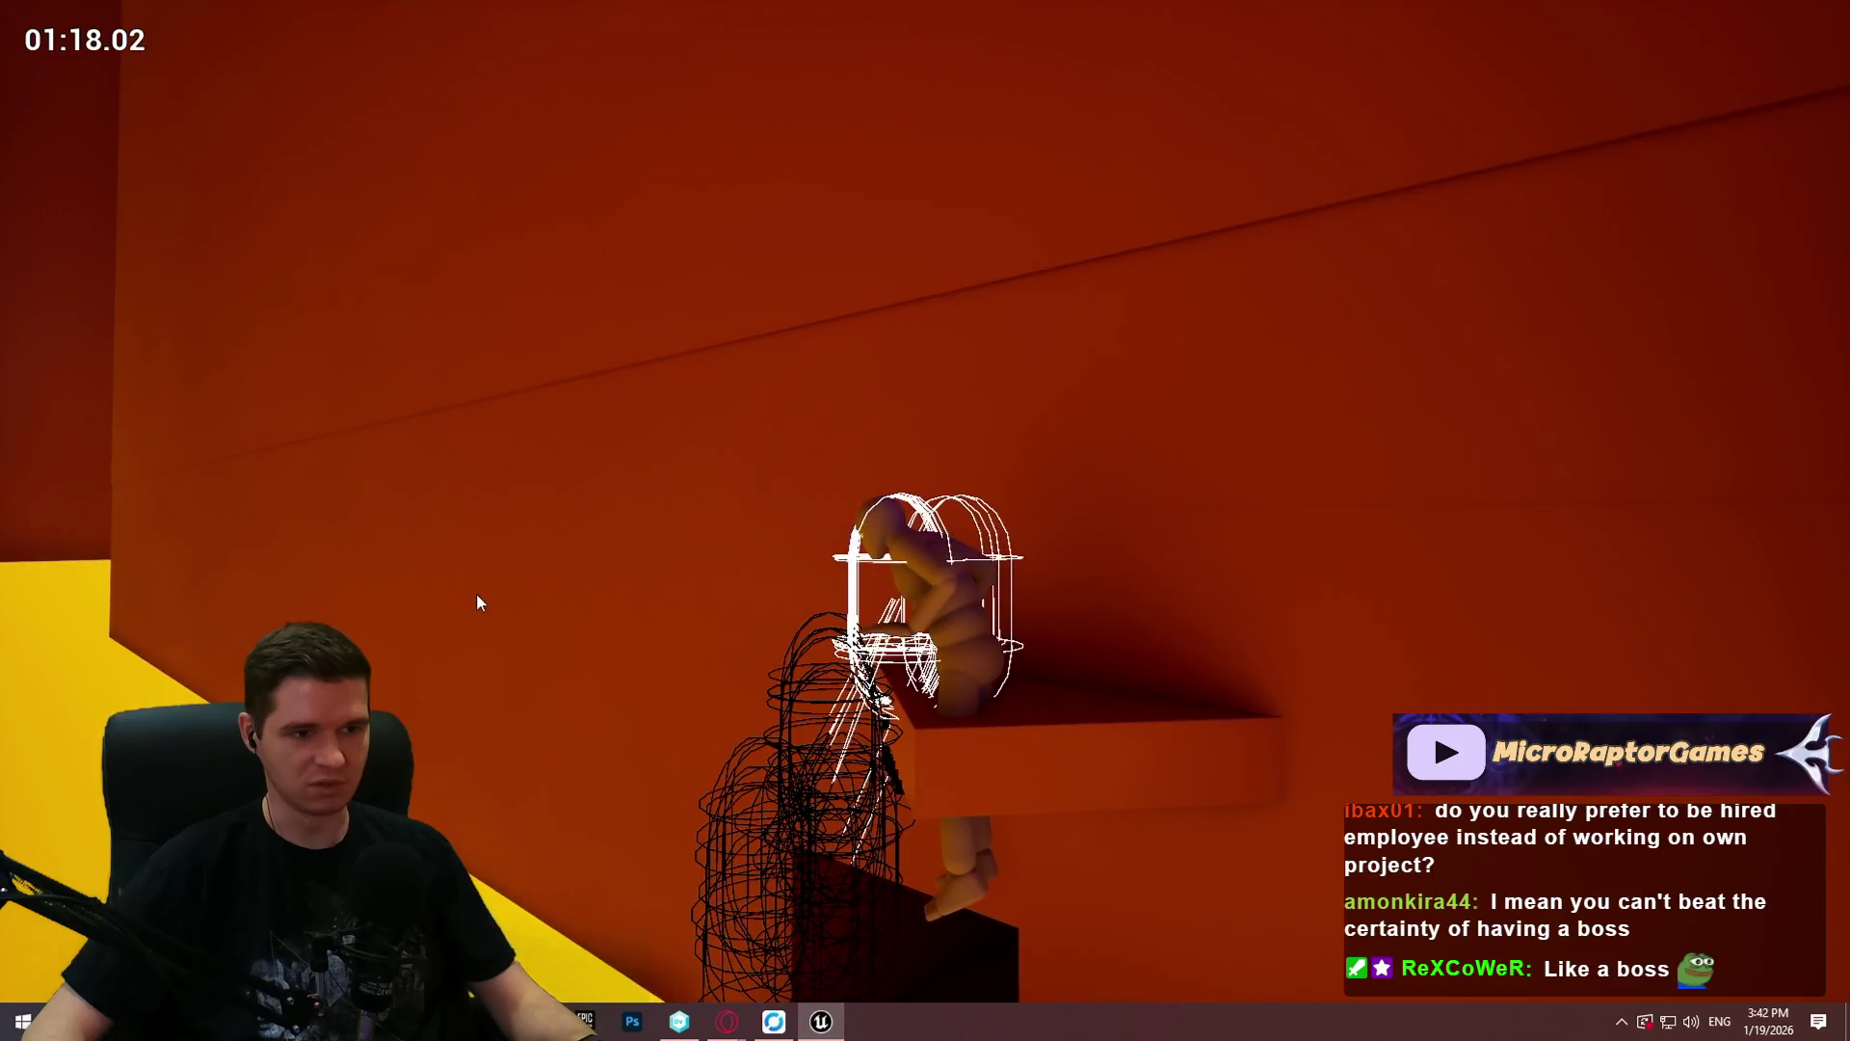
Step: Stop the Play In Editor session and leave immersive mode so the editor panels return
key(Escape)
key(F11)
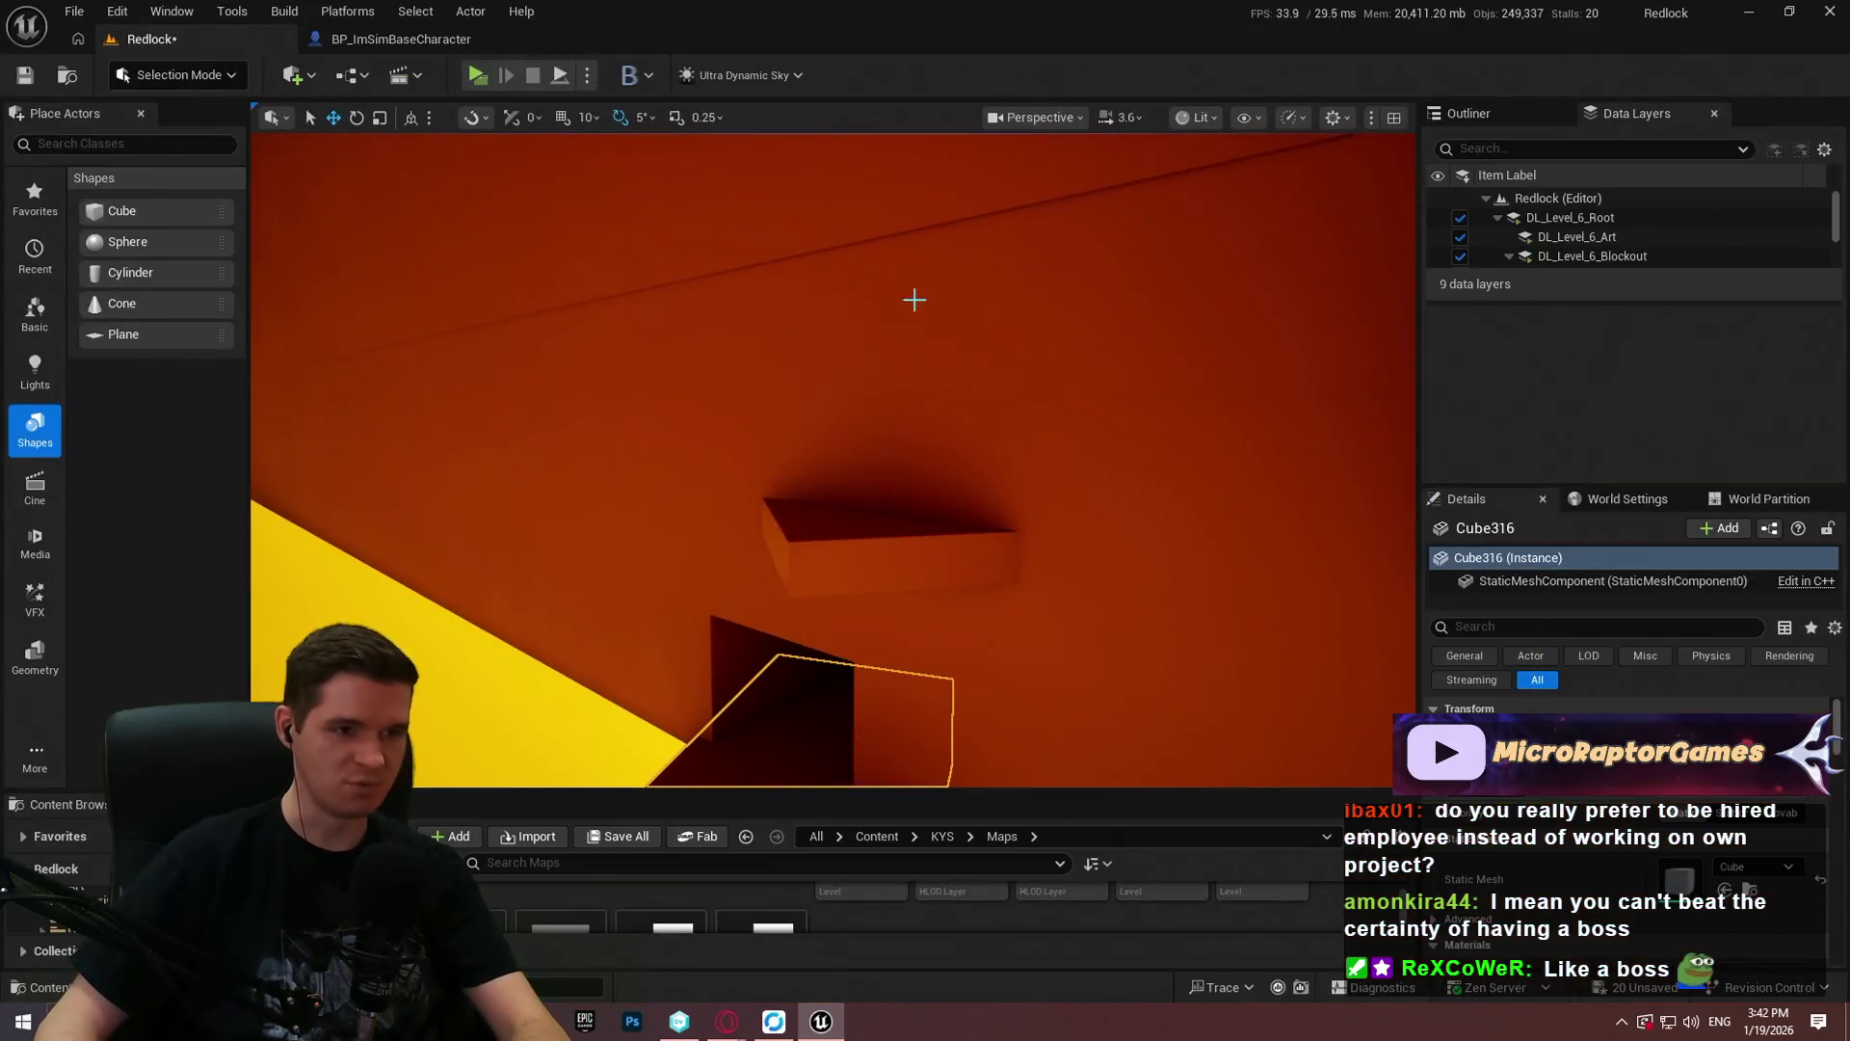
Step: In the MantleCheck graph, set the Teleport Location add node's Z offset to 25
click(459, 38)
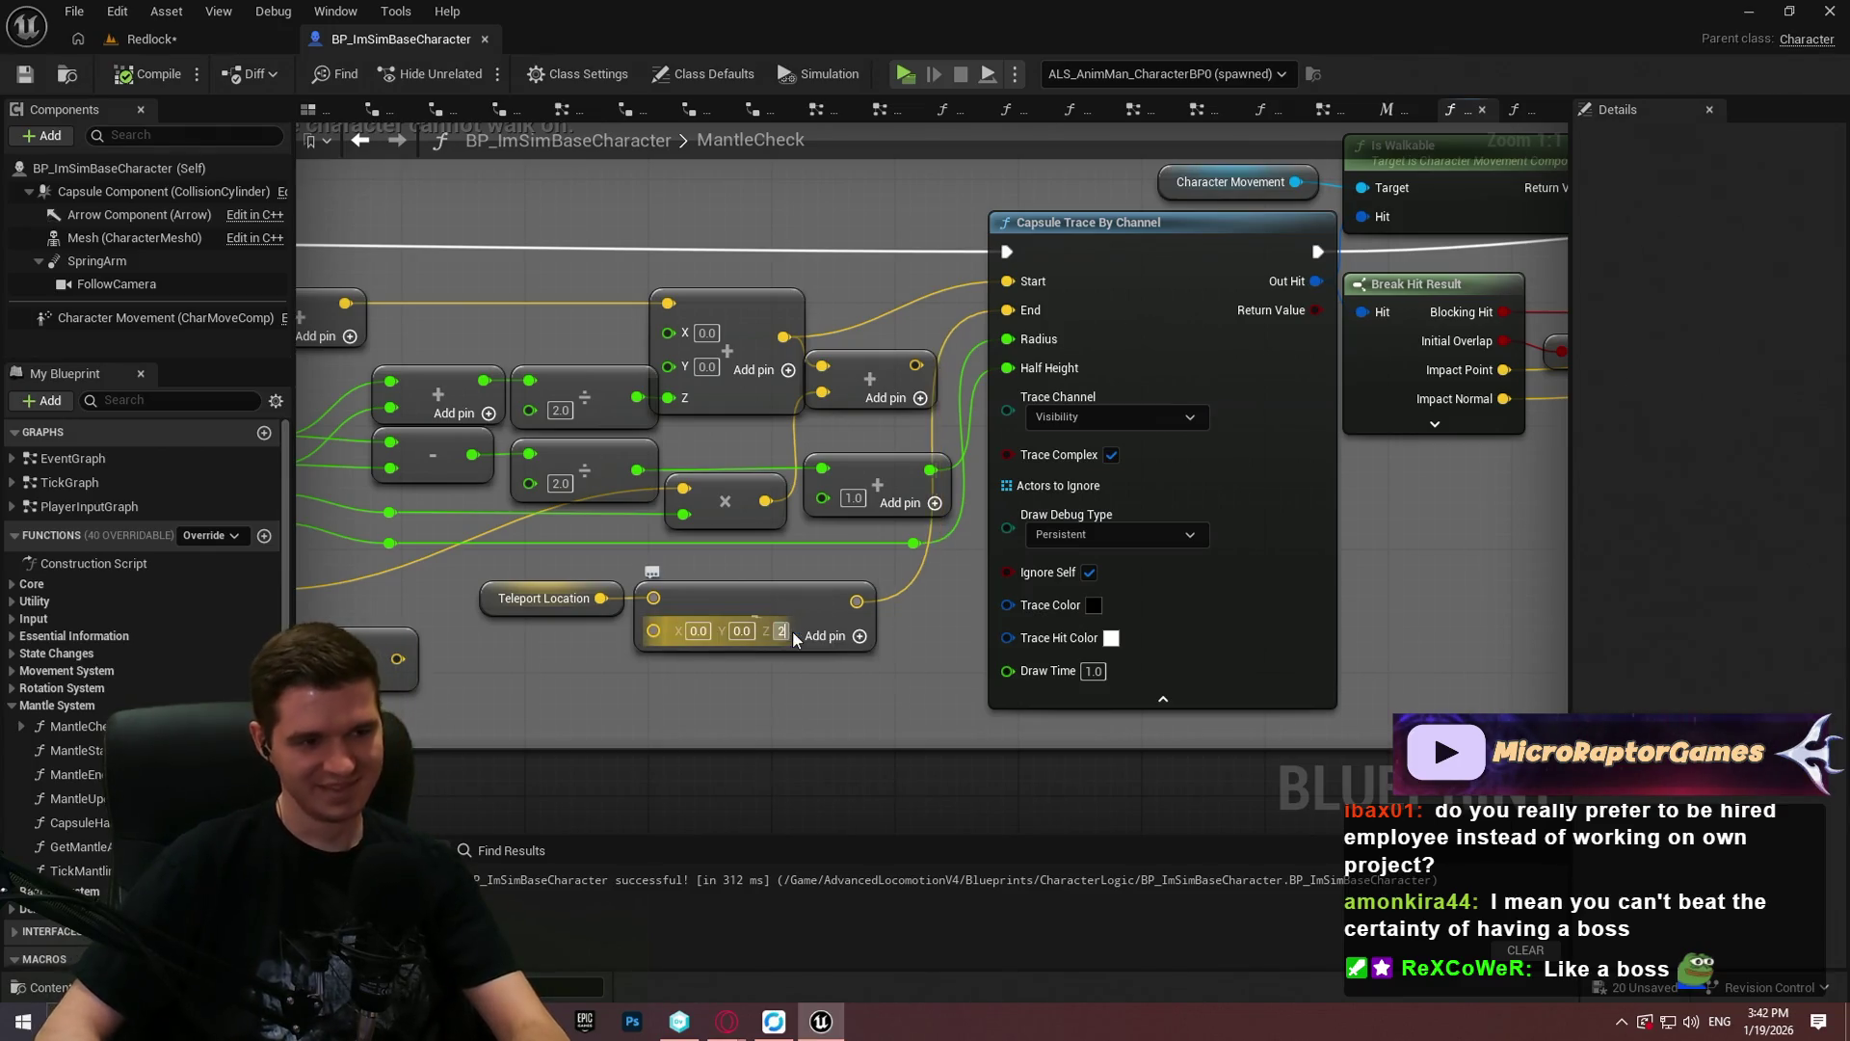
text(25)
key(Return)
Step: Back in Redlock, Play From Here on the Cube316 ledge, then end the session
click(151, 39)
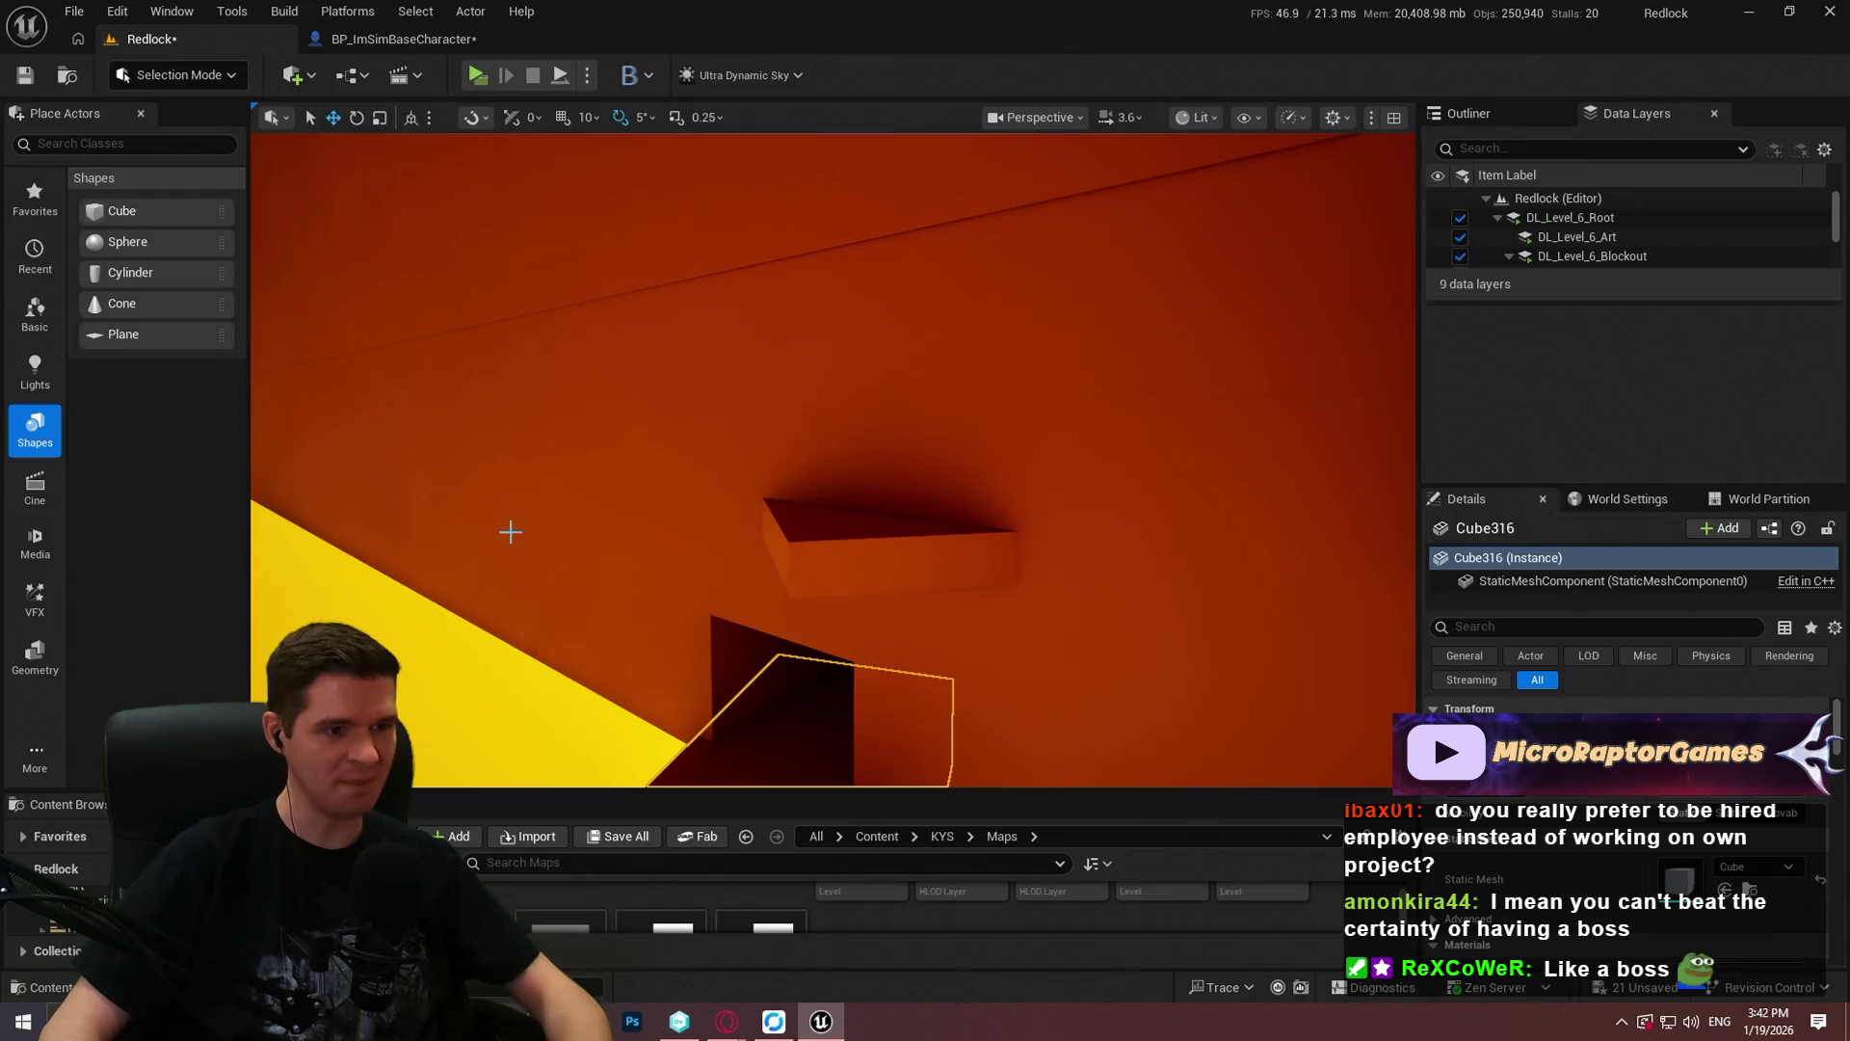
right_click(640, 685)
click(755, 981)
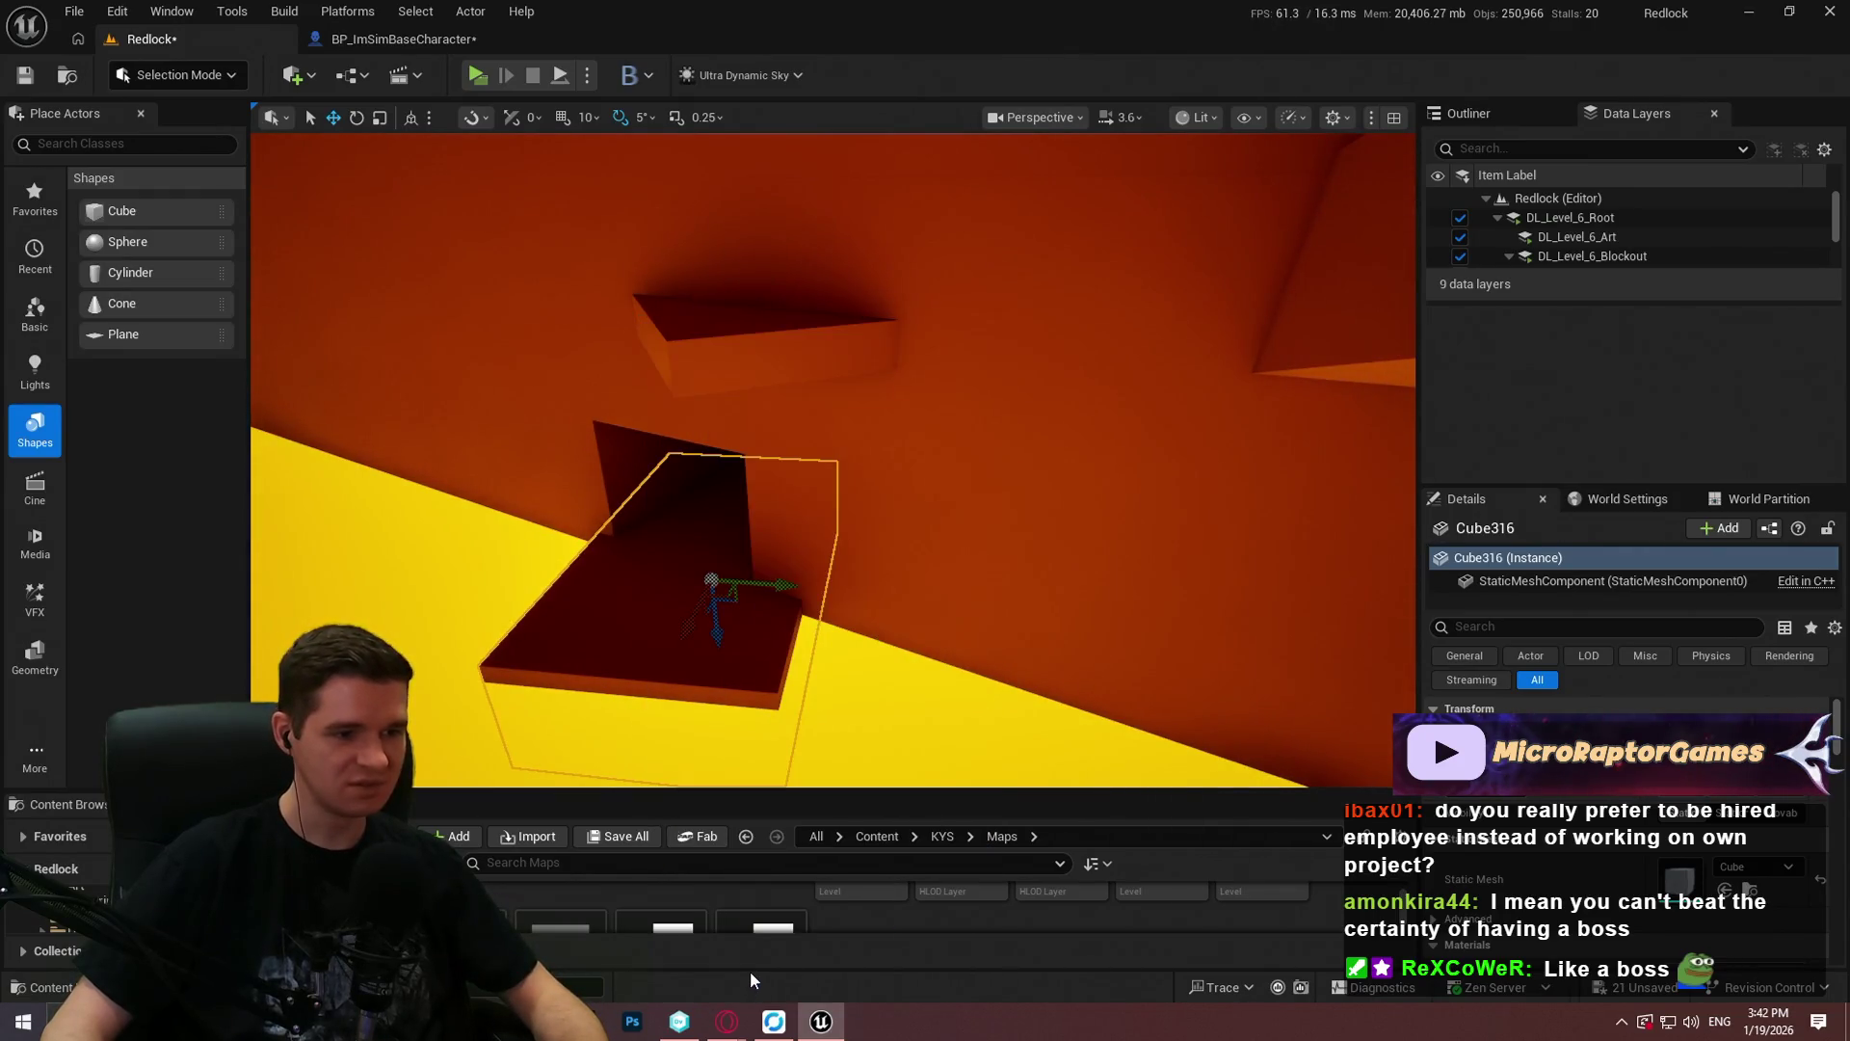
click(833, 669)
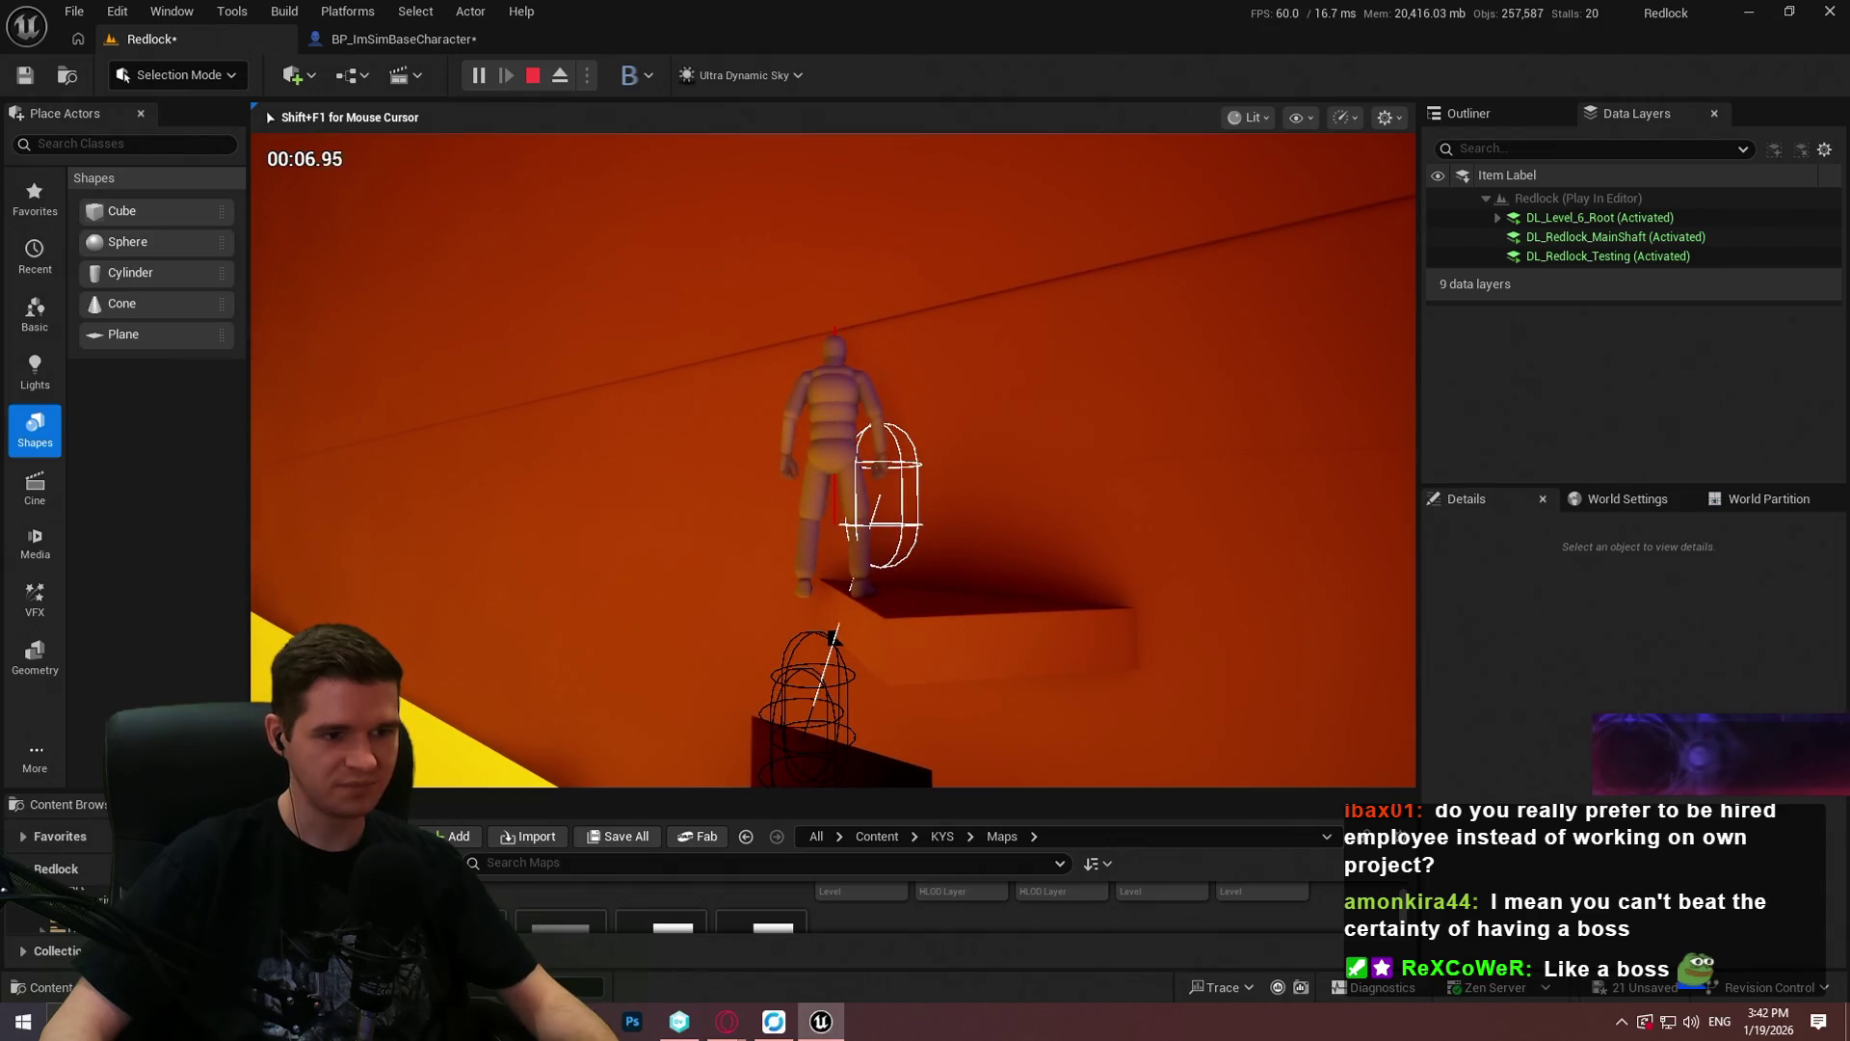
key(shift+F1)
Step: Break the capsule trace's Radius link in MantleCheck and set the radius to 5
click(412, 39)
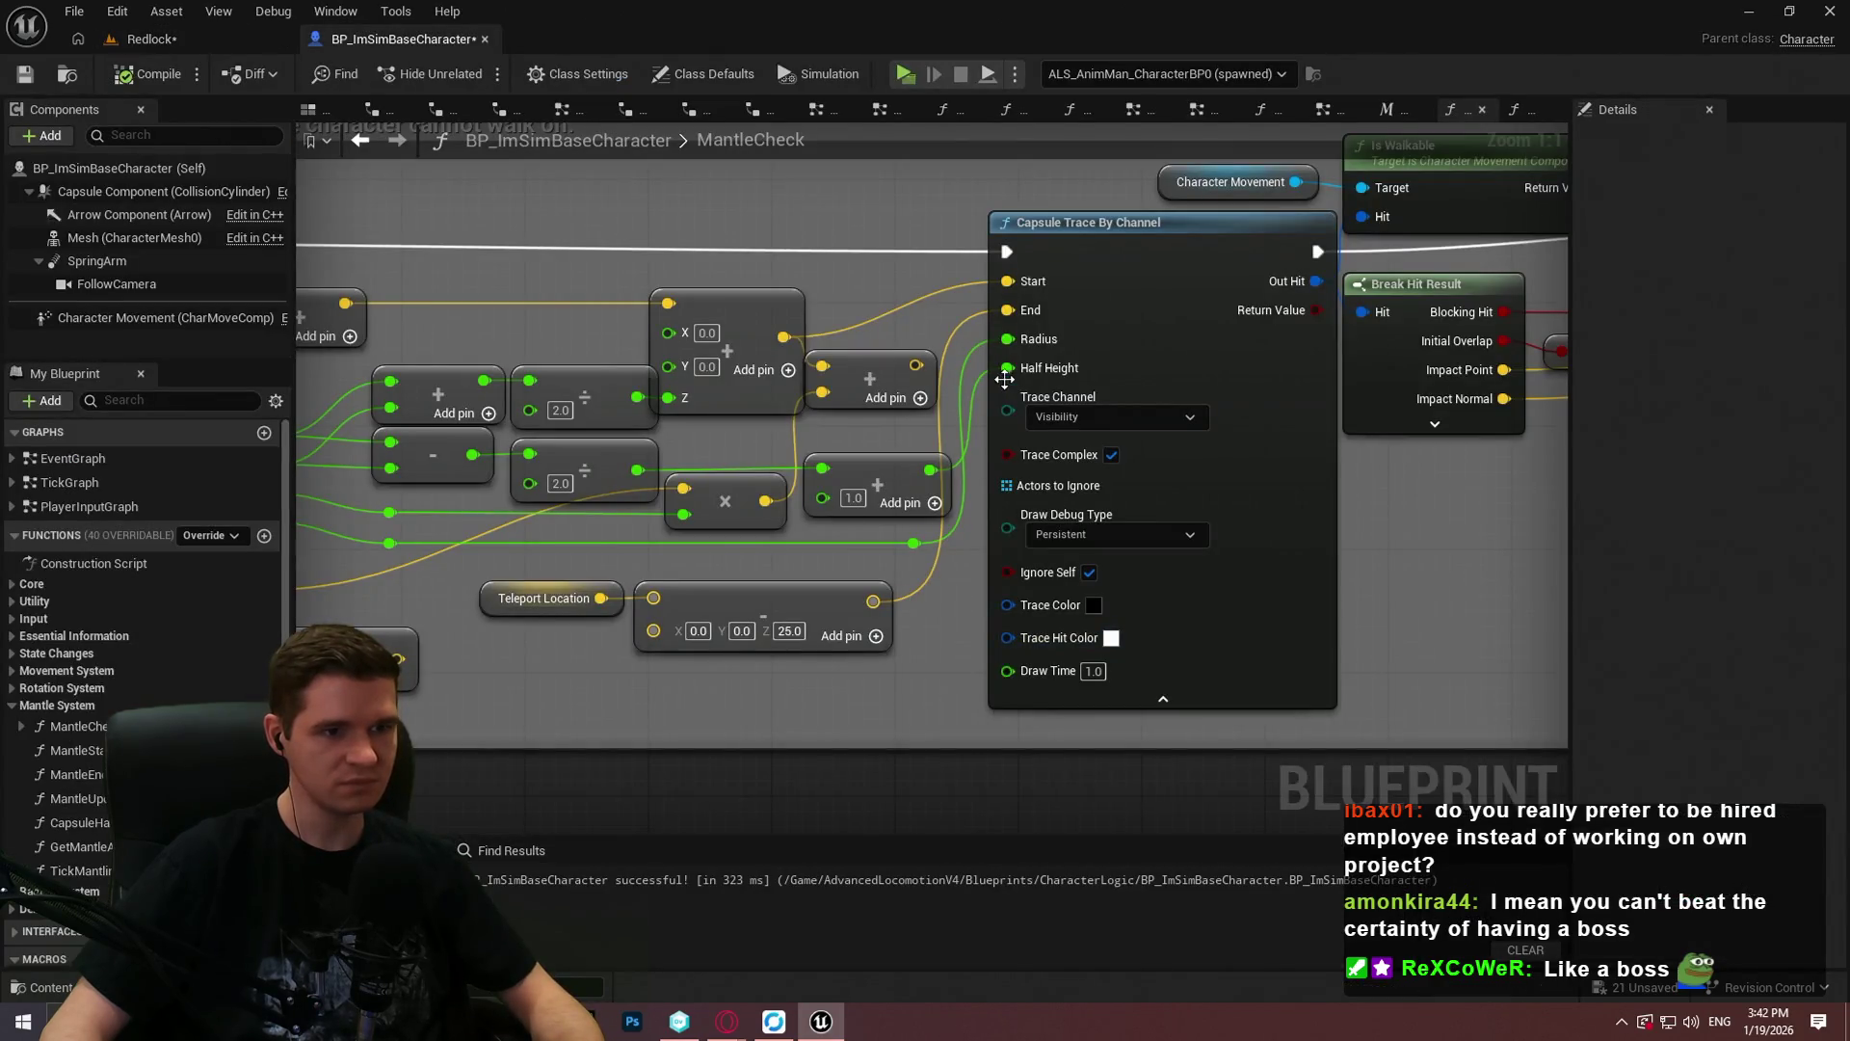
mouse_move(1006, 355)
mouse_down()
mouse_move(1396, 348)
mouse_move(1336, 359)
mouse_up()
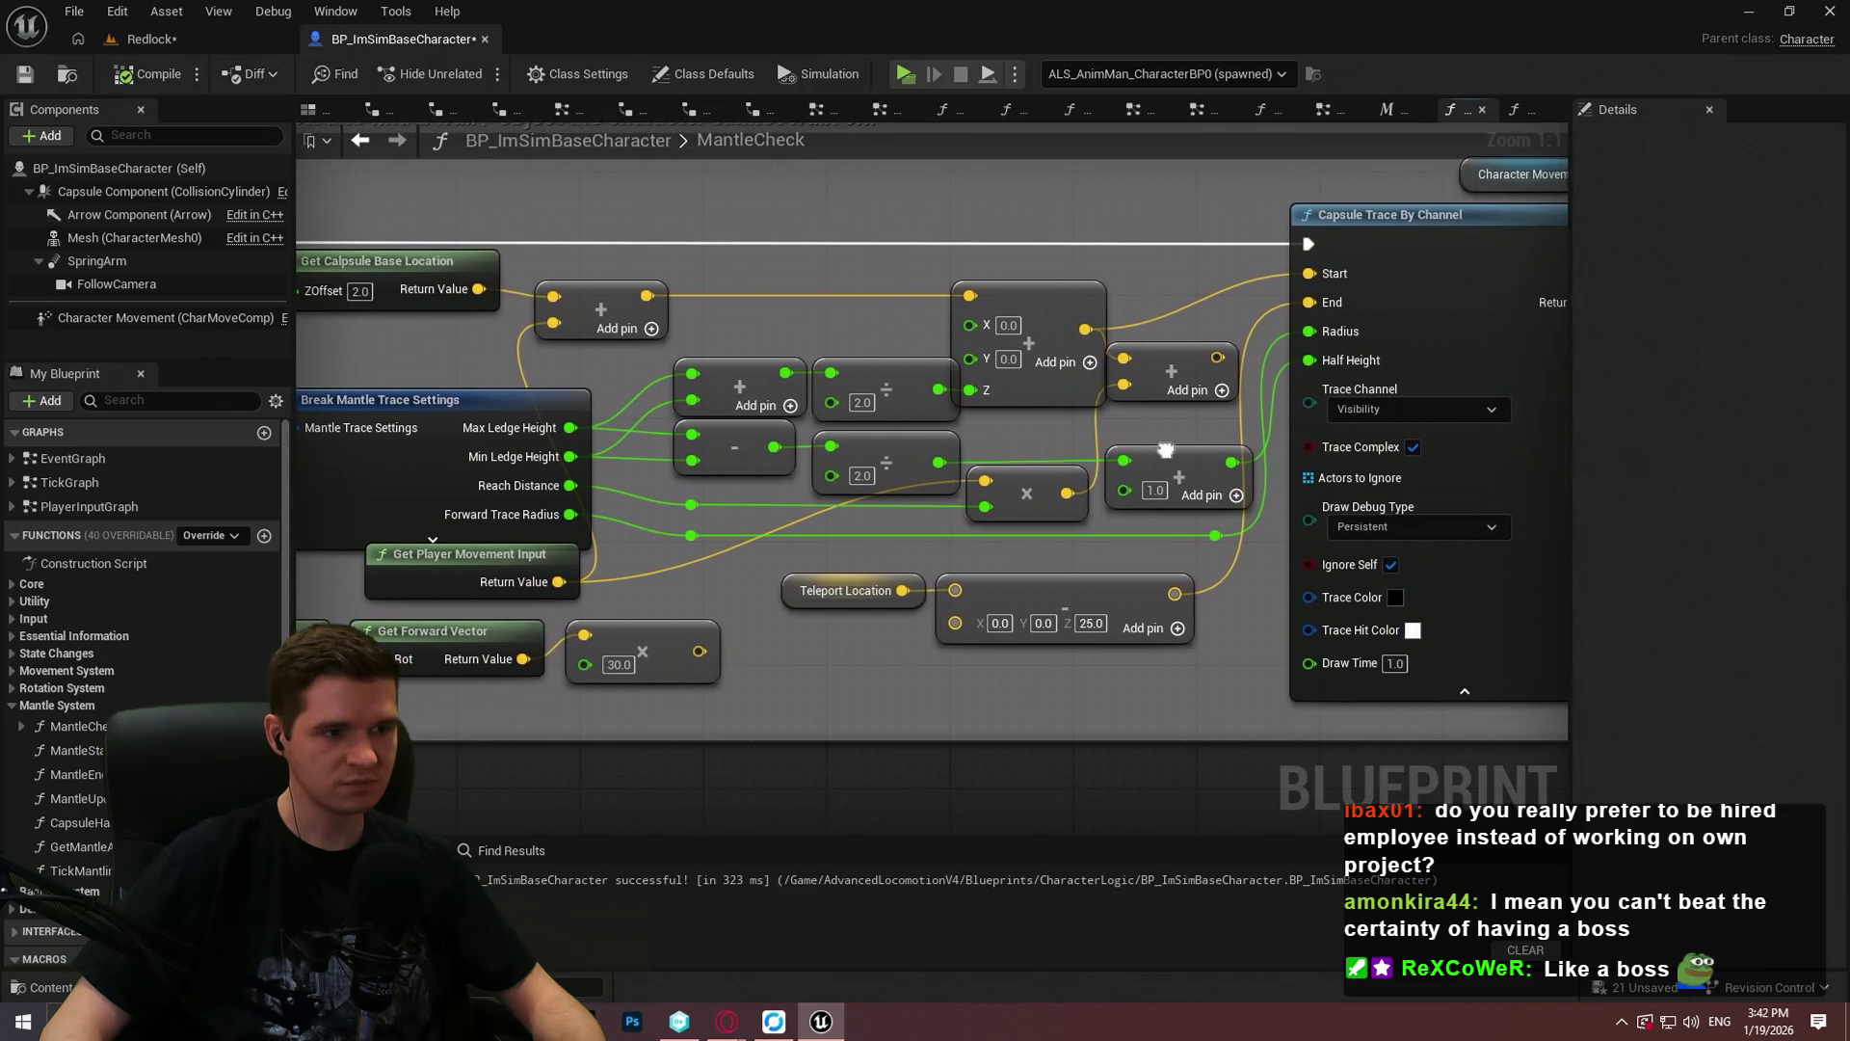
right_click(1337, 331)
click(1388, 381)
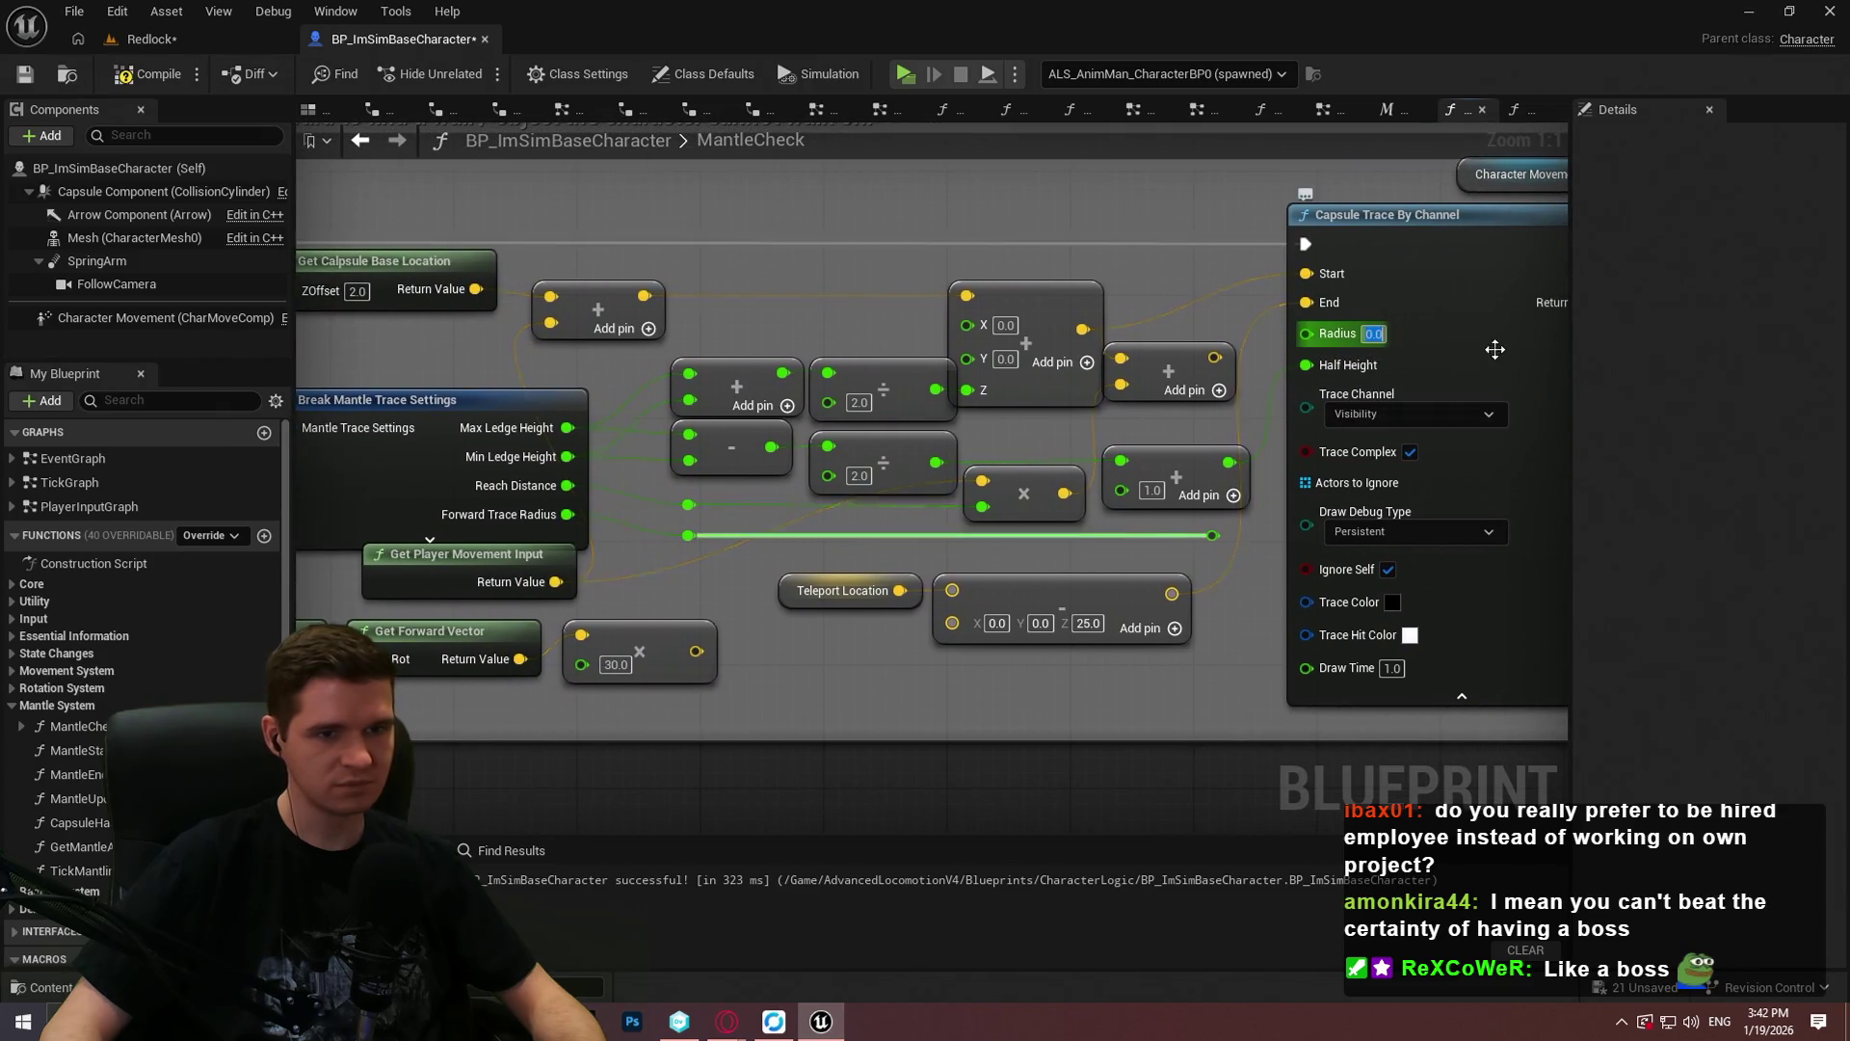
text(5)
key(Return)
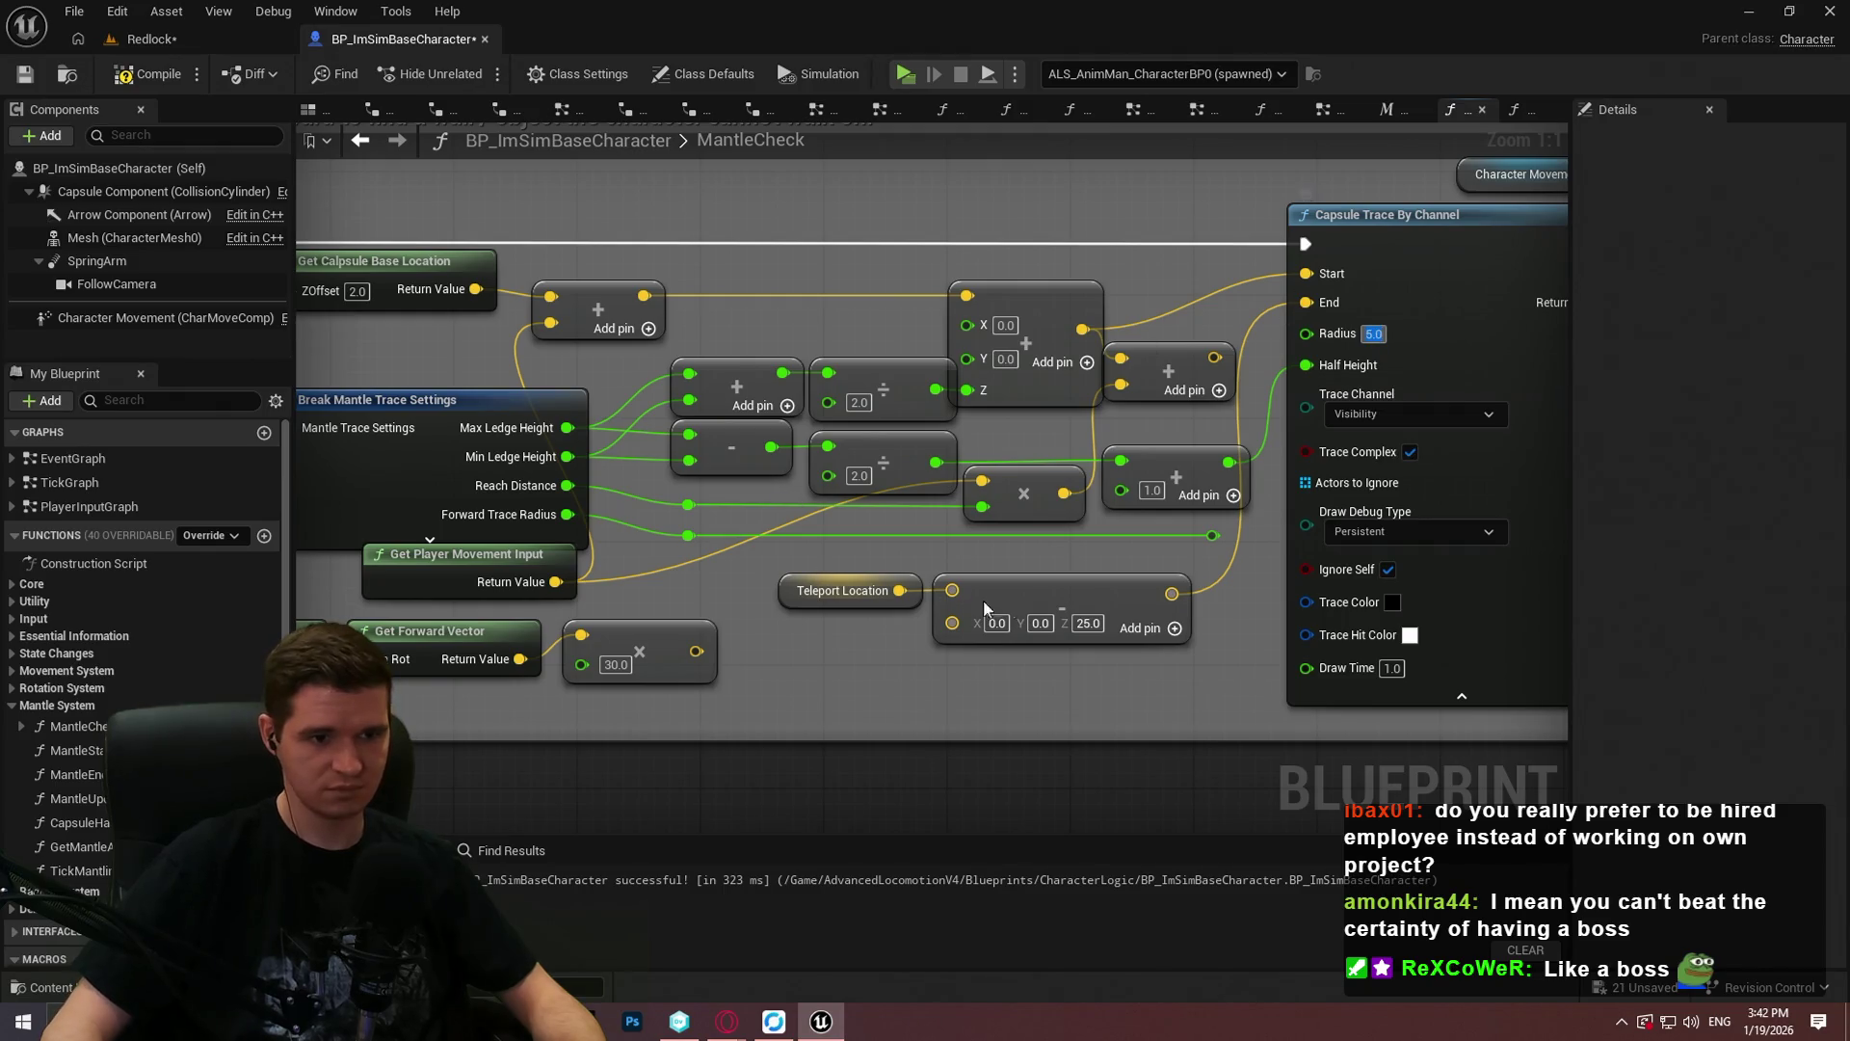
Step: Set teleport Z to 50 and capsule Half Height to 15, save, and return to Redlock
click(1083, 623)
text(50)
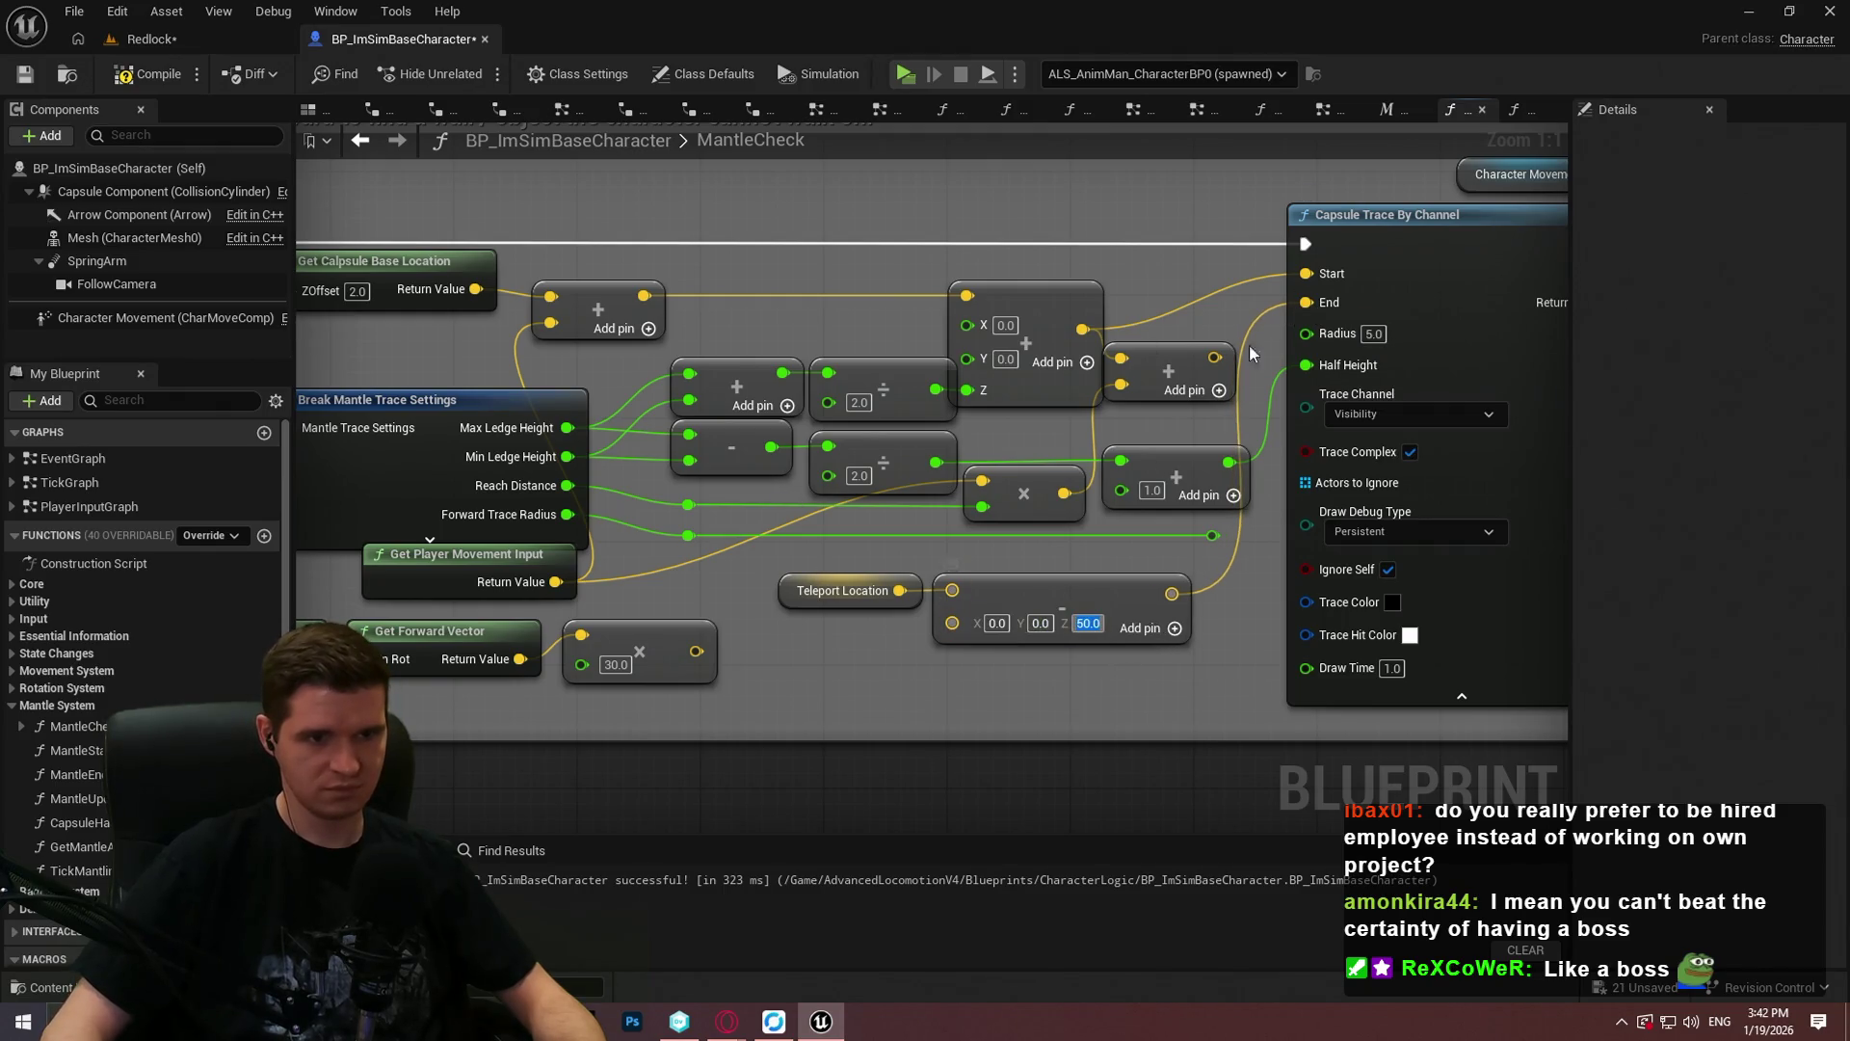
alt+click(1306, 365)
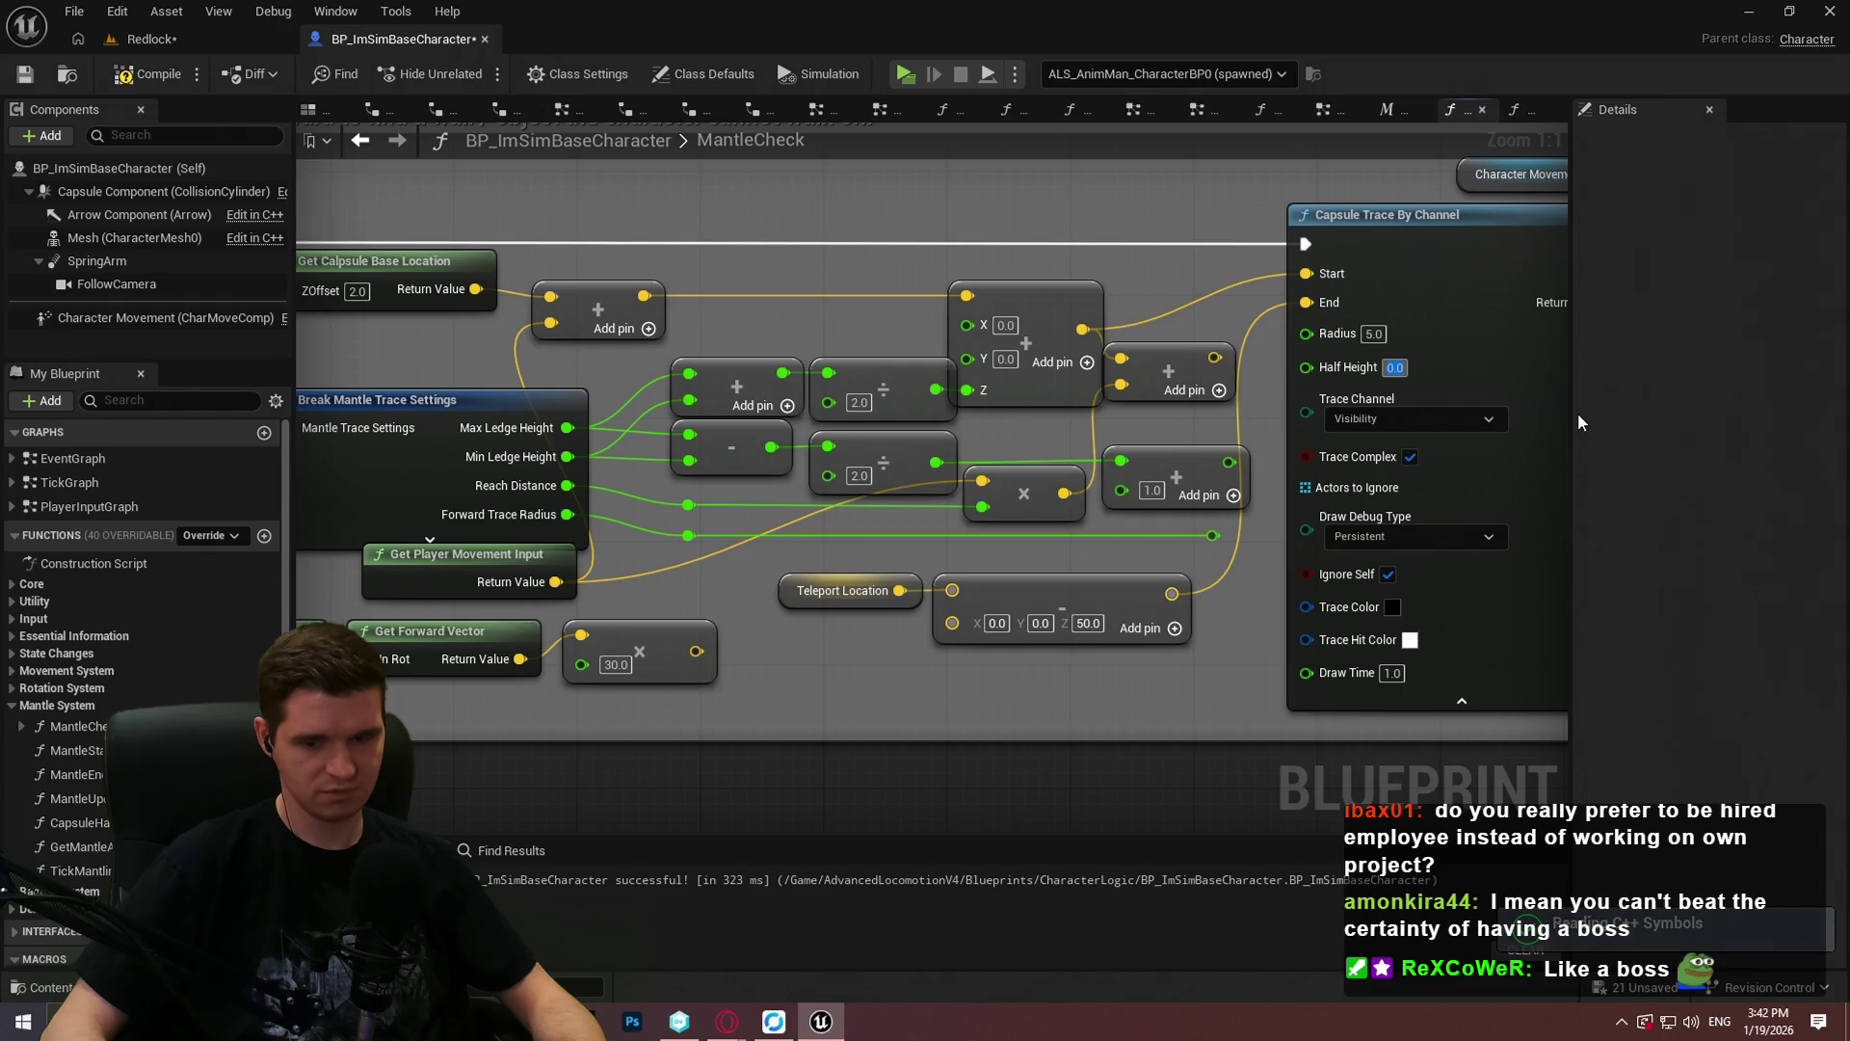
text(15)
key(Return)
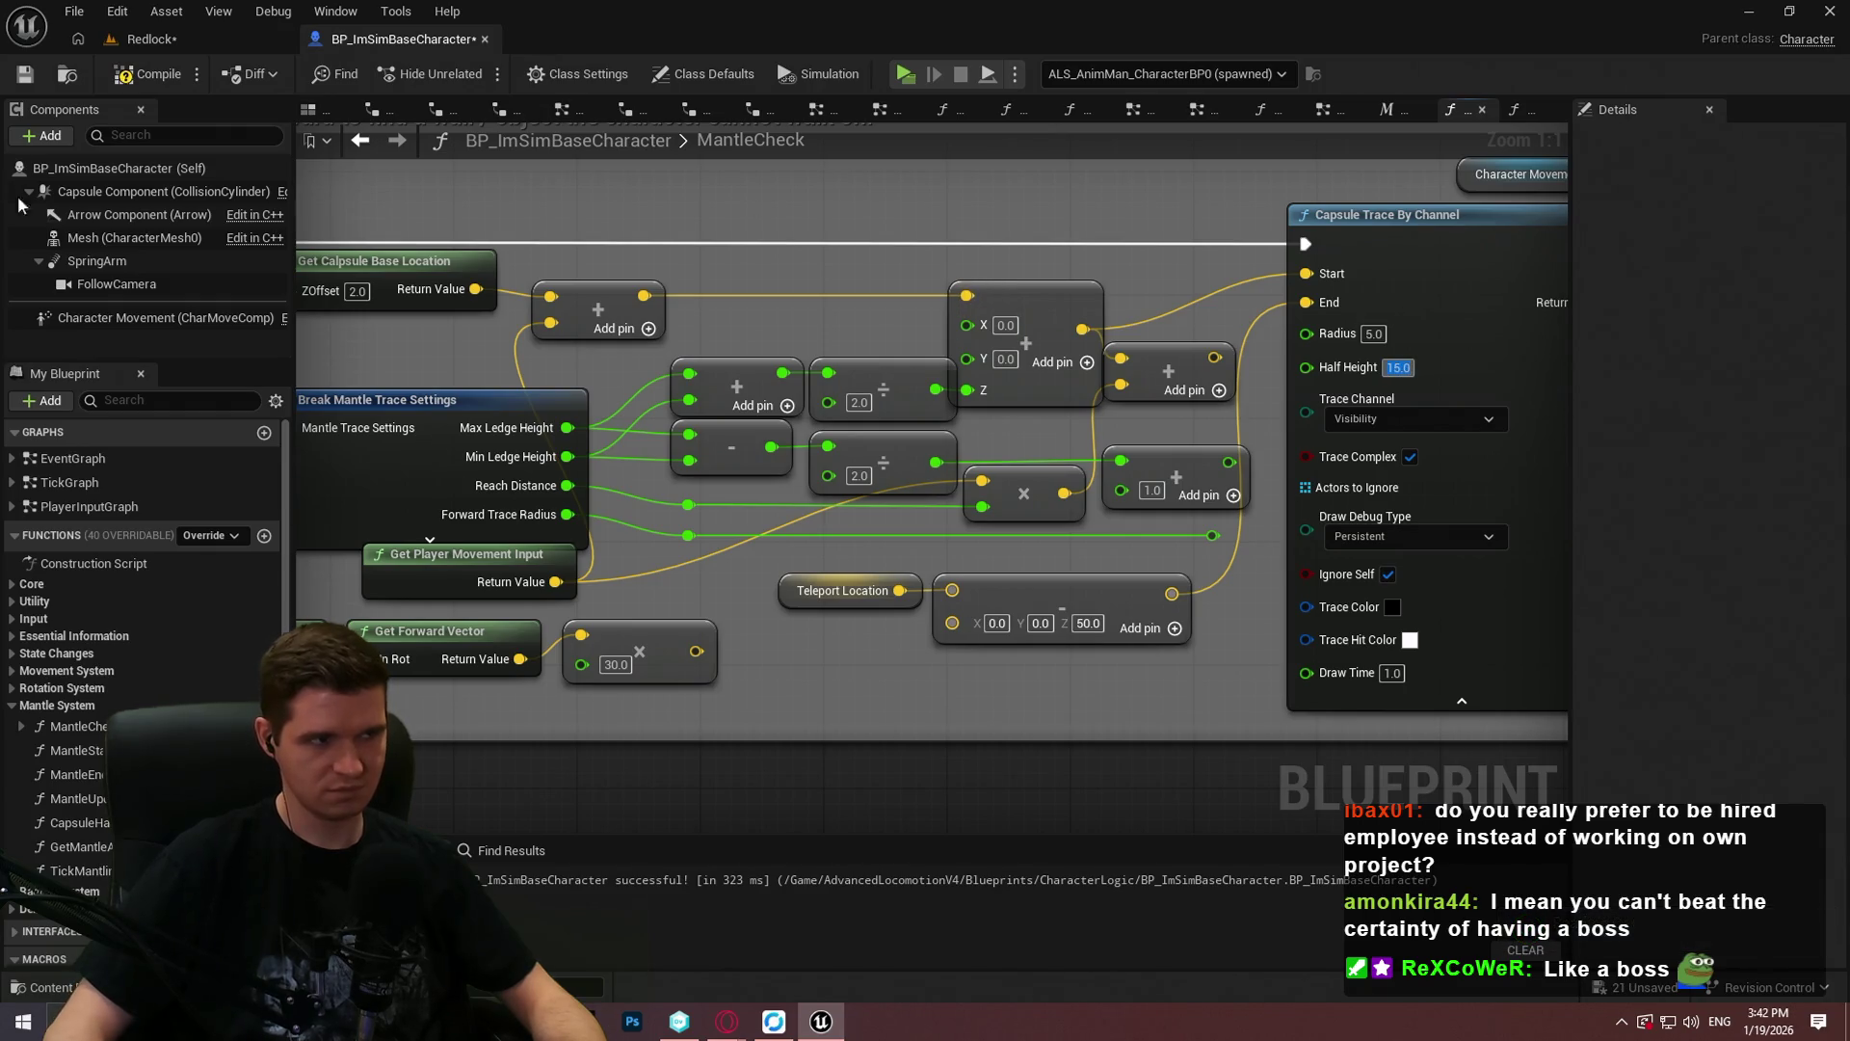
click(25, 79)
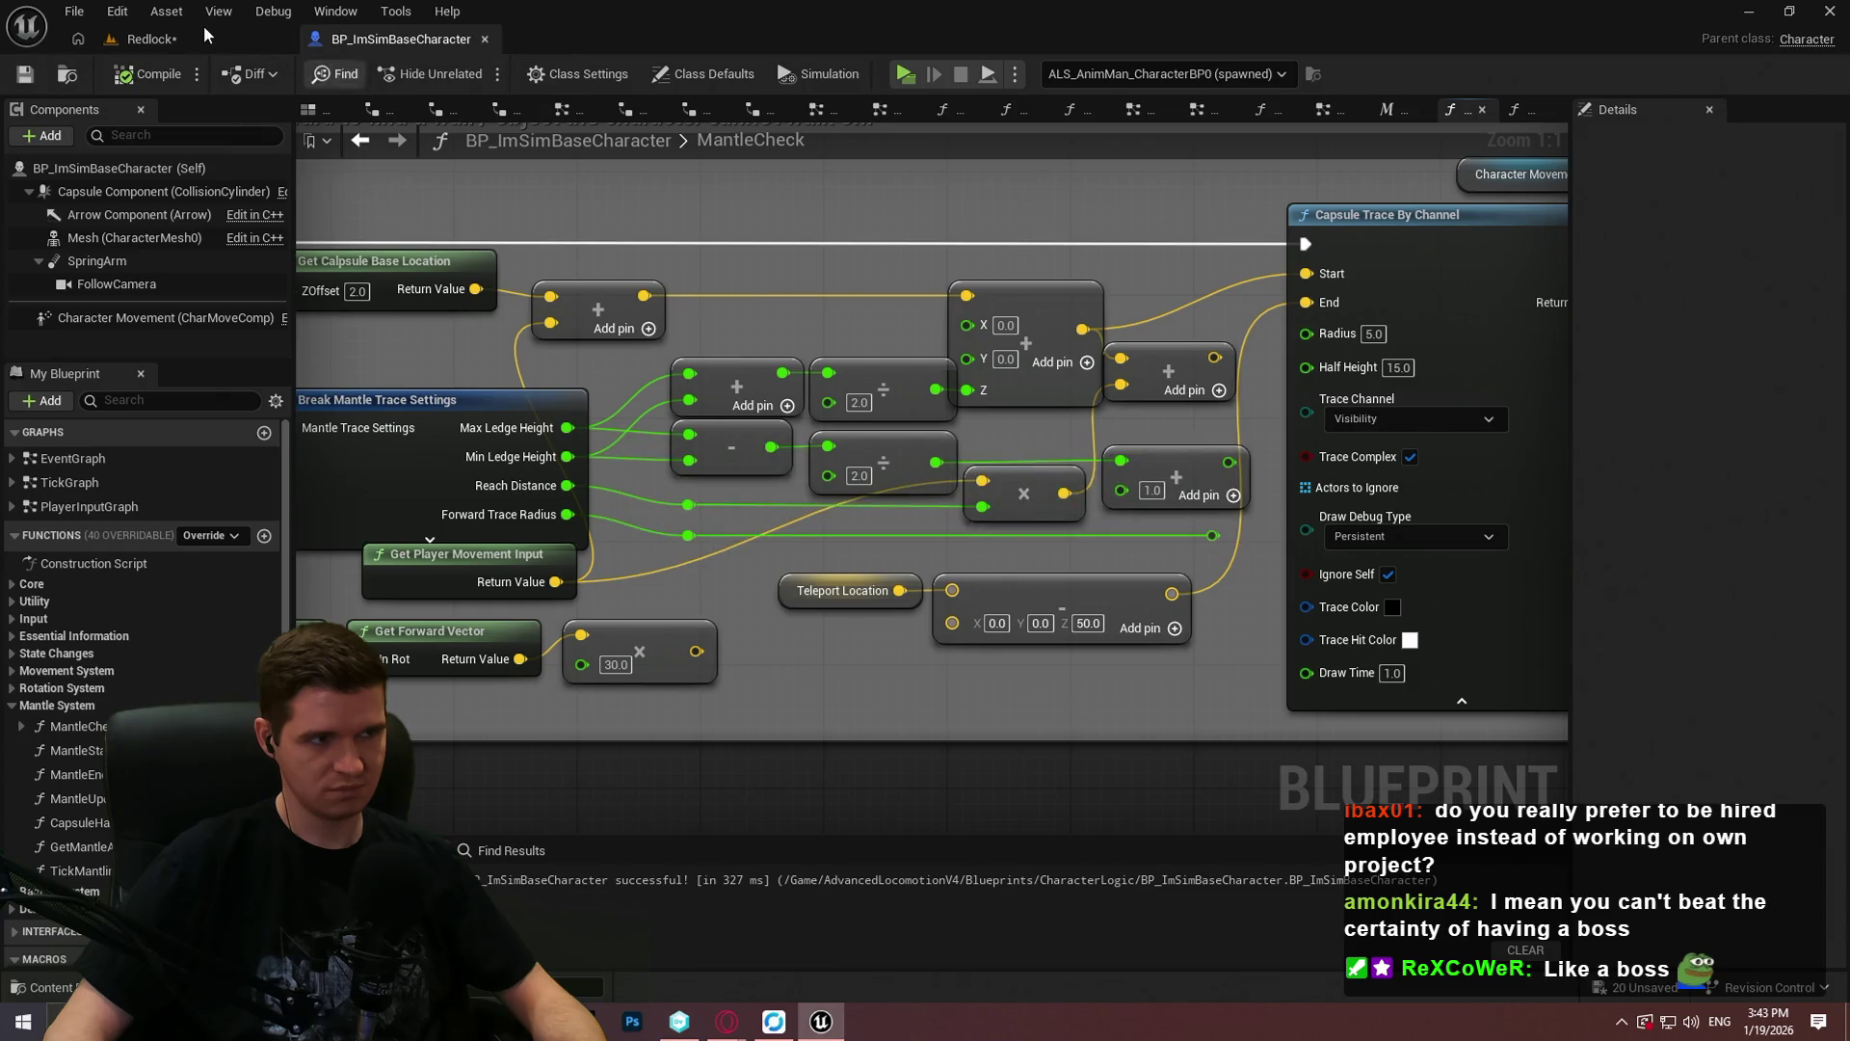
click(145, 39)
right_click(662, 720)
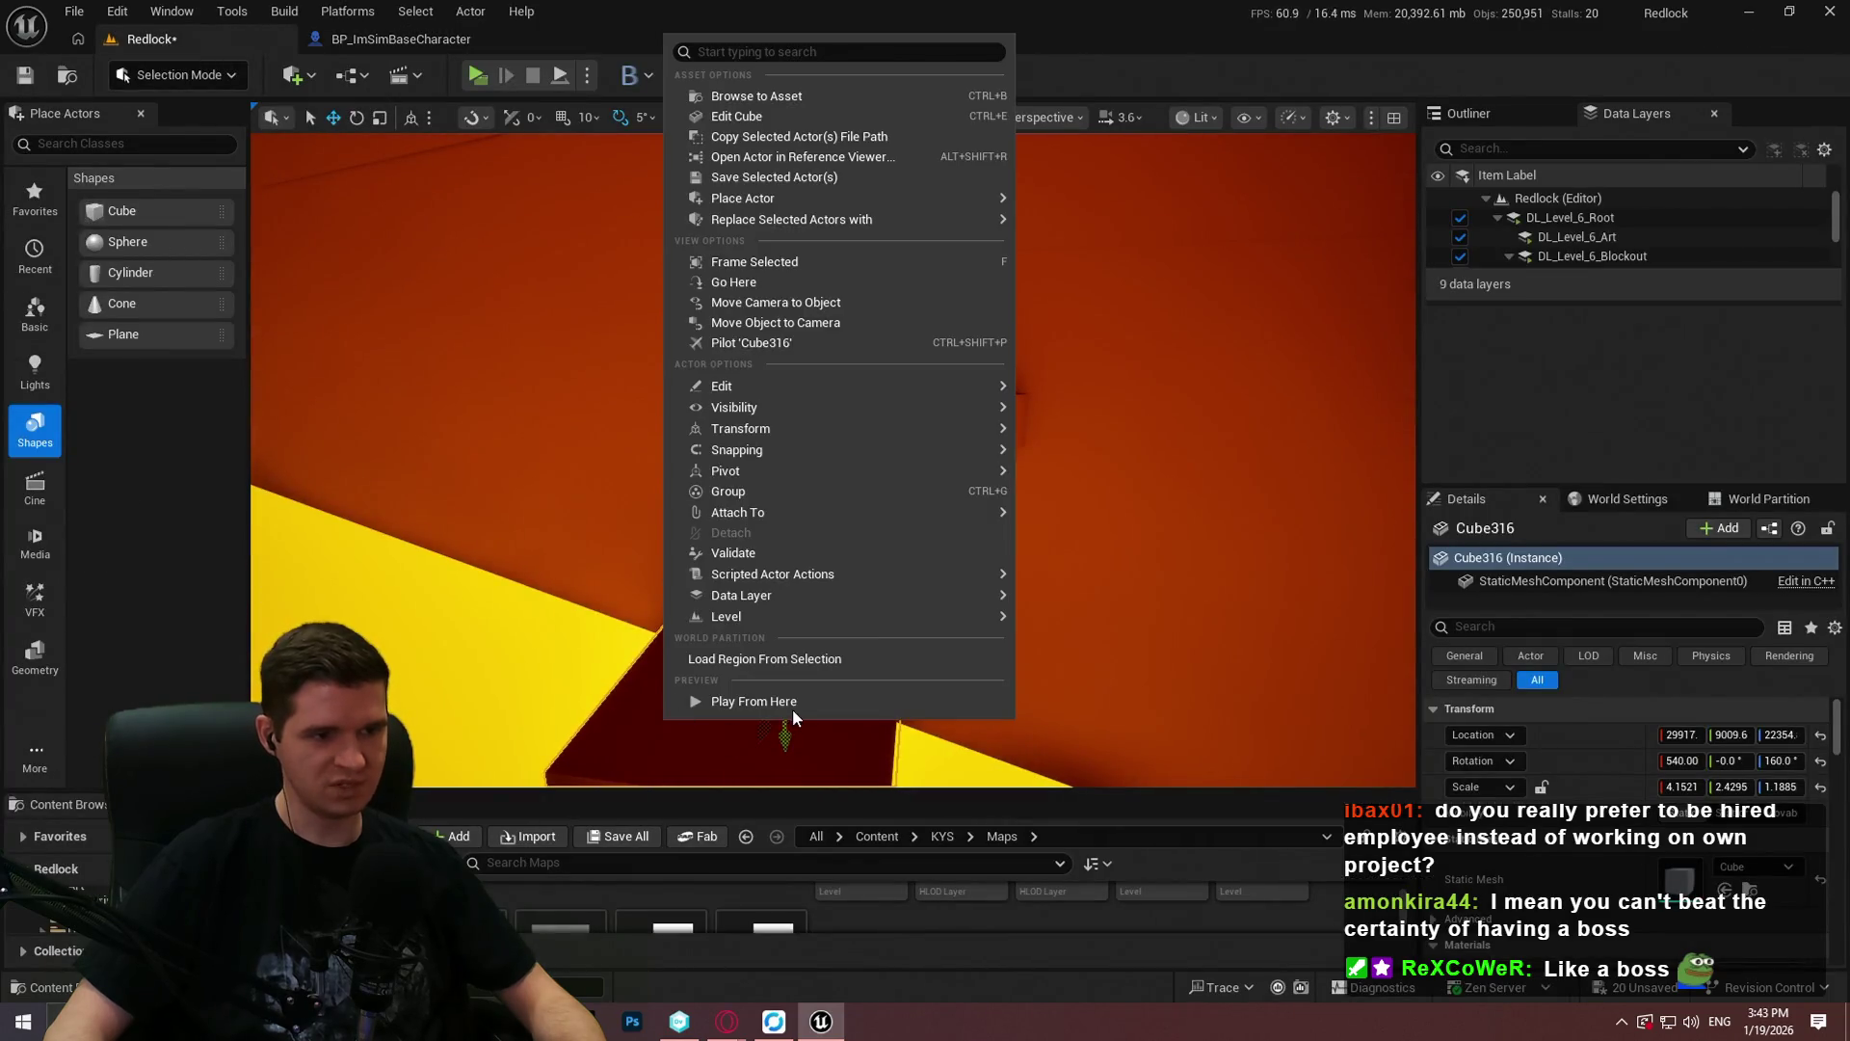
Step: Play from the cube's spot to test mantling with the smaller capsule, then stop and reposition the camera
click(794, 711)
click(829, 669)
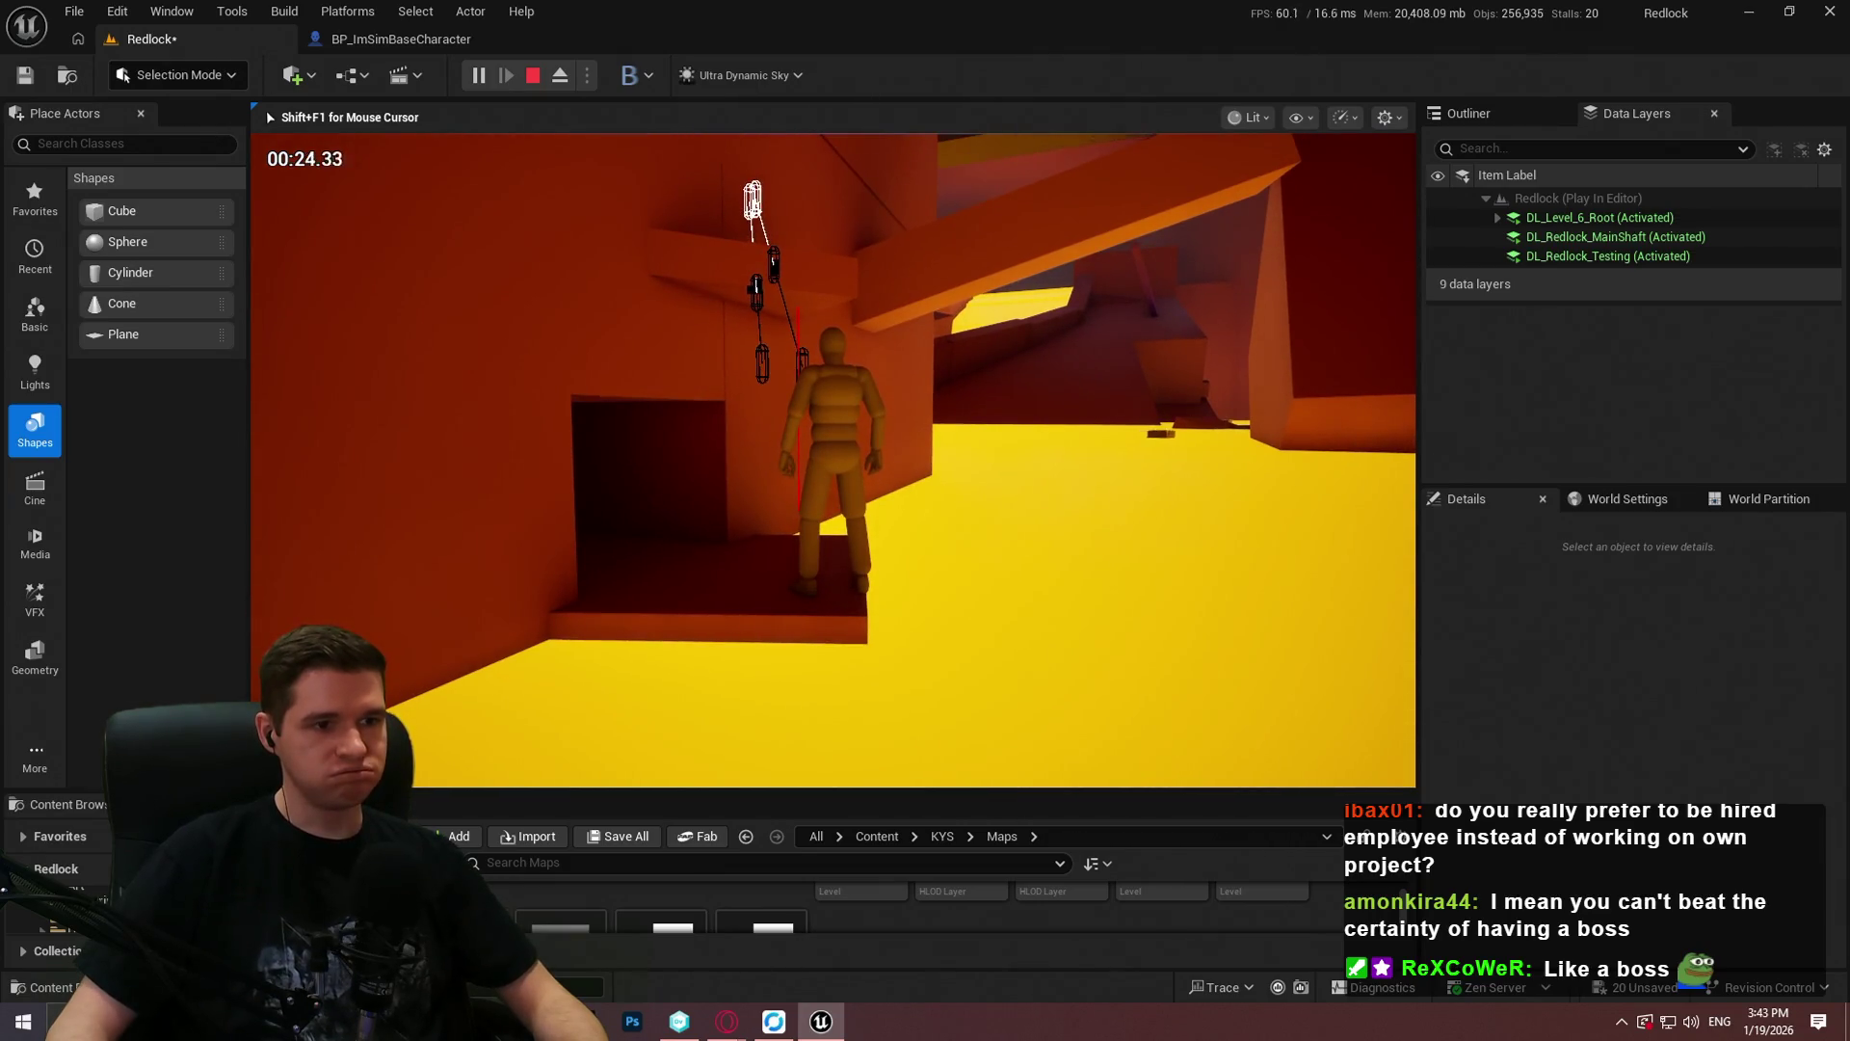
key(Escape)
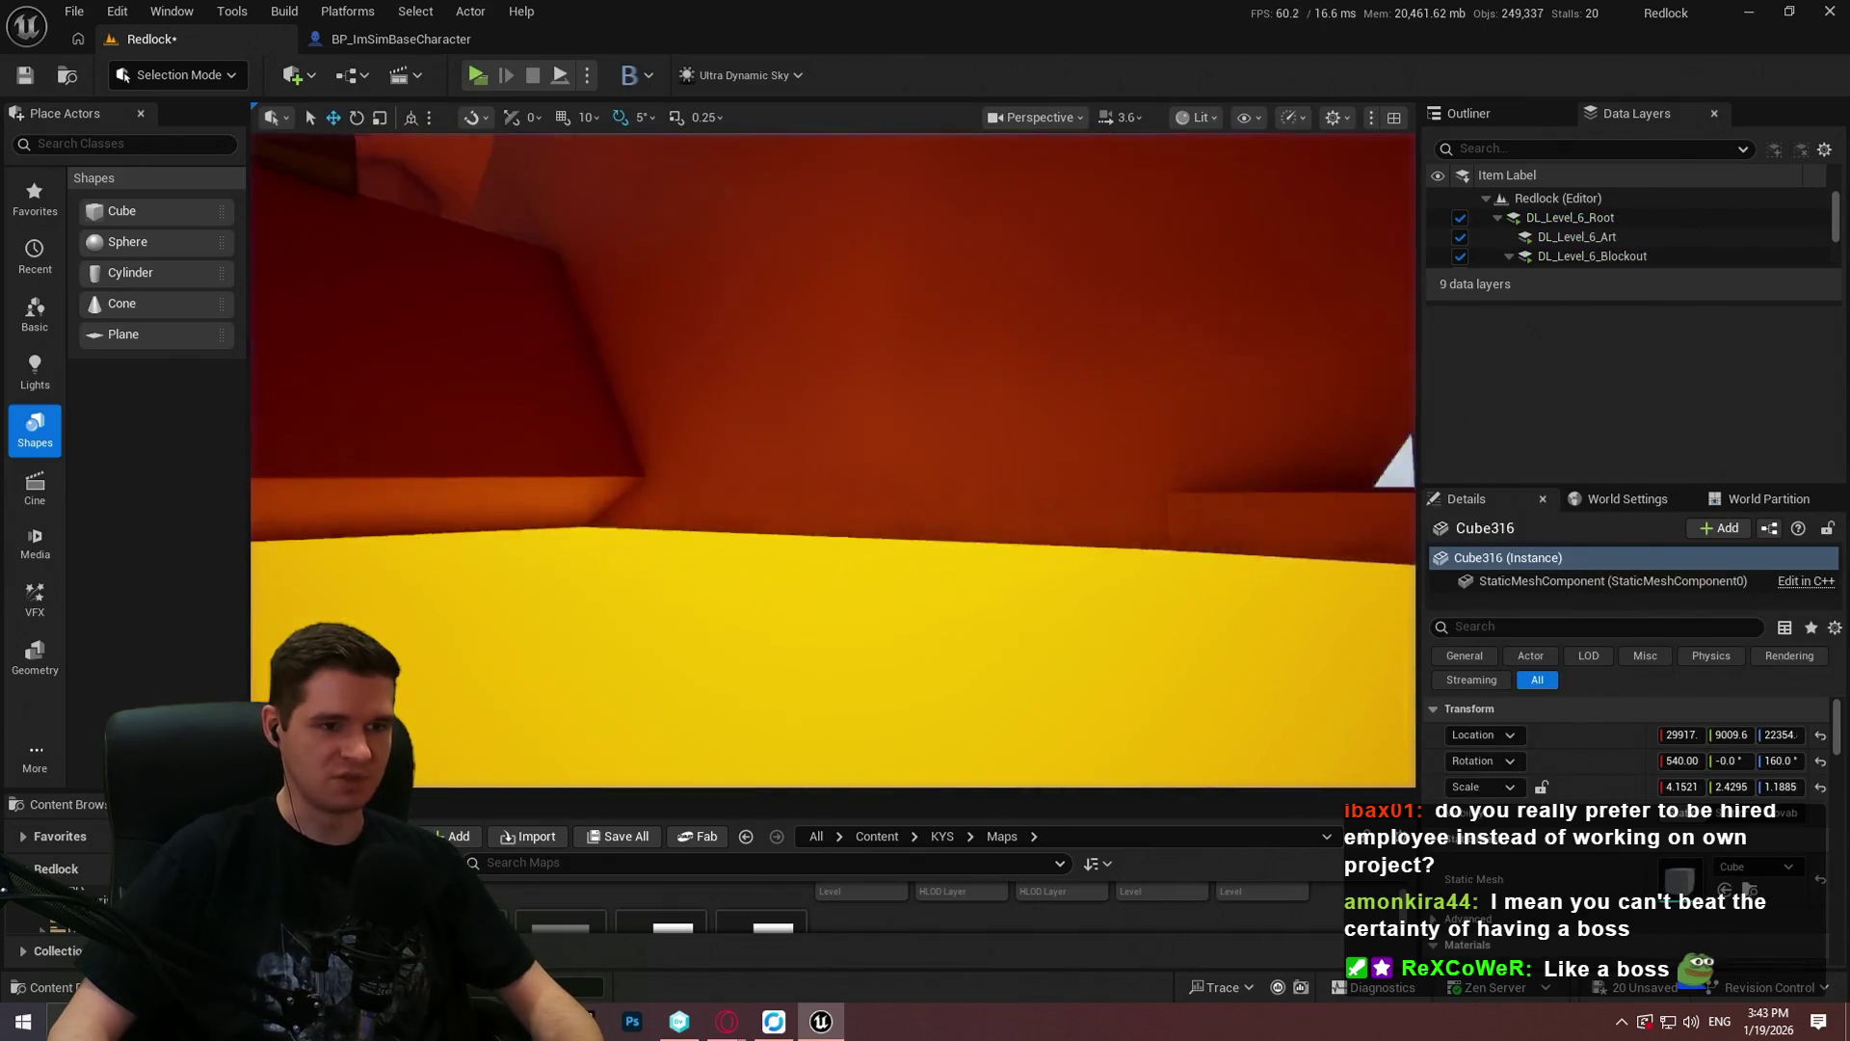
scroll(832, 461, up, 4)
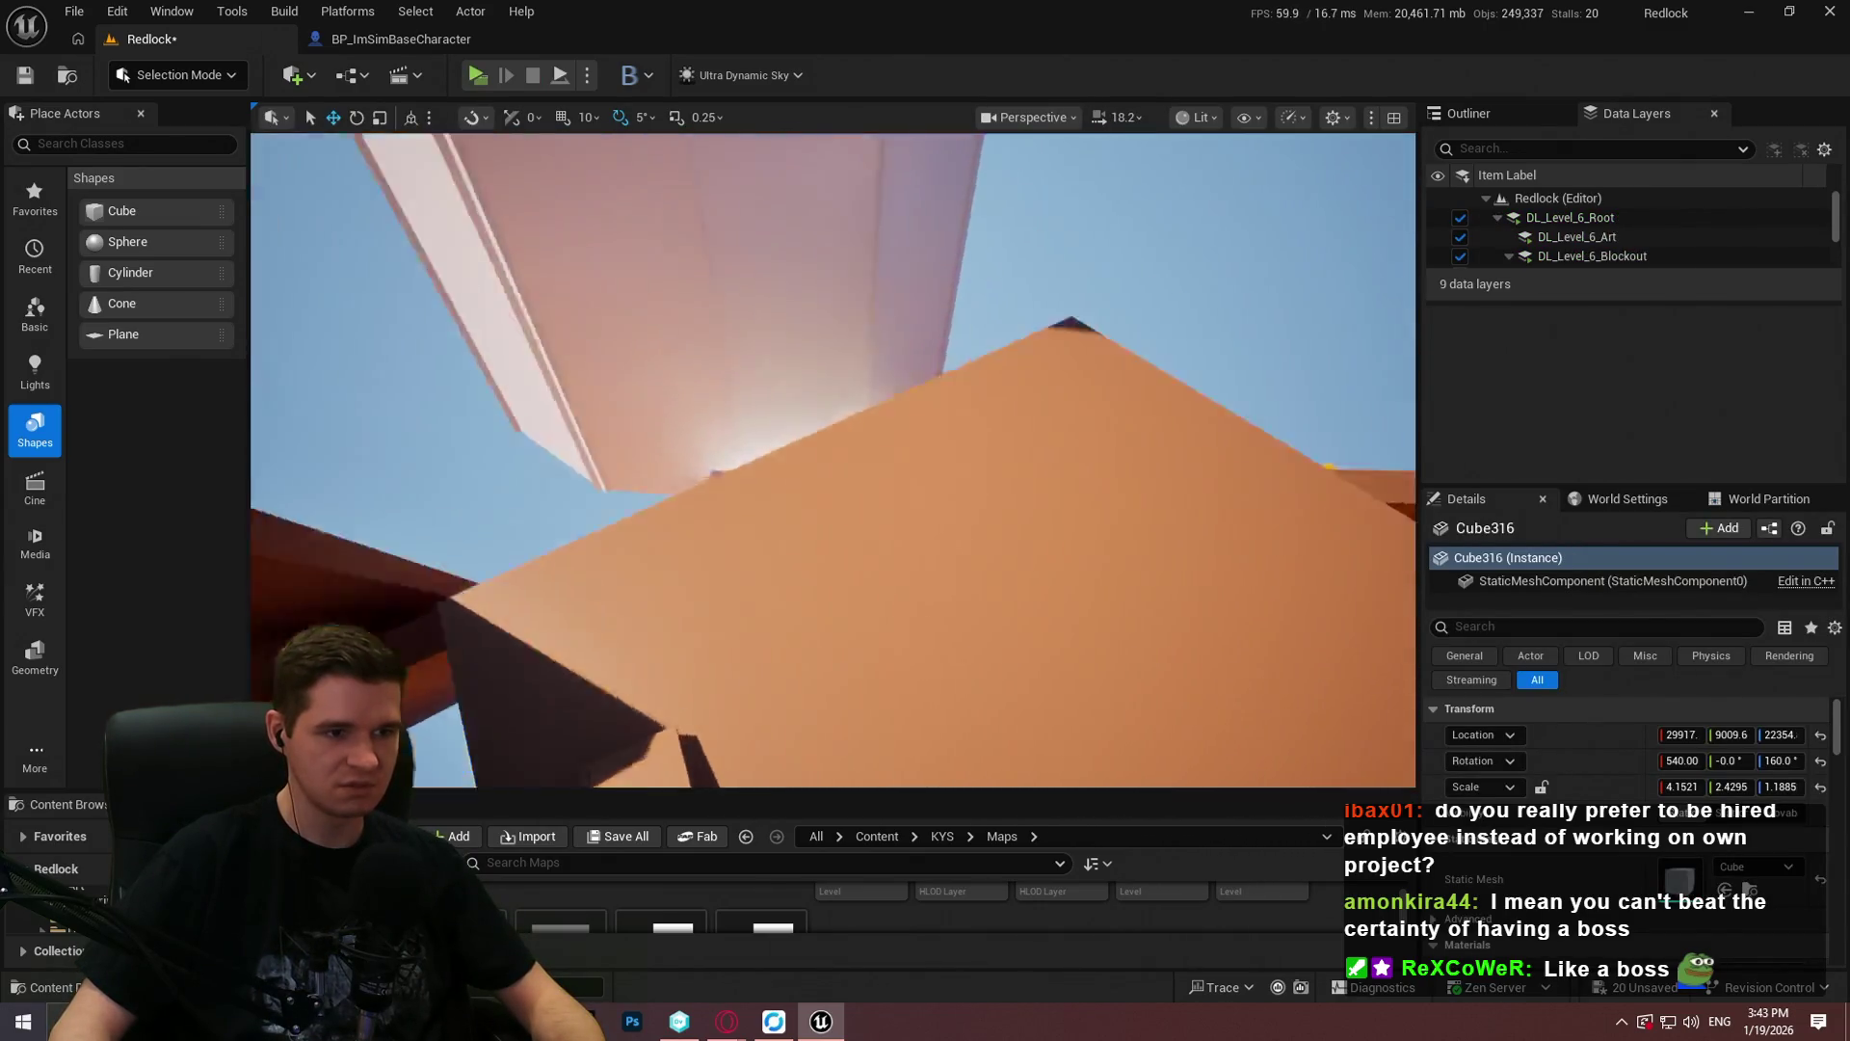
Step: From the START HERE area, run a standalone game, mantle onto the white box and ledge, then close it
key(s)
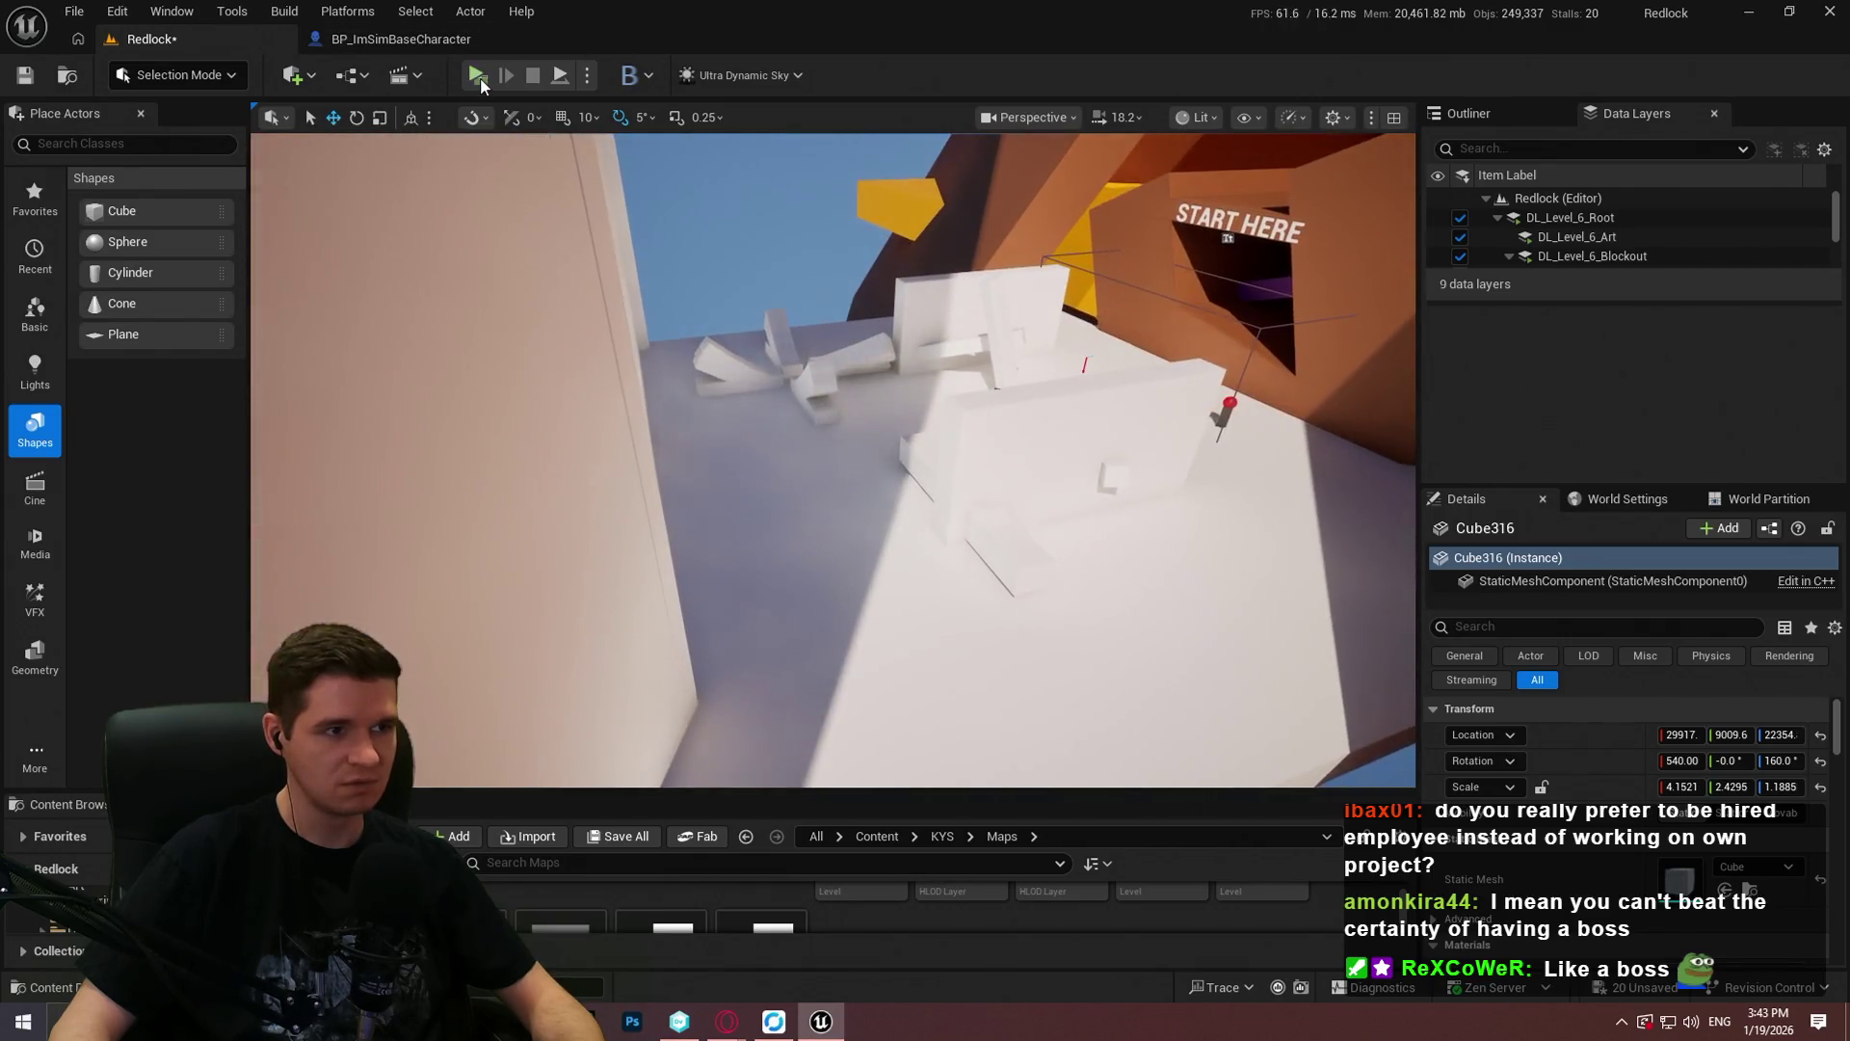
key(alt+p)
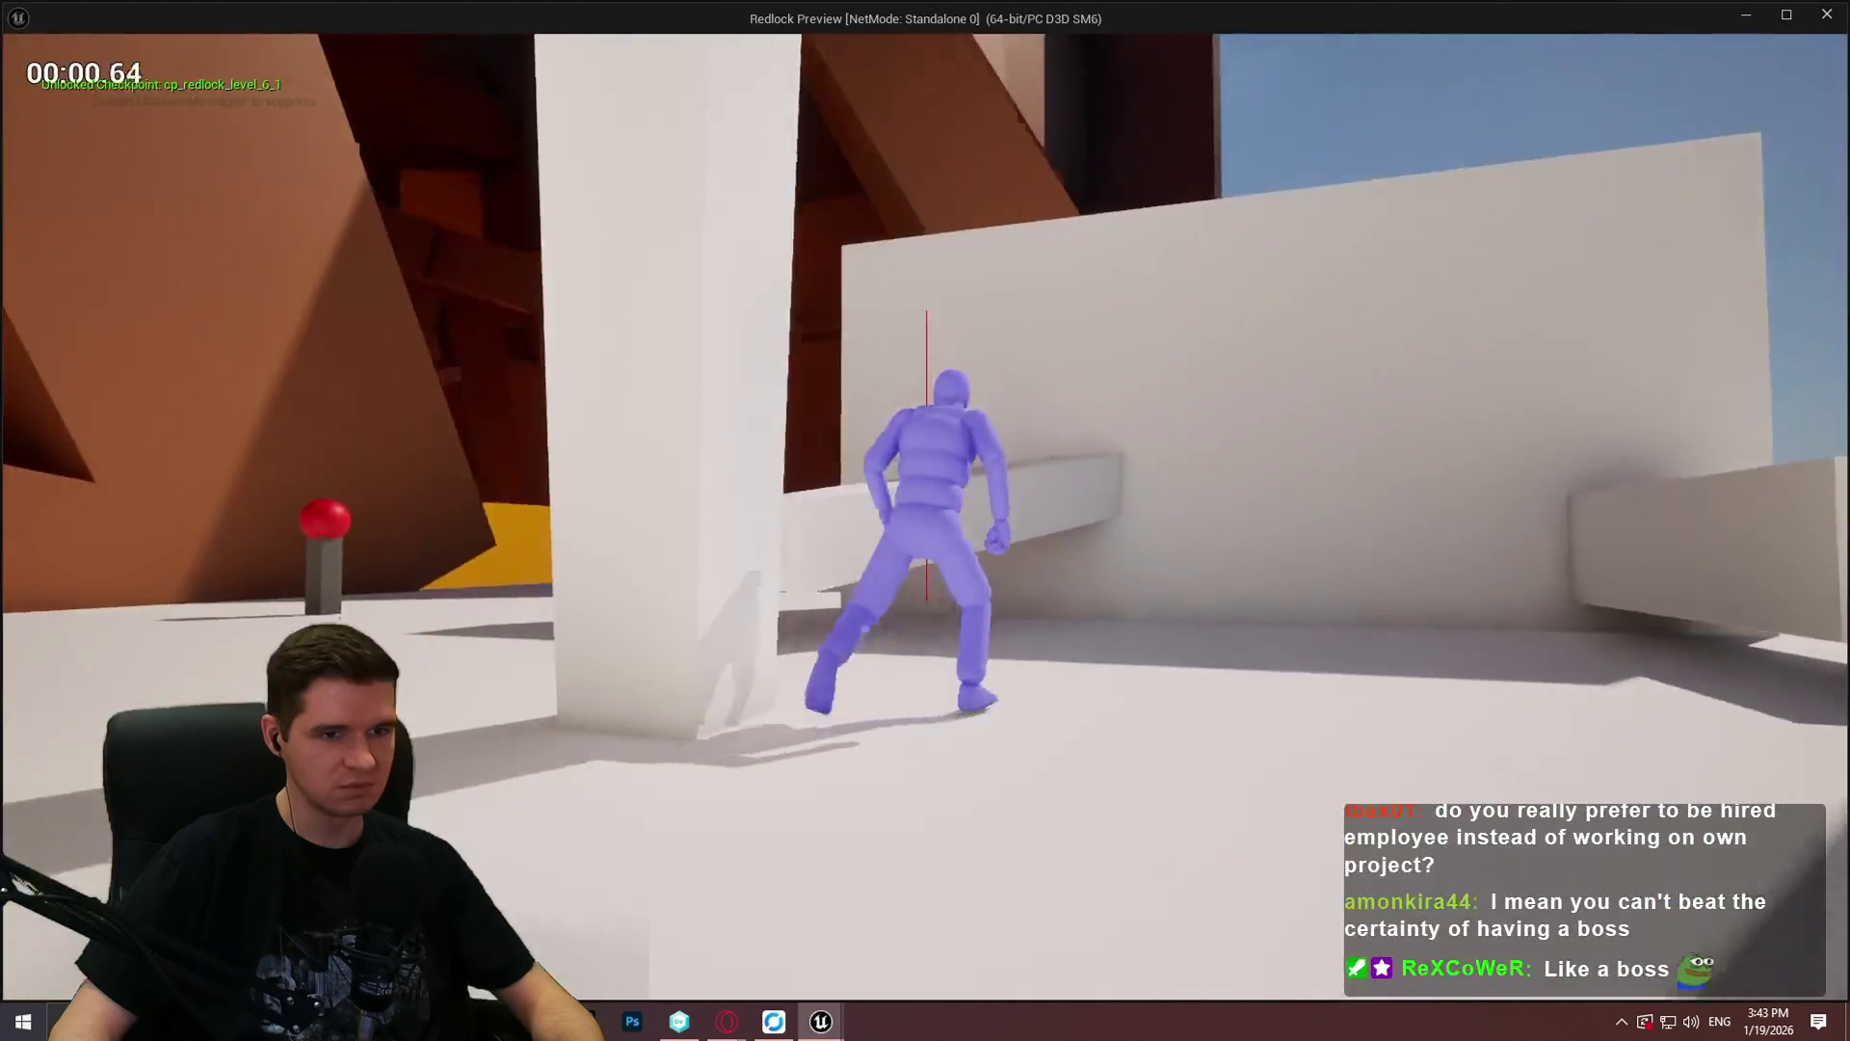
key(w)
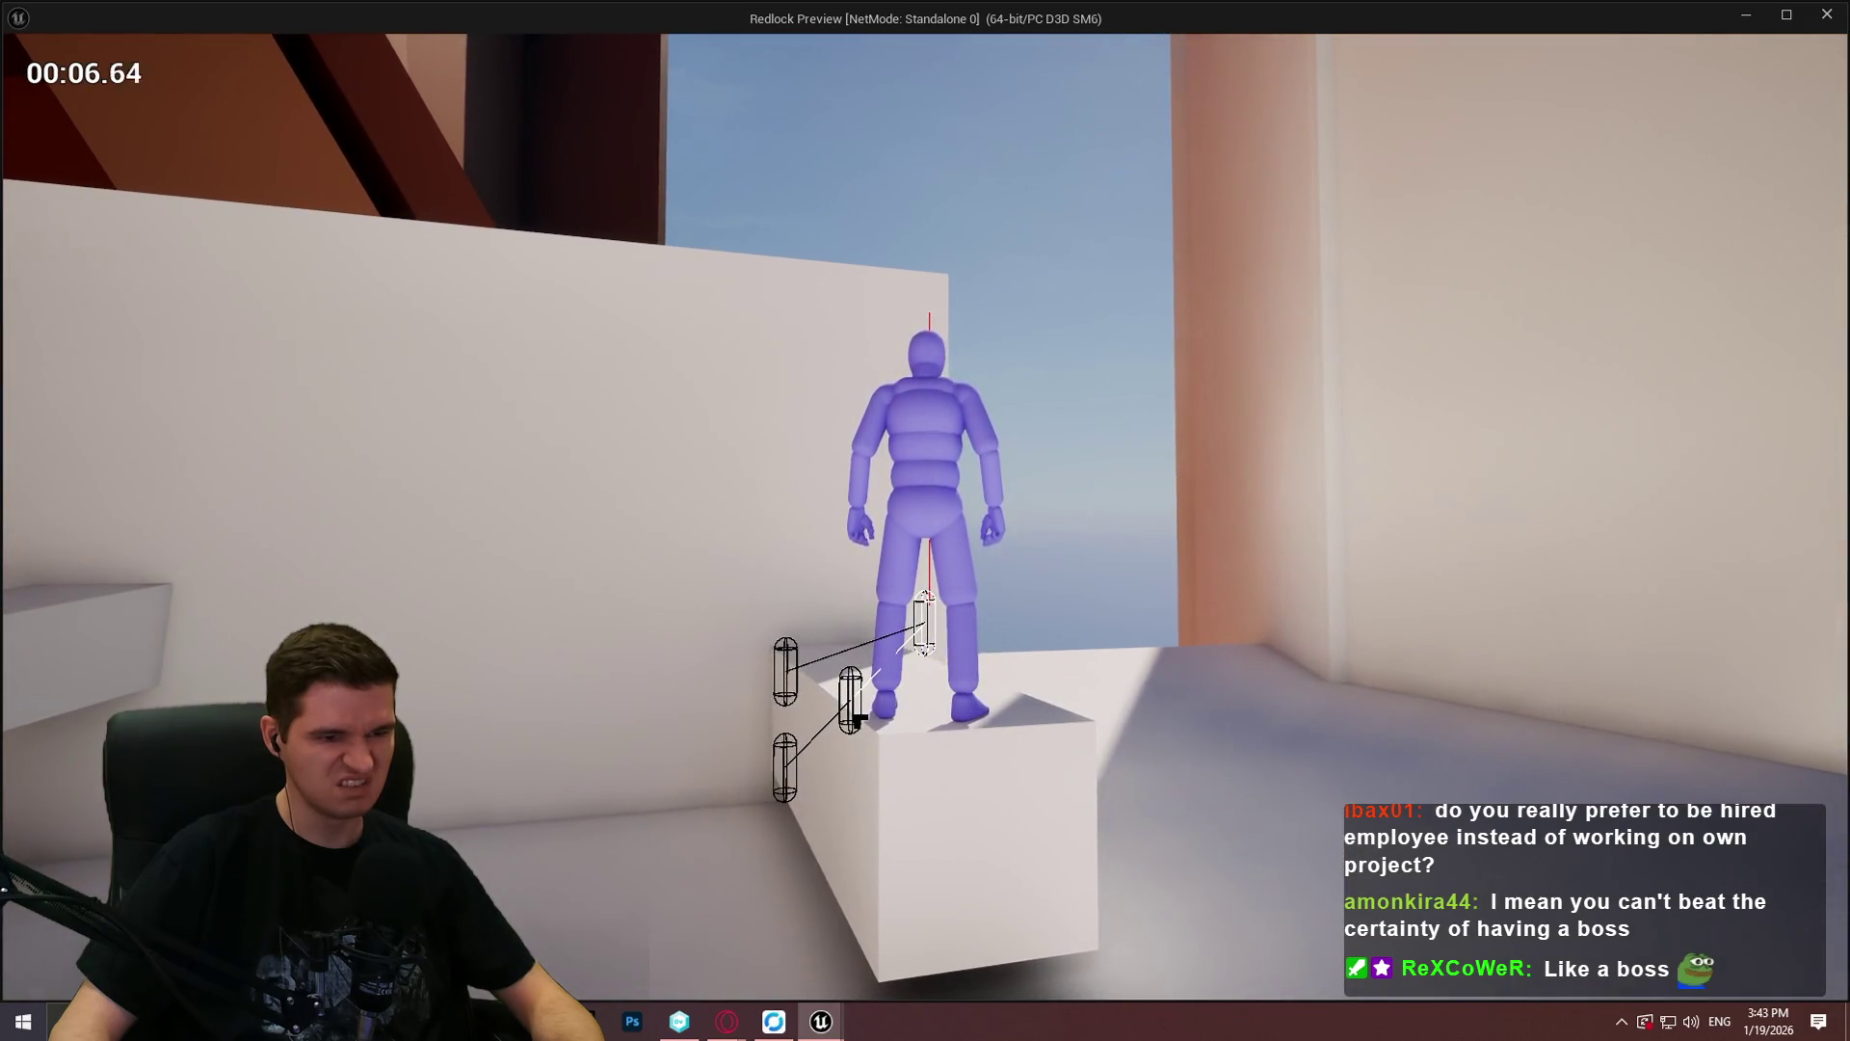
key(s)
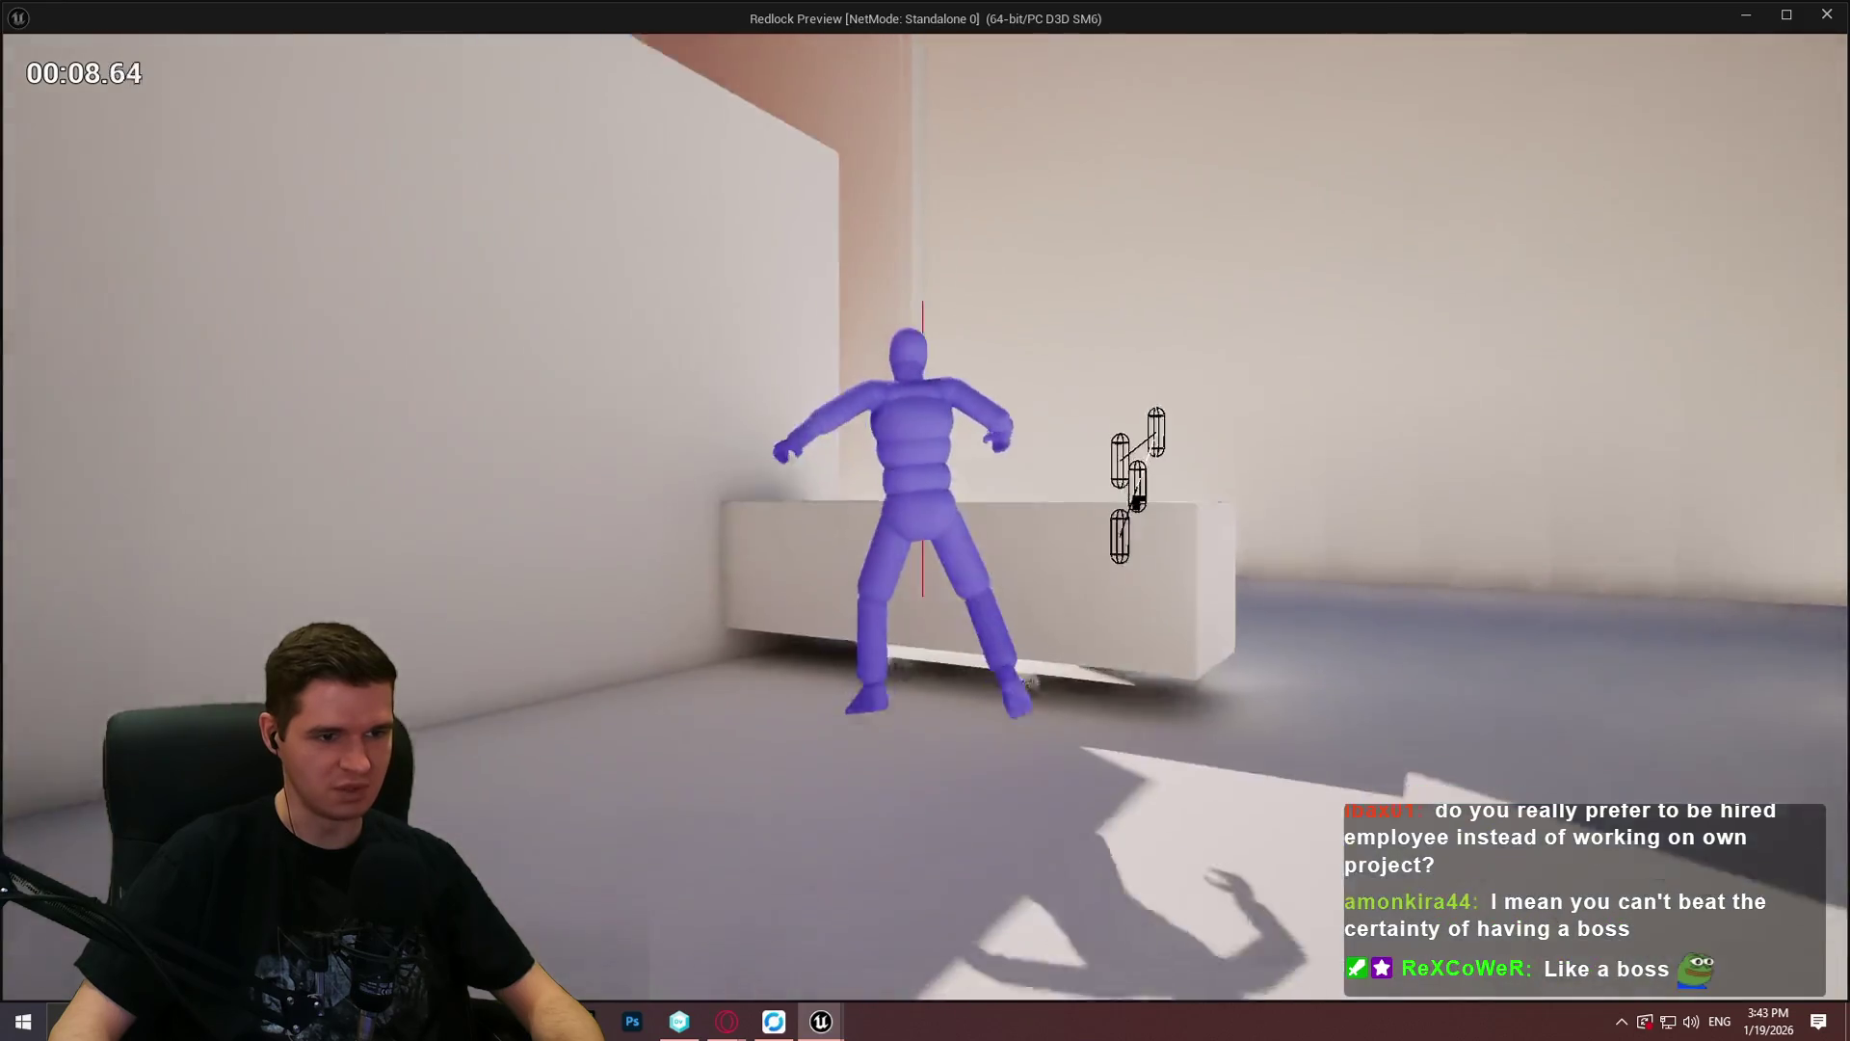
key(w)
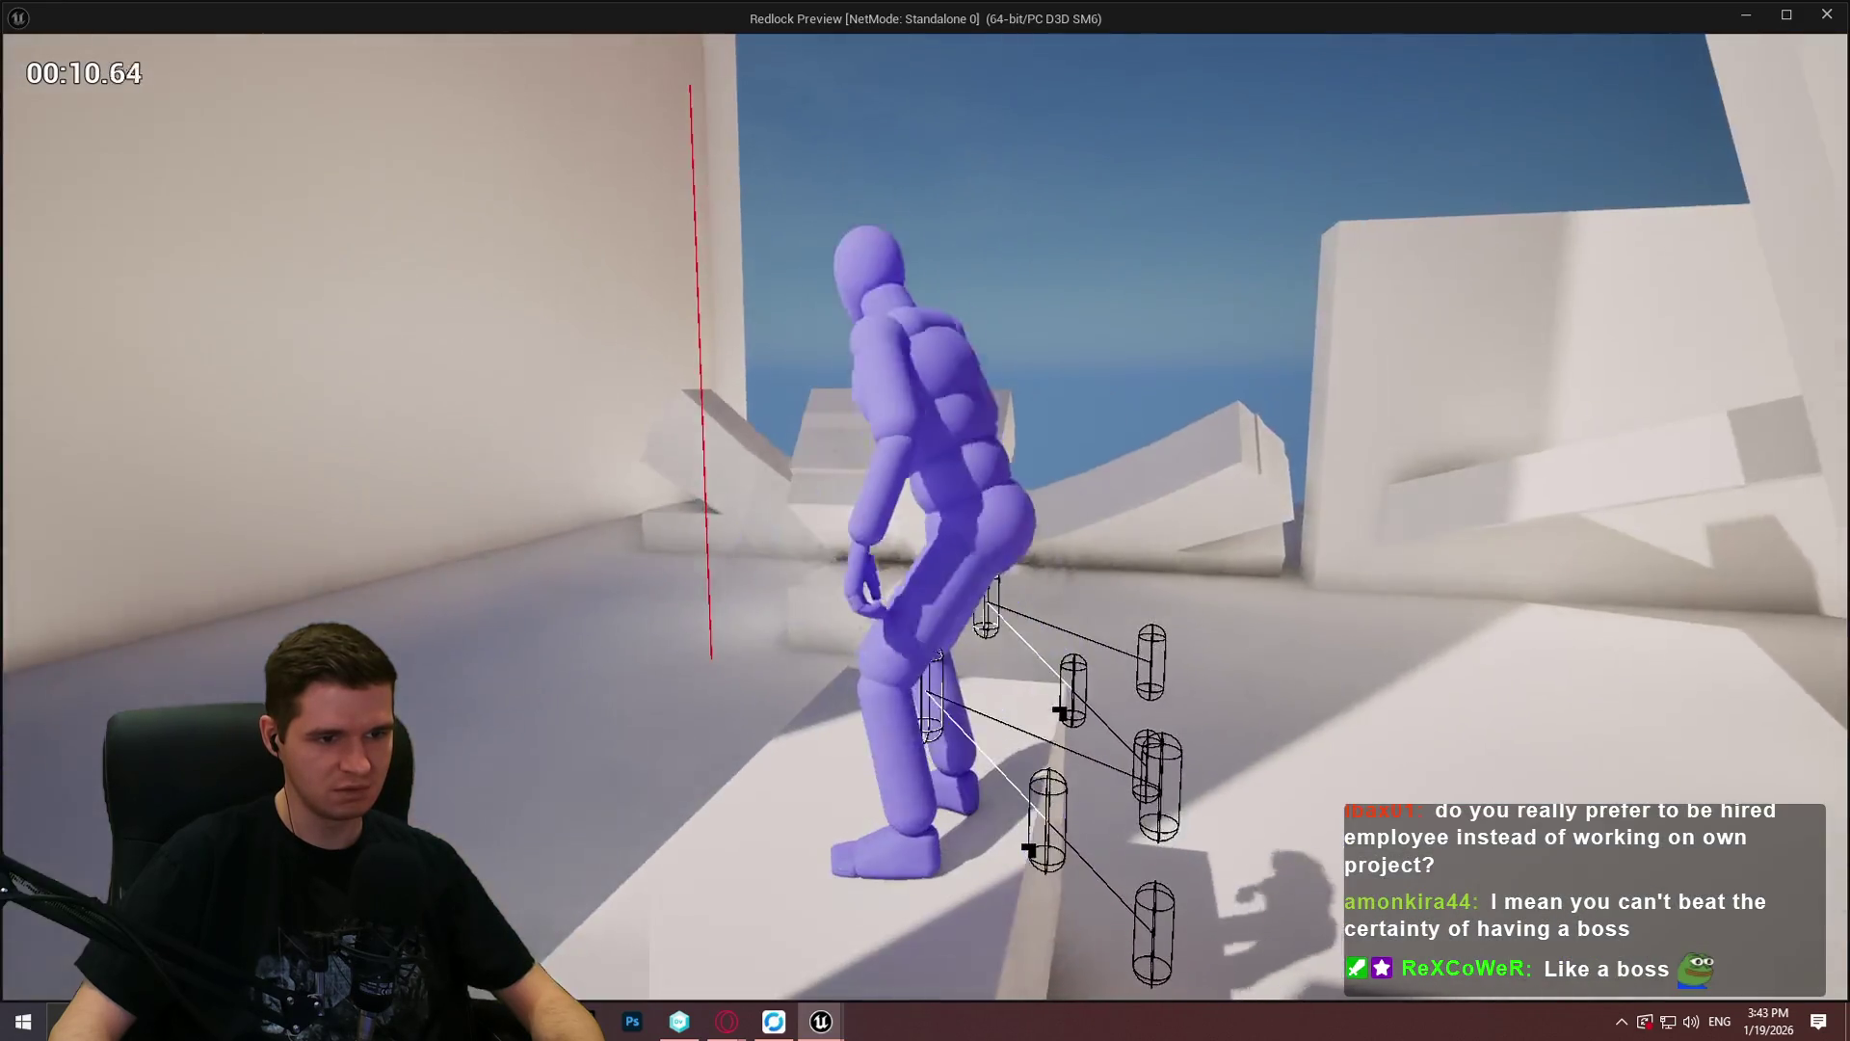
key(w)
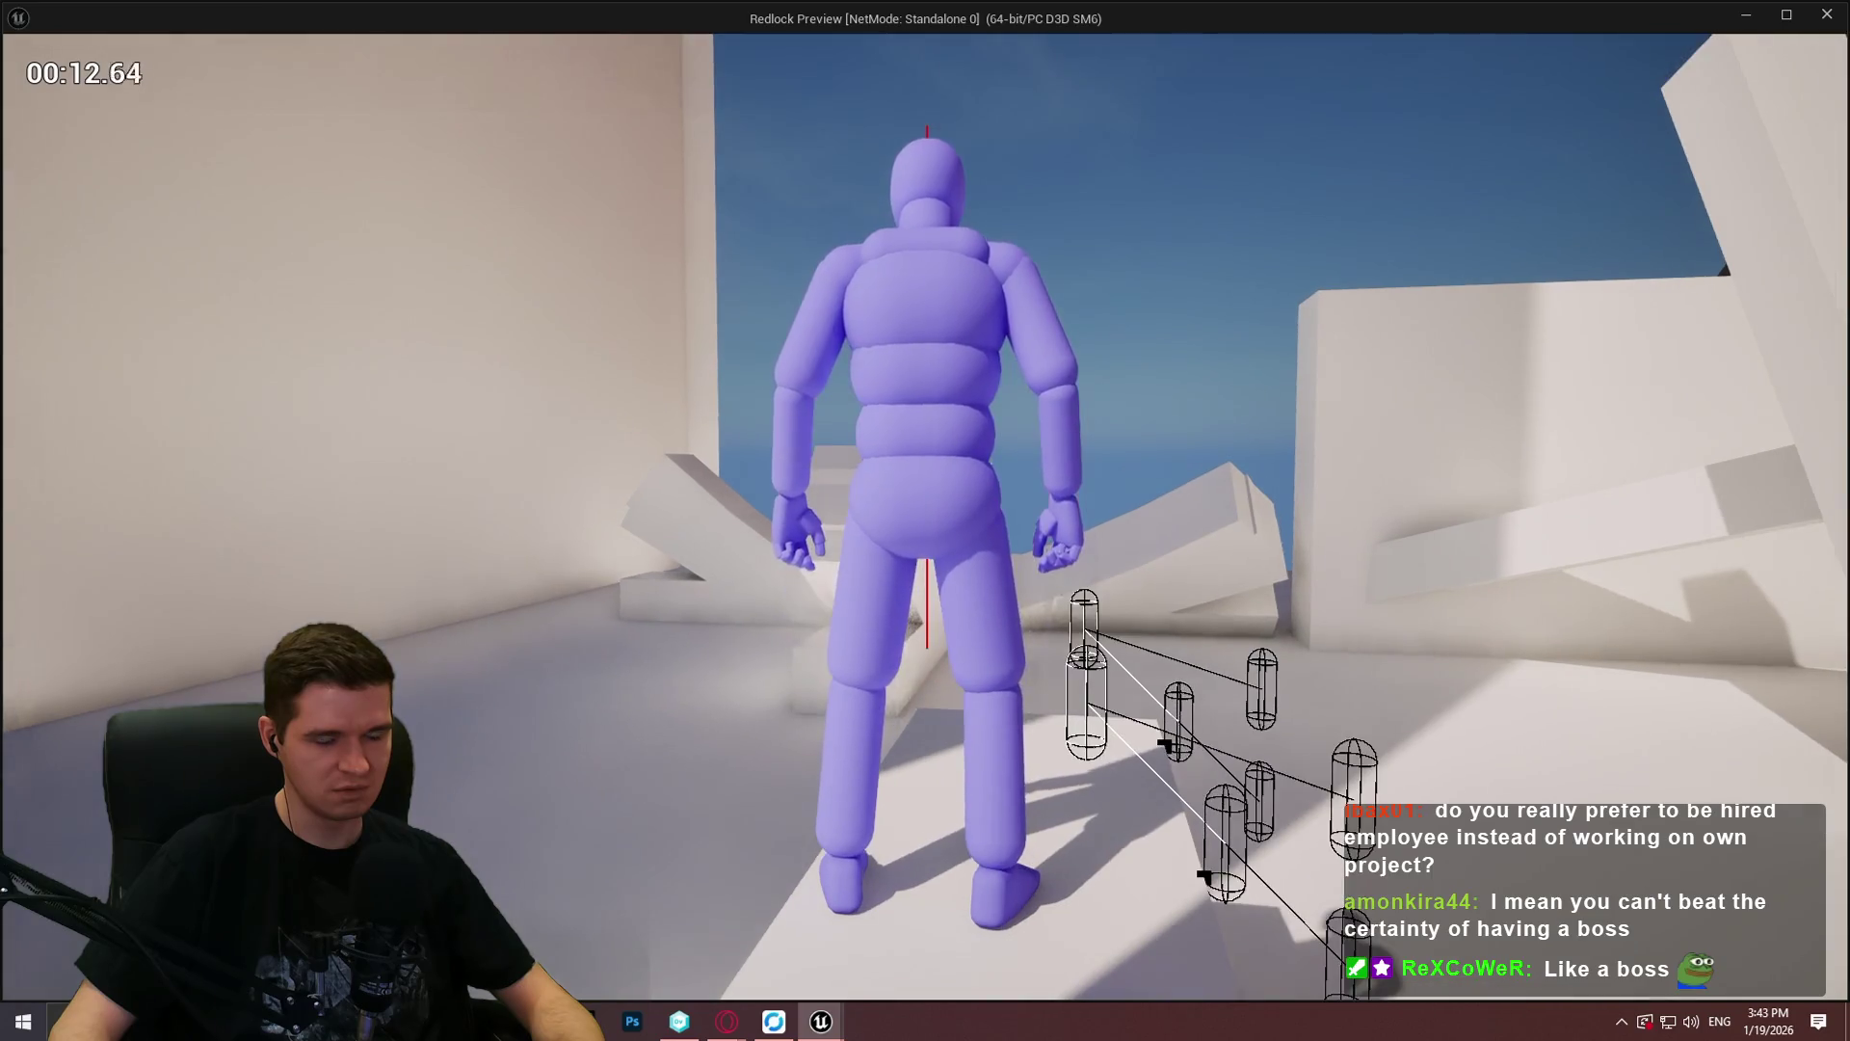
key(w)
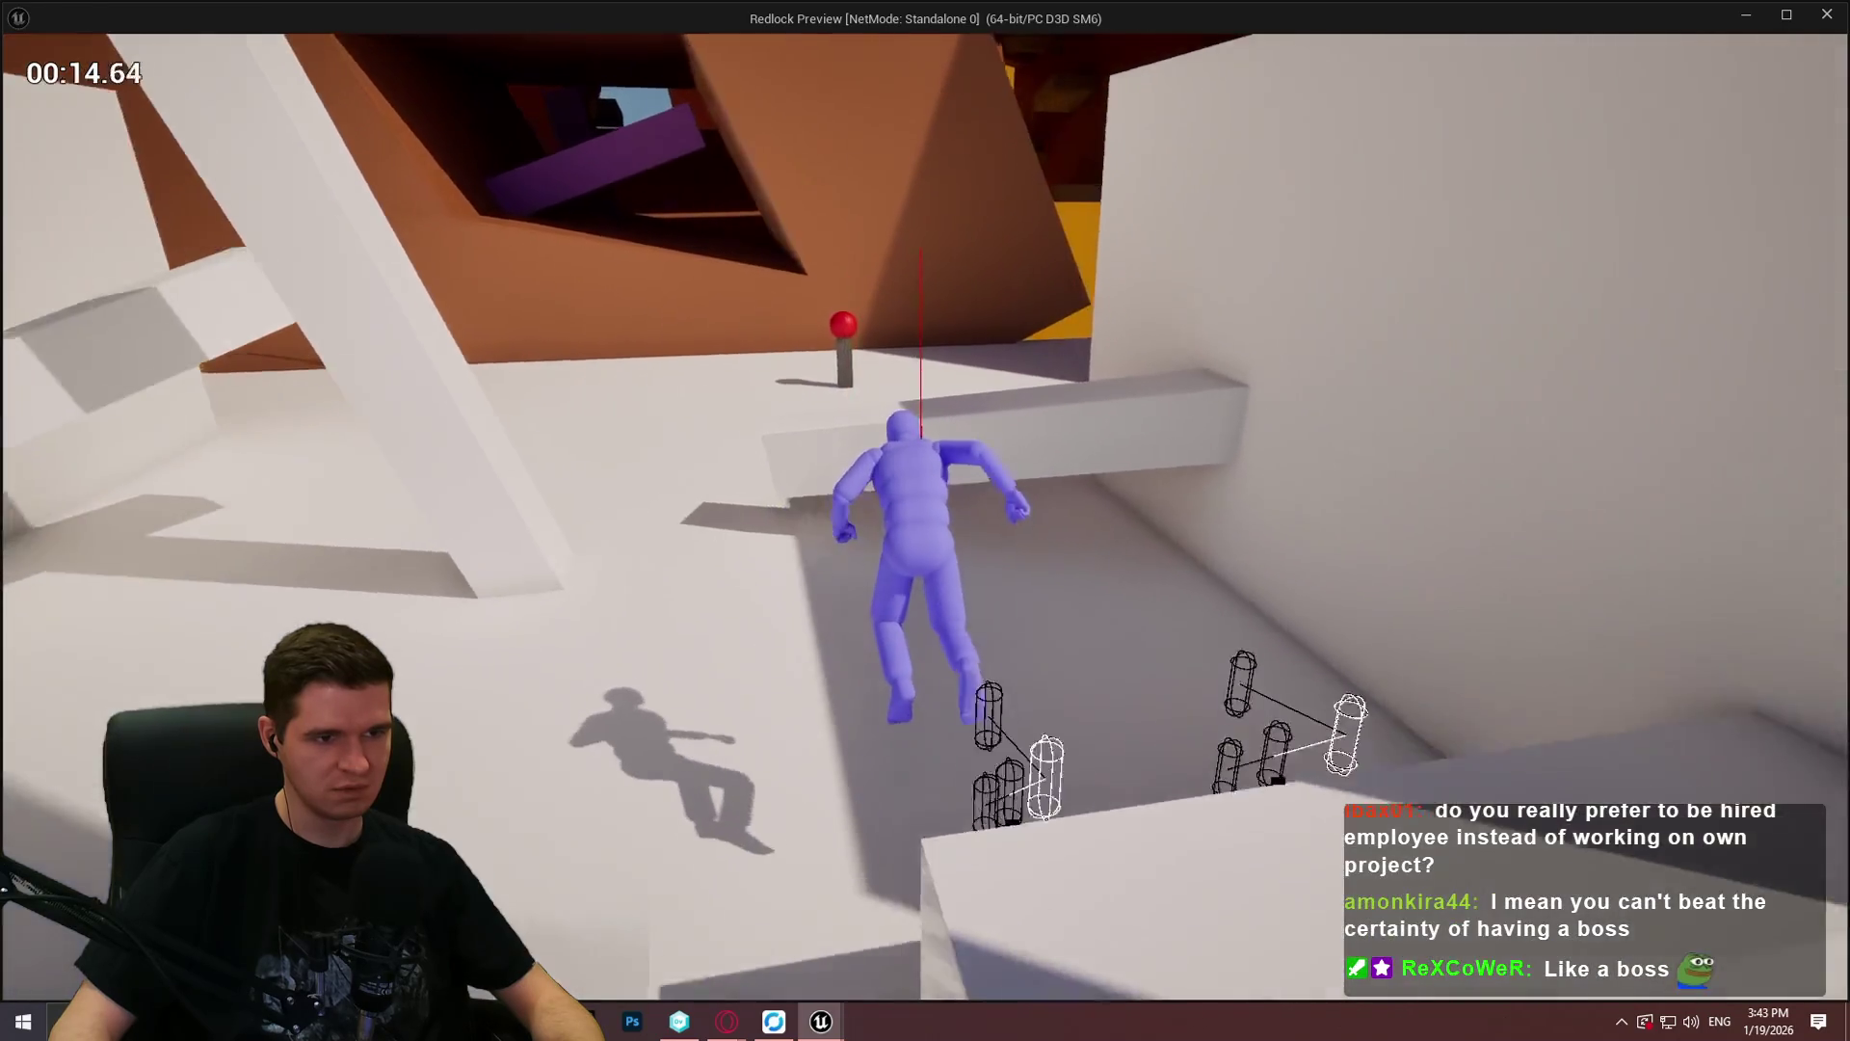
key(w)
key(w)
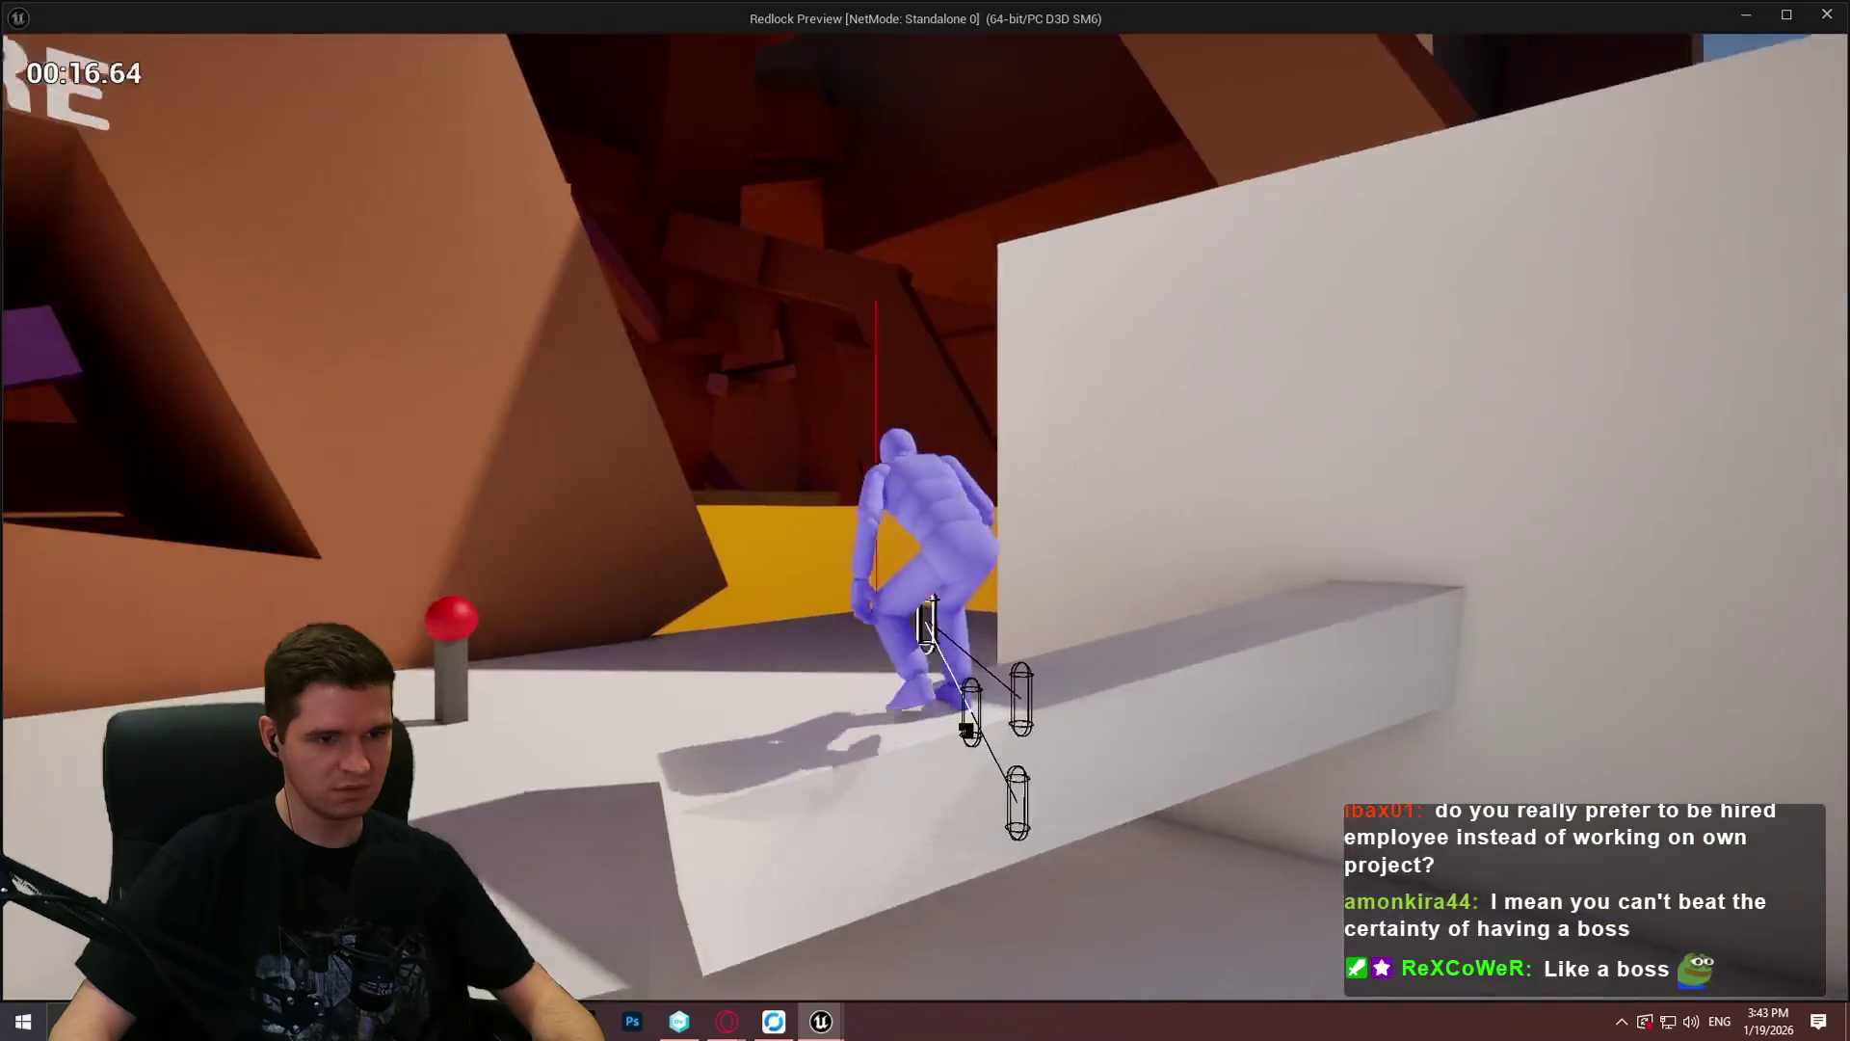
key(w)
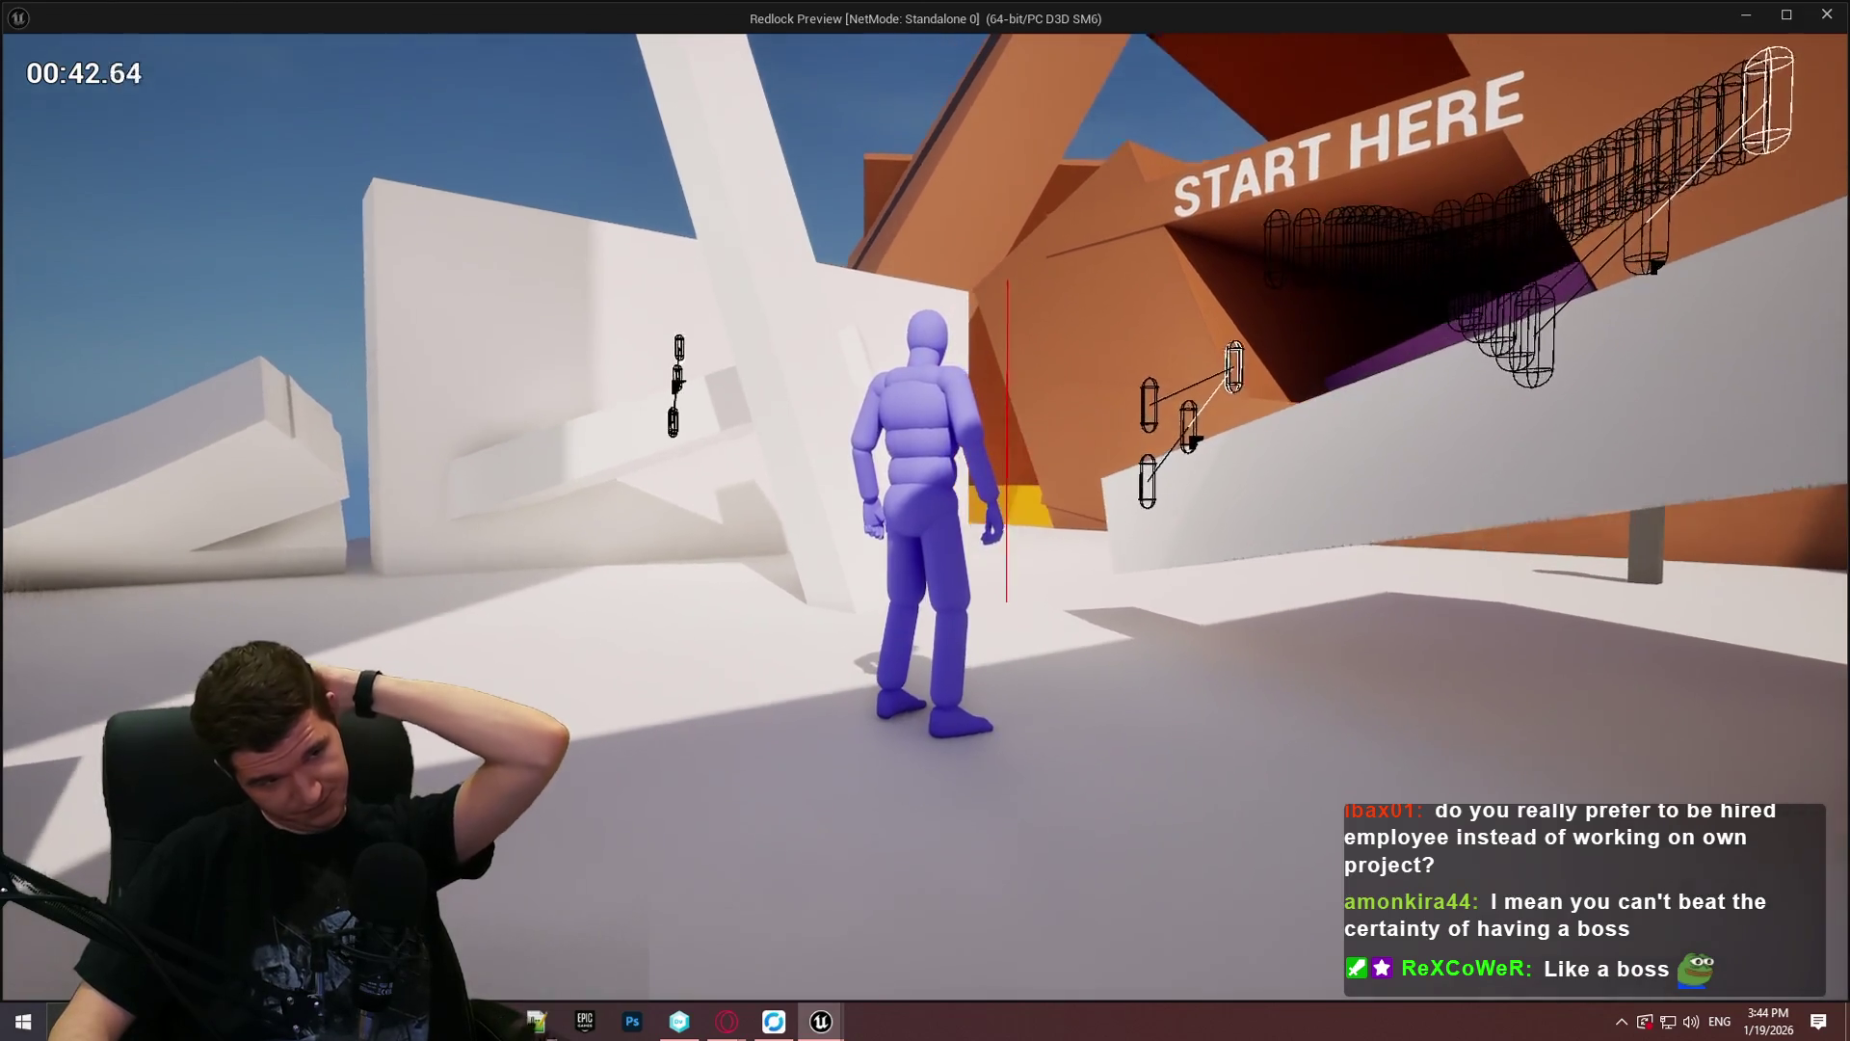
key(Escape)
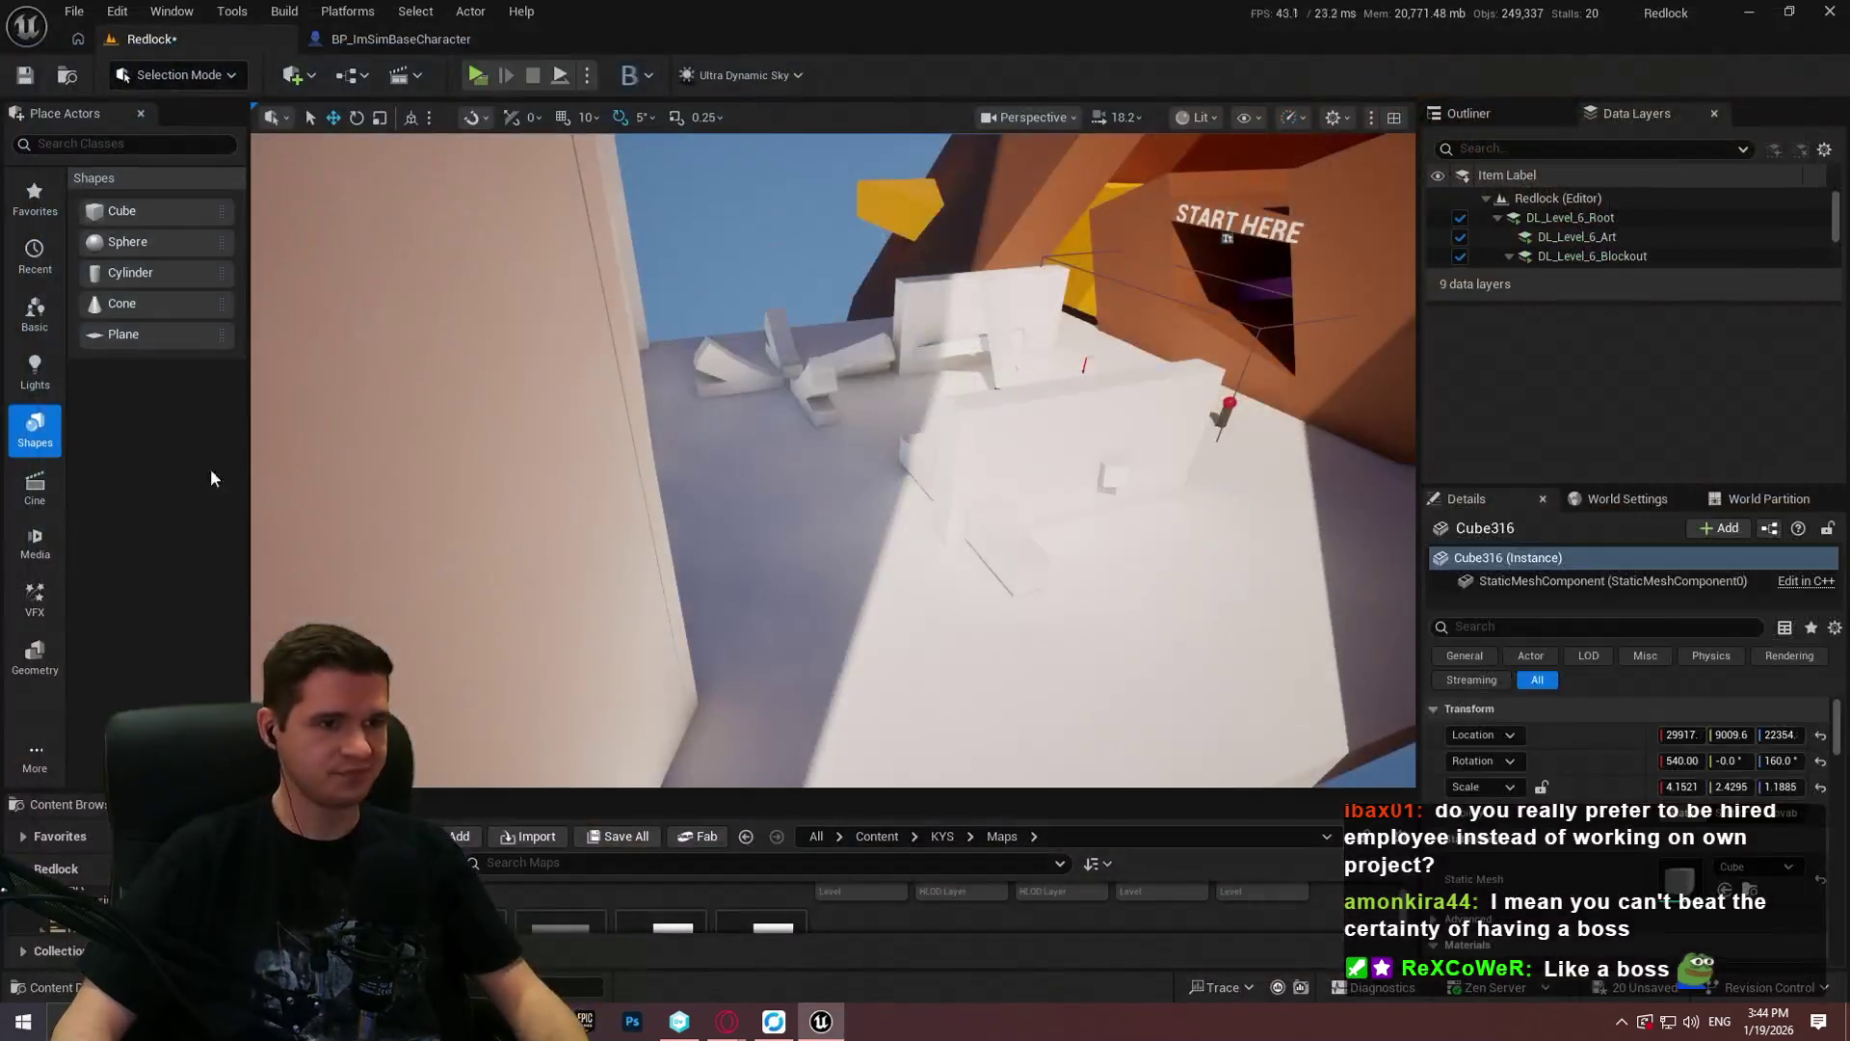
Step: Rewire the capsule trace's Radius and Half Height inputs, undo the edits to teleport Z 25, and save
click(385, 40)
drag(1139, 488, 1187, 428)
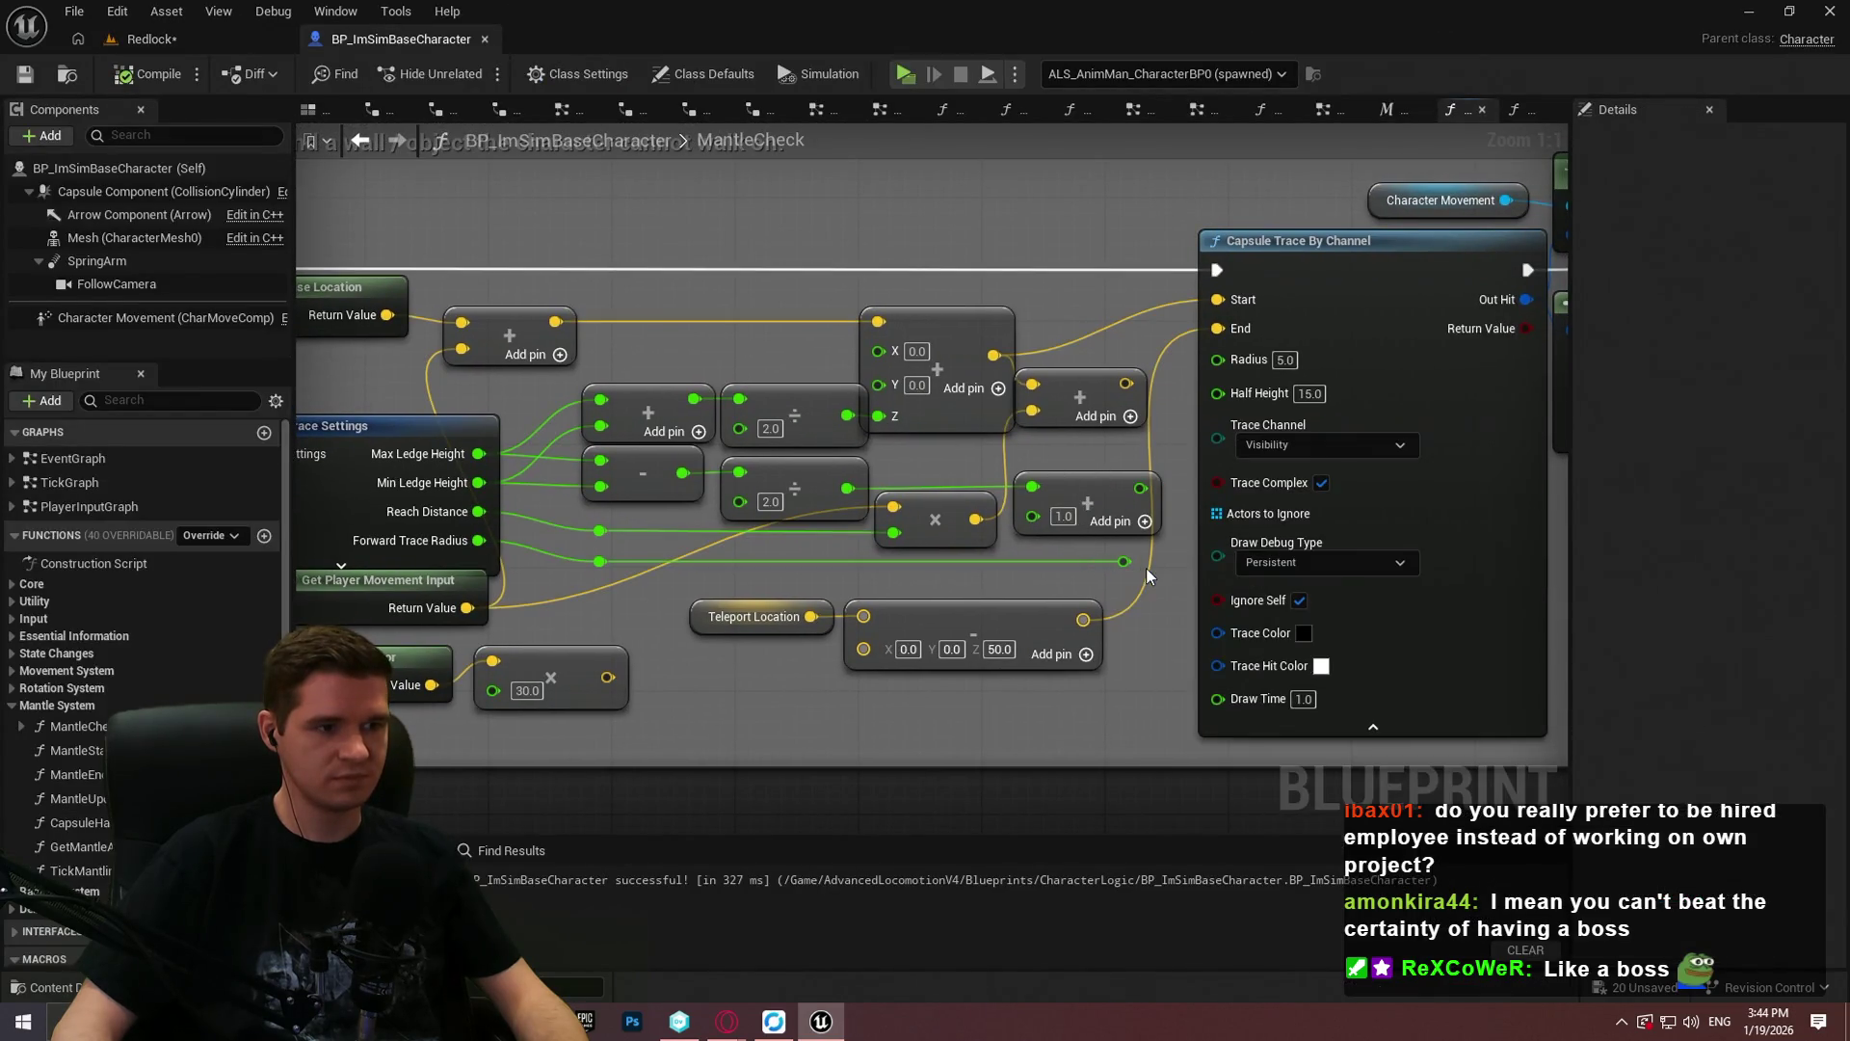
mouse_move(1123, 561)
mouse_down()
mouse_move(1238, 414)
mouse_move(1243, 429)
mouse_move(1115, 469)
mouse_up()
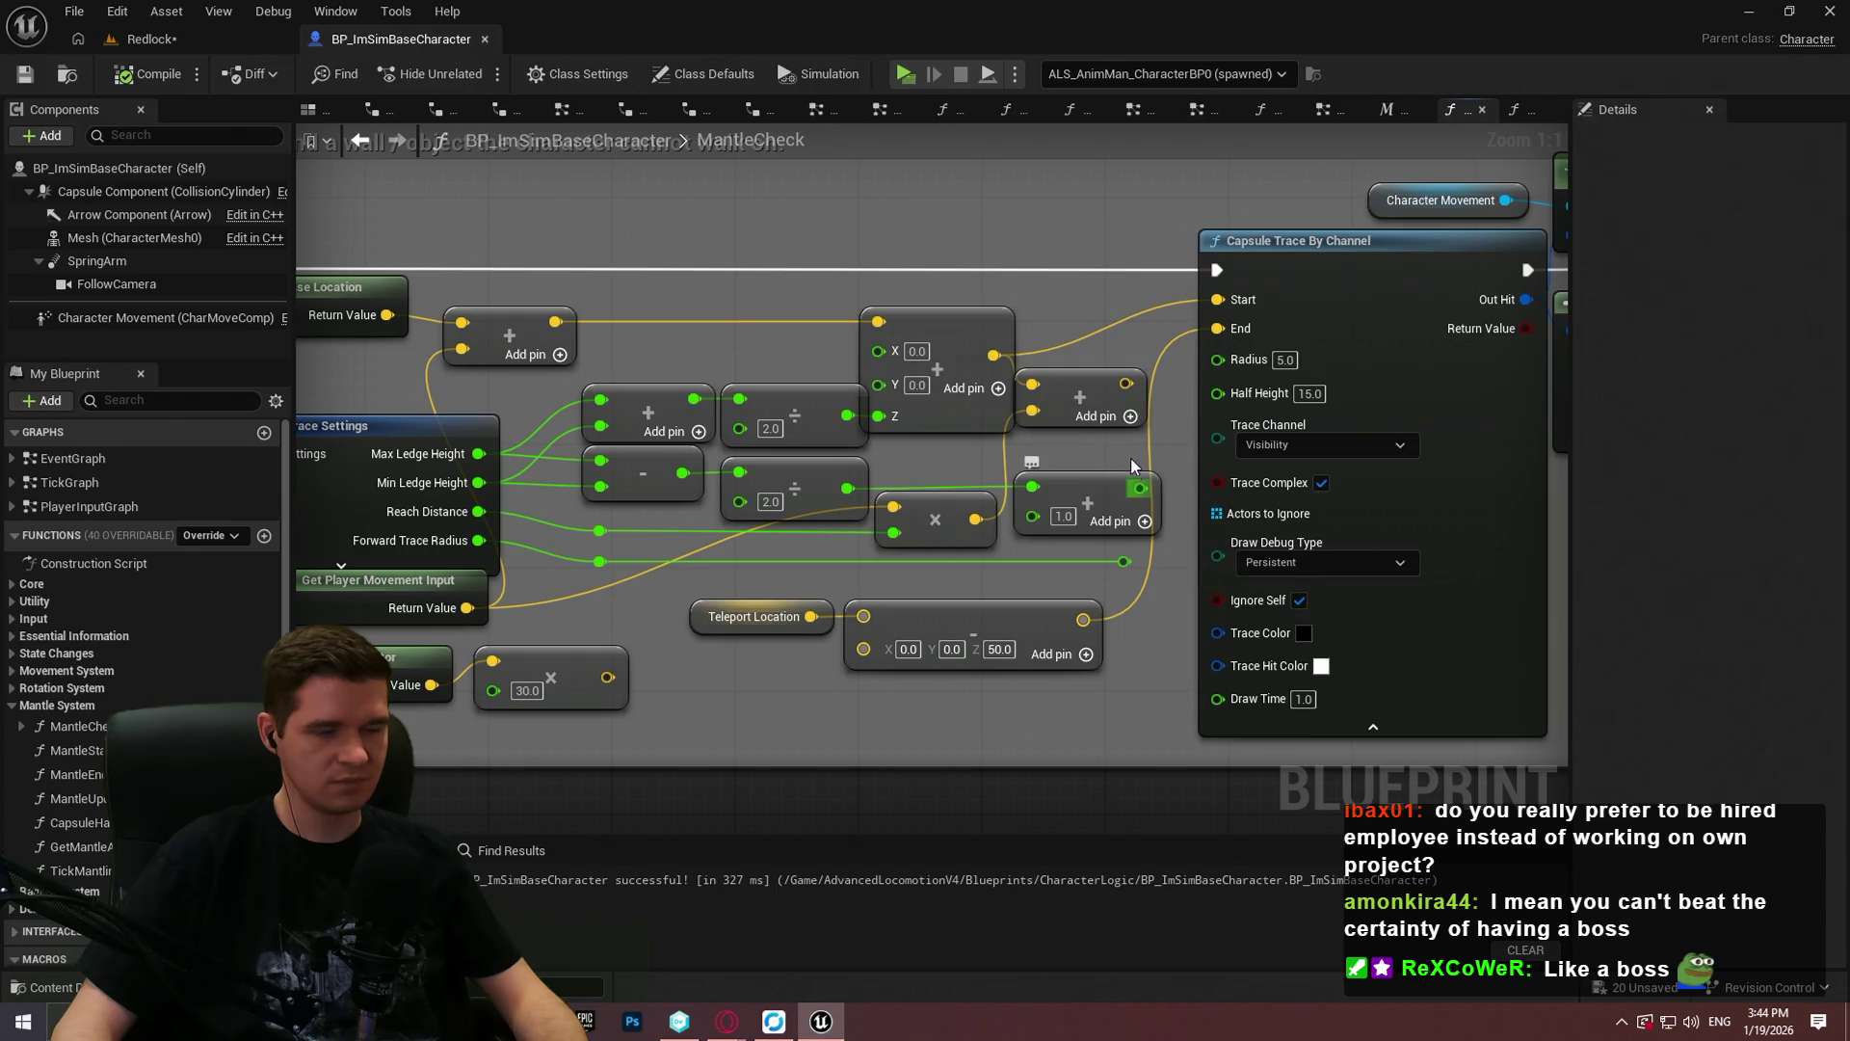
key(ctrl+z)
key(ctrl+z)
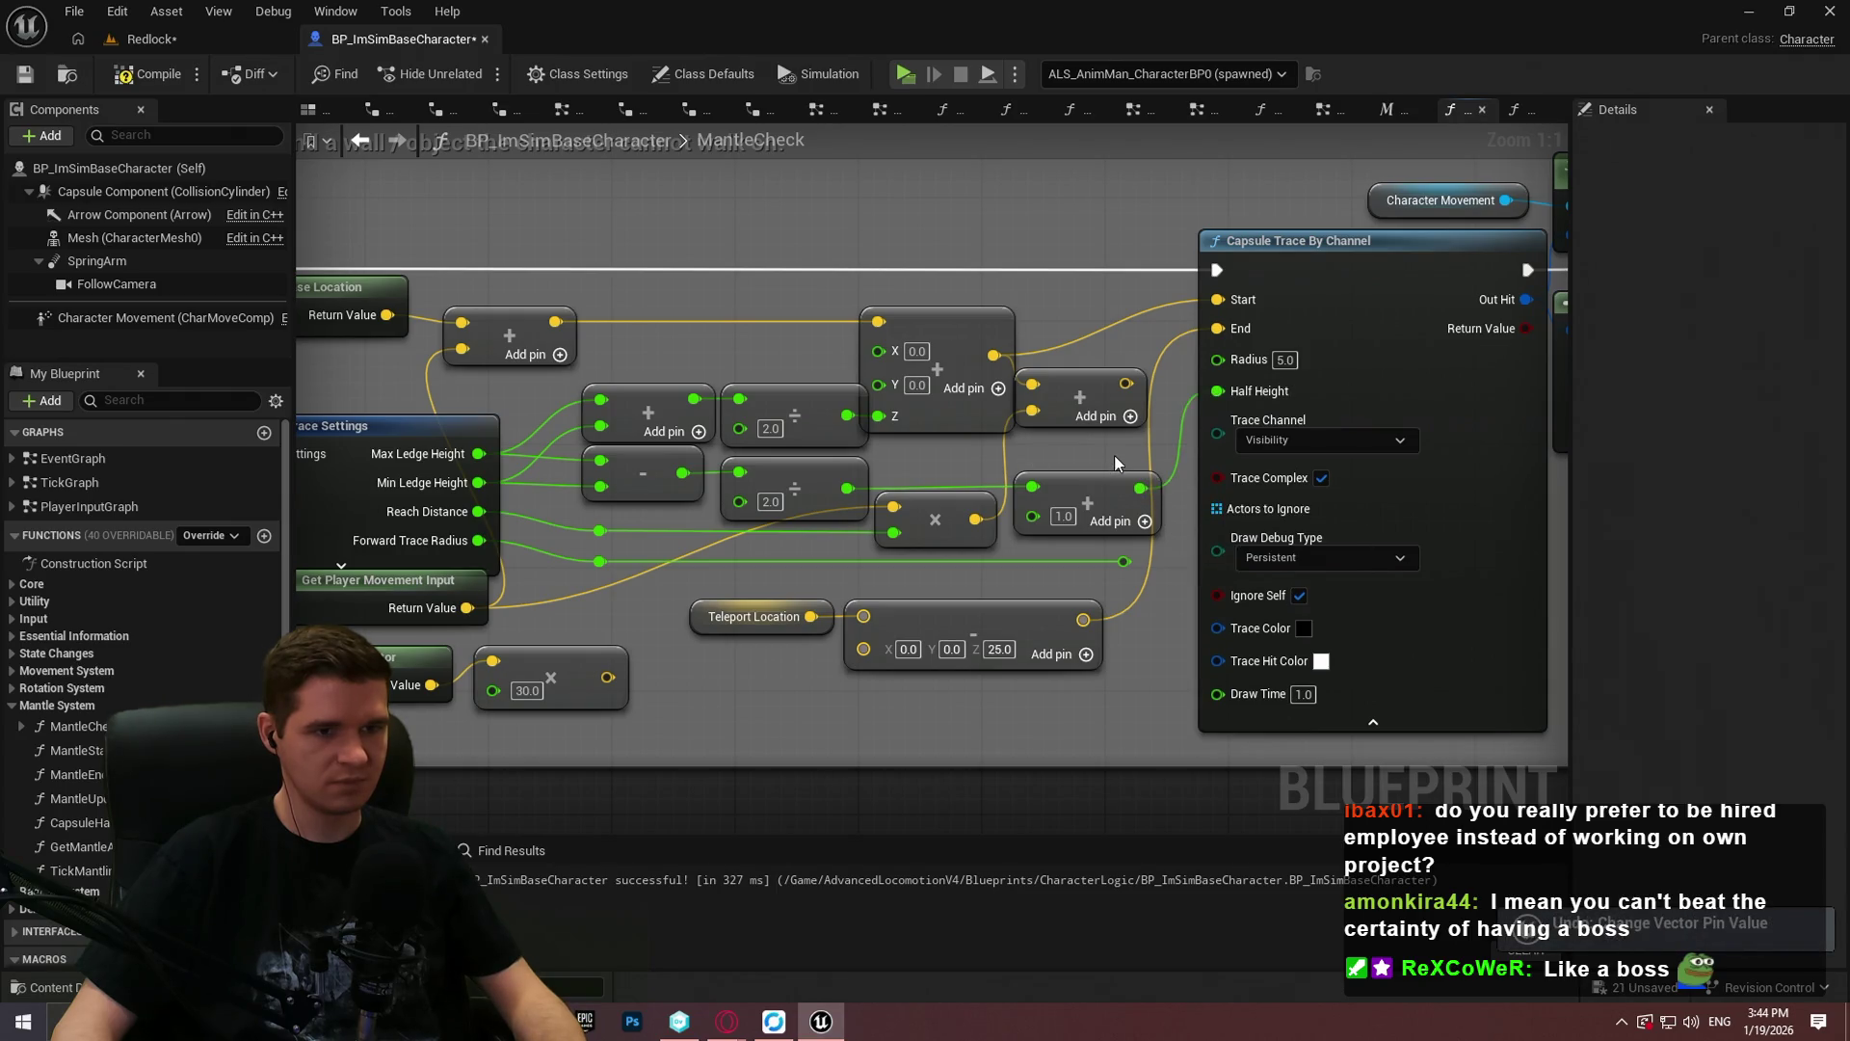
key(ctrl+z)
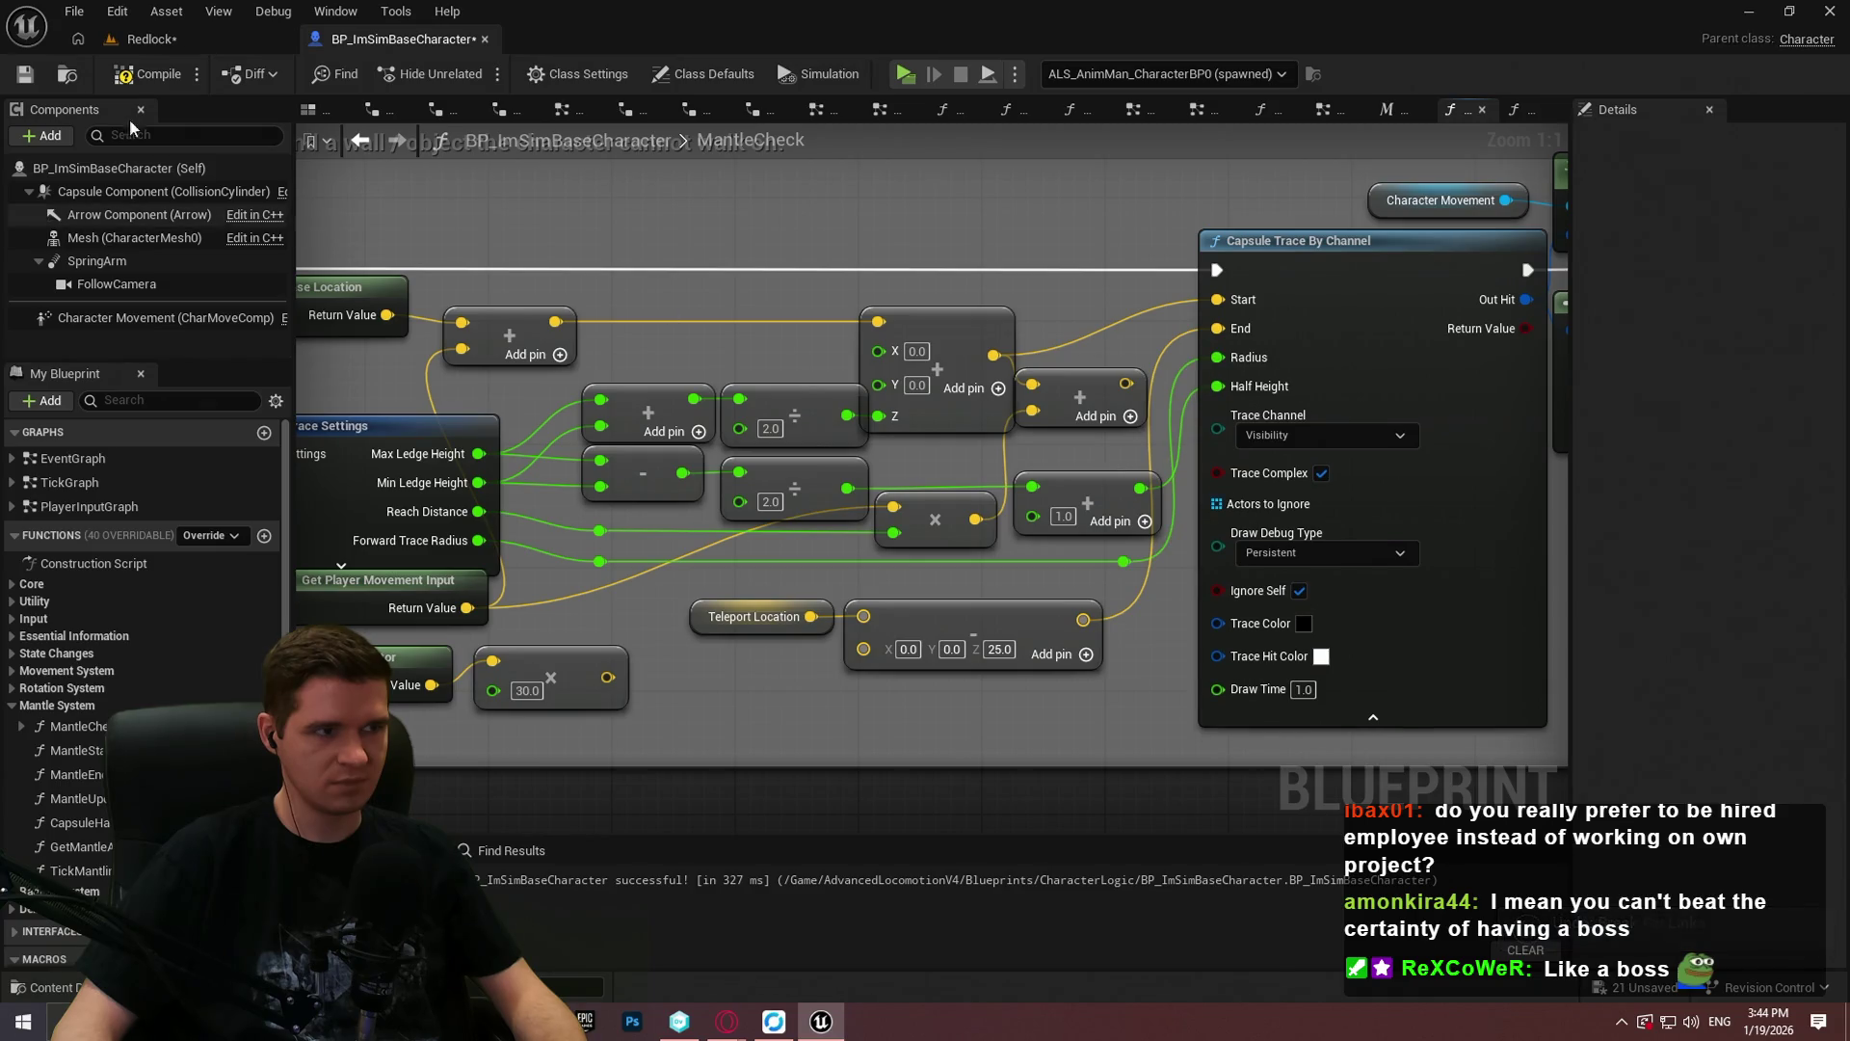
click(23, 75)
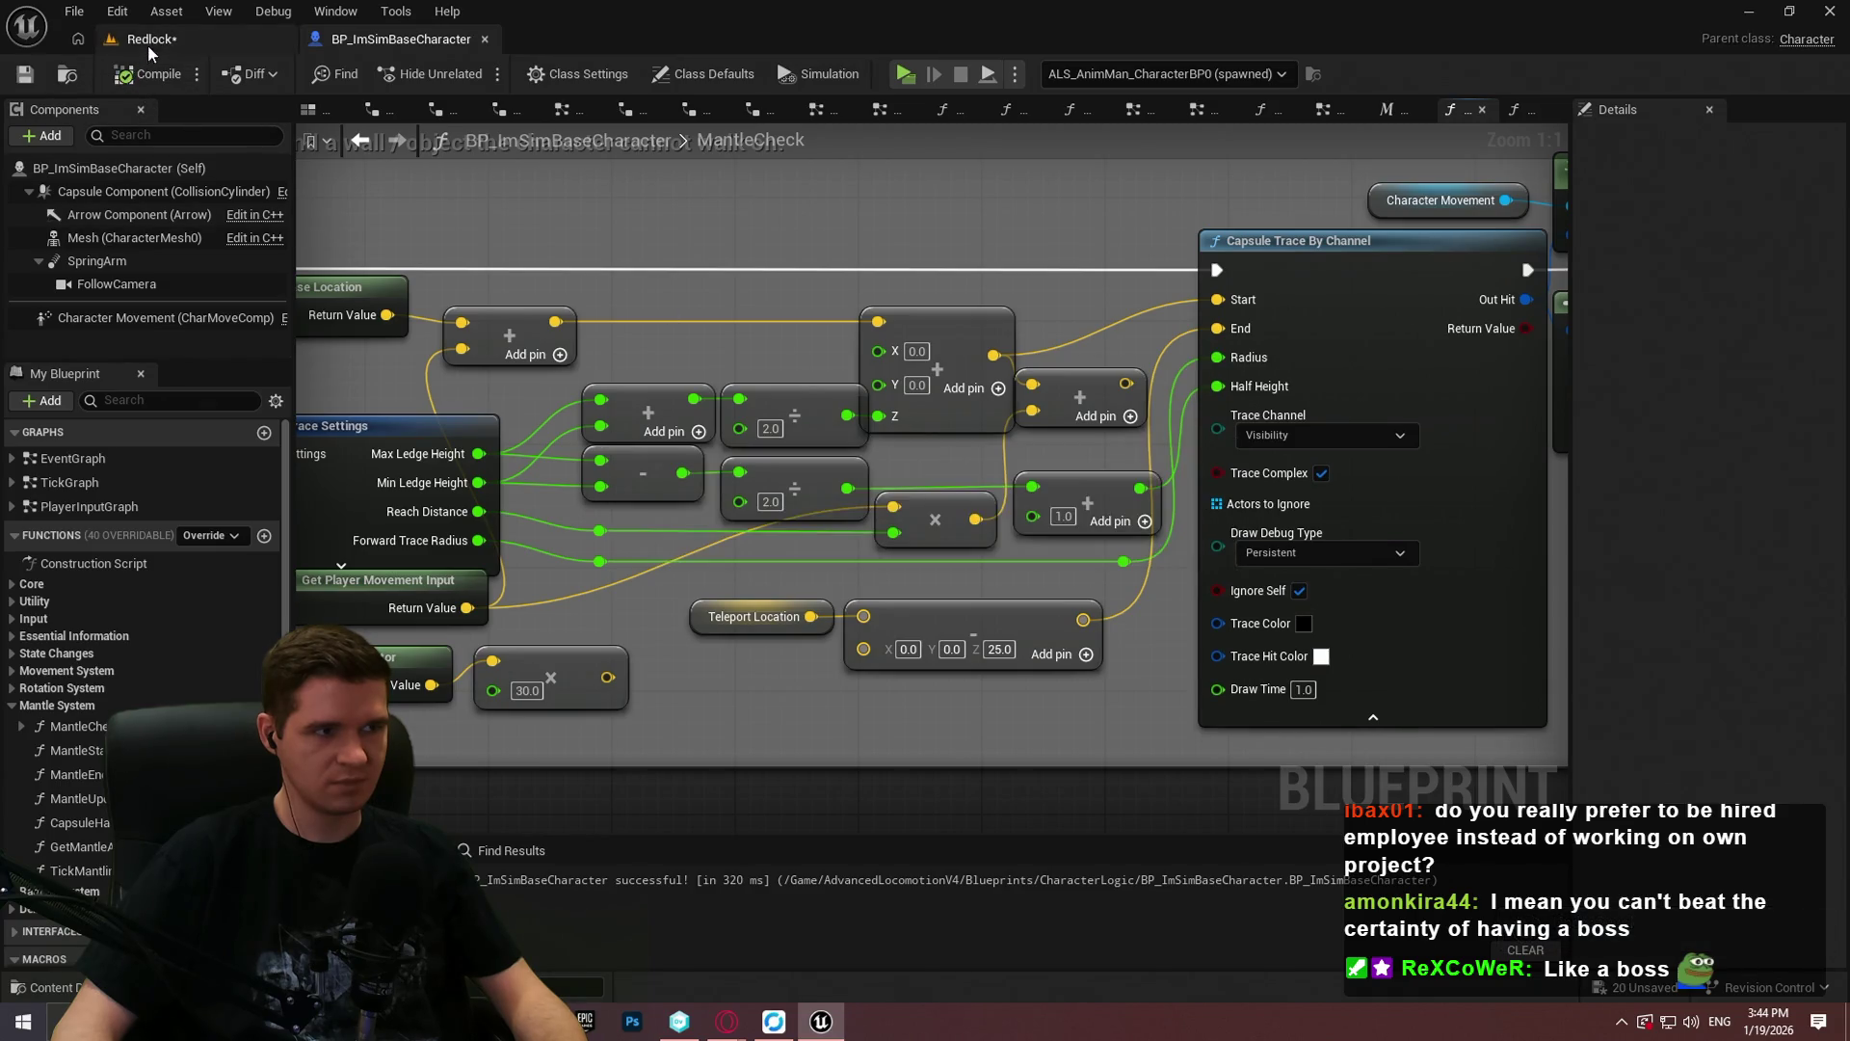
Step: Return to the Redlock level and dismiss a cube's action menu
click(145, 38)
right_click(987, 599)
click(476, 79)
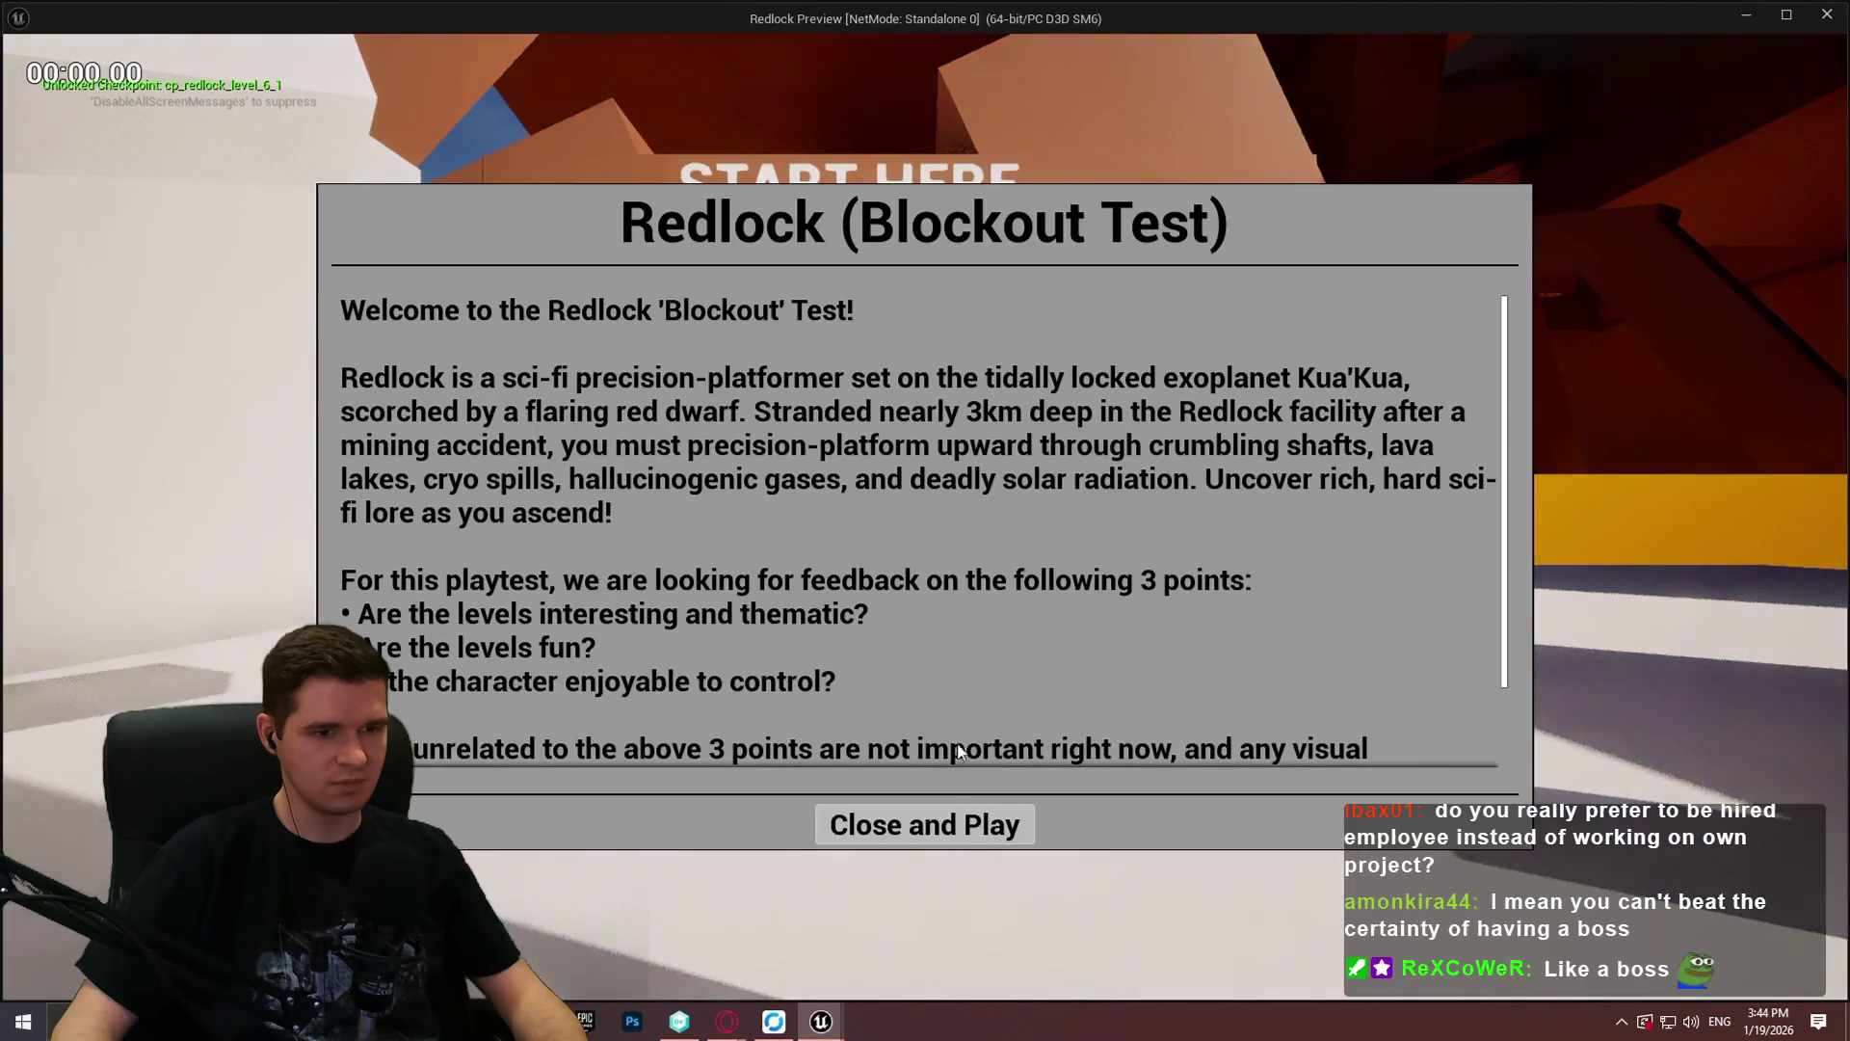
Step: Start the standalone Redlock Preview, move the character onto the white ledges, then close it
click(925, 824)
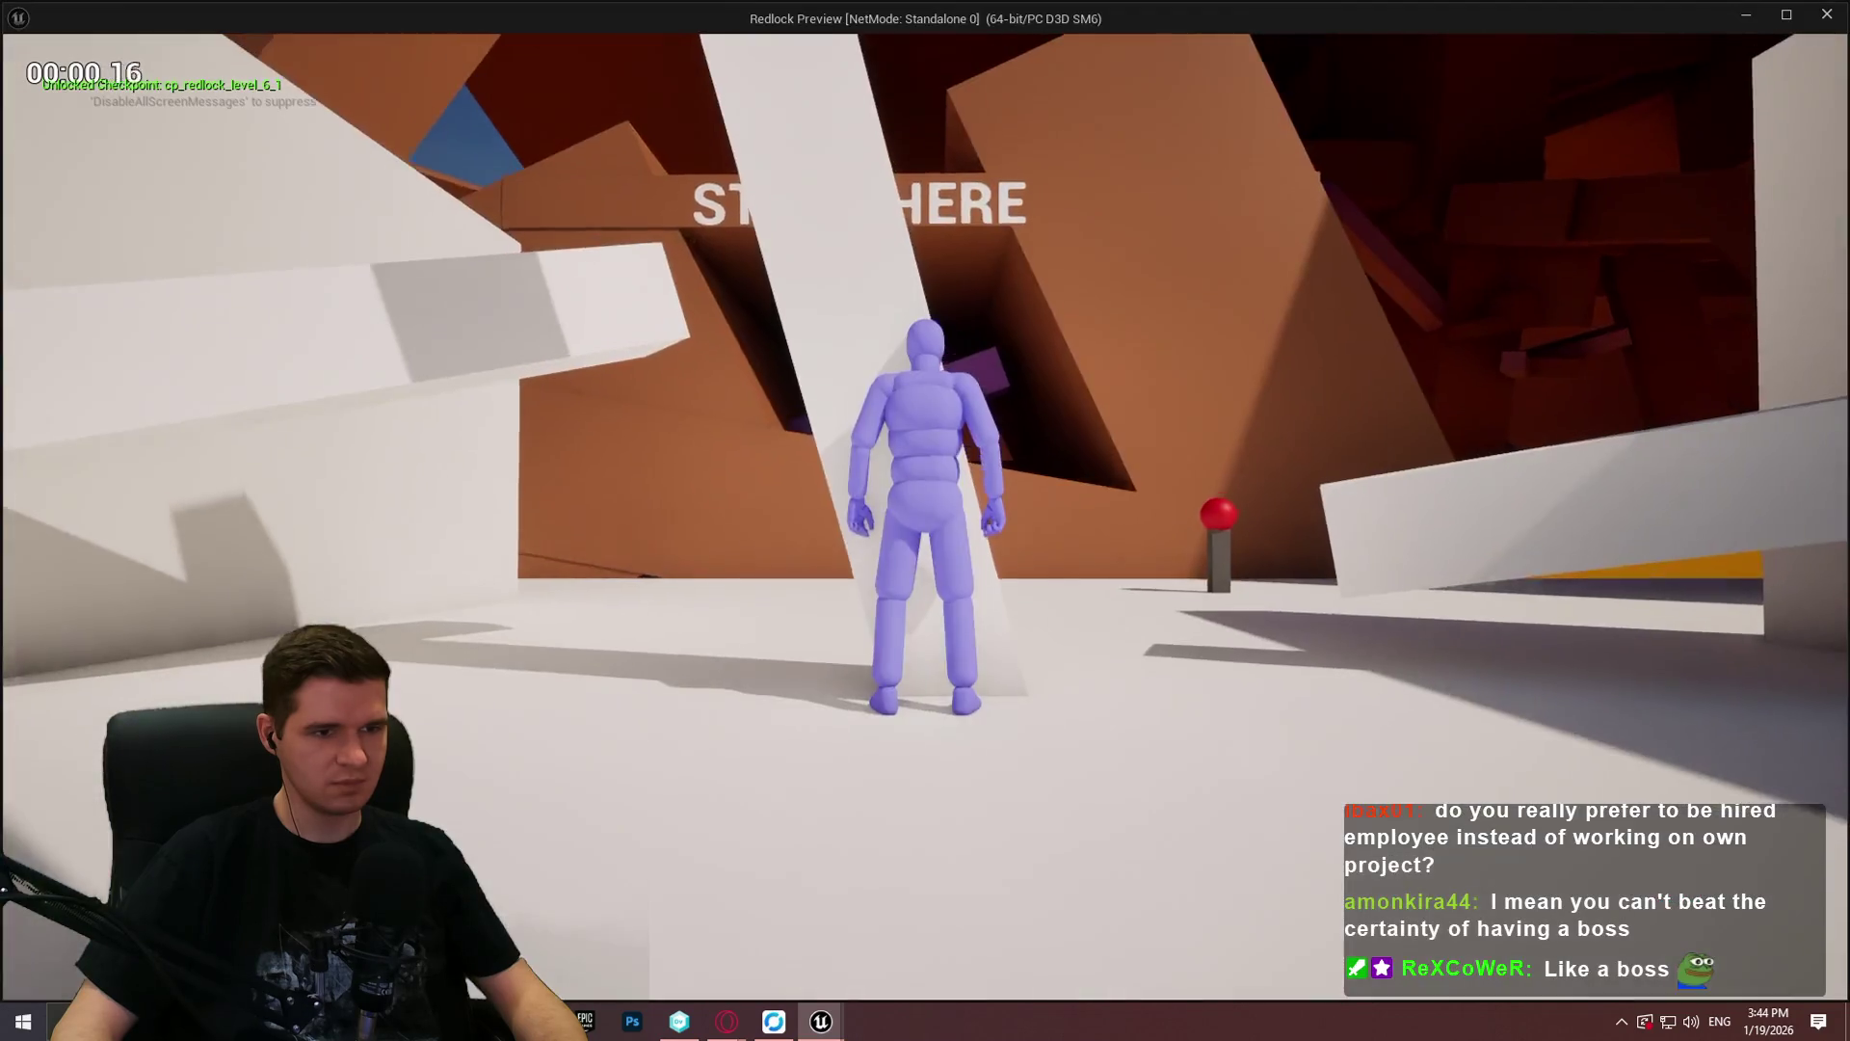
key(w)
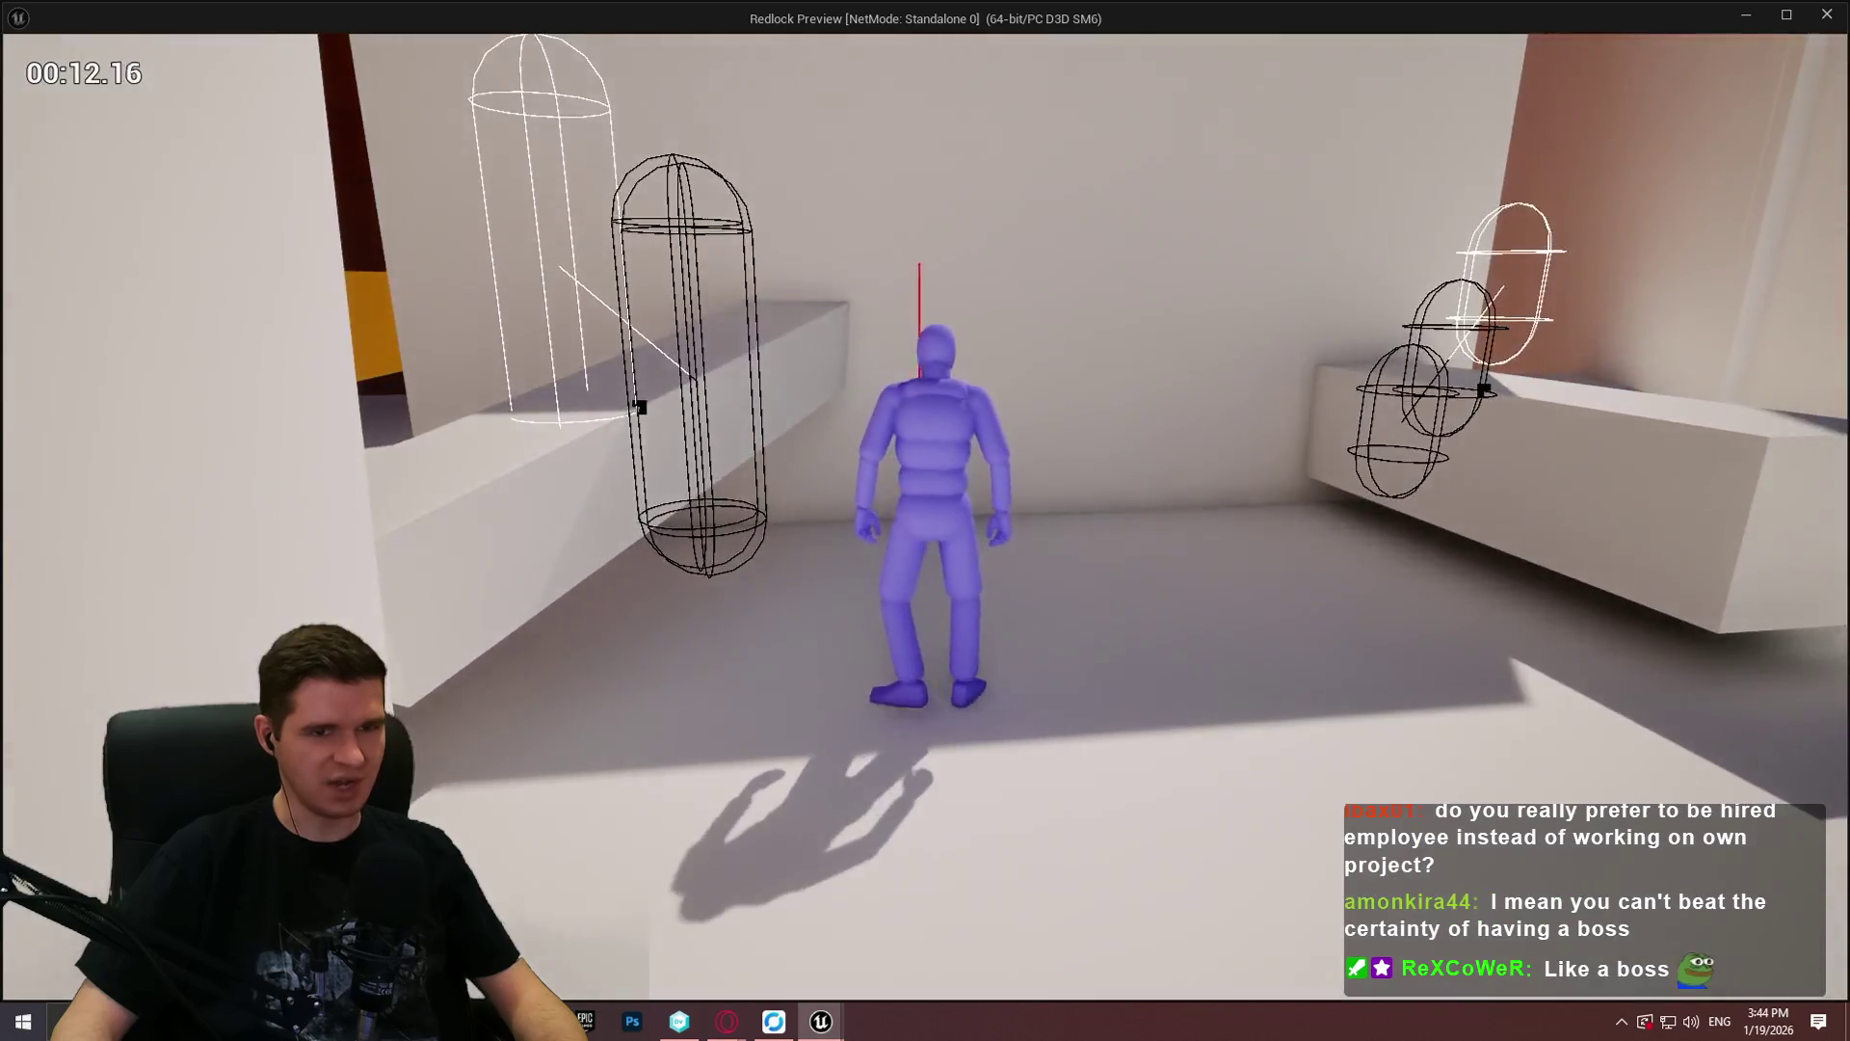
key(Escape)
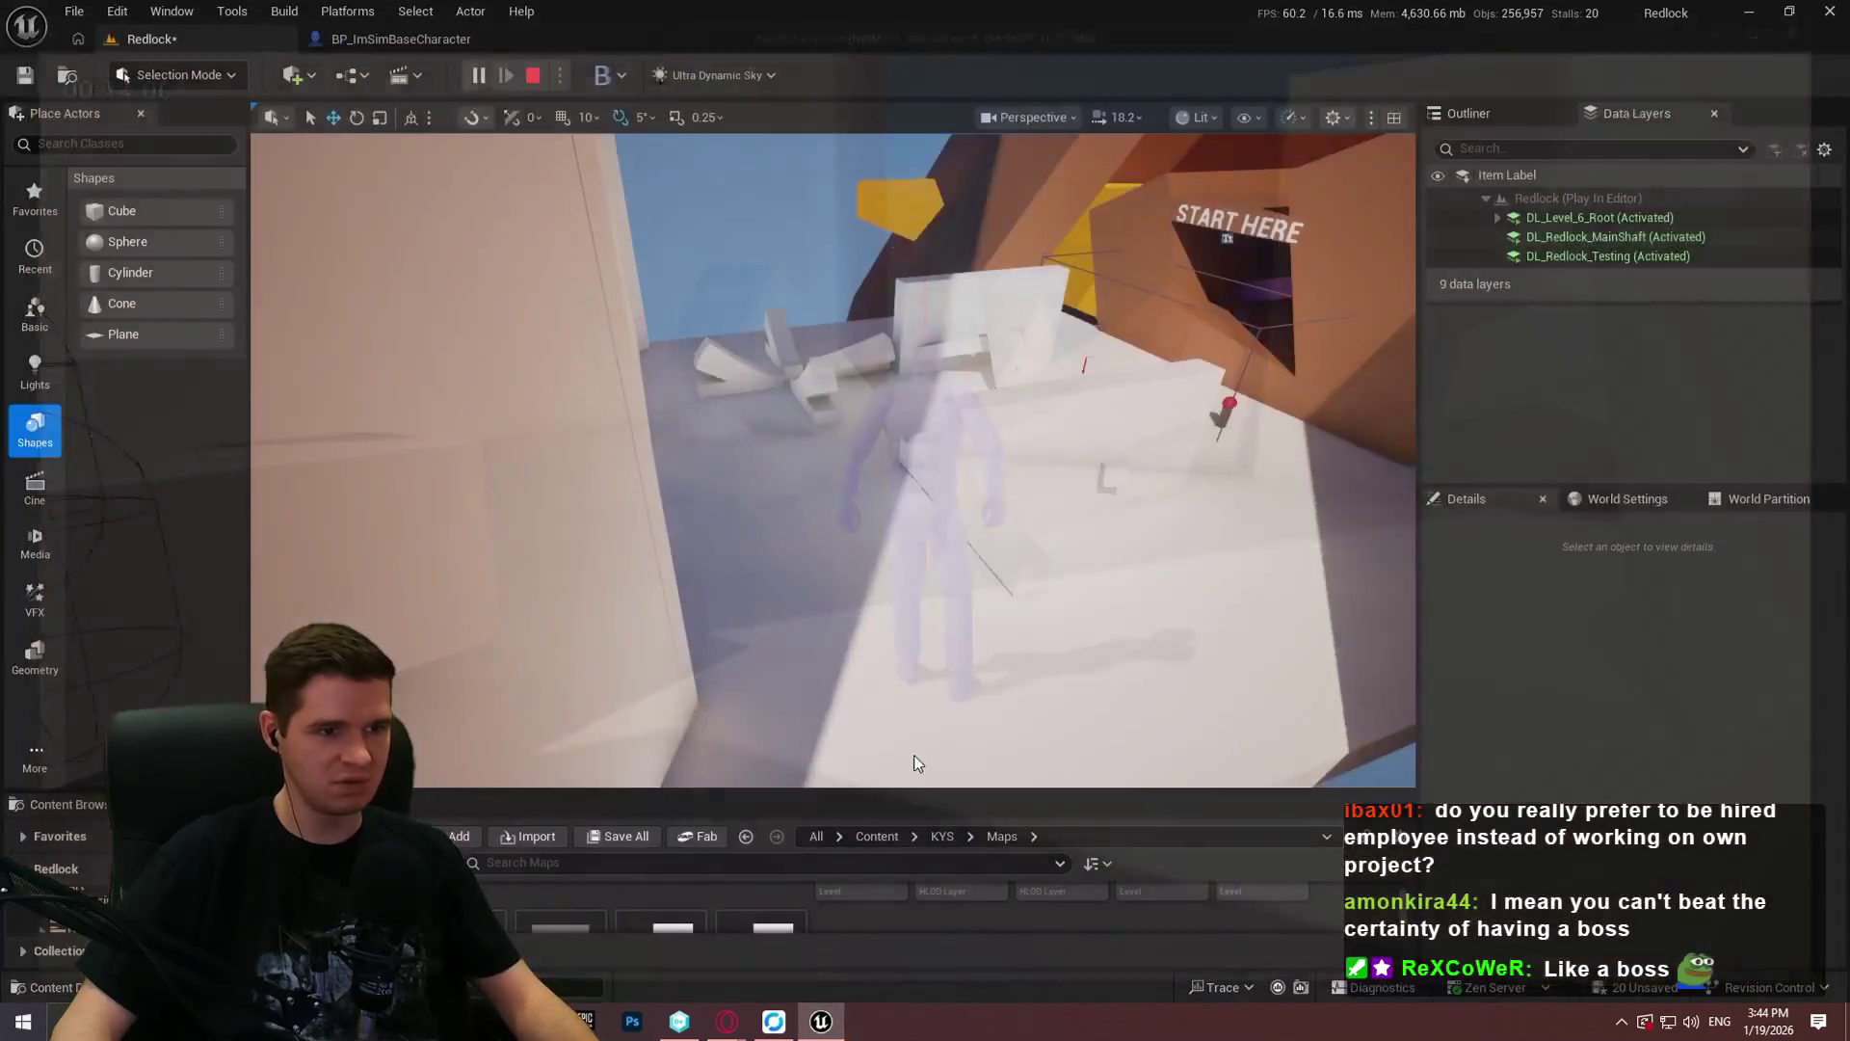
Step: Pan BP_ImSimBaseCharacter's MantleCheck graph to the Break Mantle Trace Settings and Step 1 trace nodes, then launch a playtest
click(409, 39)
mouse_move(615, 228)
mouse_down()
mouse_move(819, 207)
mouse_move(1079, 251)
mouse_move(720, 250)
mouse_up()
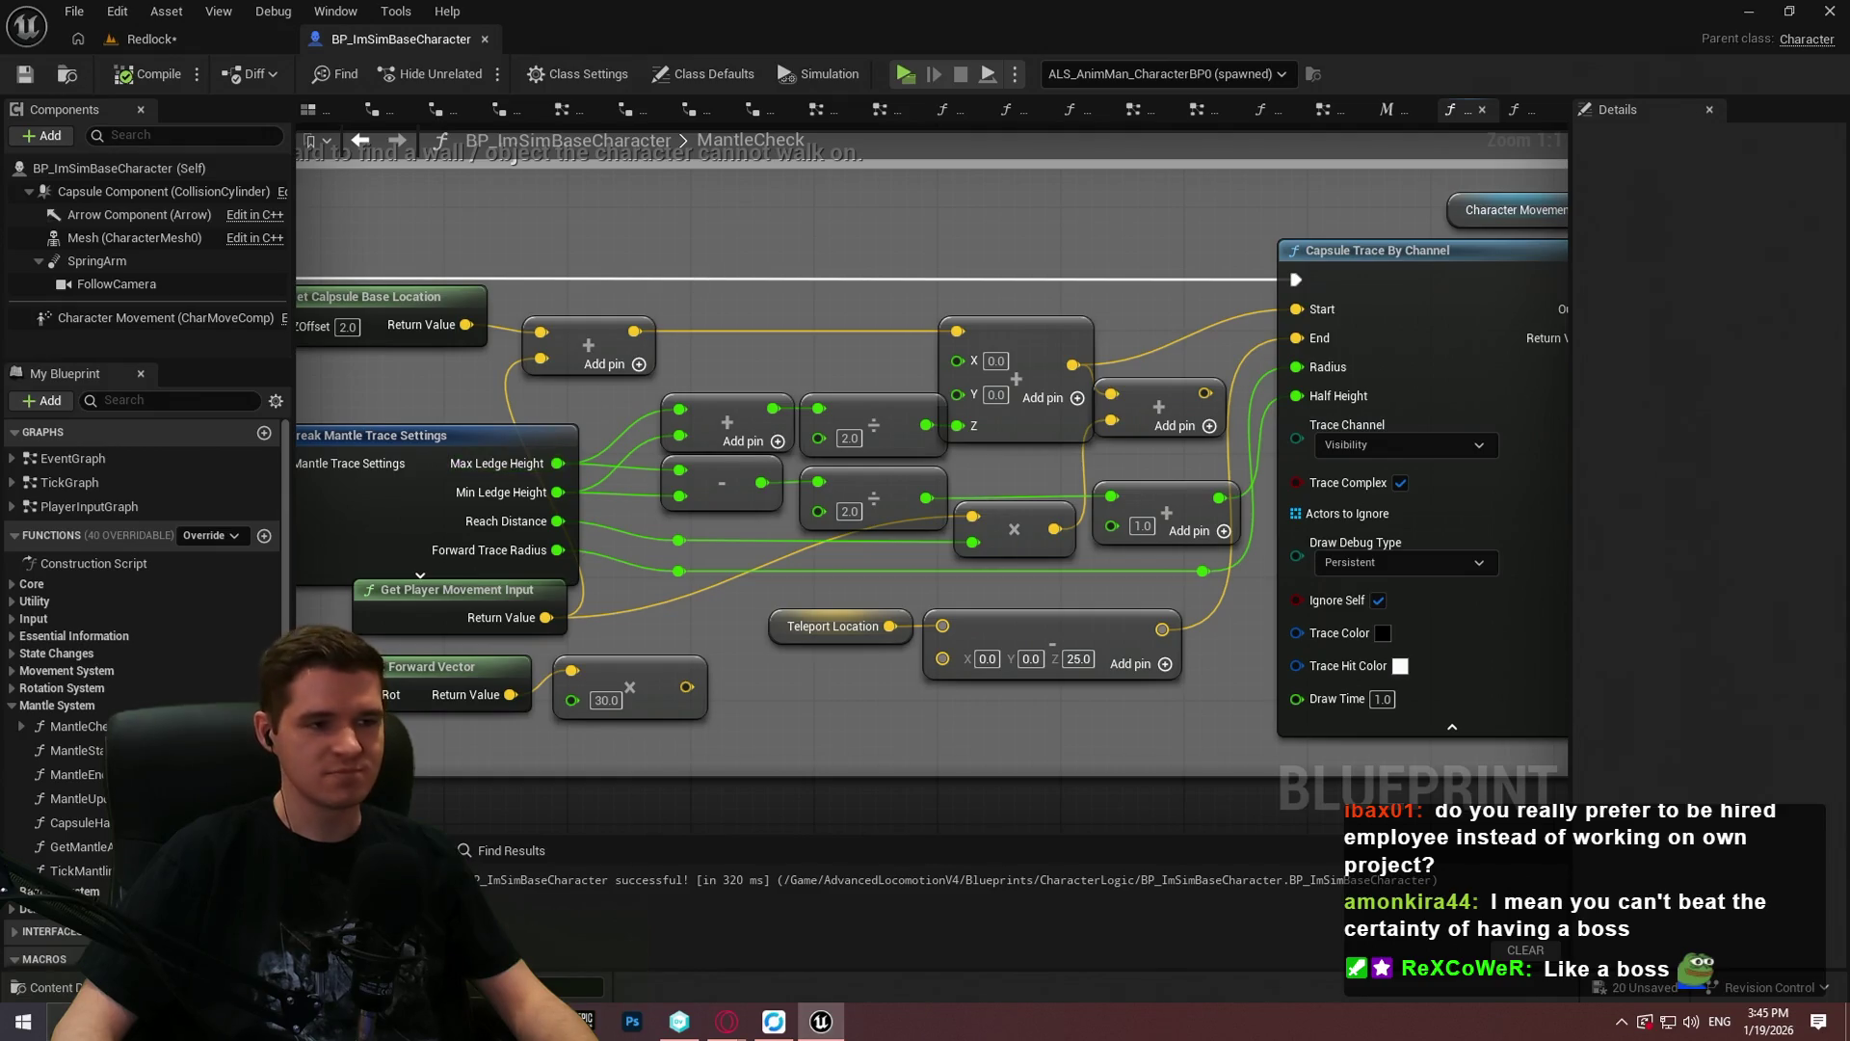
drag(744, 423, 971, 405)
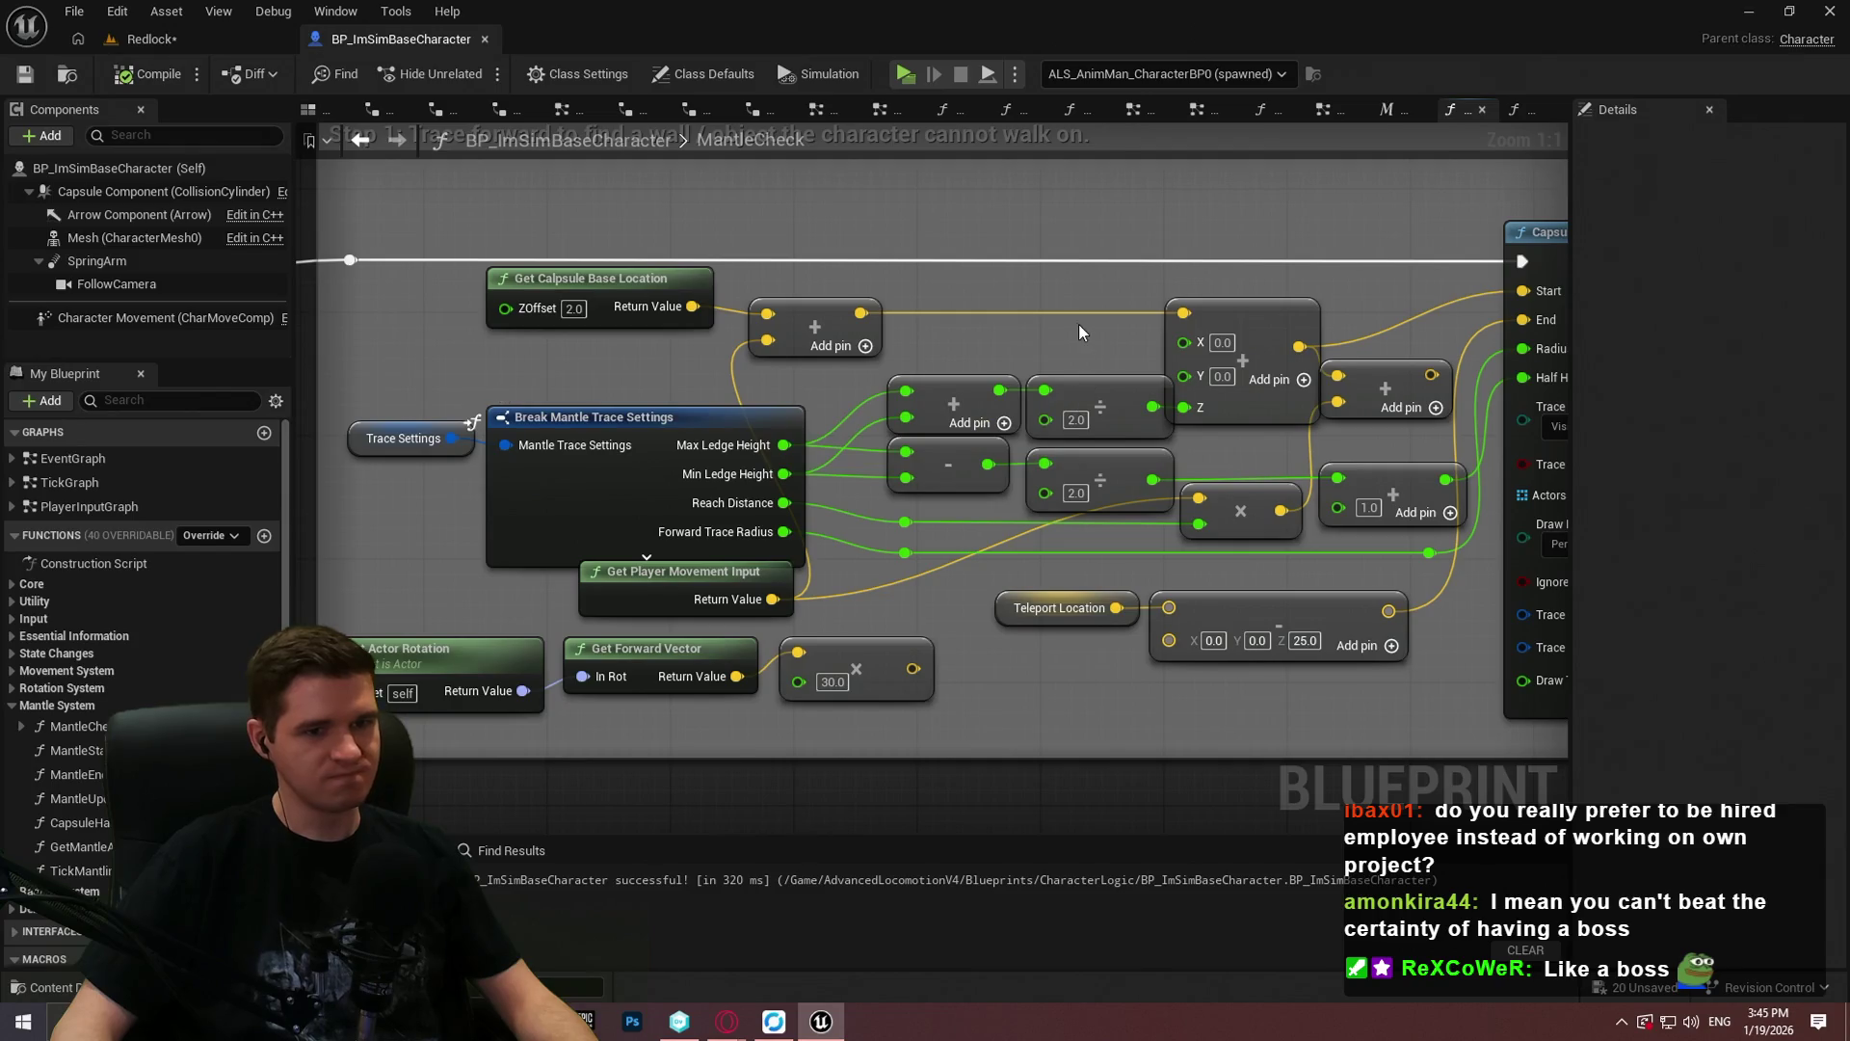
drag(1079, 324, 1029, 335)
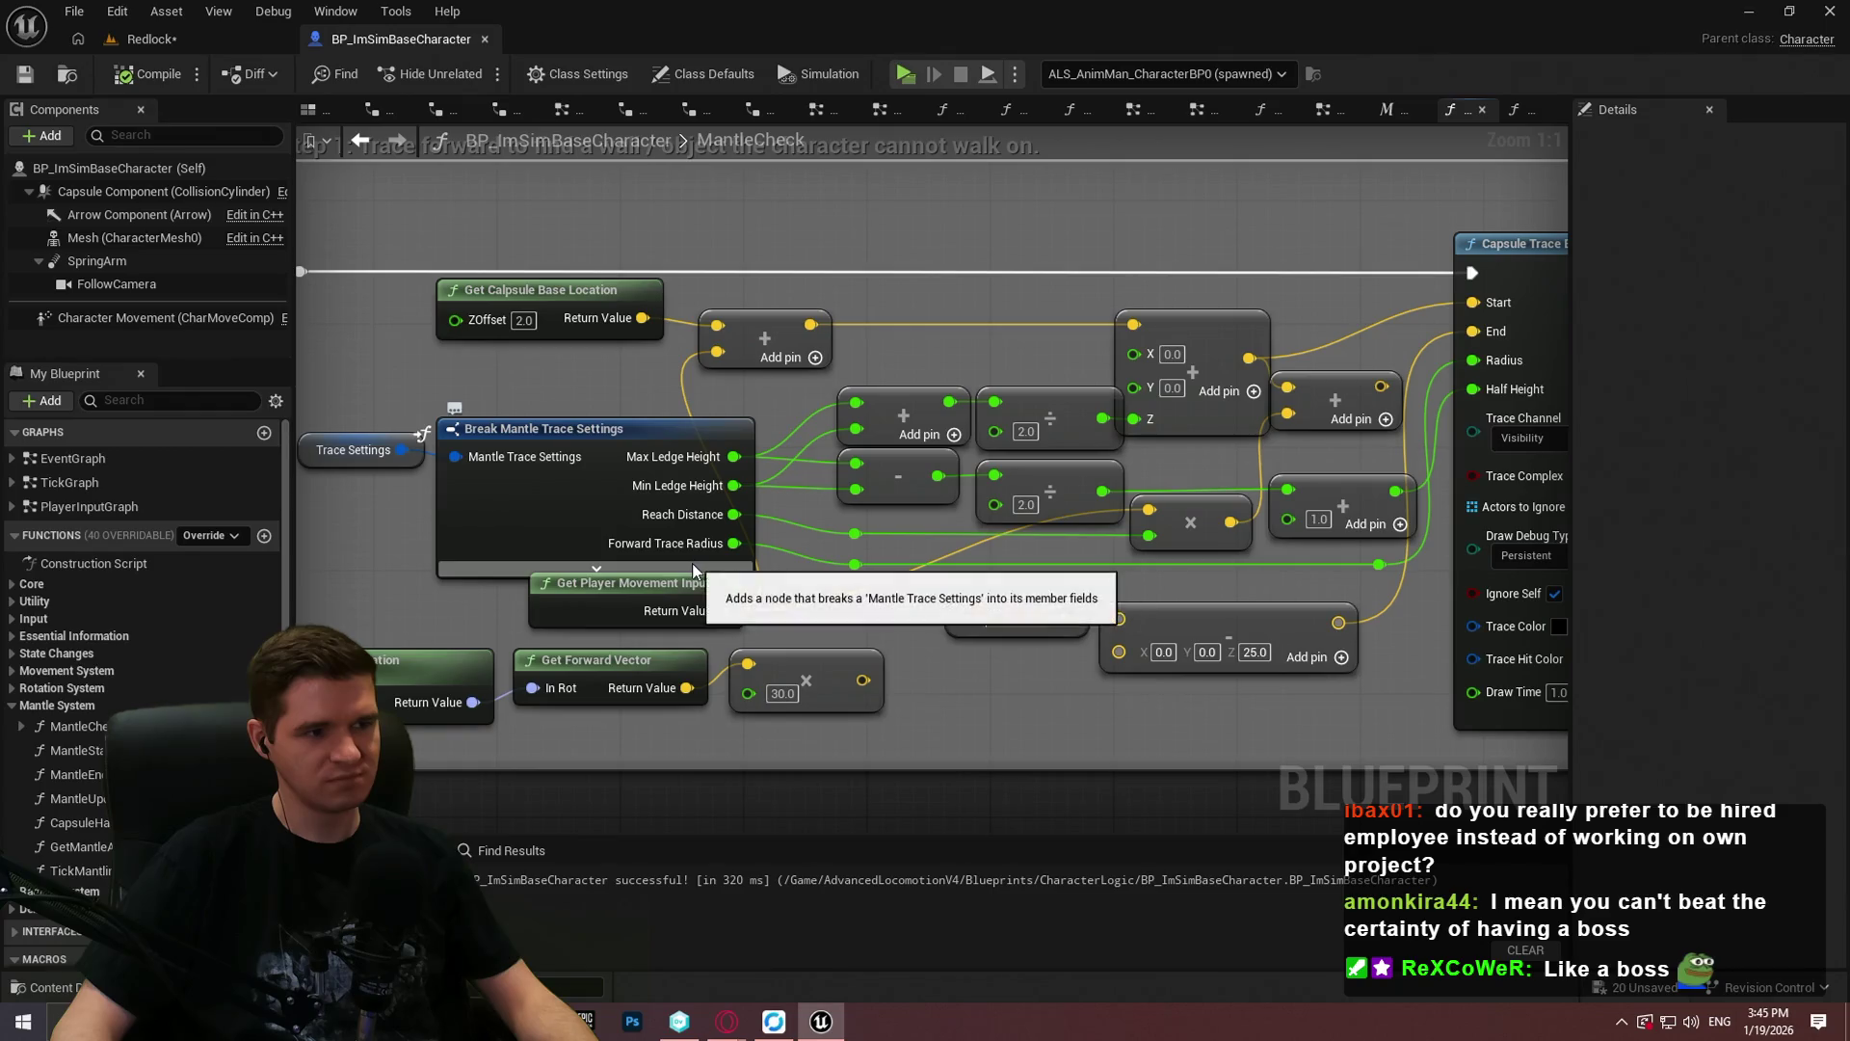
mouse_move(564, 344)
mouse_down()
mouse_move(1062, 394)
mouse_move(308, 397)
mouse_move(817, 431)
mouse_up()
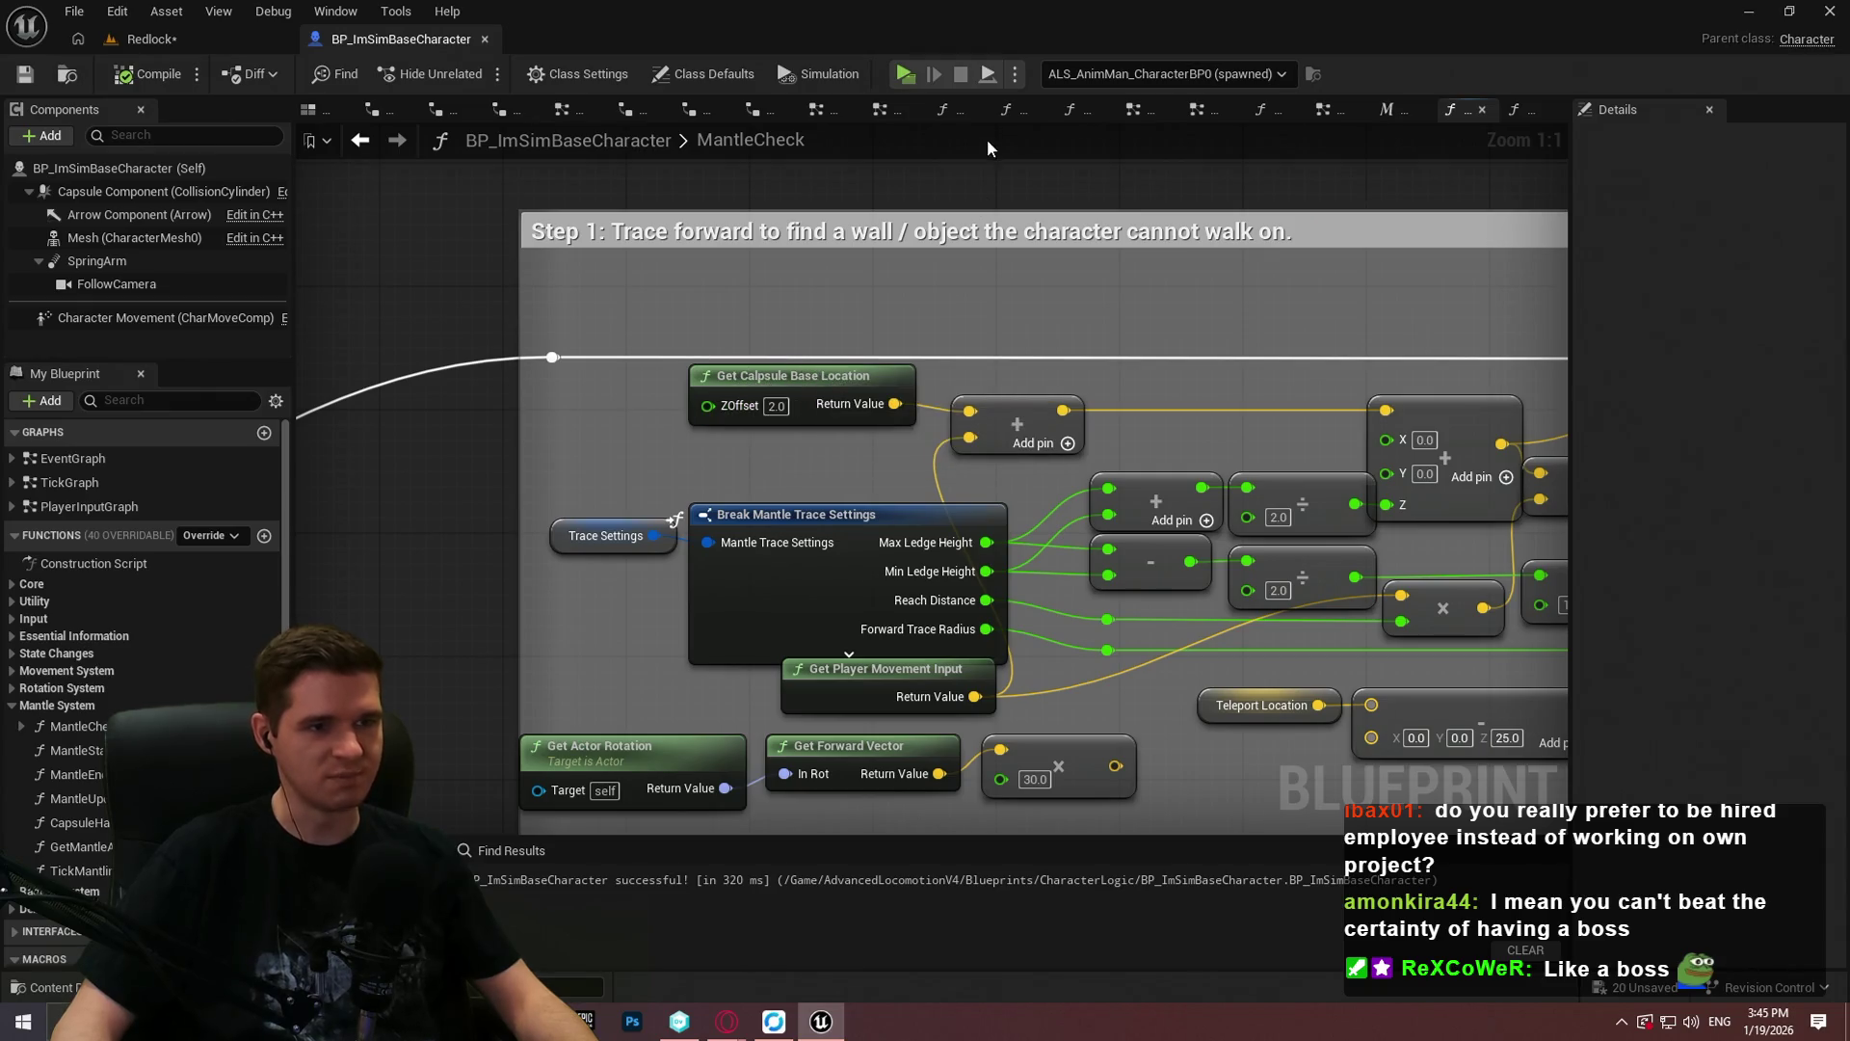
click(903, 75)
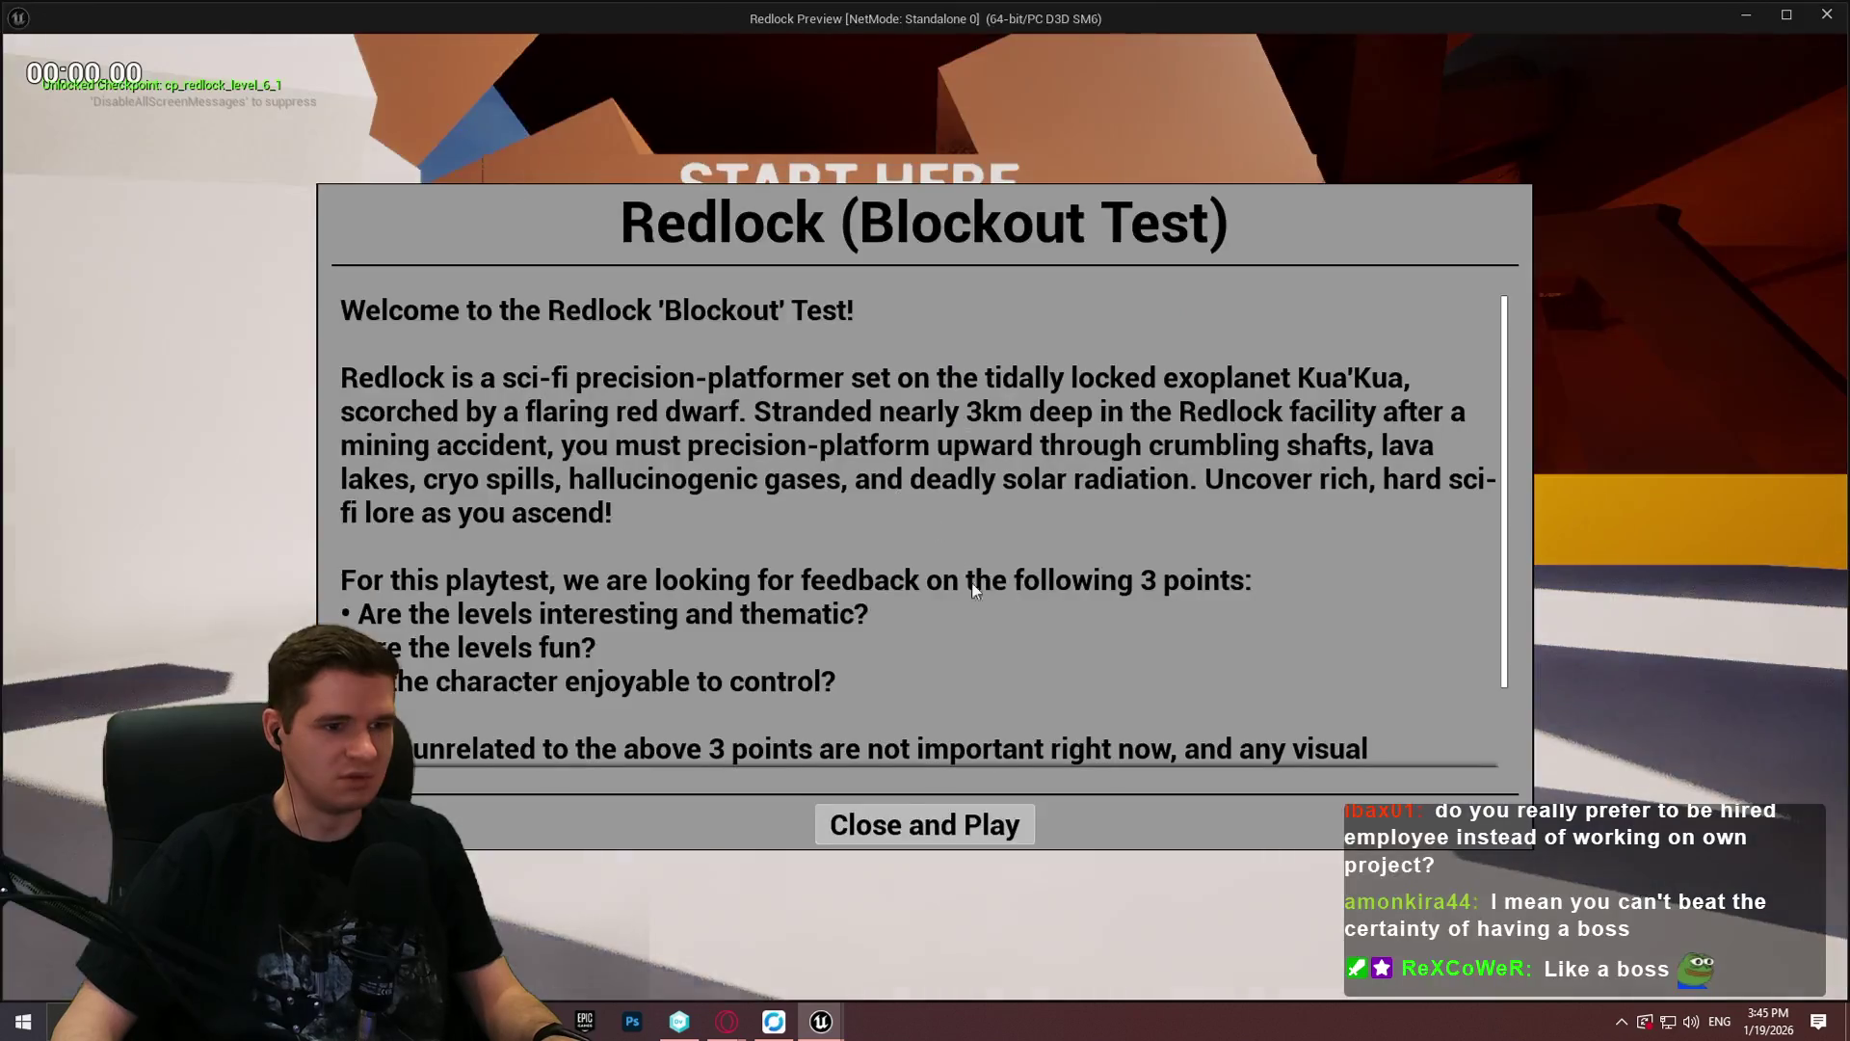
Step: Dismiss the welcome dialog and run and jump the mannequin to mantle over several blockout ledges and walls
click(924, 823)
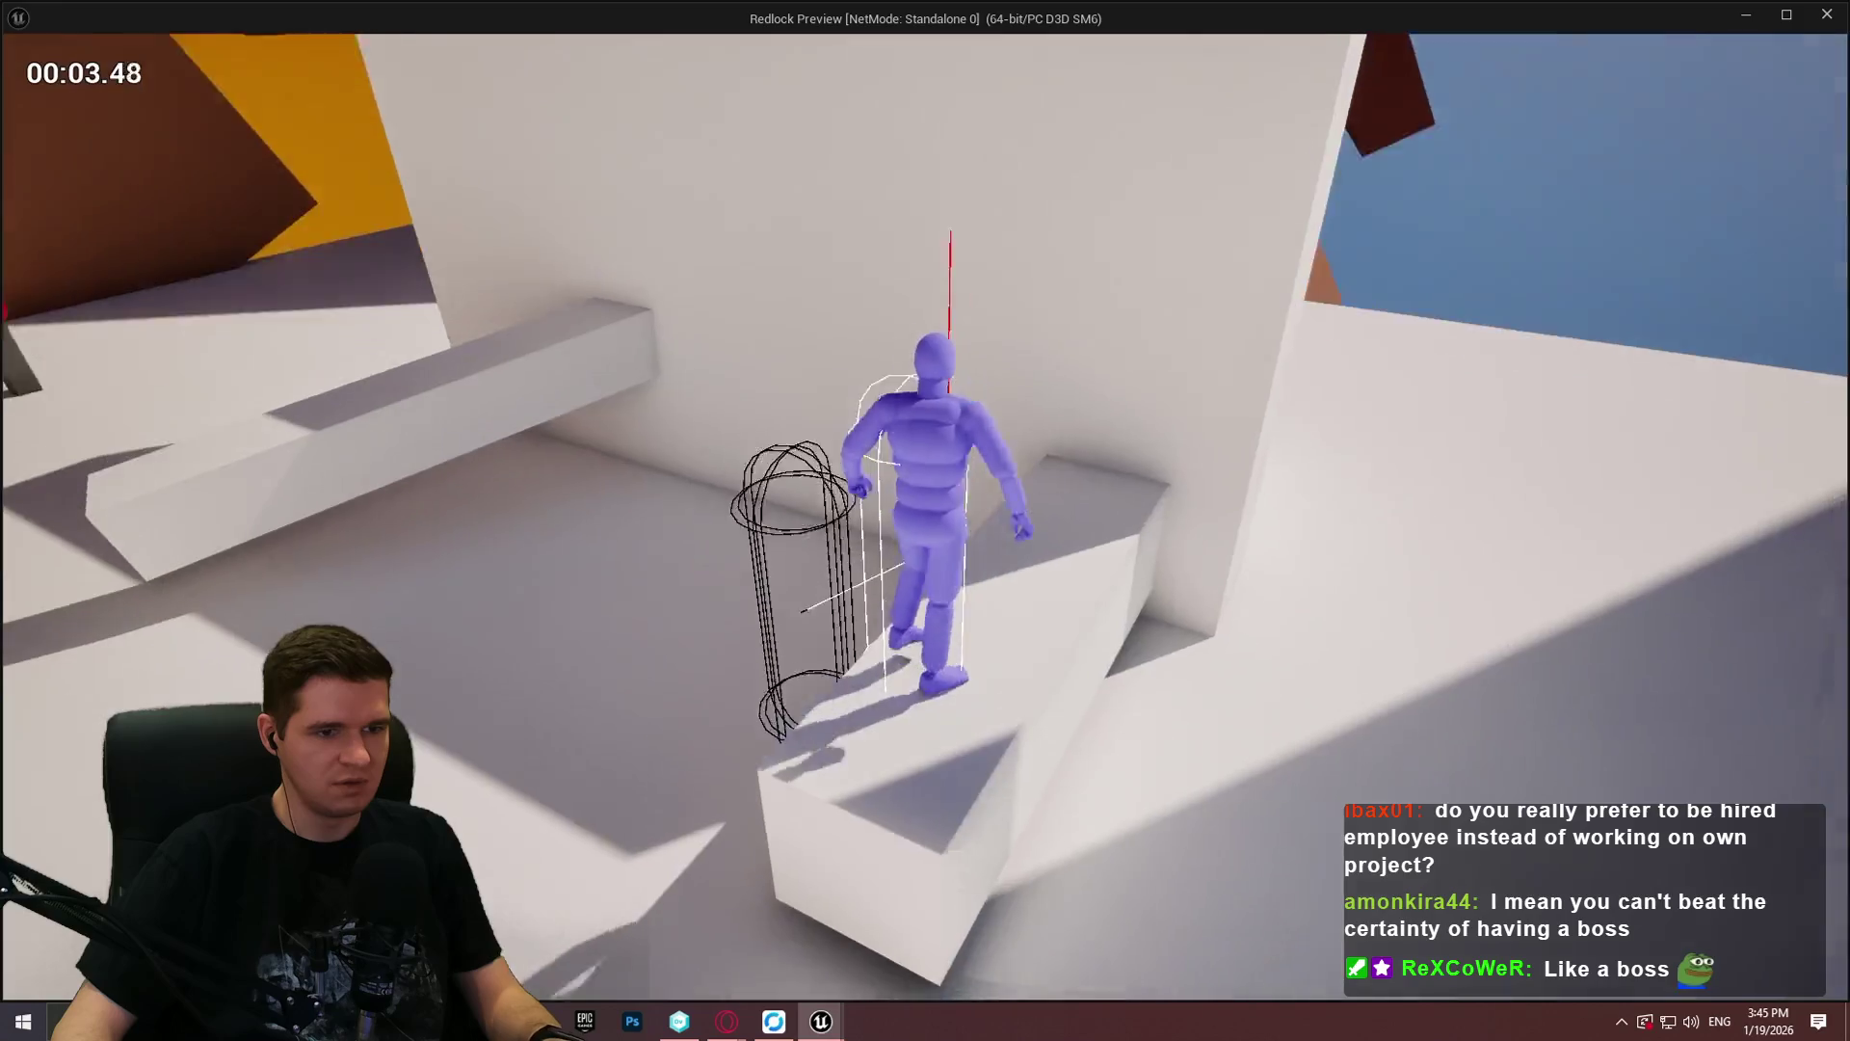
key(space)
key(space)
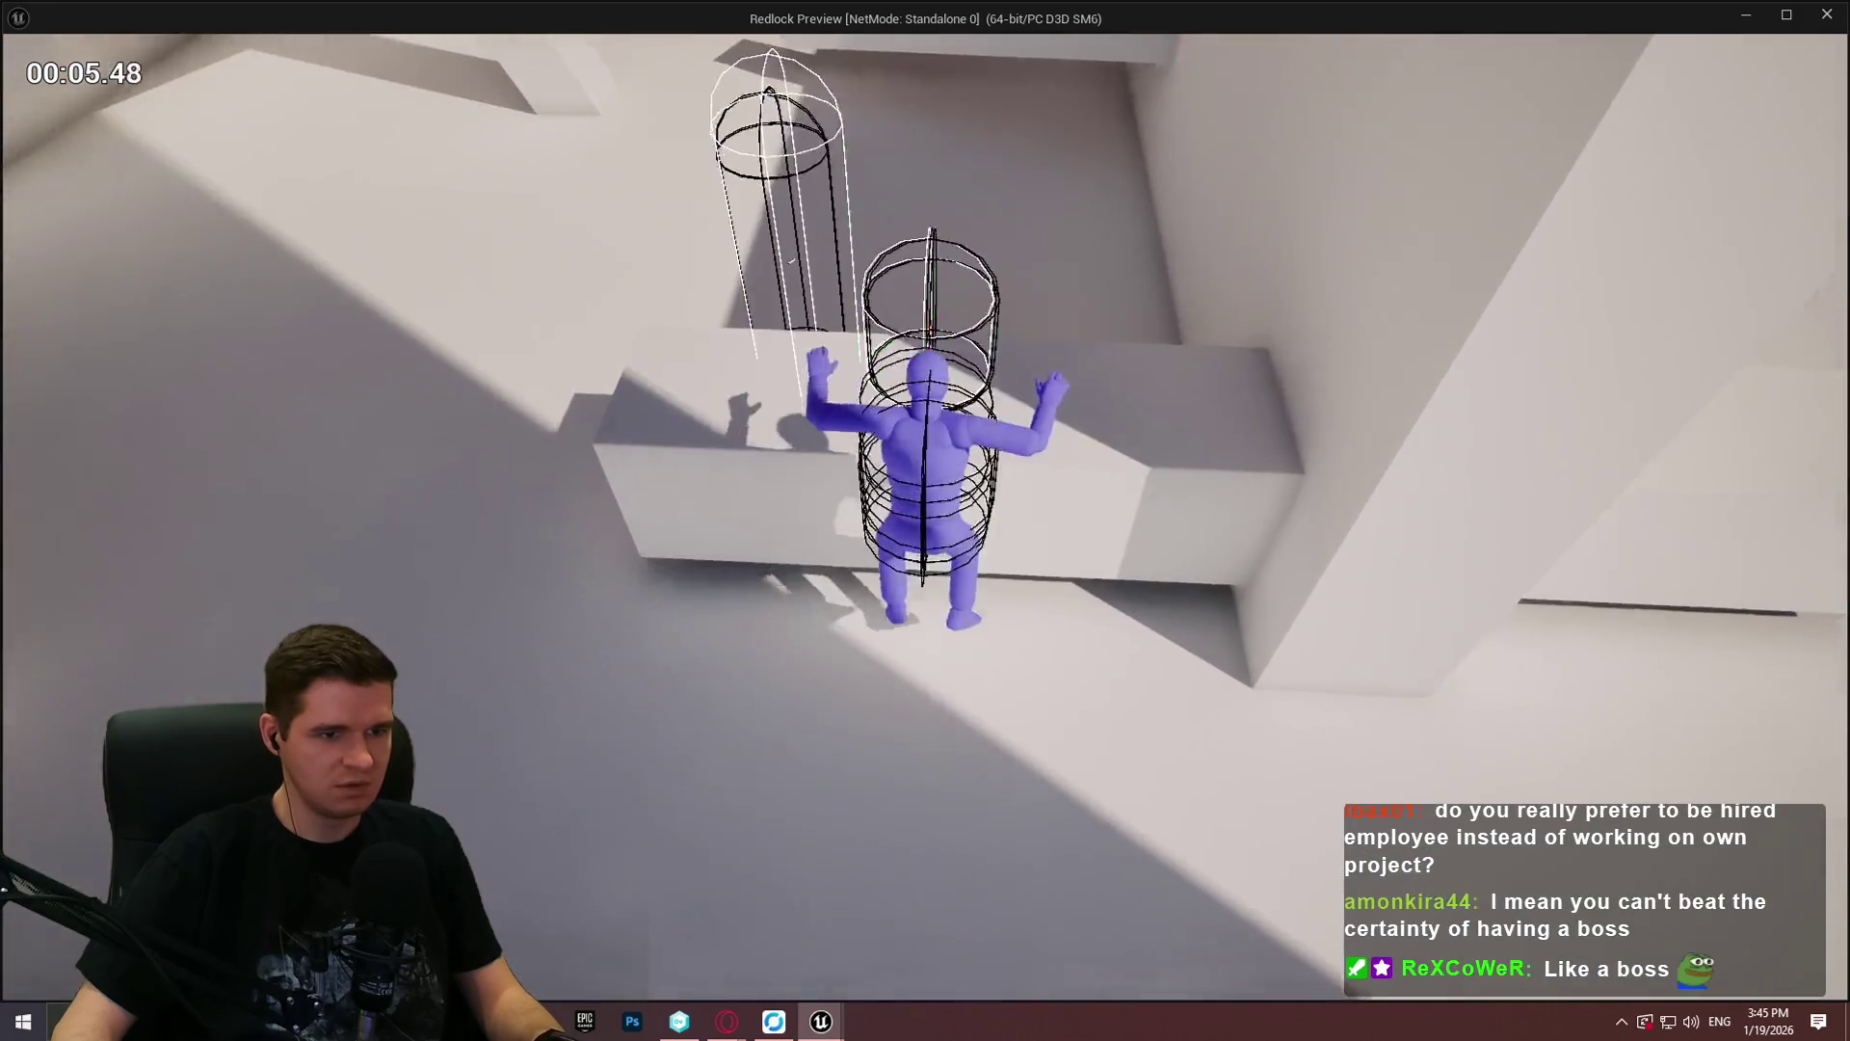
key(w)
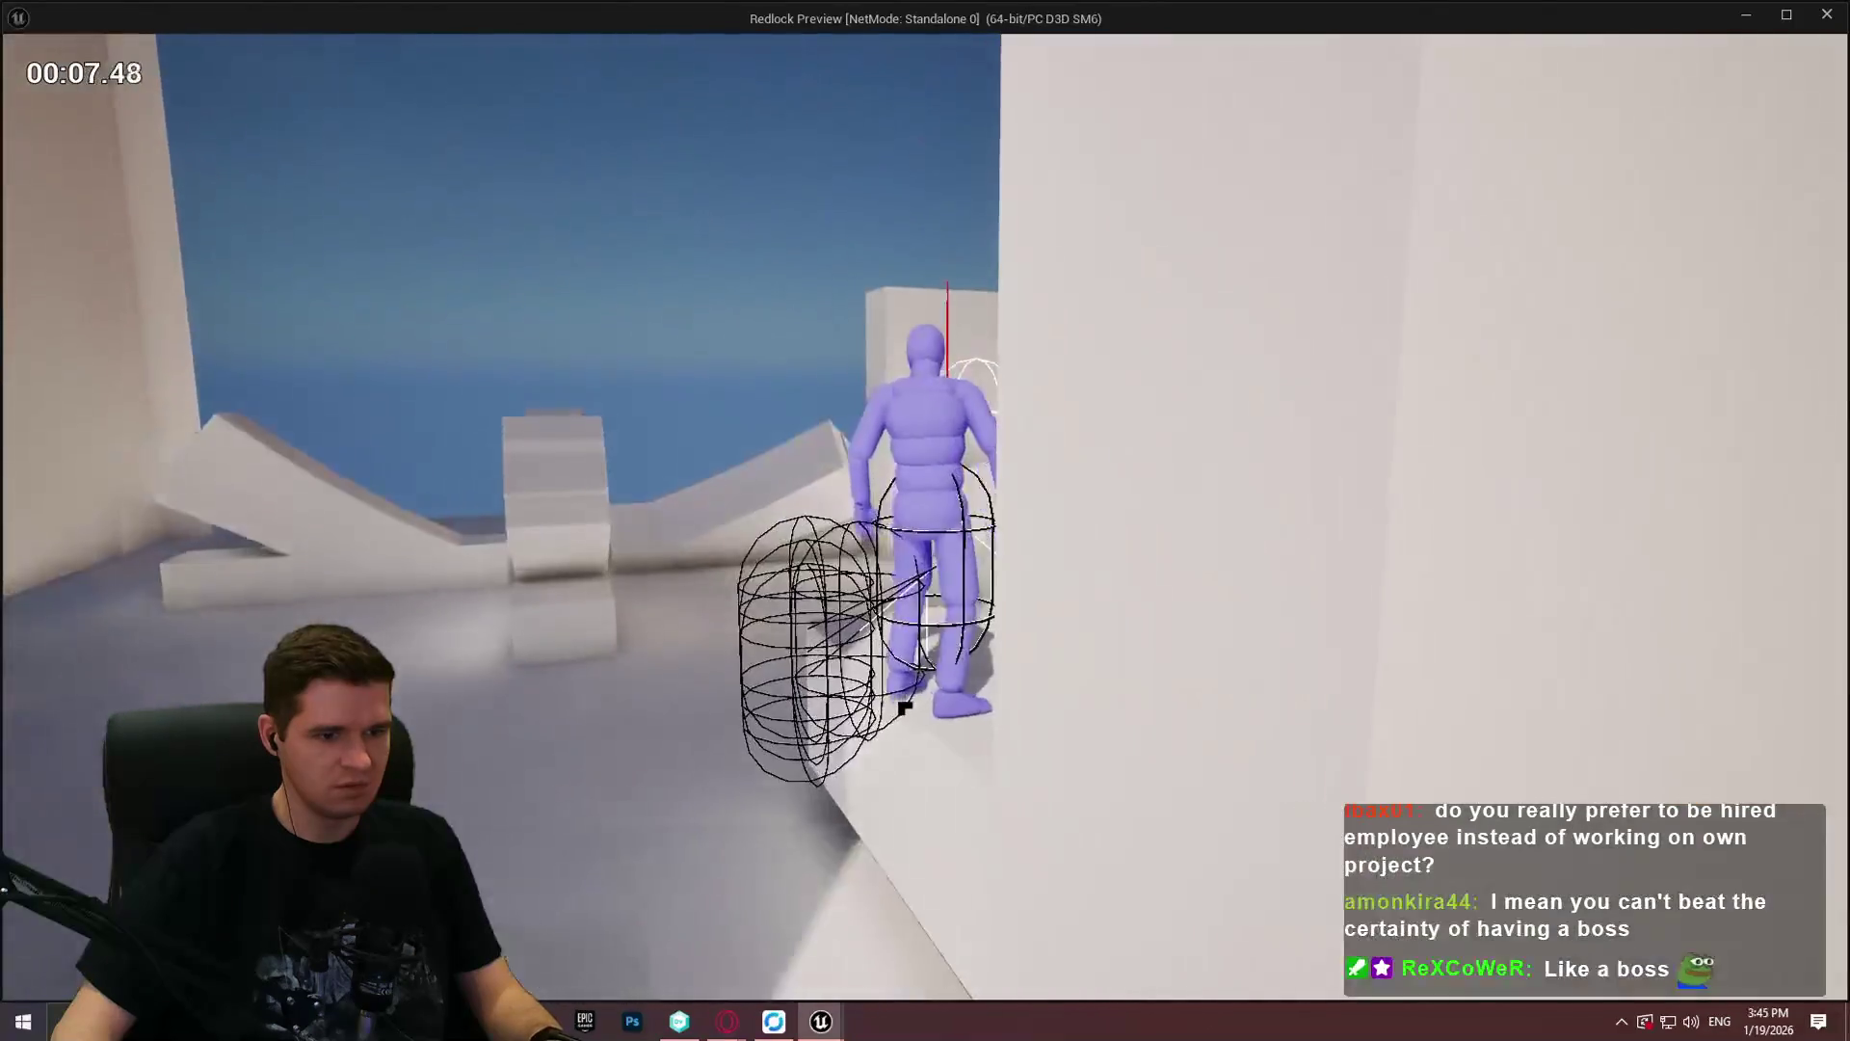
key(w)
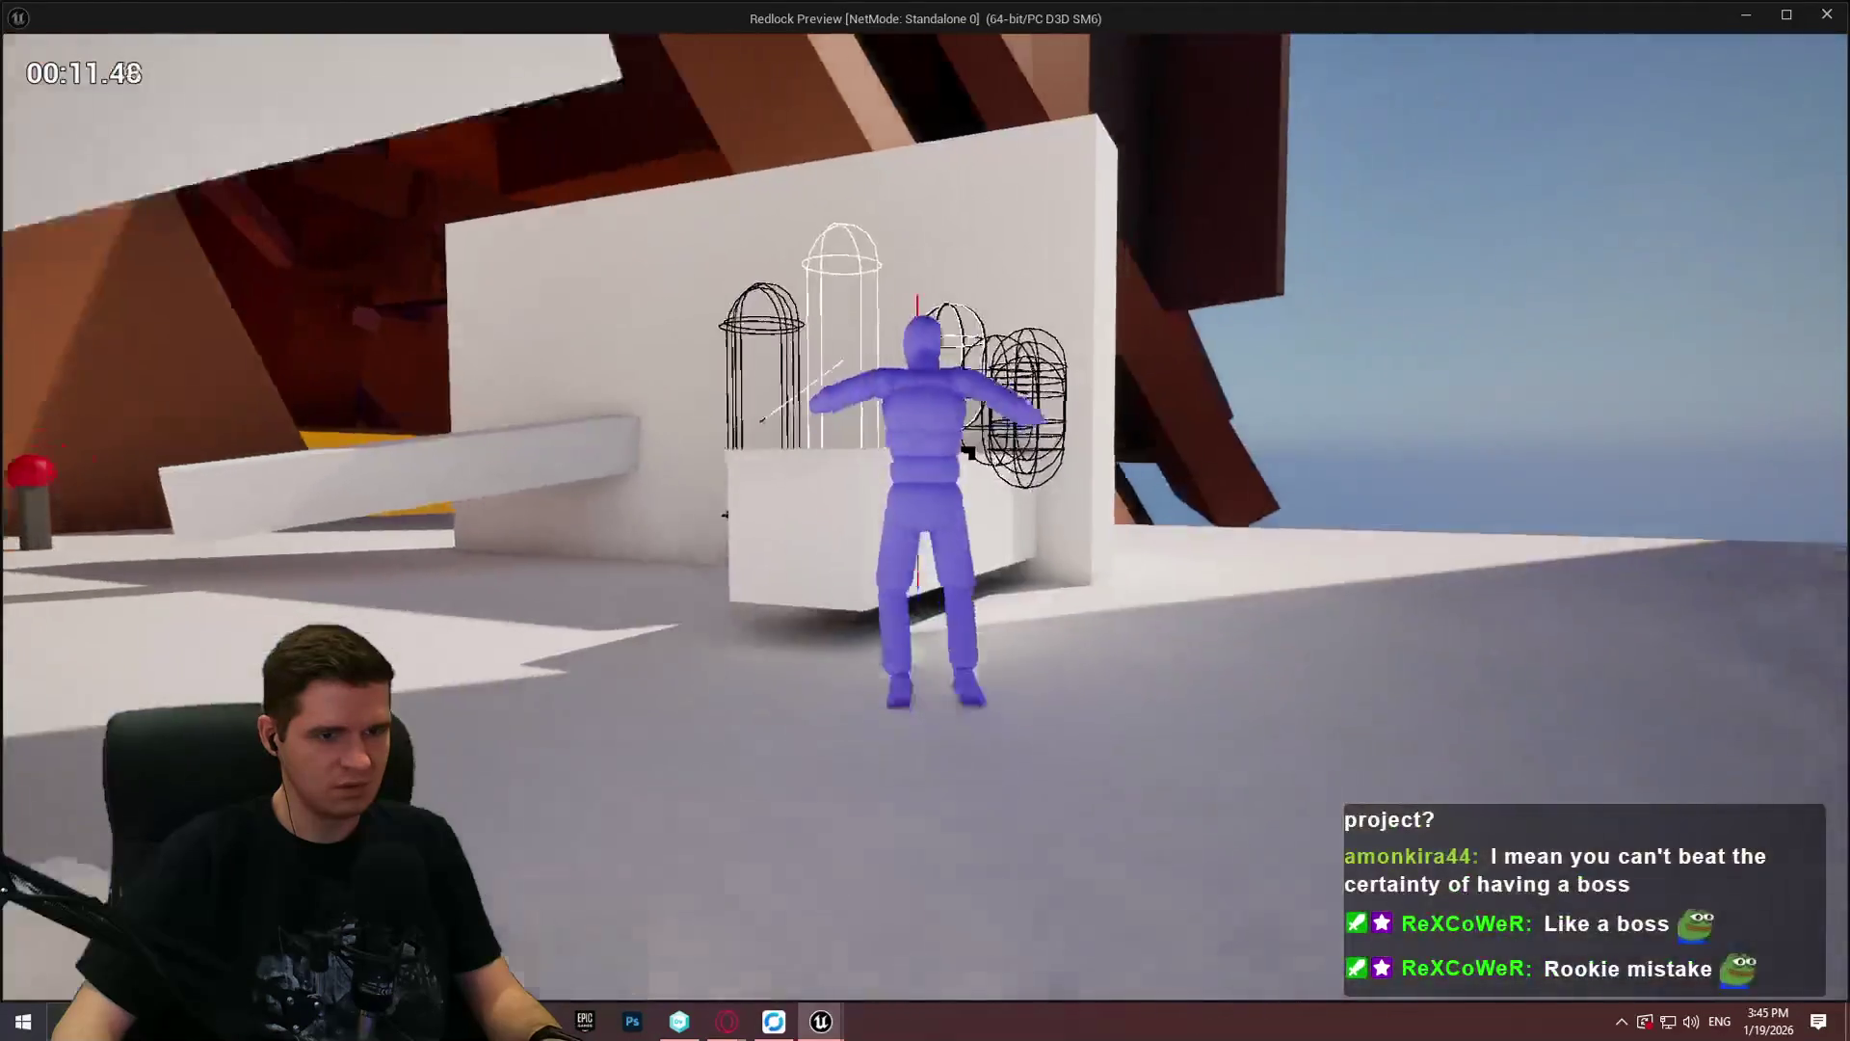
key(w)
key(w)
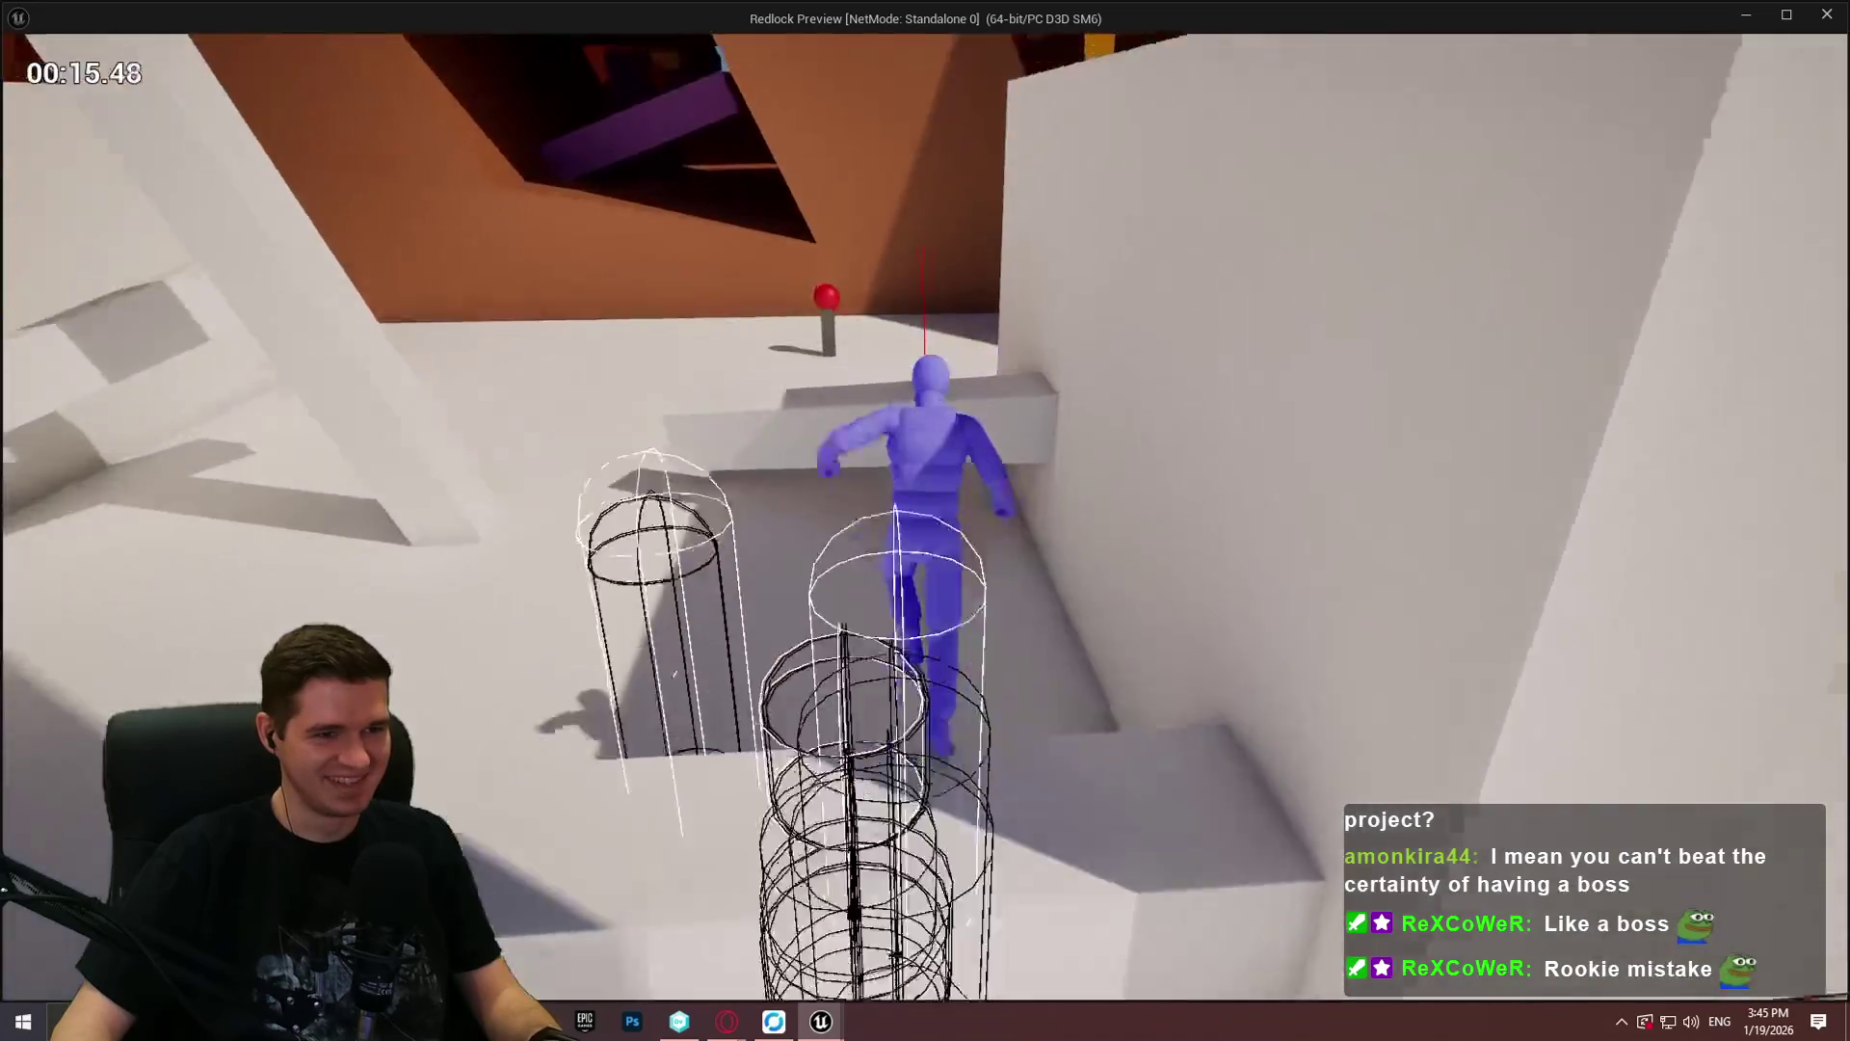
key(space)
key(w)
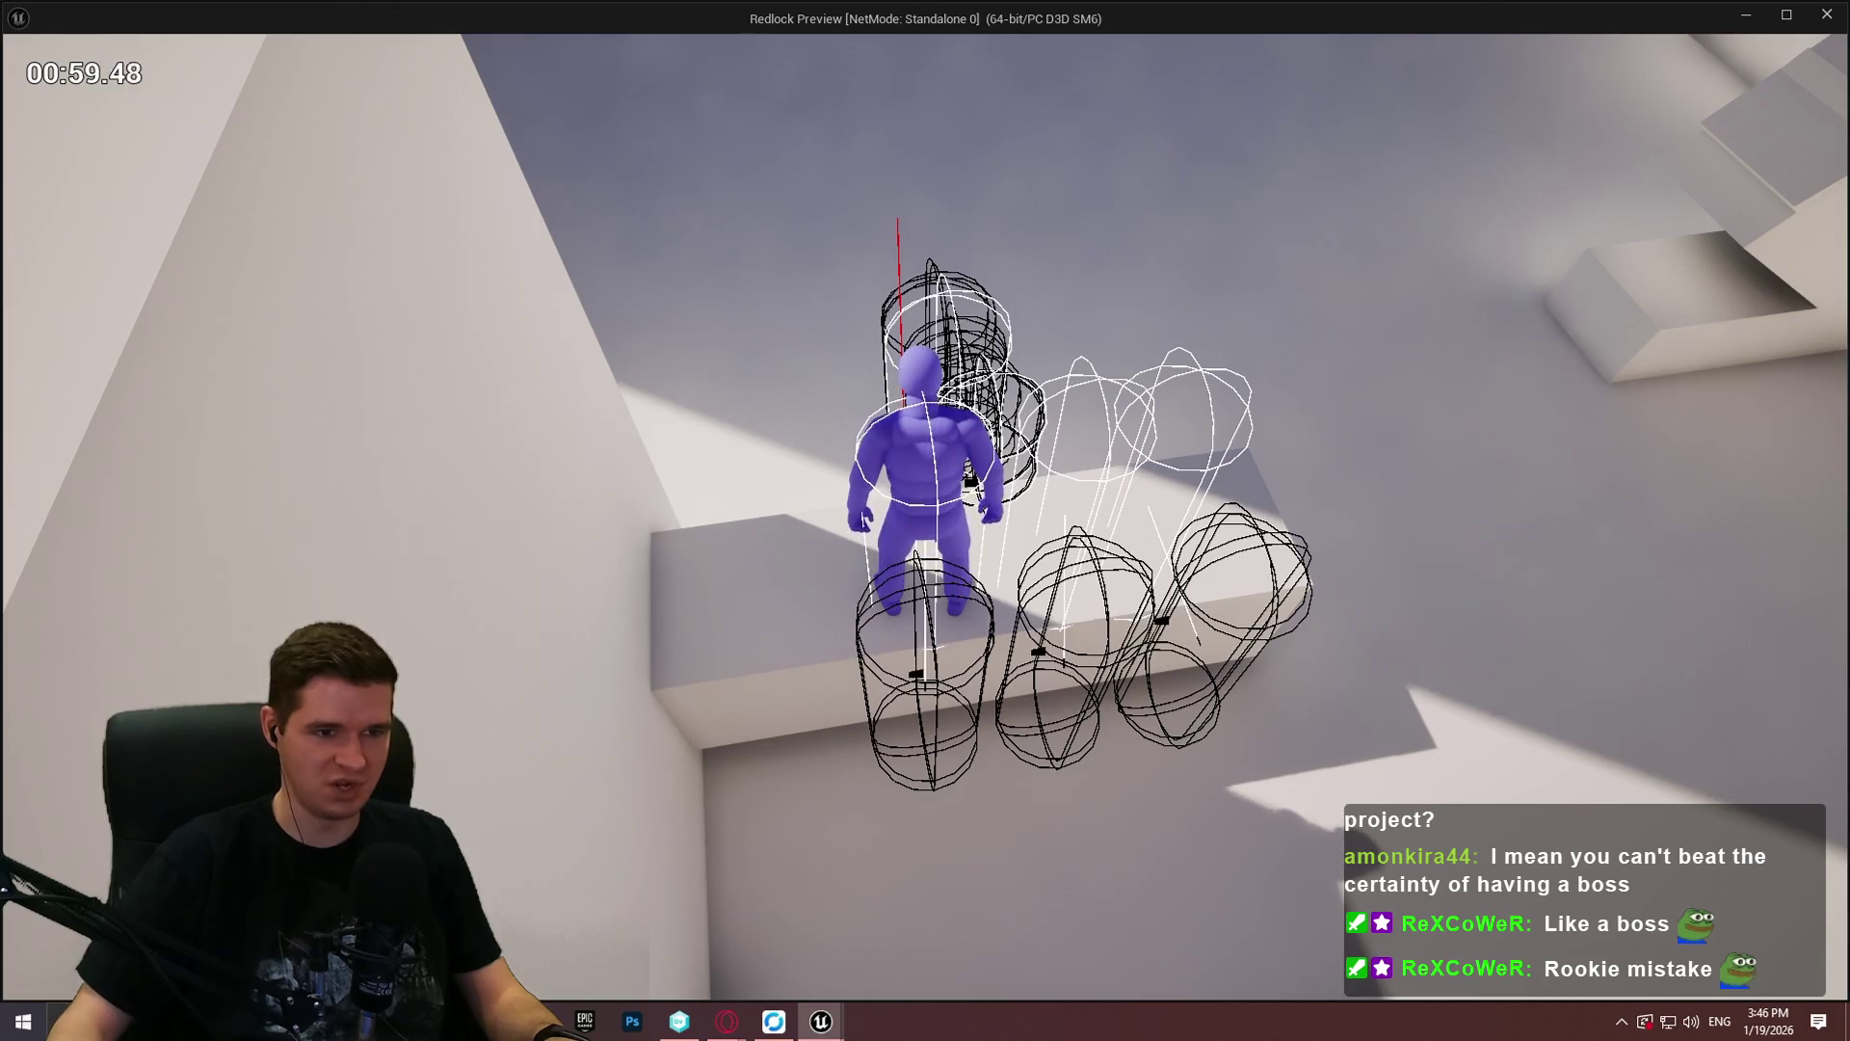
Step: Keep the character running a bit longer, then close the standalone game to return to MantleCheck
key(w)
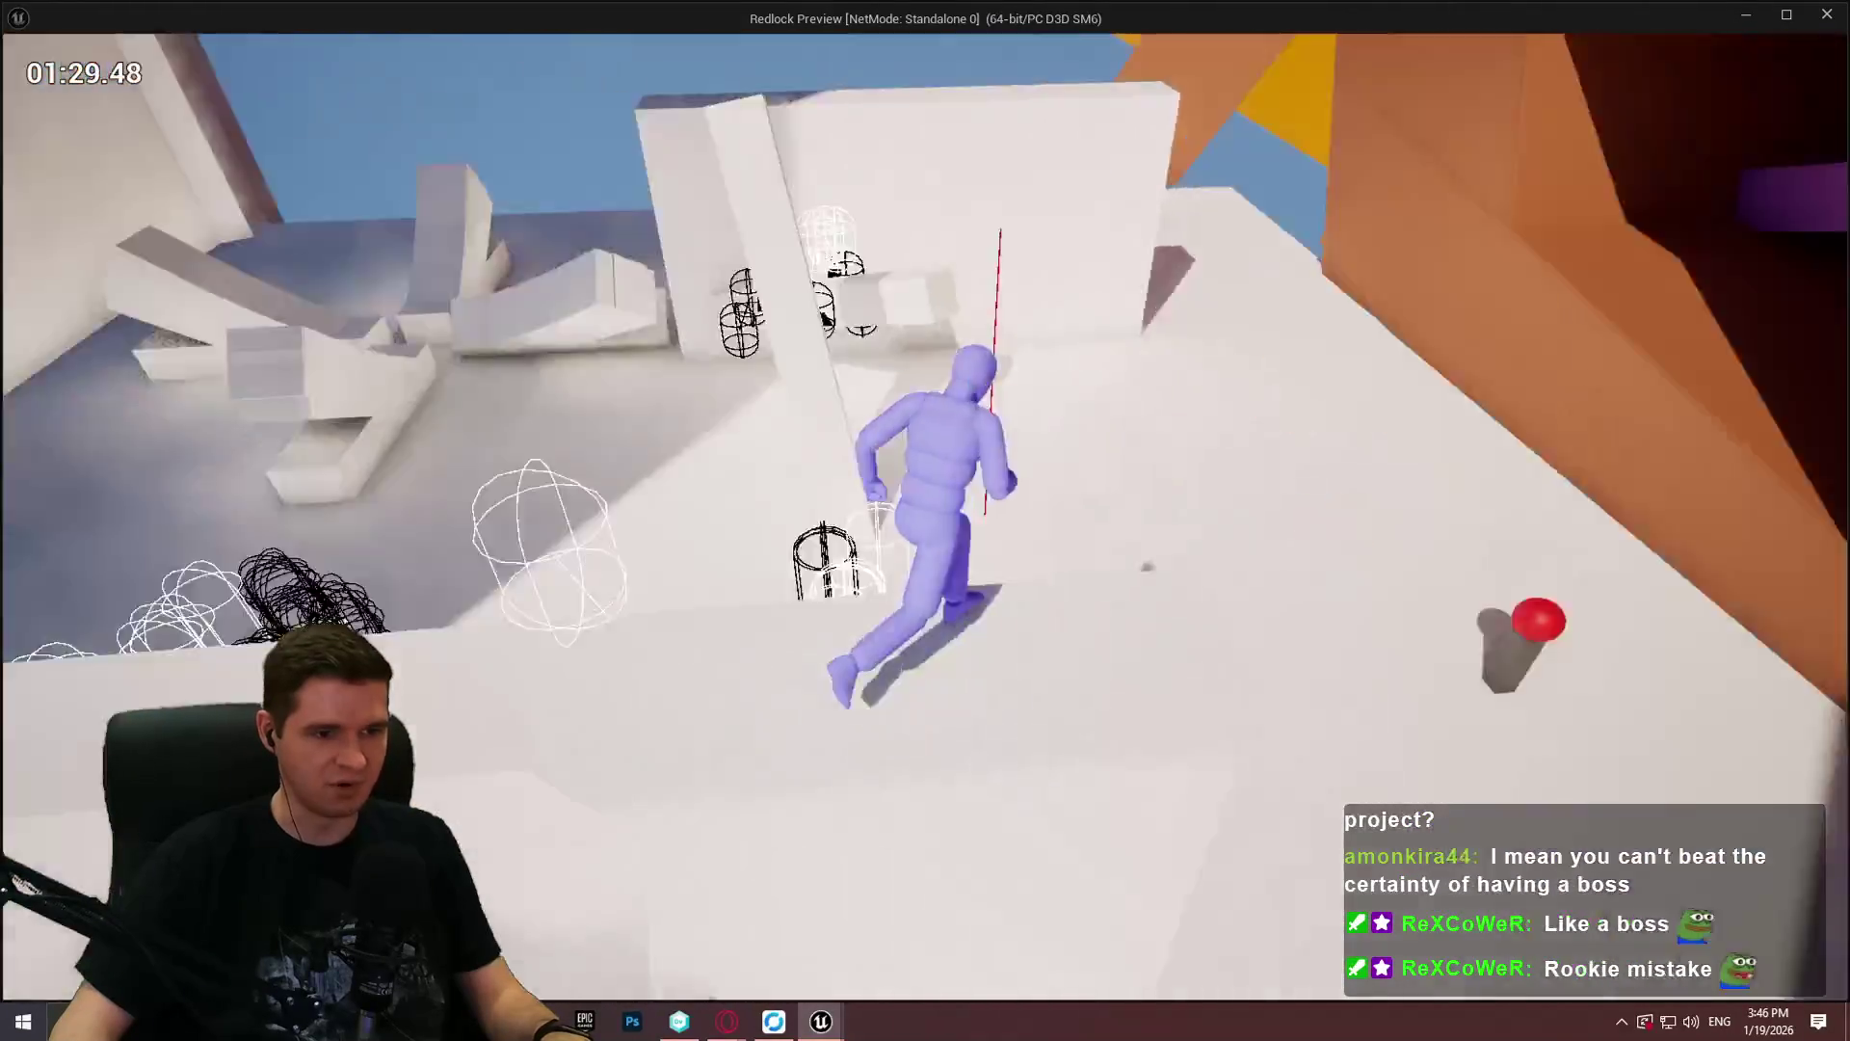
key(Escape)
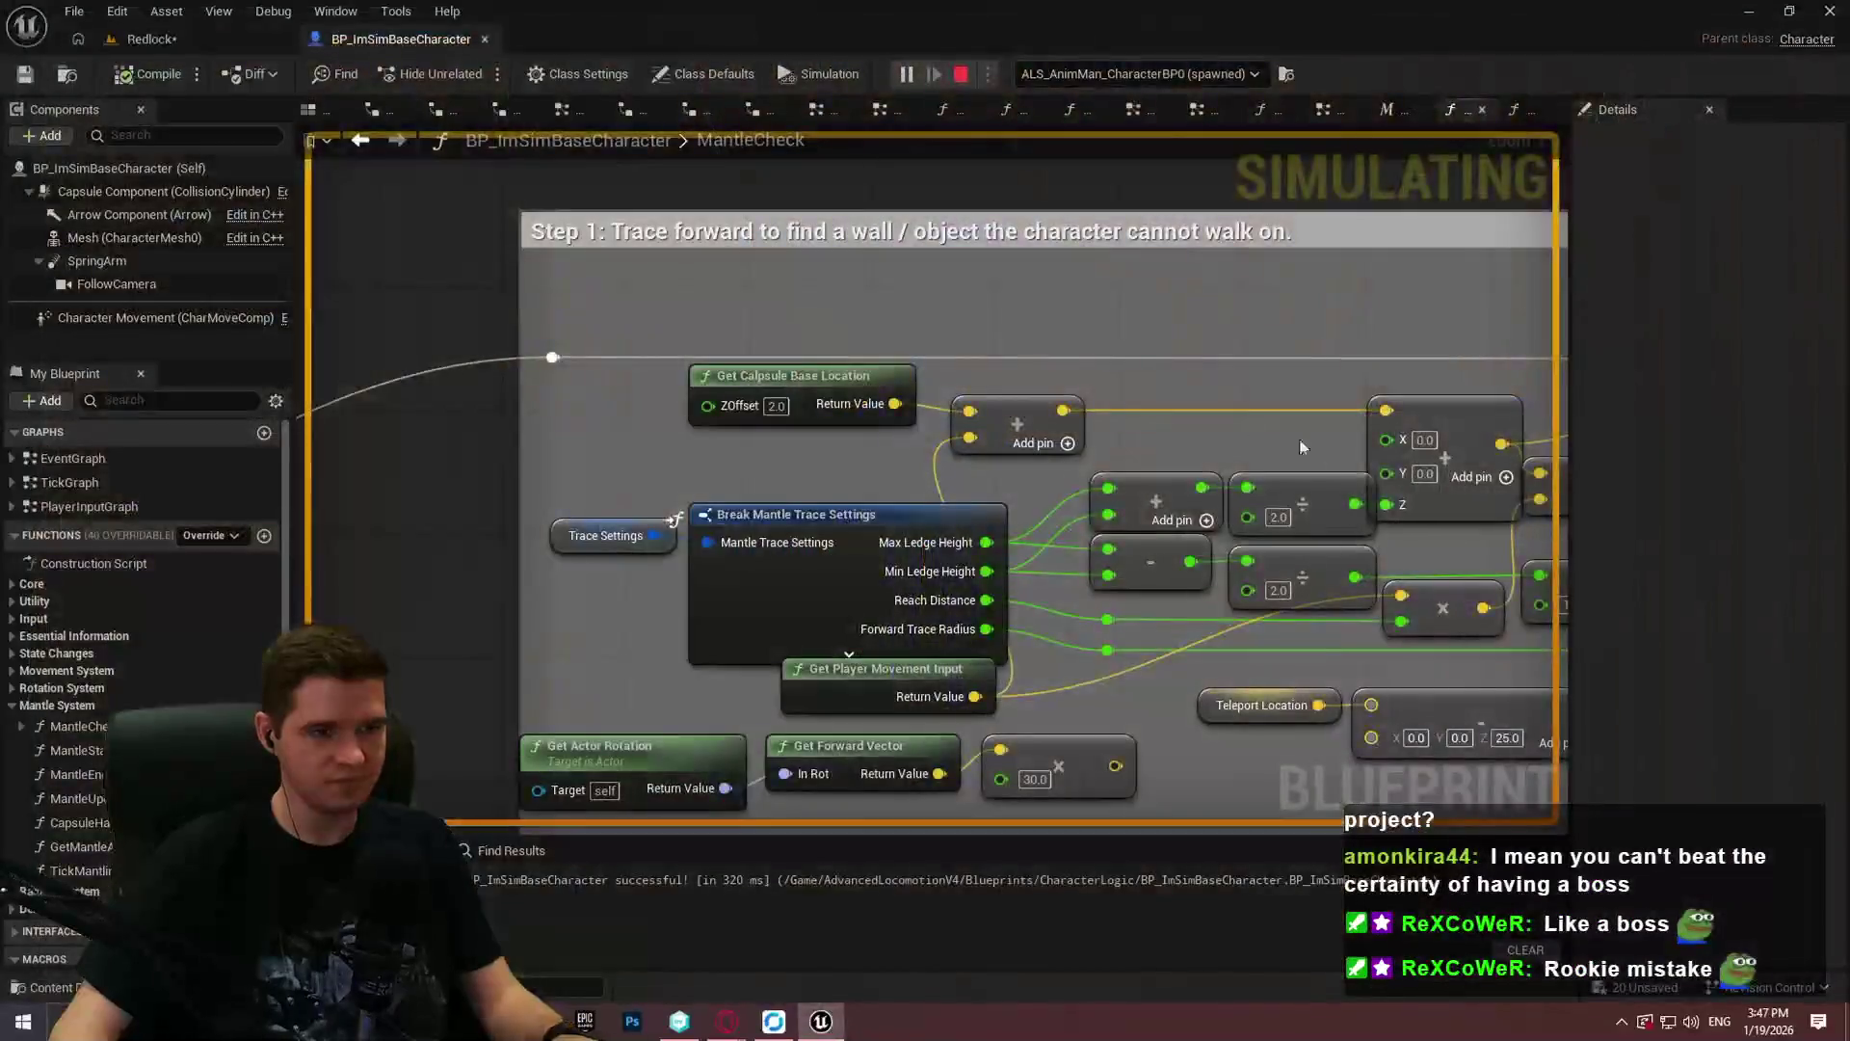
Step: Make a flat copy of the wall block beside START HERE and place it as a ledge
click(150, 38)
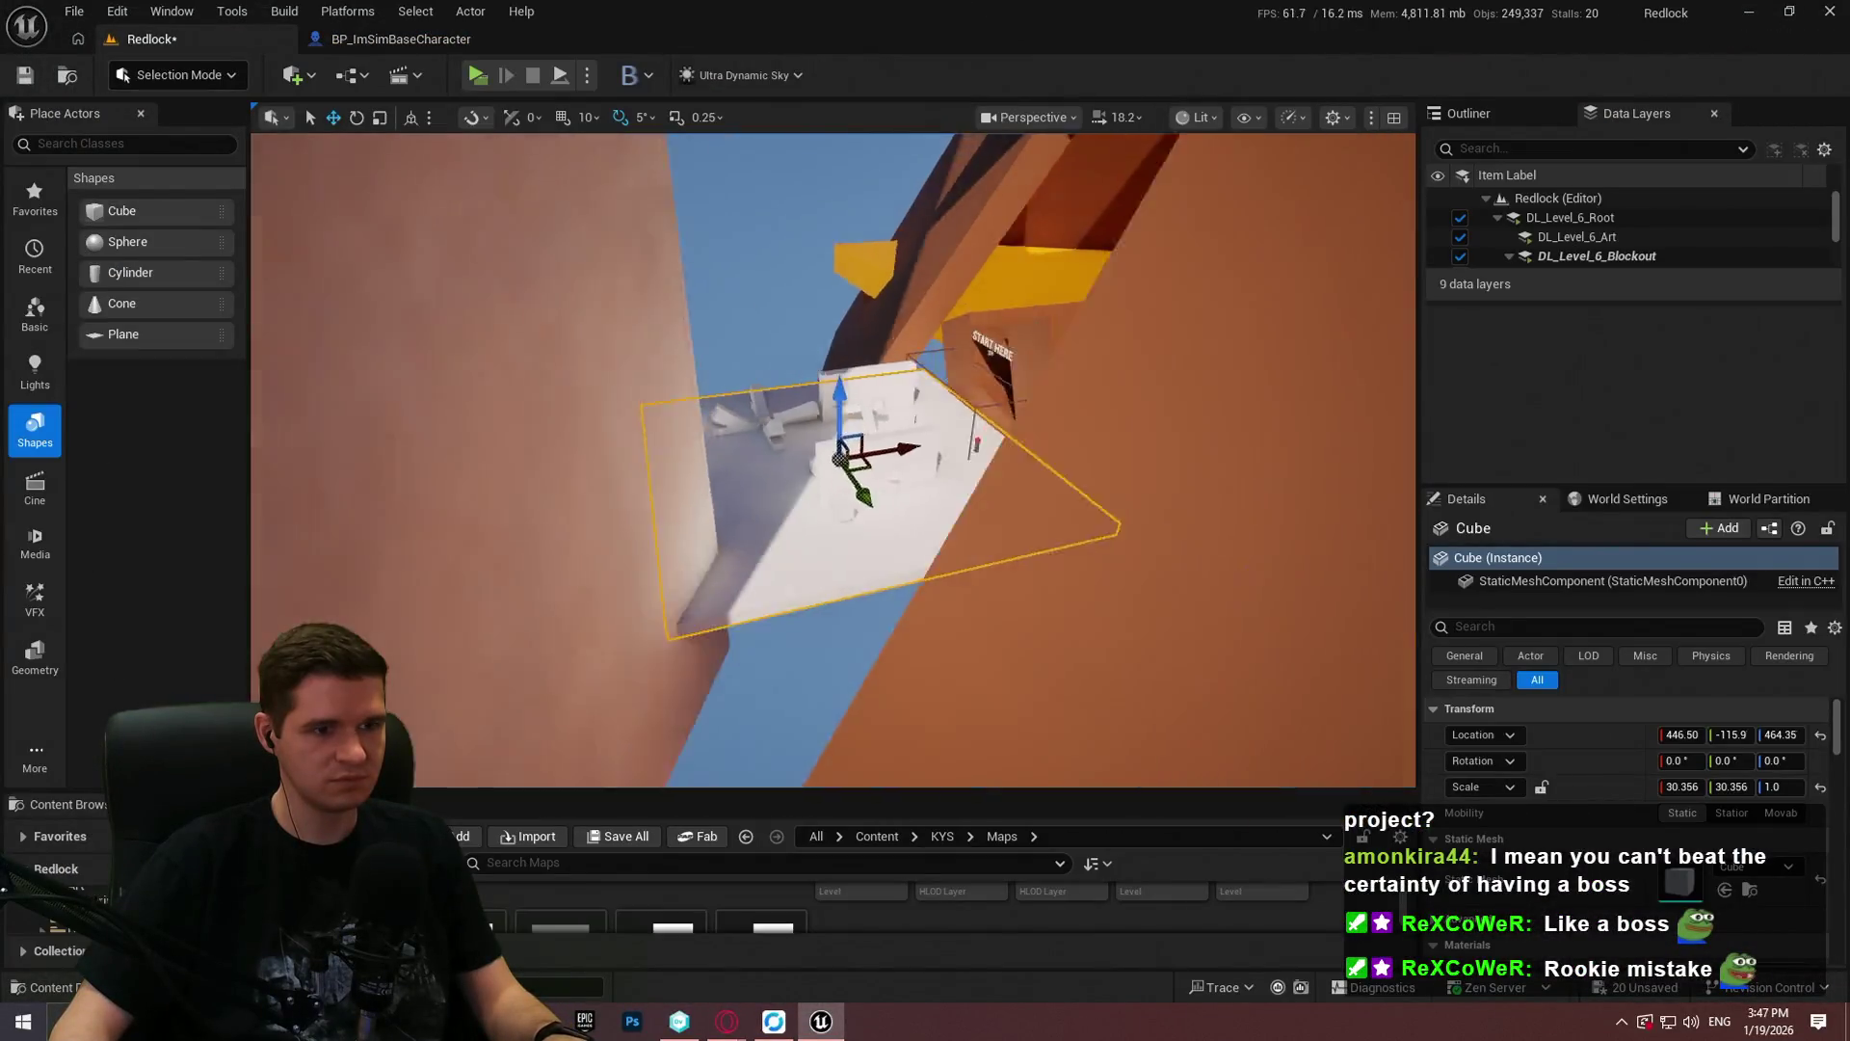
scroll(833, 459, down, 3)
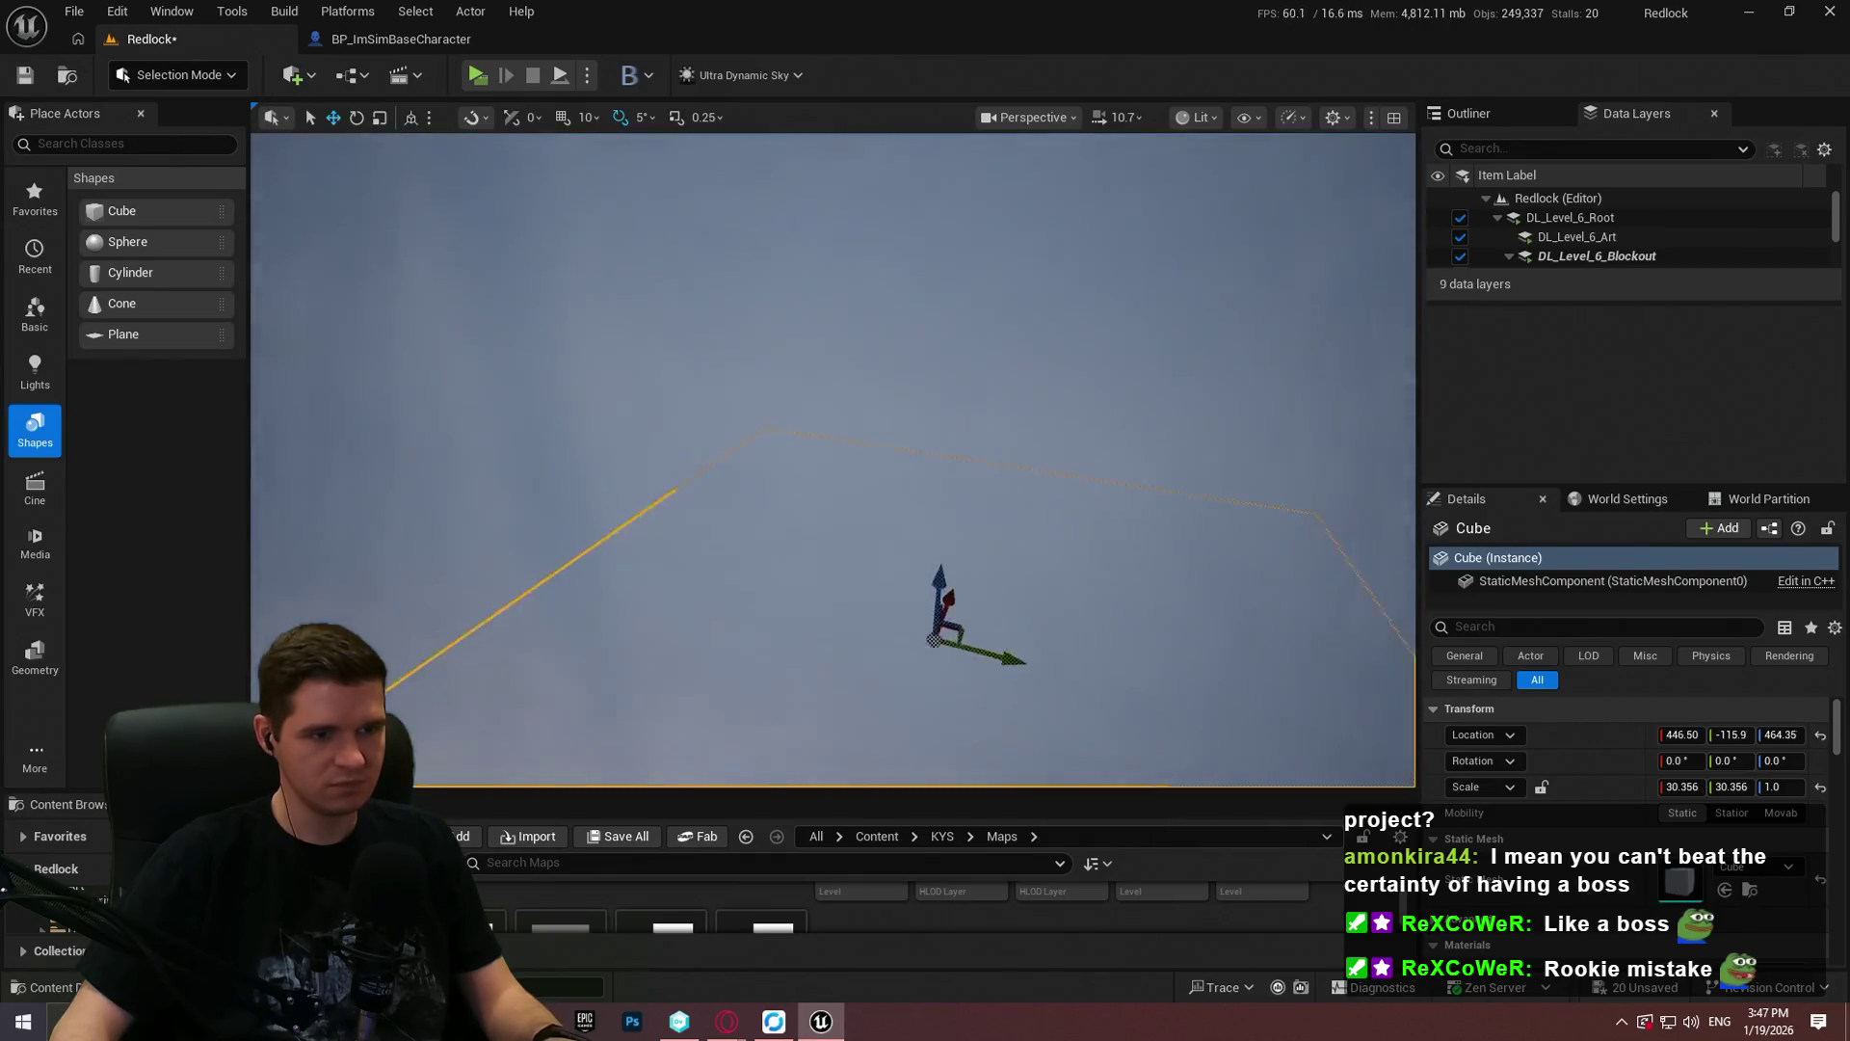
mouse_move(832, 460)
mouse_down()
mouse_move(916, 524)
mouse_move(1245, 428)
mouse_up()
click(1246, 428)
key(e)
mouse_move(1123, 426)
mouse_down()
mouse_move(1002, 544)
mouse_move(1031, 502)
mouse_up()
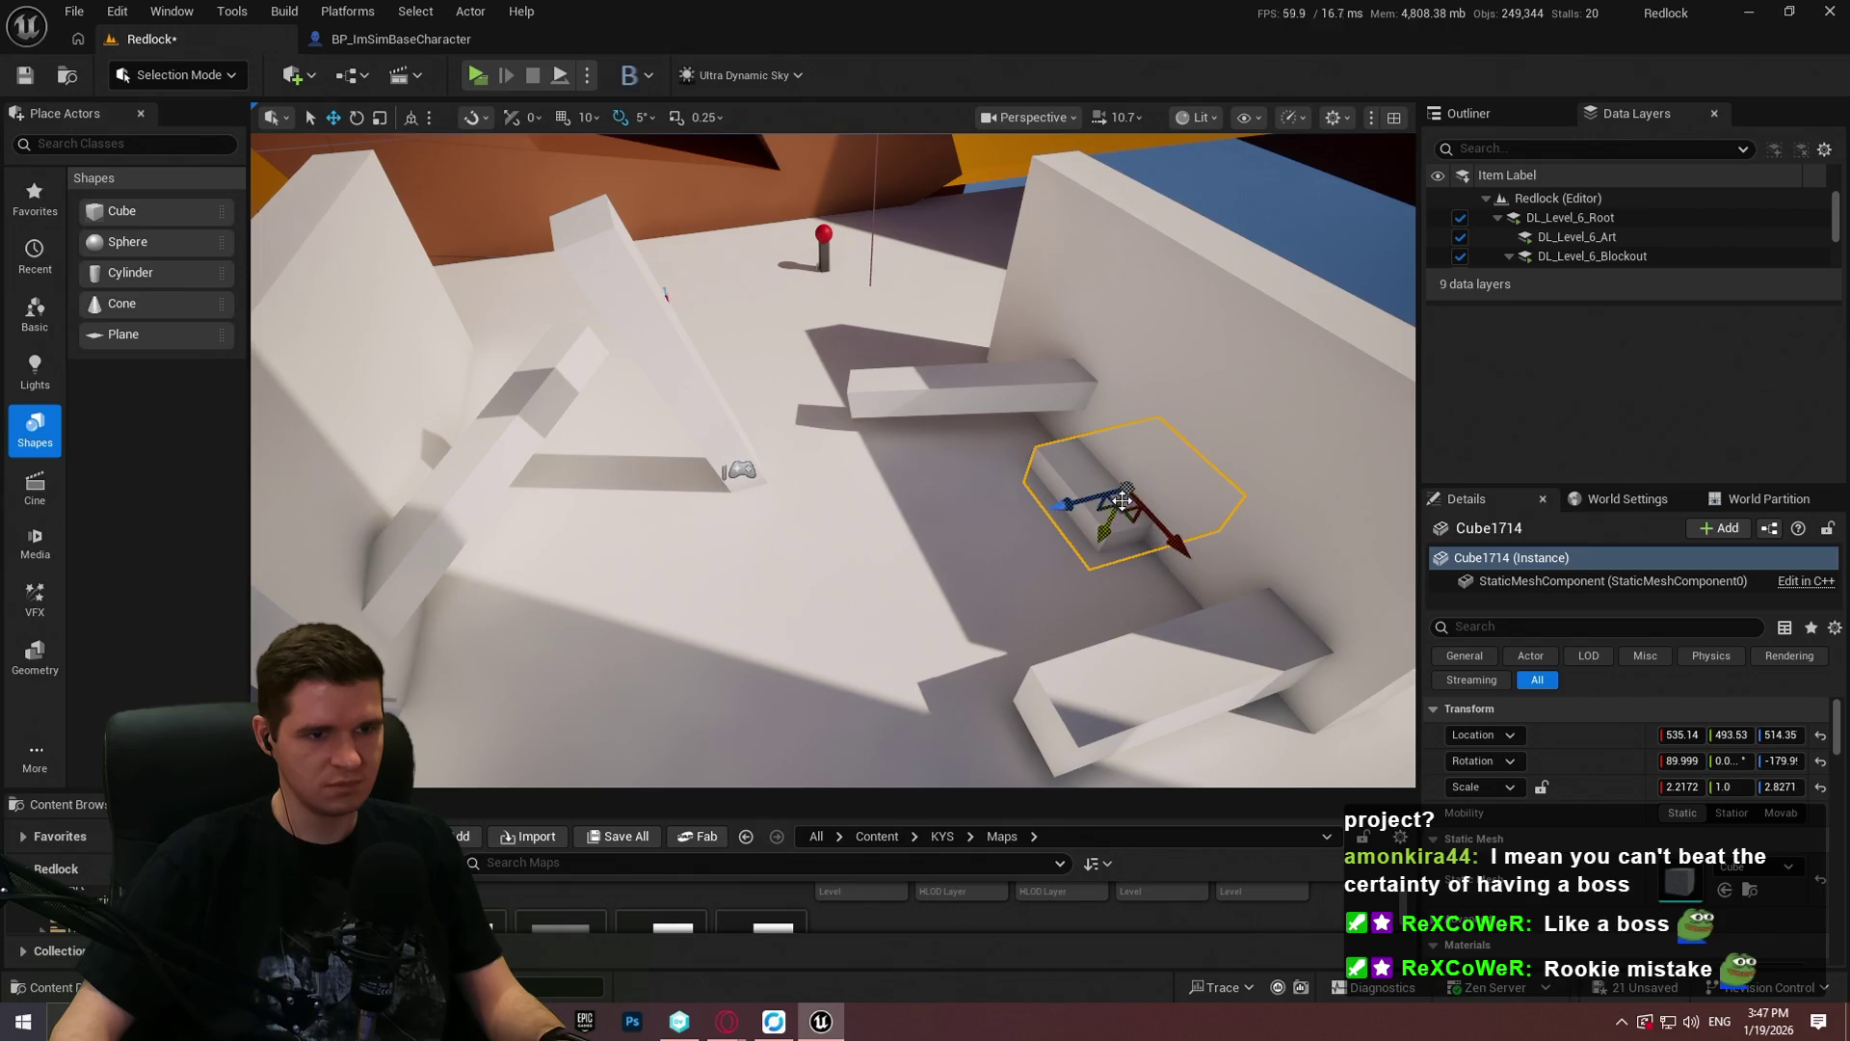
mouse_move(1067, 503)
mouse_down()
mouse_move(857, 525)
mouse_move(847, 435)
mouse_move(1026, 390)
mouse_move(983, 377)
mouse_move(771, 443)
mouse_up()
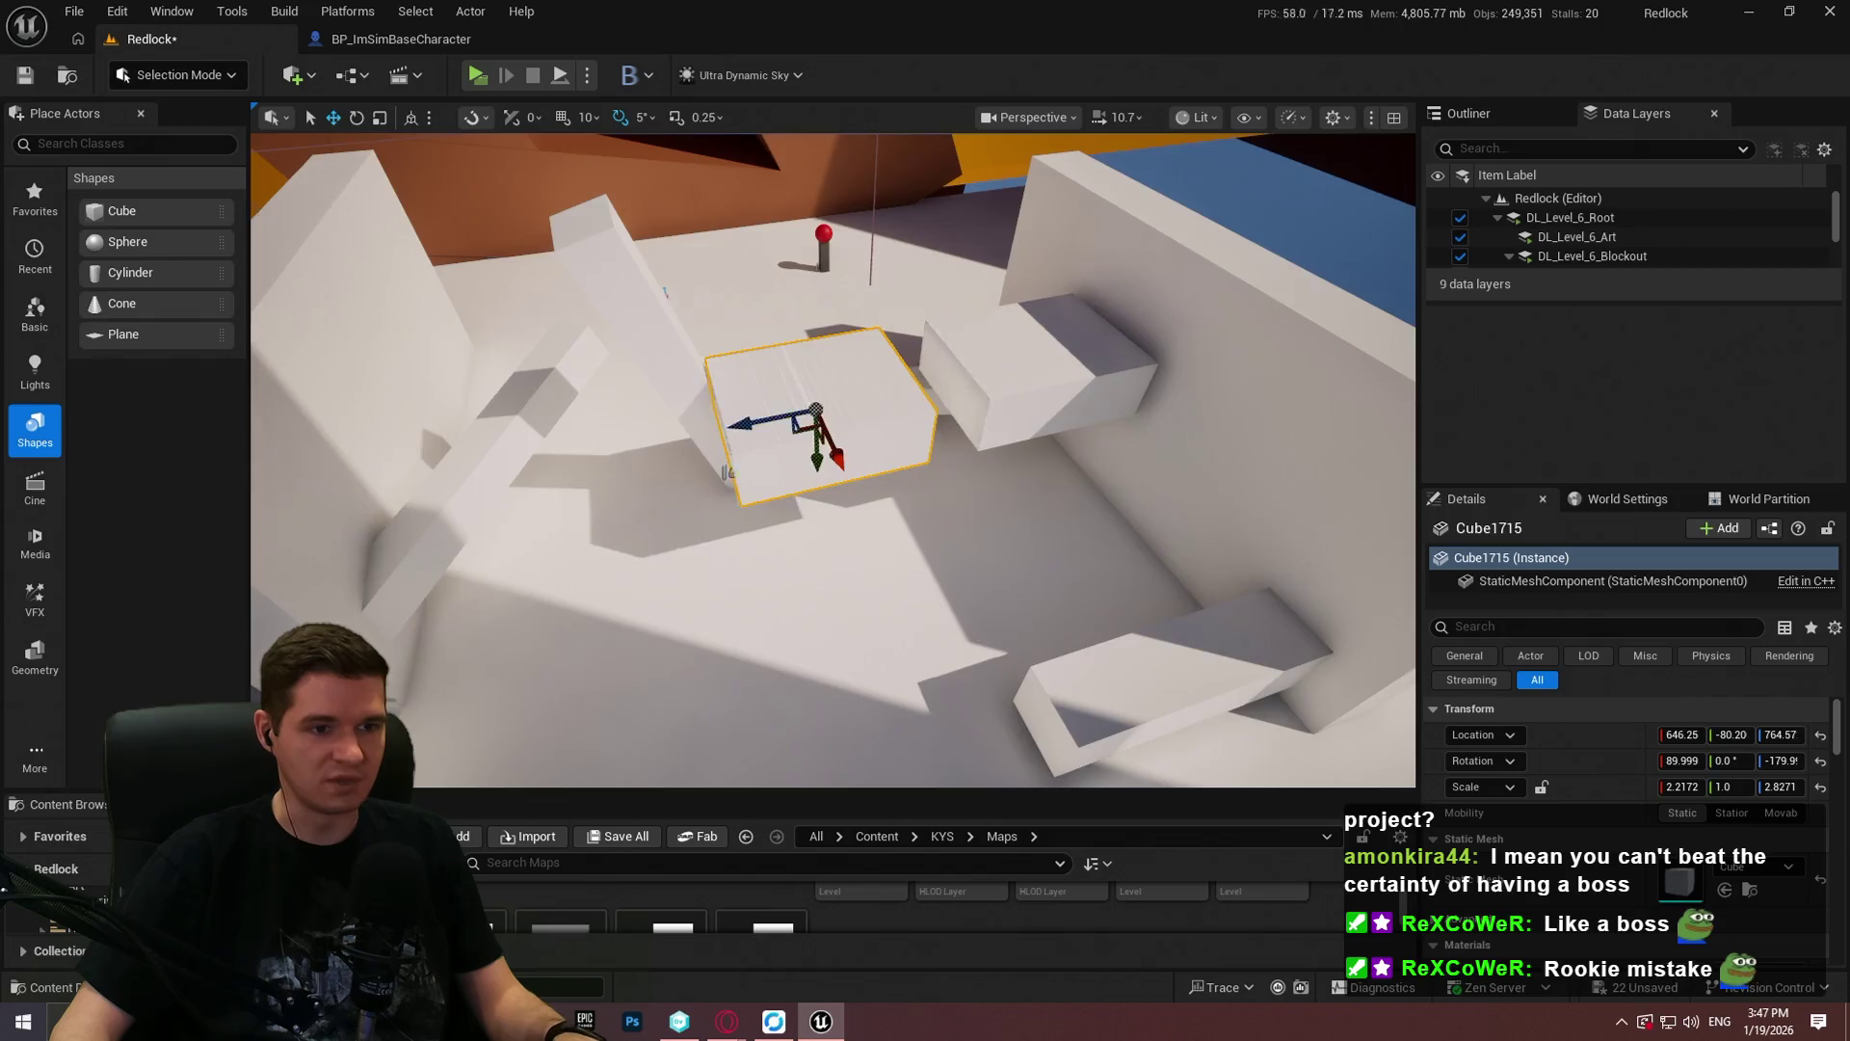
Step: Duplicate the ledge alongside the first and lower the new block
key(f)
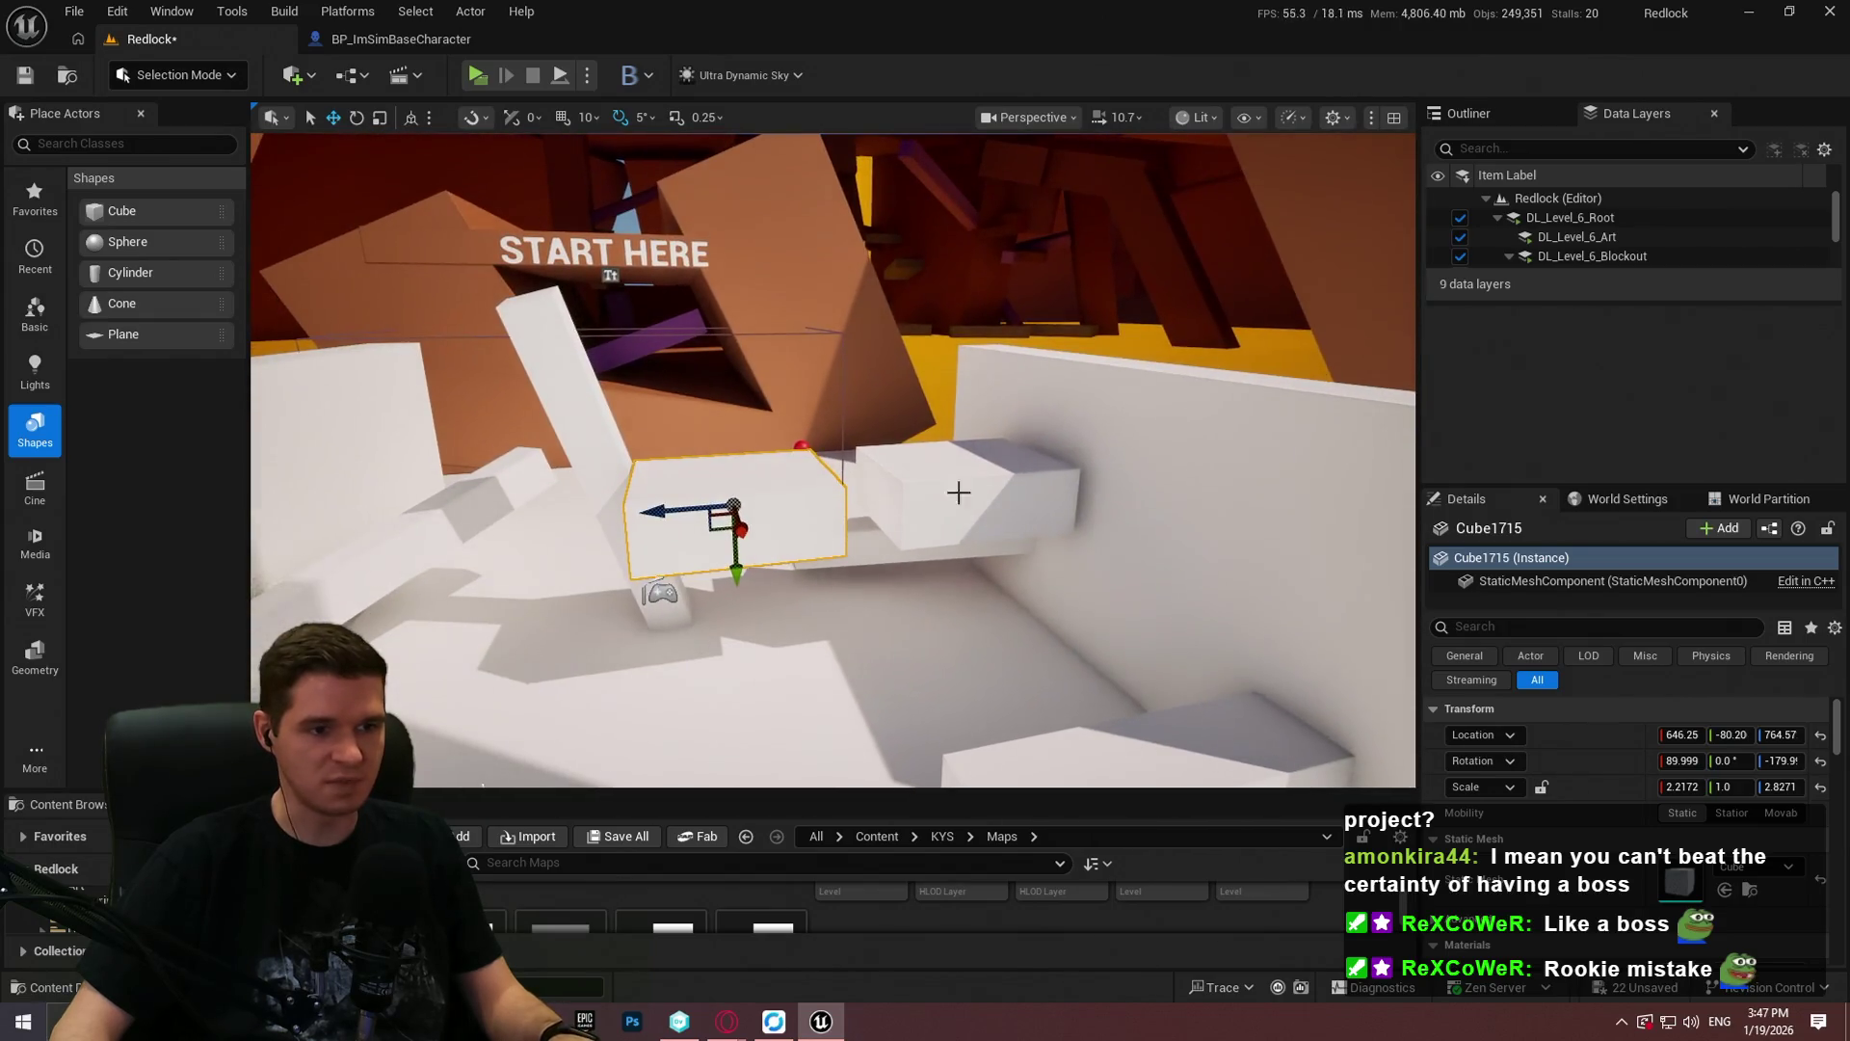
drag(954, 507, 953, 566)
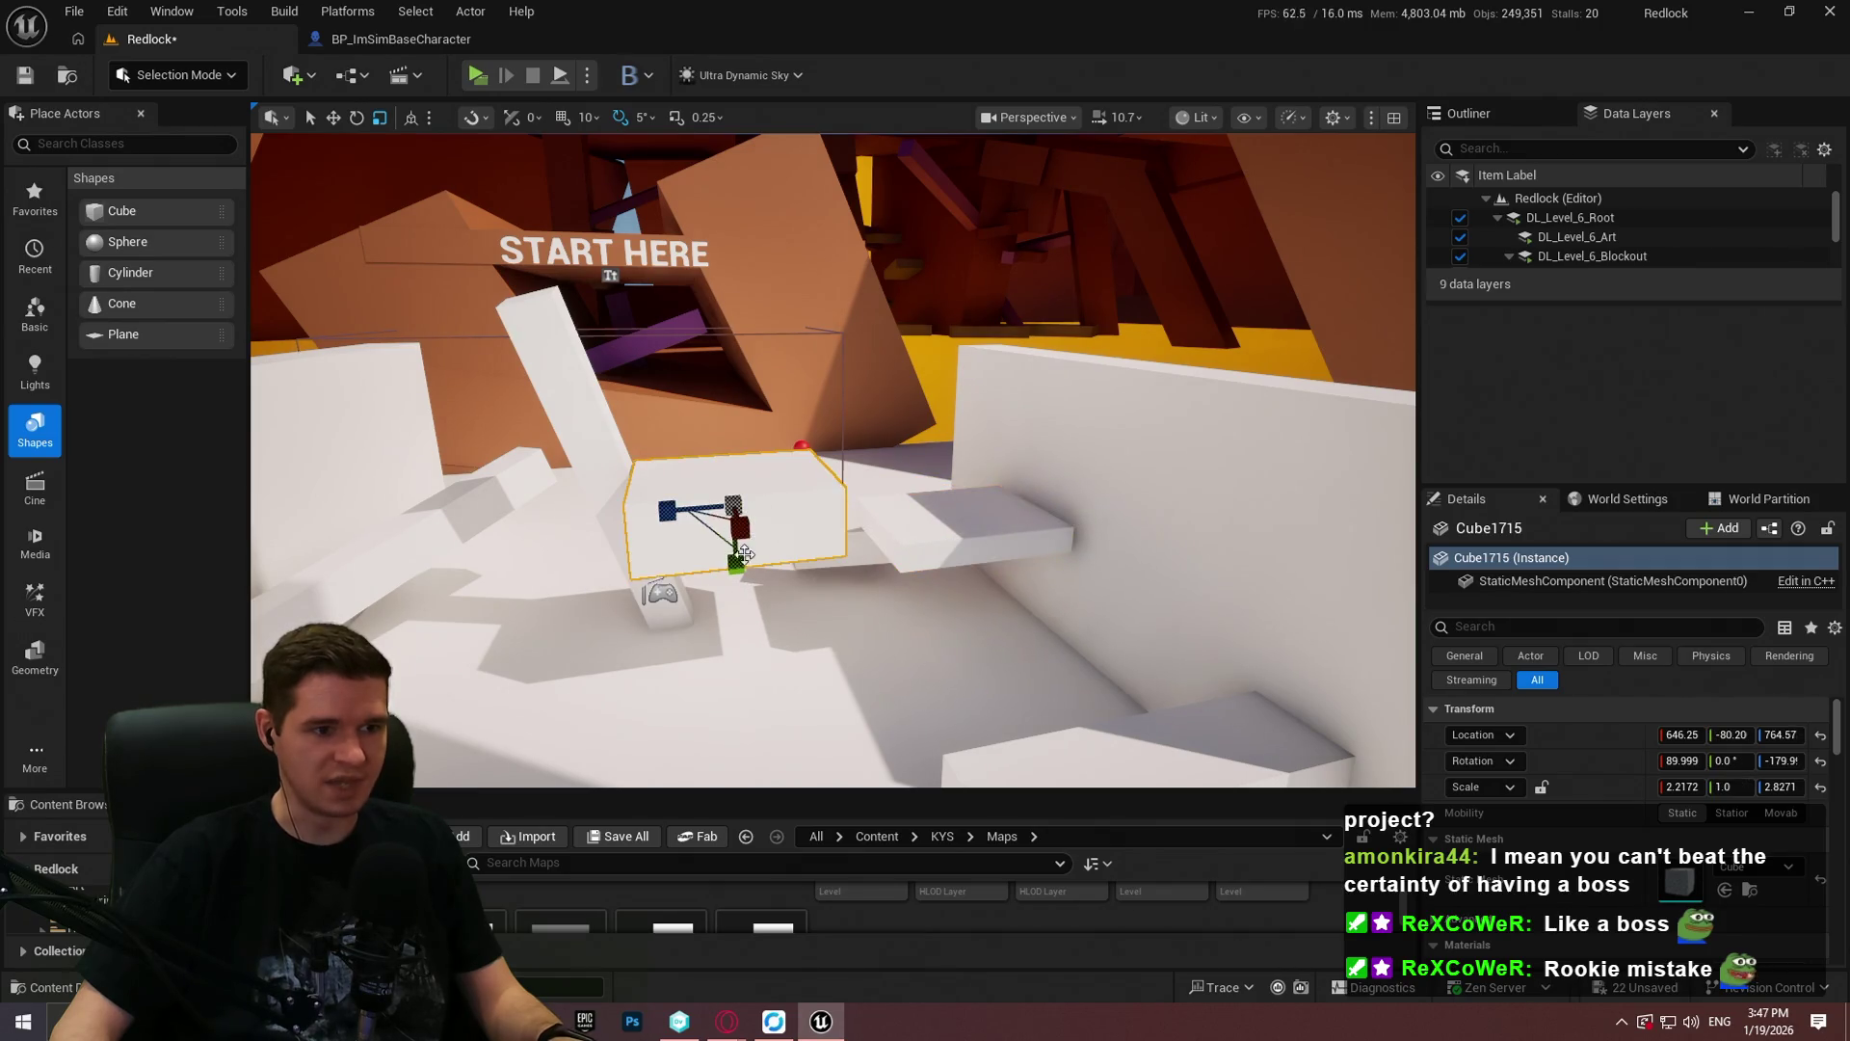
drag(734, 569, 739, 599)
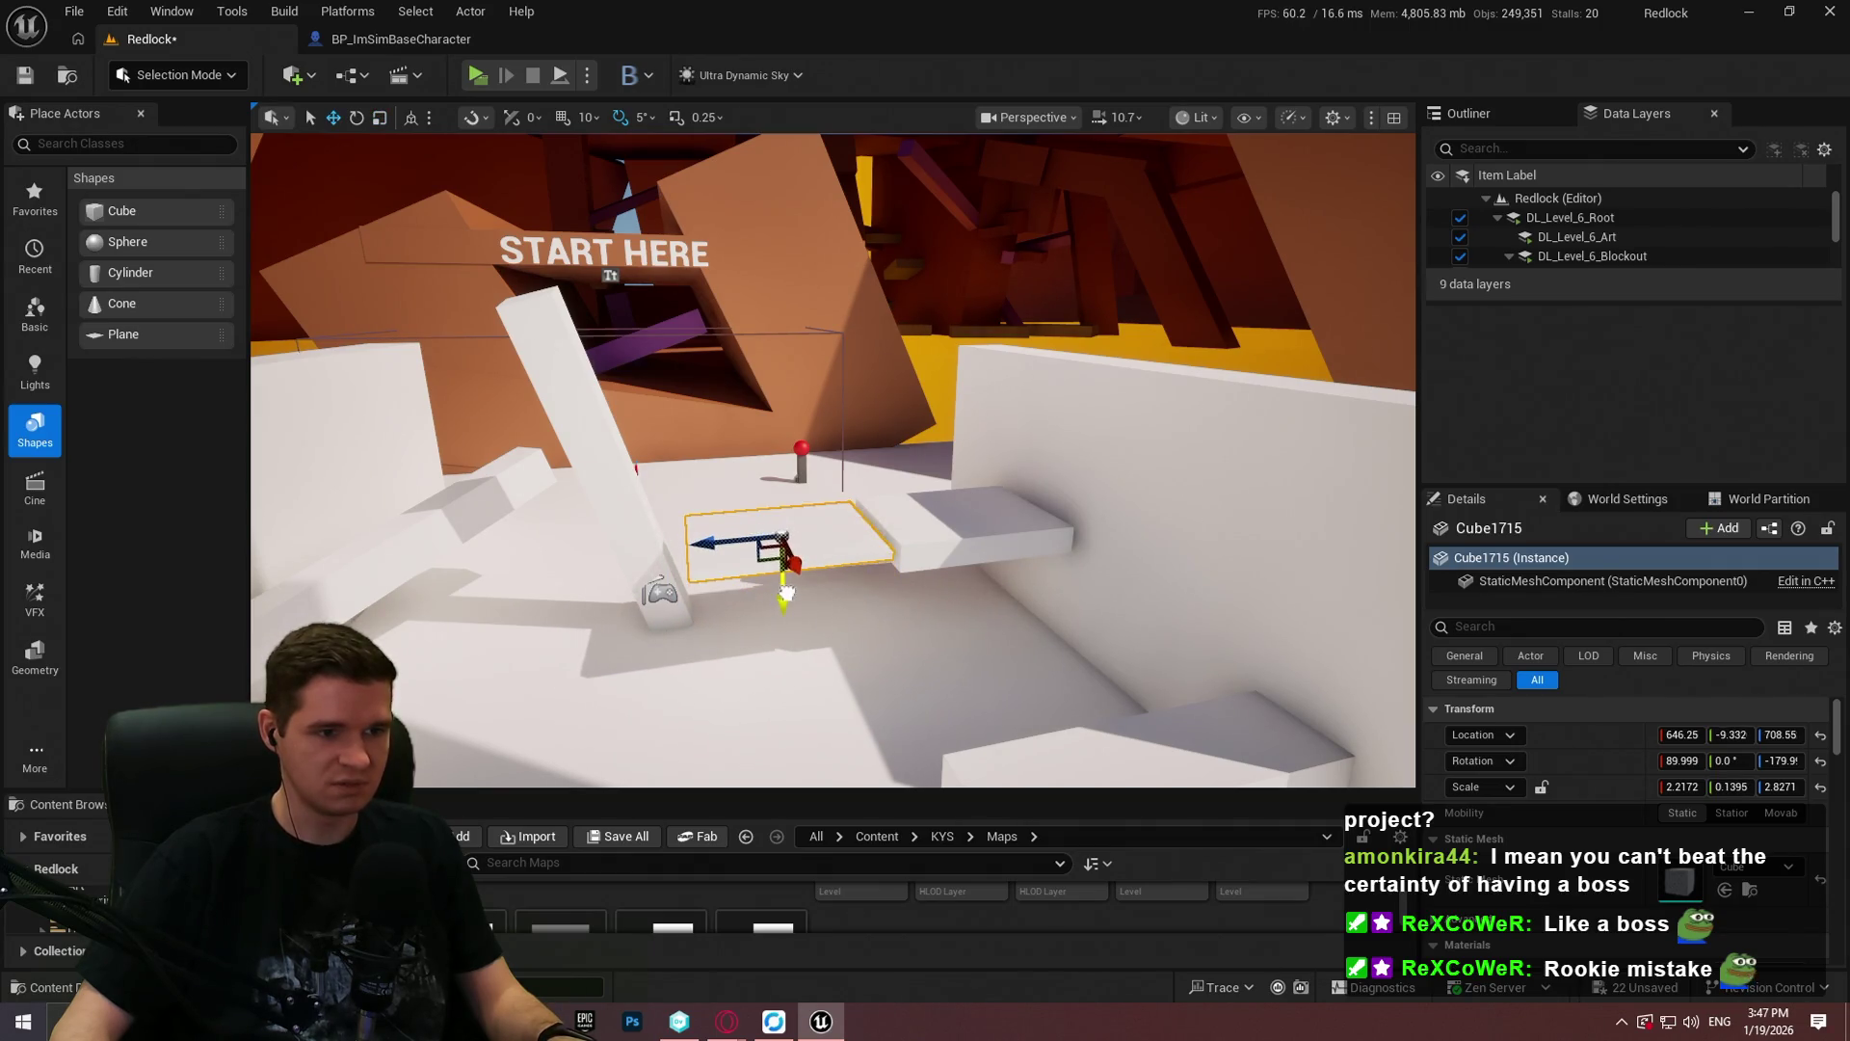
Step: Select the large floor cube and launch a play-in-editor session
right_click(831, 727)
click(872, 707)
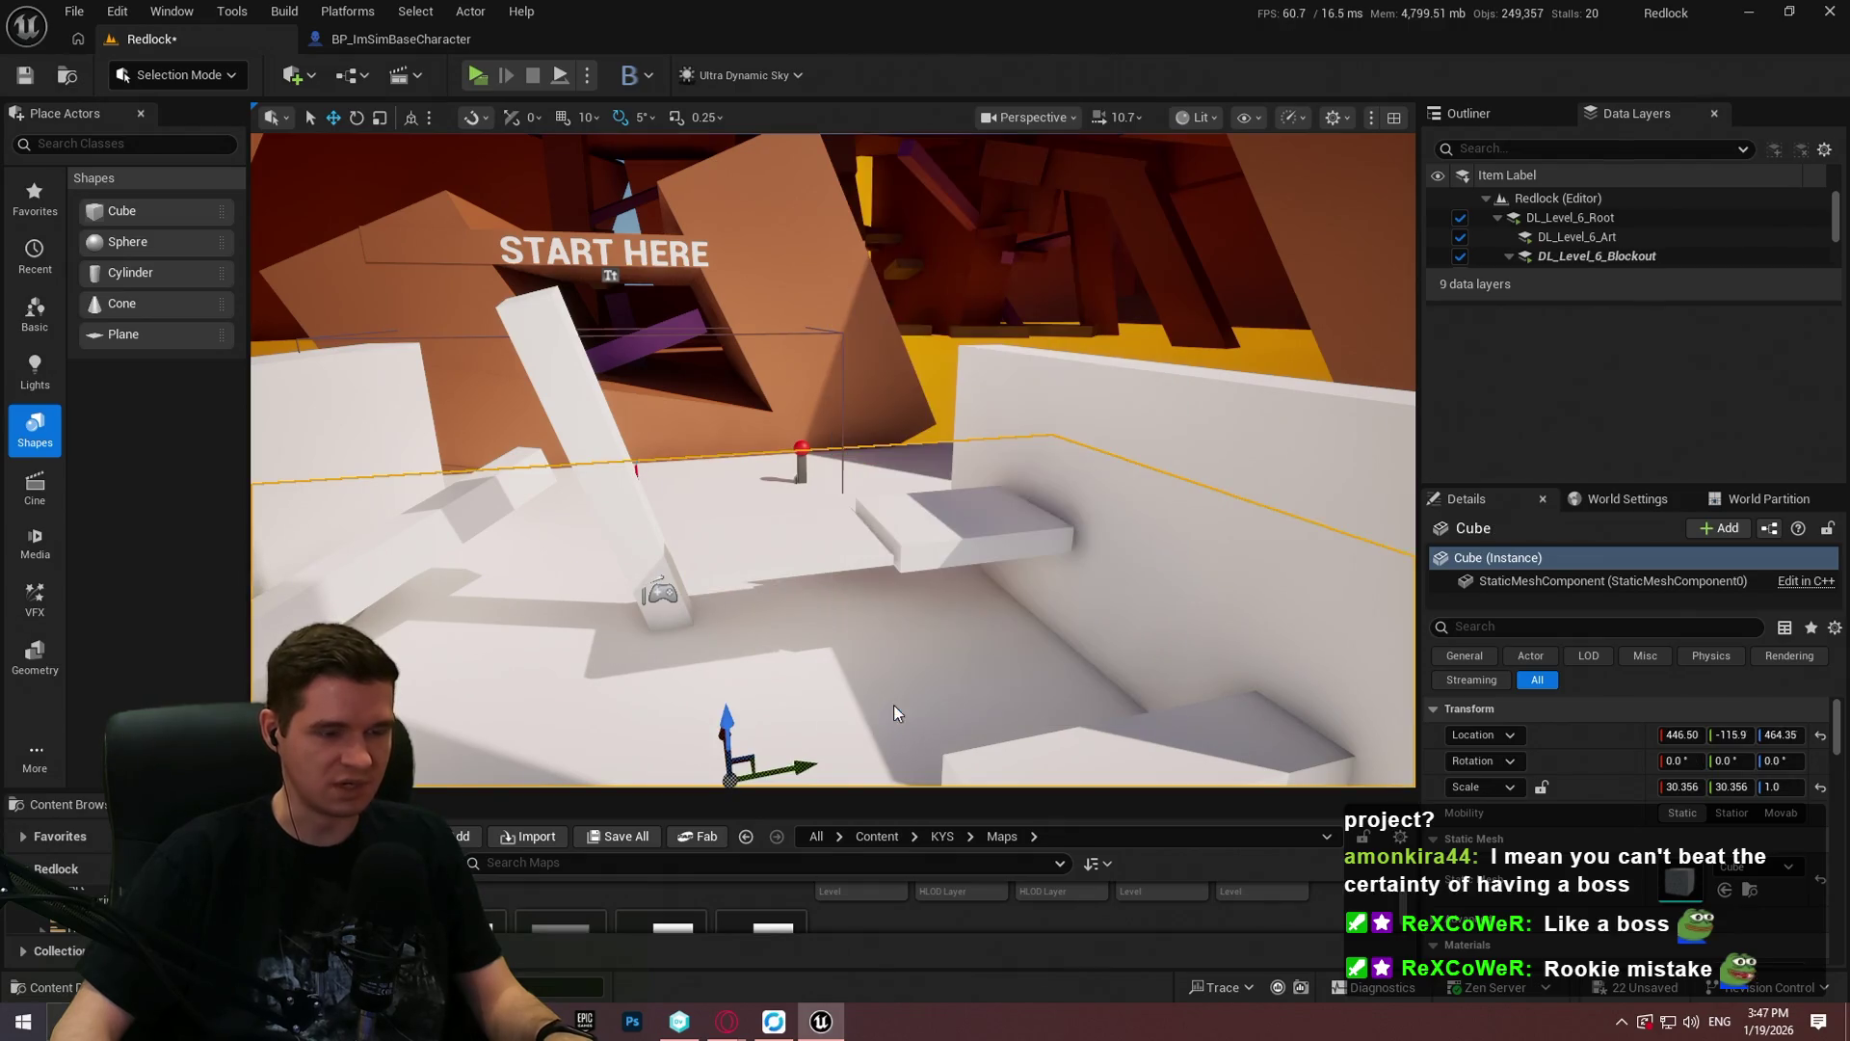
key(alt+p)
Step: Close the intro dialog, then run to the new white ledges and mantle onto both blocks
click(720, 662)
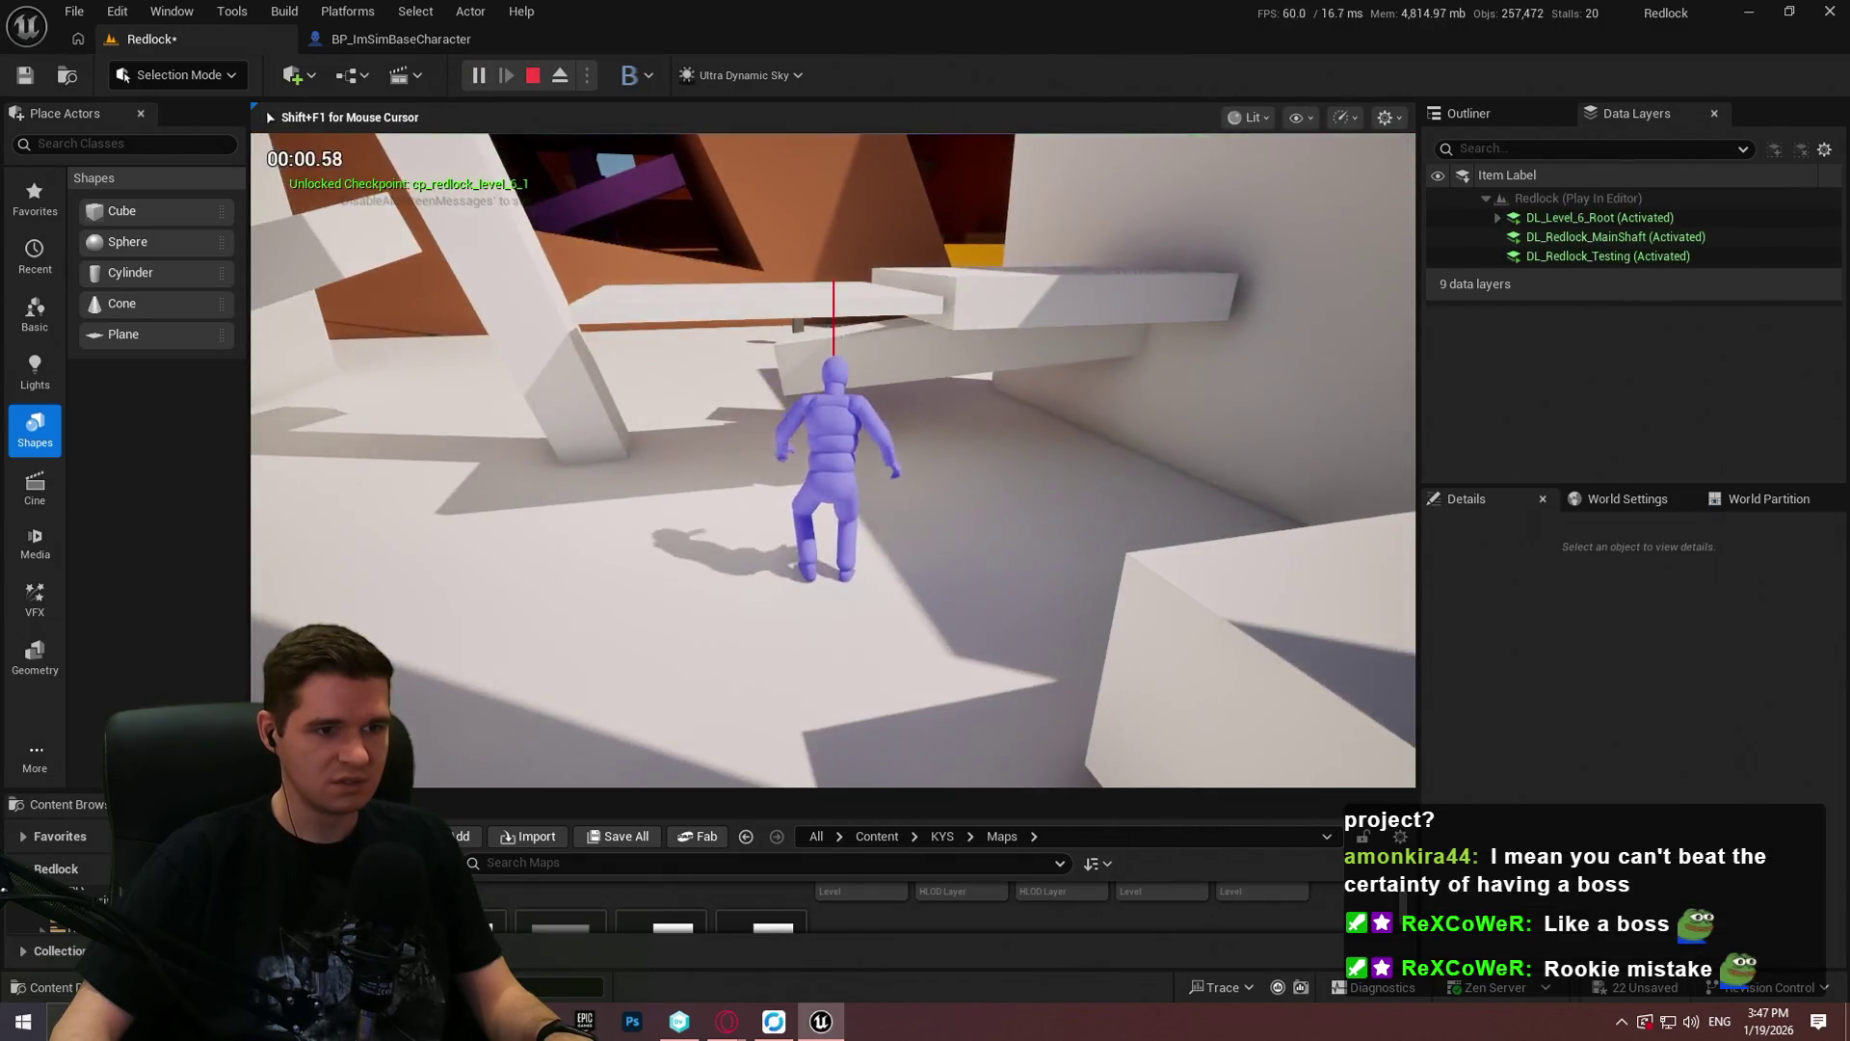
key(w)
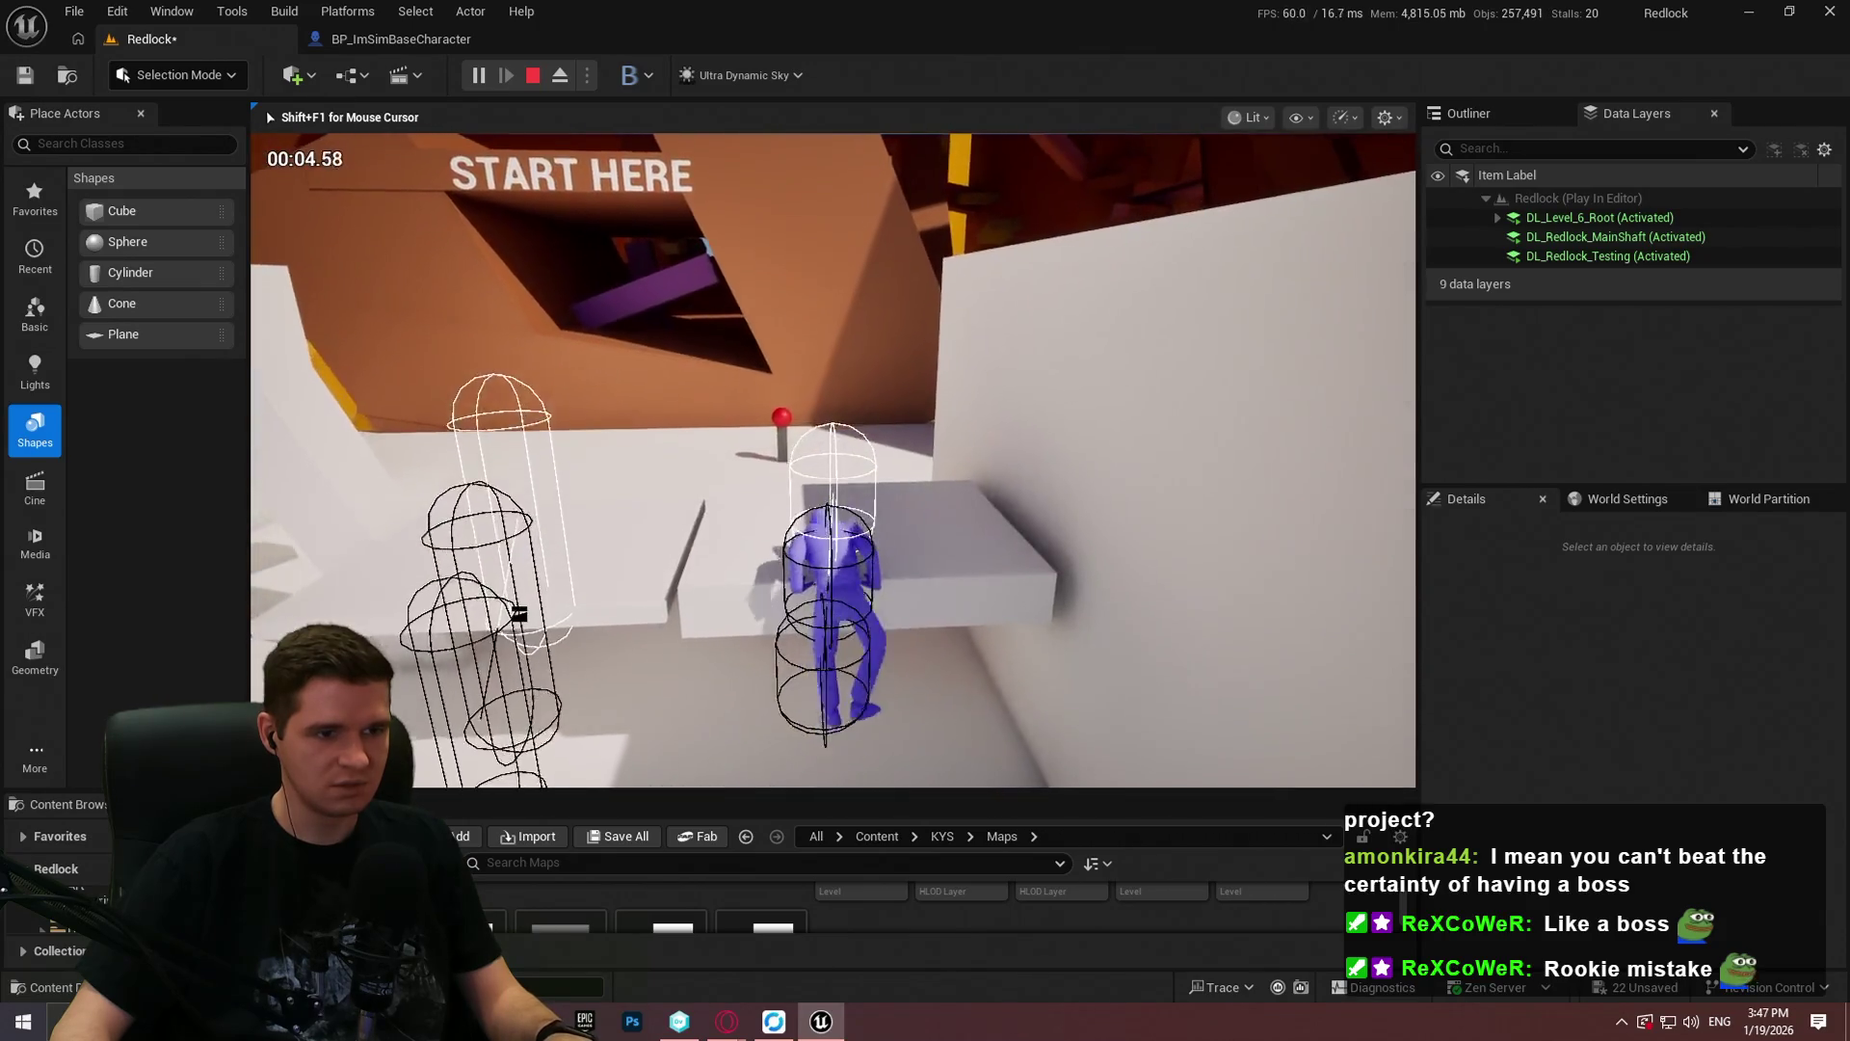
key(space)
key(w)
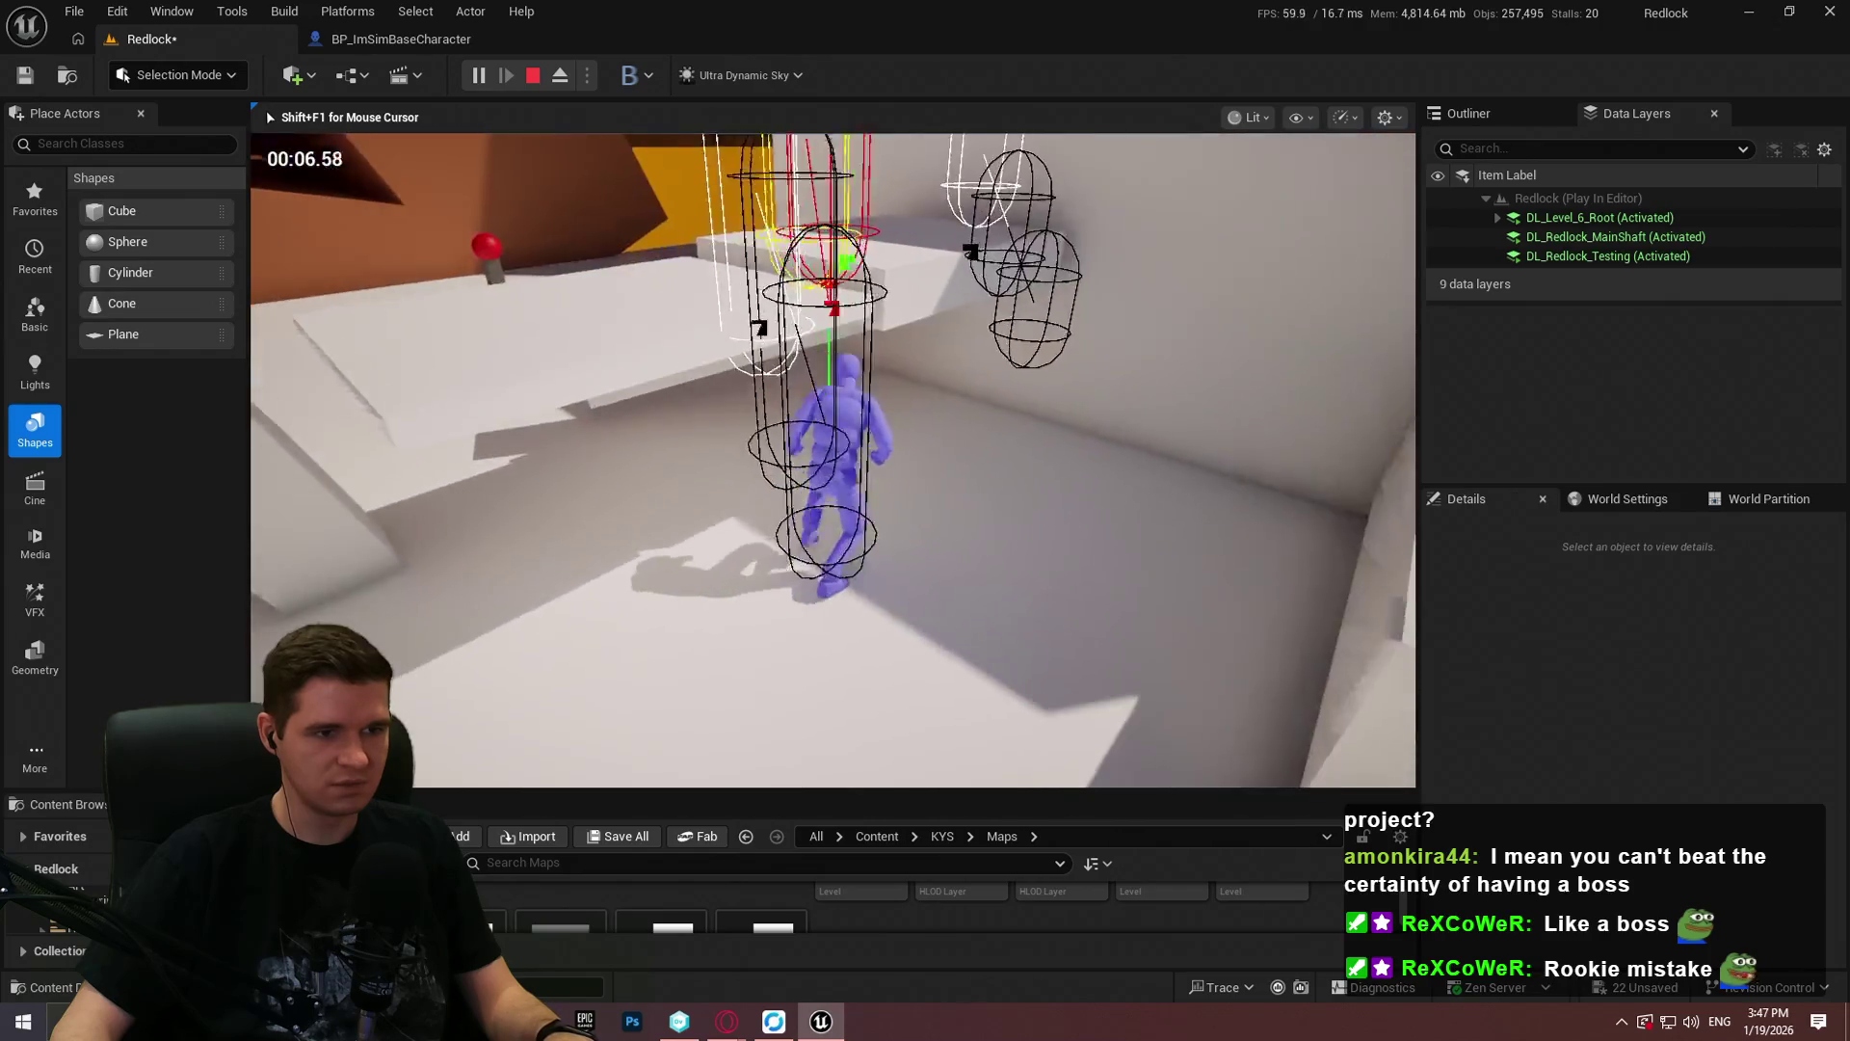
key(space)
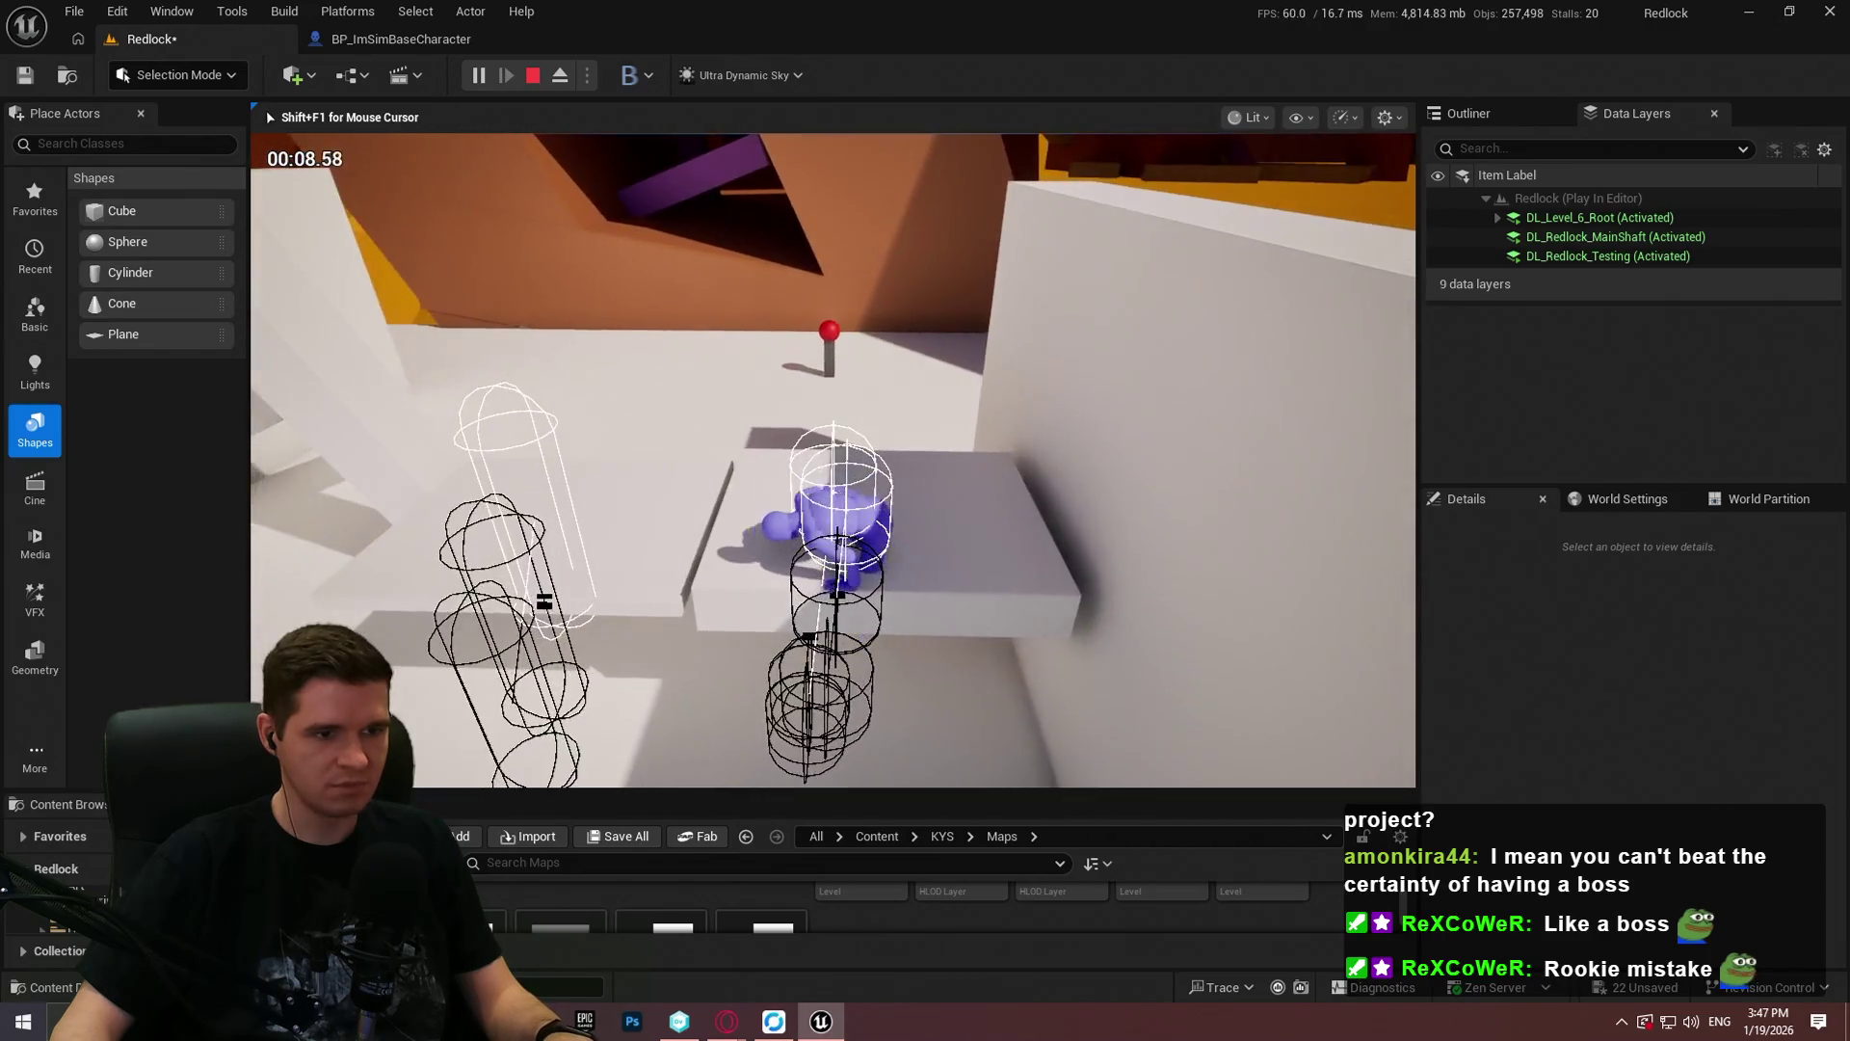
key(w)
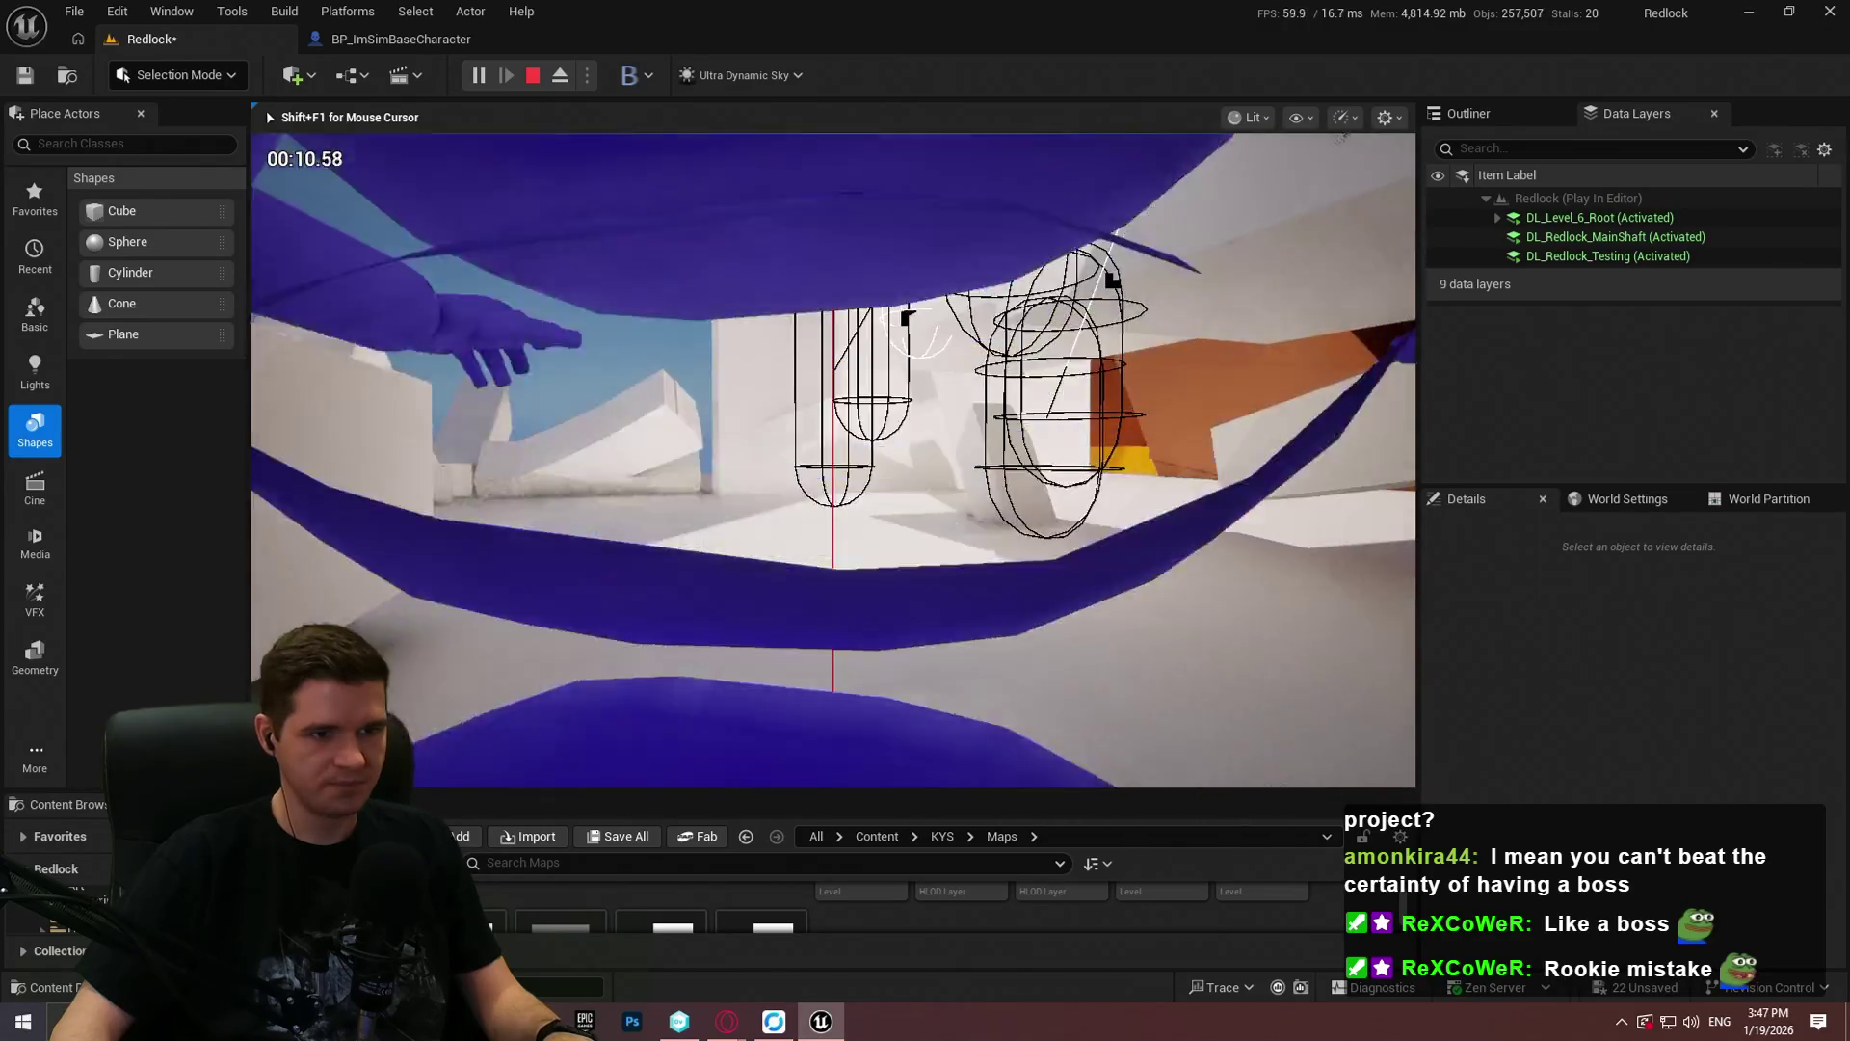